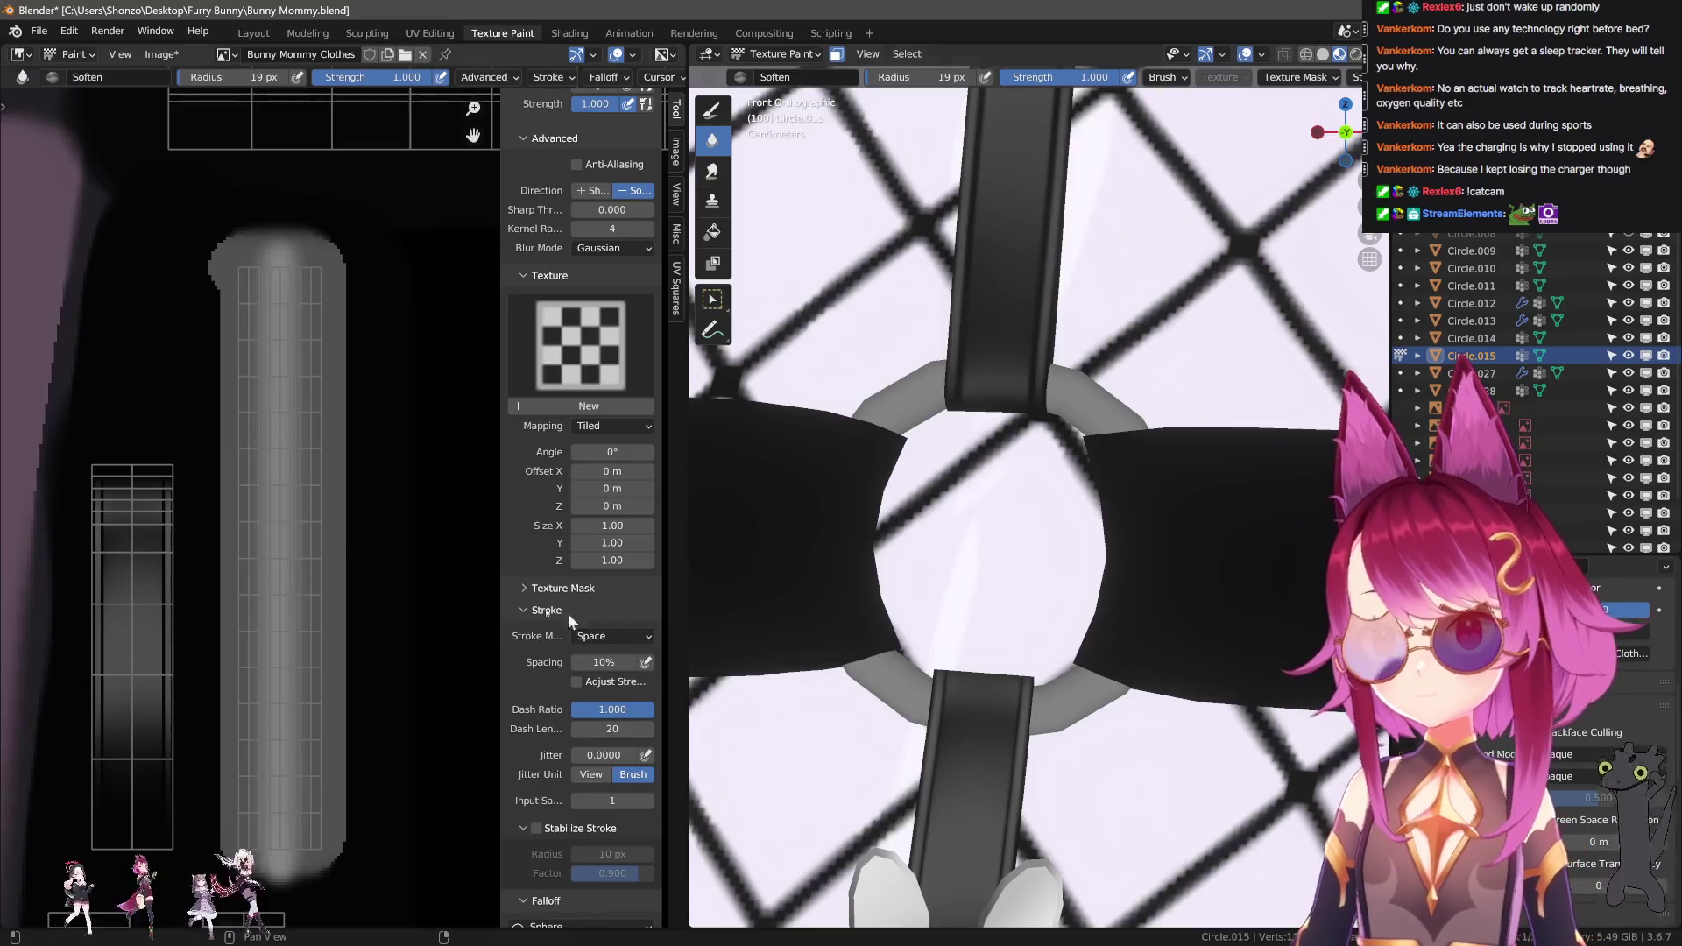
Paint a 3 px light-grey highlight line down the strap strip and soften its lower part.
key(d)
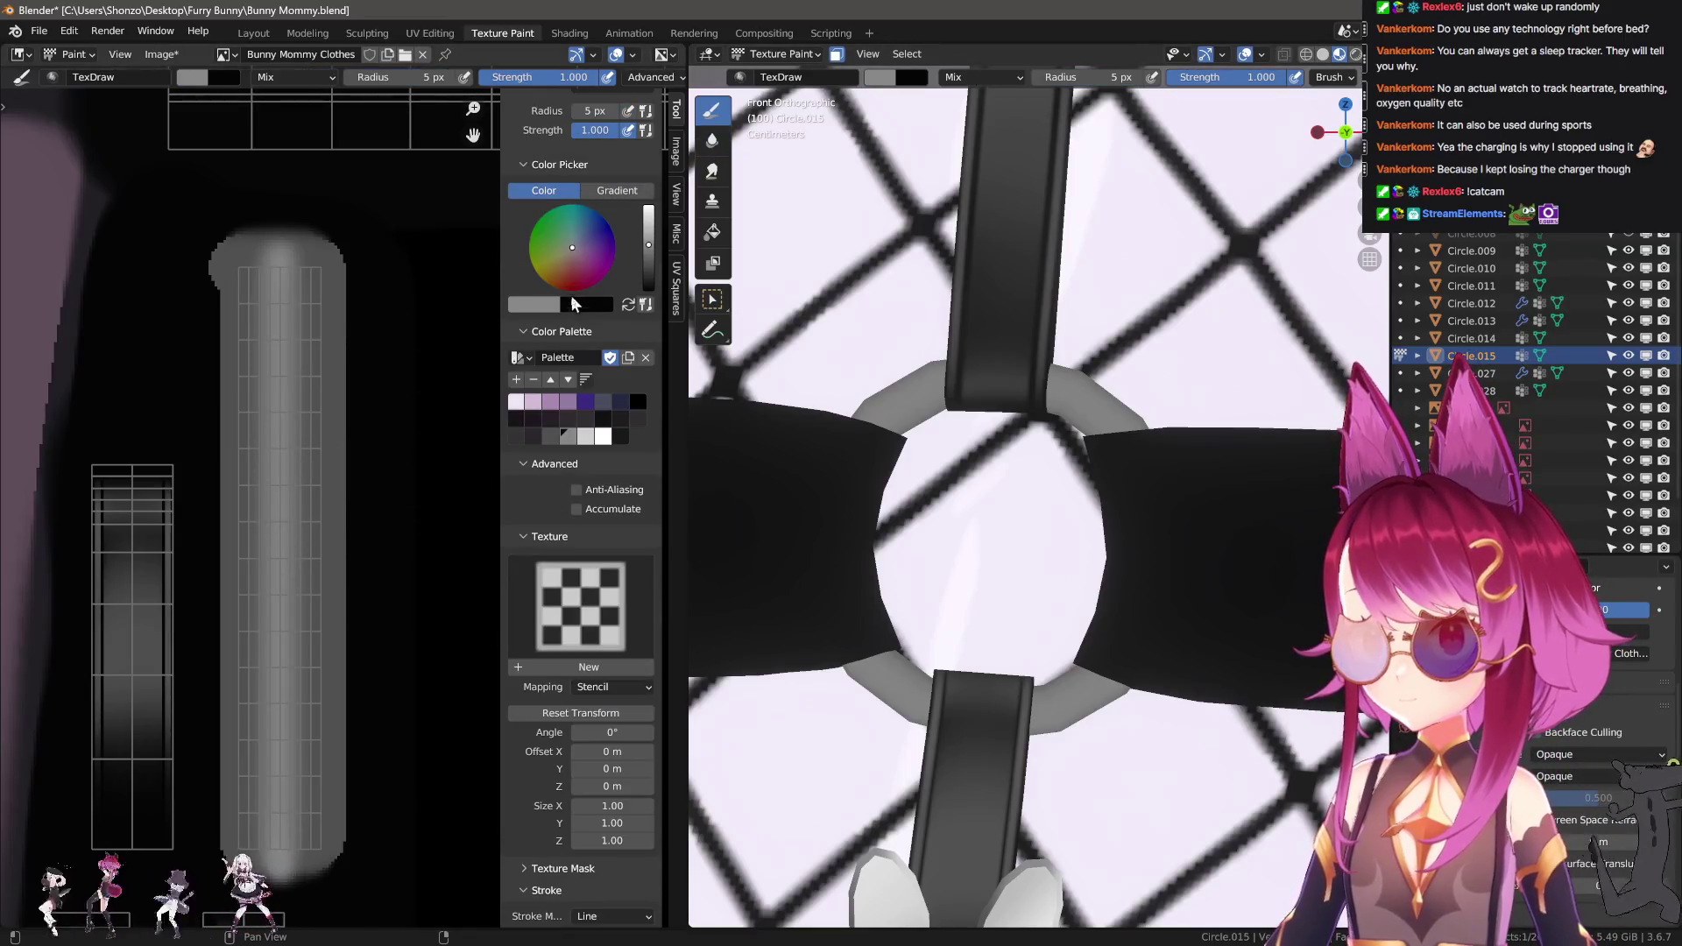
click(593, 436)
key(bracketleft)
key(bracketleft)
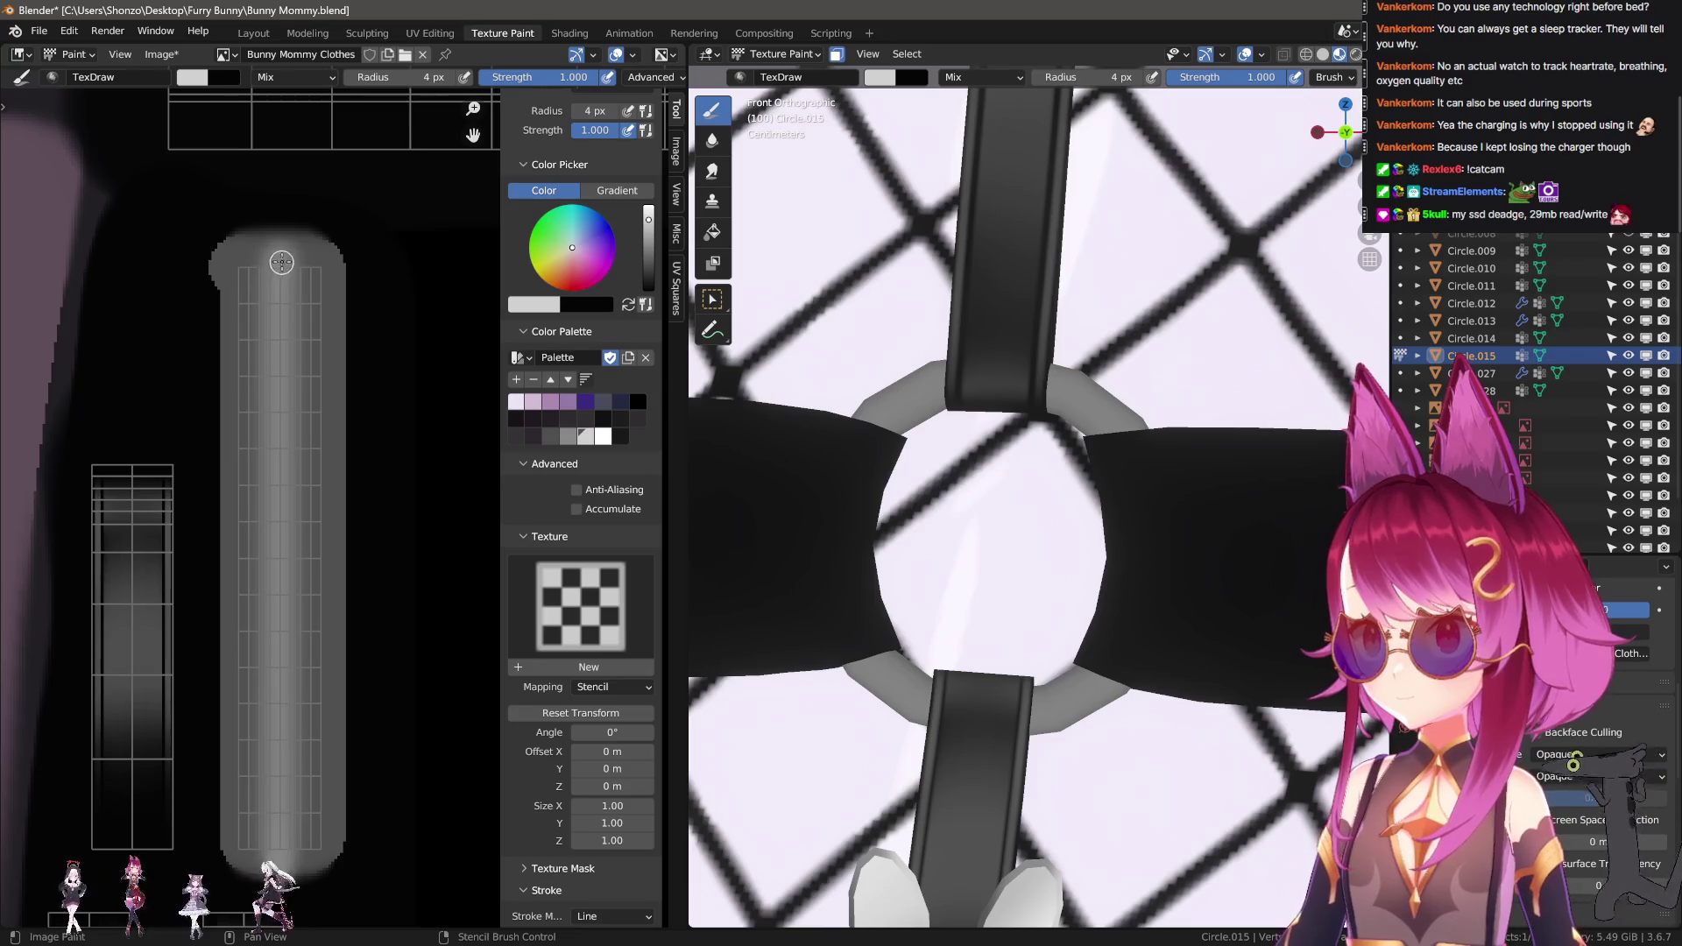
drag(280, 260, 278, 863)
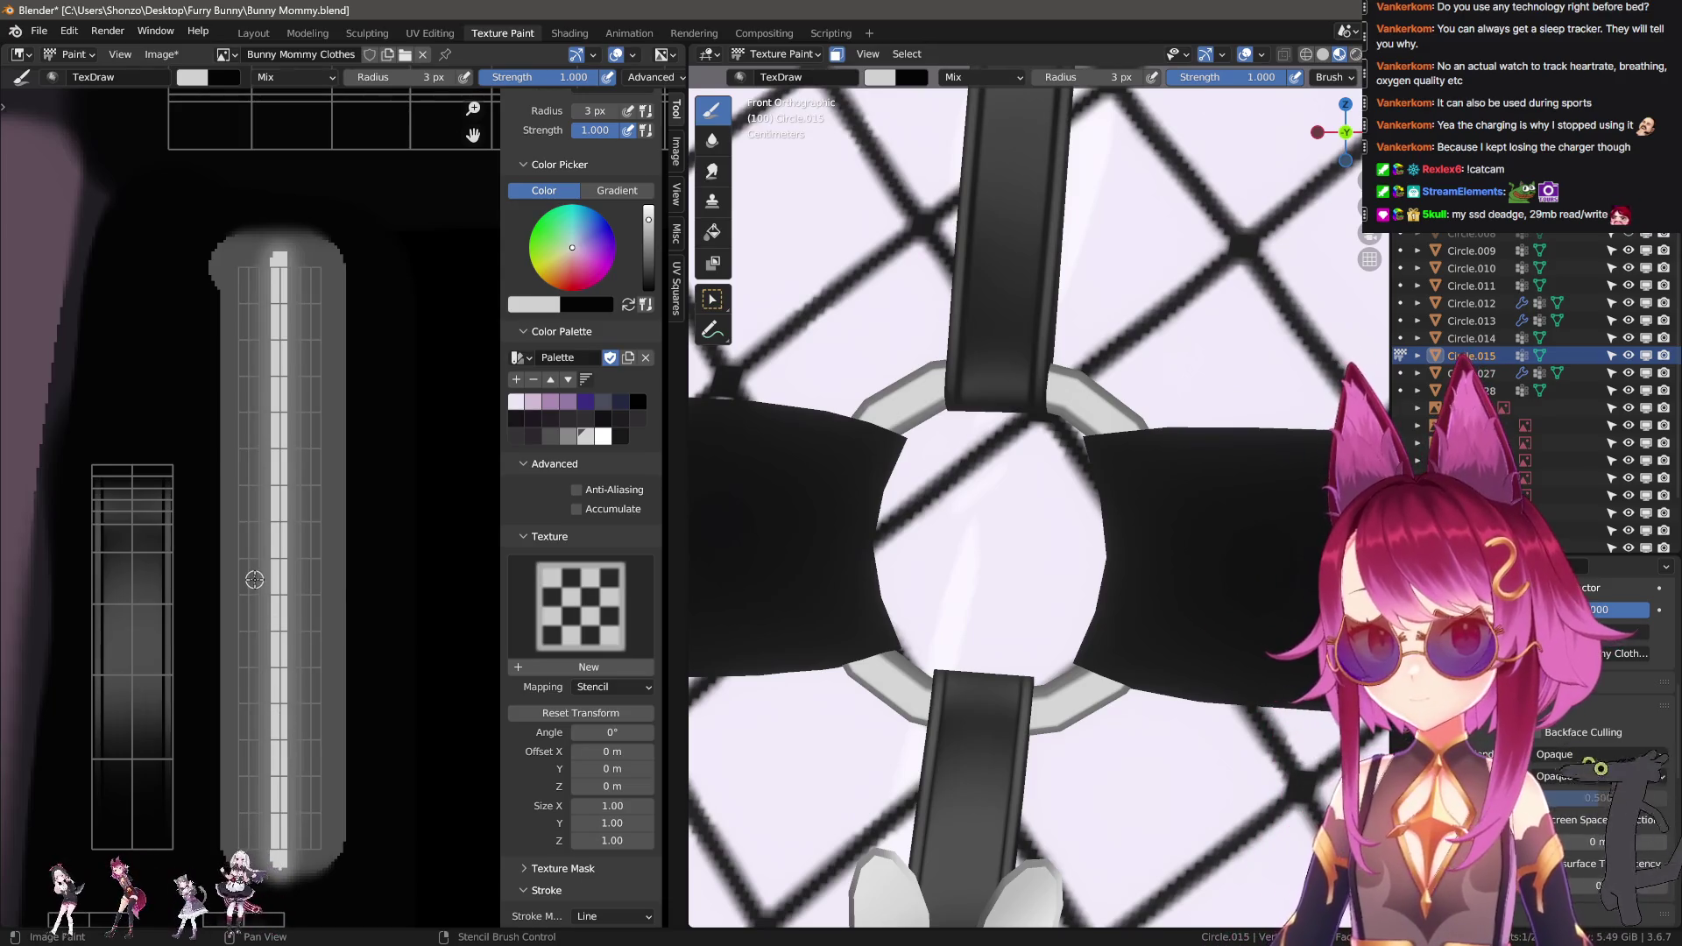
key(shift+f)
click(257, 495)
middle_drag(258, 495, 275, 482)
key(shift+space)
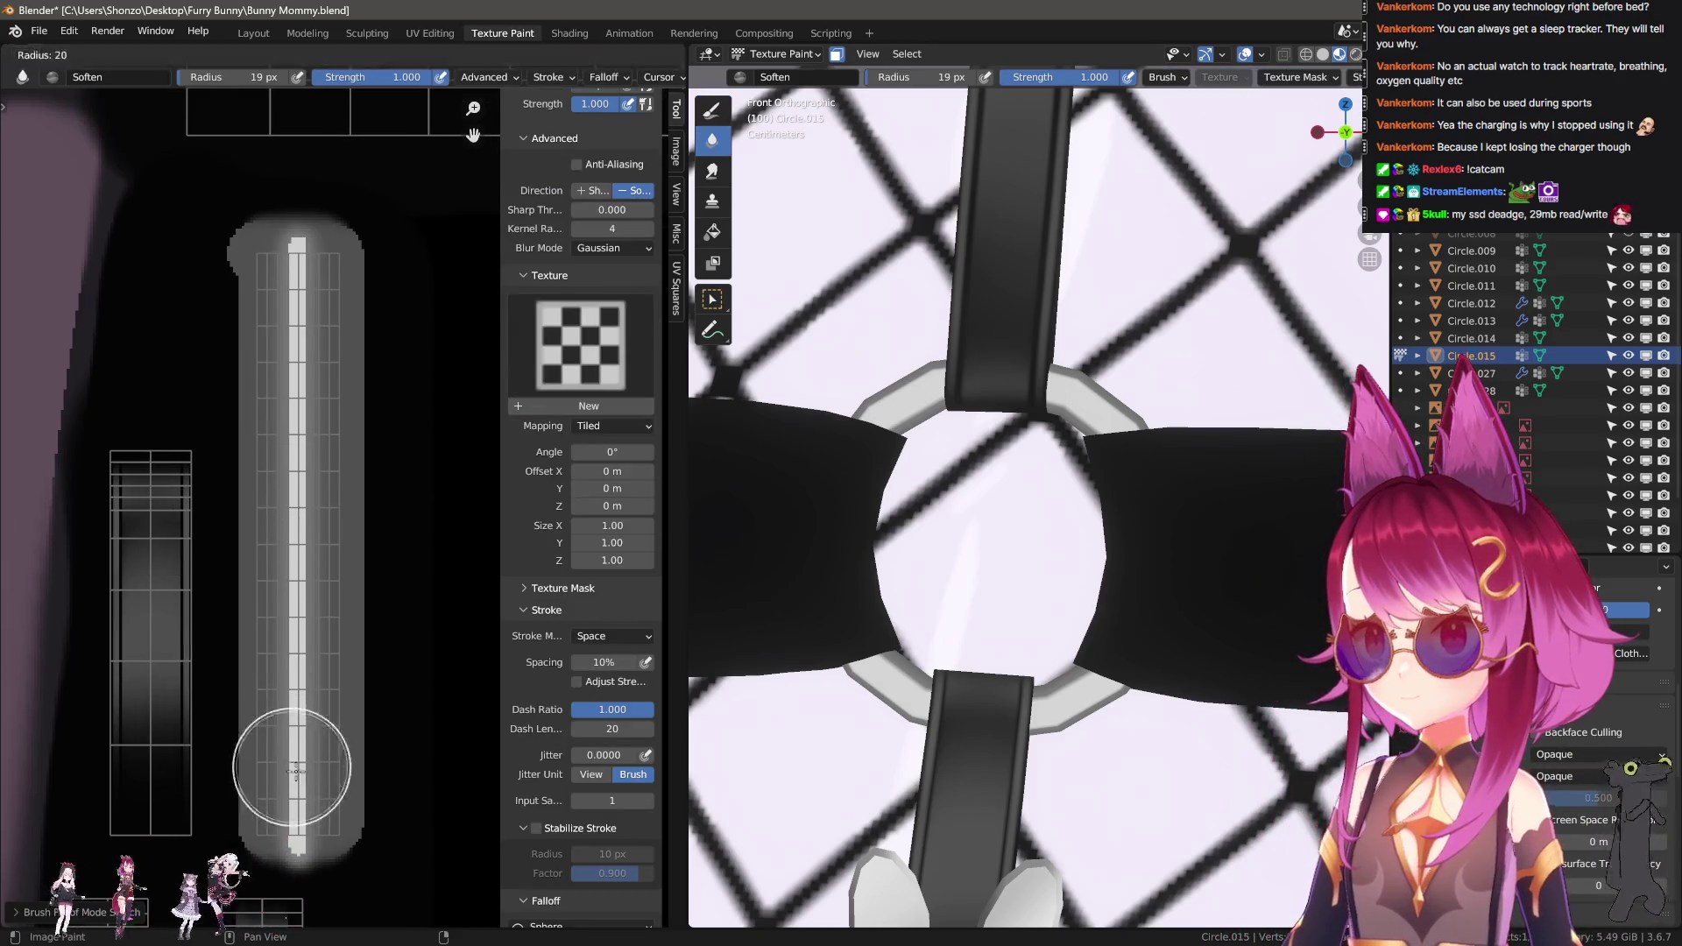
mouse_move(283, 798)
mouse_down()
mouse_move(311, 427)
mouse_move(300, 244)
mouse_up()
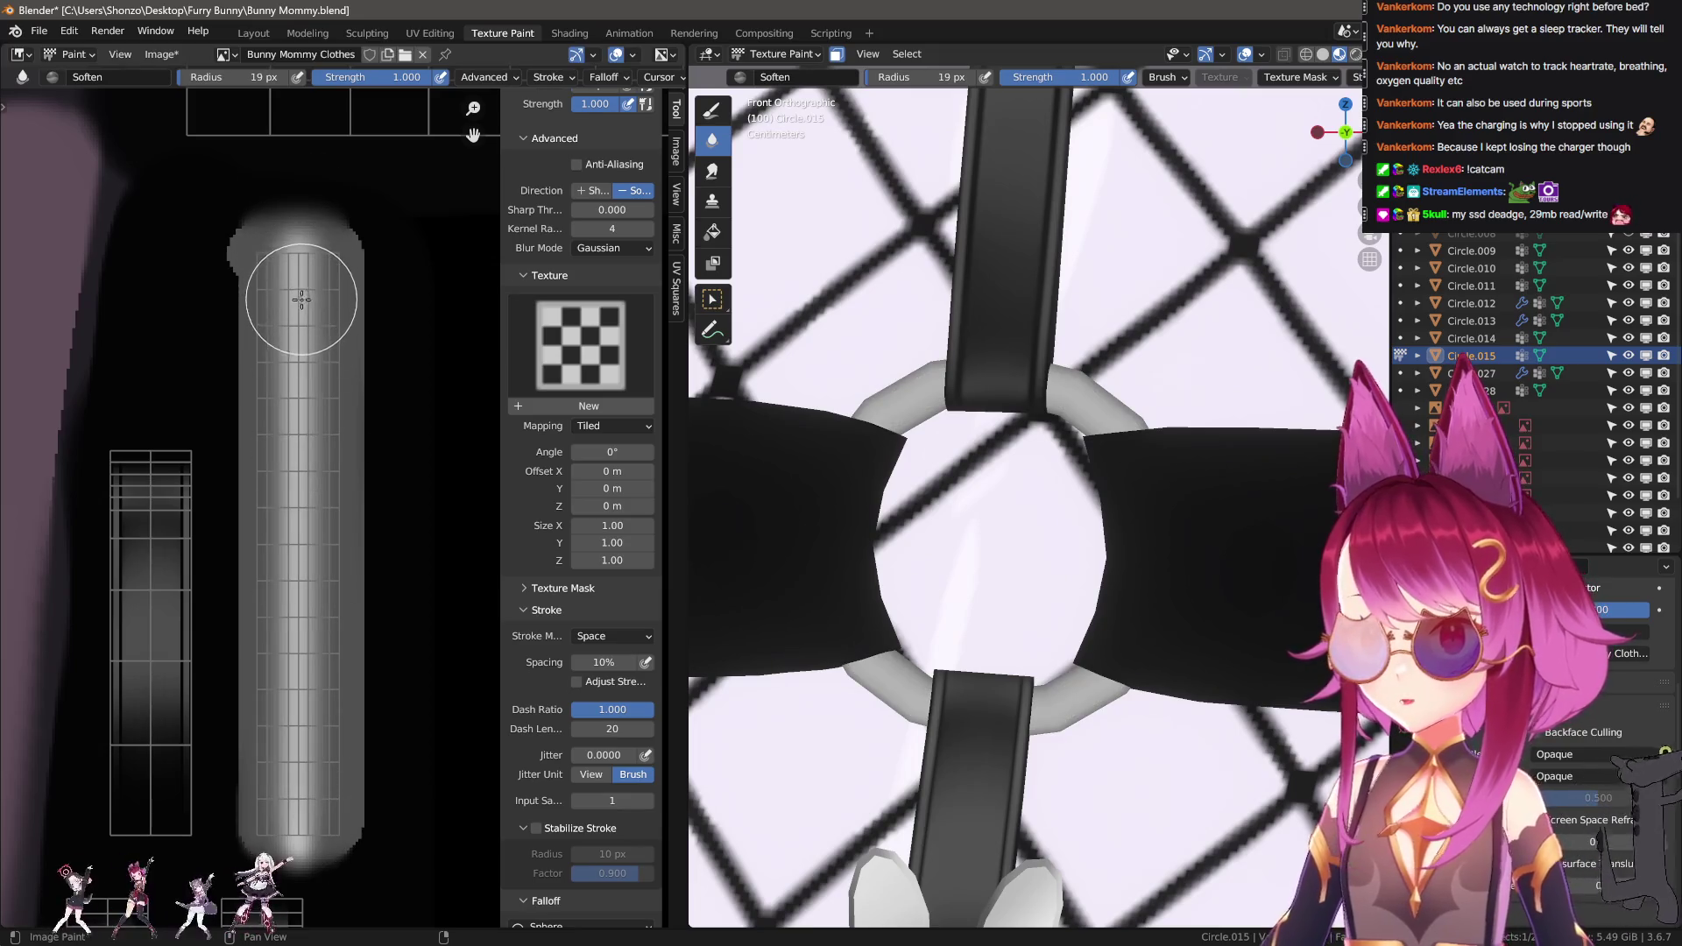
key(shift+space)
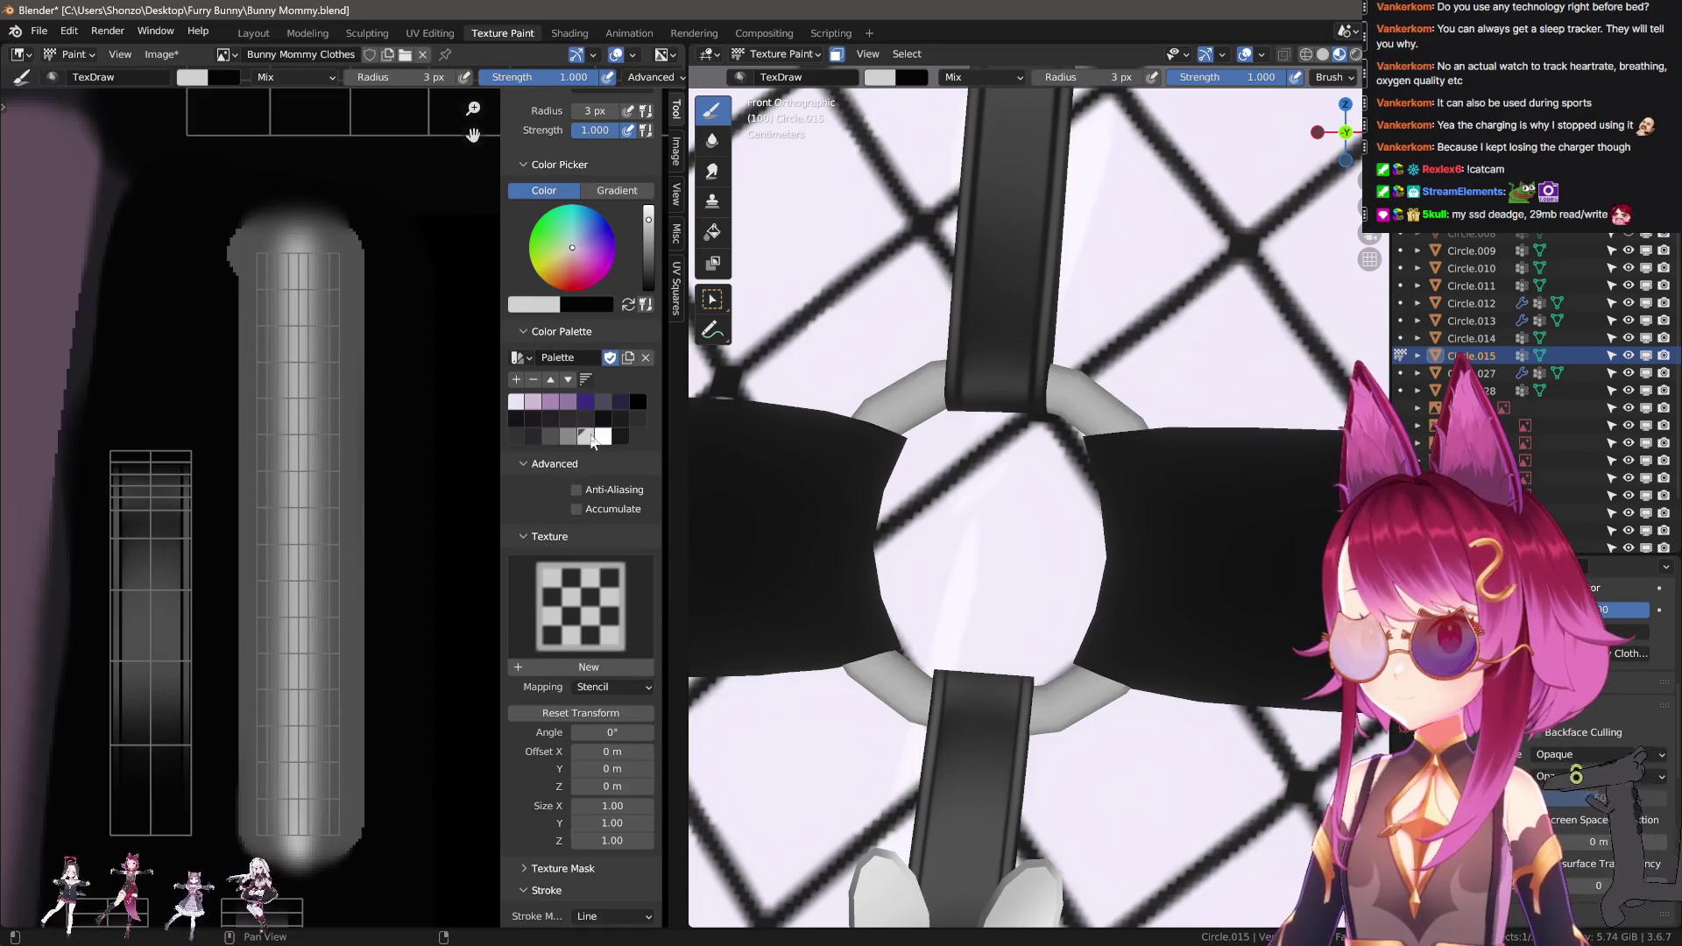
Dab 20 px white glints around the grey ring at the strap junctions.
click(603, 436)
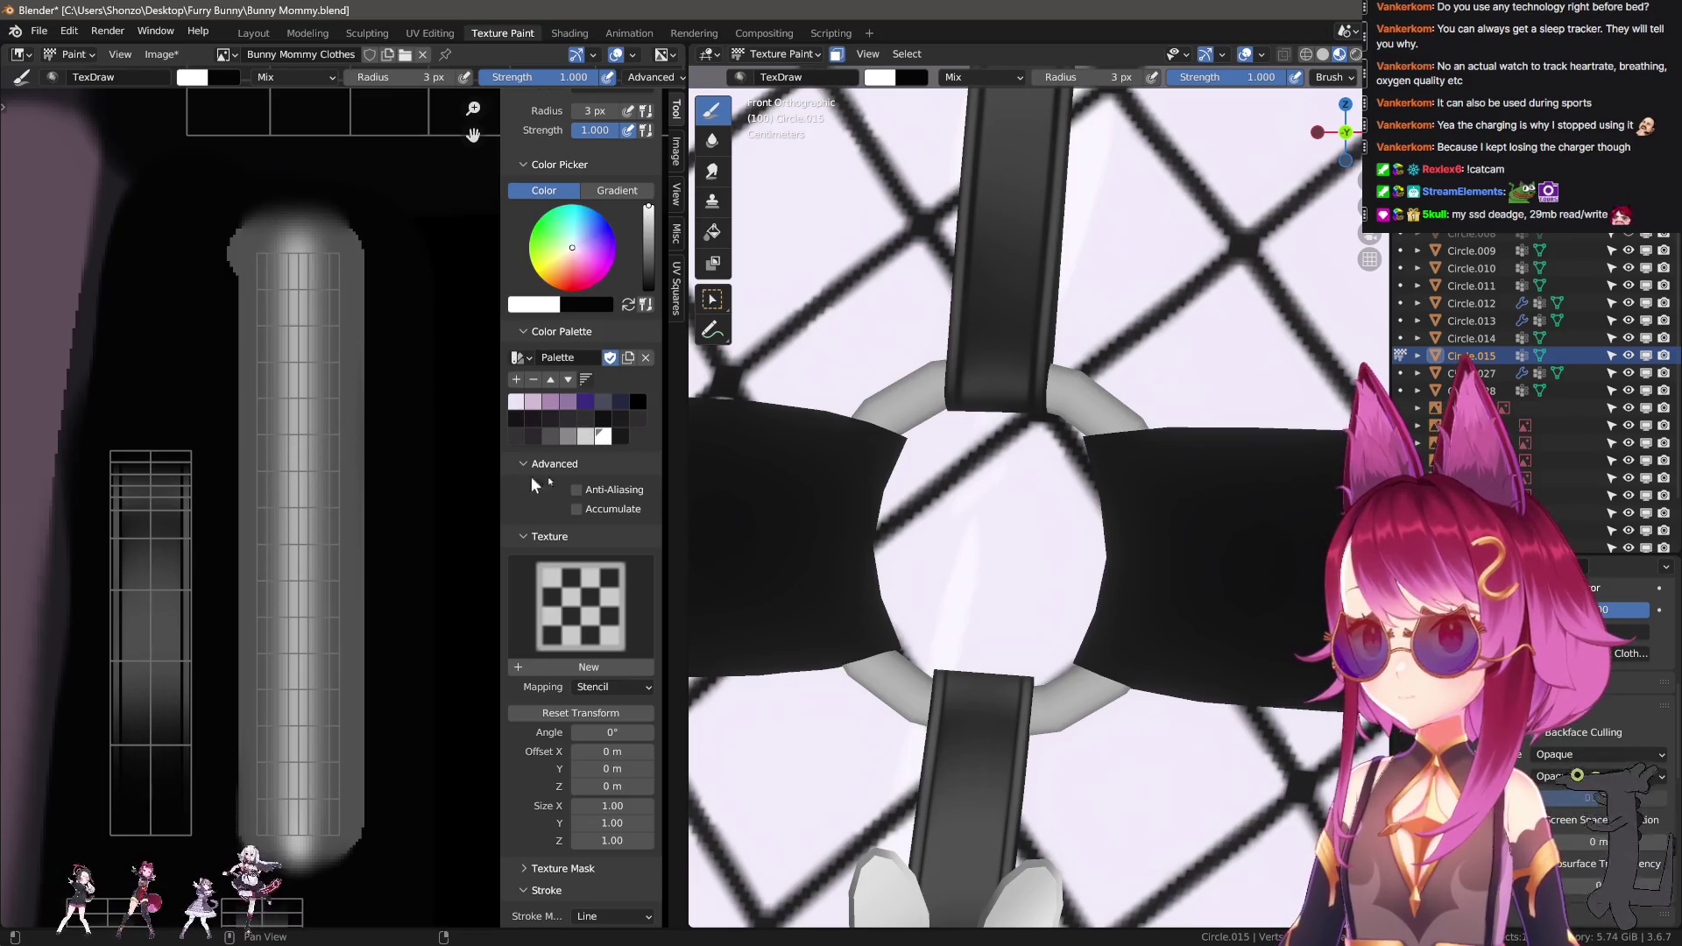
key(f)
click(902, 405)
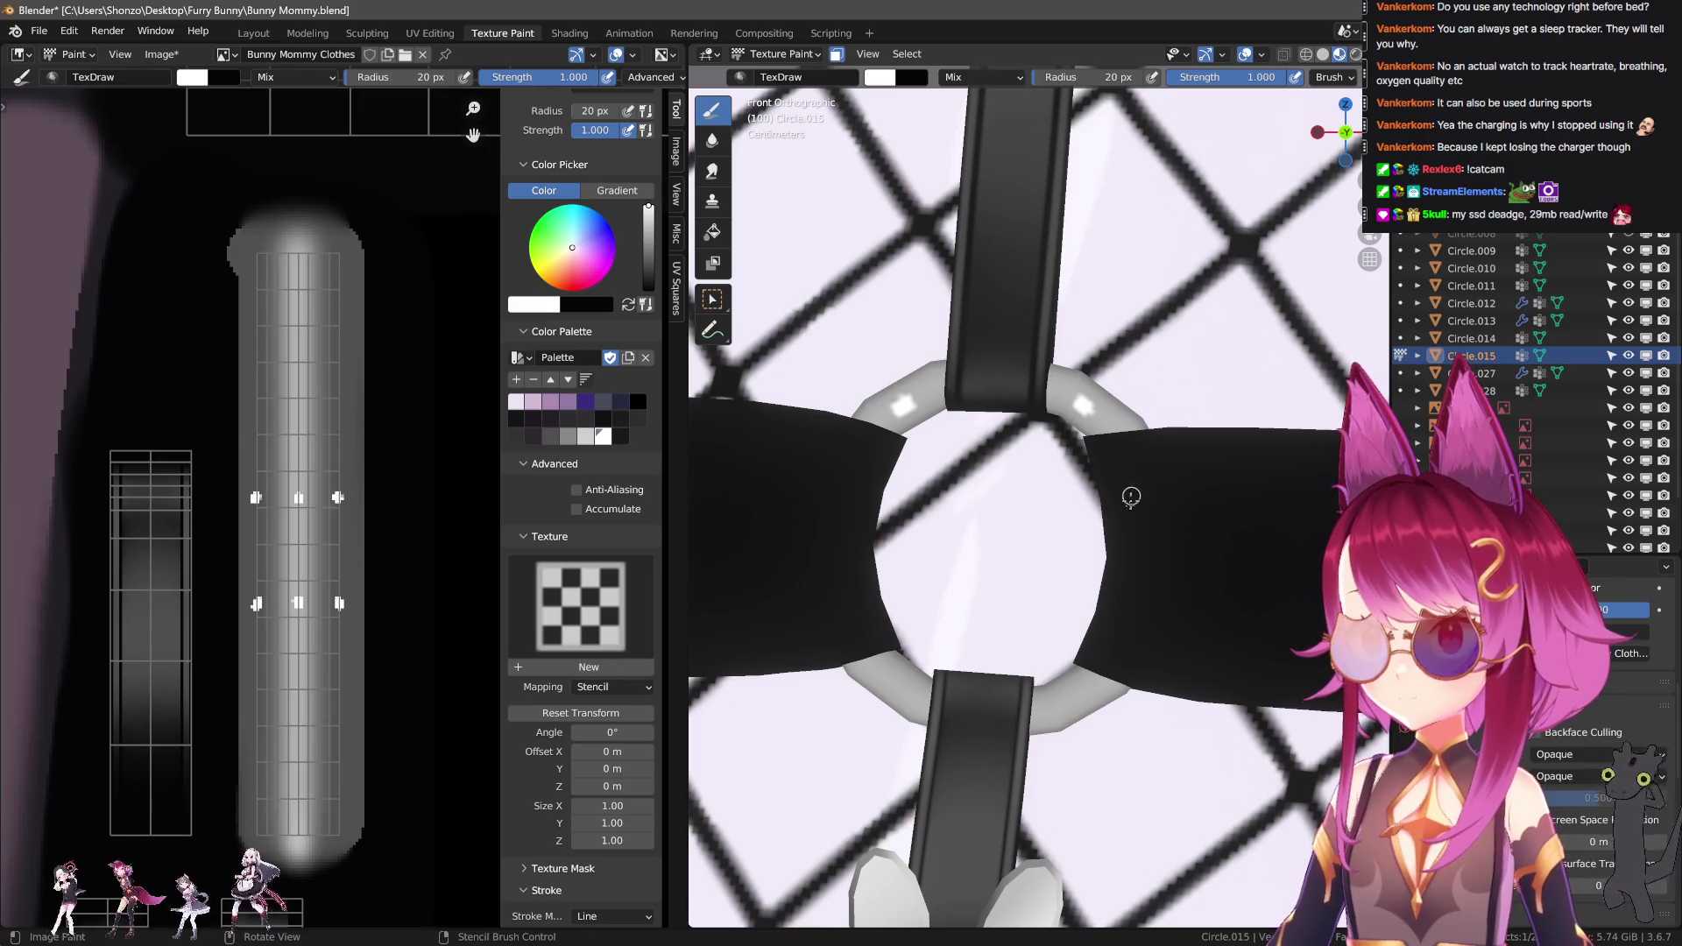
key(ctrl+z)
key(n)
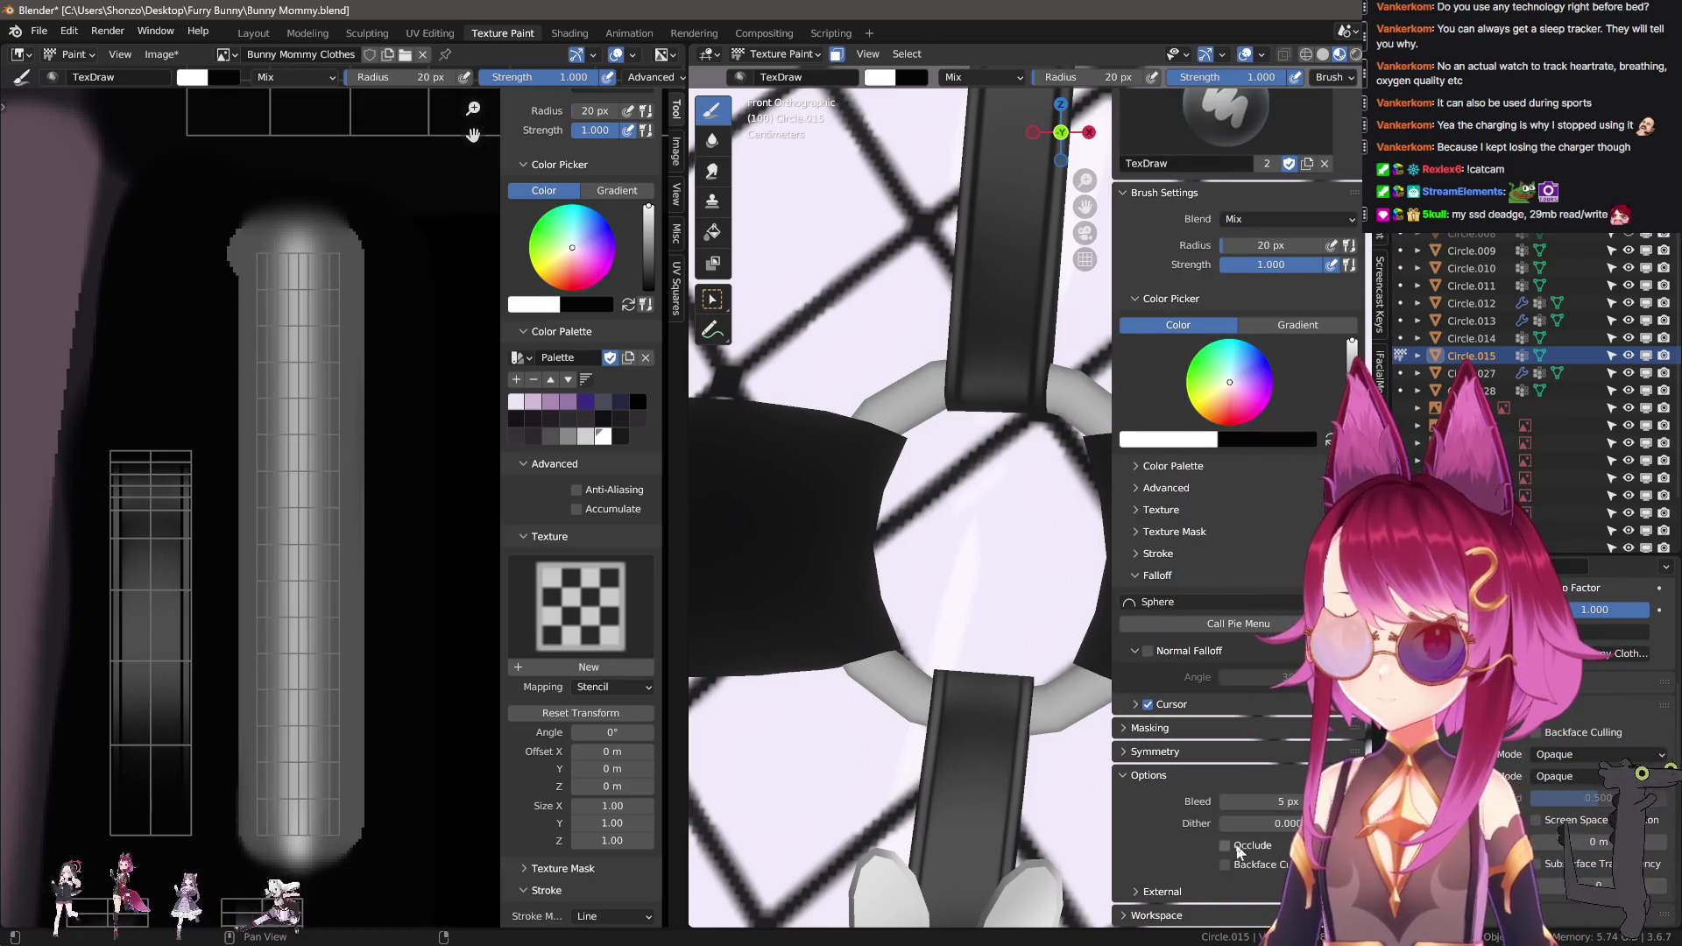
key(n)
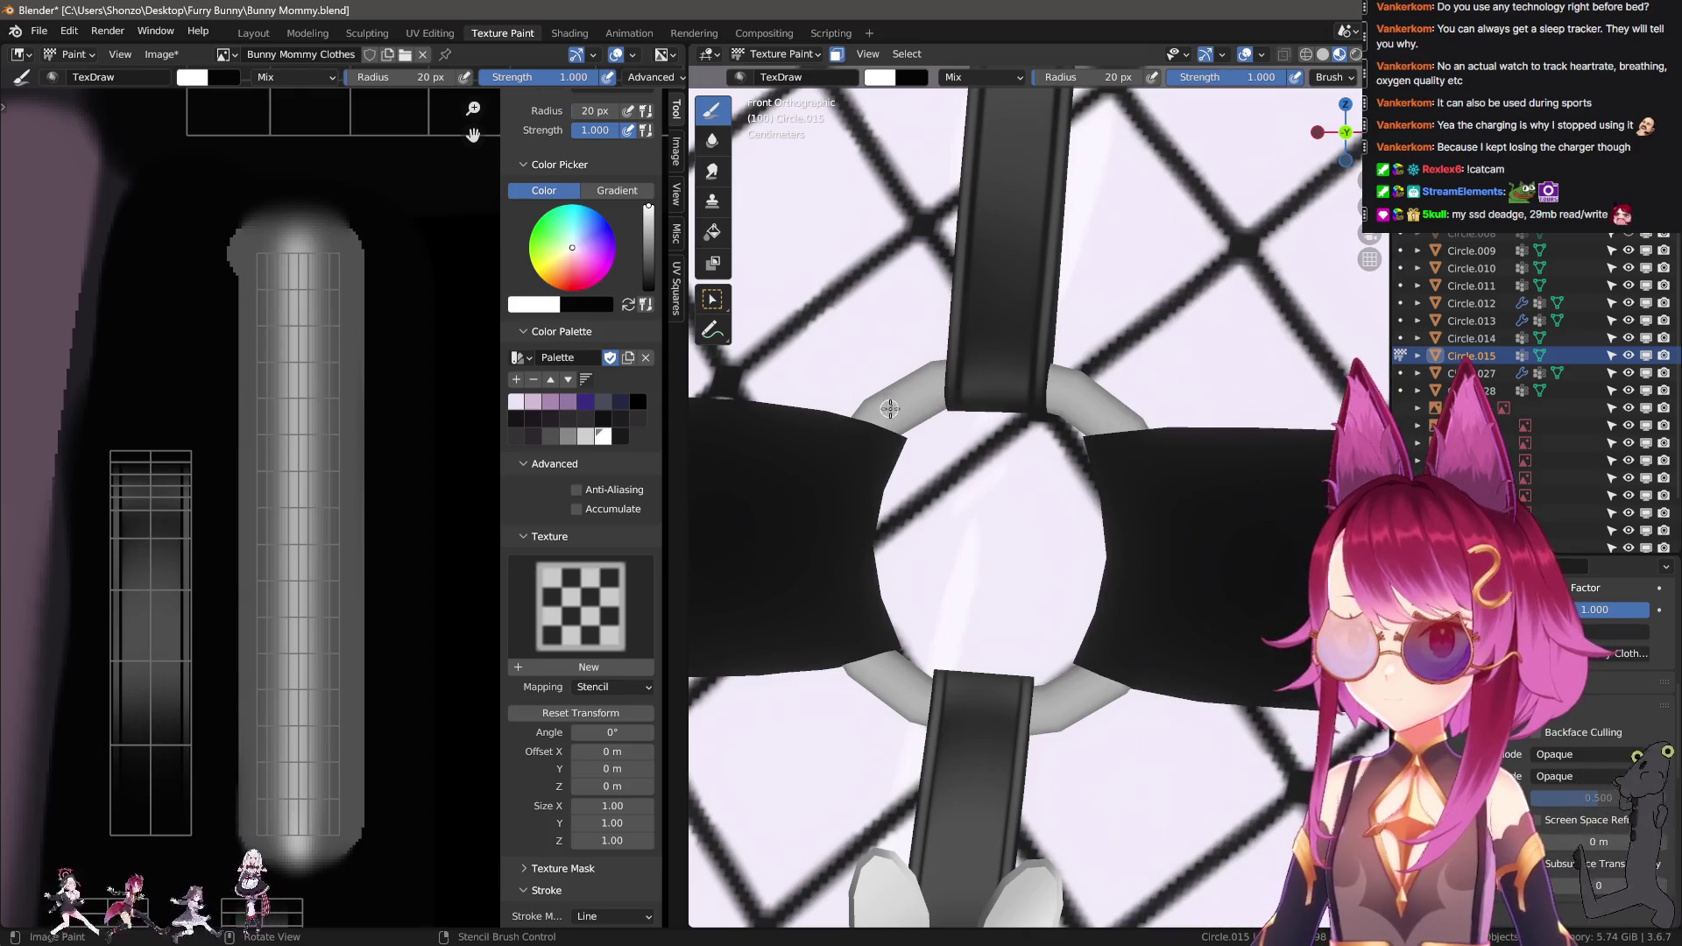
click(907, 401)
click(1080, 404)
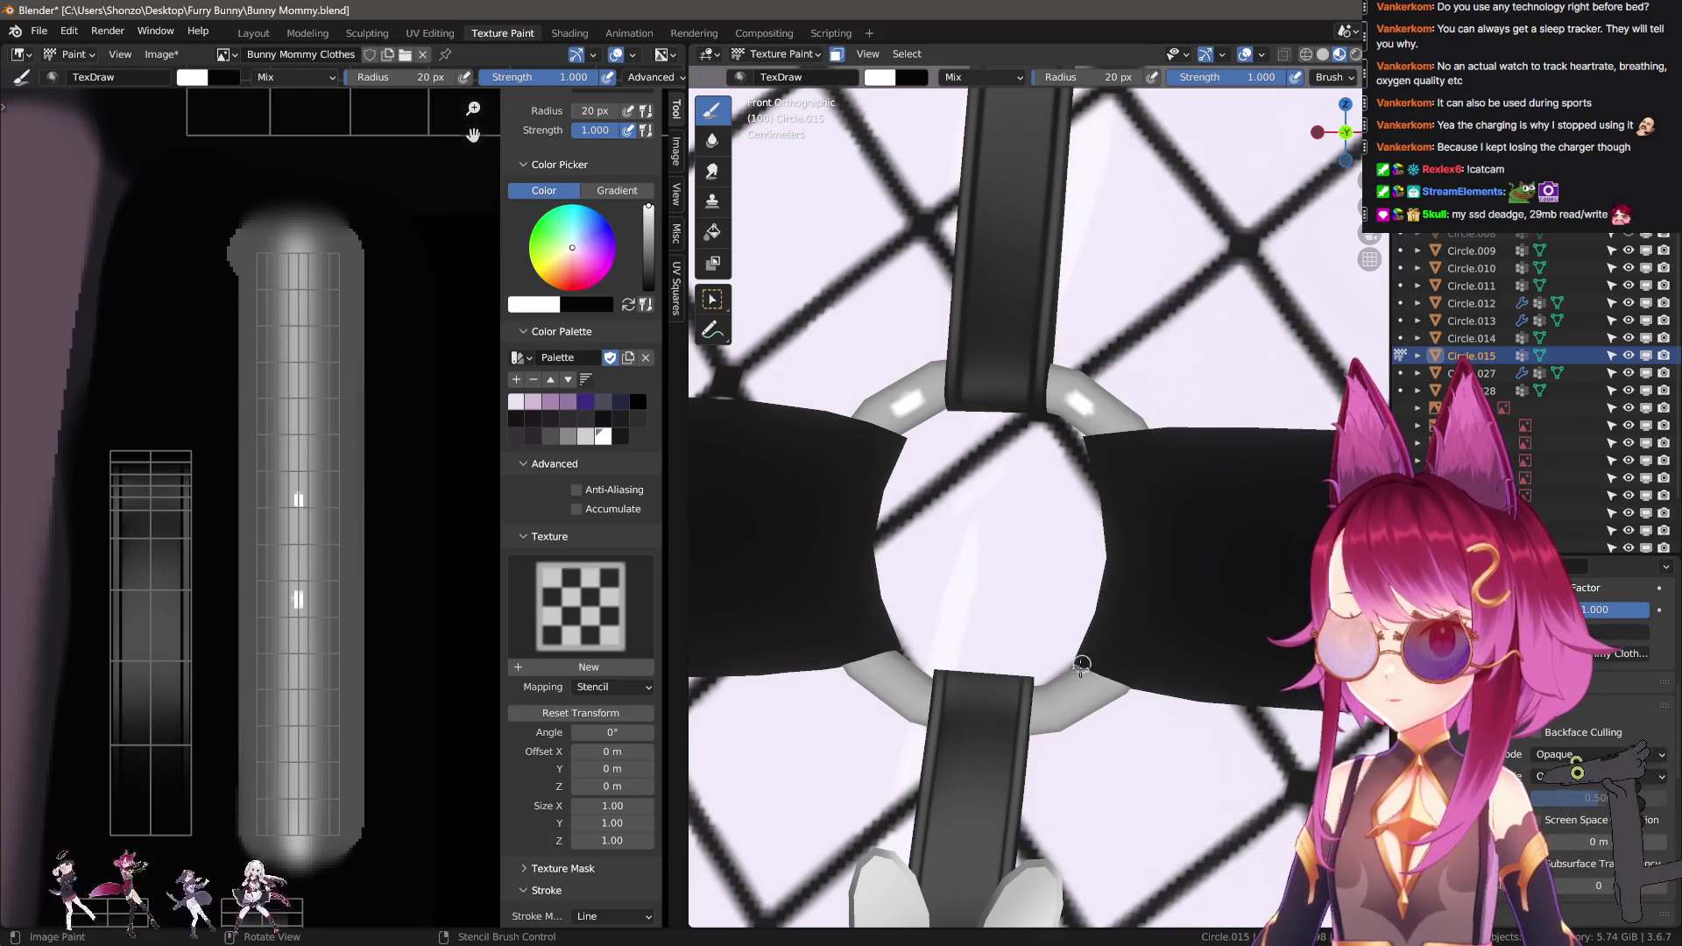
click(1069, 697)
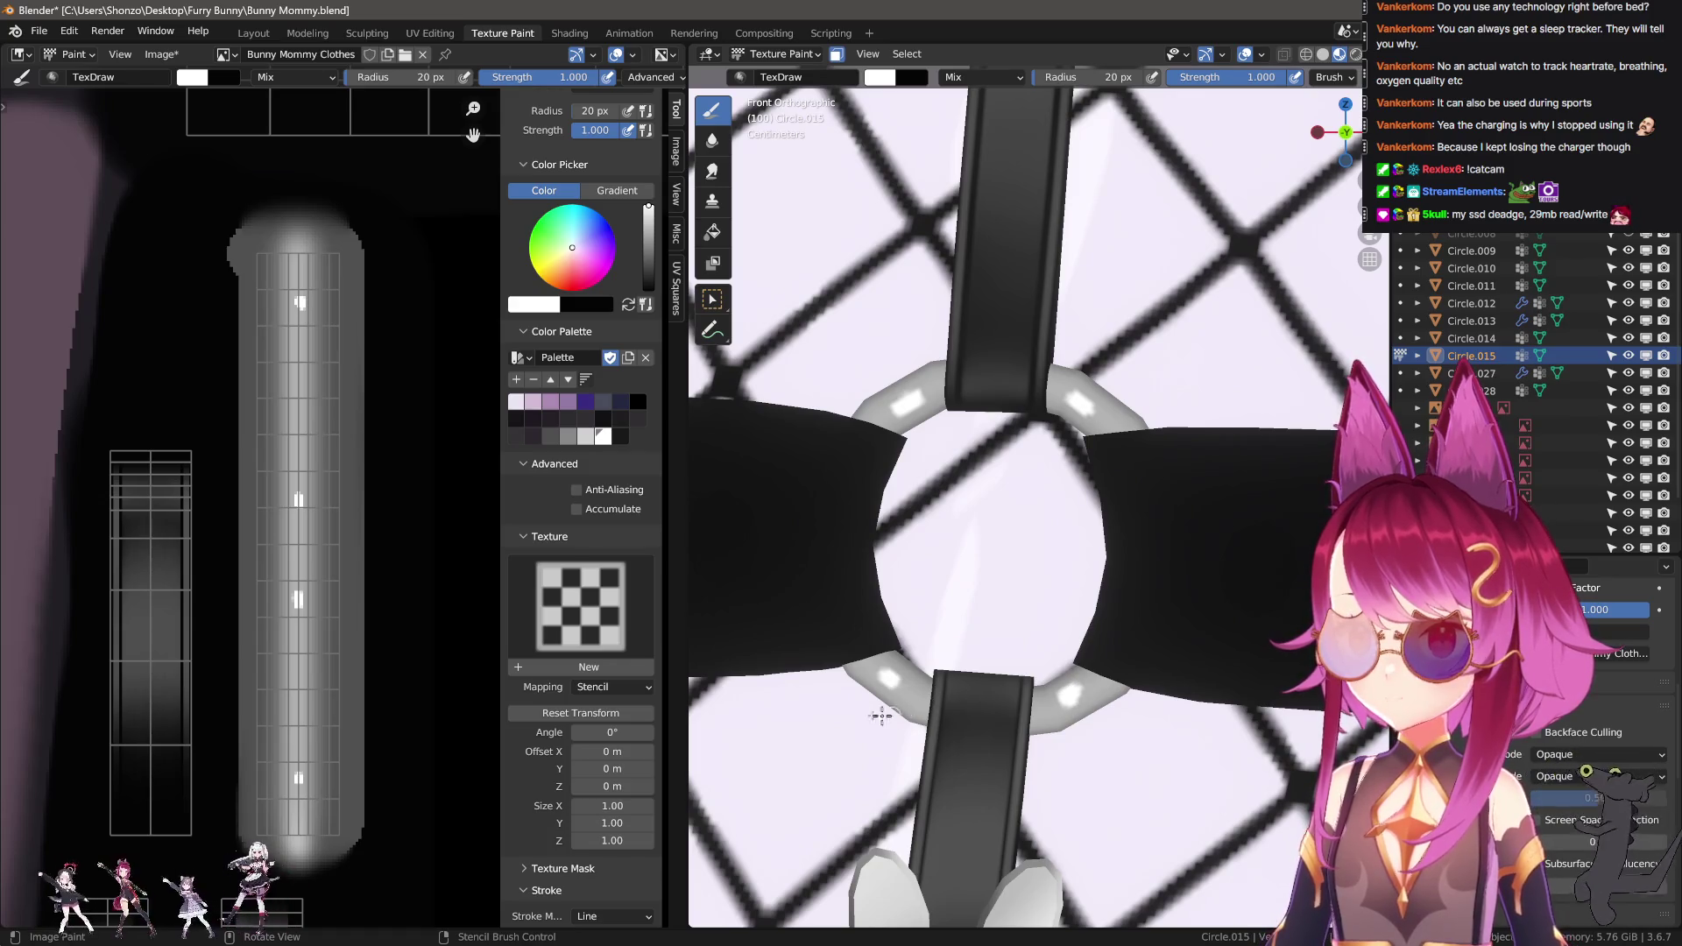
scroll(364, 488, up, 3)
Smear the white highlight marks downward into soft streaks along the strip.
key(s)
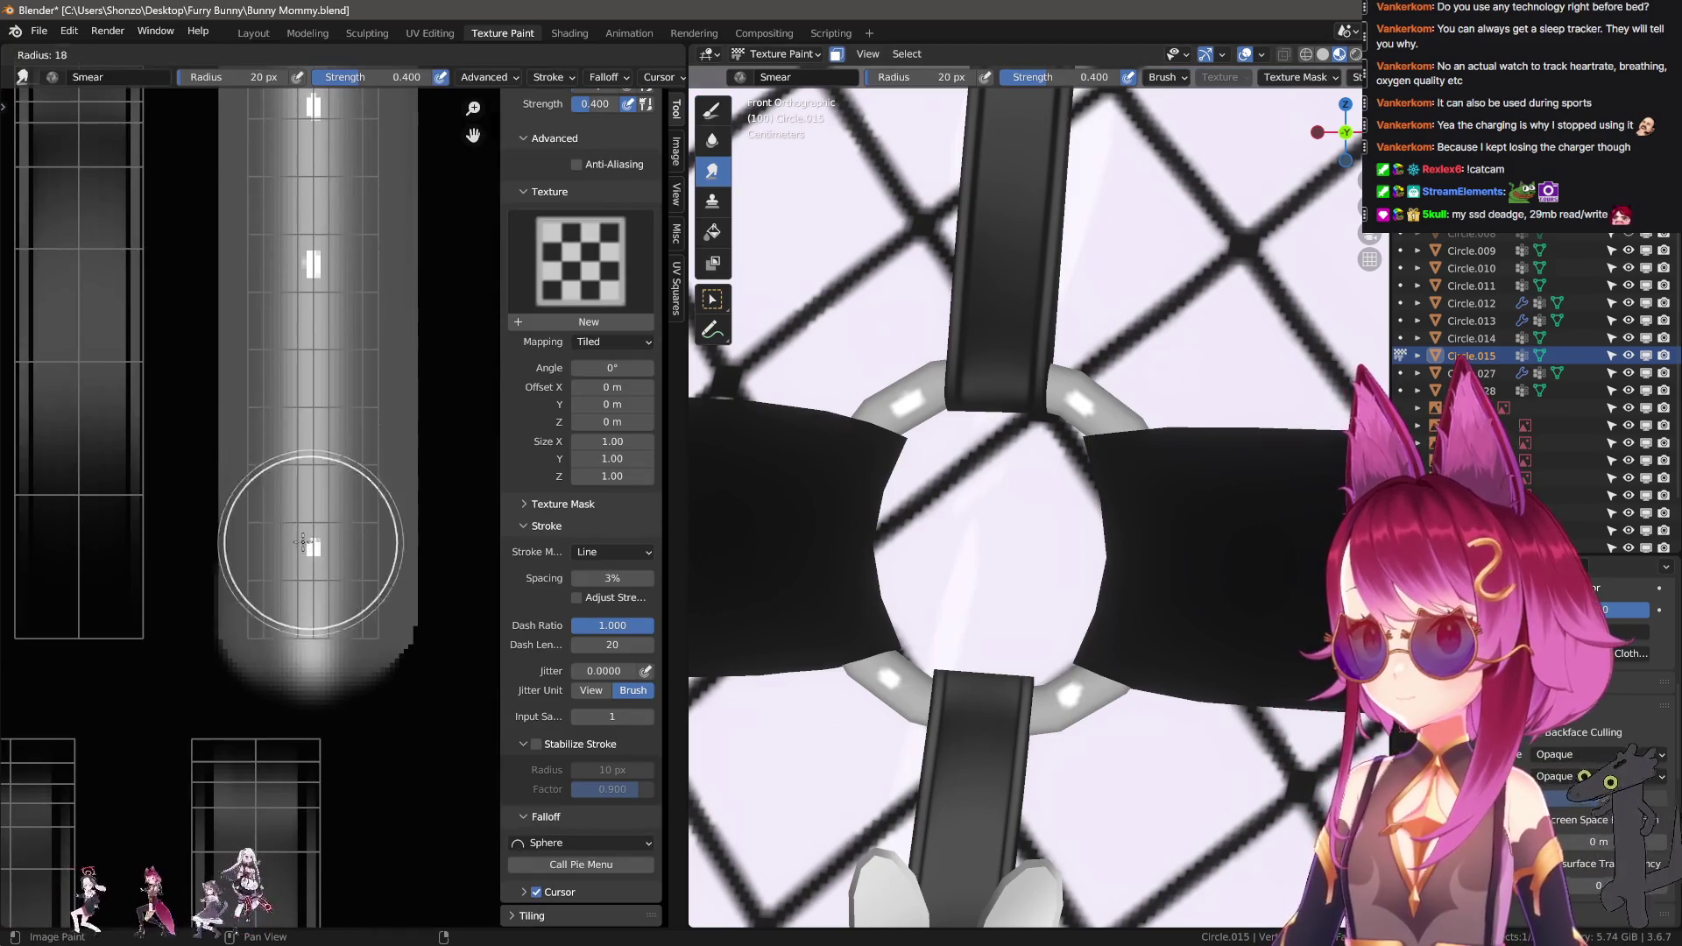
drag(313, 534, 311, 574)
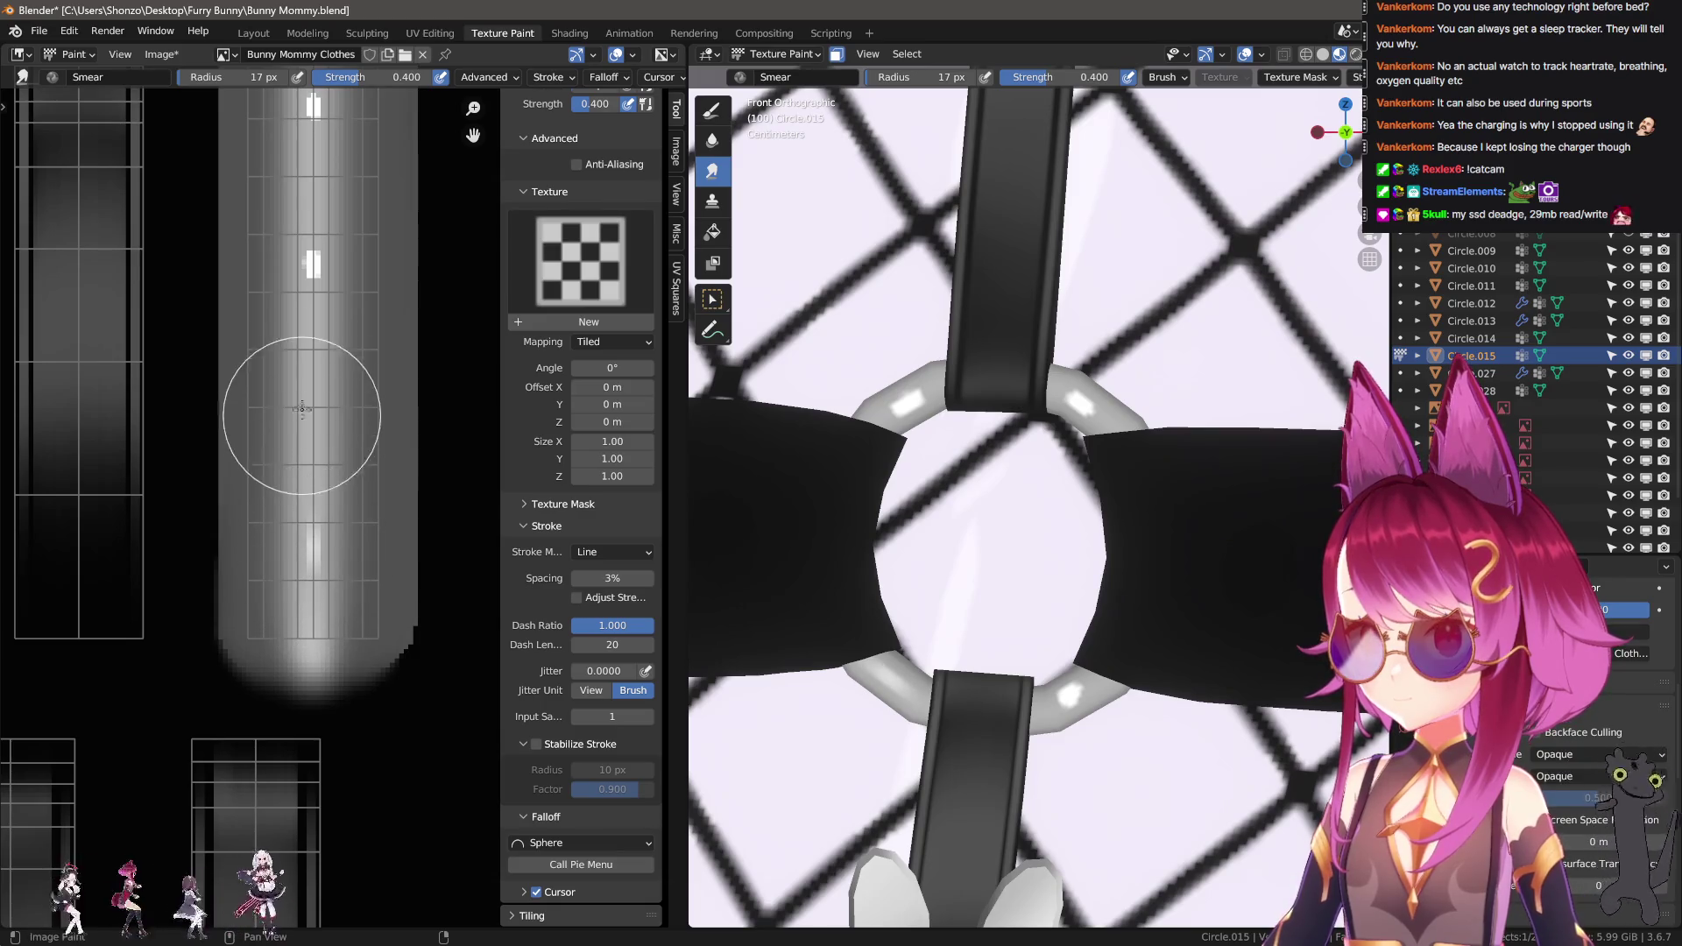
middle_drag(304, 379, 319, 564)
drag(331, 502, 331, 578)
middle_drag(332, 373, 346, 675)
drag(346, 648, 351, 613)
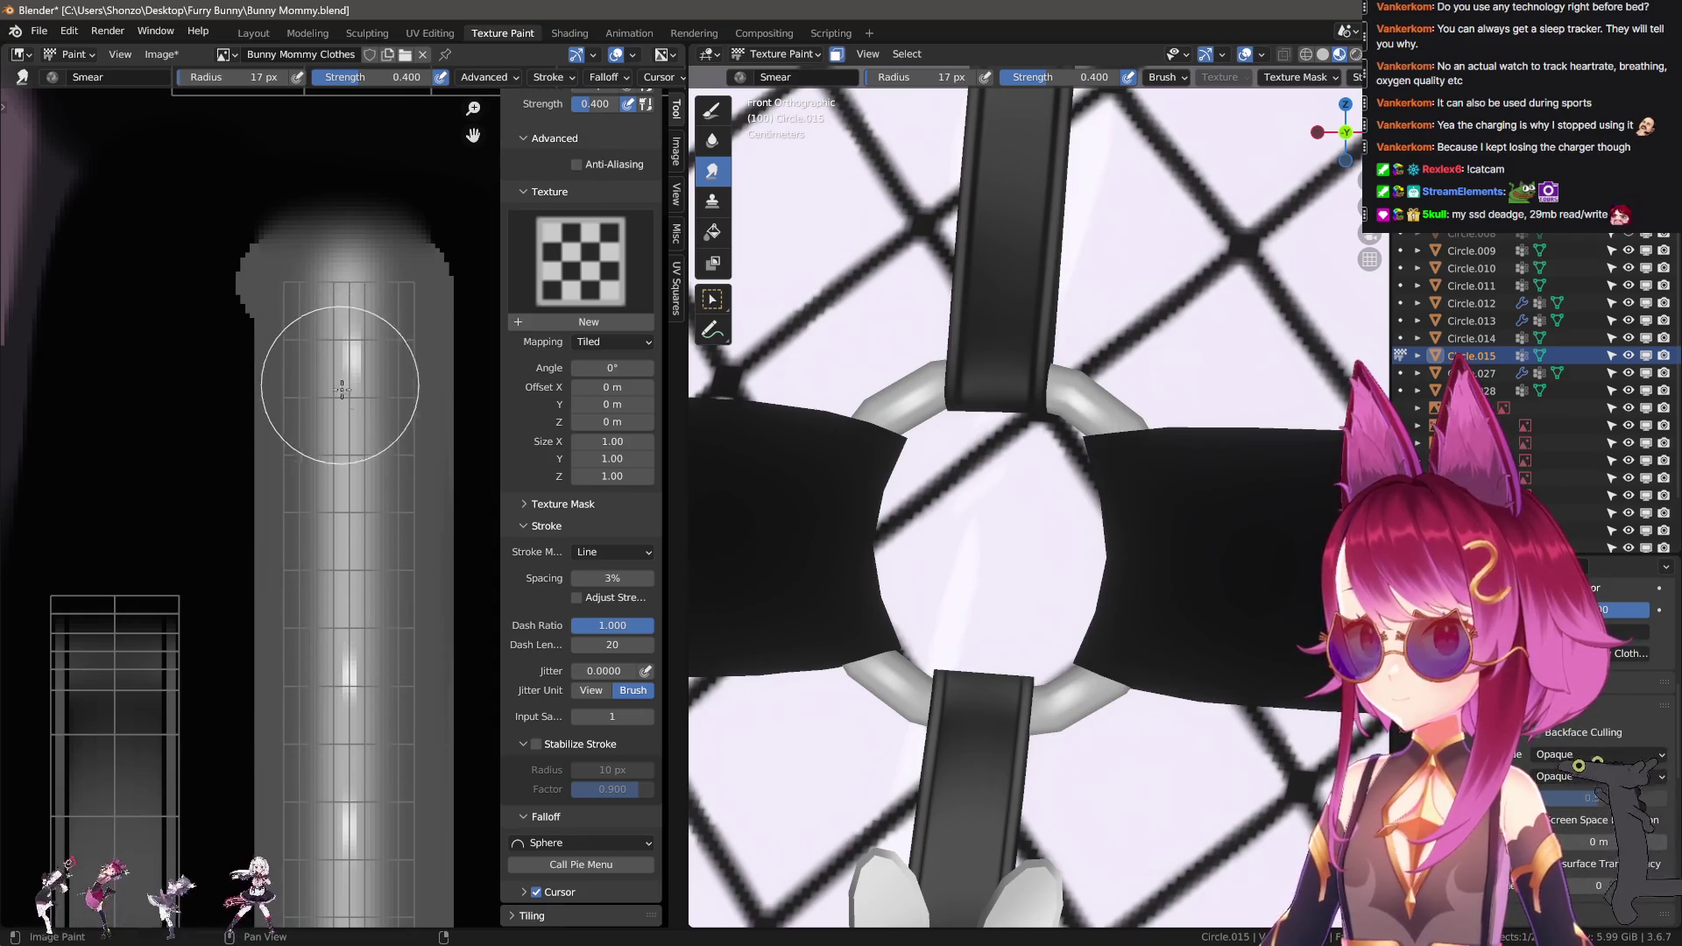
Blur the highlight streaks with a 3 px Soften brush.
key(shift+space)
scroll(336, 377, down, 1)
key(bracketleft)
key(bracketleft)
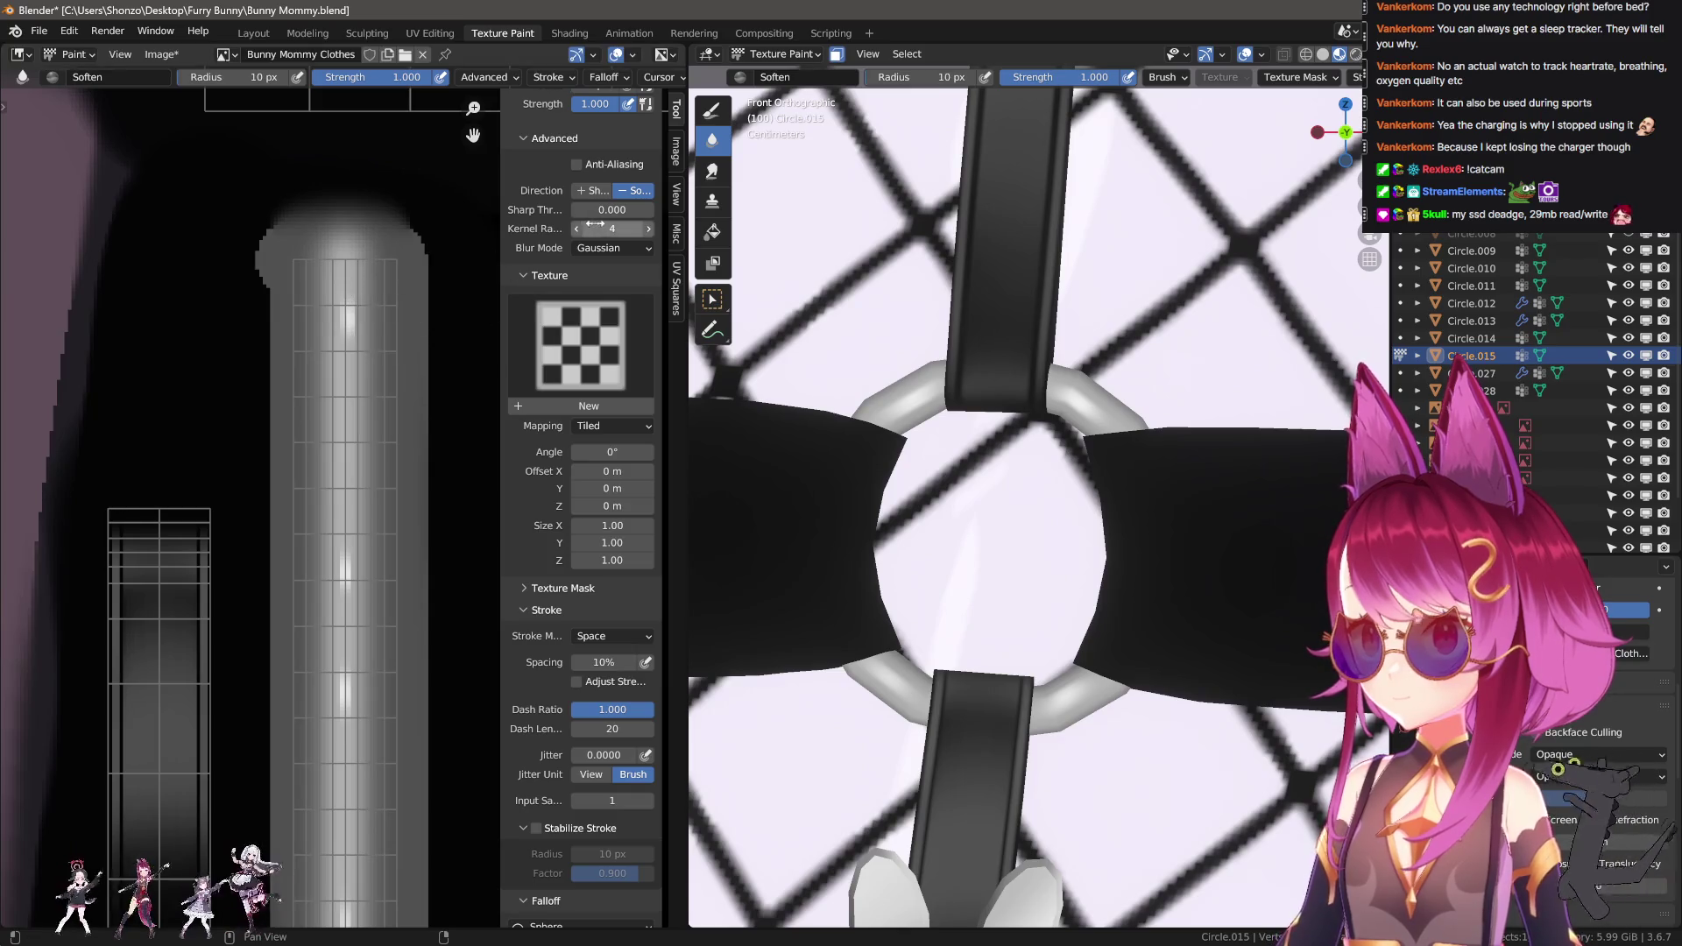
ctrl+middle_drag(404, 322, 395, 441)
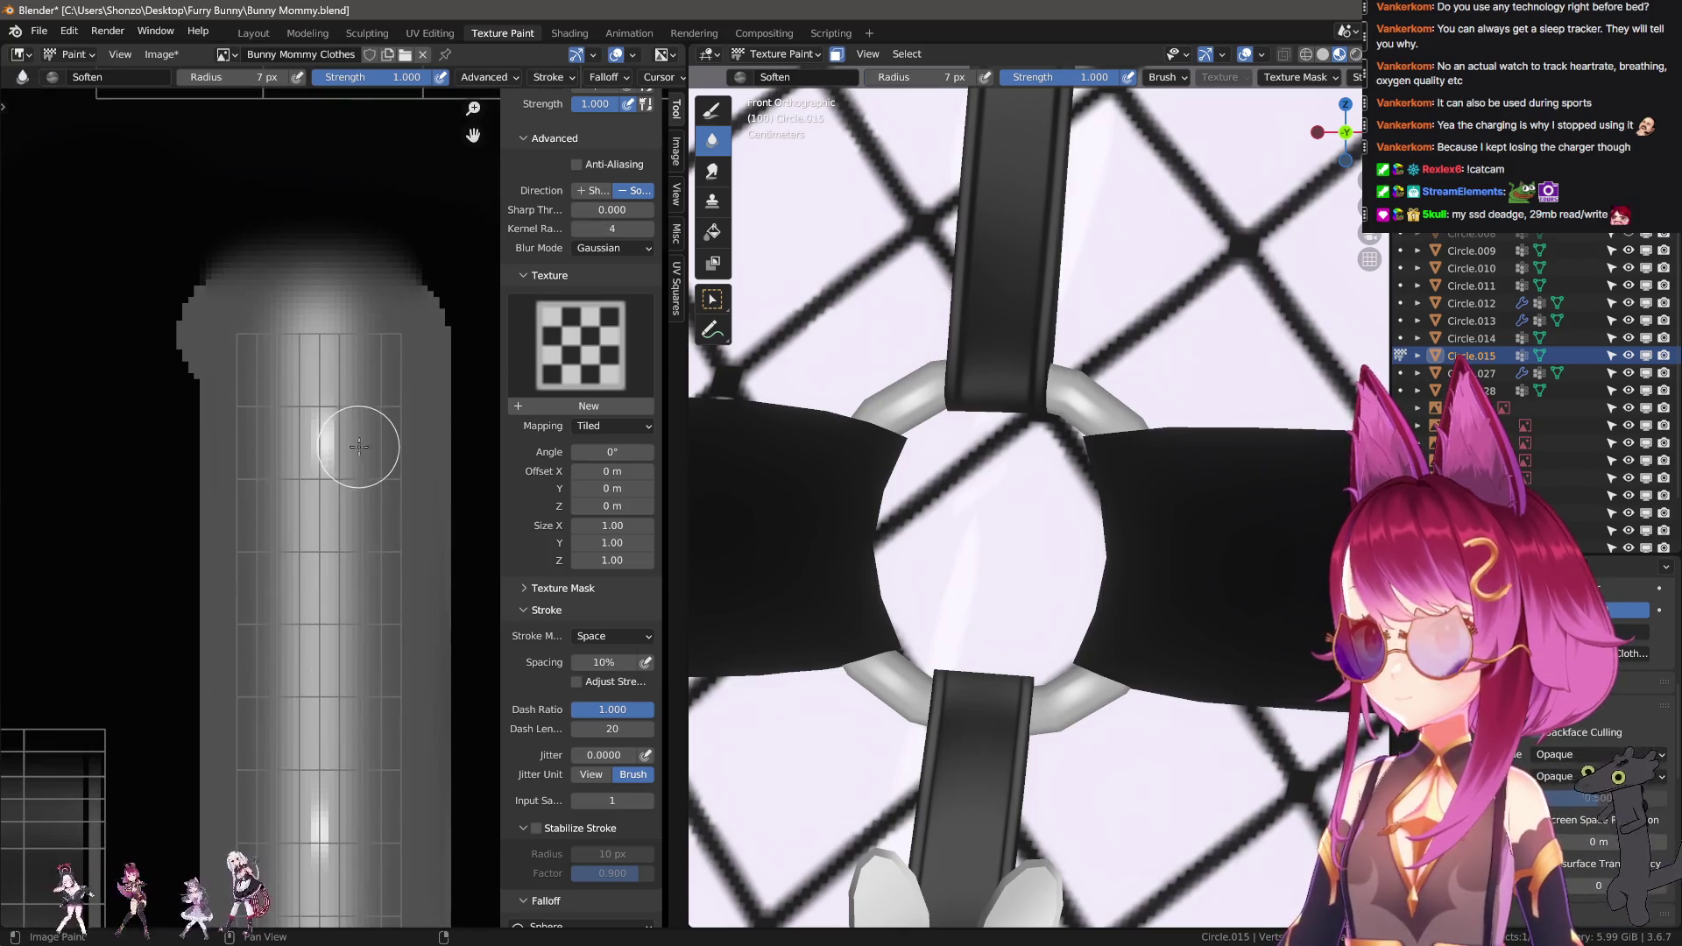
key(bracketleft)
key(bracketleft)
key(bracketleft)
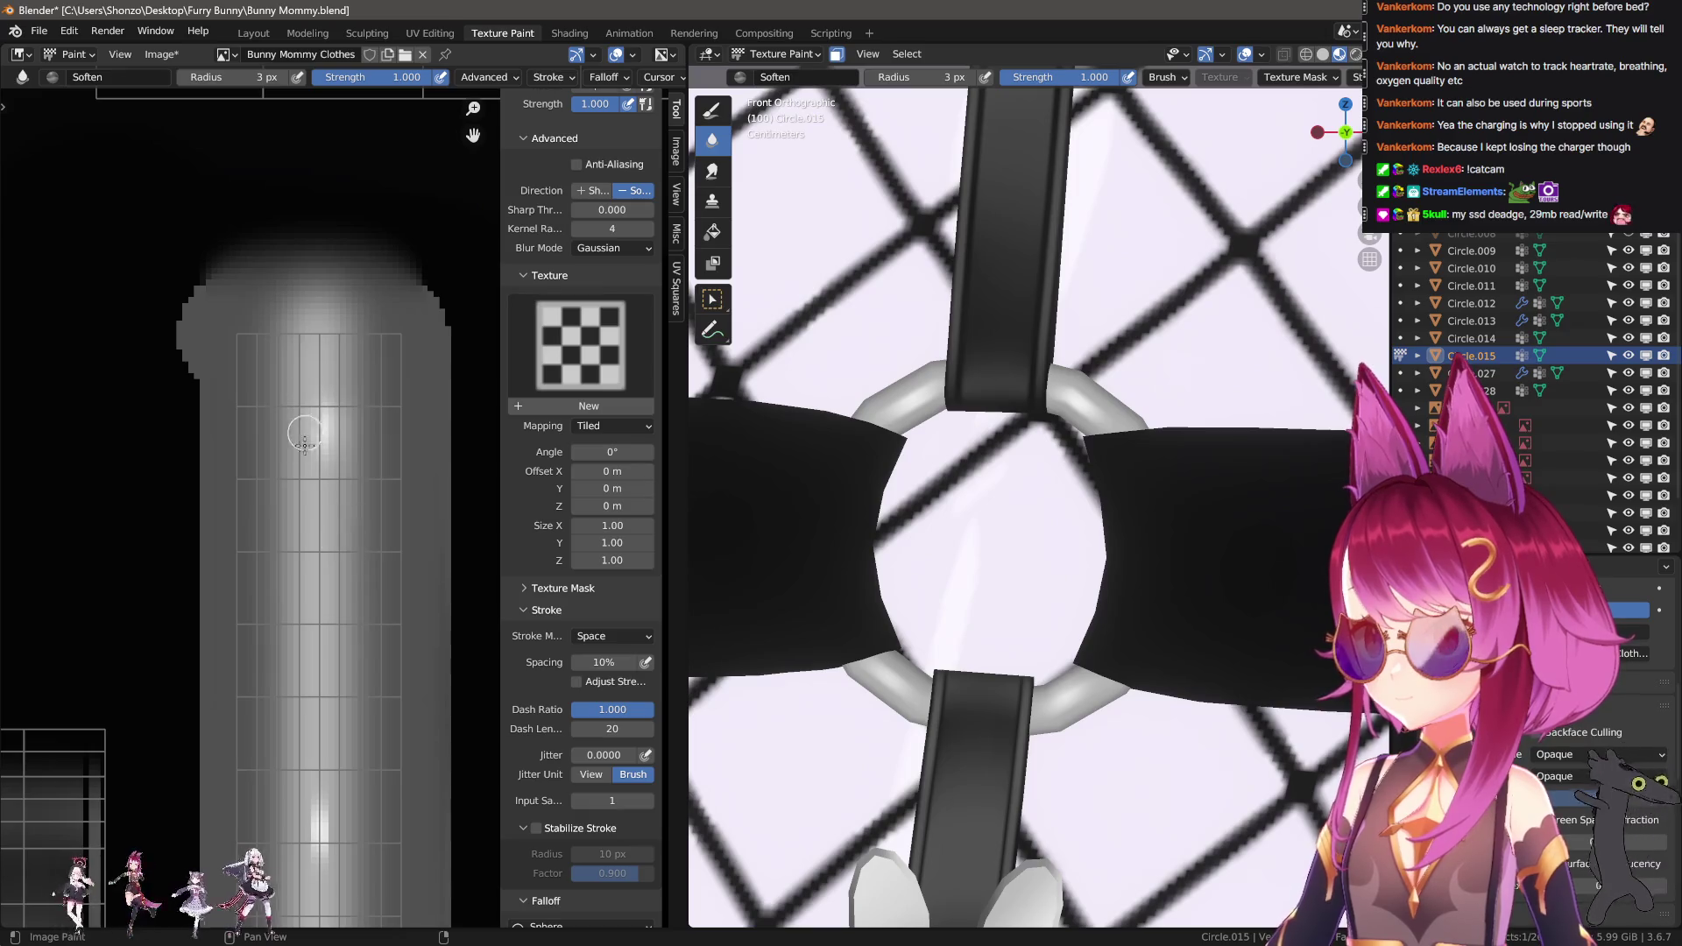
shift+scroll(329, 631, down, 5)
drag(365, 500, 364, 578)
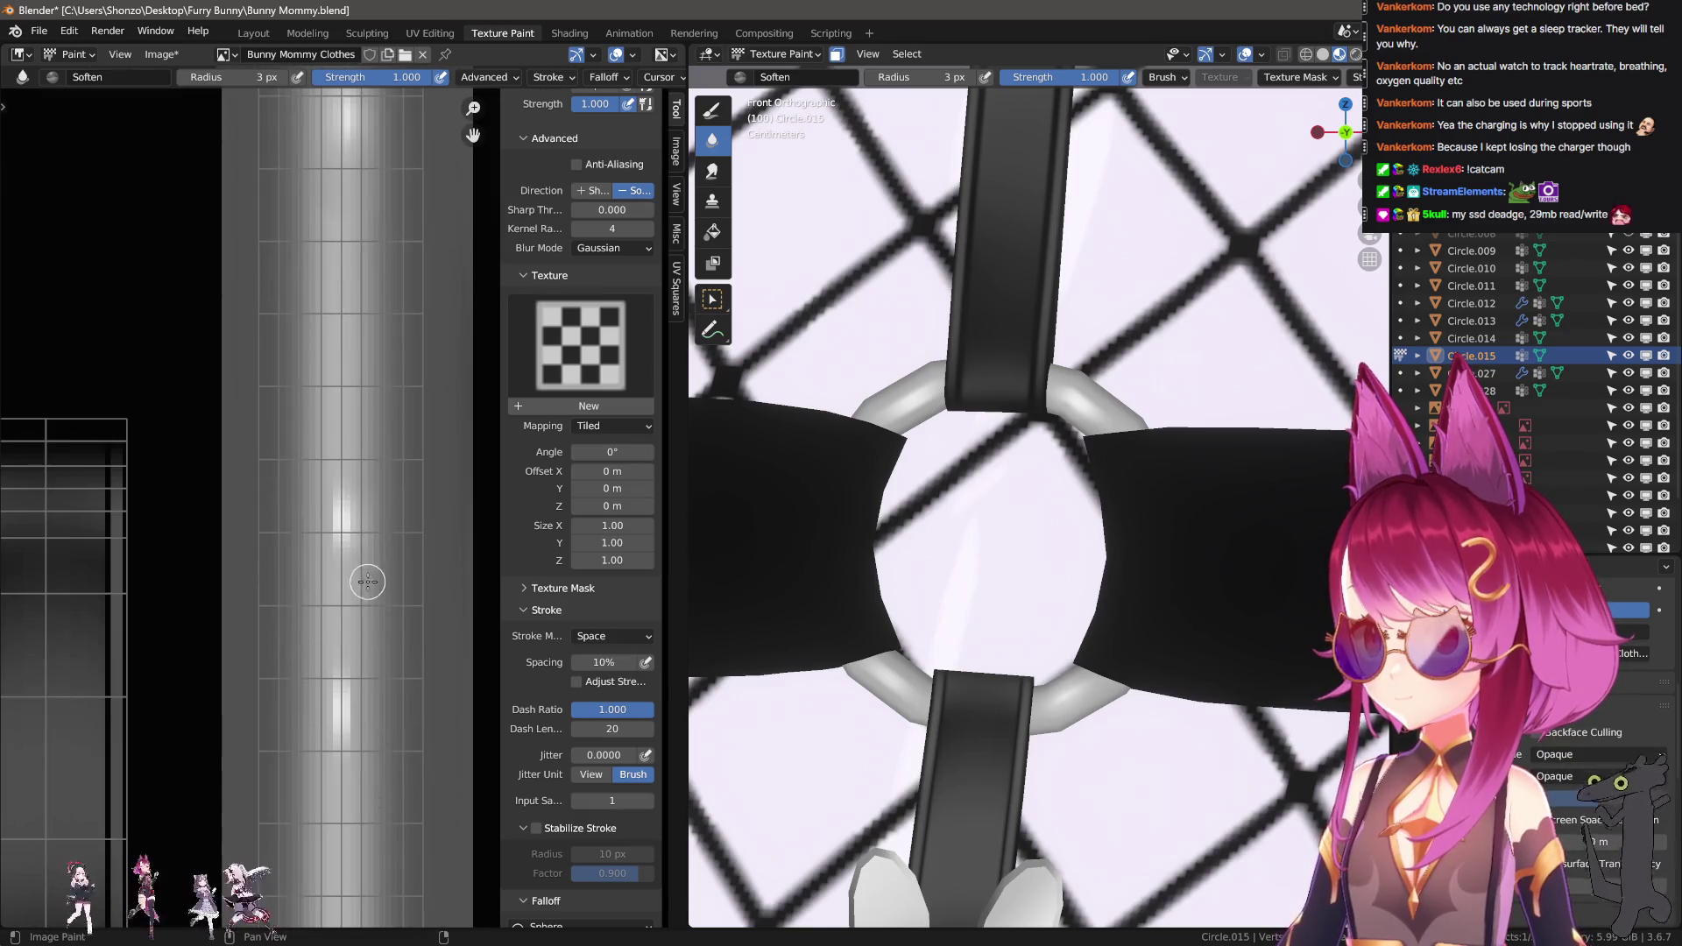
drag(319, 500, 335, 677)
shift+scroll(335, 676, down, 4)
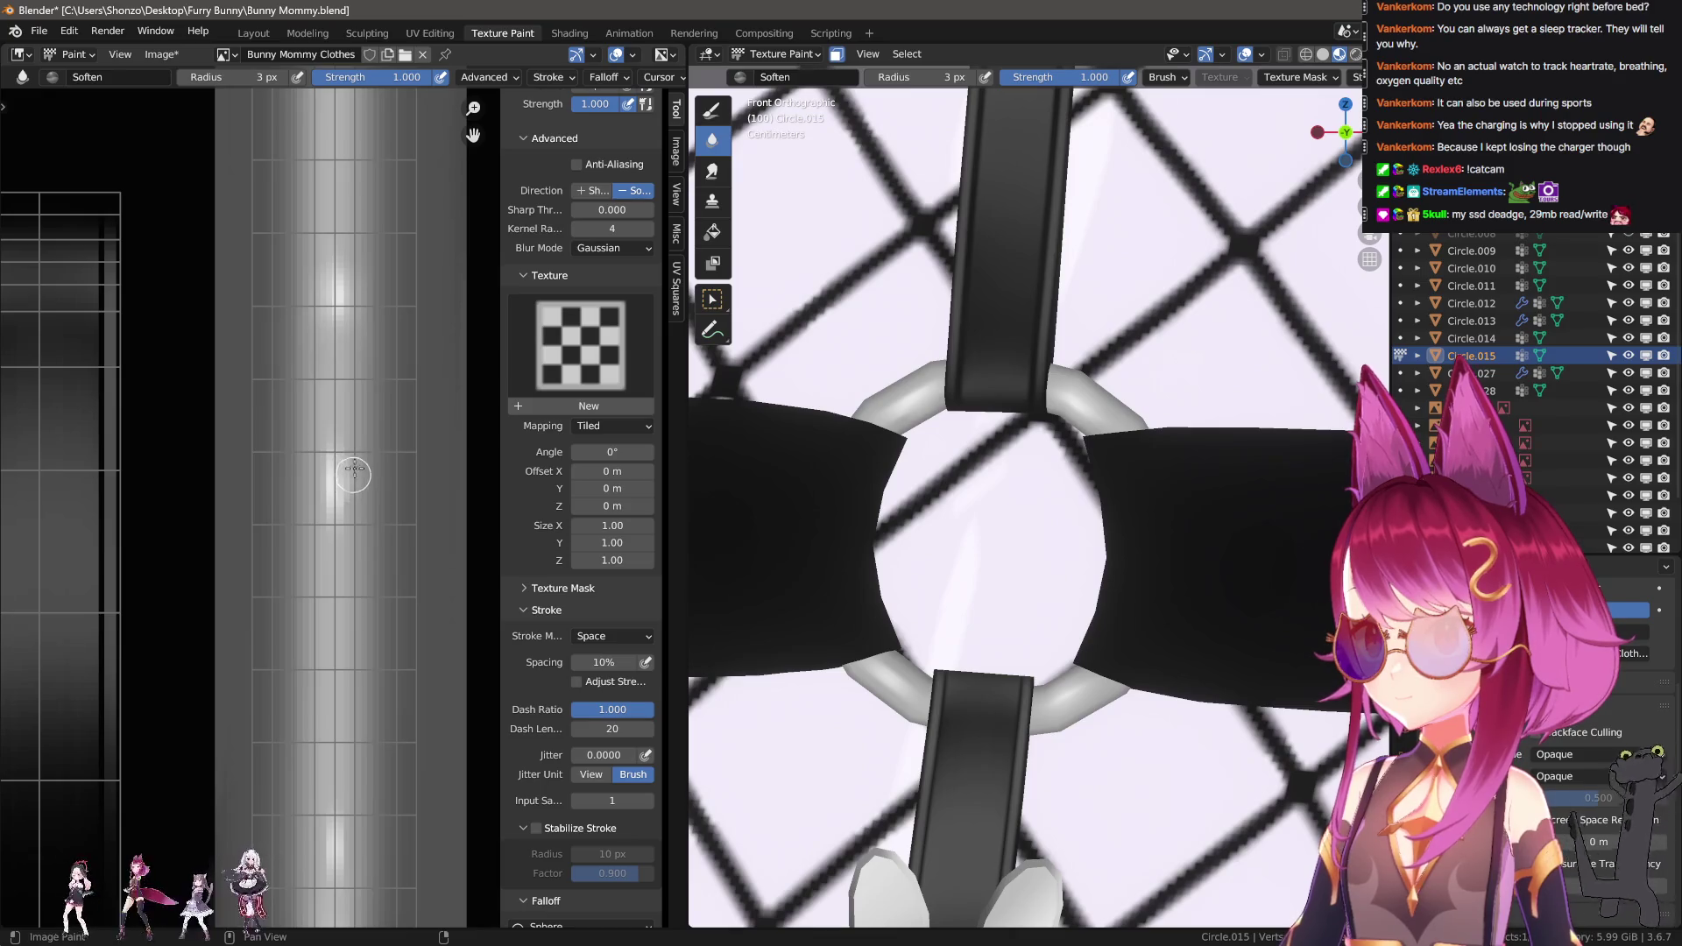
drag(315, 444, 316, 668)
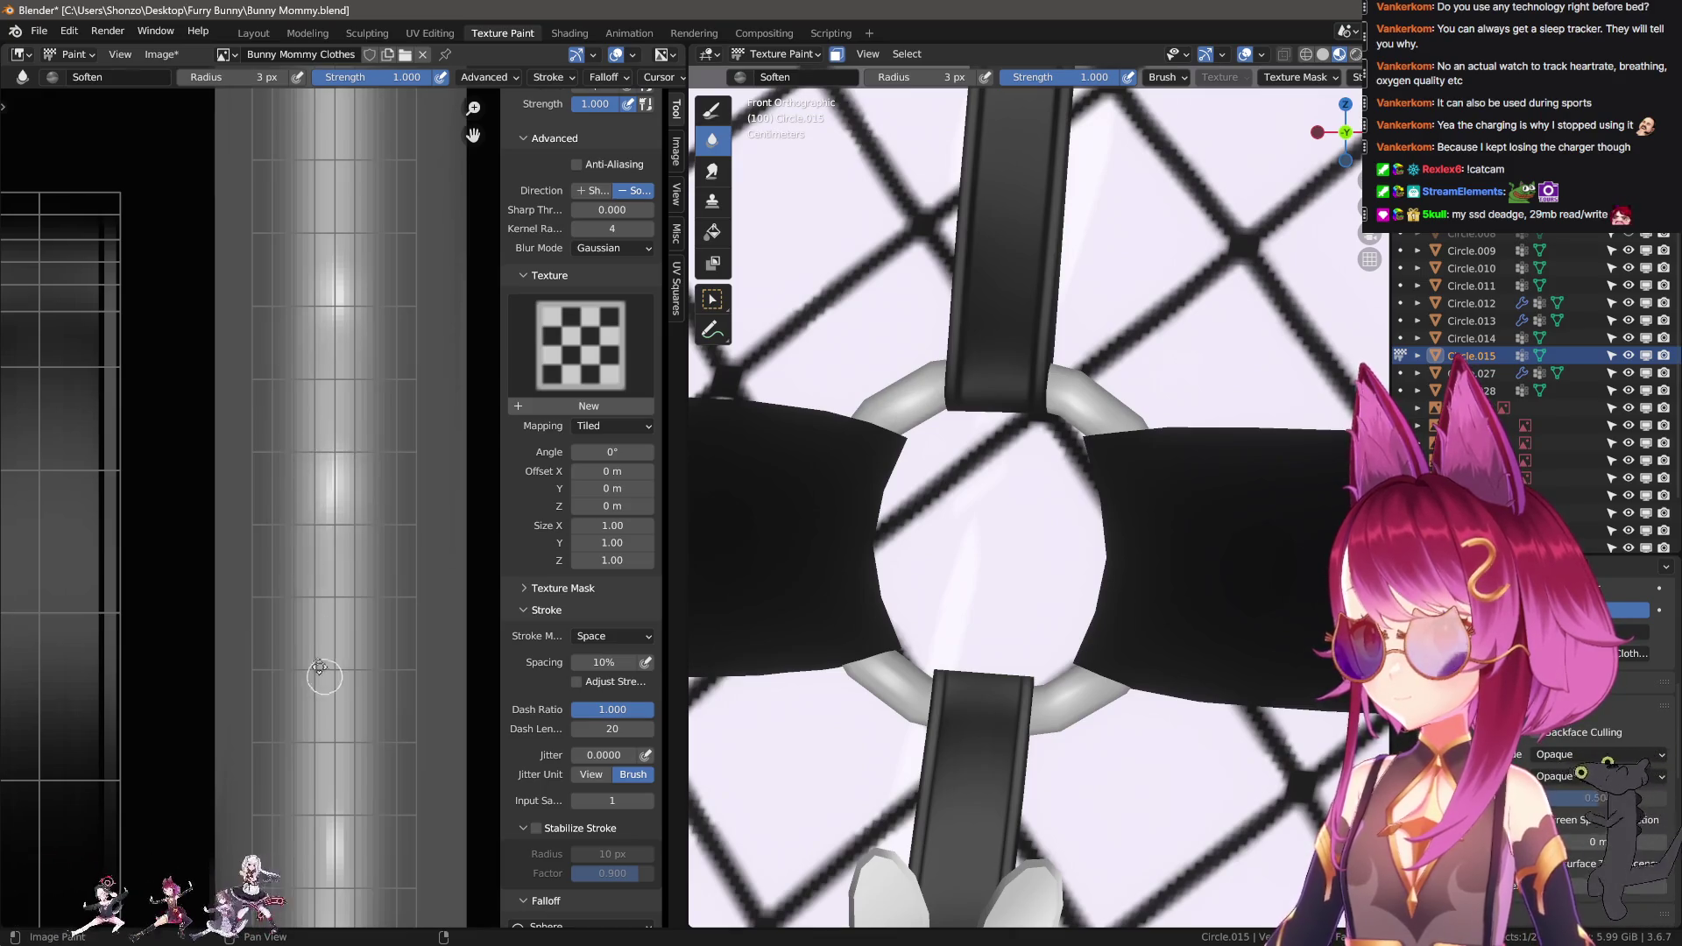
shift+scroll(316, 669, down, 4)
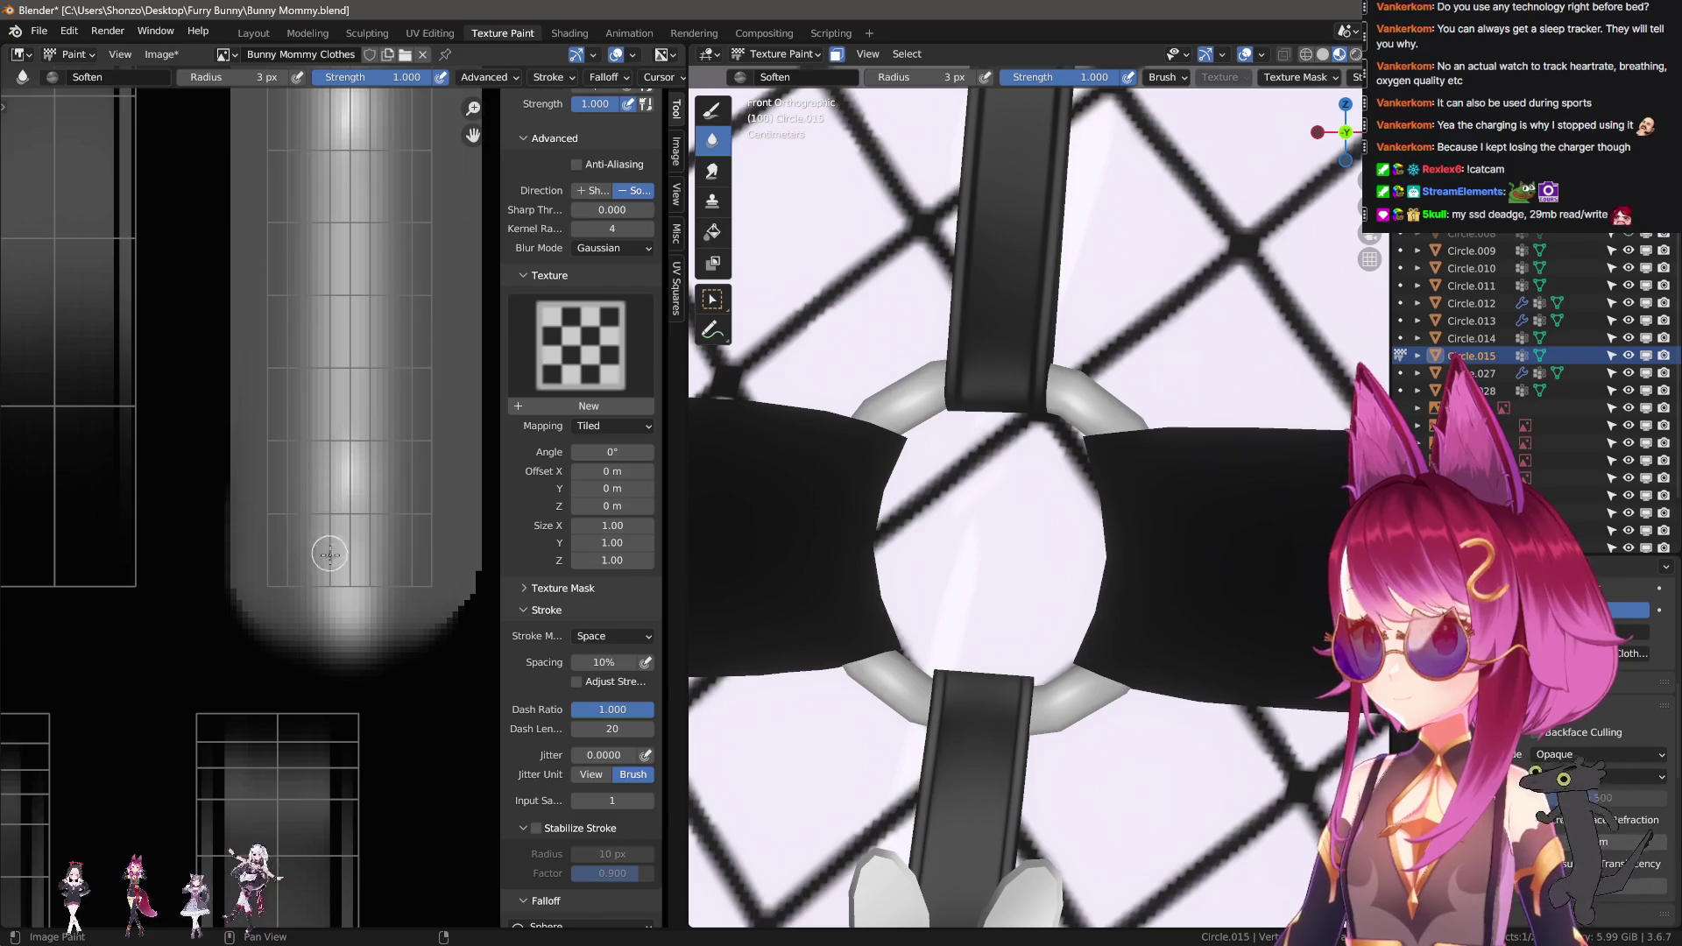
scroll(1099, 501, down, 8)
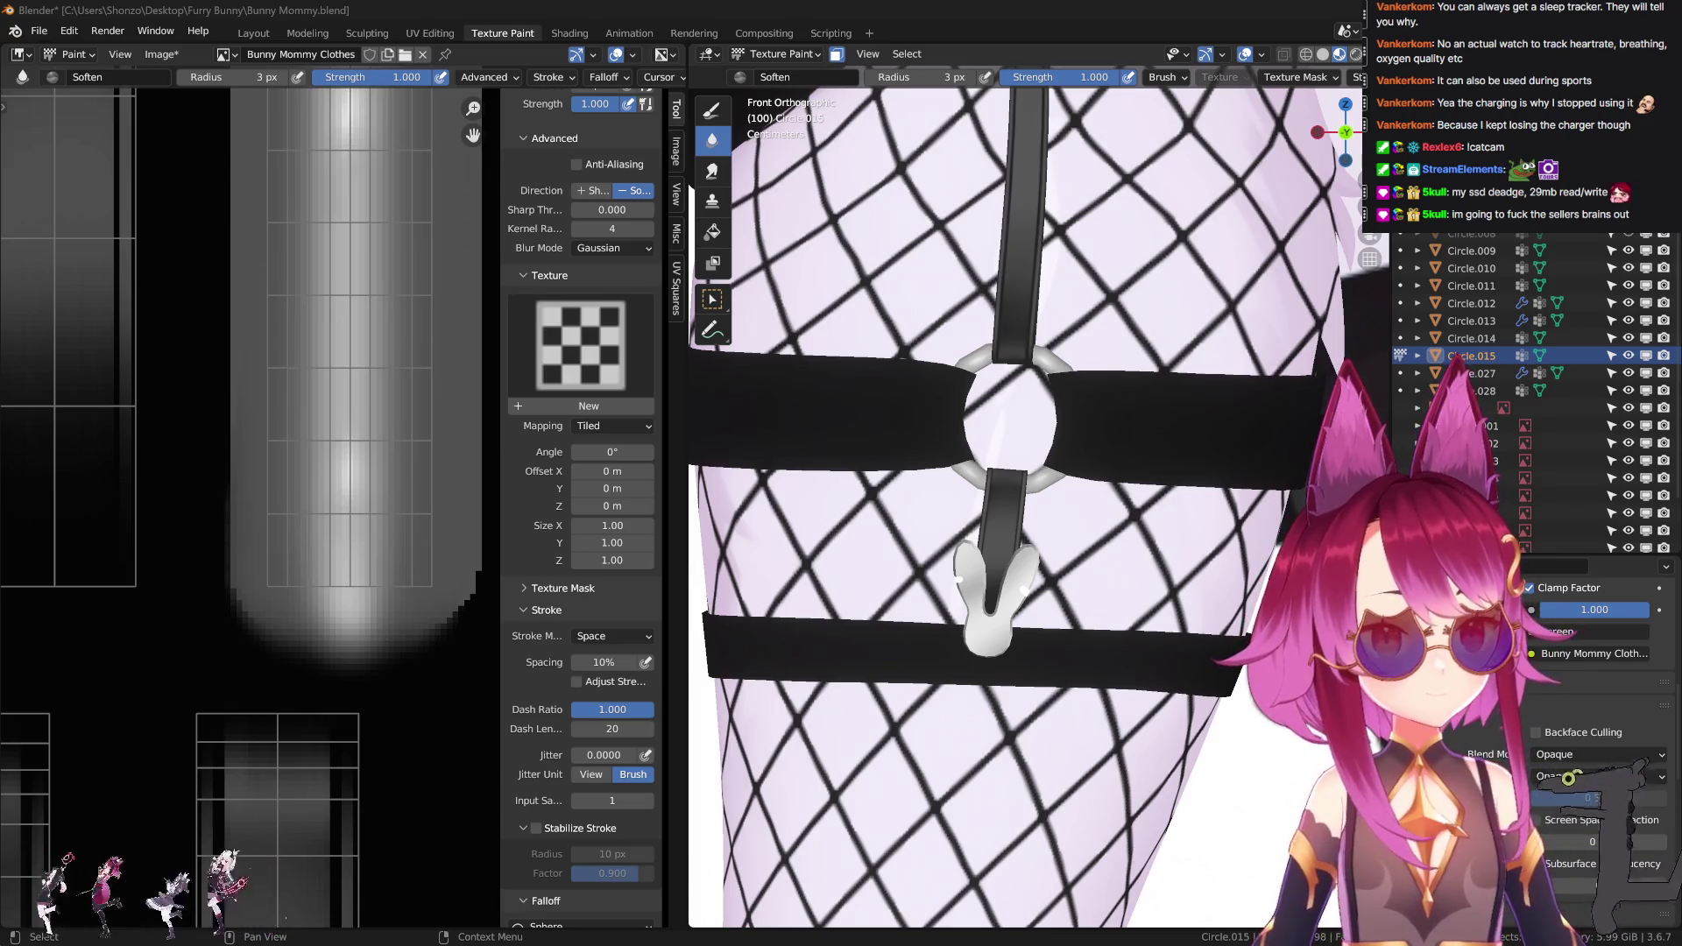
Frame the lower thigh band and set a mid-grey TexDraw brush at 15 px radius.
mouse_move(222, 575)
middle_down()
mouse_move(274, 609)
mouse_move(268, 566)
mouse_move(263, 594)
mouse_move(323, 653)
middle_up()
scroll(280, 605, down, 5)
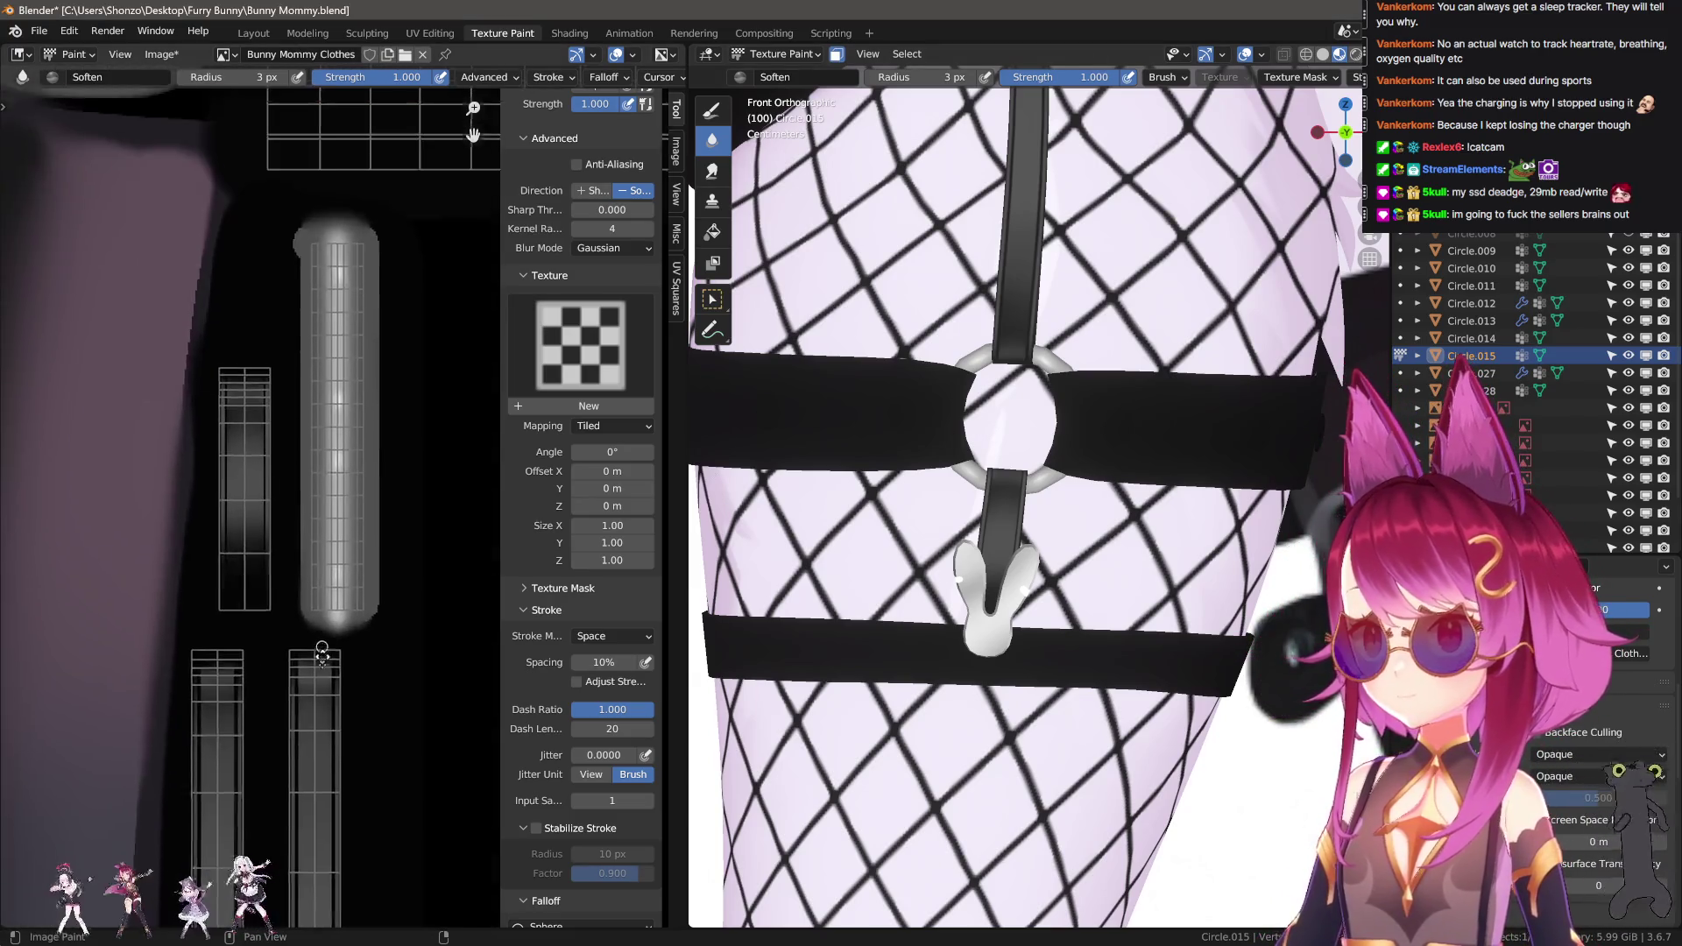
click(712, 110)
scroll(351, 473, down, 2)
middle_drag(350, 473, 366, 461)
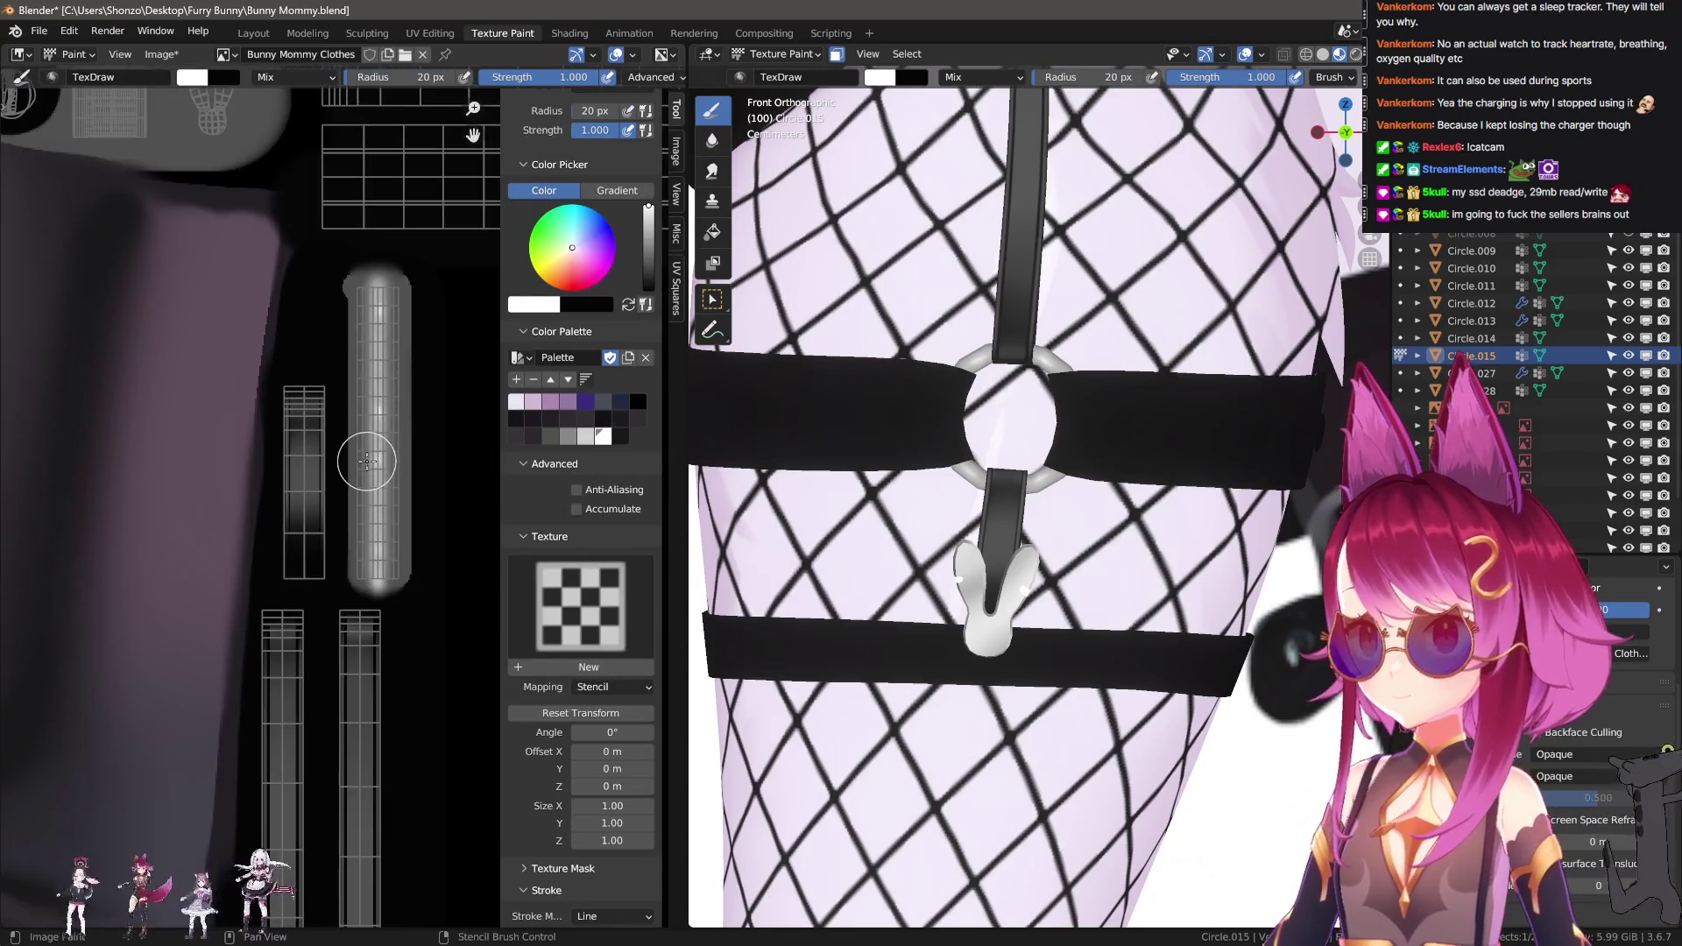
click(570, 436)
scroll(263, 582, up, 2)
key(bracketleft)
key(bracketleft)
key(bracketleft)
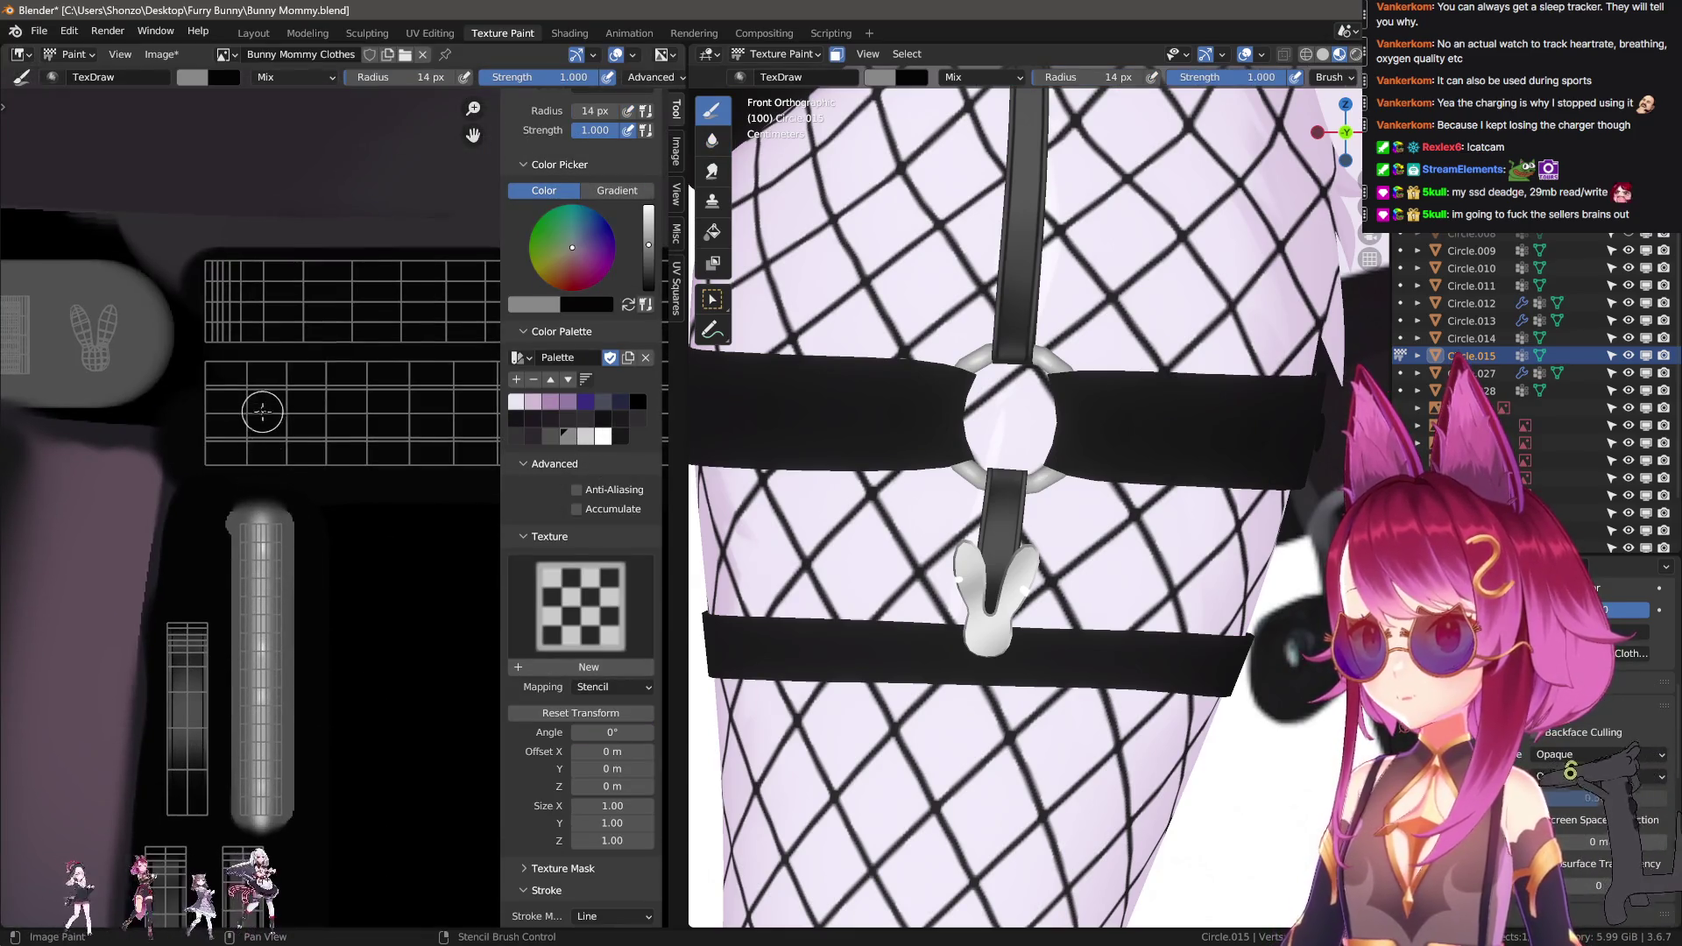
middle_drag(438, 419, 376, 447)
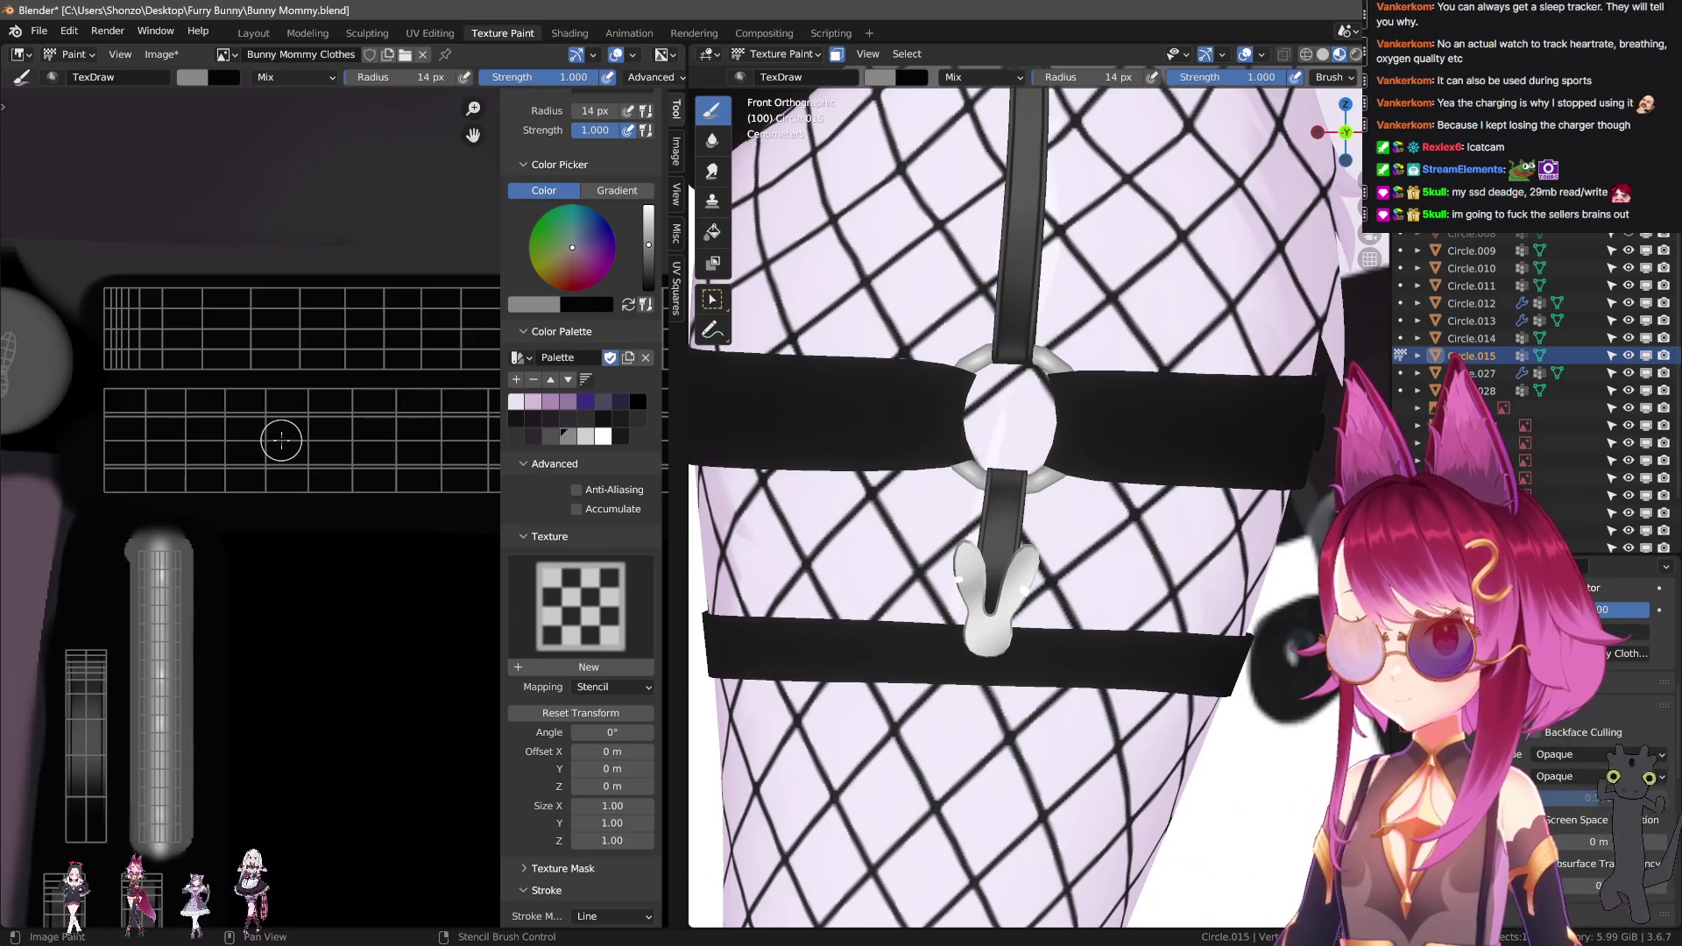
middle_drag(387, 442, 330, 448)
key(f)
click(330, 448)
Paint a grey pill-shaped stroke across the band, redoing it once.
drag(331, 448, 432, 448)
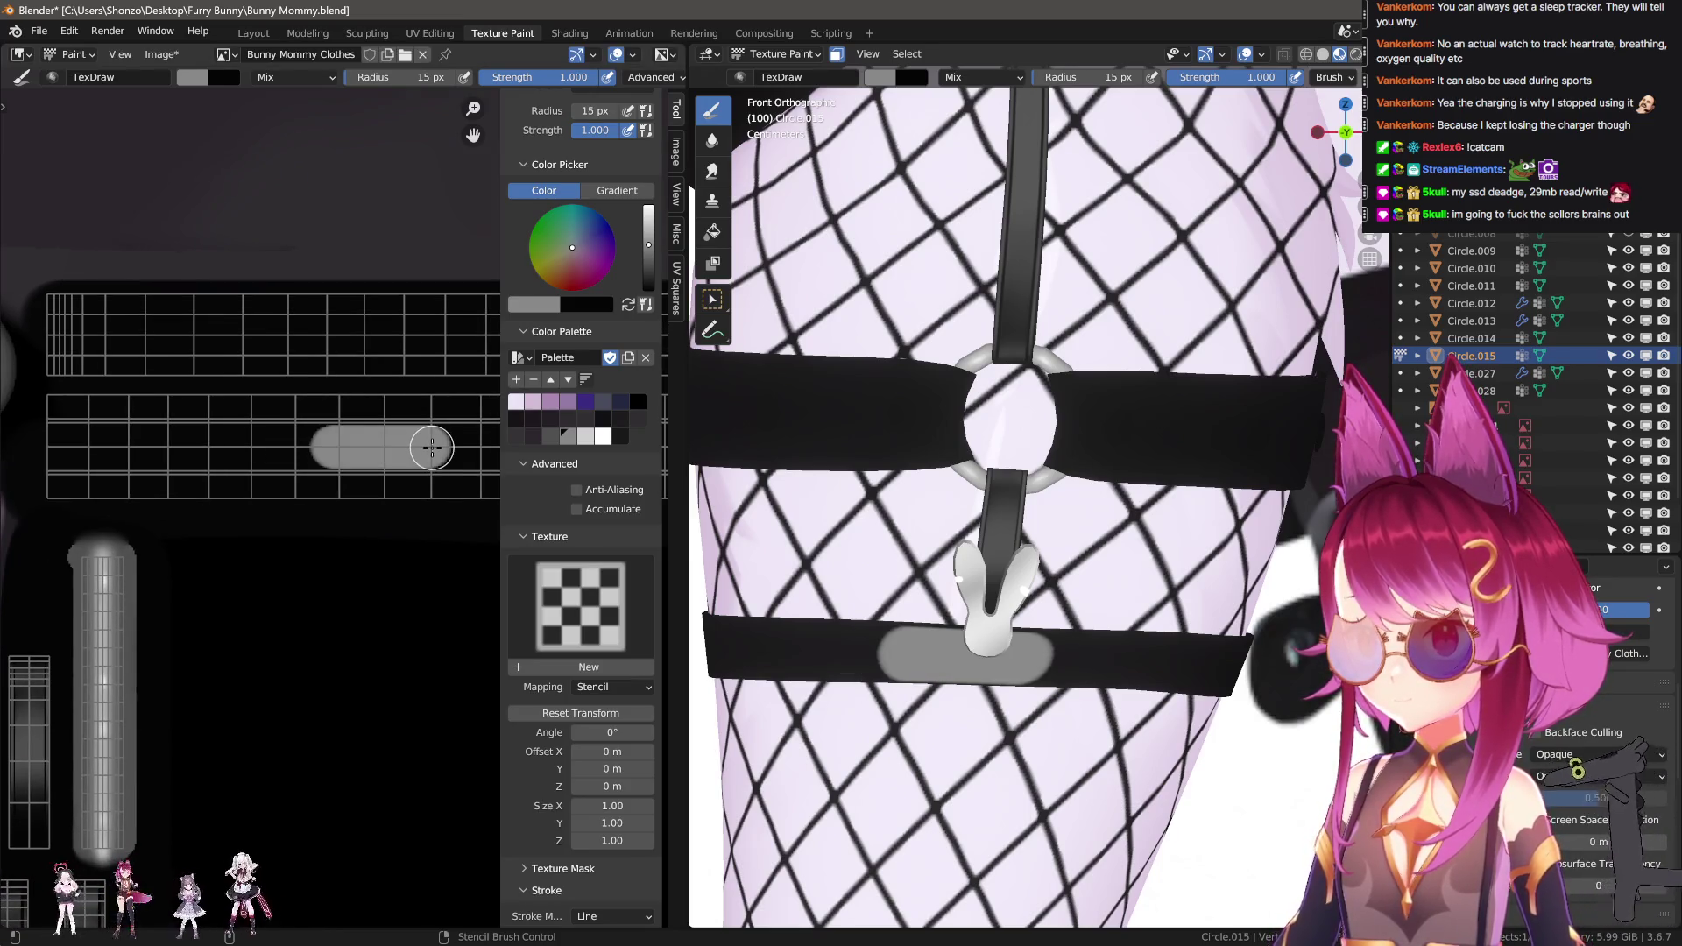
scroll(394, 473, up, 3)
scroll(298, 473, up, 1)
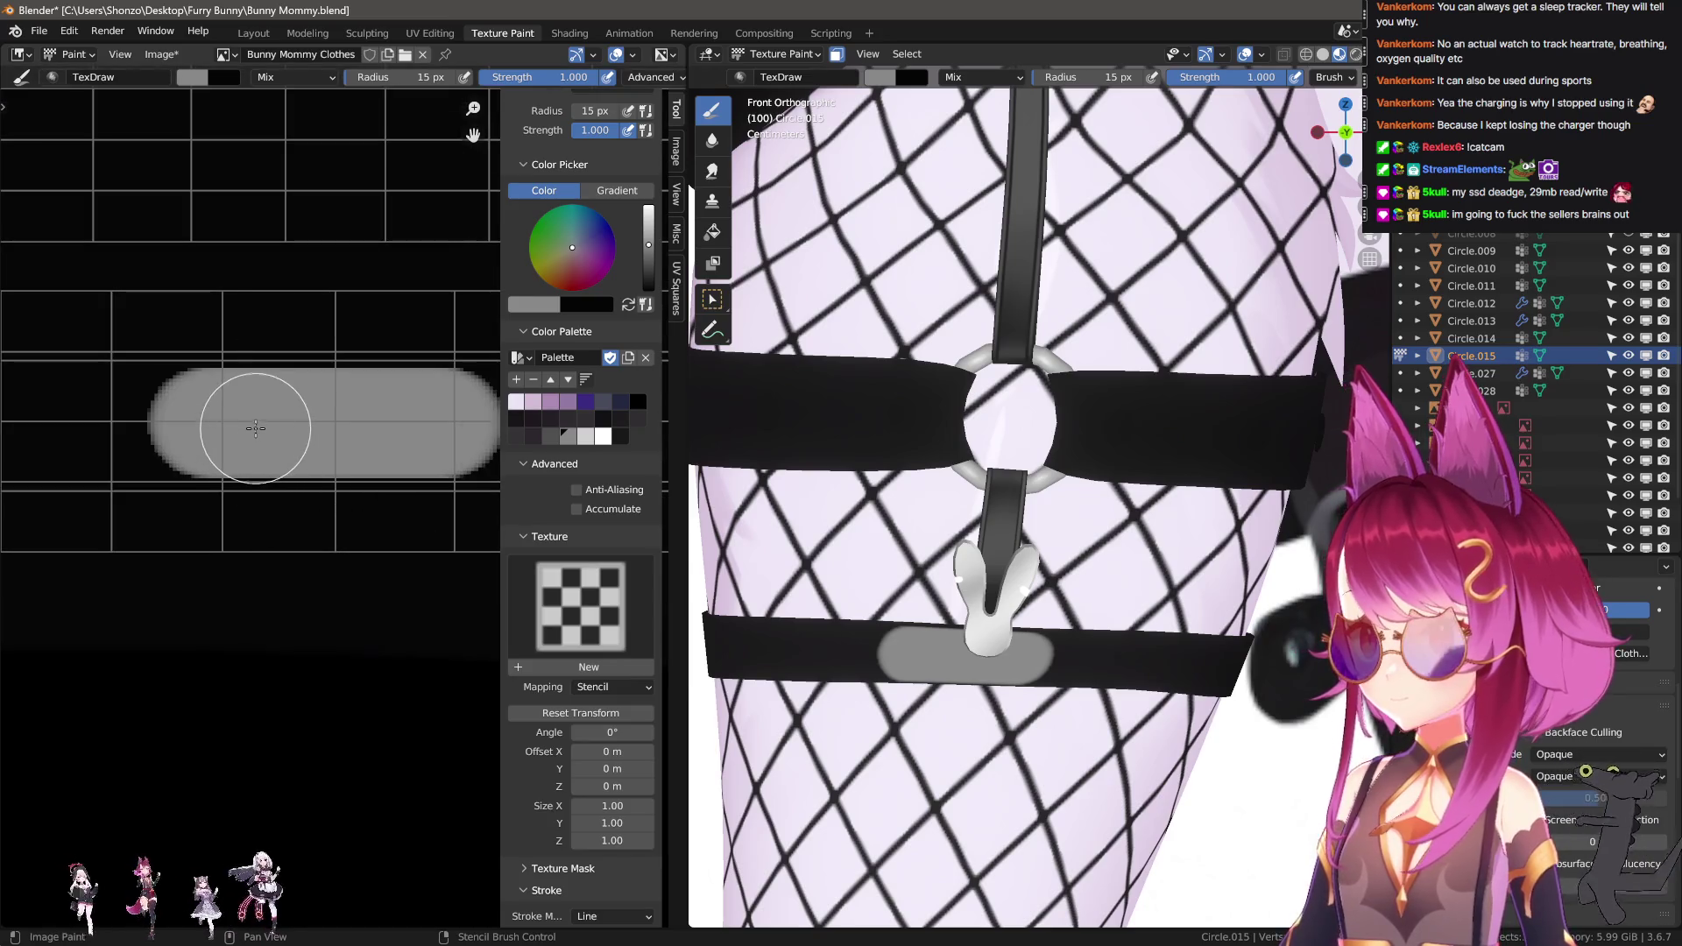
key(ctrl+z)
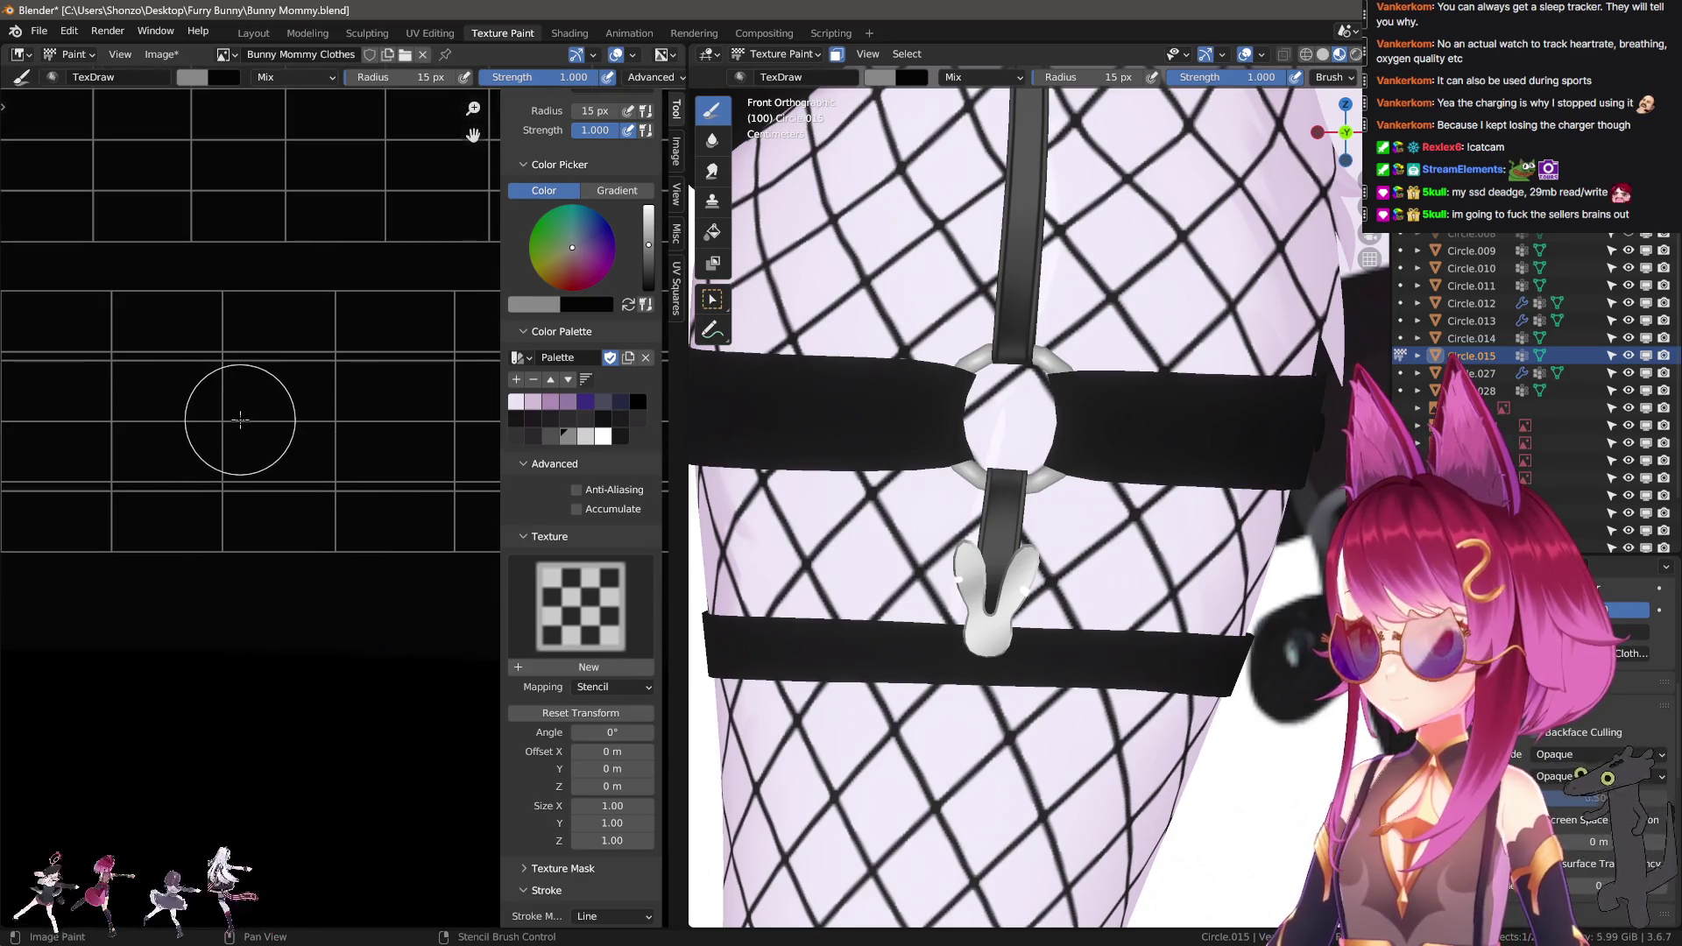
drag(241, 421, 550, 430)
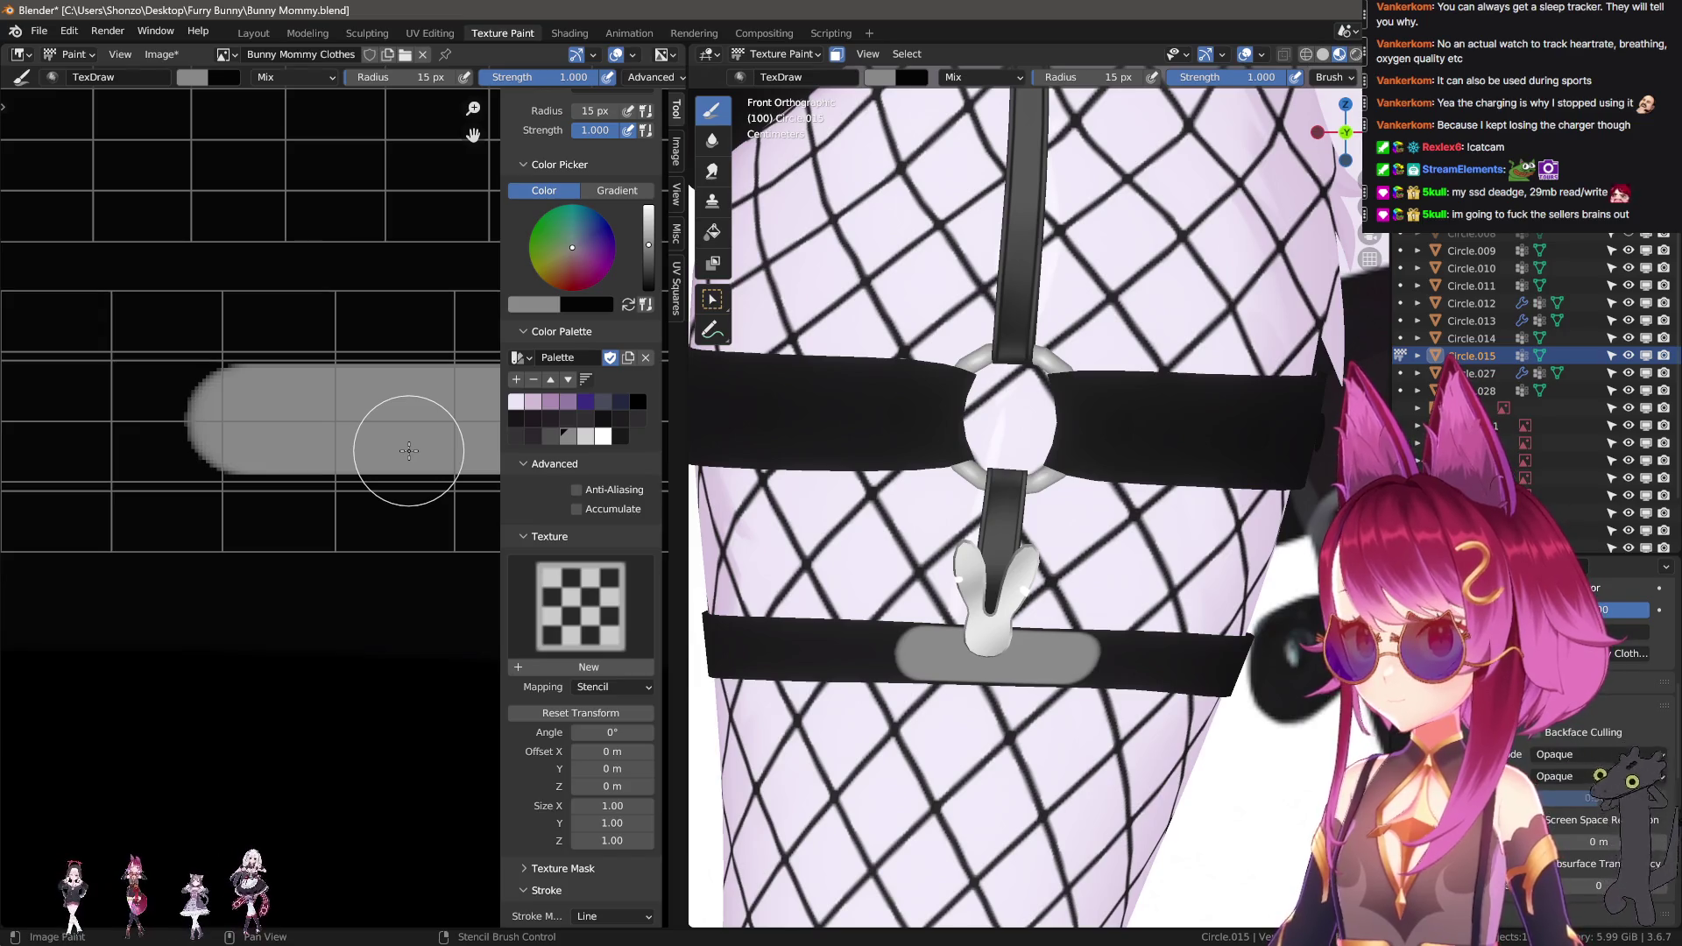
scroll(408, 450, down, 2)
Smear the left end of the grey patch to soften it.
click(711, 171)
drag(149, 460, 340, 462)
scroll(232, 480, down, 2)
drag(232, 480, 345, 480)
Extend the smeared grey gradient along the strap strip and resize the brush to 61 px.
middle_drag(300, 468, 142, 481)
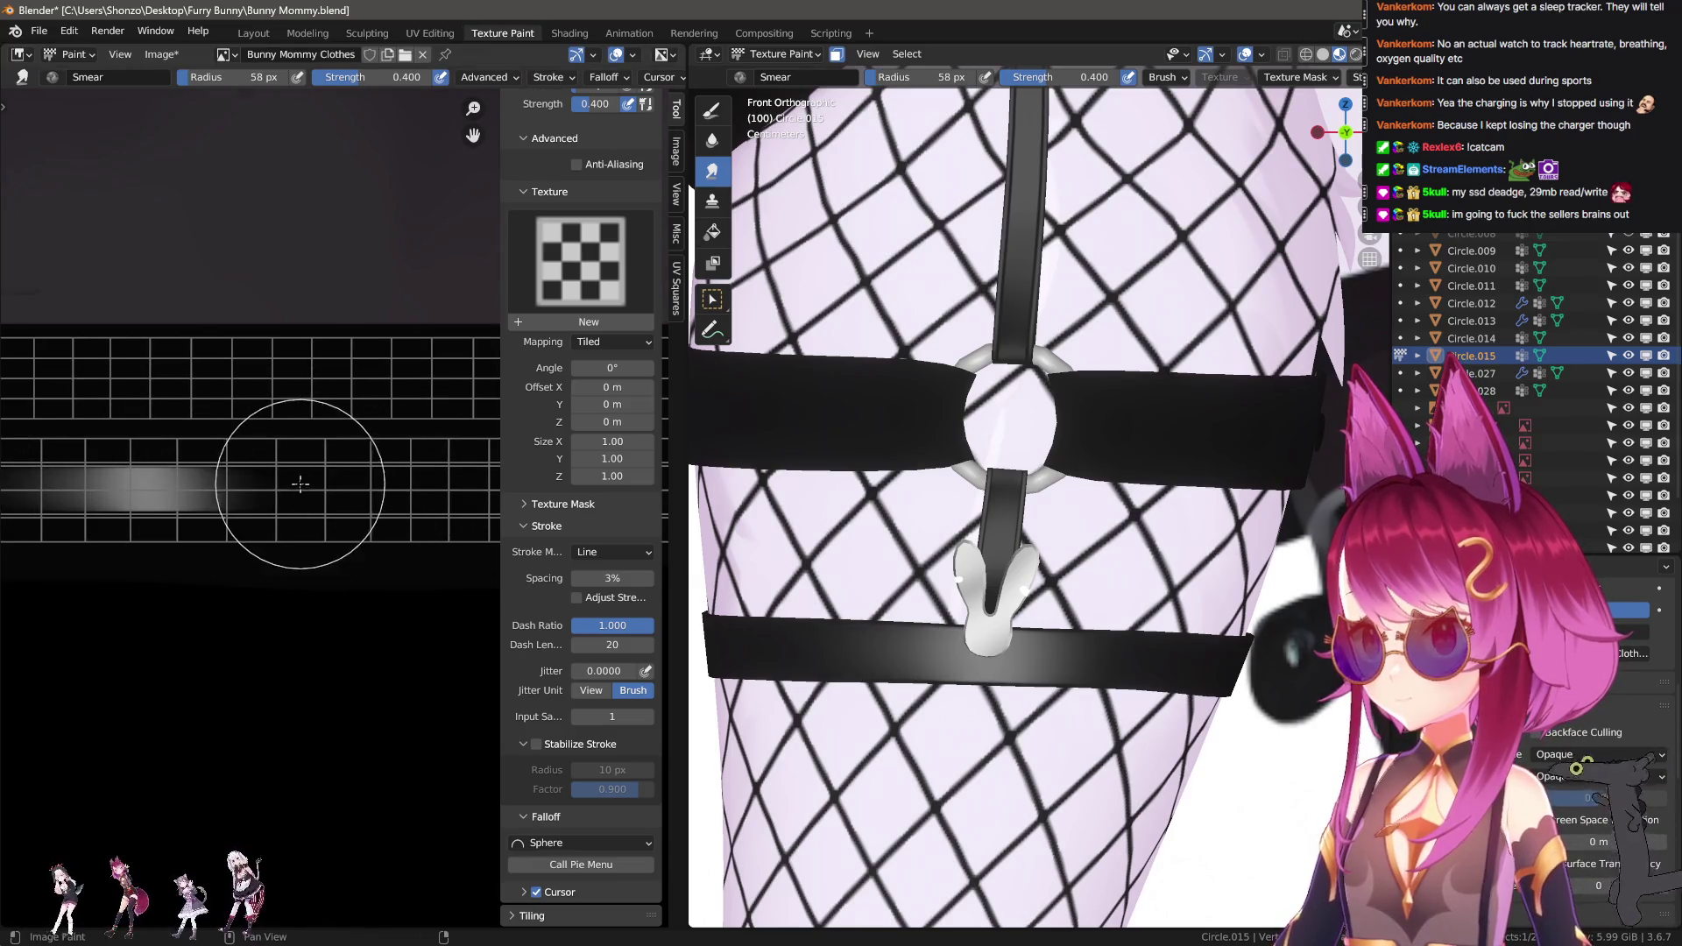
drag(502, 488, 456, 487)
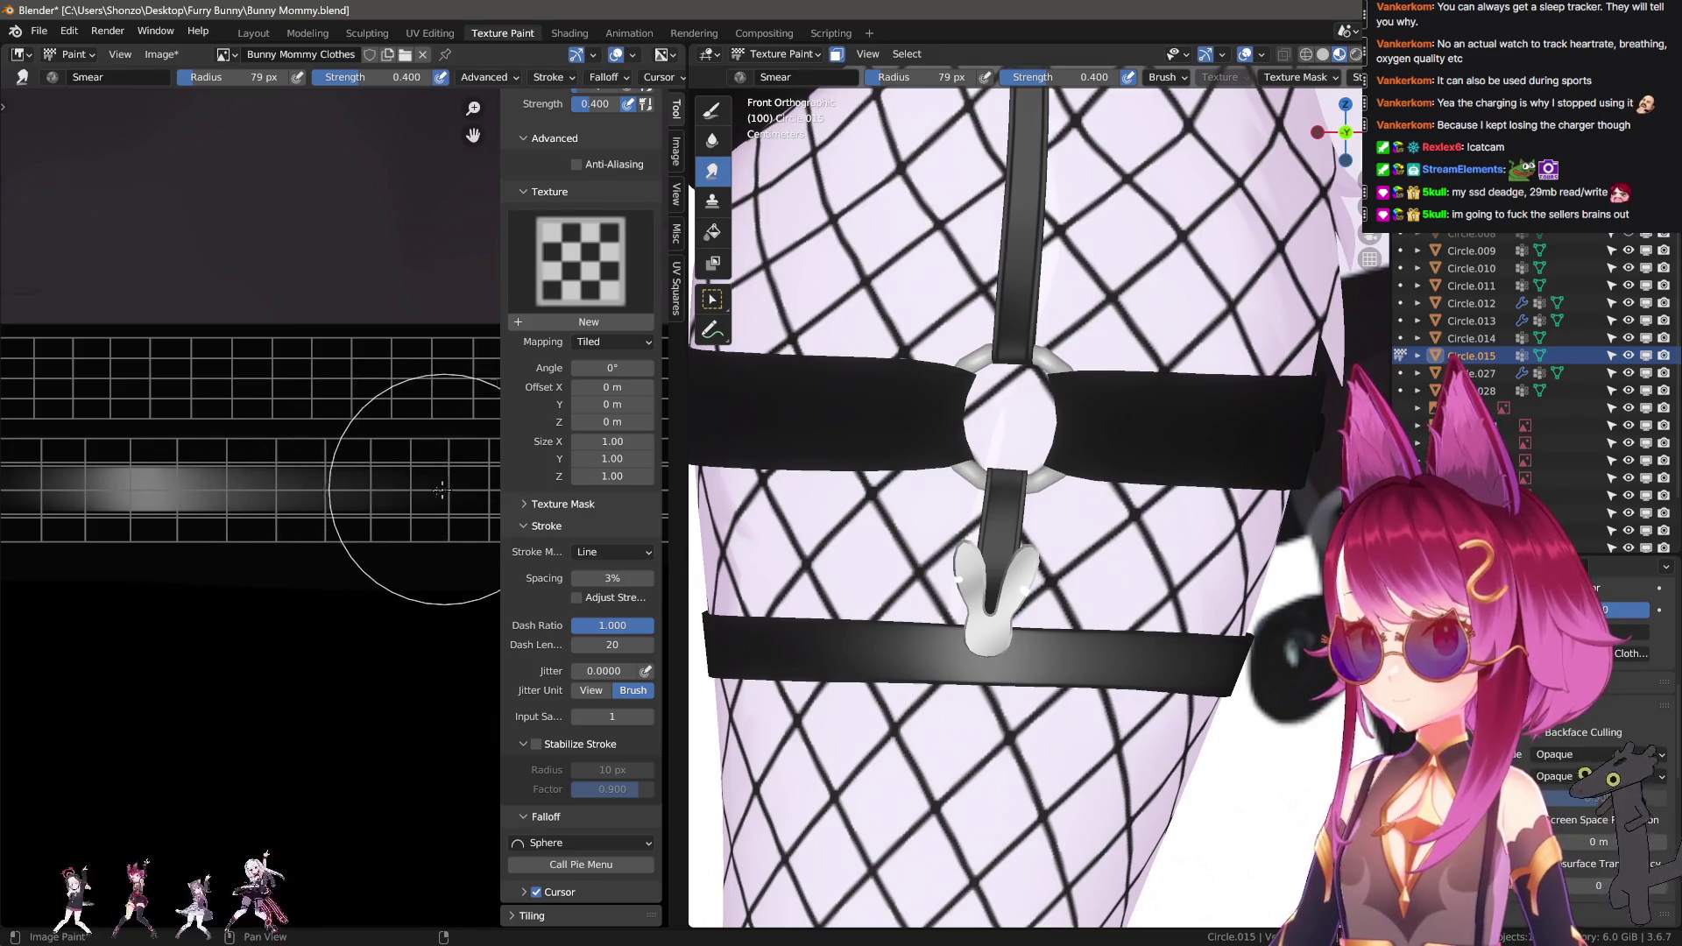
scroll(420, 491, down, 1)
key(f)
click(263, 487)
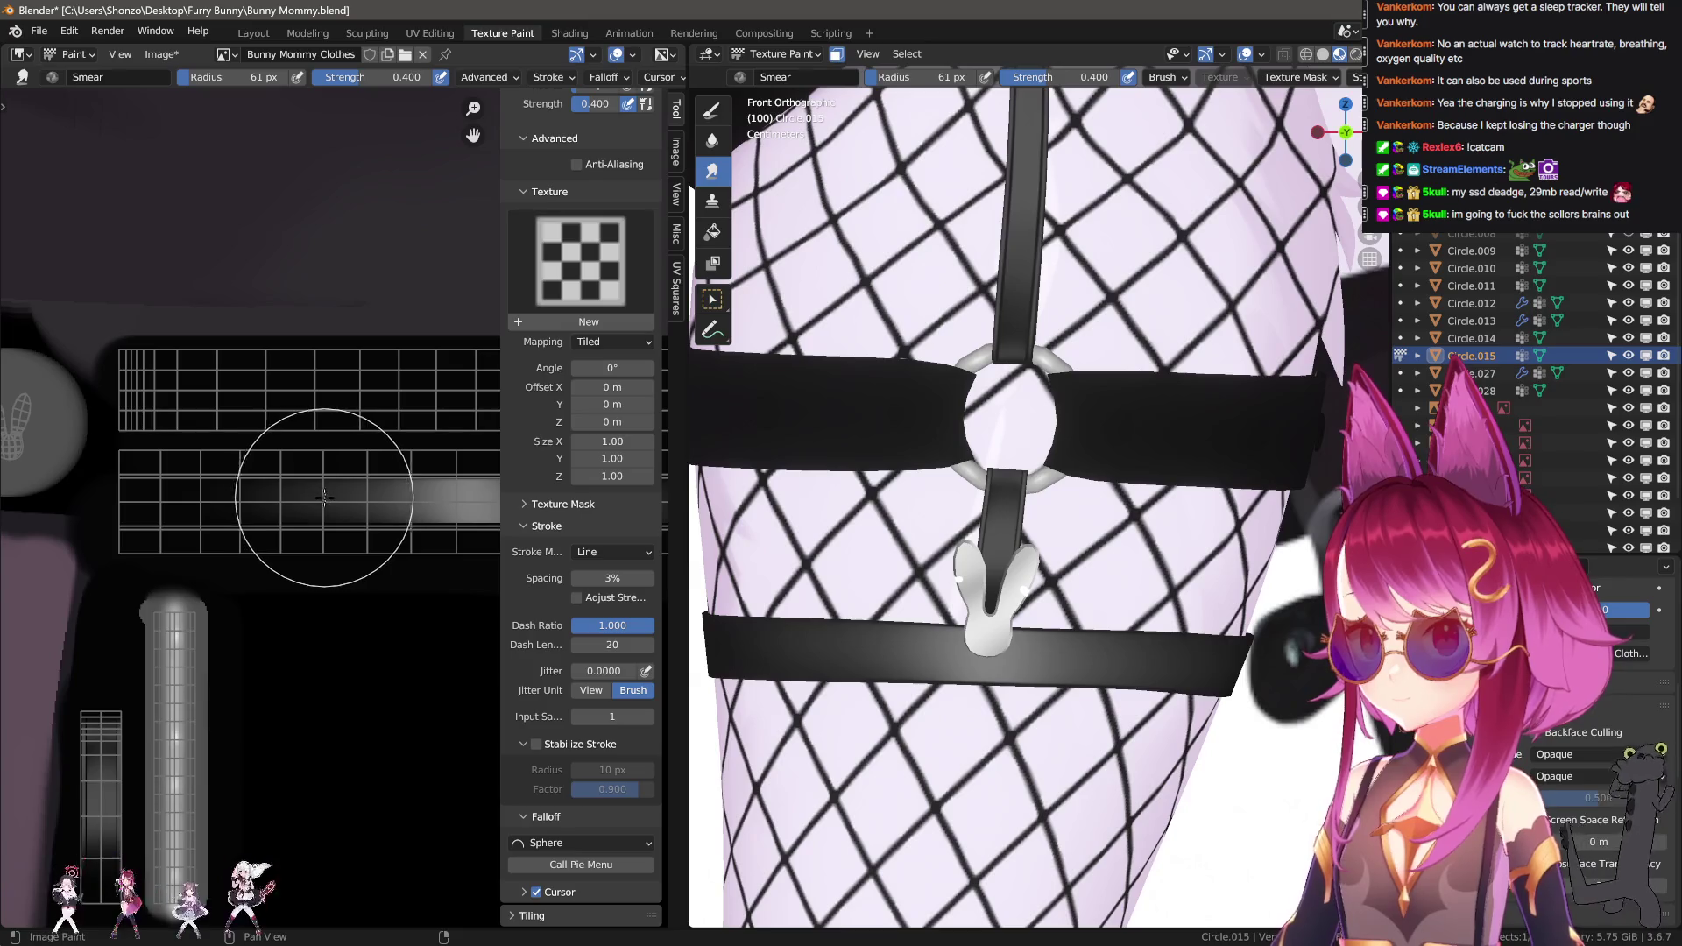
scroll(302, 504, up, 3)
scroll(282, 515, down, 2)
key(shift+space)
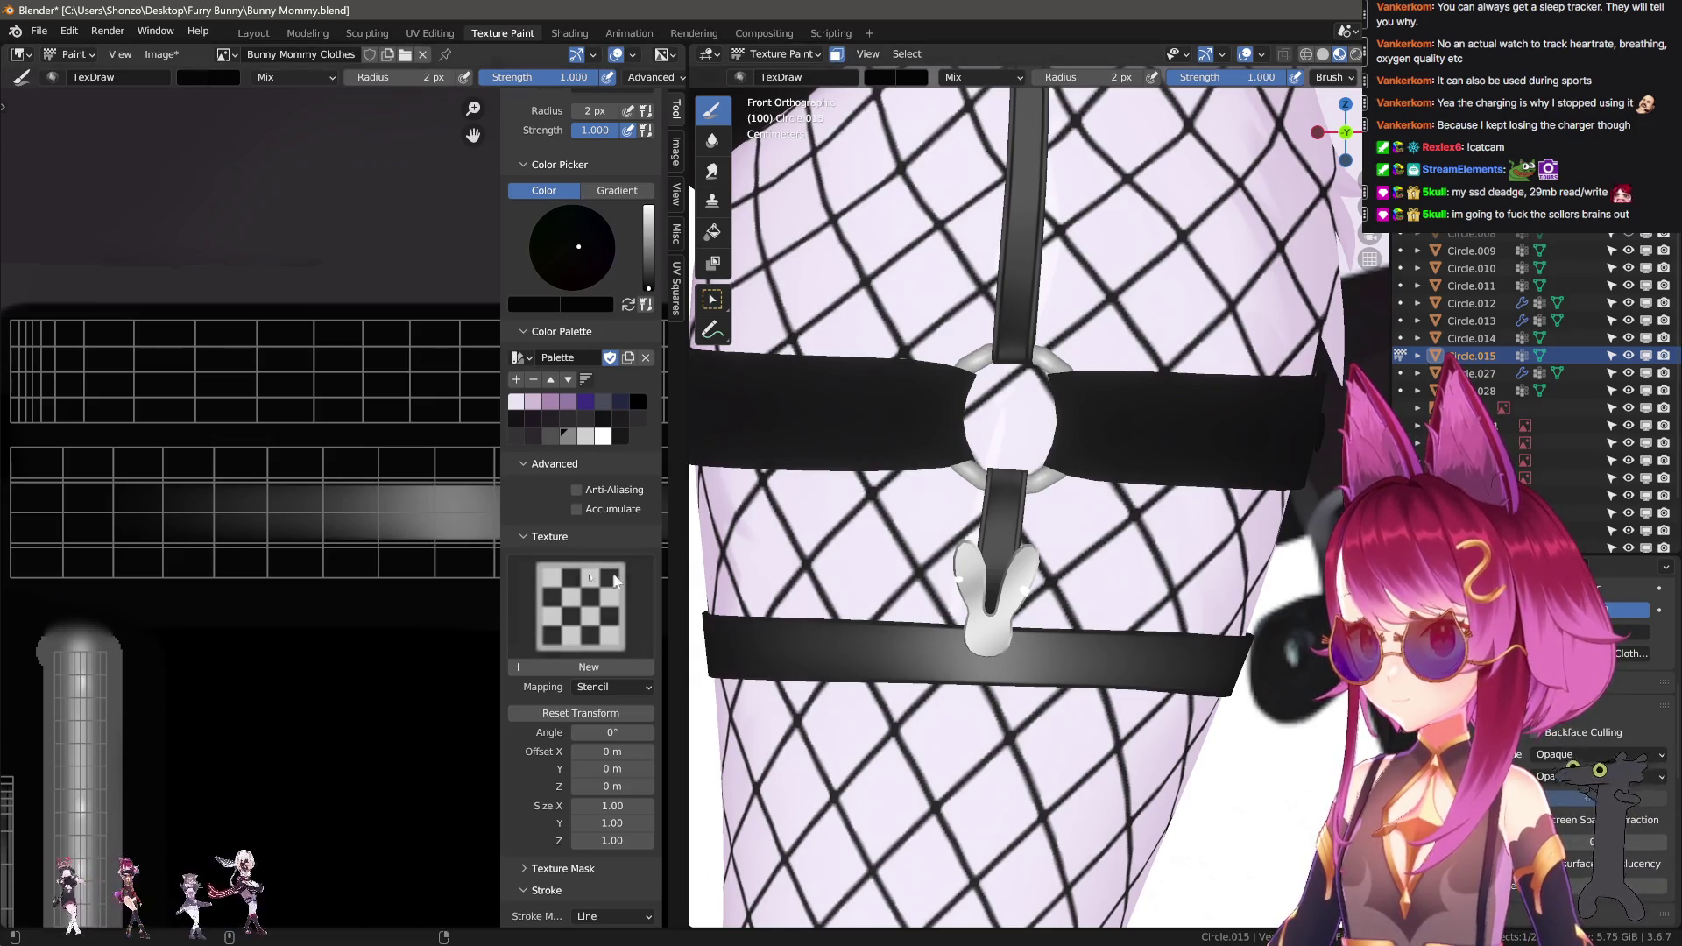
Set the brush falloff to Custom and the draw brush radius to 3 px.
scroll(428, 490, up, 1)
mouse_move(428, 489)
middle_down()
mouse_move(410, 448)
mouse_move(379, 458)
middle_up()
key(e)
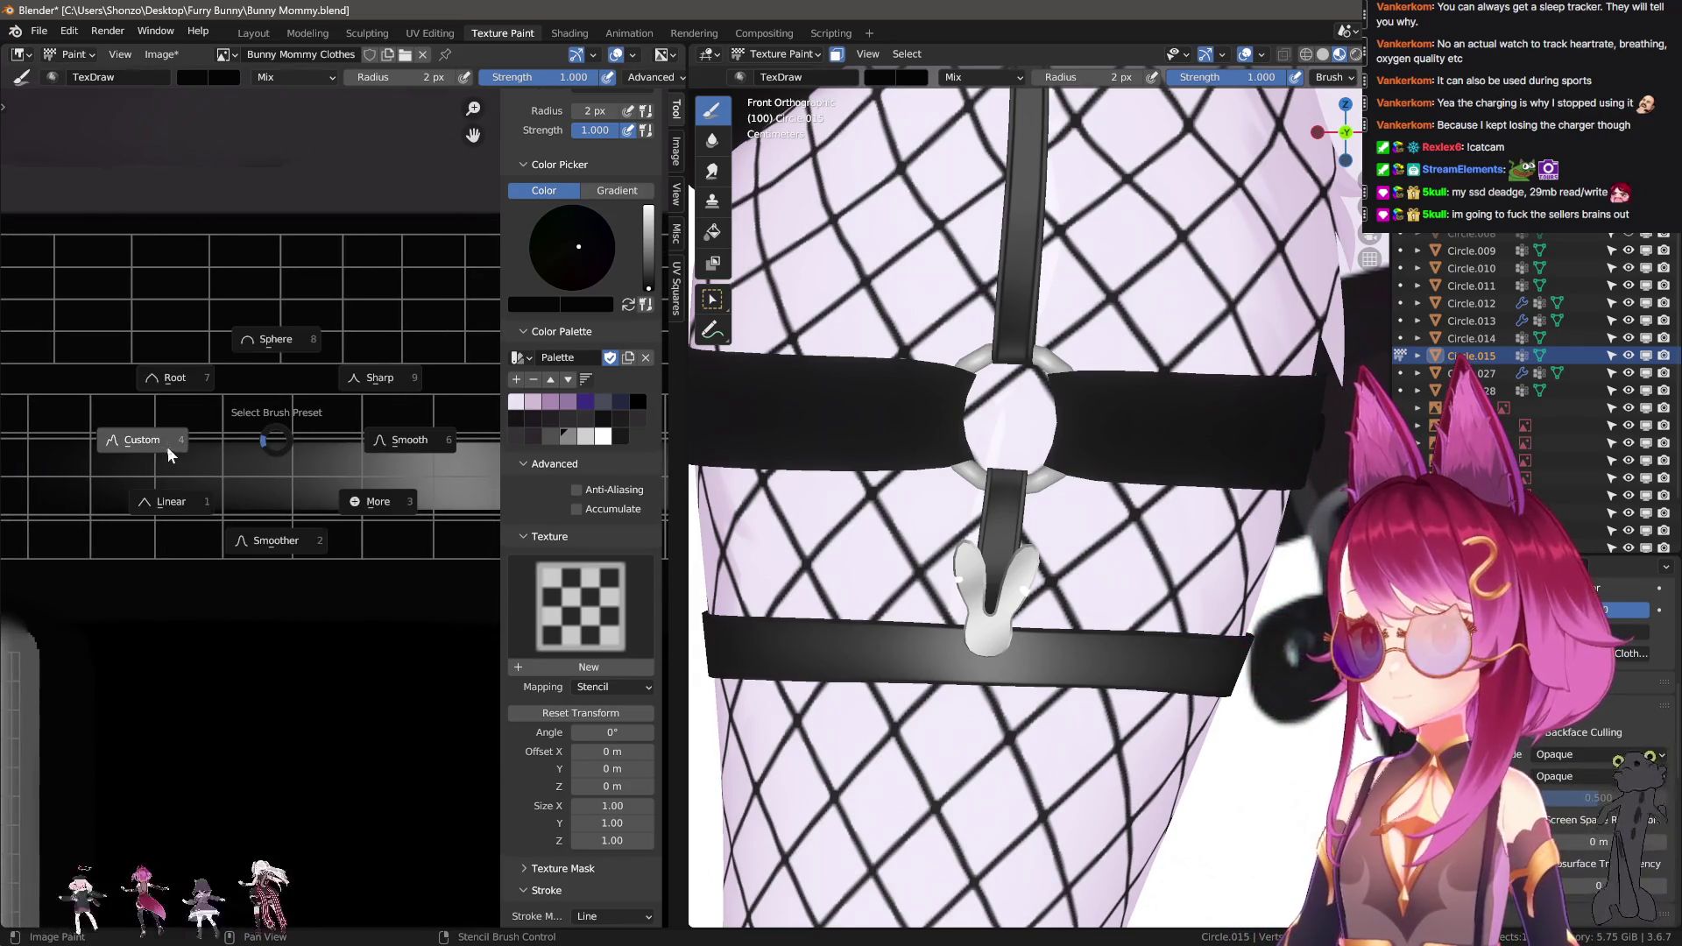
click(166, 445)
scroll(581, 439, down, 5)
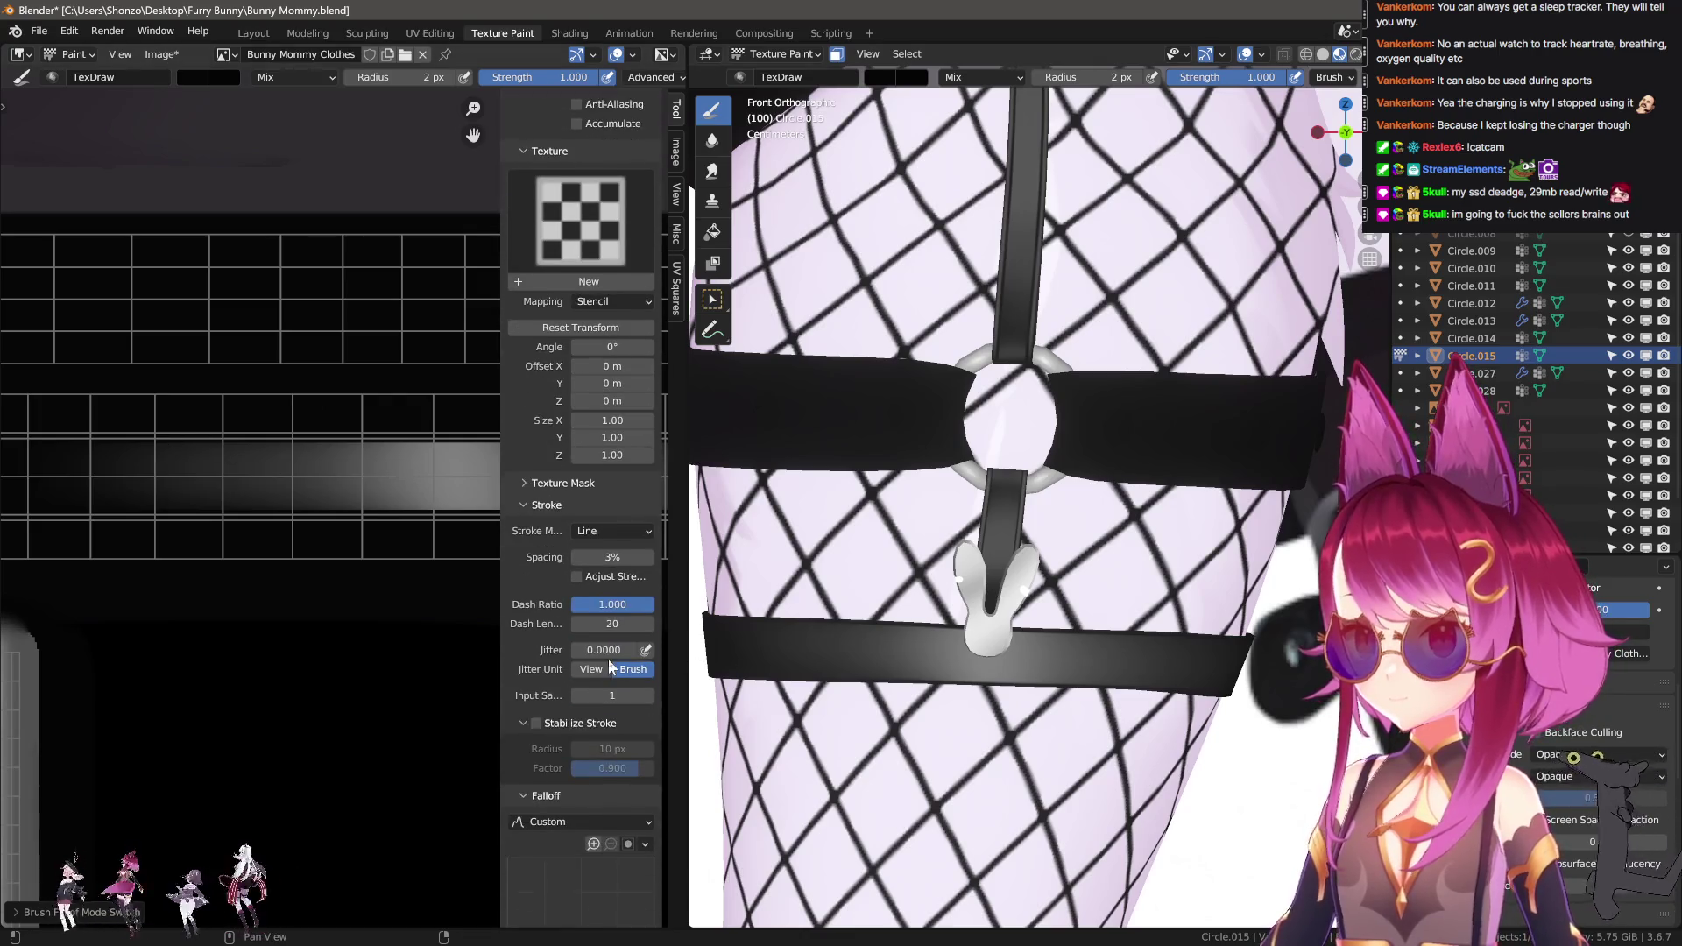
key(n)
key(shift+space)
key(s)
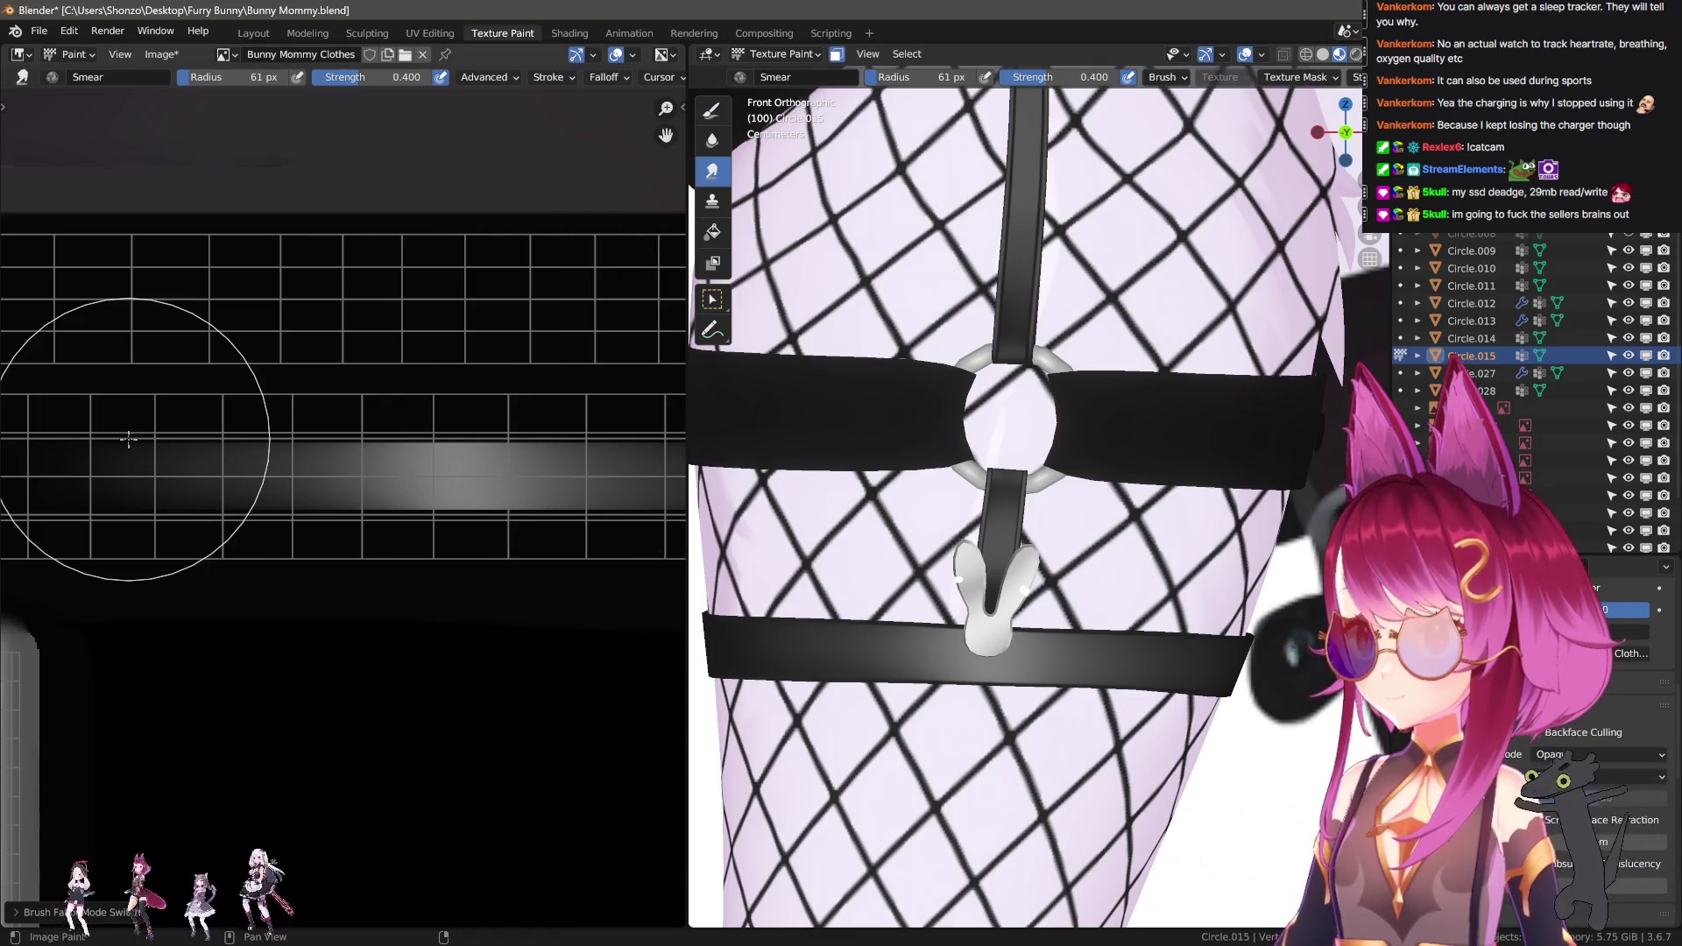
key(shift+space)
key(d)
key(bracketright)
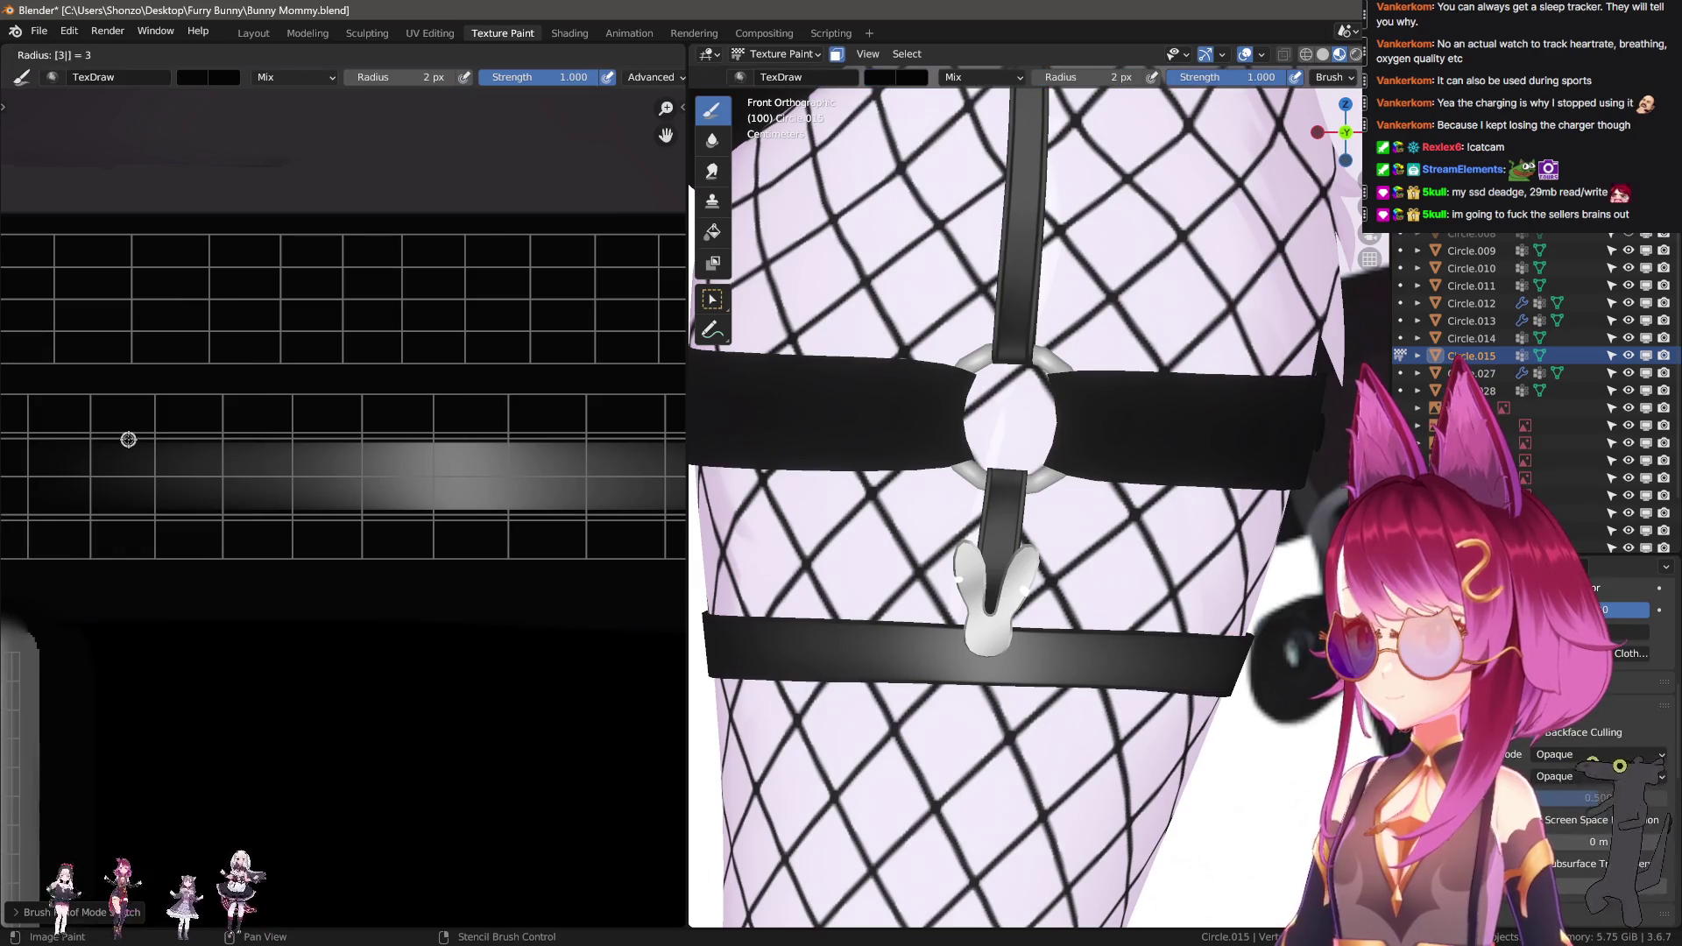
Paint thin dark lines along the strap's top and bottom edges.
drag(129, 440, 684, 442)
key(ctrl+z)
drag(81, 447, 683, 442)
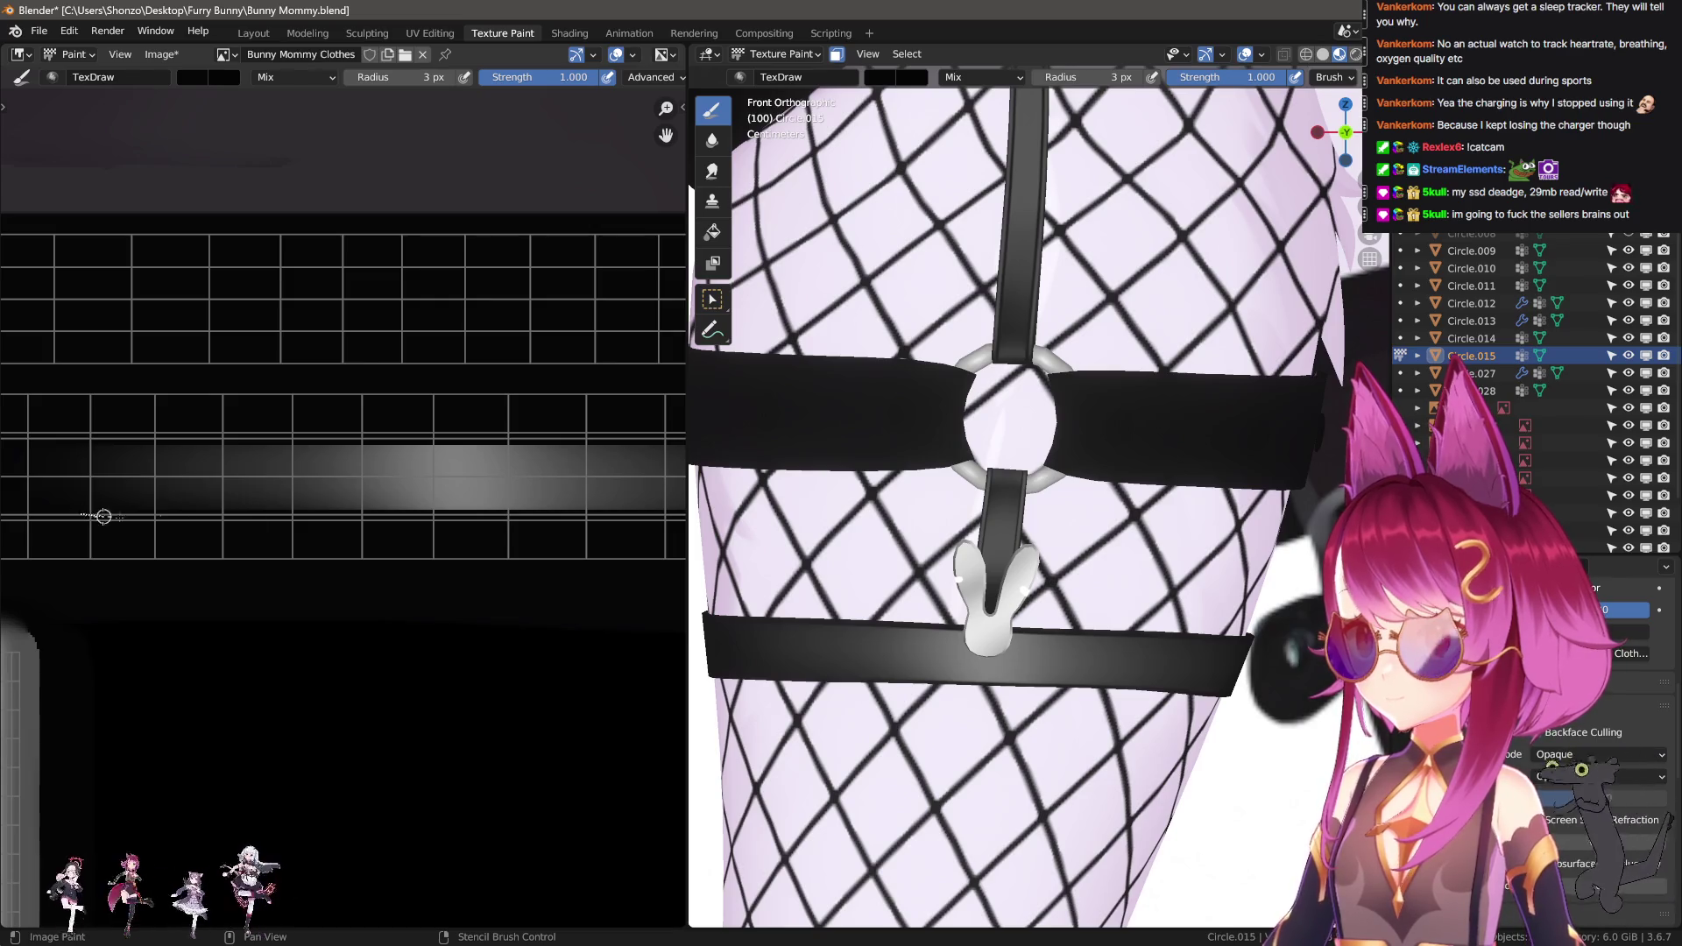
drag(103, 517, 684, 515)
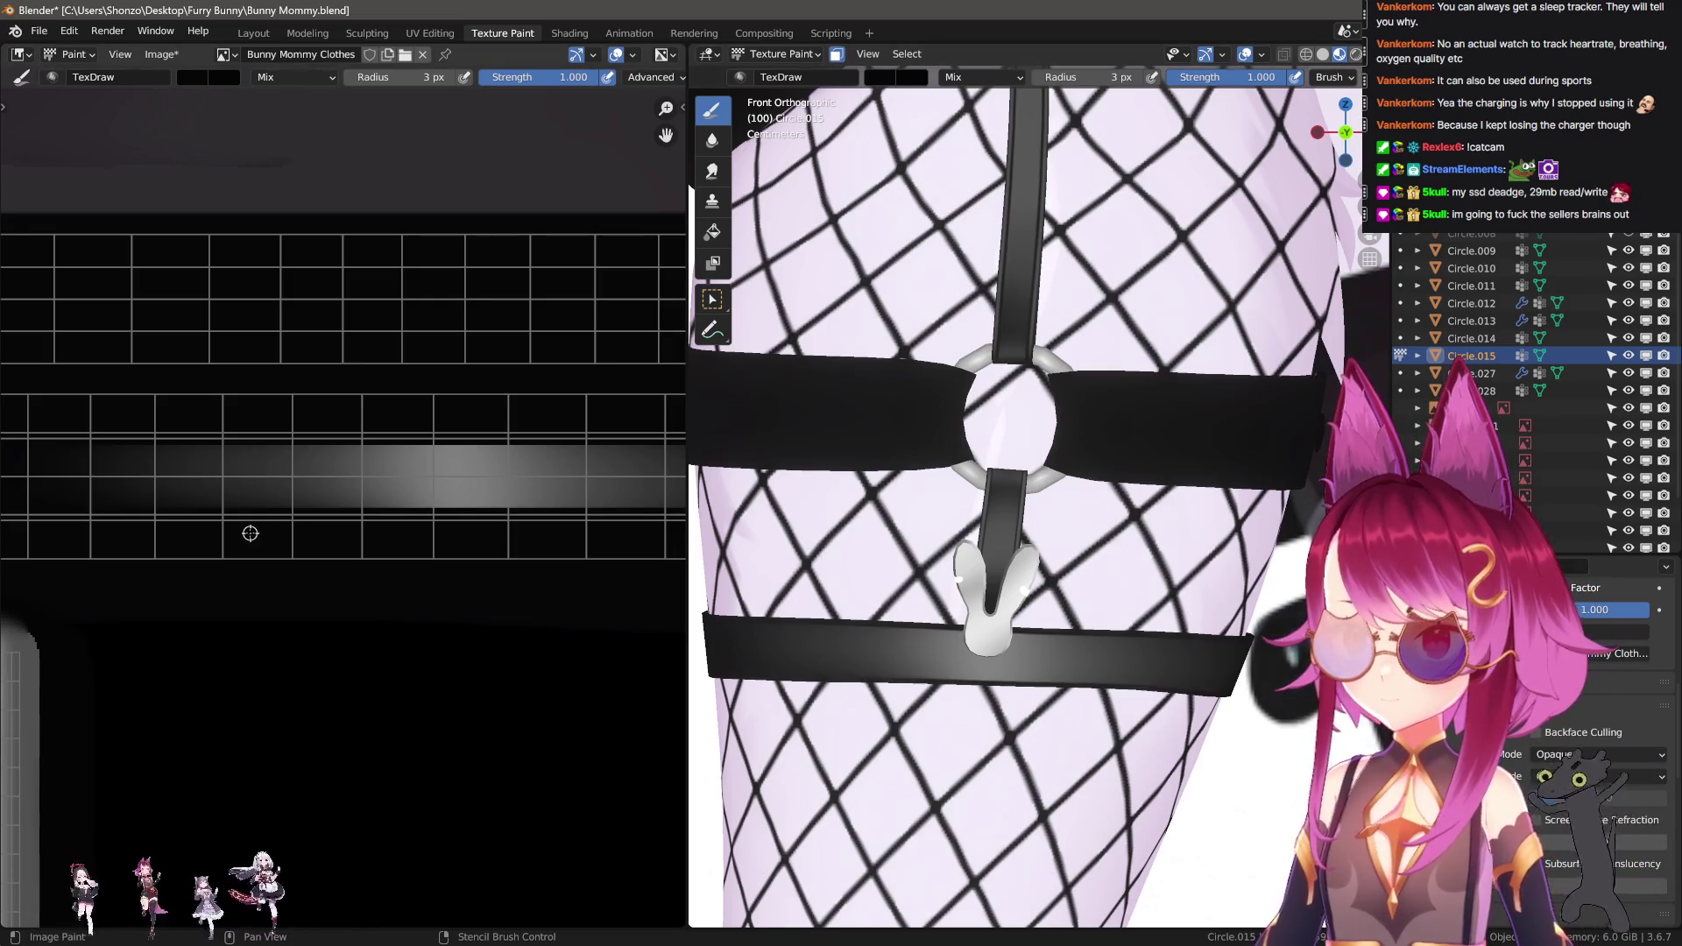
drag(64, 514, 685, 508)
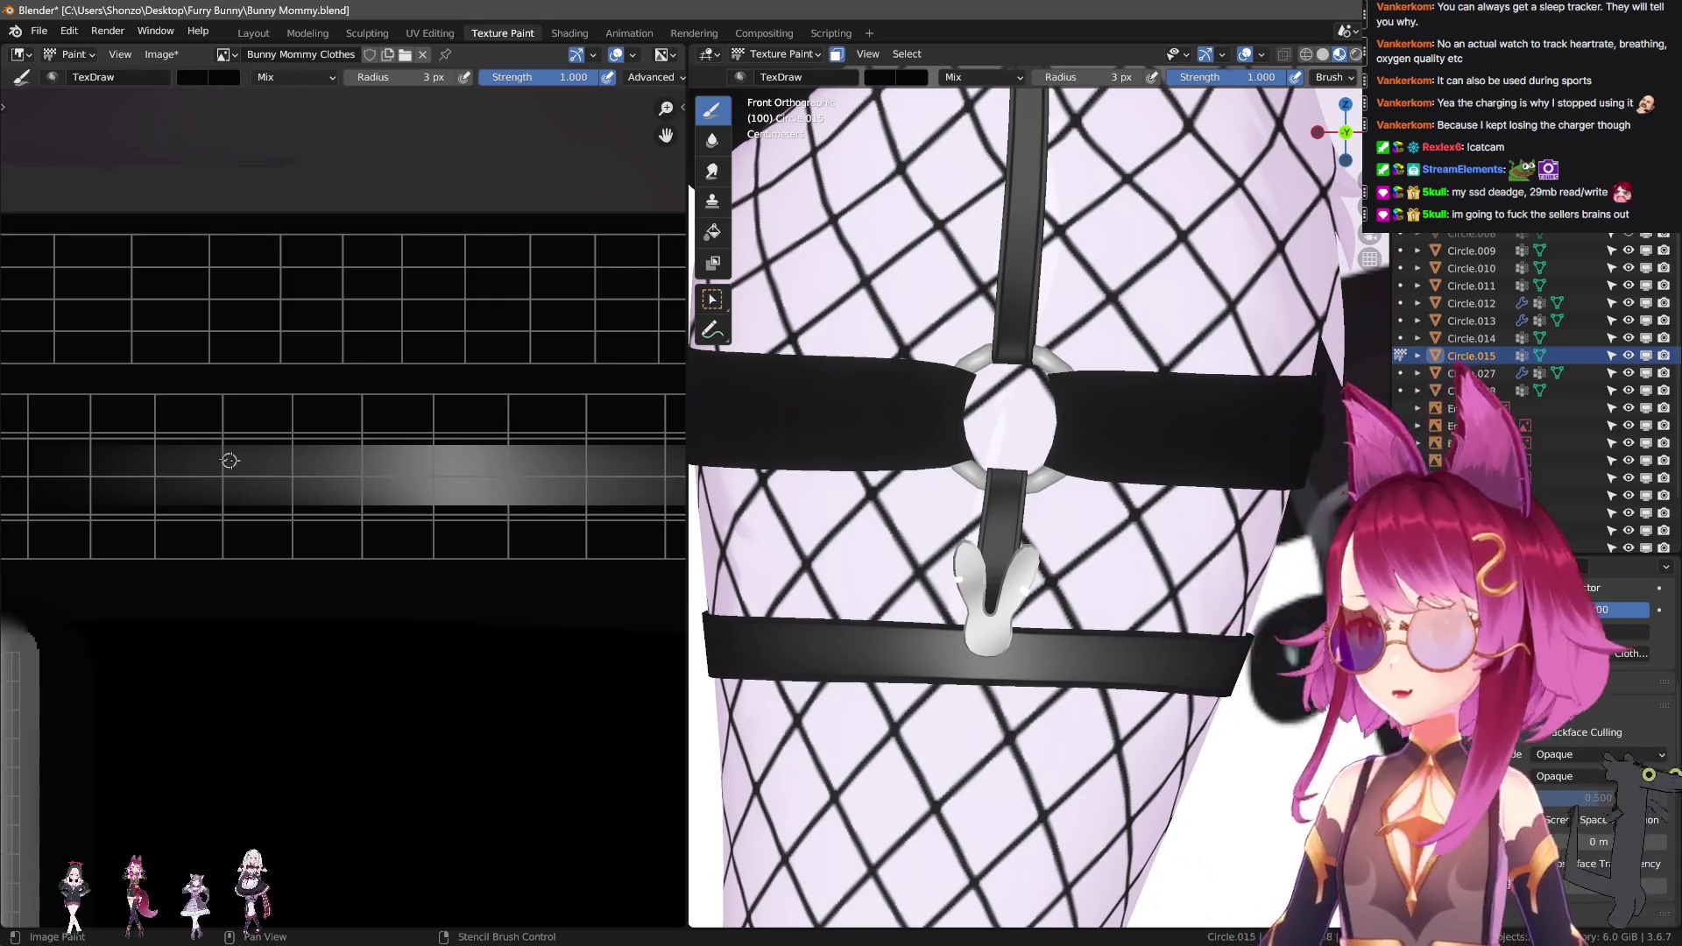
Reinforce the top-edge dark line and add faint lines along the bottom edge.
drag(112, 439, 846, 454)
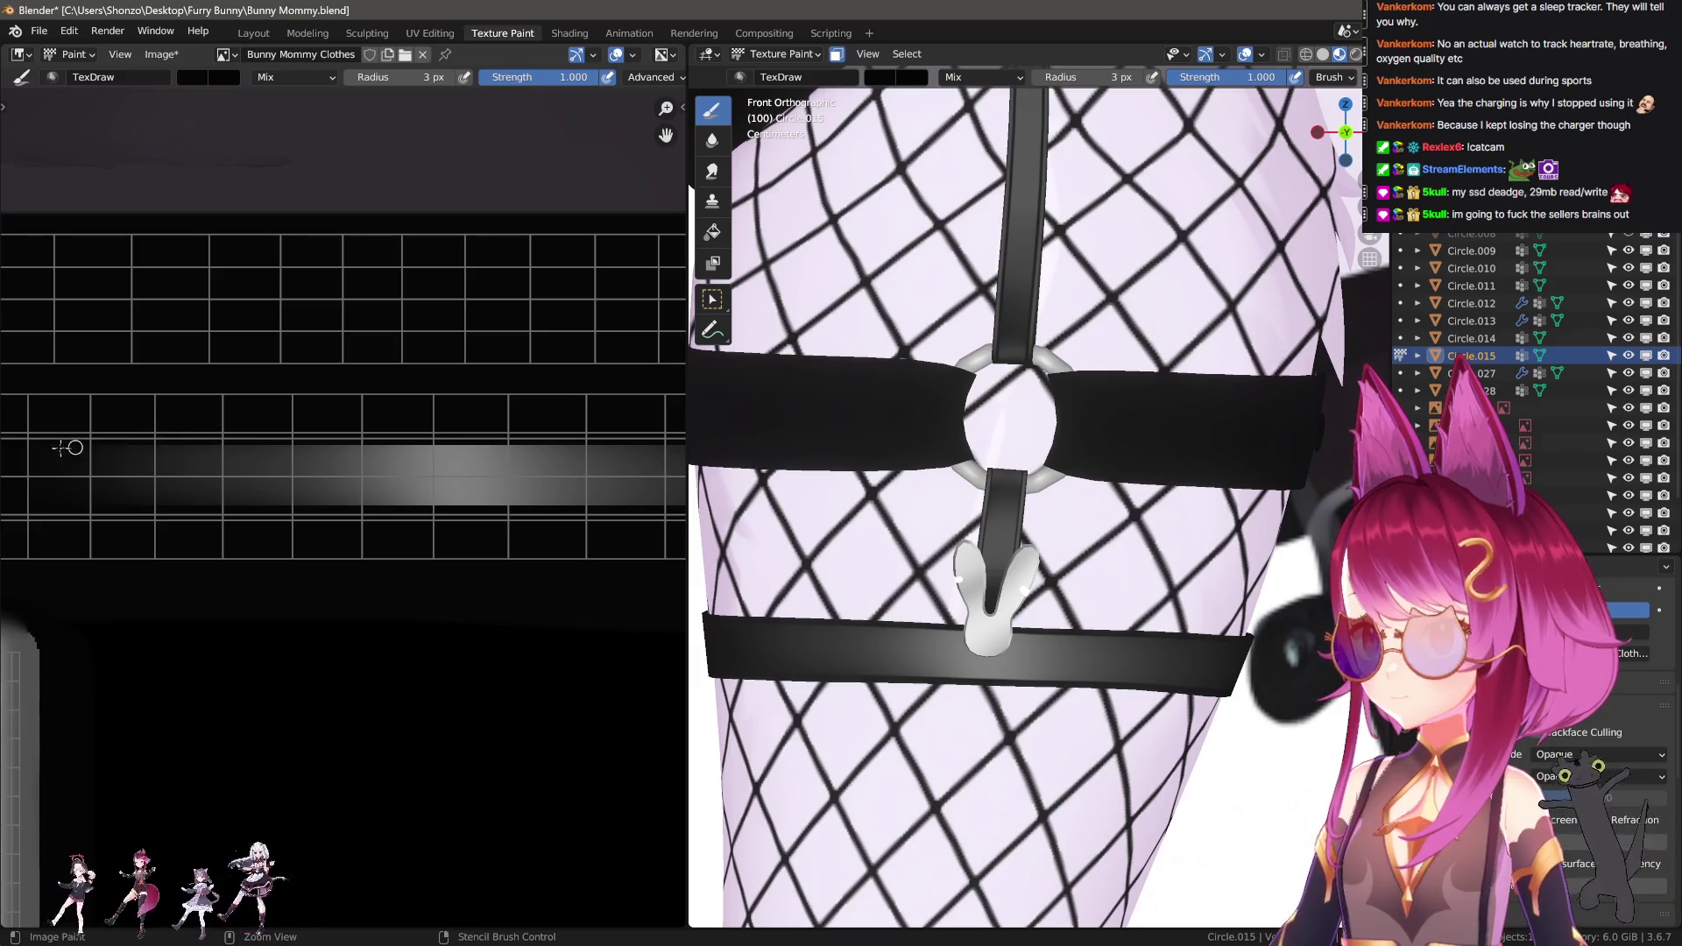
drag(69, 439, 1056, 478)
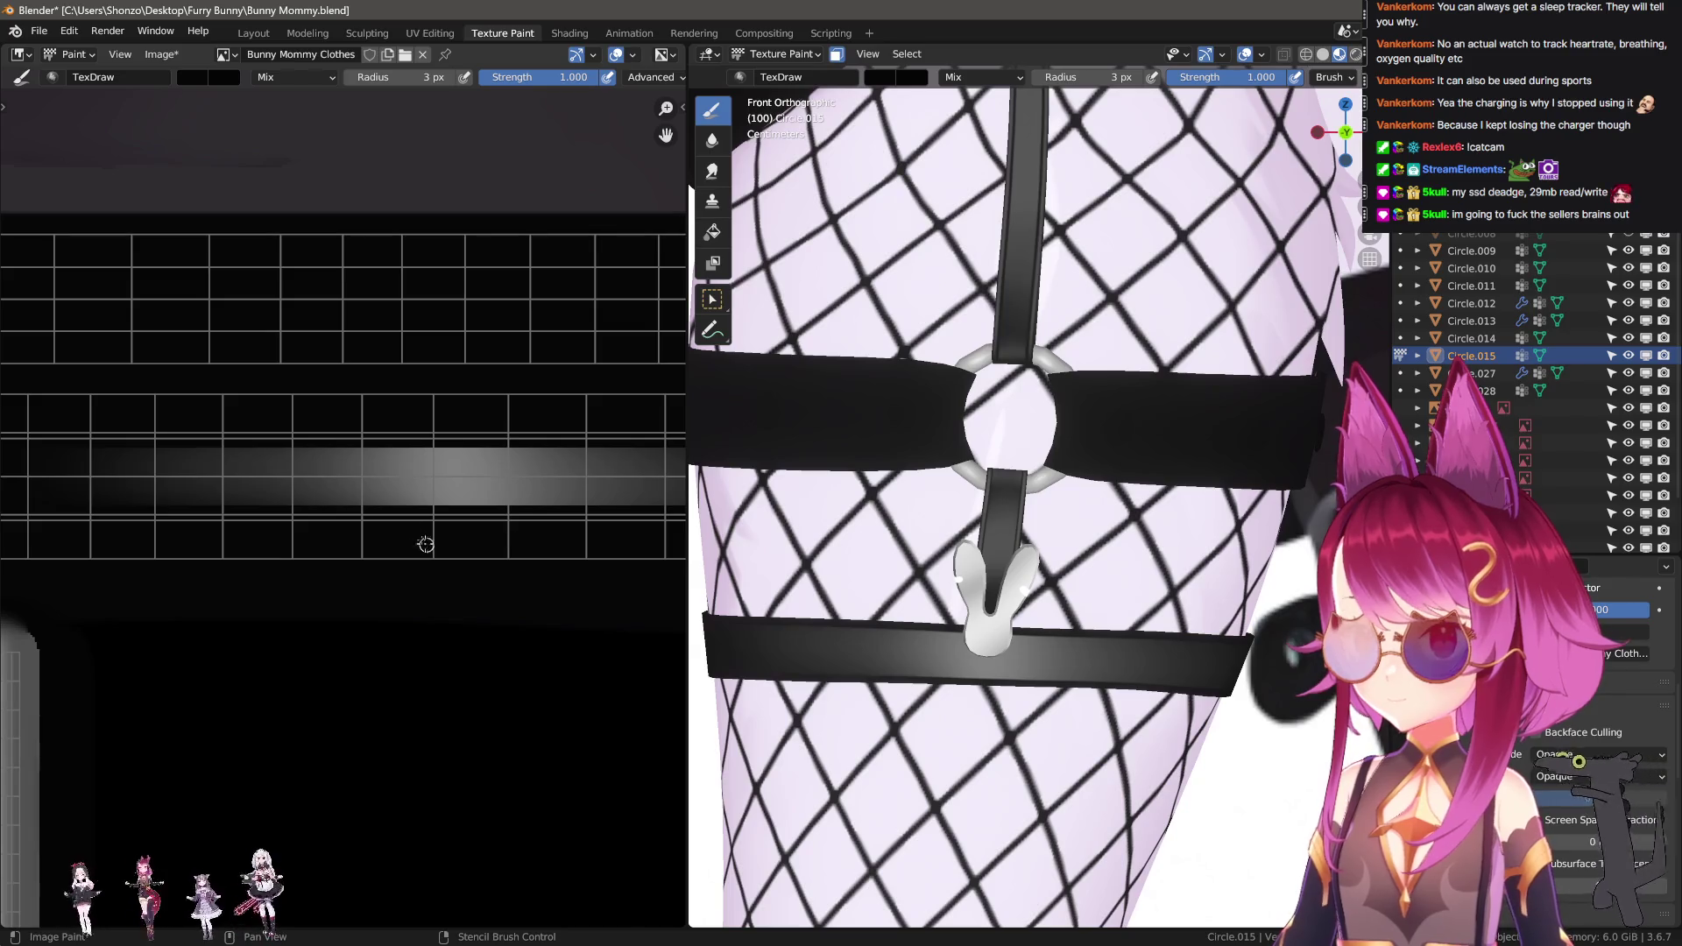
mouse_move(96, 513)
mouse_down()
mouse_move(854, 532)
mouse_move(1008, 558)
mouse_up()
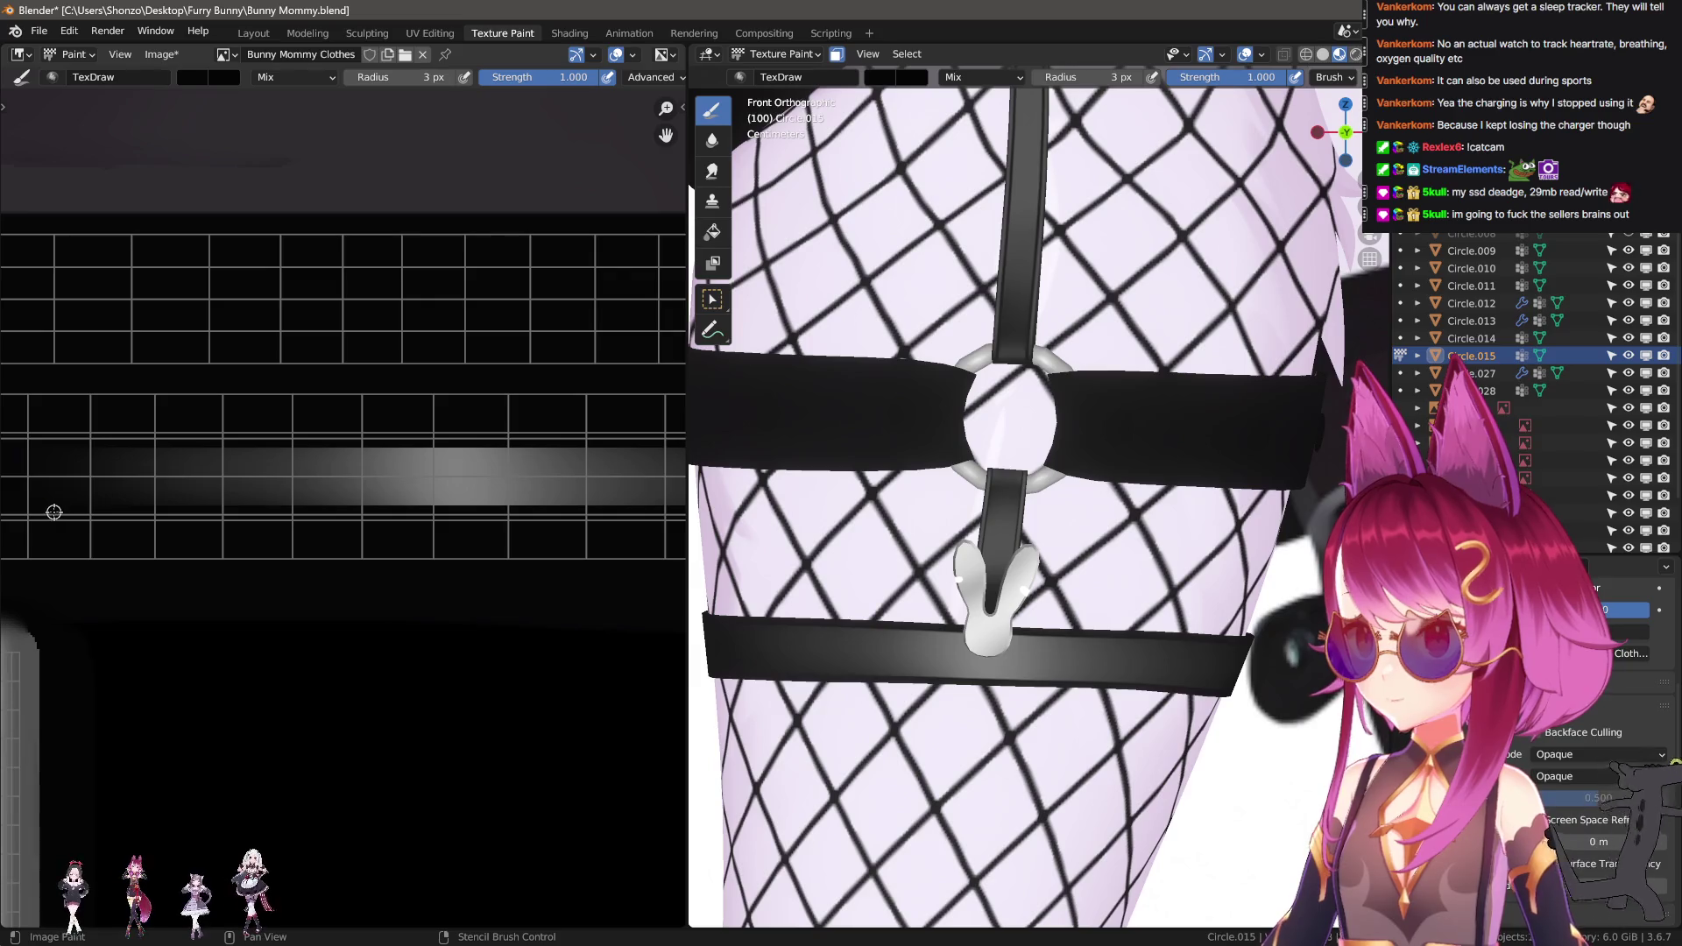
drag(58, 512, 1291, 513)
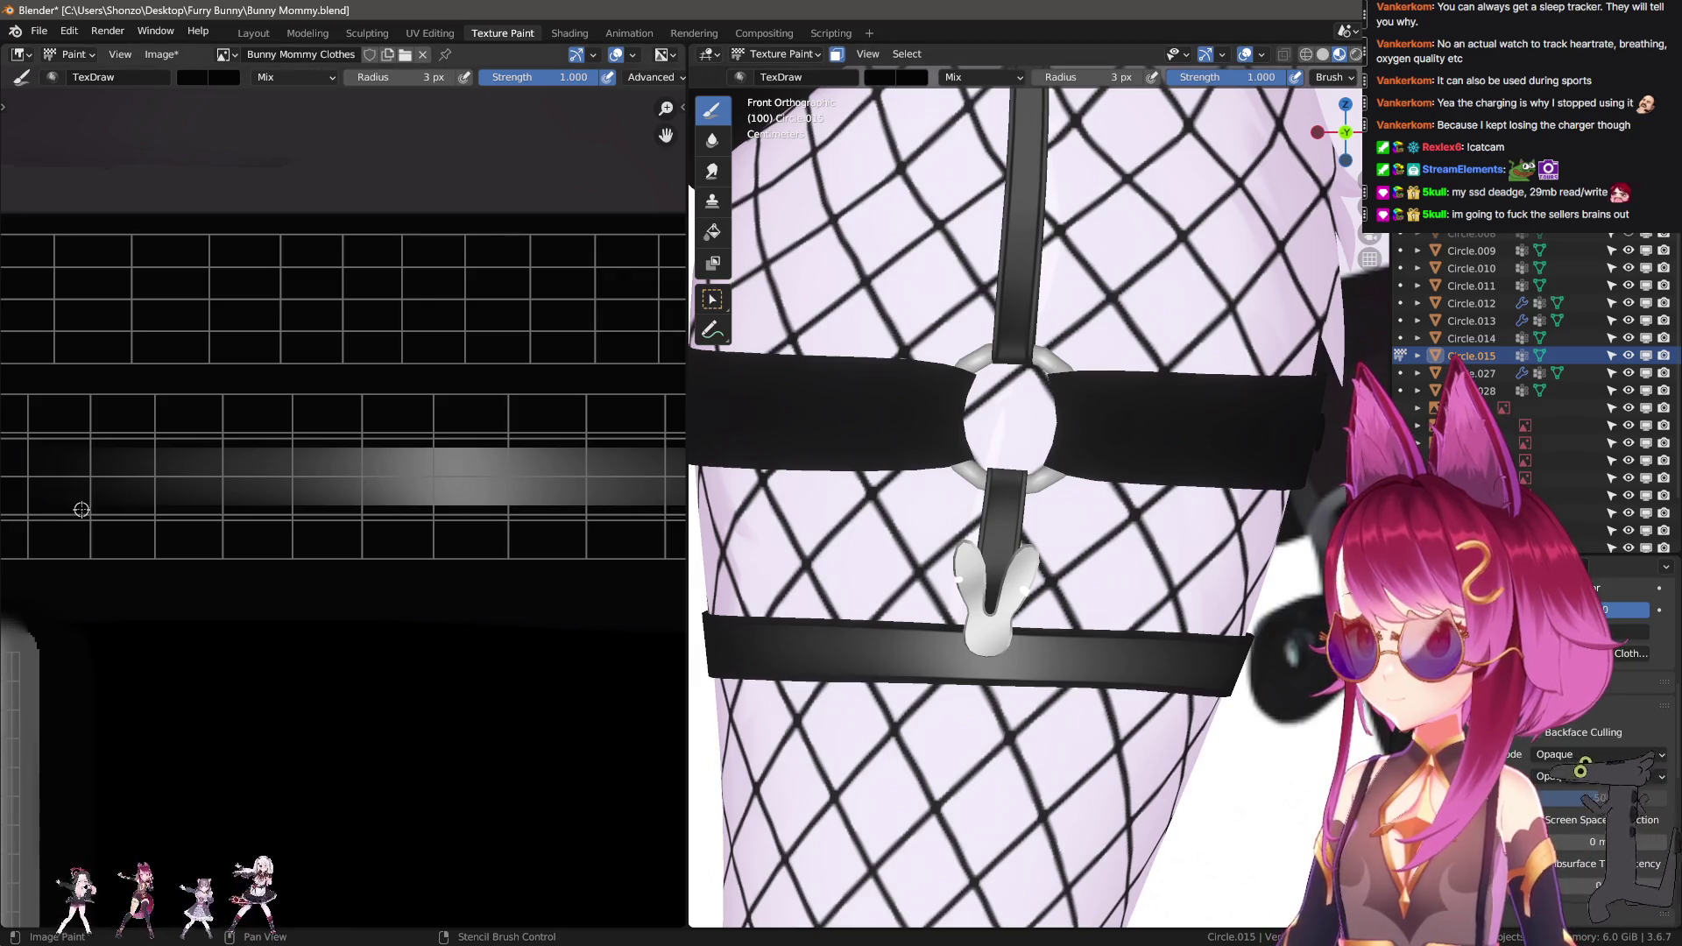
drag(322, 507, 956, 524)
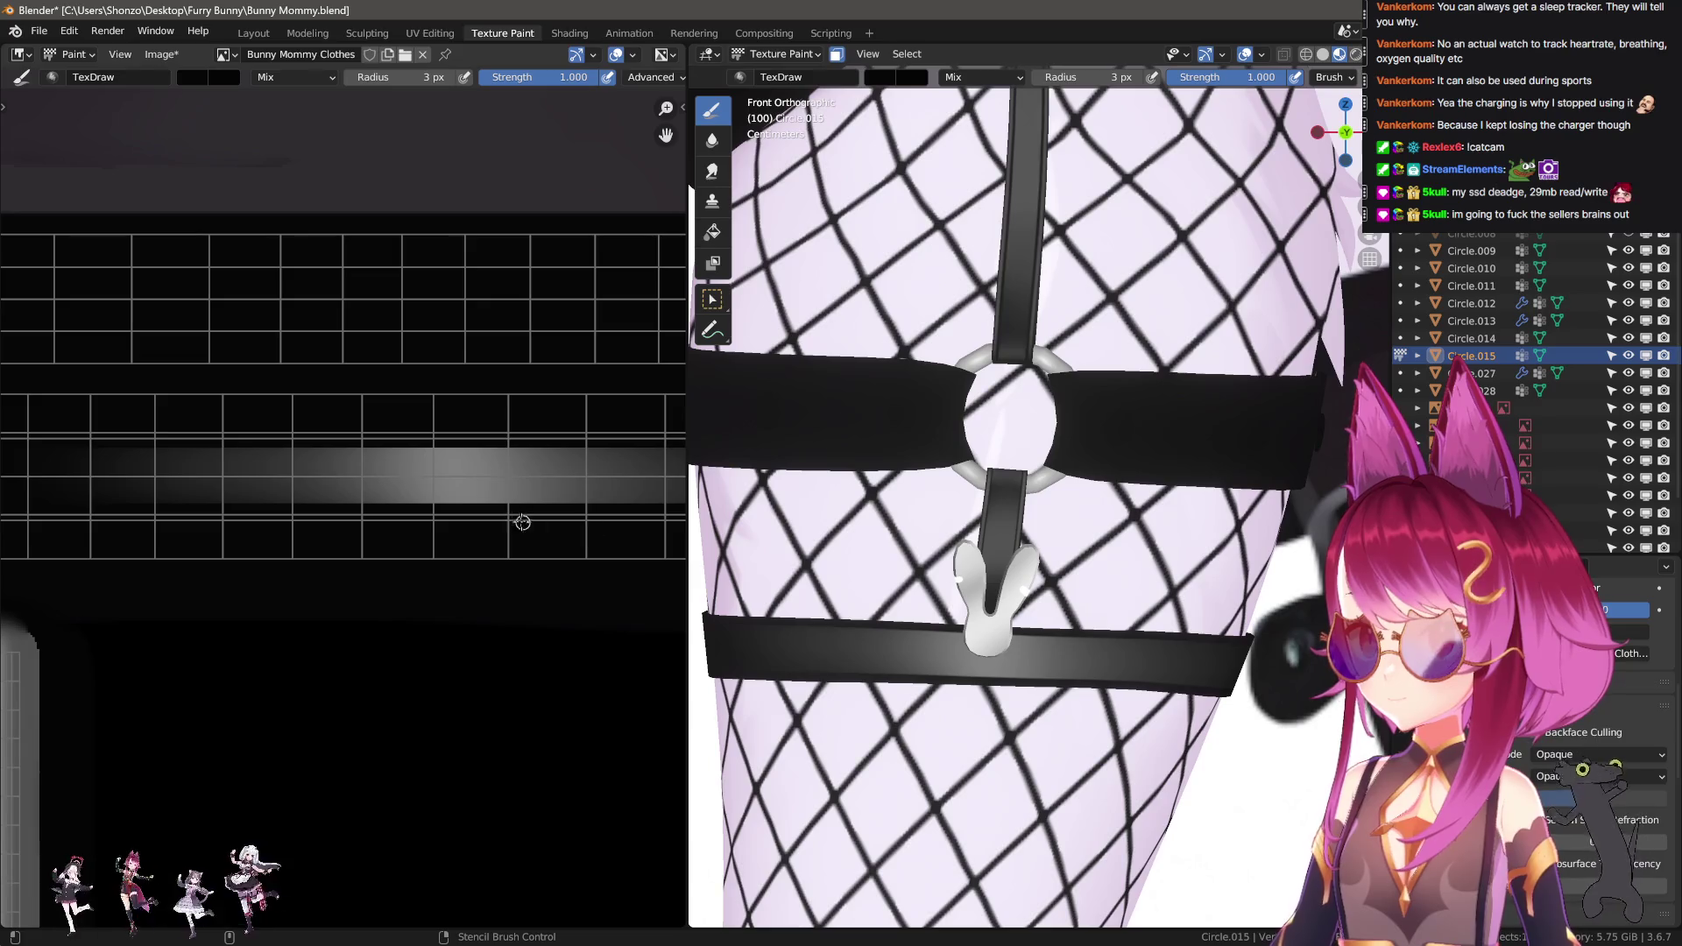
Swap the paint colour to grey and shrink the brush to a fine radius.
key(s)
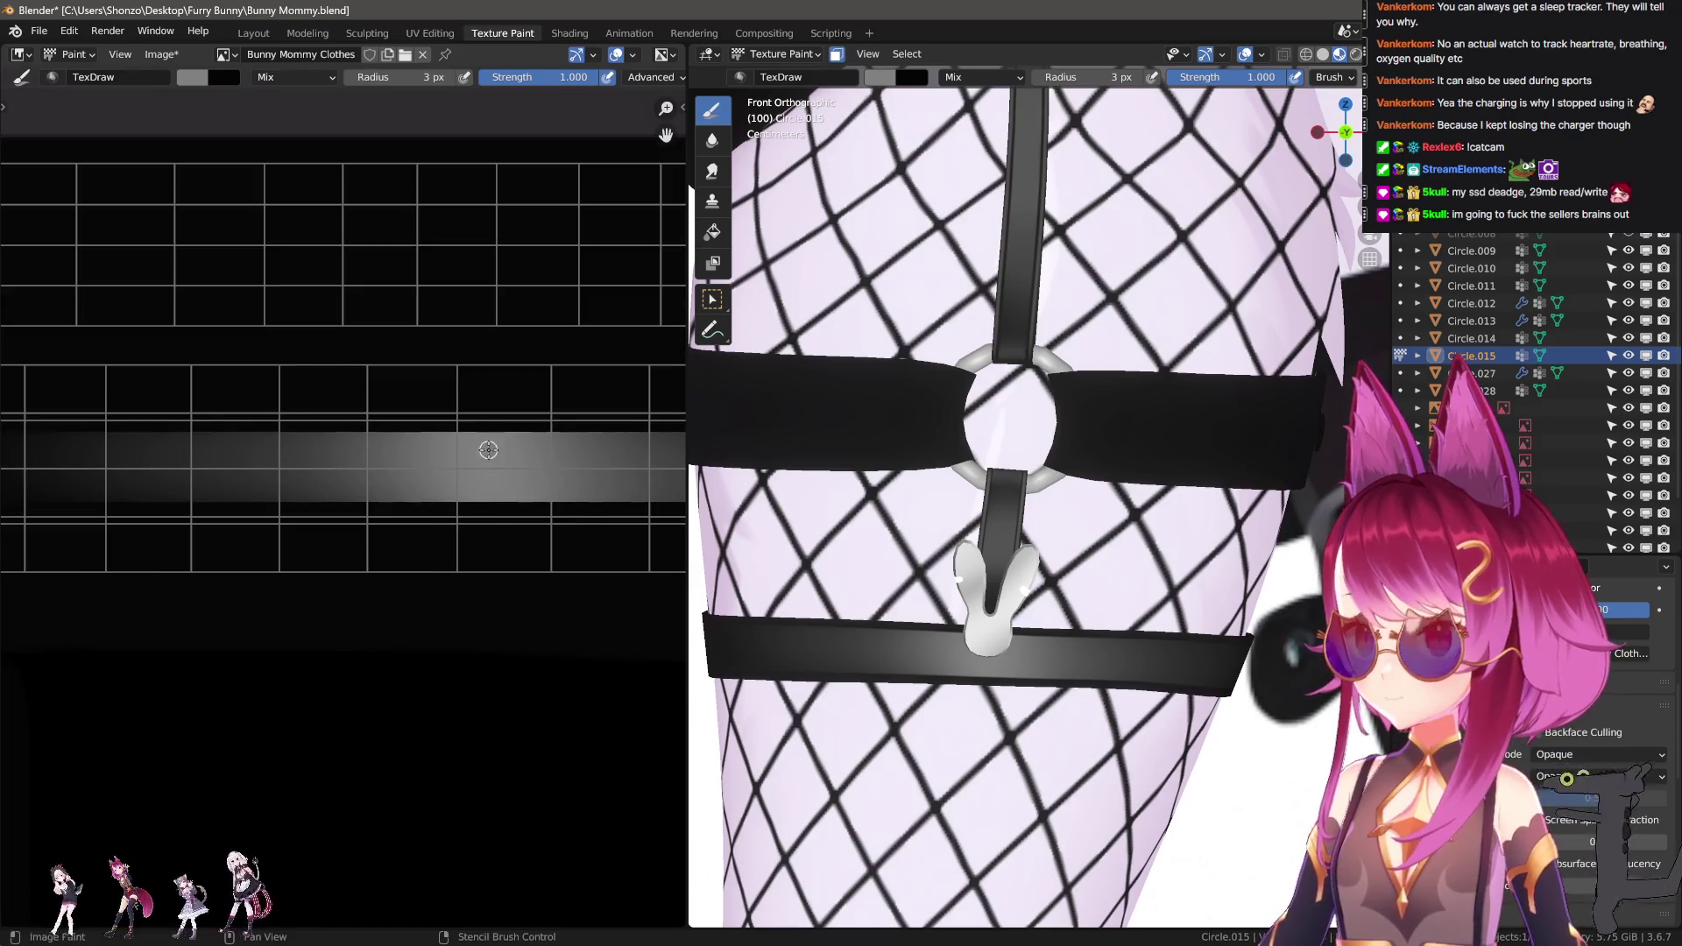
scroll(477, 473, down, 3)
middle_drag(471, 500, 439, 541)
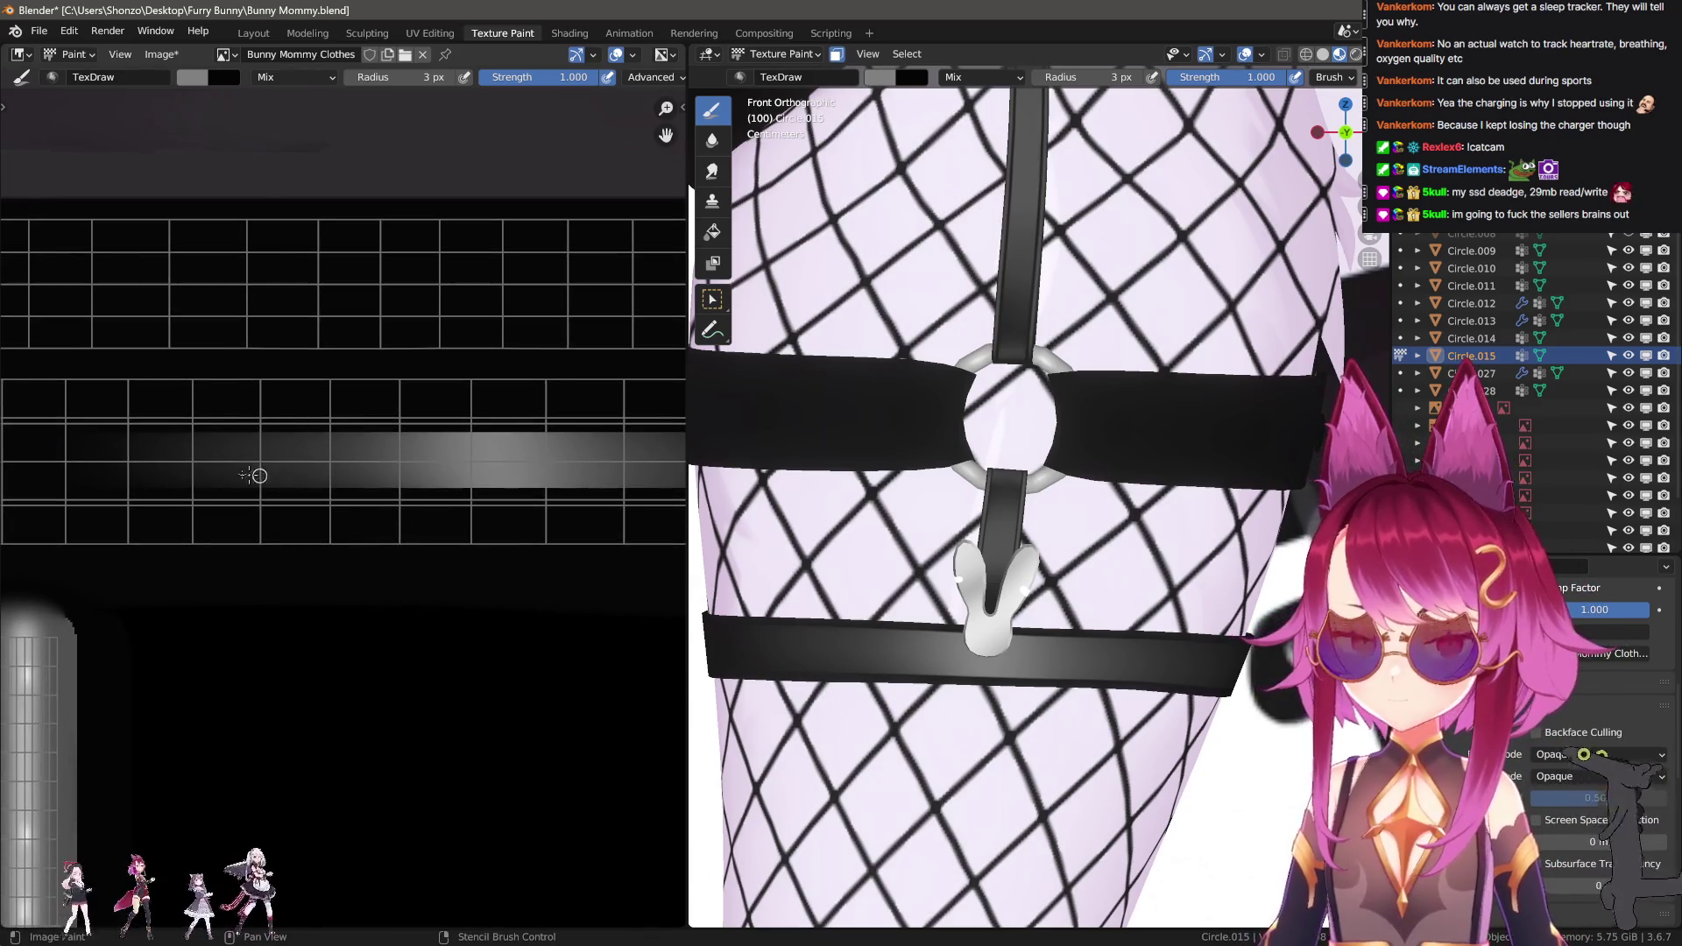
key(bracketleft)
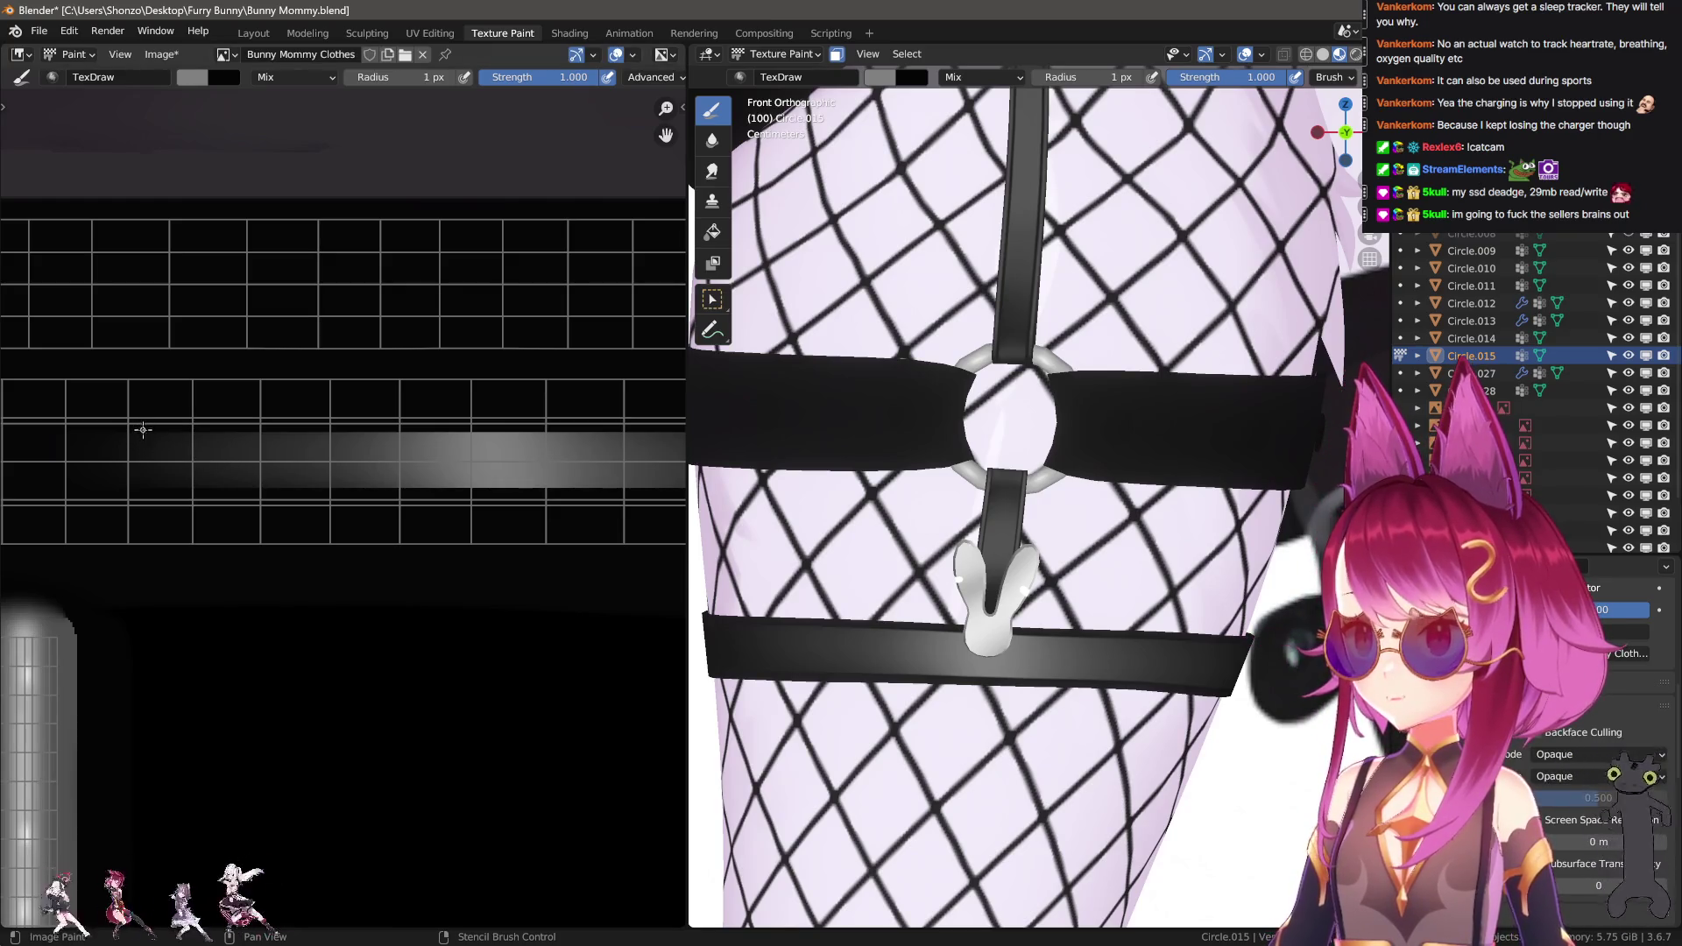
key(f)
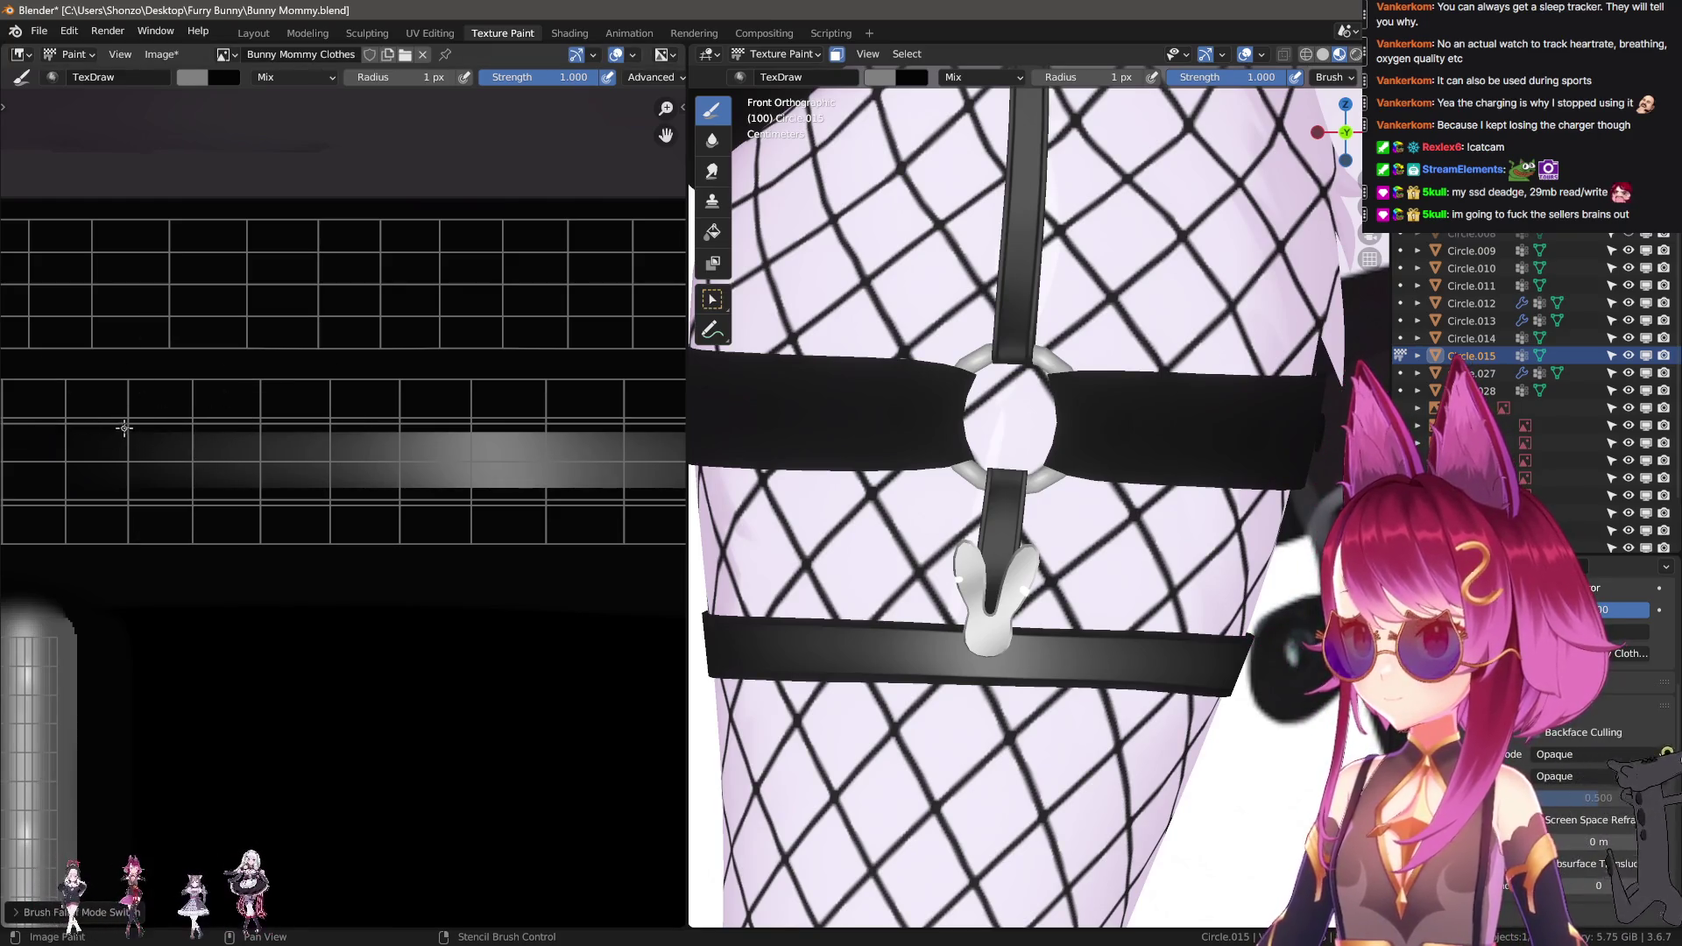
Paint grey highlight lines across the strap strip, undoing the bad ones.
scroll(123, 465, down, 3)
scroll(172, 473, down, 2)
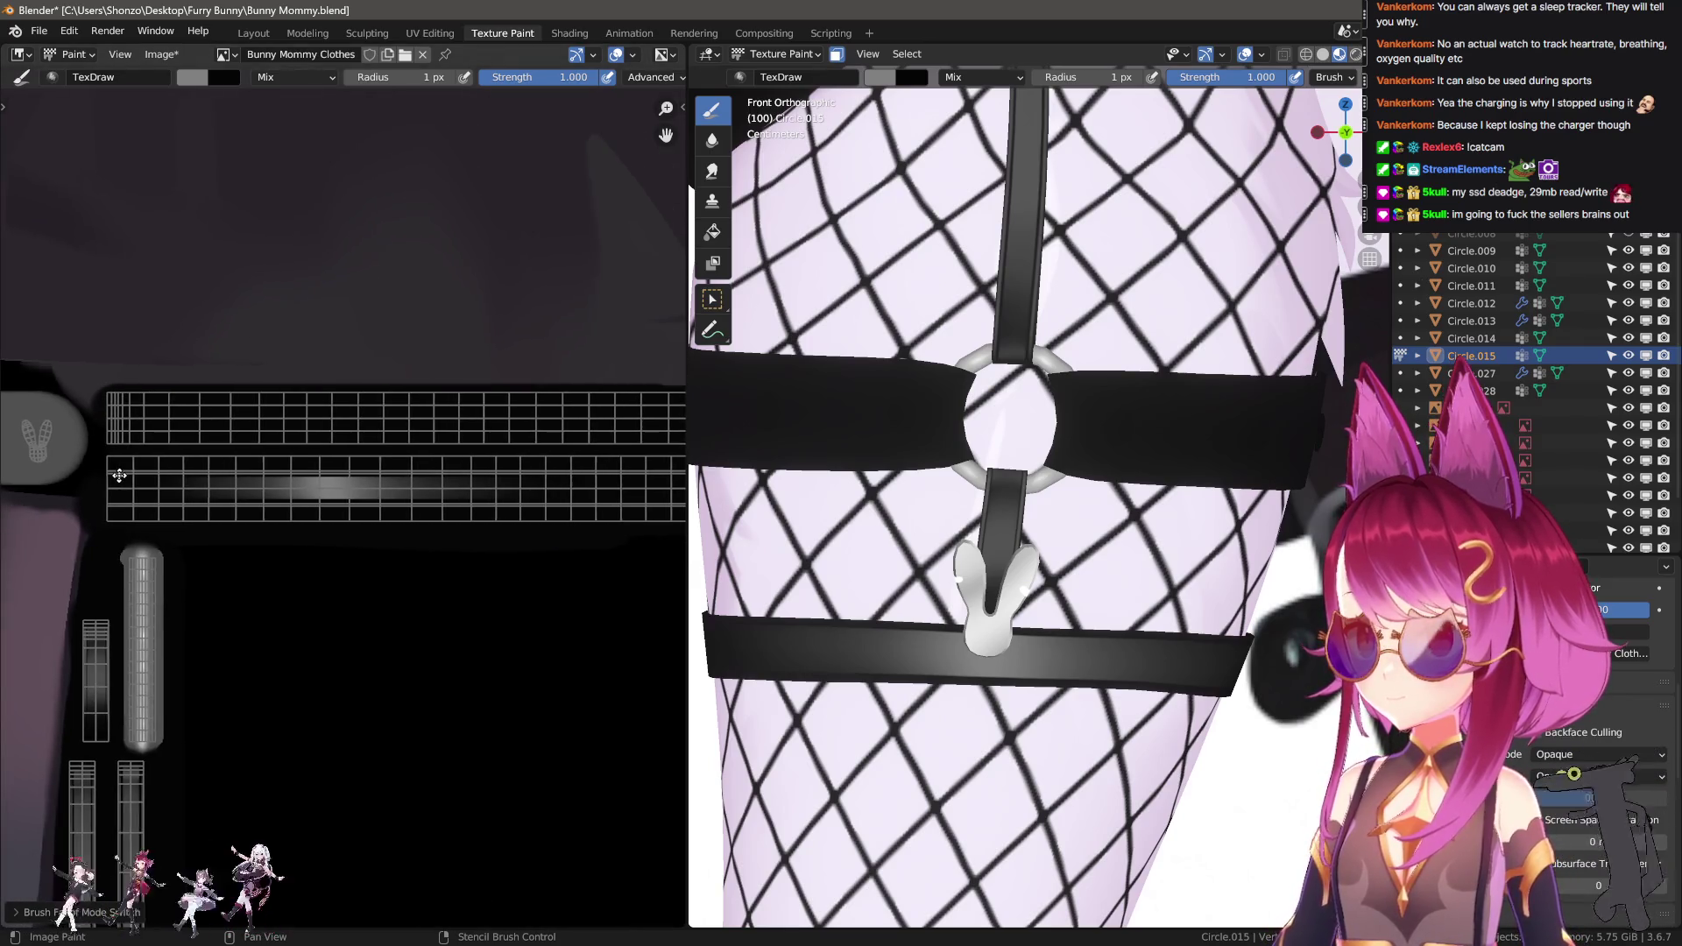
drag(221, 479, 710, 477)
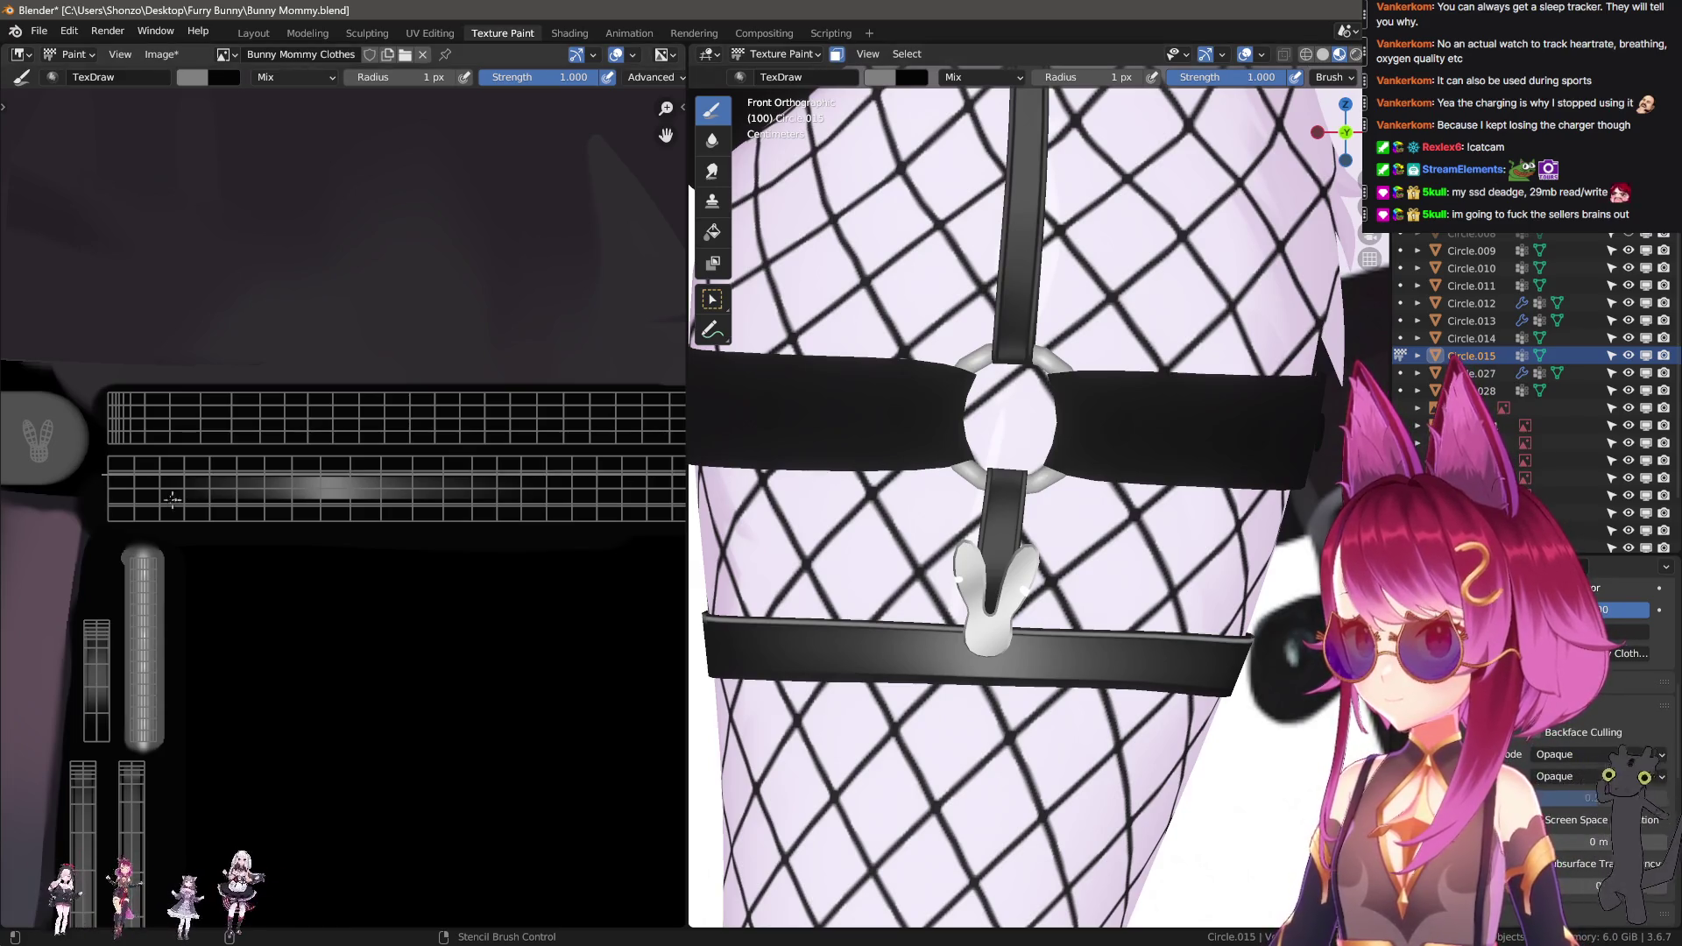
drag(394, 506, 909, 528)
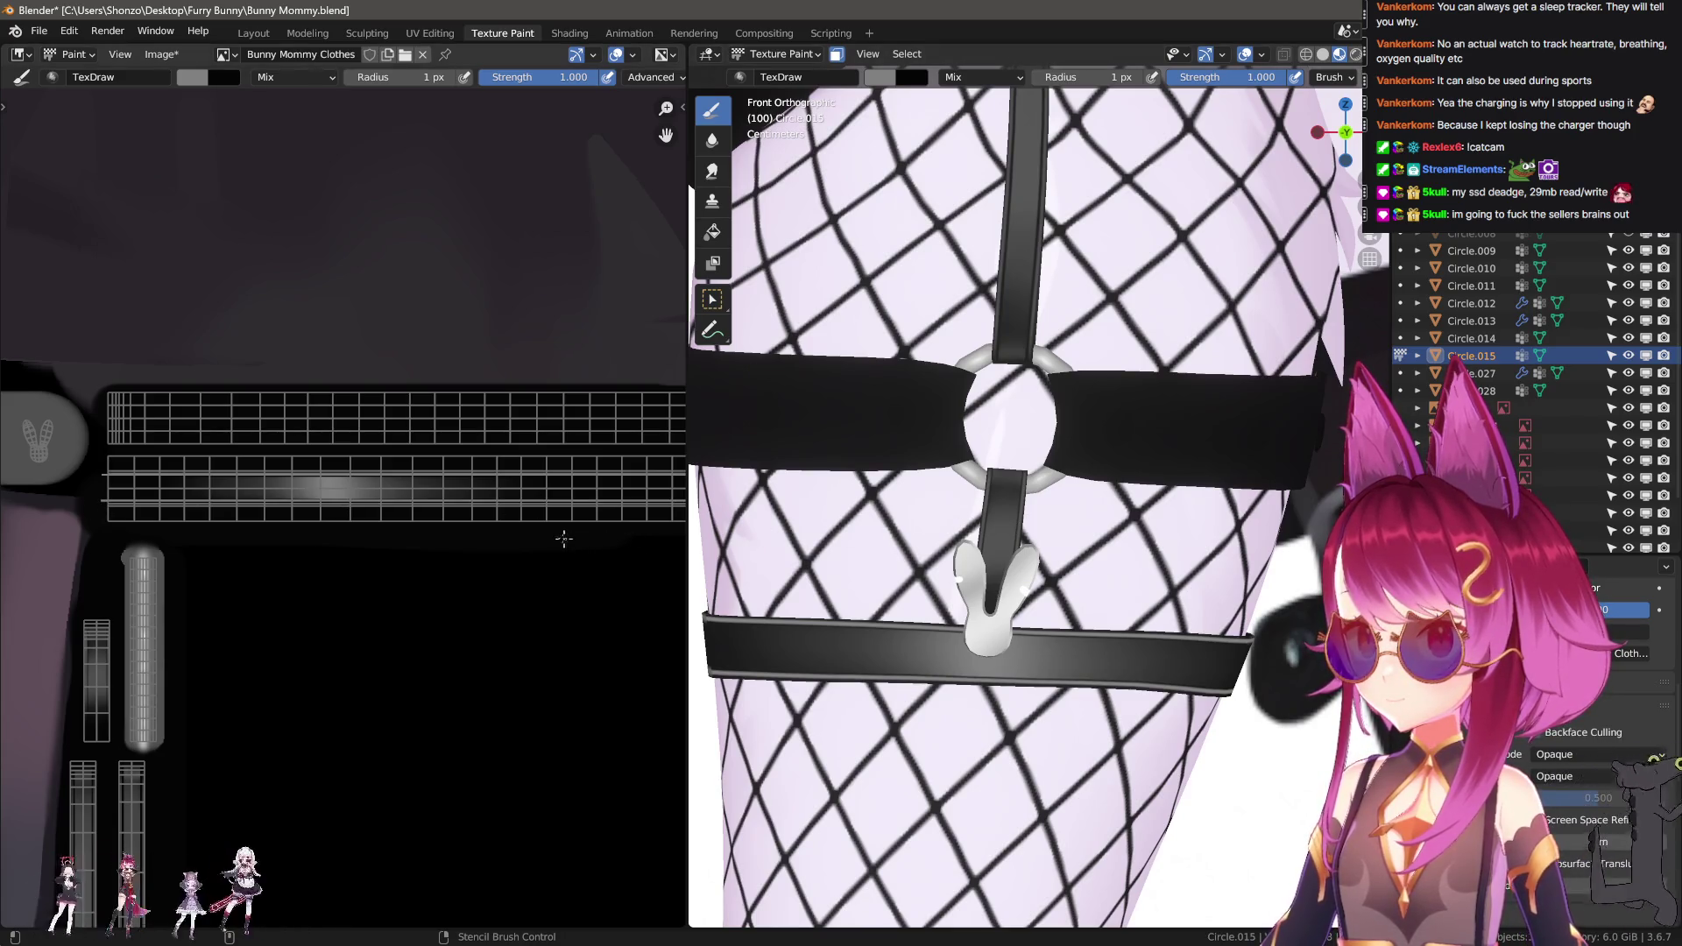
key(ctrl+z)
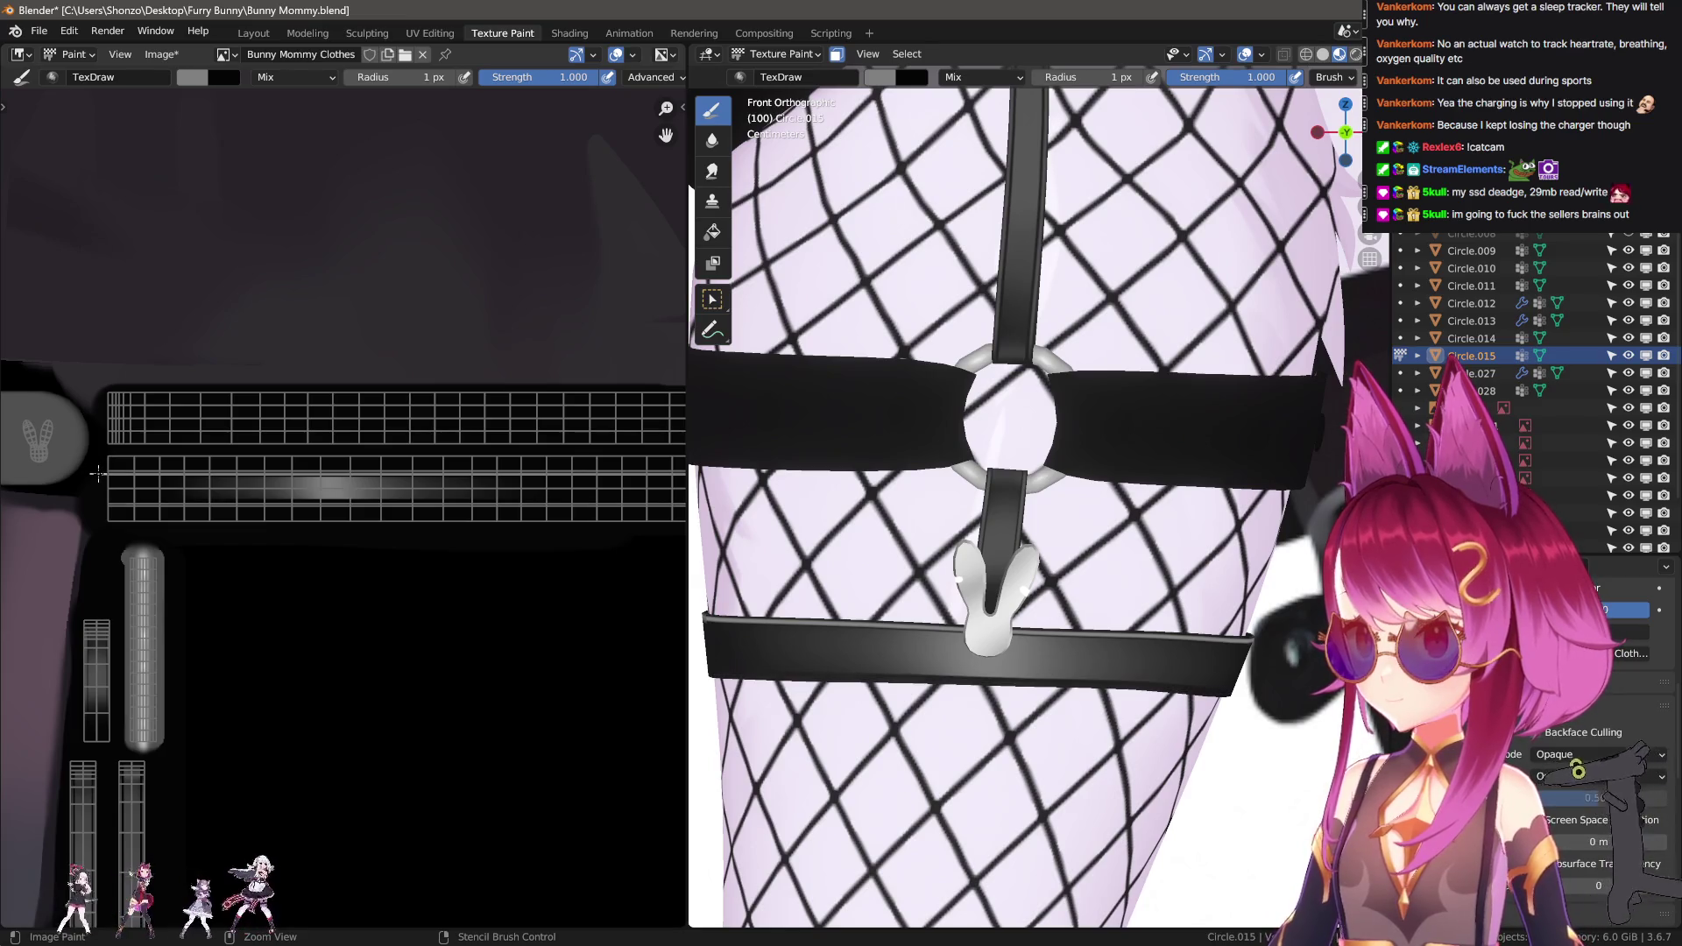
drag(107, 474, 910, 476)
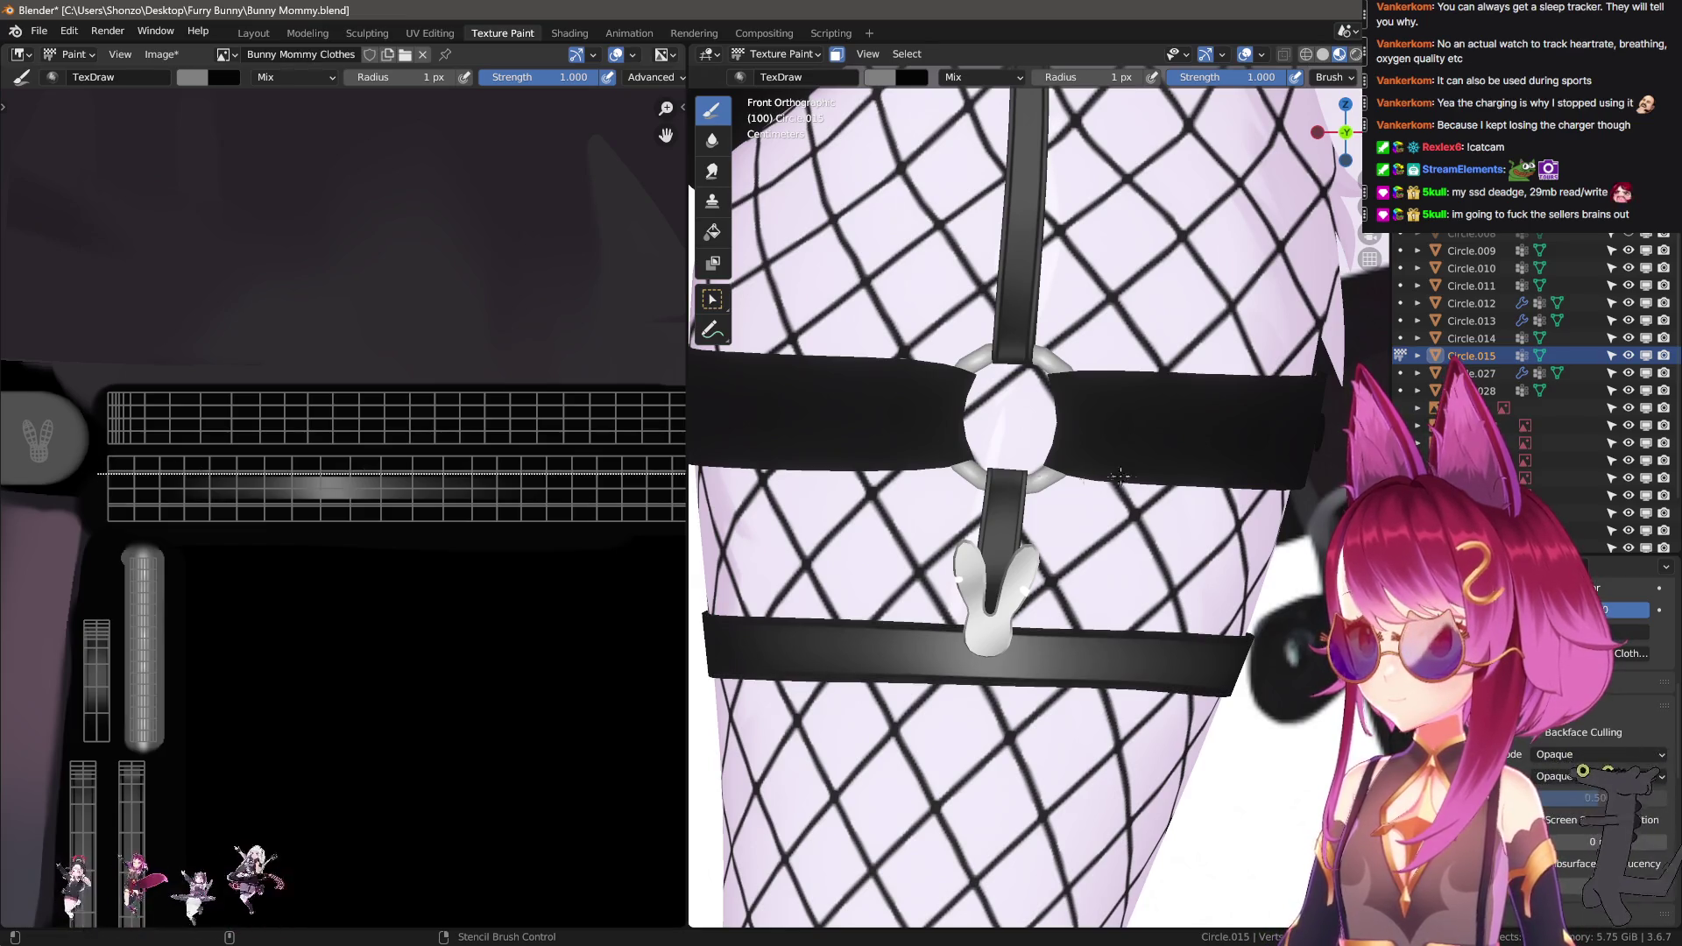
key(ctrl+z)
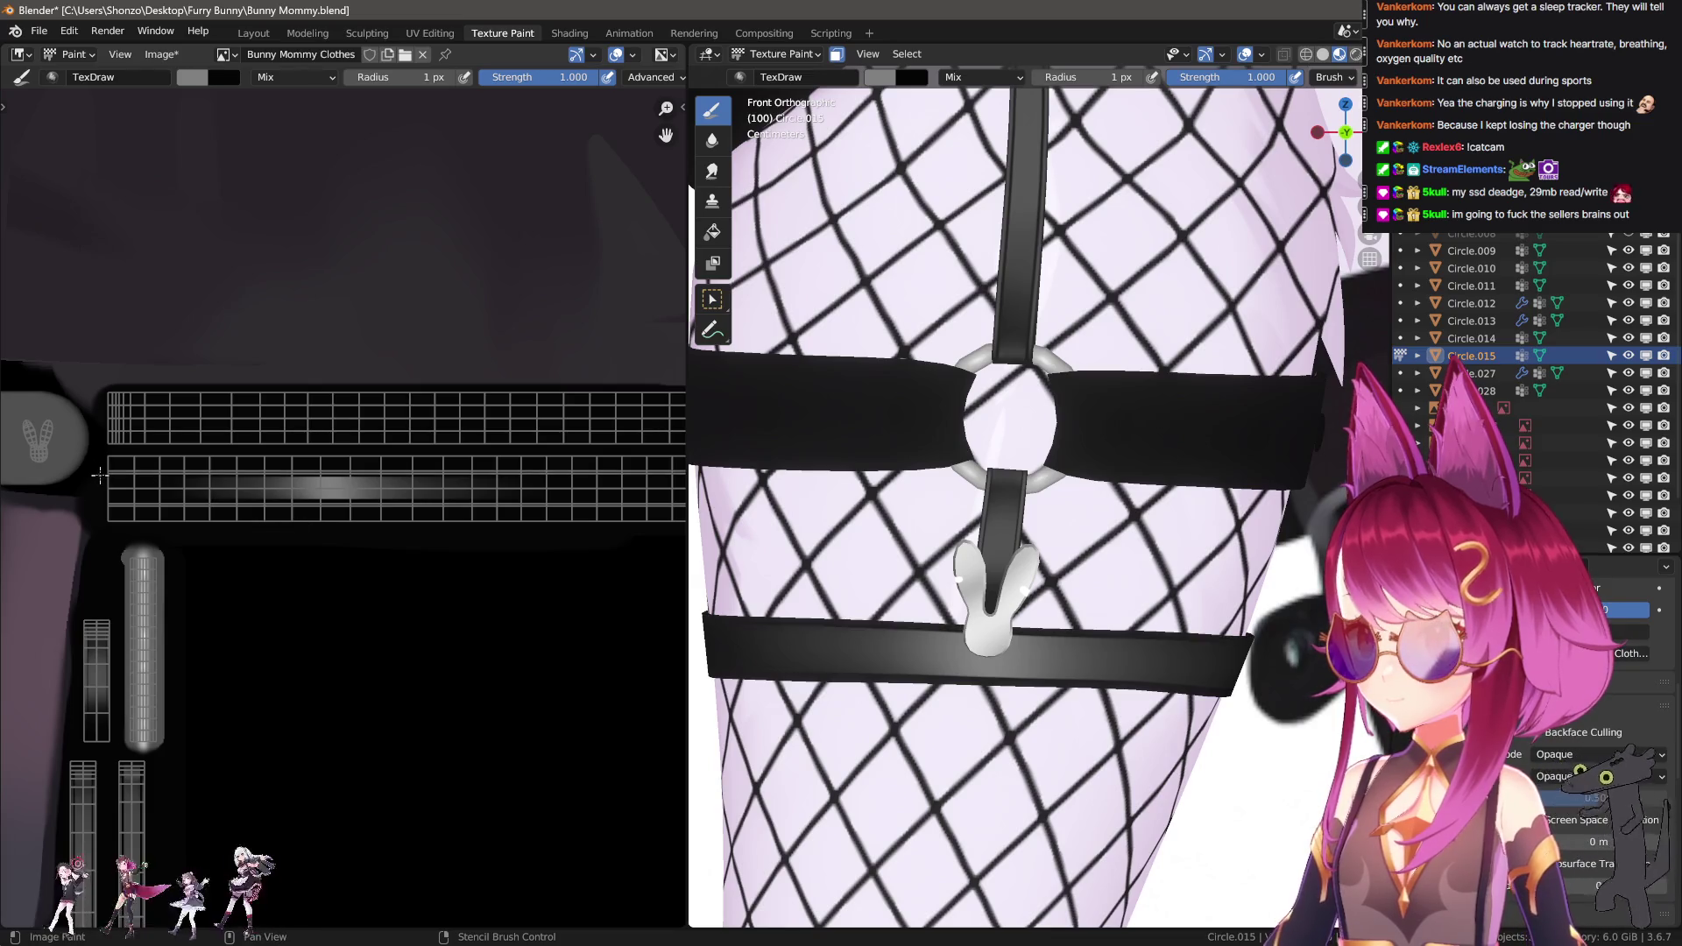
Redraw grey highlight lines along both lower belt edges and check them on the model.
drag(99, 474, 800, 495)
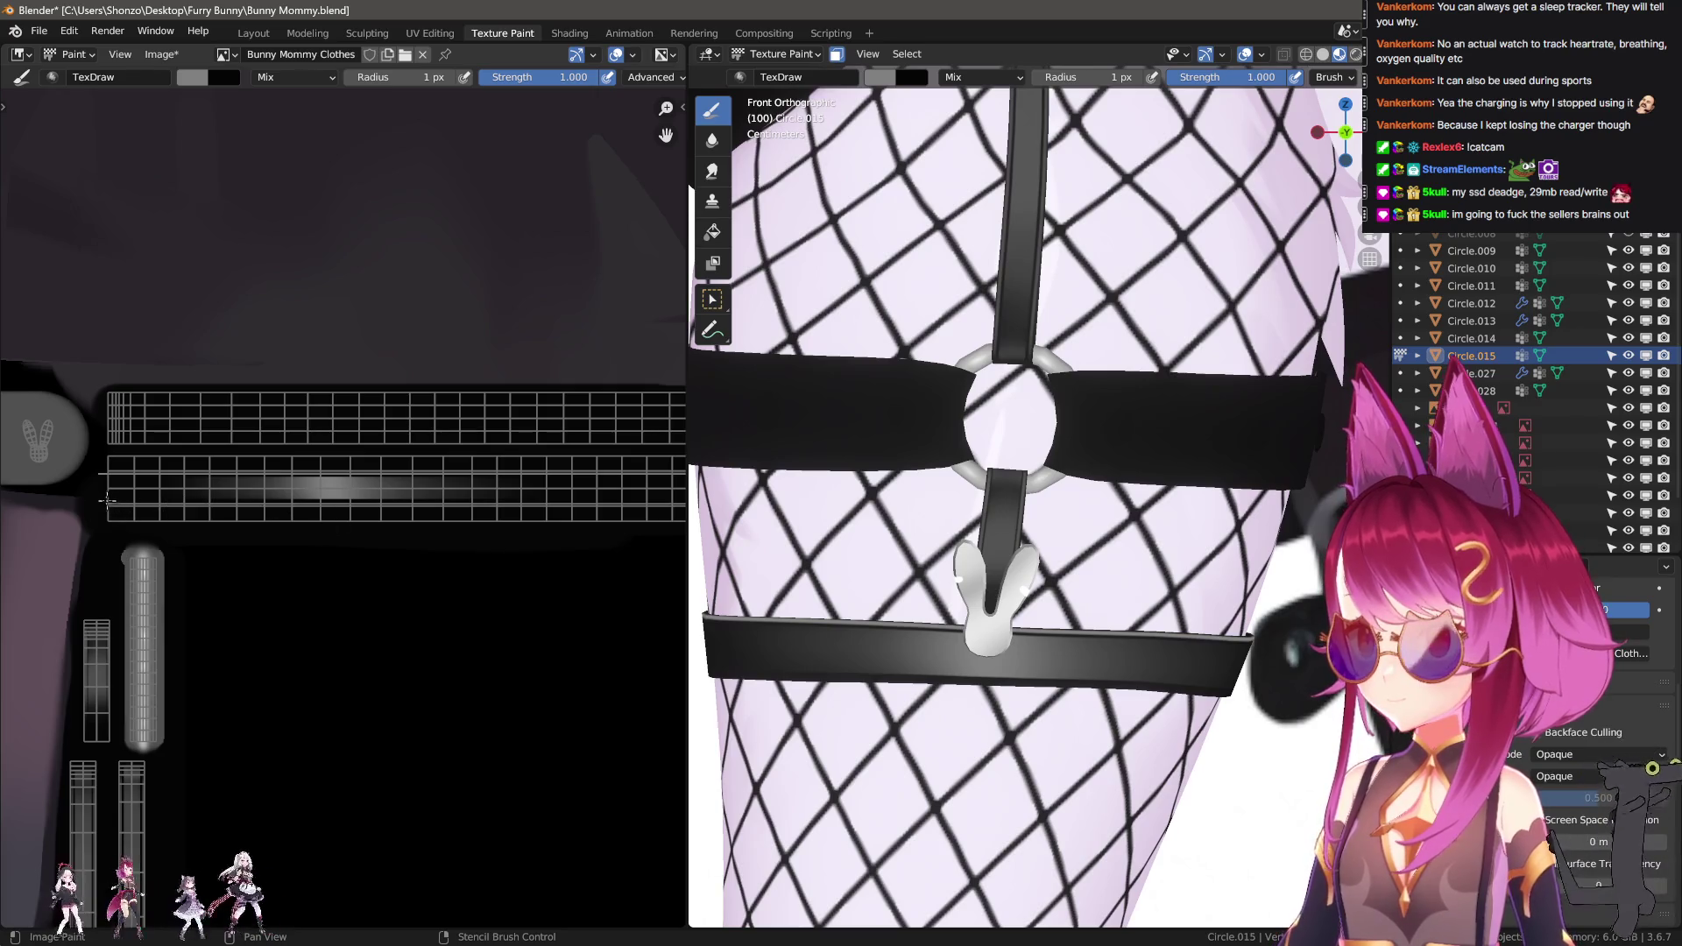
drag(103, 502, 1016, 517)
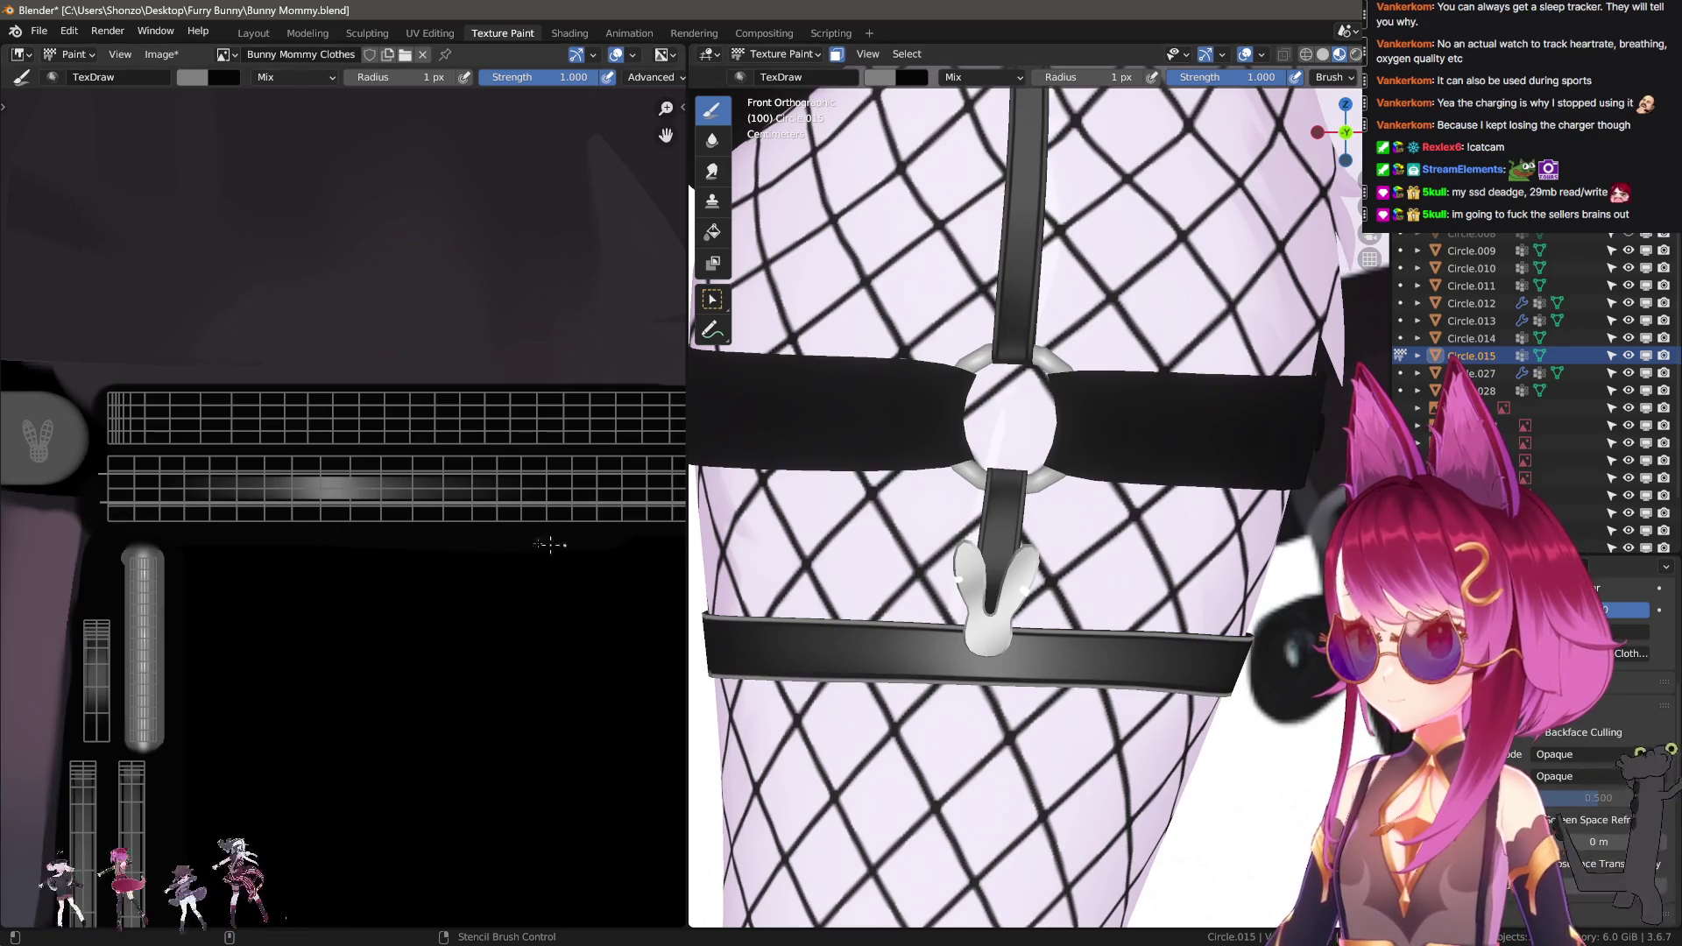
key(ctrl+z)
drag(96, 501, 799, 549)
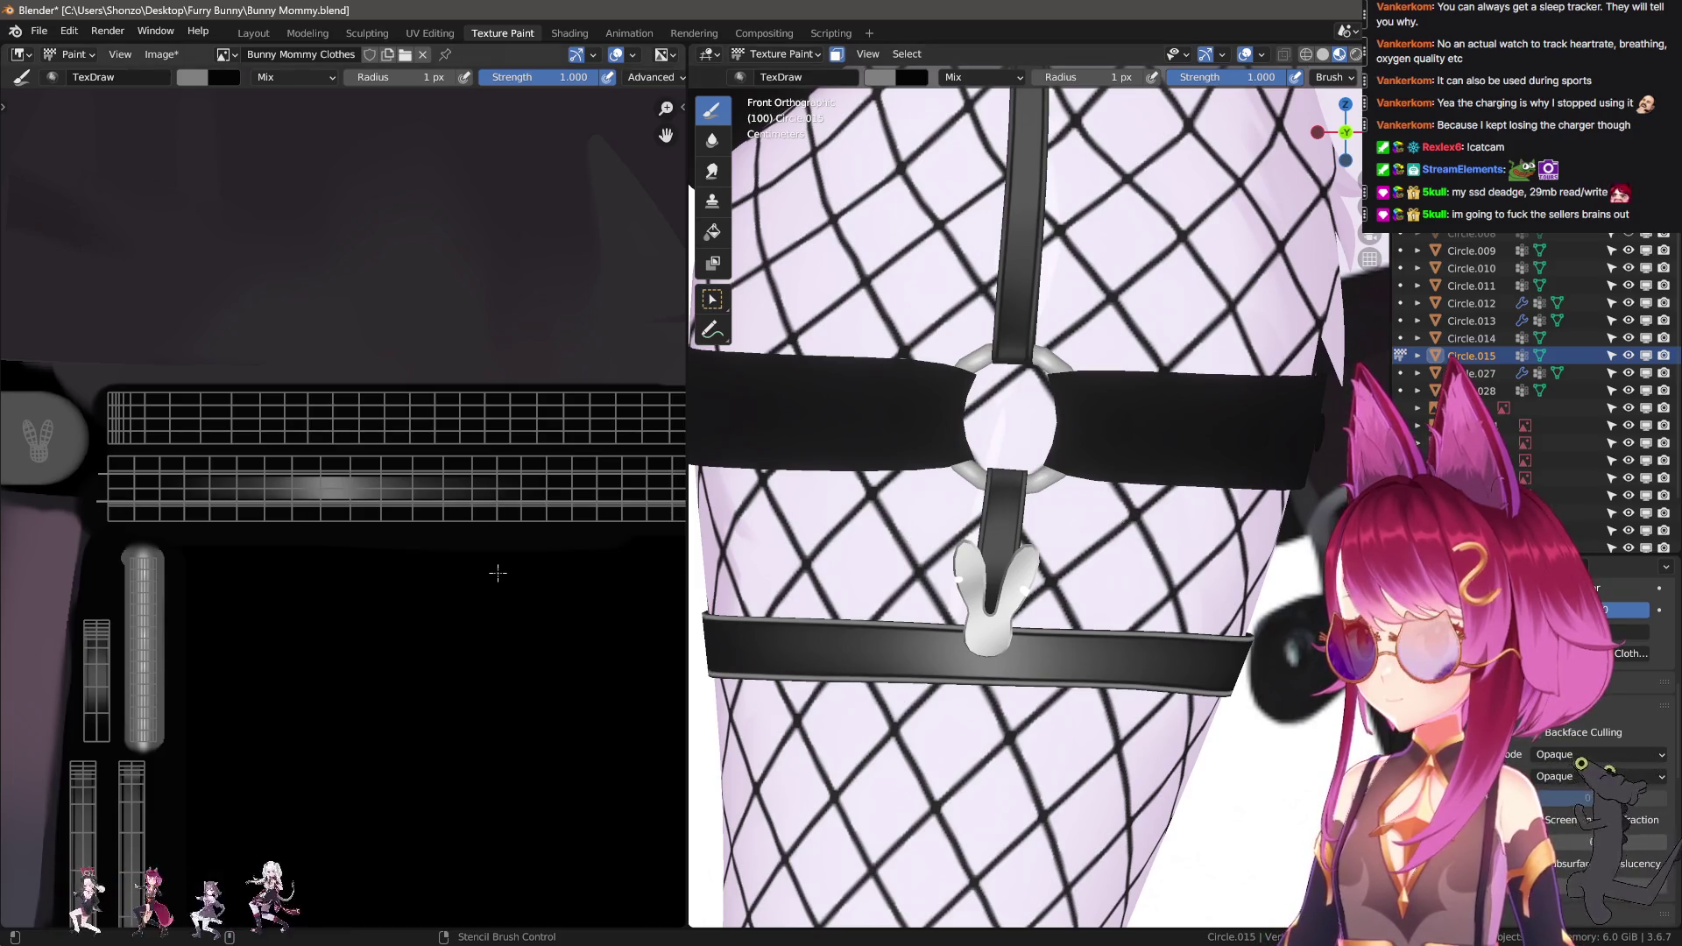
mouse_move(1147, 616)
middle_down()
mouse_move(867, 598)
mouse_move(1175, 593)
mouse_move(1162, 594)
middle_up()
Zoom the 3D view onto the bunny clip and frame its UV island in the image editor.
scroll(1161, 593, up, 7)
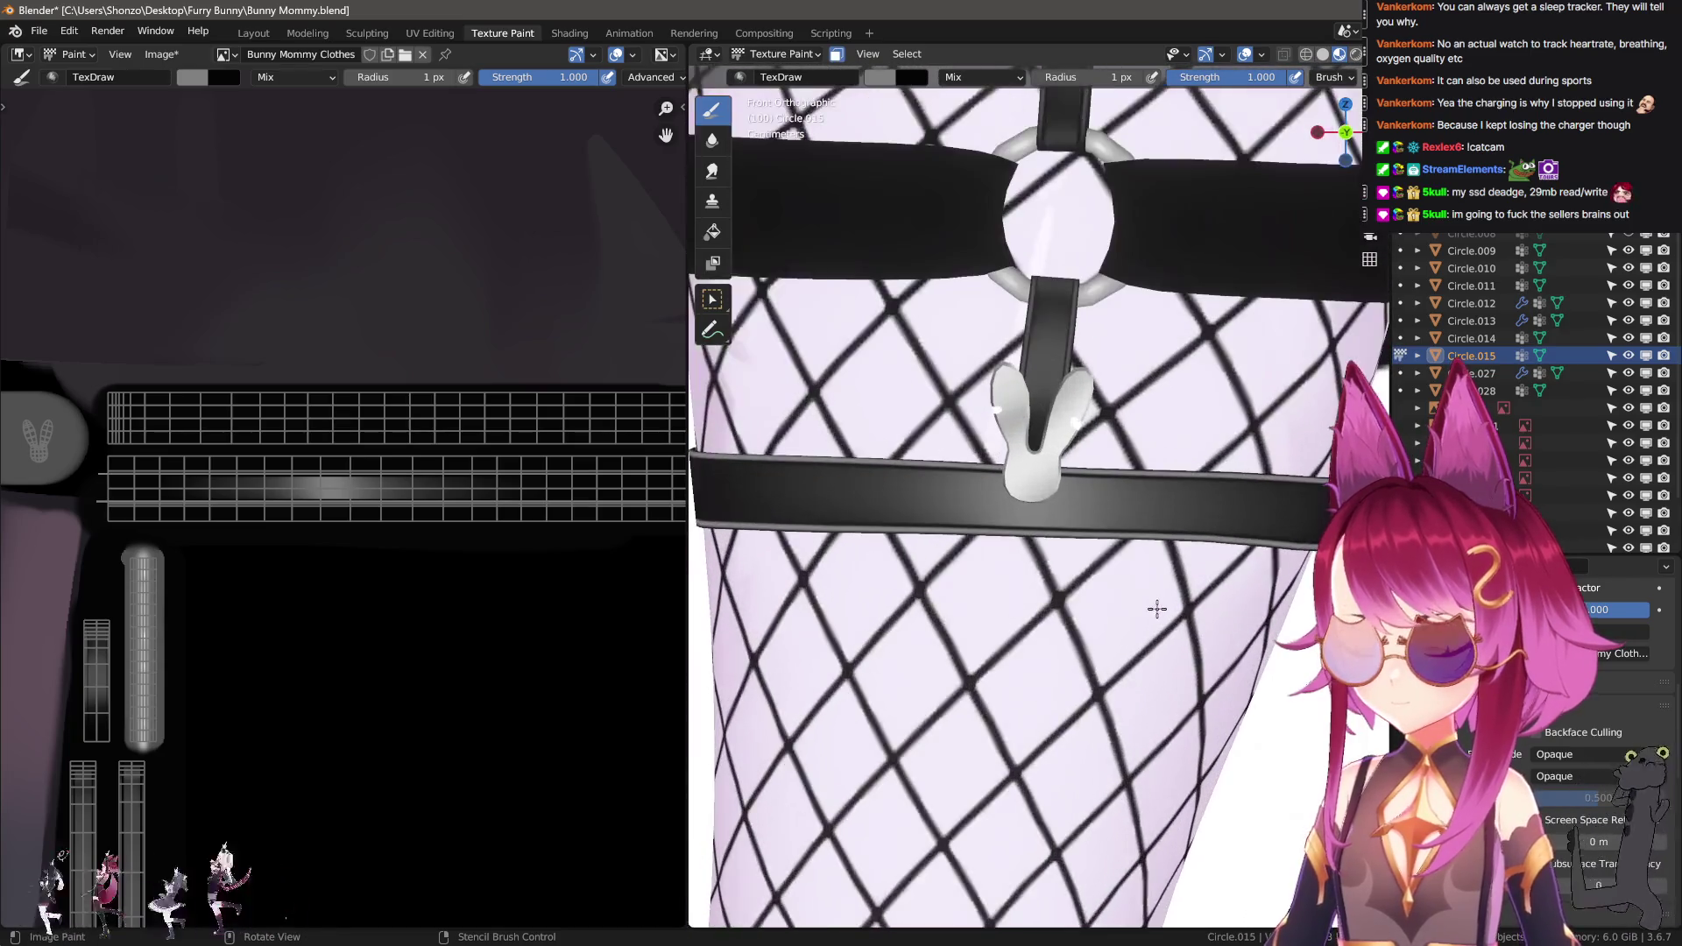
scroll(1163, 605, down, 8)
scroll(1161, 602, down, 5)
scroll(1161, 602, up, 5)
scroll(1162, 601, up, 7)
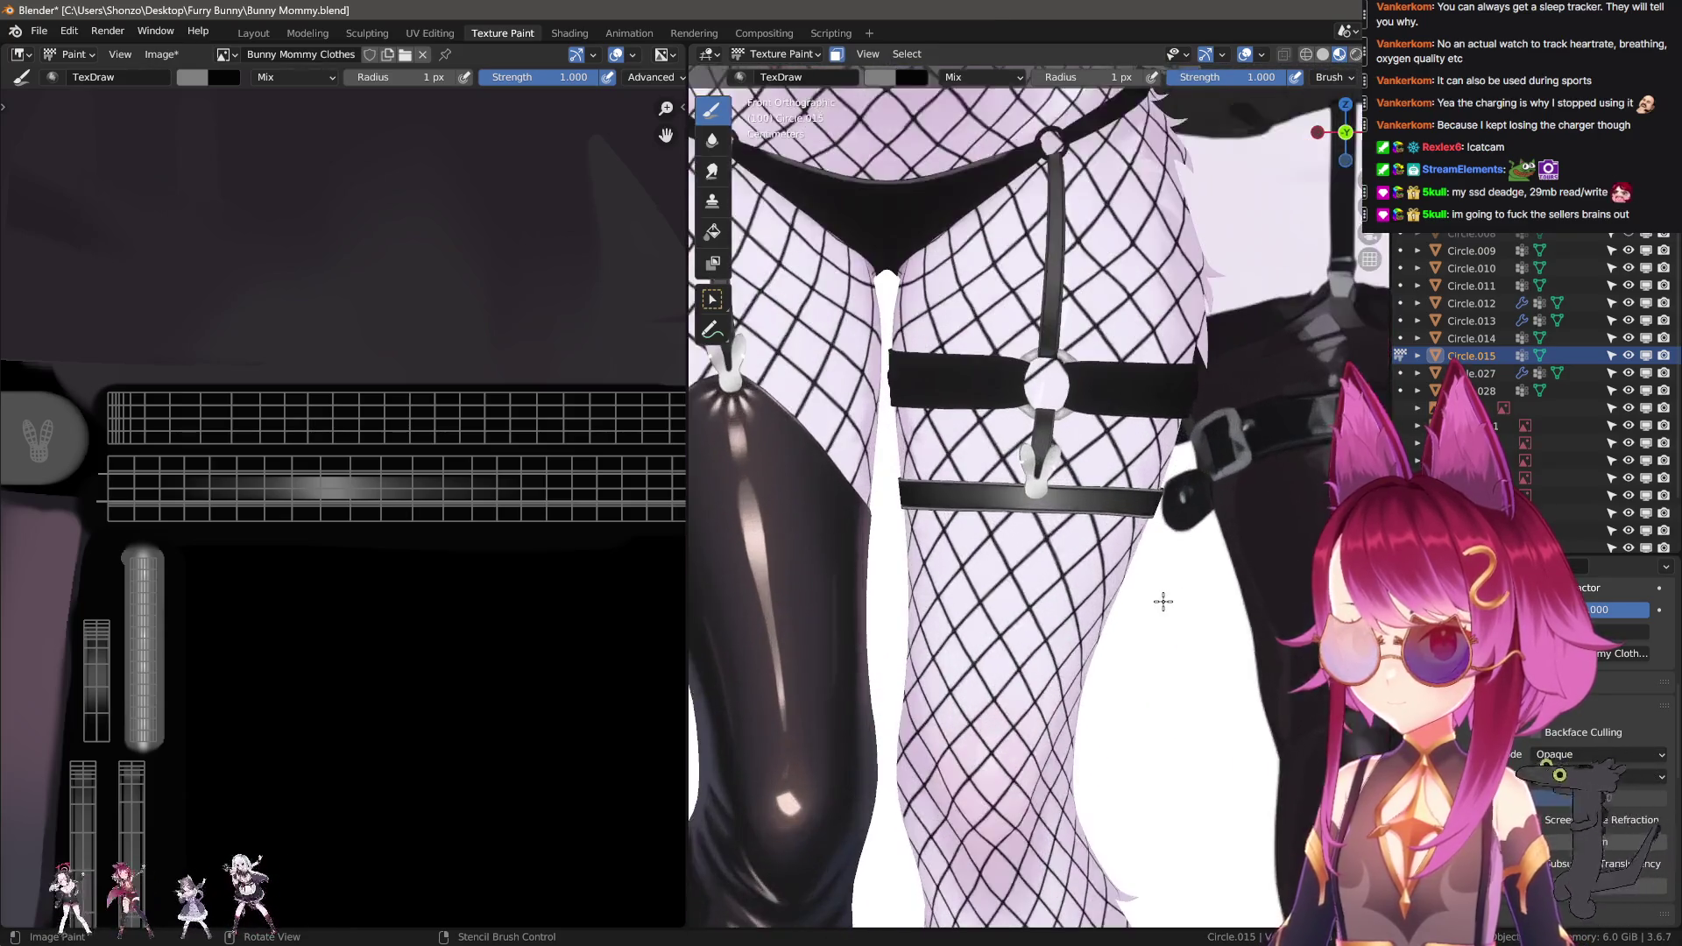
scroll(375, 526, down, 3)
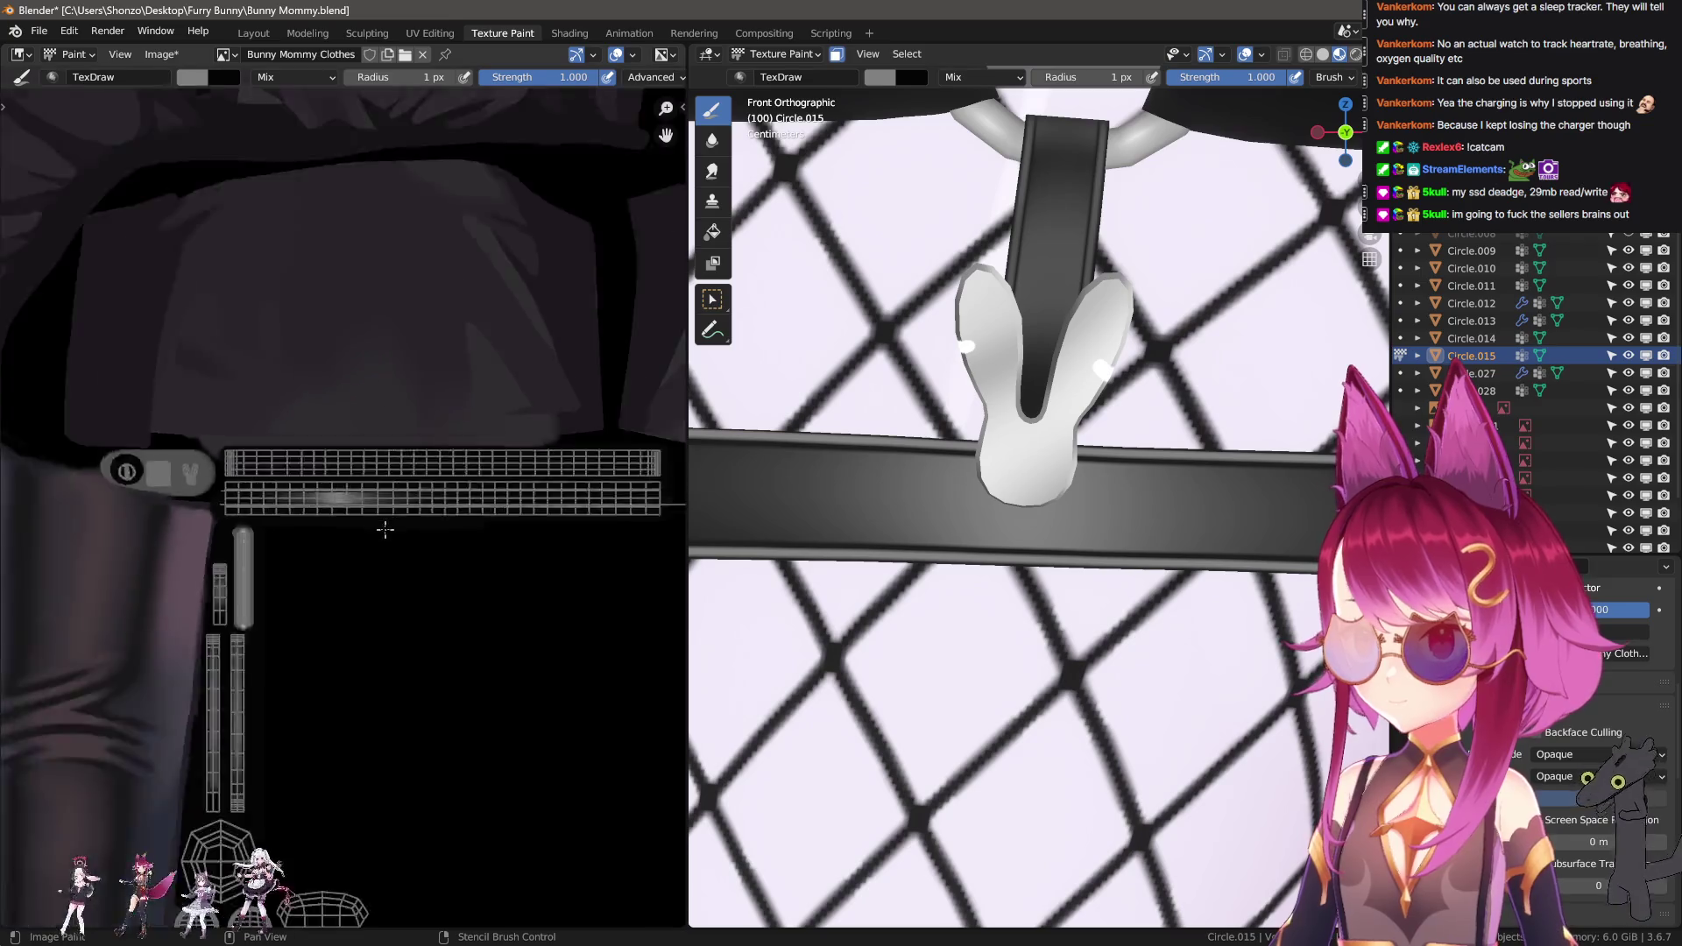
middle_drag(325, 526, 438, 570)
scroll(439, 570, up, 4)
scroll(317, 539, up, 10)
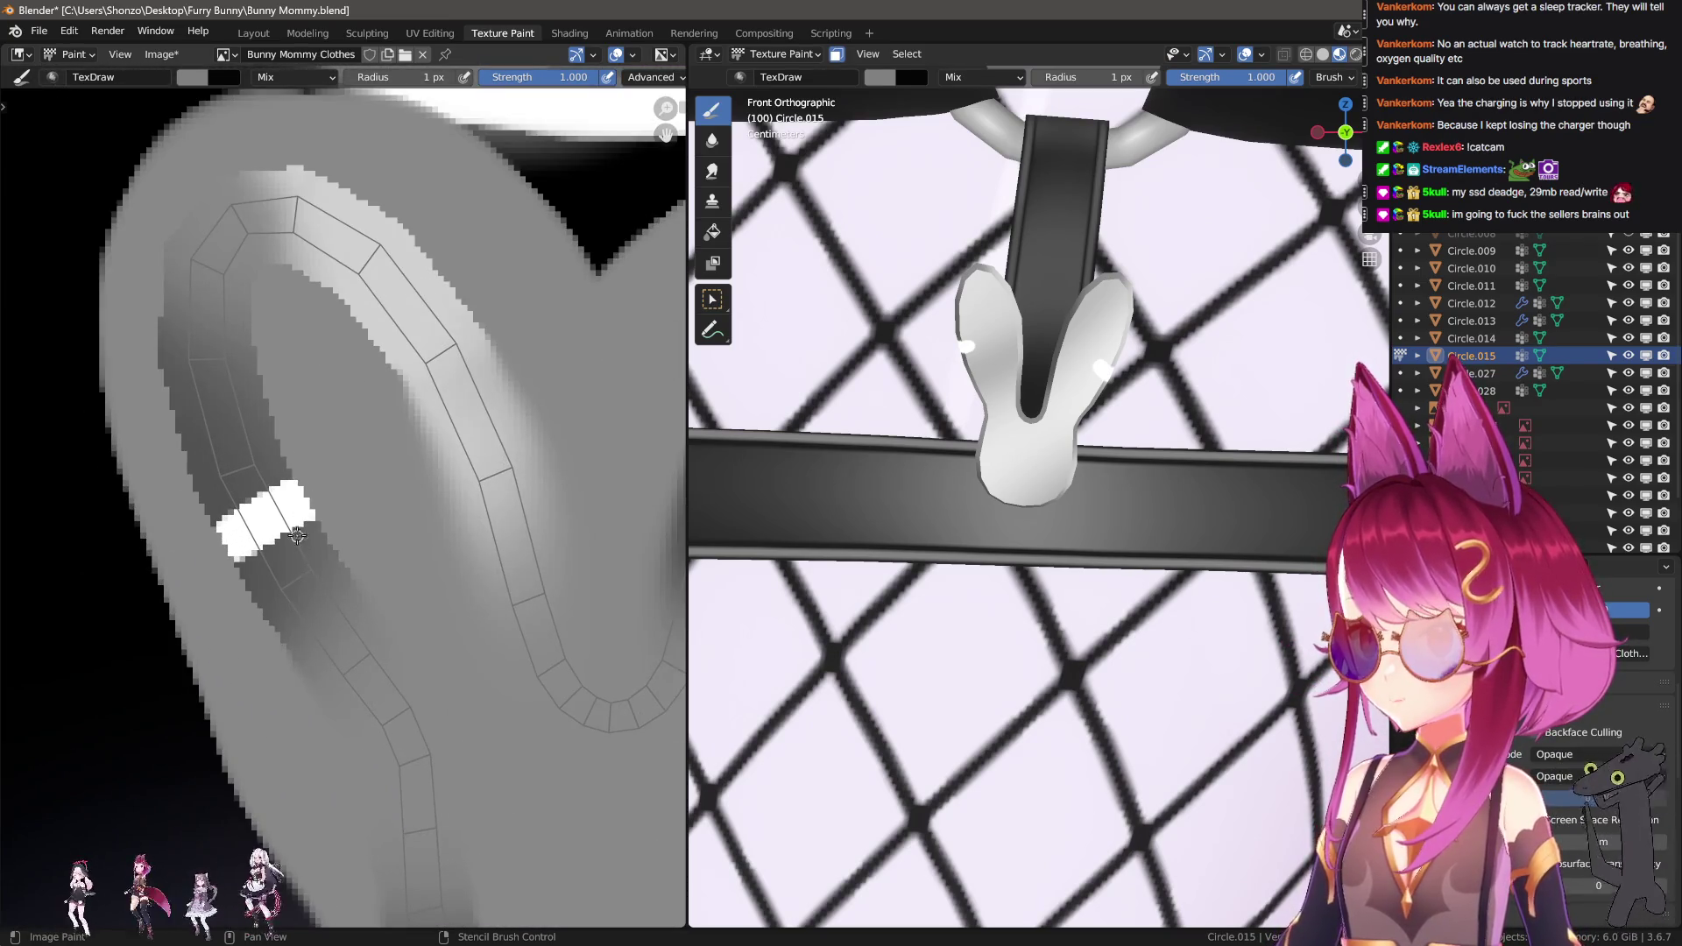
Undo the white blocks and smudge the heart strap's grey shading with a 21 px, 0.2-strength brush.
key(bracketright)
key(ctrl+z)
key(ctrl+z)
key(ctrl+z)
key(shift+space)
key(f)
click(263, 526)
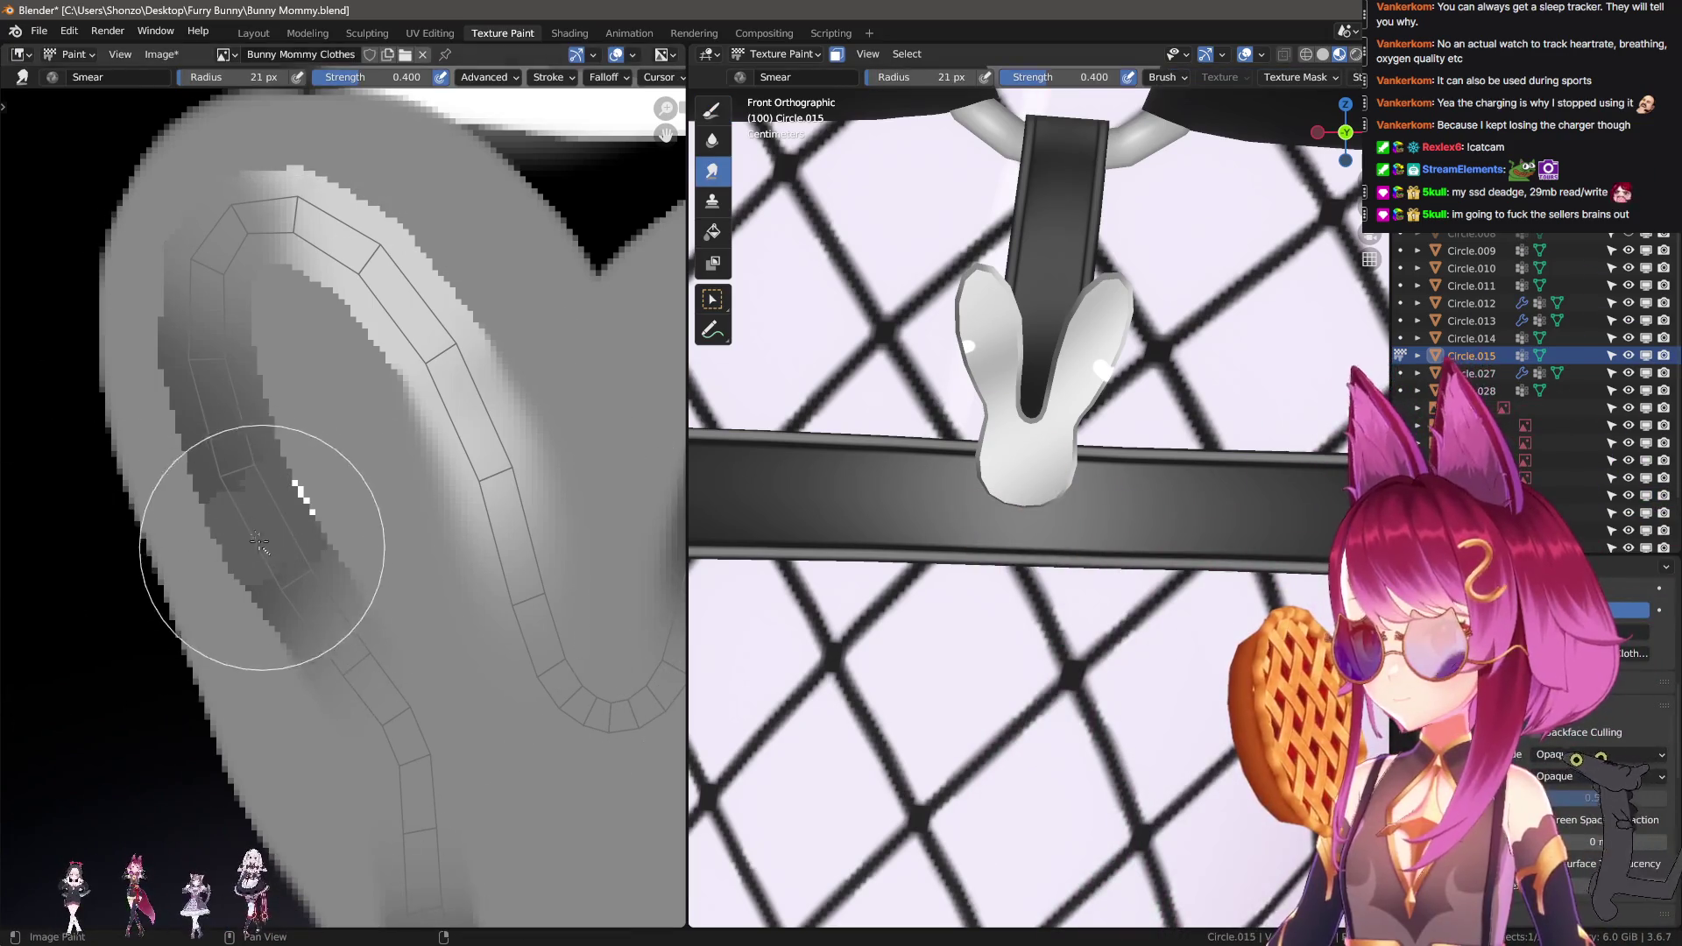
key(e)
click(232, 478)
drag(233, 496, 255, 537)
key(shift+f)
click(226, 526)
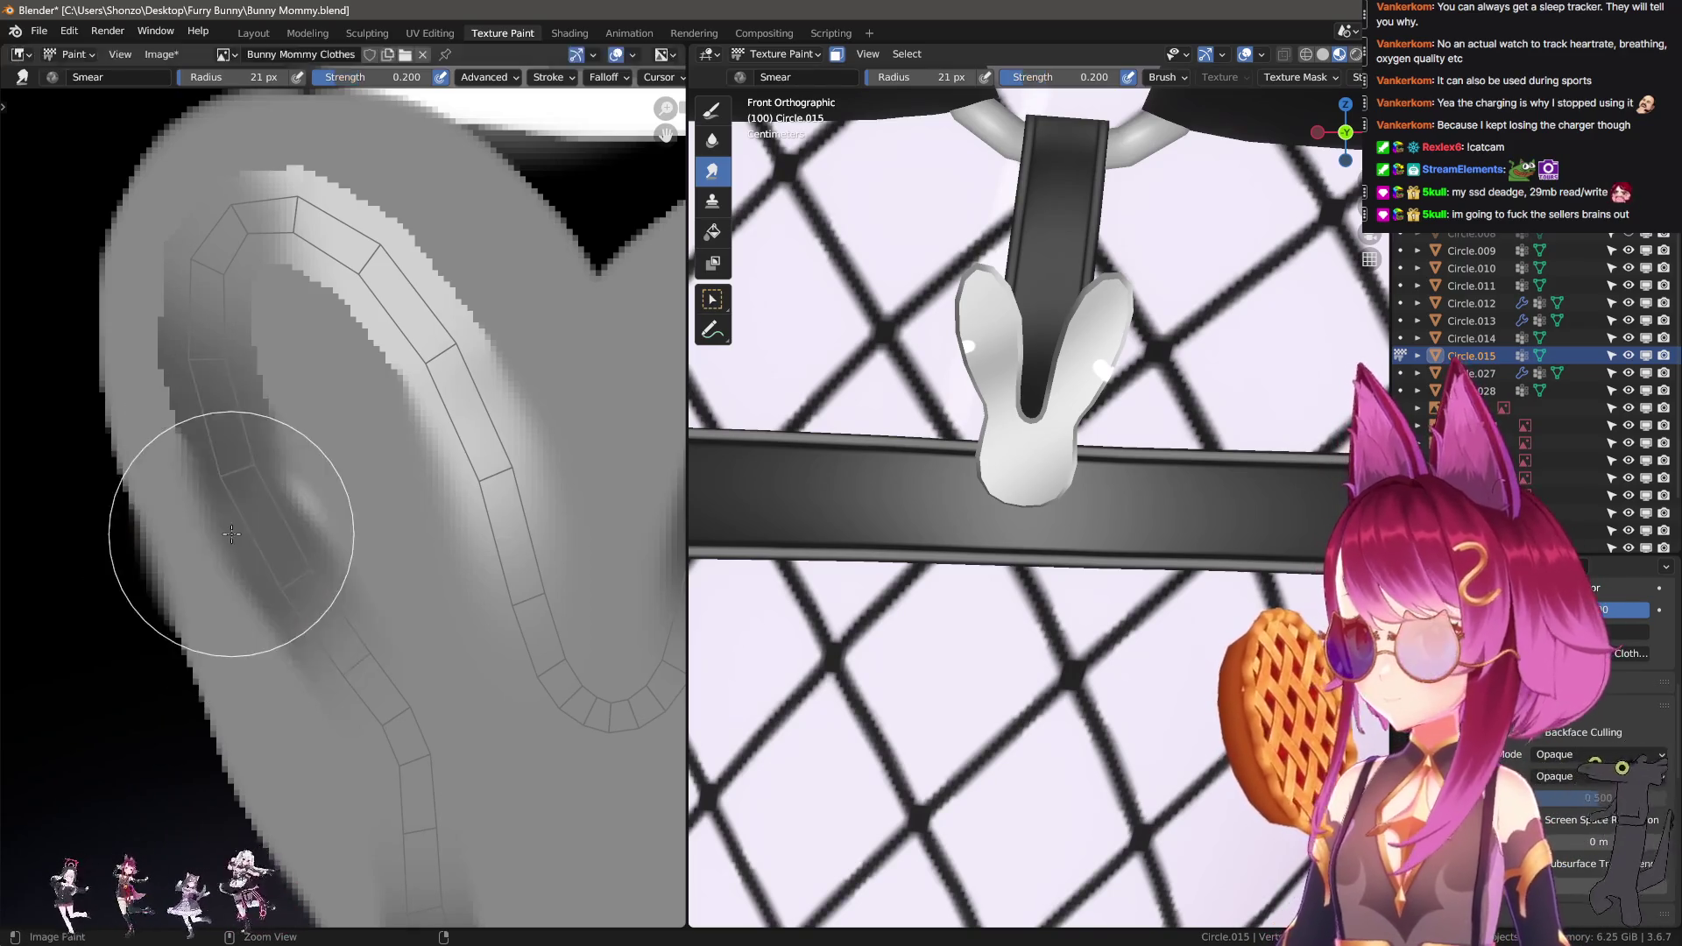
mouse_move(397, 550)
middle_down()
mouse_move(308, 608)
mouse_move(387, 563)
middle_up()
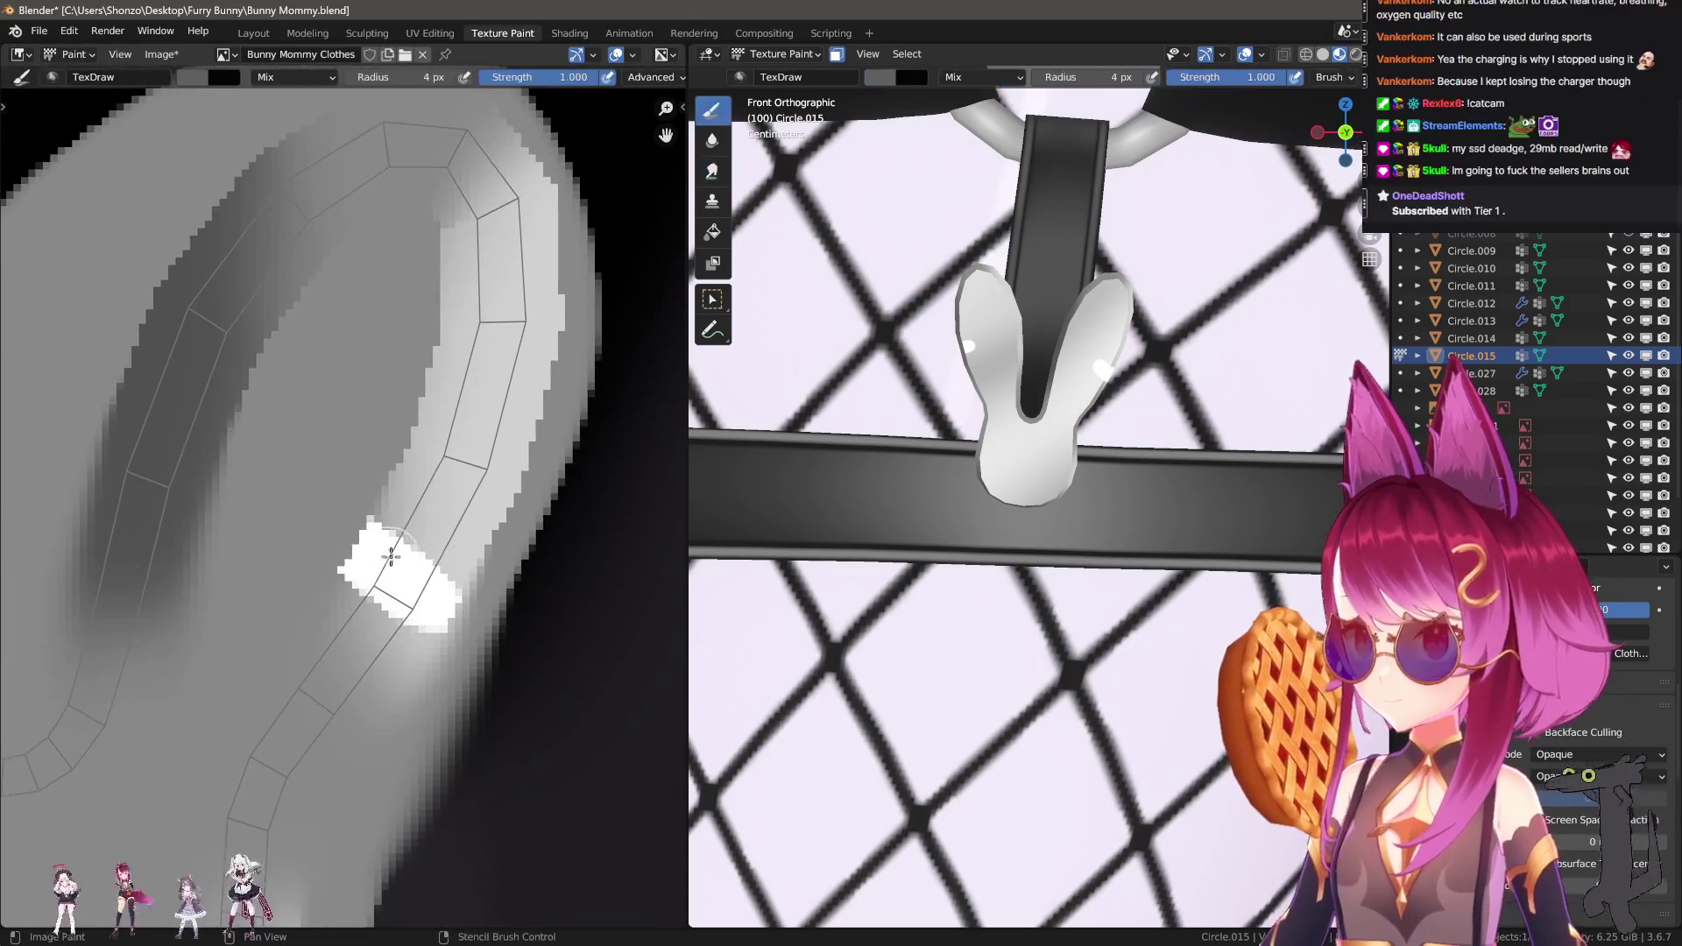
Try white highlights on the strap, undoing them, and set the brush to 6 px.
key(shift+space)
drag(421, 529, 387, 587)
key(ctrl+z)
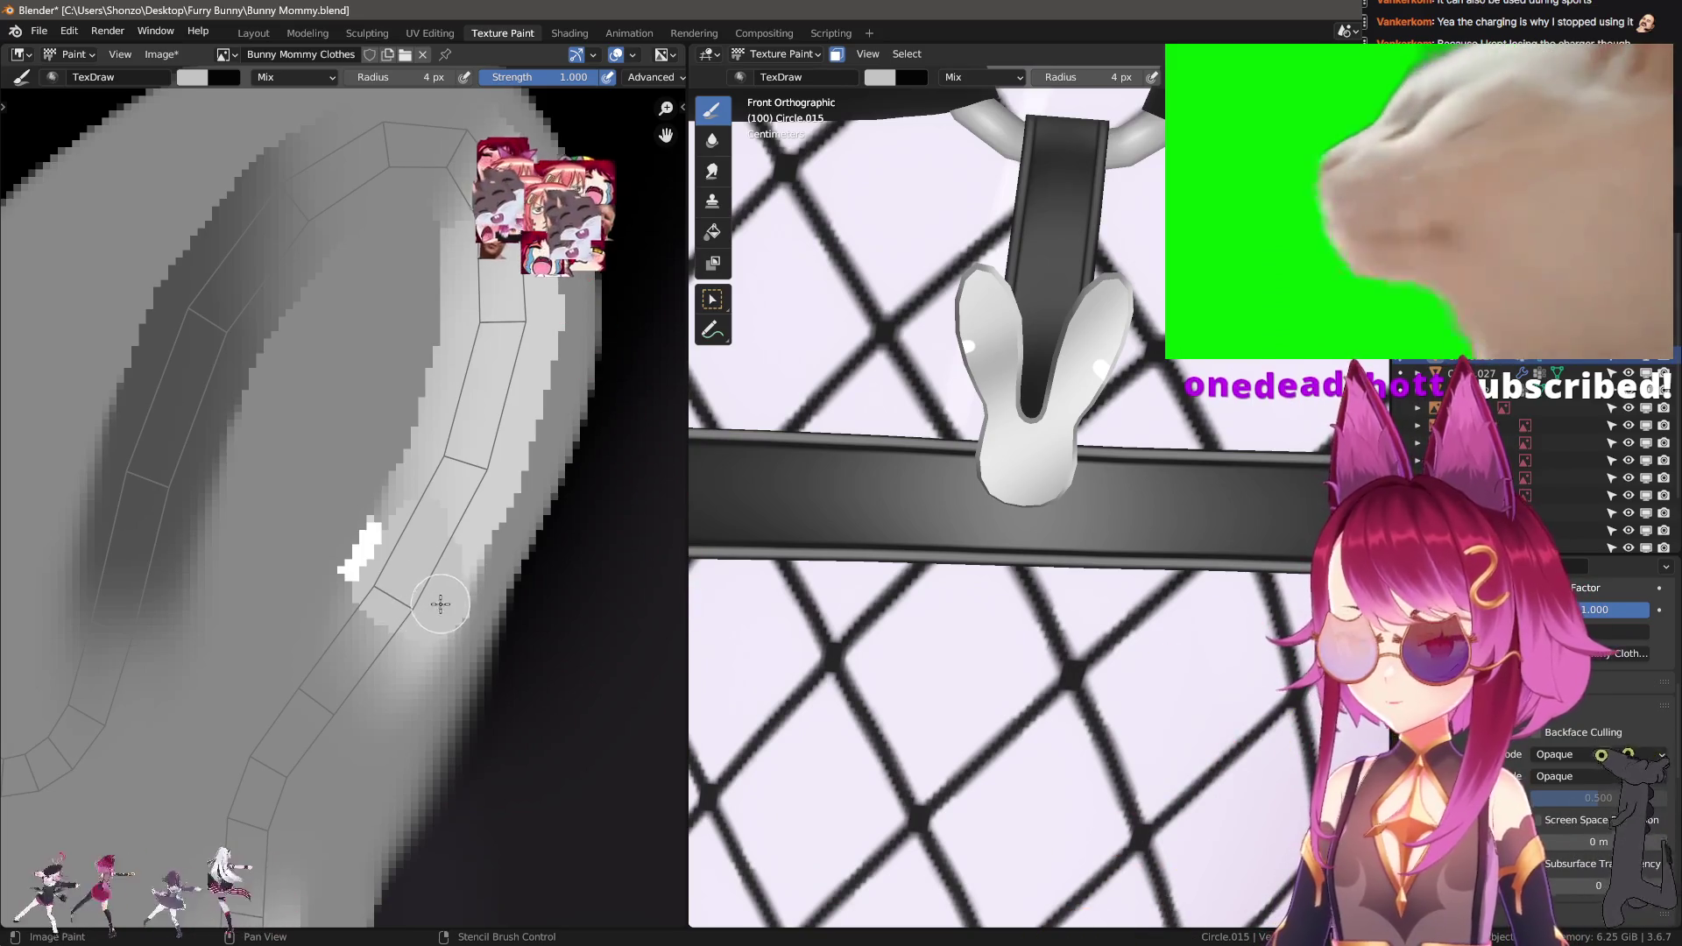
key(ctrl+z)
key(ctrl+z)
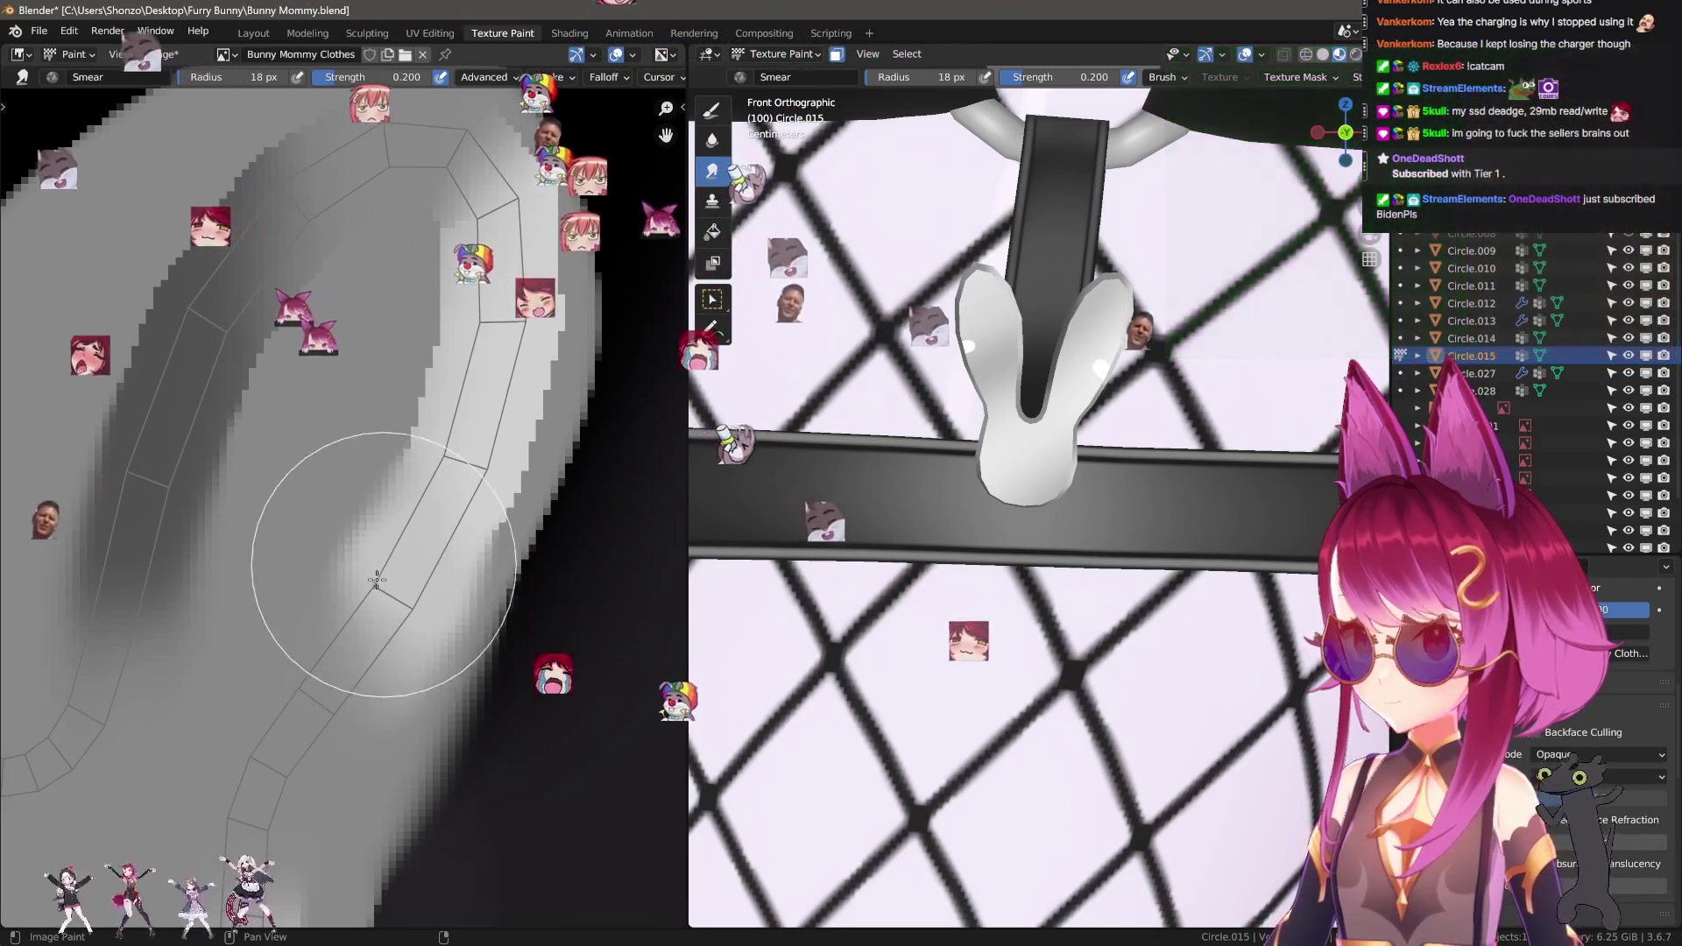
scroll(337, 559, down, 5)
key(ctrl+shift+z)
scroll(309, 492, up, 6)
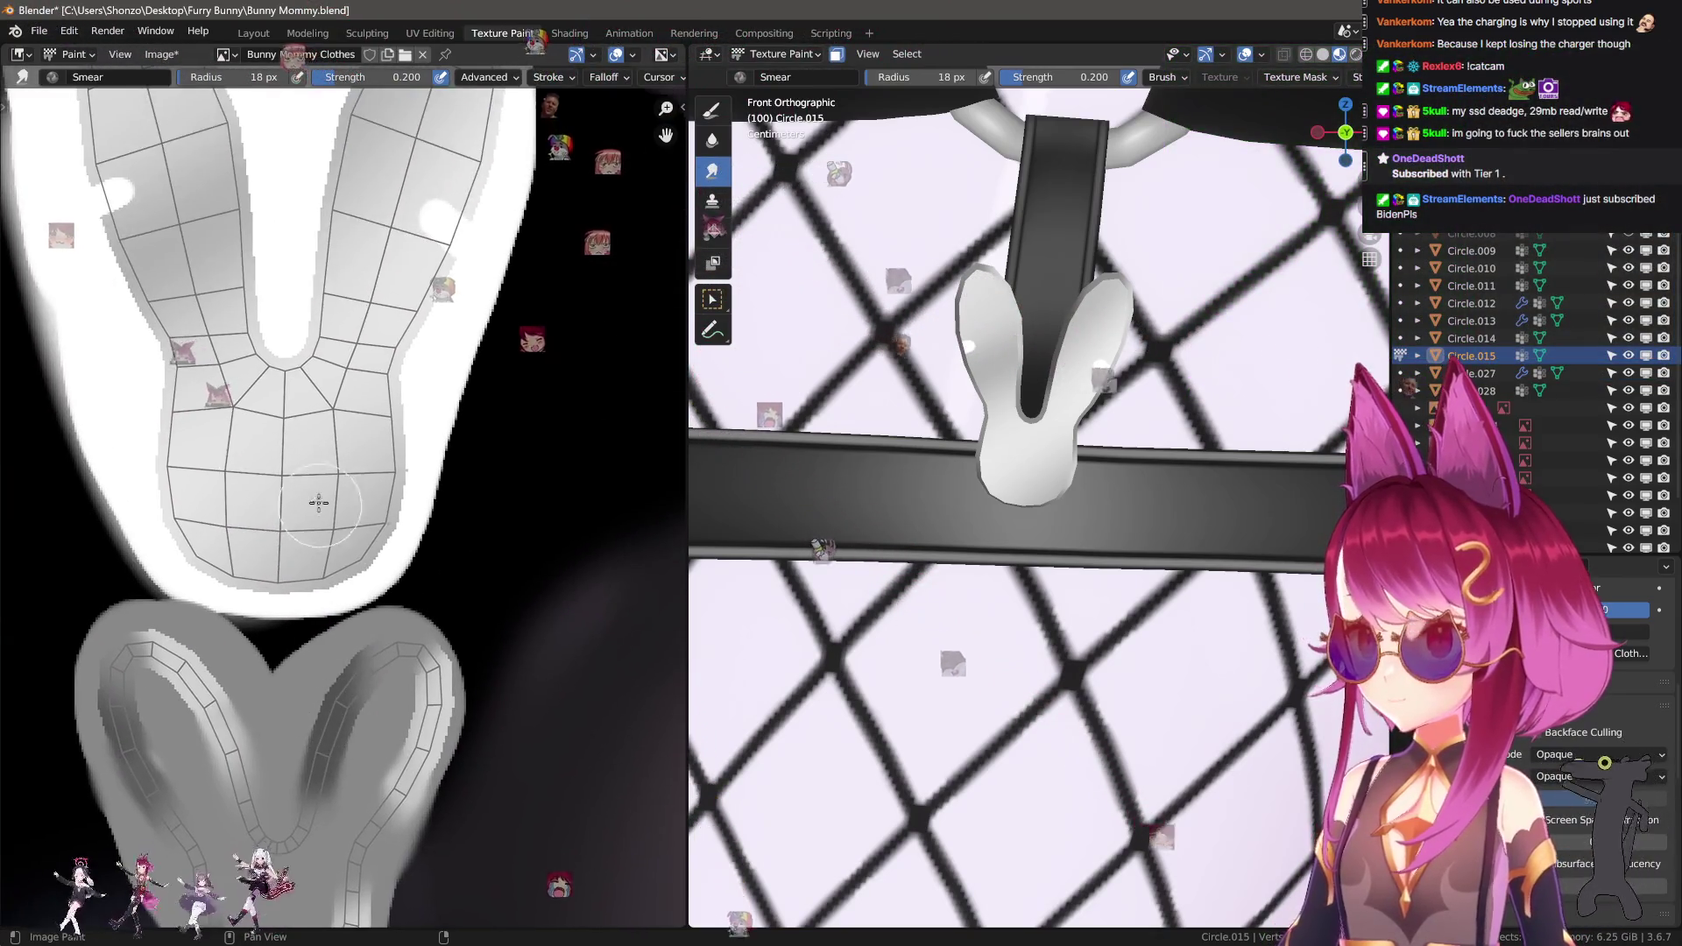
key(f)
click(340, 537)
key(ctrl+z)
key(ctrl+z)
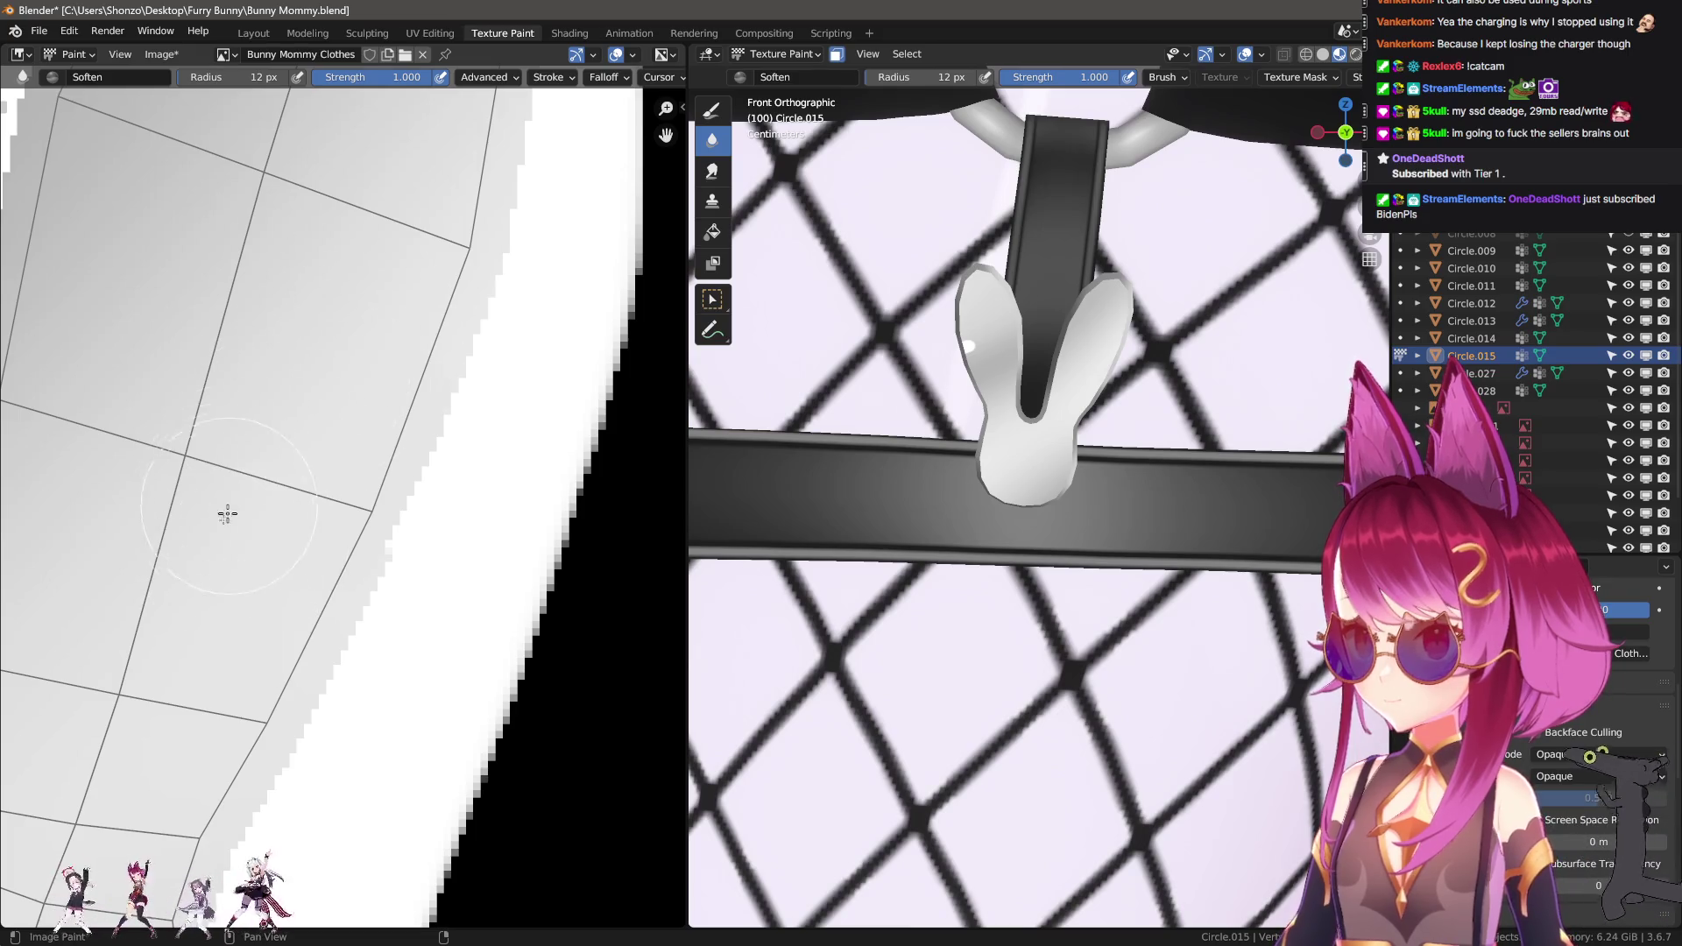
Restore the white blob and smear it into the grey, shrinking the Smear brush to 9 px.
scroll(227, 516, down, 4)
scroll(237, 491, up, 4)
key(ctrl+shift+z)
scroll(243, 470, up, 1)
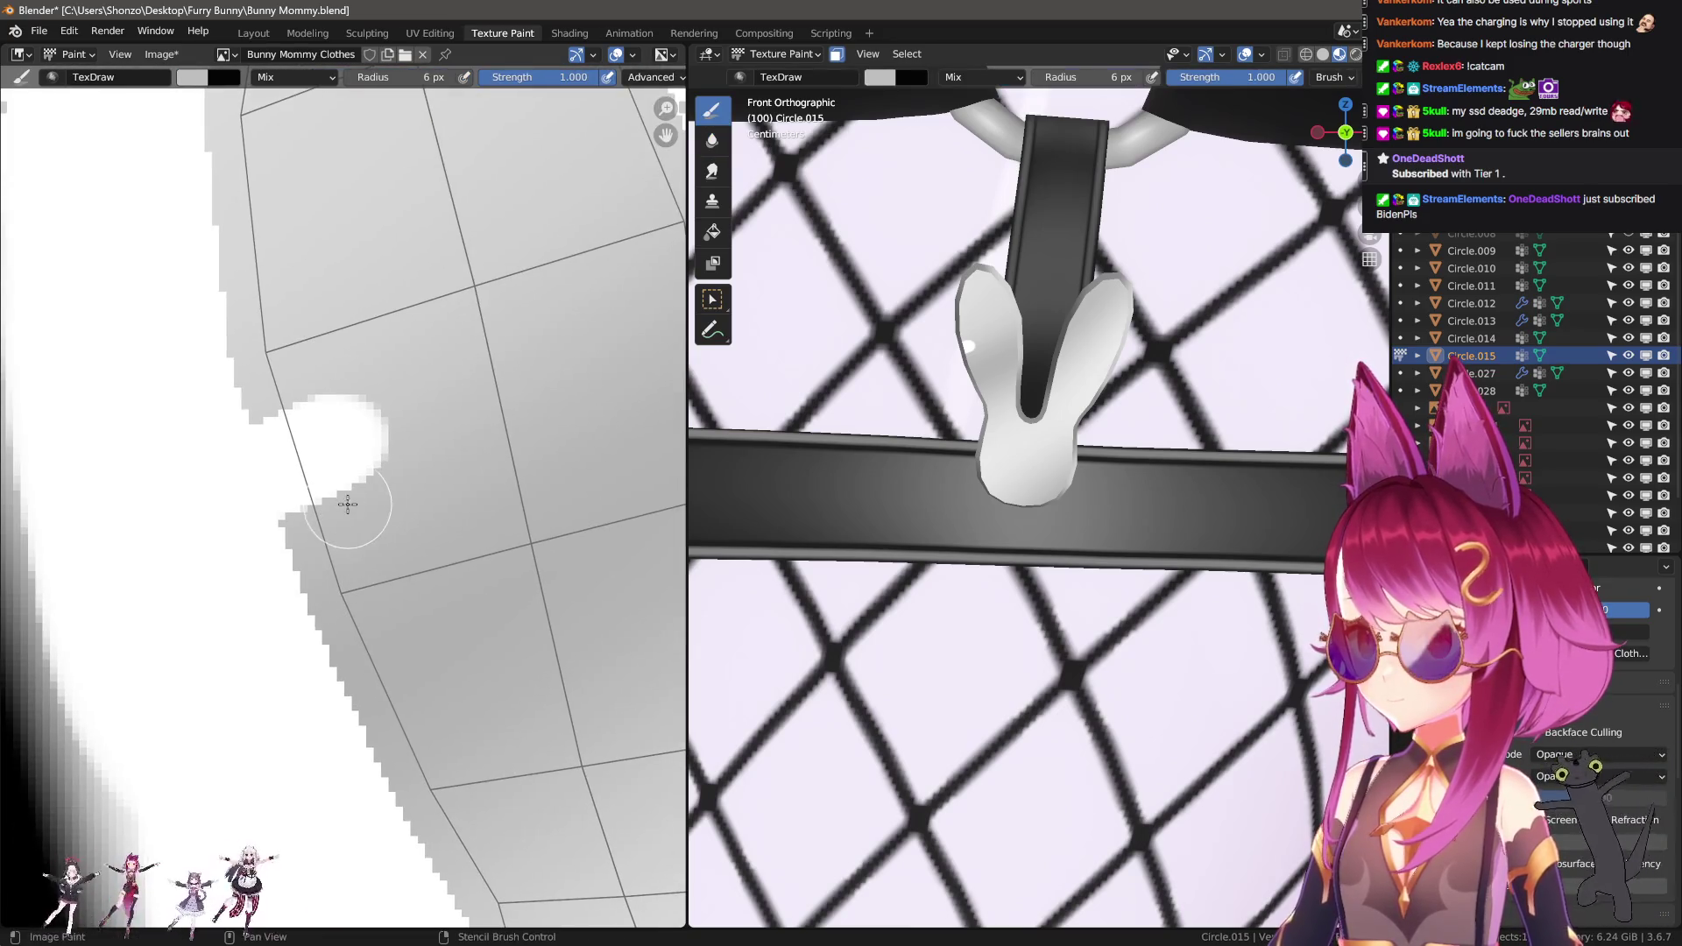
key(3)
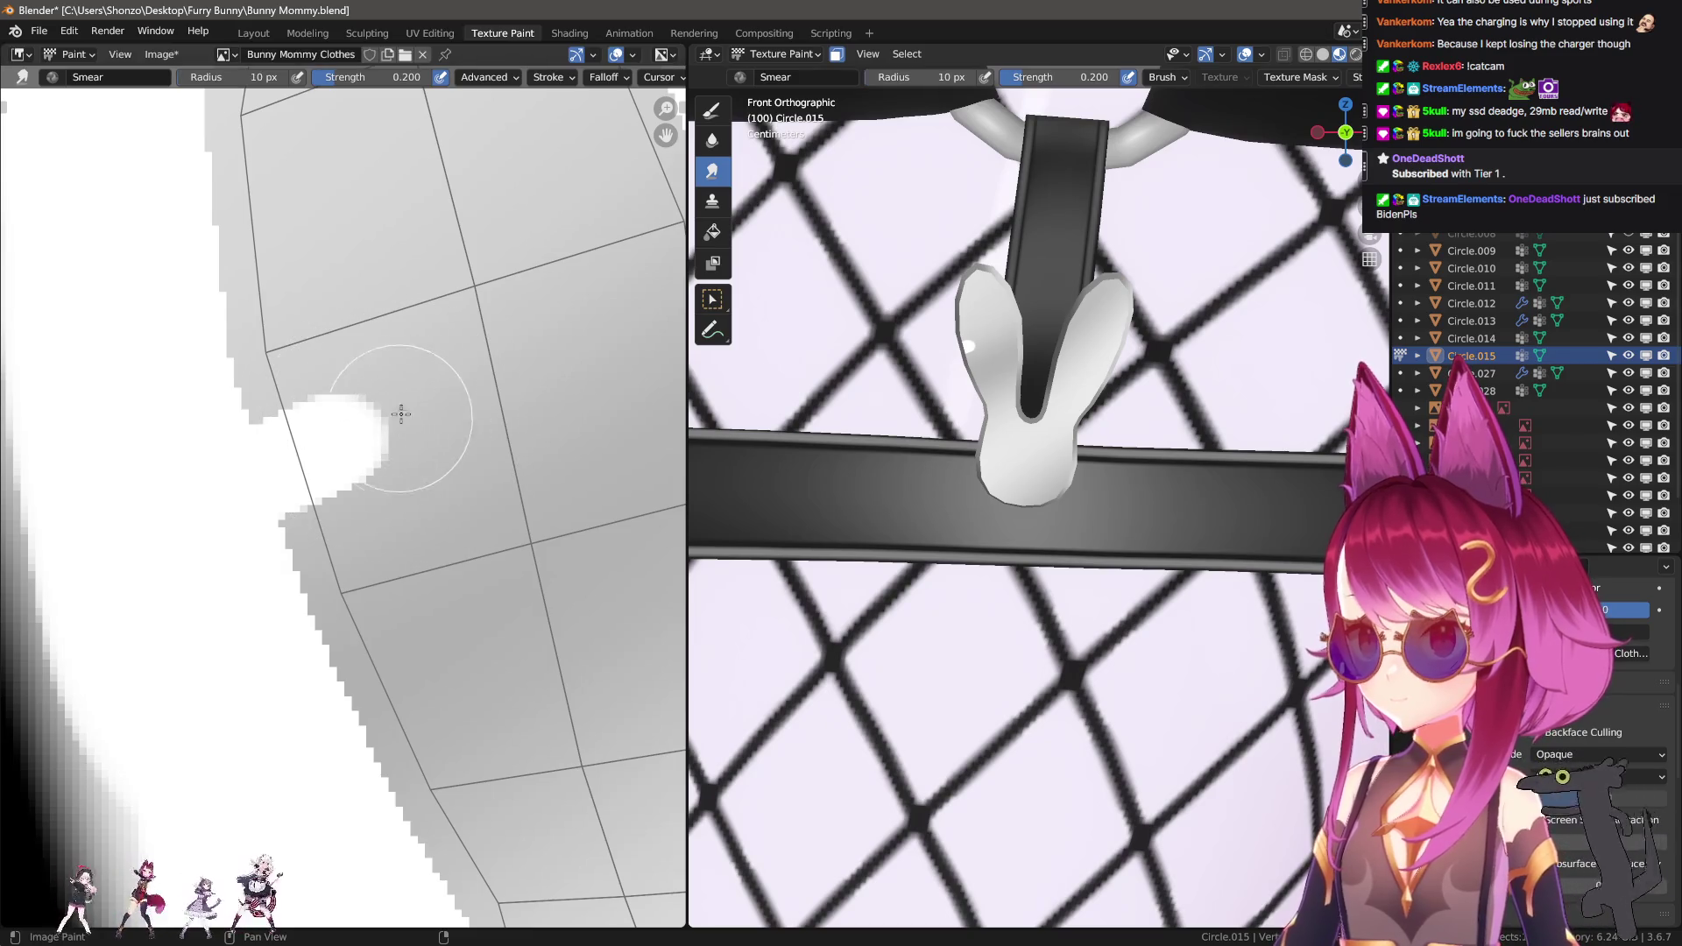
mouse_move(262, 493)
mouse_down()
mouse_move(435, 383)
mouse_move(254, 467)
mouse_move(350, 466)
mouse_move(324, 413)
mouse_move(376, 466)
mouse_move(360, 372)
mouse_move(296, 473)
mouse_move(301, 426)
mouse_move(328, 404)
mouse_up()
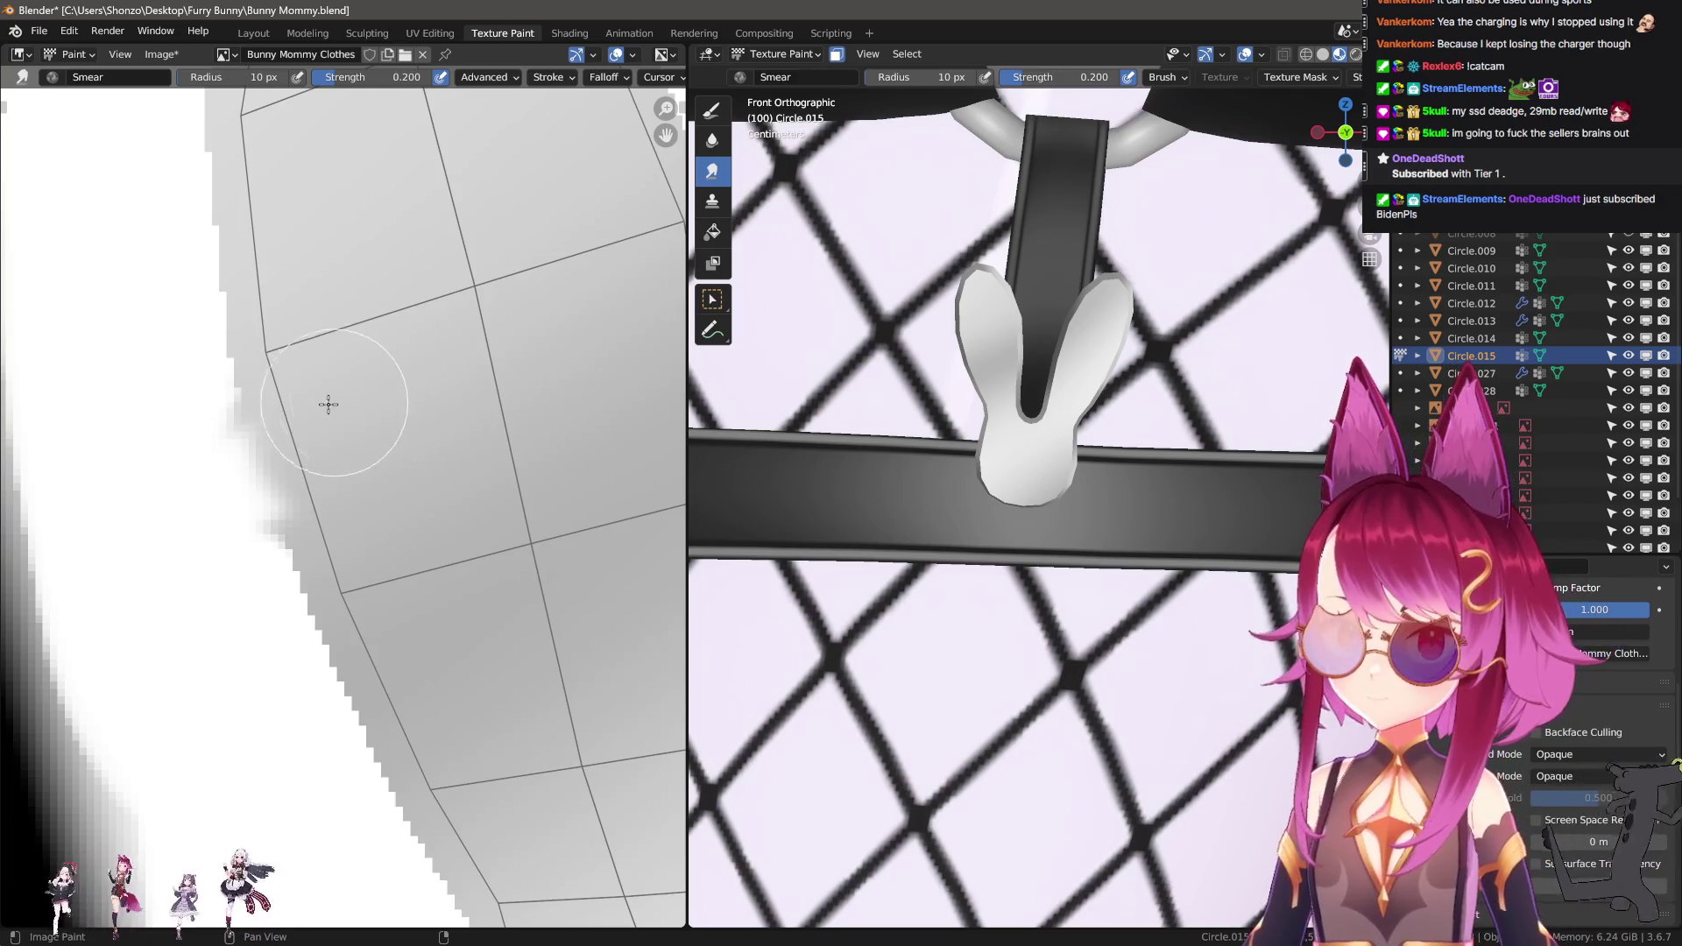
key(bracketleft)
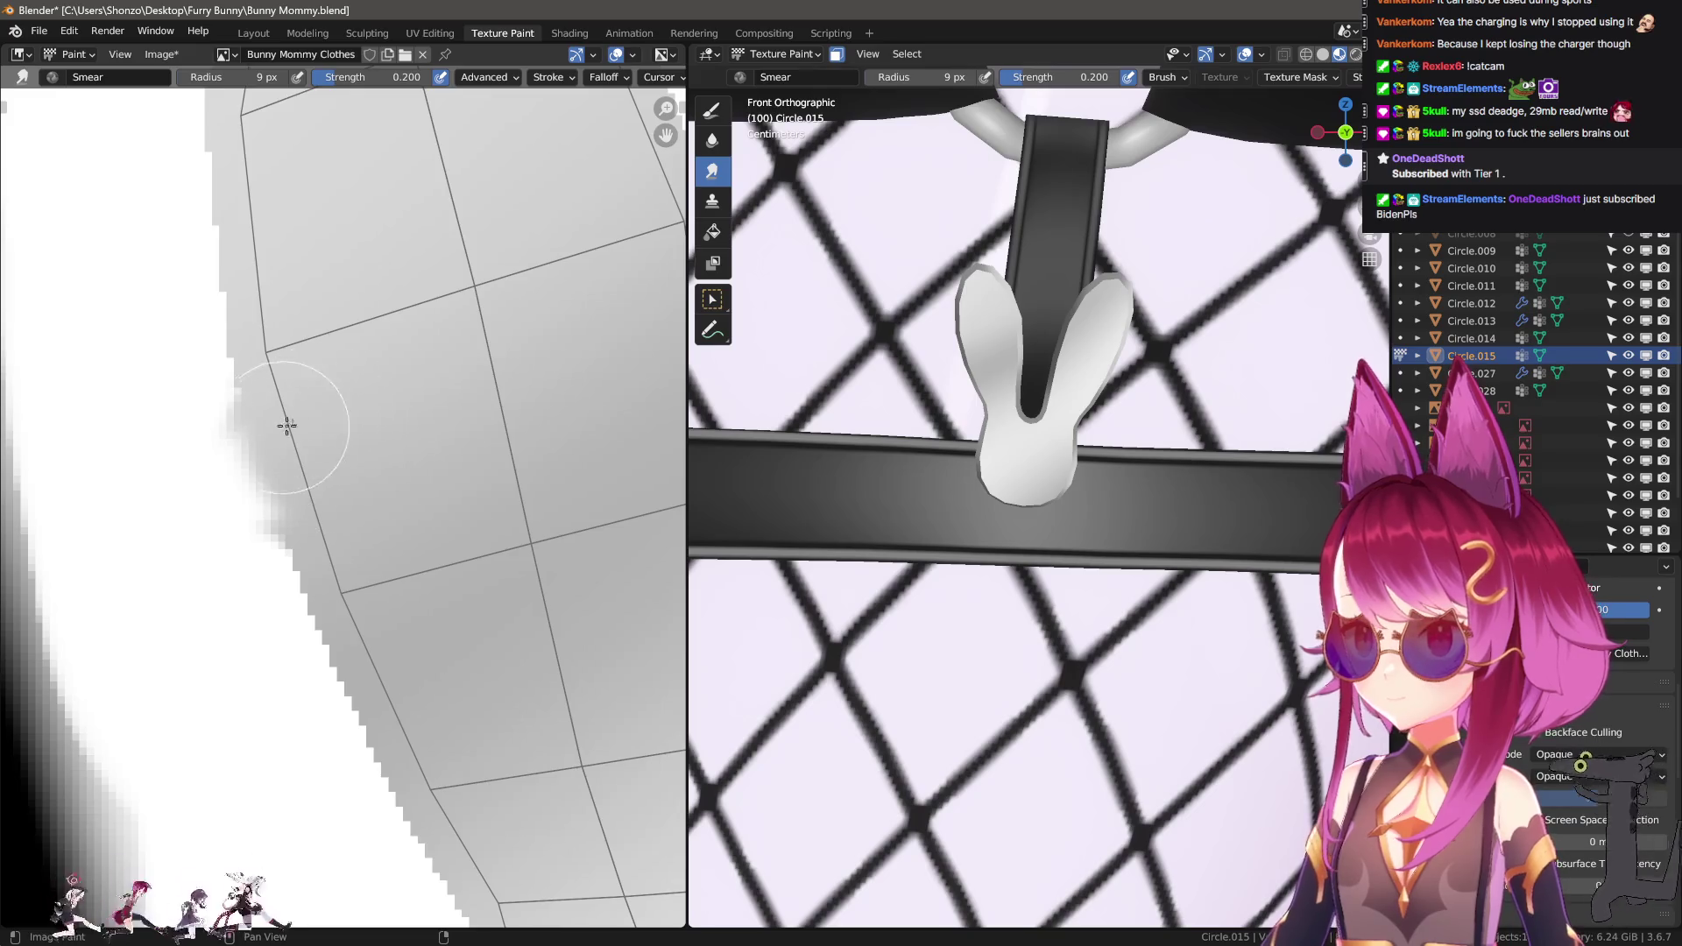
scroll(432, 564, down, 5)
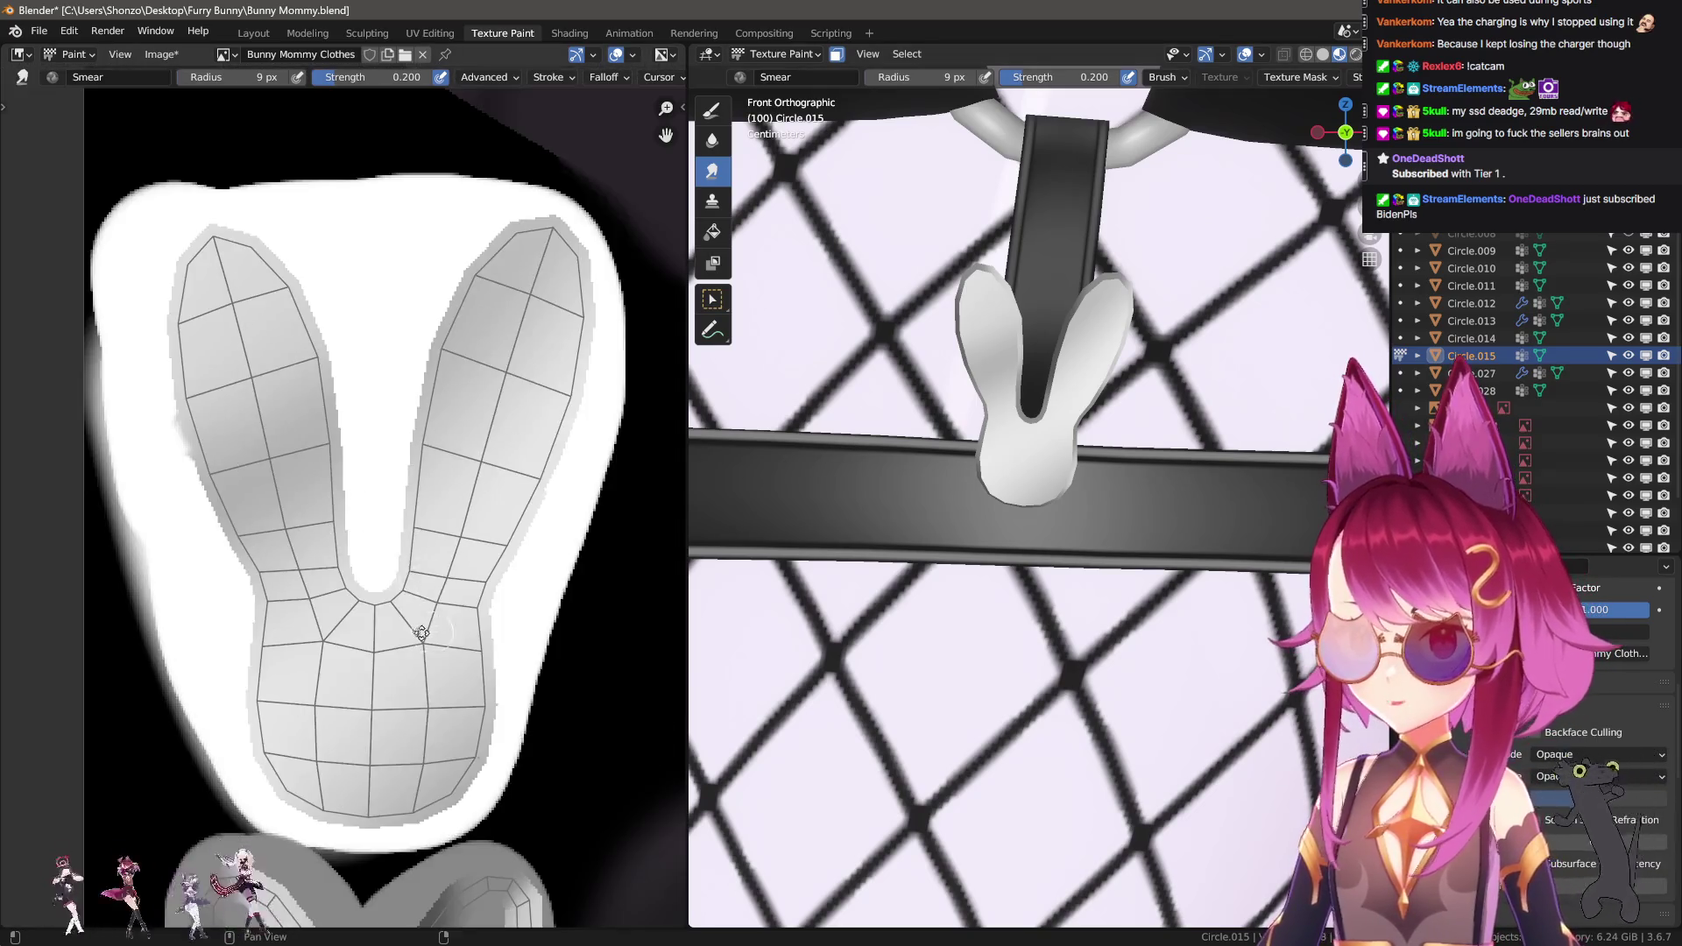
shift+scroll(422, 633, down, 10)
scroll(376, 703, up, 5)
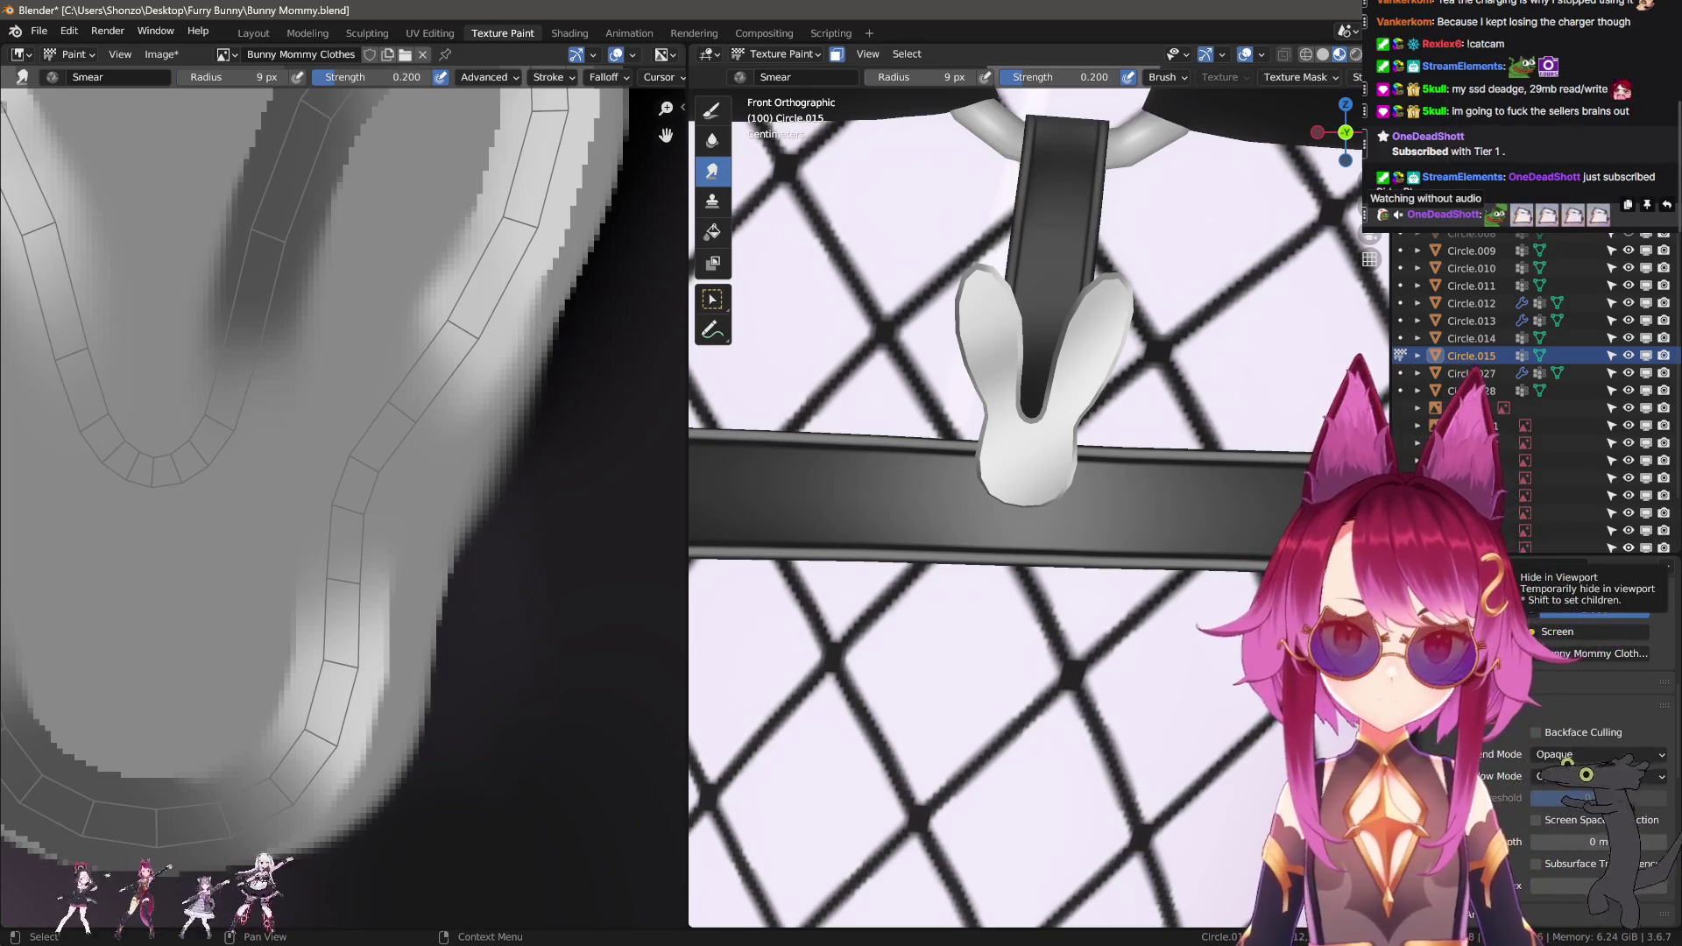
Pan and zoom the Image Editor until the thigh strap's UV islands are in view.
scroll(403, 531, down, 6)
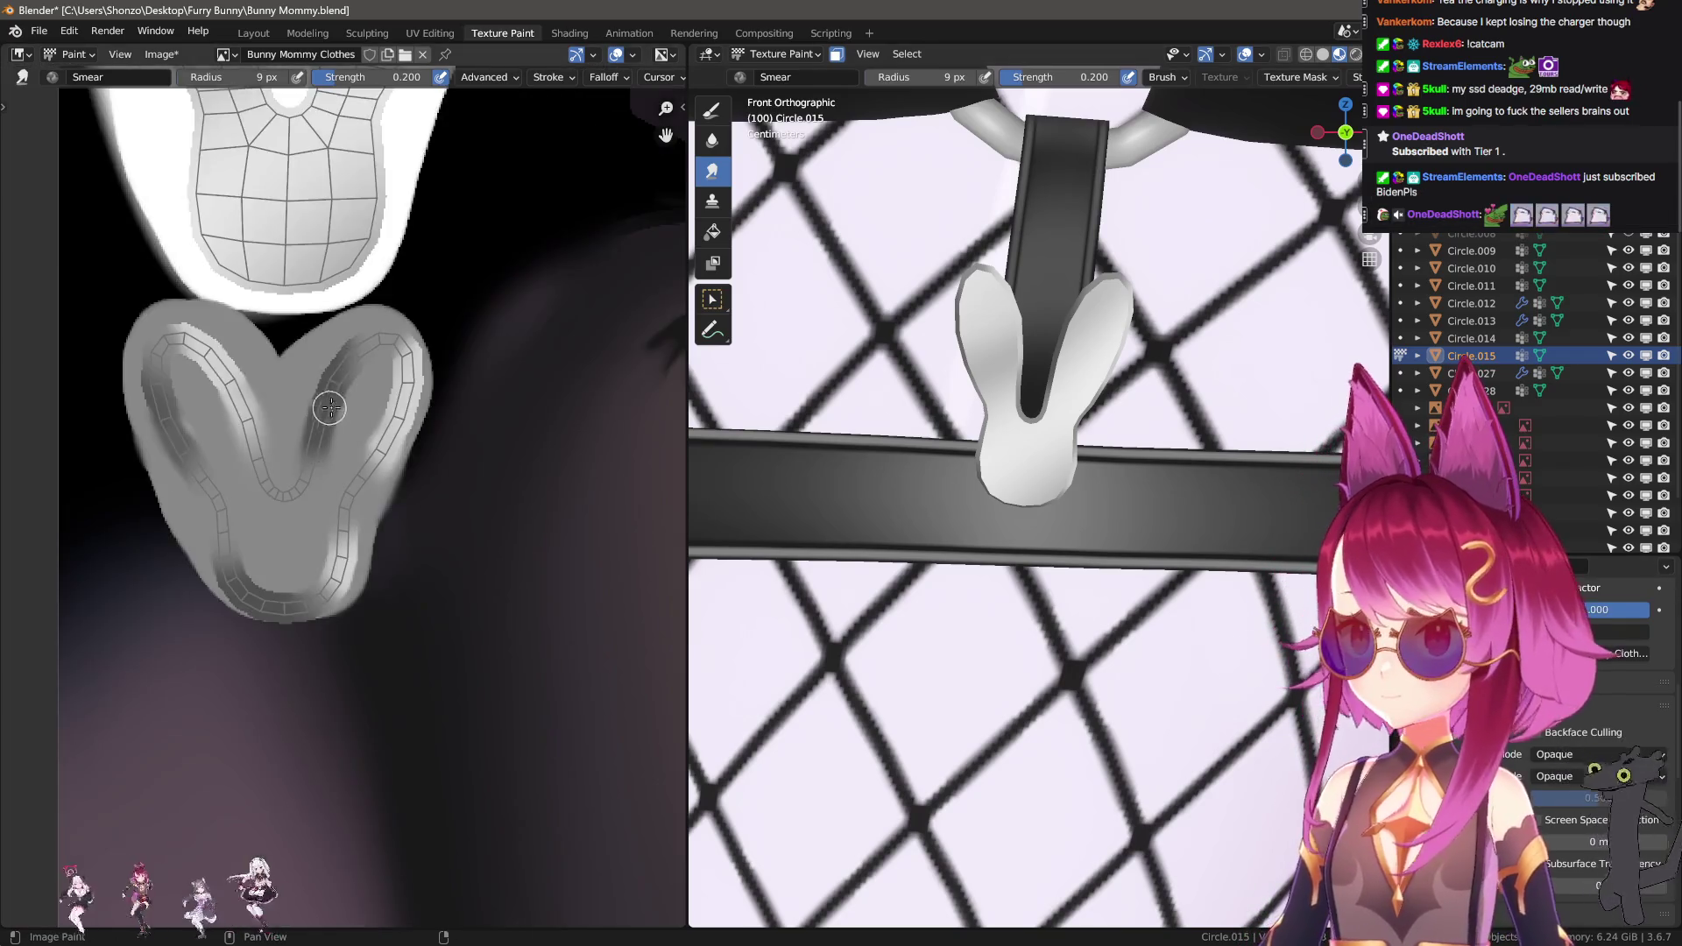
scroll(403, 531, down, 5)
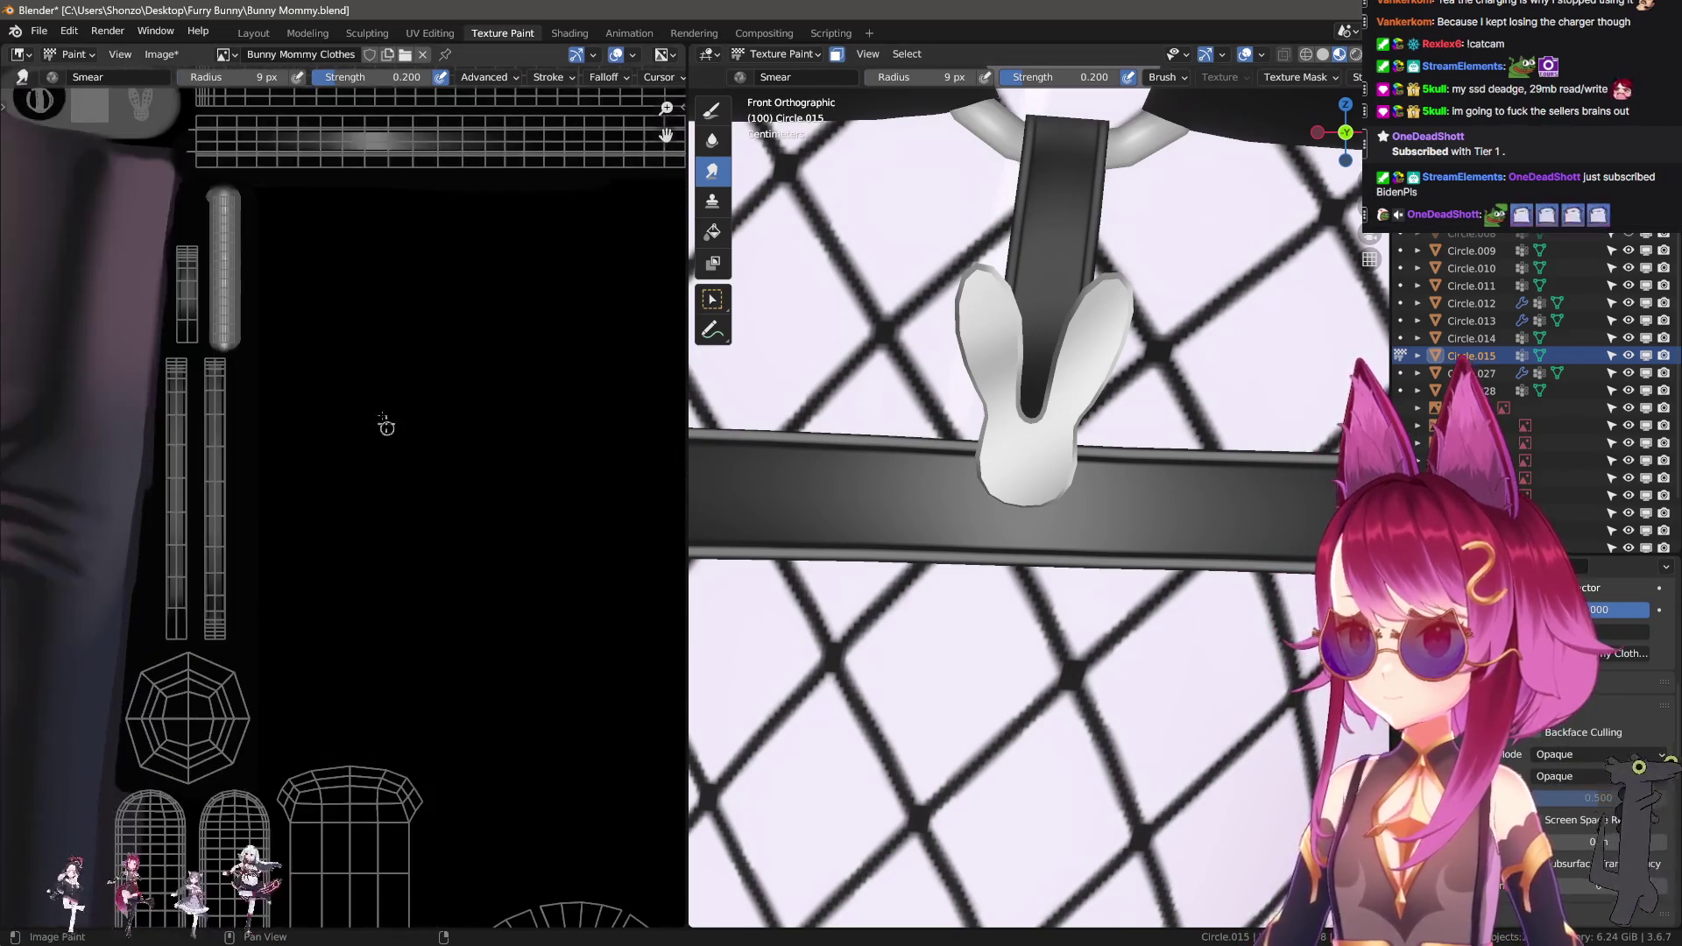
middle_drag(450, 521, 394, 601)
scroll(1054, 606, down, 5)
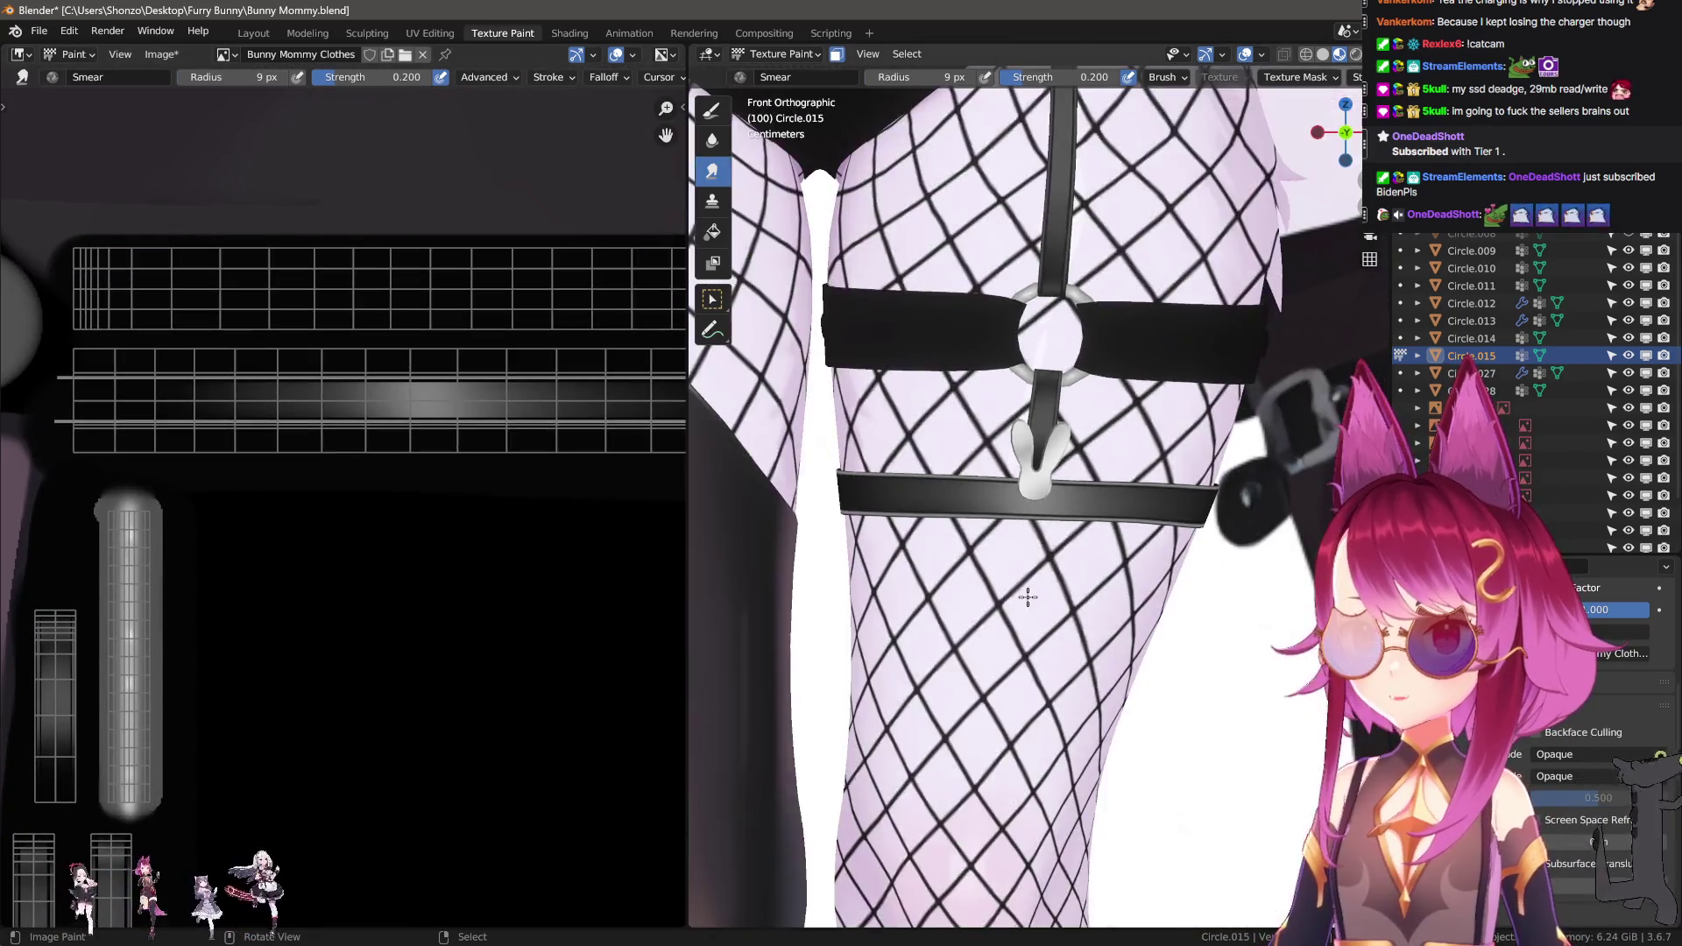
scroll(1055, 606, up, 4)
scroll(1055, 606, down, 2)
scroll(949, 565, up, 1)
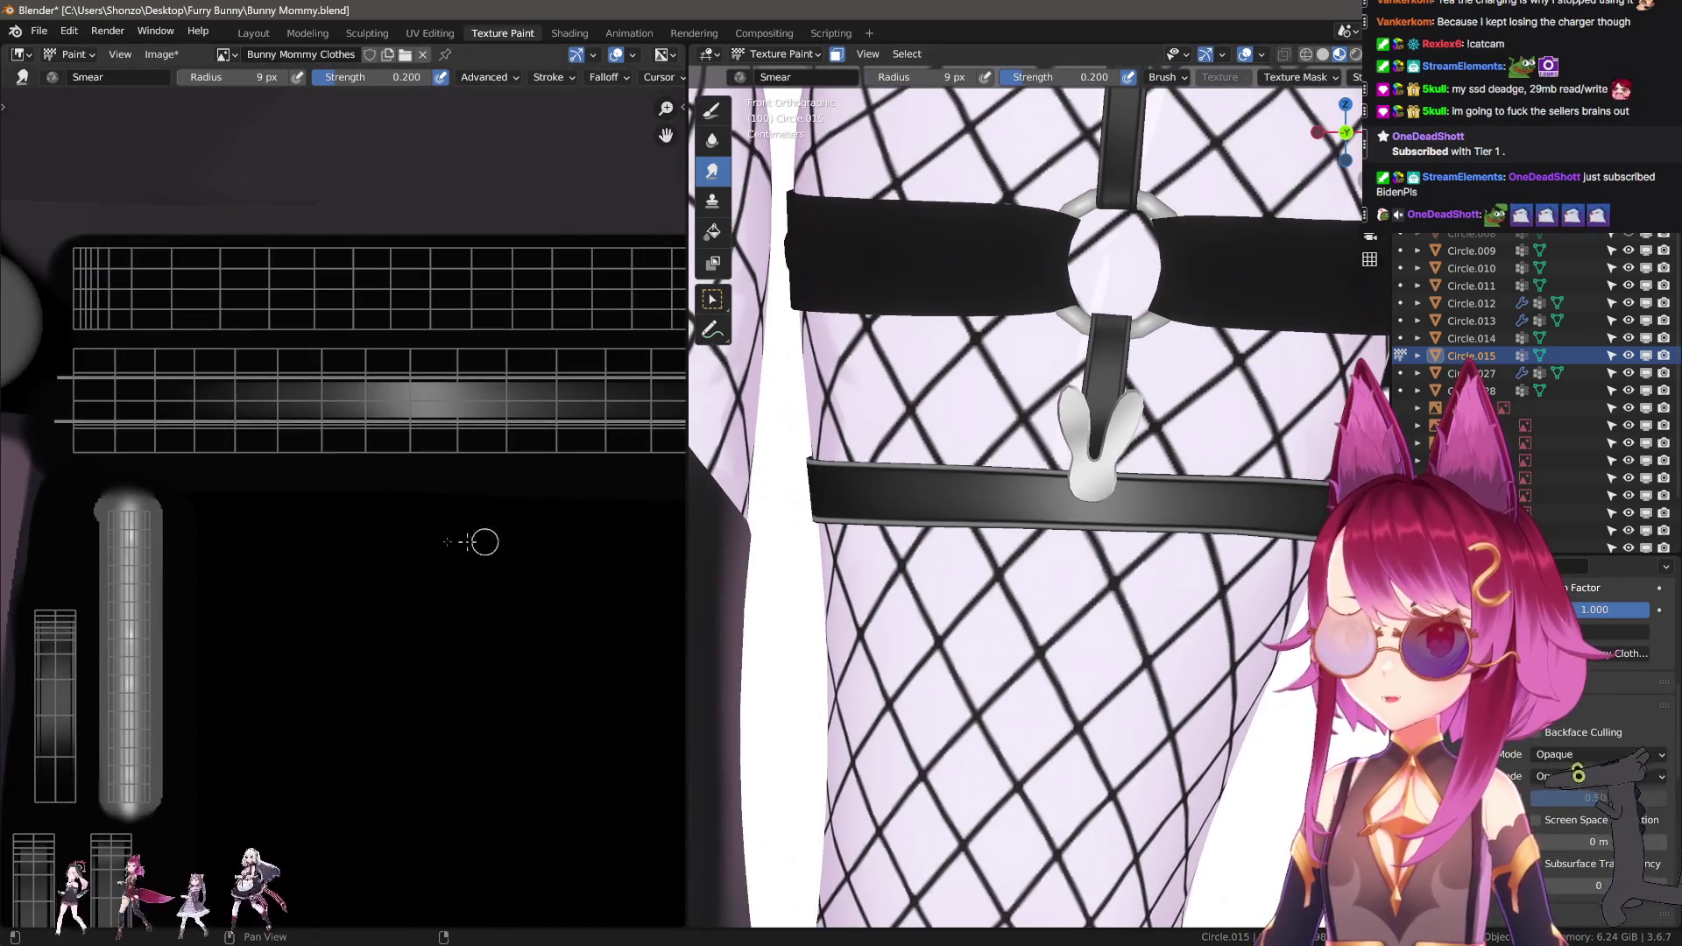
mouse_move(219, 434)
middle_down()
mouse_move(331, 481)
mouse_move(414, 602)
mouse_move(385, 607)
middle_up()
Switch back to TexDraw with a 12 px radius and 0.600 strength.
key(1)
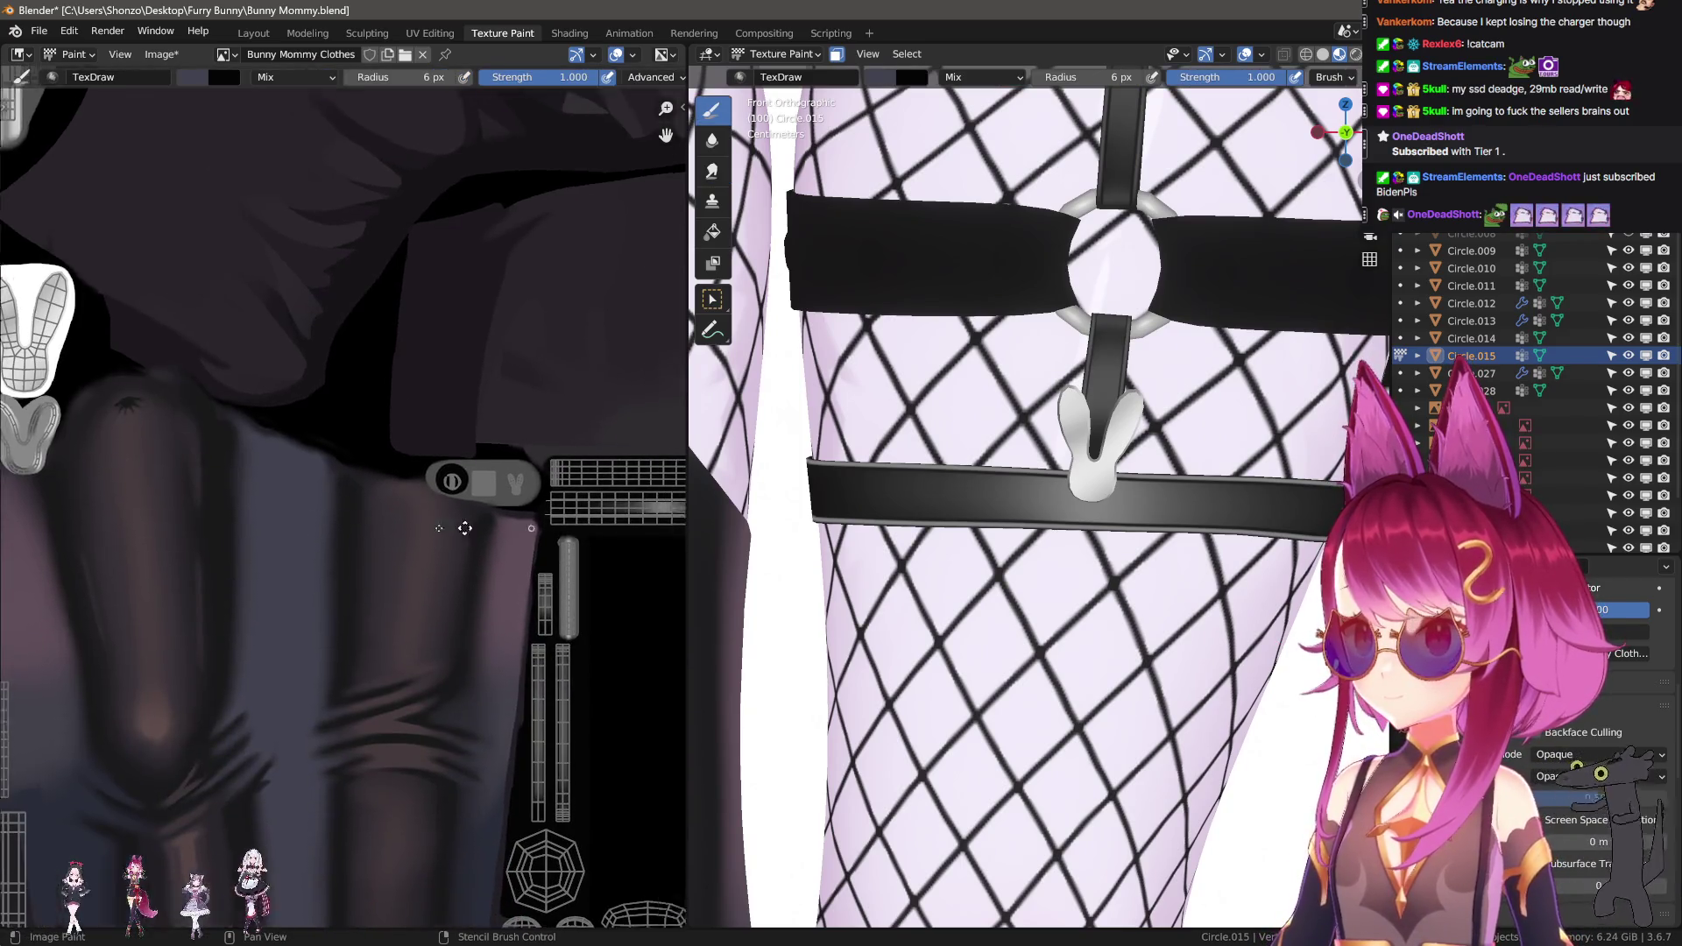
scroll(420, 561, up, 3)
scroll(259, 532, up, 2)
key(f)
click(123, 528)
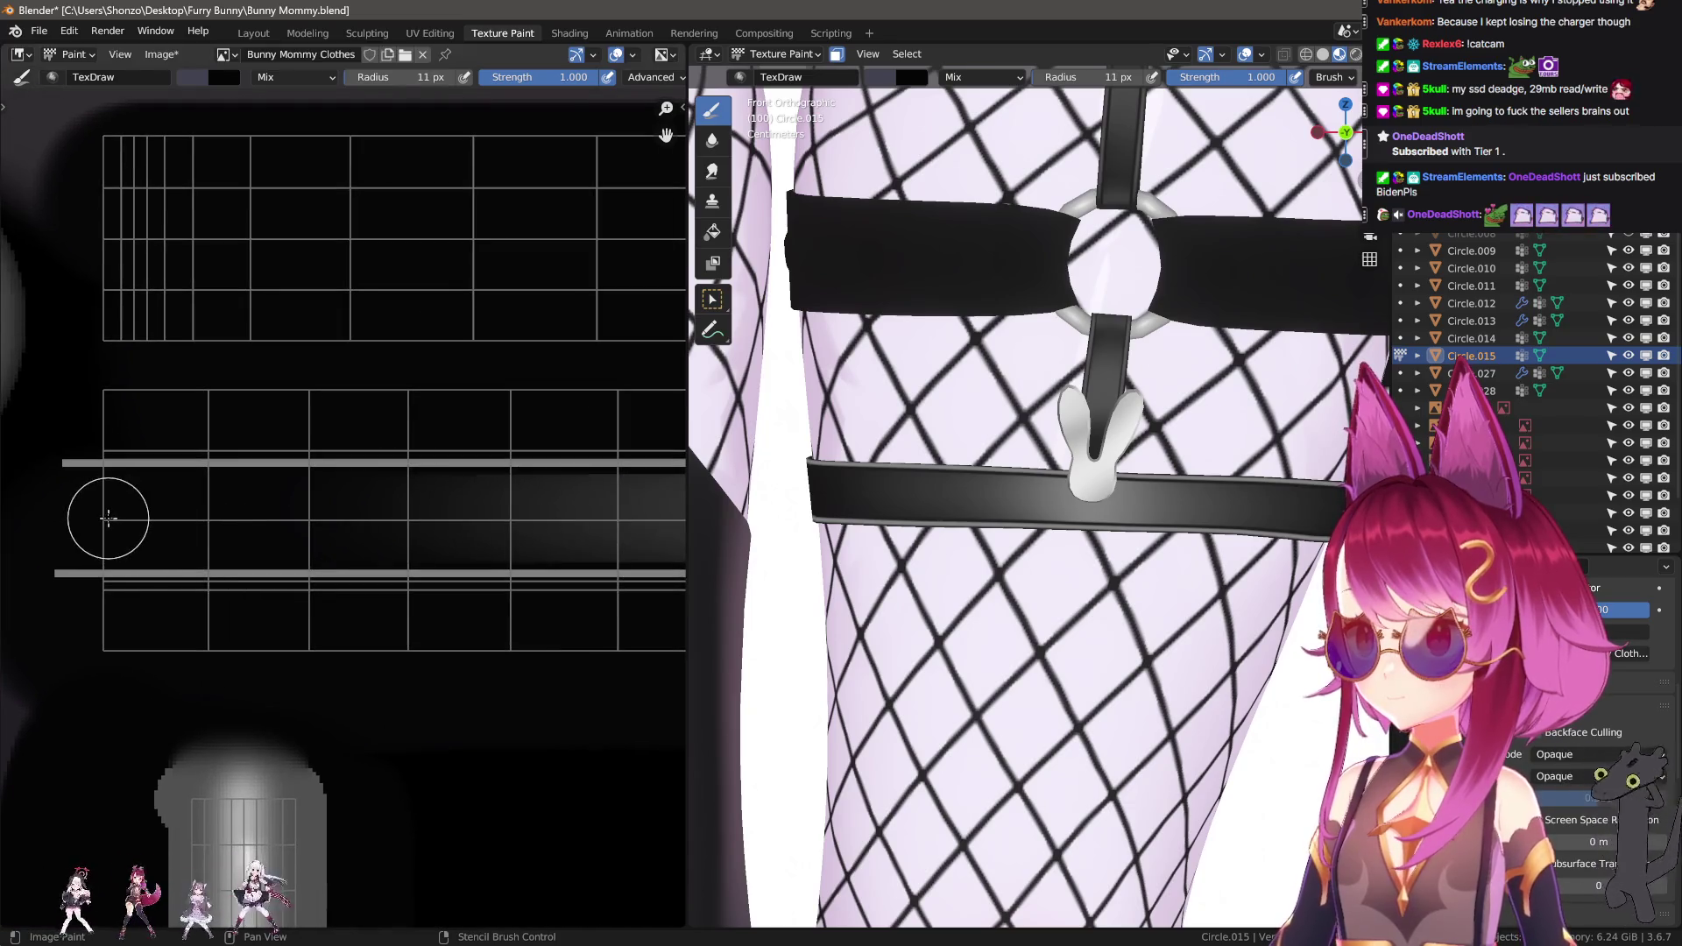
key(shift+f)
click(87, 519)
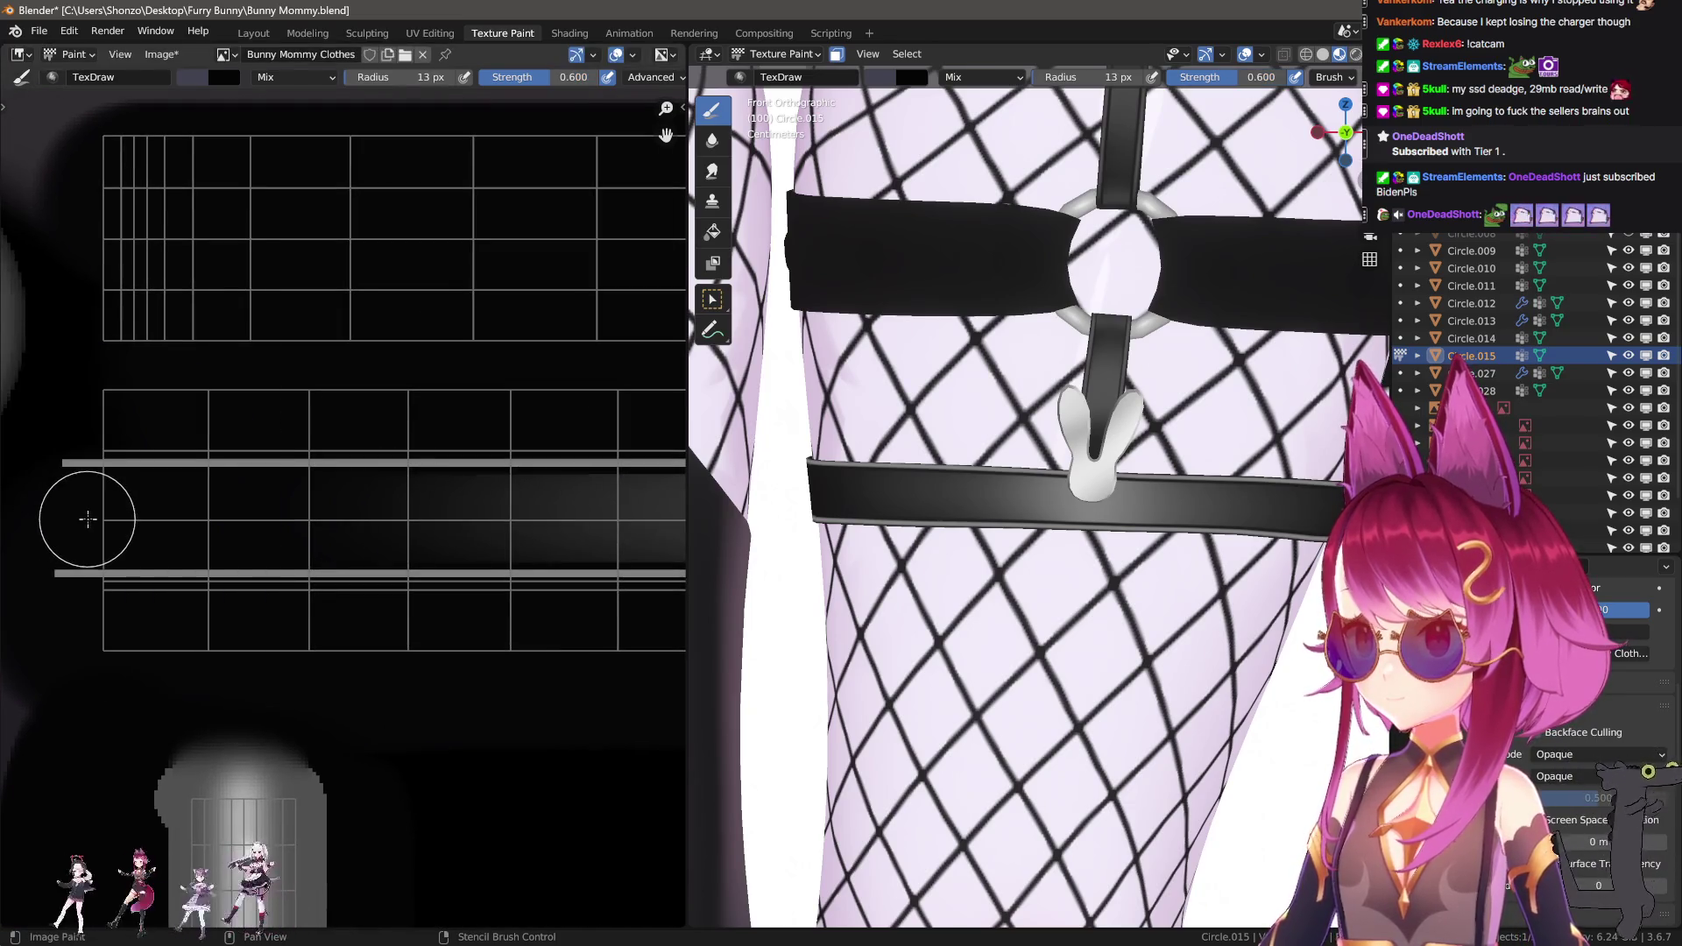
Paint a bluish-grey pill-shaped patch along the strap at 13 px, after two undone attempts.
drag(101, 515, 238, 519)
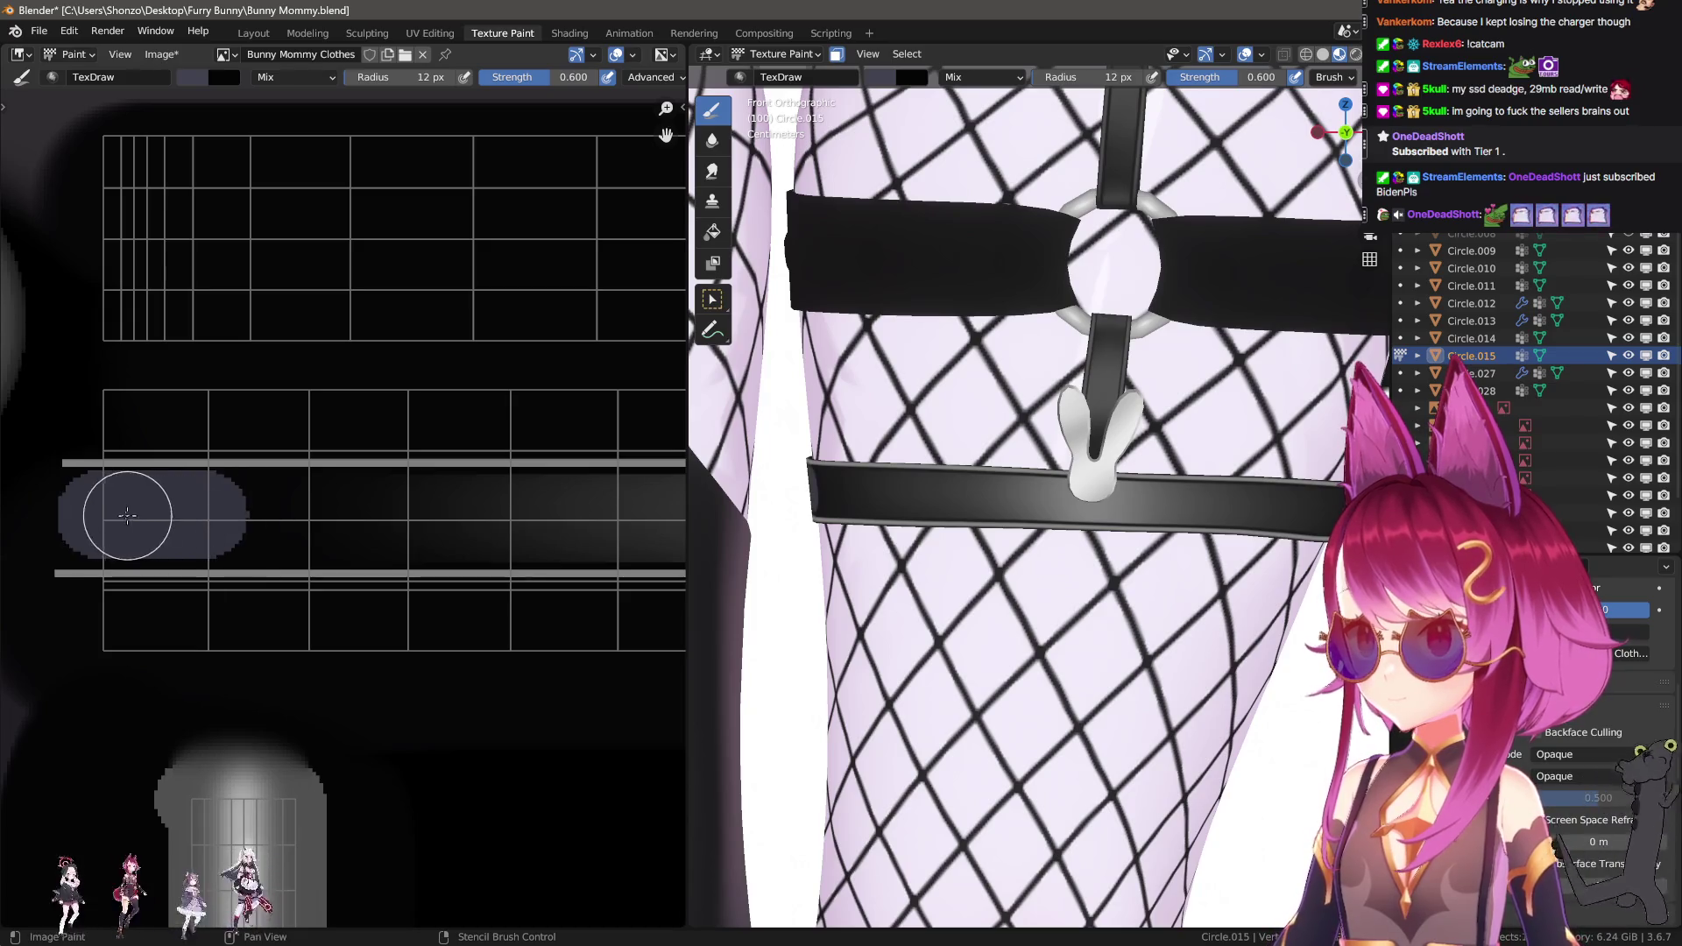
key(ctrl+z)
drag(161, 518, 217, 518)
key(ctrl+z)
key(f)
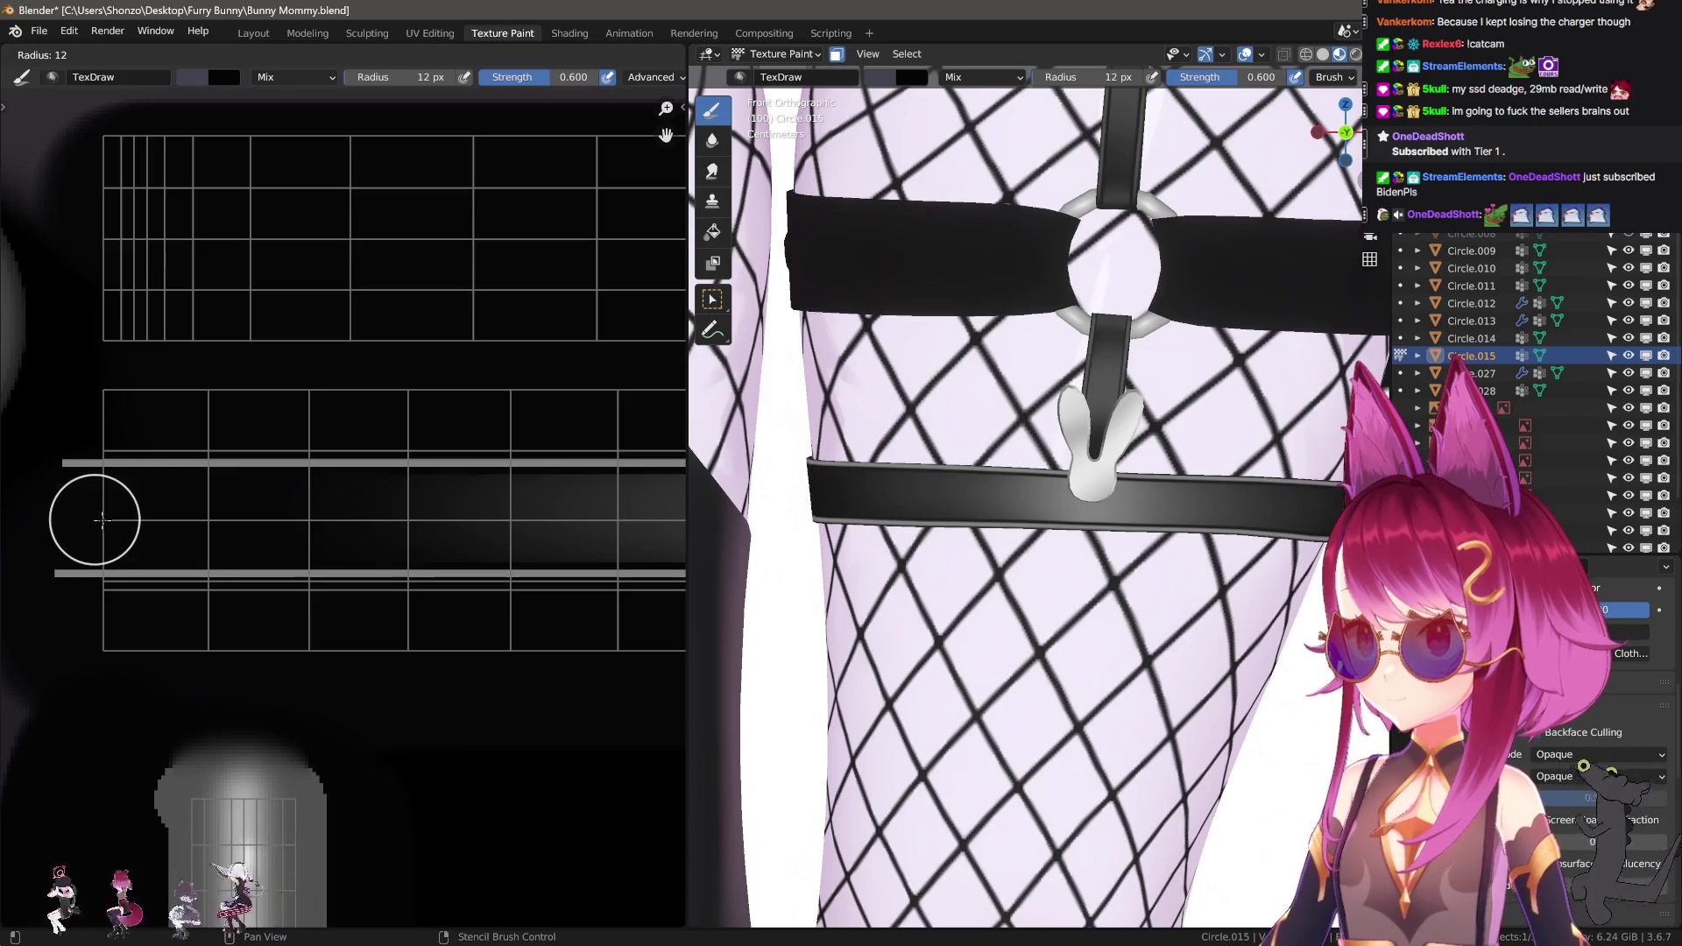
click(122, 521)
key(f)
click(122, 521)
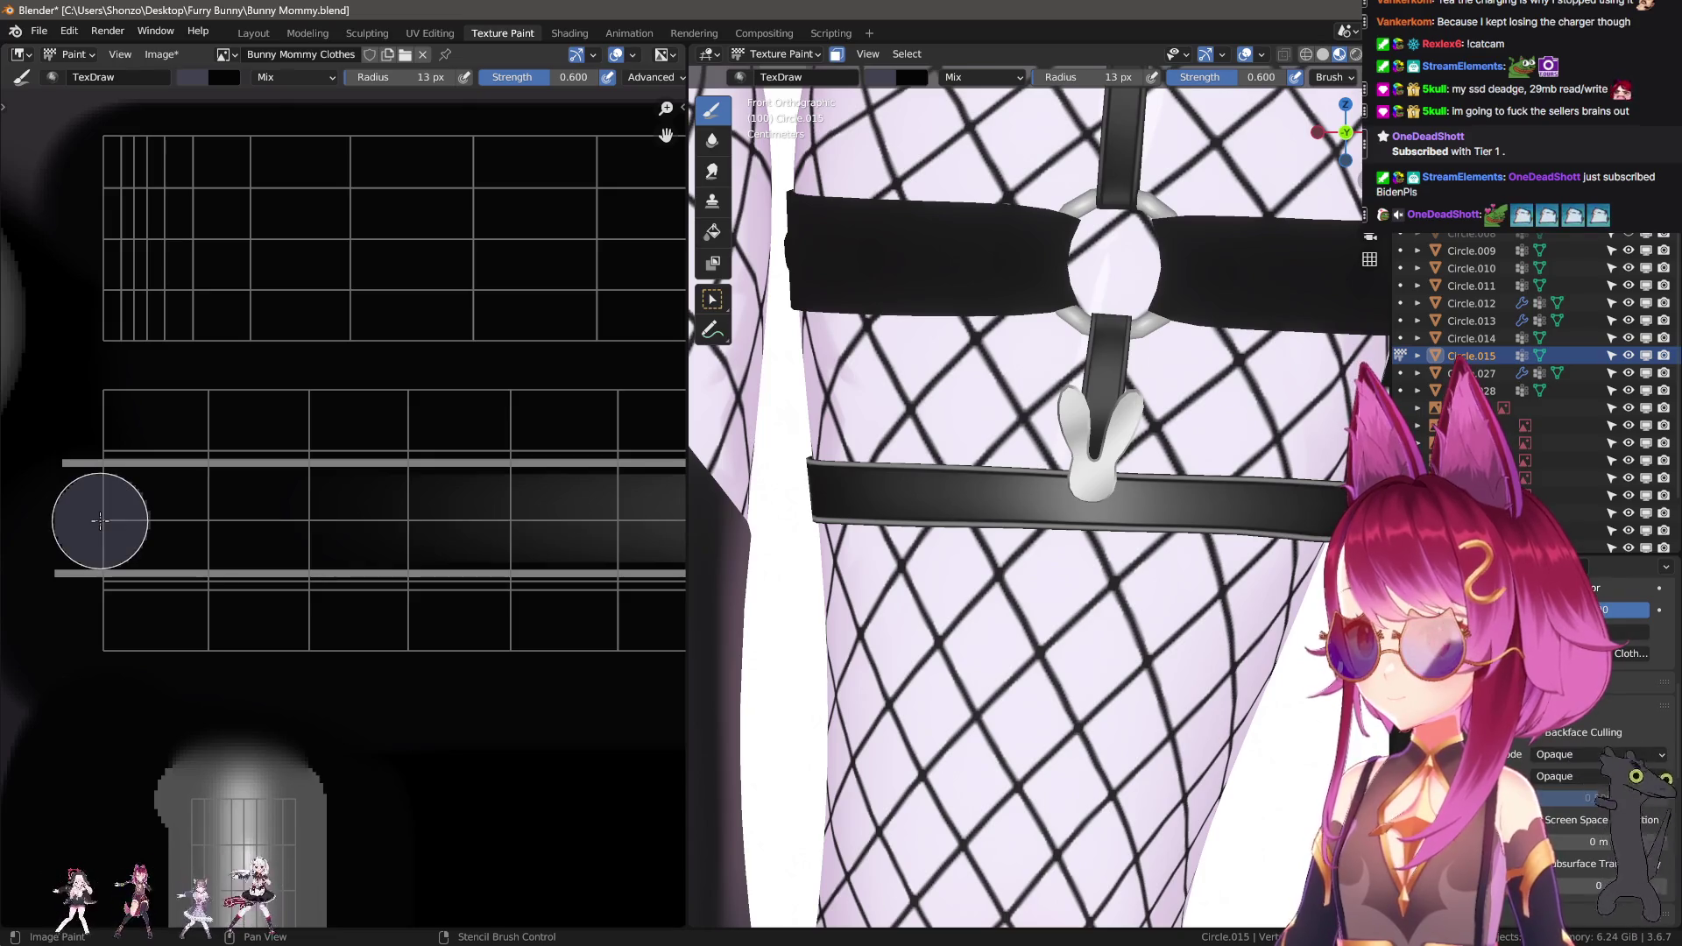
drag(169, 521, 170, 521)
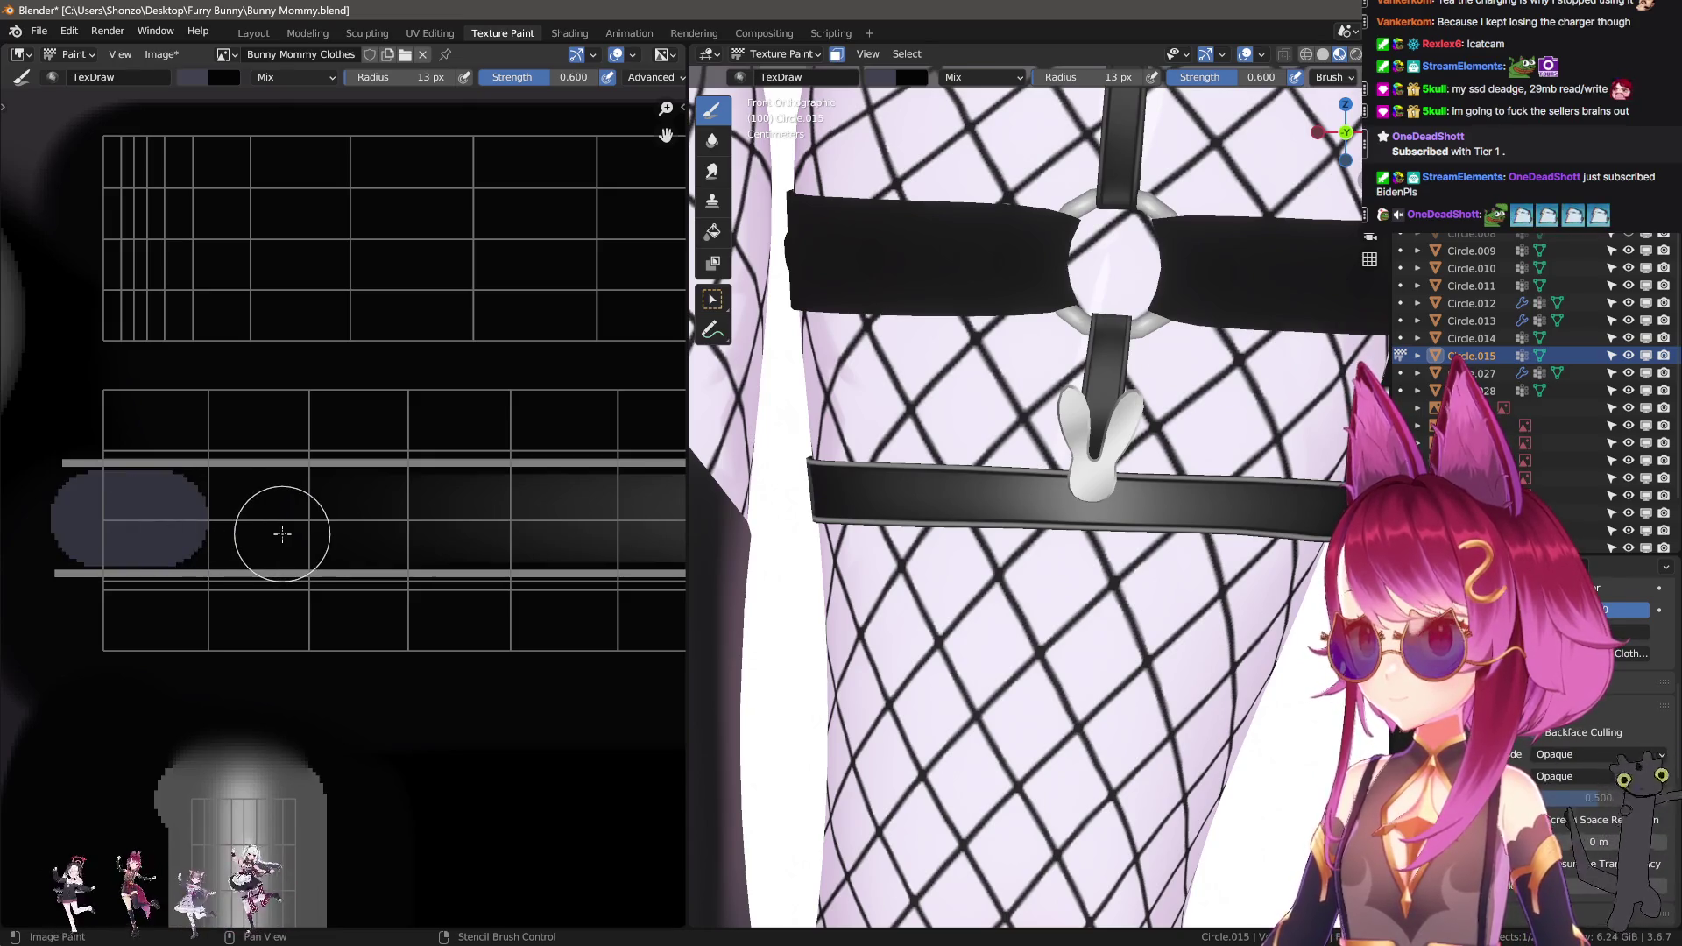
scroll(282, 534, down, 5)
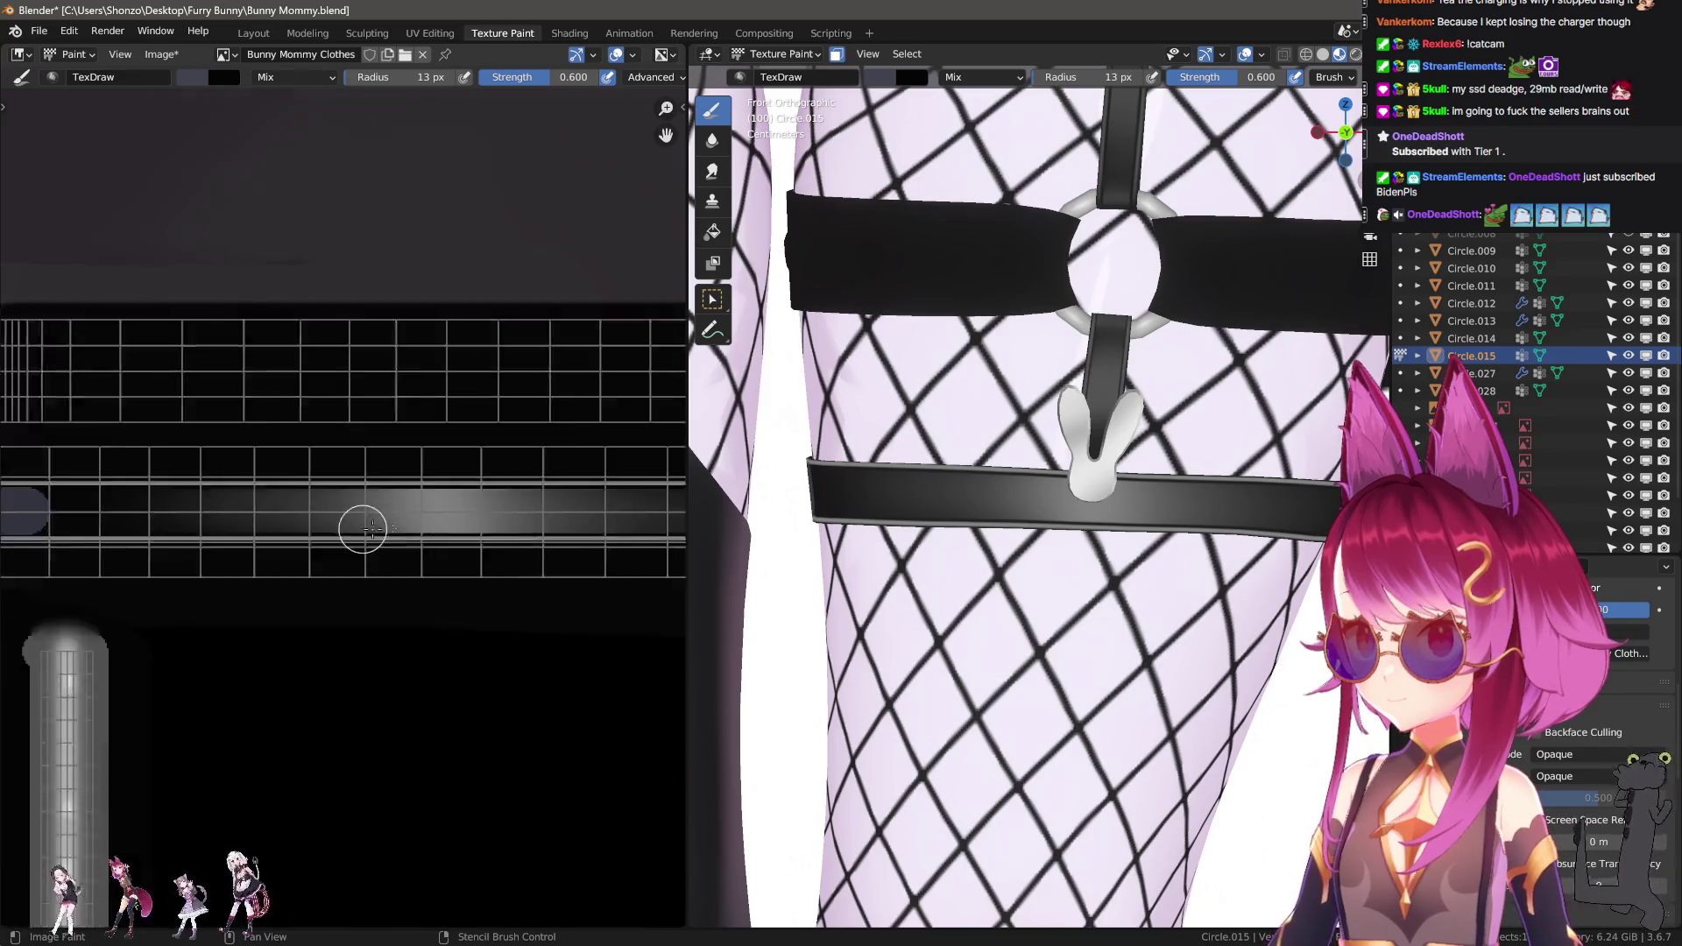
scroll(380, 532, up, 8)
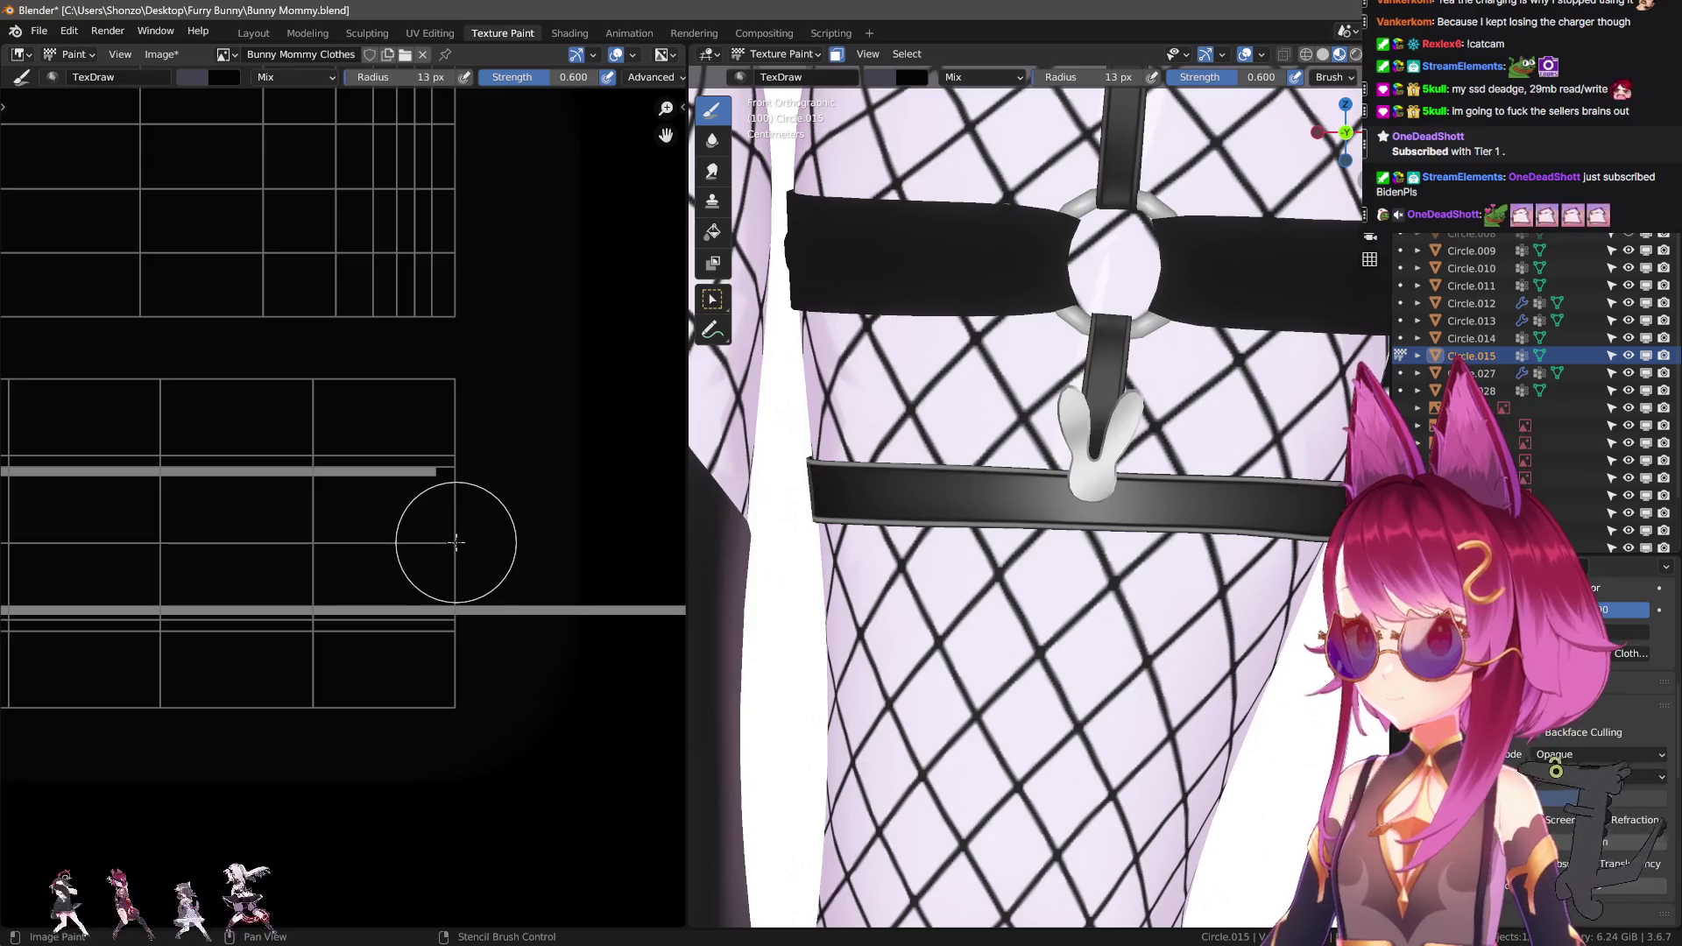
drag(282, 537, 283, 537)
Change the paint colour to black and set the brush radius to 30 px.
scroll(568, 609, down, 5)
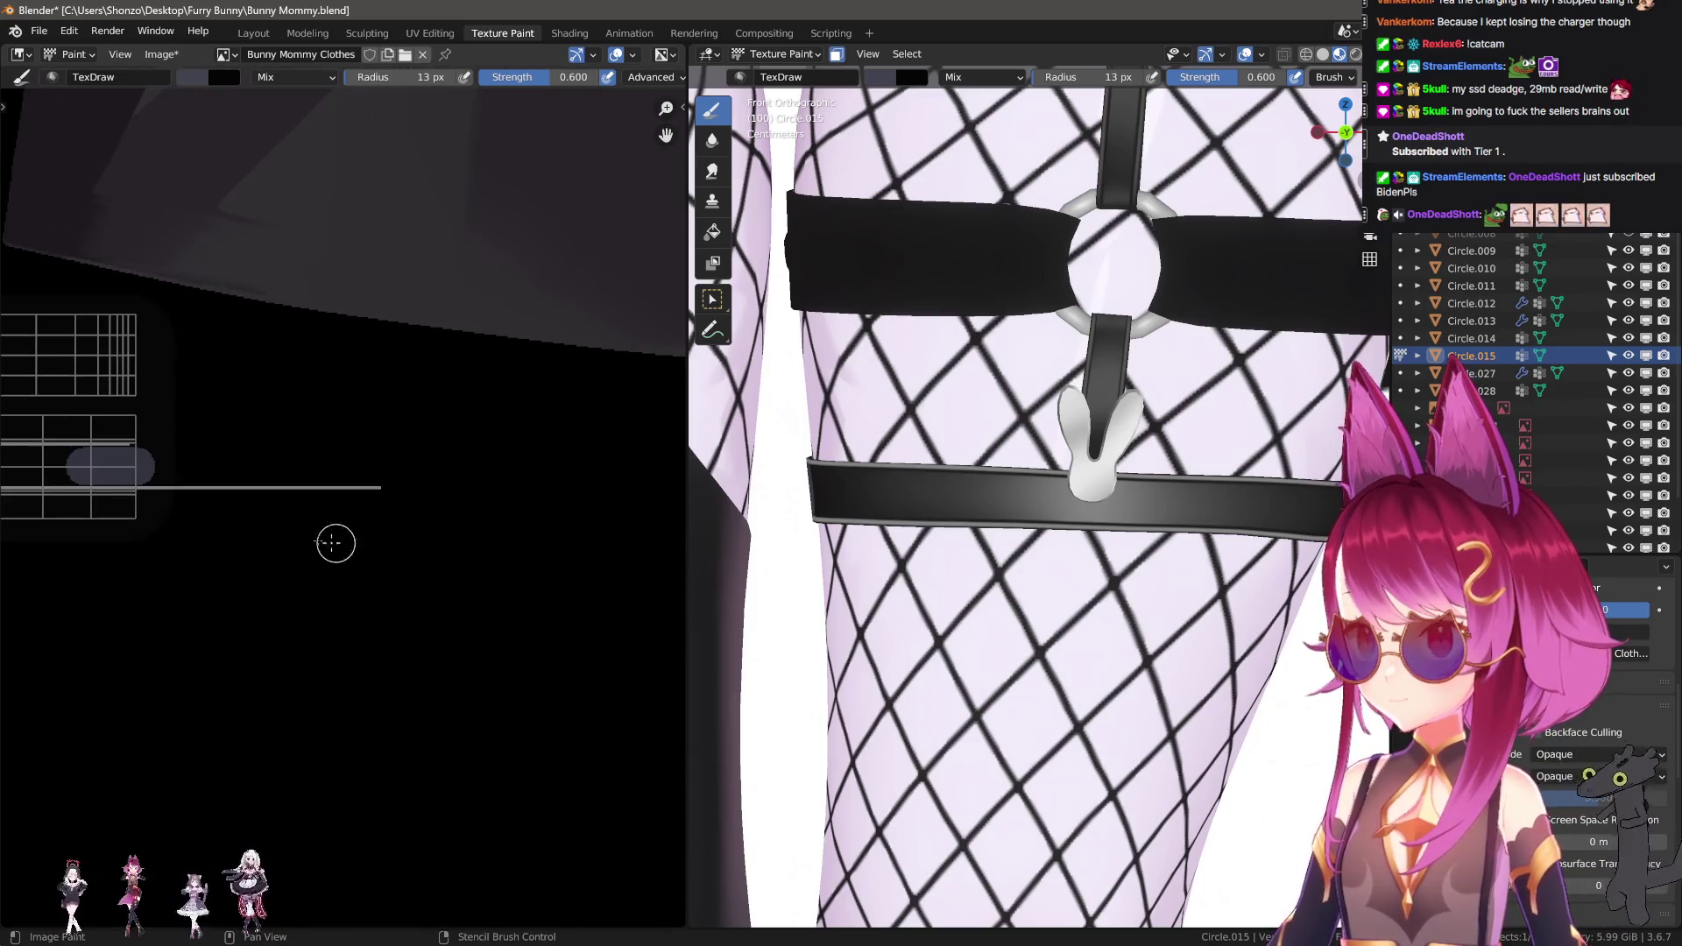
key(f)
click(230, 539)
click(205, 520)
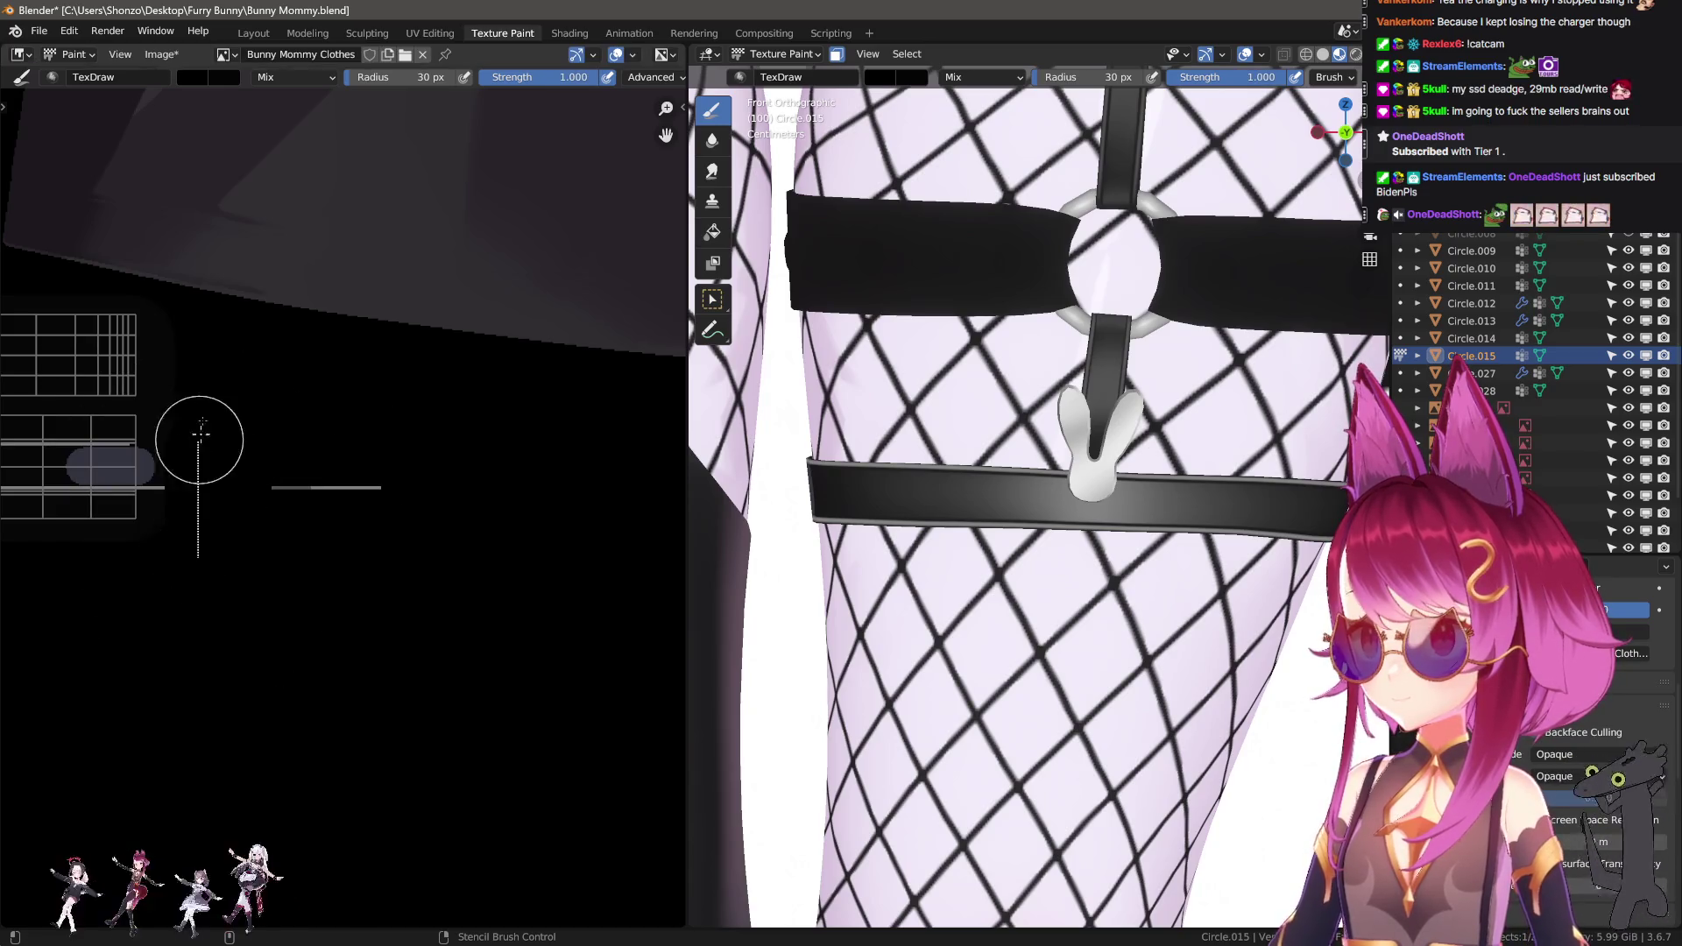
Set the brush to 20 px and centre the pill patch in the texture view.
click(213, 551)
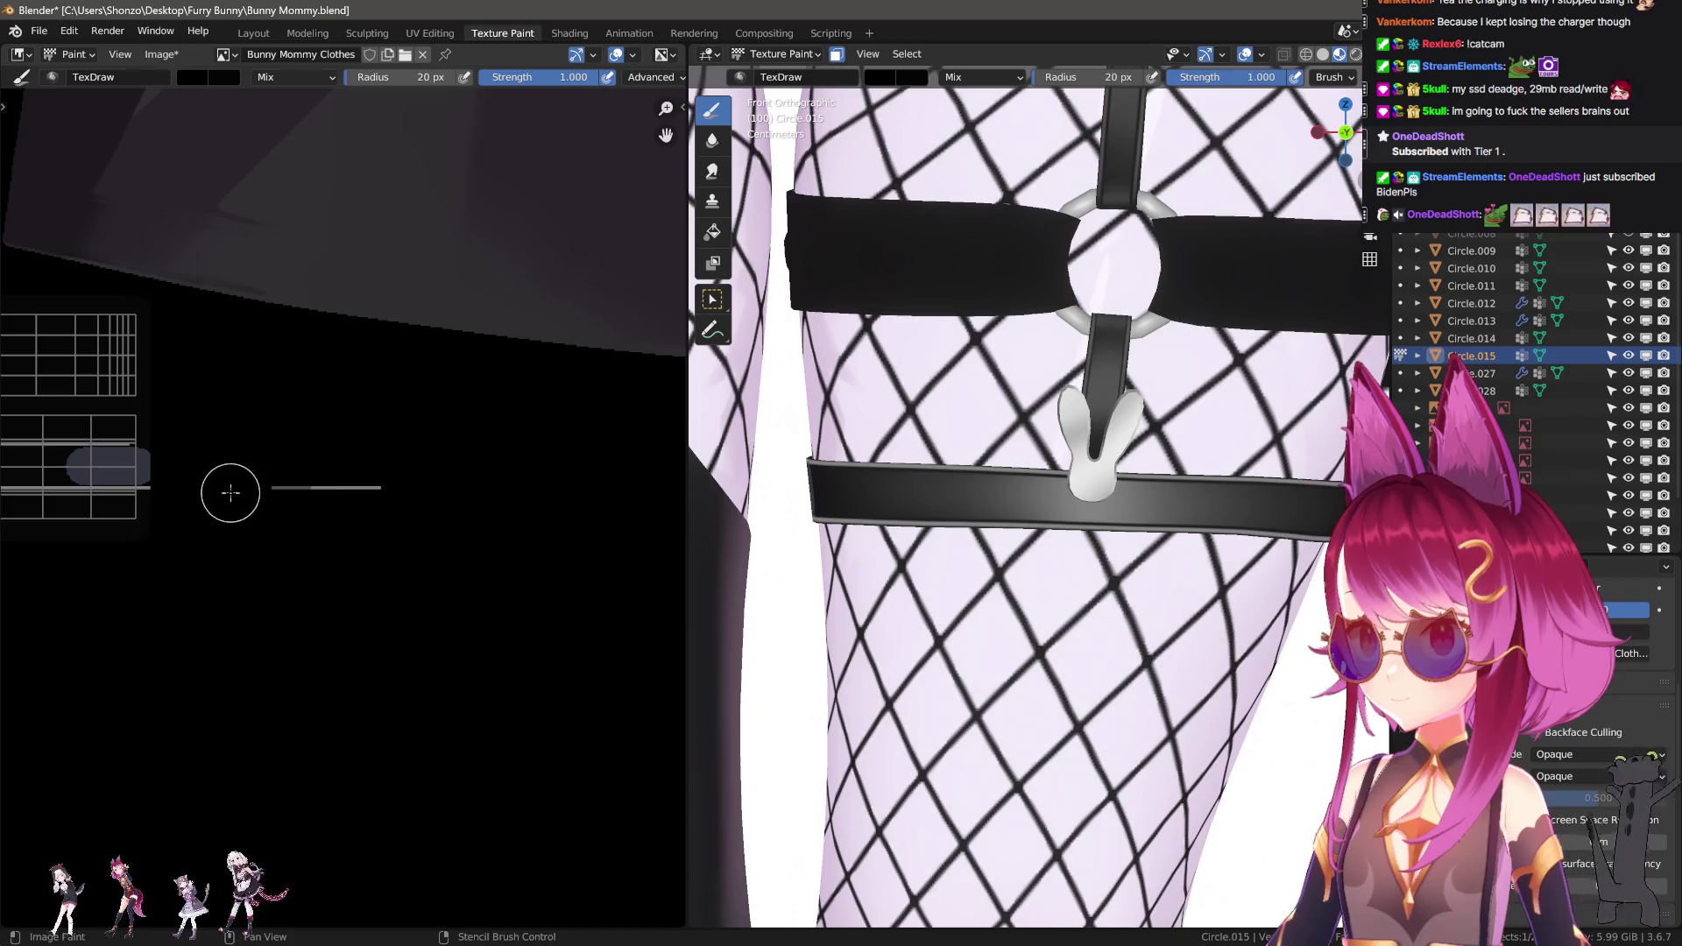
scroll(308, 555, up, 5)
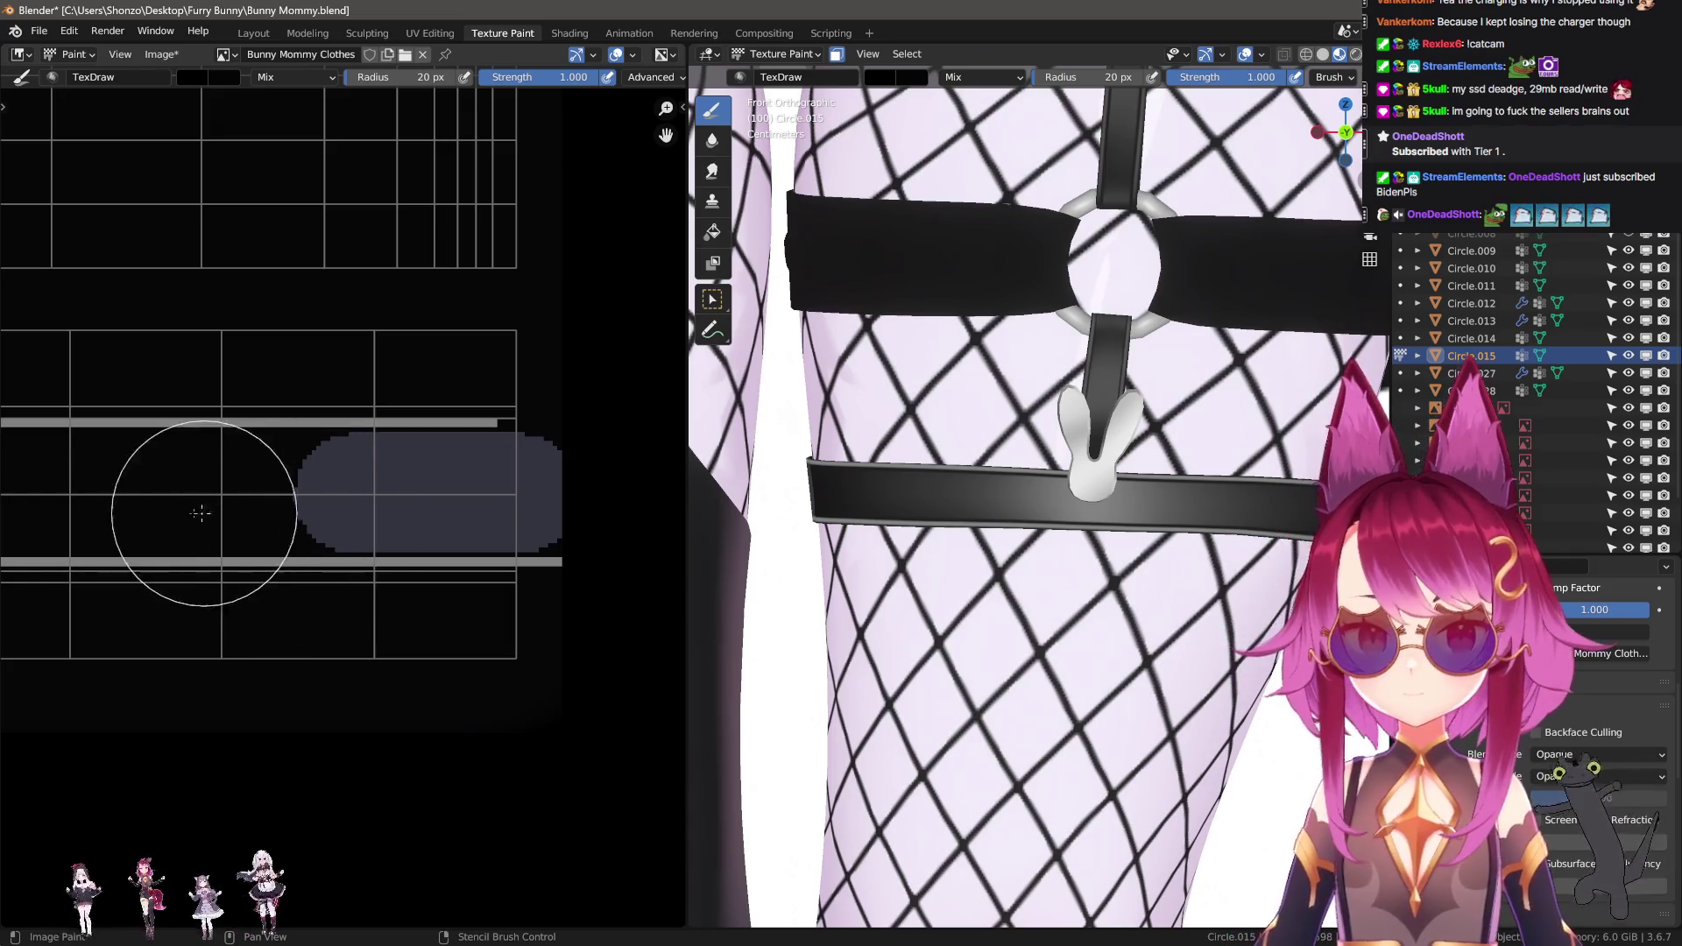
middle_drag(58, 559, 100, 551)
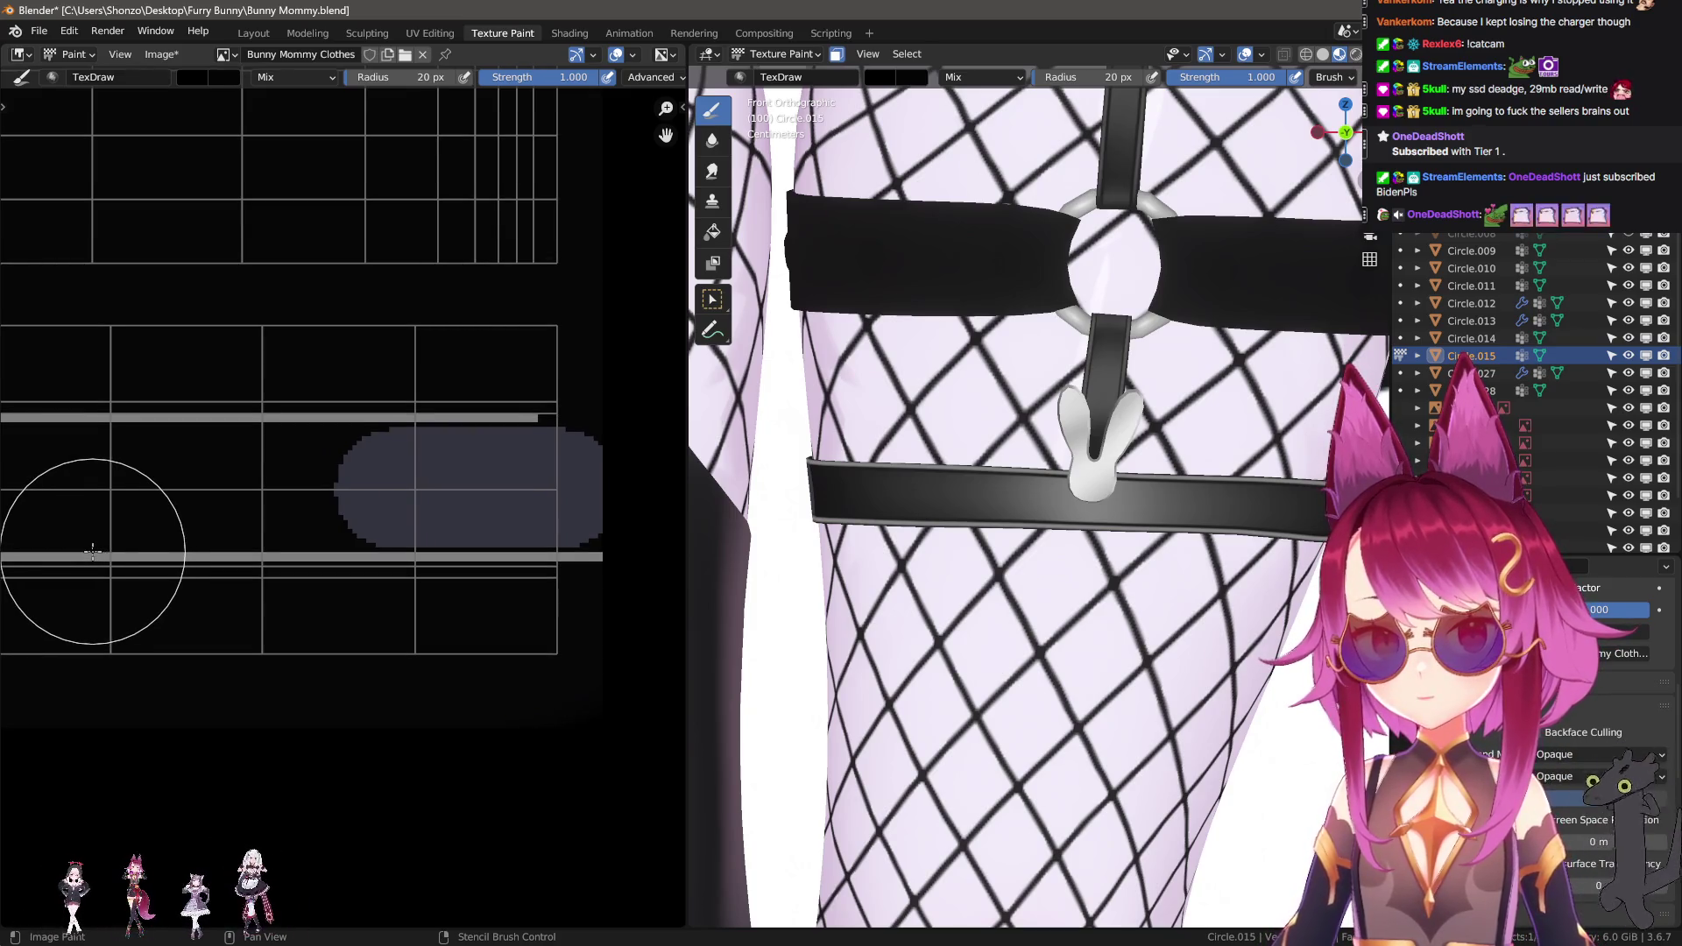
scroll(291, 570, up, 3)
scroll(375, 482, up, 2)
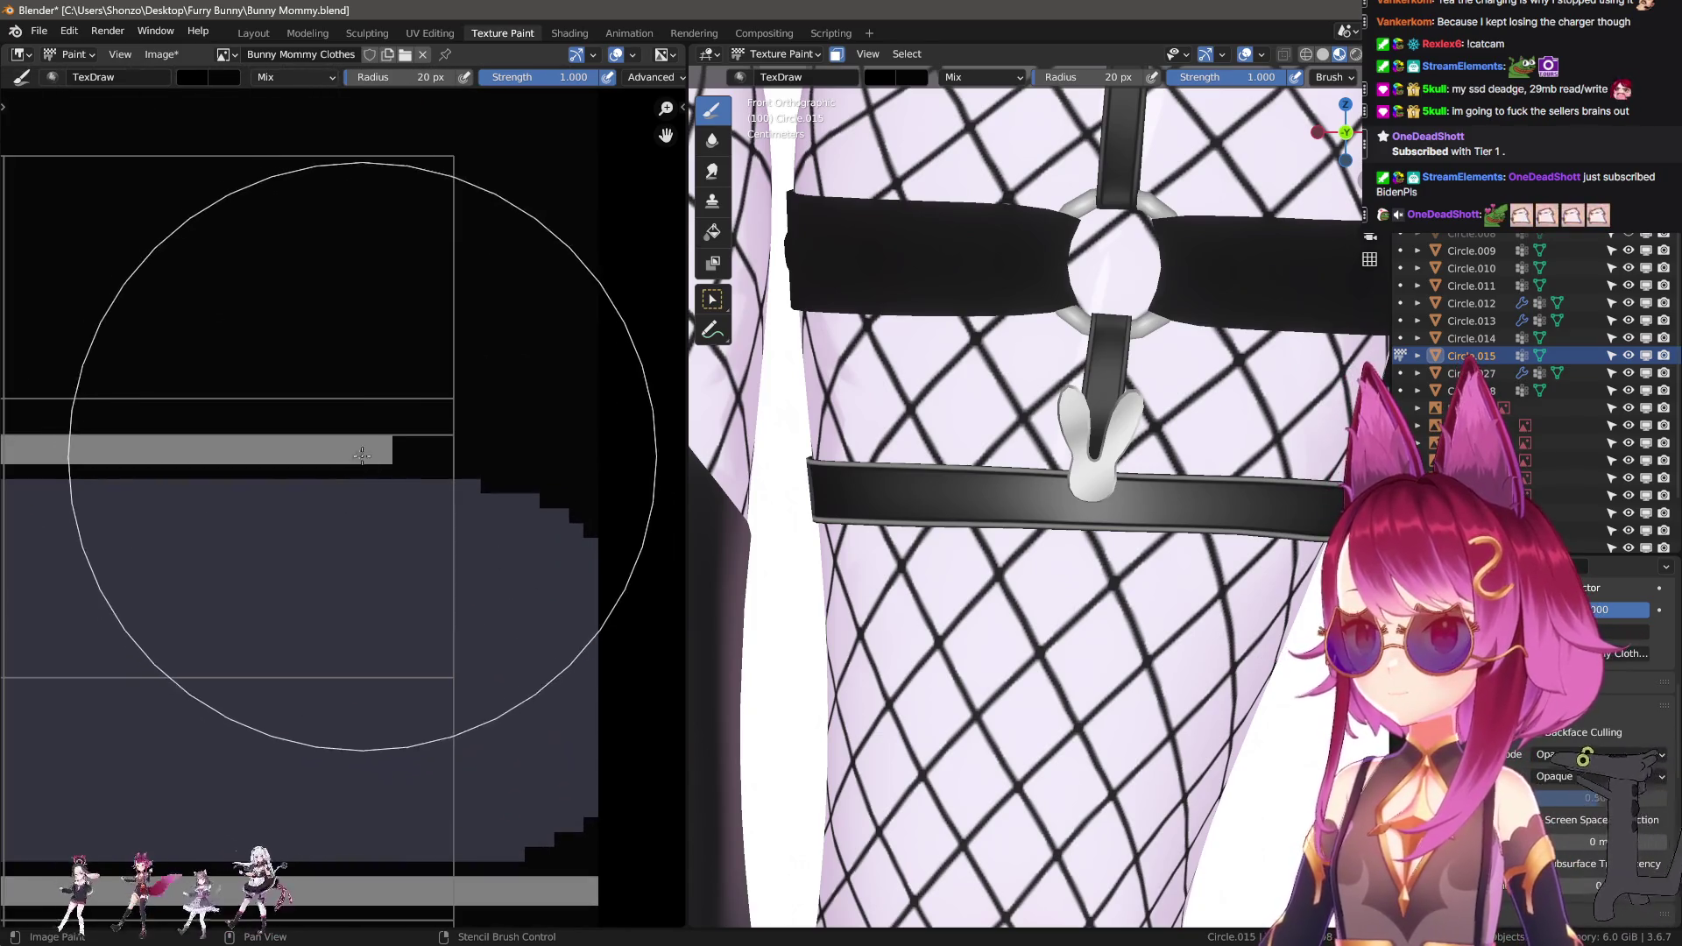
Sample the grey and draw a thin 1 px grey line along the strap edge.
key(s)
key(f)
click(297, 455)
drag(551, 454, 550, 453)
scroll(349, 499, down, 3)
Smear the dark blob's left edge with the Smear brush, enlarged to 47 px.
mouse_move(263, 515)
middle_down()
mouse_move(202, 529)
mouse_move(360, 505)
middle_up()
key(shift+space)
scroll(304, 507, down, 2)
mouse_move(304, 507)
mouse_down()
mouse_move(271, 499)
mouse_move(339, 488)
mouse_move(173, 495)
mouse_up()
key(f)
click(387, 489)
Set the Smear stroke method to Line and smear the blob's left edge along the band.
key(ctrl+z)
key(ctrl+z)
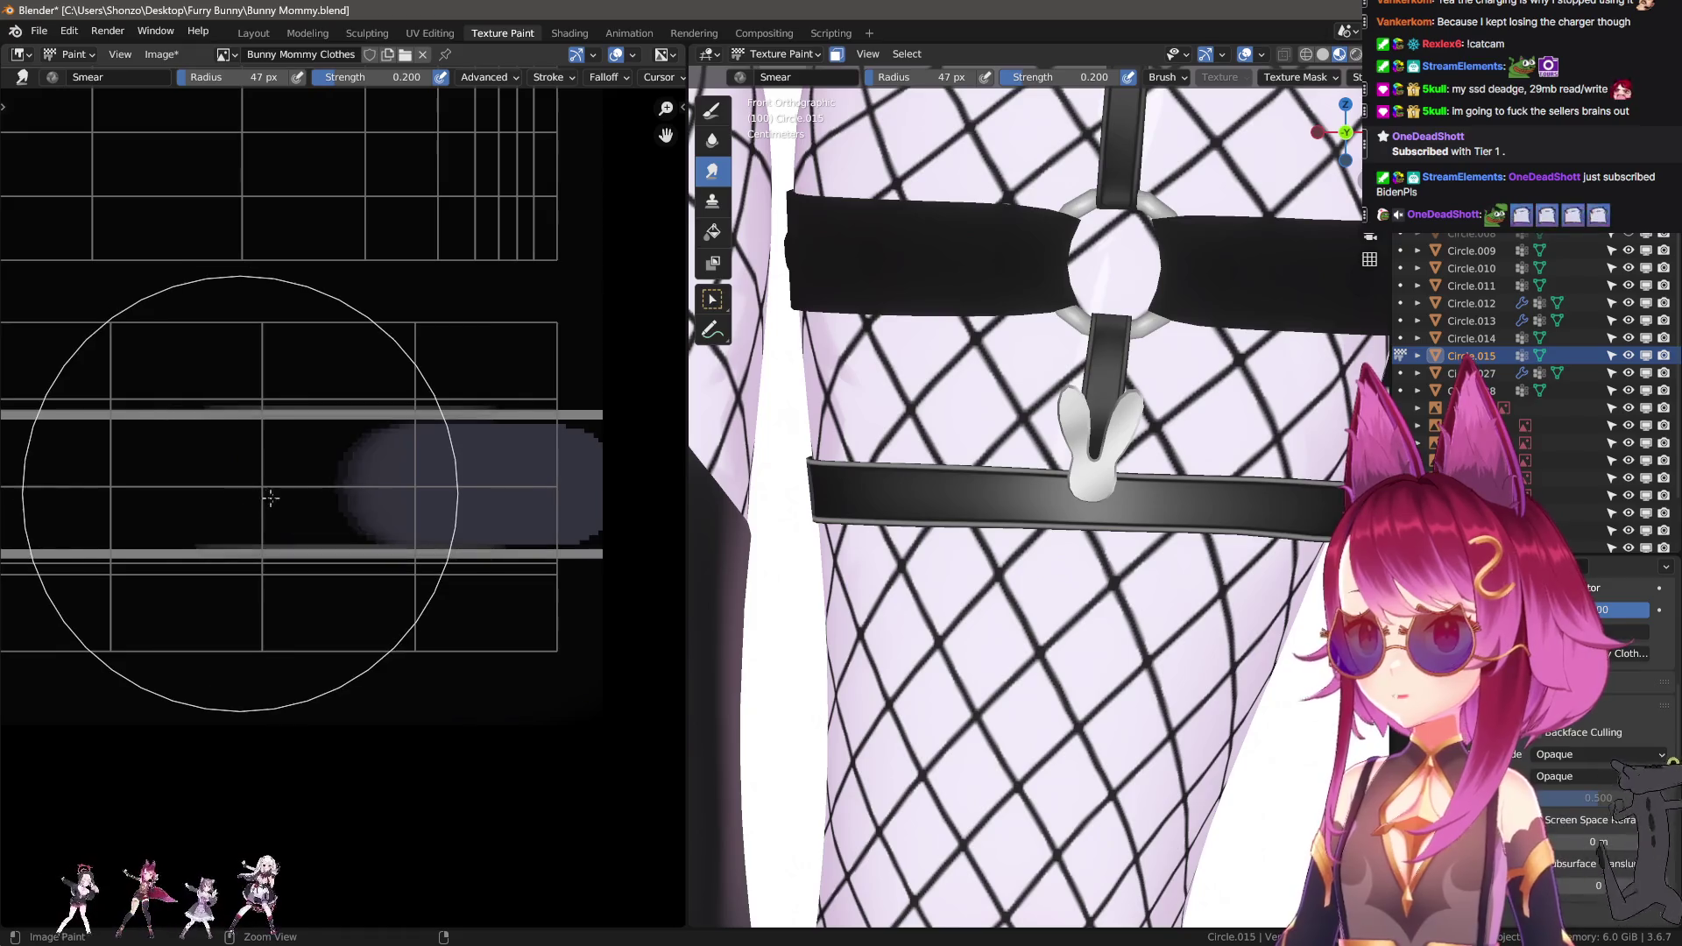
key(e)
click(303, 535)
mouse_move(330, 534)
mouse_down()
mouse_move(207, 496)
mouse_move(69, 500)
mouse_up()
scroll(69, 500, down, 3)
mouse_move(237, 507)
mouse_down()
mouse_move(392, 507)
mouse_move(332, 501)
mouse_up()
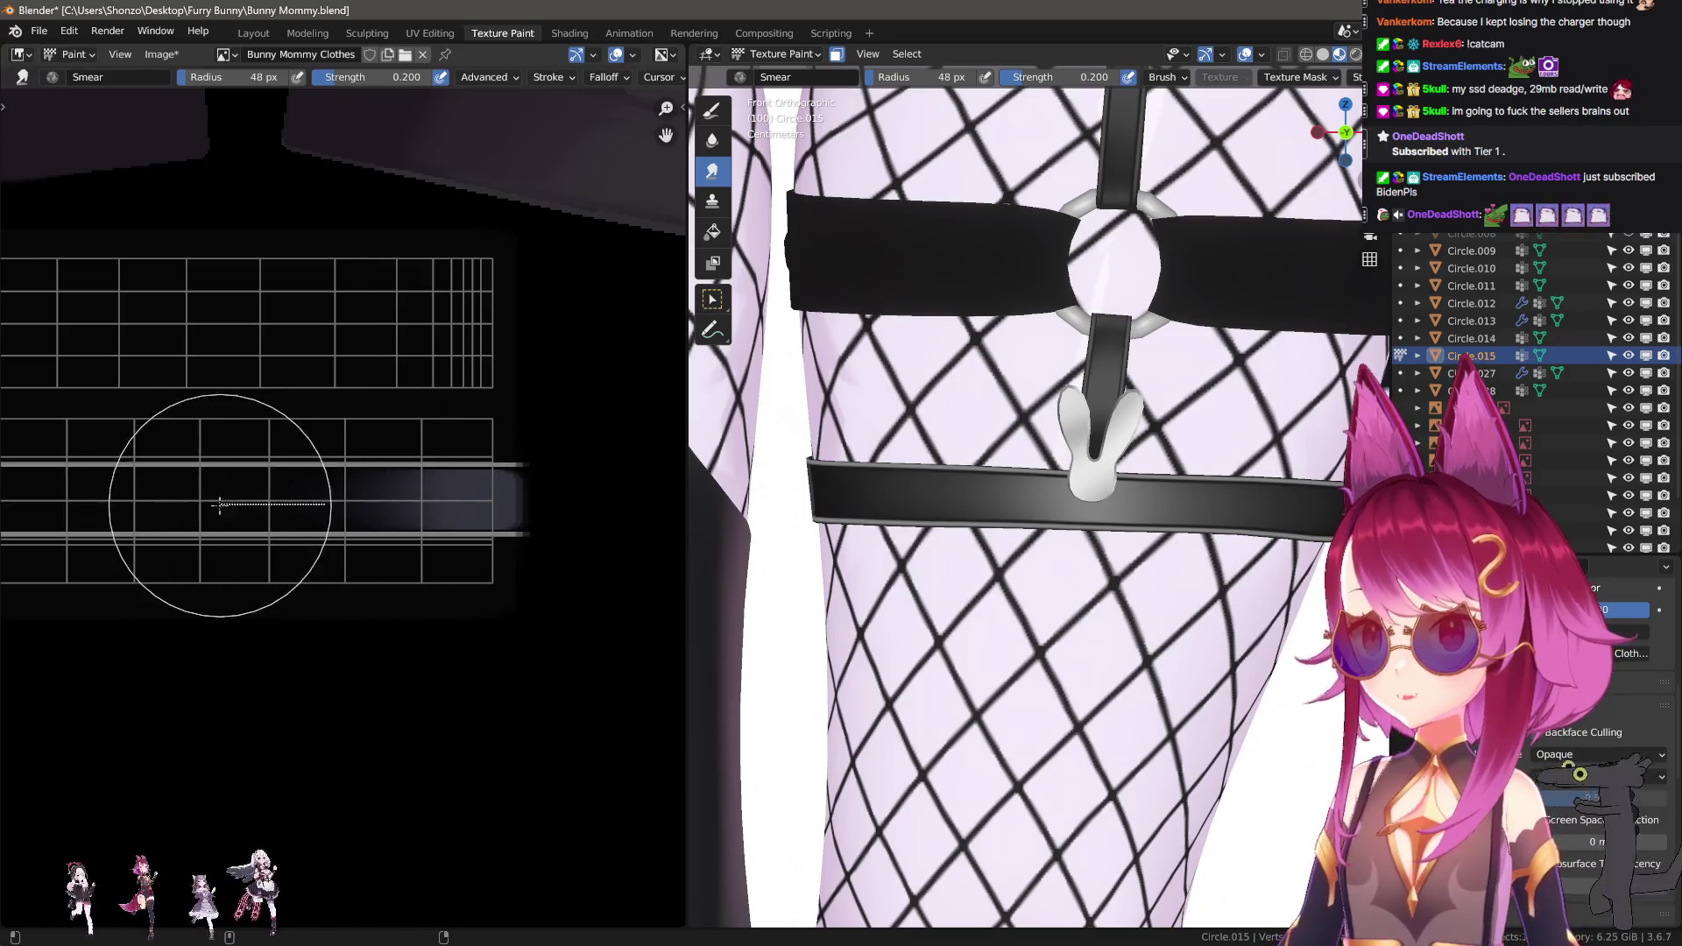
drag(272, 509, 273, 509)
Spread the dark shape further left with right-to-left smears along the band.
mouse_move(982, 455)
middle_down()
mouse_move(1017, 439)
mouse_move(1127, 466)
mouse_move(1078, 486)
mouse_move(921, 473)
middle_up()
mouse_move(214, 481)
middle_down()
mouse_move(180, 526)
mouse_move(497, 583)
middle_up()
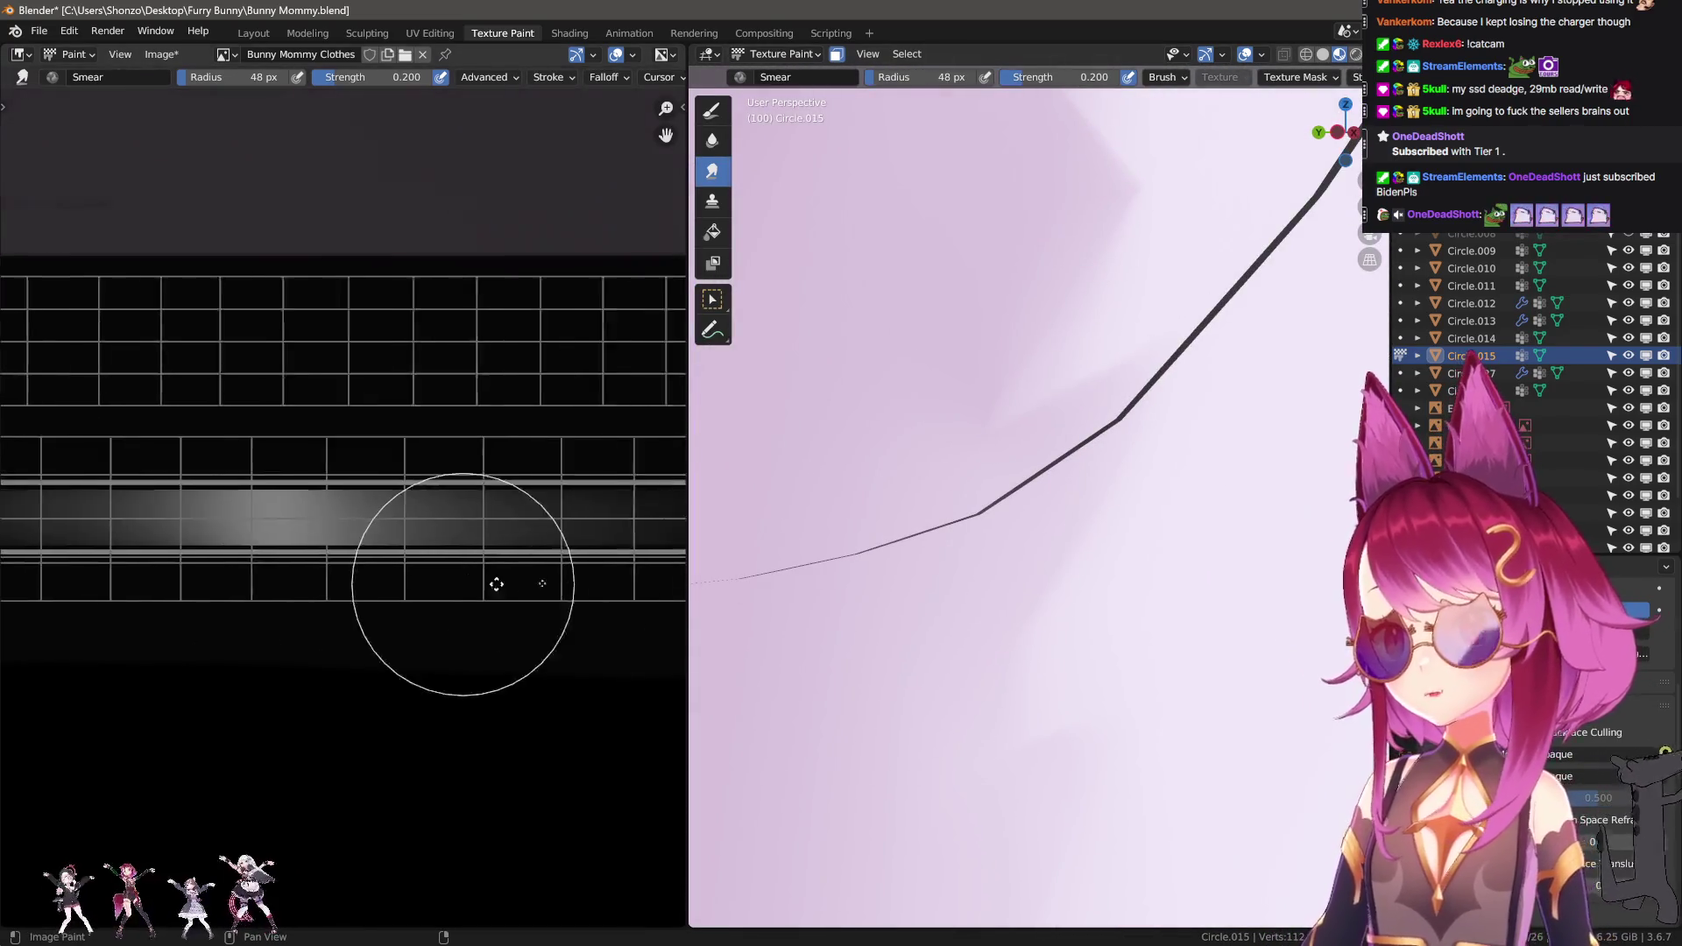
scroll(497, 584, up, 6)
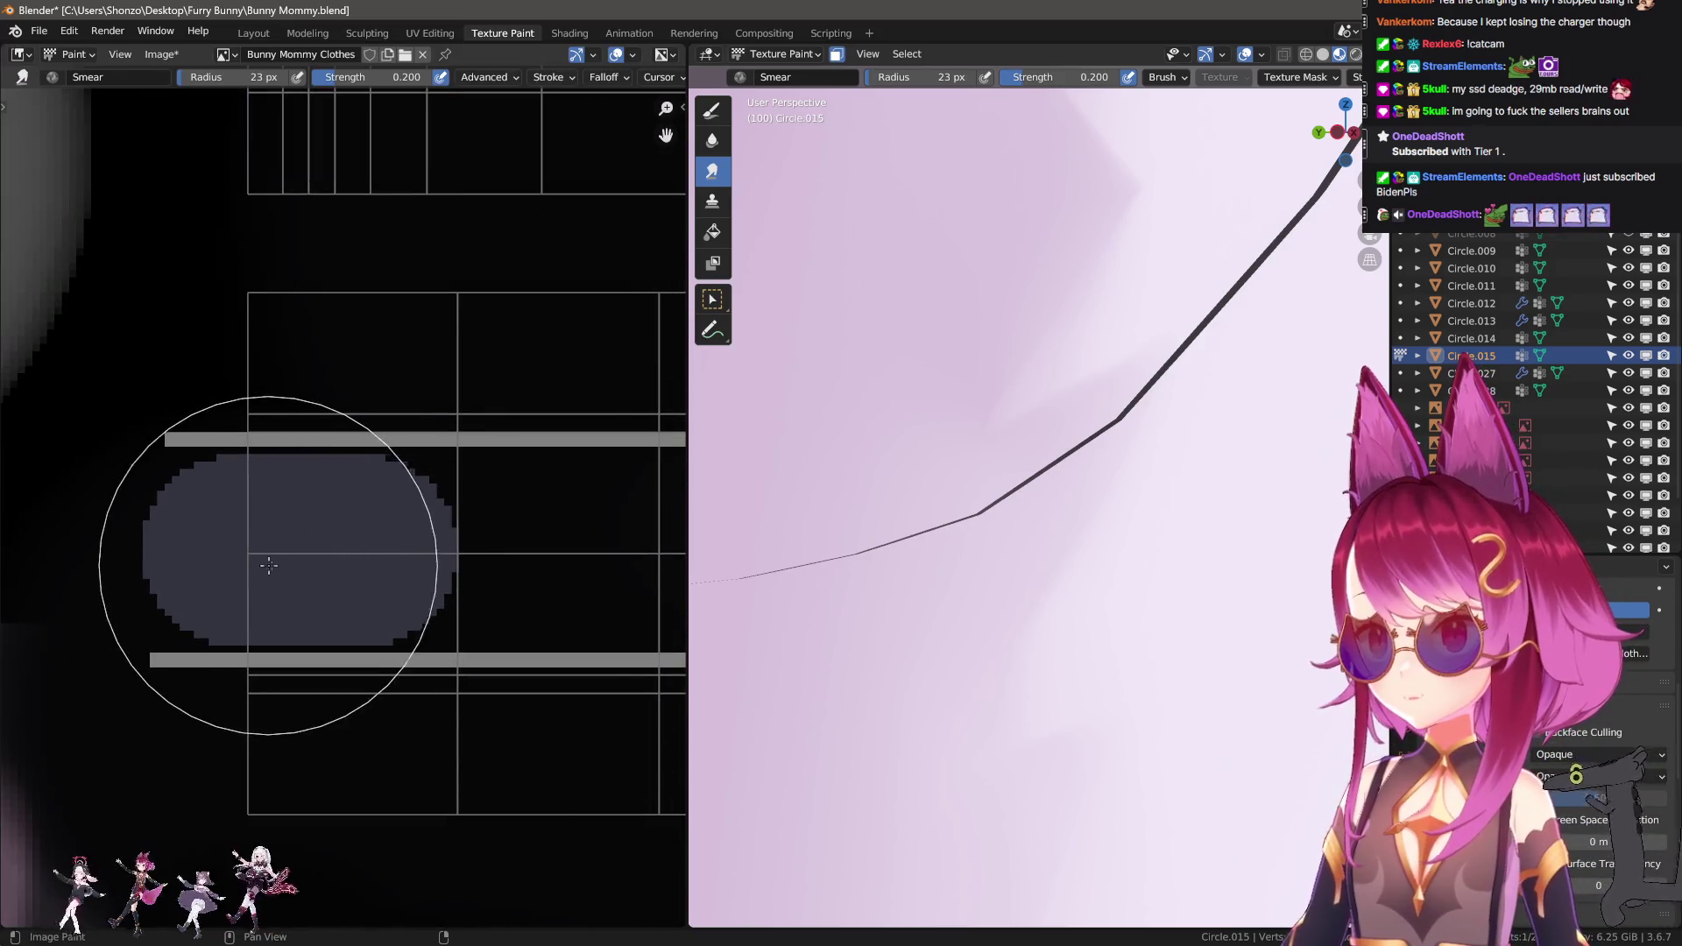
drag(269, 565, 214, 544)
middle_drag(214, 544, 15, 555)
mouse_move(432, 550)
mouse_down()
mouse_move(275, 551)
mouse_move(323, 552)
mouse_up()
Set the smear to 0.400 strength and 39 px, extending the light gradient rightward.
key(shift+f)
click(353, 555)
key(shift+f)
click(331, 556)
key(n)
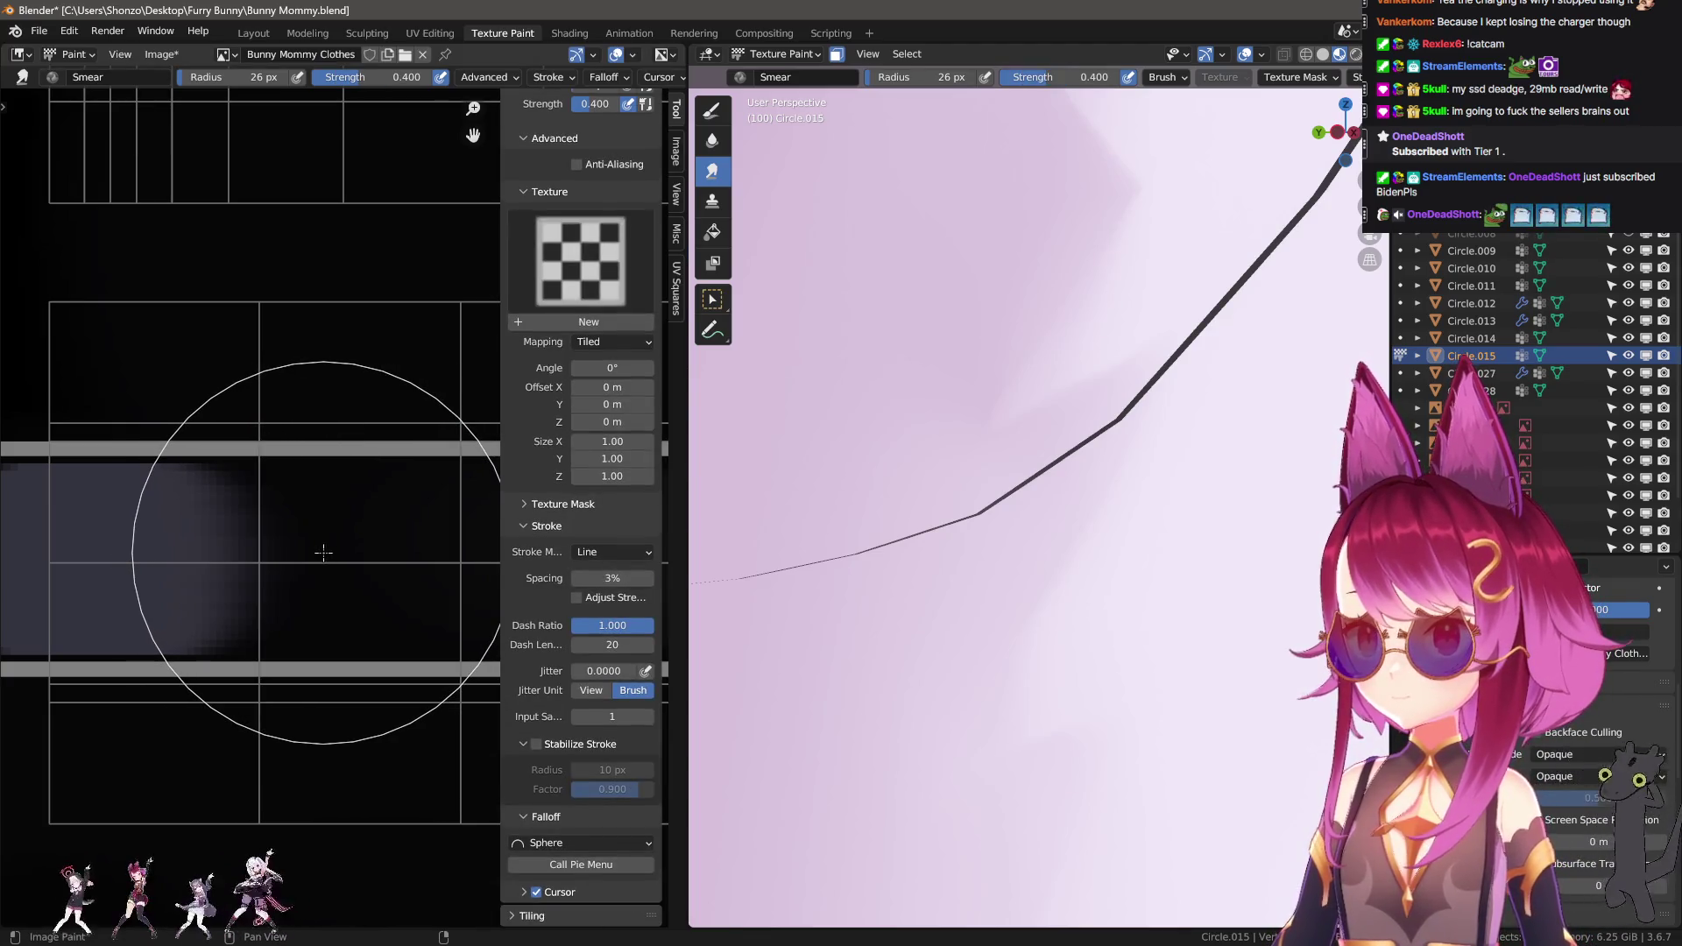
key(n)
scroll(323, 552, down, 2)
key(f)
click(386, 545)
mouse_move(324, 544)
mouse_down()
mouse_move(447, 536)
mouse_move(281, 544)
mouse_move(459, 545)
mouse_up()
Enlarge the smear brush to 50 px and reframe both views on the strap band.
scroll(906, 521, down, 5)
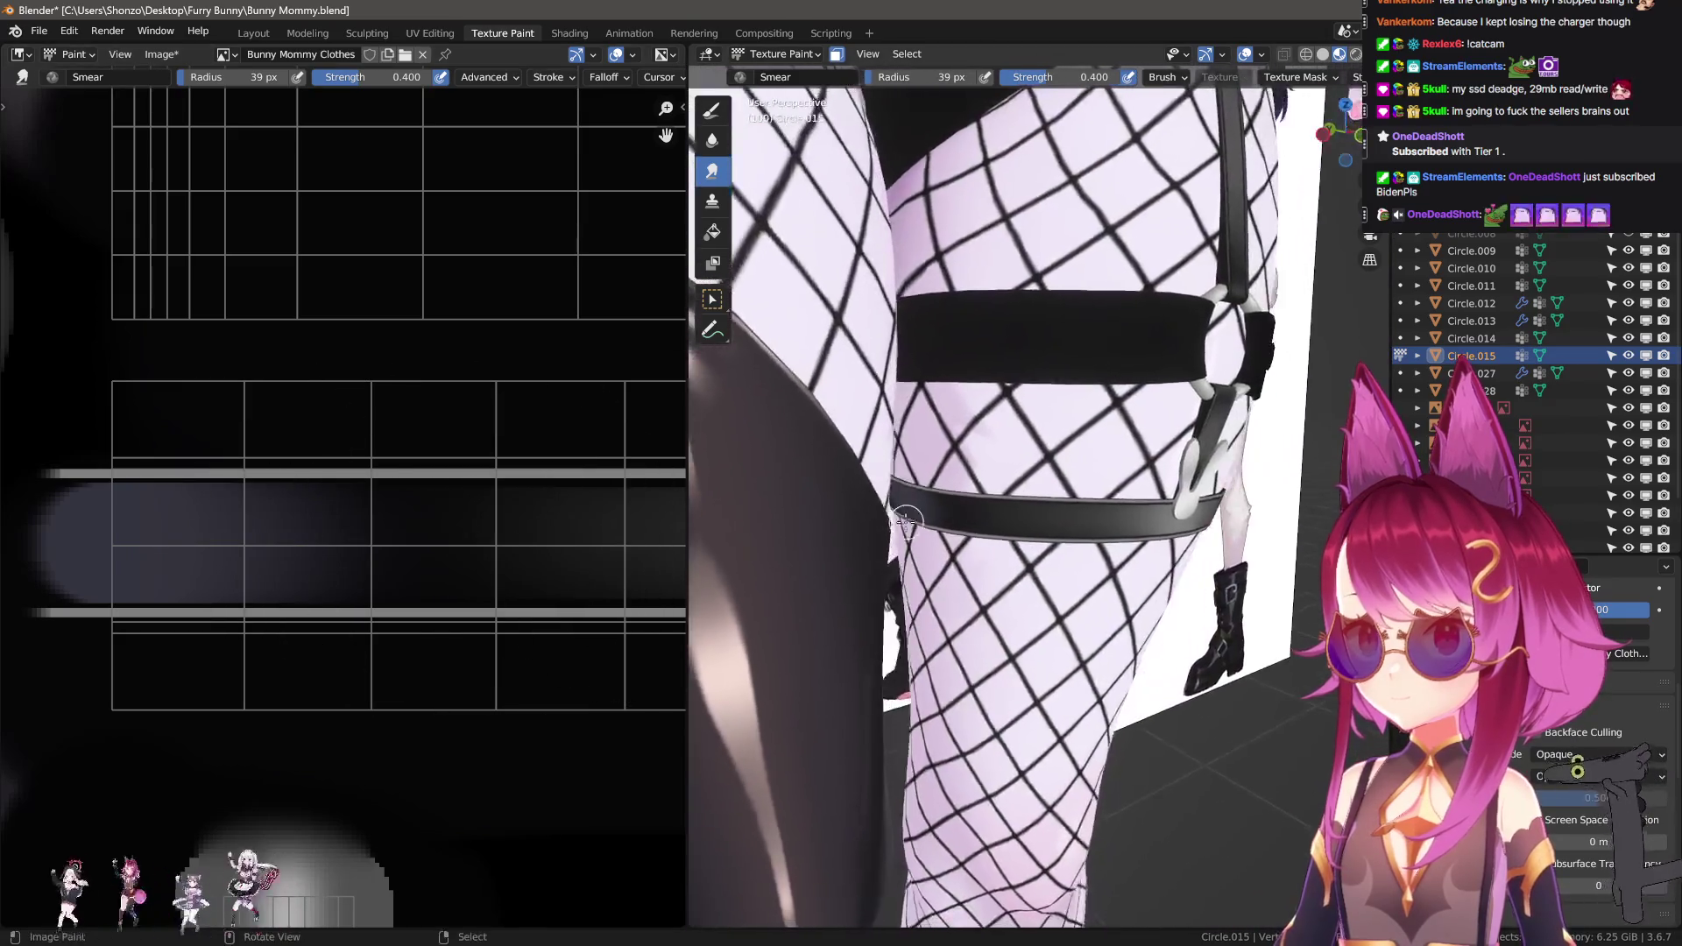
scroll(907, 521, up, 4)
mouse_move(981, 508)
middle_down()
mouse_move(1067, 413)
mouse_move(1156, 487)
mouse_move(740, 376)
mouse_move(701, 411)
middle_up()
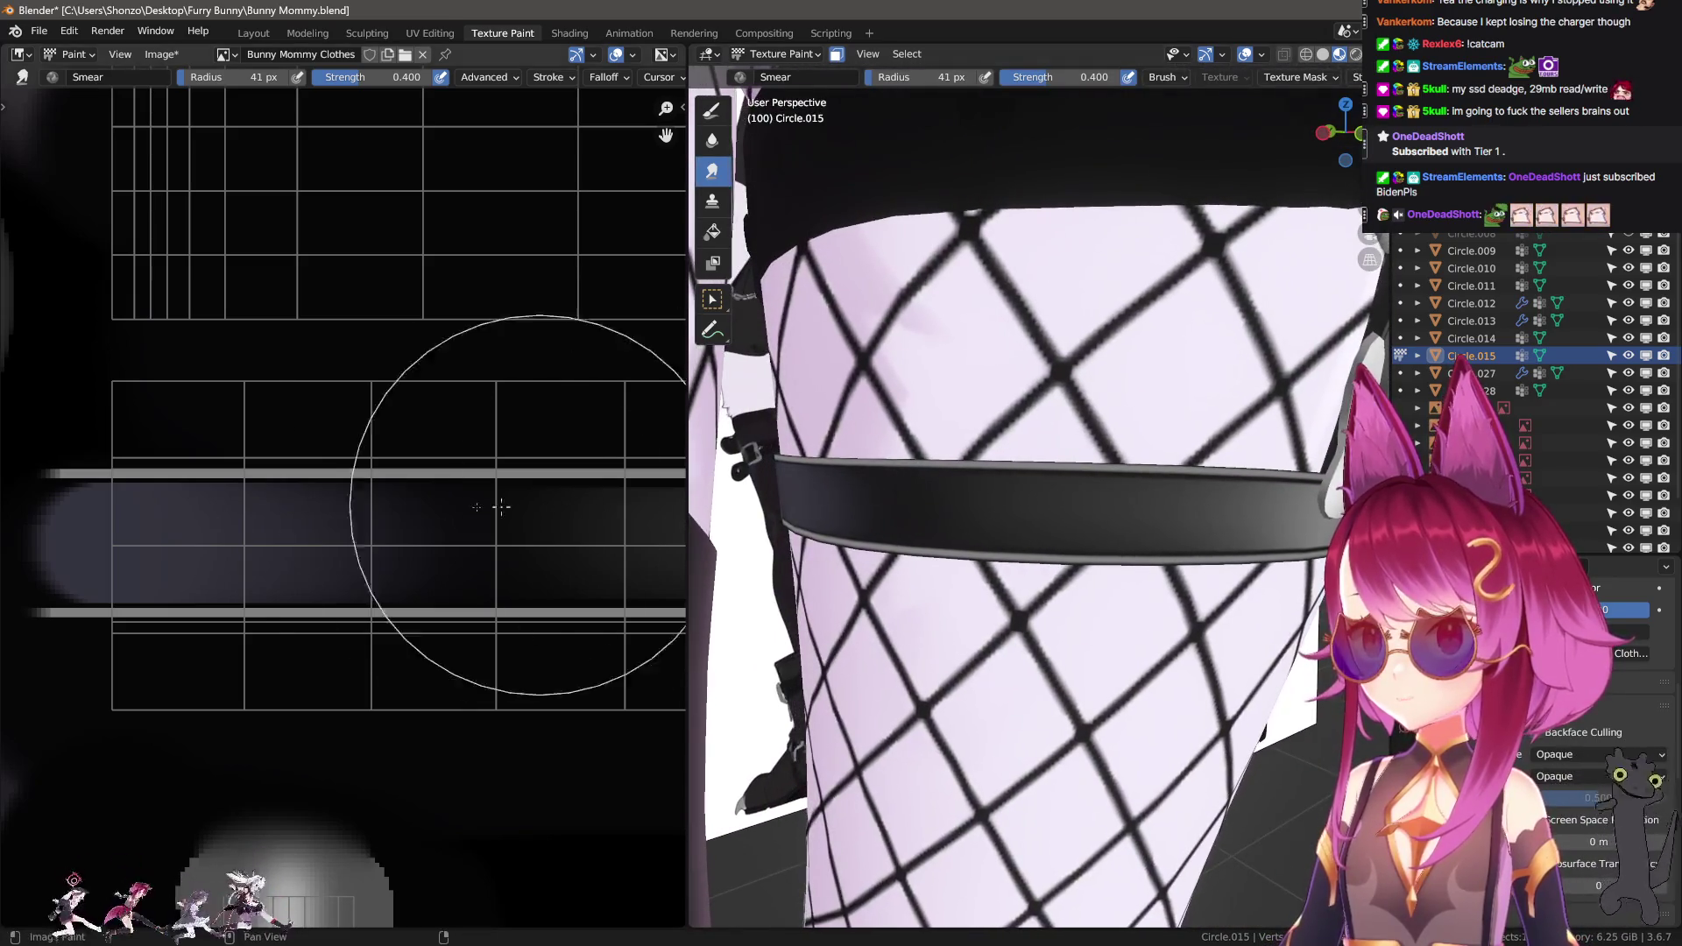
key(bracketright)
key(bracketright)
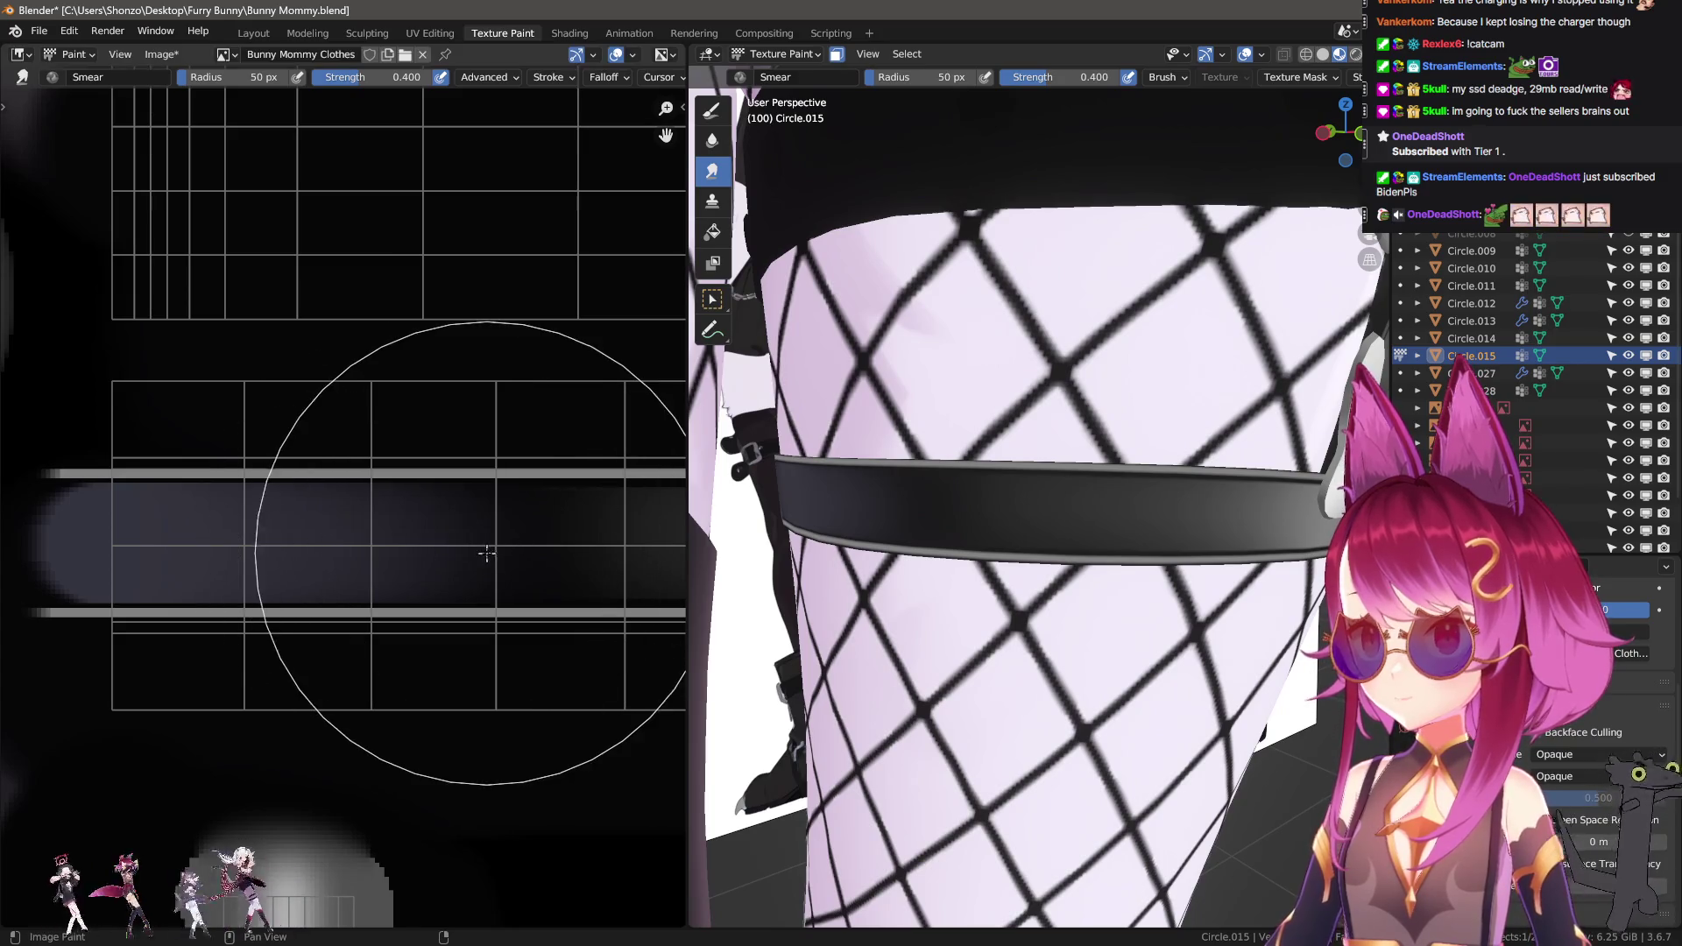
key(KP_1)
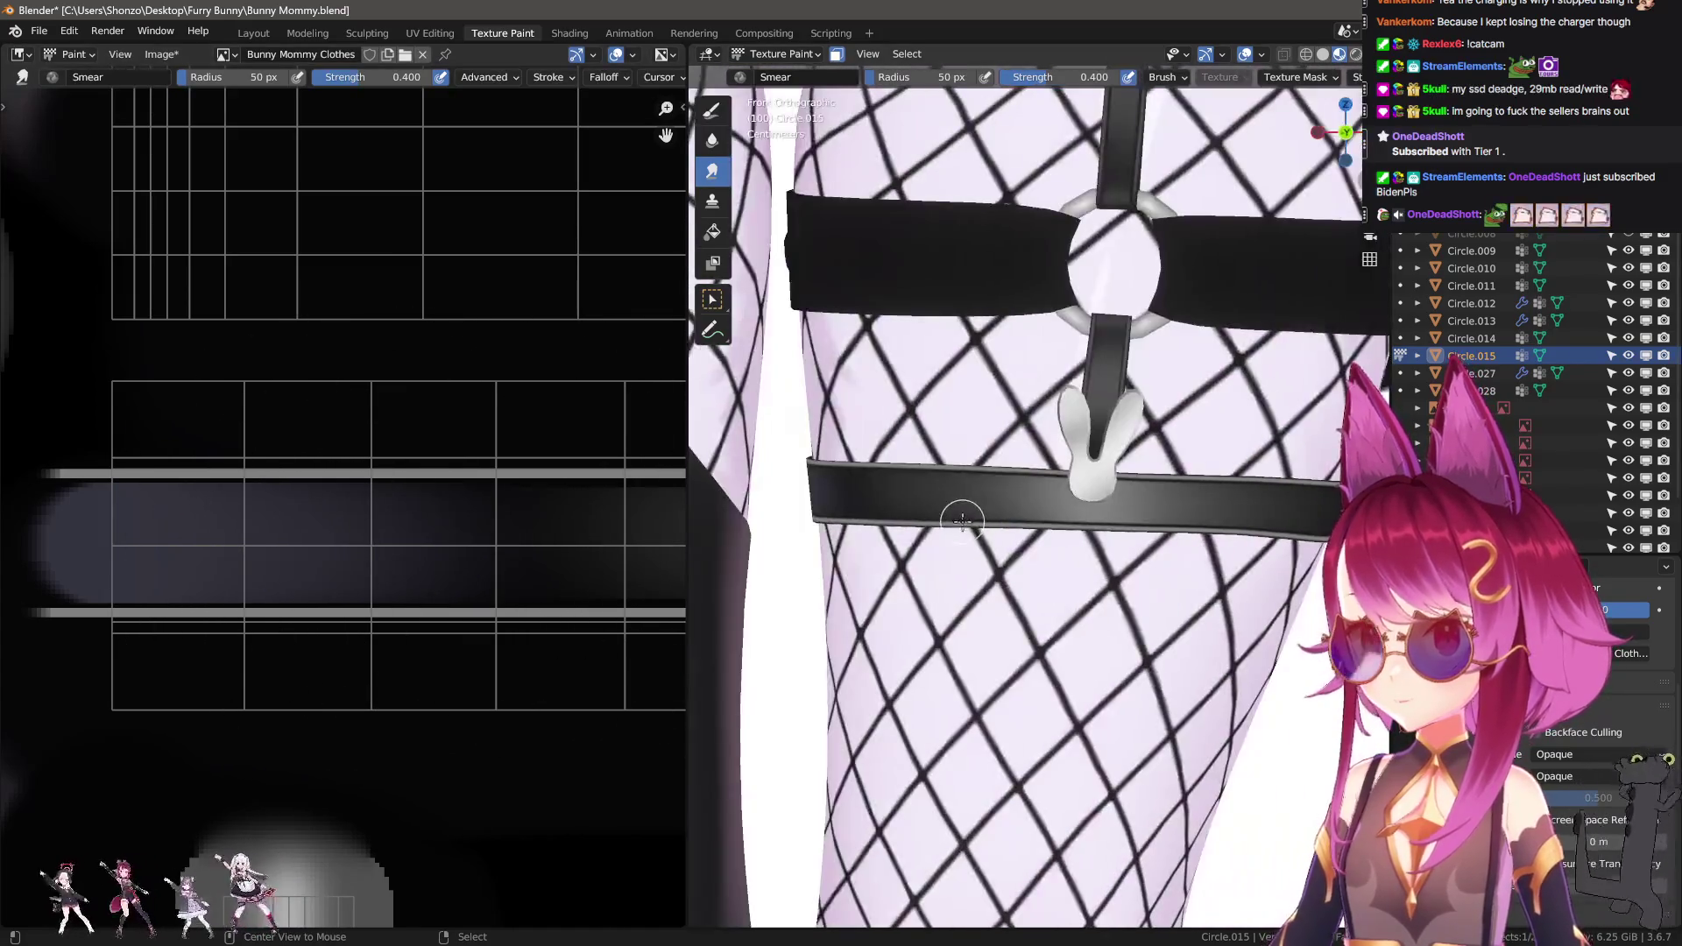
scroll(613, 543, down, 3)
middle_drag(489, 545, 366, 541)
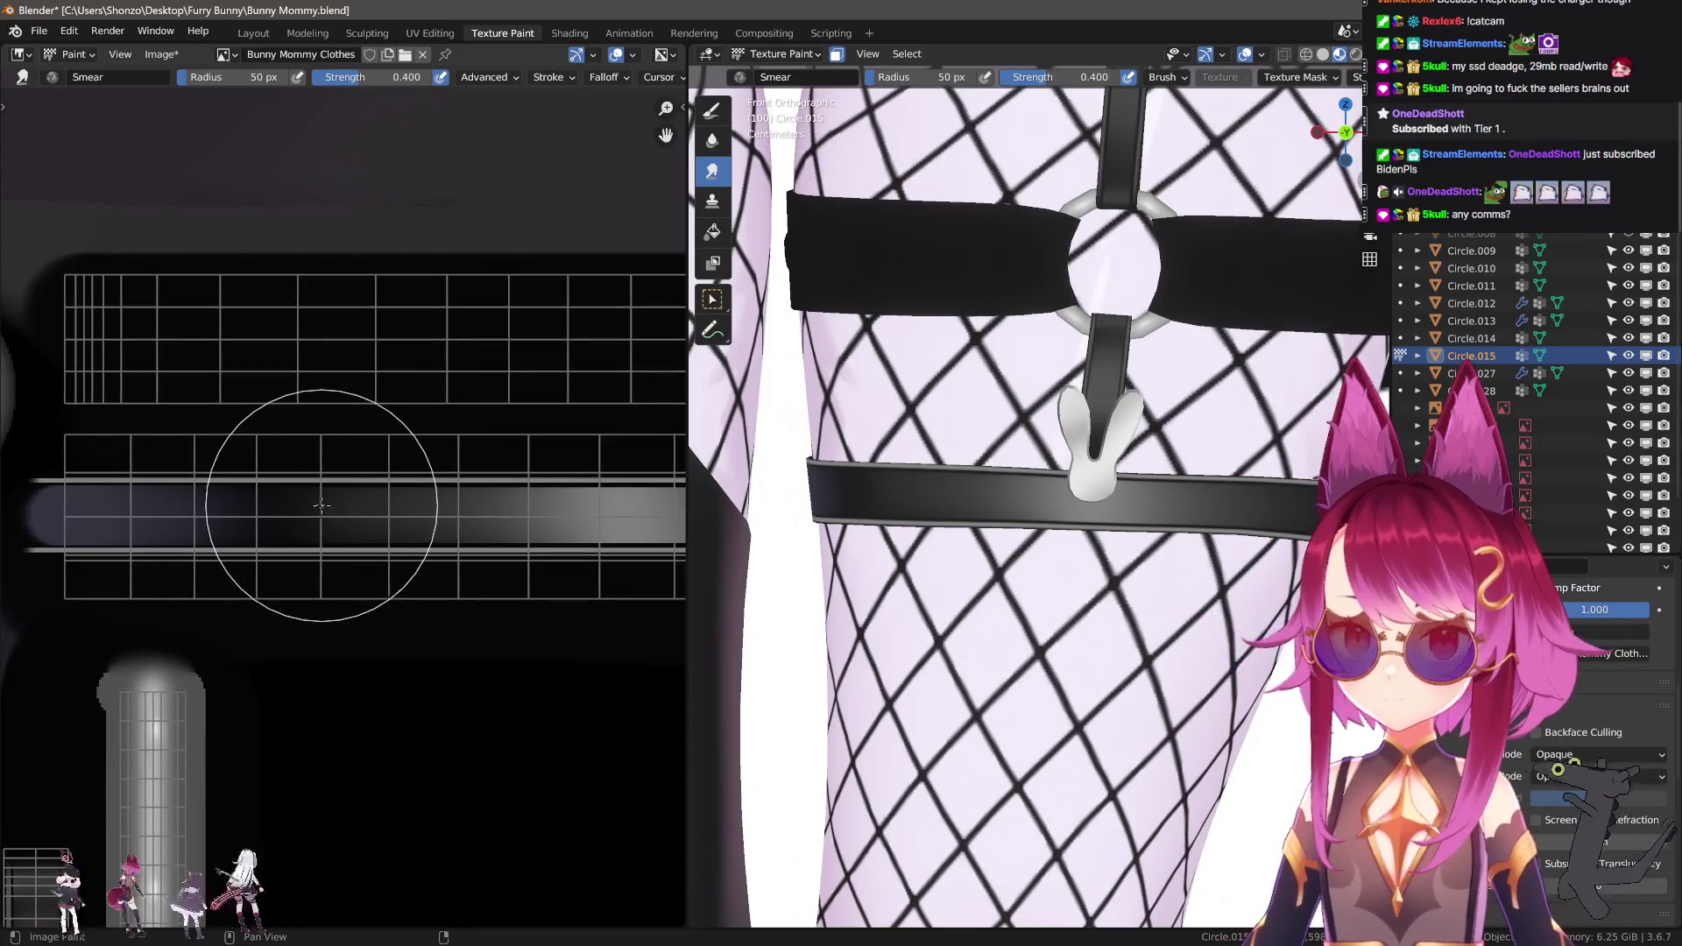
scroll(377, 521, down, 3)
middle_drag(439, 537, 330, 544)
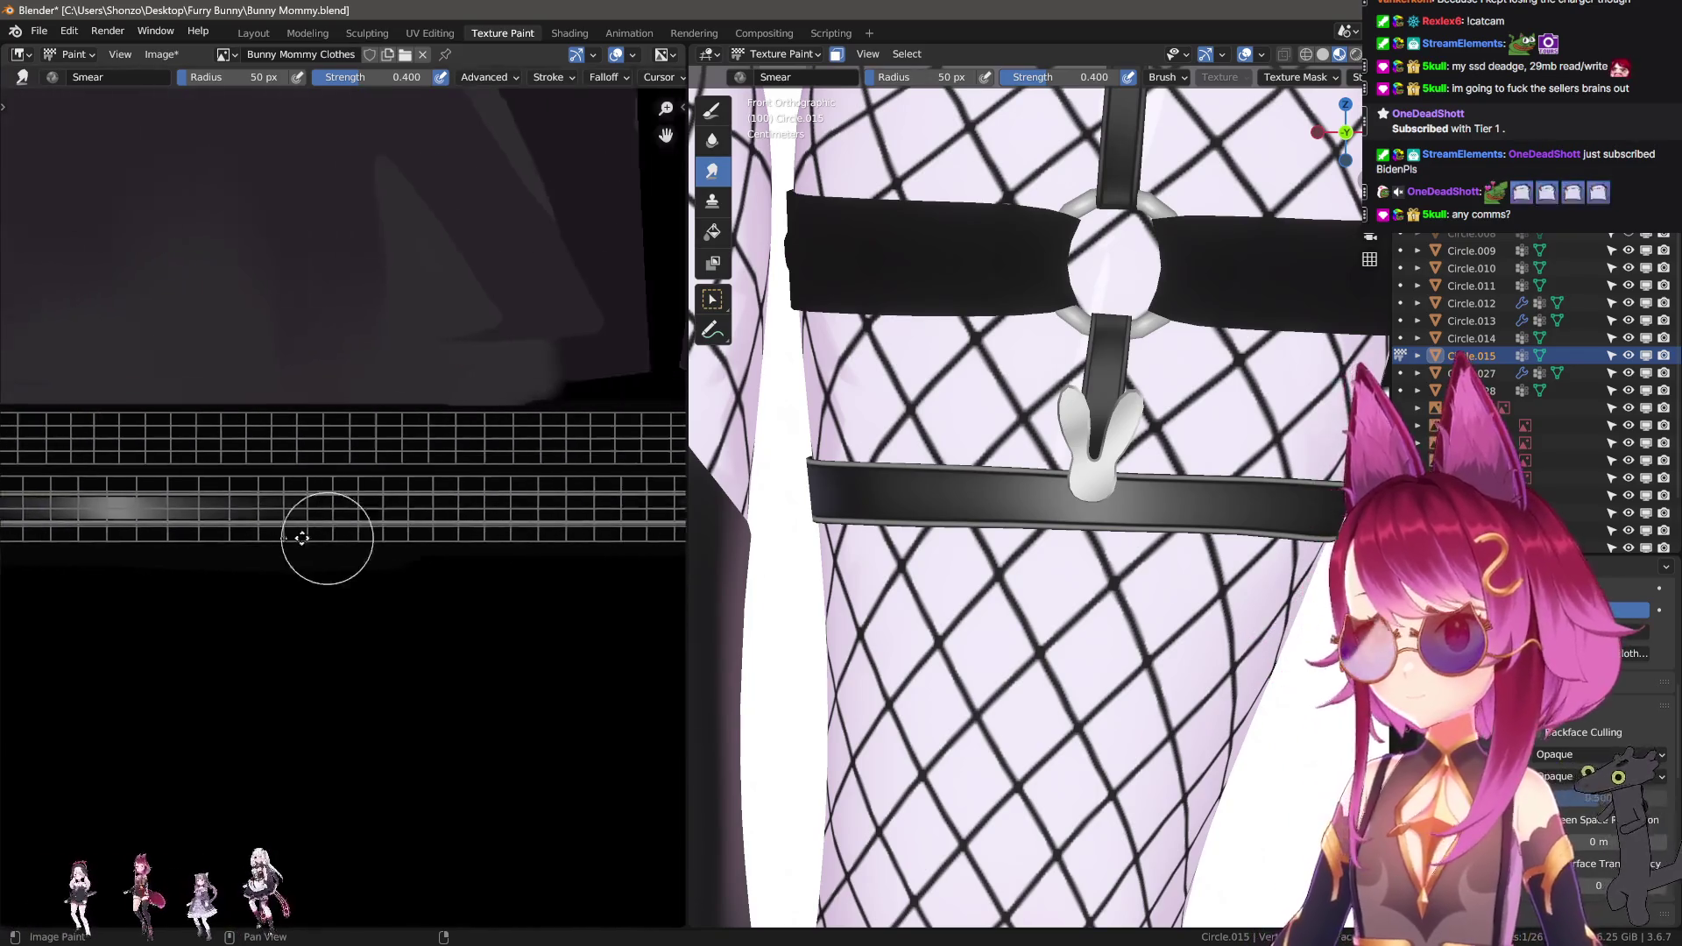
scroll(442, 539, down, 2)
scroll(491, 517, up, 5)
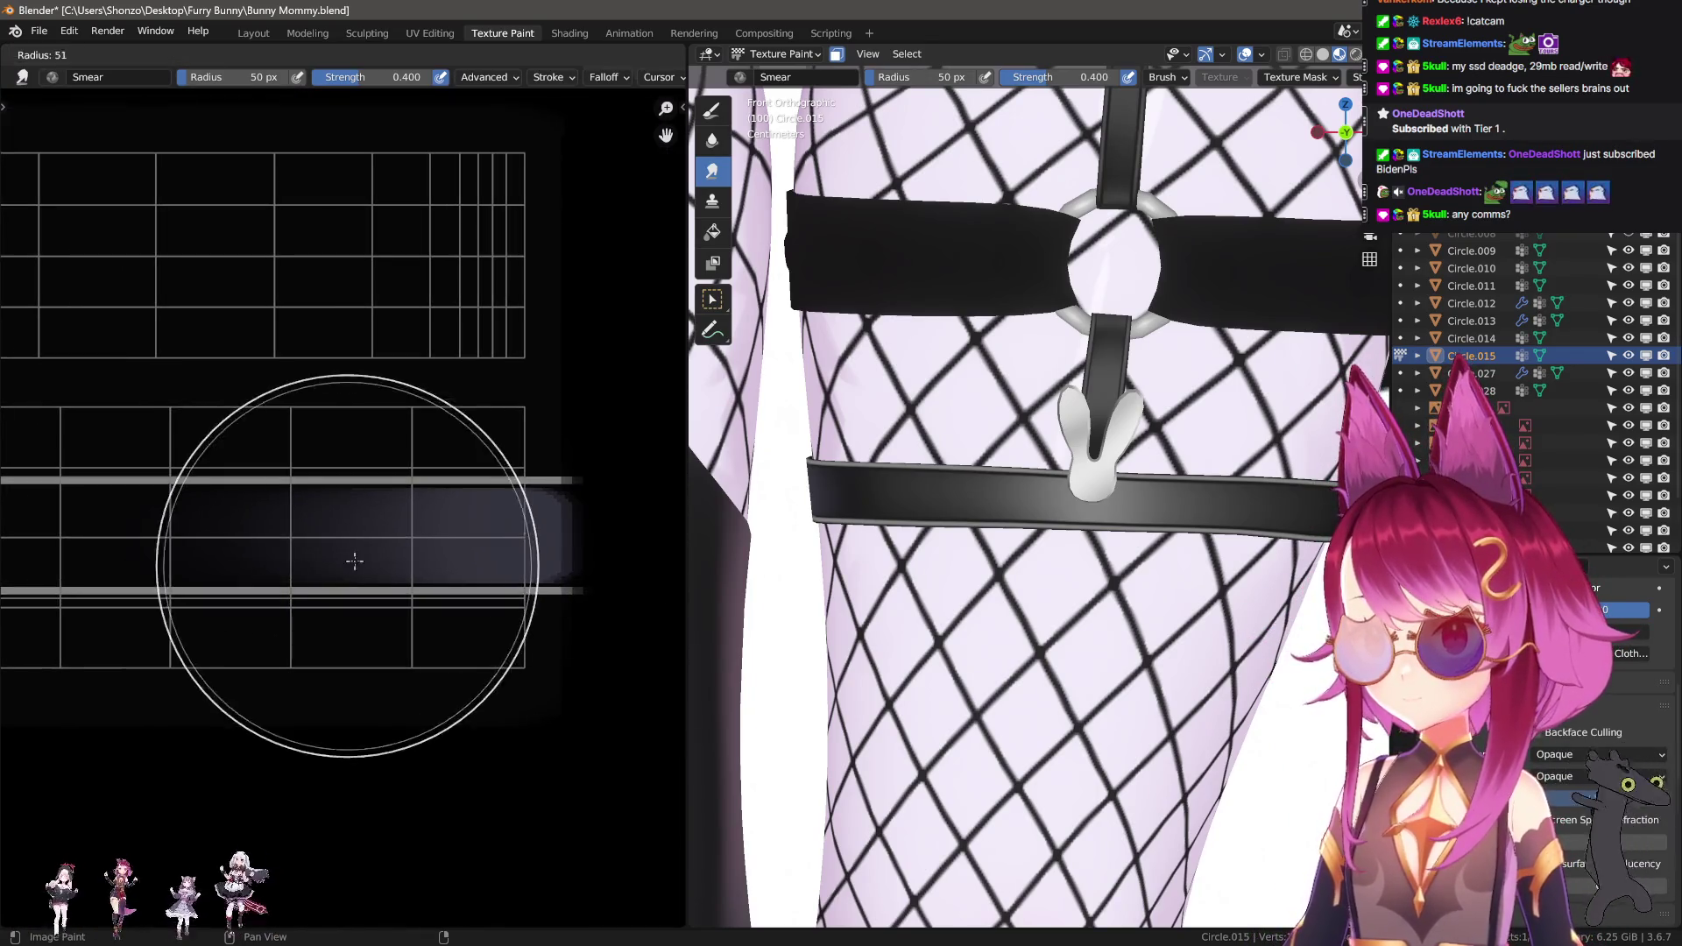
alt+middle_drag(930, 481, 1082, 499)
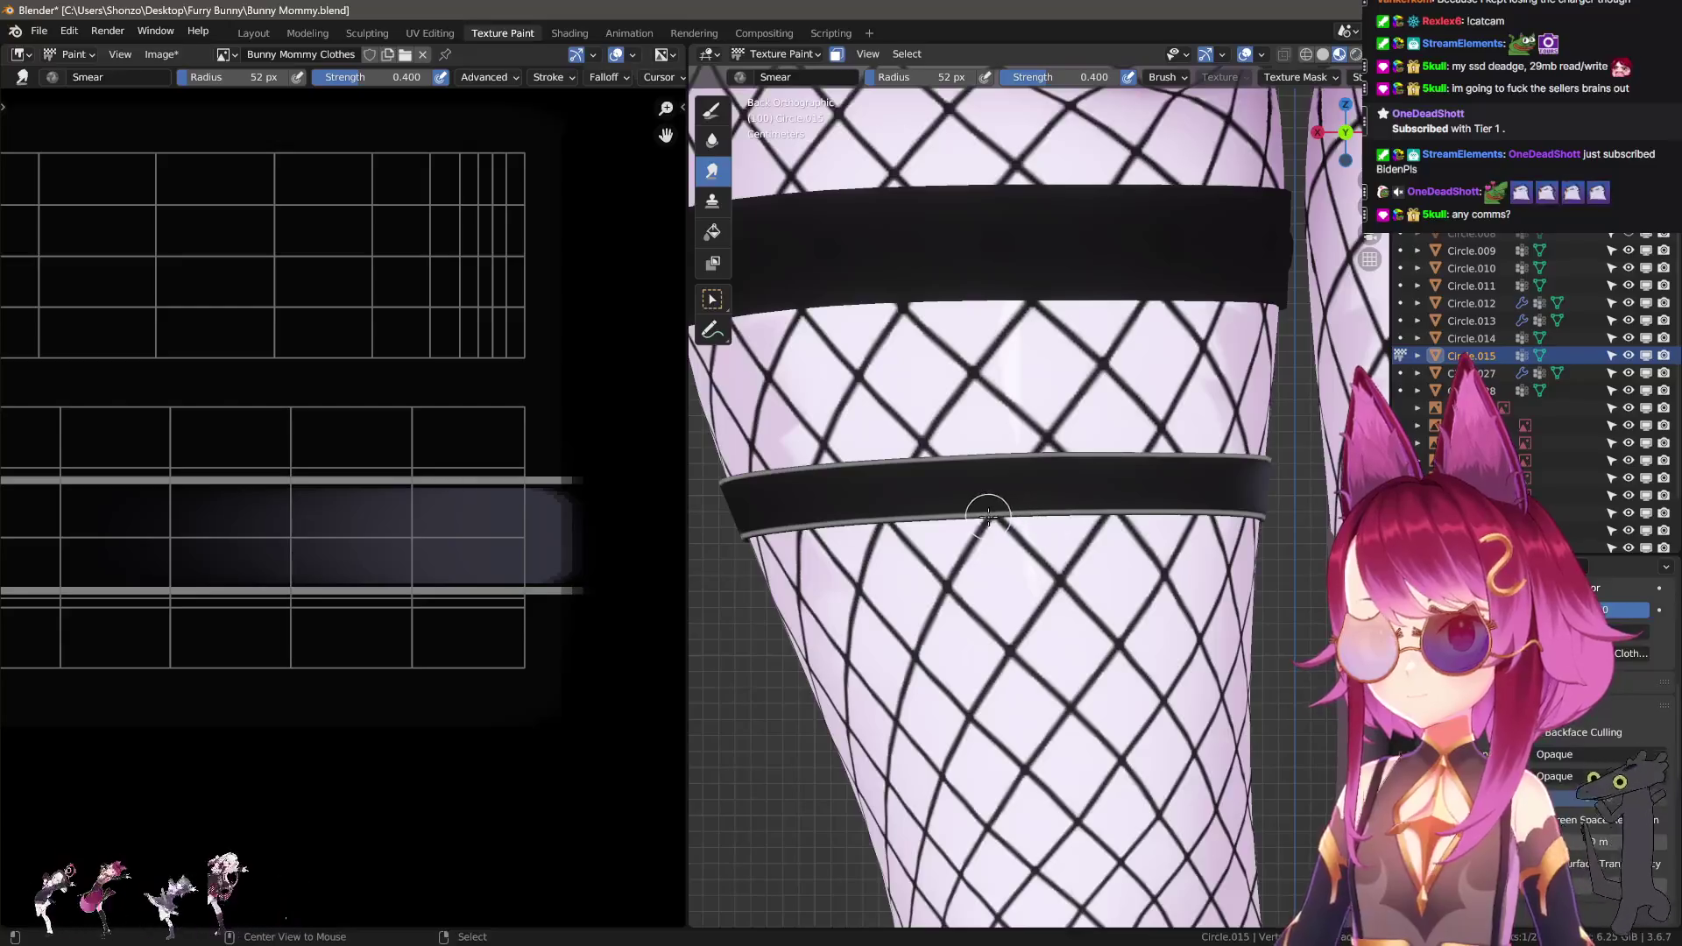
scroll(615, 543, down, 2)
middle_drag(545, 555, 255, 570)
scroll(338, 608, up, 3)
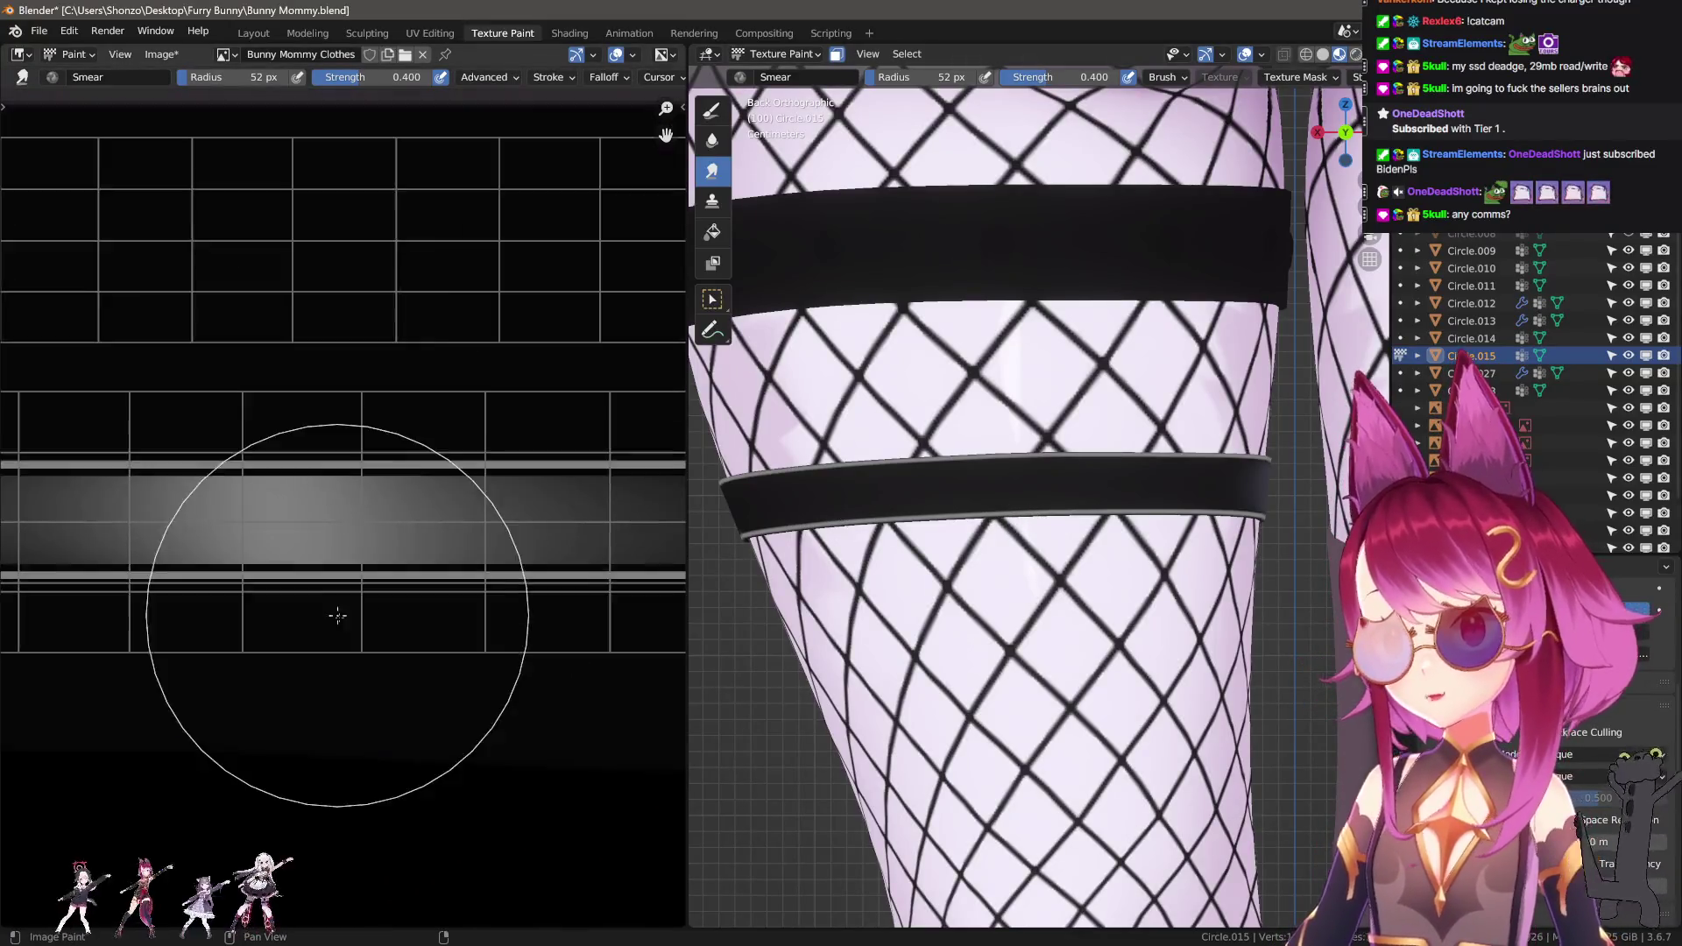
Switch to the paint brush at 12 px and paint a grey pill-shaped stroke across the band.
key(d)
key(n)
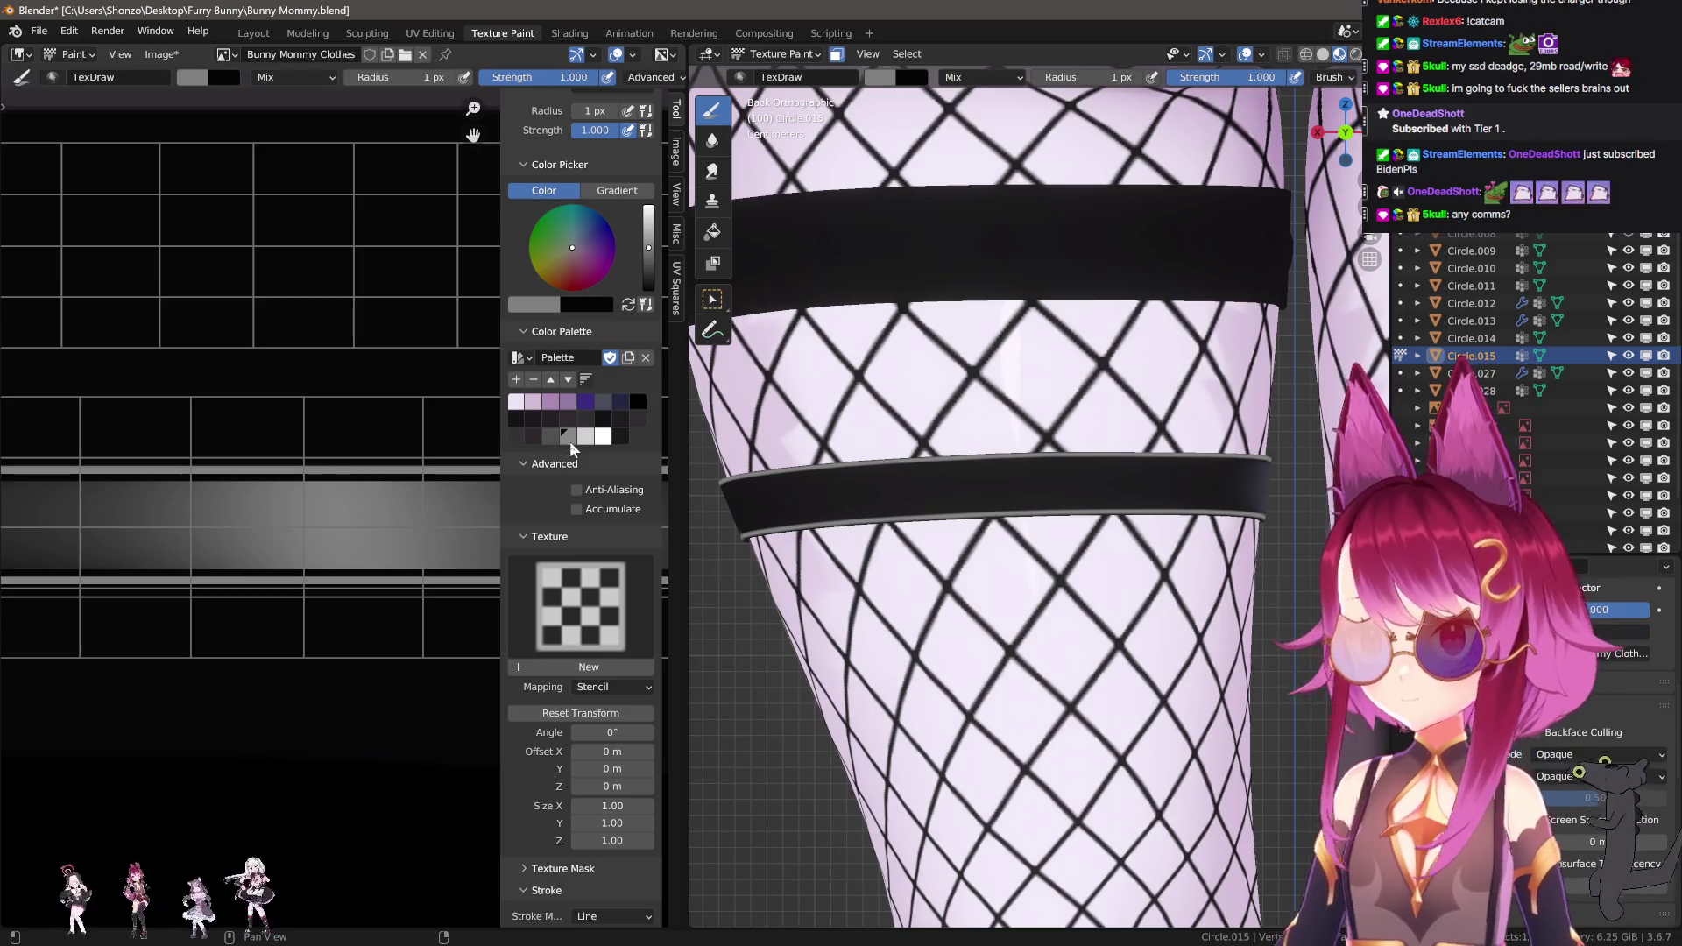
scroll(350, 526, down, 2)
key(n)
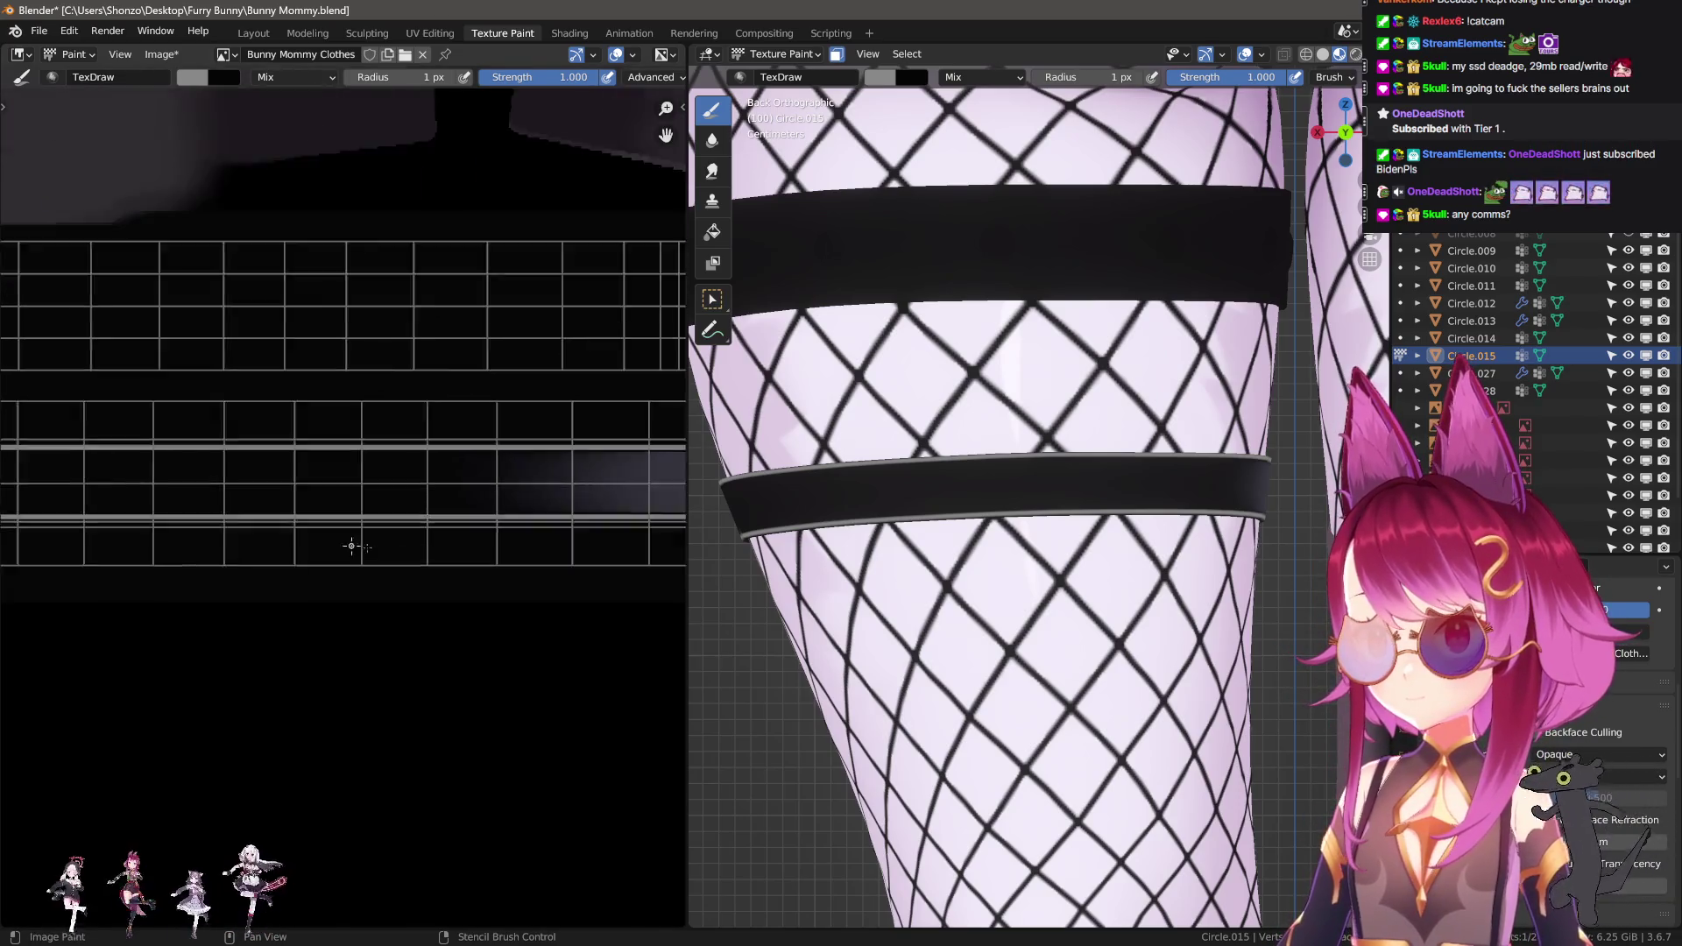
key(f)
click(351, 535)
scroll(364, 526, up, 2)
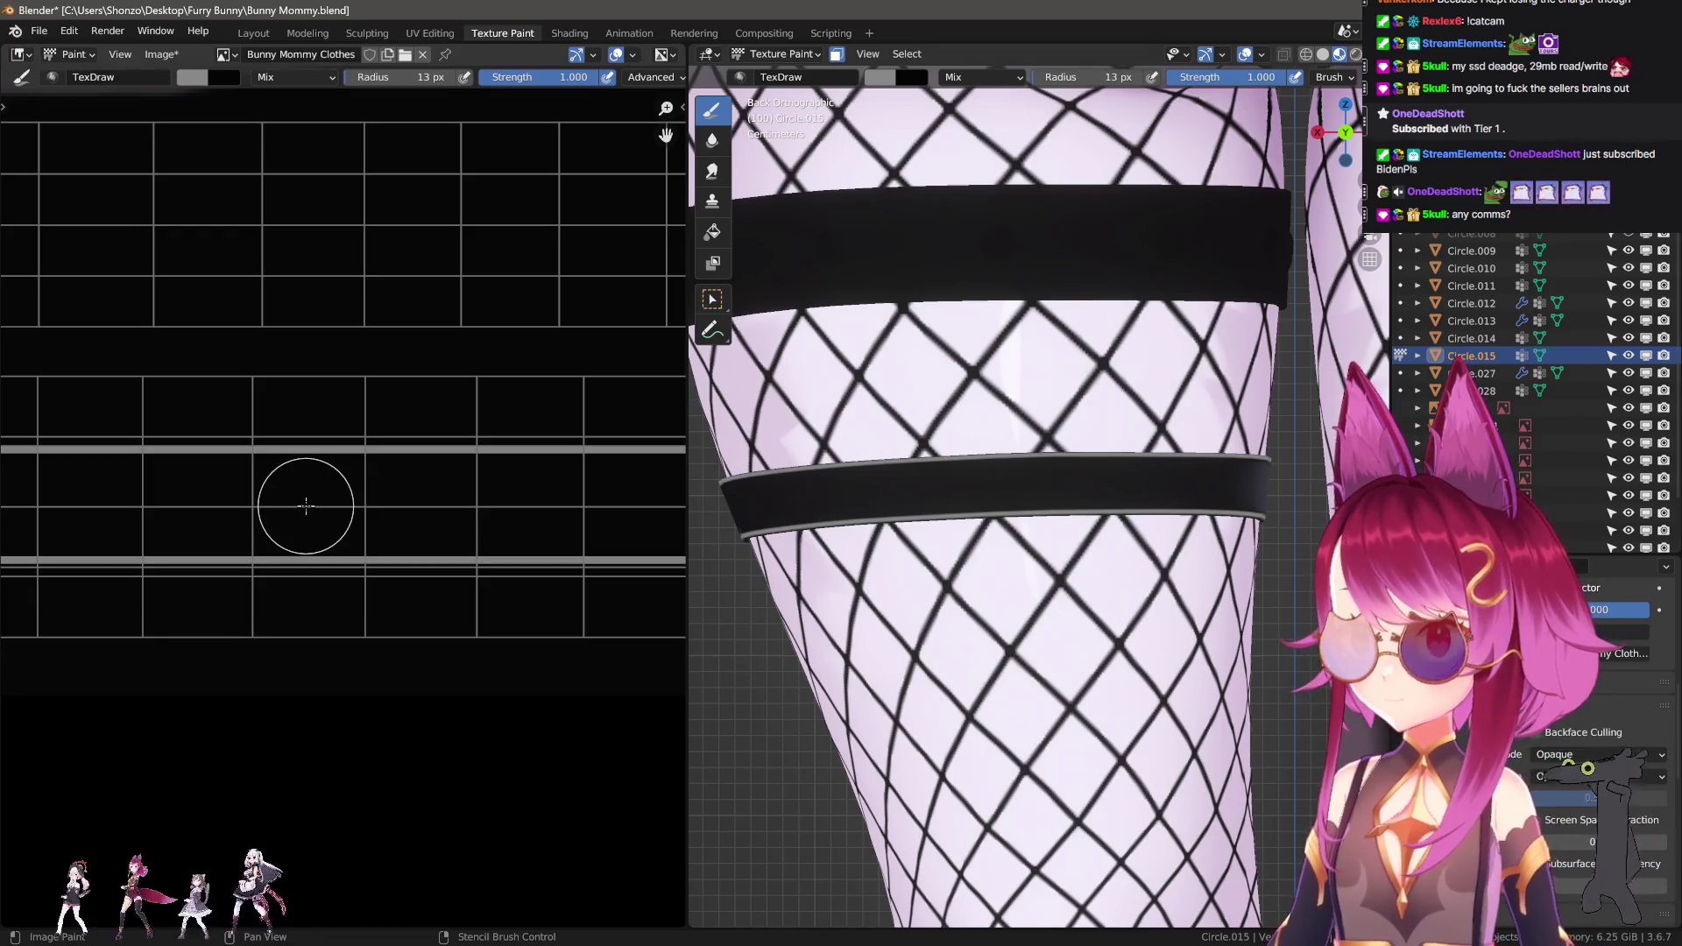
drag(304, 506, 525, 508)
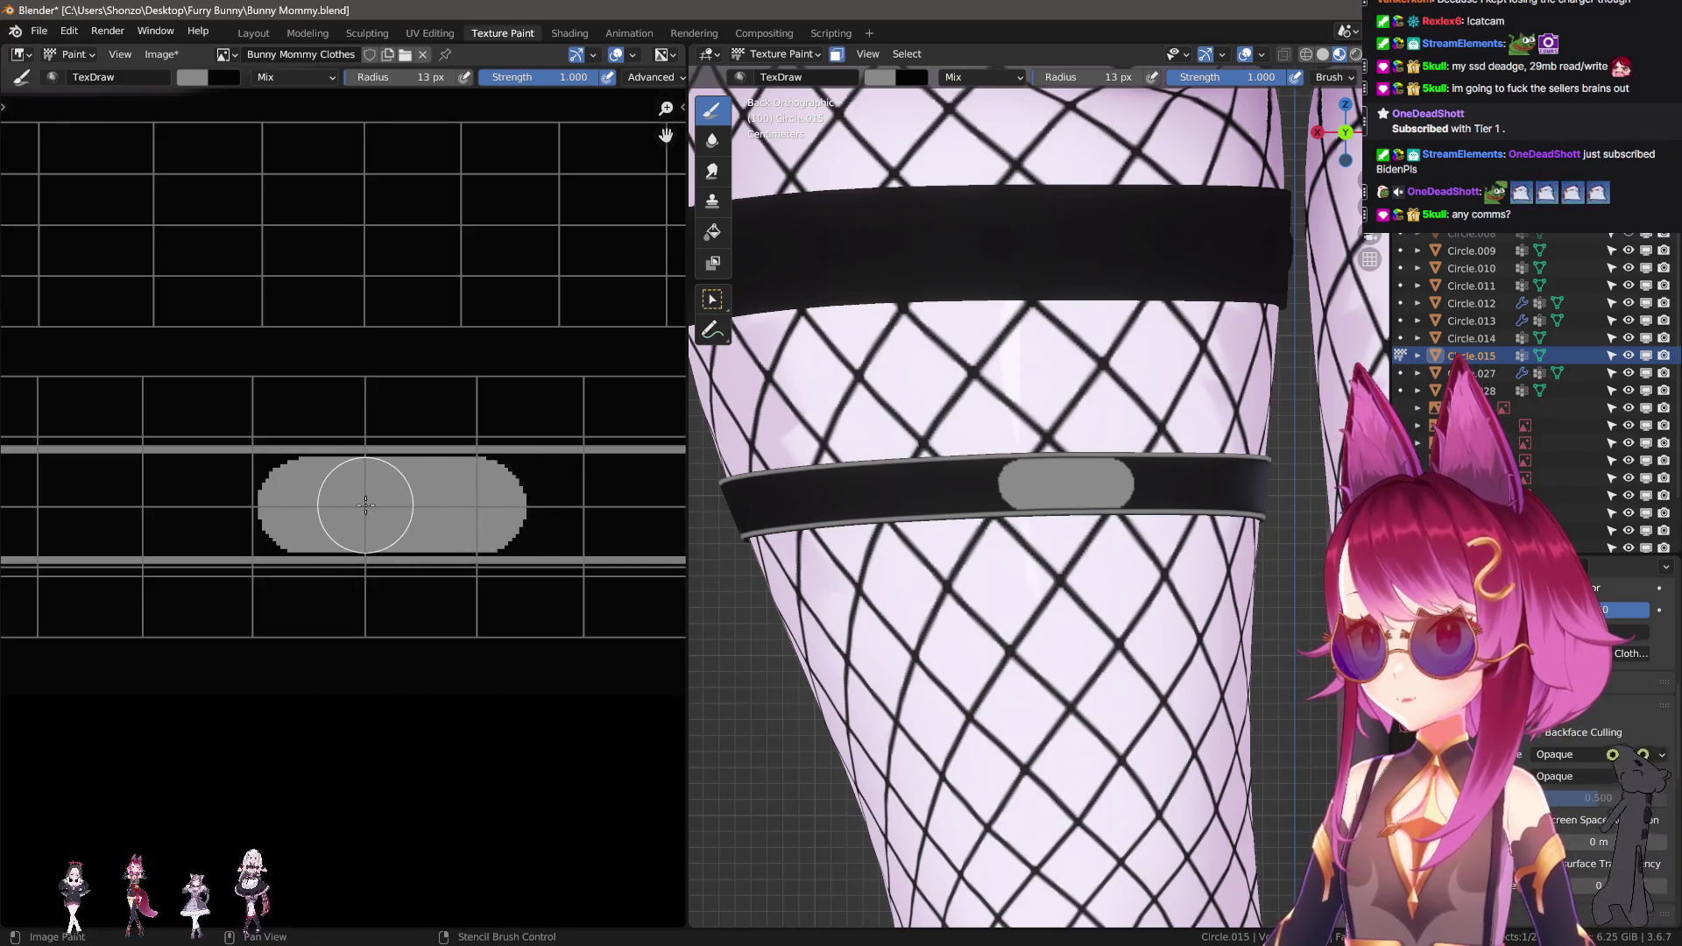
shift+click(143, 517)
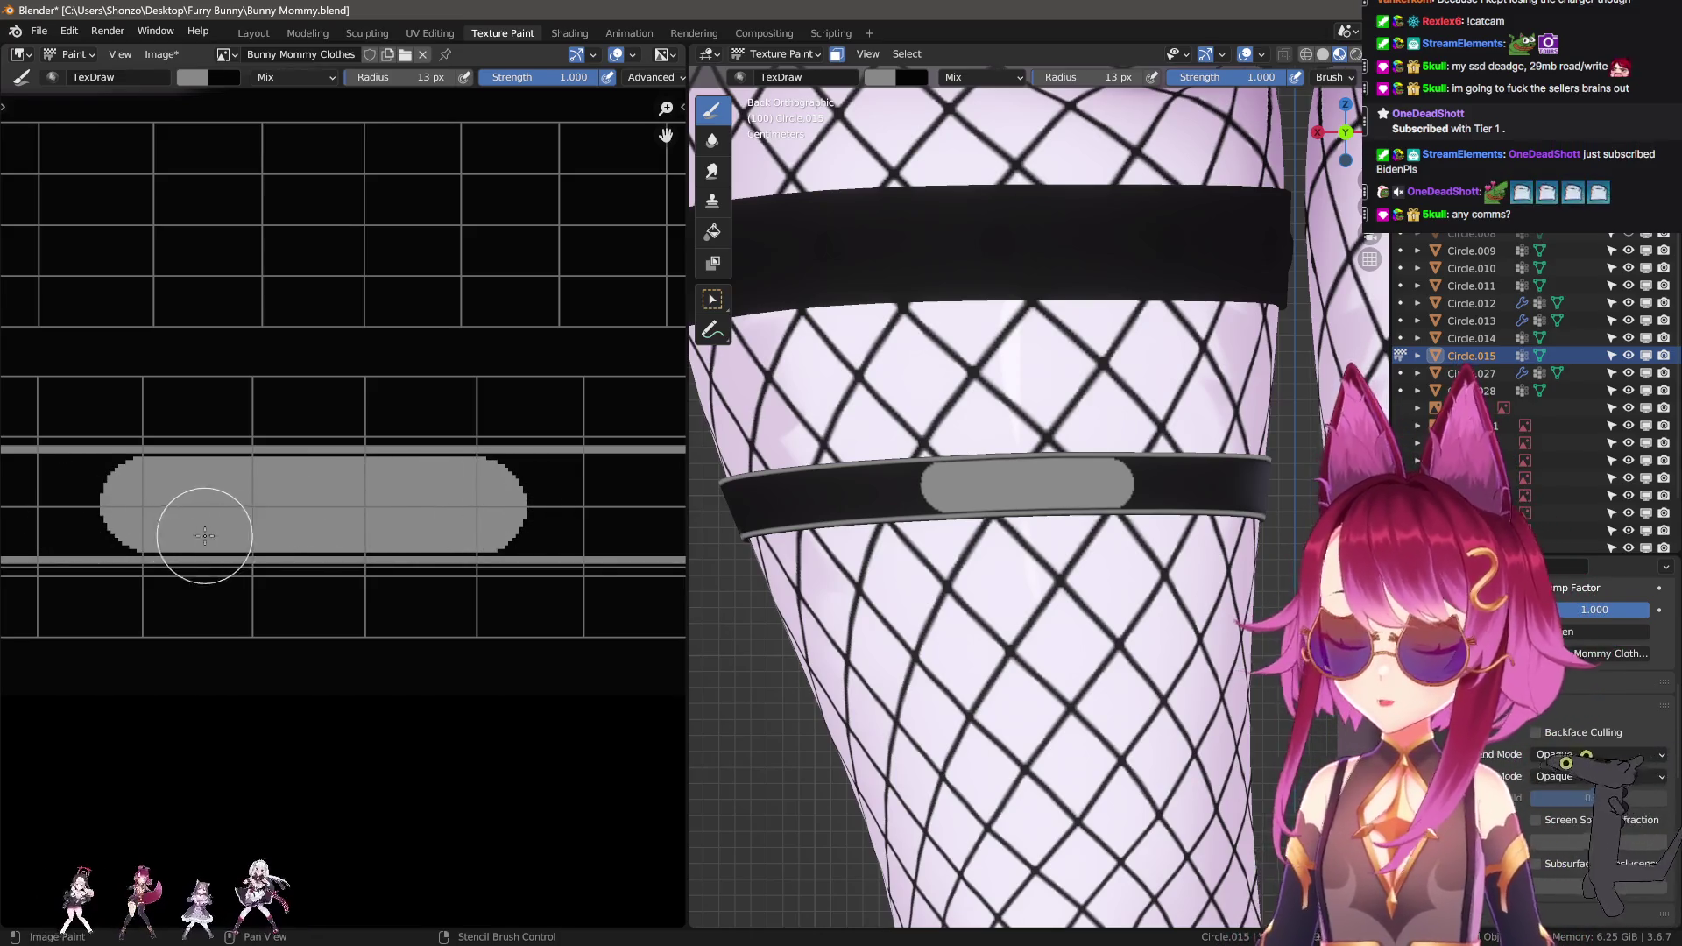
scroll(204, 535, down, 2)
Smear the grey band into a light gradient, enlarging the Smear brush to 86 then 108 px.
mouse_move(381, 537)
mouse_down()
mouse_move(149, 538)
mouse_move(345, 506)
mouse_move(214, 507)
mouse_move(362, 519)
mouse_move(192, 496)
mouse_move(434, 496)
mouse_up()
key(ctrl+z)
mouse_move(263, 560)
mouse_down()
mouse_move(236, 537)
mouse_move(337, 532)
mouse_up()
key(f)
click(235, 534)
mouse_move(235, 534)
mouse_down()
mouse_move(490, 523)
mouse_move(228, 524)
mouse_move(488, 523)
mouse_move(357, 523)
mouse_up()
middle_drag(419, 538, 419, 523)
key(f)
click(419, 524)
mouse_move(419, 523)
mouse_down()
mouse_move(9, 528)
mouse_move(451, 525)
mouse_move(283, 542)
mouse_move(431, 534)
mouse_move(181, 523)
mouse_move(356, 488)
mouse_up()
scroll(322, 521, down, 2)
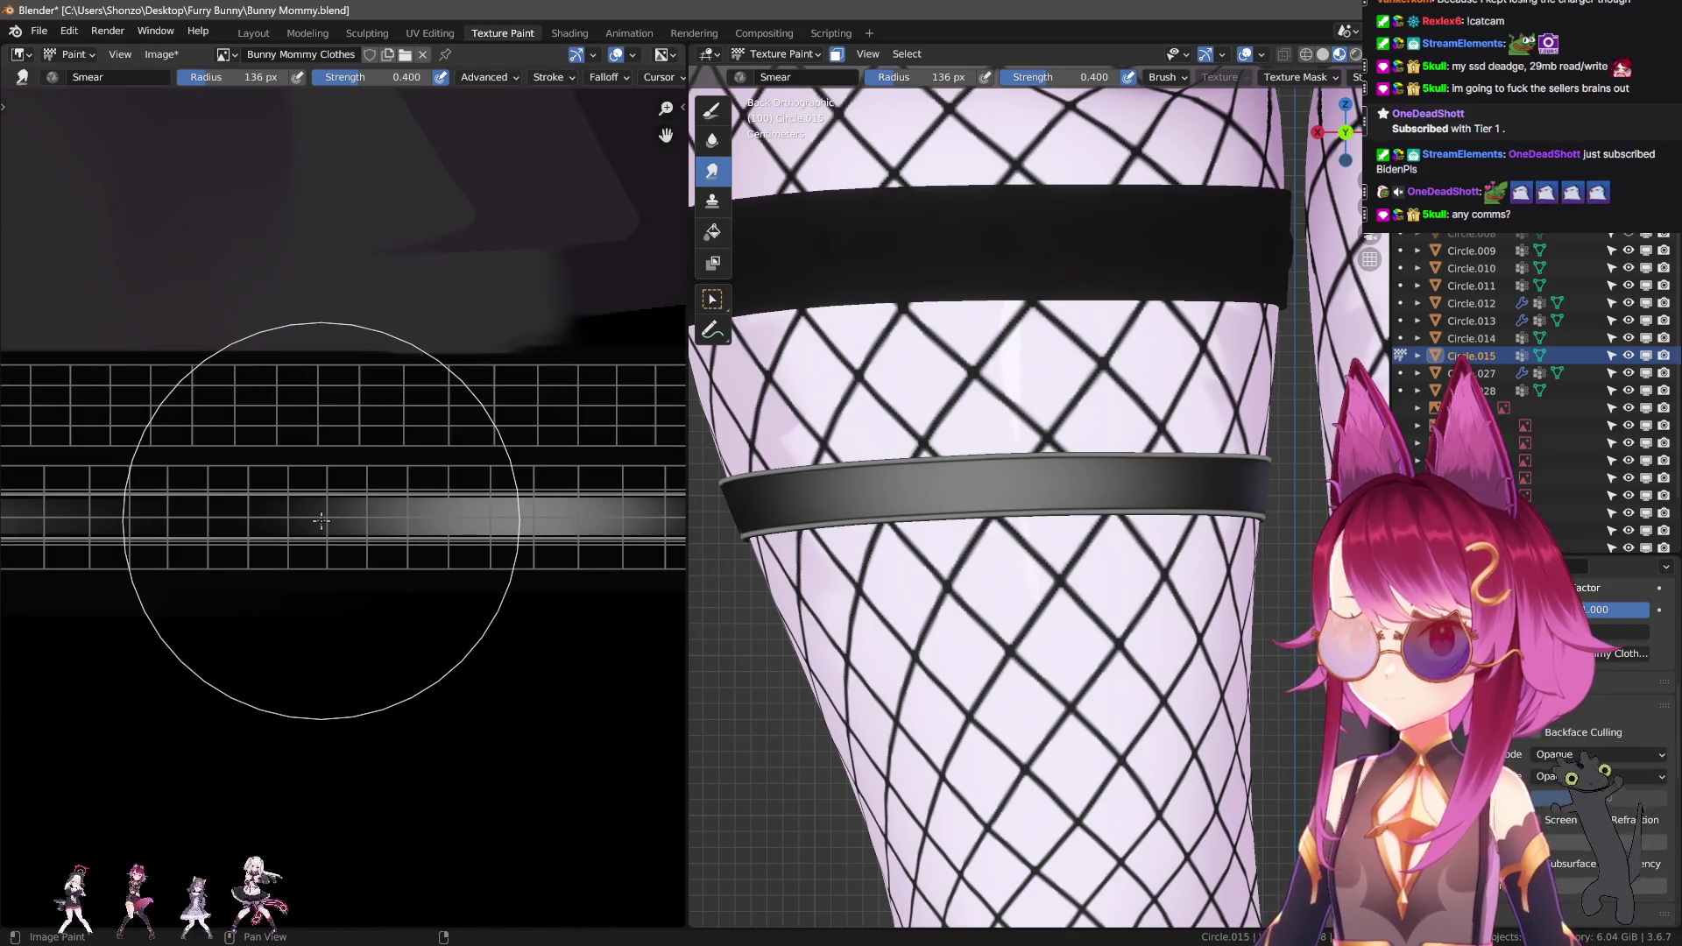
Switch back to the TexDraw paint brush and adjust the texture view zoom.
scroll(285, 582, down, 3)
scroll(331, 462, up, 5)
key(d)
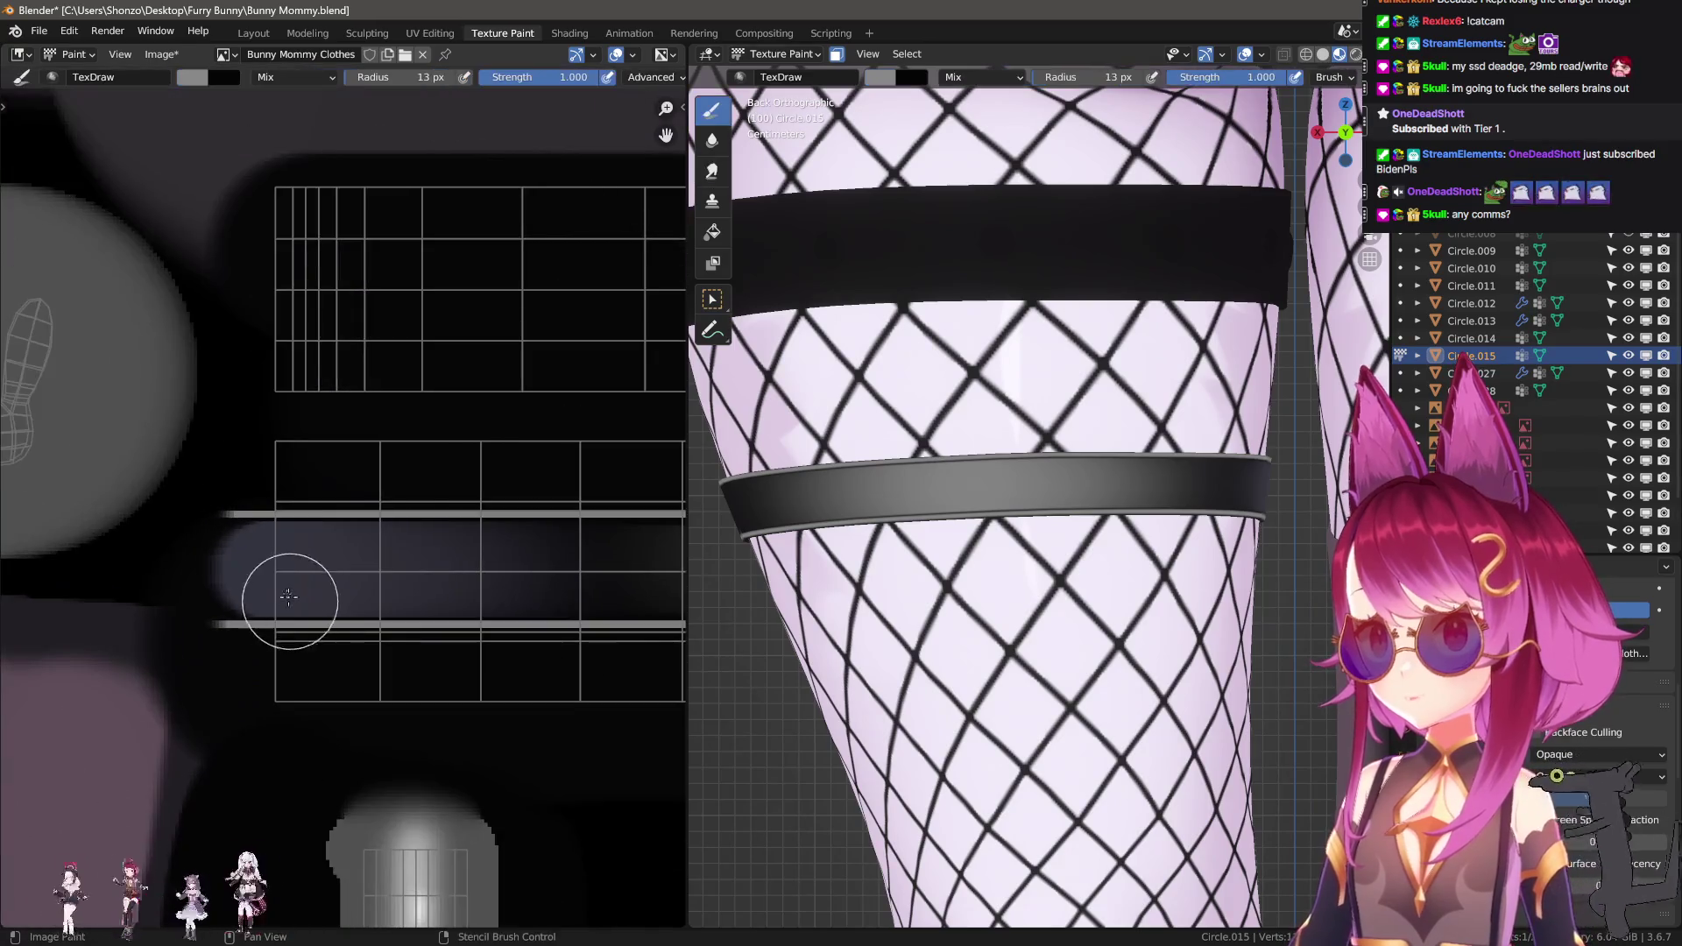
scroll(105, 555, down, 2)
scroll(252, 552, up, 1)
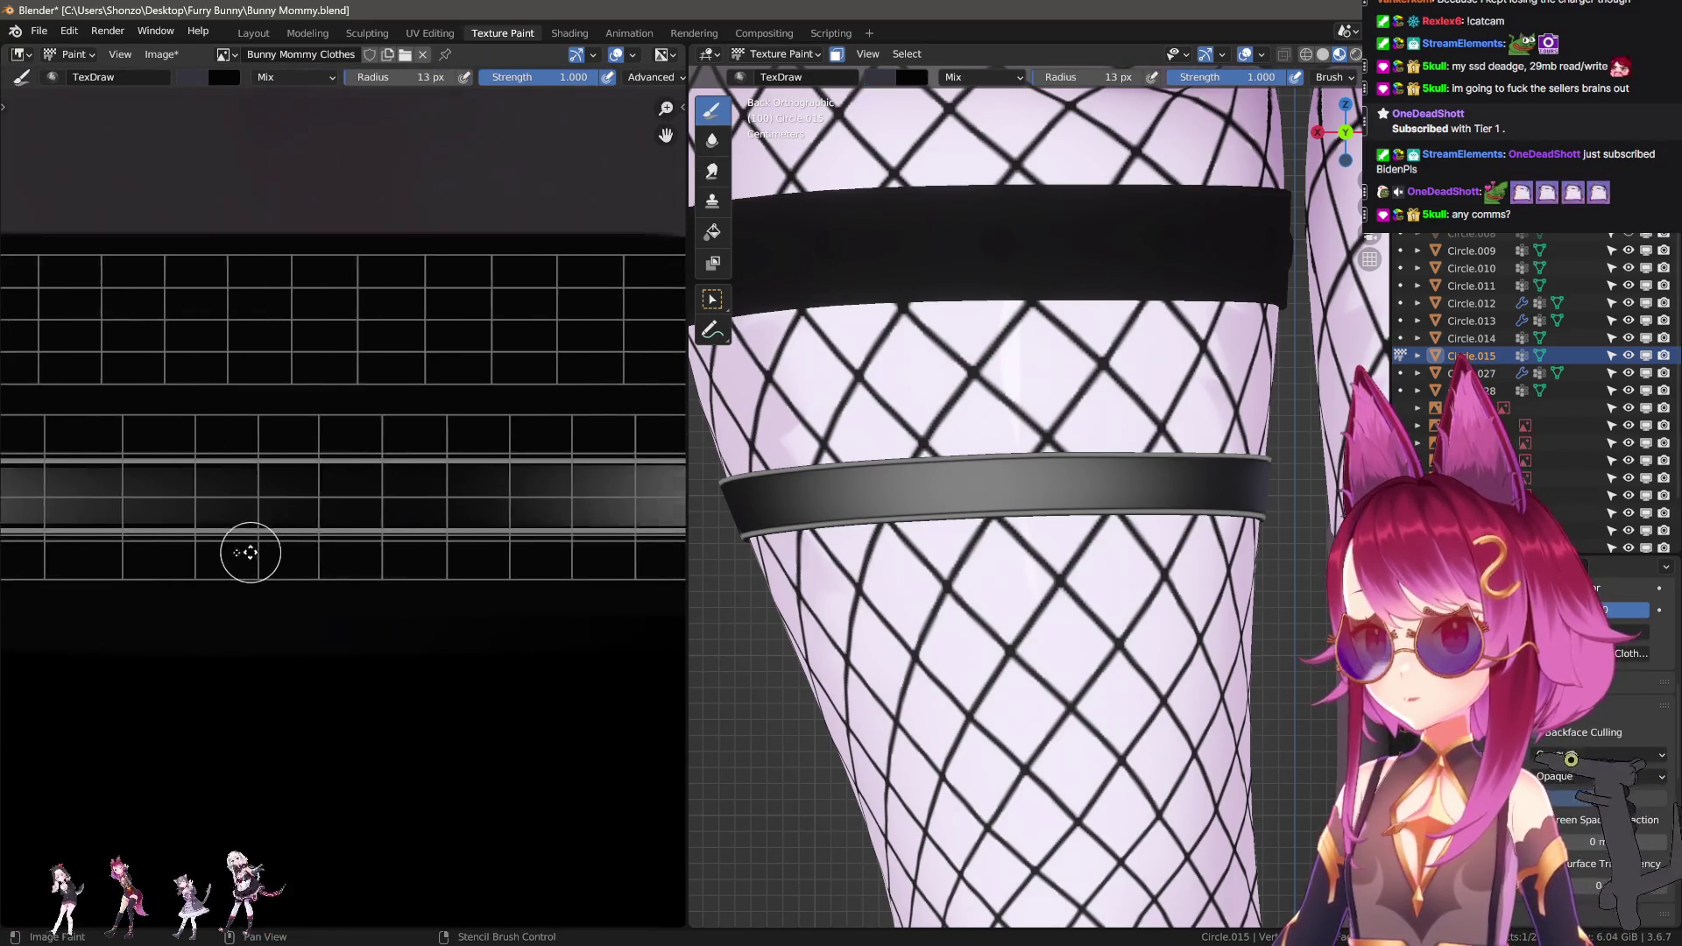
scroll(203, 557, up, 3)
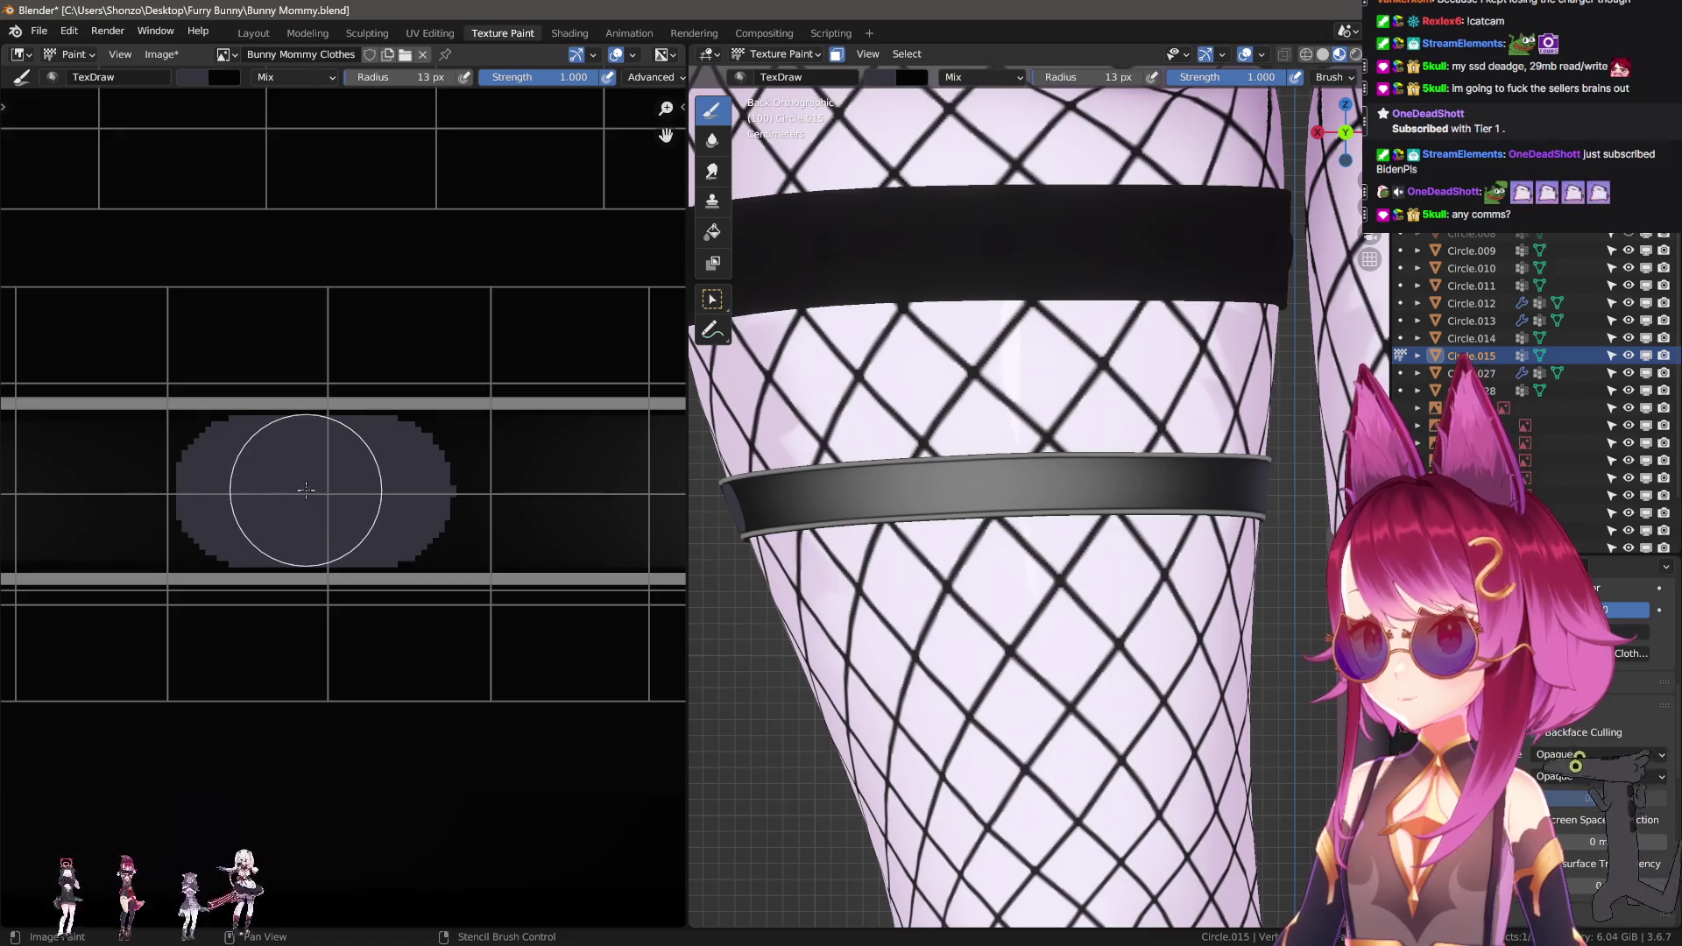
scroll(226, 496, down, 2)
With a 56 px Smear brush, drag the purple patch rightward and grey leftward along the band.
key(shift+space)
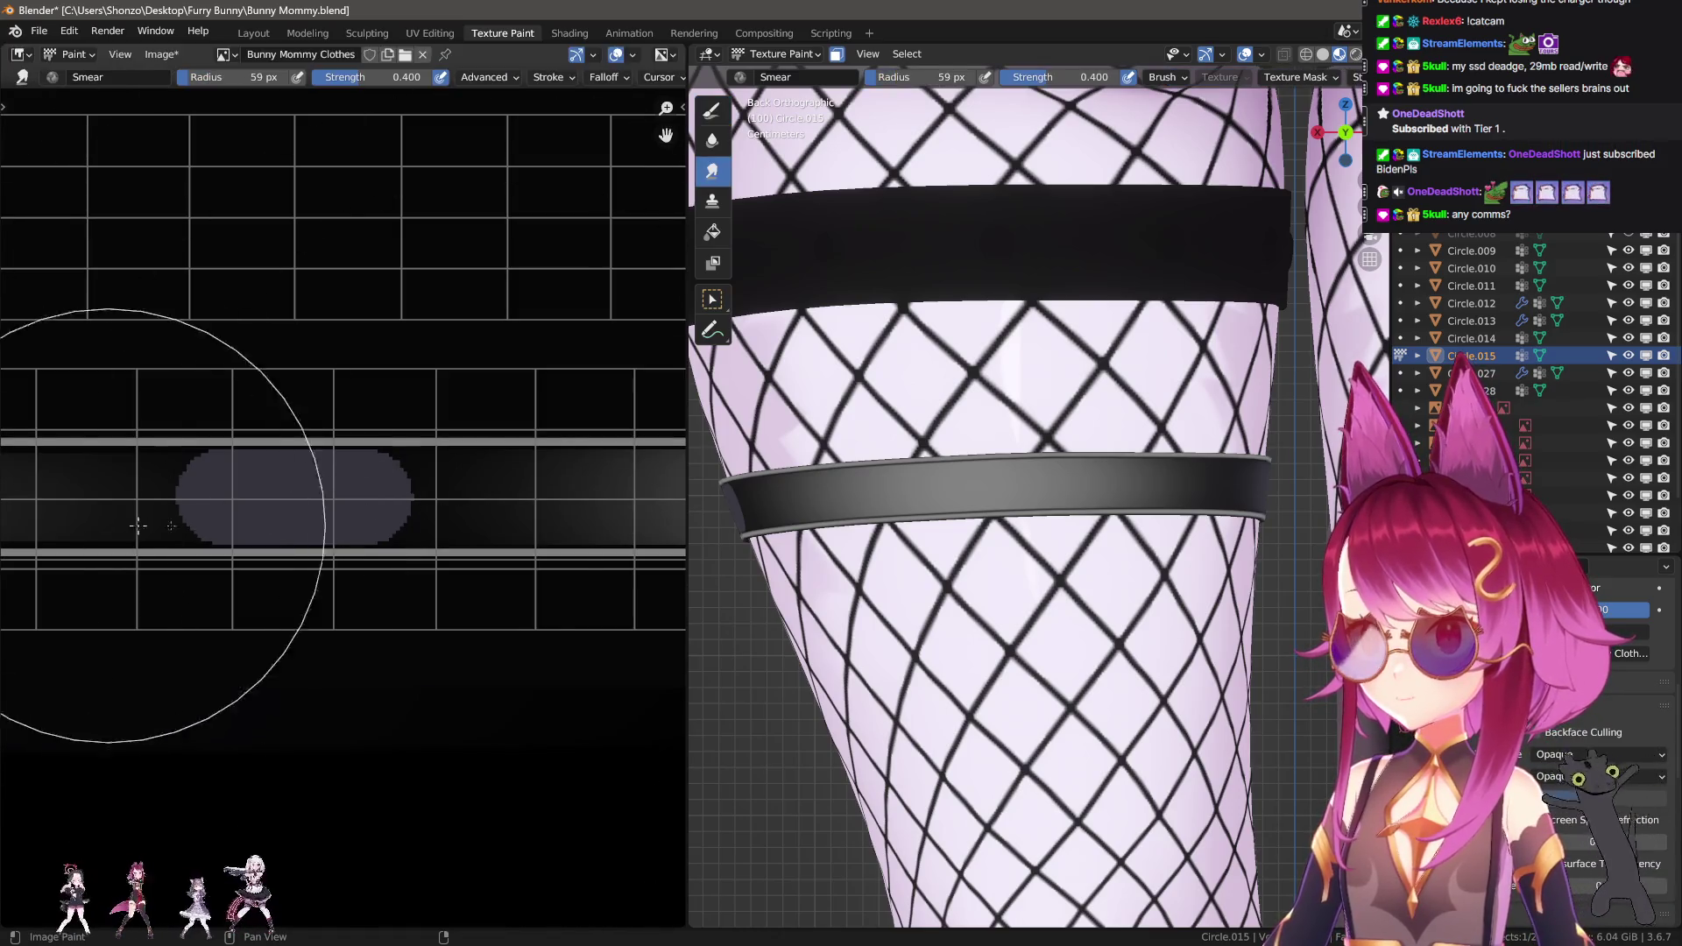
click(501, 507)
drag(324, 499, 637, 497)
scroll(491, 501, down, 2)
mouse_move(452, 503)
mouse_down()
mouse_move(188, 510)
mouse_move(377, 504)
mouse_up()
Resize the smear brush to 83 then 75 px and smear grey into the purple.
key(f)
click(651, 503)
key(f)
click(175, 508)
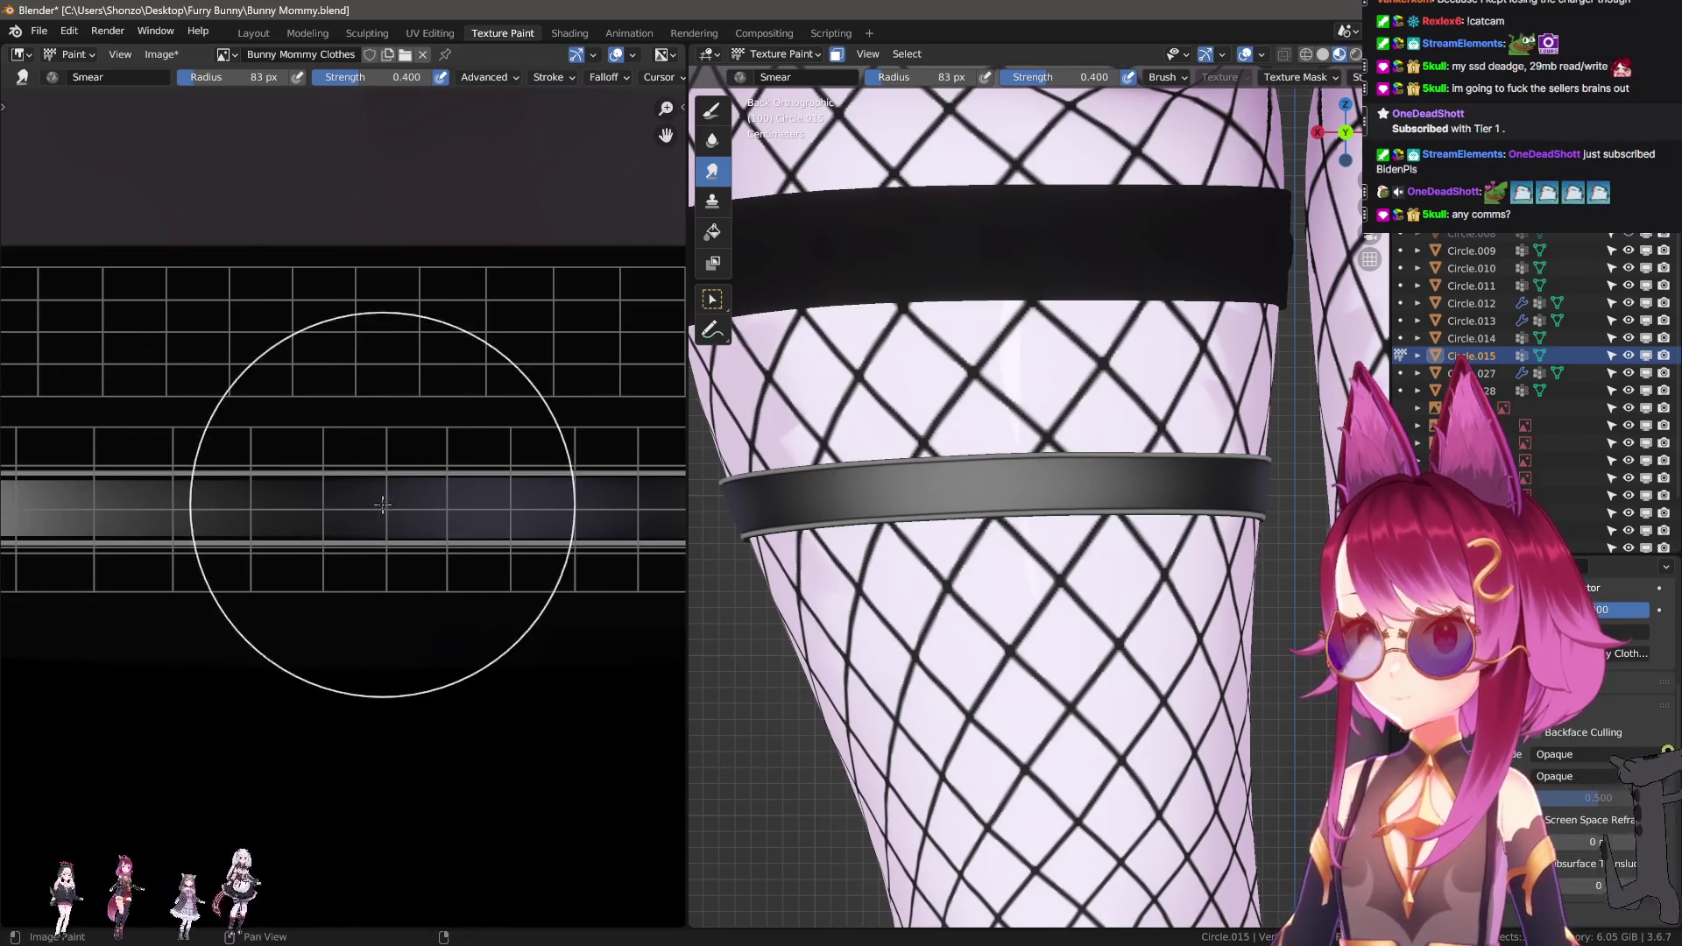
drag(255, 504, 309, 501)
middle_drag(368, 488, 345, 544)
mouse_move(345, 544)
mouse_down()
mouse_move(526, 526)
mouse_move(355, 523)
mouse_up()
At a 101 px smear radius, blend grey and purple evenly along the band.
key(f)
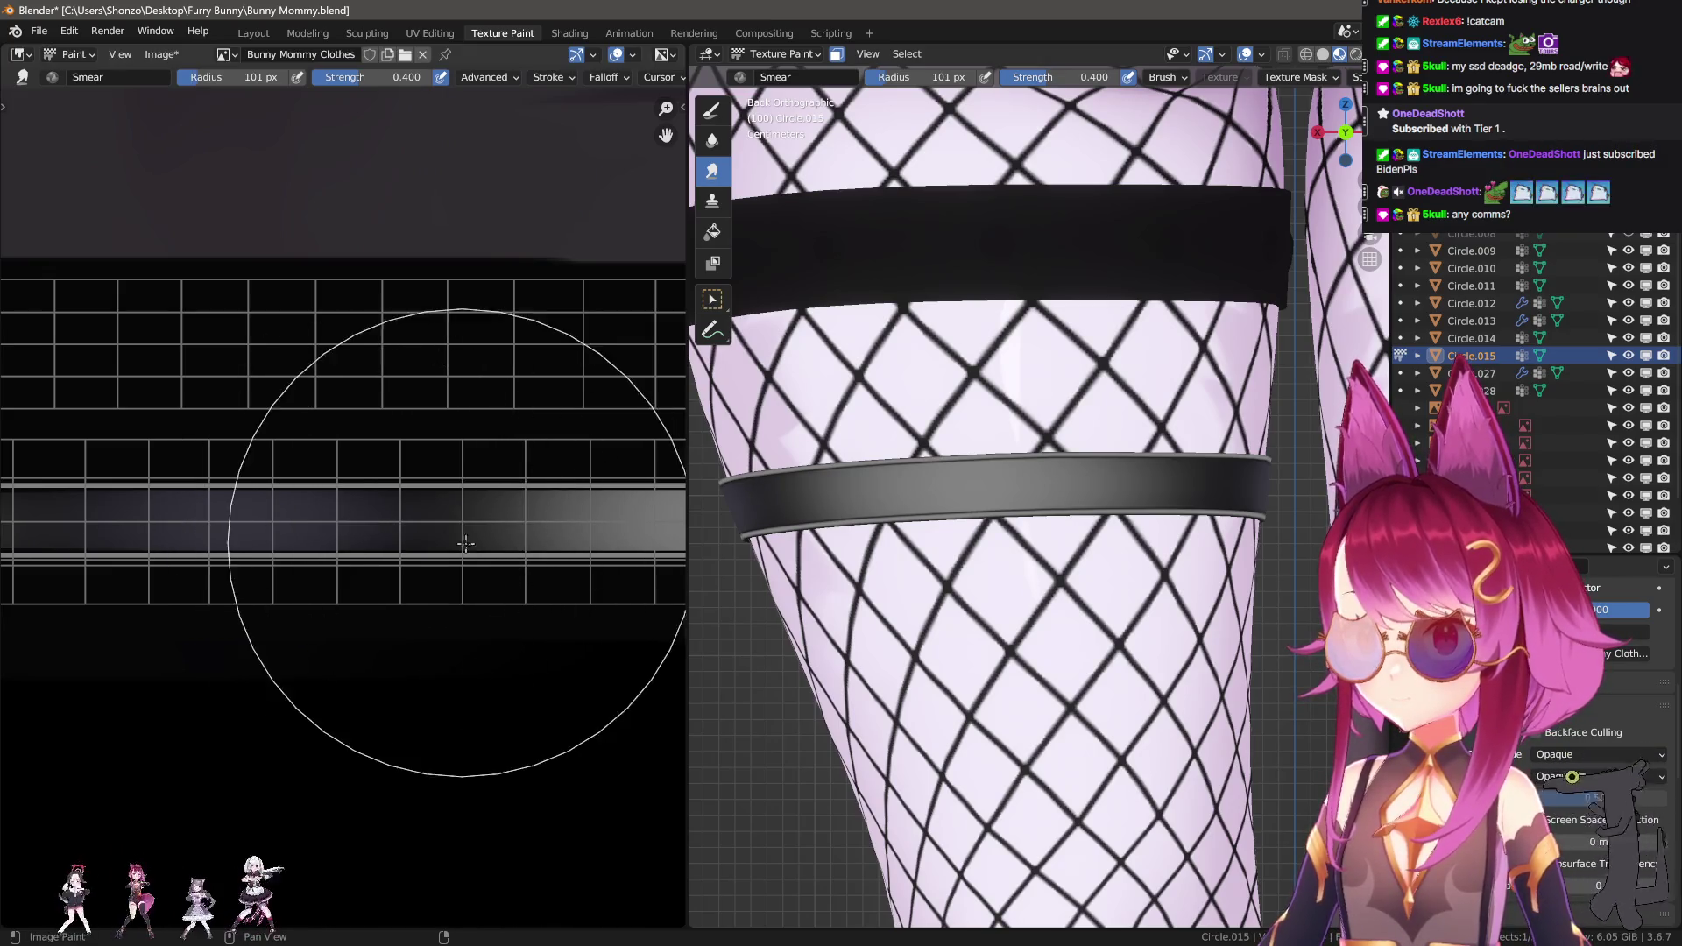
click(578, 531)
middle_drag(345, 531, 271, 530)
mouse_move(270, 530)
mouse_down()
mouse_move(169, 530)
mouse_move(281, 530)
mouse_up()
Orbit the 3D view to check the harness and return to the TexDraw brush.
mouse_move(936, 540)
middle_down()
mouse_move(876, 550)
mouse_move(1108, 574)
middle_up()
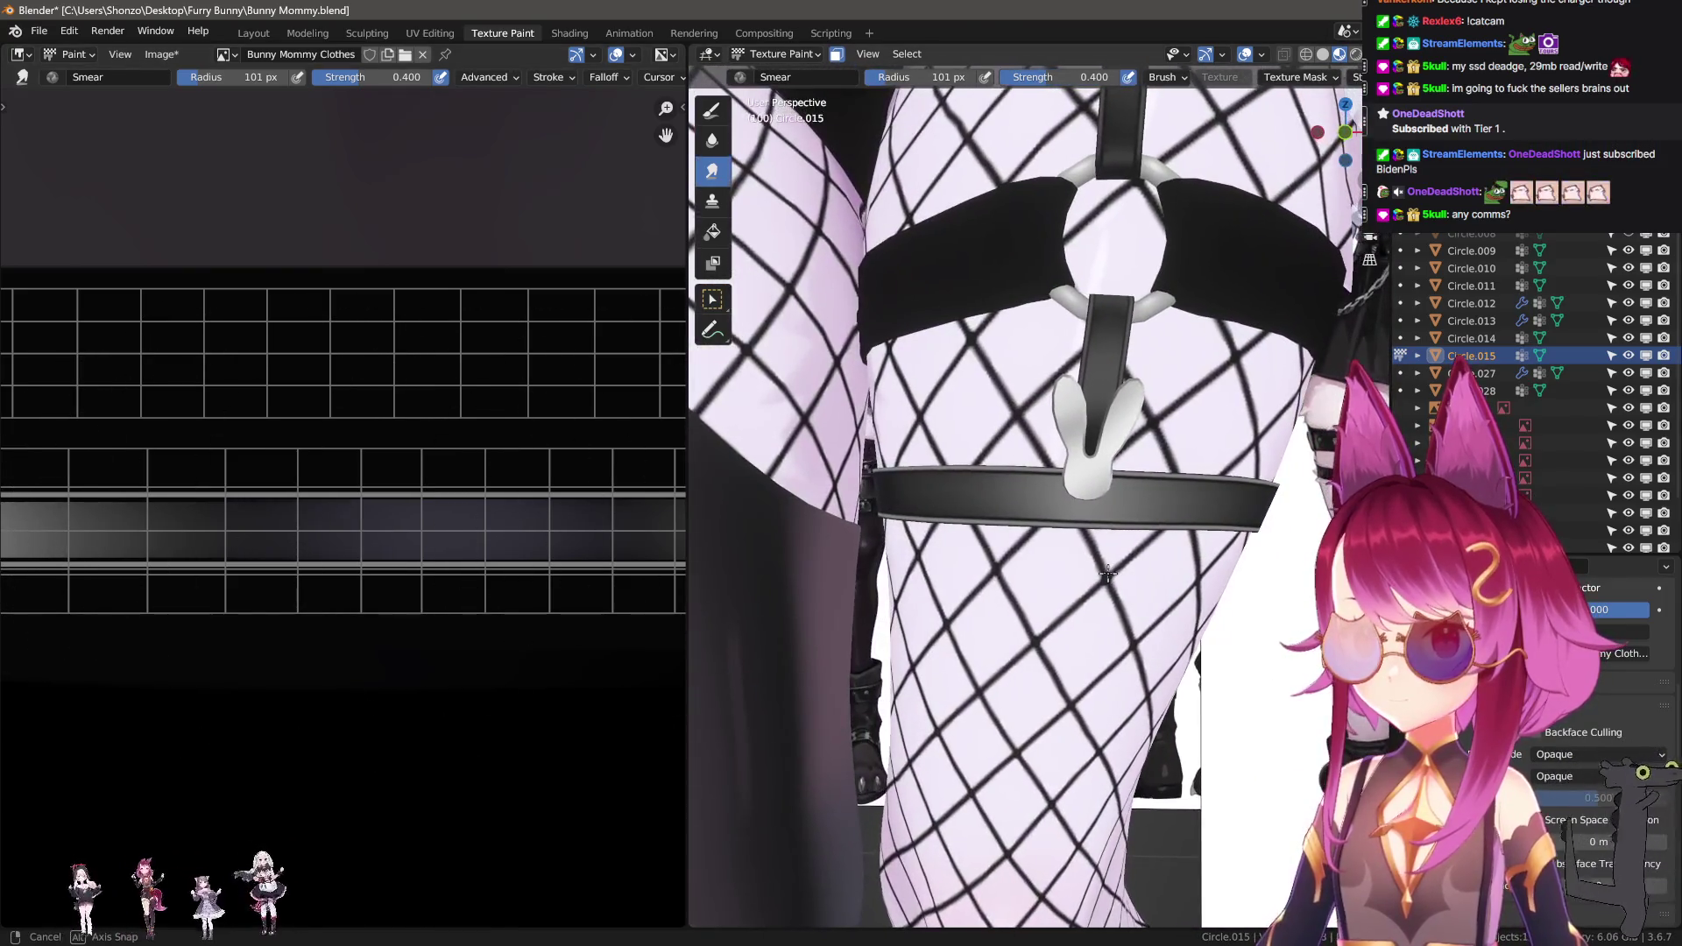
scroll(293, 564, down, 3)
key(d)
scroll(272, 573, down, 1)
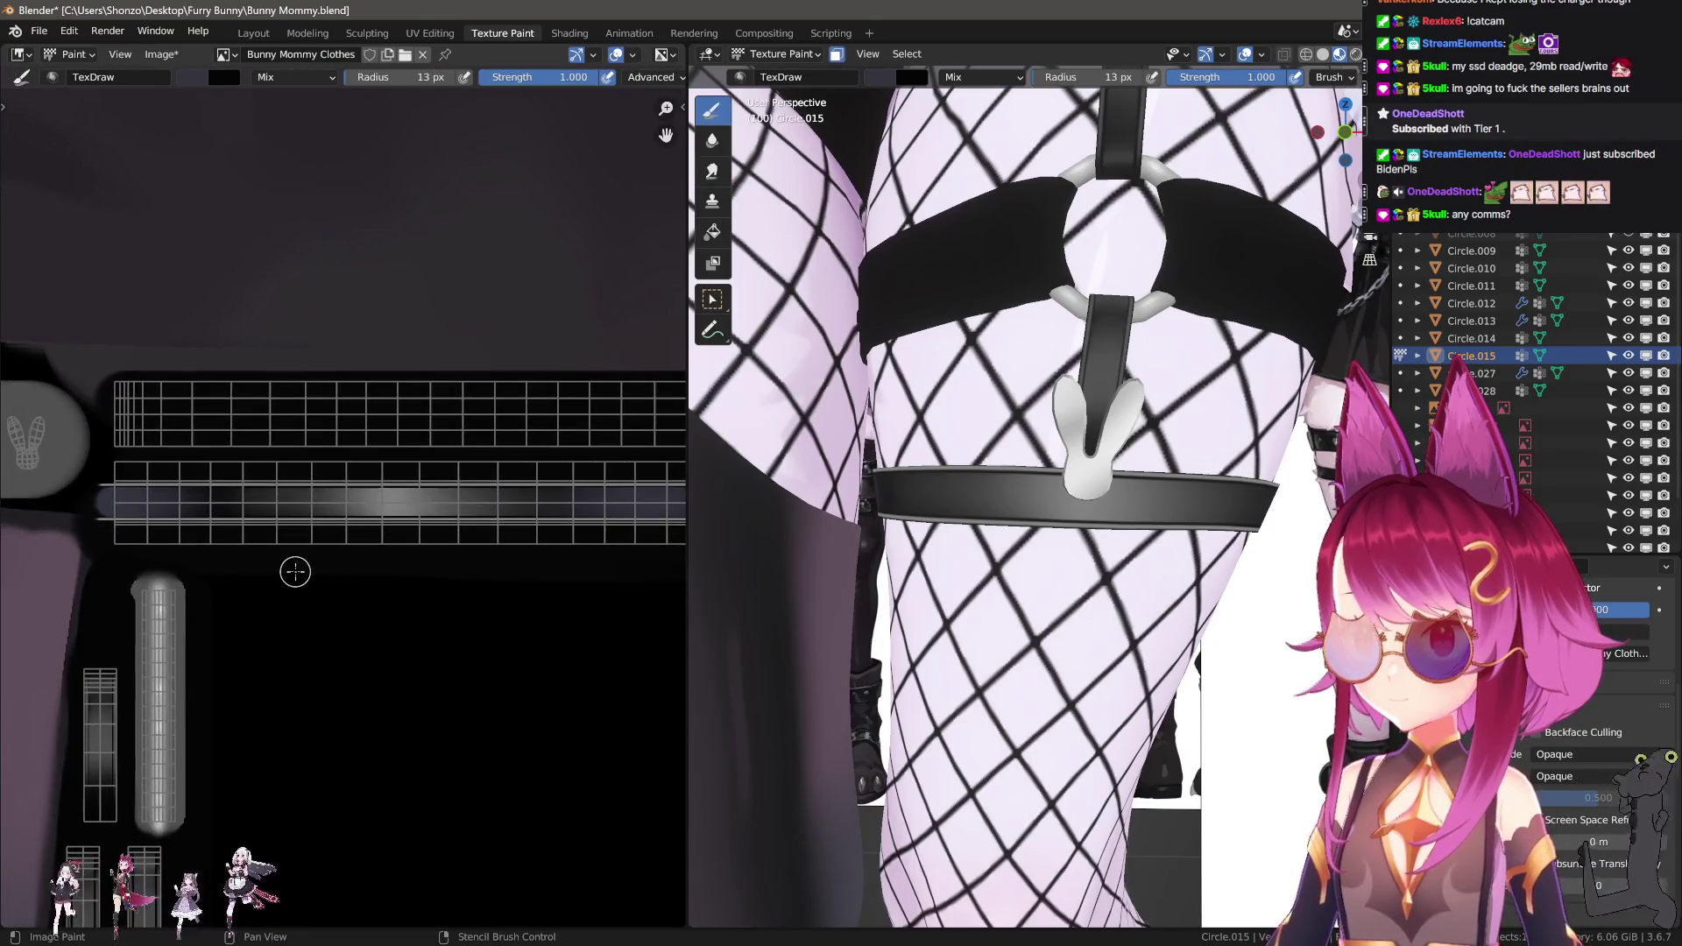
Set the brush blend mode to Darken and check the model from right and front views.
scroll(292, 570, up, 2)
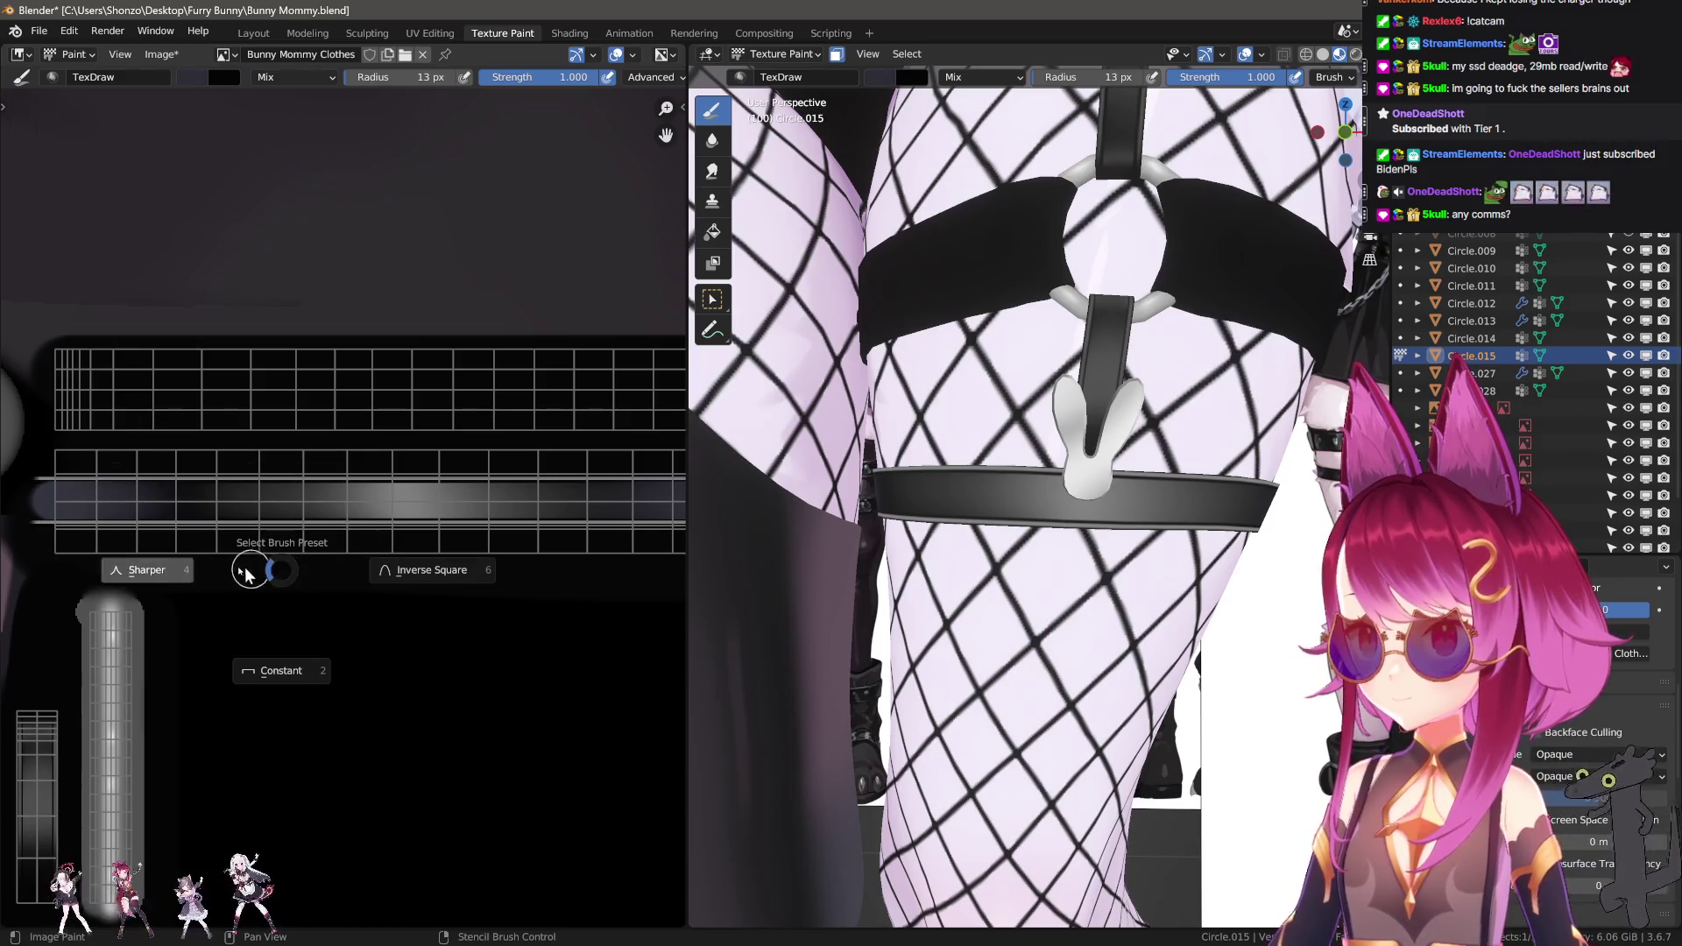
right_click(235, 539)
click(254, 517)
click(229, 566)
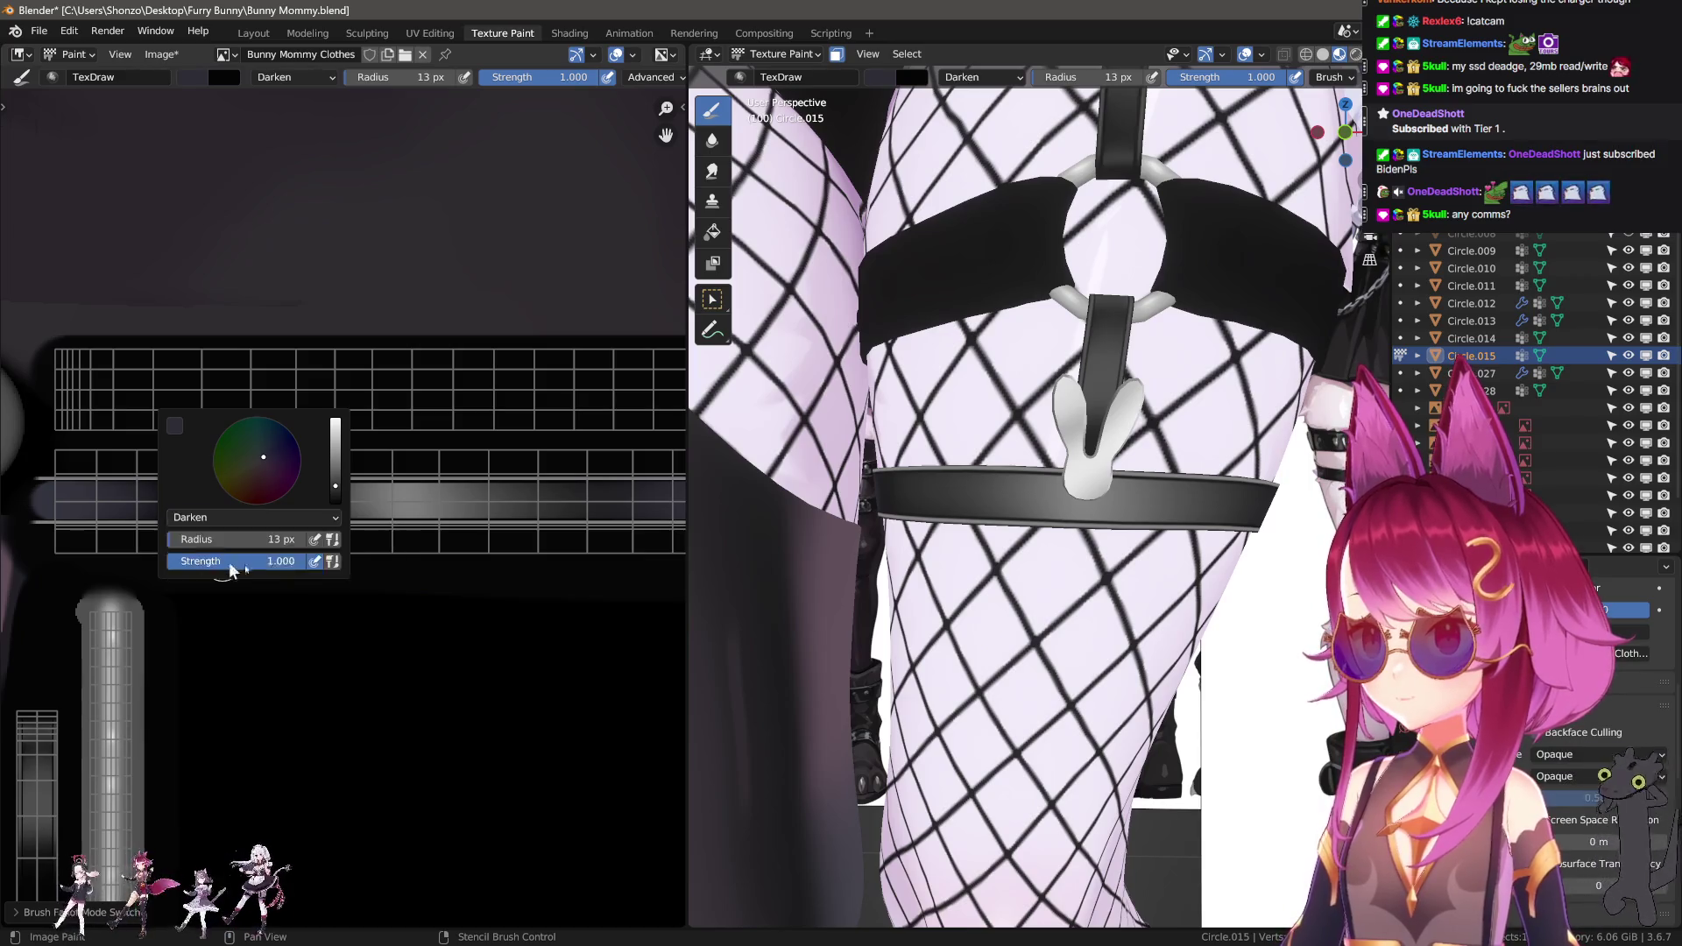
key(KP_3)
key(KP_1)
key(ctrl+z)
key(ctrl+z)
key(ctrl+shift+z)
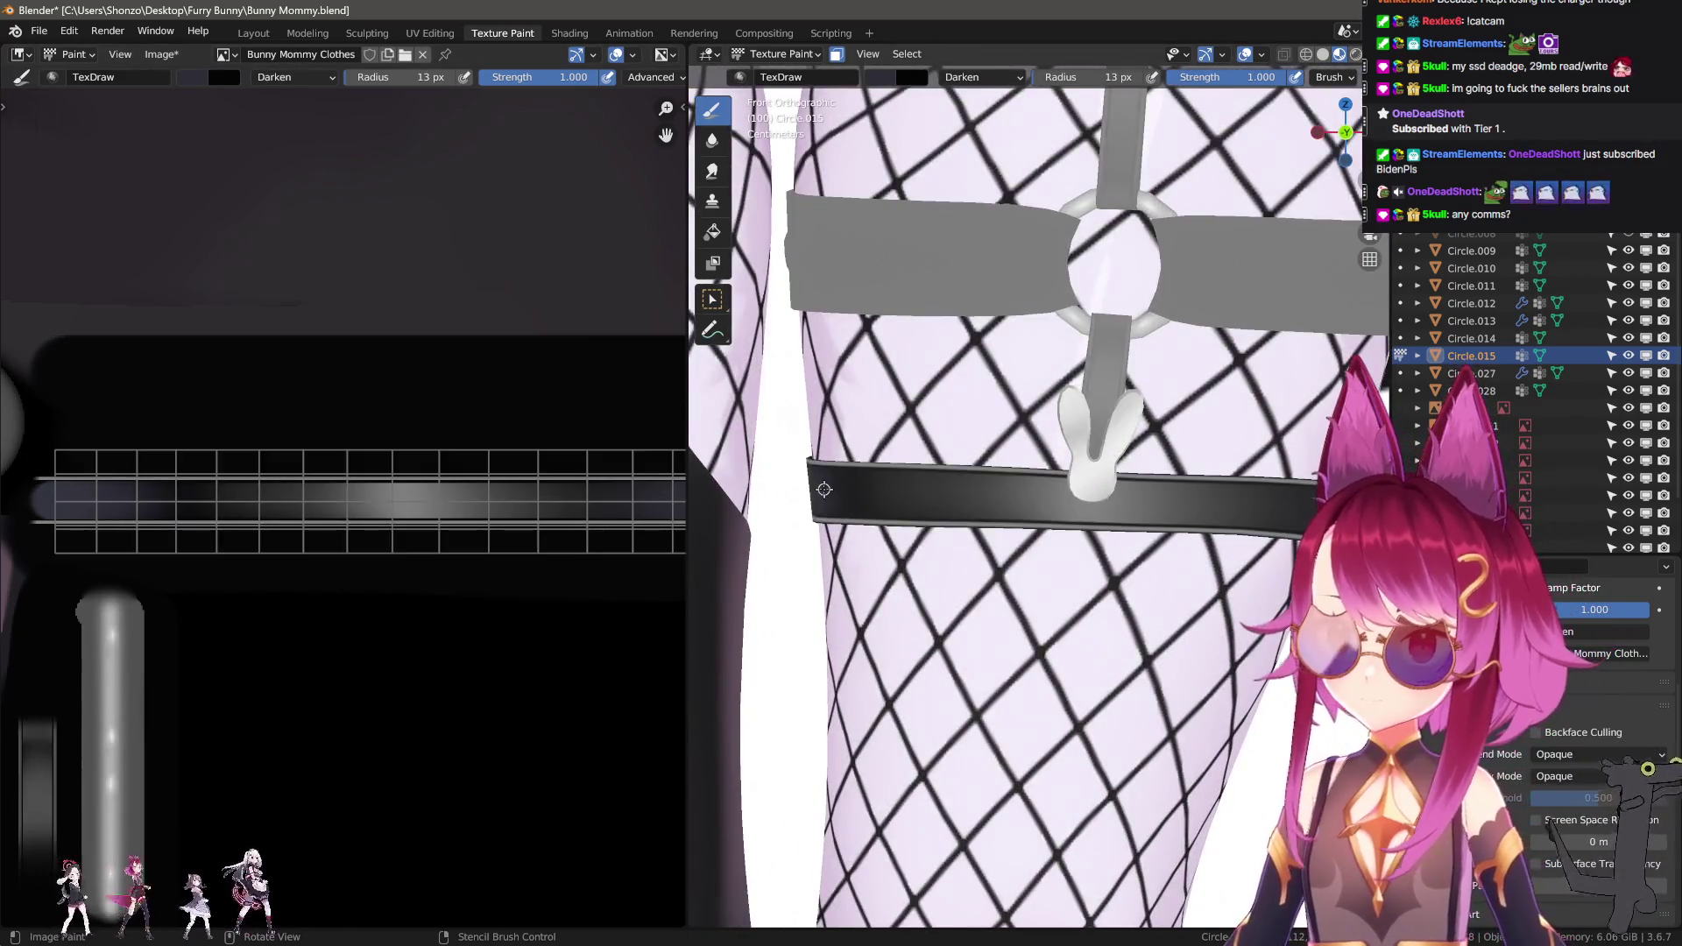
Try a darkening stroke on the belt, undo it, and change the stroke method.
scroll(792, 561, down, 2)
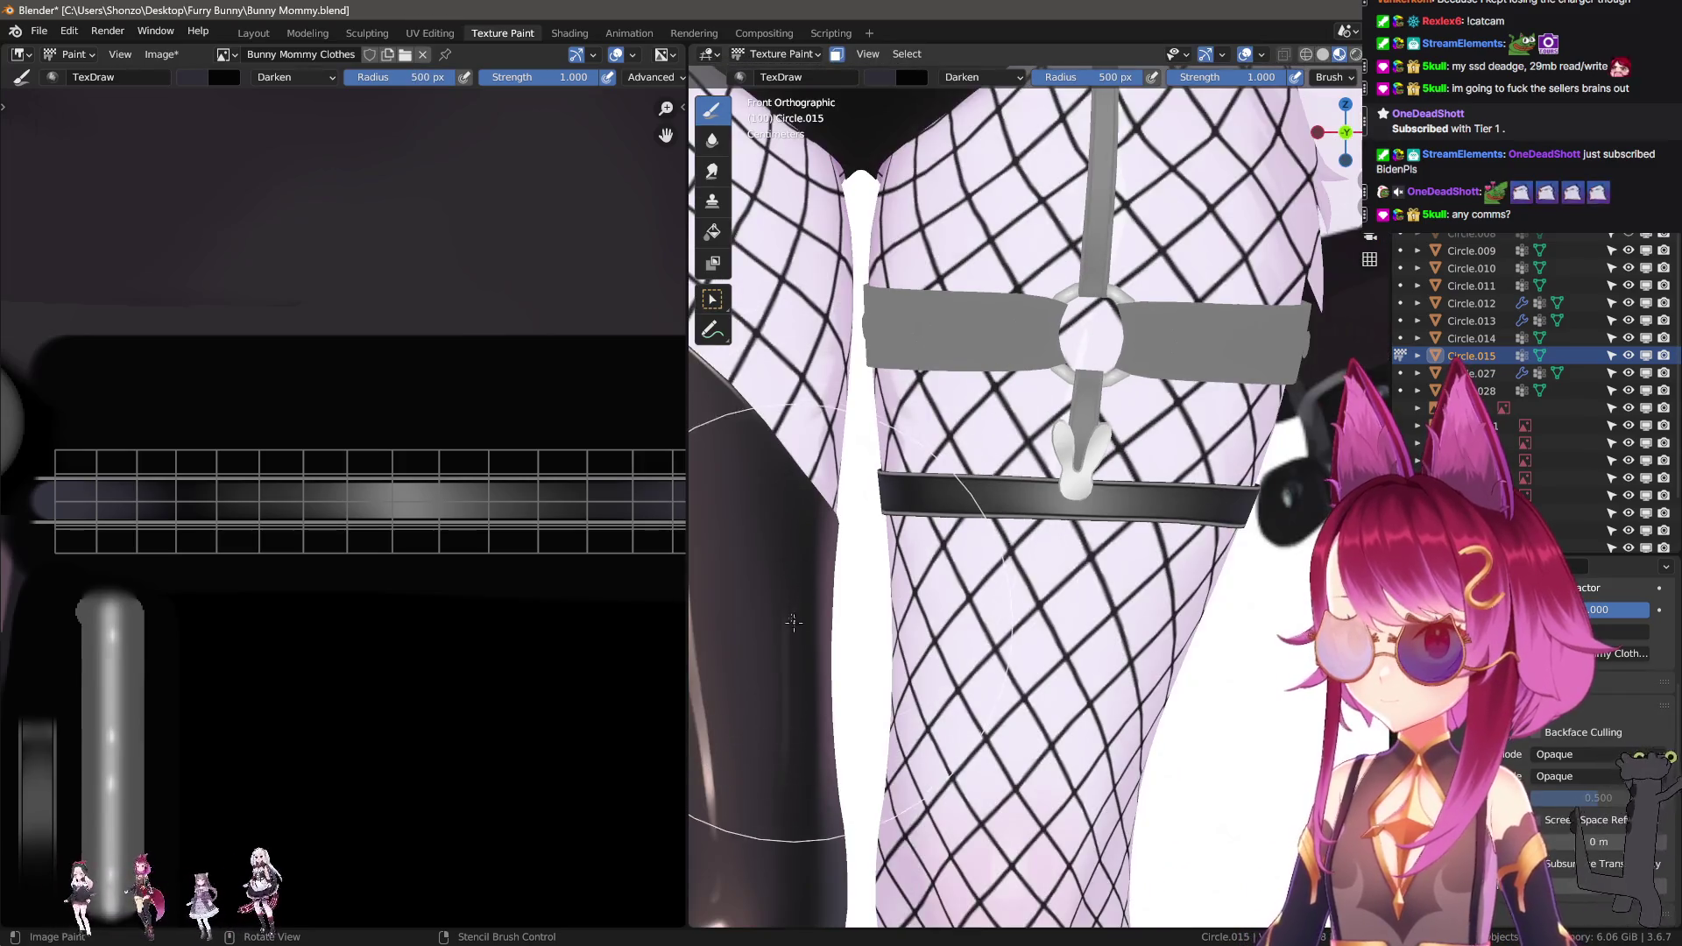
drag(786, 326, 786, 326)
key(ctrl+z)
key(e)
click(732, 432)
key(n)
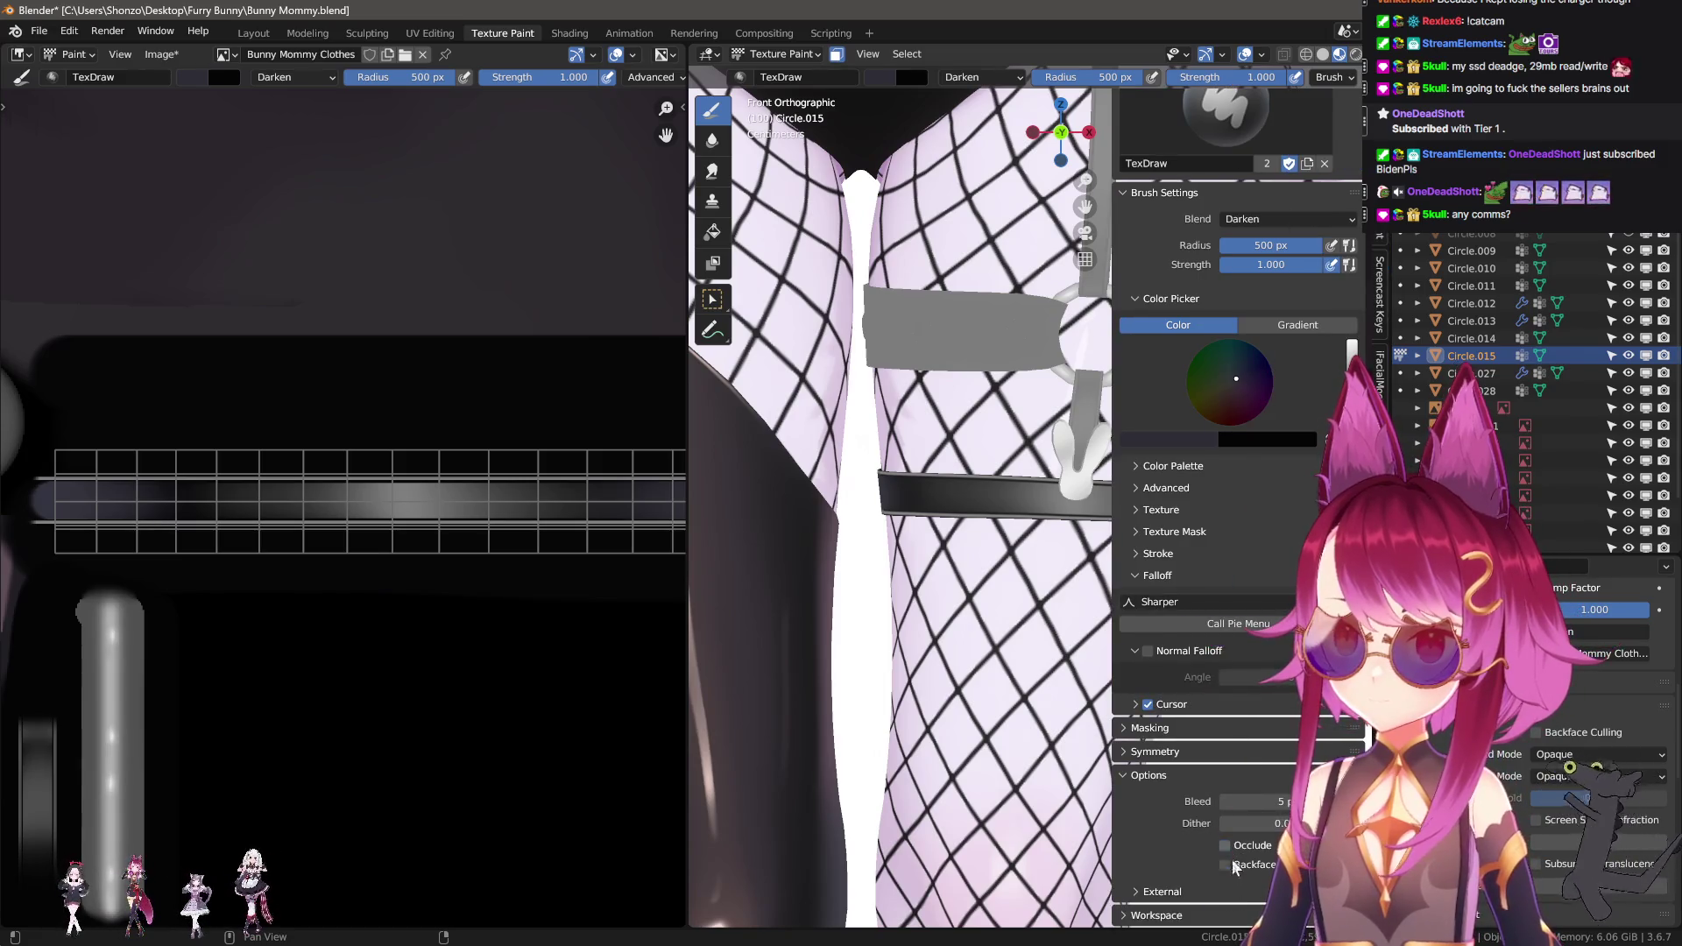
key(n)
right_click(740, 456)
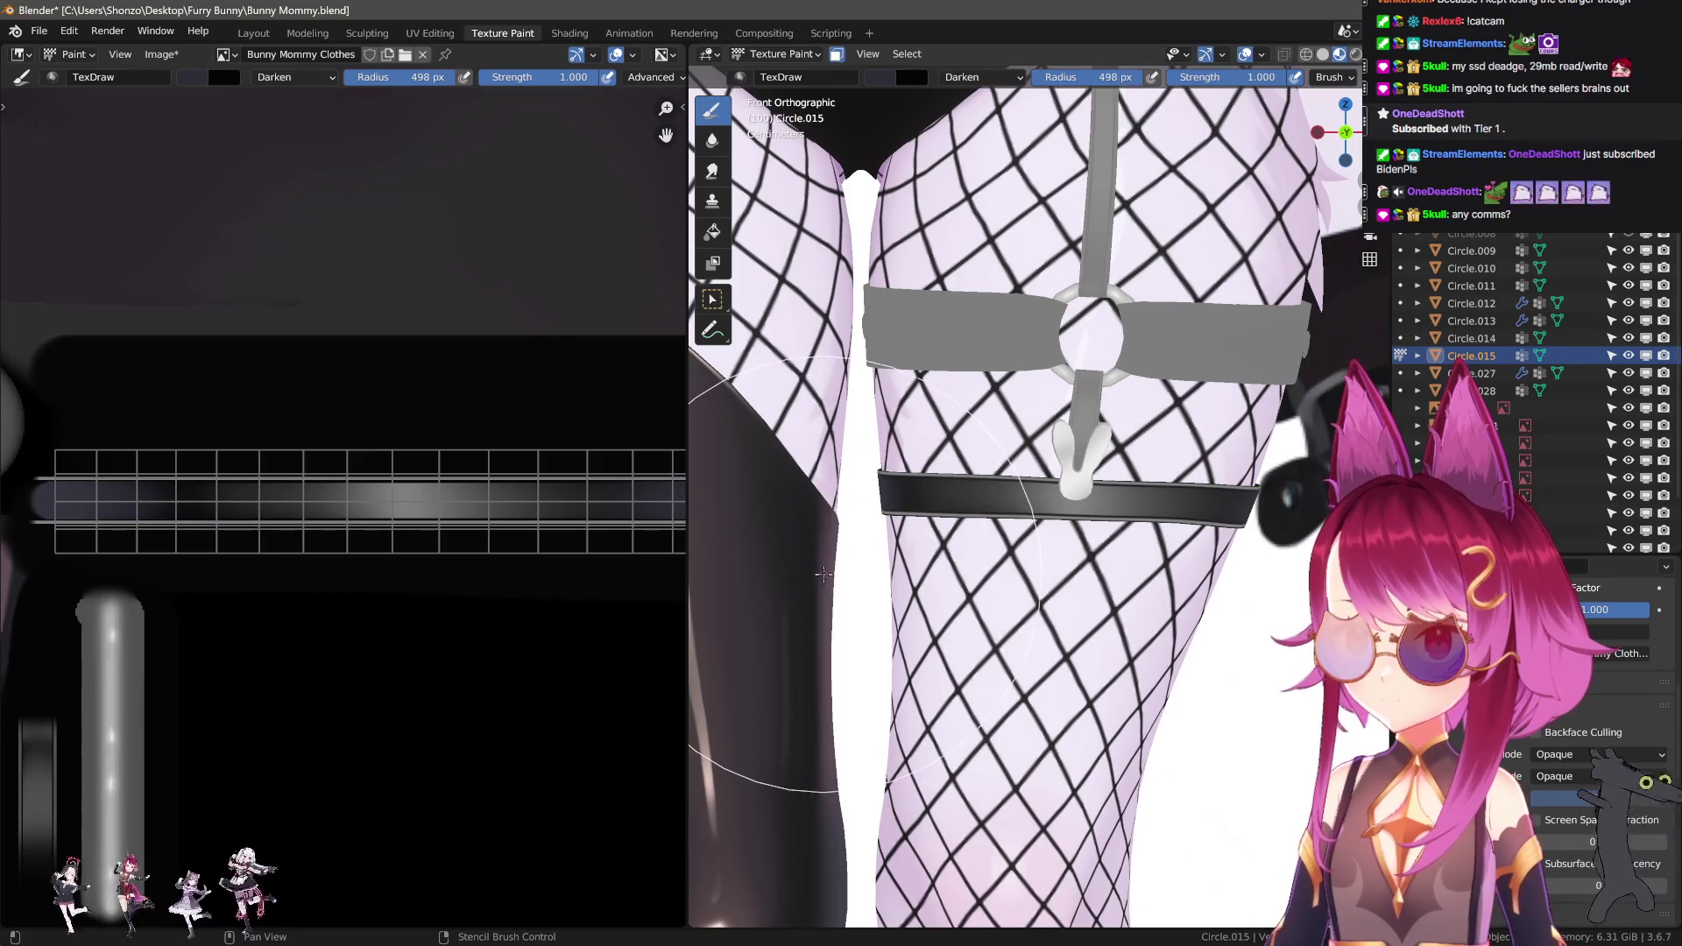
Lower brush strength to 0.700 and recentre and orbit the view on the thigh strap.
key(shift+f)
click(832, 568)
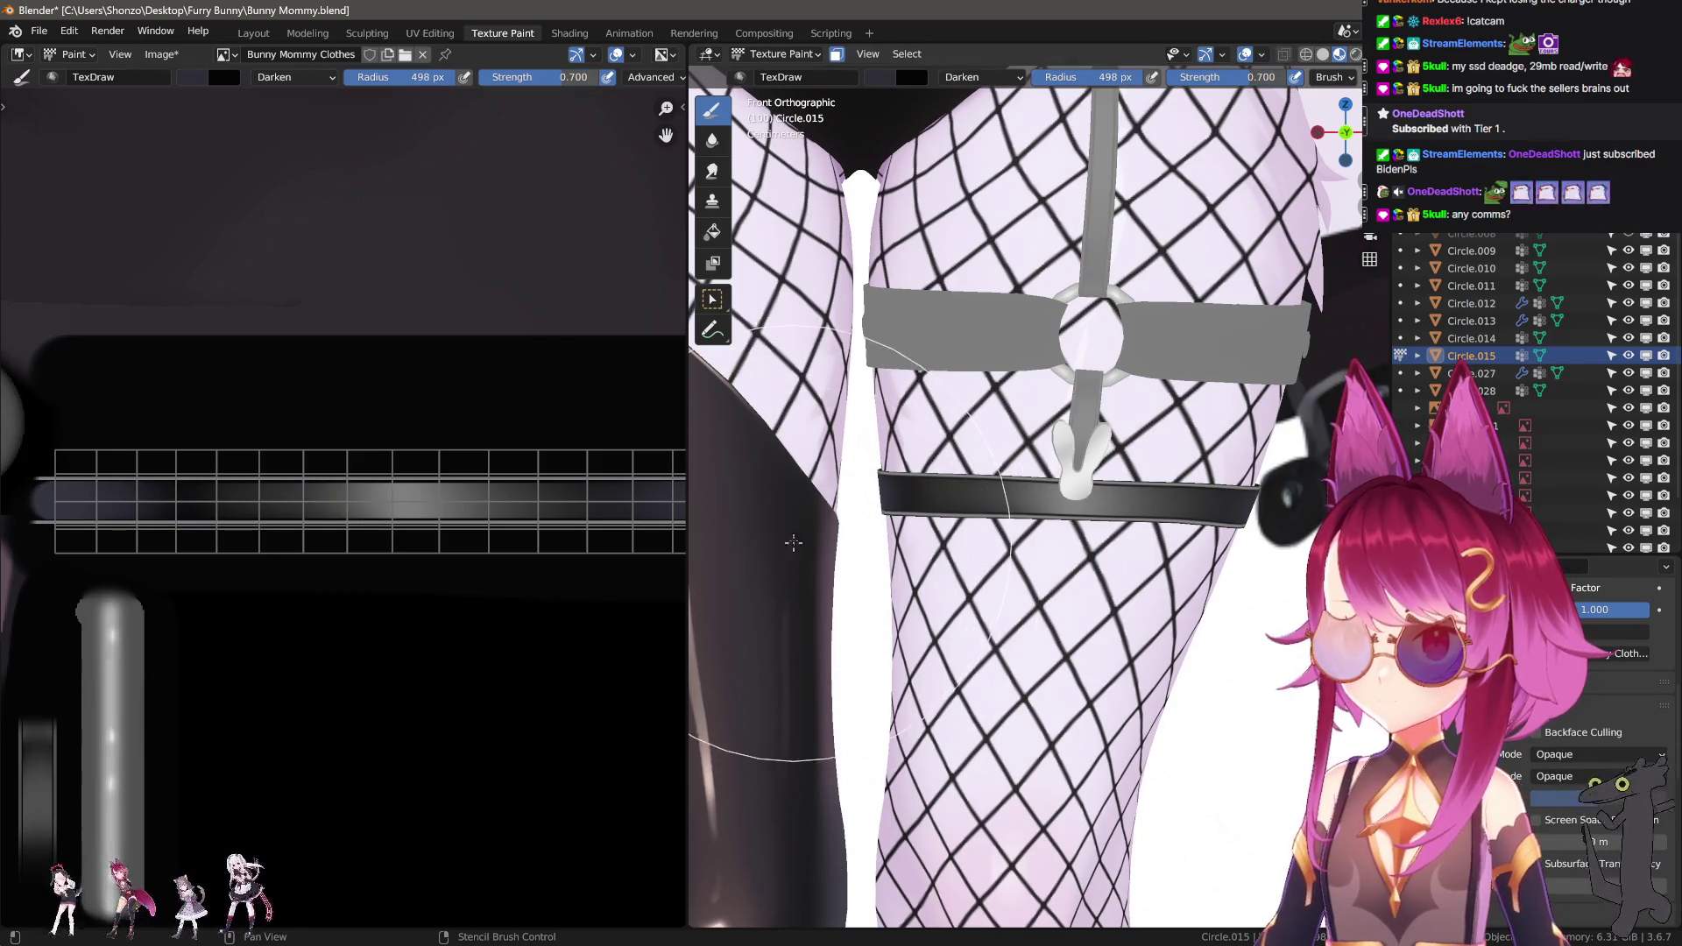
scroll(1140, 596, right, 4)
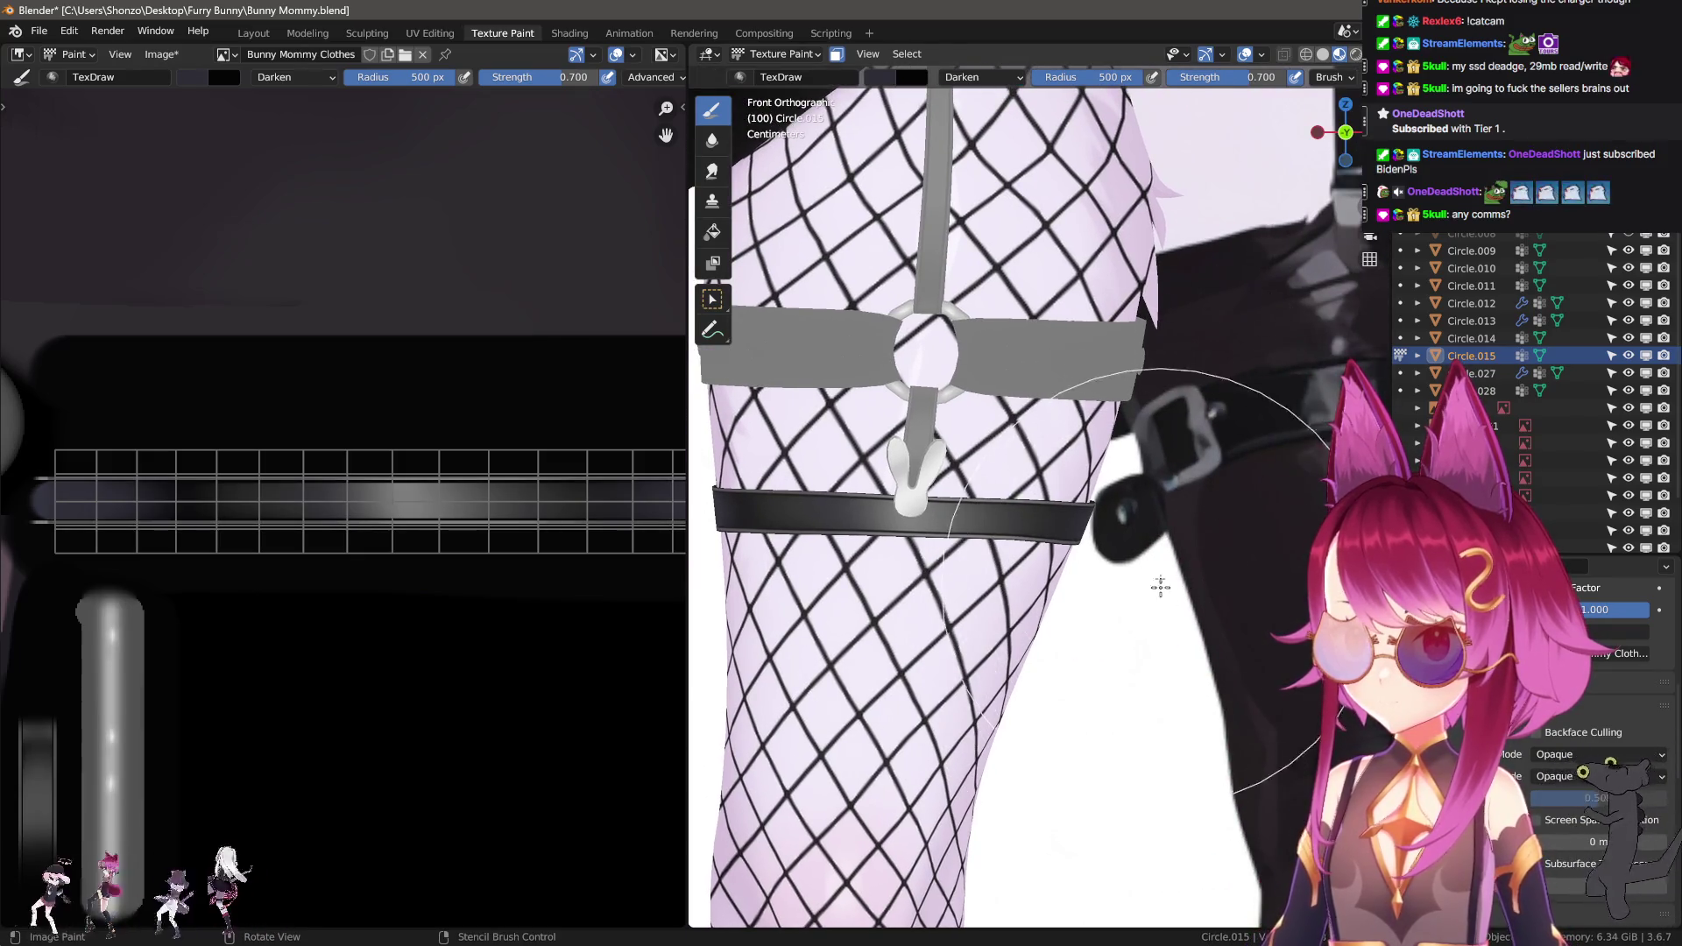
key(f)
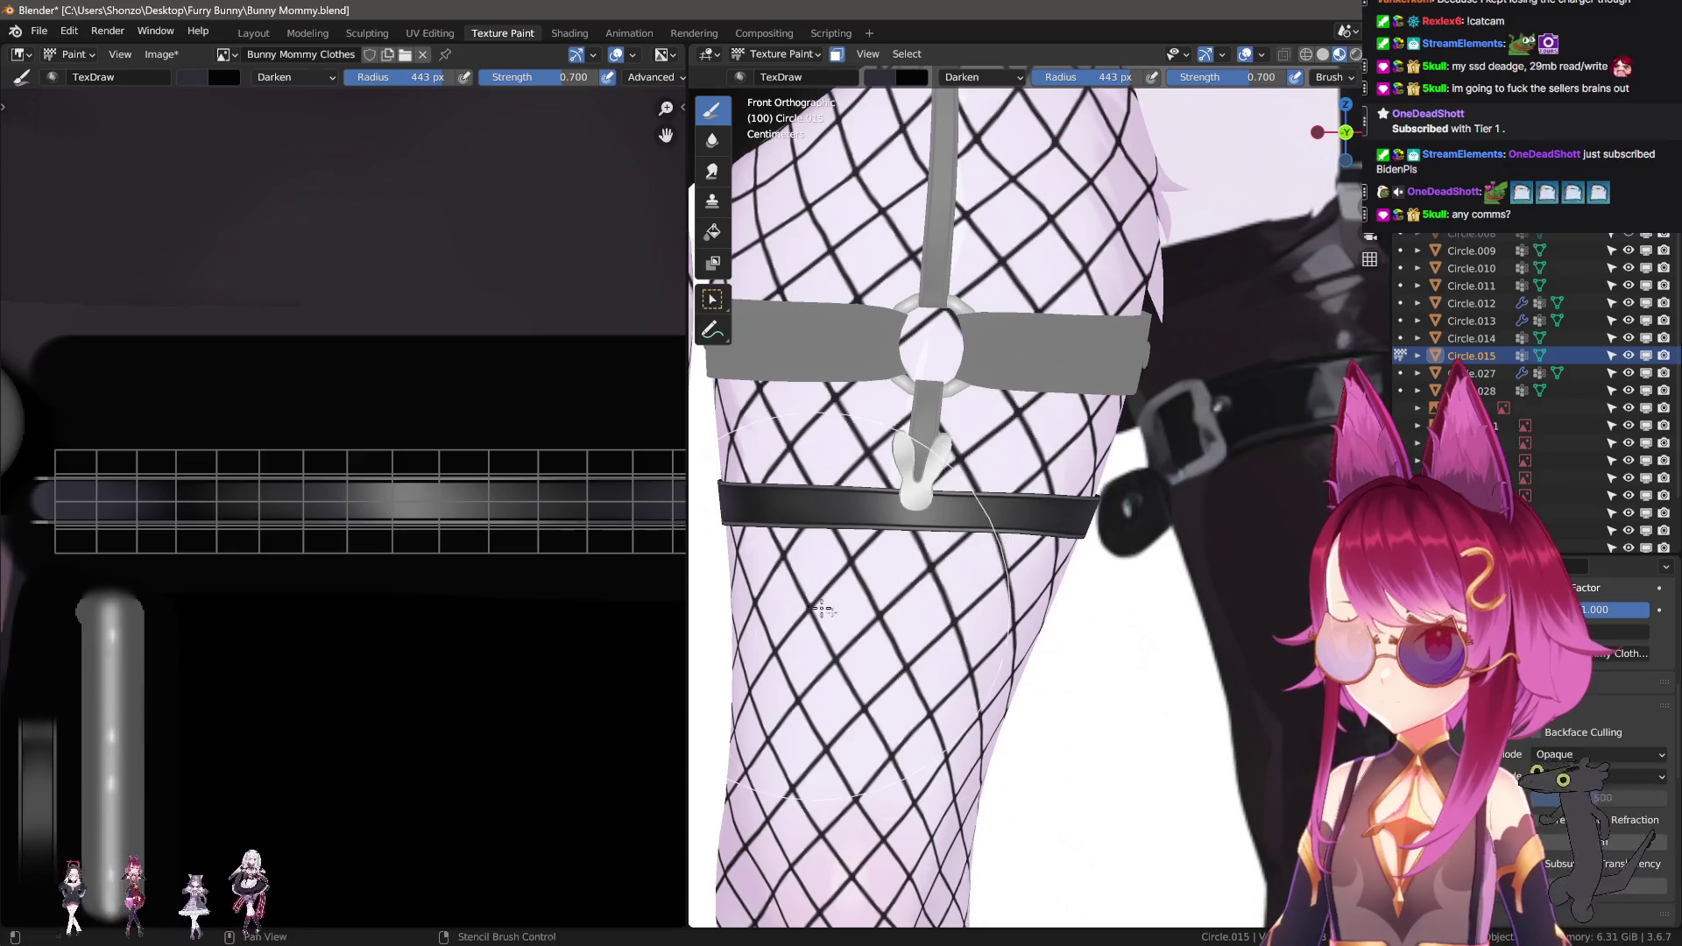
shift+middle_drag(823, 609, 944, 631)
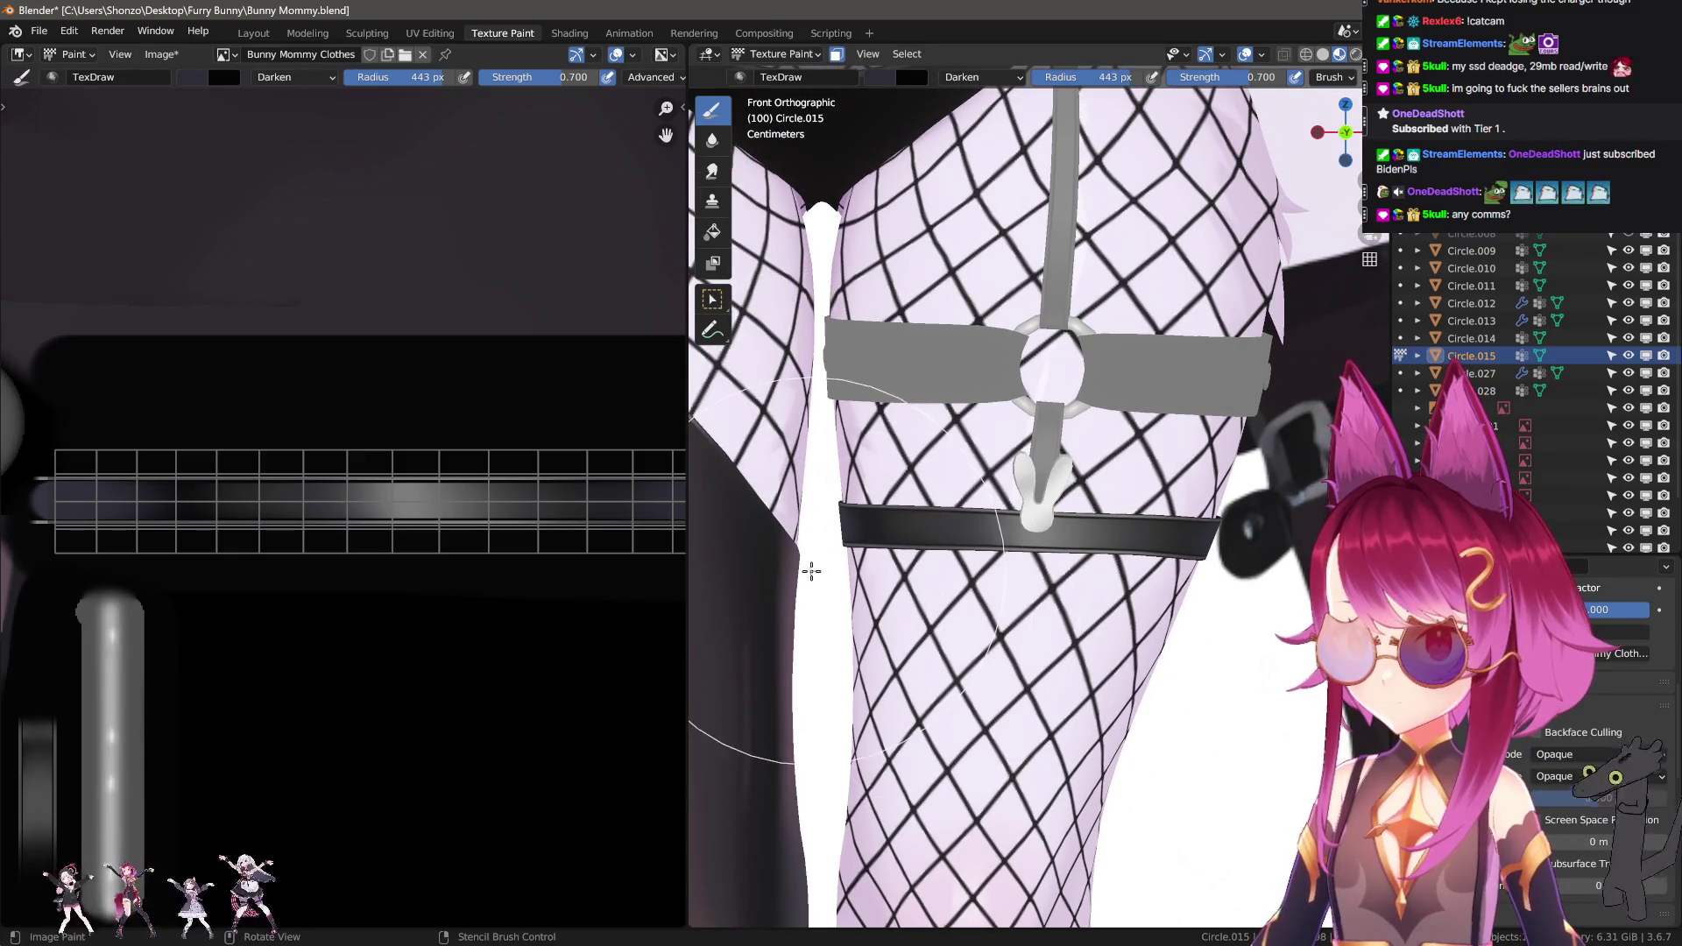
mouse_move(680, 590)
middle_down()
mouse_move(894, 619)
mouse_move(1067, 609)
mouse_move(999, 596)
mouse_move(1078, 613)
mouse_move(916, 616)
middle_up()
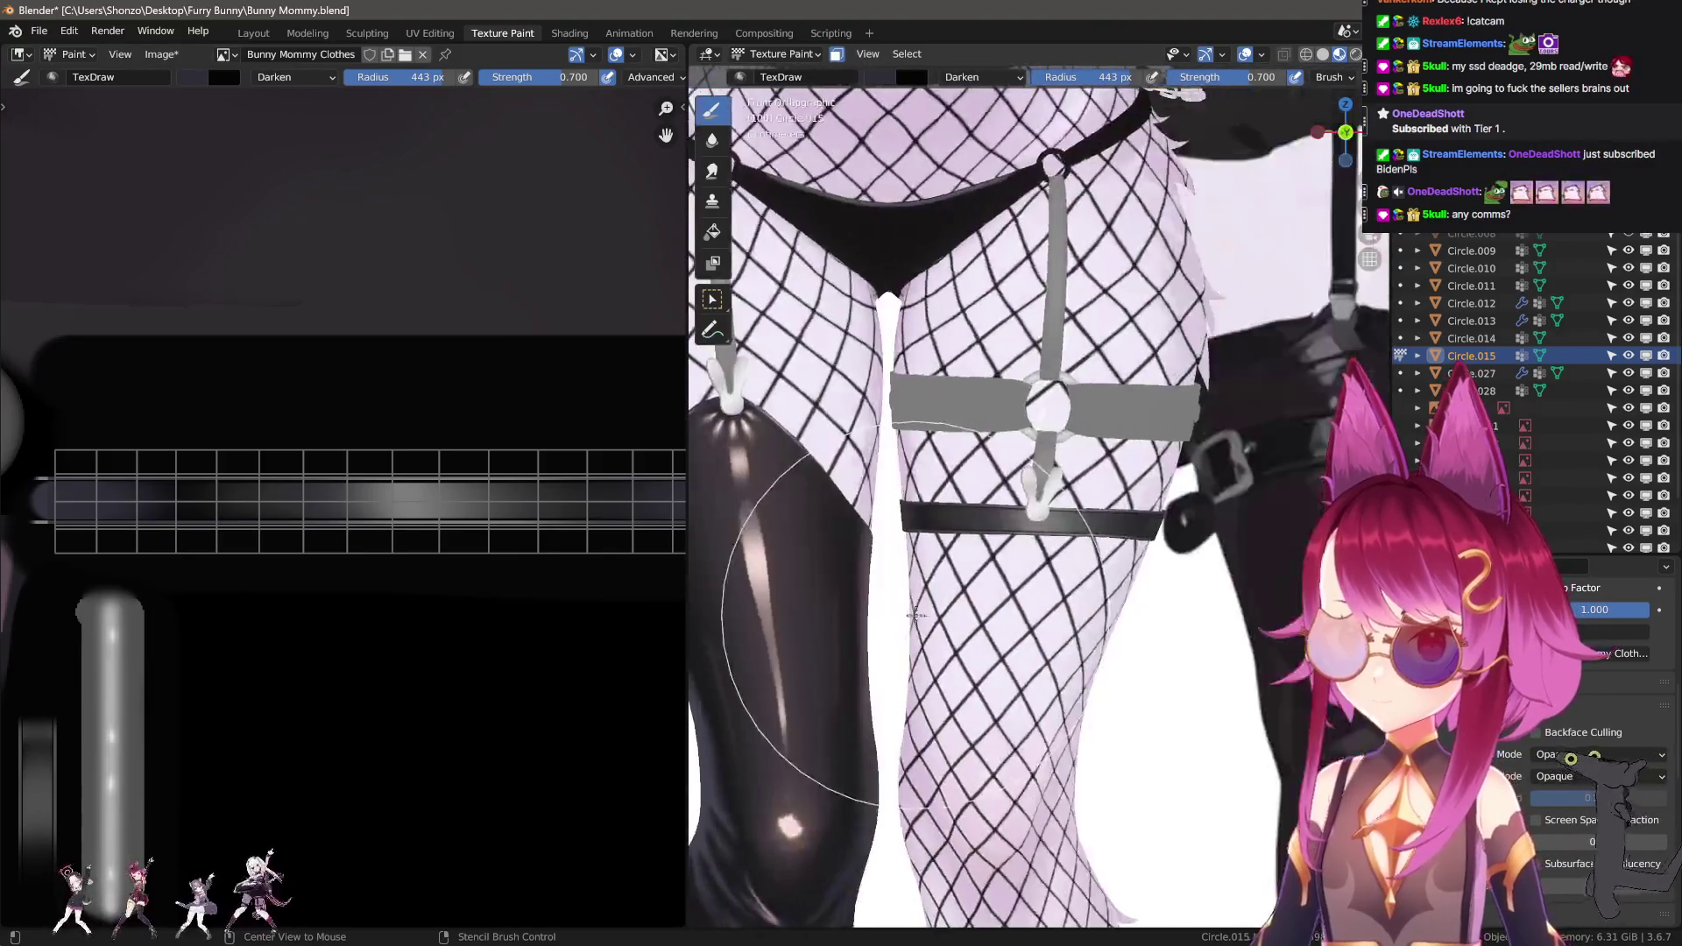
Smear the bright gradient along the grey band with a 63 px Smear brush.
key(s)
scroll(320, 587, up, 1)
key(f)
click(394, 581)
mouse_move(402, 573)
mouse_down()
mouse_move(294, 574)
mouse_move(637, 580)
mouse_up()
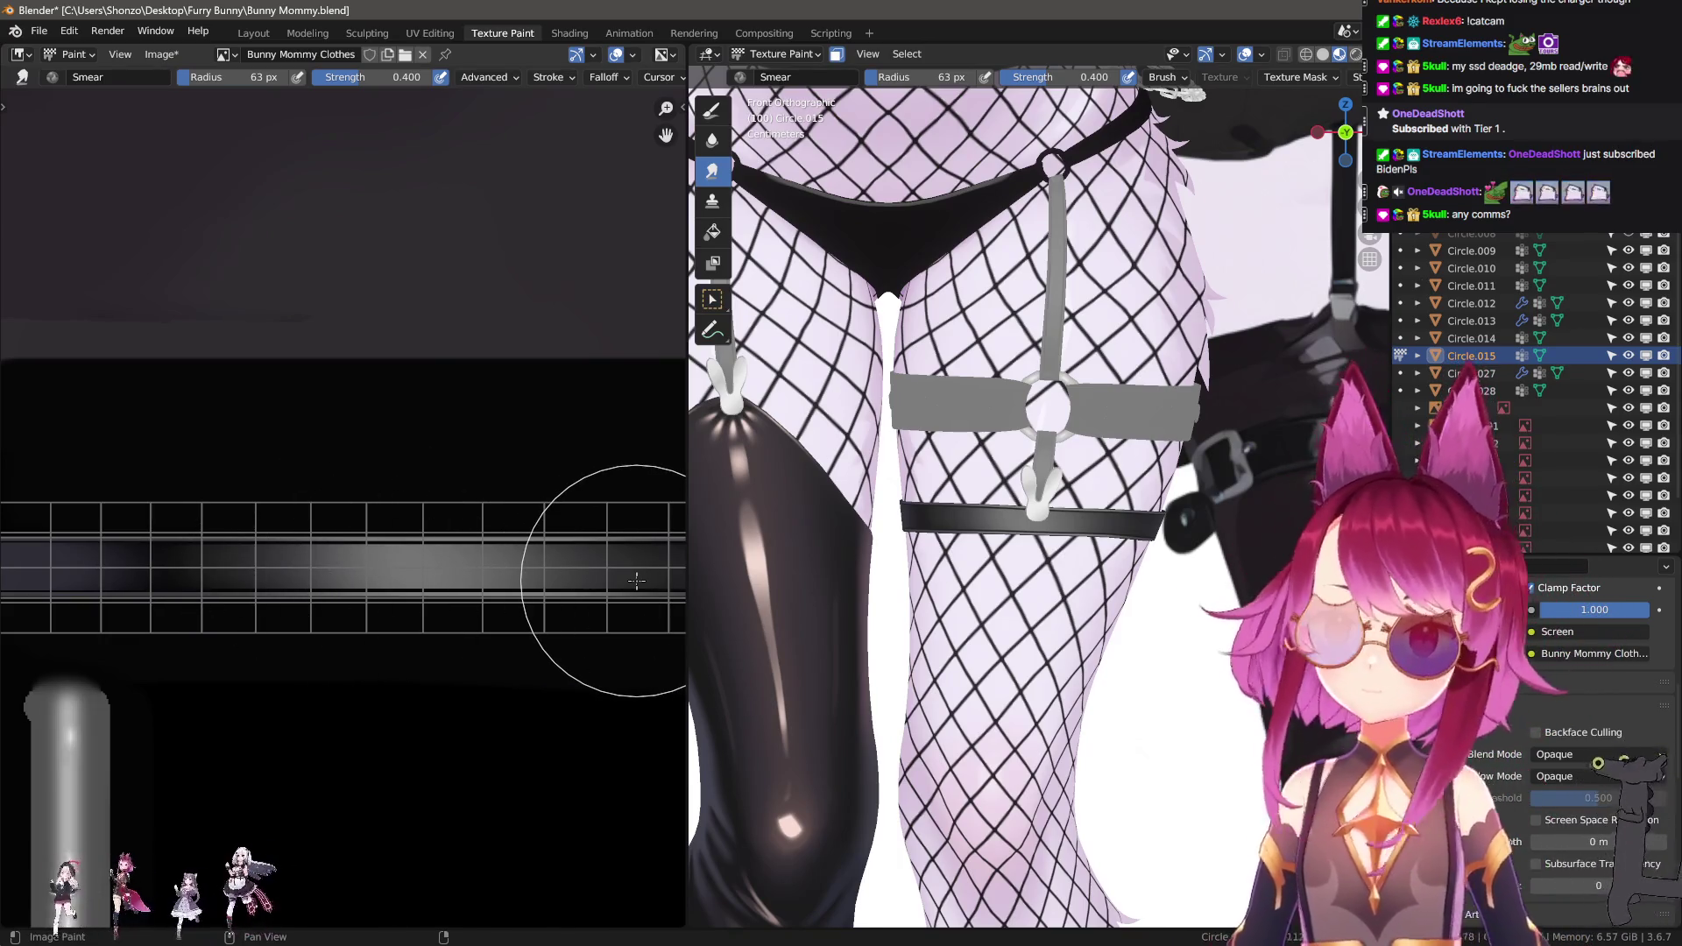
Return to front orthographic view and pick a light grey colour for the draw brush.
scroll(1134, 563, up, 5)
middle_drag(1134, 563, 1079, 597)
key(KP_1)
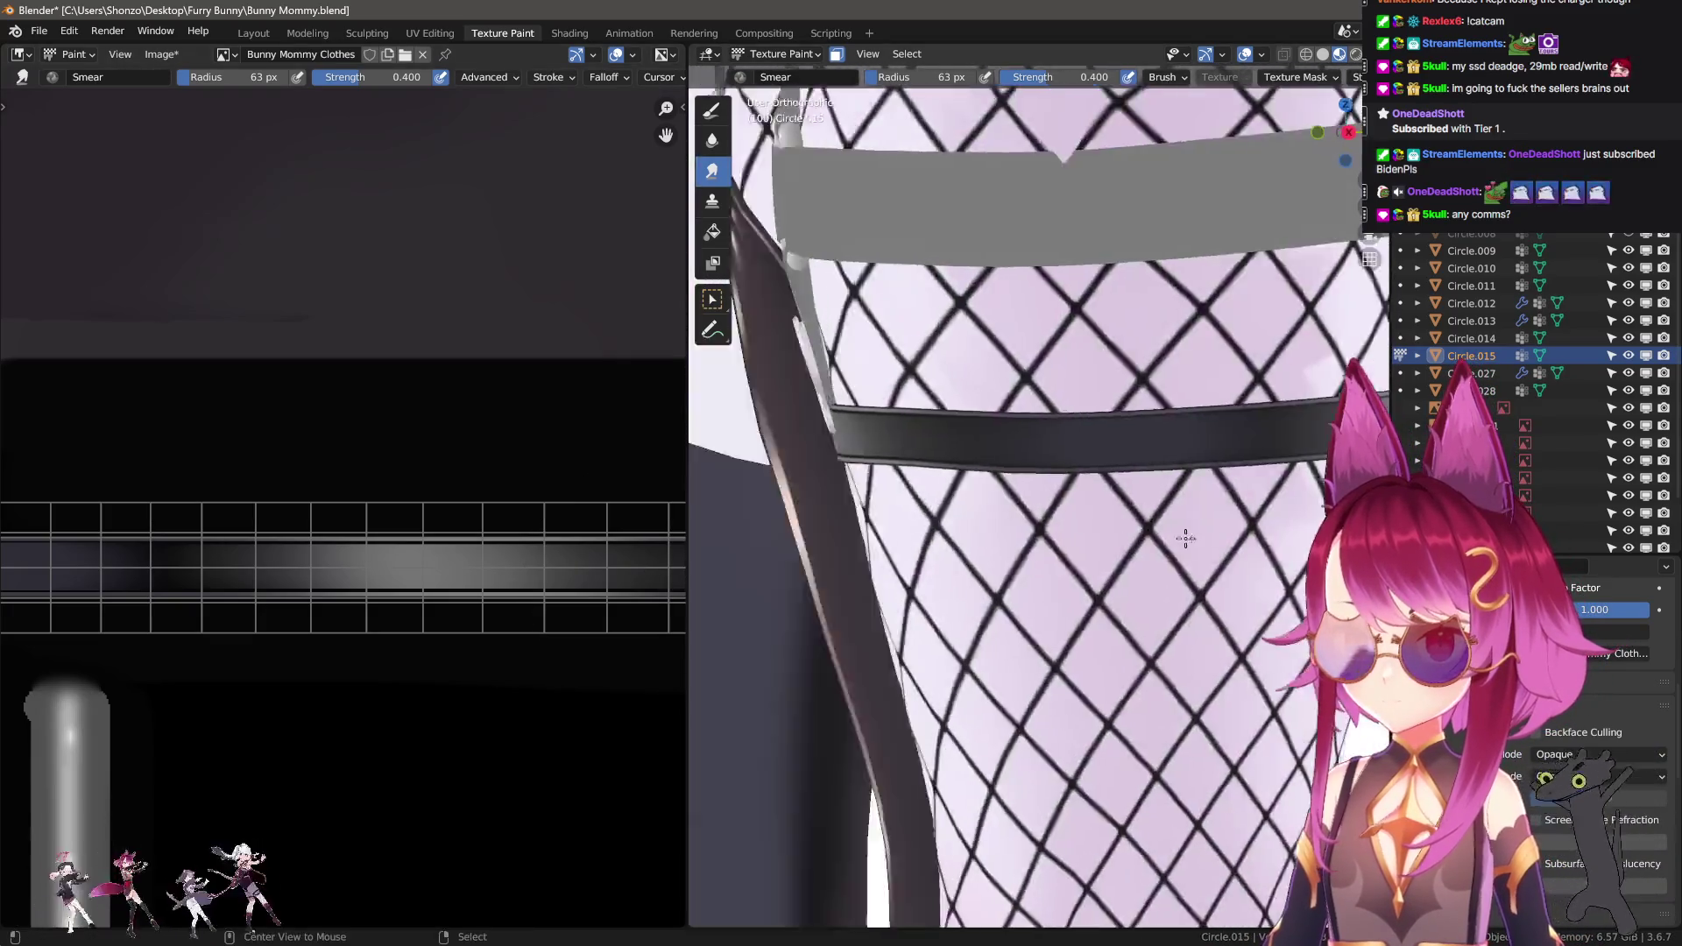
click(711, 110)
scroll(559, 625, down, 1)
scroll(289, 568, up, 2)
key(n)
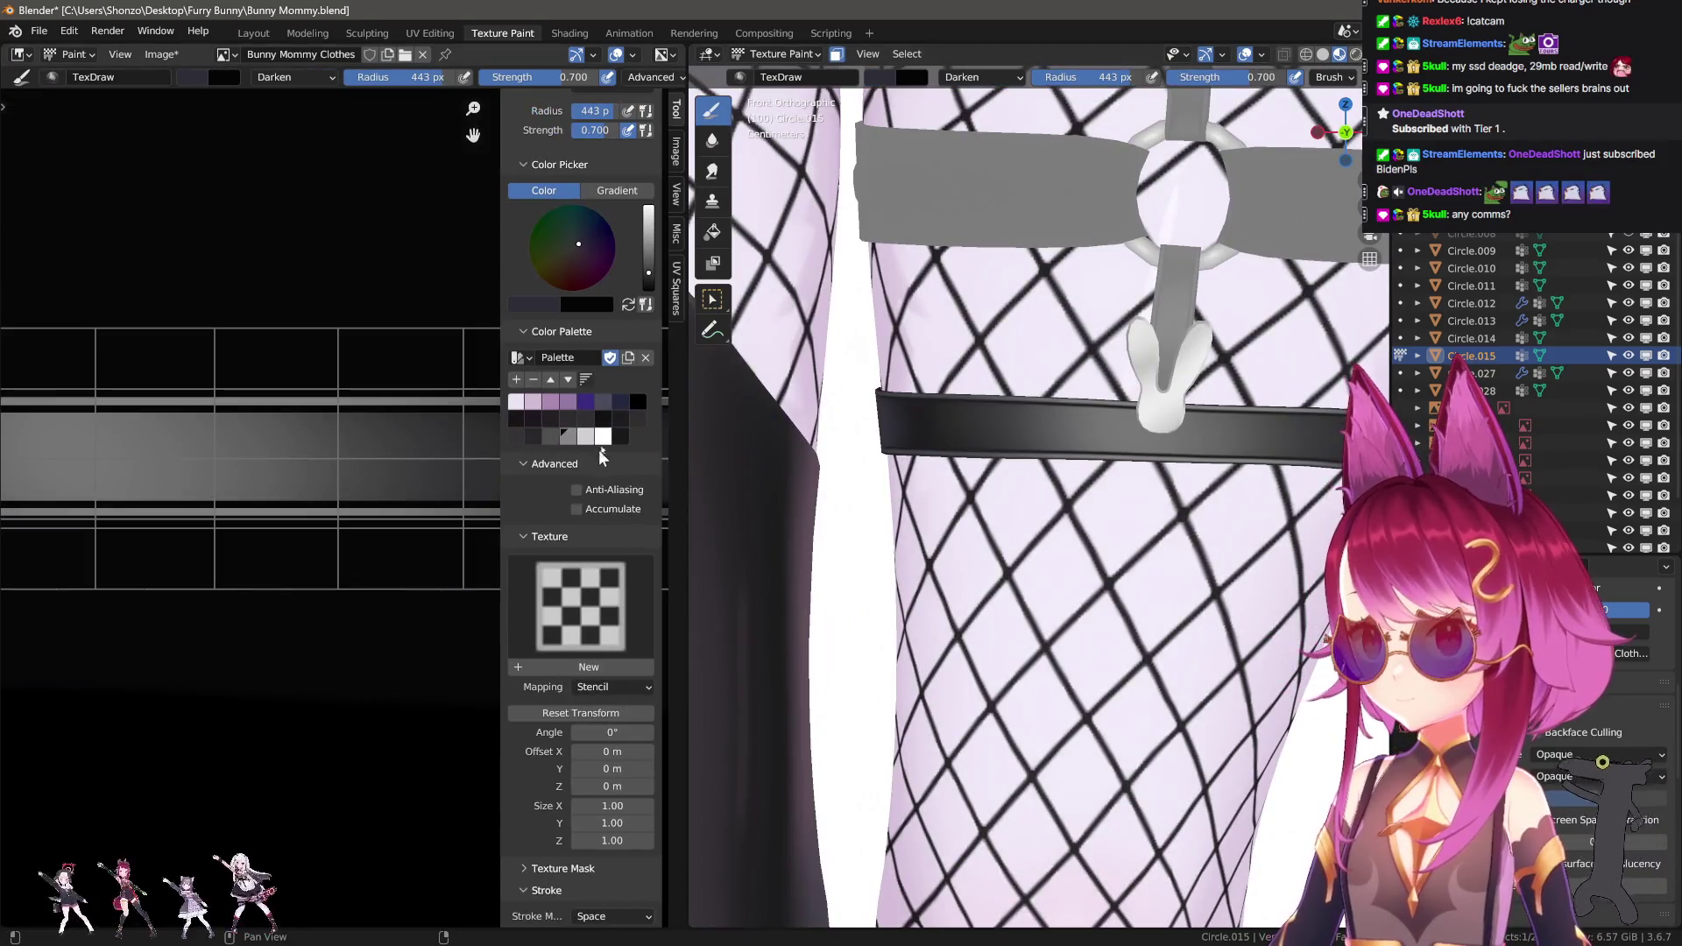
key(s)
key(n)
scroll(518, 526, up, 2)
Change the brush falloff, shrink the brush to 2 px, and keep the Space stroke method.
key(alt+f)
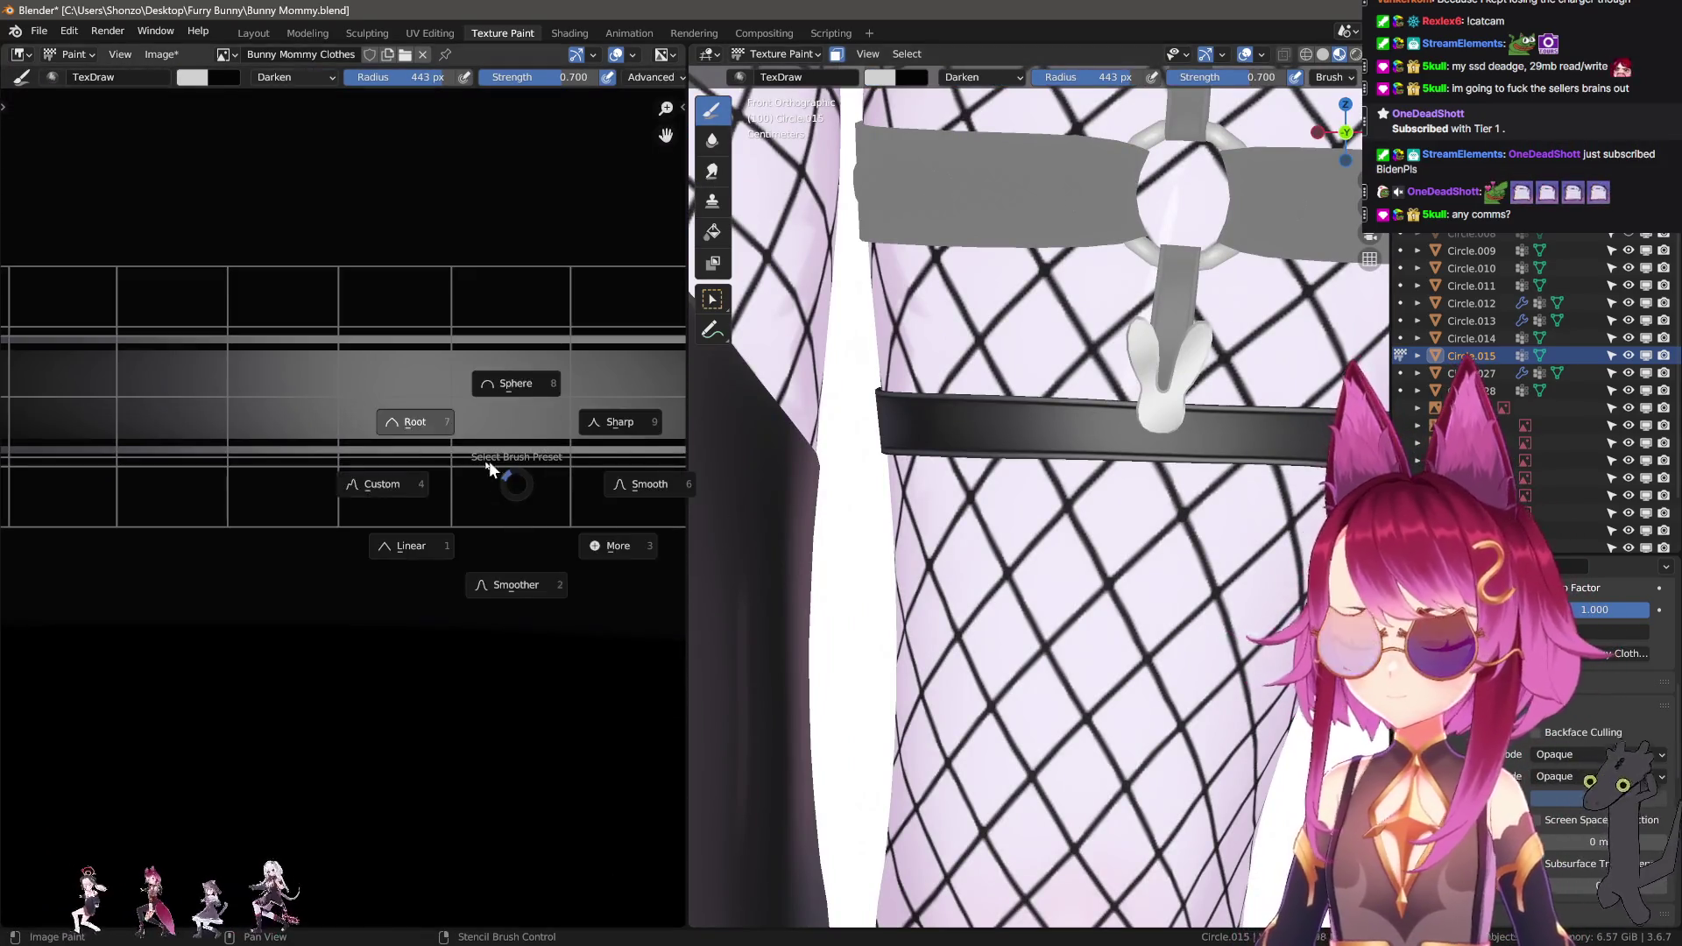
click(375, 486)
scroll(432, 463, up, 4)
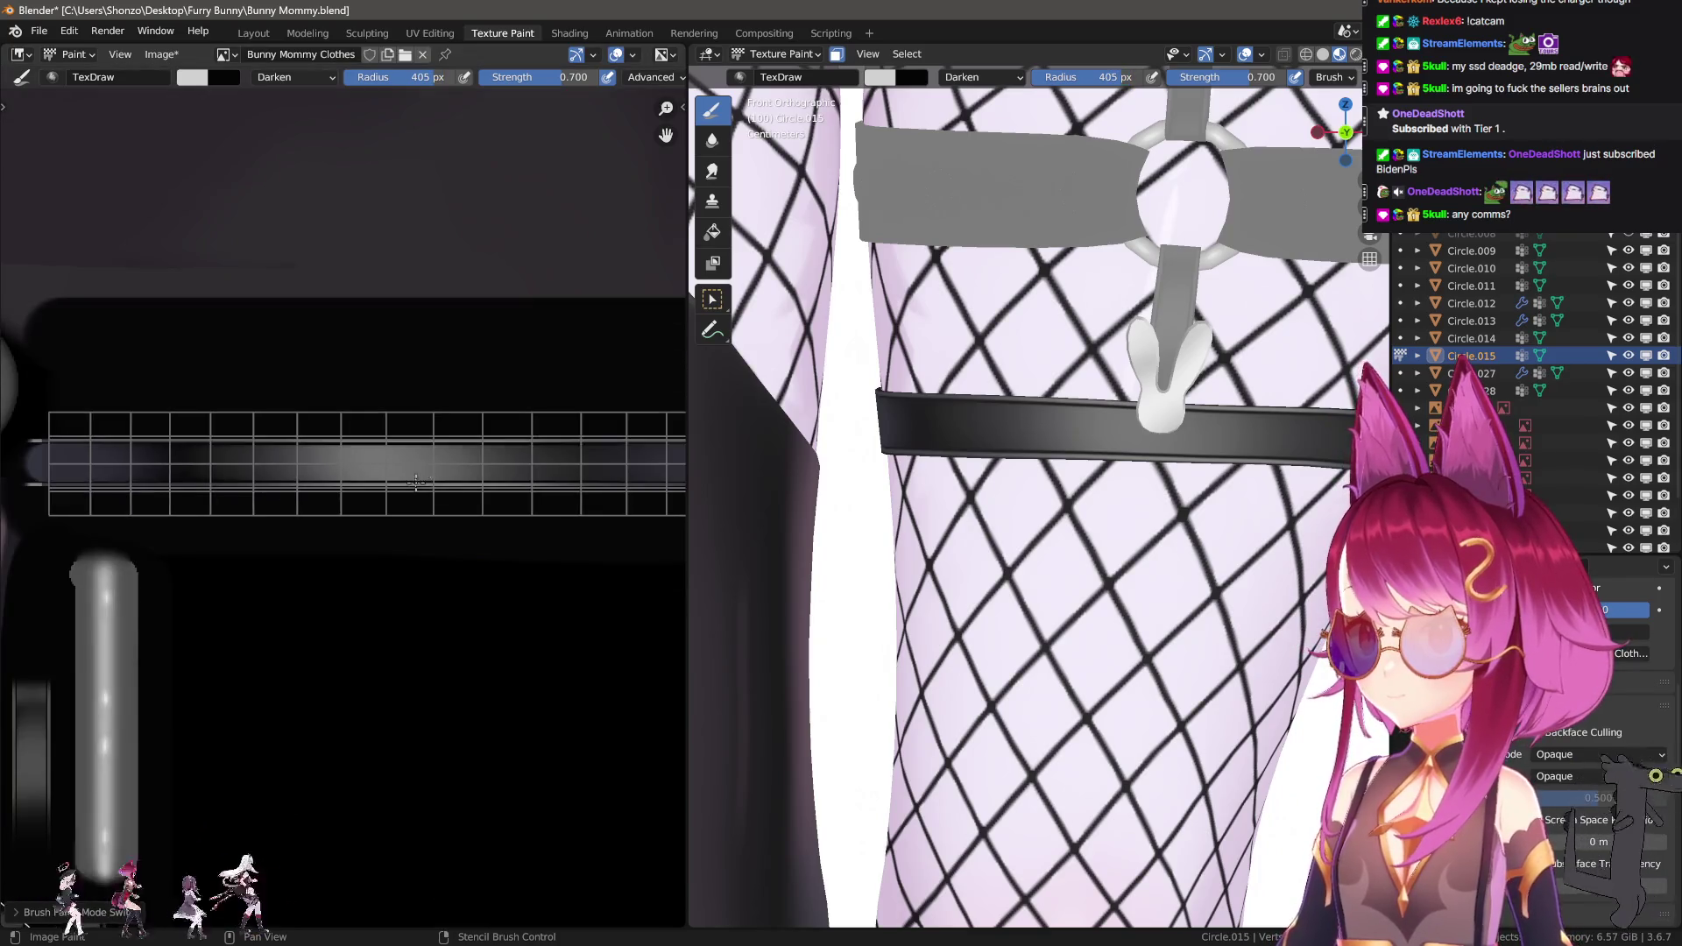
key(f)
click(409, 470)
key(e)
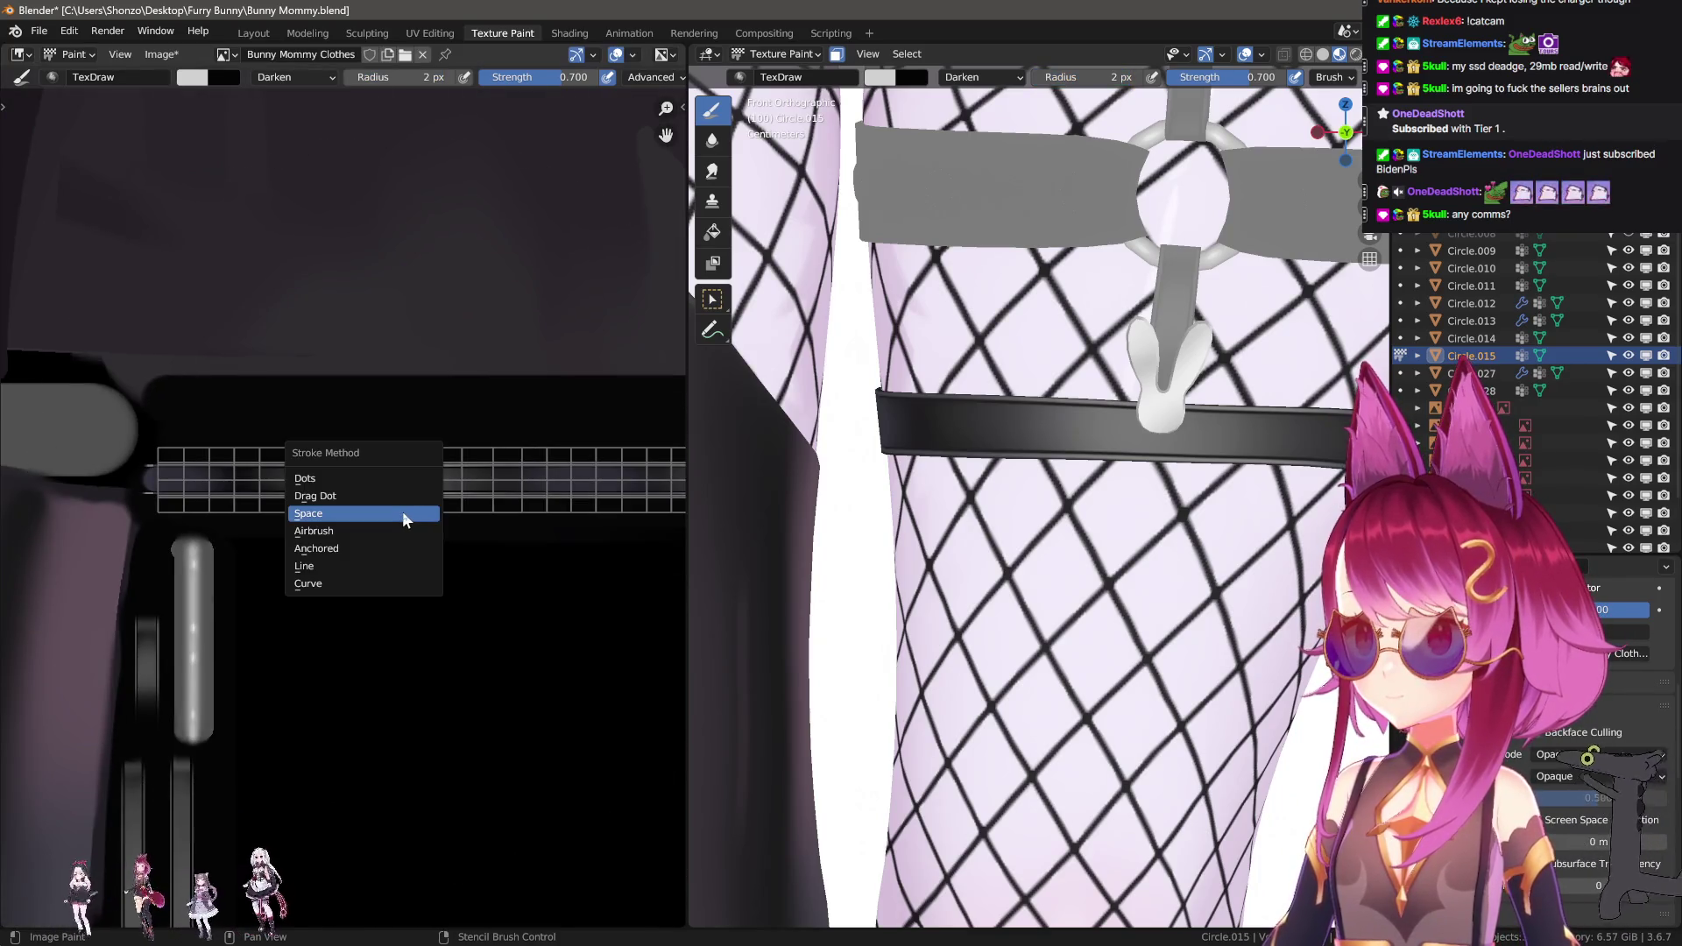
click(403, 512)
Set the brush blend mode to Mix and strength to 1.000.
right_click(402, 511)
click(298, 480)
click(289, 491)
scroll(332, 640, up, 2)
key(shift+f)
click(458, 604)
scroll(459, 605, up, 1)
scroll(187, 608, up, 4)
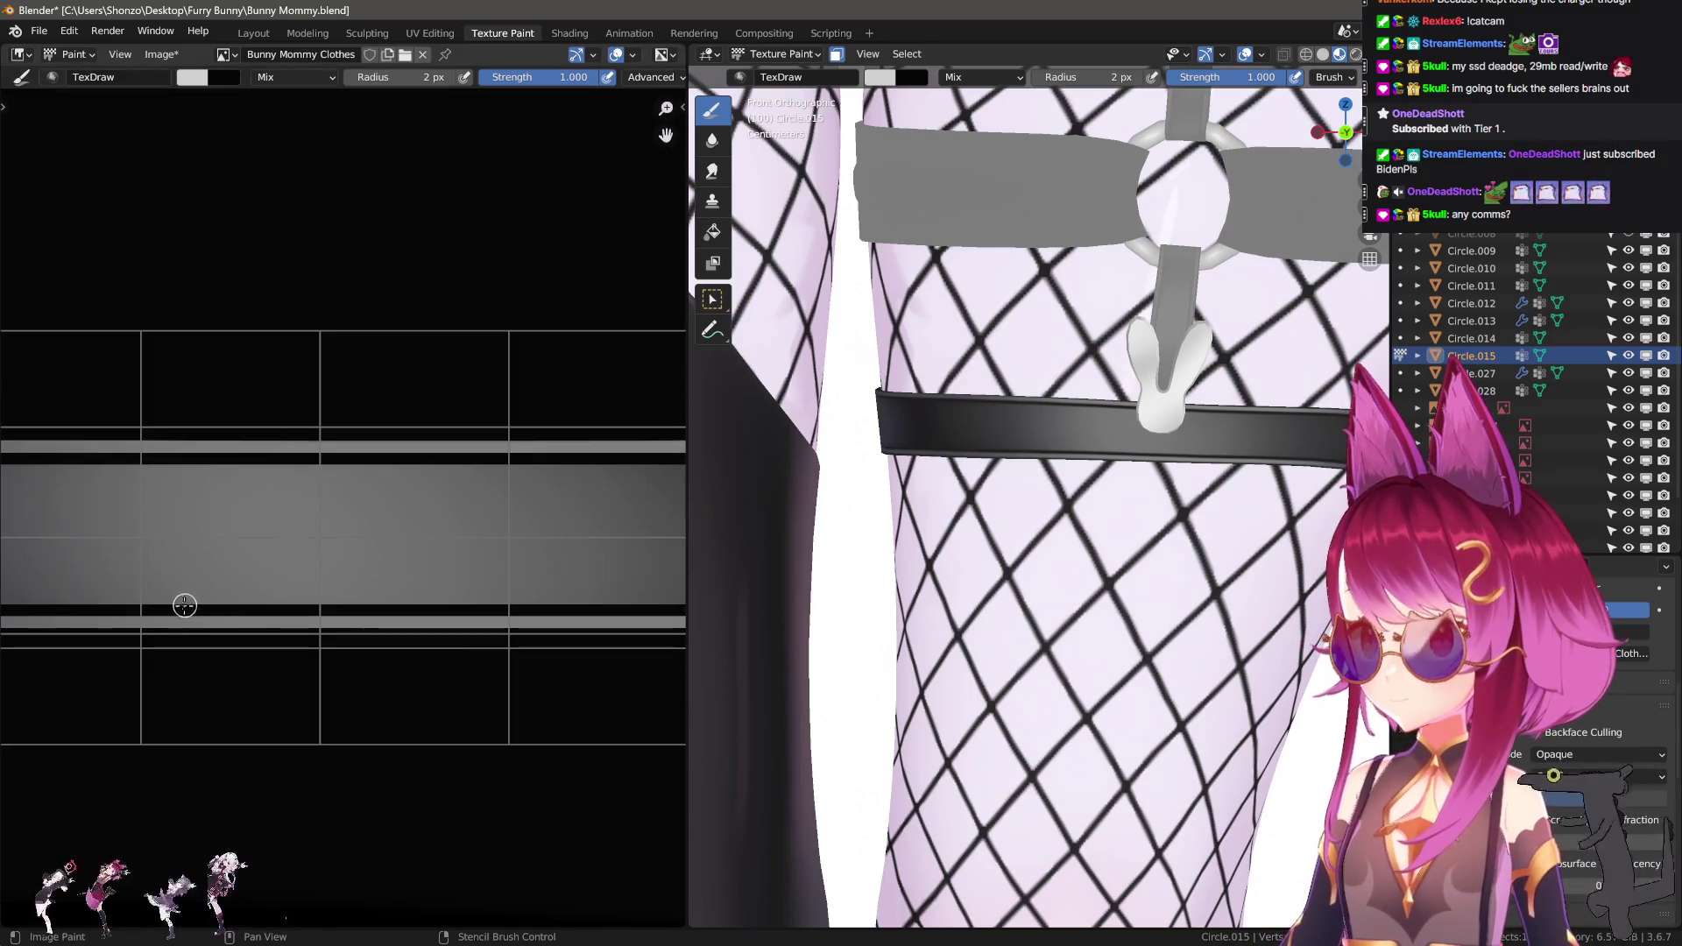
Paint a straight light line along the thin strip using the Line stroke method.
drag(166, 623, 508, 624)
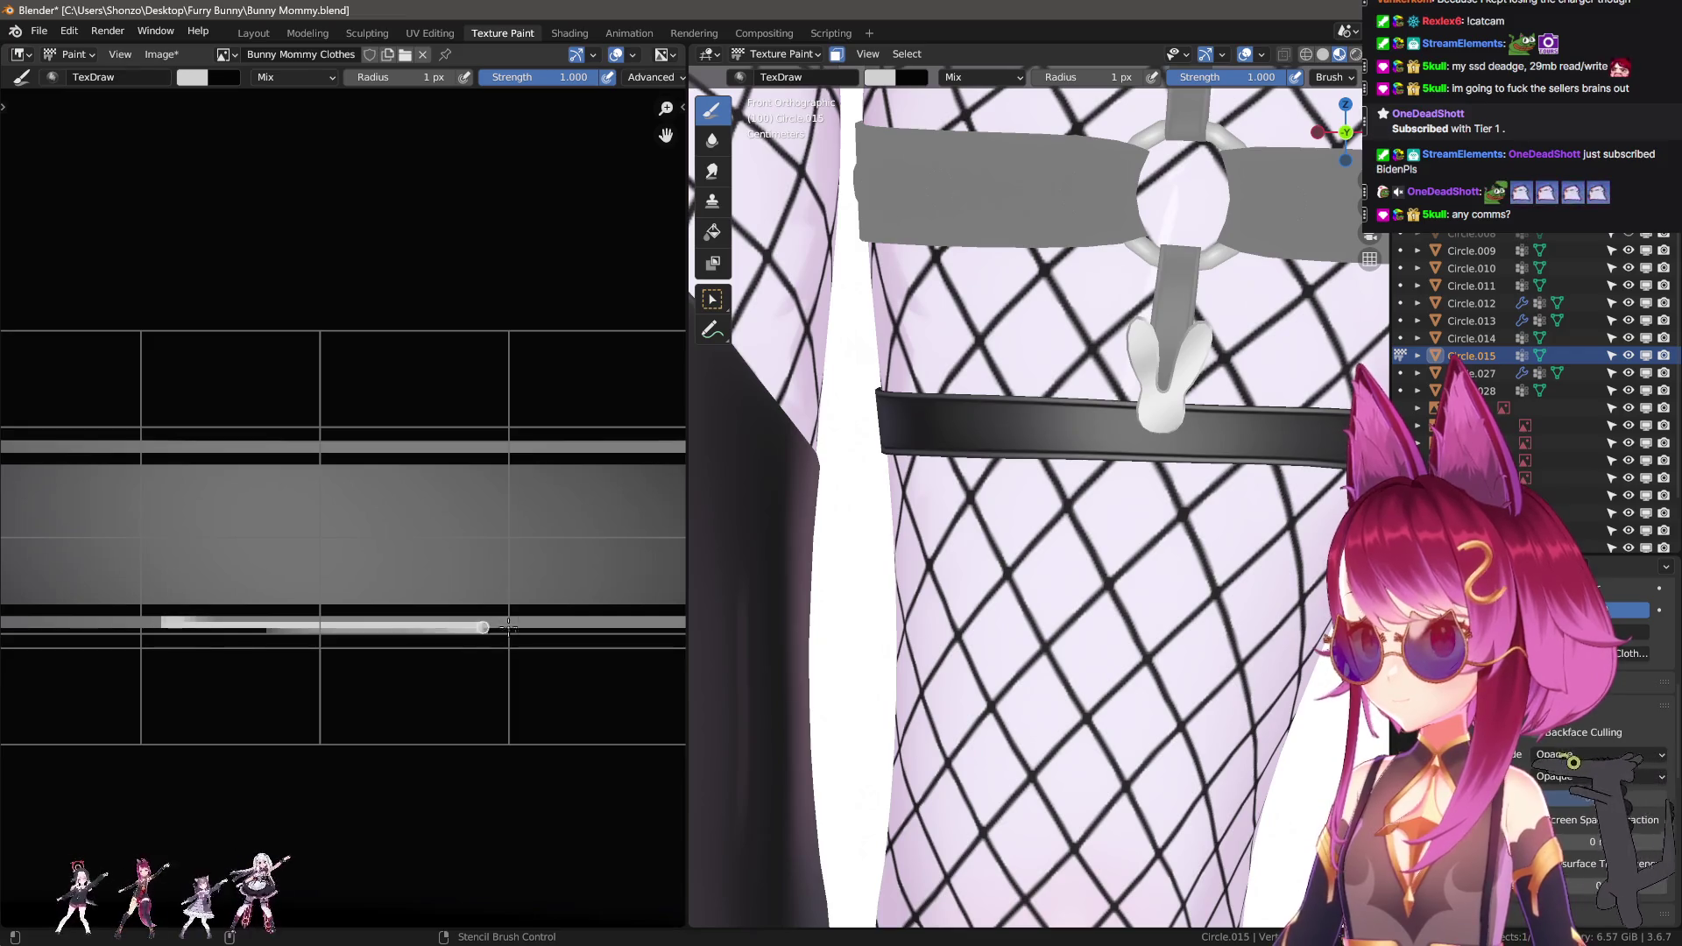
key(ctrl+z)
key(e)
click(252, 677)
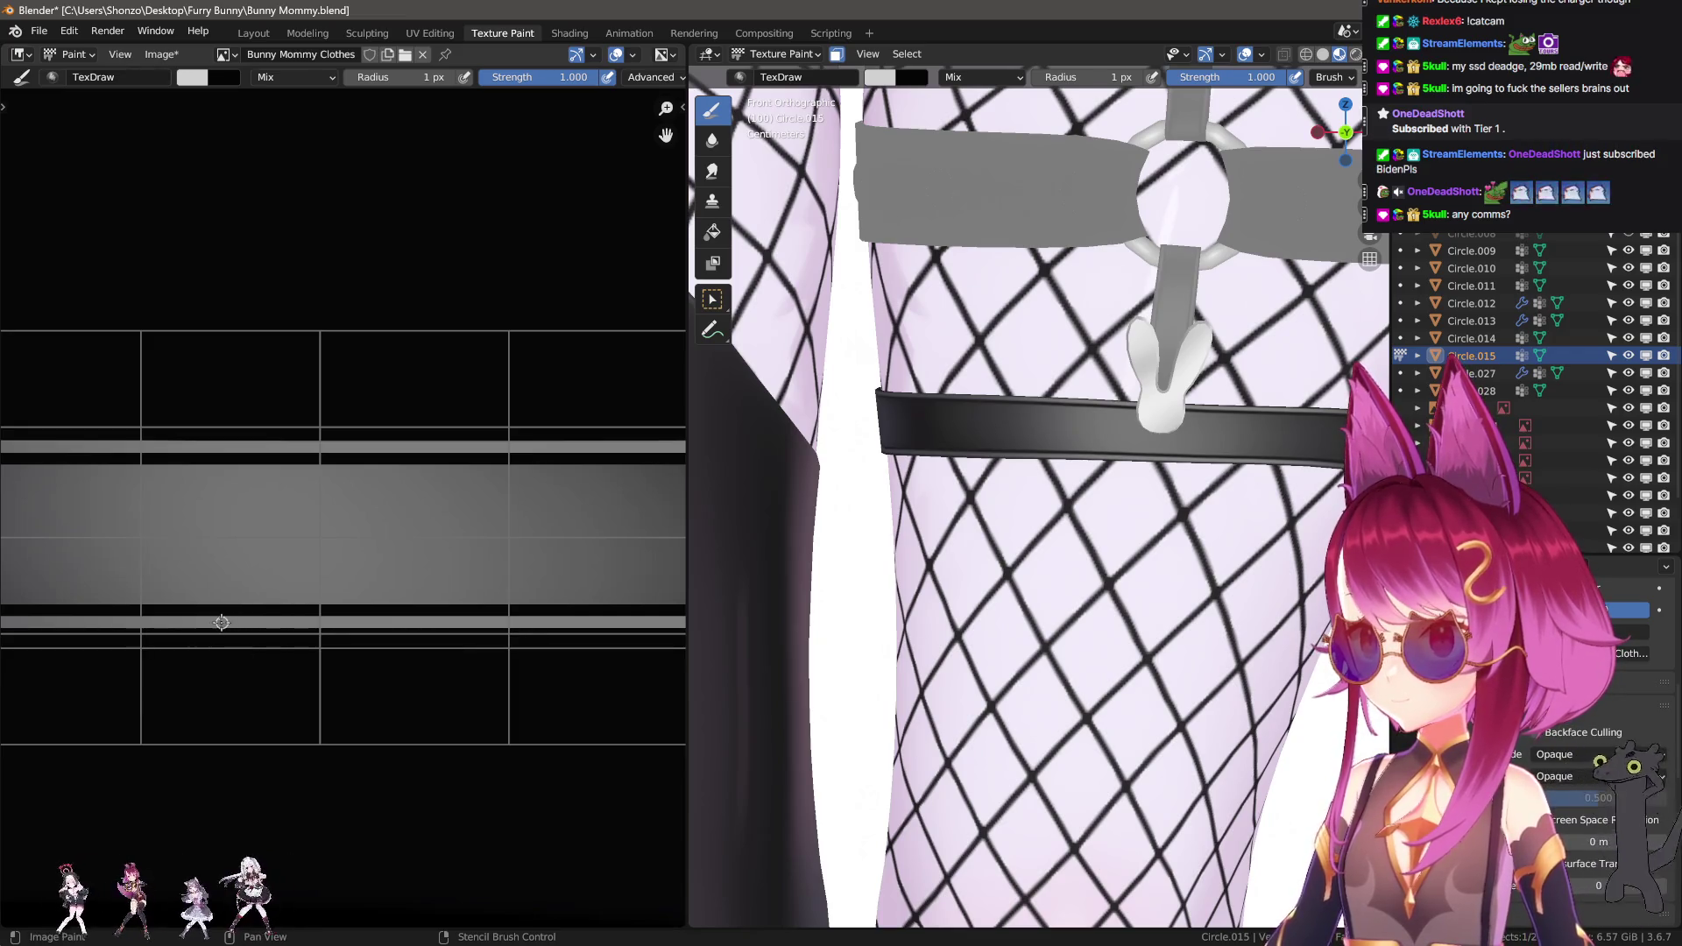
drag(282, 621, 443, 622)
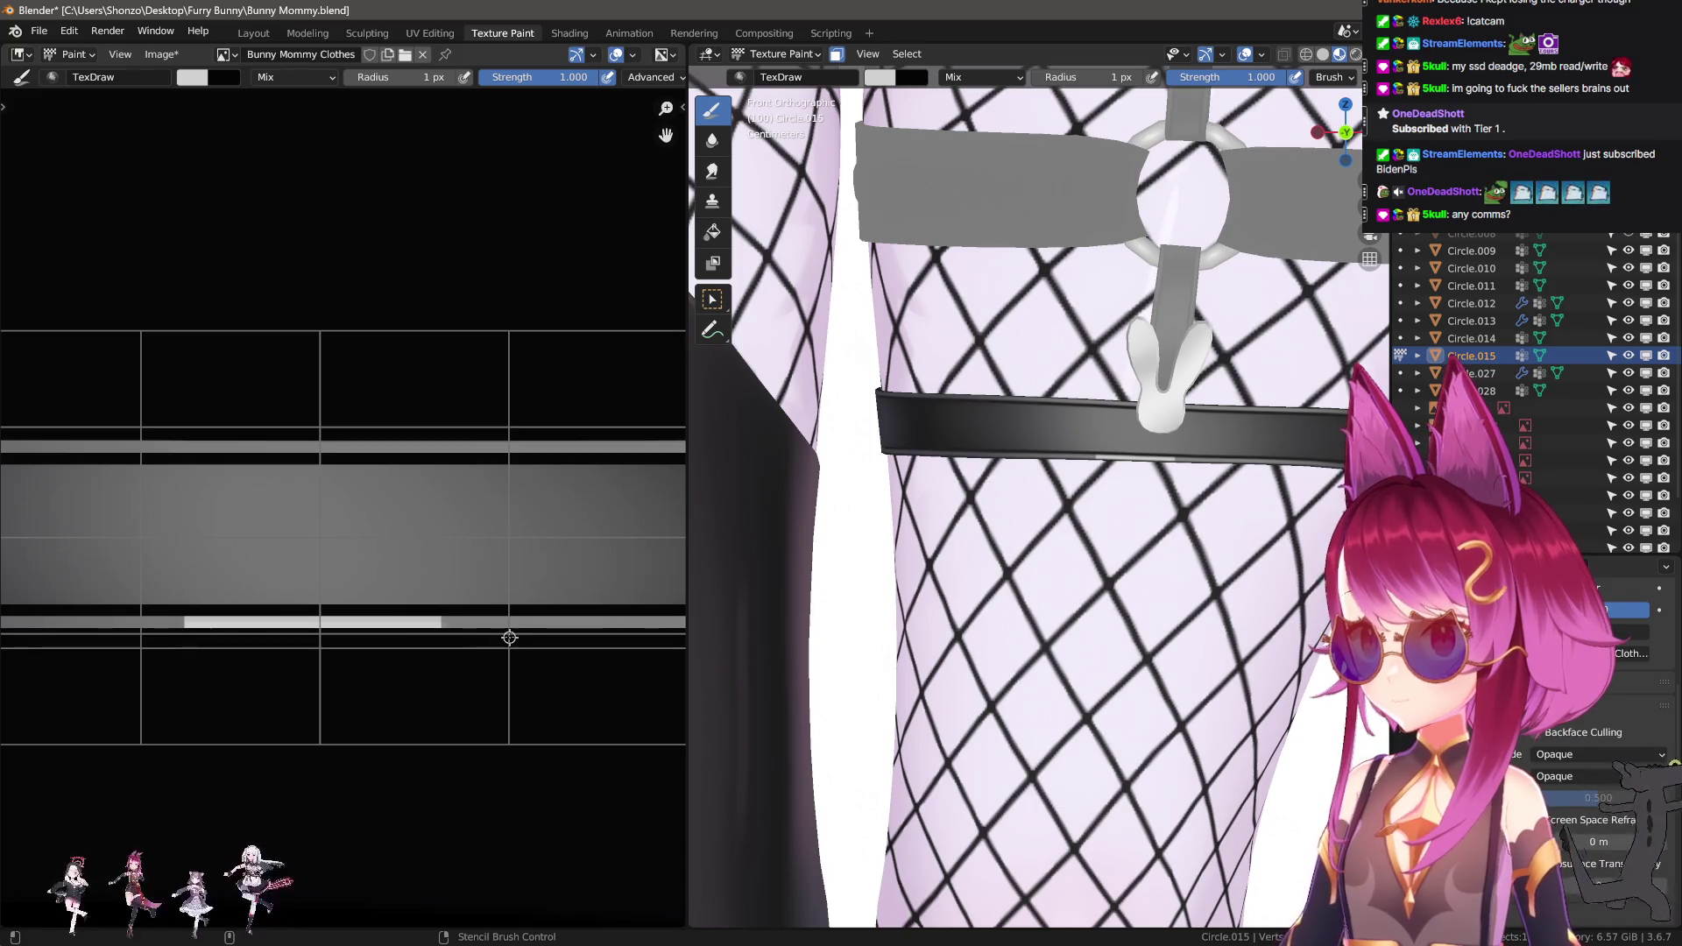
Fade the light line leftward into a gradient with a 66 px Smear brush.
key(shift+space)
key(s)
scroll(377, 613, down, 2)
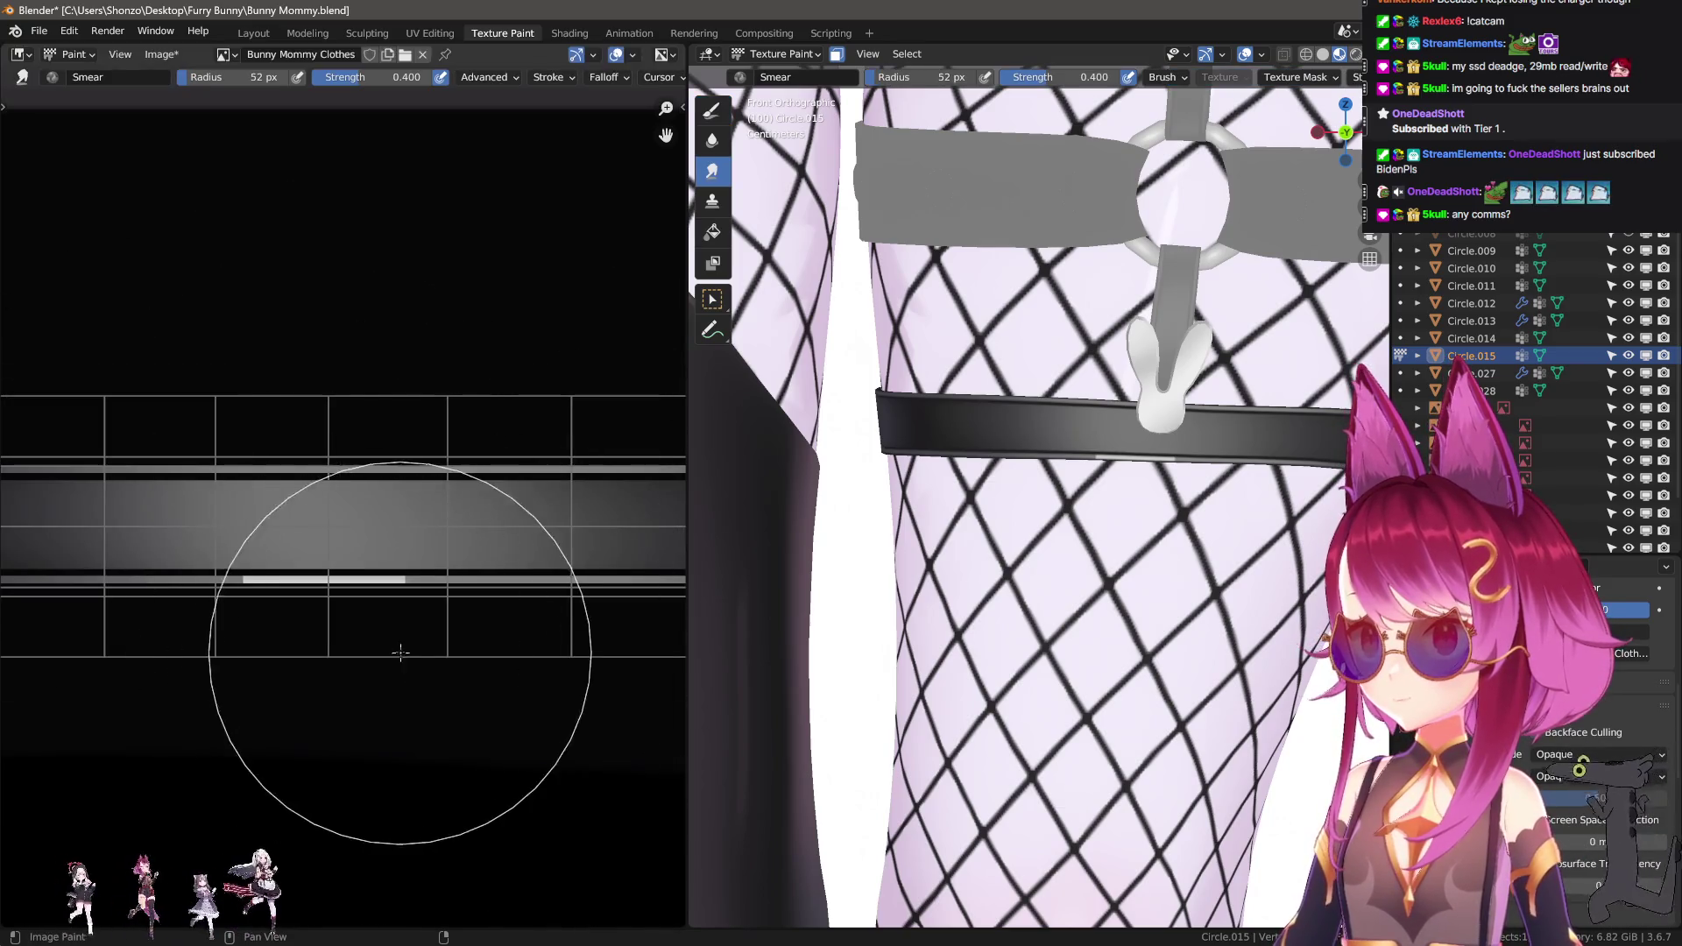
mouse_move(379, 635)
mouse_down()
mouse_move(275, 582)
mouse_move(142, 613)
mouse_move(301, 601)
mouse_move(258, 590)
mouse_up()
key(f)
click(394, 526)
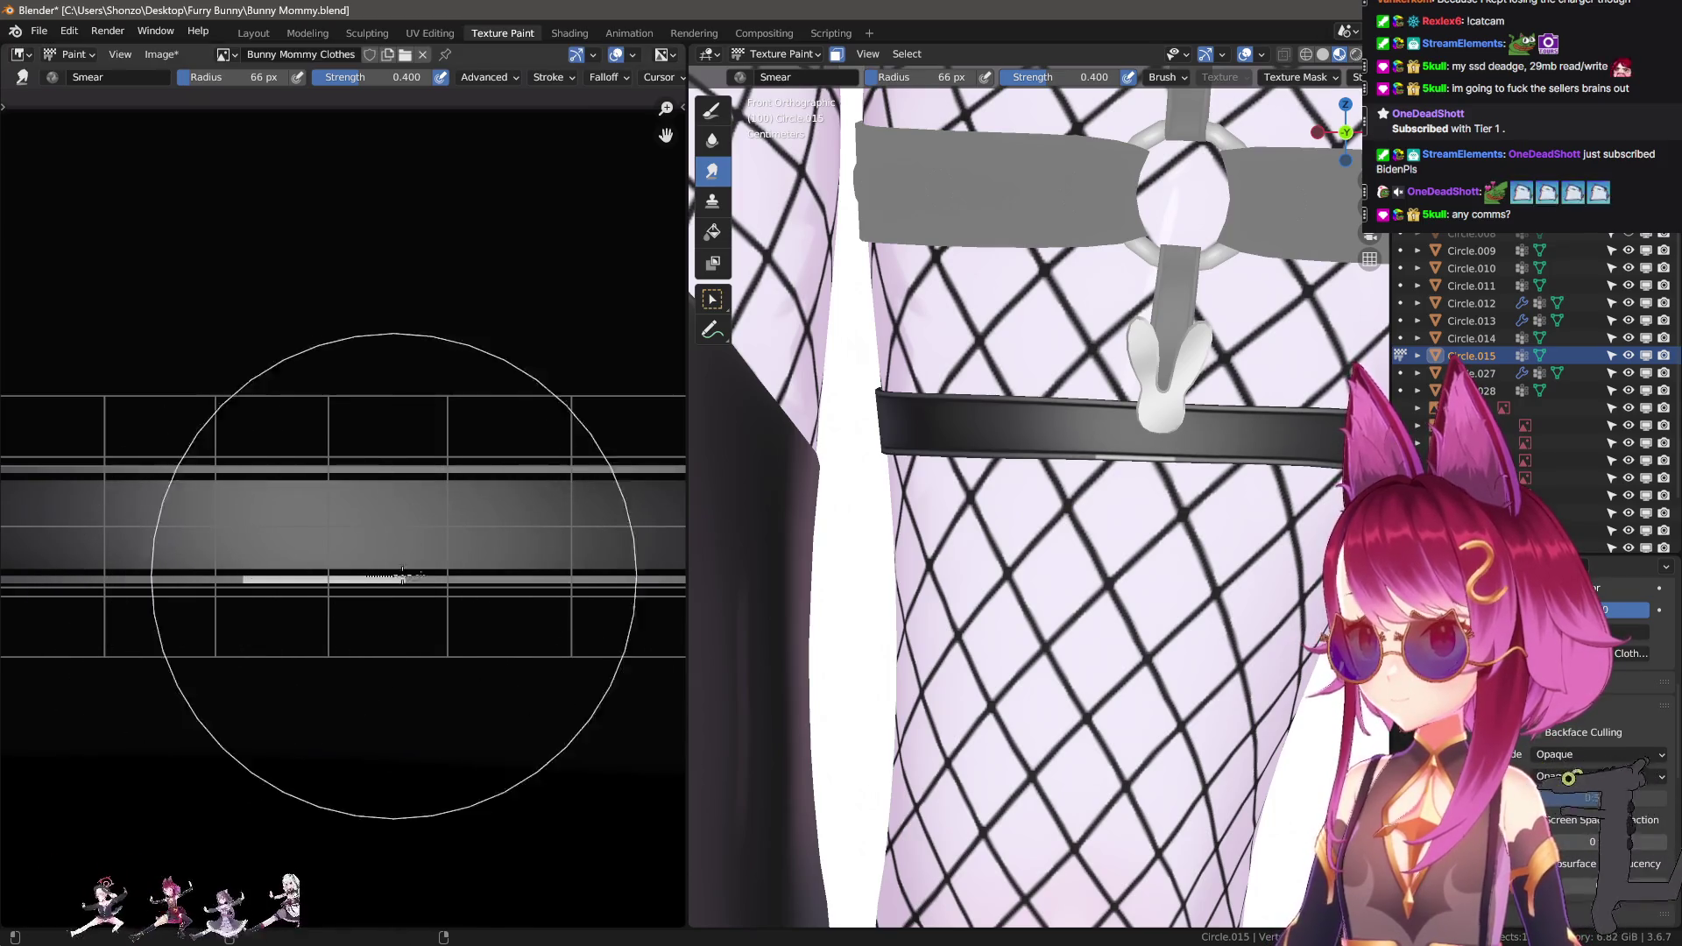
mouse_move(170, 545)
mouse_down()
mouse_move(172, 573)
mouse_move(207, 543)
mouse_move(432, 544)
mouse_move(413, 526)
mouse_move(154, 543)
mouse_move(552, 545)
mouse_move(457, 544)
mouse_up()
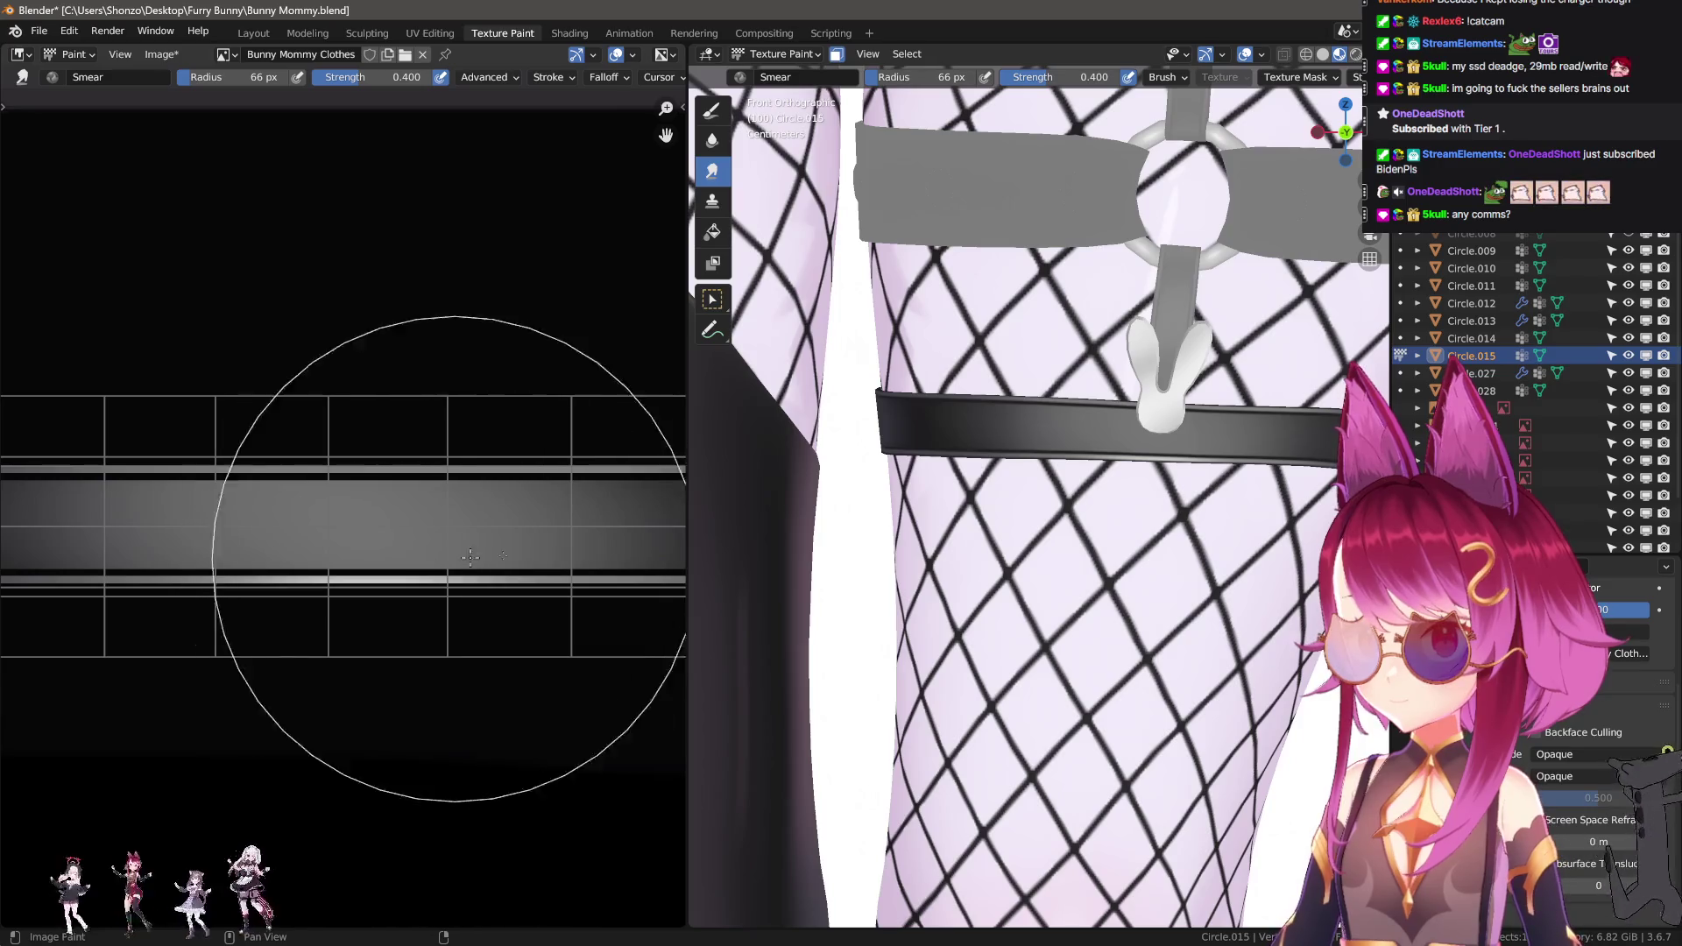
Return to the TexDraw brush and readjust the texture view.
scroll(1094, 629, down, 3)
scroll(1094, 629, down, 3)
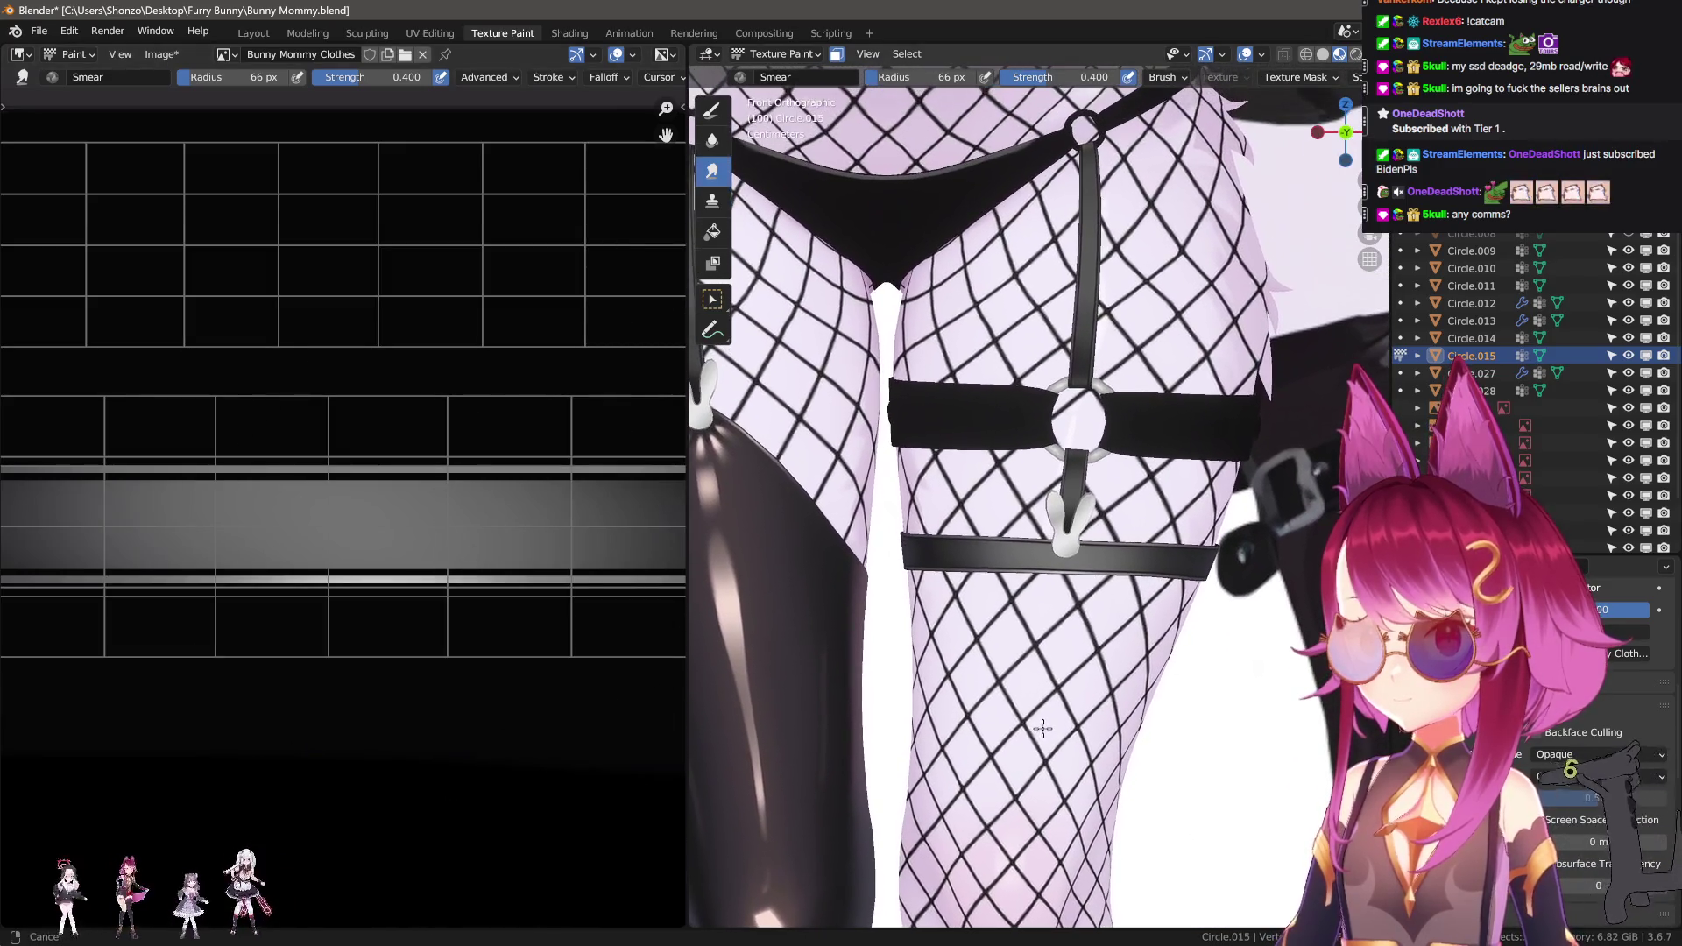
click(711, 110)
scroll(434, 541, down, 4)
scroll(434, 541, up, 6)
Sample a darker grey and paint a rounded pill bar on the upper strap island, redrawing it thicker.
key(s)
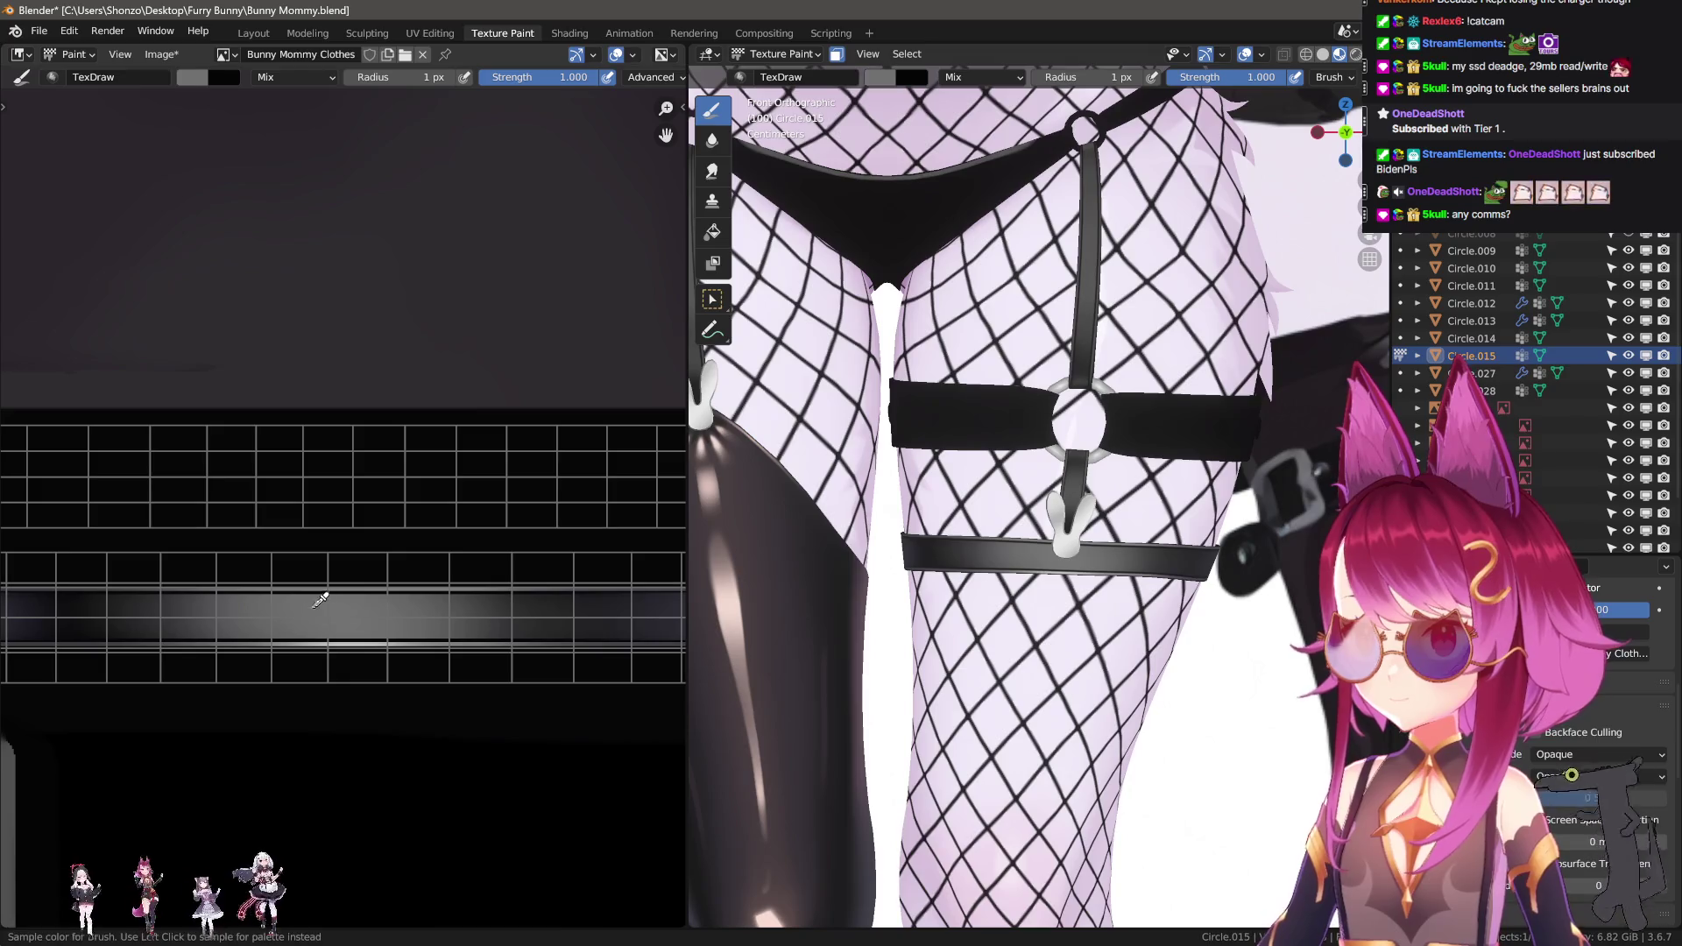
shift+scroll(367, 559, up, 1)
drag(319, 517, 623, 517)
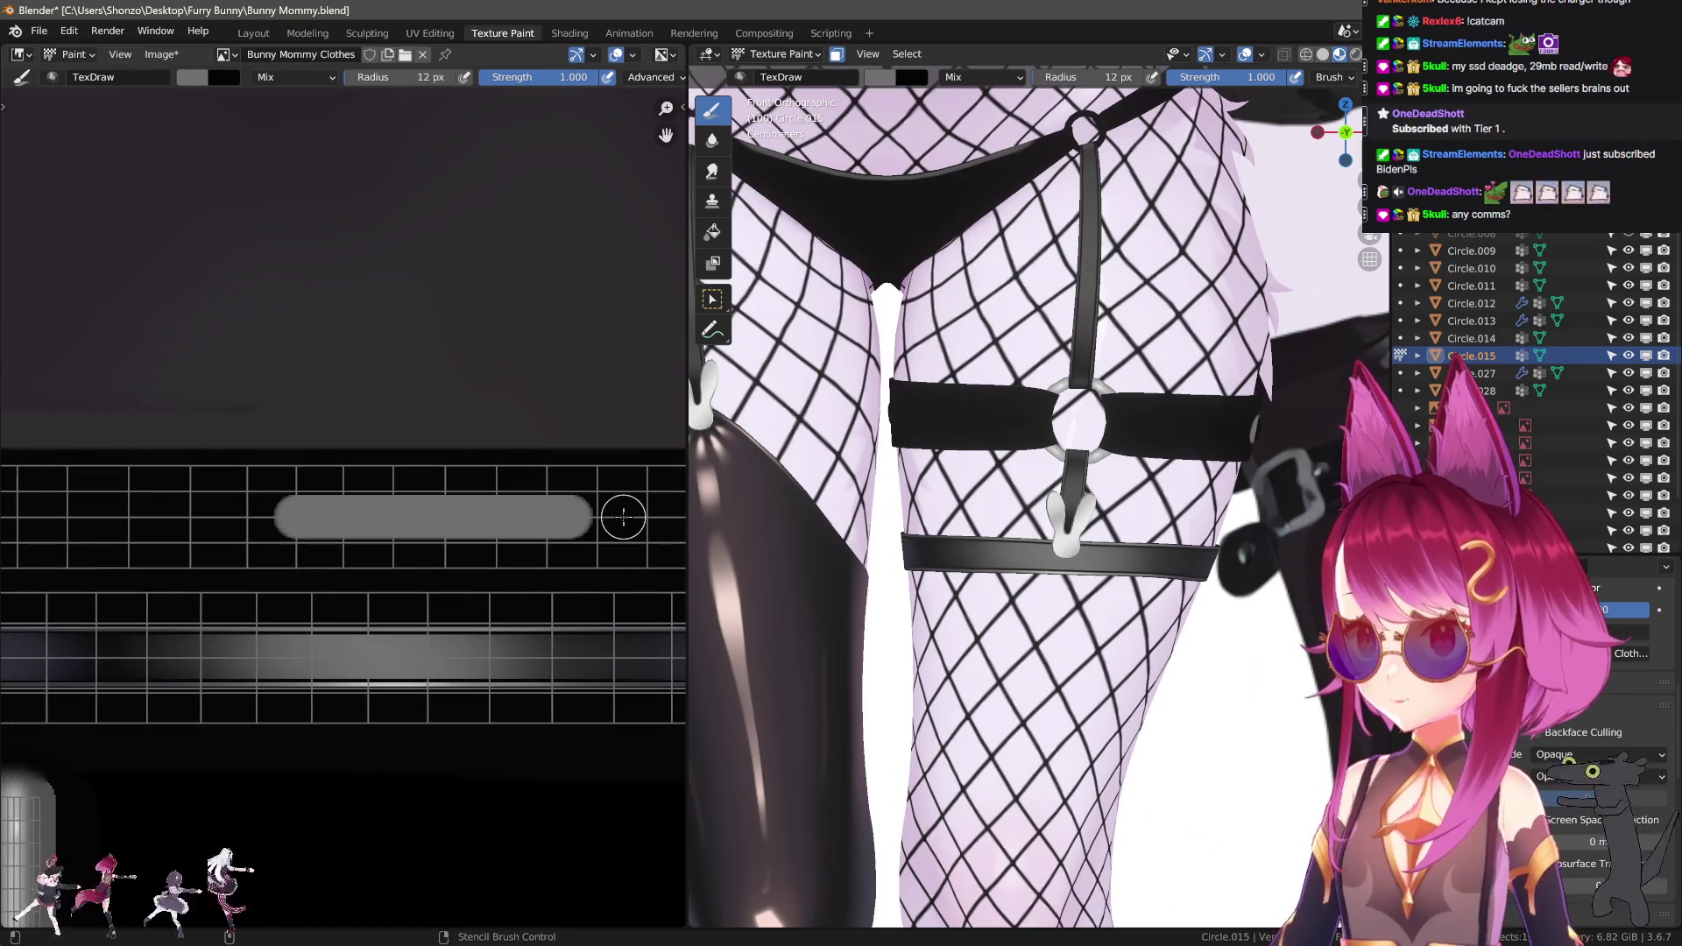
key(ctrl+z)
key(ctrl+z)
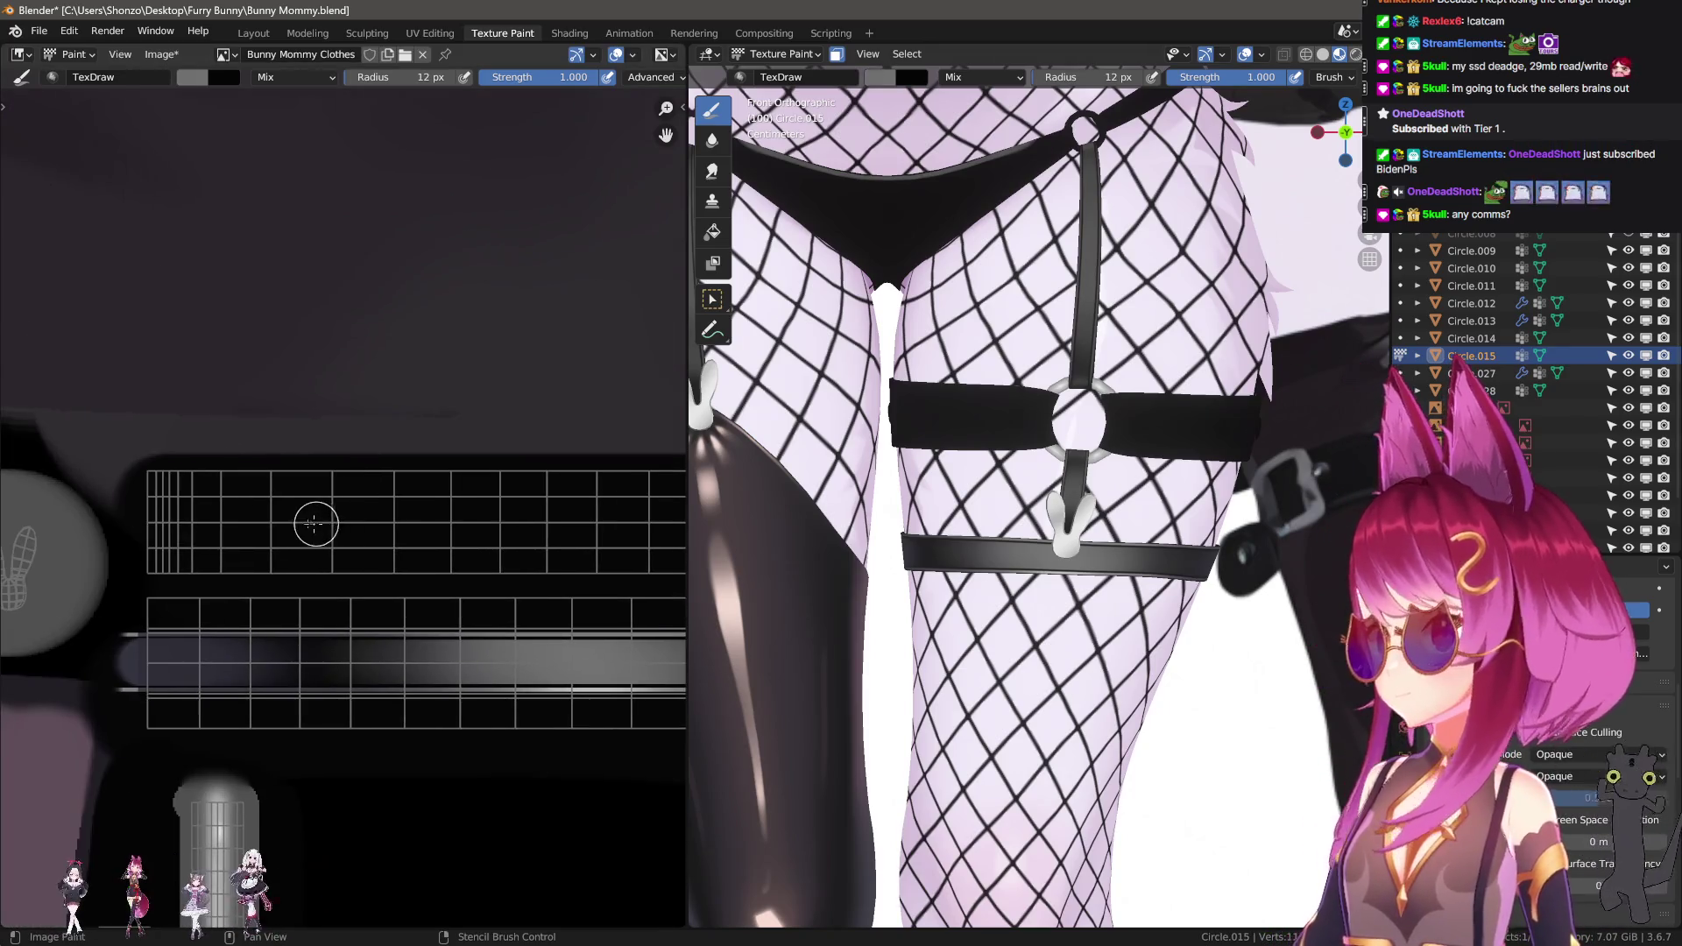
alt+drag(897, 531, 843, 529)
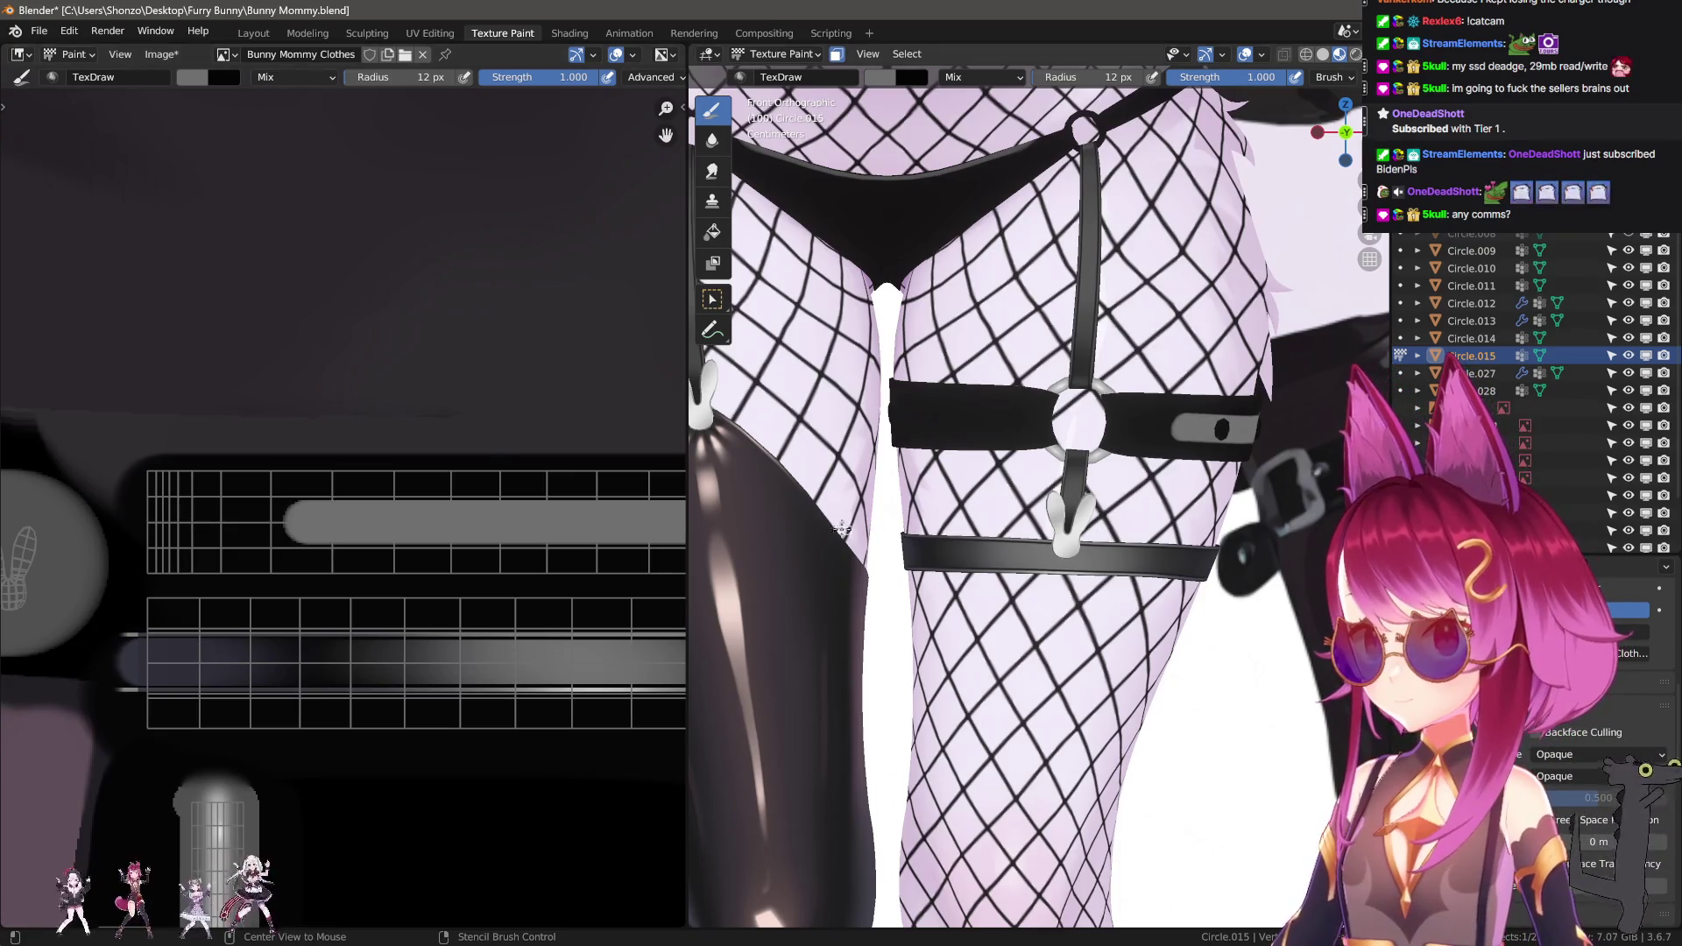
key(ctrl+z)
key(ctrl+z)
drag(500, 525, 501, 524)
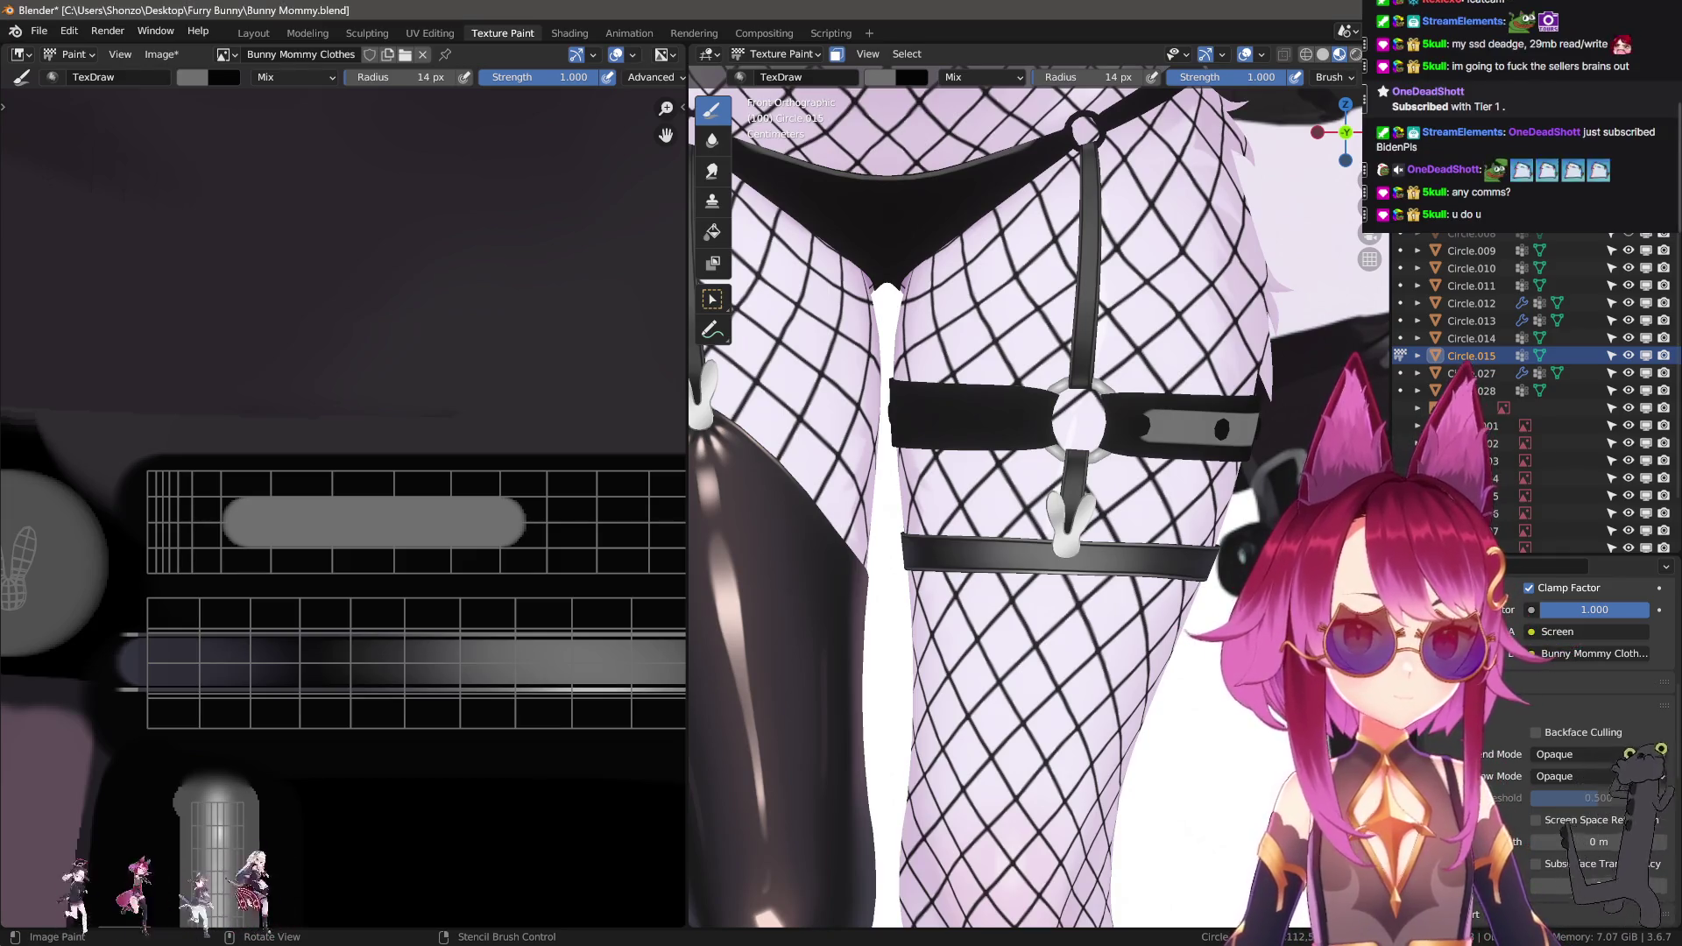
shift+middle_drag(1095, 464, 1099, 550)
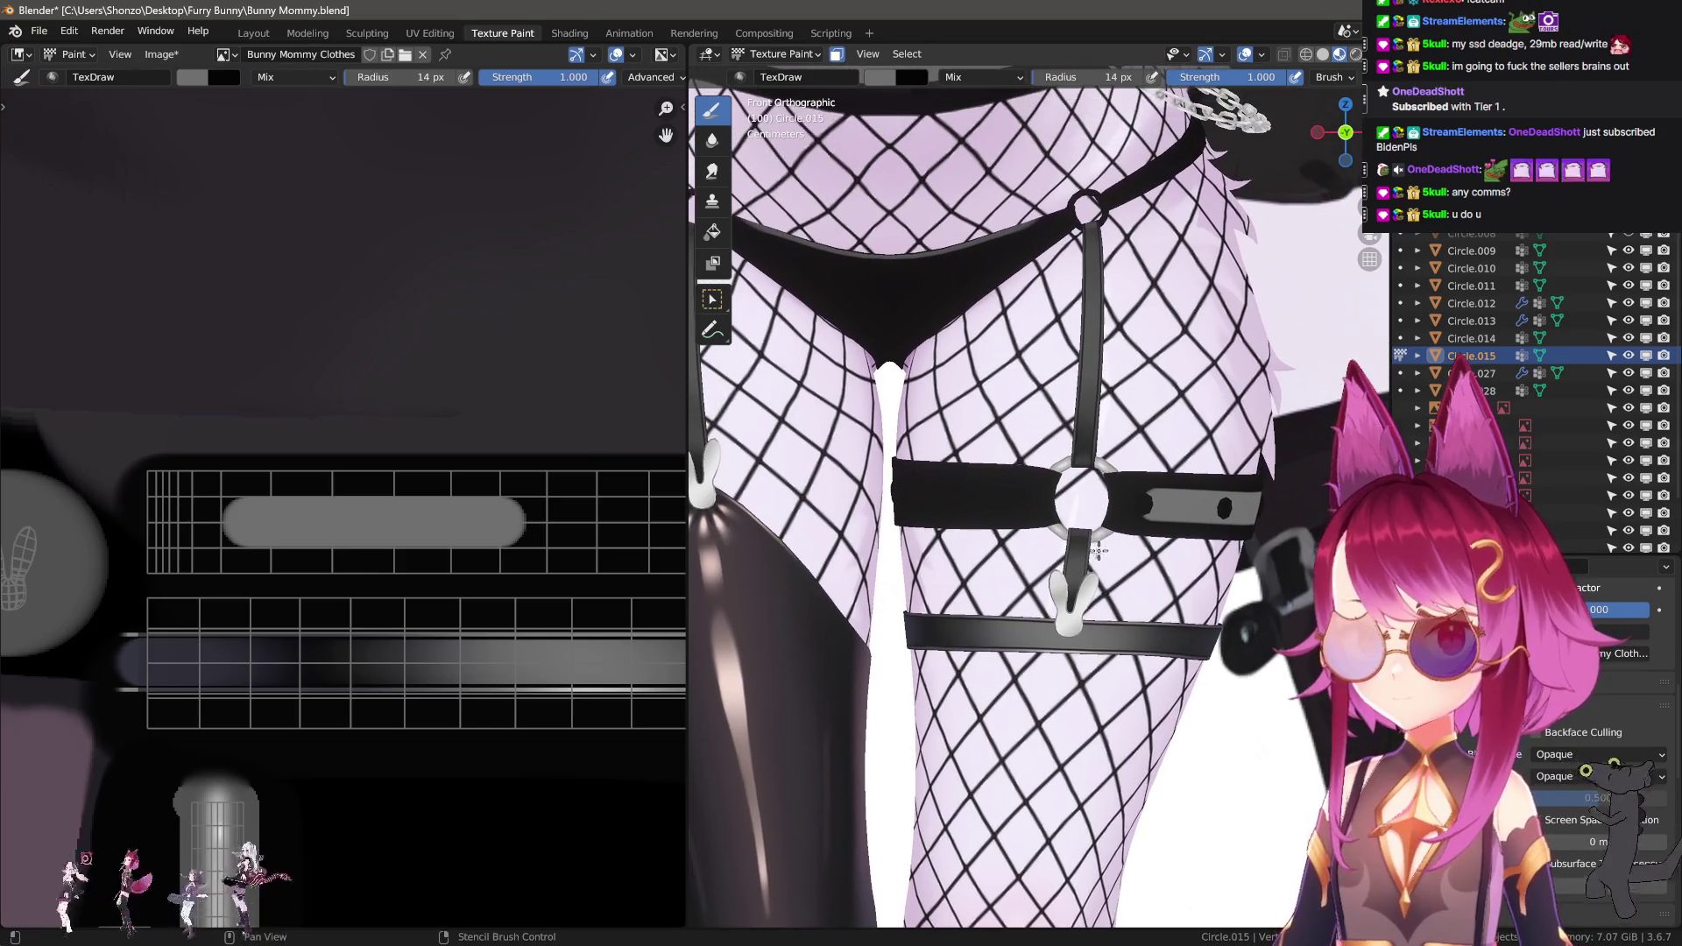
Try widening and extending the grey bar at 23 px and 22 px radius, undoing each attempt.
scroll(315, 547, up, 4)
key(f)
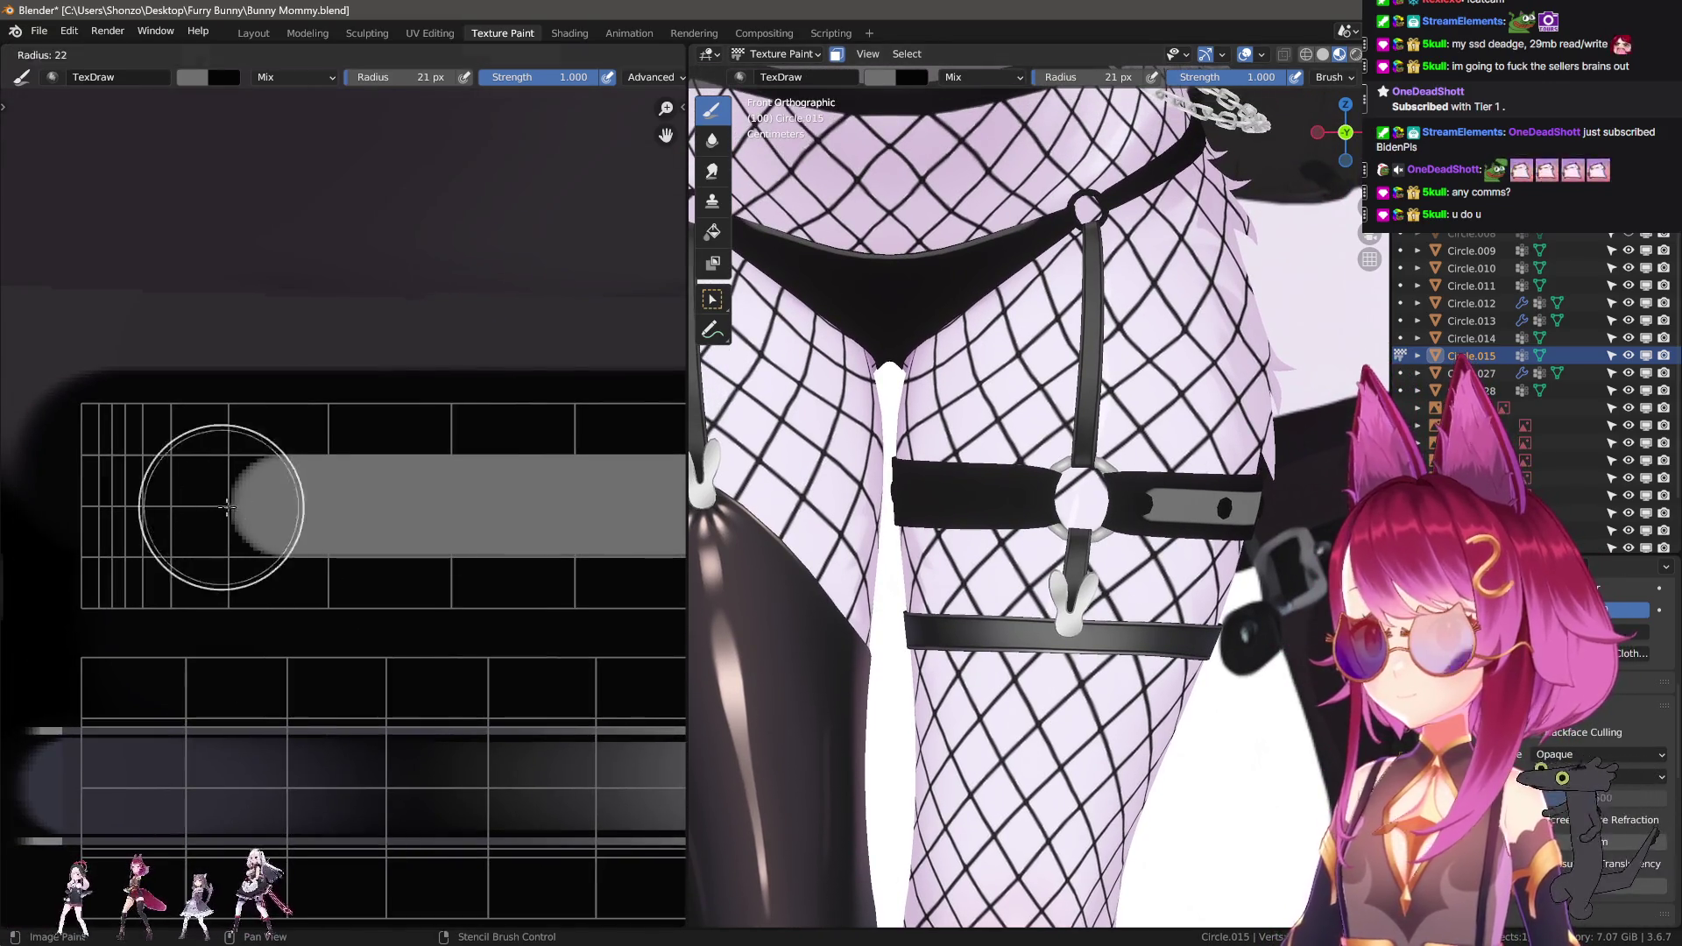
click(307, 506)
mouse_move(227, 505)
mouse_down()
mouse_move(674, 506)
mouse_move(525, 507)
mouse_up()
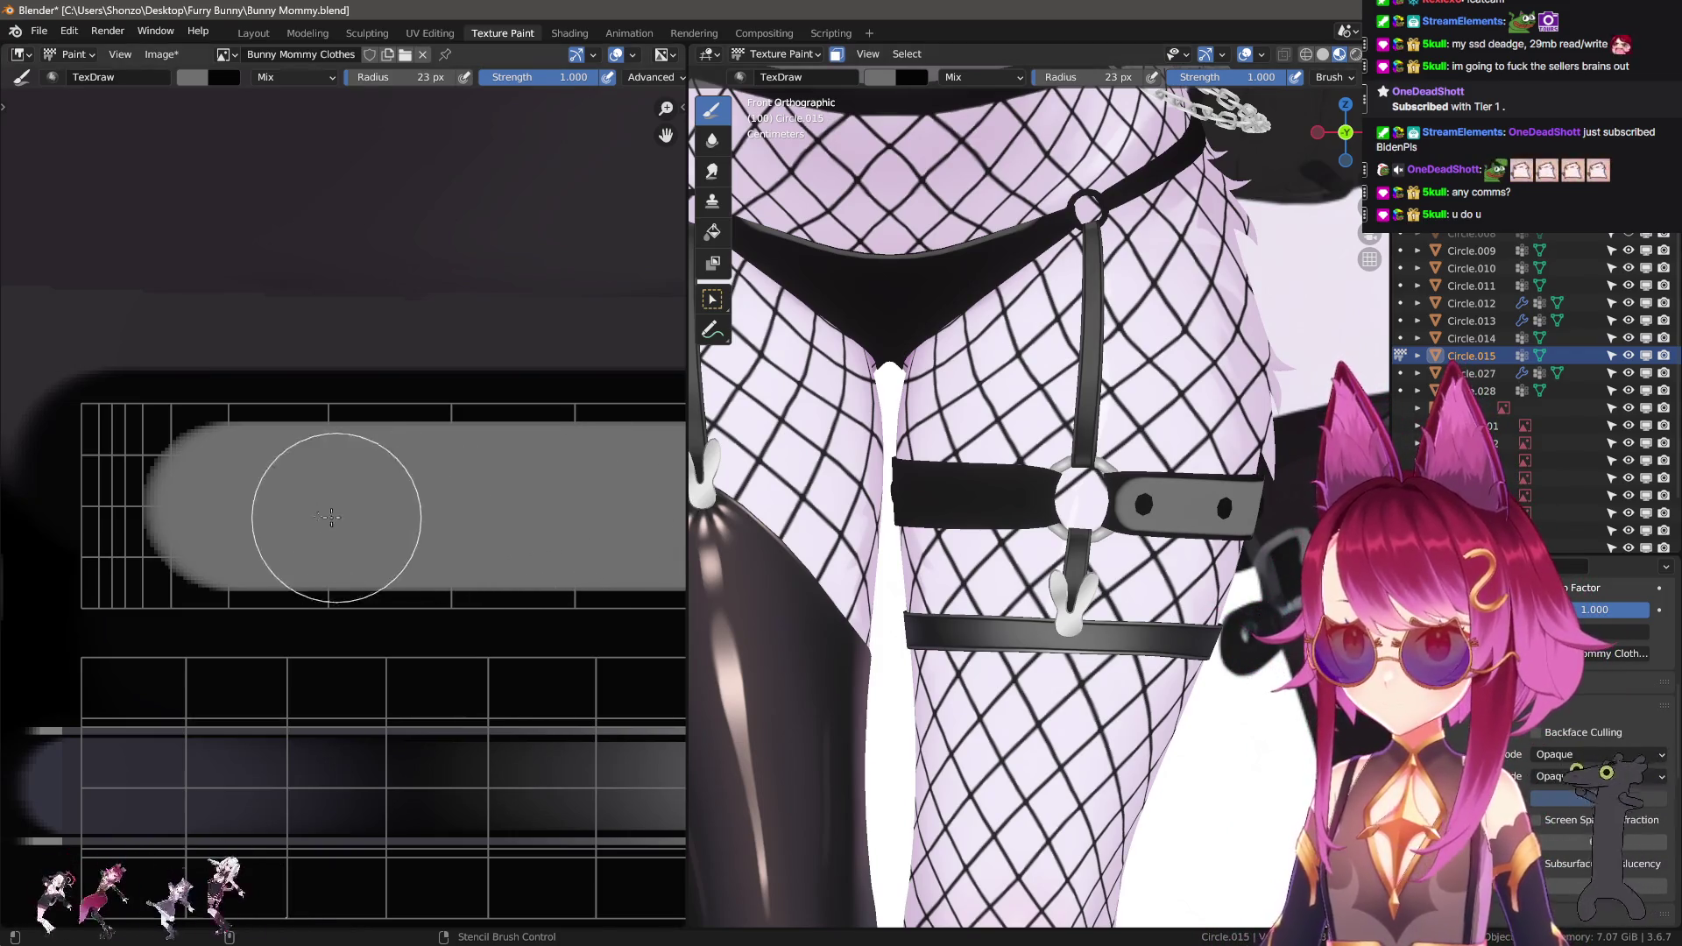
key(ctrl+z)
key(f)
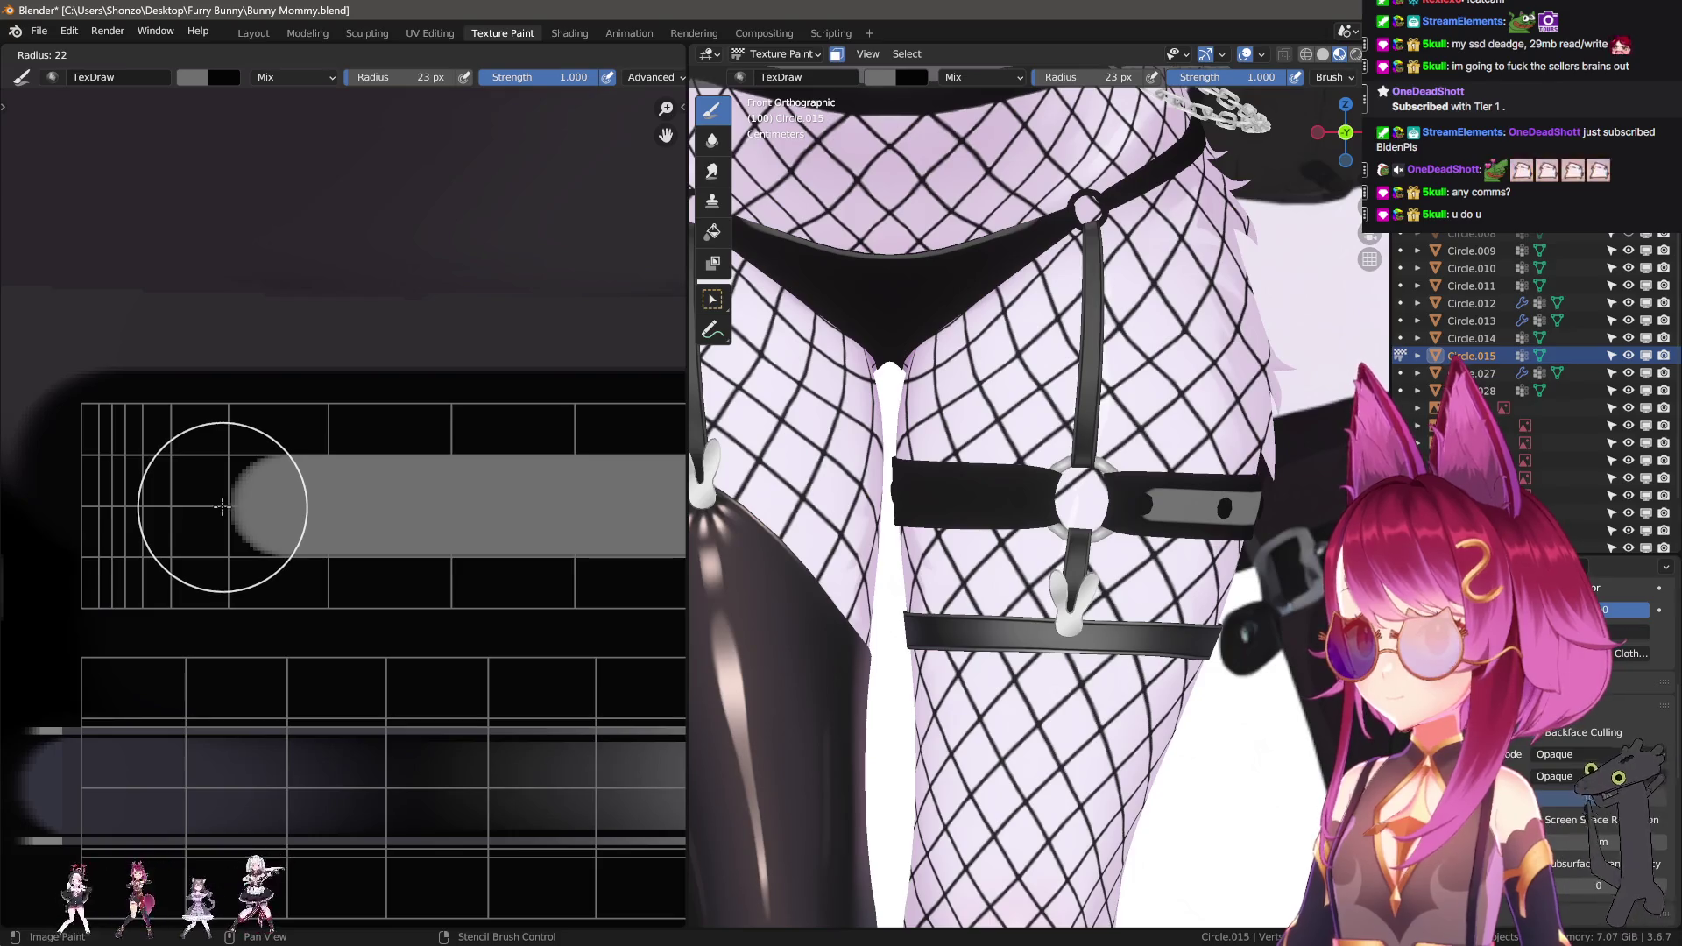
click(221, 506)
drag(220, 506, 1050, 493)
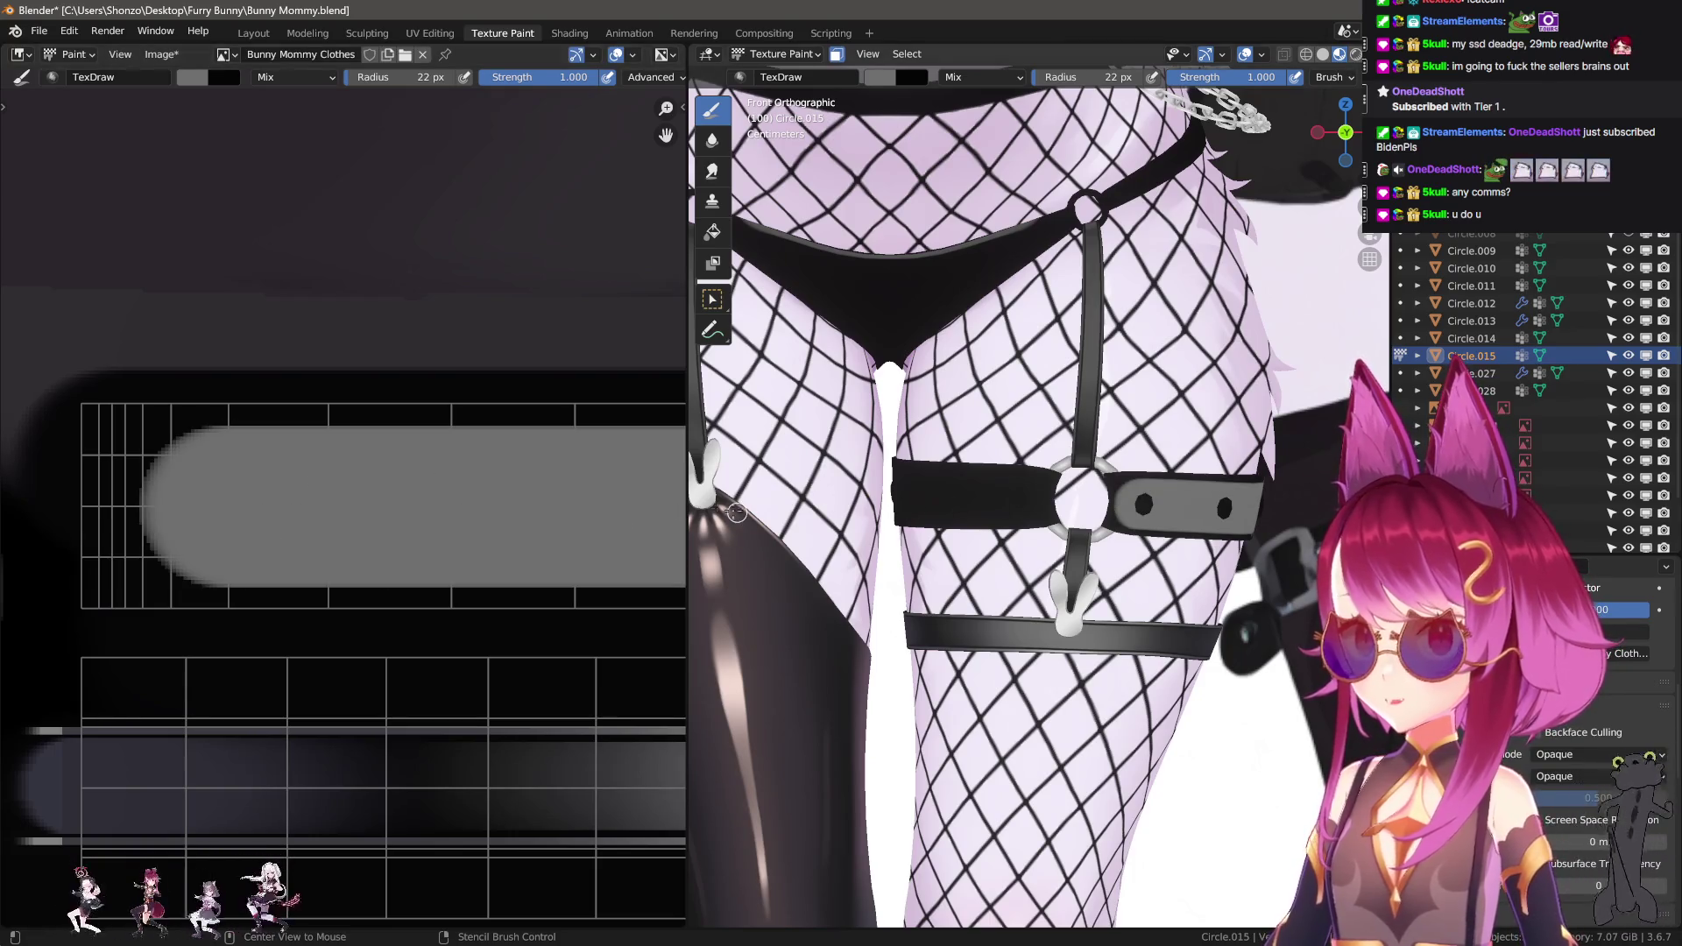
key(ctrl+z)
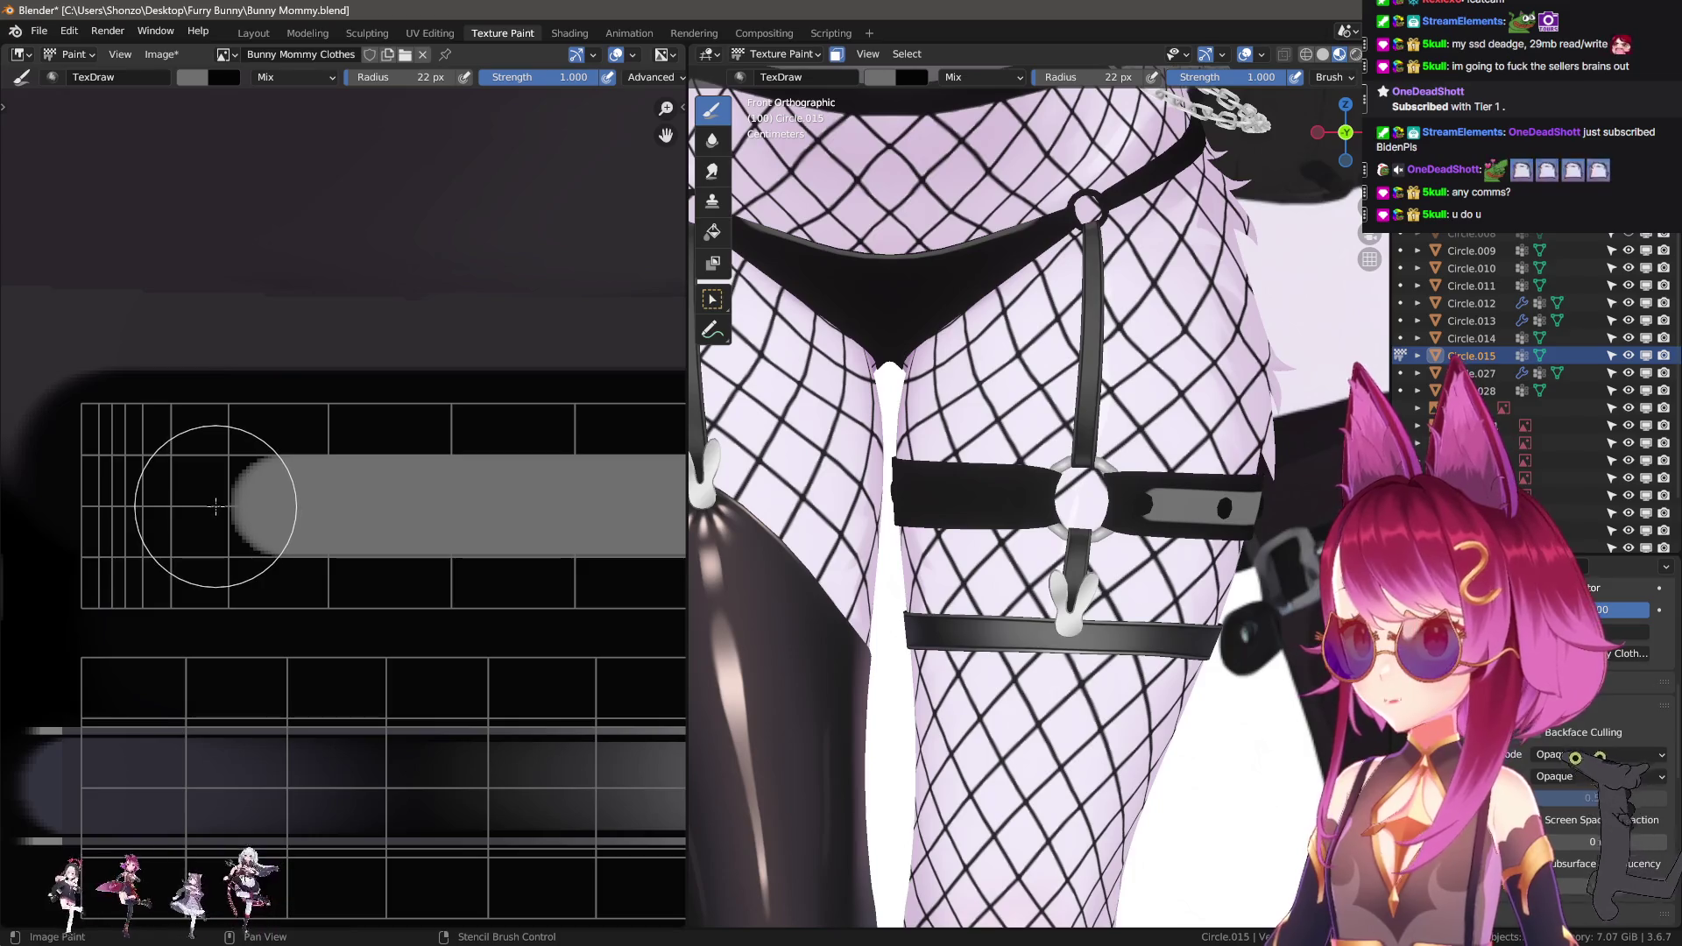
drag(215, 505, 988, 517)
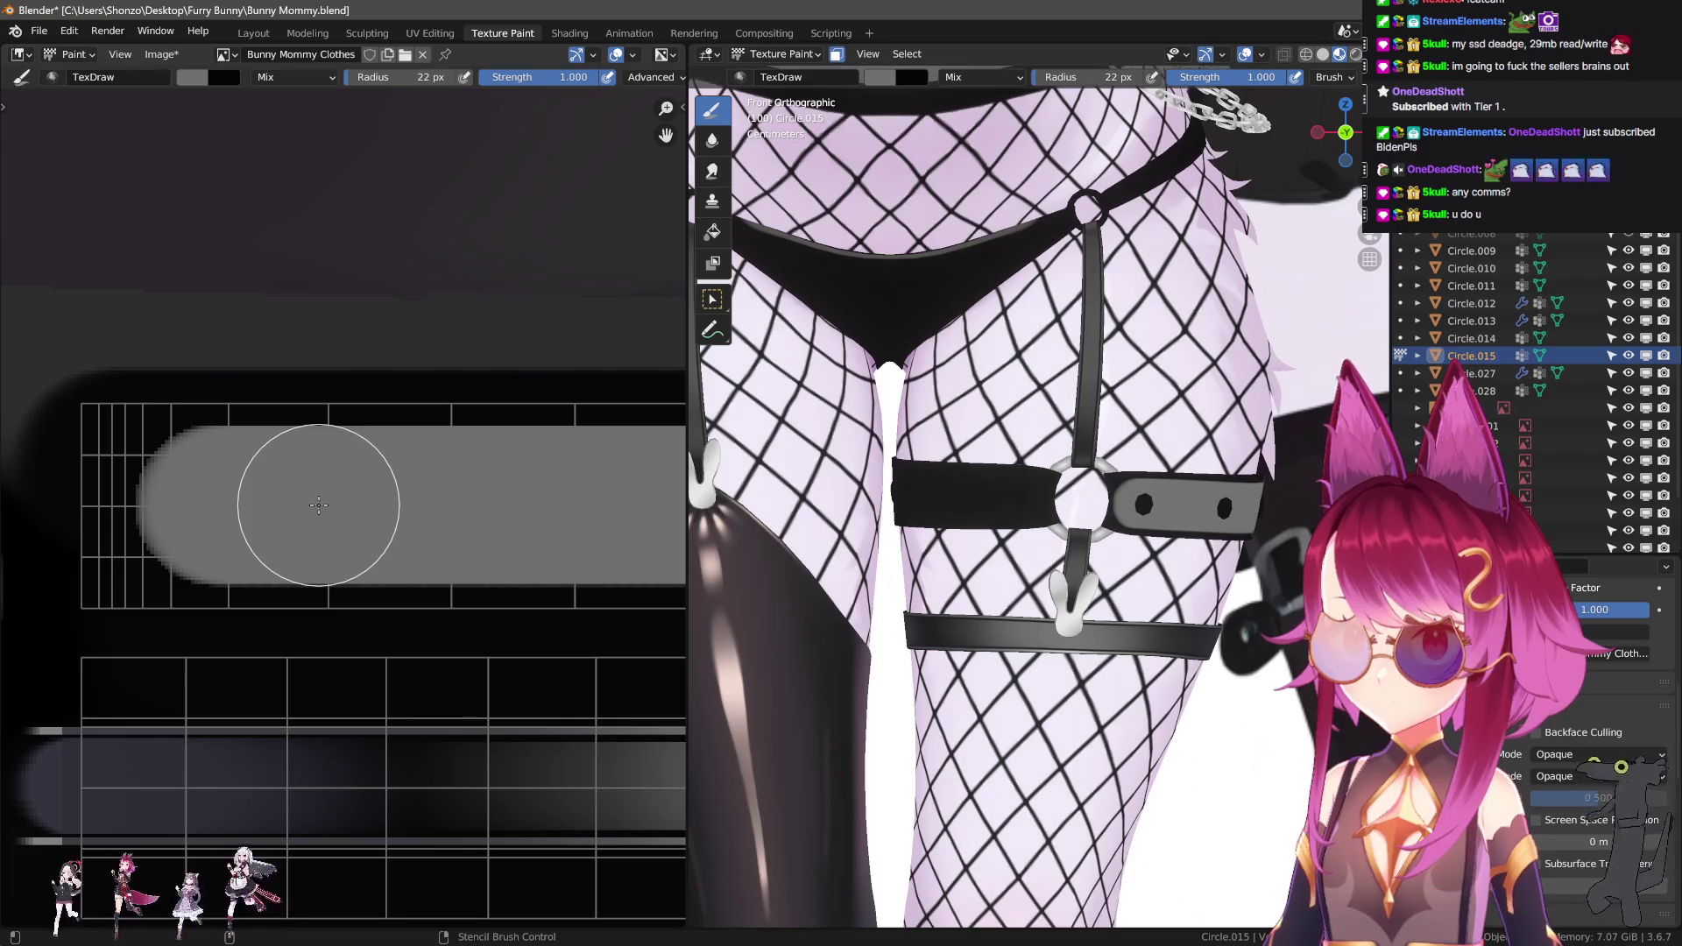
key(ctrl+z)
Confirm the brush radius at 22 px and readjust the brush strength.
key(f)
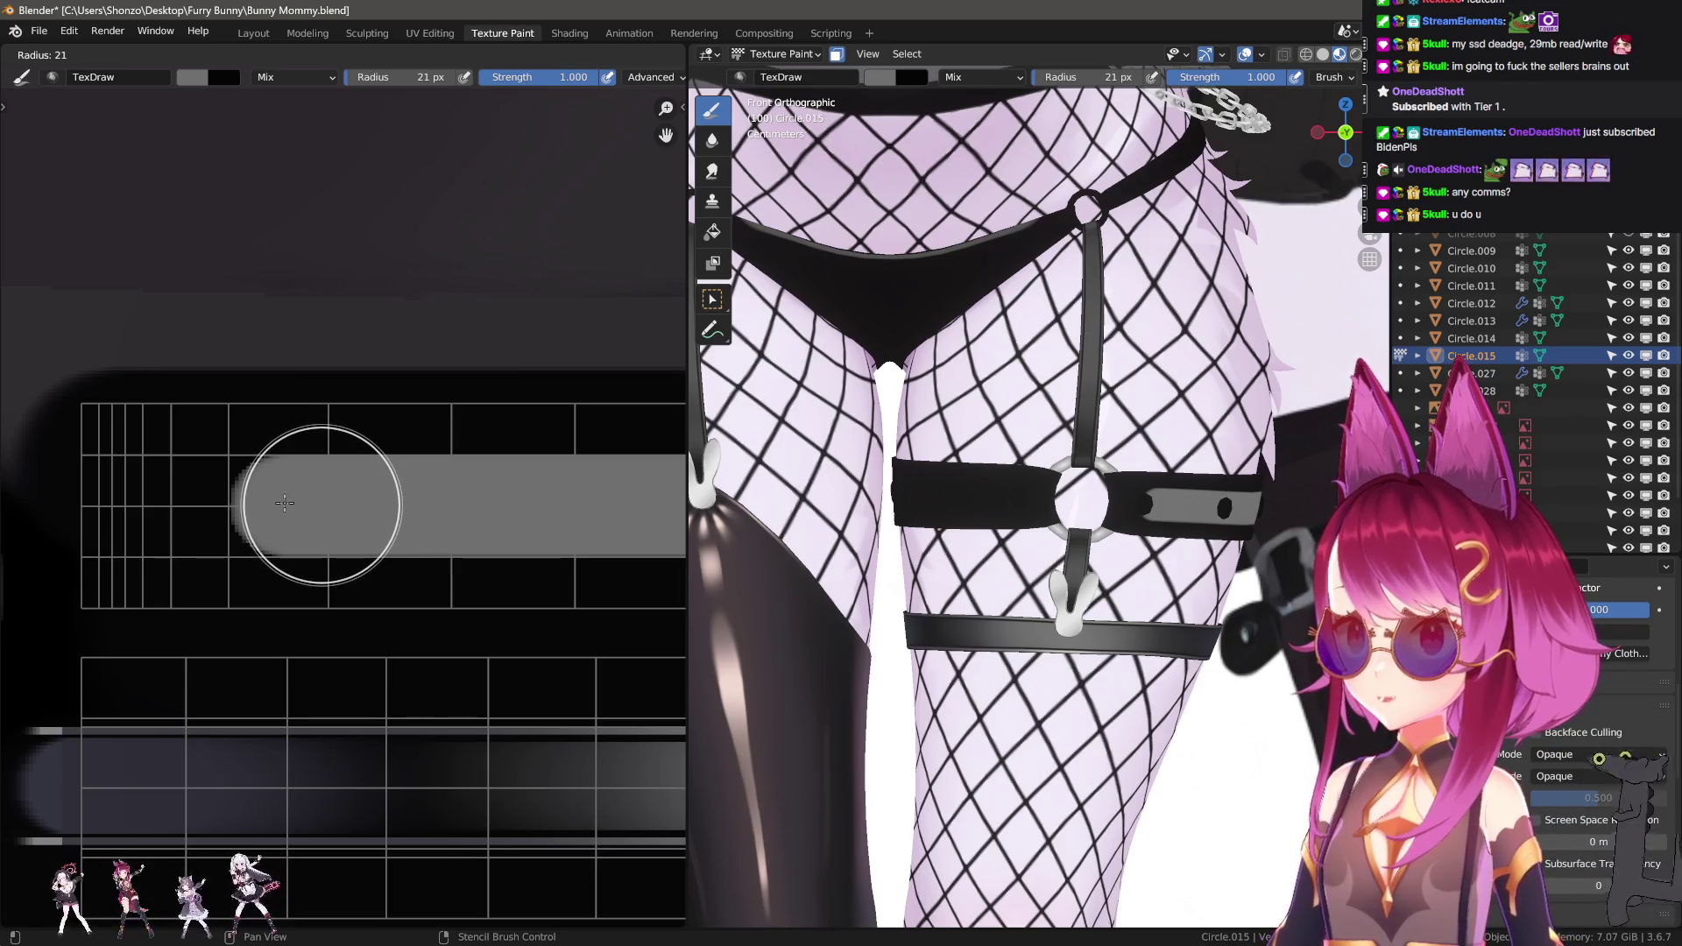
click(285, 502)
key(f)
click(356, 509)
key(shift+f)
click(355, 508)
Paint a wide grey band across the strap layout with a 20 px brush.
key(f)
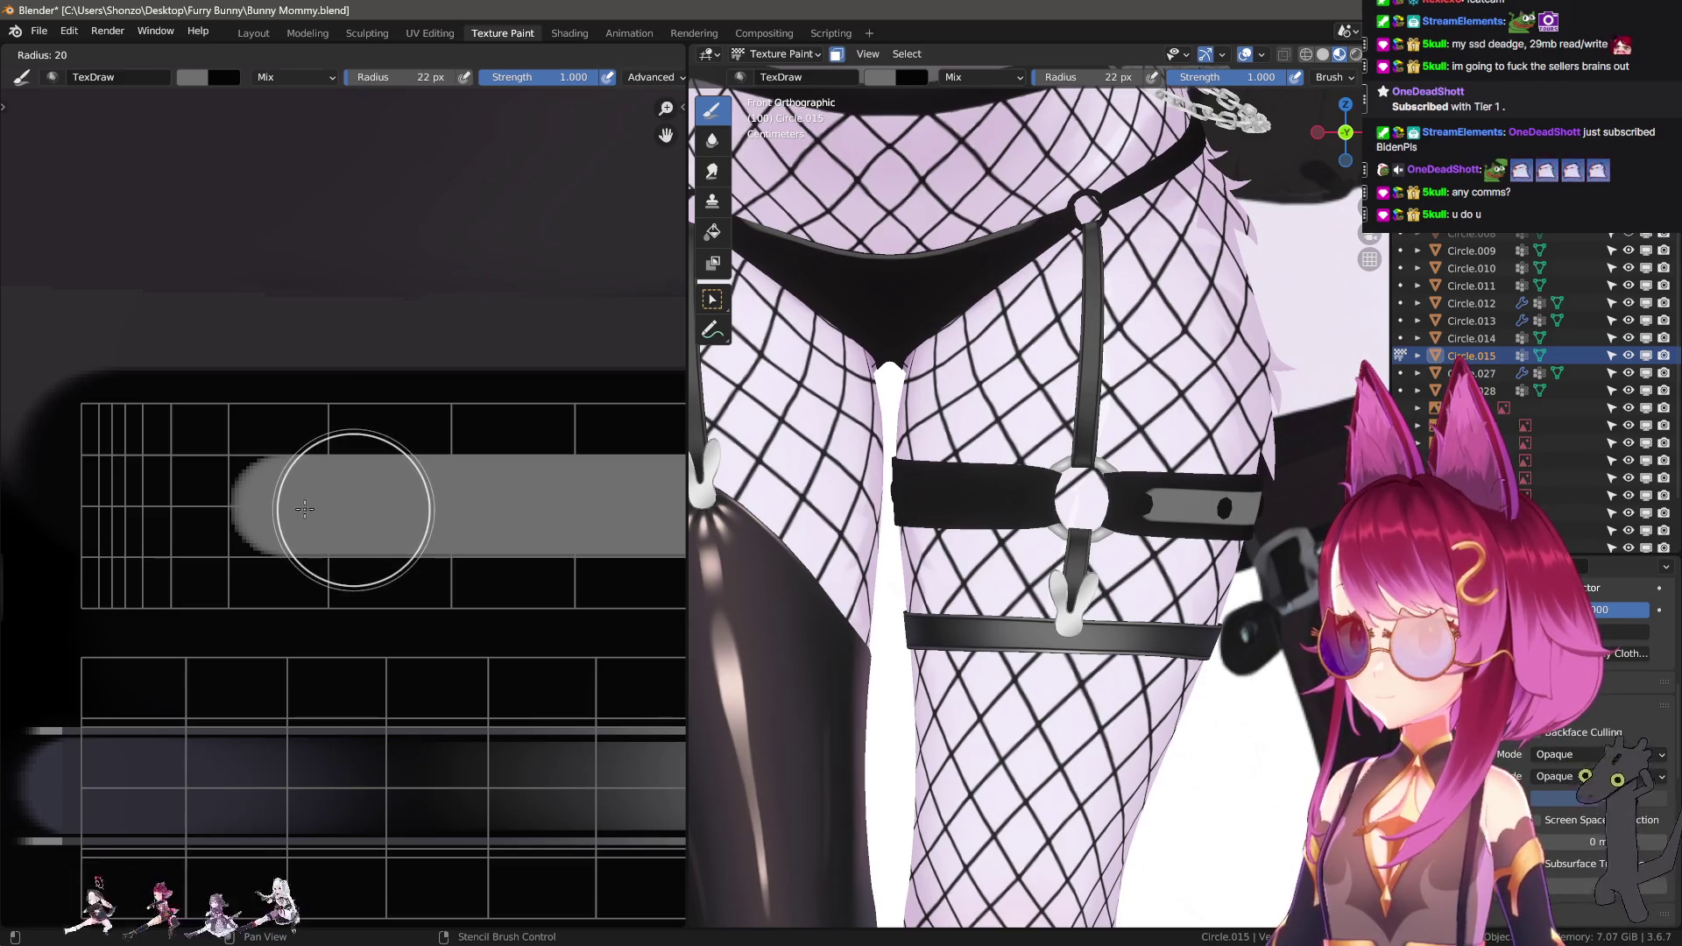
click(312, 509)
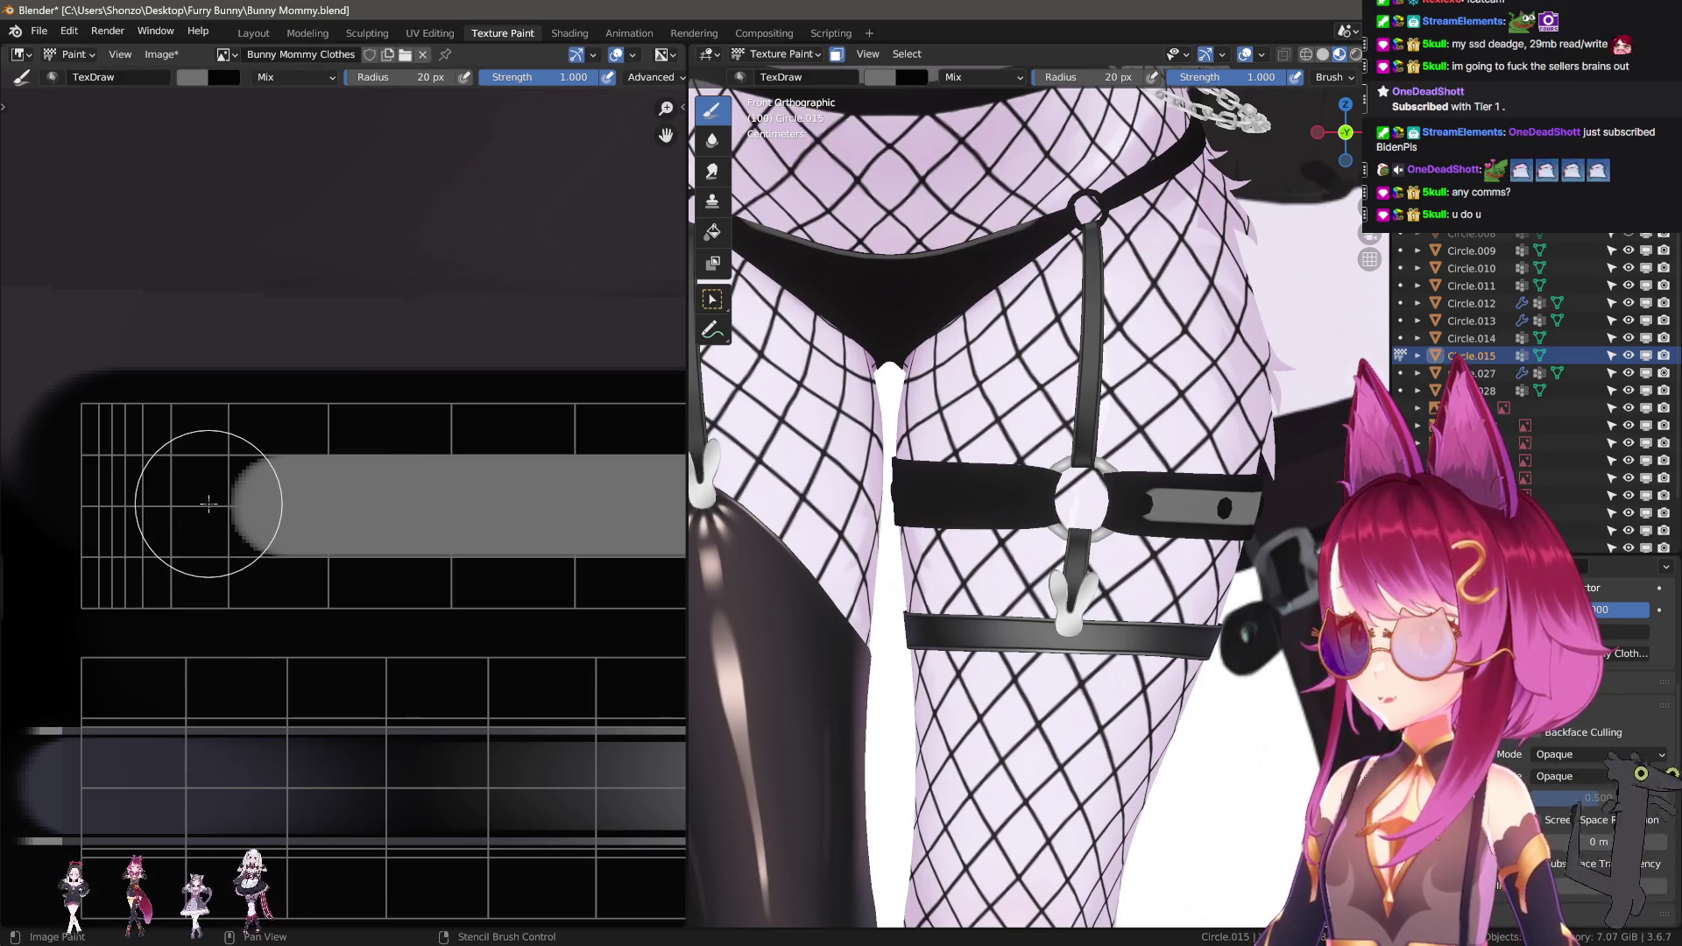
drag(1121, 526, 1122, 526)
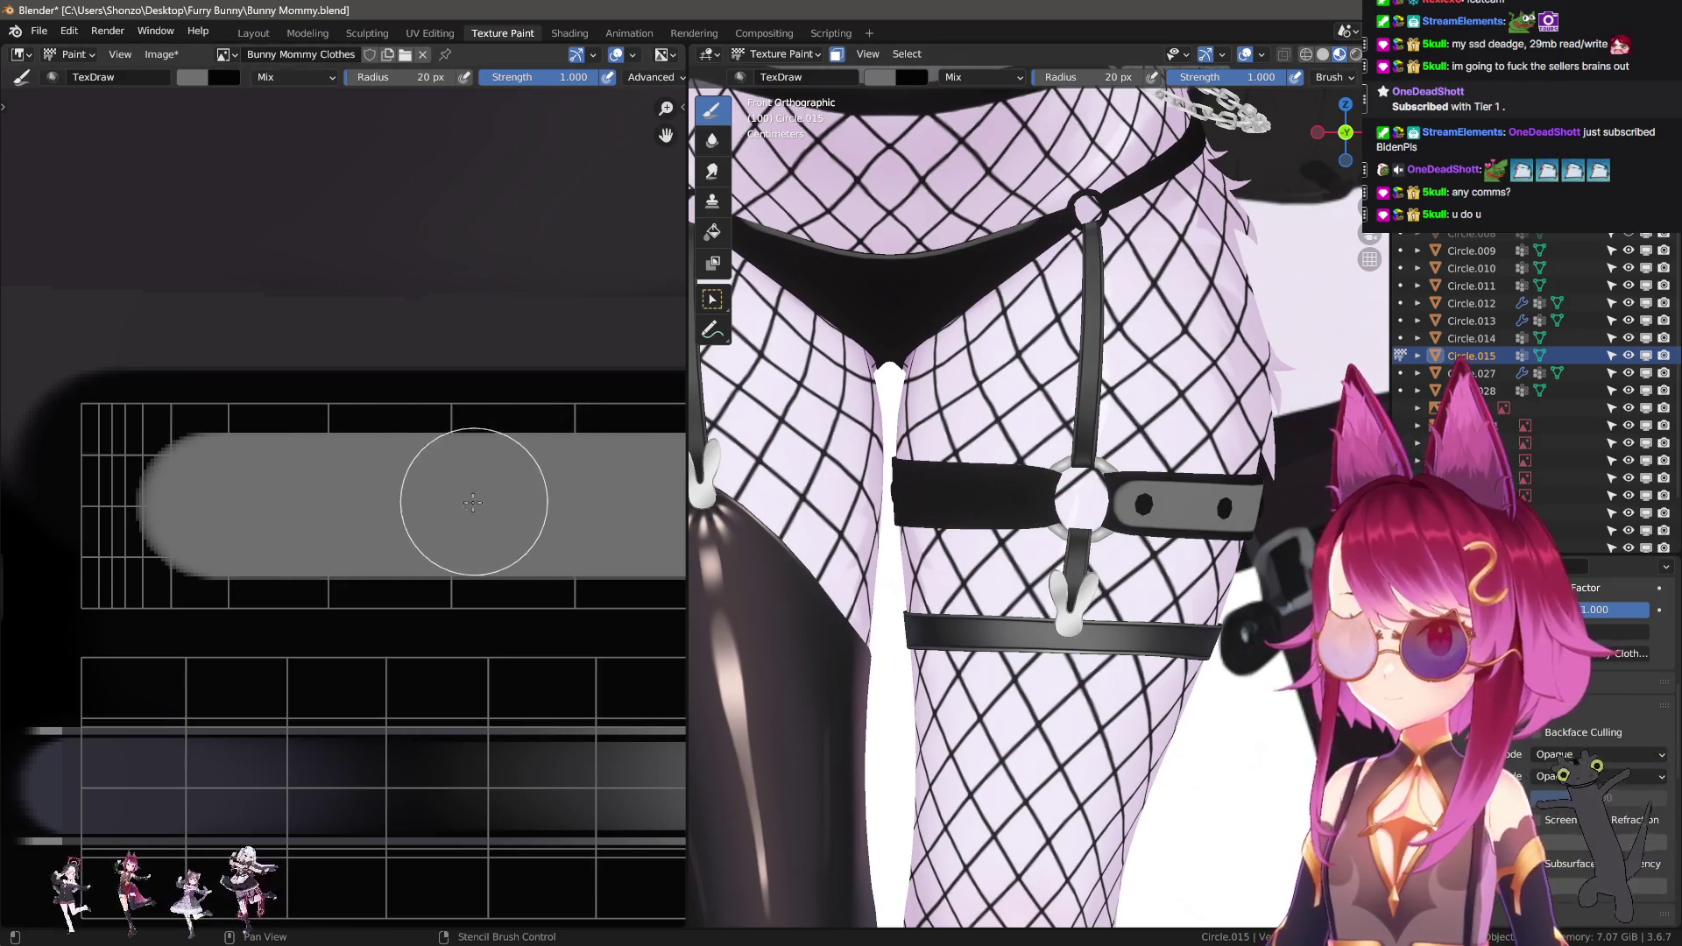
scroll(469, 526, down, 4)
middle_drag(598, 524, 457, 524)
key(shift+space)
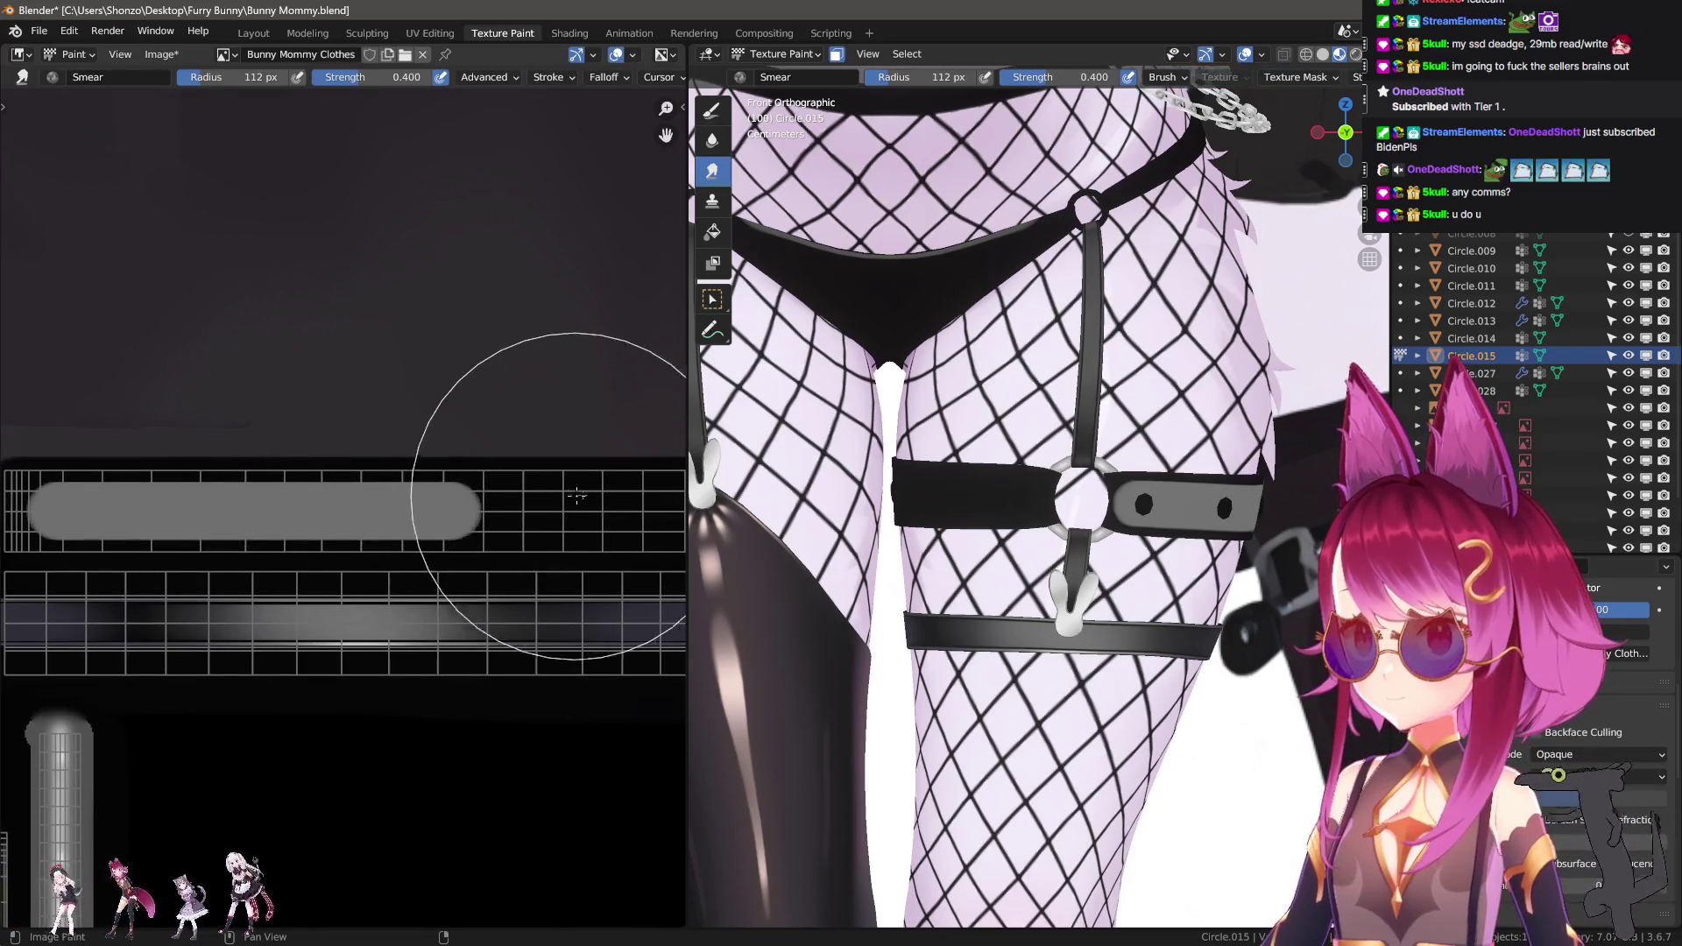
Shrink the Smear brush to 55 px and drag the grey band's gradient further right.
key(f)
click(550, 491)
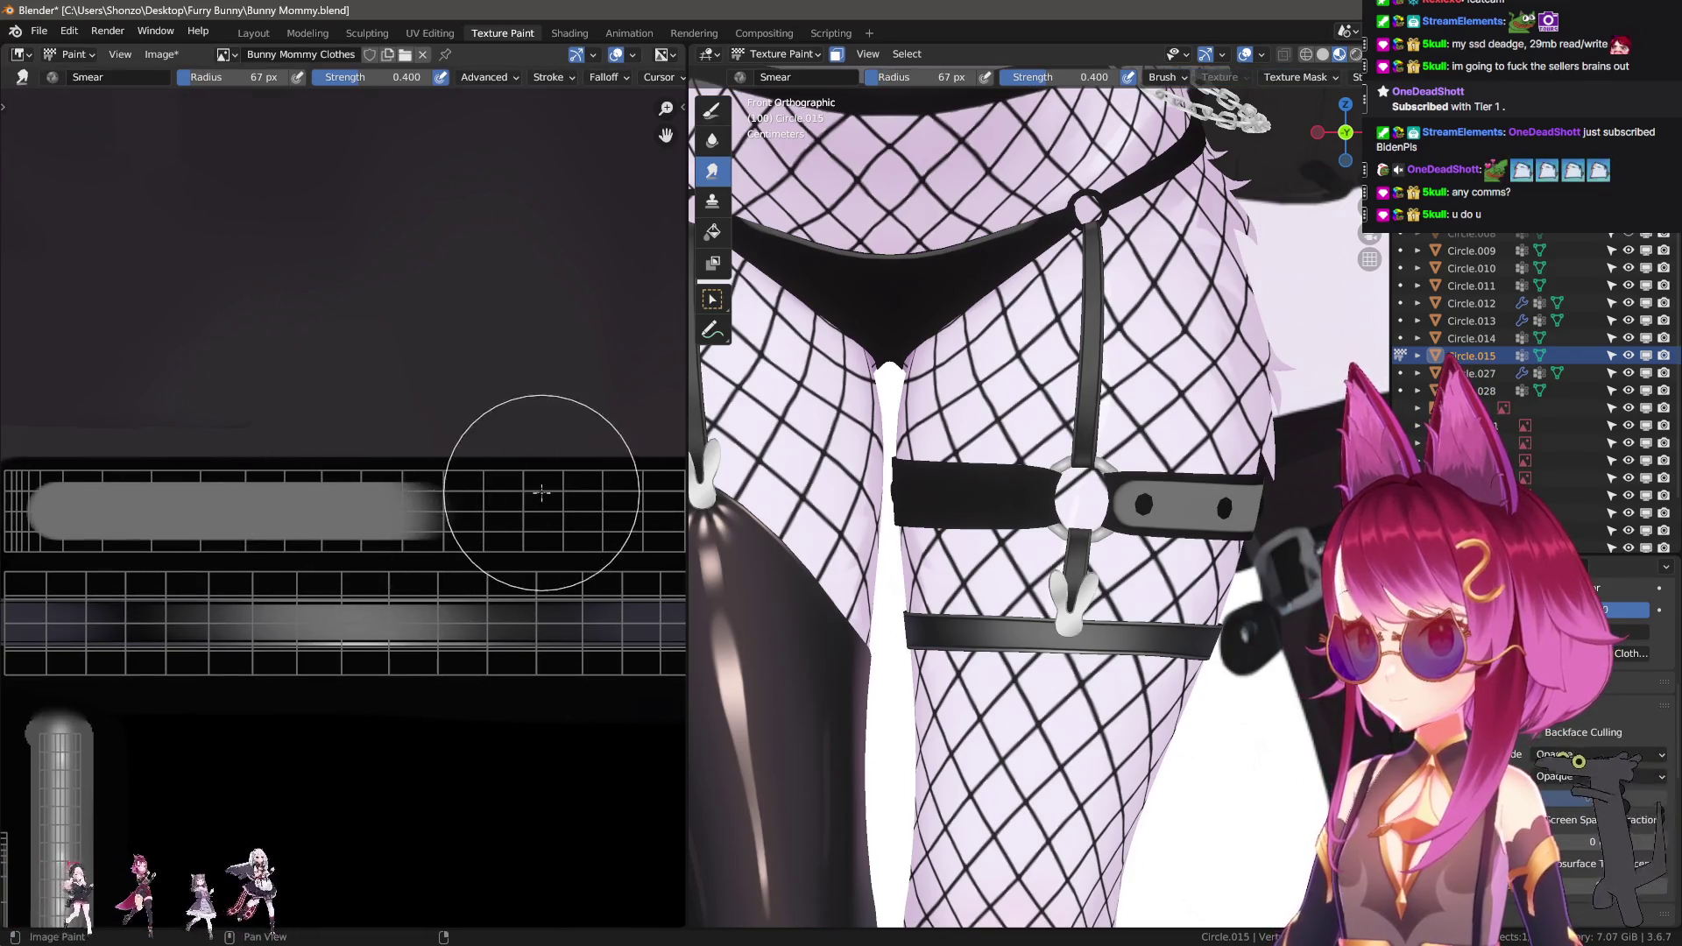
key(f)
click(449, 512)
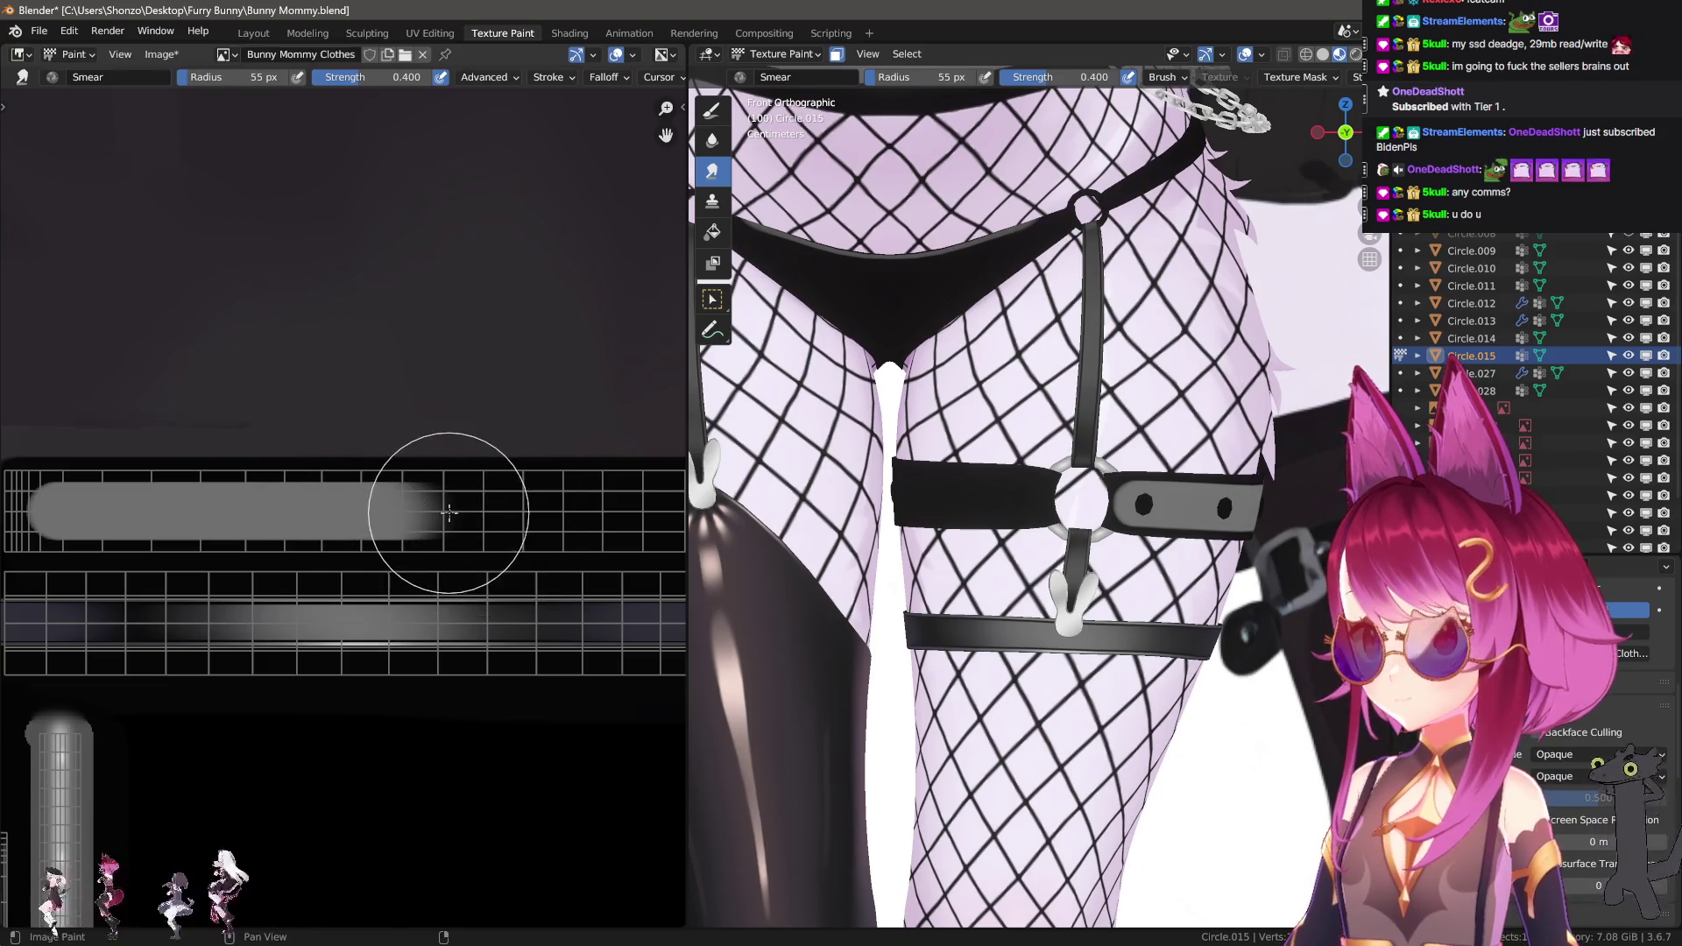
drag(184, 508, 421, 503)
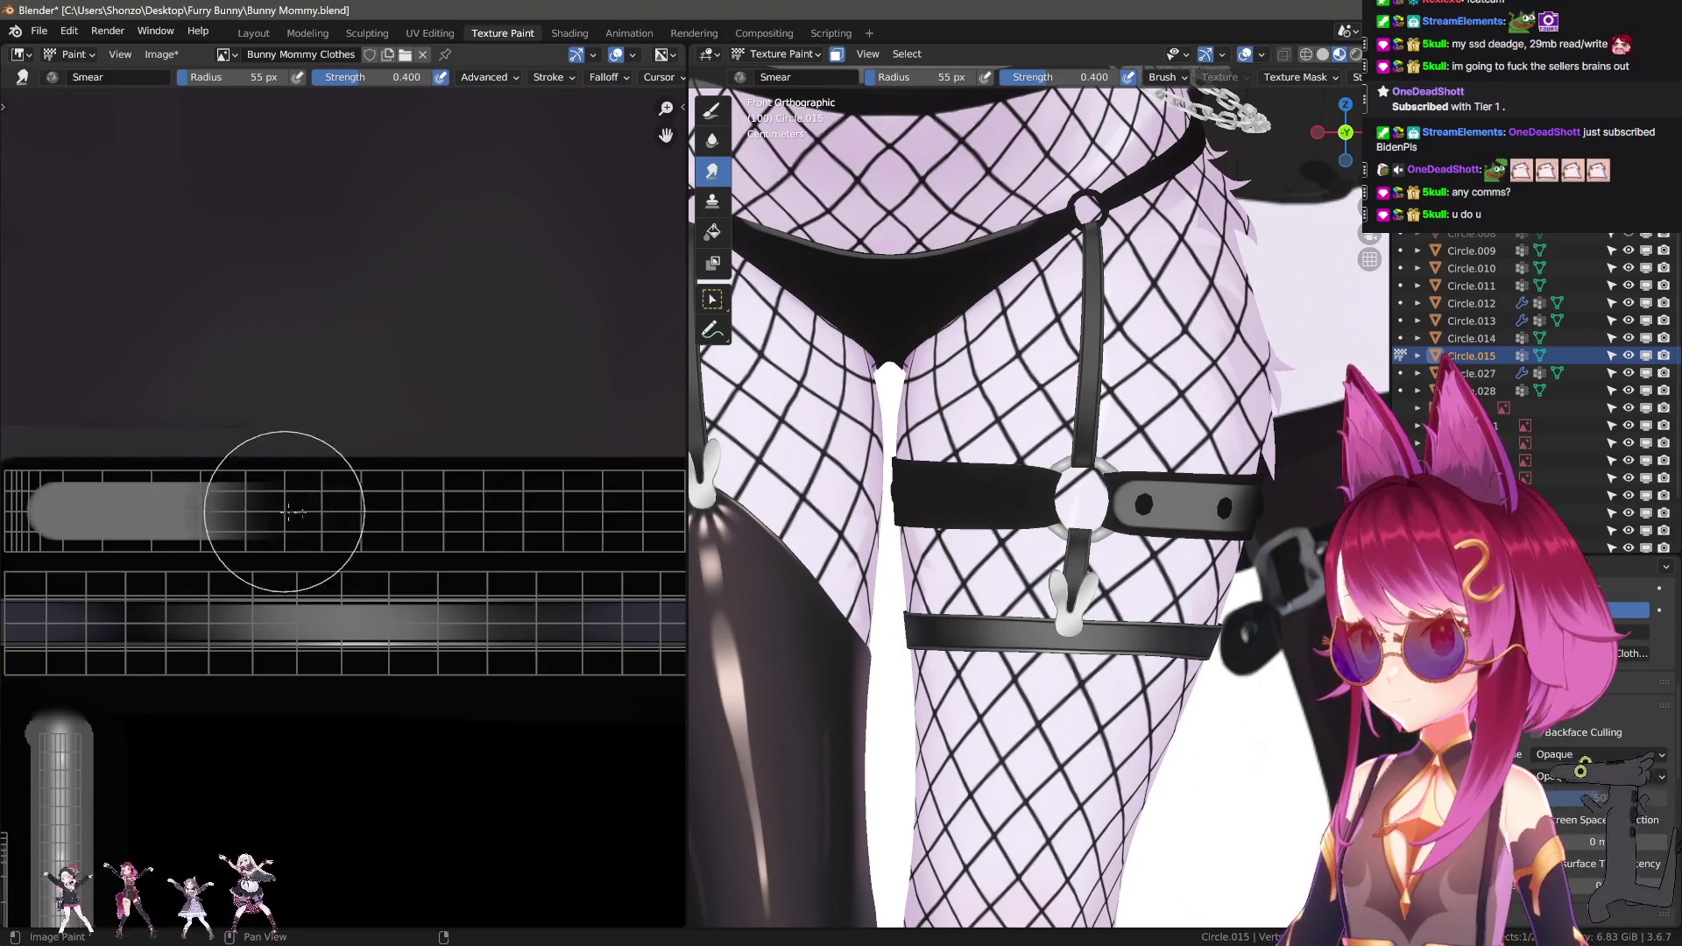
middle_drag(167, 511, 456, 526)
scroll(304, 523, up, 2)
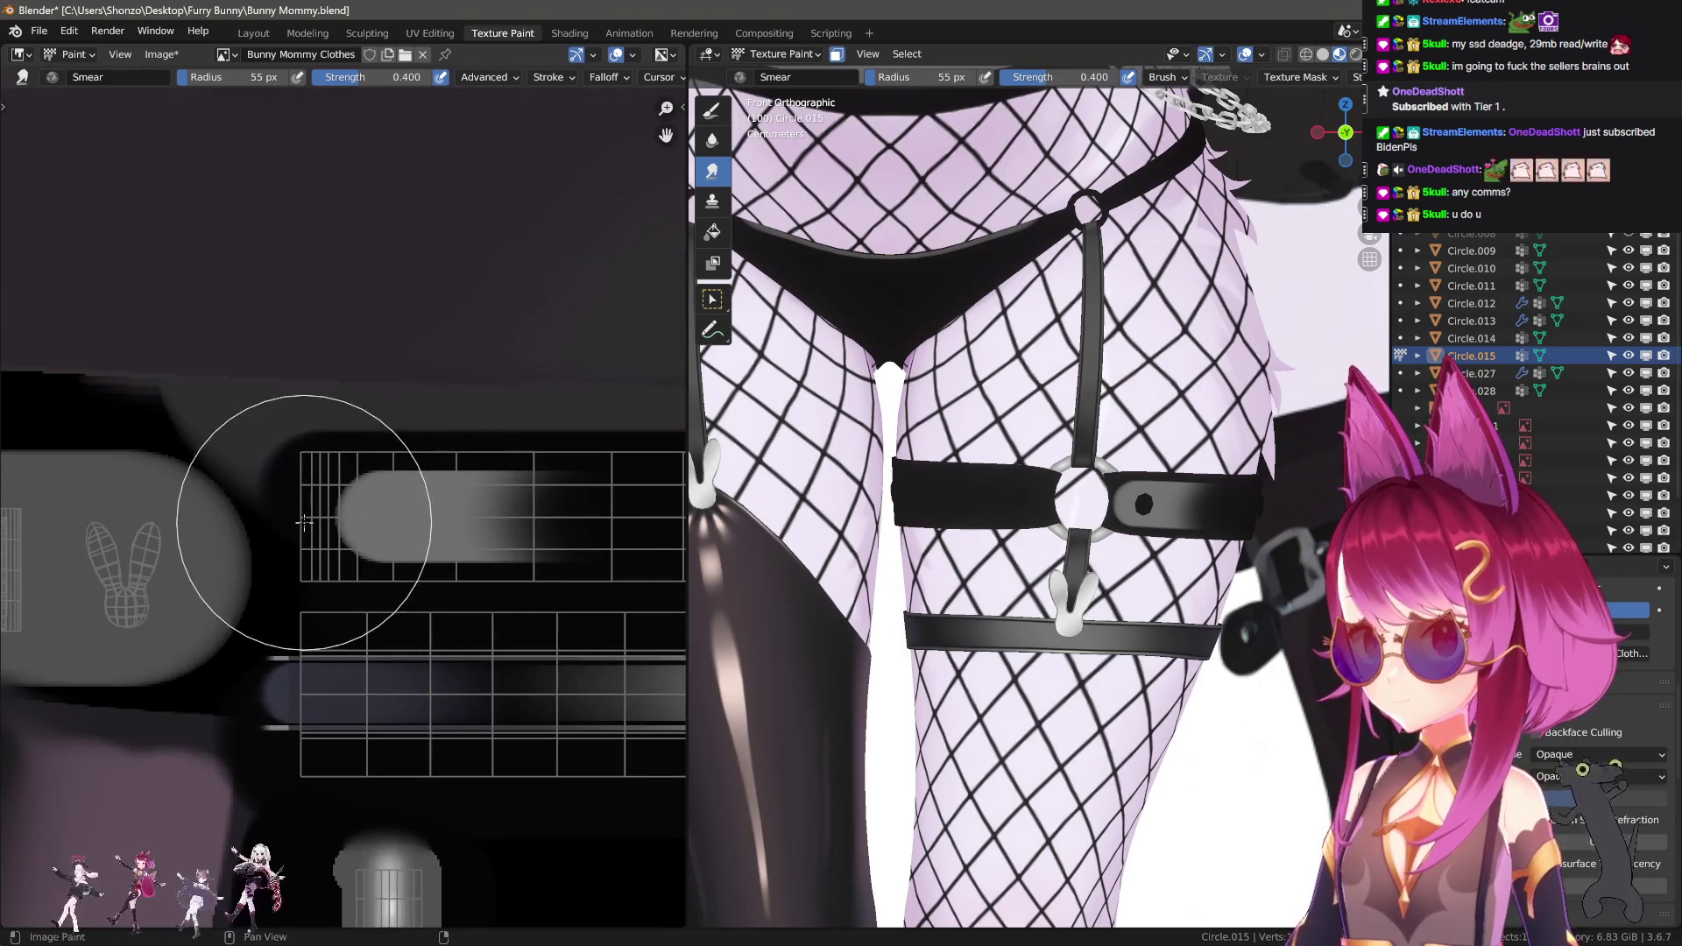
scroll(391, 517, up, 2)
With a 42–44 px Smear brush, smear the grey band to the right edge and into the dark area.
key(f)
click(379, 523)
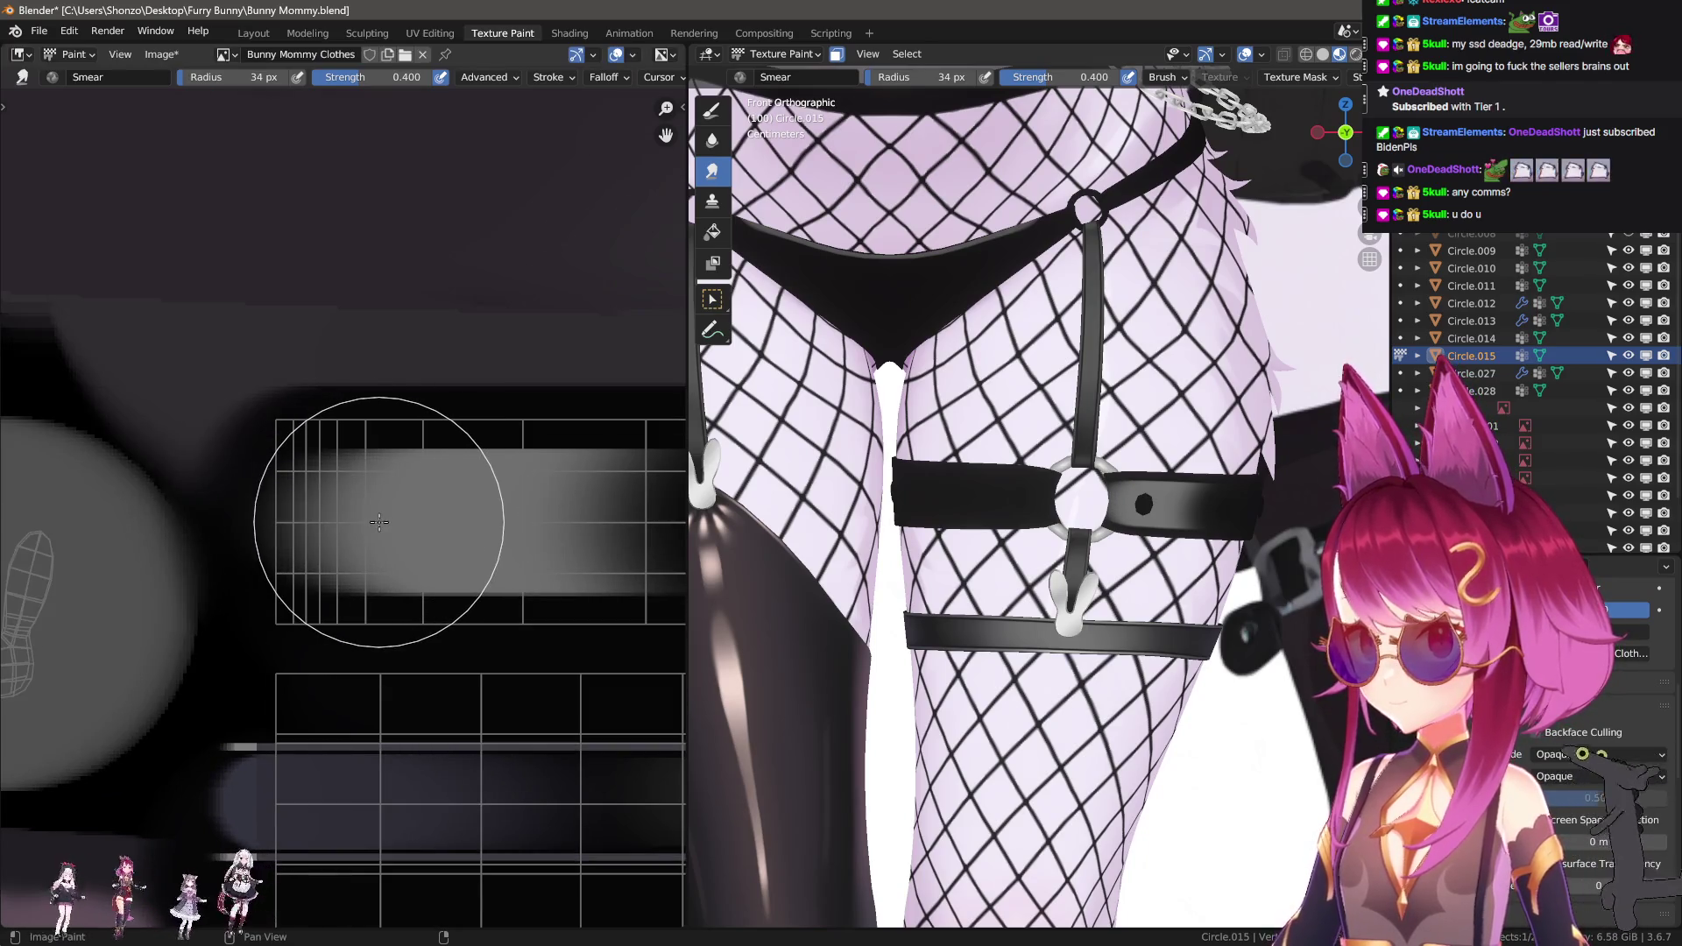
key(f)
click(526, 534)
middle_drag(526, 534, 447, 540)
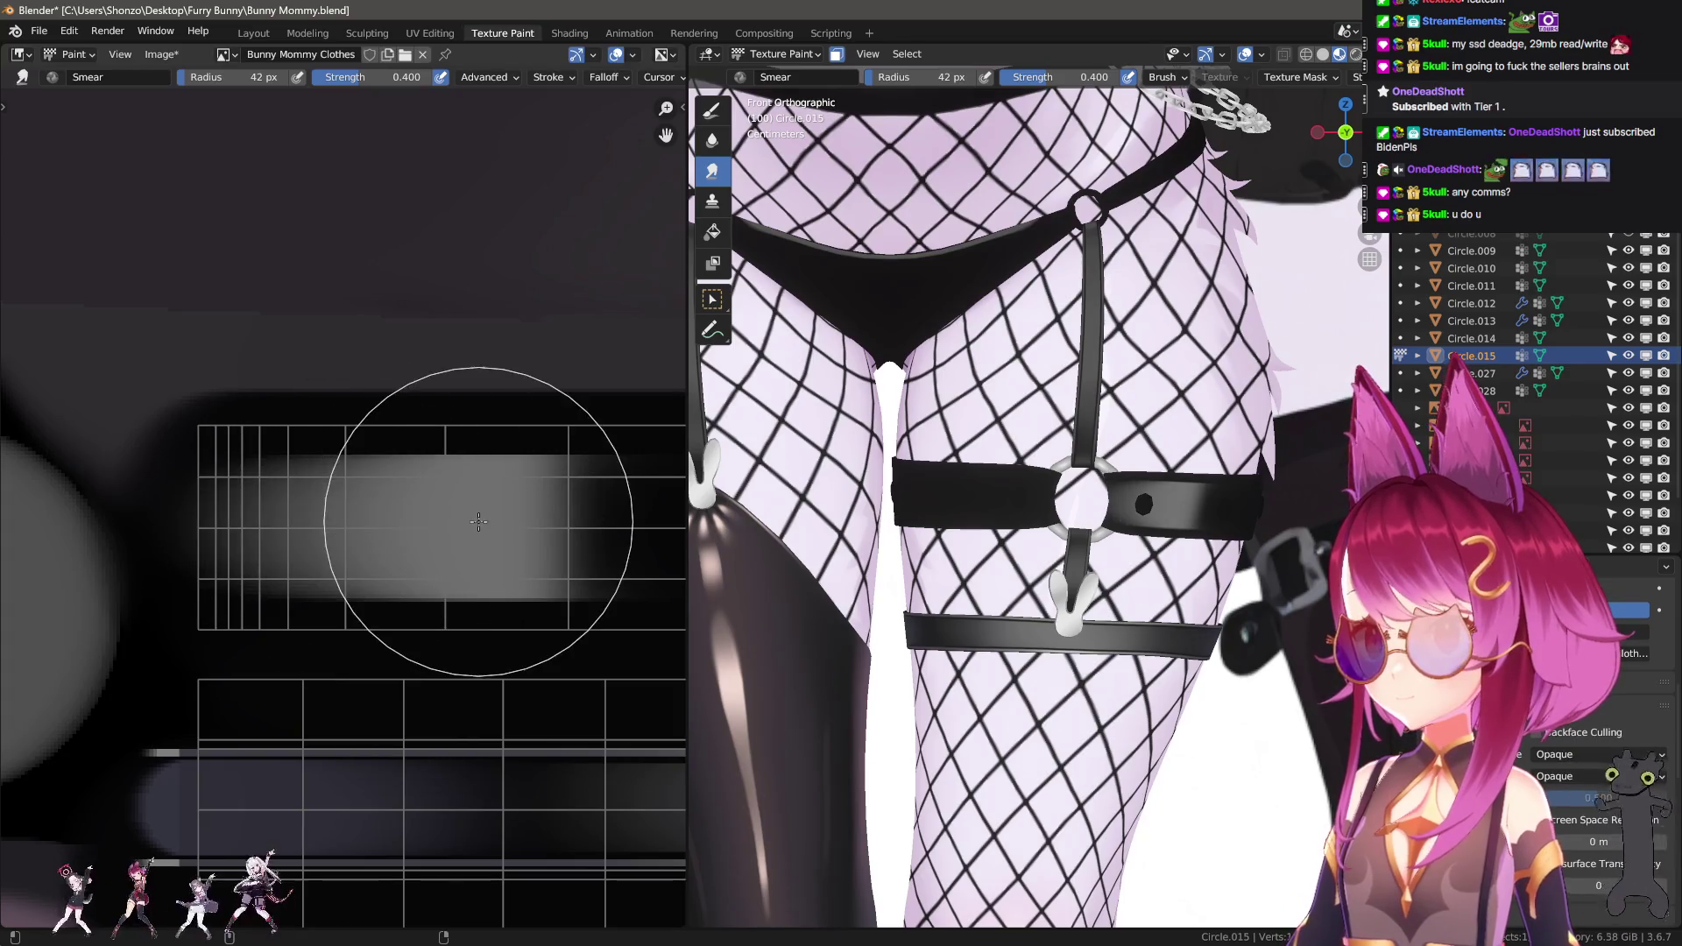
drag(346, 526, 558, 517)
key(f)
click(558, 515)
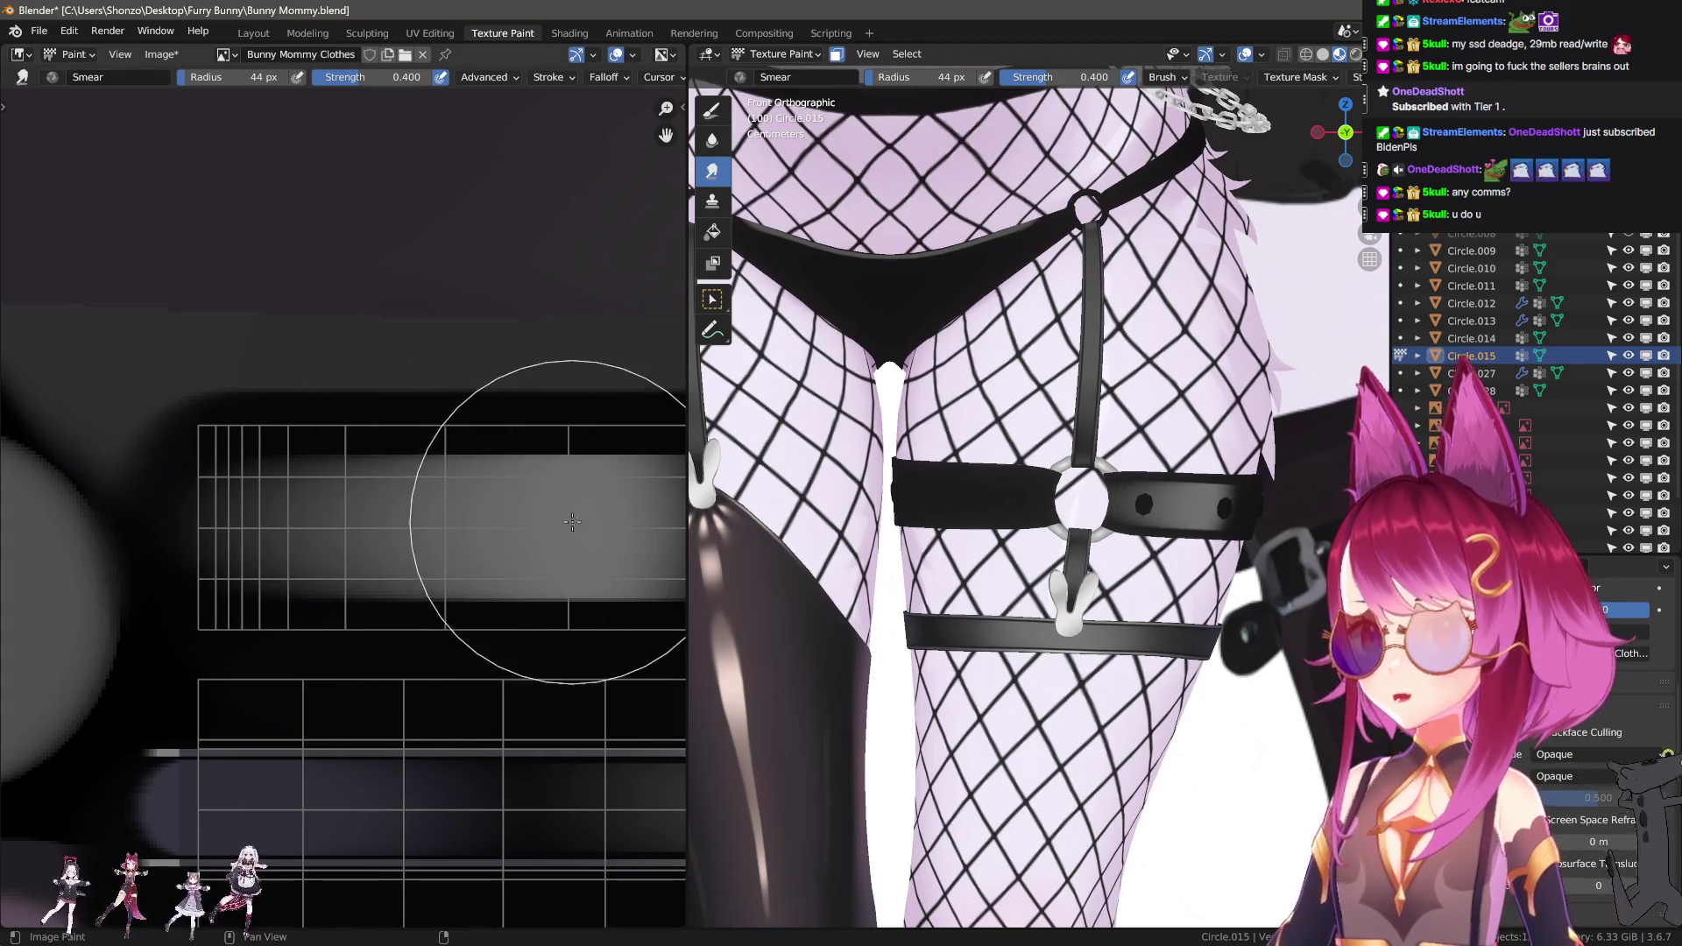
middle_drag(558, 515, 456, 517)
key(f)
click(517, 540)
drag(517, 541, 300, 542)
scroll(333, 596, up, 2)
key(shift+space)
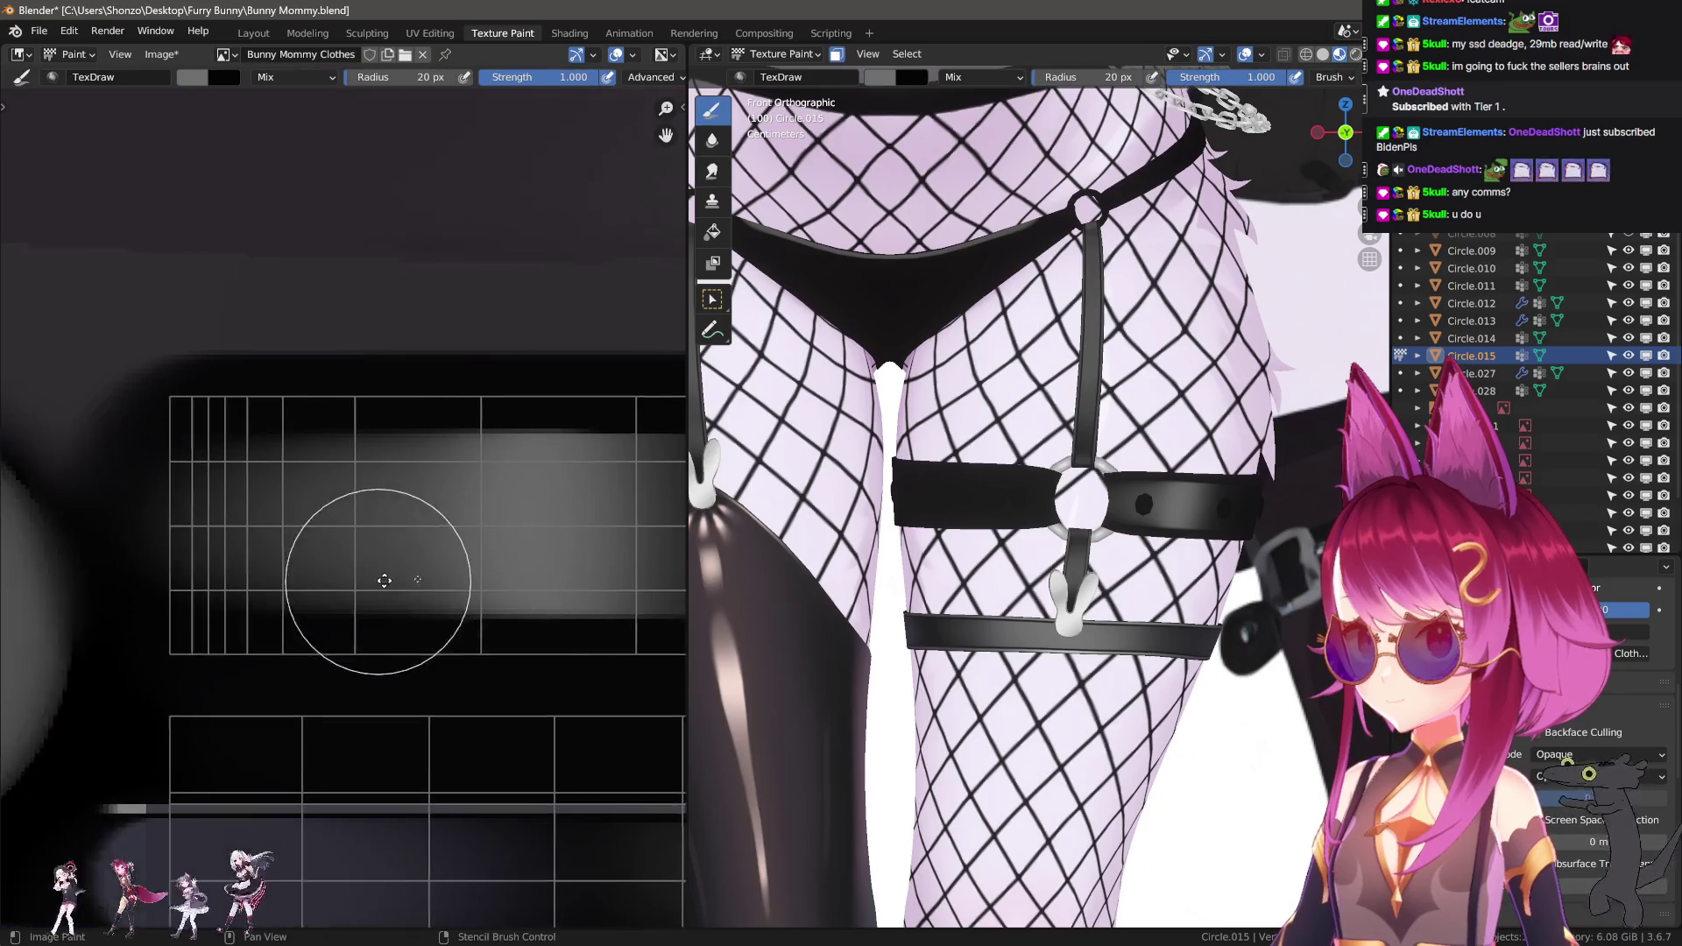
With a 4 px TexDraw brush, outline the grey pill patch's edges and fill it in.
key(f)
click(384, 492)
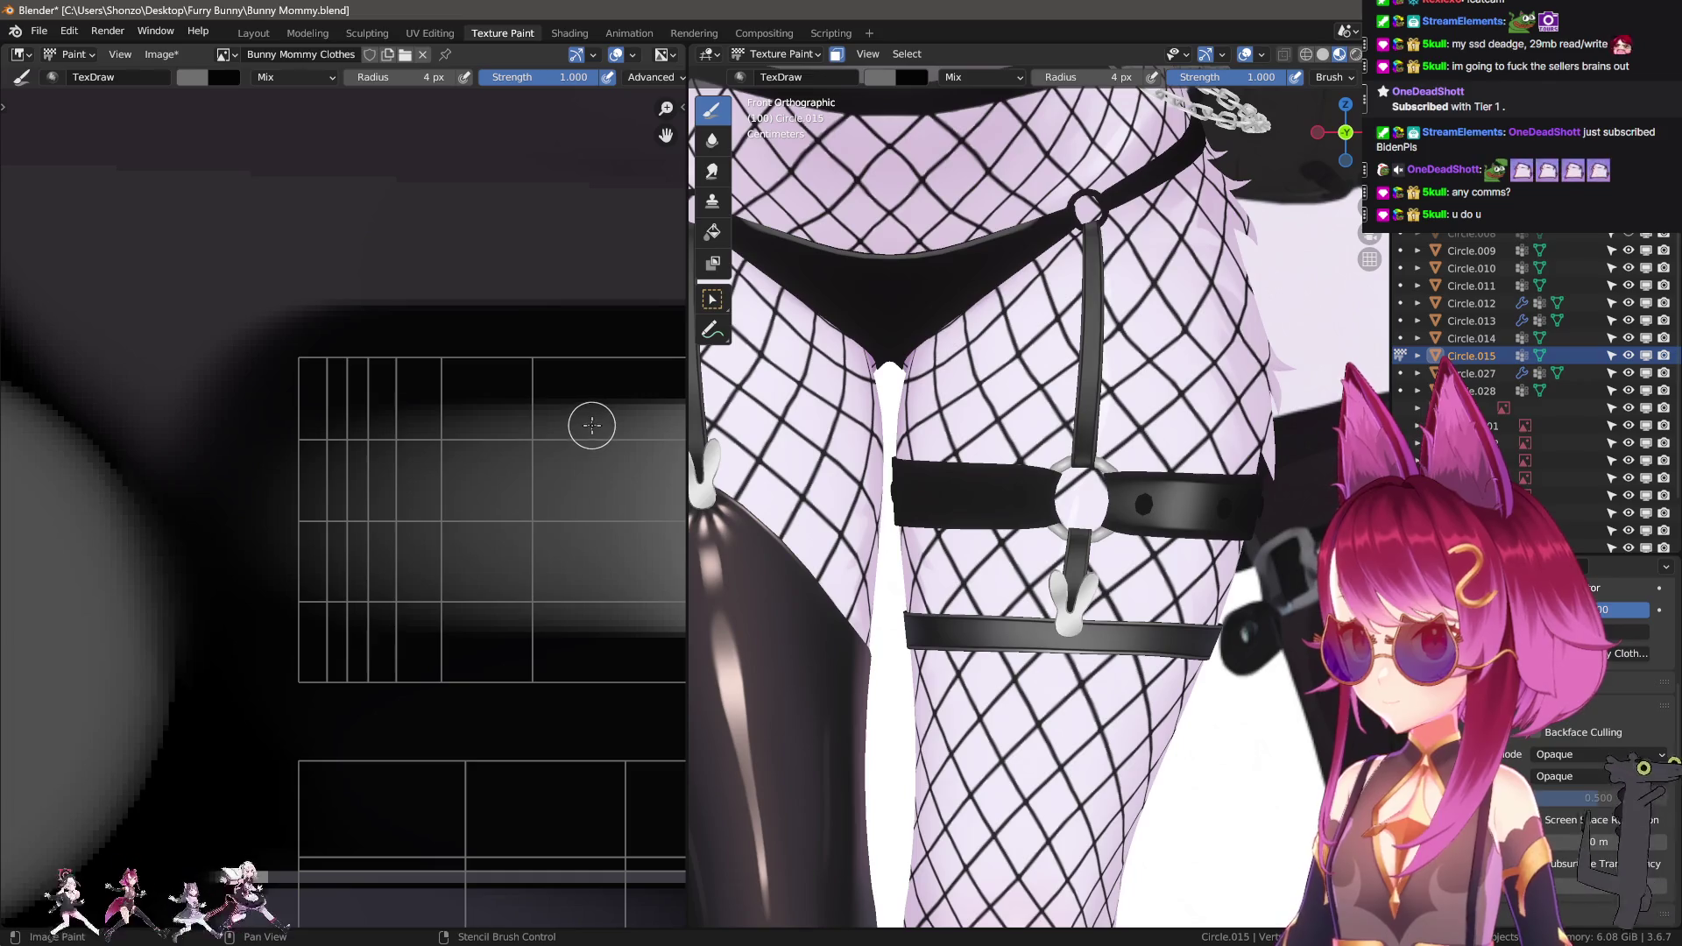
drag(384, 426, 390, 429)
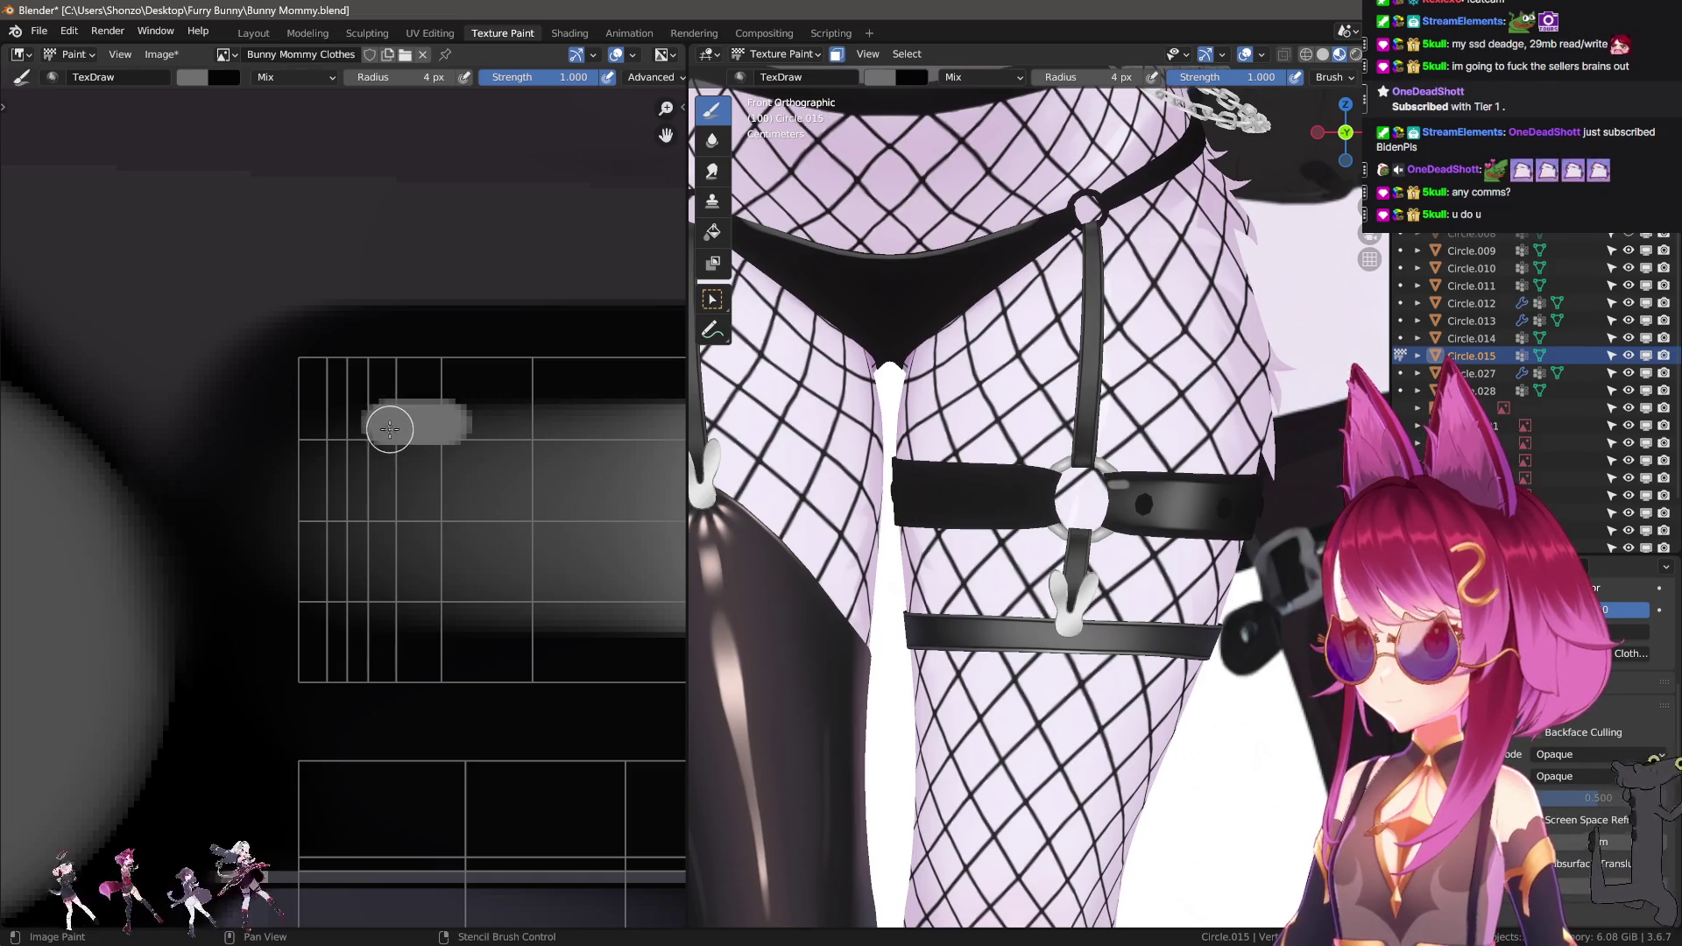
drag(390, 611, 391, 612)
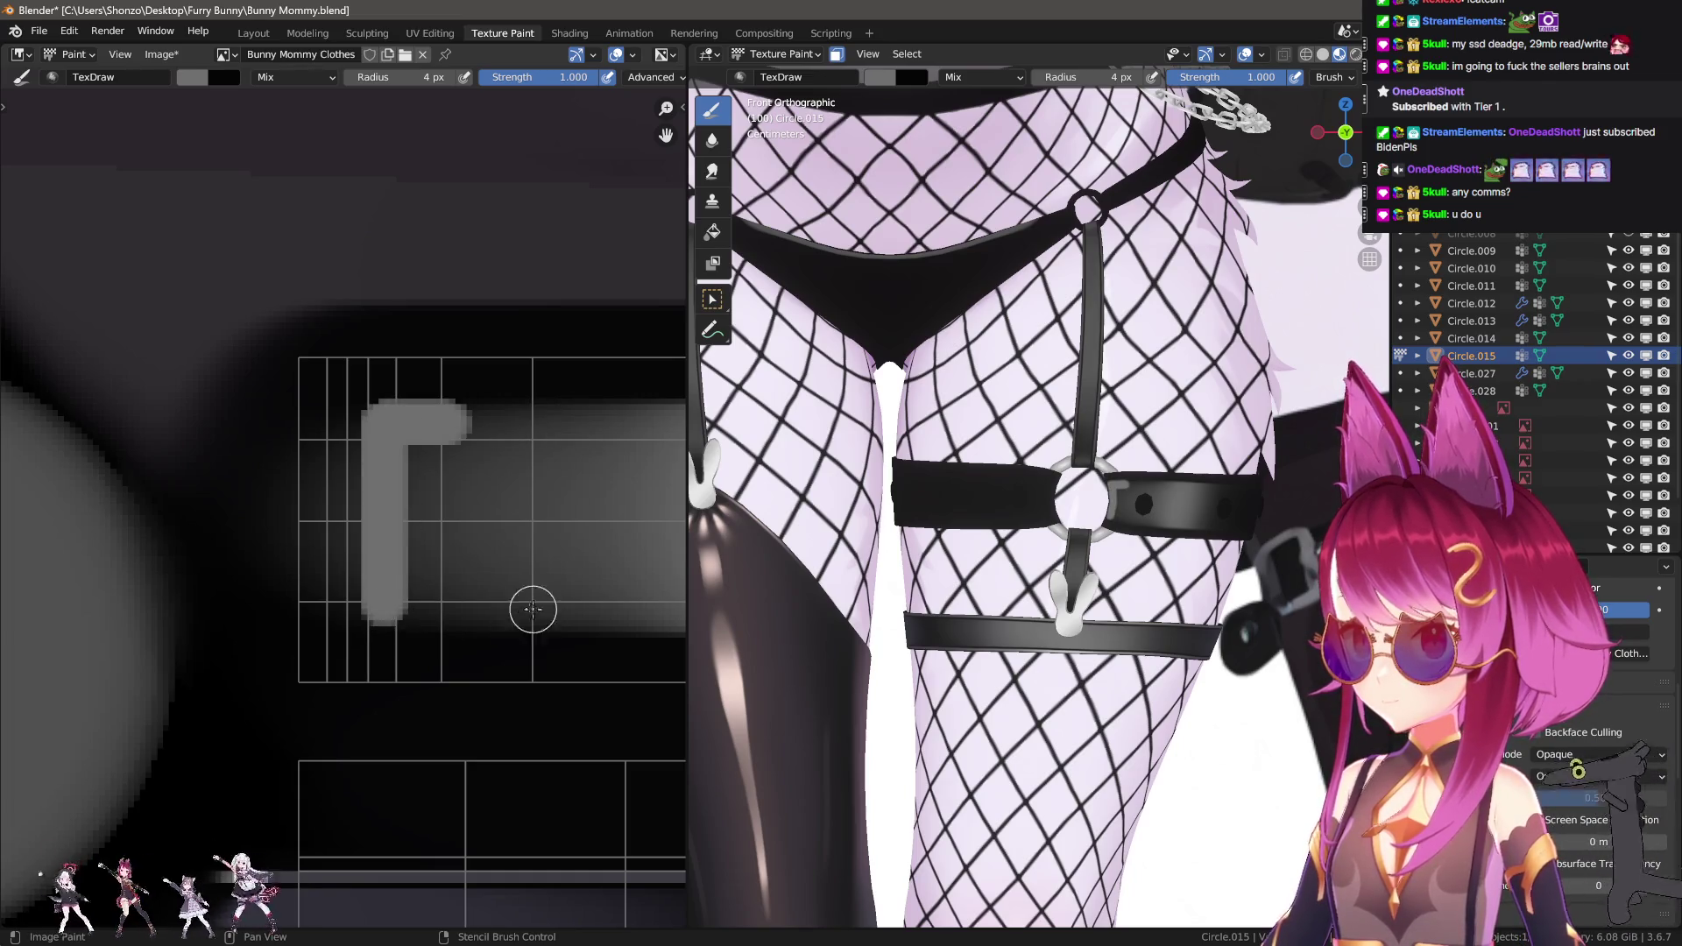
middle_drag(532, 608, 427, 588)
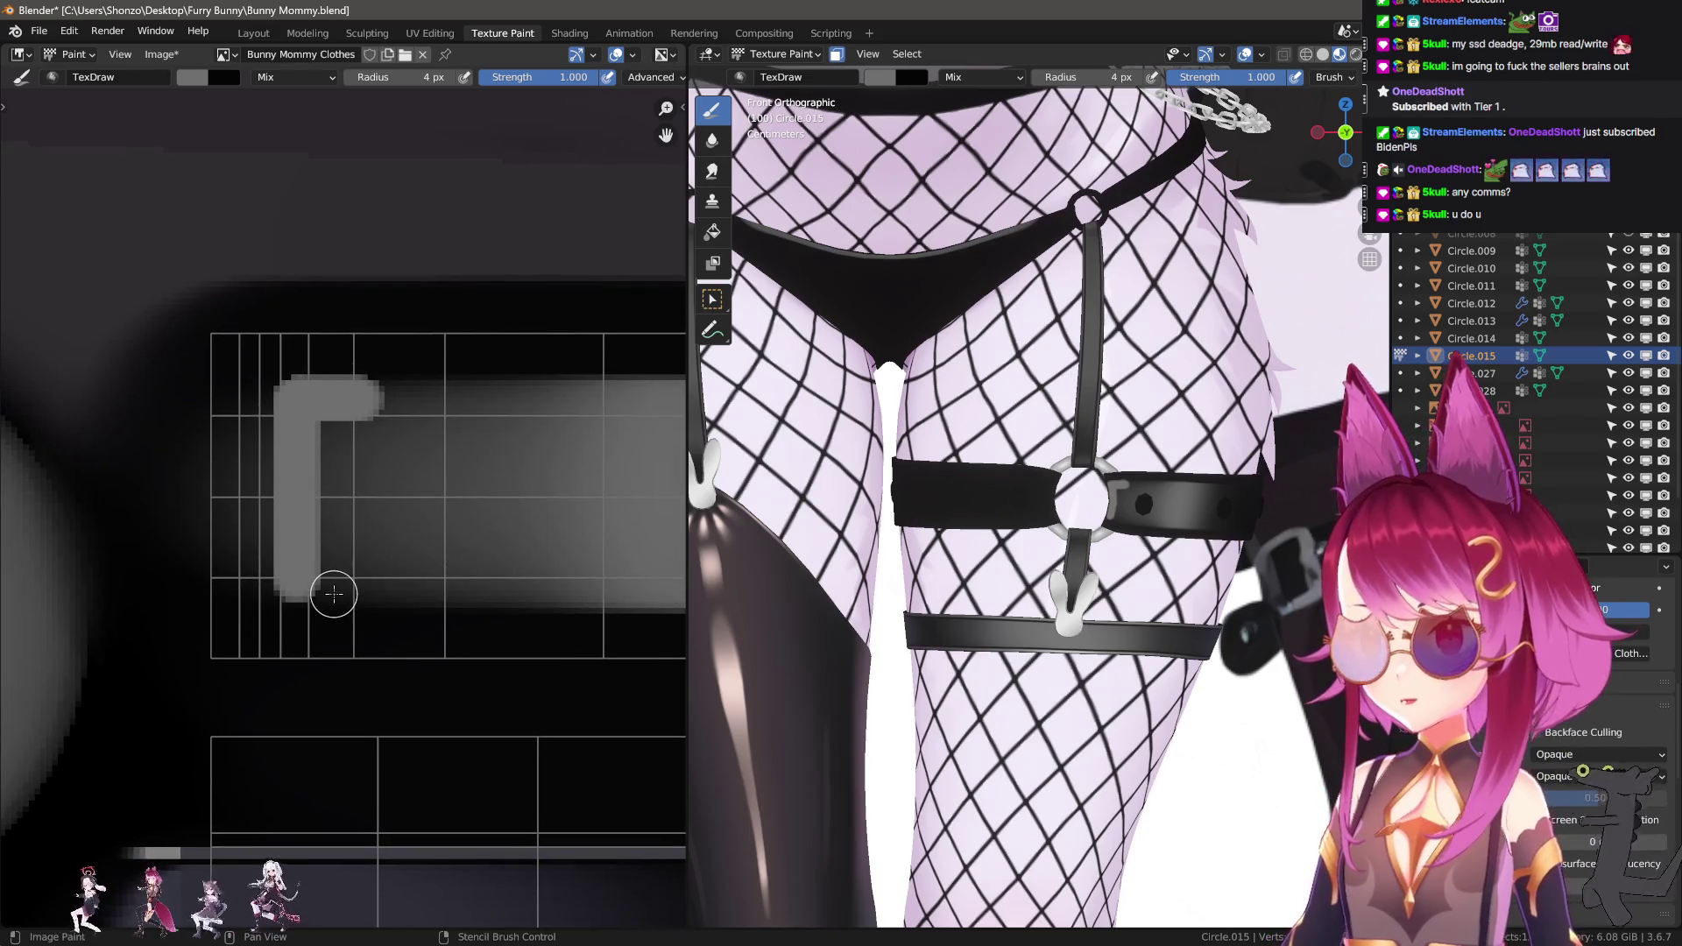
drag(298, 589, 349, 421)
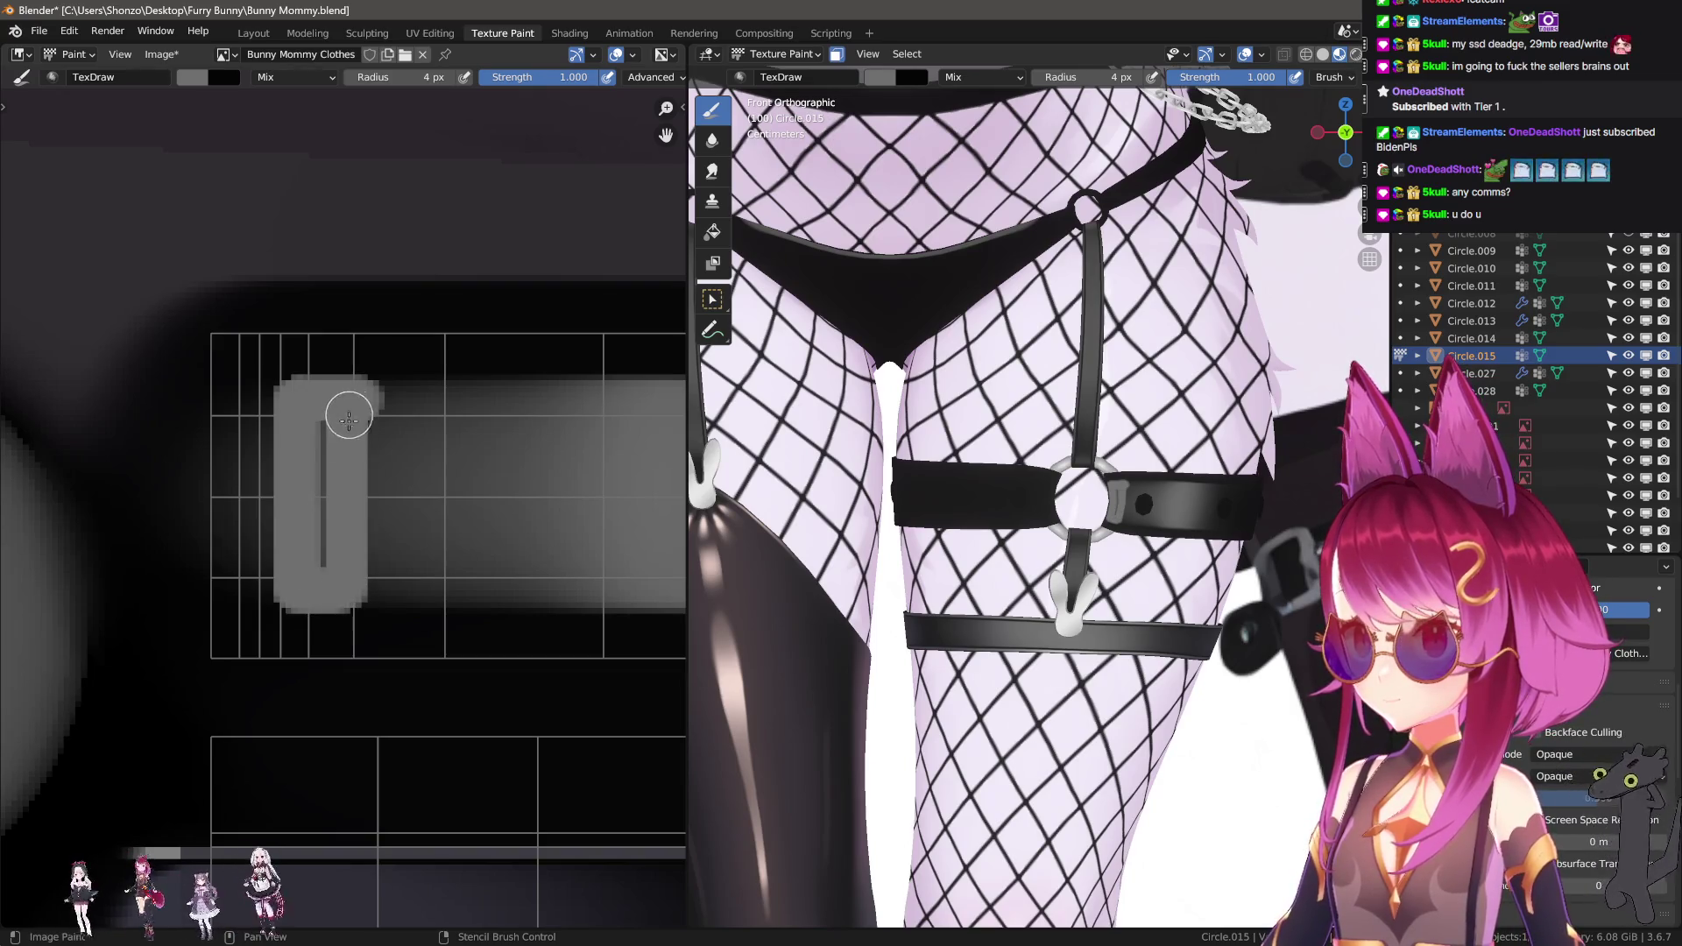
drag(362, 574, 362, 574)
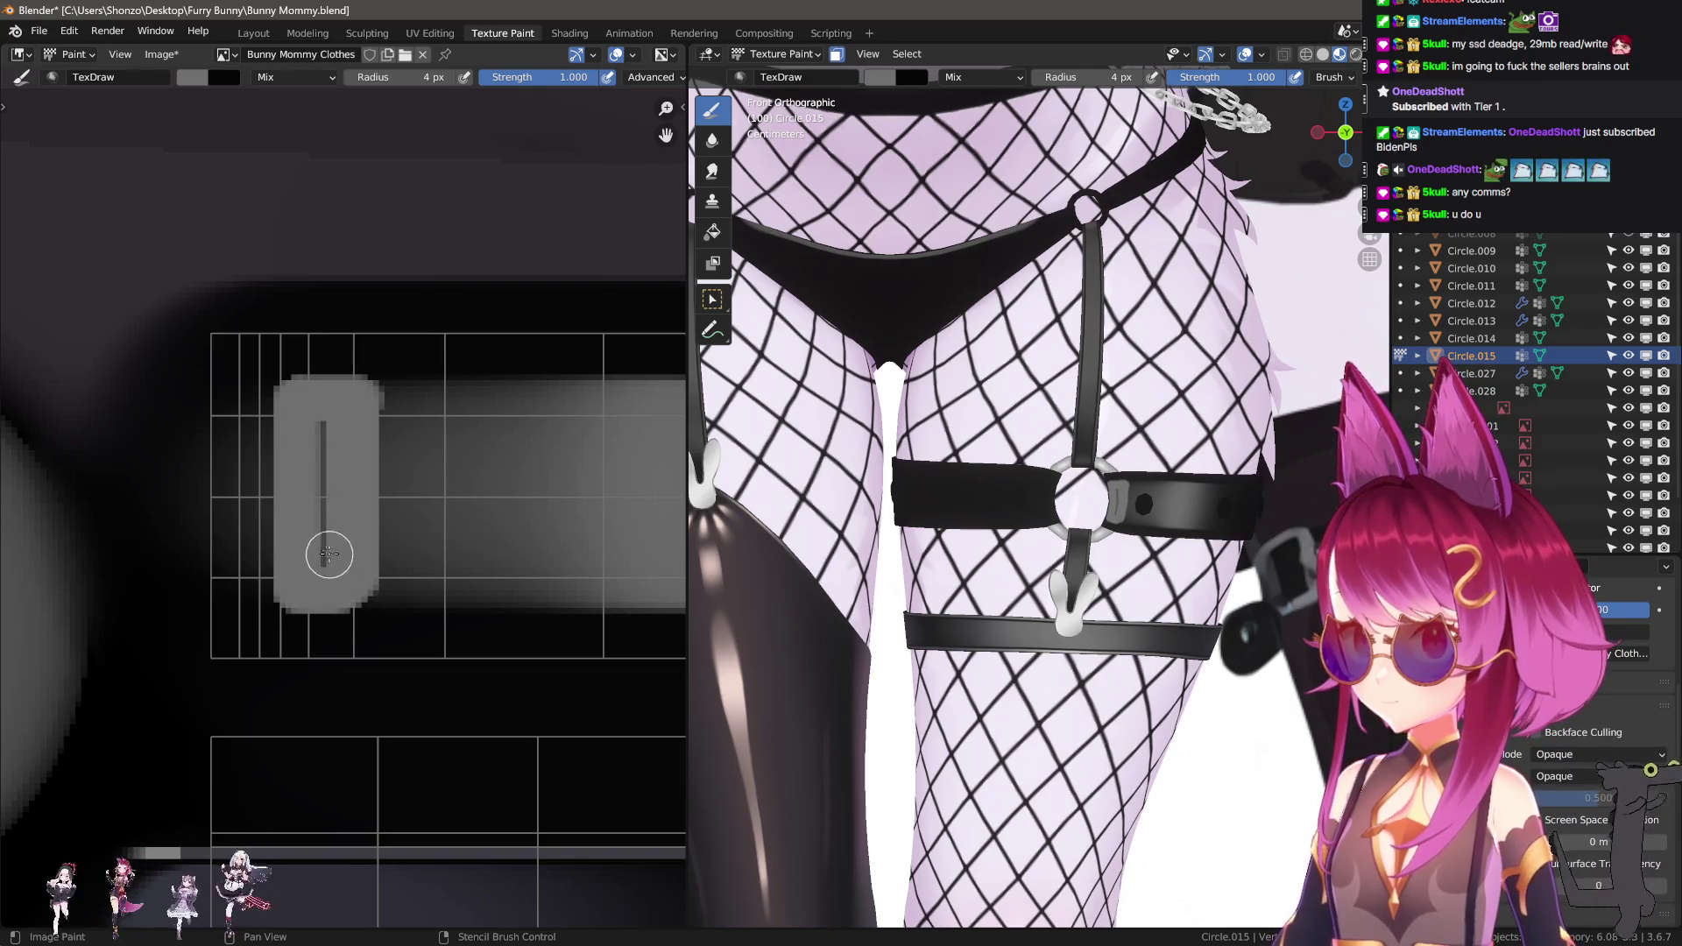
drag(319, 435, 322, 596)
Smear the patch's left part, dark gap and left edge to soften them.
key(s)
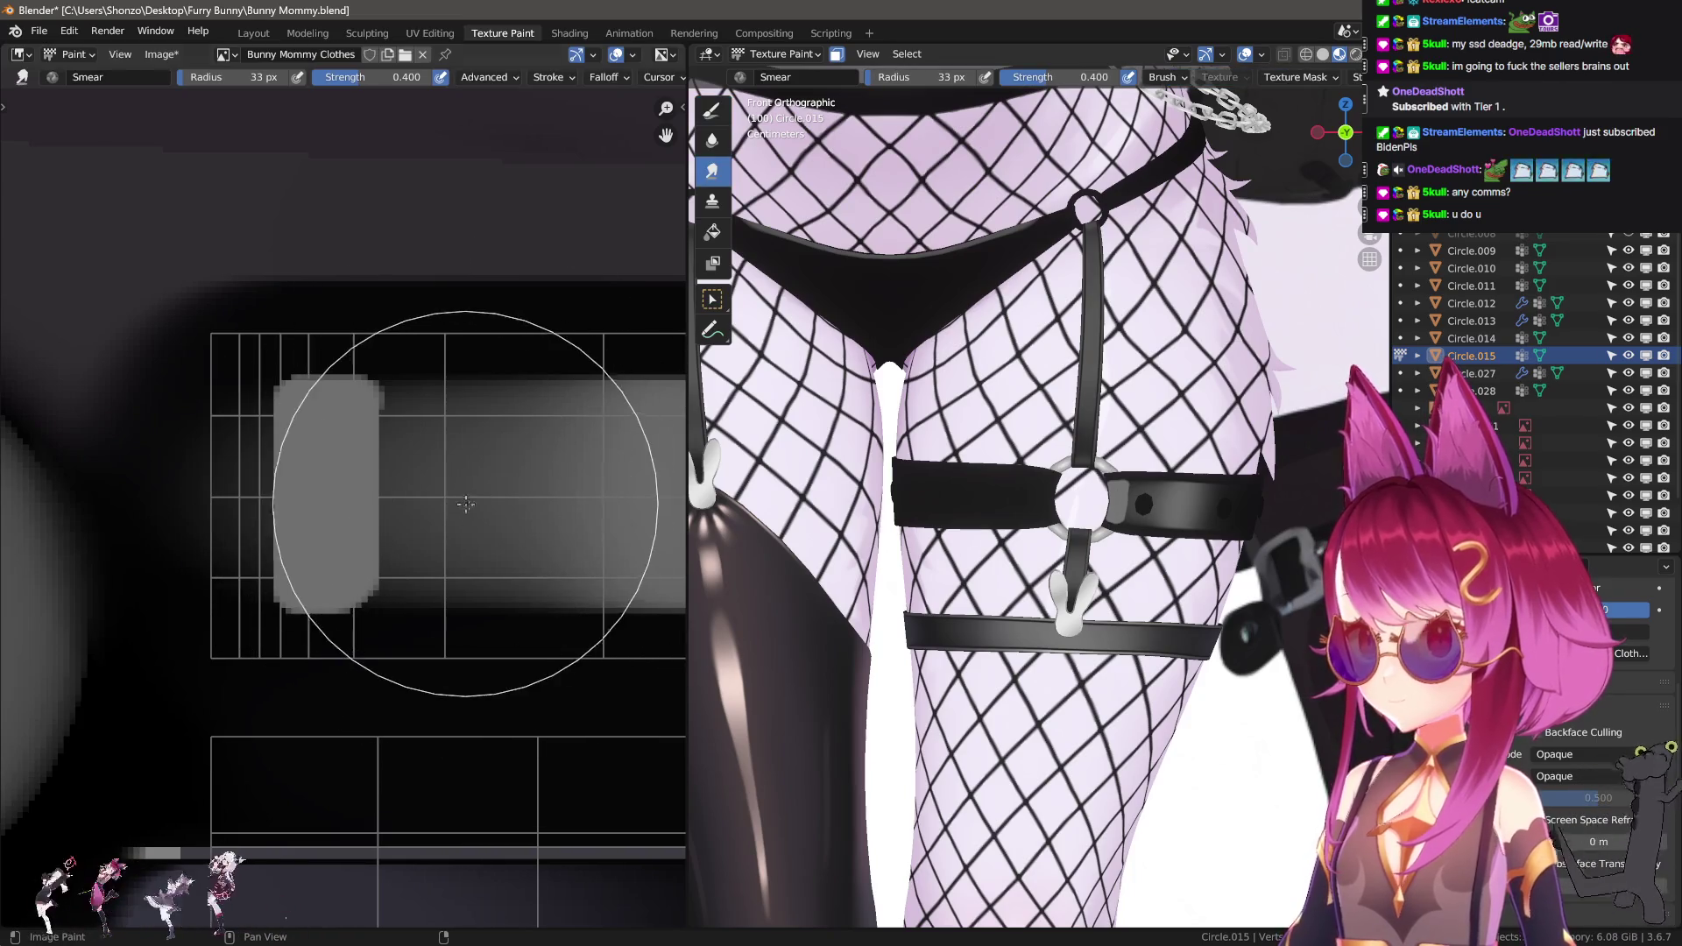
mouse_move(464, 446)
mouse_down()
mouse_move(420, 402)
mouse_move(413, 436)
mouse_move(450, 494)
mouse_up()
key(bracketleft)
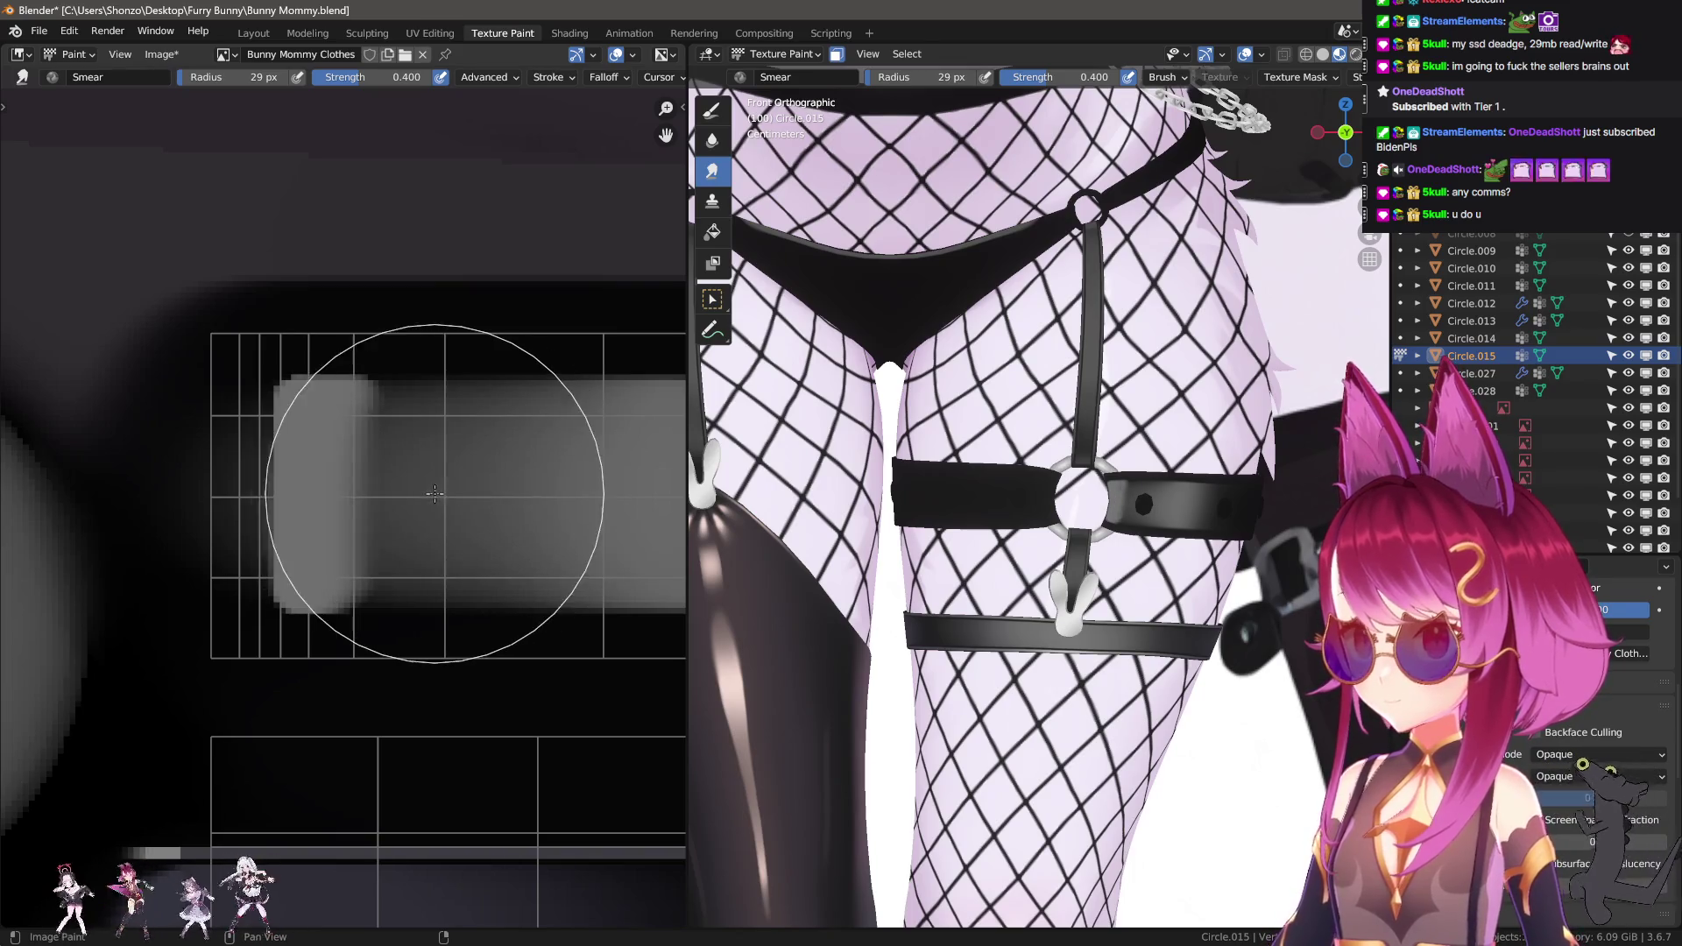
key(bracketright)
mouse_move(362, 483)
mouse_down()
mouse_move(307, 495)
mouse_move(354, 489)
mouse_move(325, 491)
mouse_up()
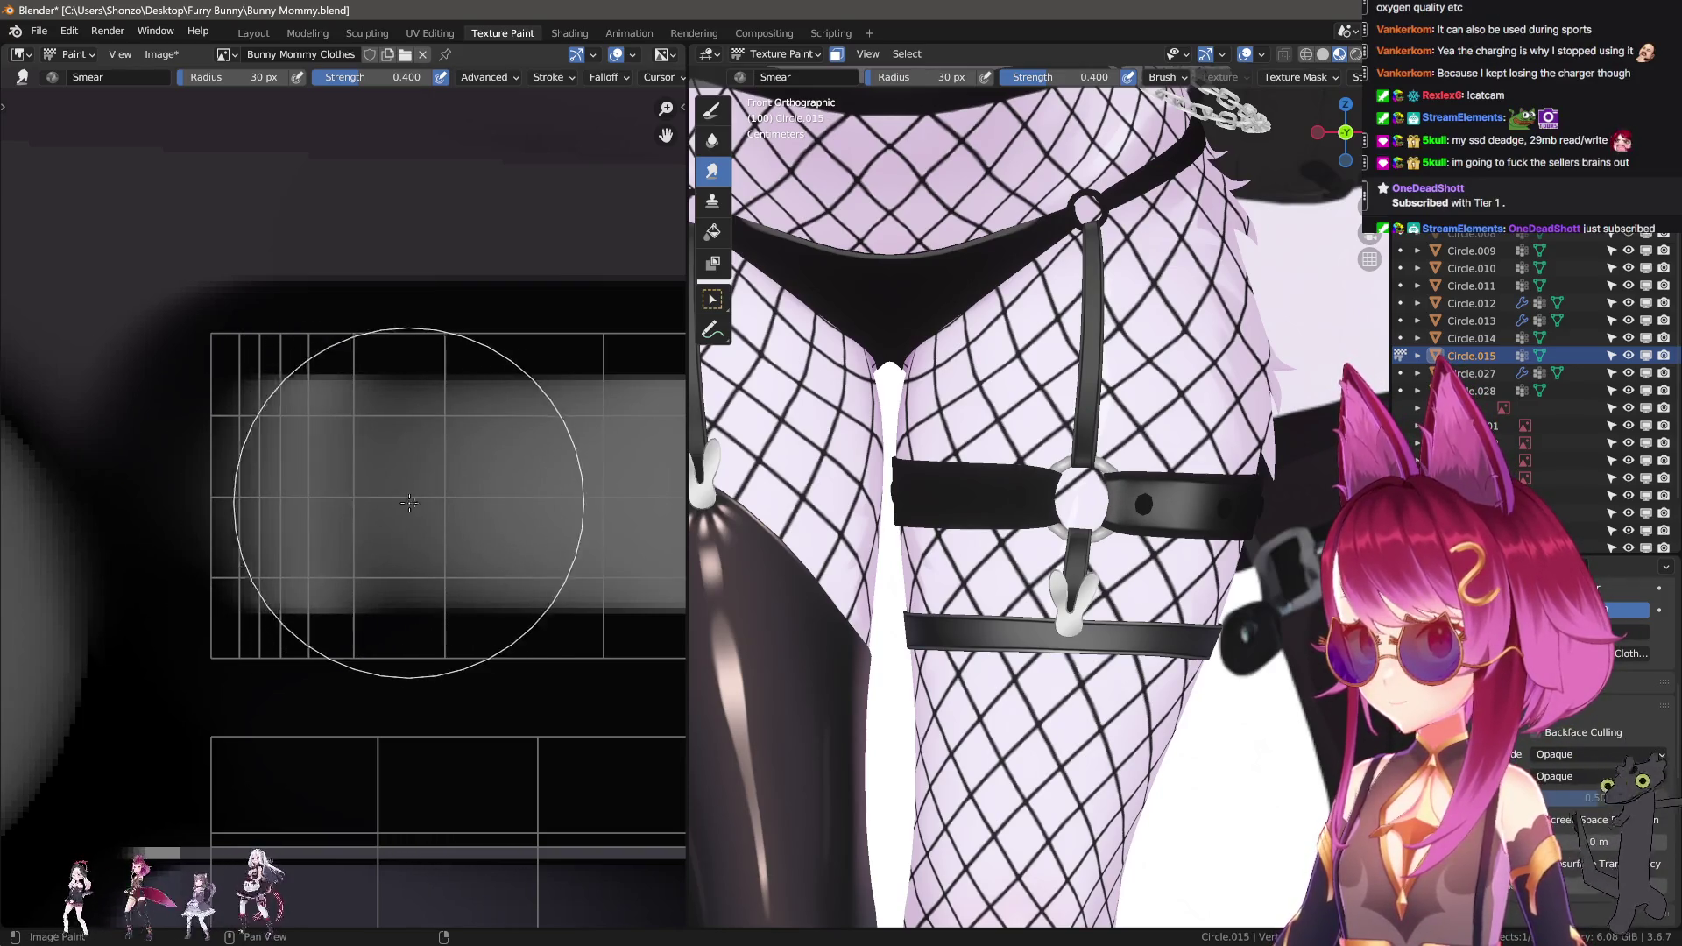
Undo a straight black line, then paint two dark vertical strokes through the patch at 0.6 strength.
key(shift+space)
key(d)
drag(425, 346, 413, 625)
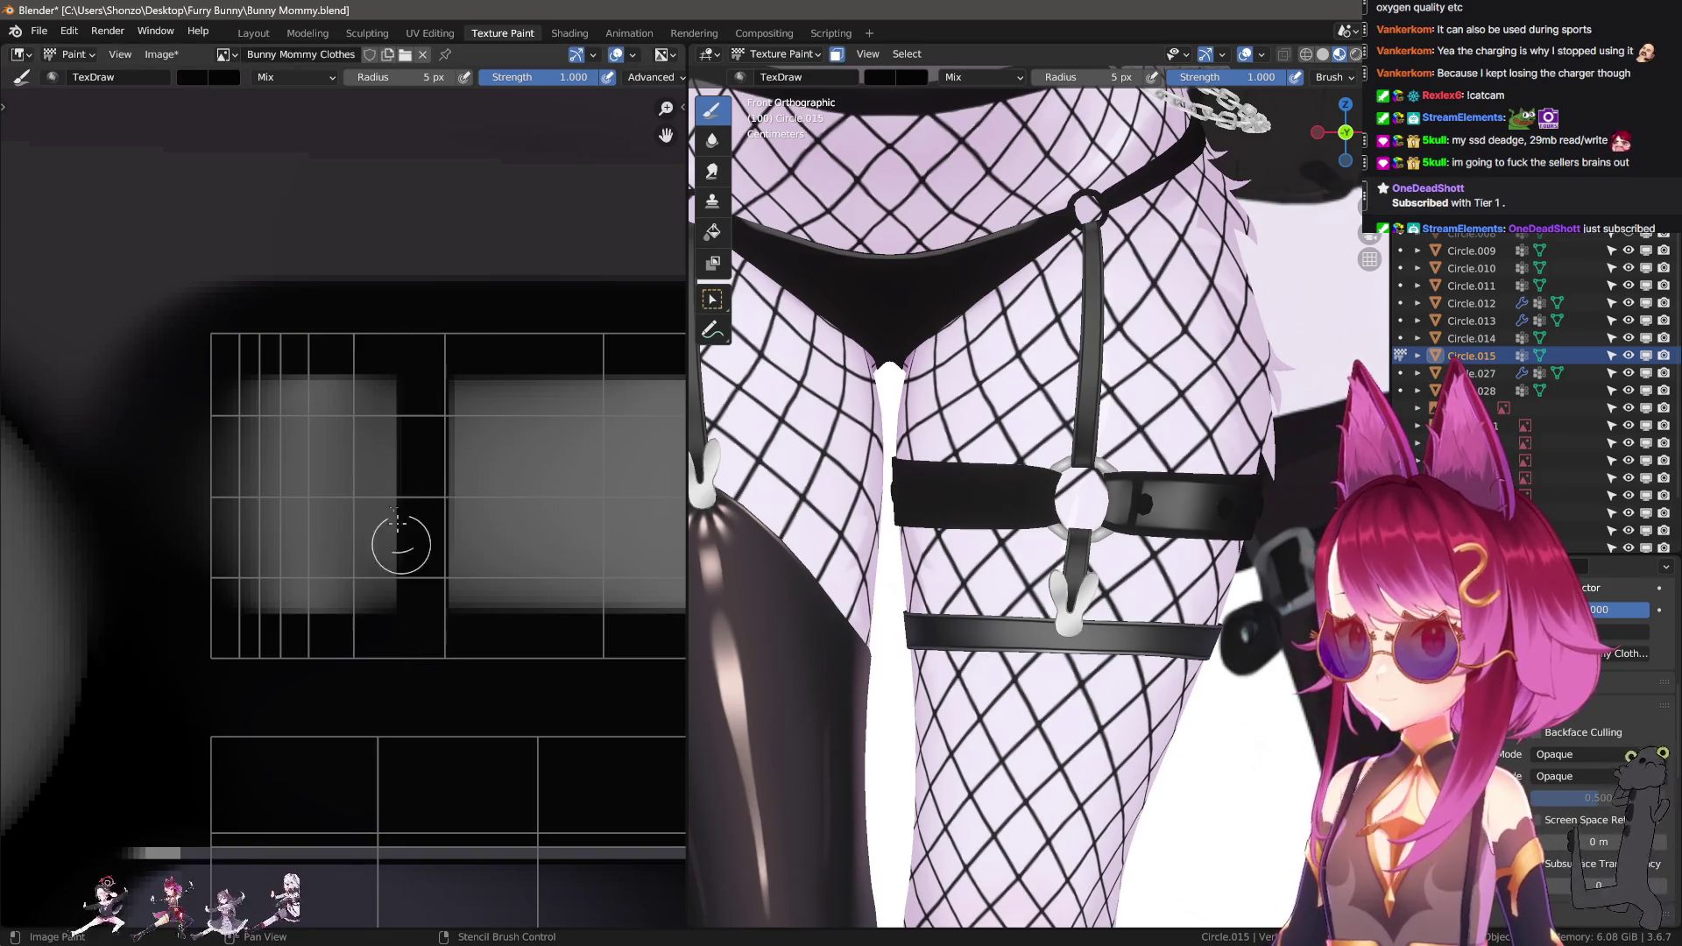
key(ctrl+z)
key(shift+f)
click(409, 431)
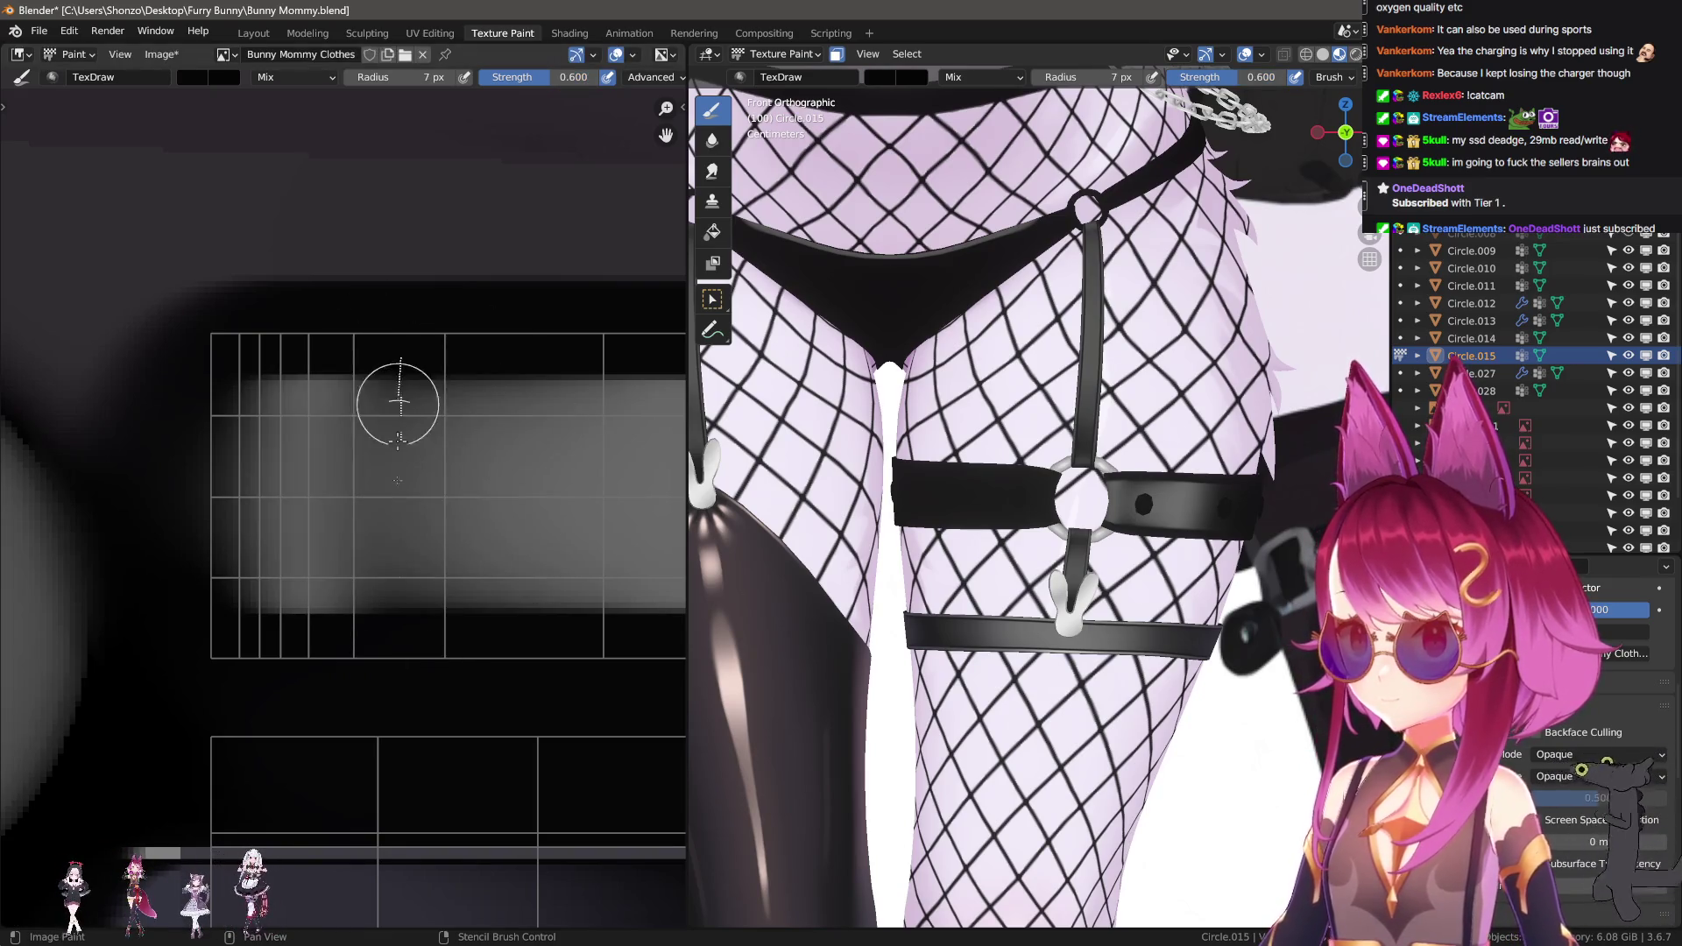
drag(400, 401, 404, 561)
drag(433, 356, 481, 668)
Smear the dark vertical band and the grey gradient with a Smear brush of about 24–29 px.
key(shift+space)
key(s)
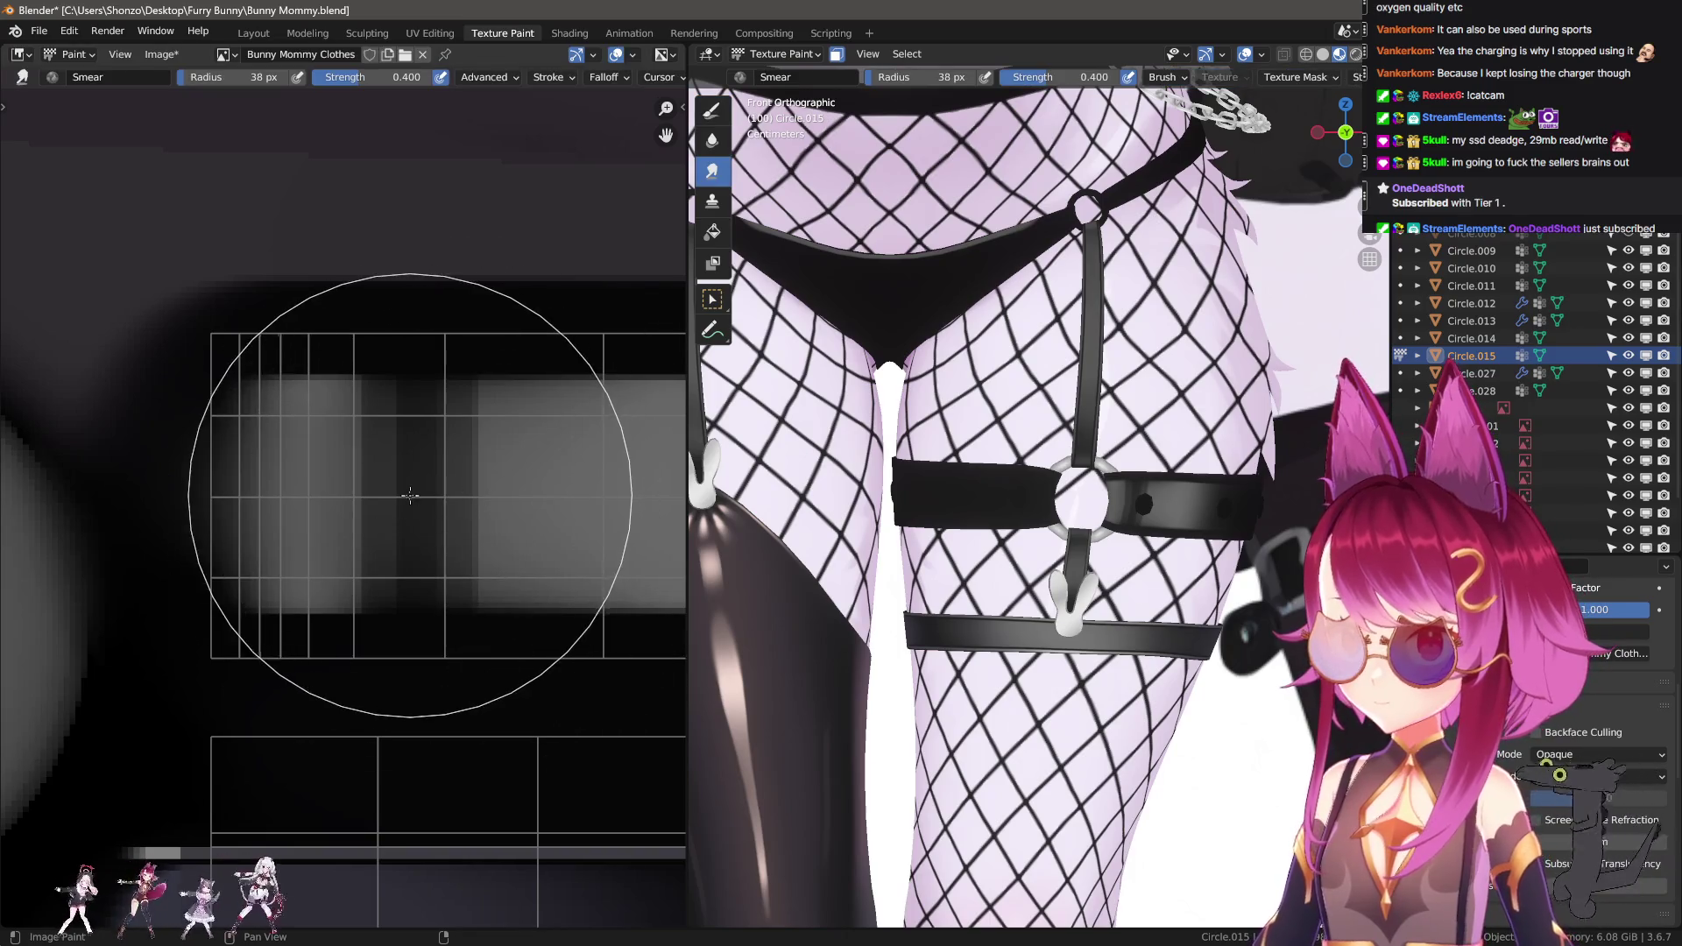
drag(371, 451, 404, 451)
key(f)
click(399, 490)
key(bracketleft)
key(n)
key(n)
key(bracketleft)
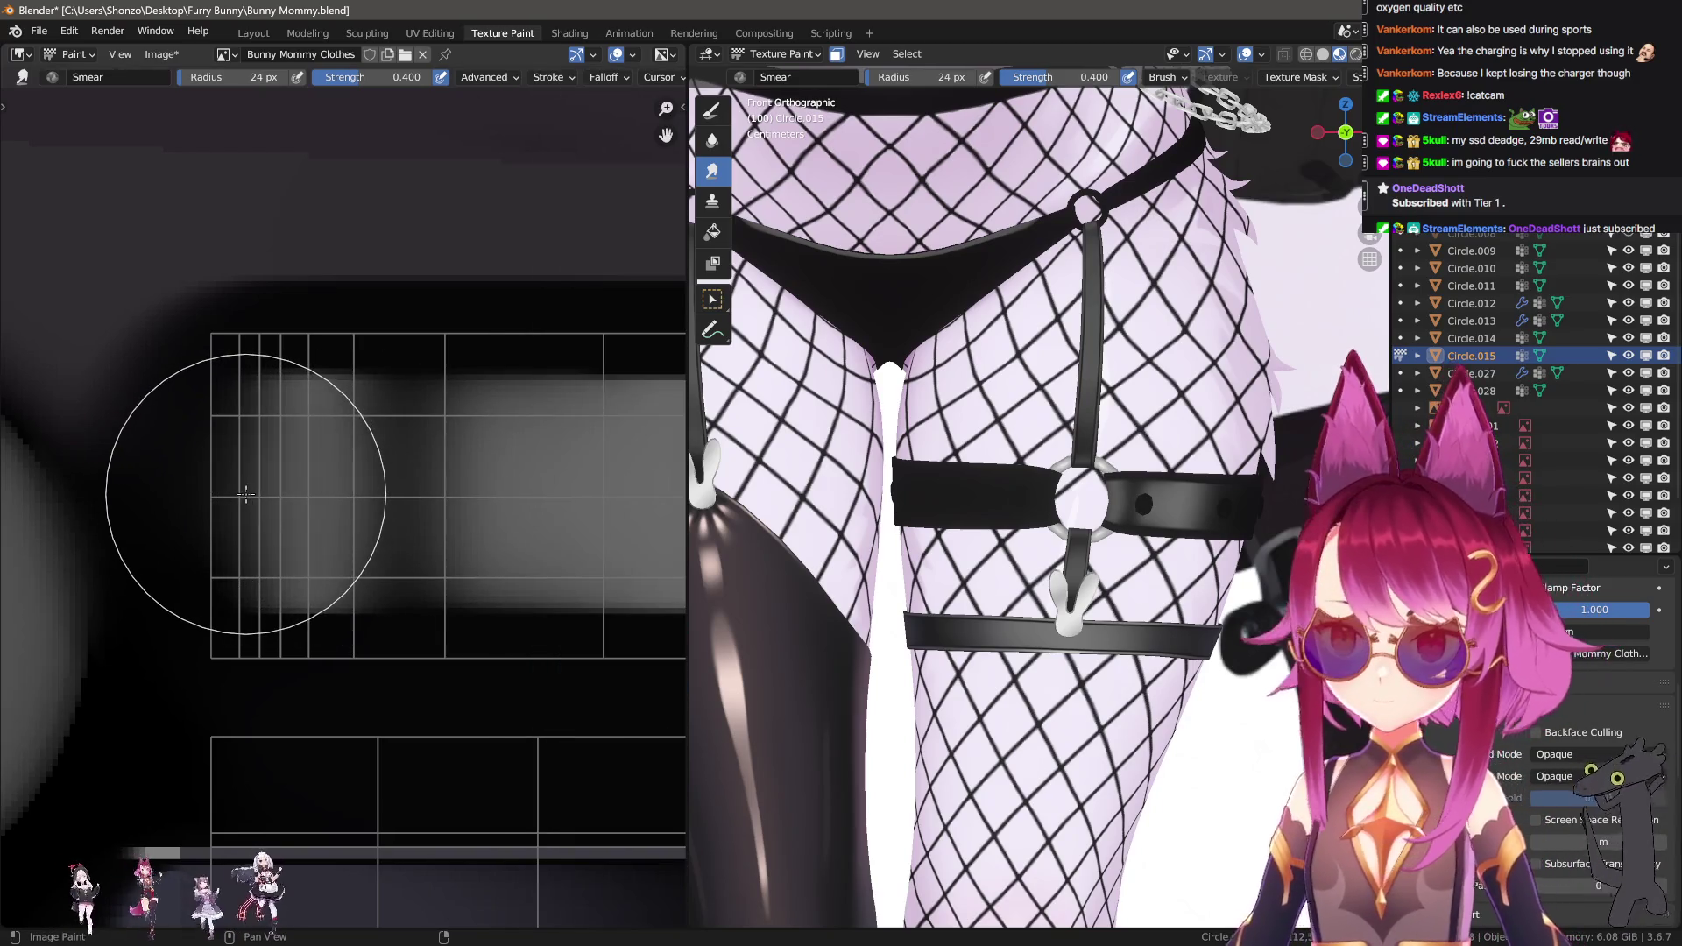
ctrl+scroll(357, 488, right, 5)
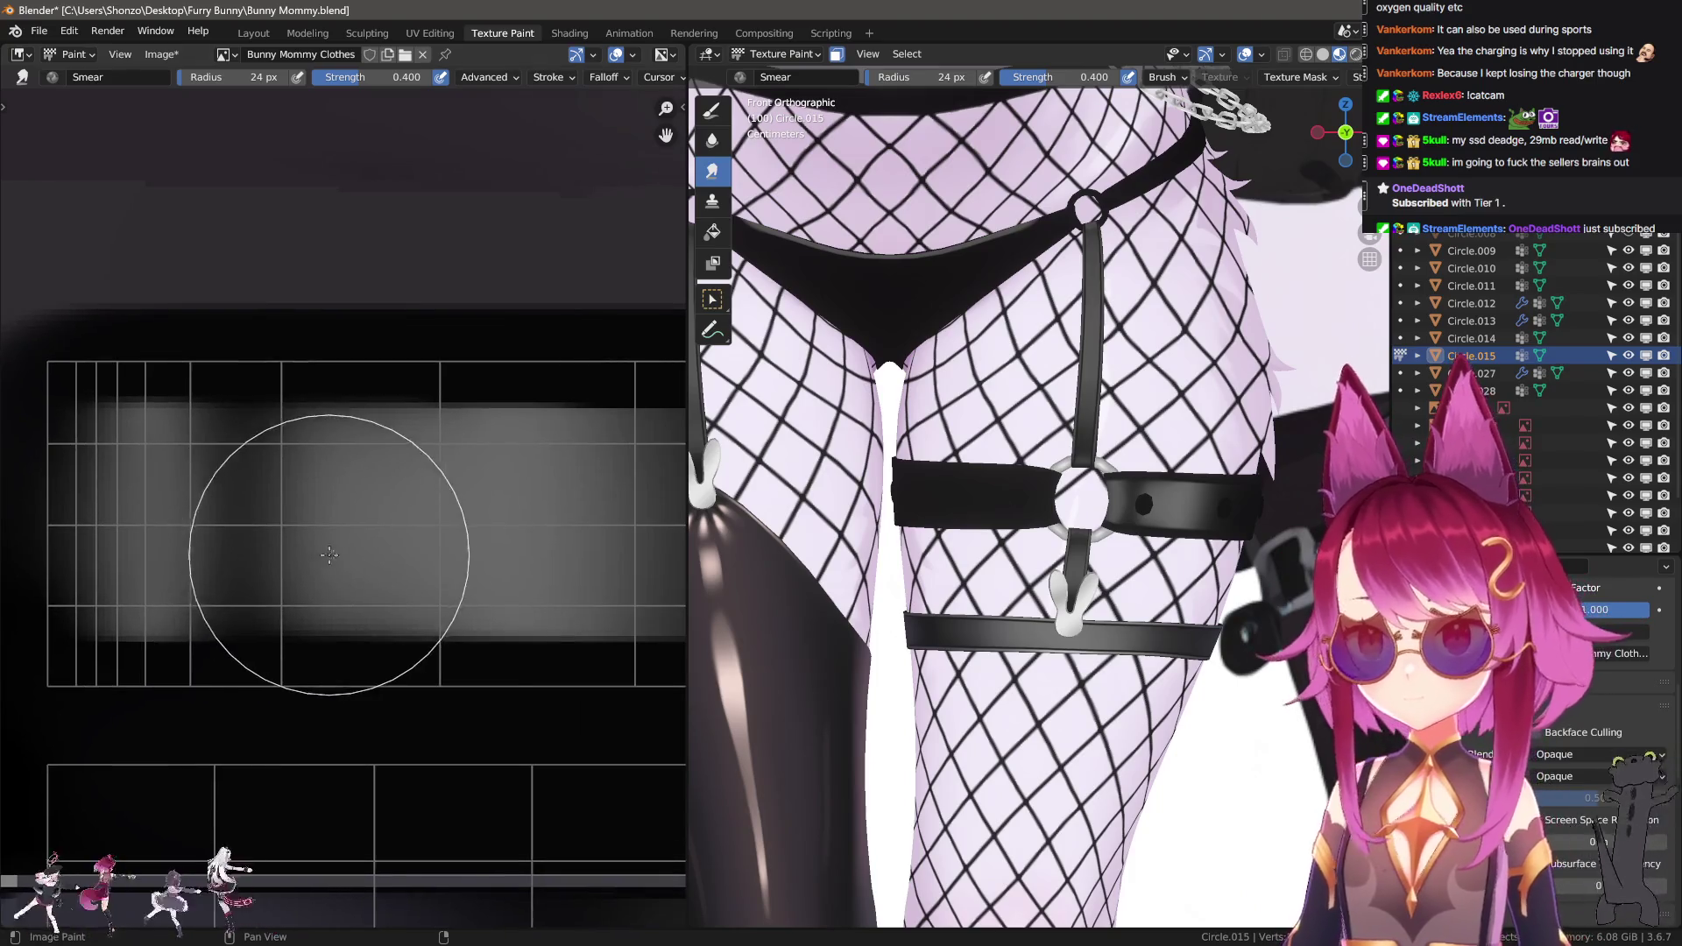
key(bracketright)
key(bracketright)
key(bracketright)
key(bracketright)
drag(285, 514, 375, 507)
Enlarge the Smear brush to 44 px and smooth the grey gradient across the band, then zoom onto the strap.
scroll(844, 533, up, 5)
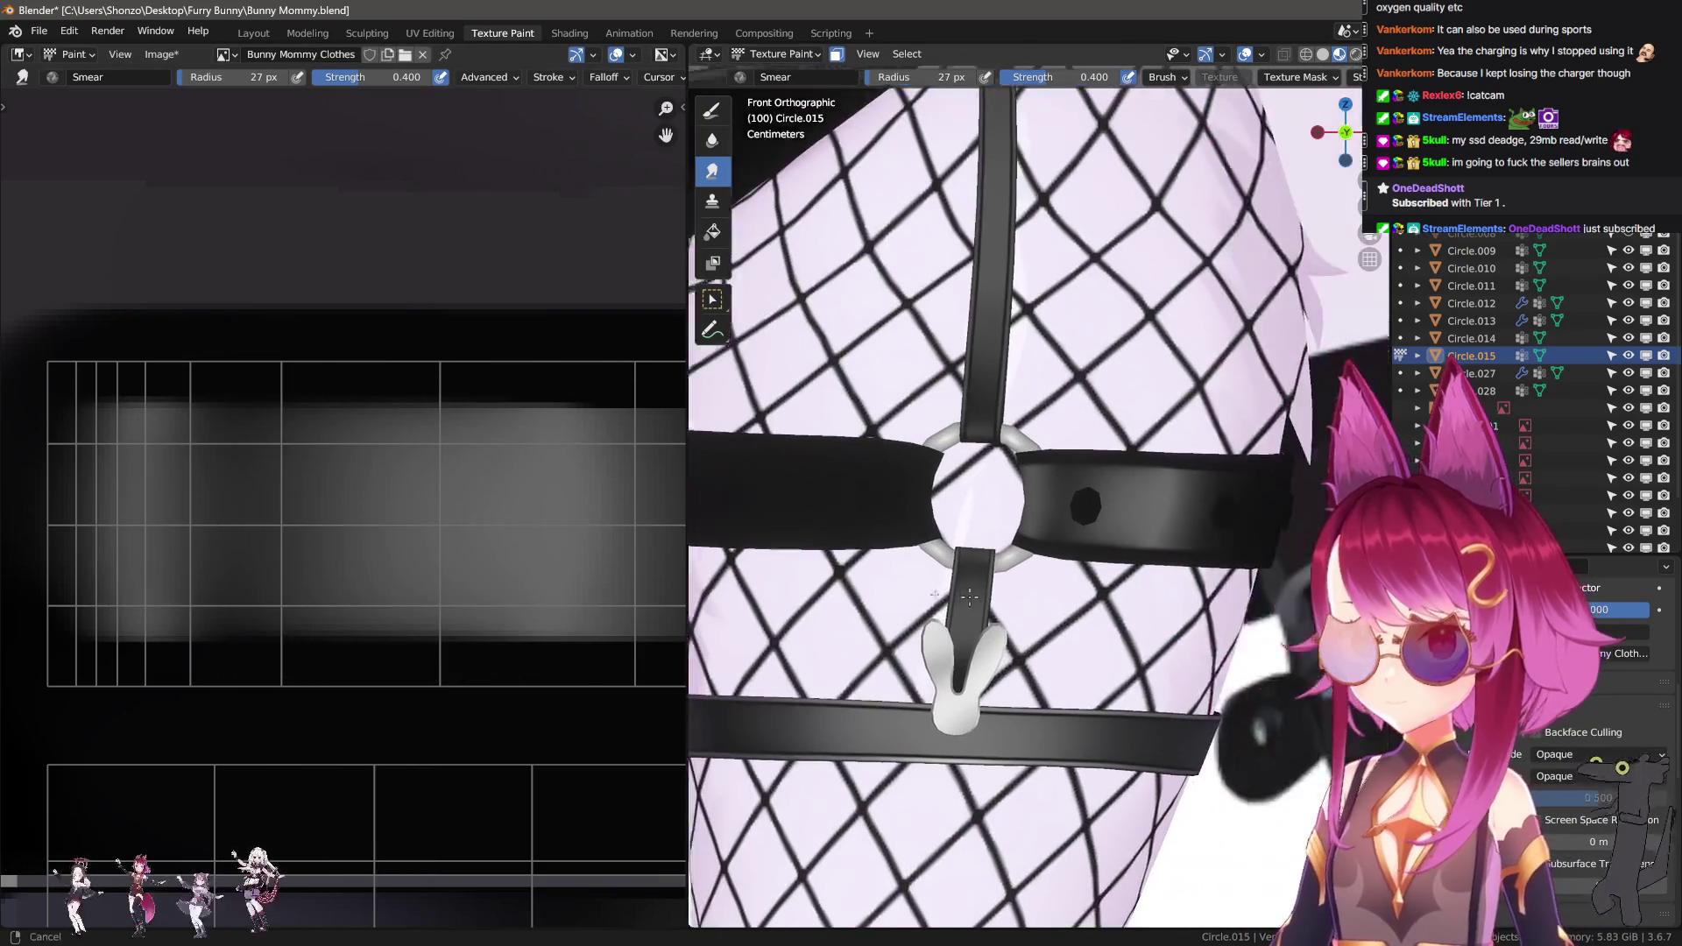
scroll(233, 556, down, 1)
key(bracketright)
key(bracketright)
key(bracketright)
mouse_move(356, 496)
mouse_down()
mouse_move(293, 480)
mouse_move(530, 477)
mouse_move(316, 485)
mouse_move(372, 417)
mouse_move(612, 492)
mouse_move(492, 476)
mouse_up()
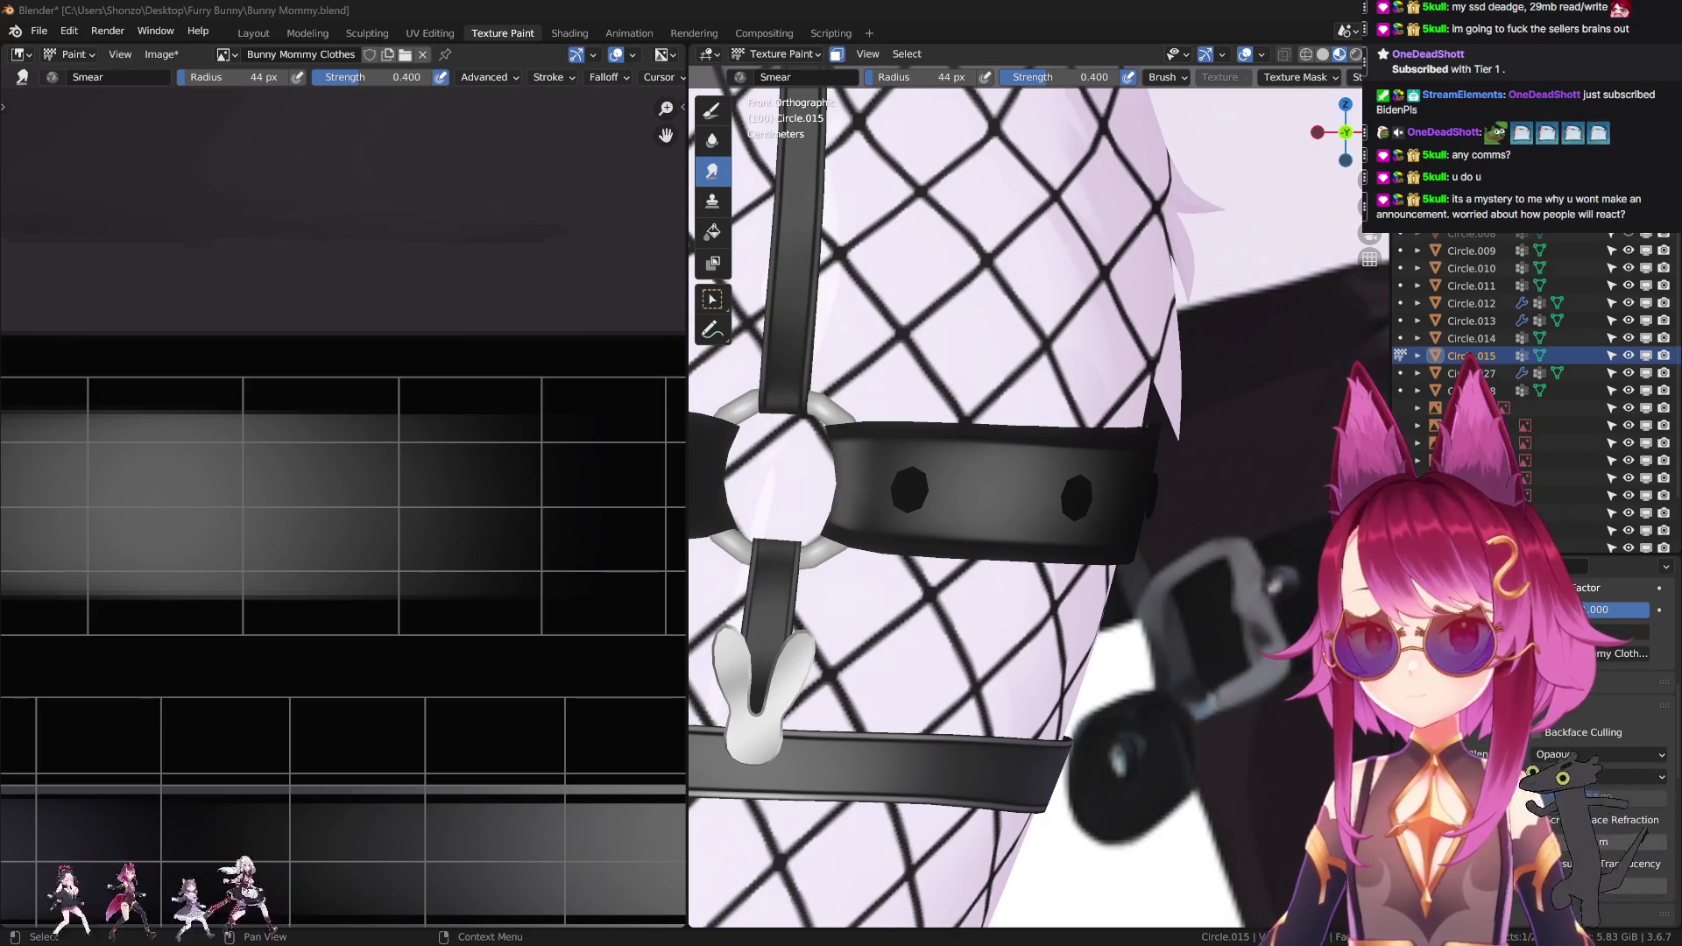
scroll(413, 515, down, 3)
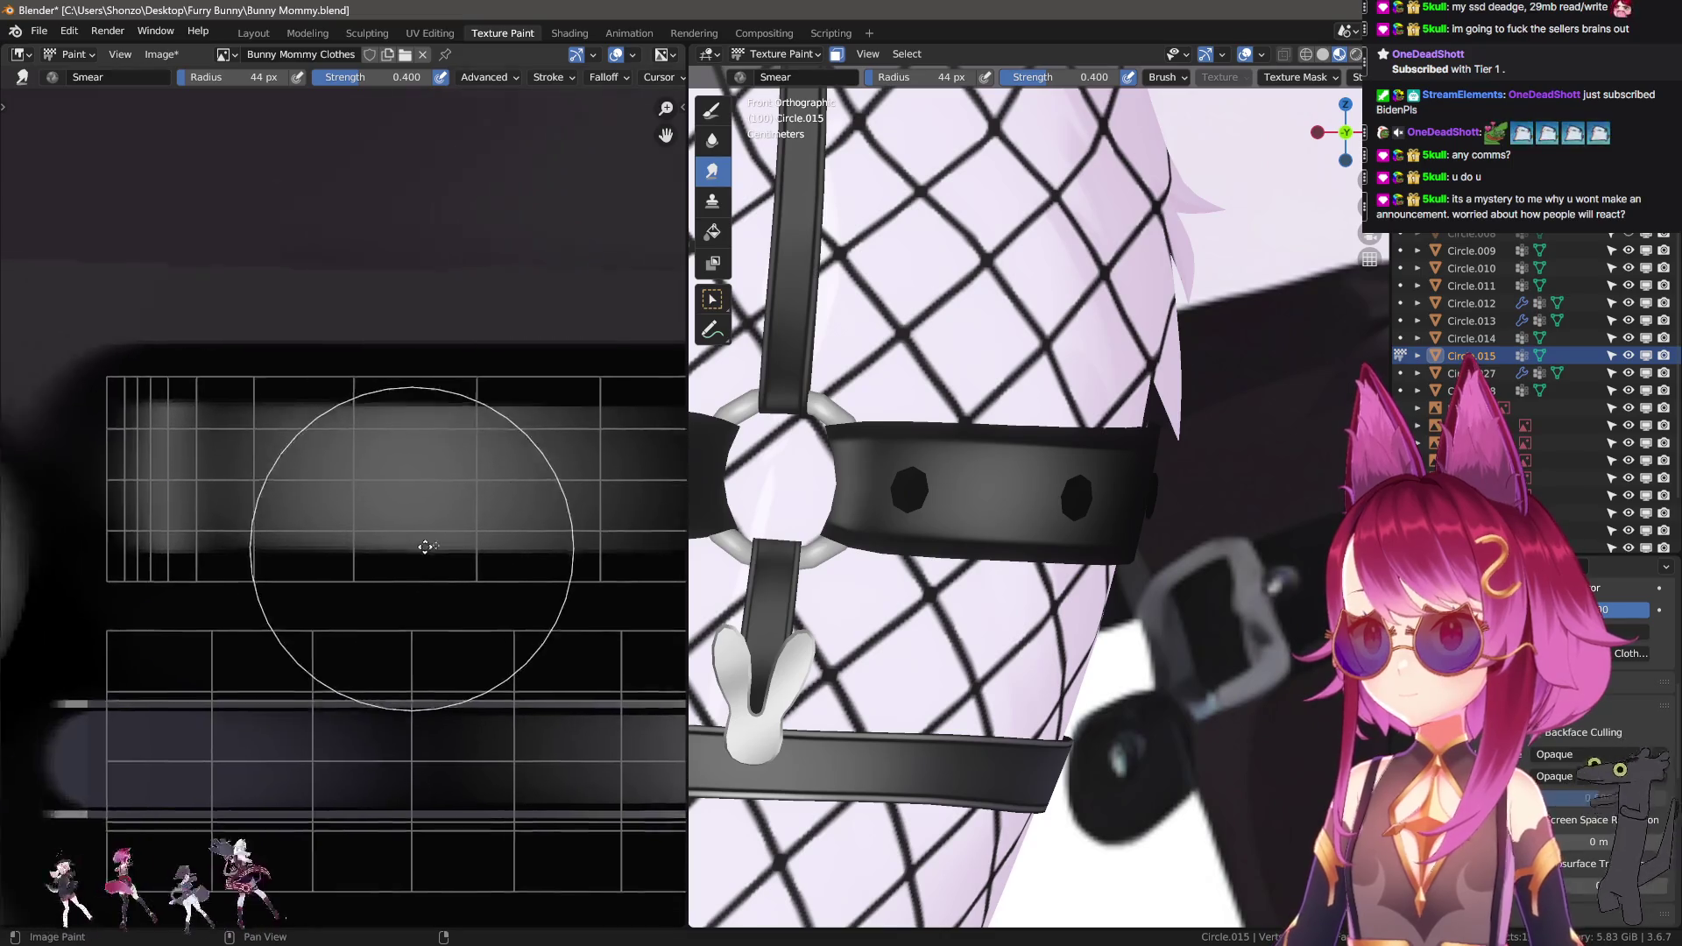
Darken the grey band's left edge with an 8 px TexDraw stroke.
scroll(425, 547, up, 3)
key(1)
key(f)
click(390, 346)
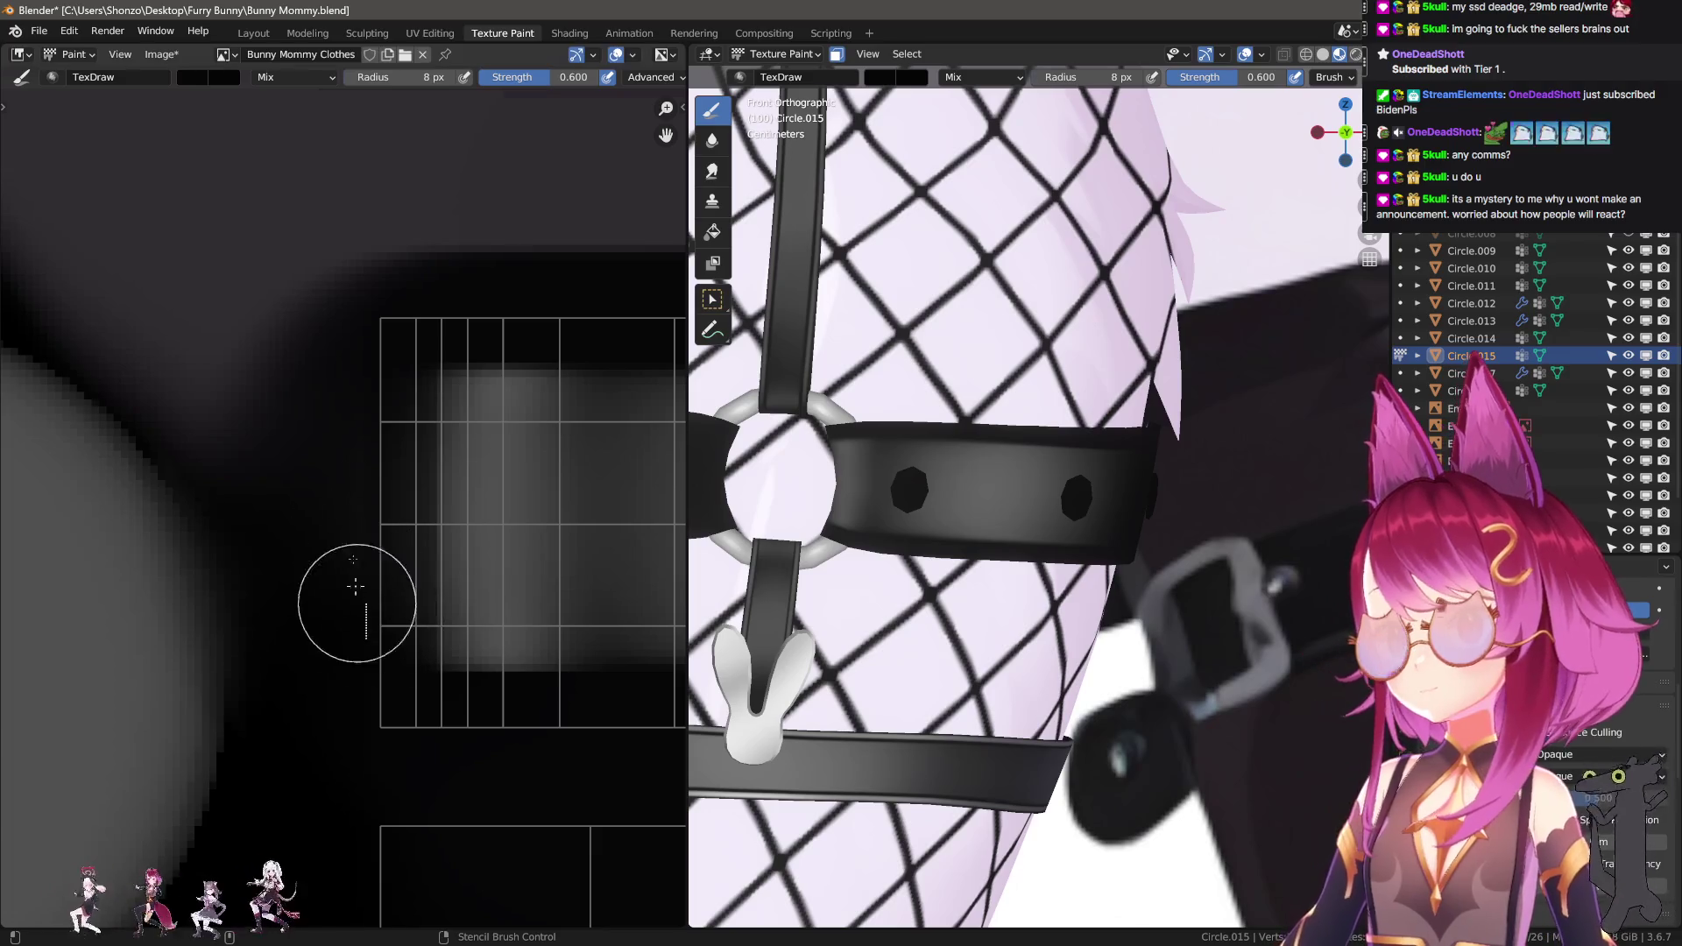
drag(395, 330, 402, 732)
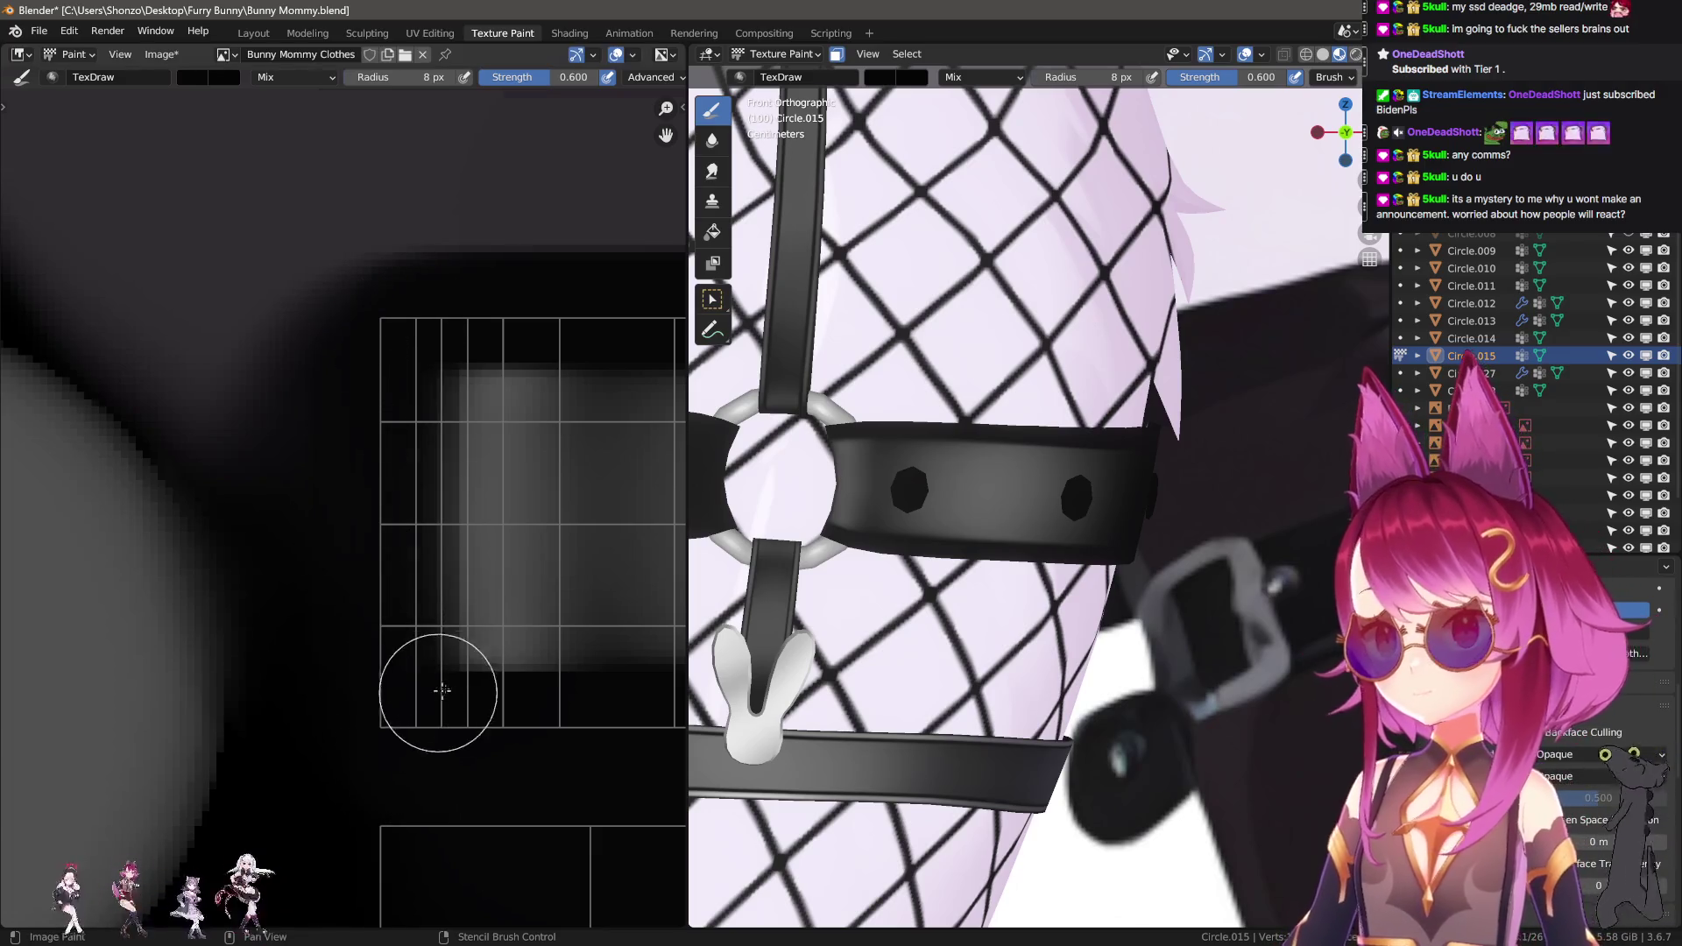
middle_drag(443, 692, 409, 676)
Soften the grey band's darkened left edge with a 24 px Smear brush.
key(3)
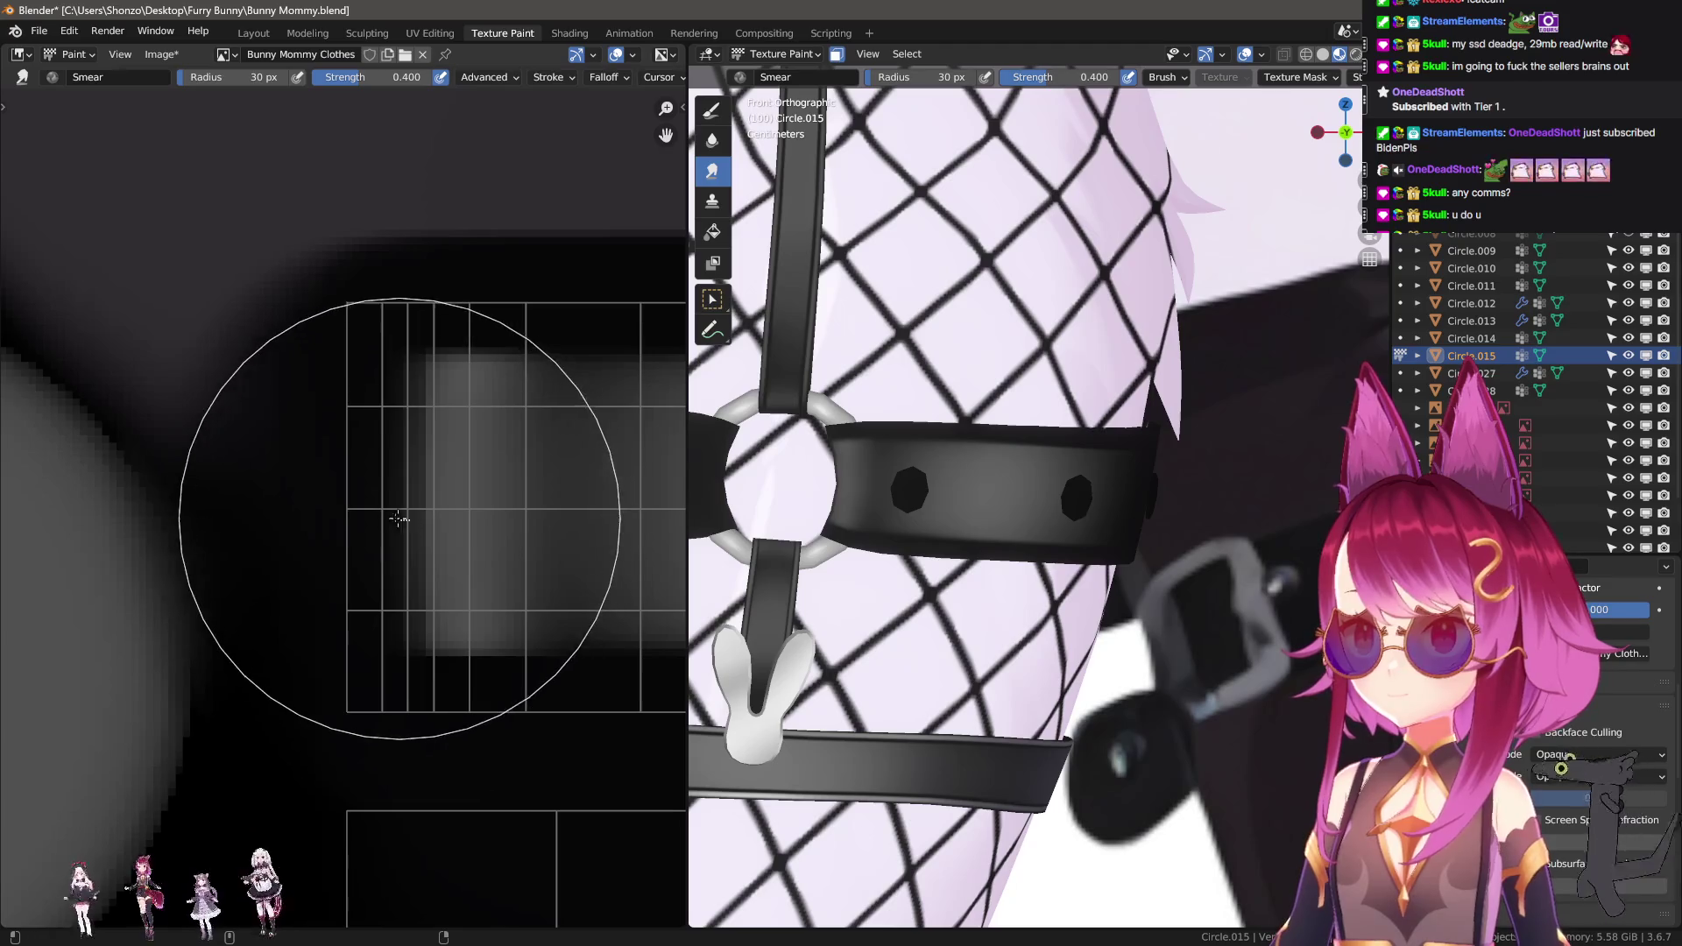
key(f)
click(364, 502)
mouse_move(364, 502)
mouse_down()
mouse_move(353, 488)
mouse_move(444, 518)
mouse_up()
middle_drag(536, 511, 334, 536)
drag(334, 536, 339, 413)
Paint a 3 px grey strip across the upper dark band, then undo it to repaint it blockier.
key(1)
scroll(301, 537, down, 1)
key(Left)
drag(239, 396, 321, 395)
key(ctrl+z)
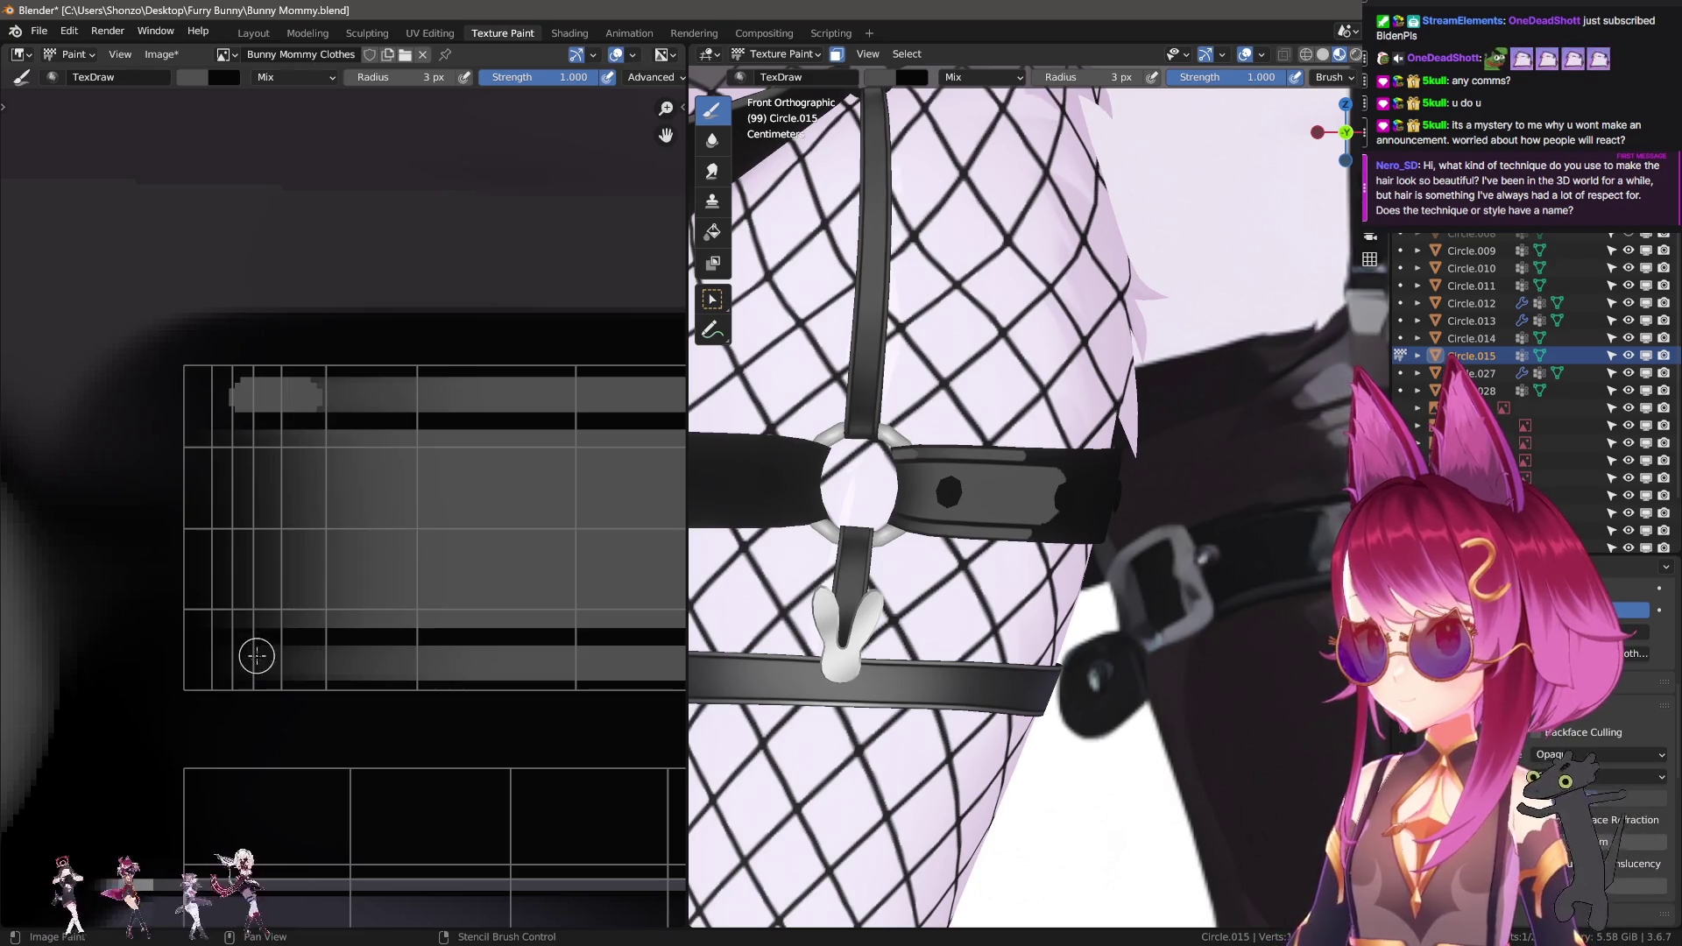
Paint a grey strip along the lower dark band and cover the stray dark line and dot.
drag(235, 662, 289, 661)
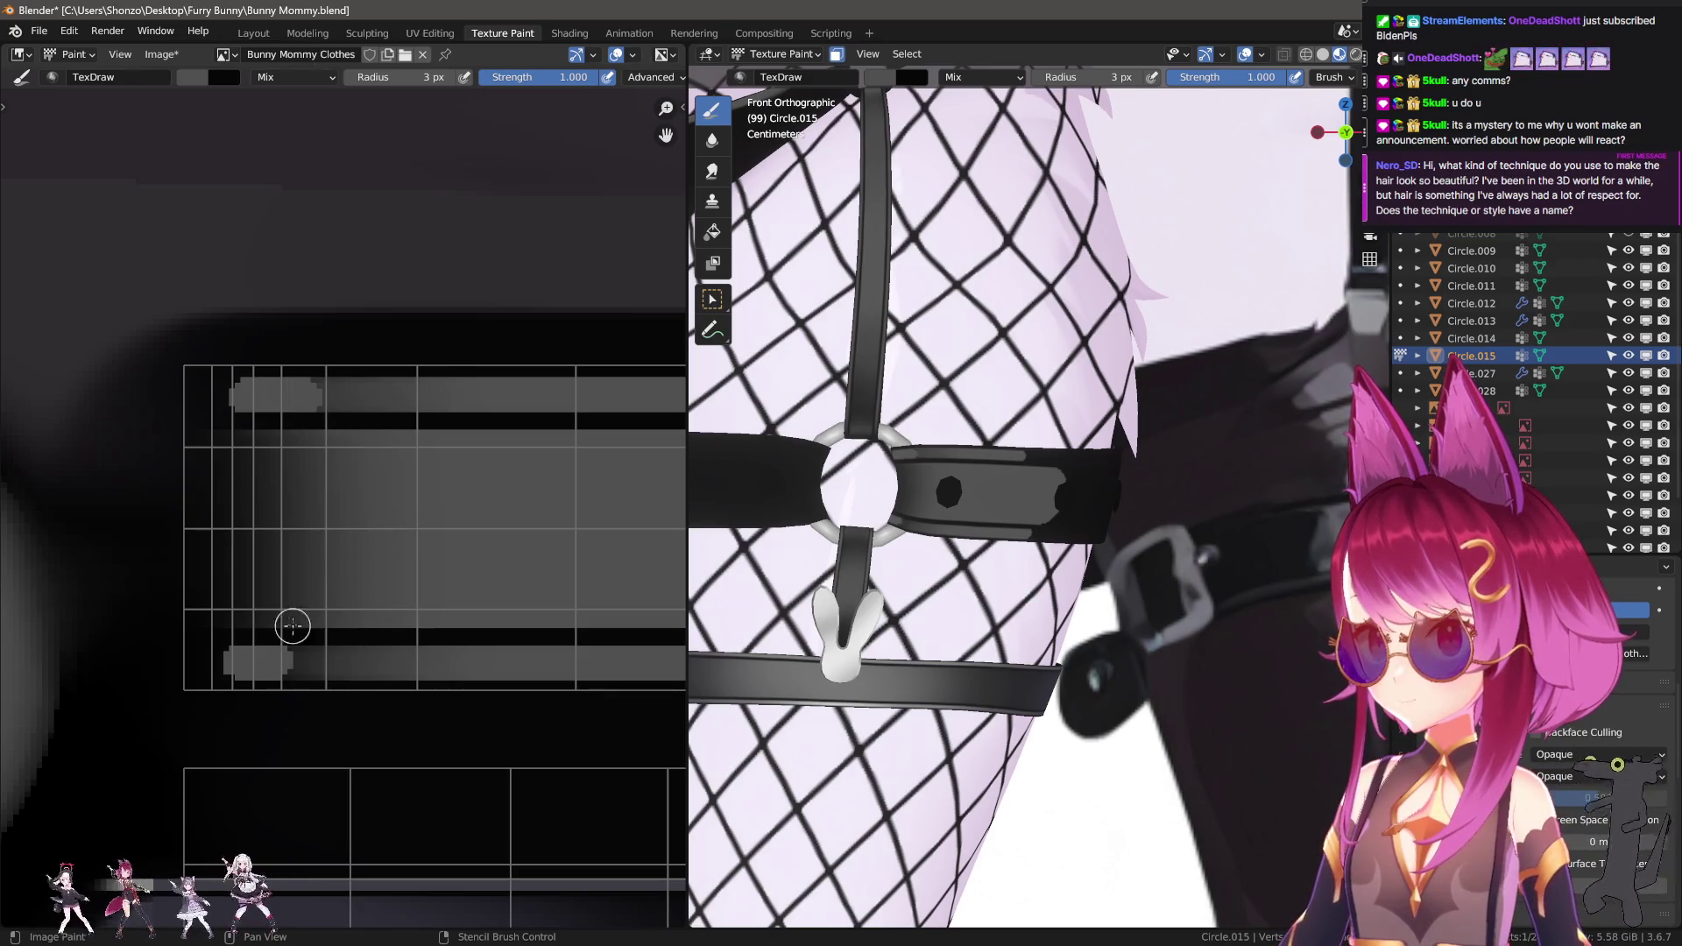
mouse_move(246, 447)
mouse_down()
mouse_move(248, 608)
mouse_move(281, 604)
mouse_move(289, 454)
mouse_move(250, 447)
mouse_move(263, 526)
mouse_move(300, 552)
mouse_up()
mouse_move(322, 528)
middle_down()
mouse_move(302, 502)
mouse_move(360, 492)
middle_up()
scroll(337, 501, up, 1)
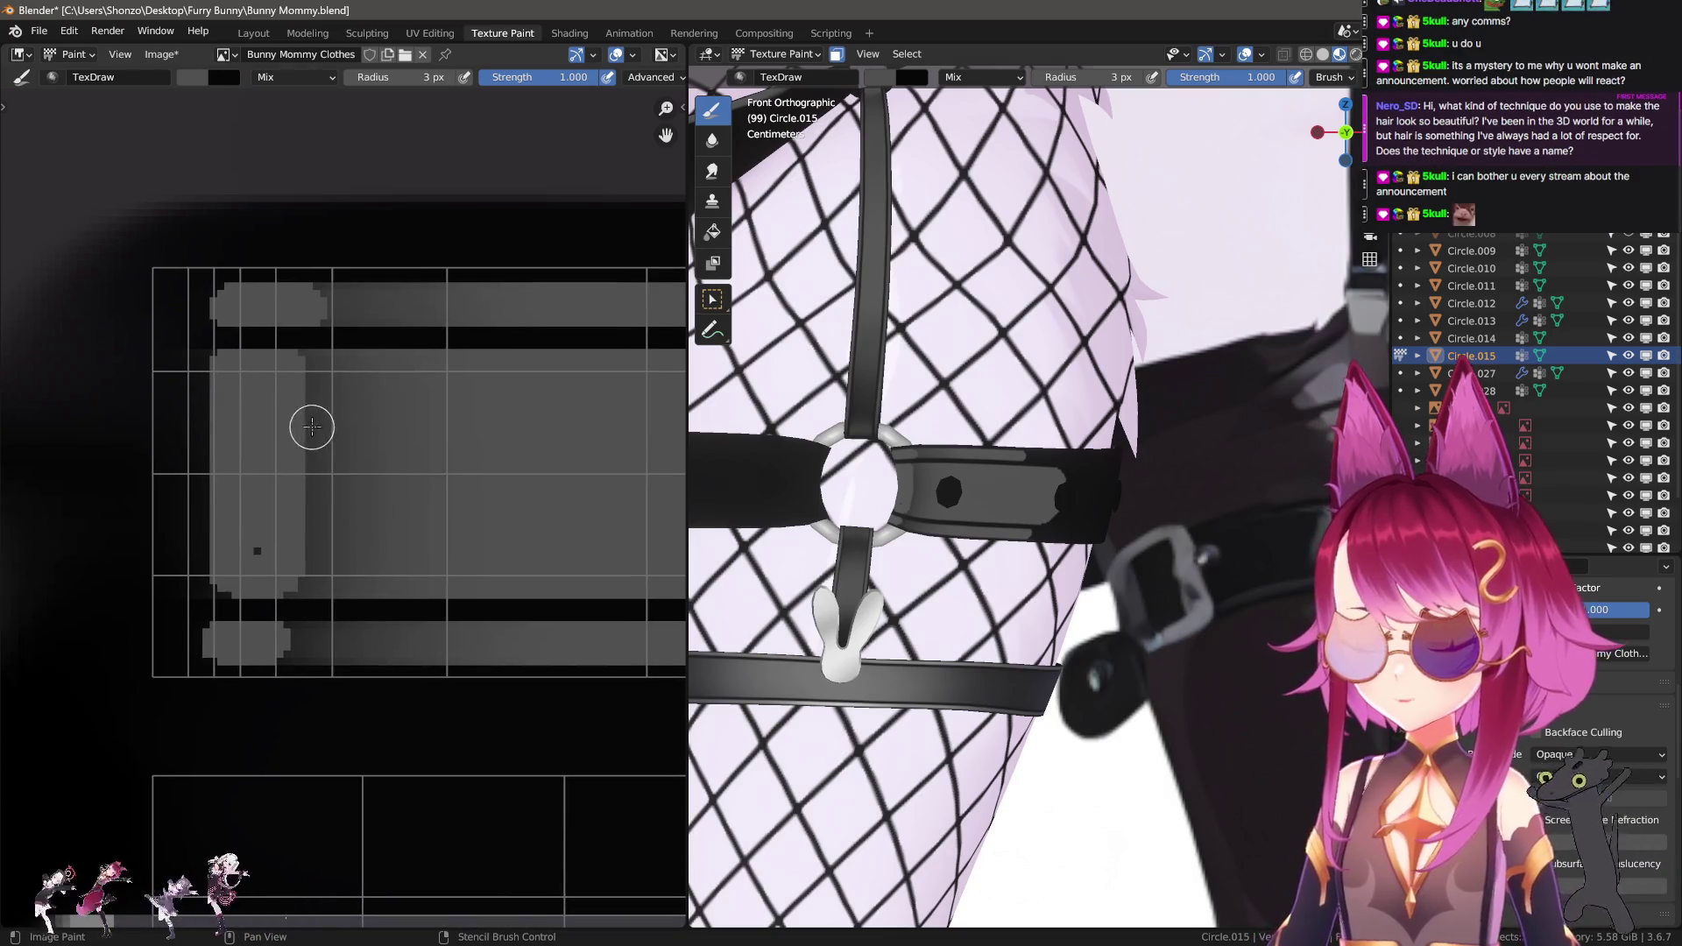
click(255, 551)
With a 2 px brush, paint straight lines to round off the bands' left ends, undoing mistakes.
key(bracketleft)
key(bracketleft)
mouse_move(215, 355)
mouse_down()
mouse_move(322, 355)
mouse_move(321, 589)
mouse_up()
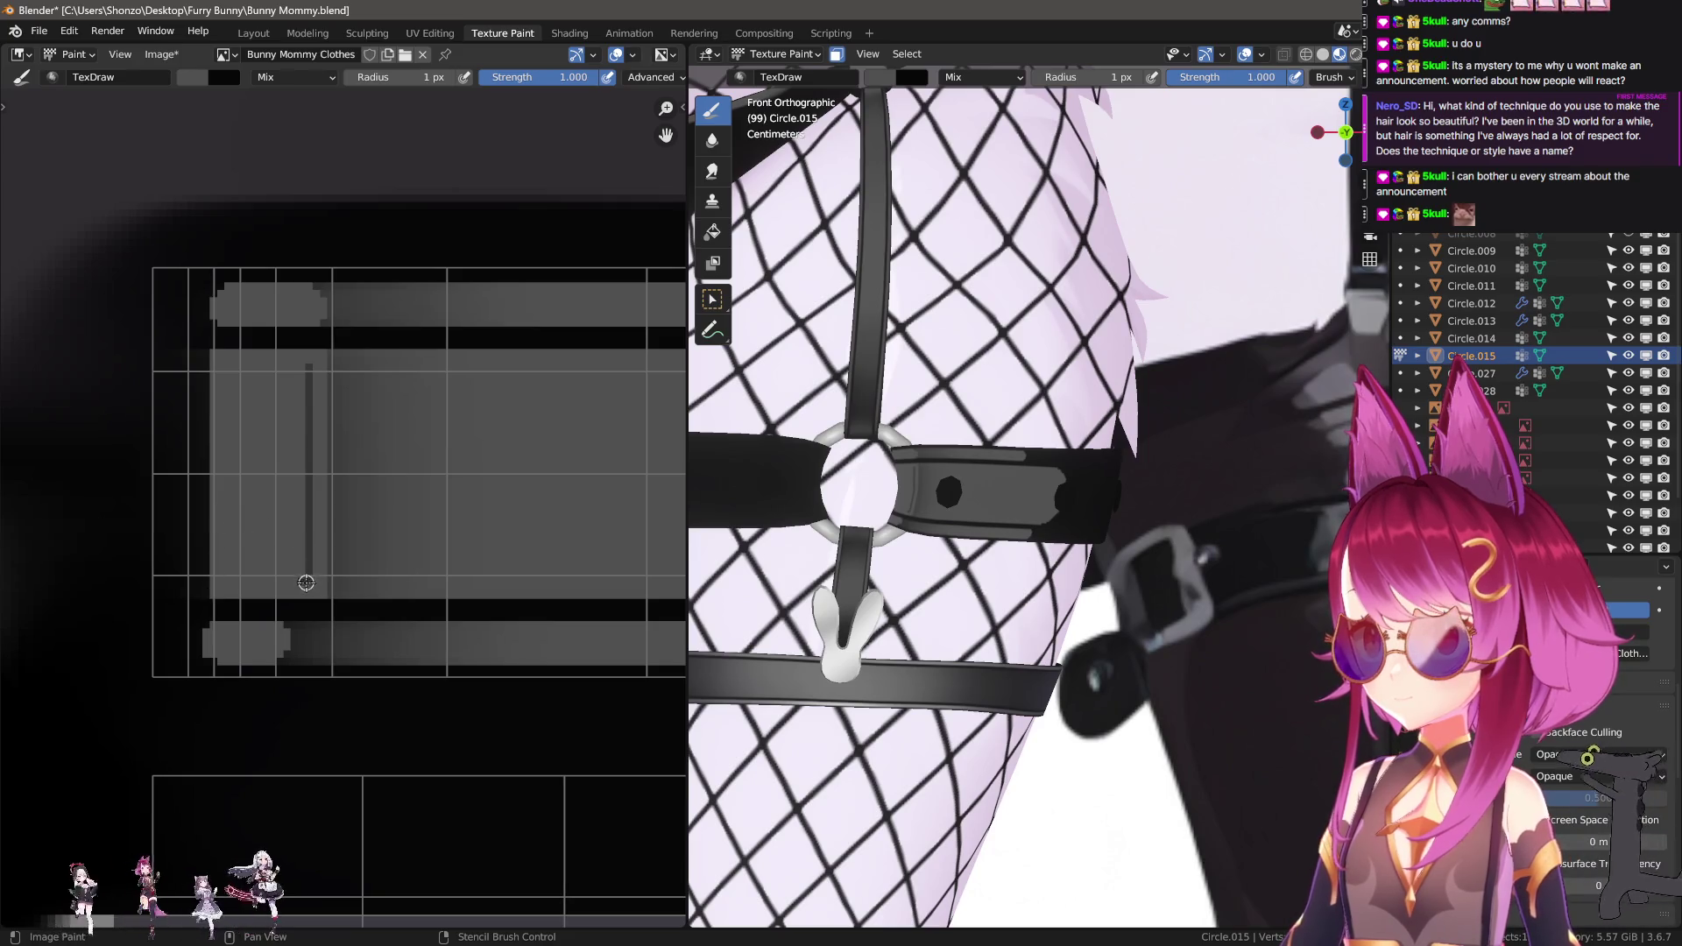
key(ctrl+z)
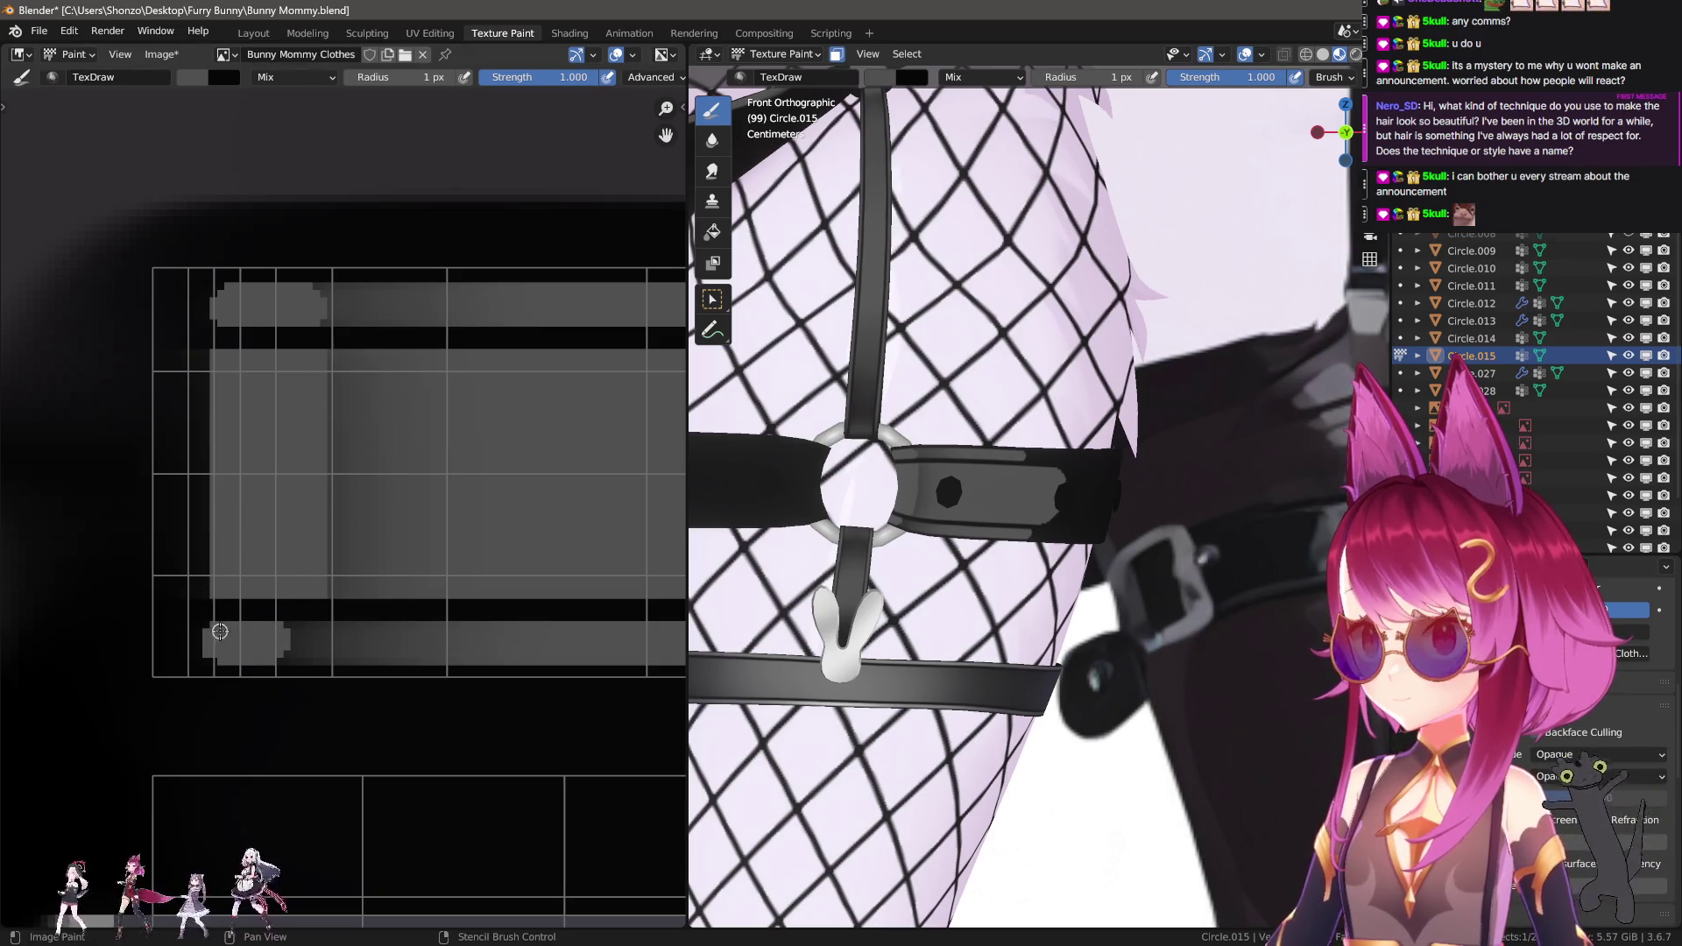
drag(216, 629, 320, 630)
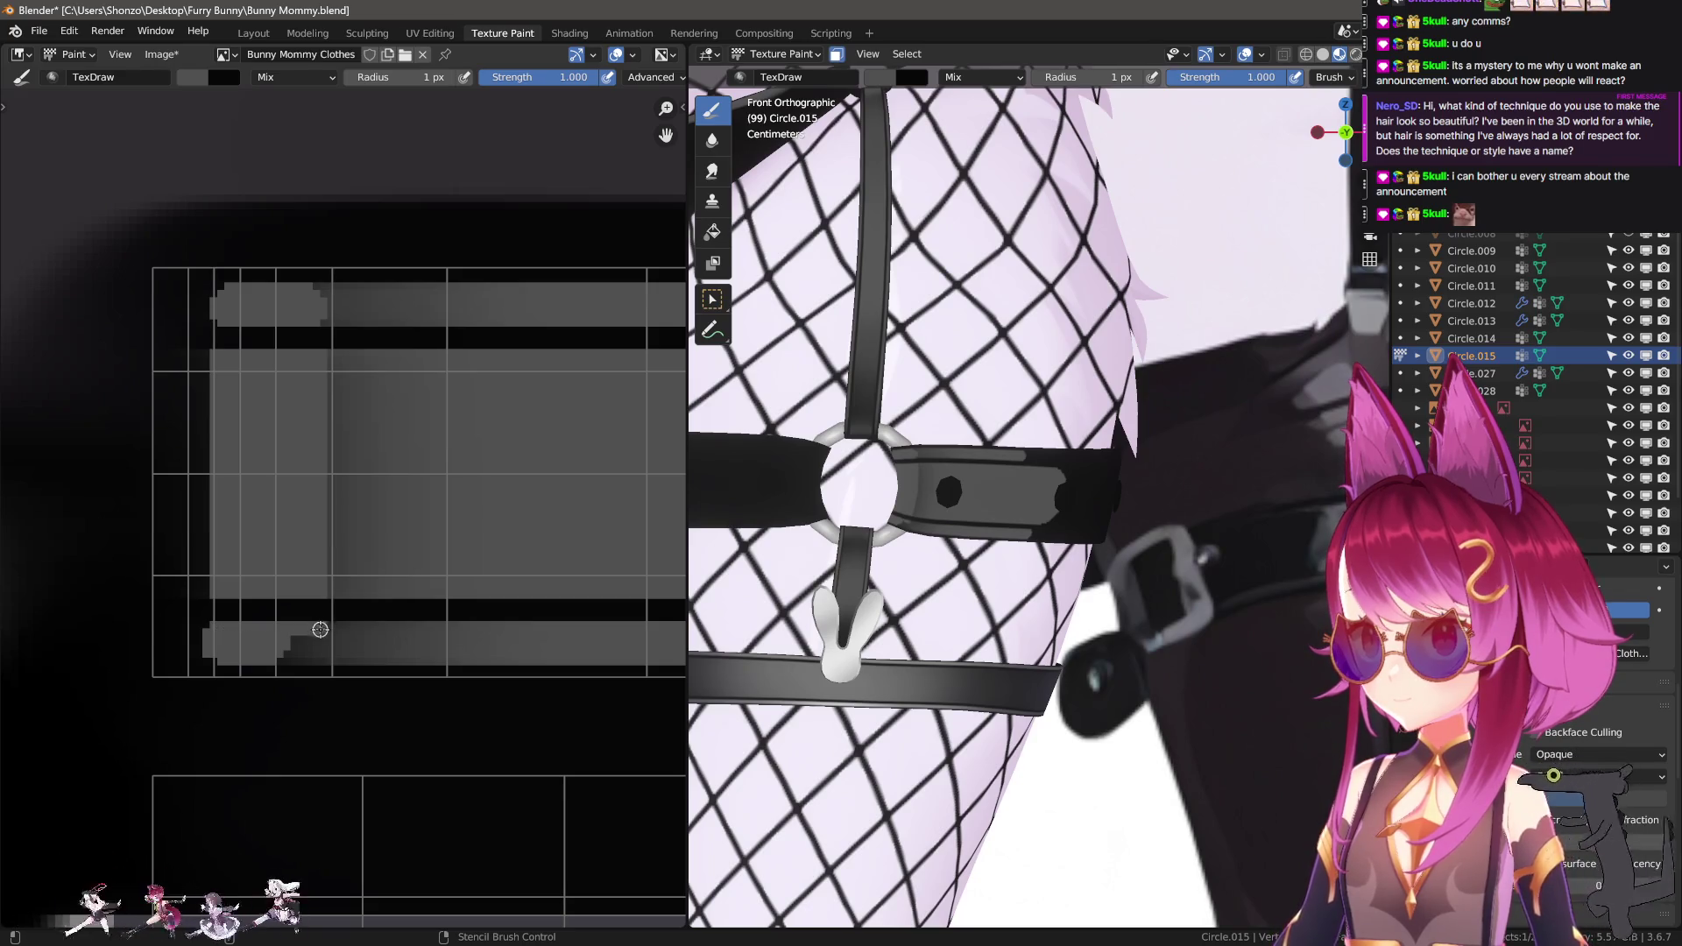
key(ctrl+z)
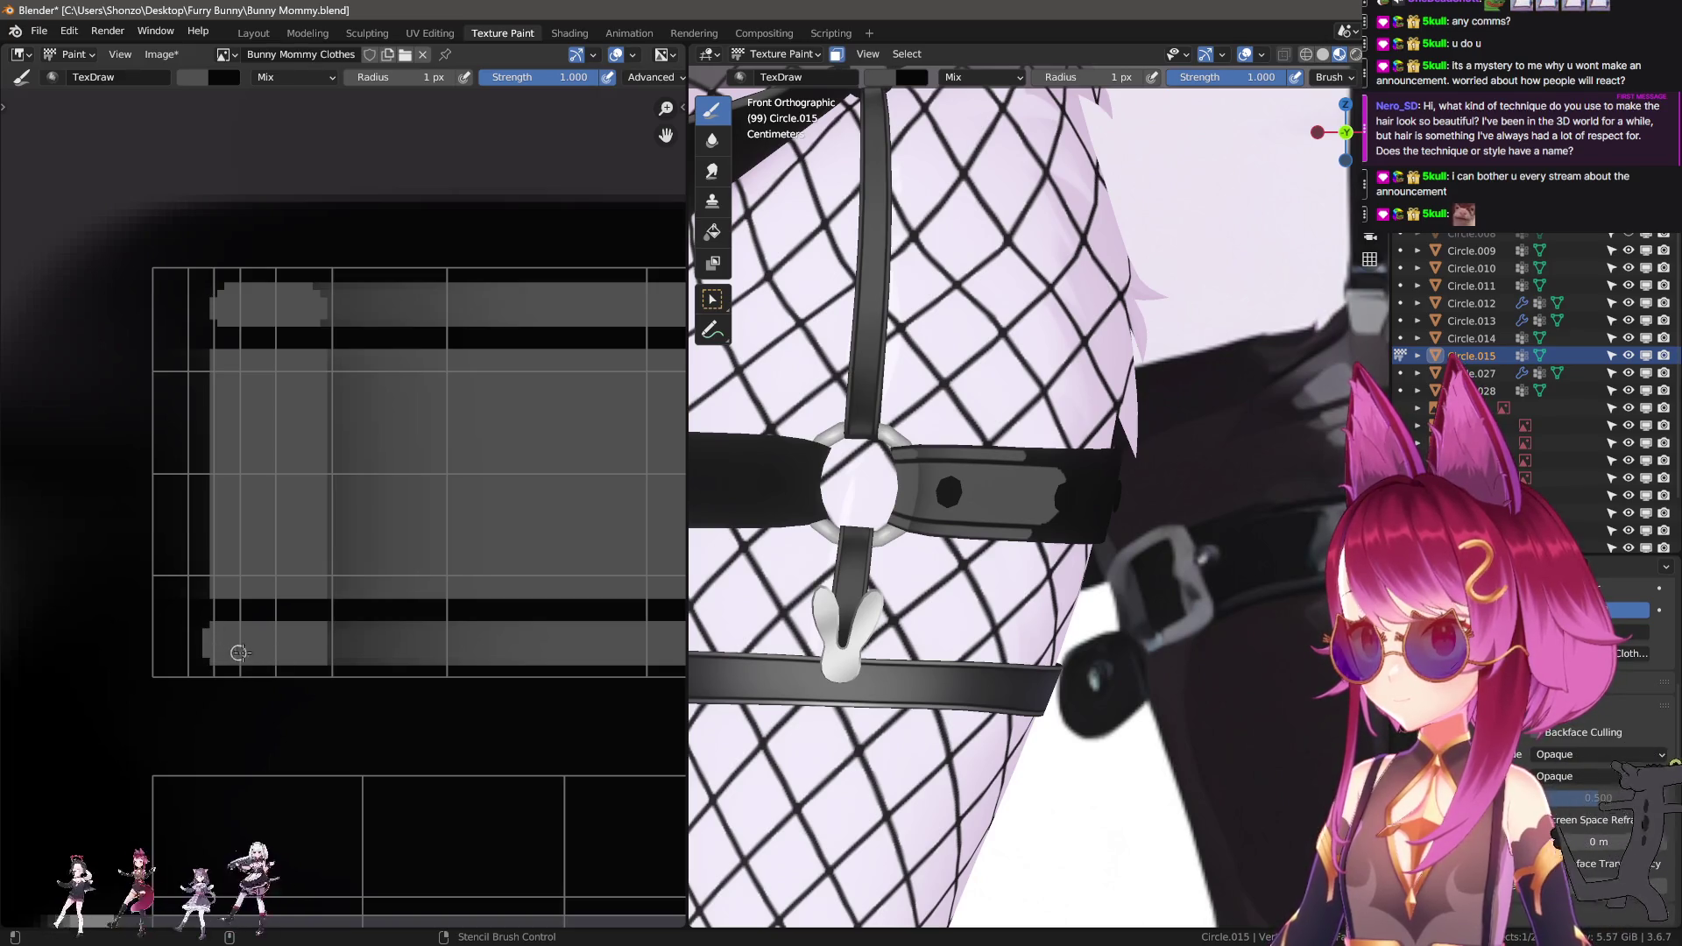
scroll(224, 305, up, 2)
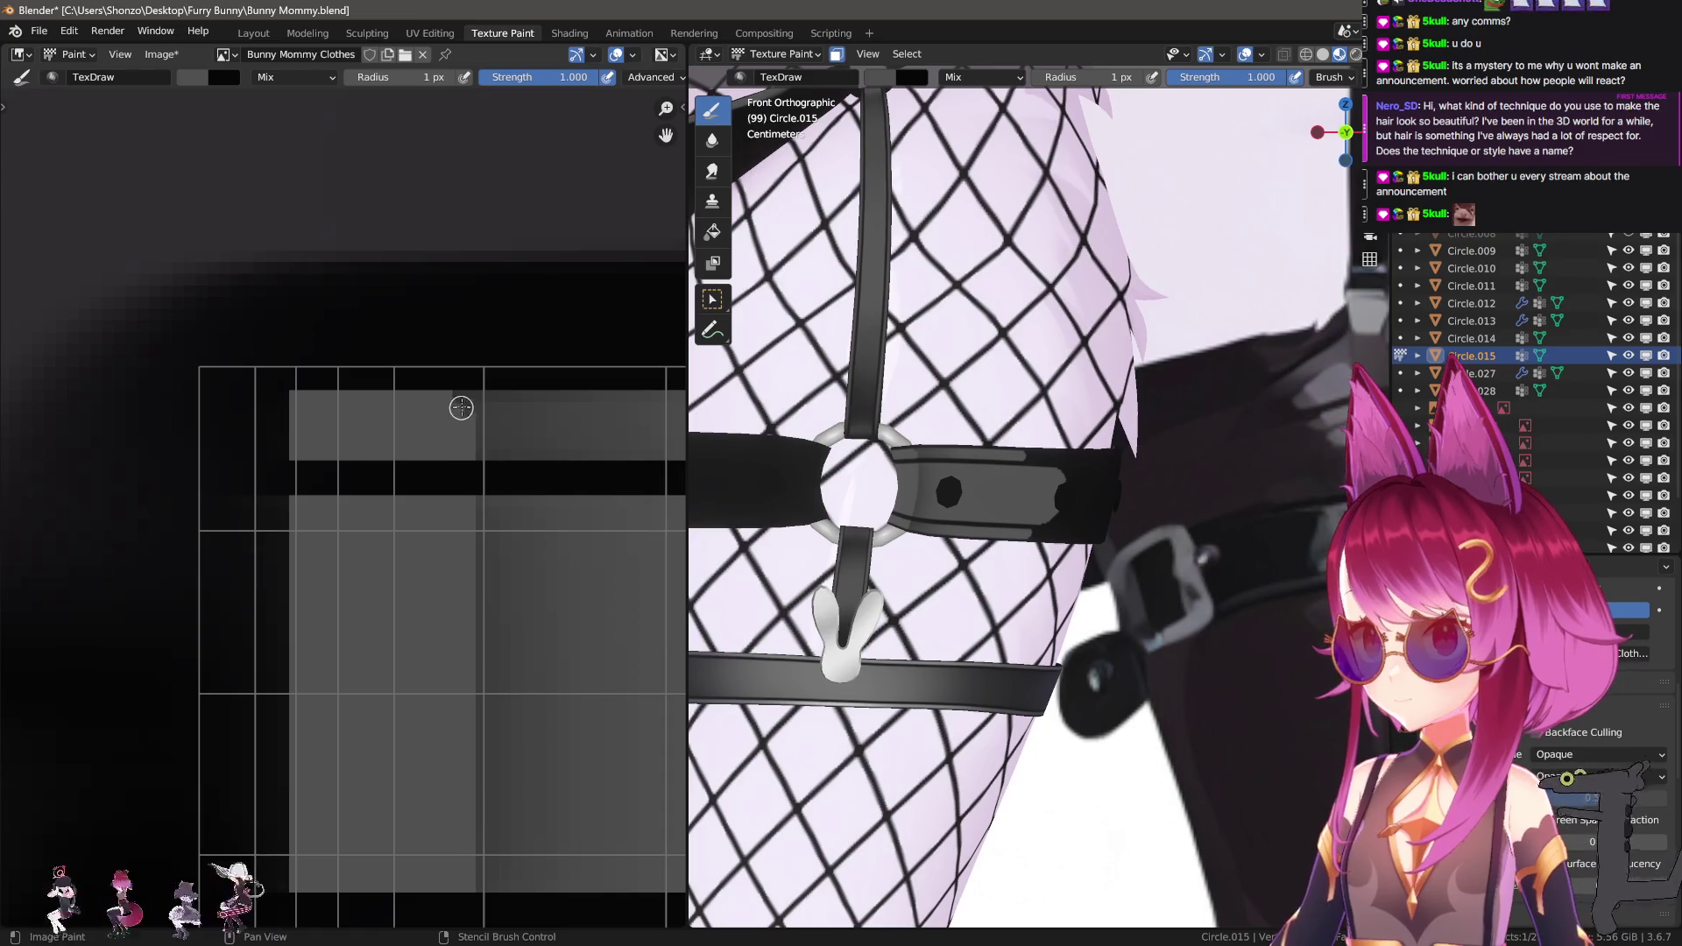
Paint black over the empty area left of the UV island with a 3–5 px brush.
scroll(372, 375, down, 3)
key(s)
key(f)
drag(389, 347, 315, 499)
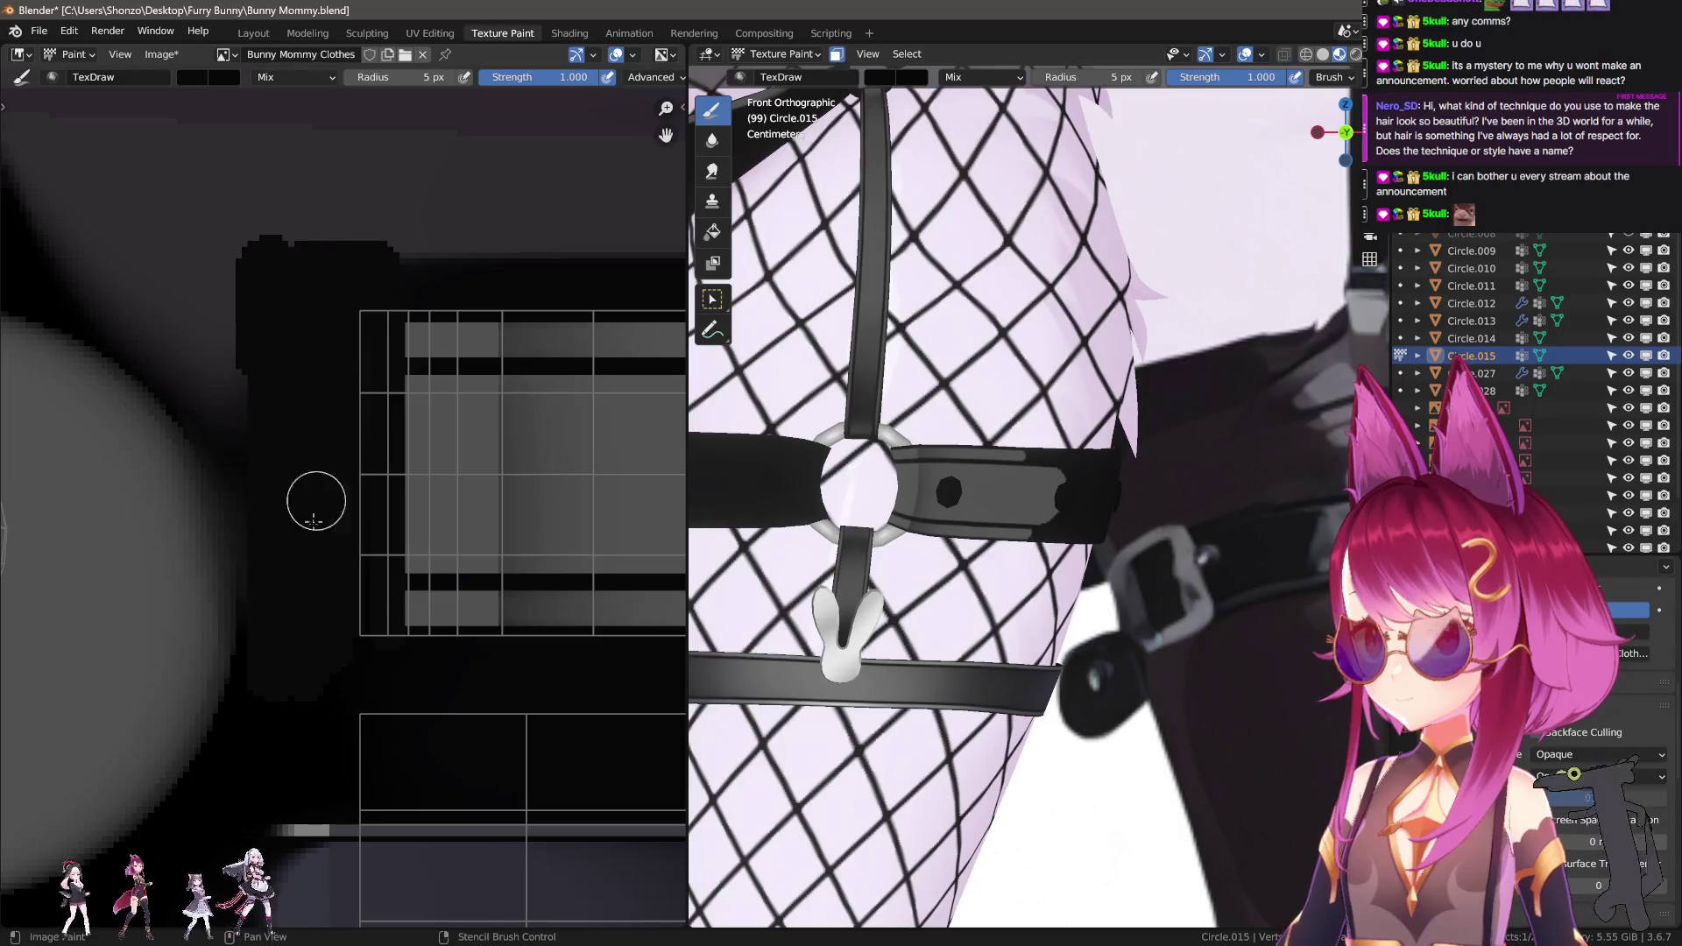
key(bracketright)
key(bracketright)
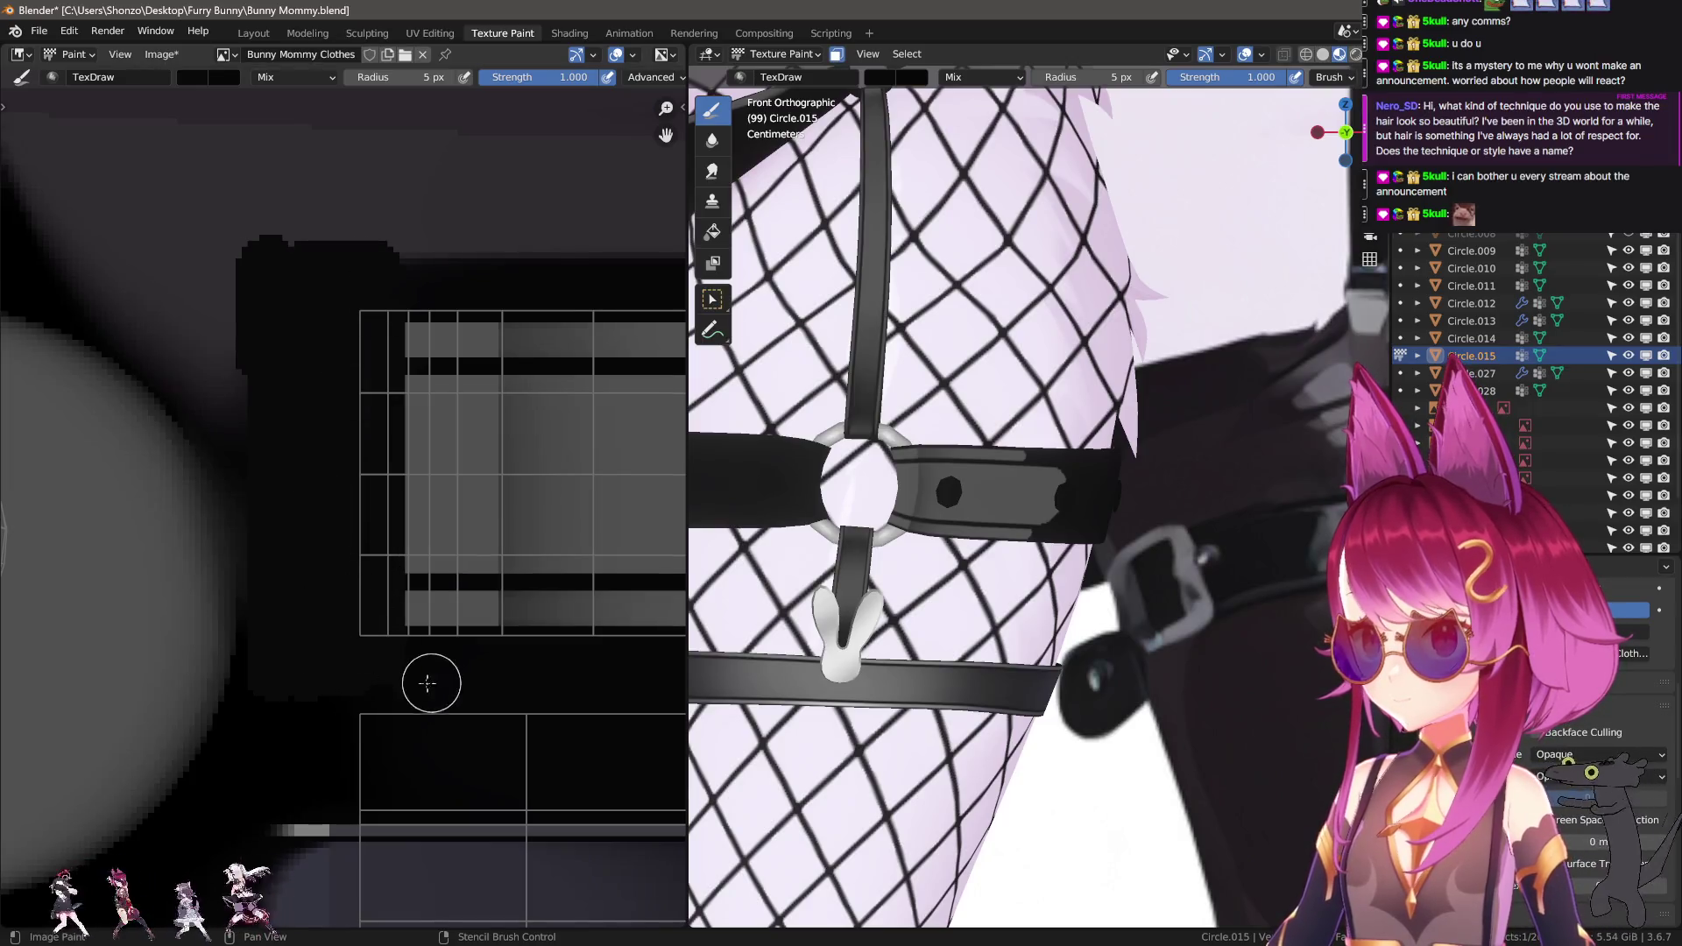
Blend the grey gradient at the strip's left columns with a 35 px Smear brush.
middle_drag(433, 684, 207, 646)
scroll(176, 658, up, 2)
scroll(341, 639, down, 2)
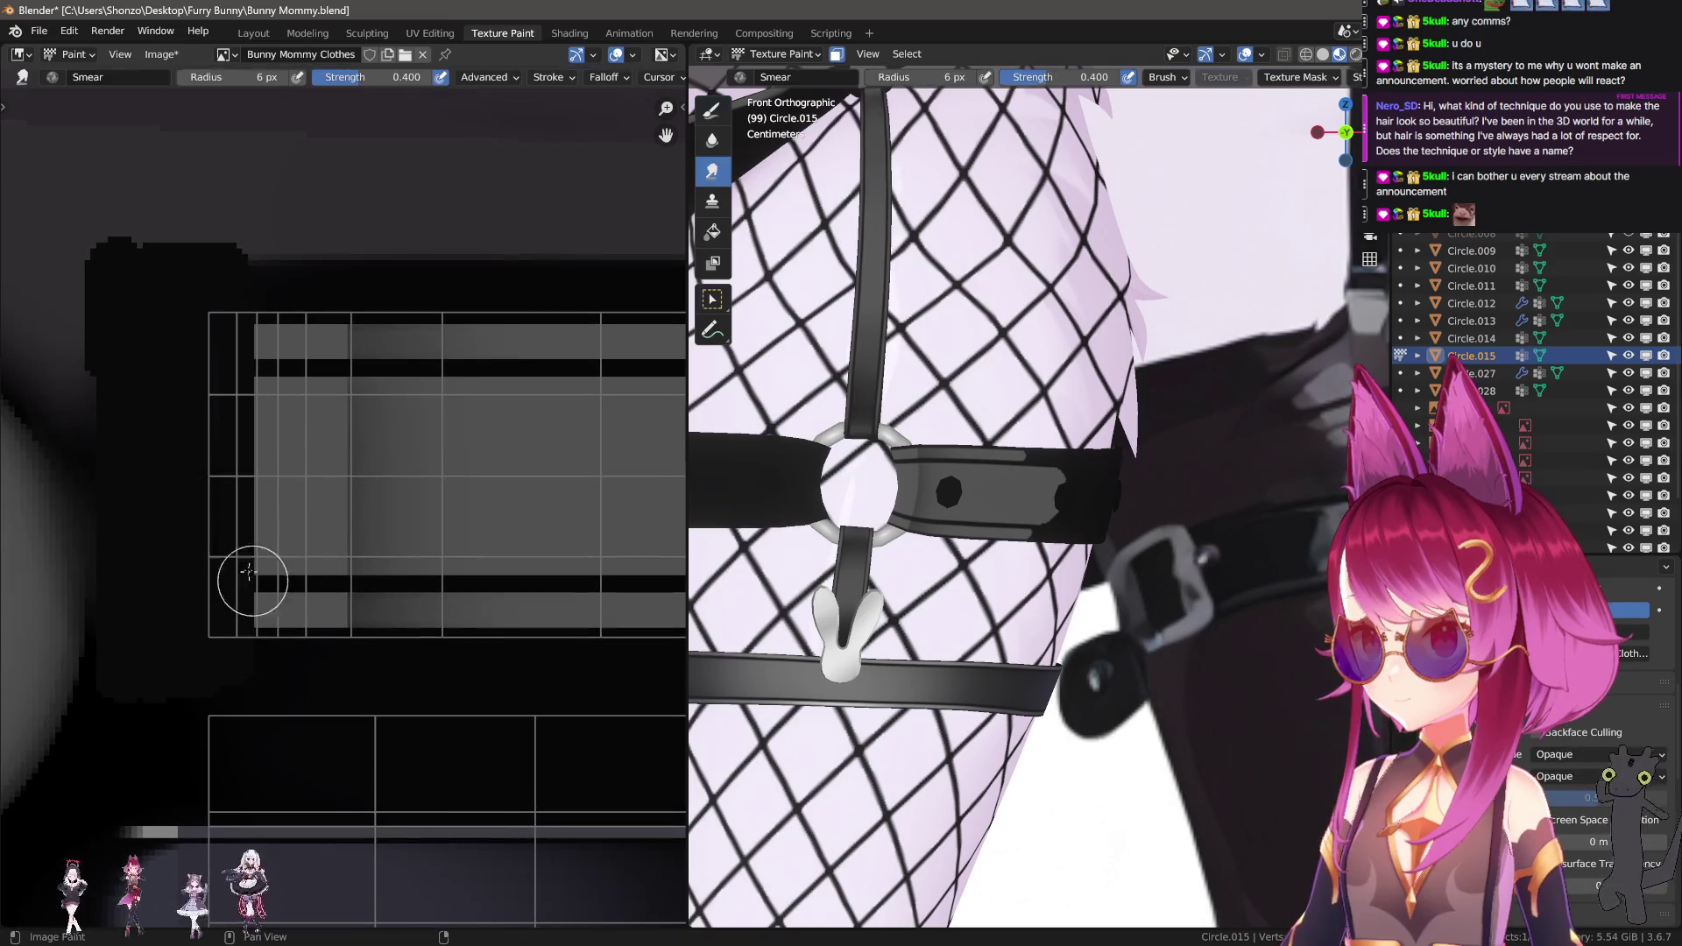
key(f)
click(380, 489)
key(bracketleft)
mouse_move(402, 435)
mouse_down()
mouse_move(440, 469)
mouse_move(286, 473)
mouse_move(400, 477)
mouse_move(229, 438)
mouse_move(356, 526)
mouse_up()
scroll(357, 526, down, 2)
middle_drag(437, 546, 167, 535)
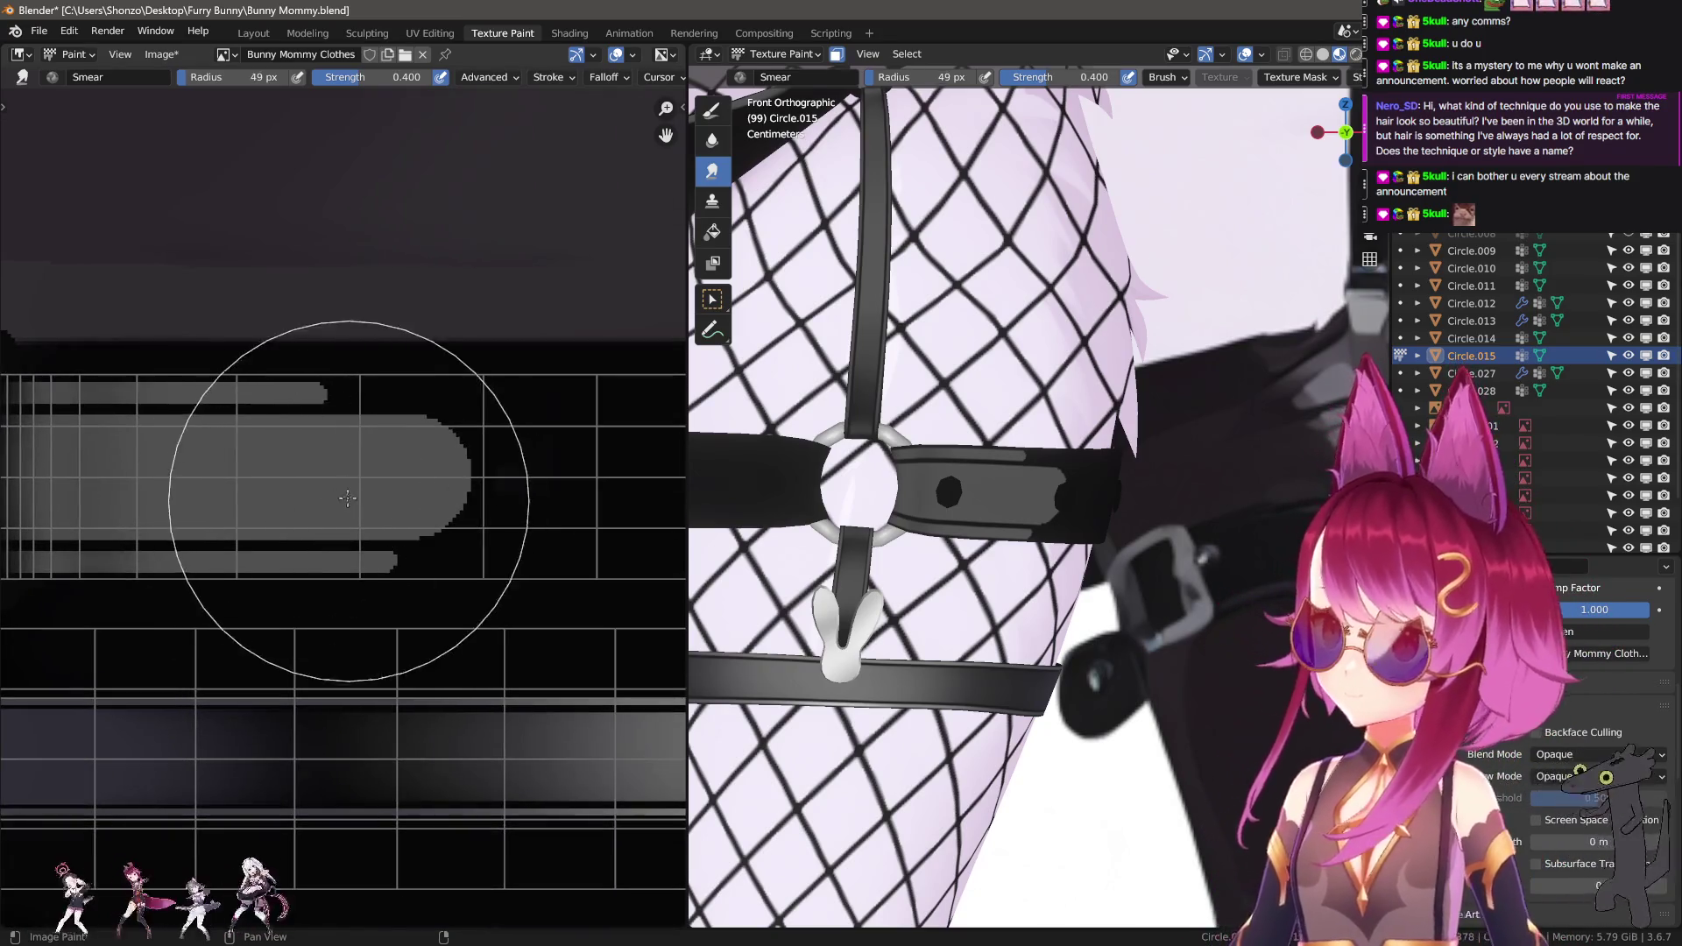
Enlarge the Smear brush to 50 px and blend the grey gradient rightward along the strap.
key(f)
click(519, 483)
click(345, 450)
mouse_move(345, 450)
mouse_down()
mouse_move(375, 477)
mouse_move(532, 470)
mouse_up()
mouse_move(396, 472)
mouse_down()
mouse_move(249, 471)
mouse_move(484, 469)
mouse_up()
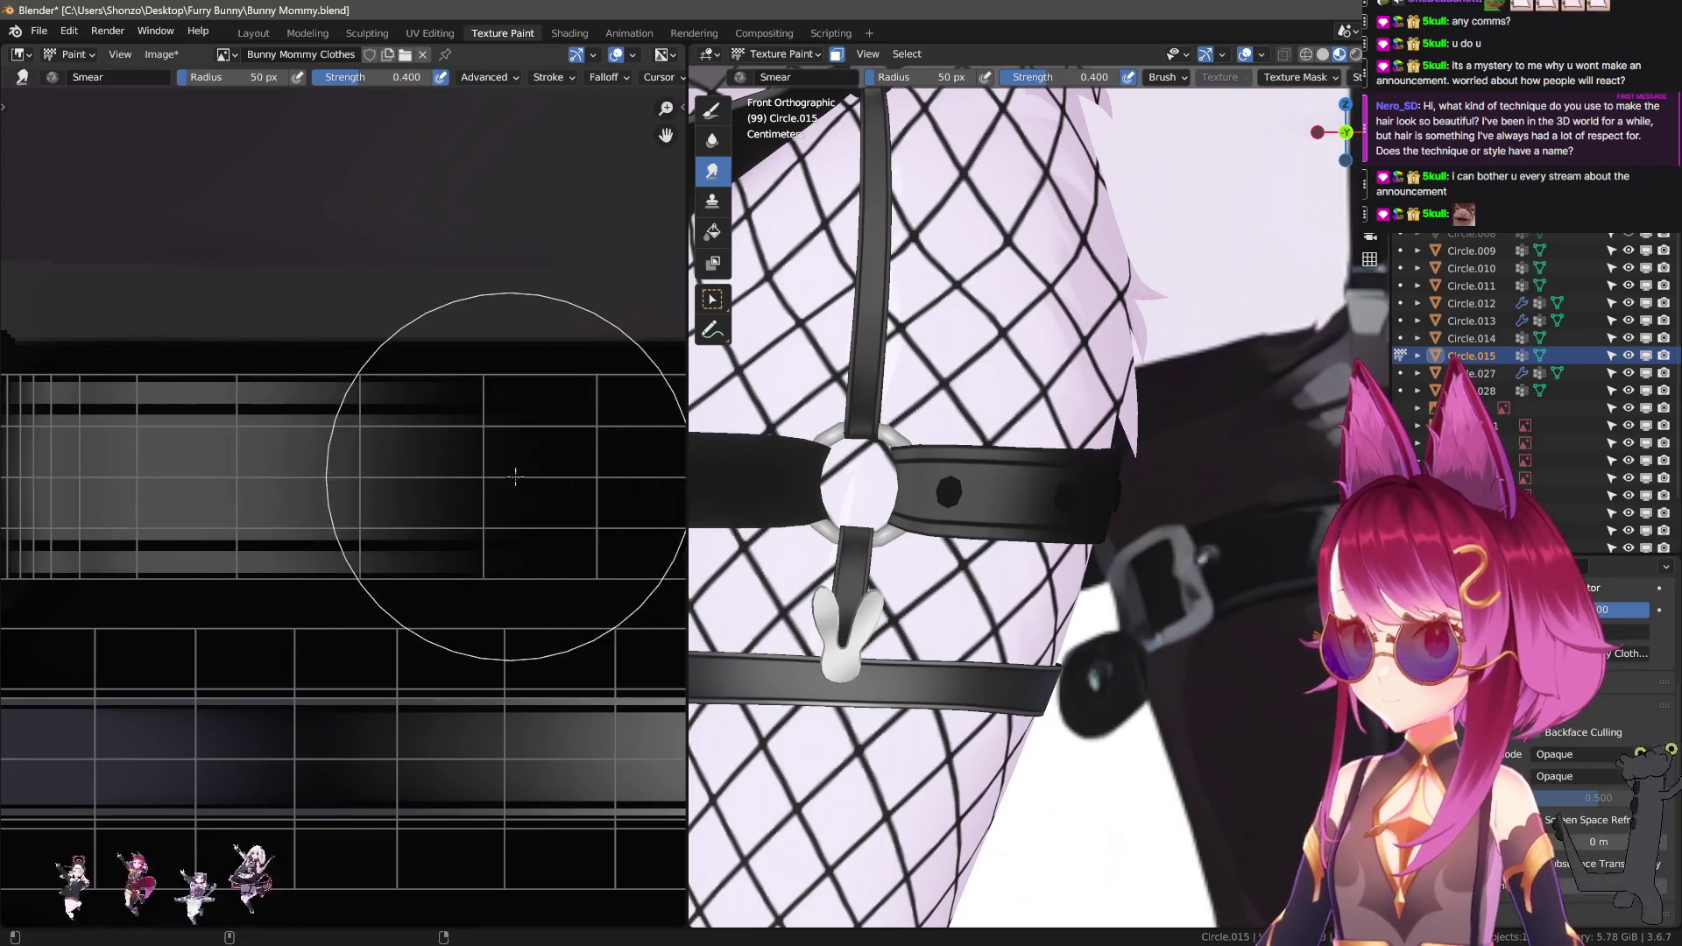
middle_drag(446, 498, 383, 486)
Smear grey shading along the top and lower strips with a 6 px, 1.0-strength brush.
key(f)
click(308, 387)
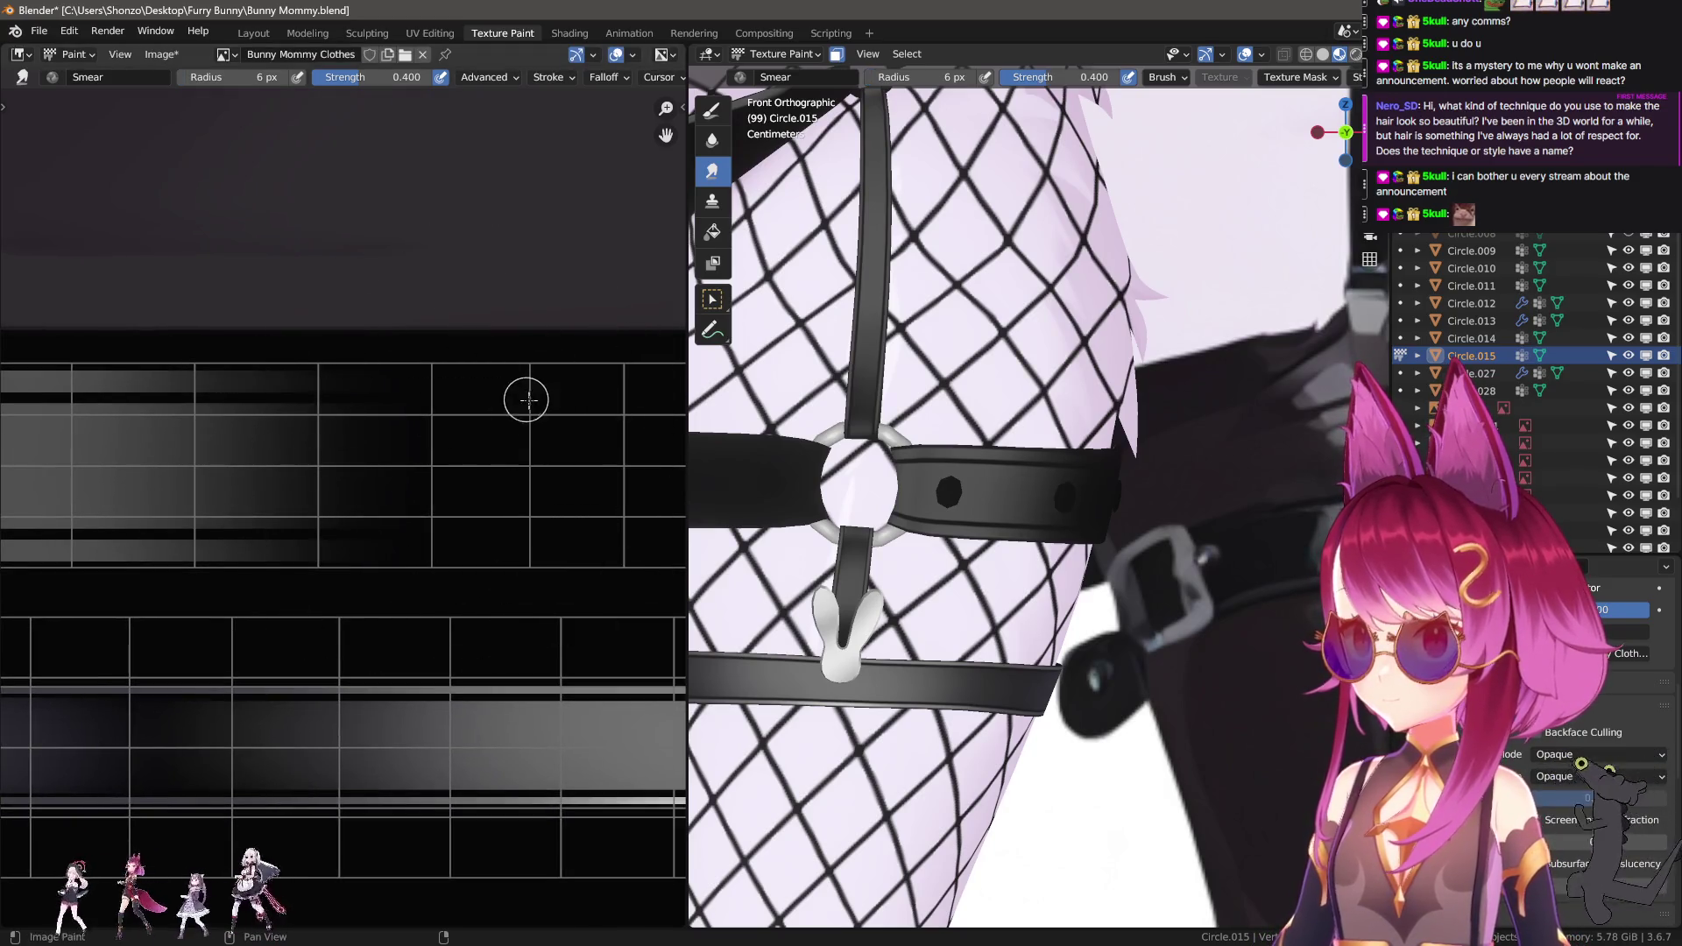
scroll(390, 424, down, 2)
key(shift+f)
click(265, 410)
key(alt+f)
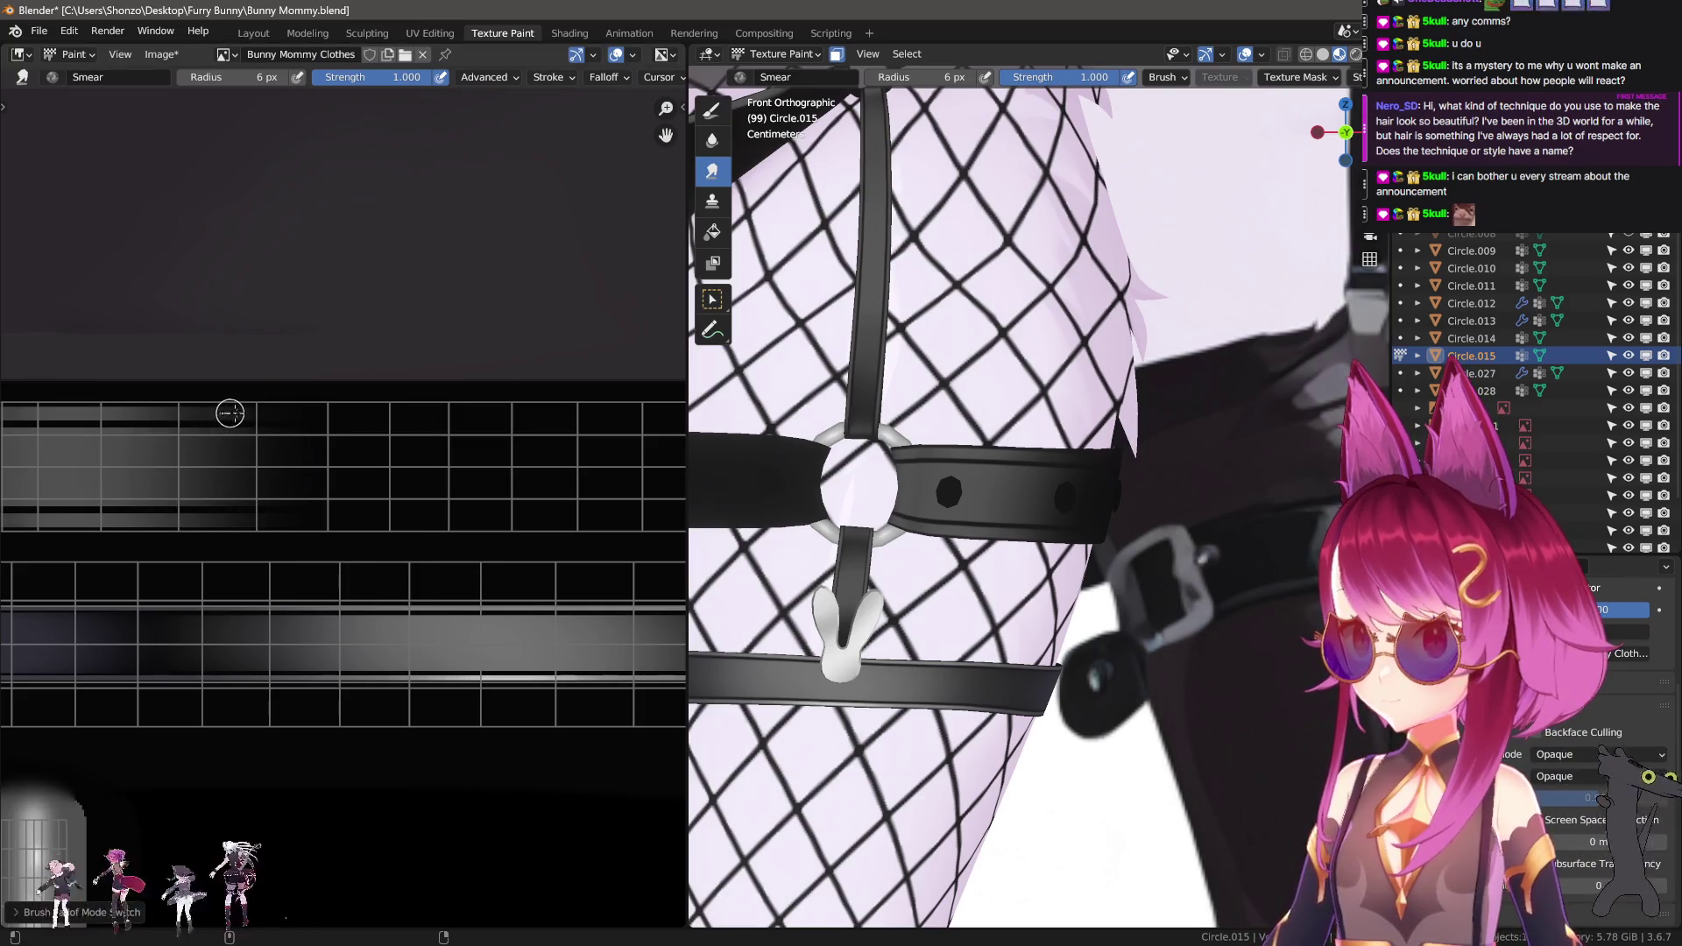
drag(225, 408, 683, 413)
drag(235, 522, 683, 523)
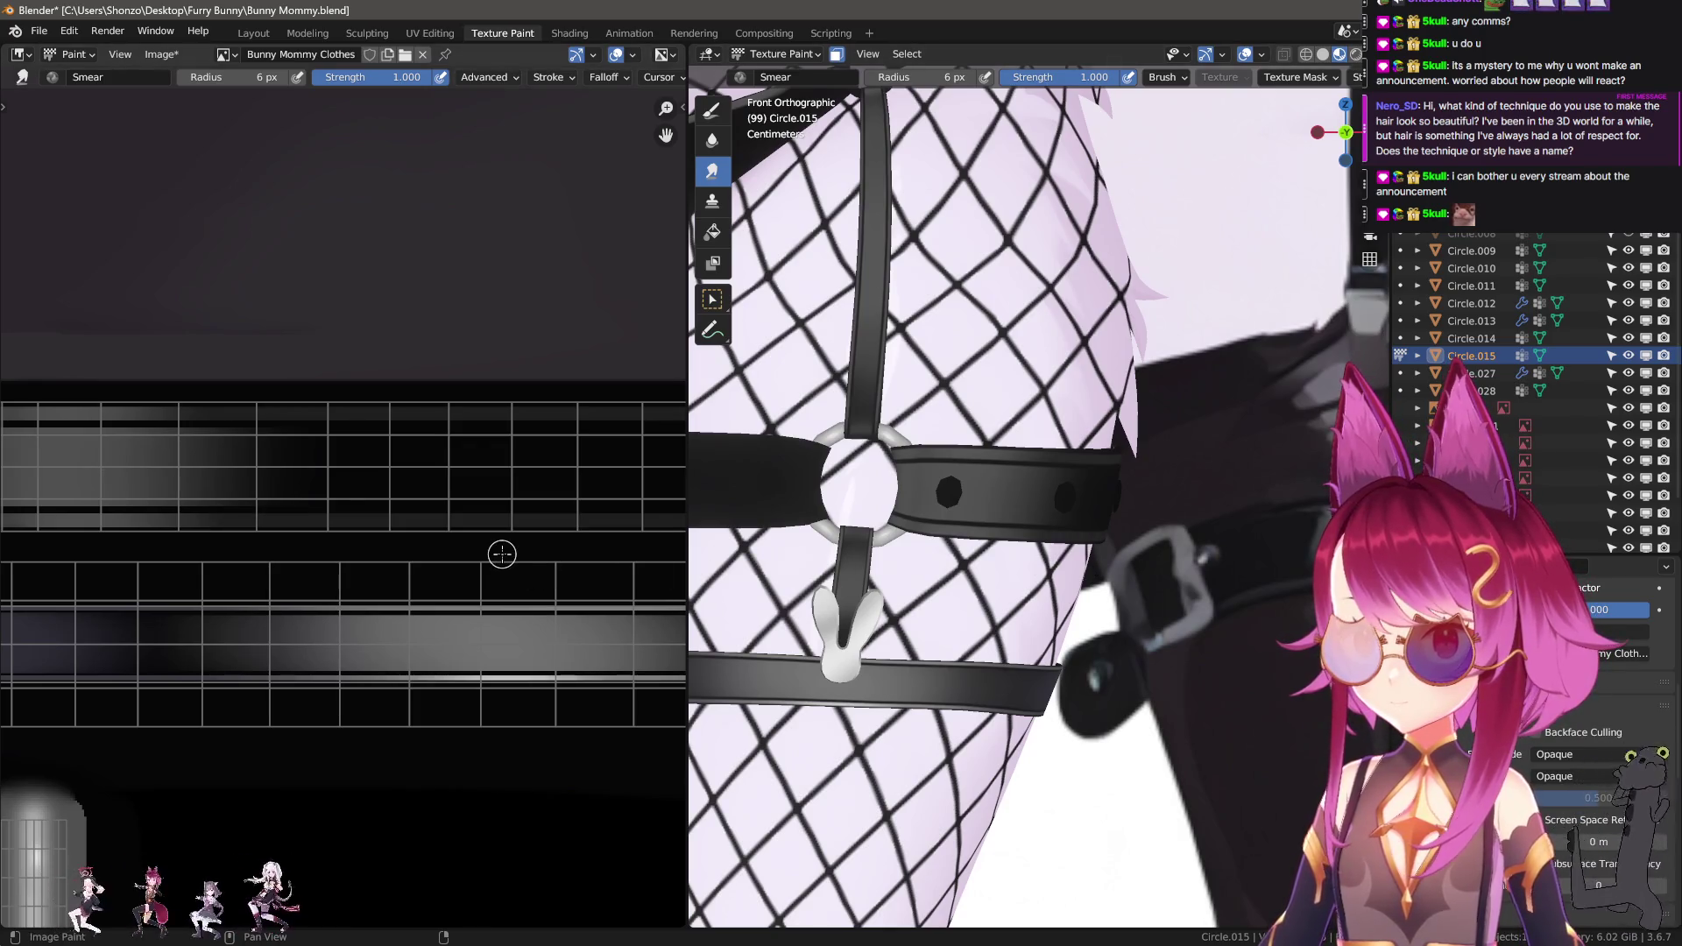
Smear the strap shading leftward to darken it with a 59 px, 0.3-strength brush.
key(f)
scroll(443, 524, up, 2)
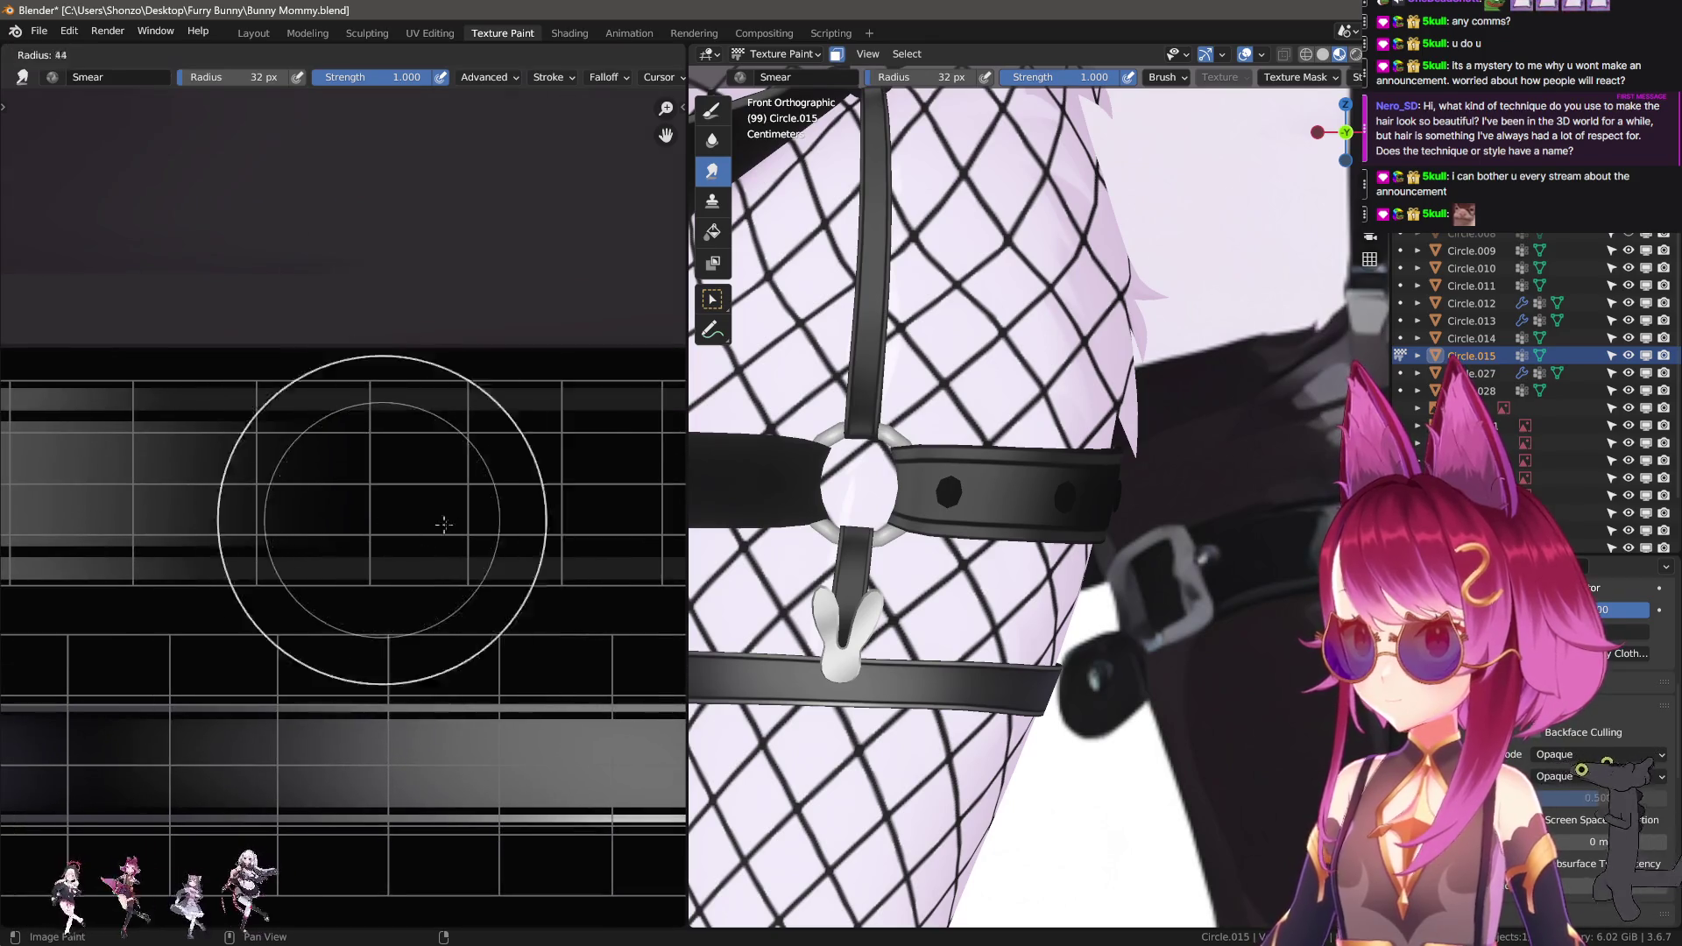
click(343, 487)
key(shift+f)
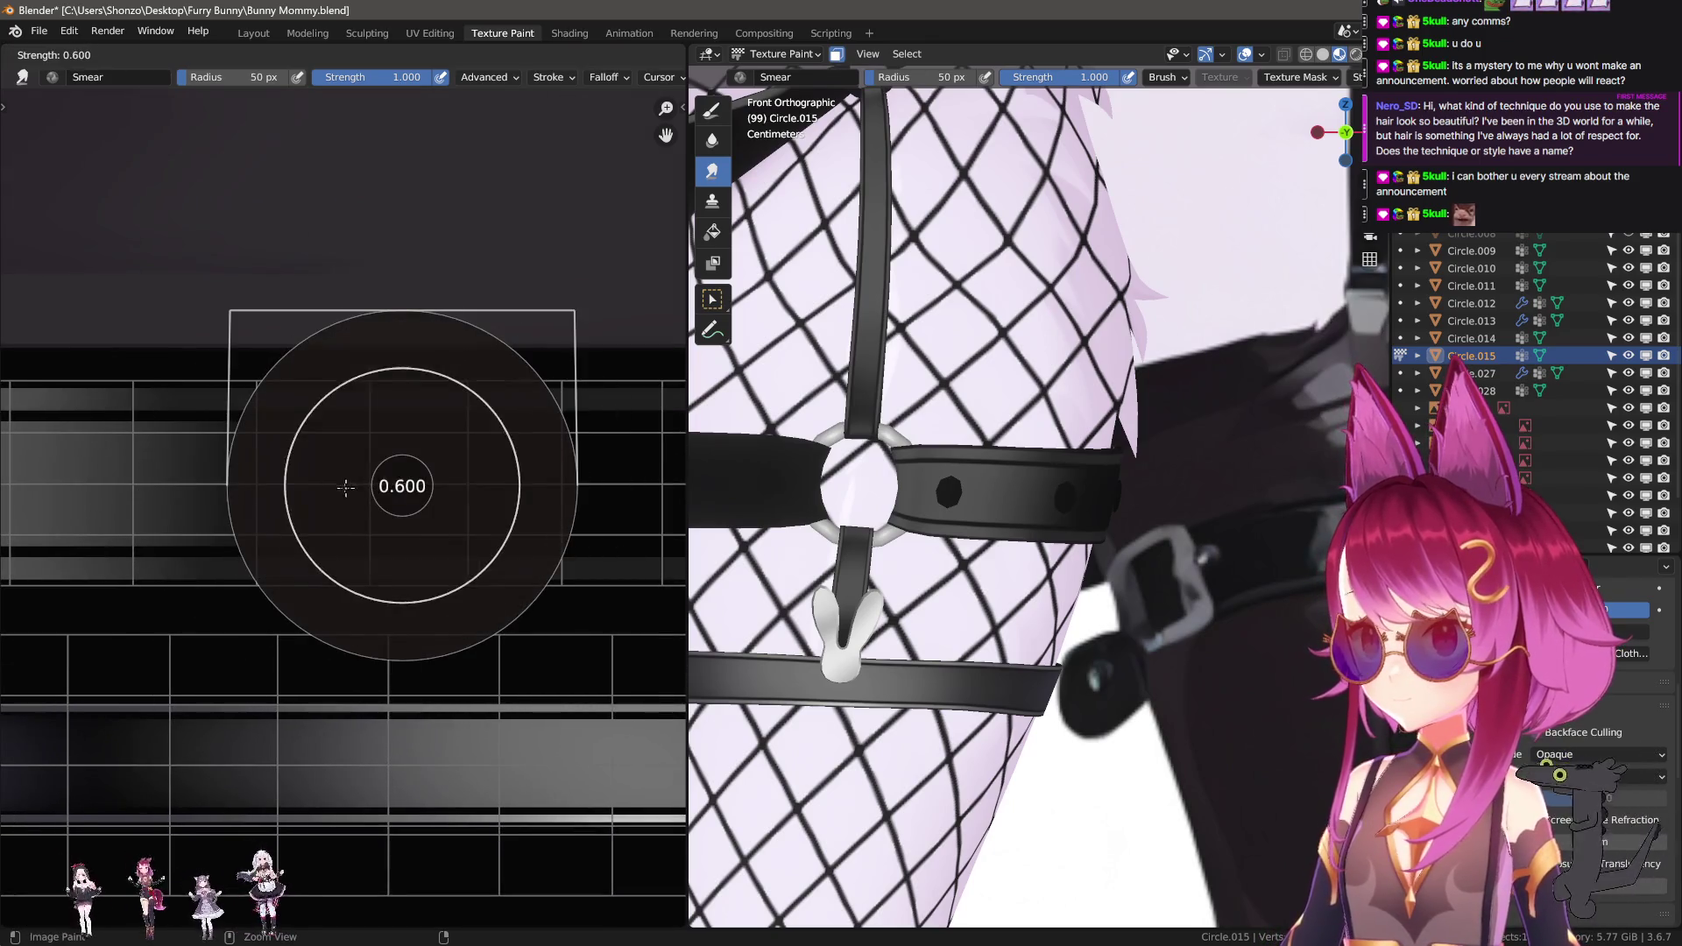
click(346, 488)
scroll(526, 508, down, 1)
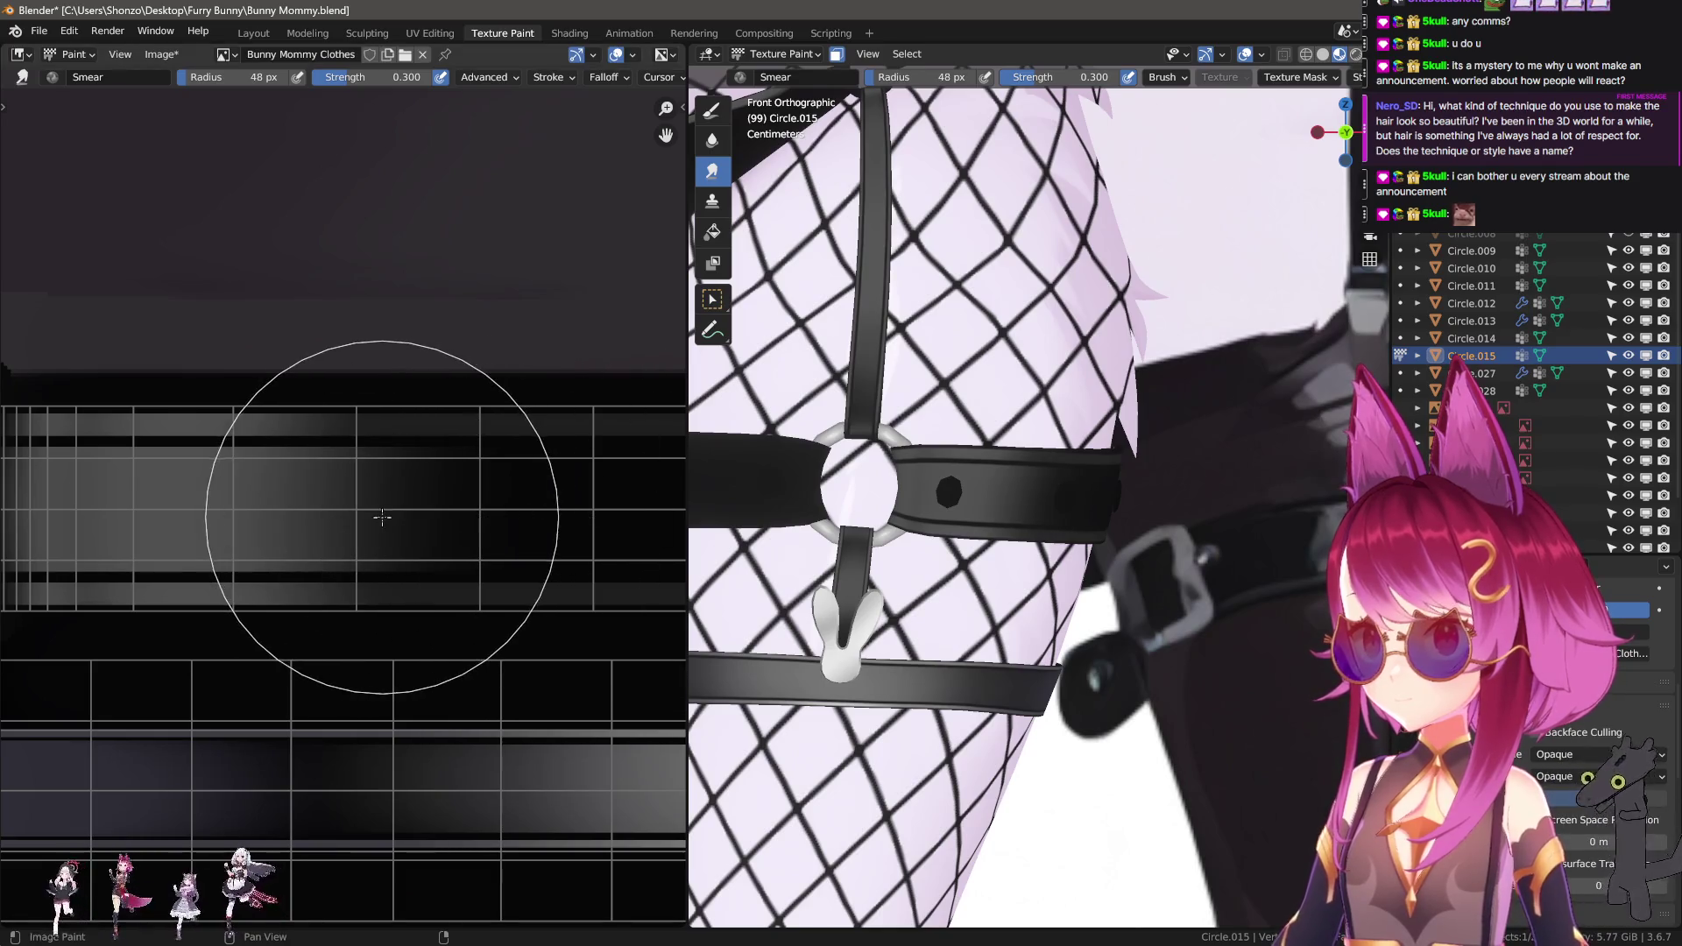
key(f)
click(567, 500)
mouse_move(567, 499)
mouse_down()
mouse_move(327, 499)
mouse_move(350, 499)
mouse_up()
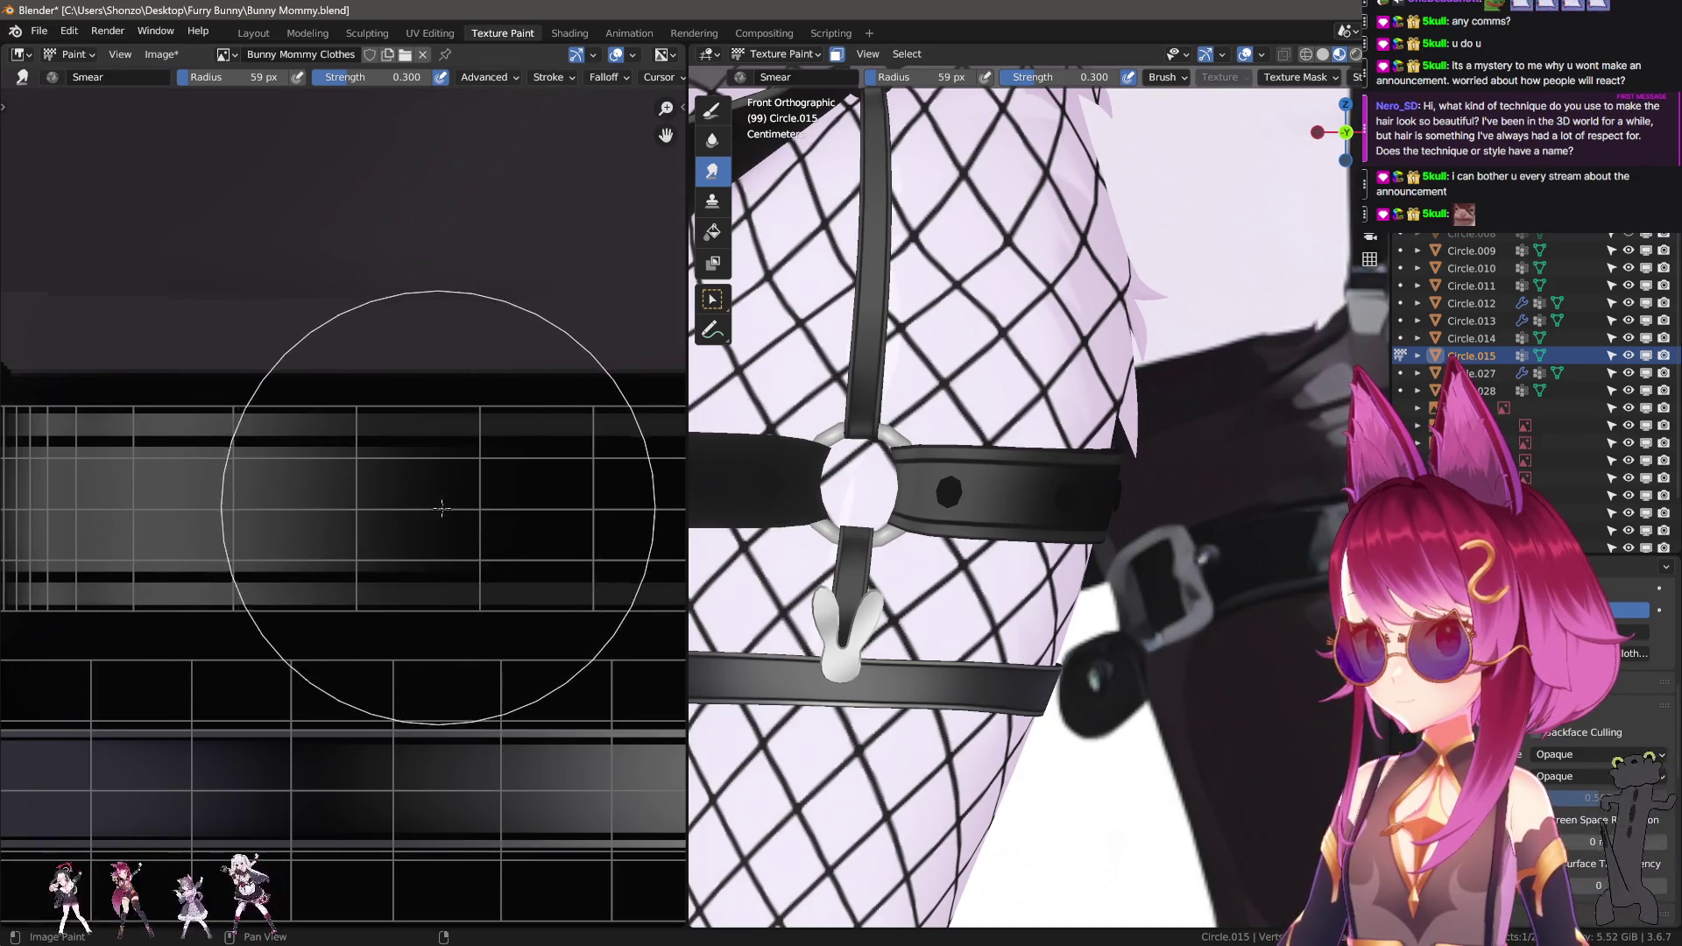
scroll(443, 508, down, 1)
Smear away the white streak along the strip at full 1.0 strength.
key(ctrl+z)
key(n)
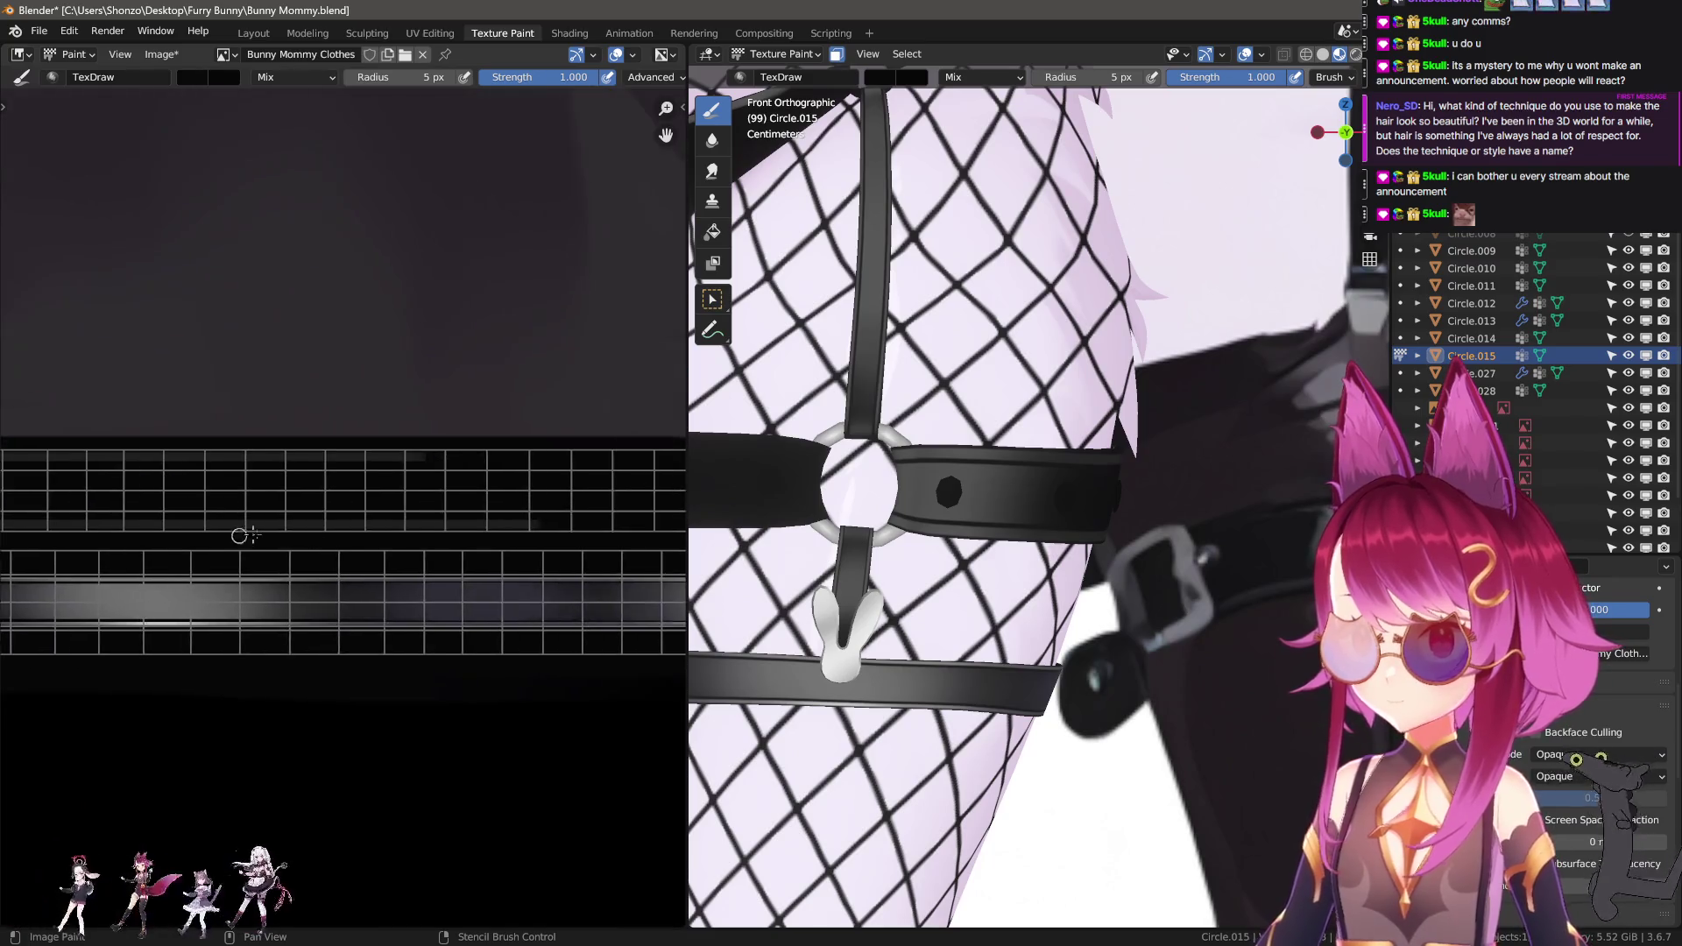
scroll(233, 432, down, 1)
key(shift+space)
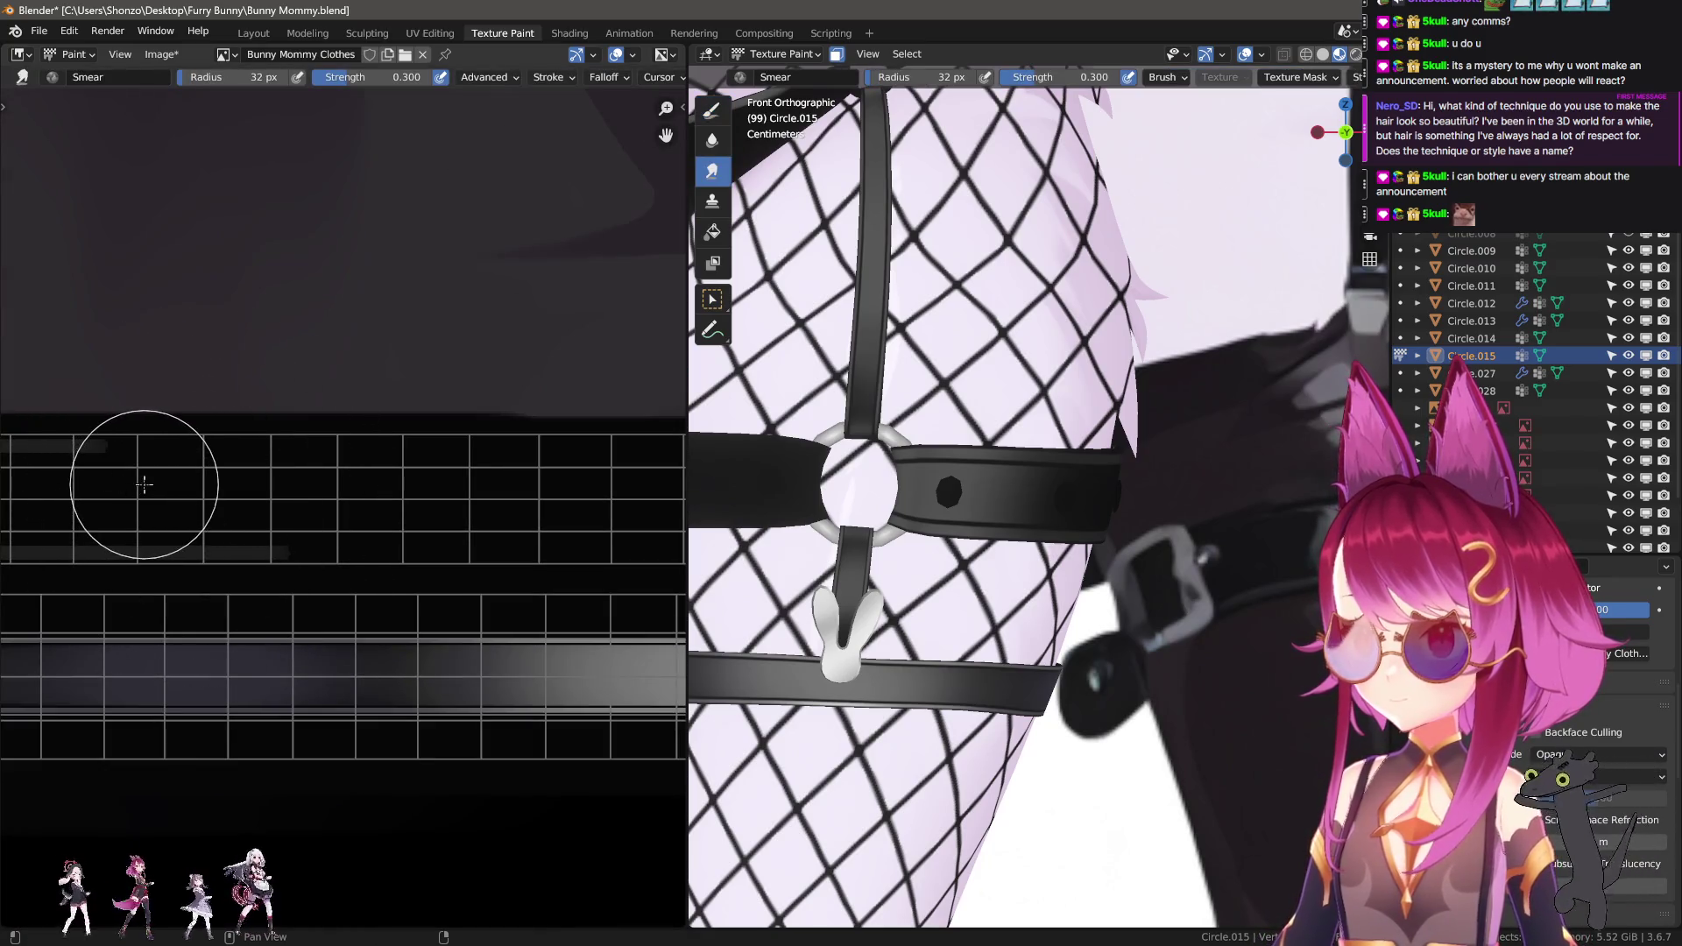
key(shift+f)
click(311, 504)
scroll(311, 504, down, 1)
drag(524, 491, 662, 502)
Shrink the Smear brush to 14 px and bring the grid's left part into view.
key(f)
click(173, 488)
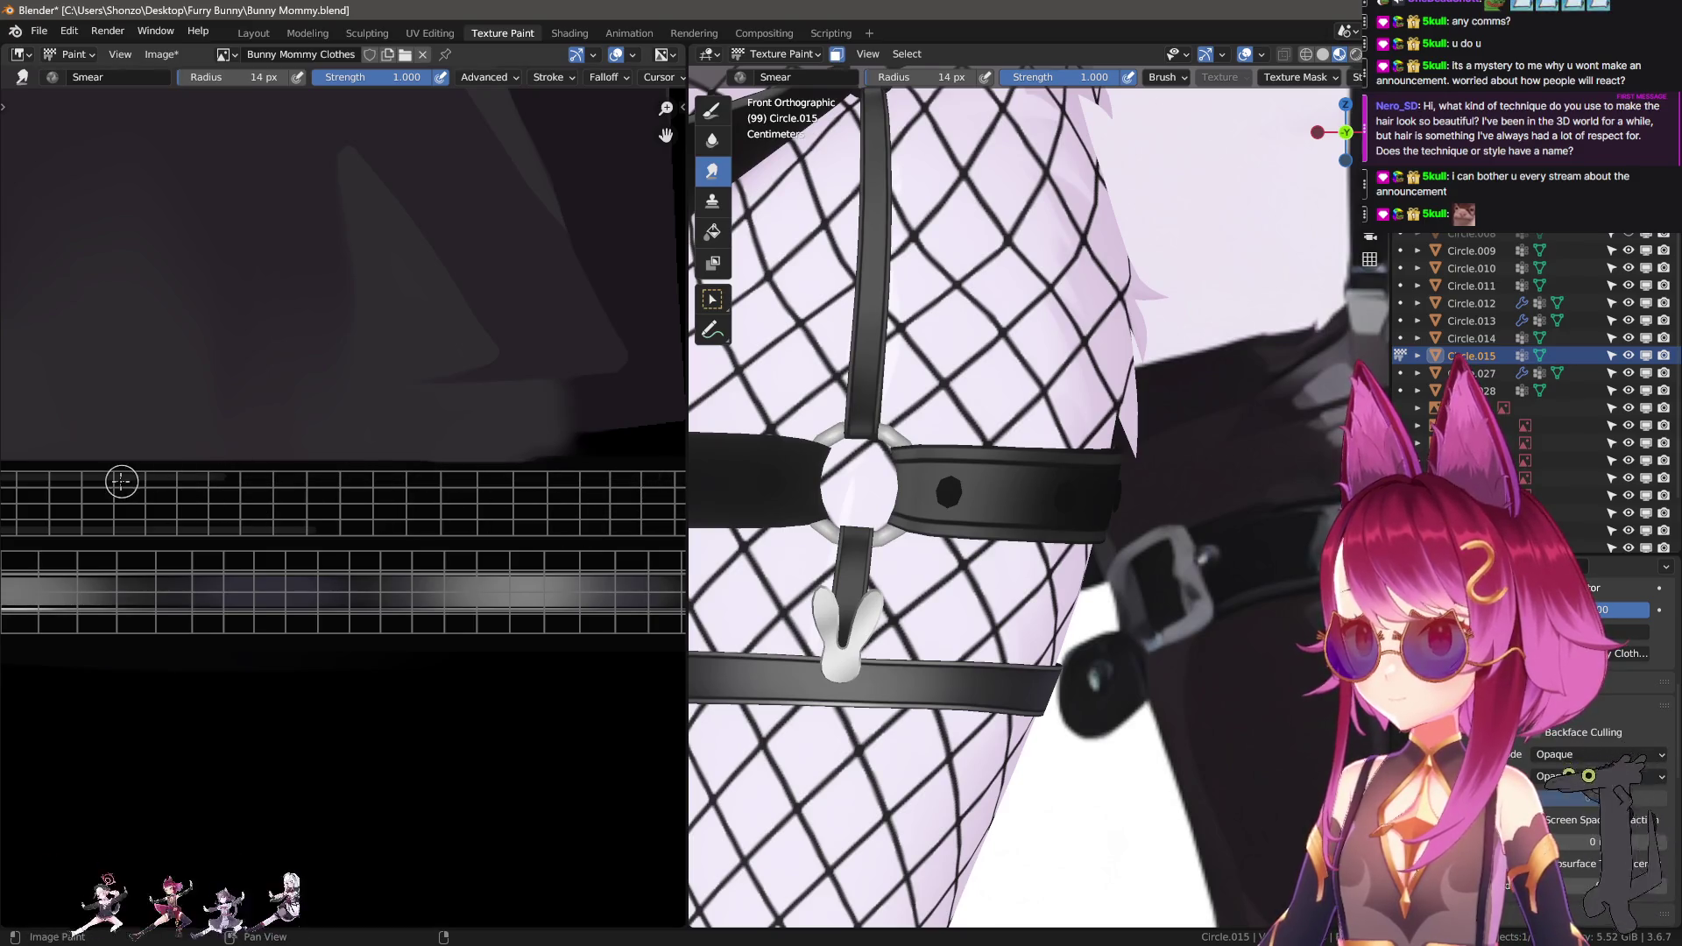
middle_drag(486, 523, 325, 507)
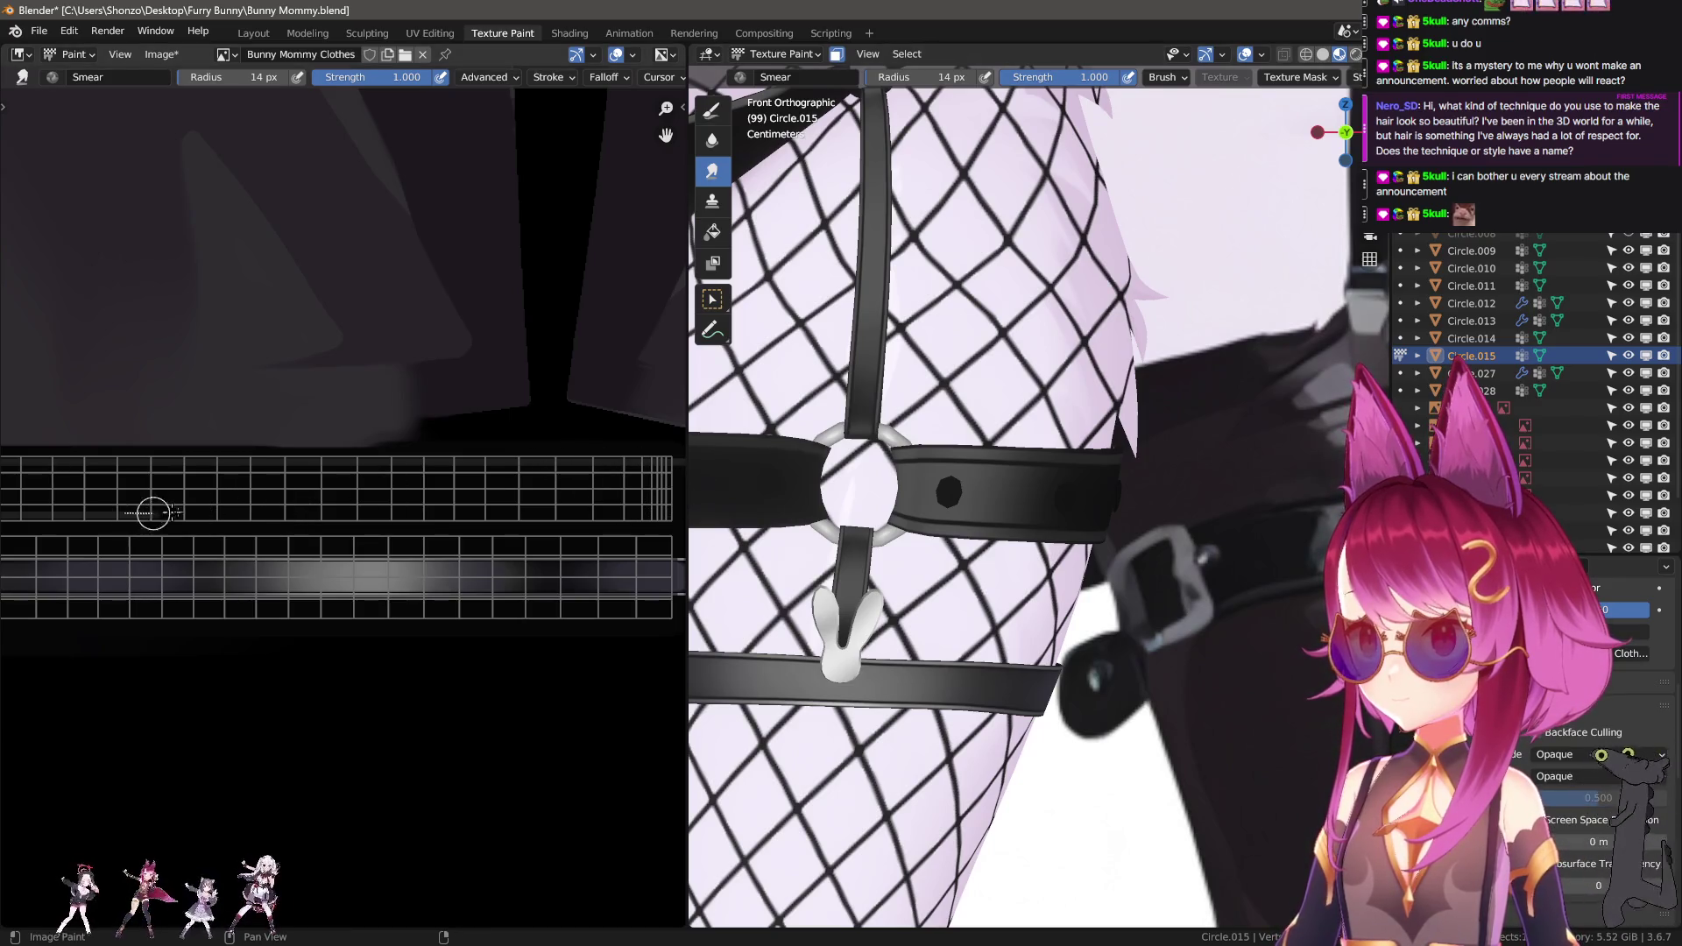
scroll(439, 530, up, 4)
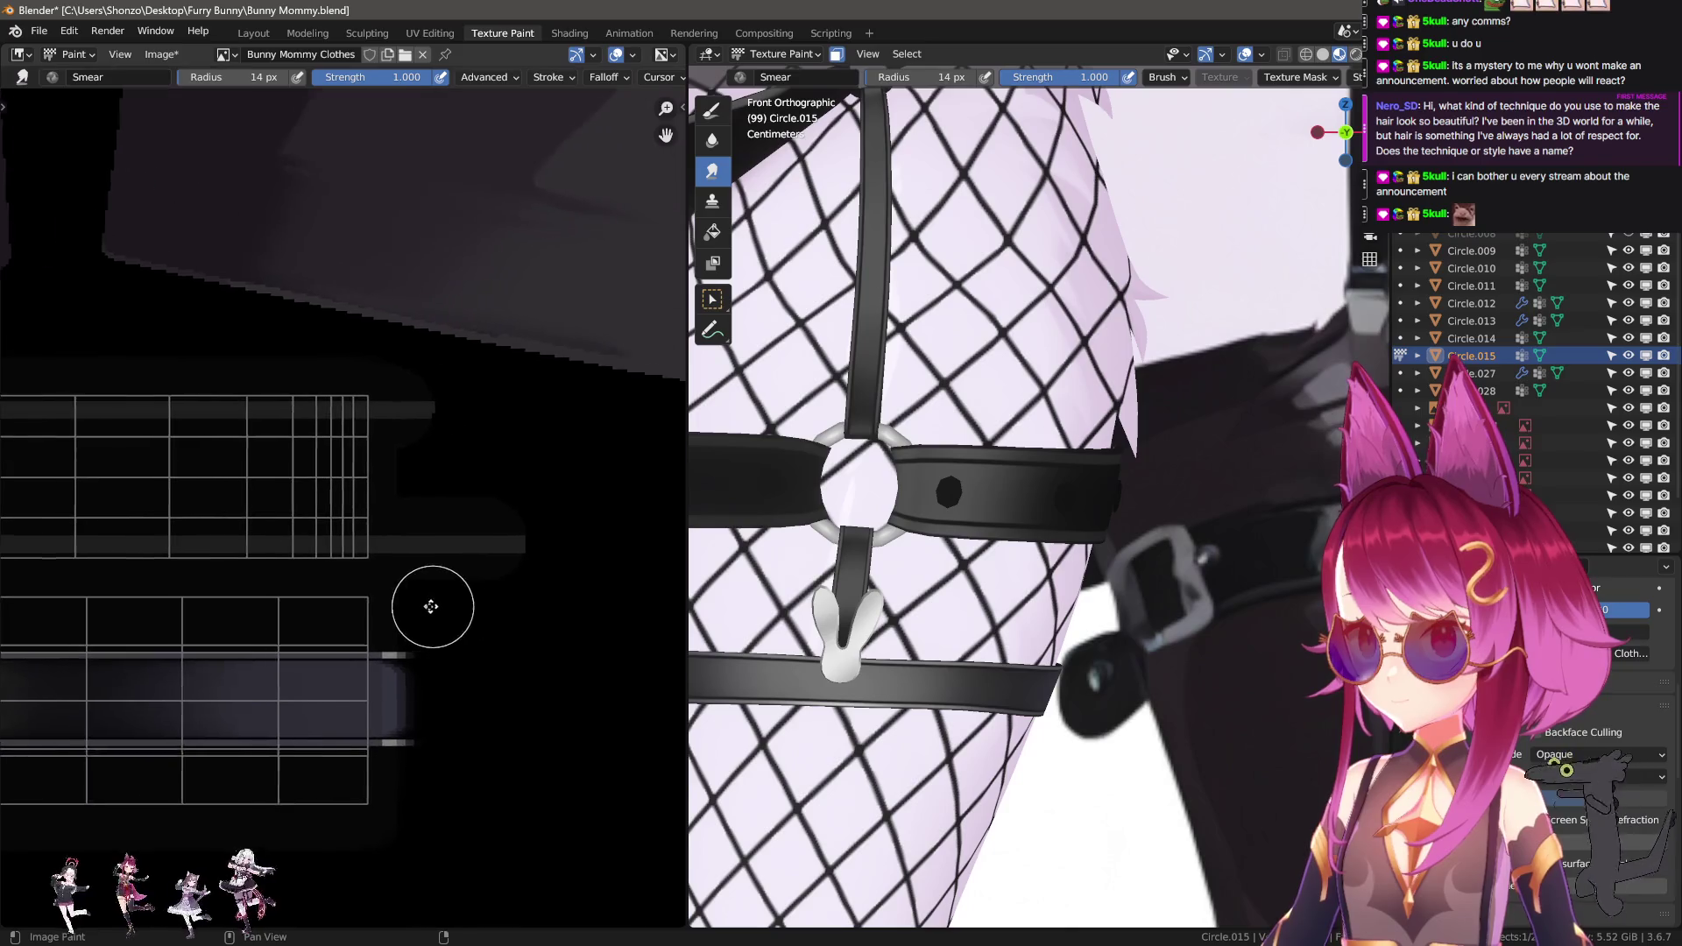
scroll(386, 552, down, 3)
Switch to the TexDraw brush and pick a grey swatch from the palette.
key(shift+space)
key(d)
scroll(282, 563, up, 3)
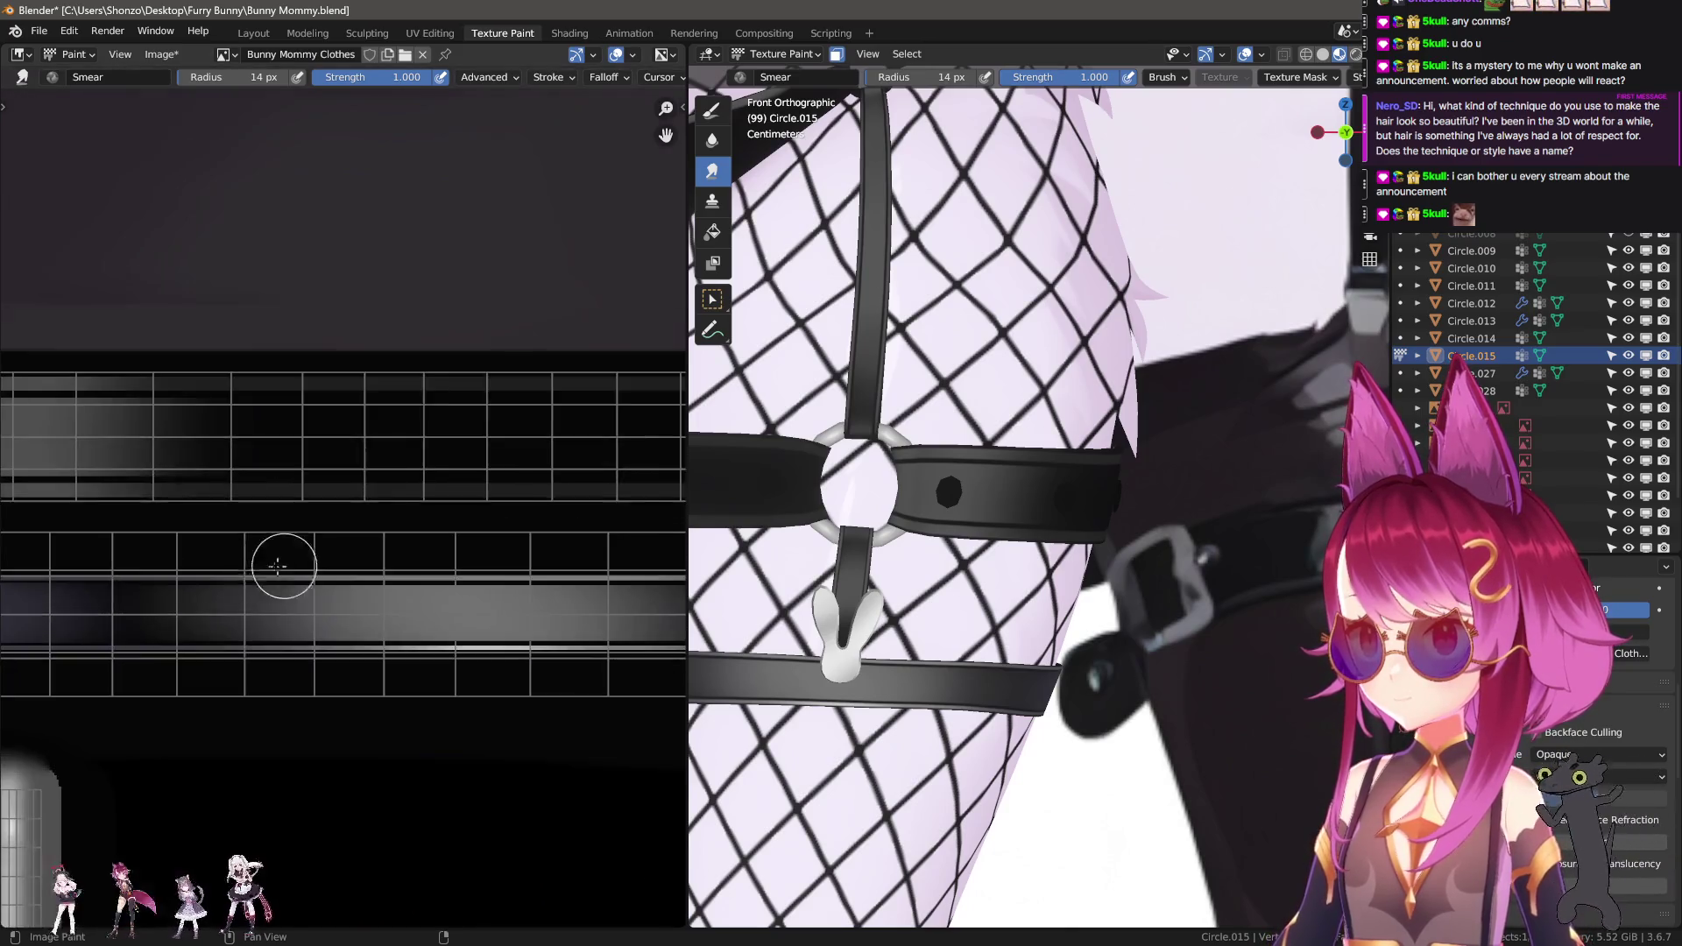
key(n)
scroll(326, 572, down, 2)
click(545, 451)
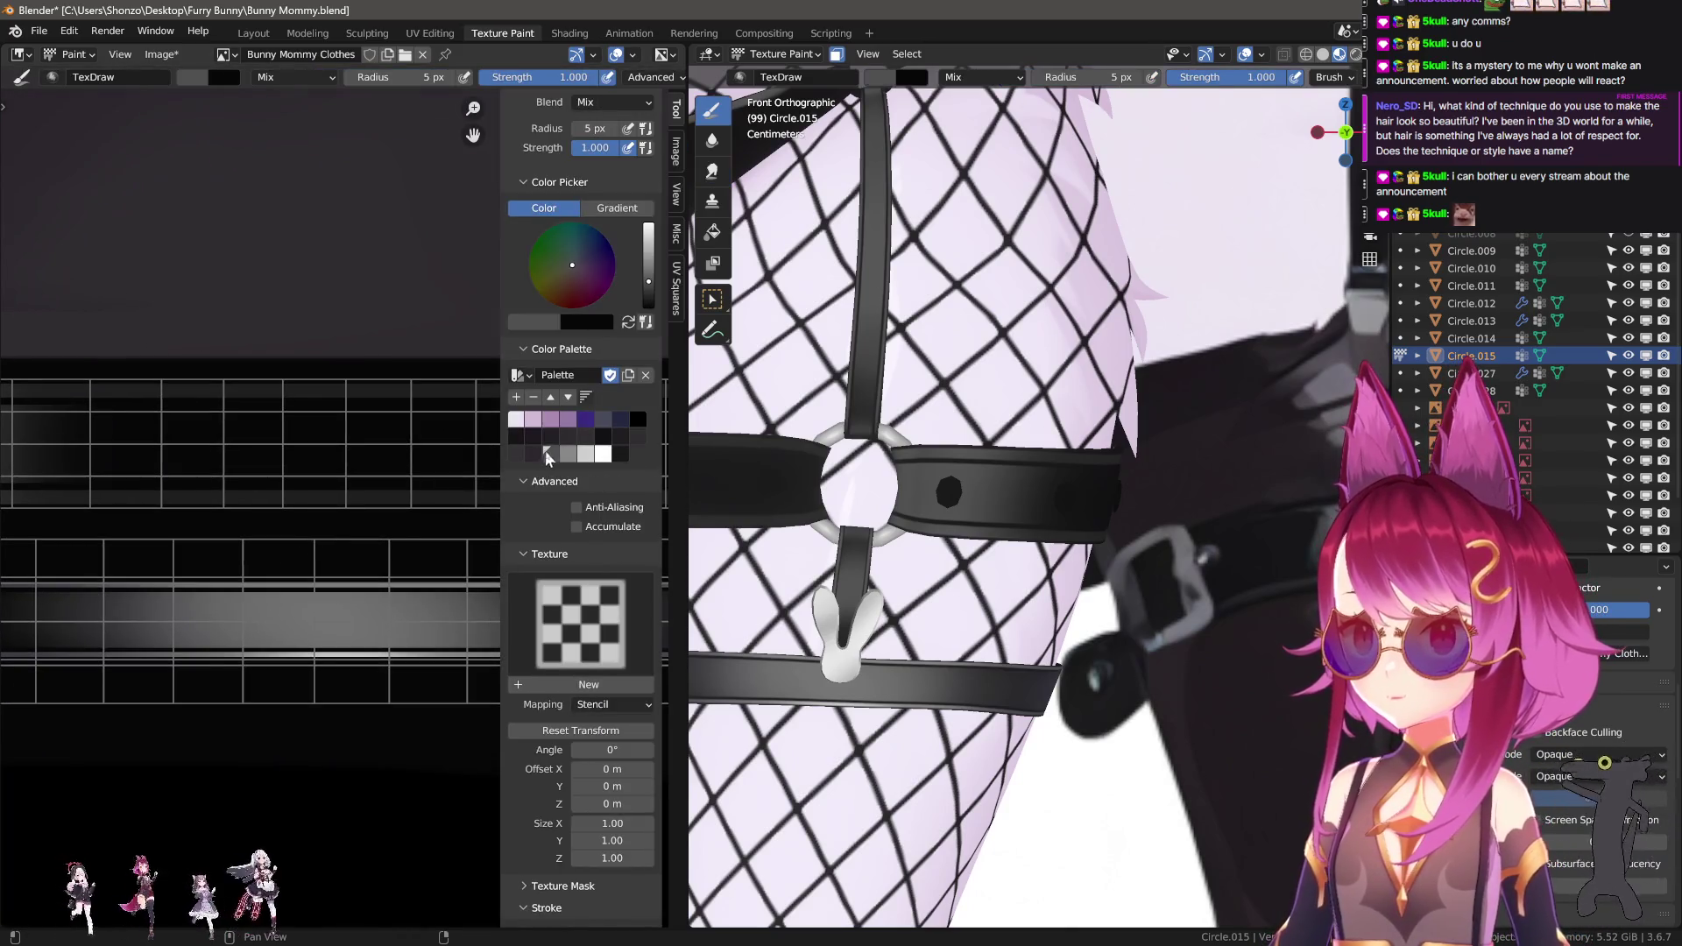
Centre the thigh harness and paint two grey highlight strokes along the strap strips.
middle_drag(289, 473, 285, 536)
key(n)
scroll(435, 538, up, 3)
shift+middle_drag(928, 491, 1094, 502)
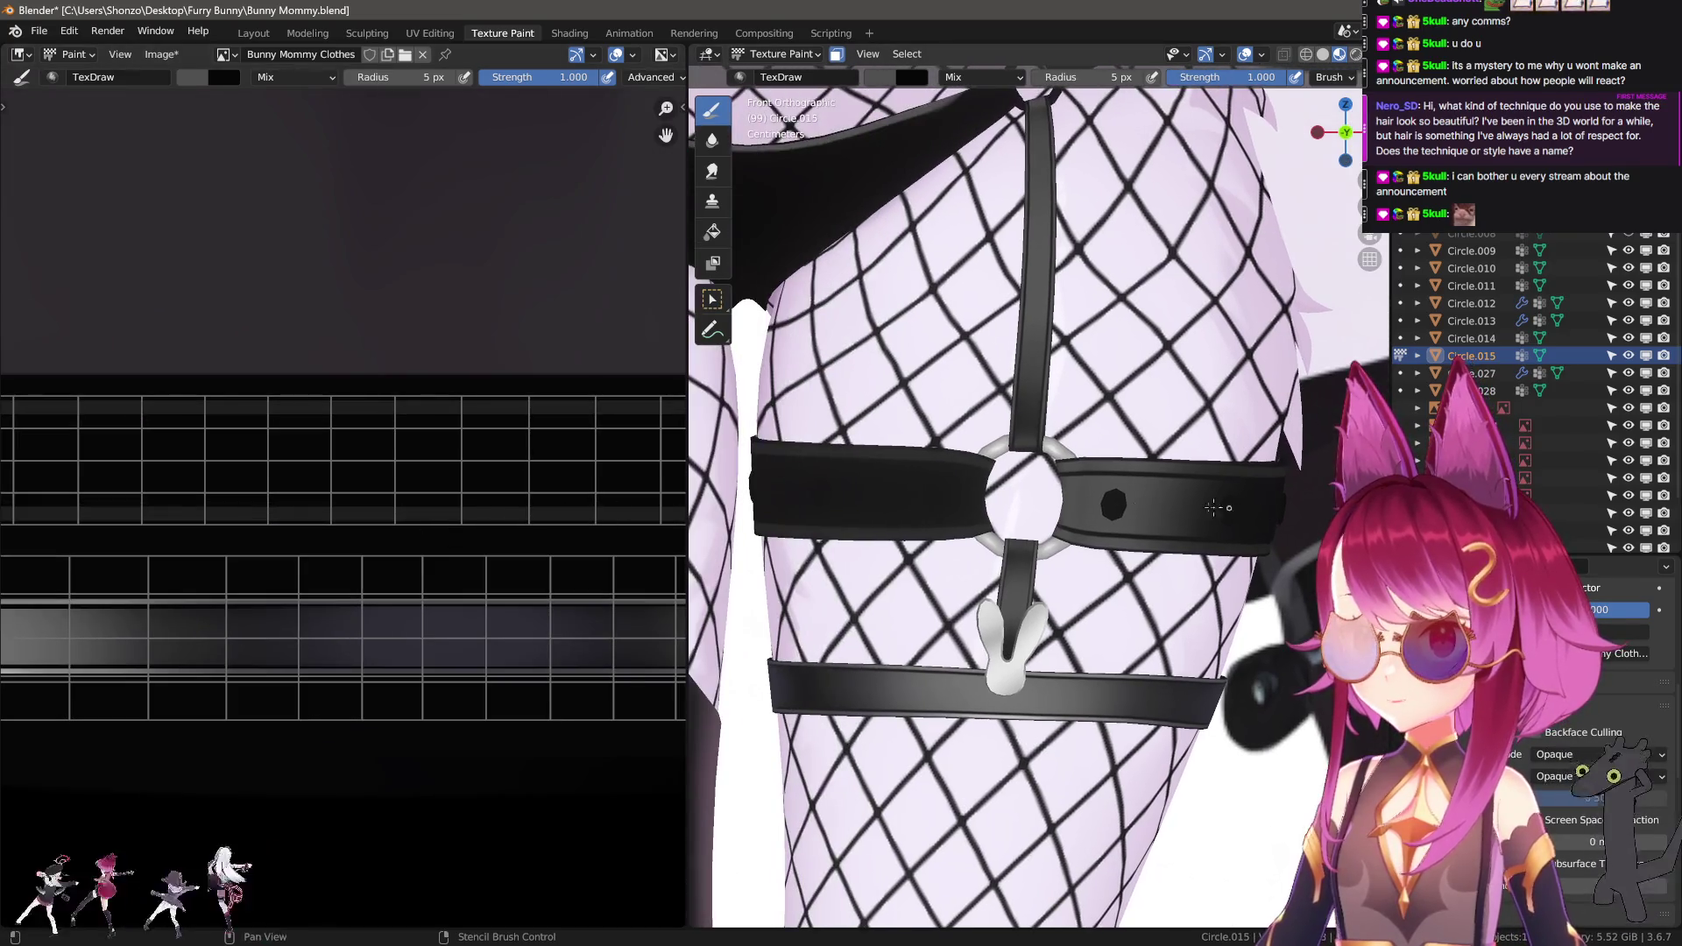
scroll(372, 481, down, 2)
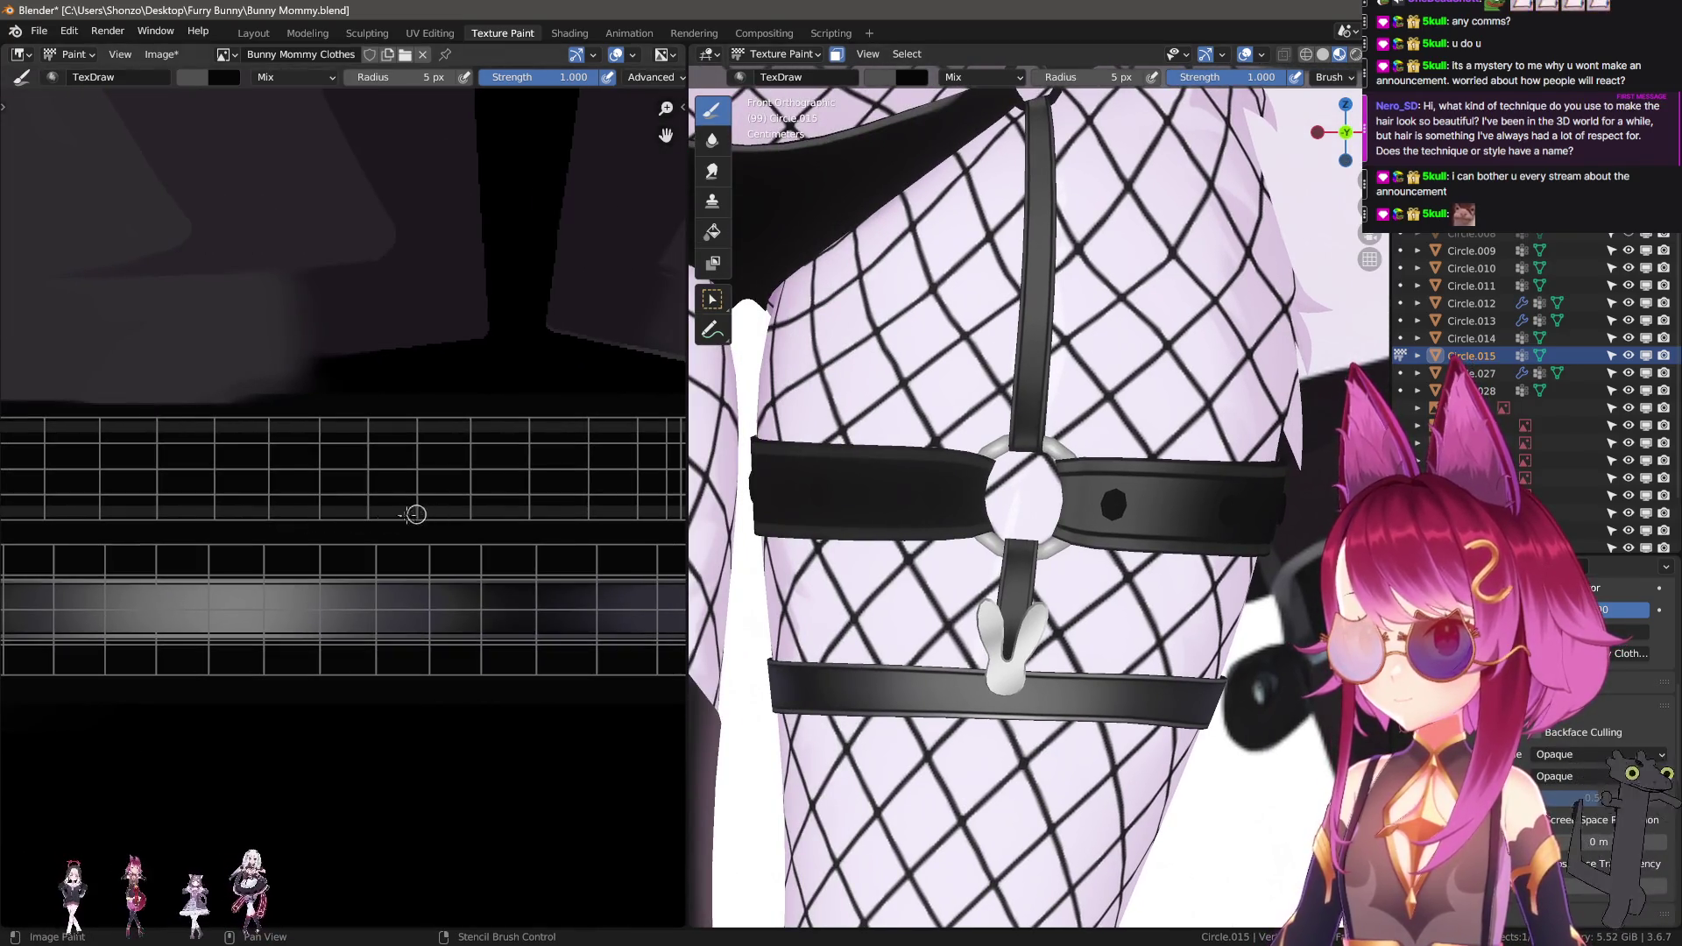
scroll(416, 514, right, 5)
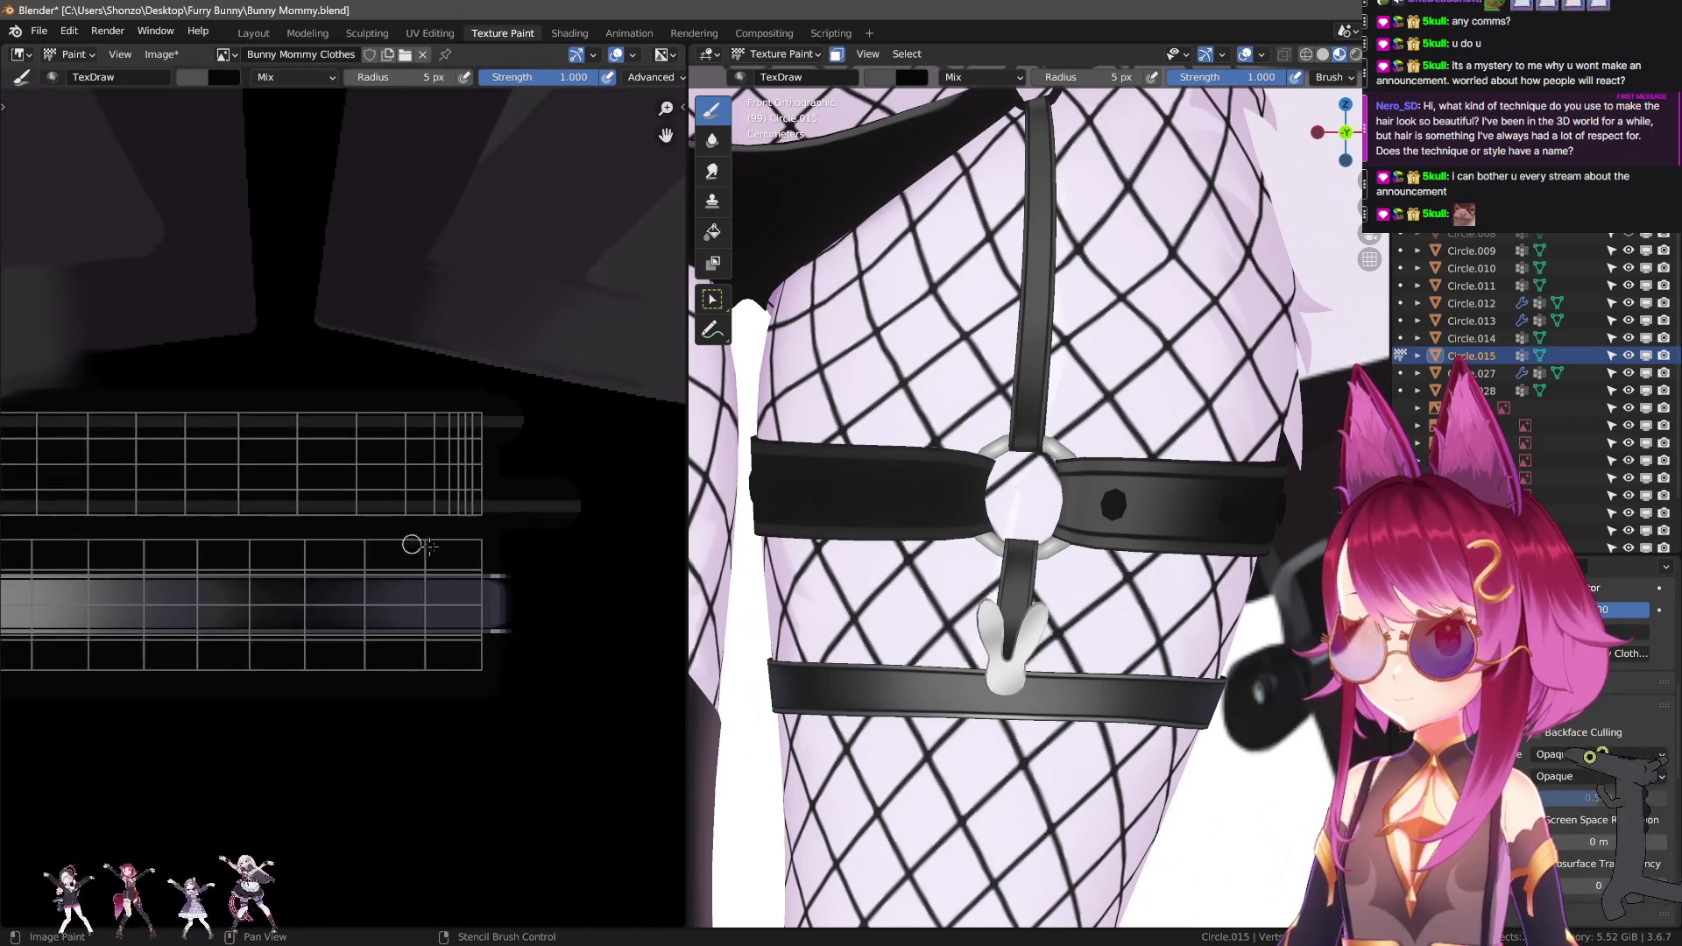
scroll(412, 545, up, 4)
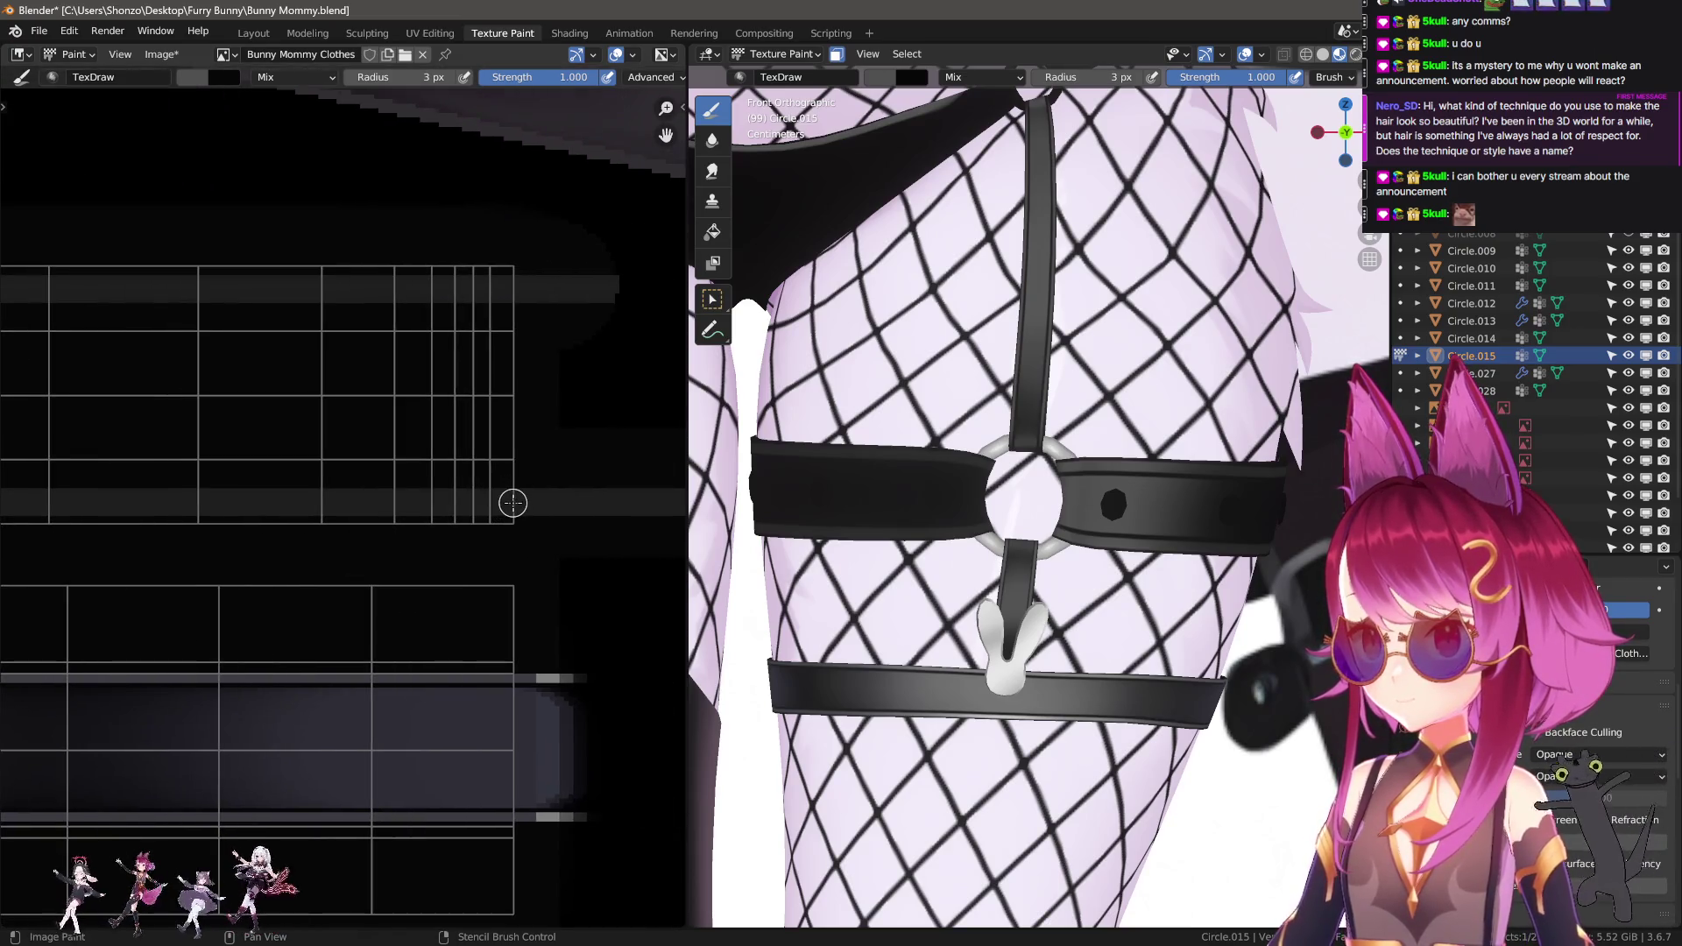
drag(491, 501, 159, 497)
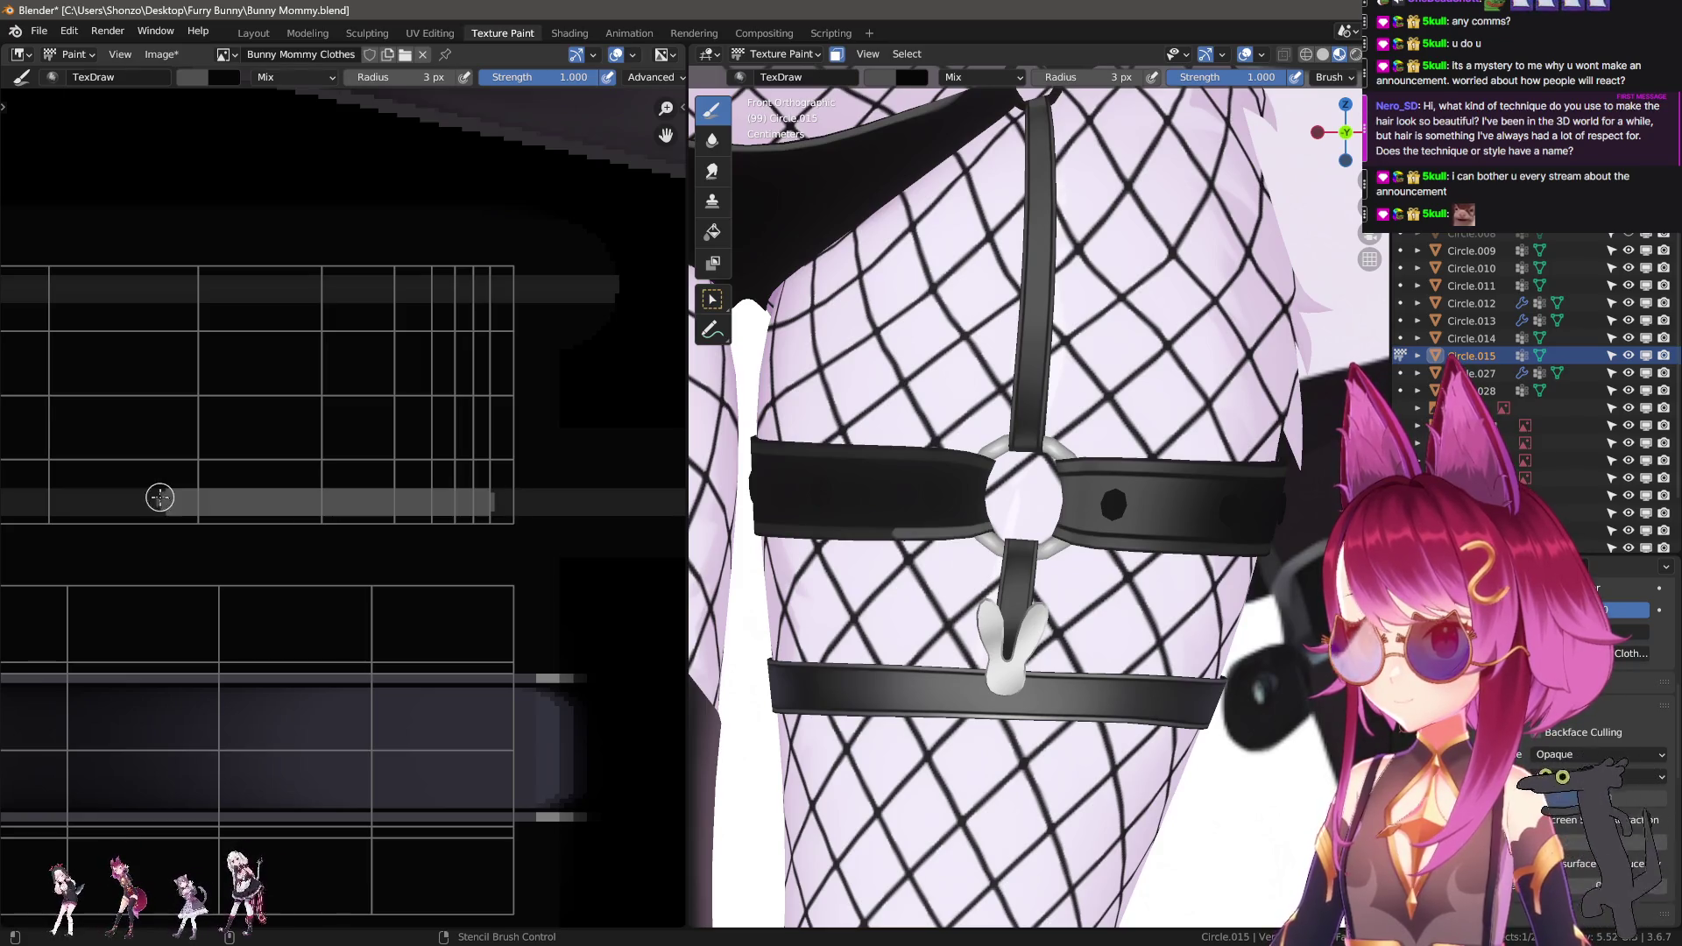
drag(505, 289, 196, 289)
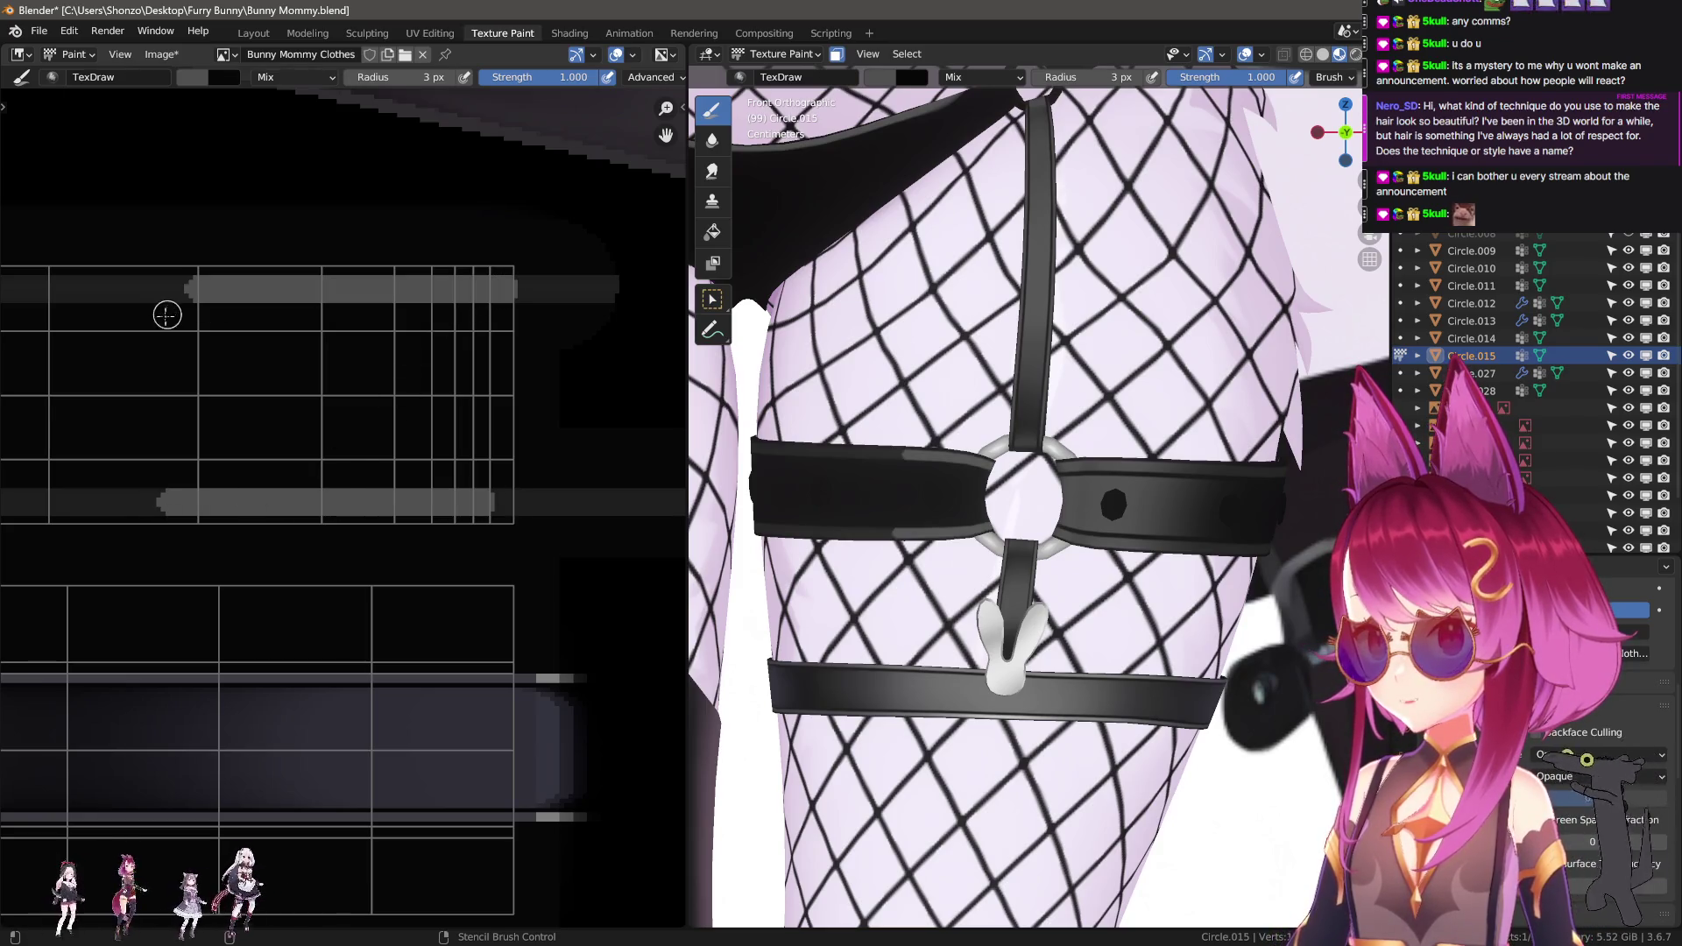
scroll(405, 477, down, 1)
Soften the grey highlights with a 0.3-strength Smear brush at 38–46 px.
key(f)
click(380, 500)
click(252, 476)
key(shift+f)
click(244, 469)
scroll(263, 473, down, 2)
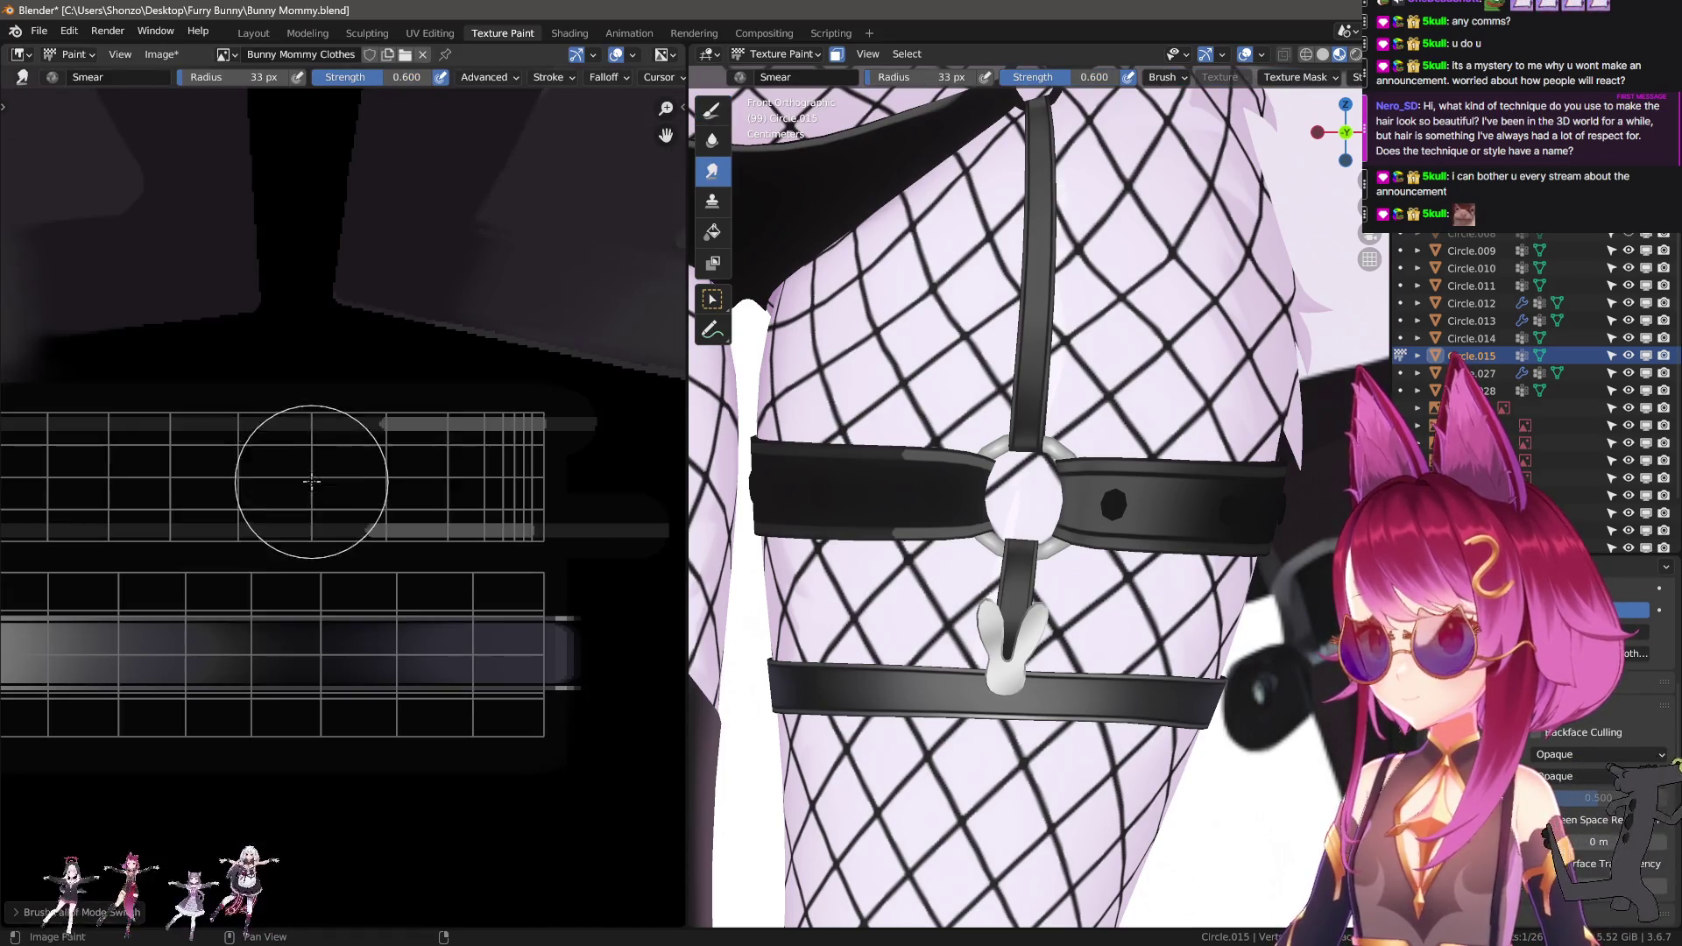
key(f)
click(301, 469)
drag(385, 474, 112, 469)
key(f)
click(307, 474)
mouse_move(307, 474)
mouse_down()
mouse_move(390, 474)
mouse_move(92, 488)
mouse_move(263, 487)
mouse_move(433, 517)
mouse_up()
scroll(456, 526, up, 2)
Paint a grey pill-shaped patch across the strap, redoing it wider with a 17 px brush.
key(shift+space)
key(d)
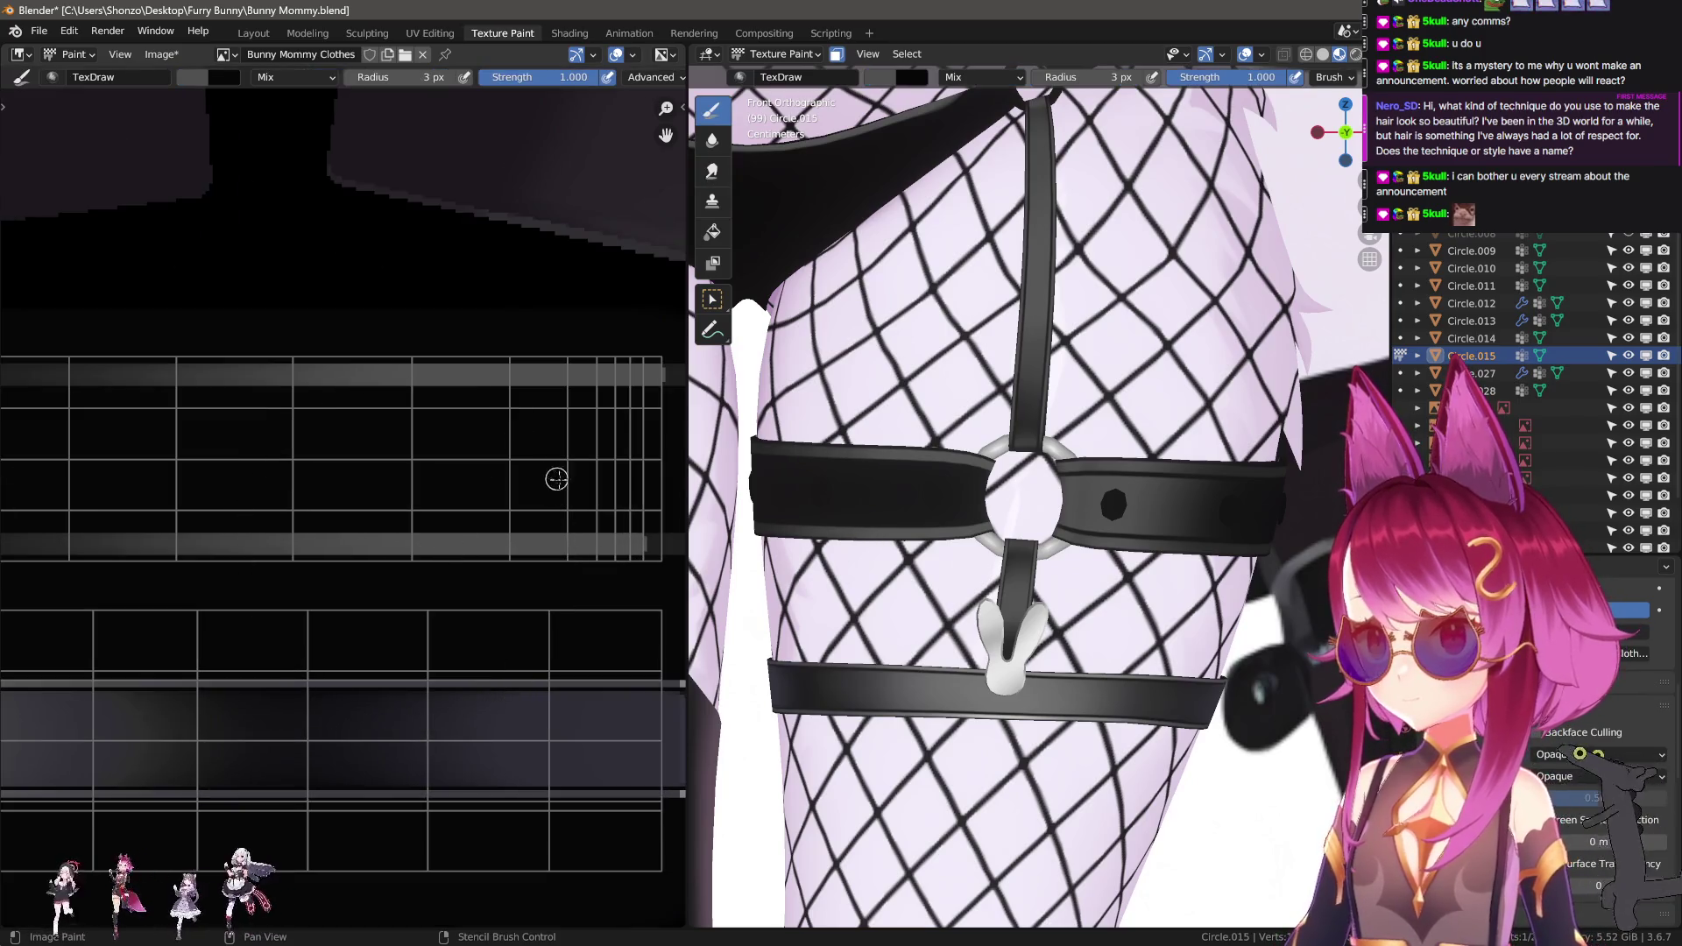
scroll(456, 495, up, 1)
key(f)
drag(486, 482, 297, 489)
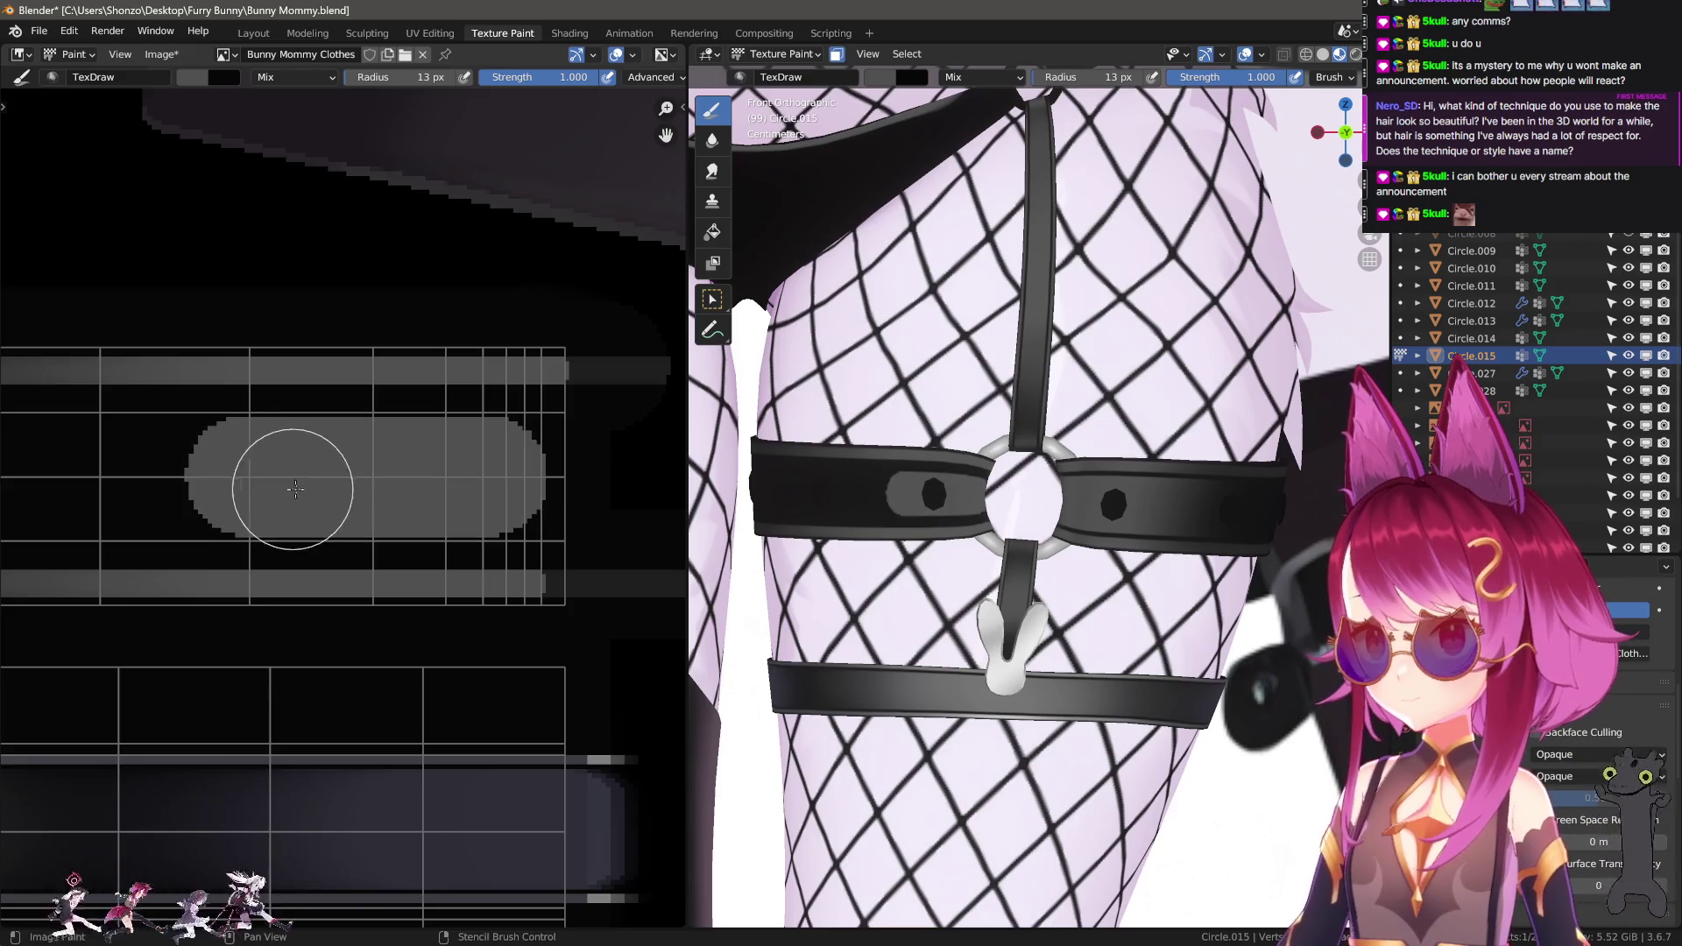
key(ctrl+z)
key(f)
click(468, 482)
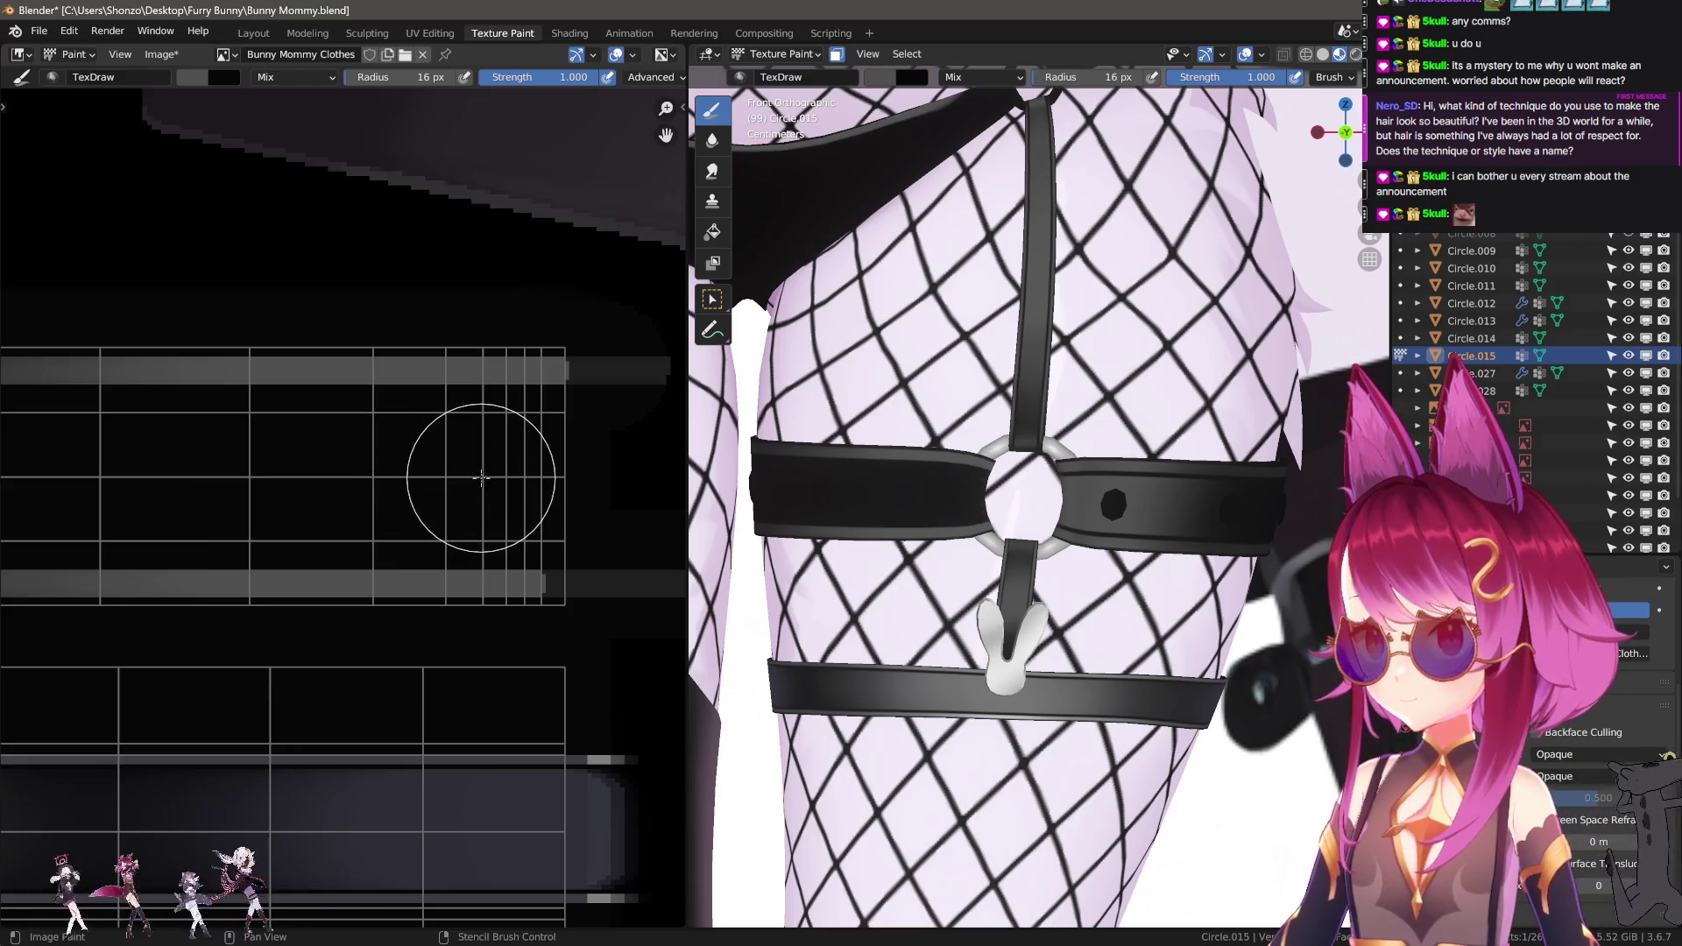
key(f)
click(483, 477)
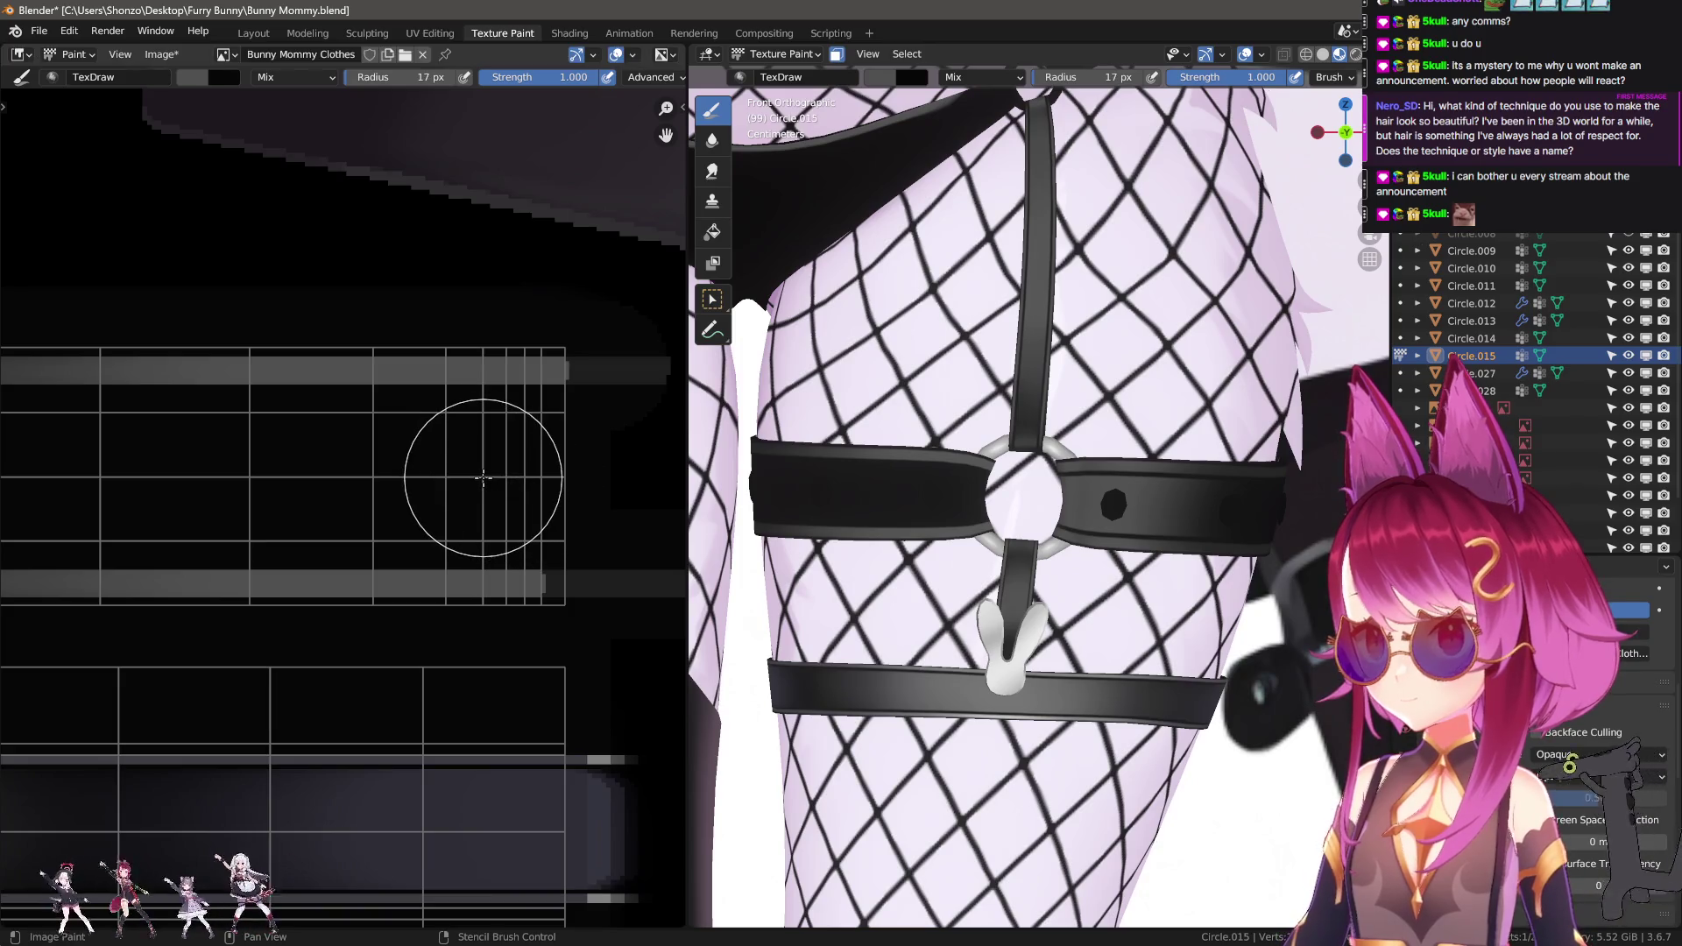
drag(483, 476, 79, 486)
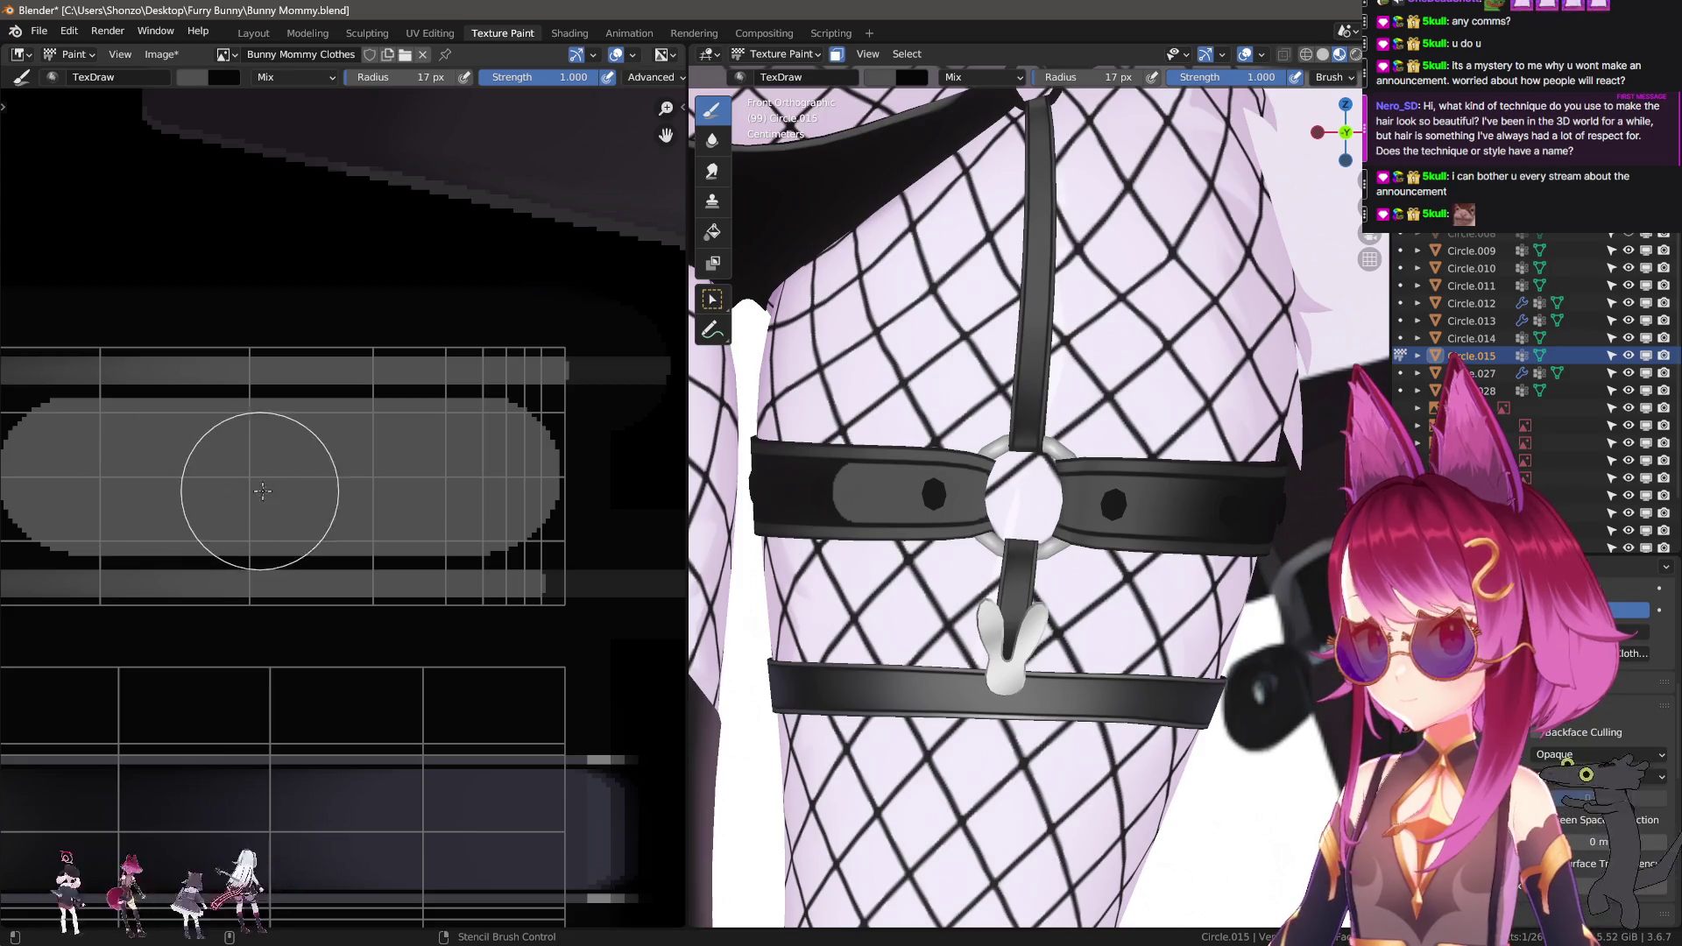
key(shift+space)
middle_drag(450, 469, 306, 484)
Smear the pill's right end and the band's hard edge leftward at 39–48 px.
key(f)
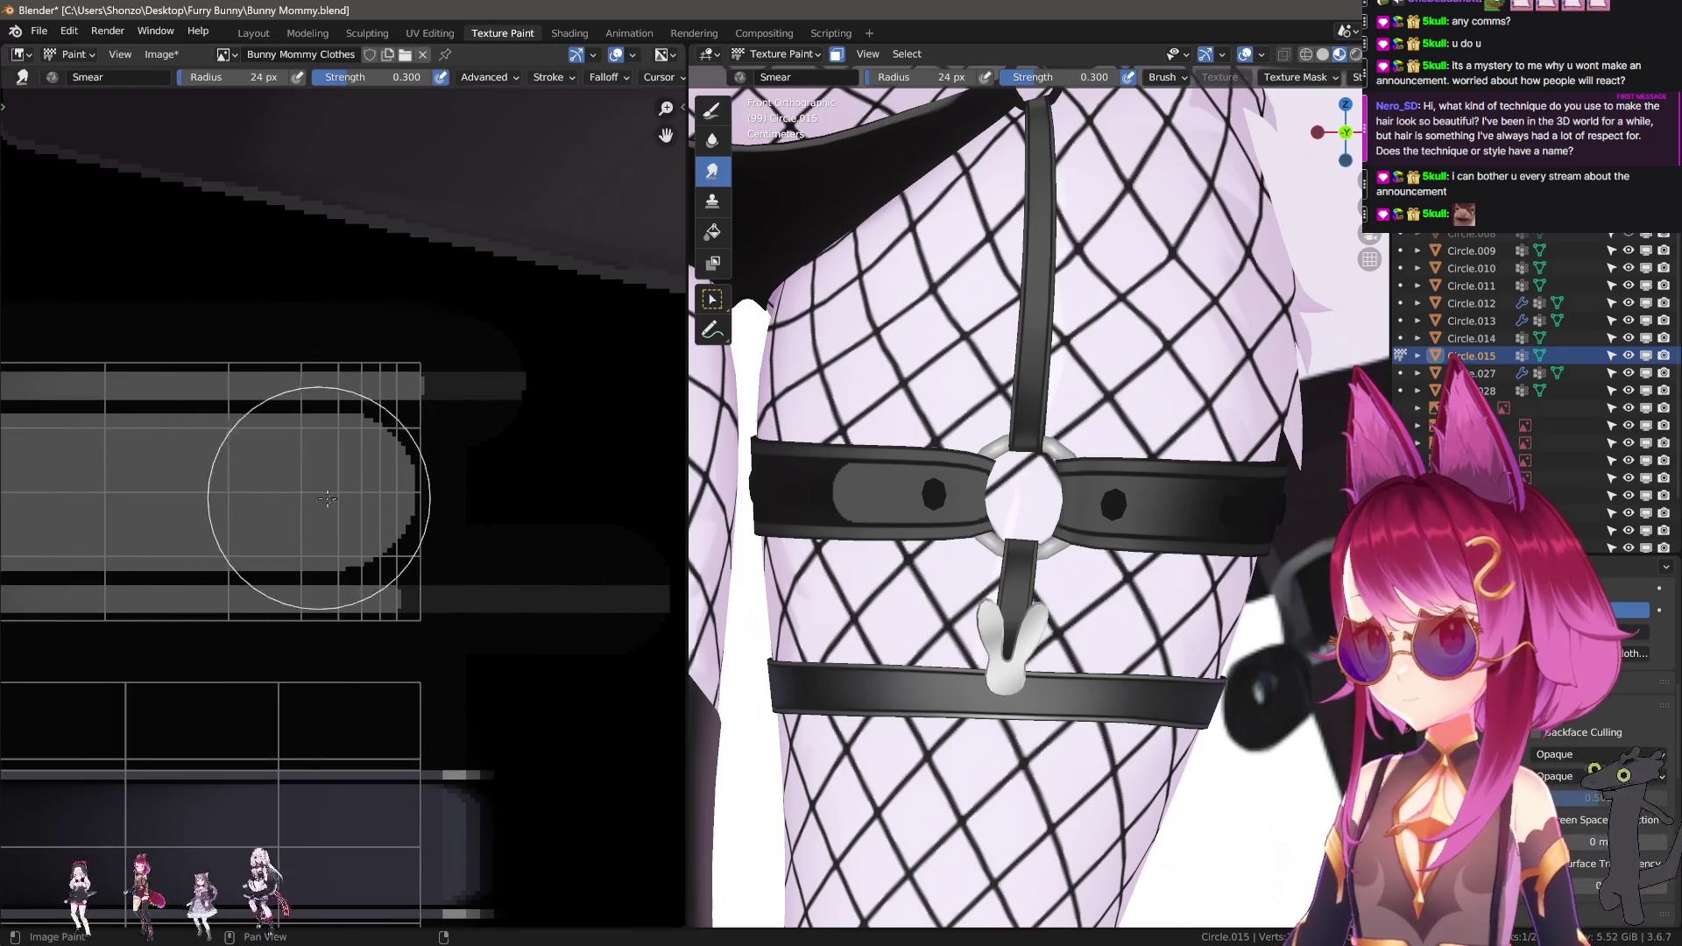
click(469, 496)
key(f)
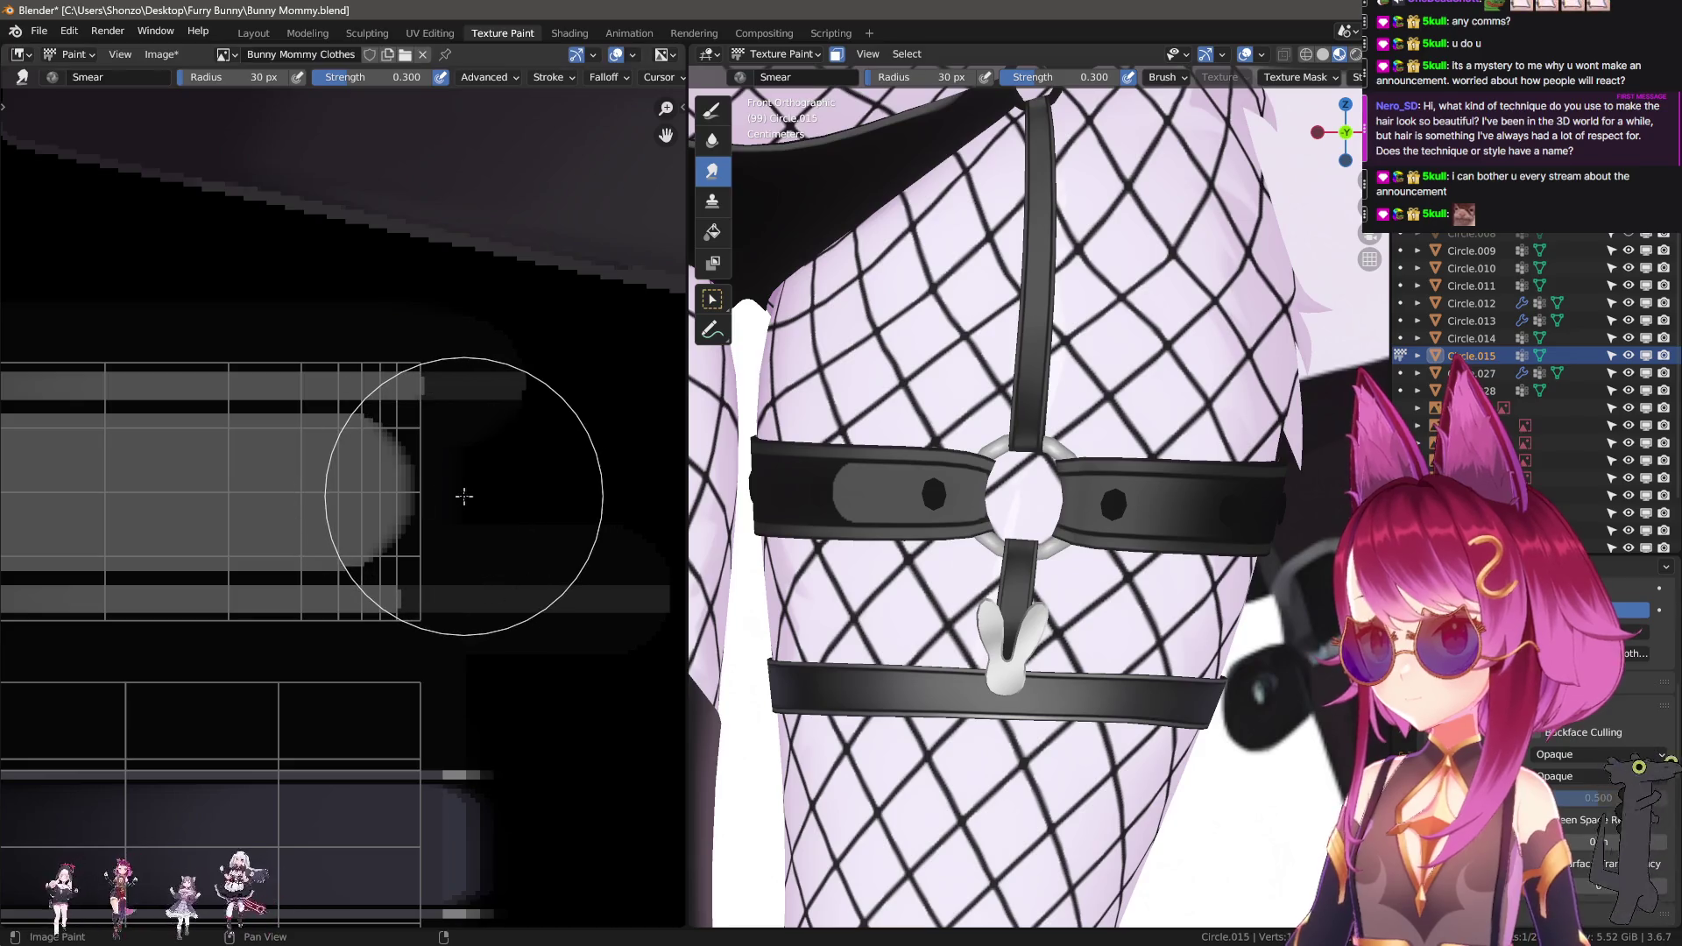
click(601, 496)
mouse_move(412, 495)
mouse_down()
mouse_move(248, 497)
mouse_move(488, 488)
mouse_move(245, 480)
mouse_up()
key(f)
click(315, 478)
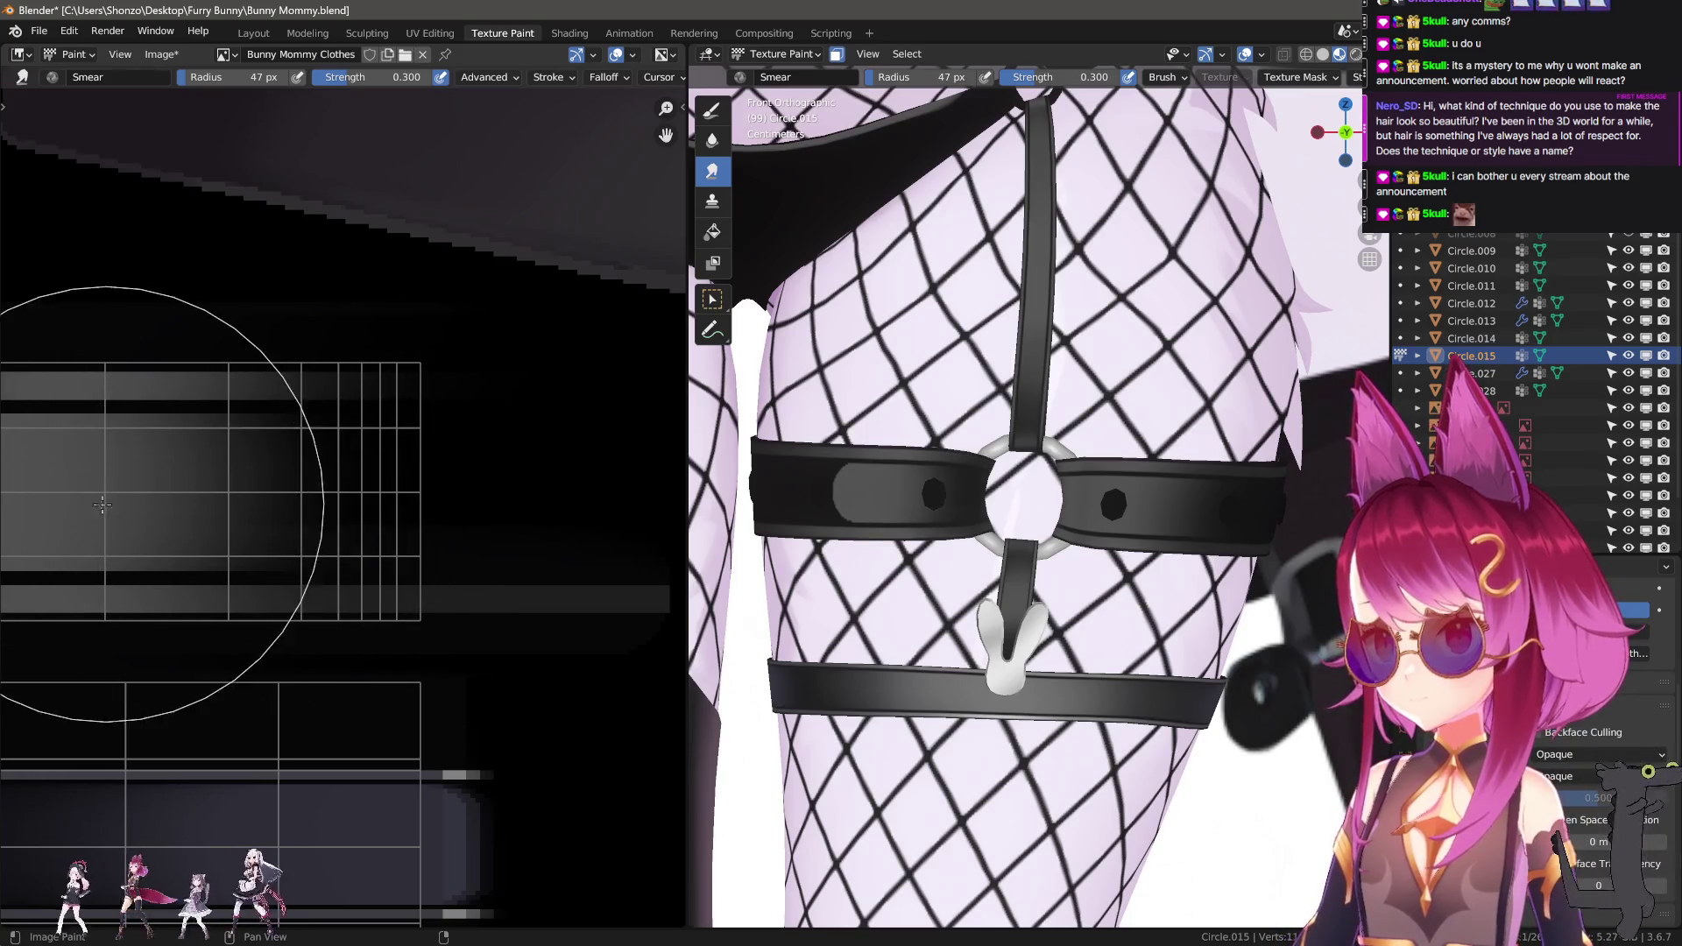
scroll(244, 480, down, 1)
key(f)
click(197, 502)
drag(197, 502, 60, 502)
drag(247, 494, 96, 495)
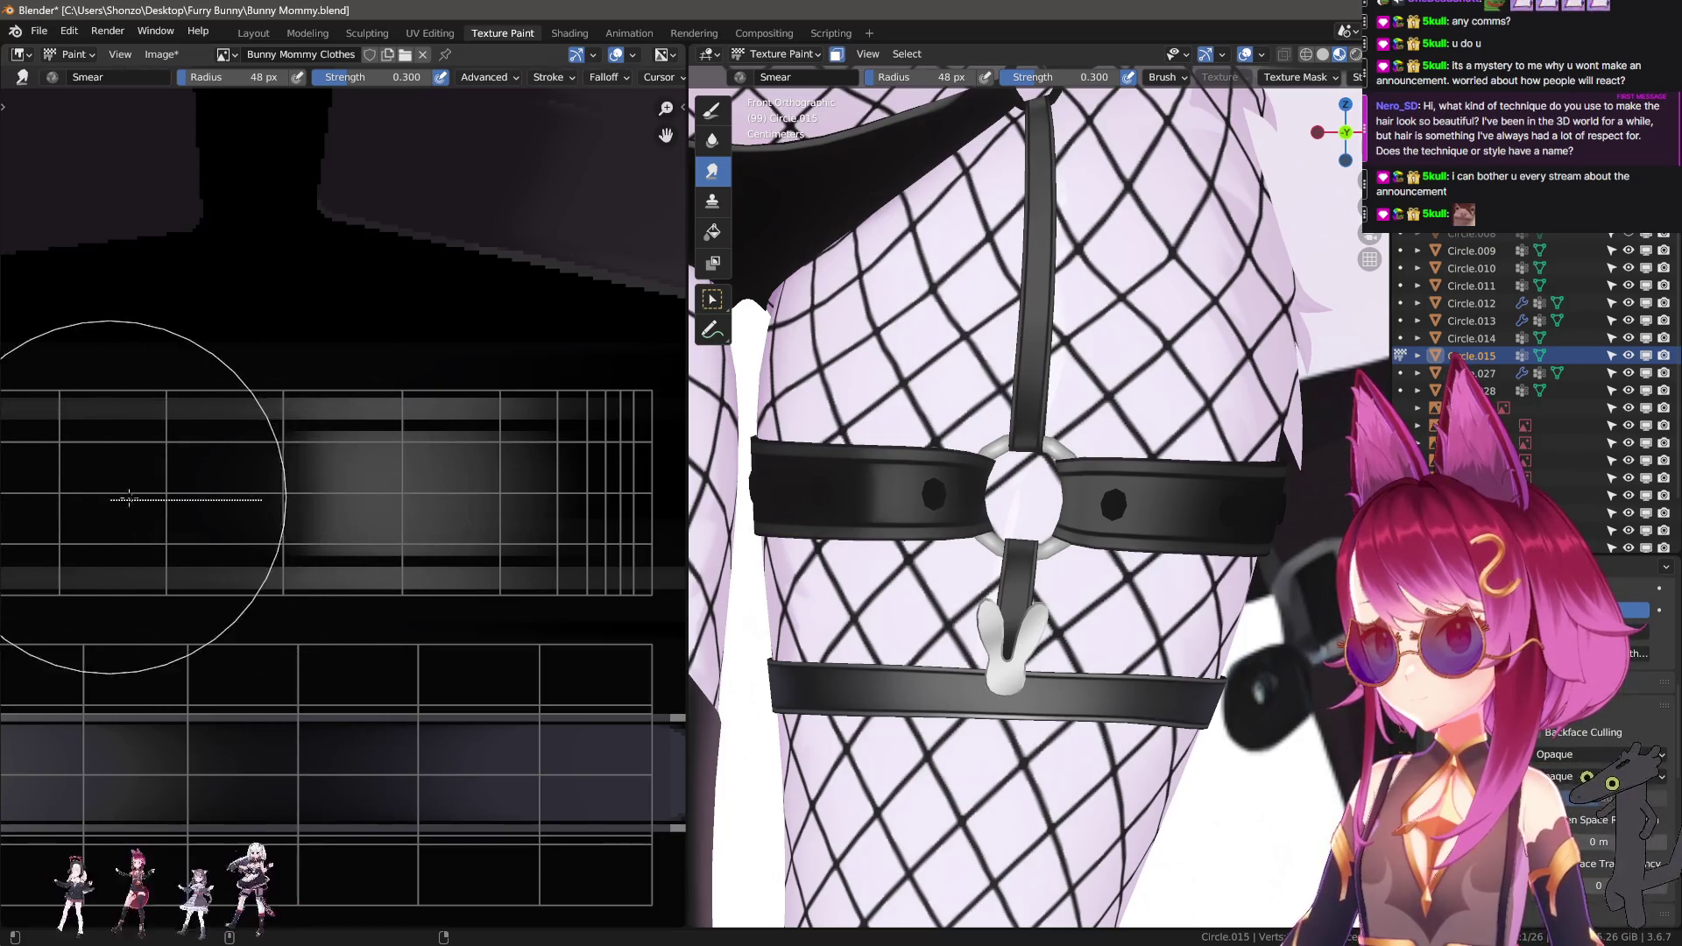
drag(129, 500, 121, 496)
Move to the other strap bands and smear dark pixels rightward with a 39 px brush.
key(f)
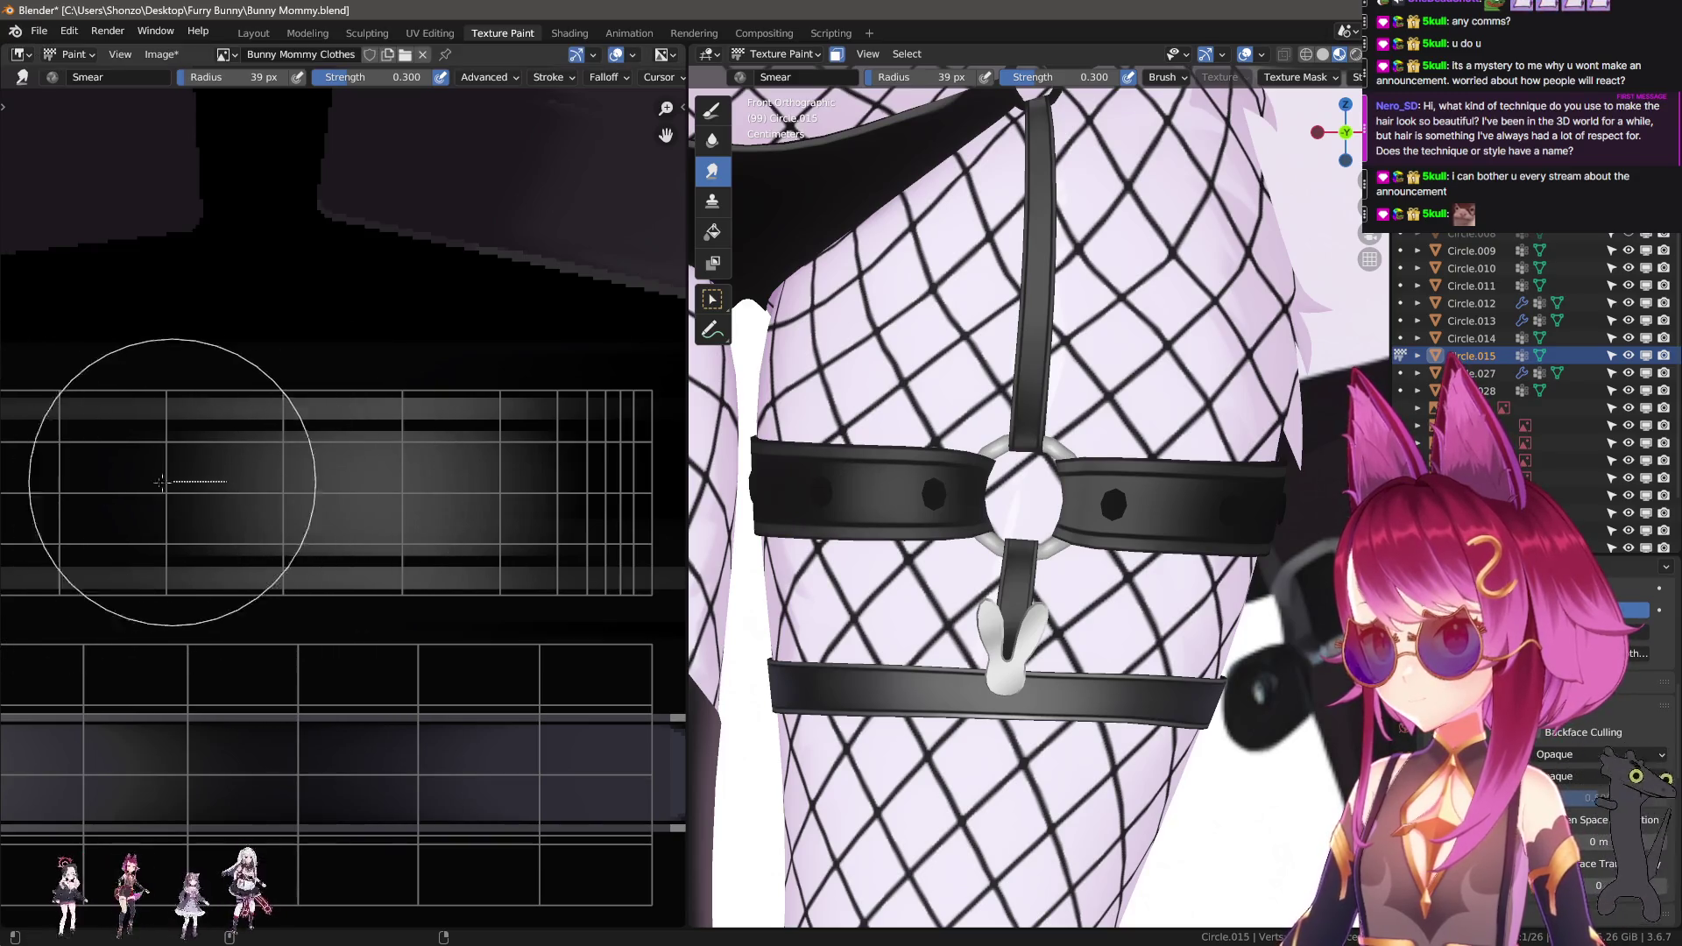
click(124, 488)
middle_drag(366, 491, 184, 509)
key(f)
click(384, 495)
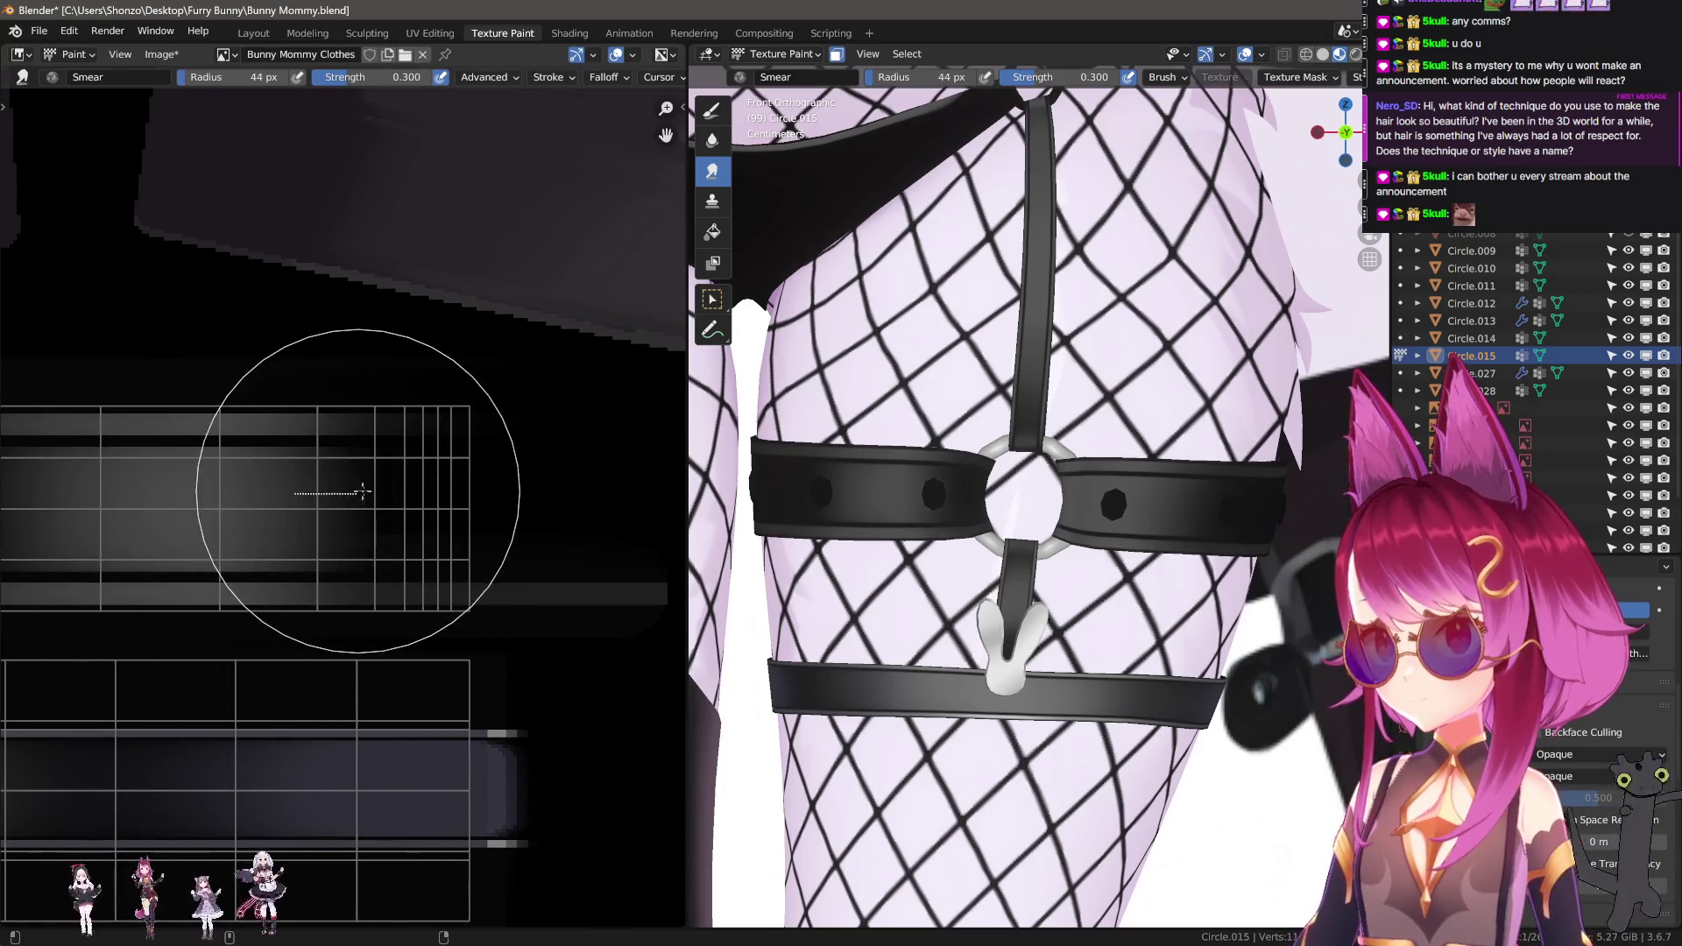
mouse_move(225, 511)
middle_down()
mouse_move(135, 515)
mouse_move(424, 526)
mouse_move(343, 523)
middle_up()
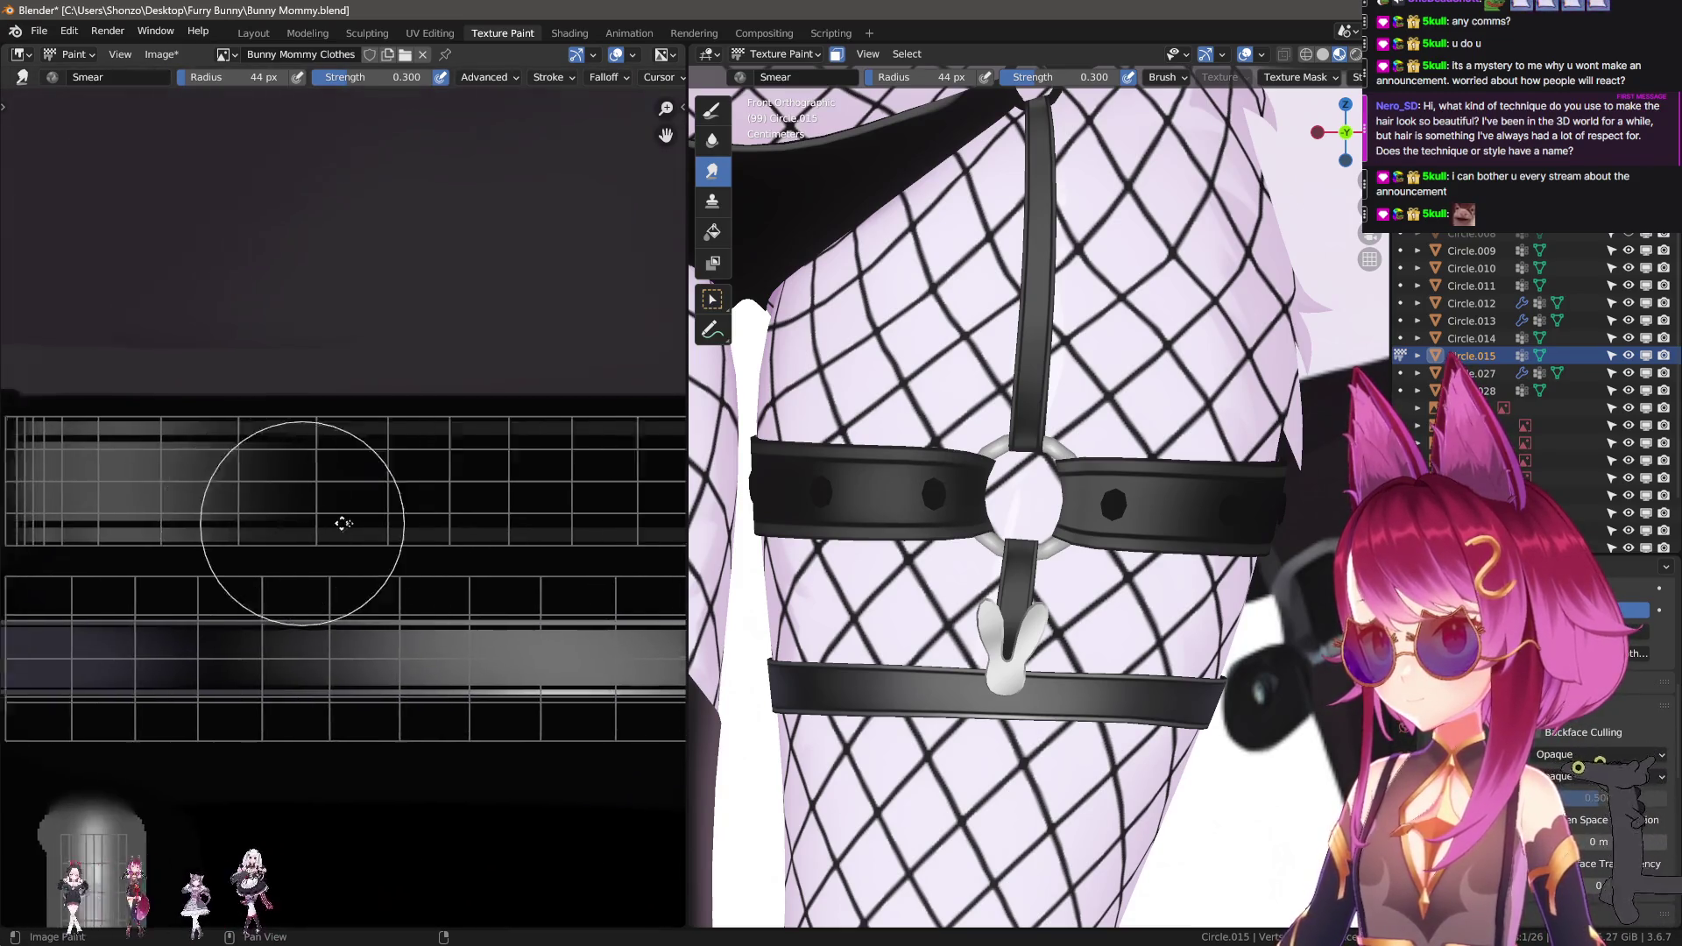
scroll(343, 523, up, 3)
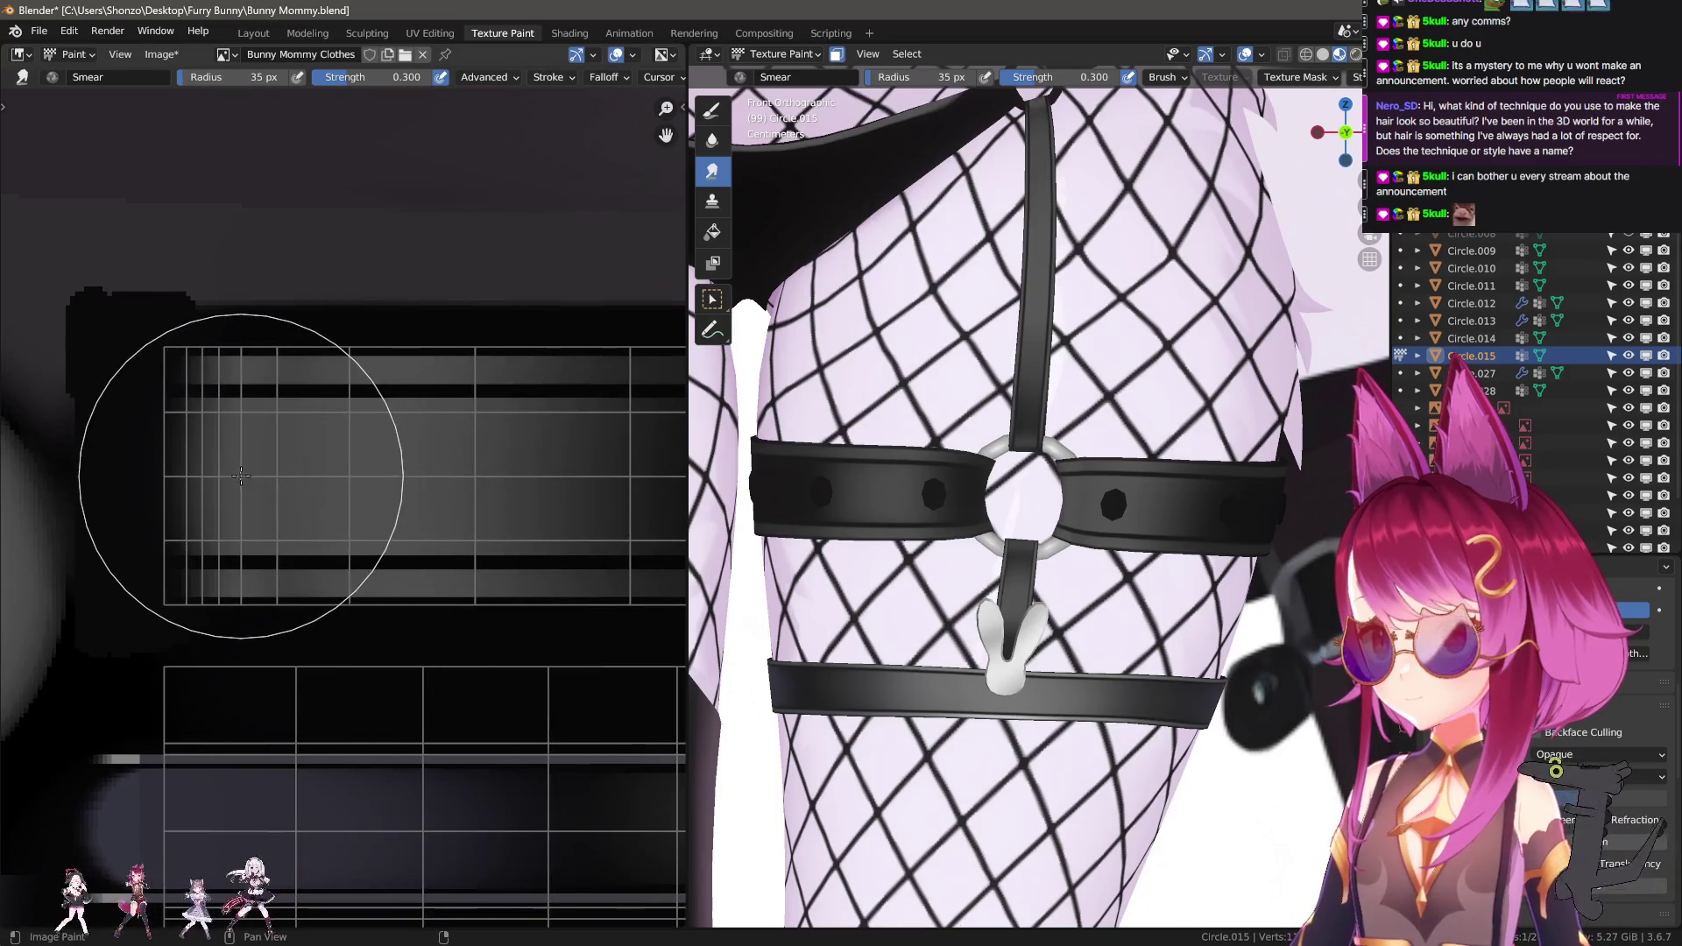
key(f)
click(338, 481)
mouse_move(338, 482)
mouse_down()
mouse_move(309, 482)
mouse_move(437, 476)
mouse_up()
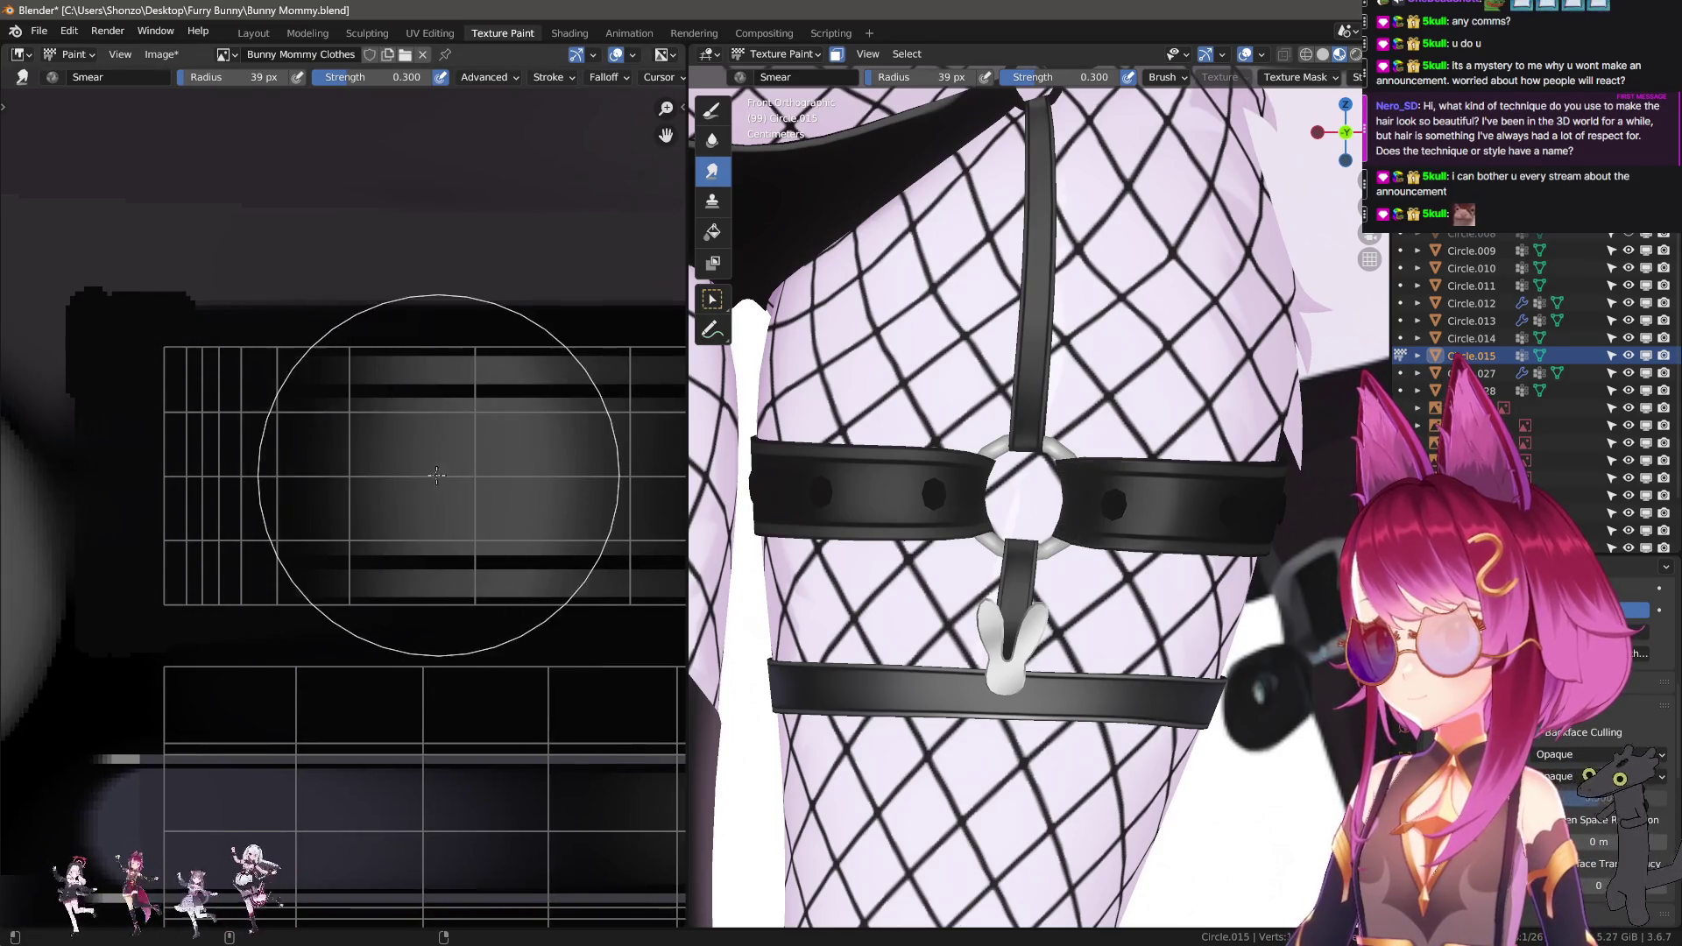
Extend the bright band leftward over the dark area with 47 px and 43 px smears.
middle_drag(289, 489, 189, 499)
key(f)
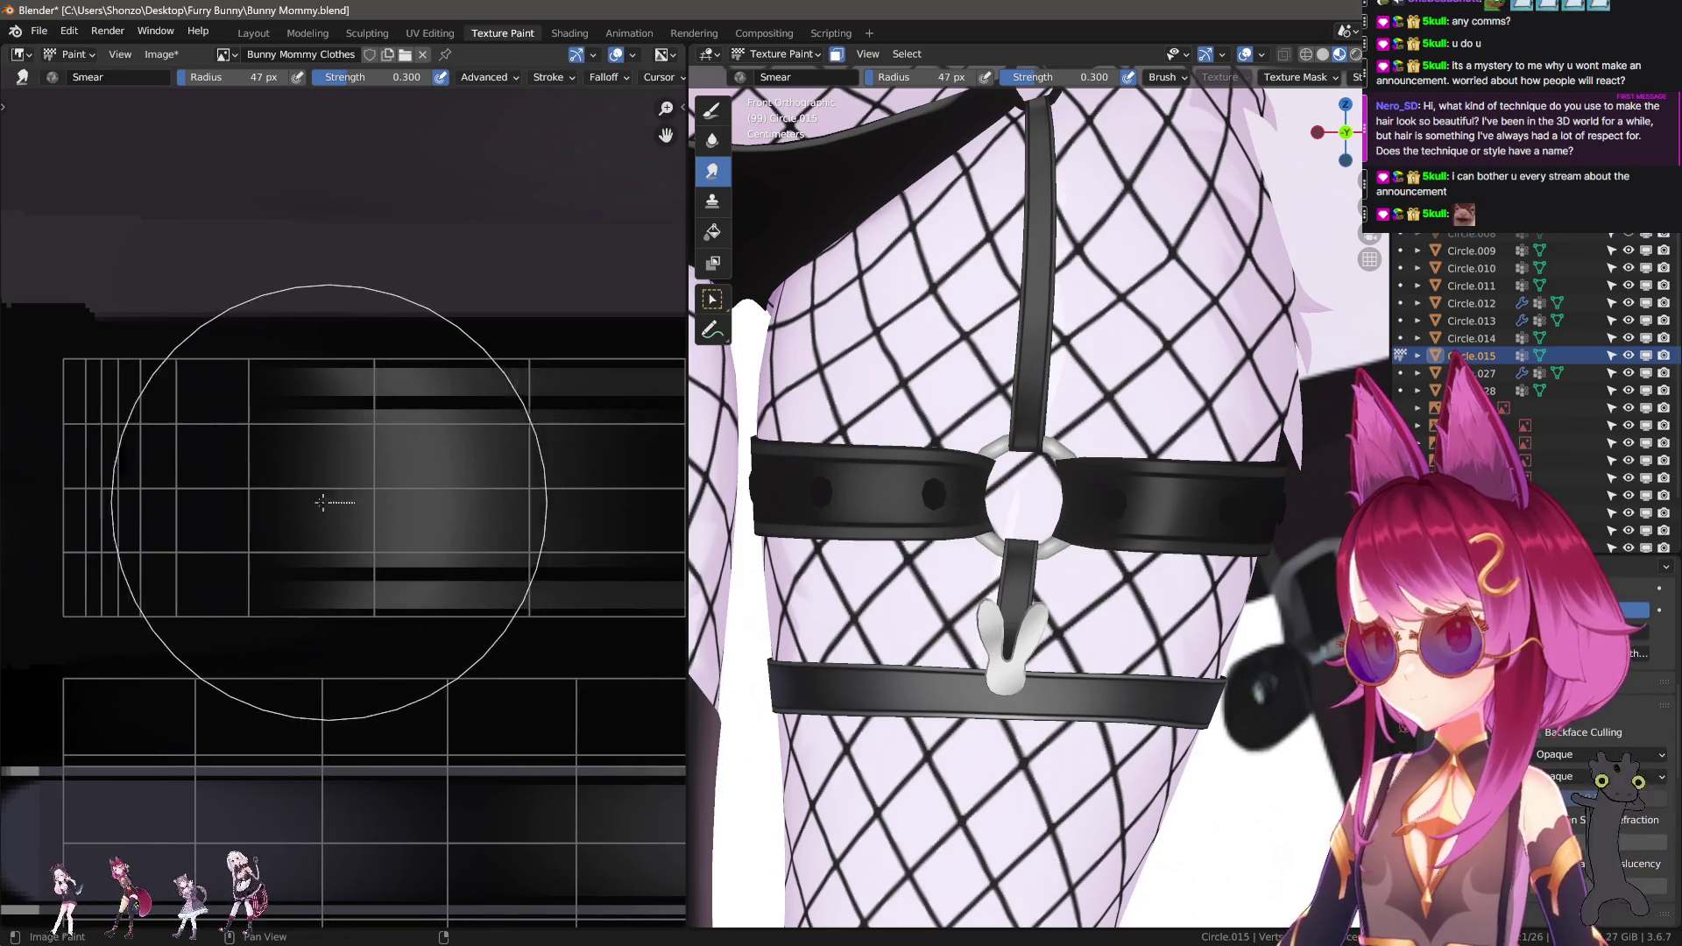
click(264, 504)
drag(265, 504, 132, 498)
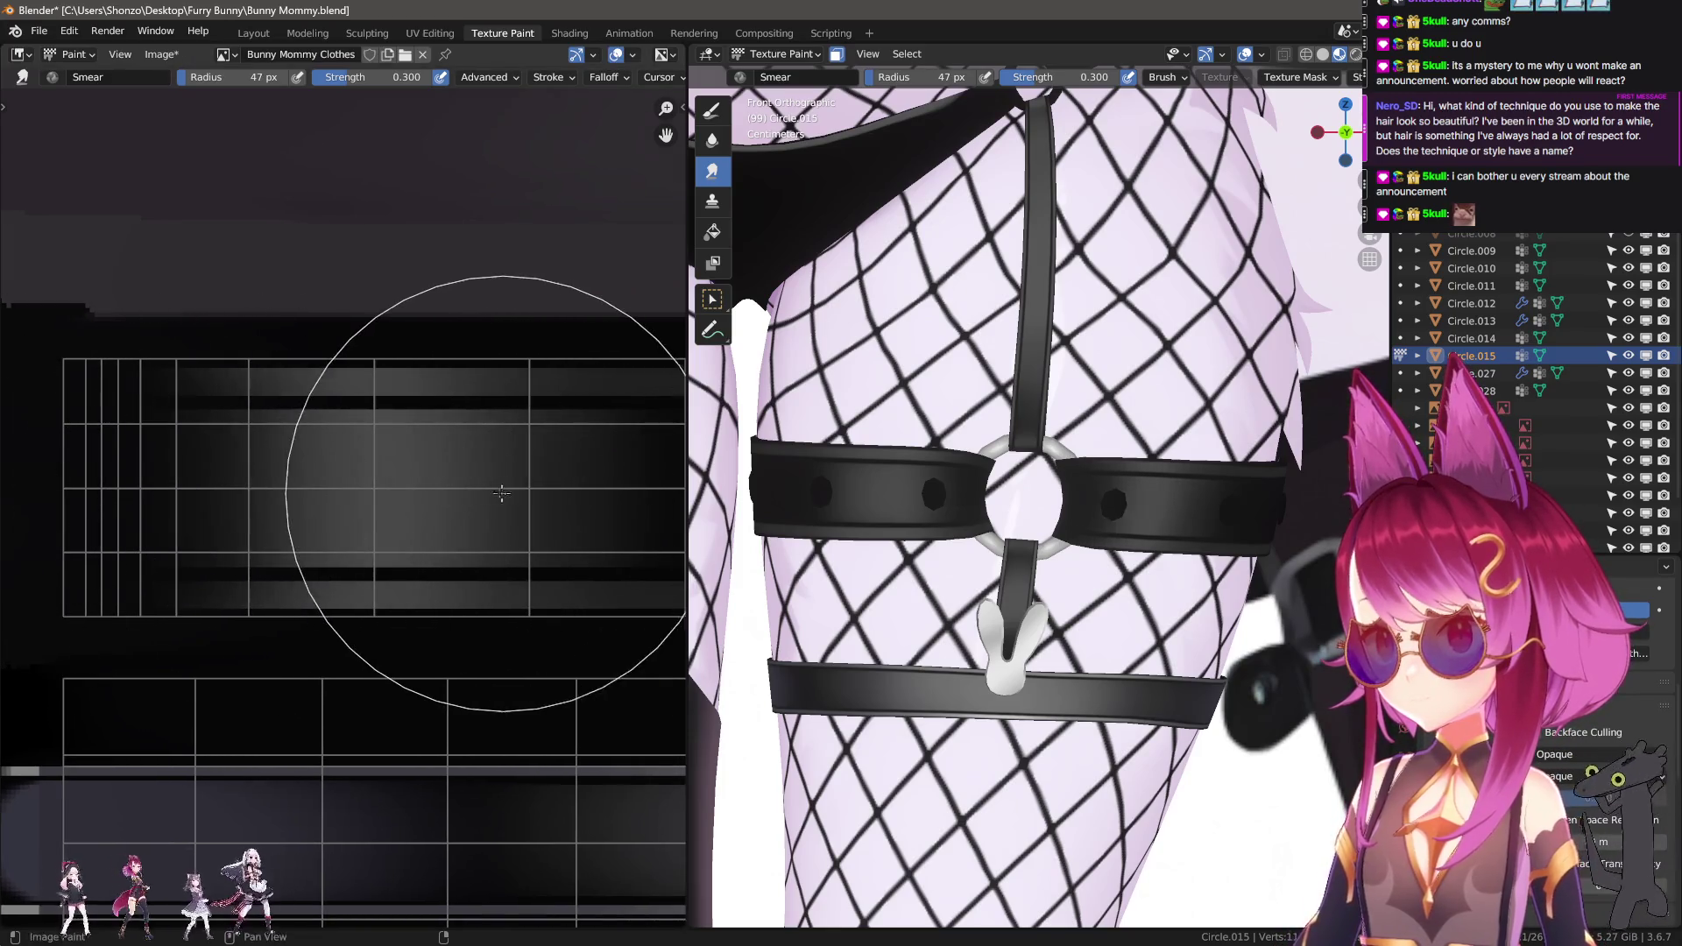
key(f)
click(263, 489)
mouse_move(216, 488)
mouse_down()
mouse_move(290, 488)
mouse_move(207, 488)
mouse_up()
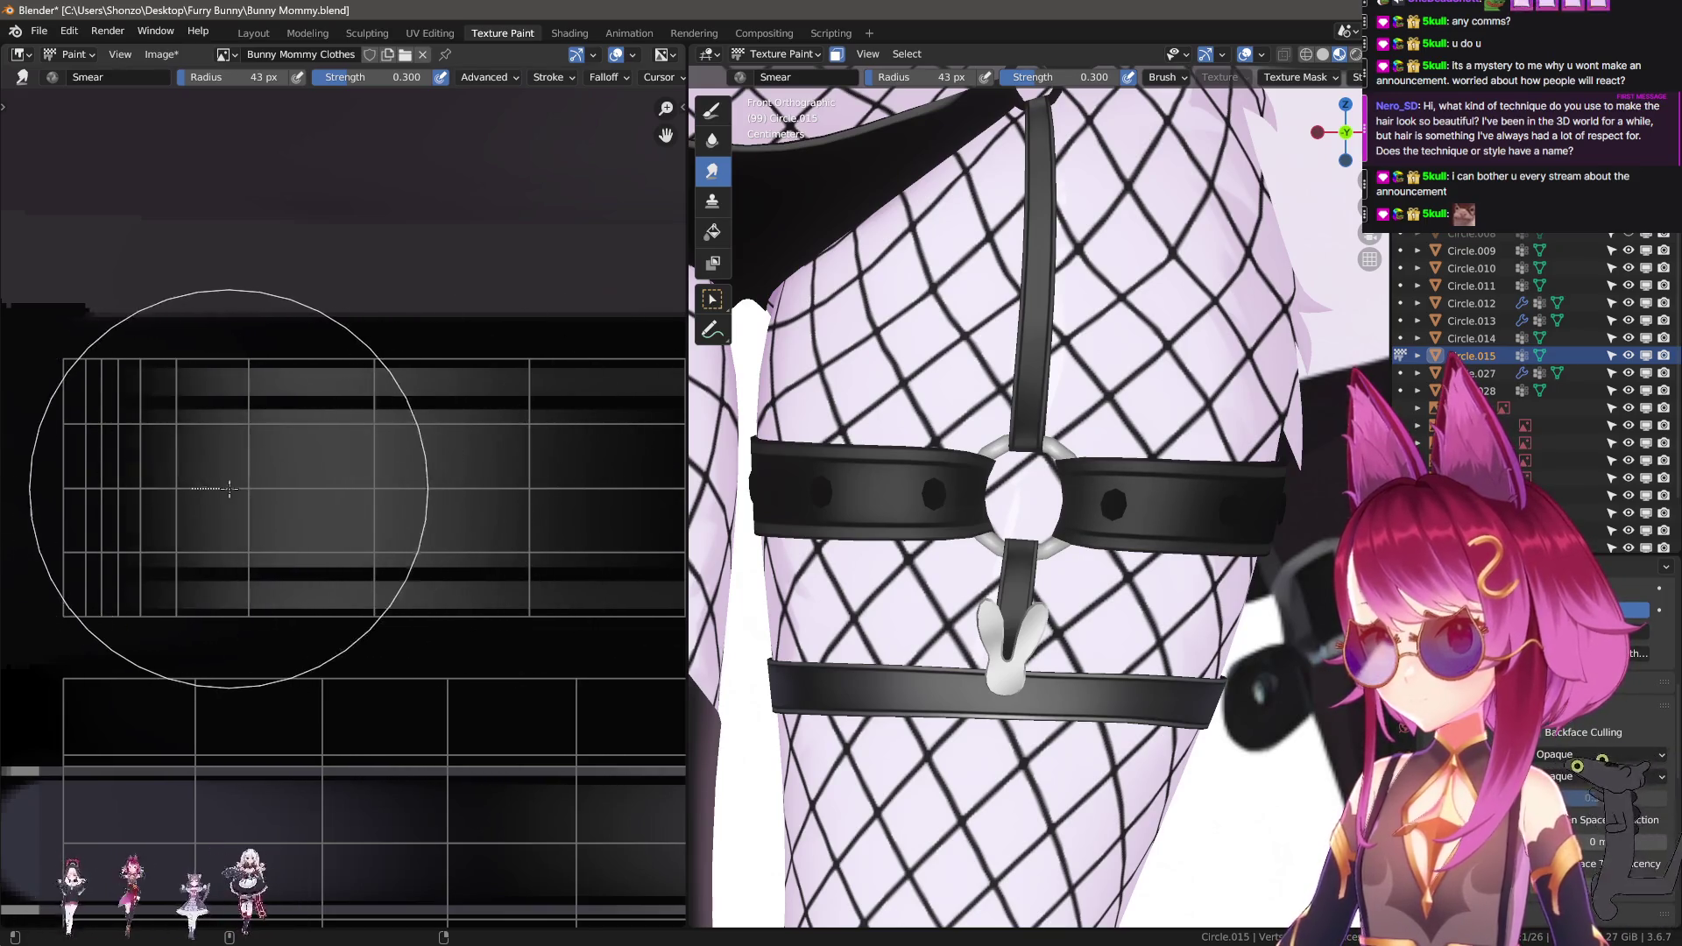
middle_drag(373, 494, 251, 500)
Switch to TexDraw and try a 6 px grey stroke across the strip, then undo it.
key(1)
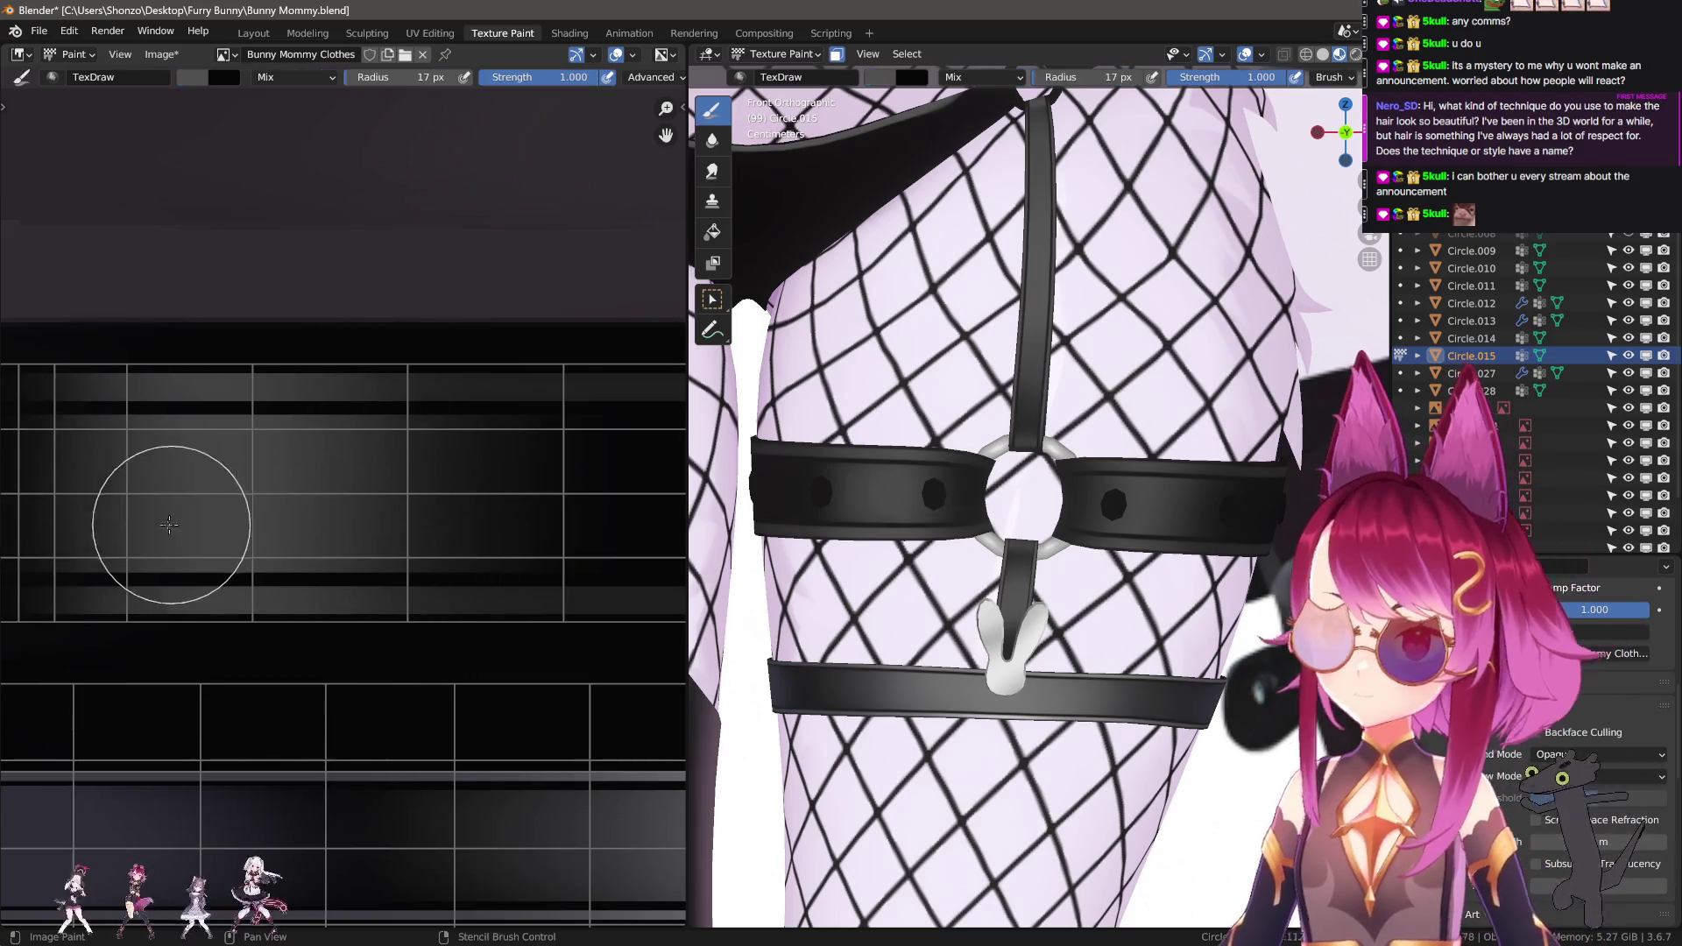
scroll(178, 561, up, 2)
scroll(178, 561, up, 1)
key(f)
click(323, 398)
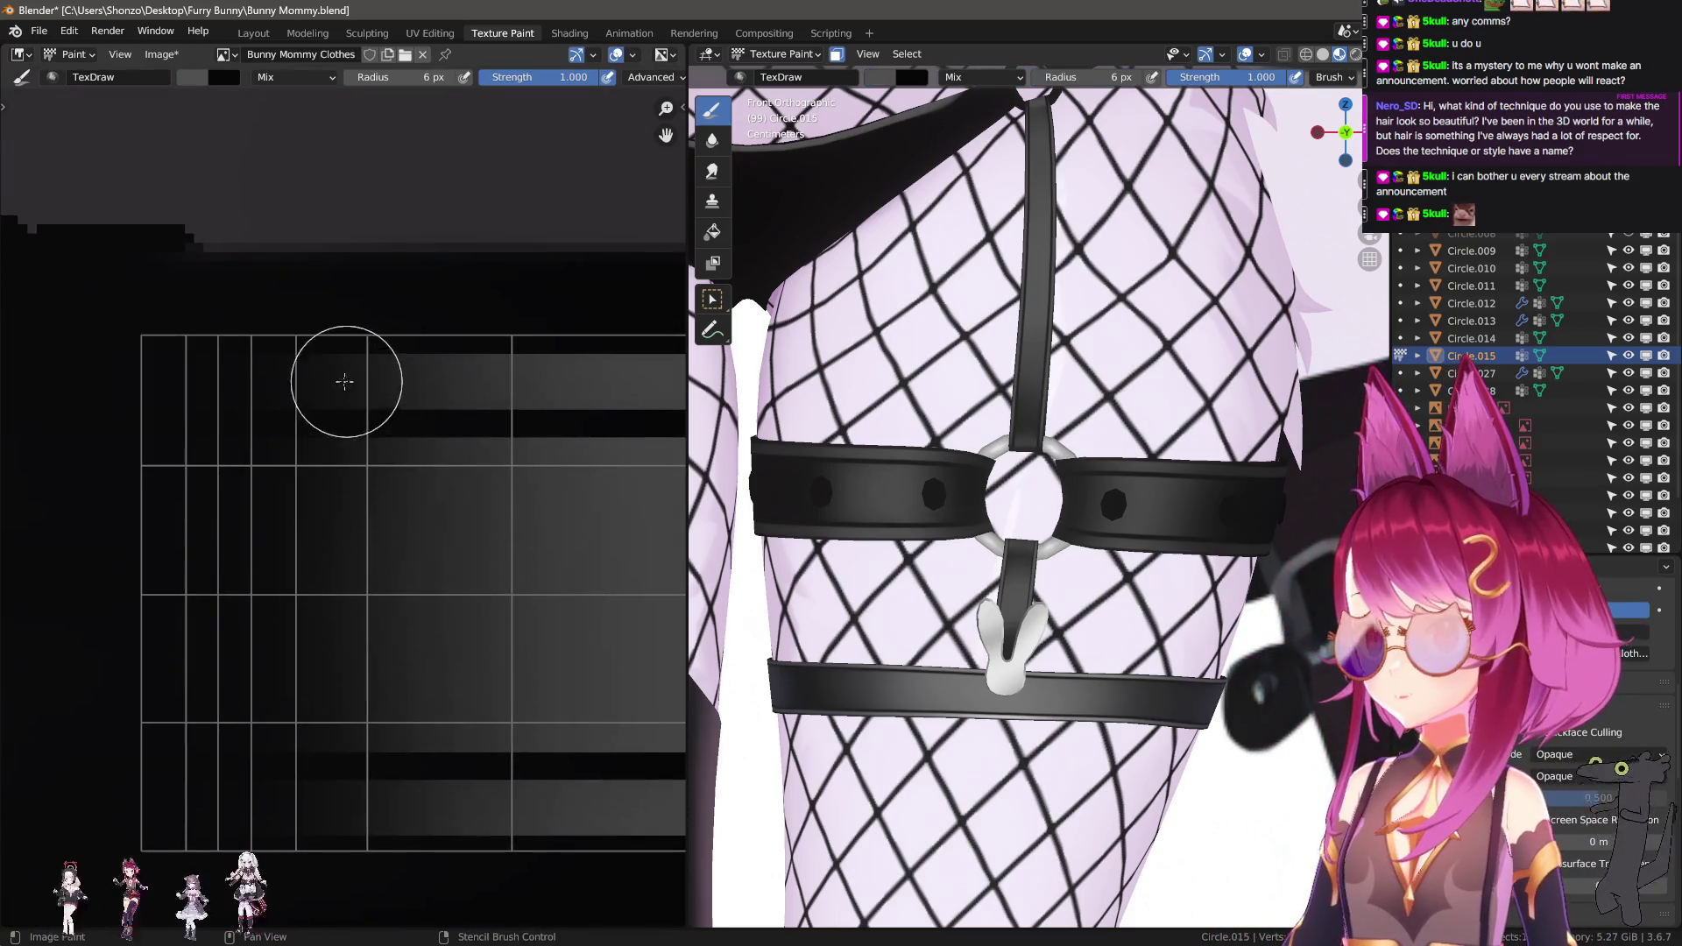
drag(341, 383, 116, 394)
key(ctrl+z)
With a 3 px brush, paint a light grey block at the strip's left end.
key(f)
click(263, 413)
scroll(263, 413, up, 1)
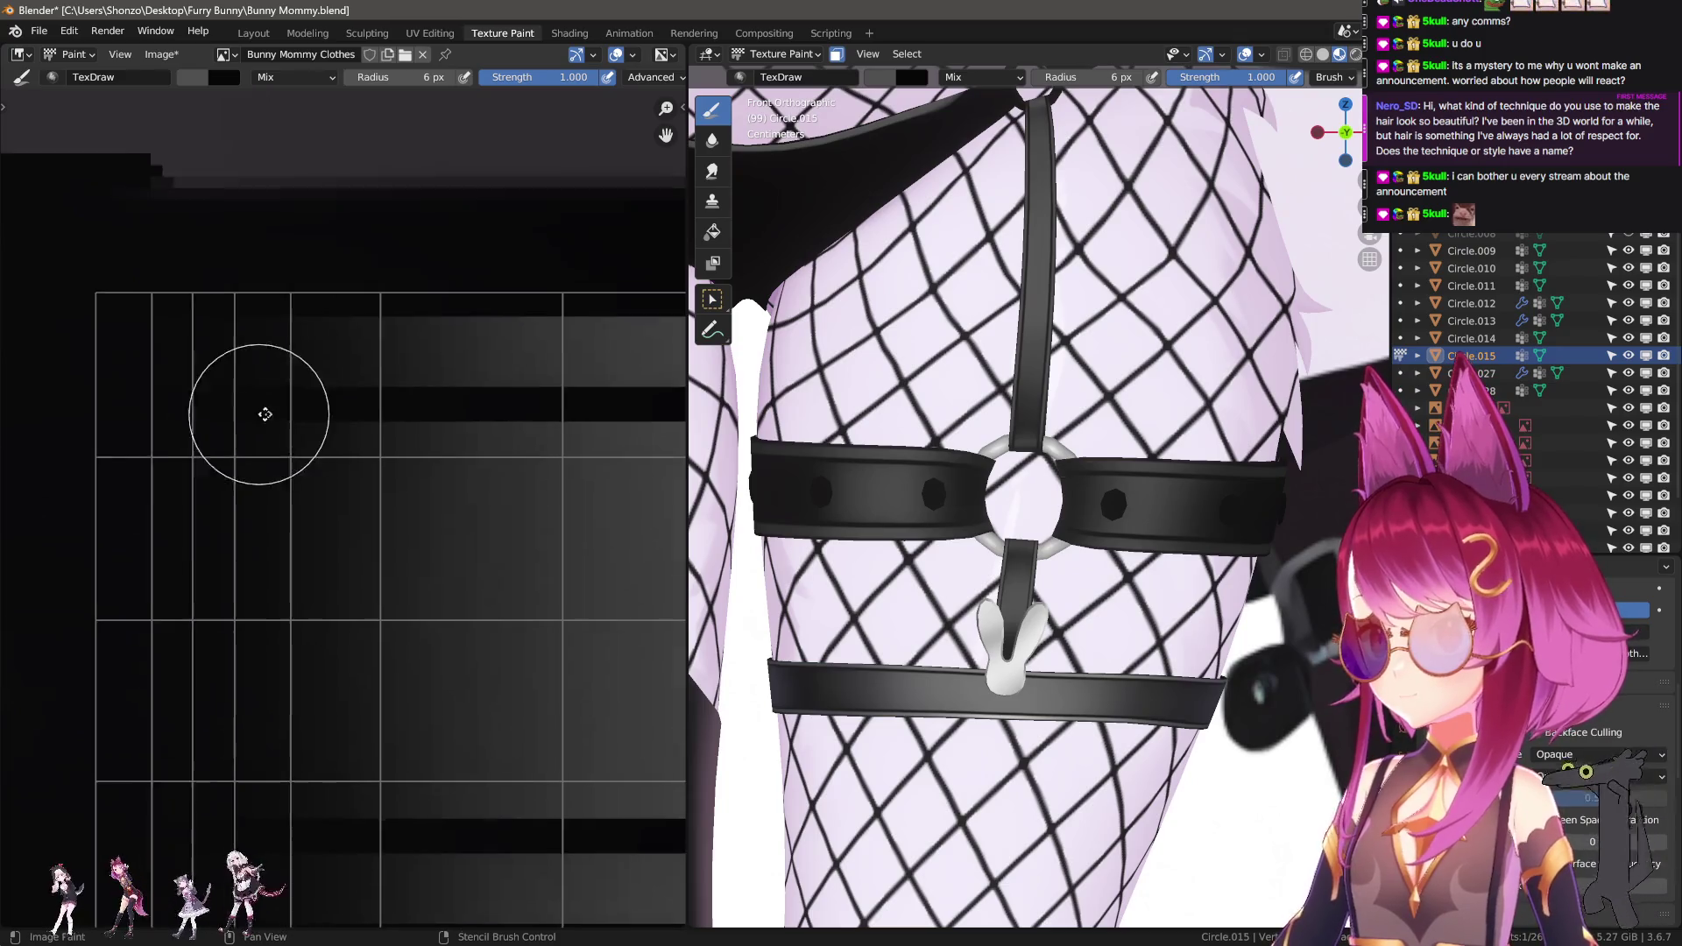
middle_drag(263, 413, 324, 357)
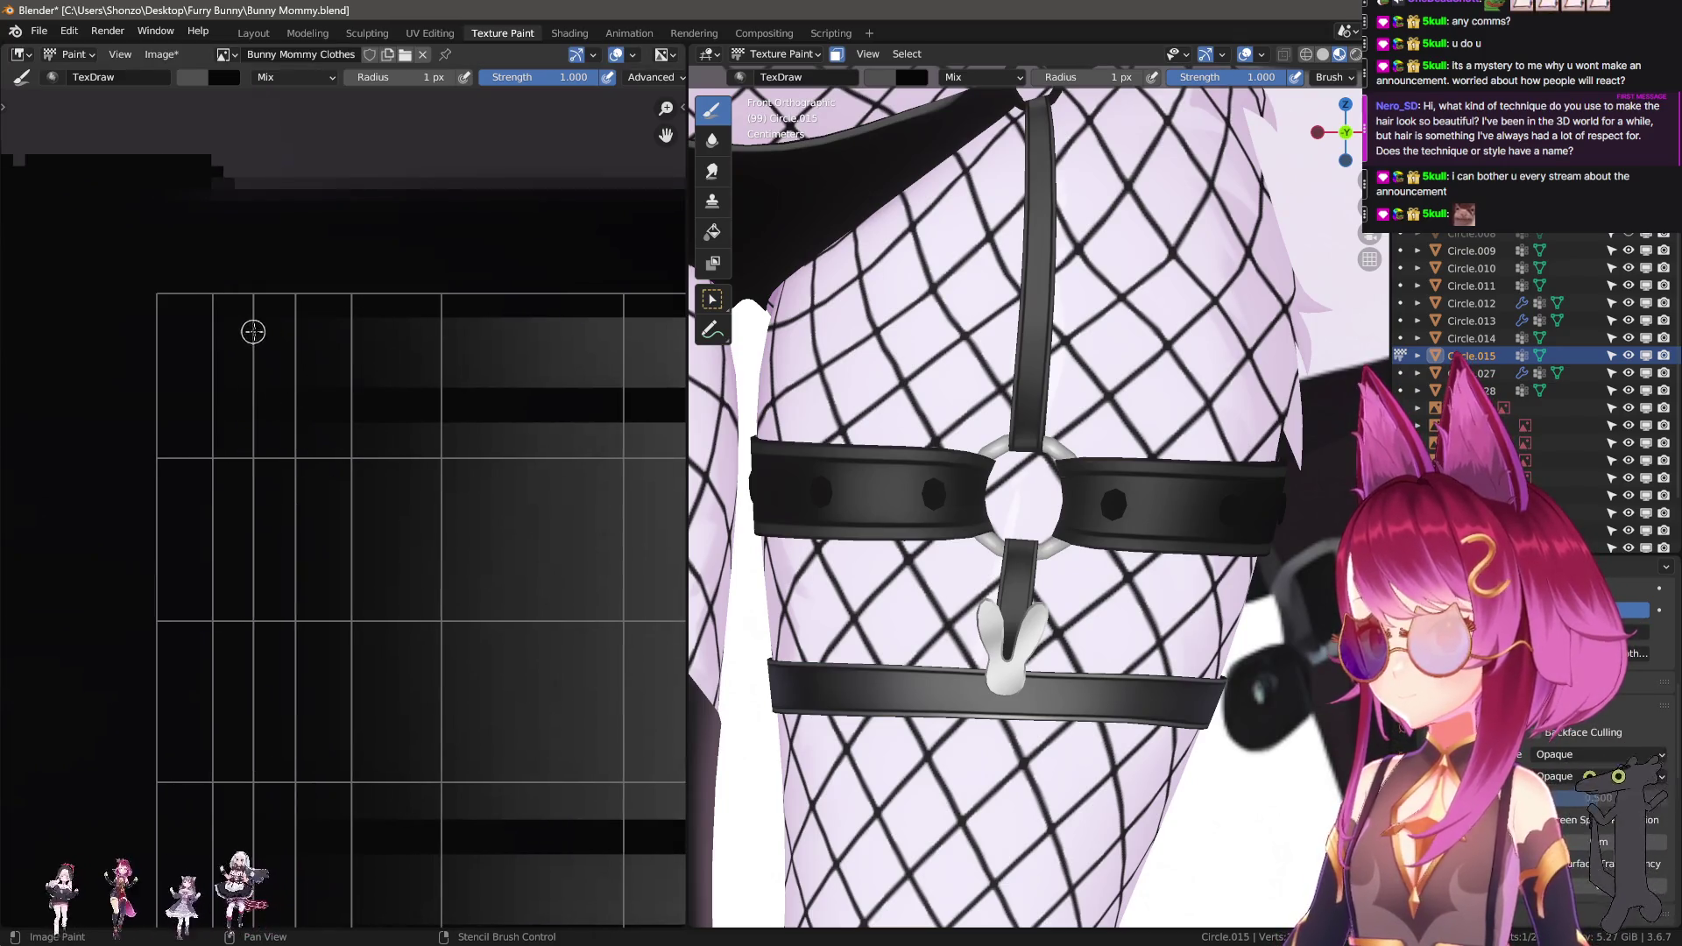
drag(303, 336, 245, 335)
middle_drag(246, 334, 284, 390)
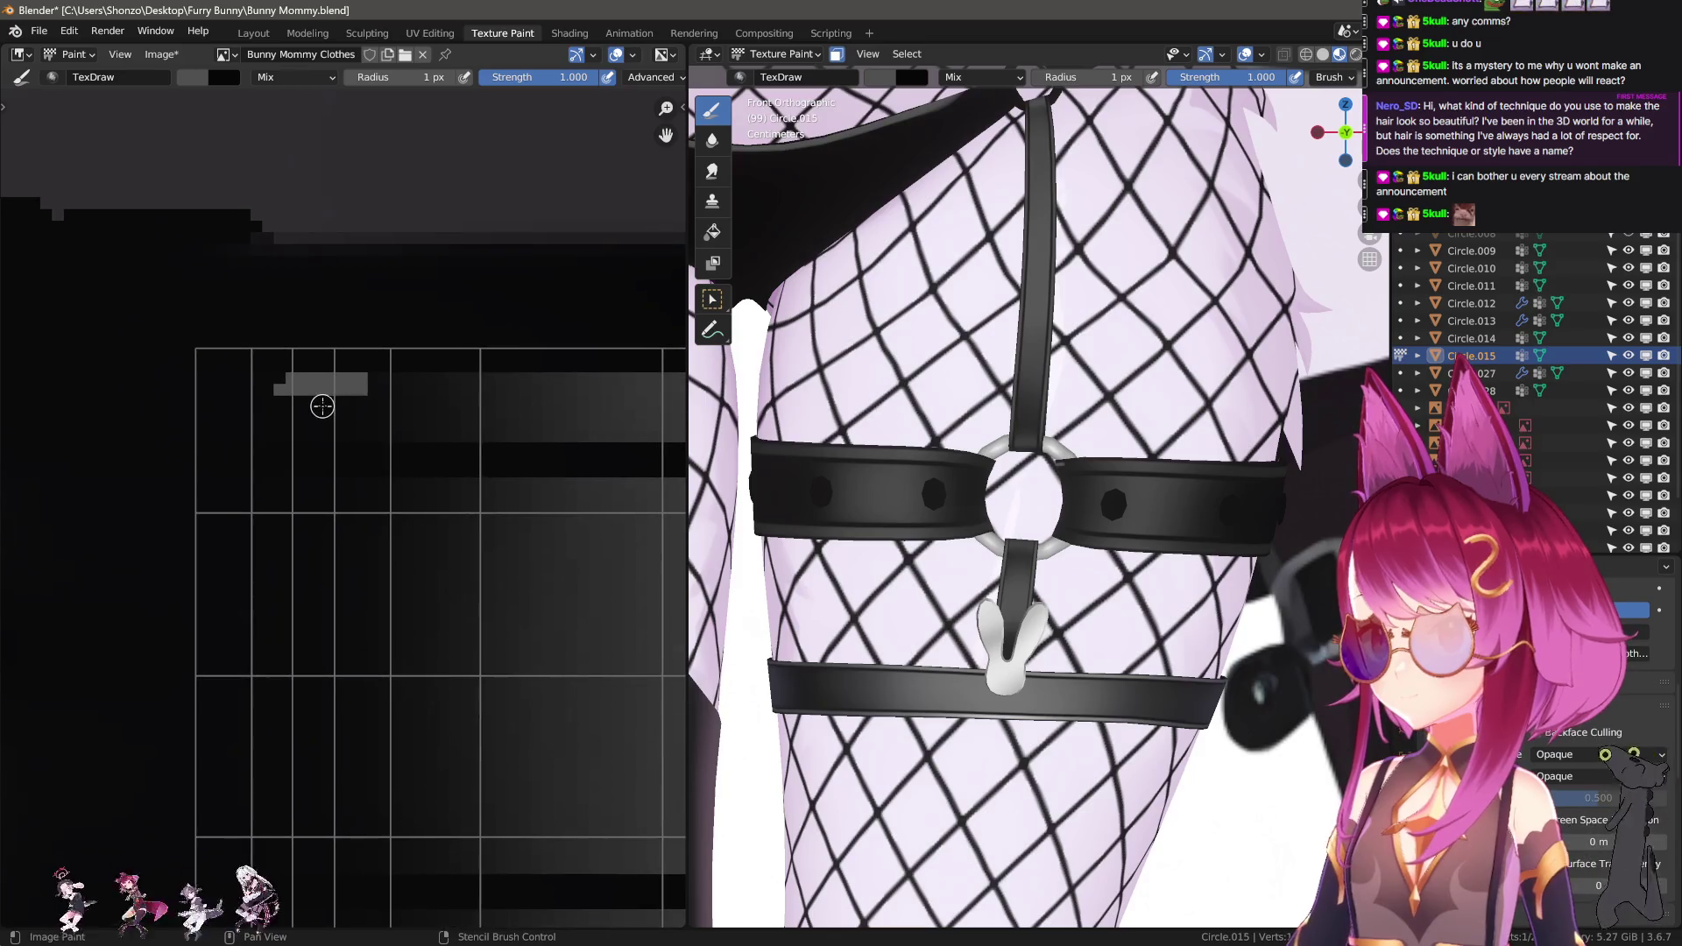
key(ctrl+z)
drag(364, 383, 375, 384)
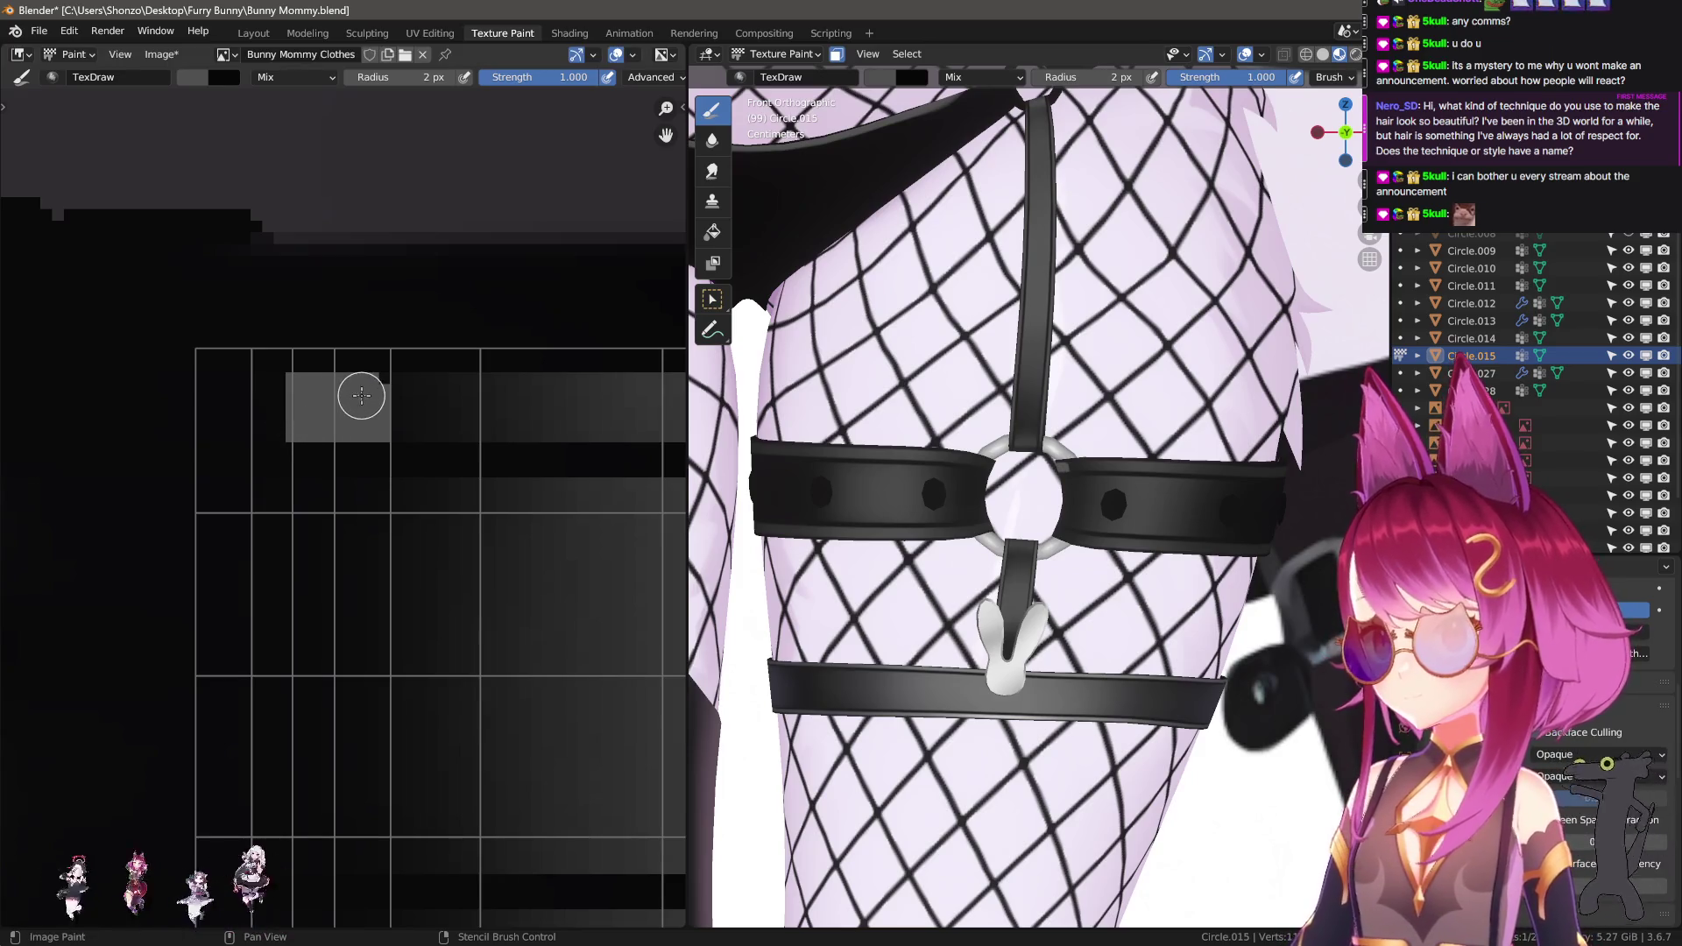
scroll(361, 395, down, 5)
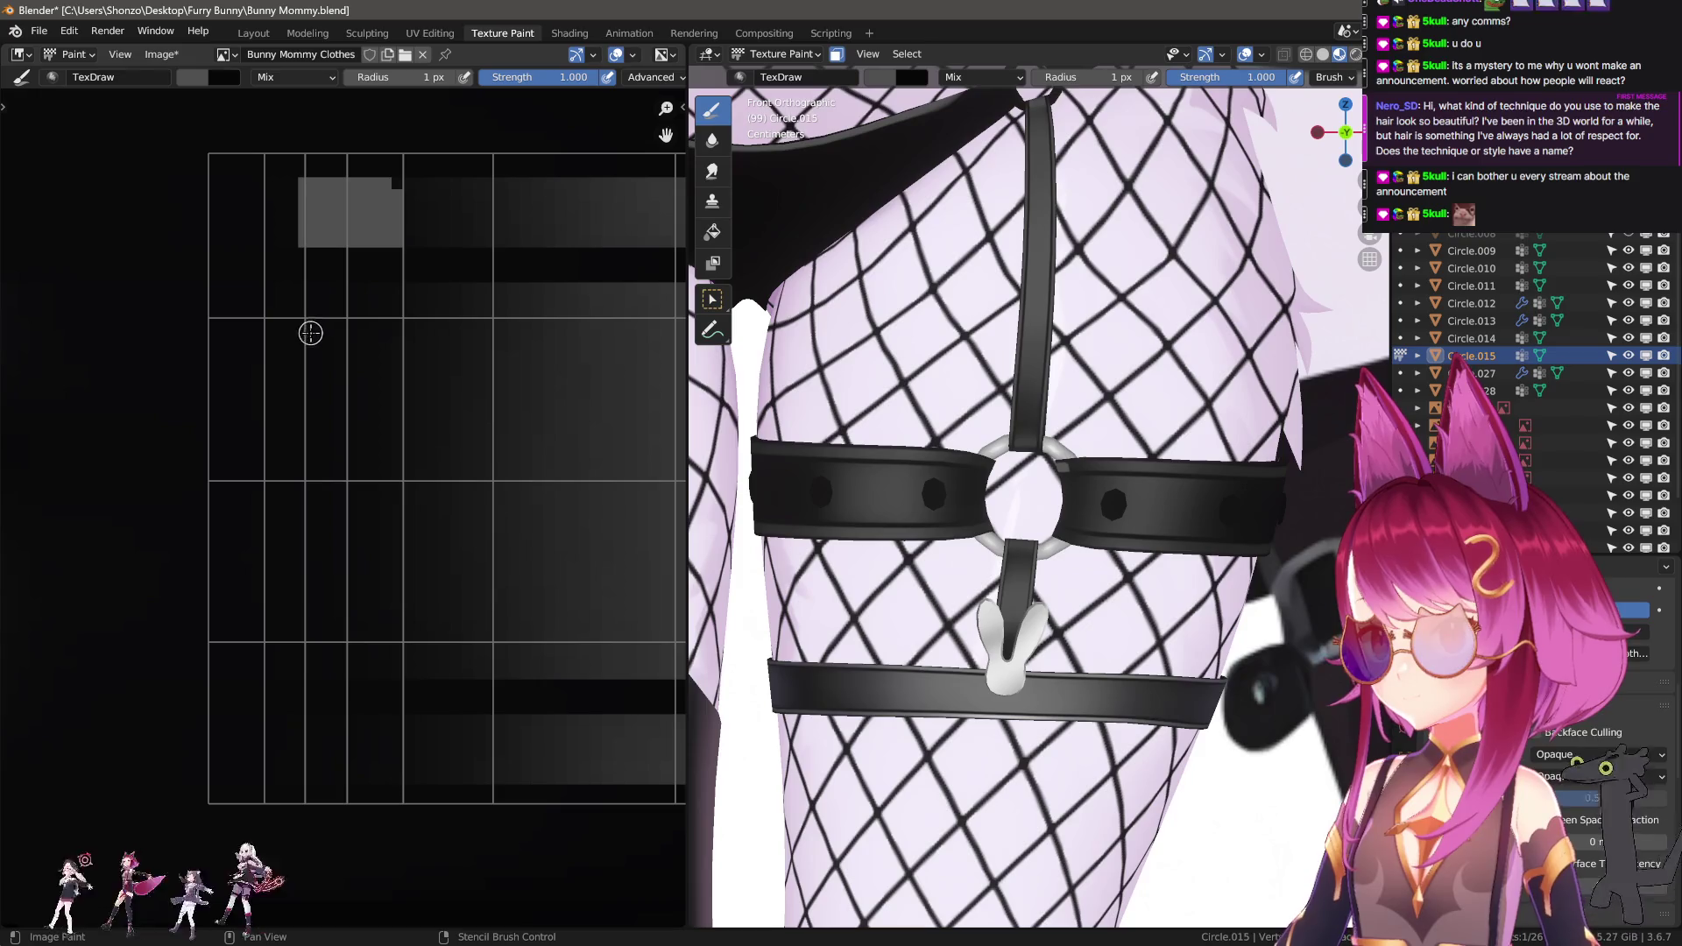
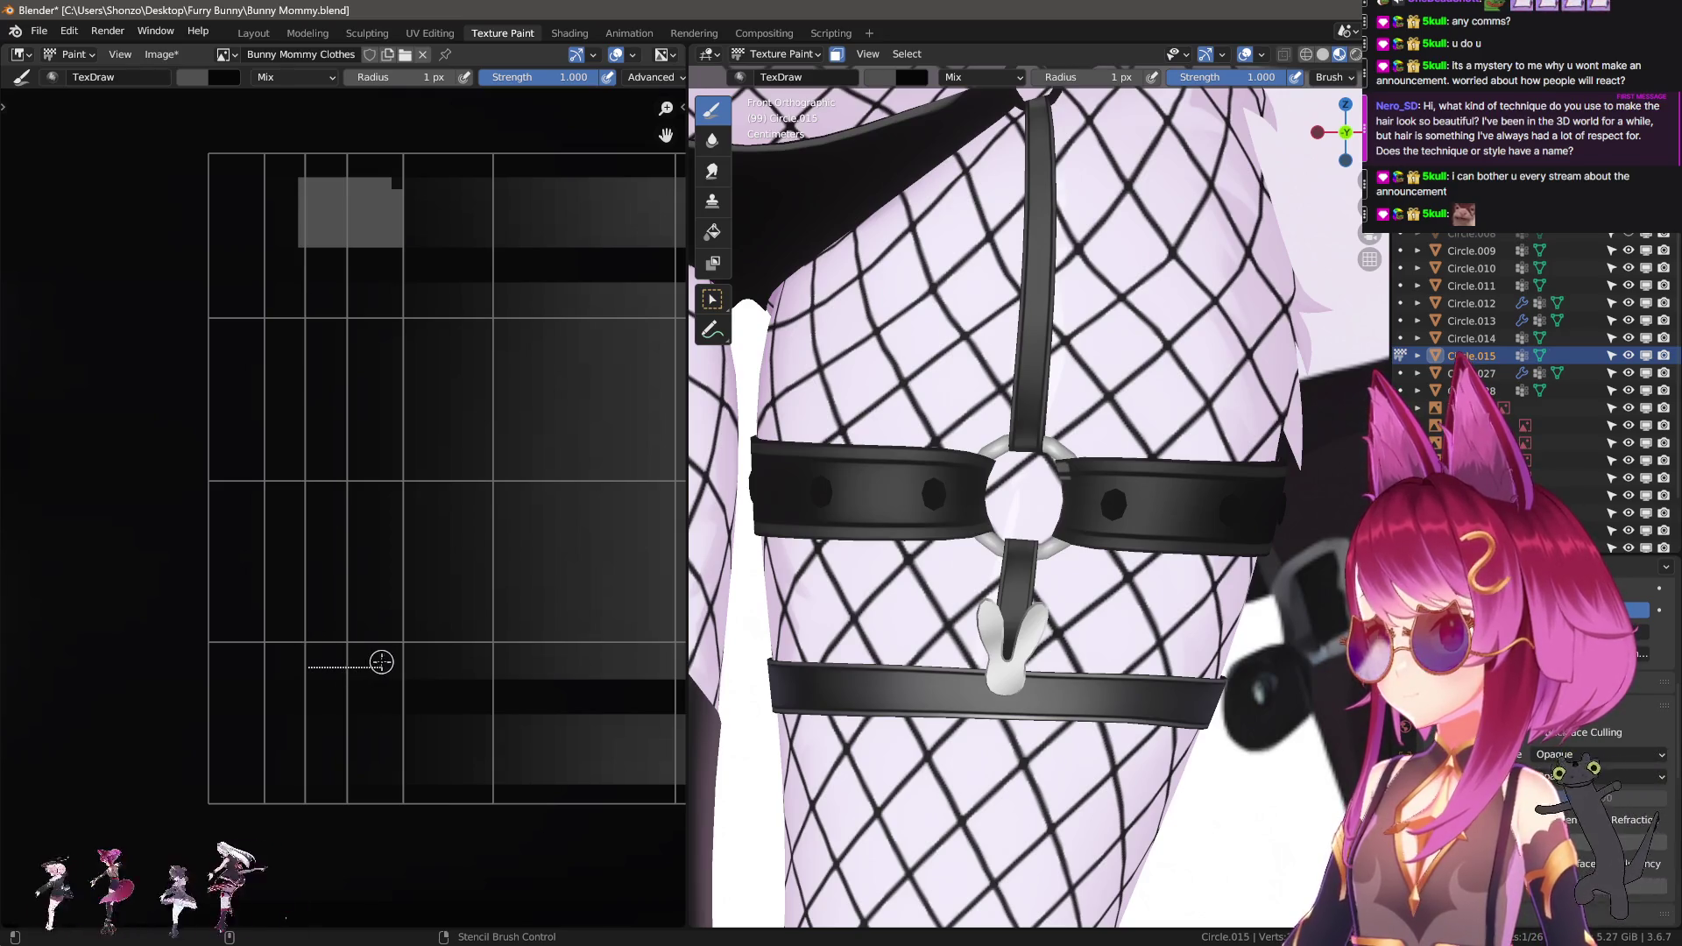
Paint thin grey vertical and horizontal highlight lines along the black strap.
scroll(403, 379, down, 2)
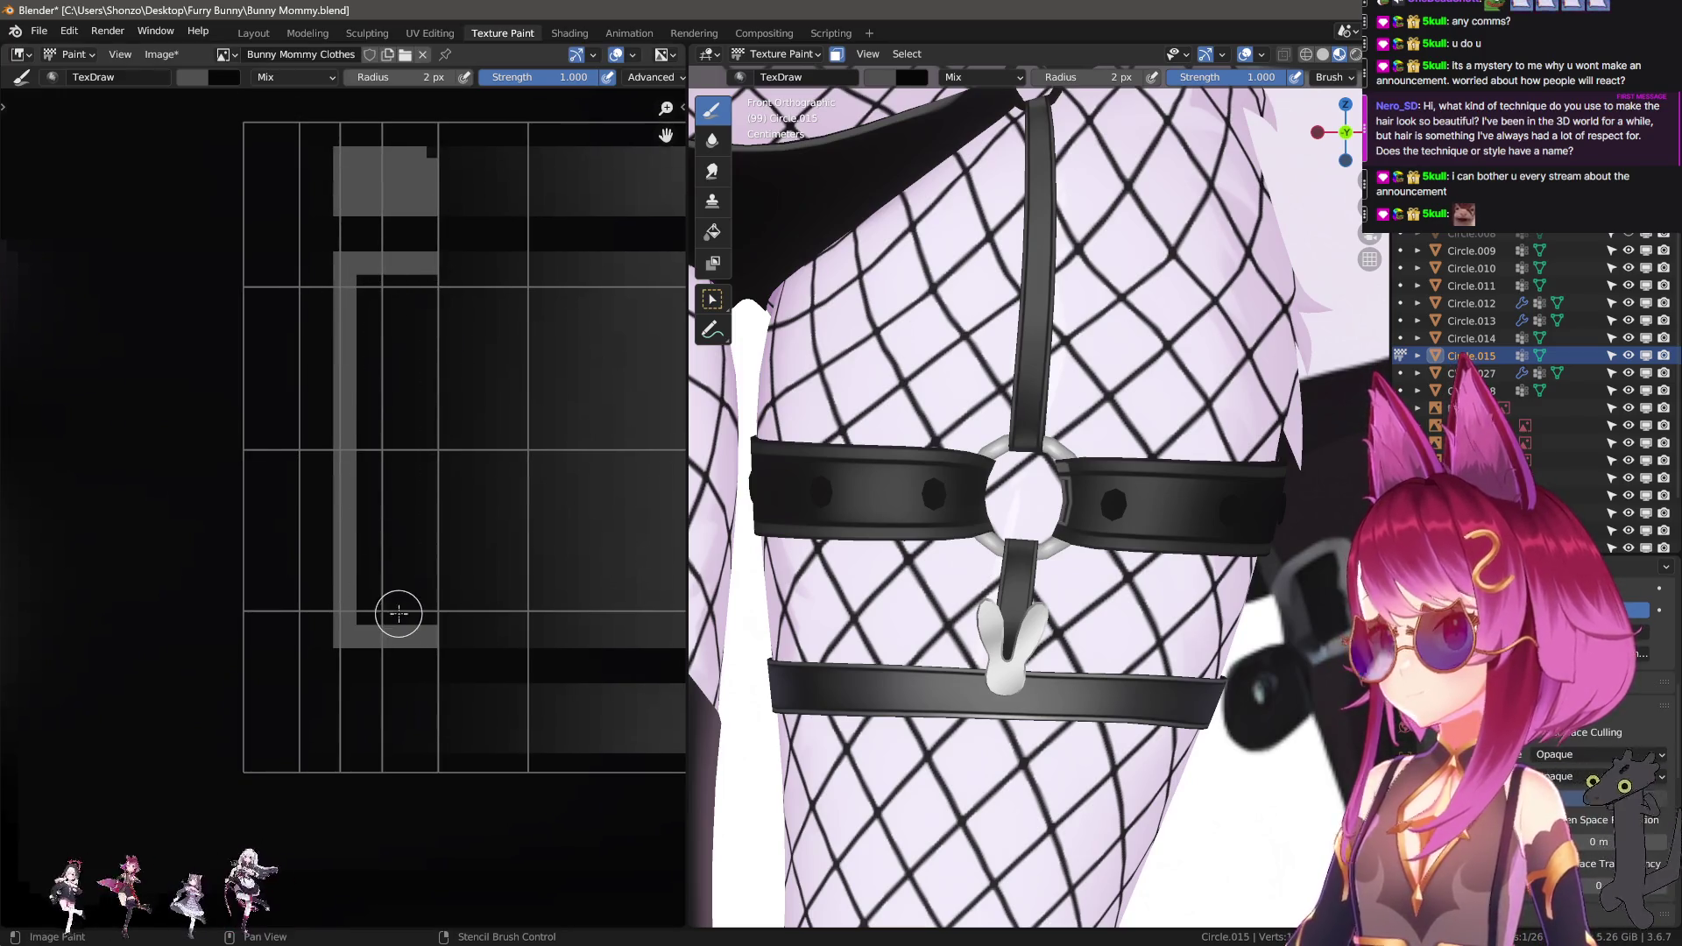
scroll(403, 581, down, 3)
drag(381, 441, 381, 441)
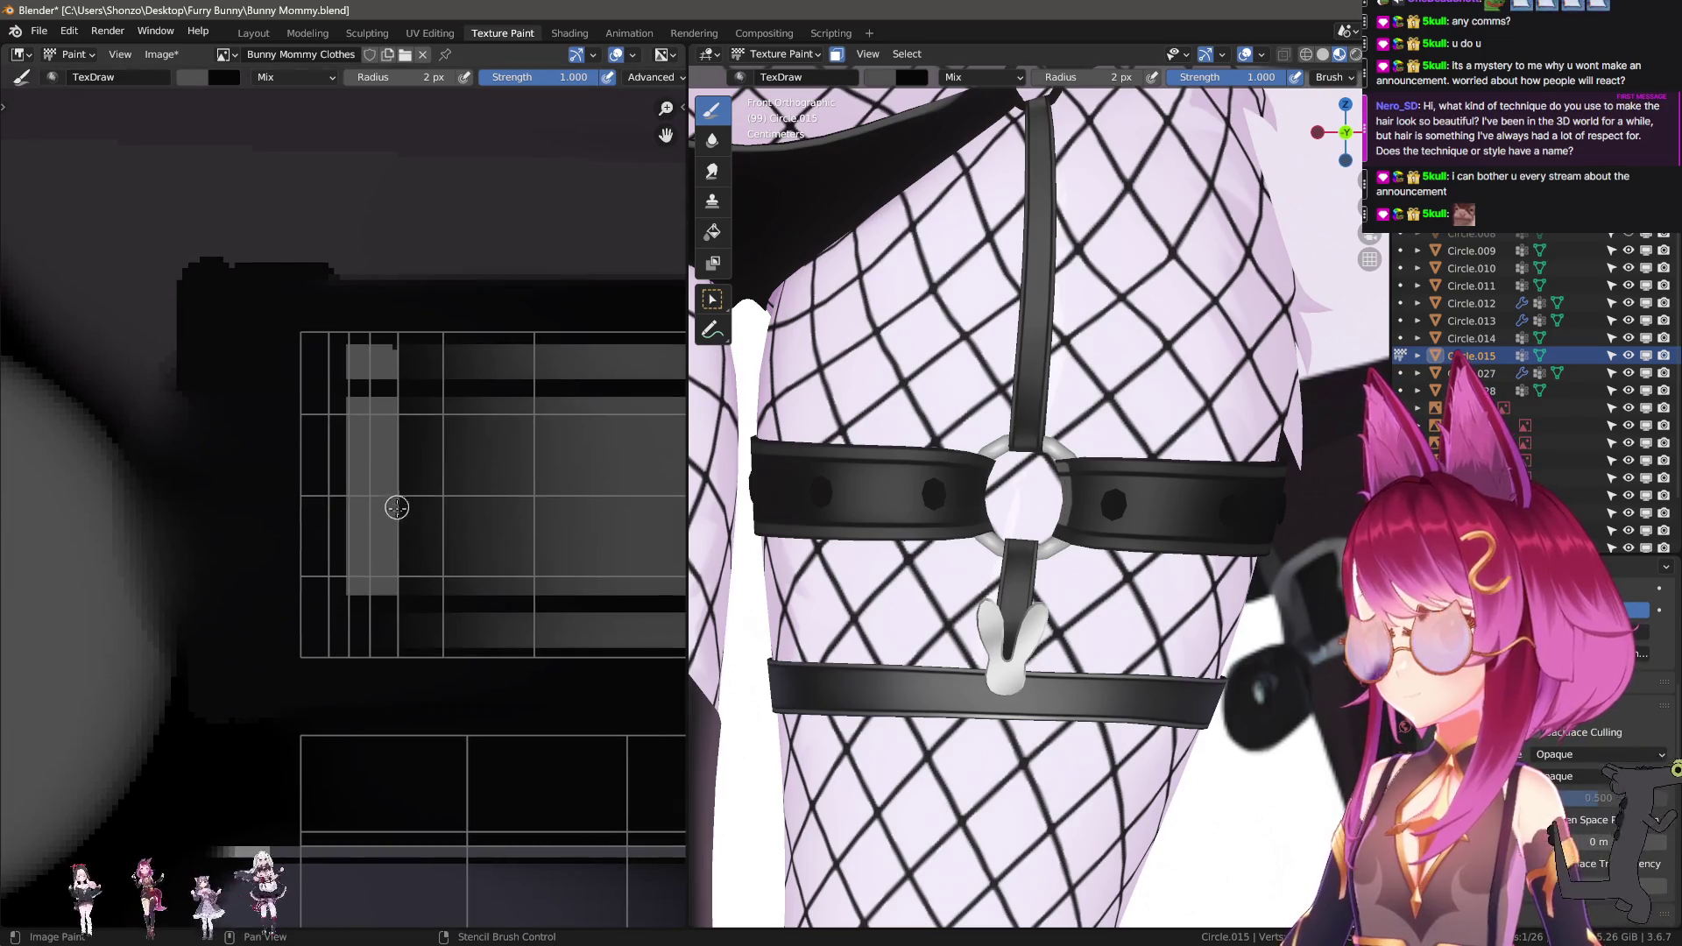
scroll(391, 499, up, 3)
key(bracketleft)
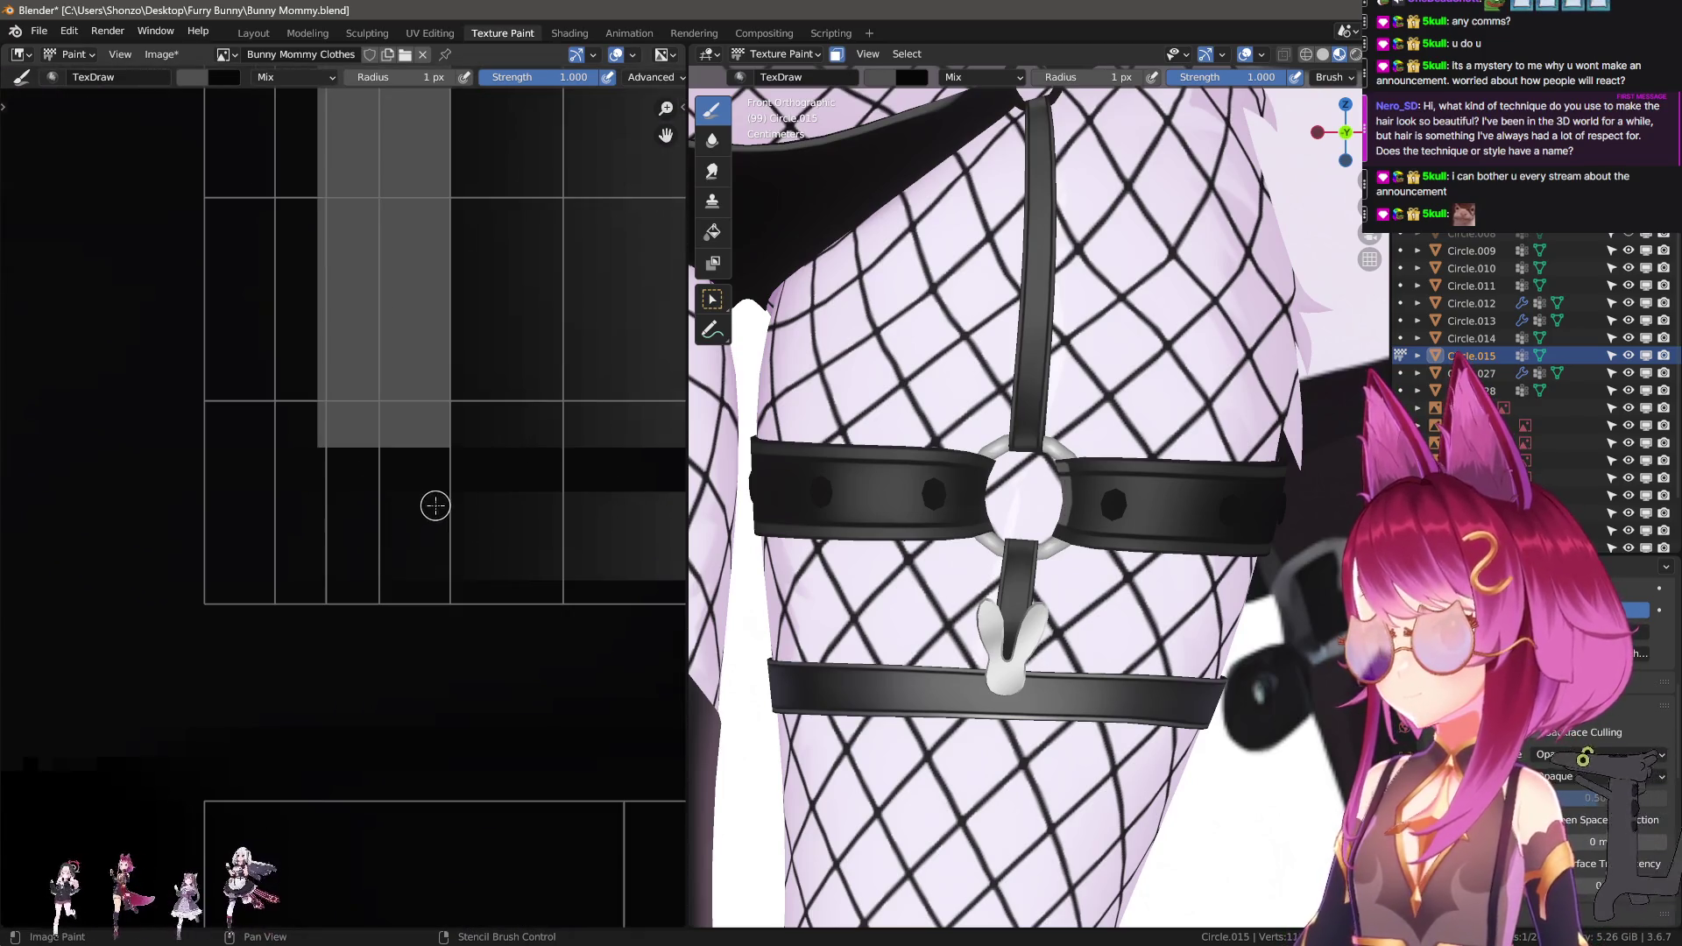
drag(328, 504, 329, 503)
drag(328, 505, 327, 574)
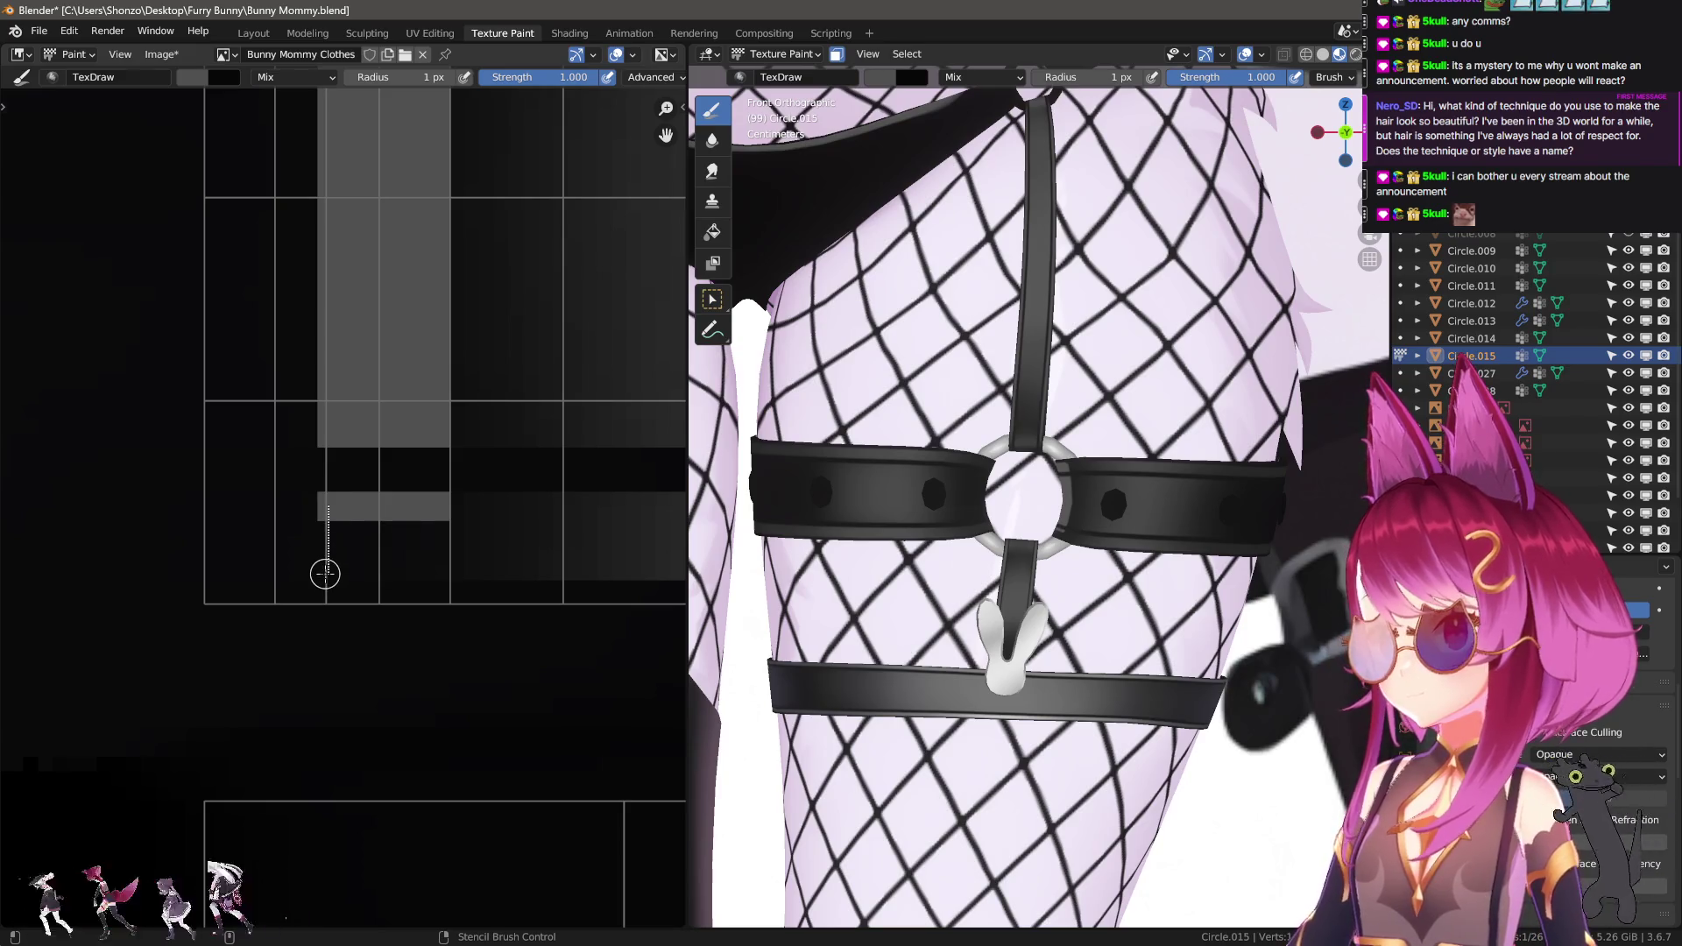
drag(432, 566, 434, 567)
mouse_move(435, 568)
mouse_down()
mouse_move(440, 506)
mouse_move(352, 540)
mouse_up()
Smear the grey bar and column's left edges into the dark with a 10 px brush.
scroll(384, 625, down, 2)
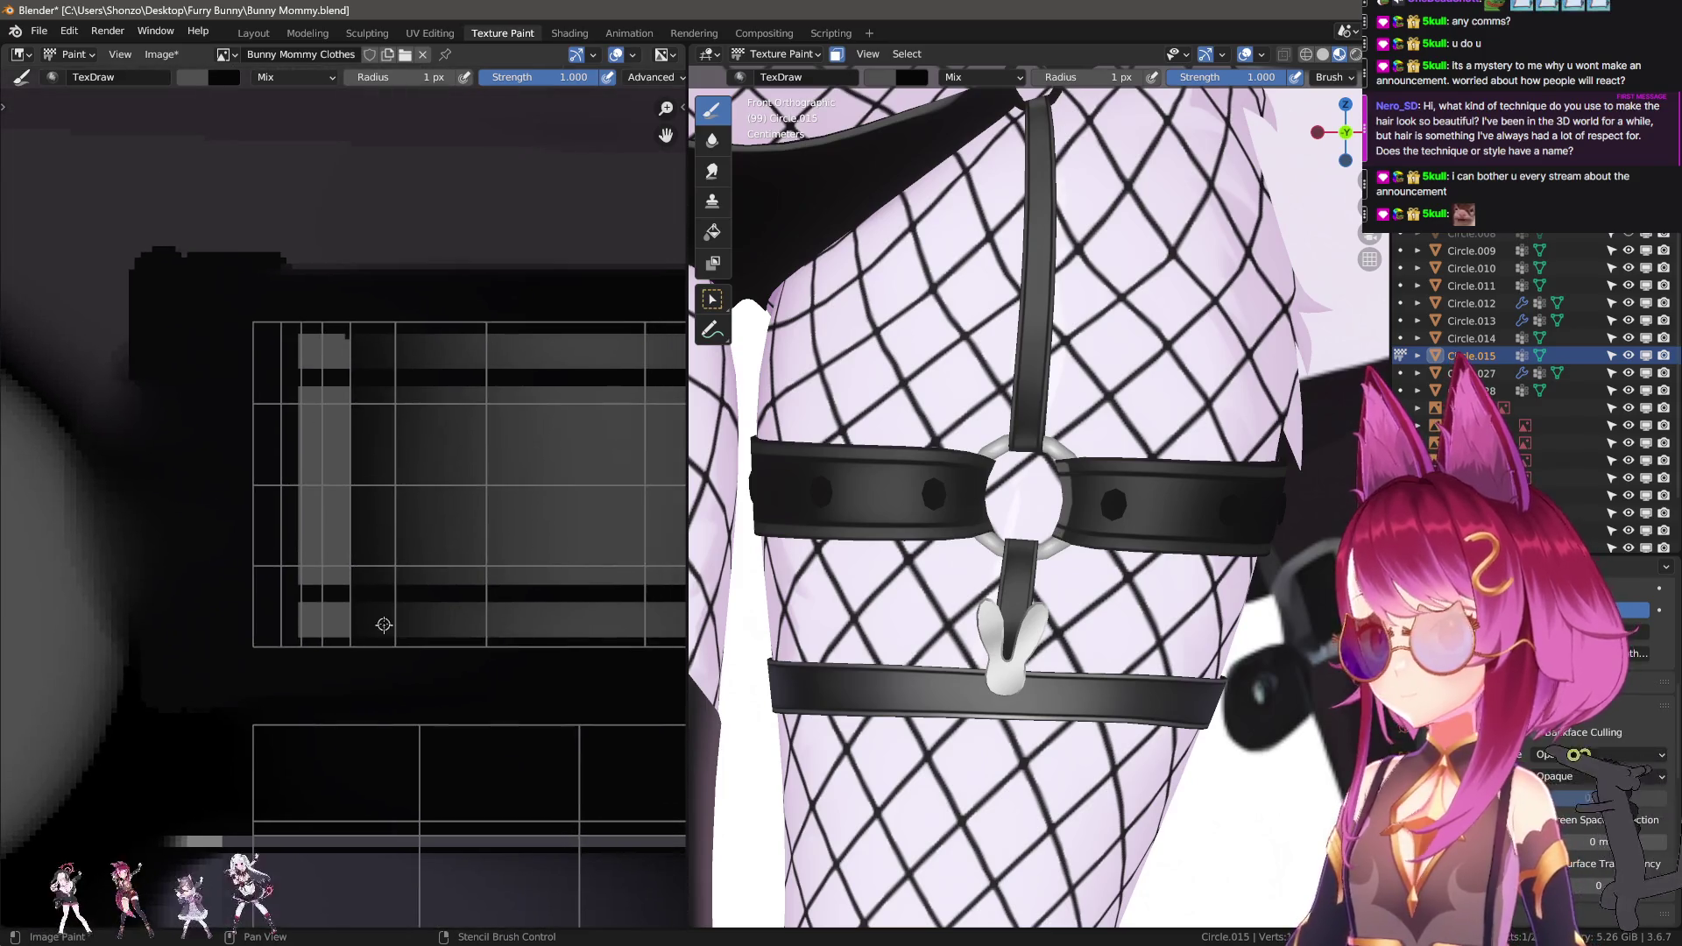
scroll(326, 380, up, 6)
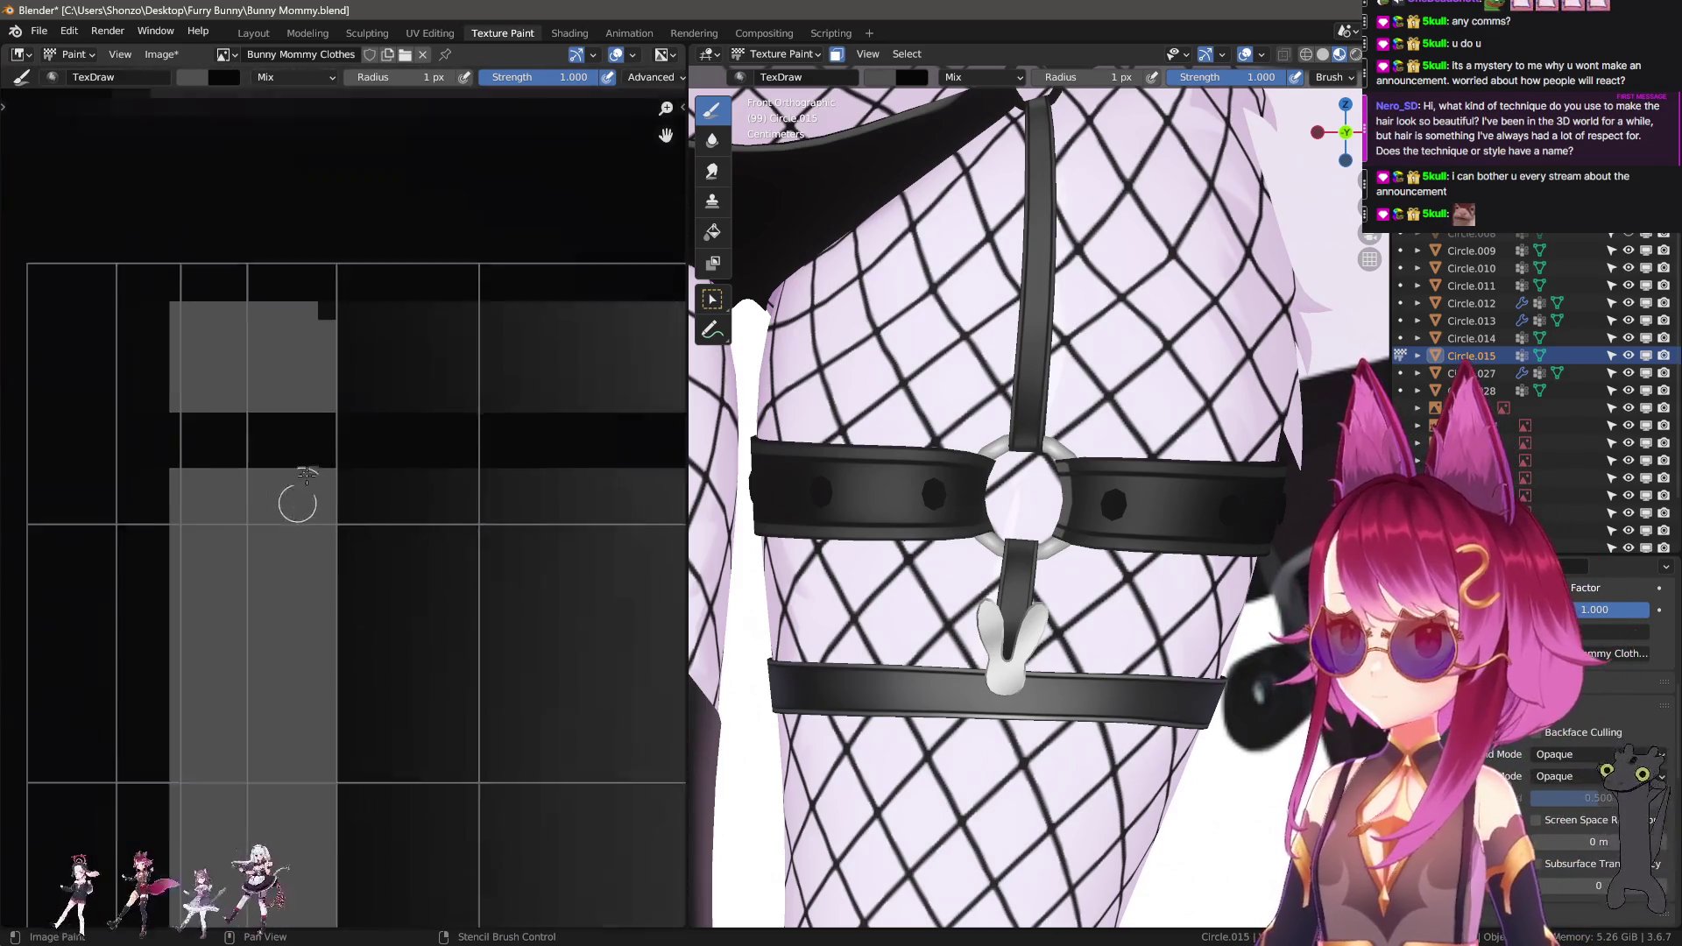
scroll(219, 351, down, 5)
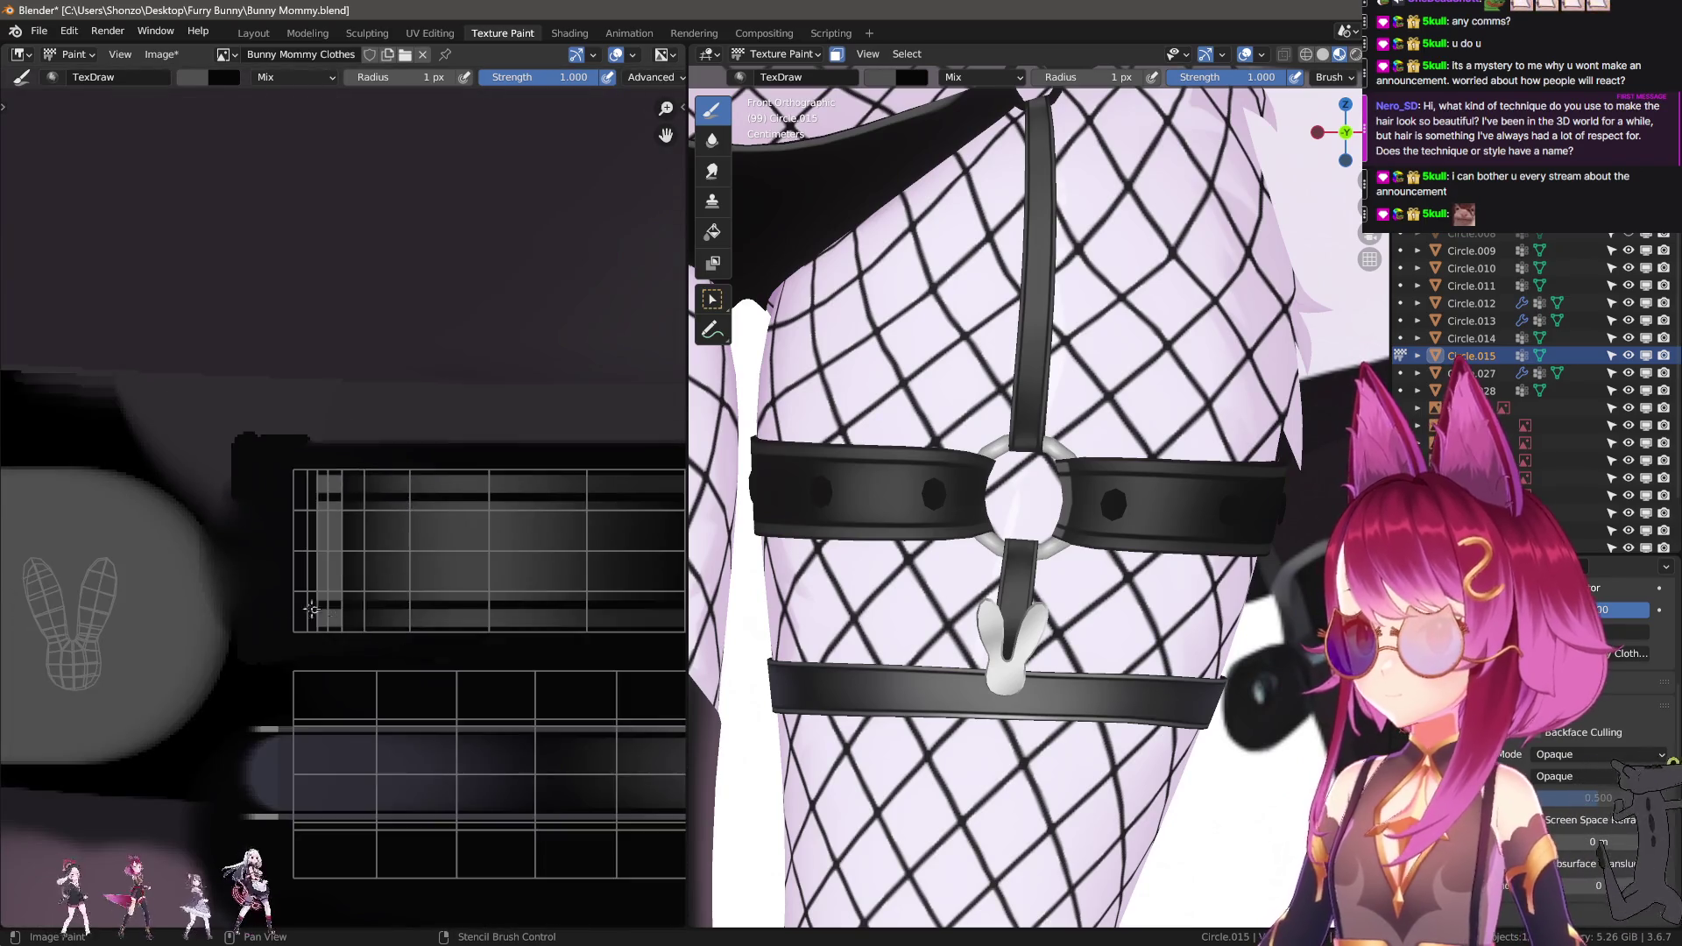
scroll(366, 453, up, 2)
key(f)
click(464, 377)
mouse_move(464, 377)
mouse_down()
mouse_move(402, 375)
mouse_move(366, 405)
mouse_up()
key(f)
click(424, 477)
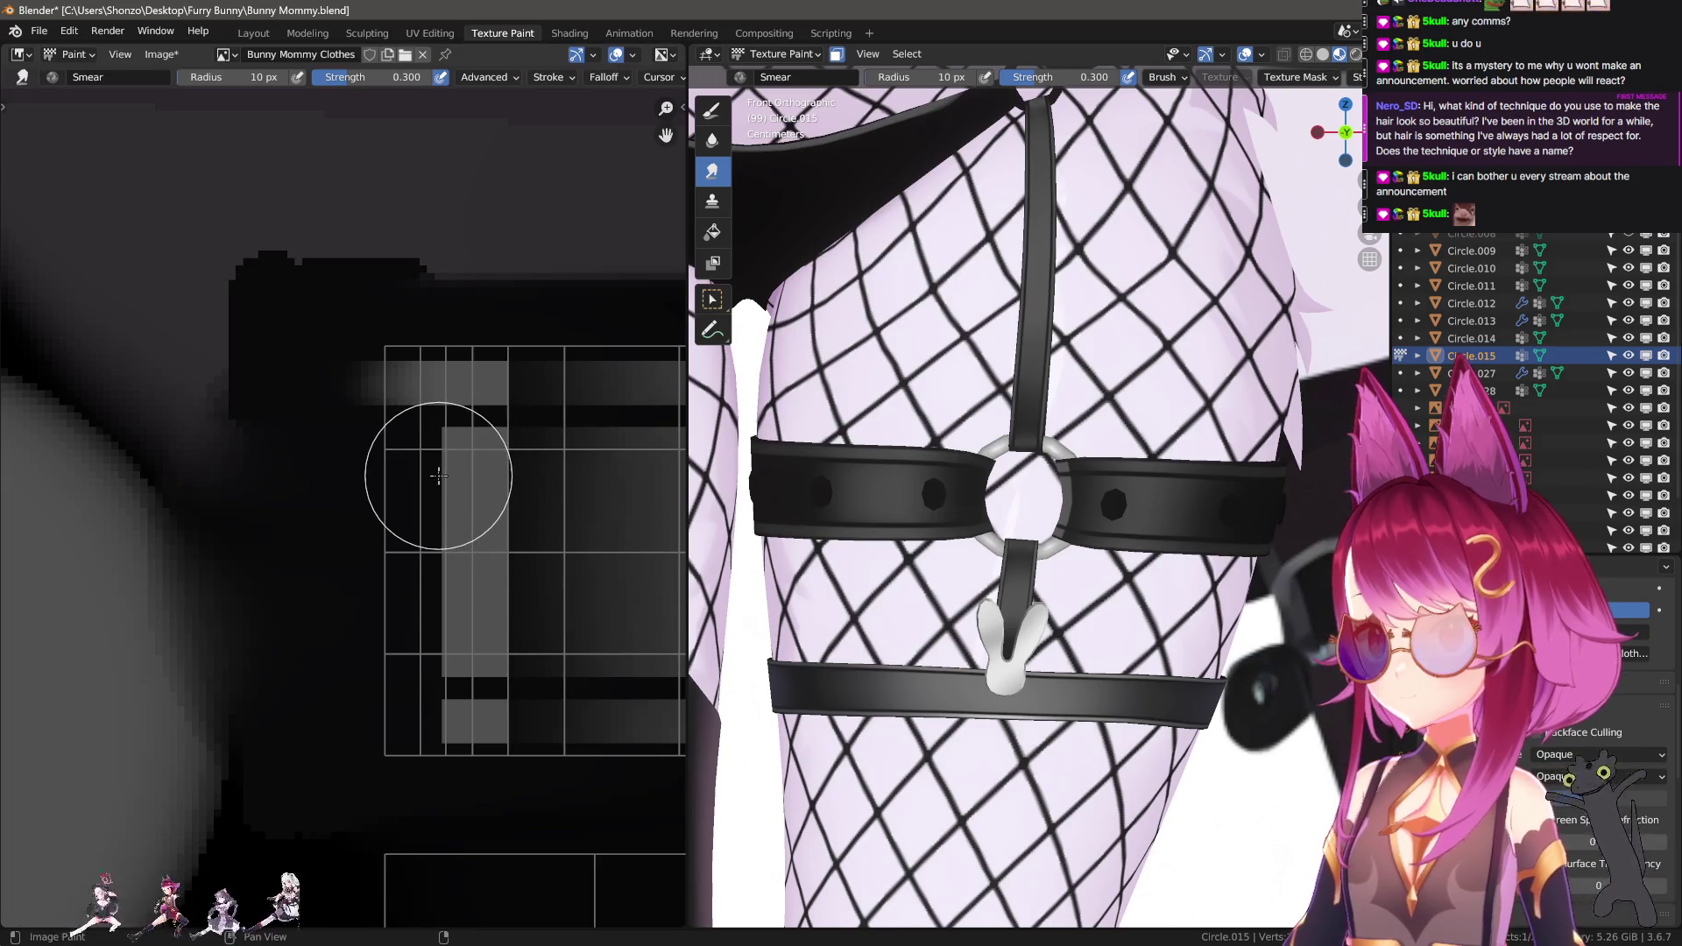
mouse_move(422, 511)
mouse_down()
mouse_move(402, 455)
mouse_move(381, 643)
mouse_move(421, 688)
mouse_move(356, 711)
mouse_move(382, 706)
mouse_move(353, 643)
mouse_move(379, 529)
mouse_move(338, 458)
mouse_move(379, 413)
mouse_up()
Smear the left end of the grey band with a 37 px brush.
middle_drag(421, 622, 191, 558)
key(f)
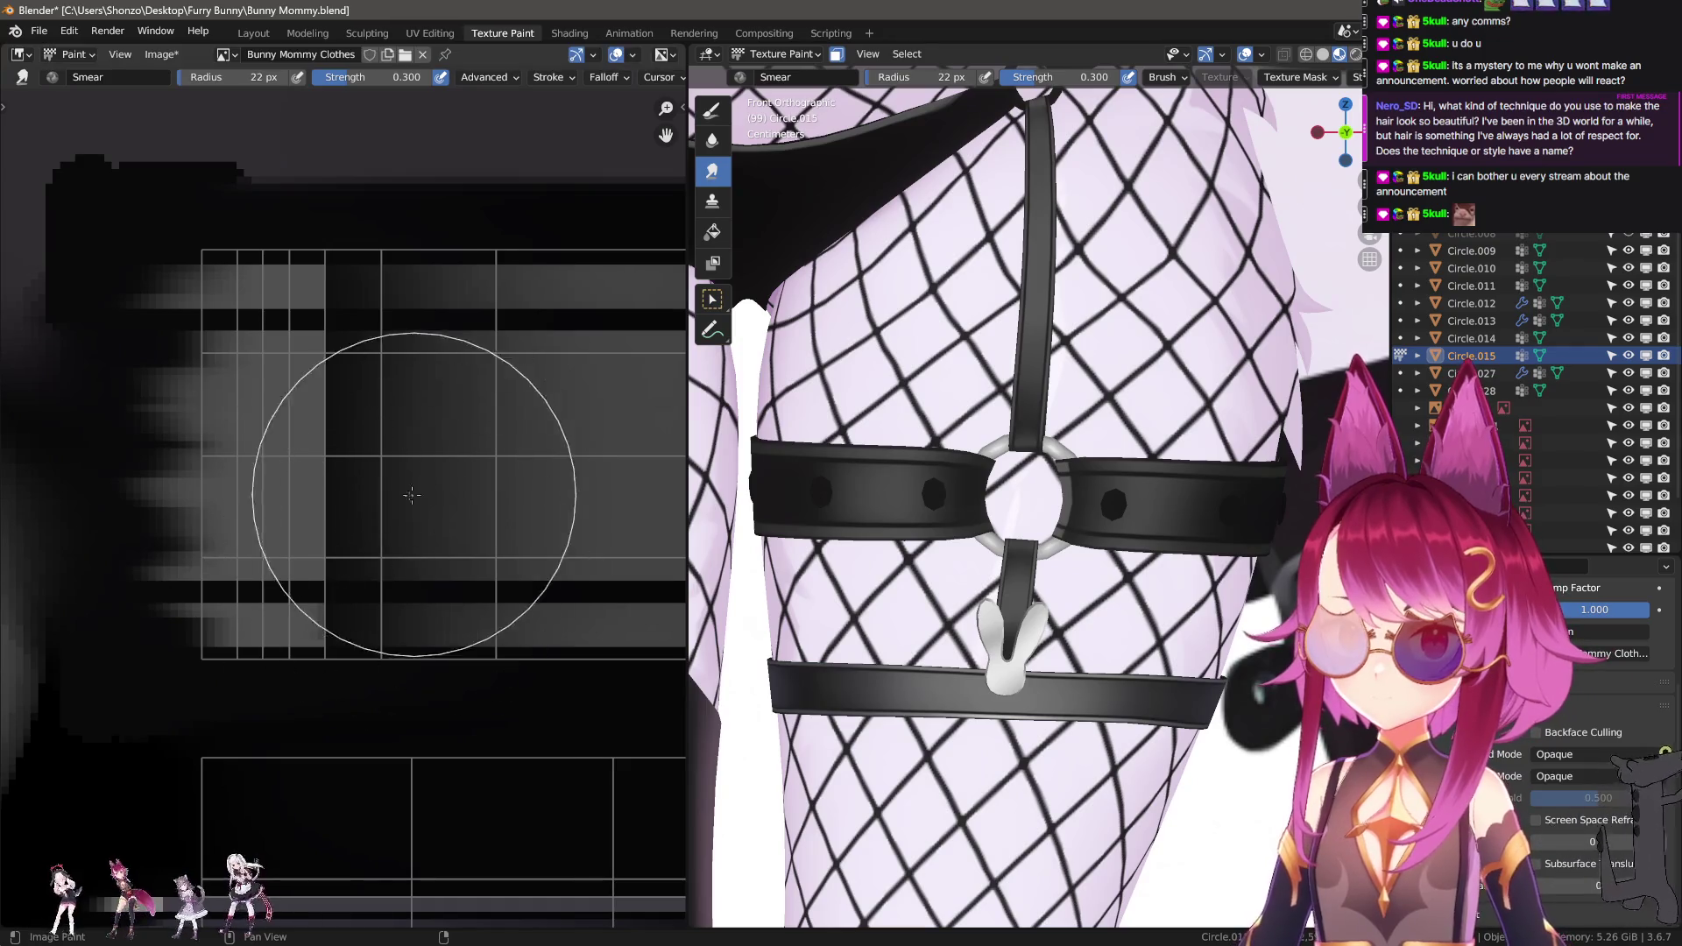
click(683, 545)
middle_drag(409, 545, 366, 542)
key(f)
click(377, 416)
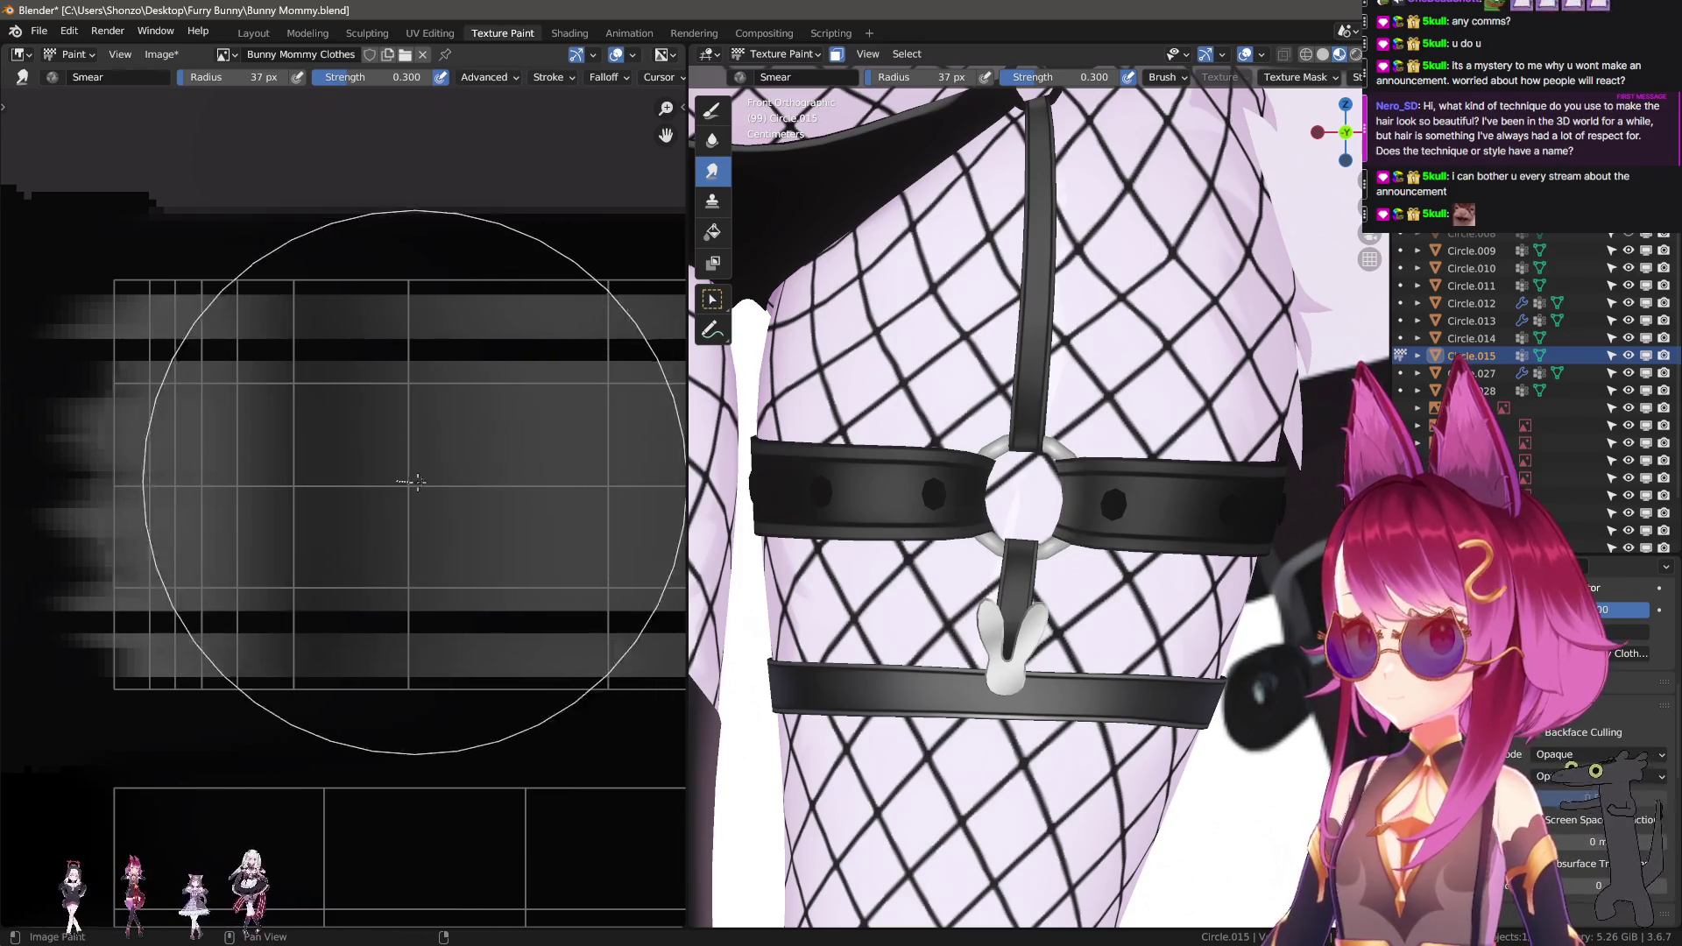
drag(433, 483, 397, 484)
Paint 2 px grey horizontal and vertical highlight lines on another strap section.
key(1)
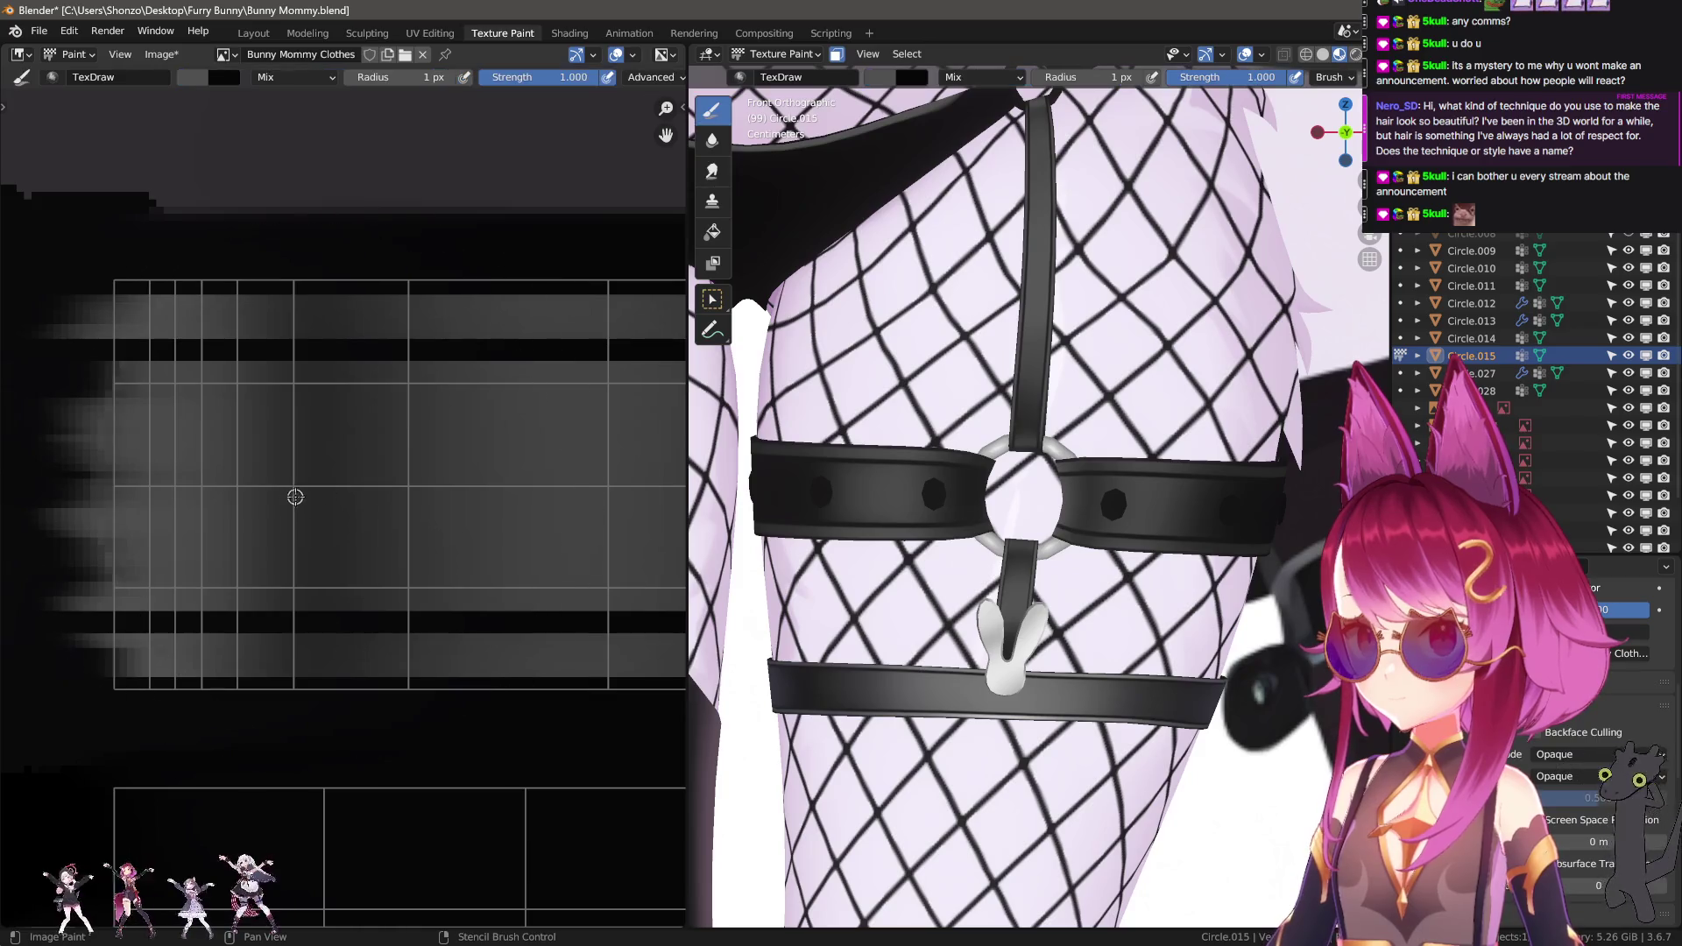
scroll(350, 500, down, 4)
mouse_move(319, 508)
middle_down()
mouse_move(463, 552)
mouse_move(165, 525)
mouse_move(492, 526)
mouse_move(289, 537)
mouse_move(399, 537)
middle_up()
scroll(391, 515, up, 4)
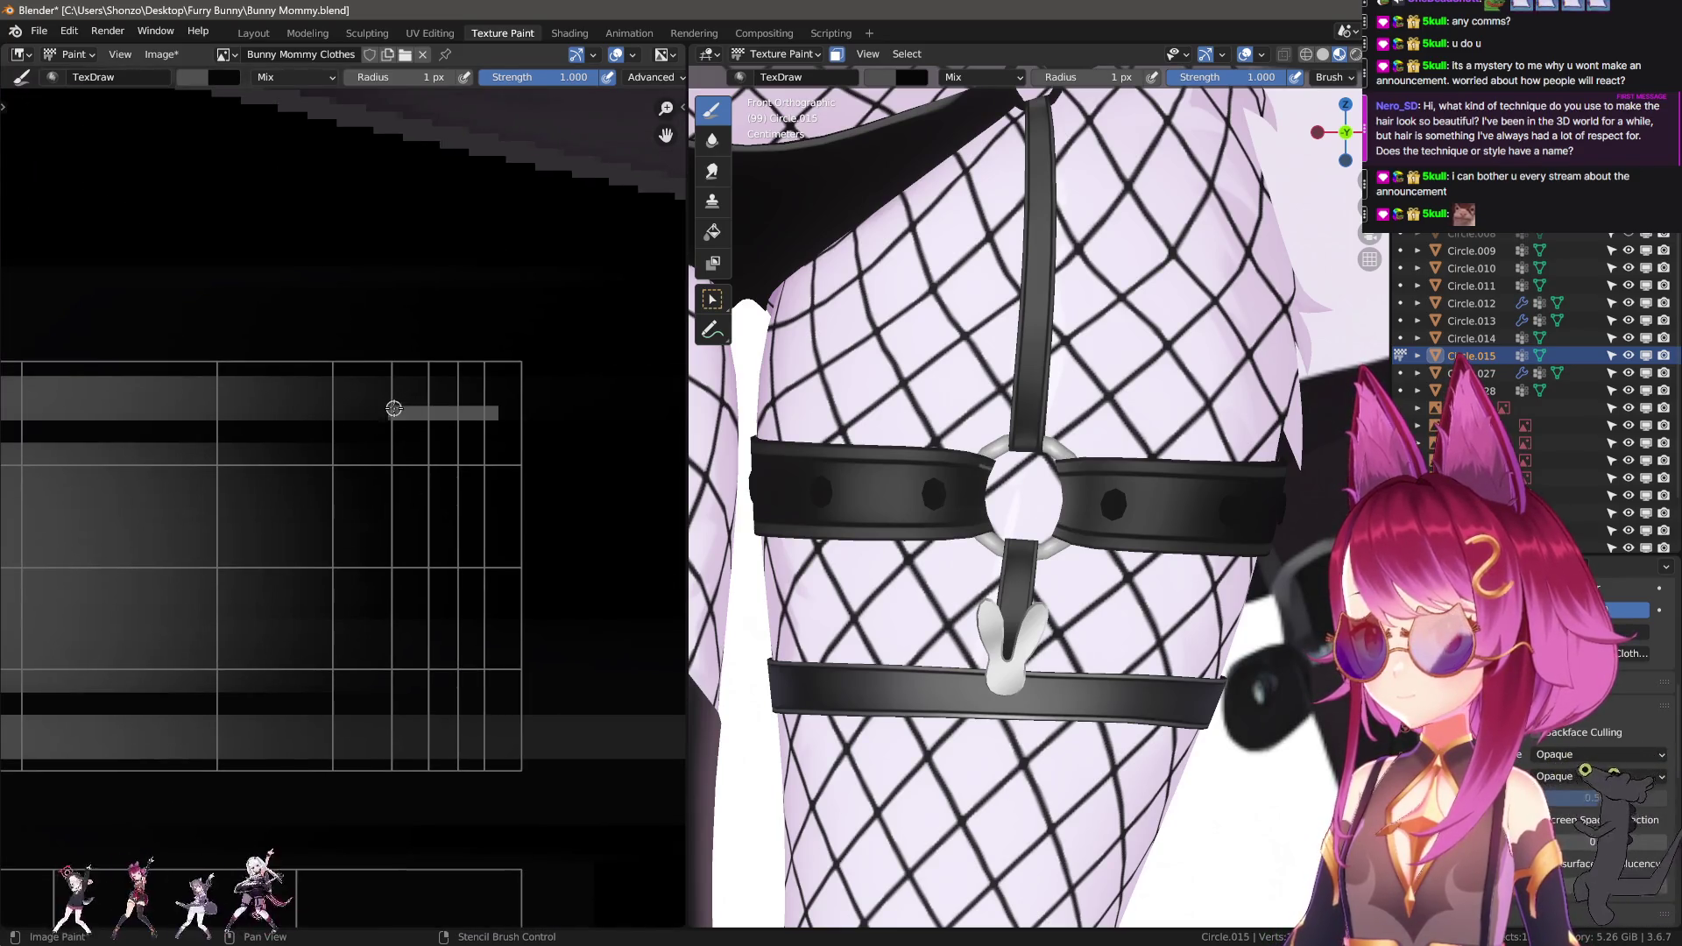
mouse_move(394, 382)
mouse_down()
mouse_move(550, 384)
mouse_move(577, 404)
mouse_up()
key(f)
click(454, 406)
middle_drag(405, 454, 411, 409)
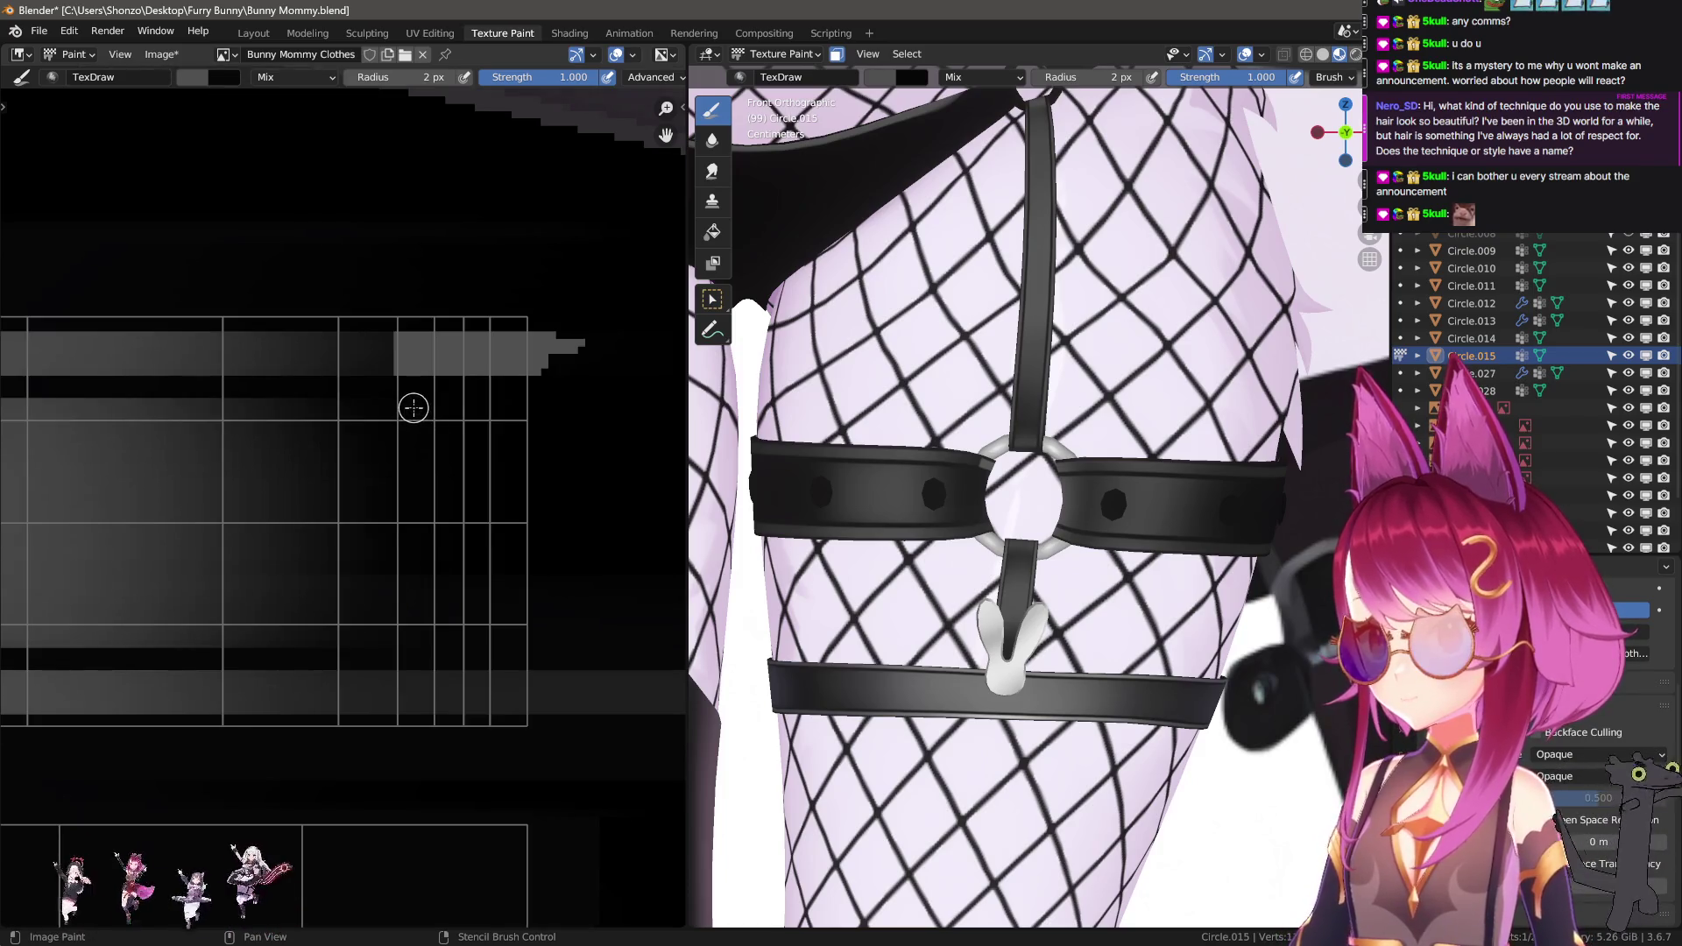
drag(405, 404, 576, 405)
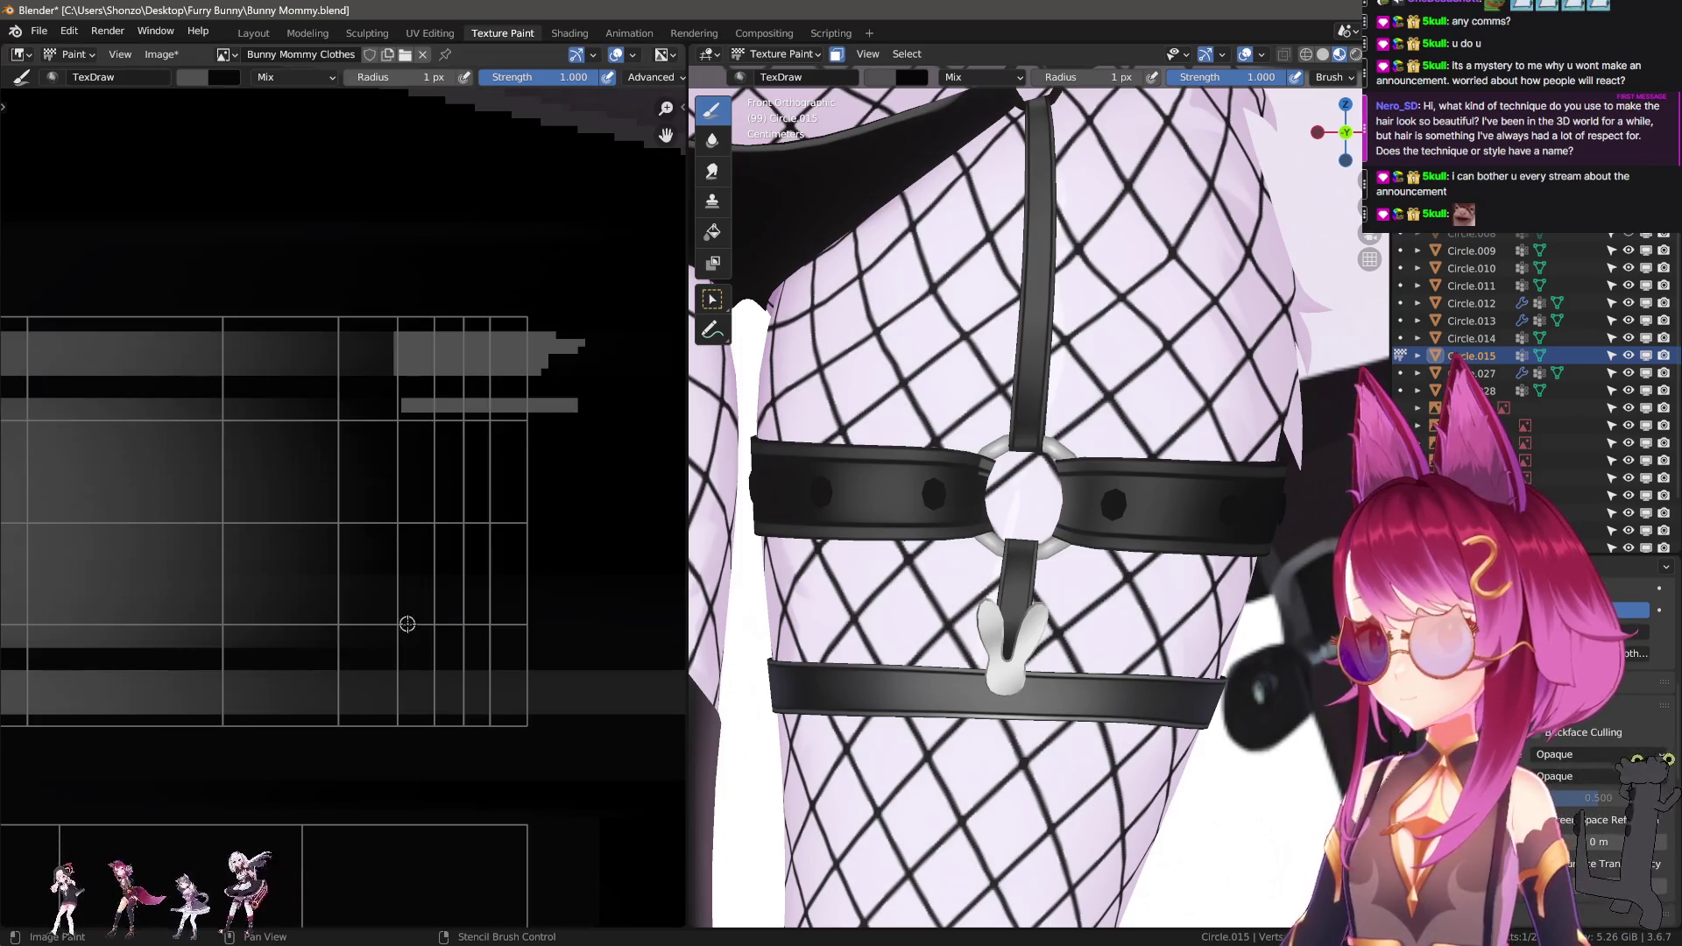
drag(659, 649, 659, 647)
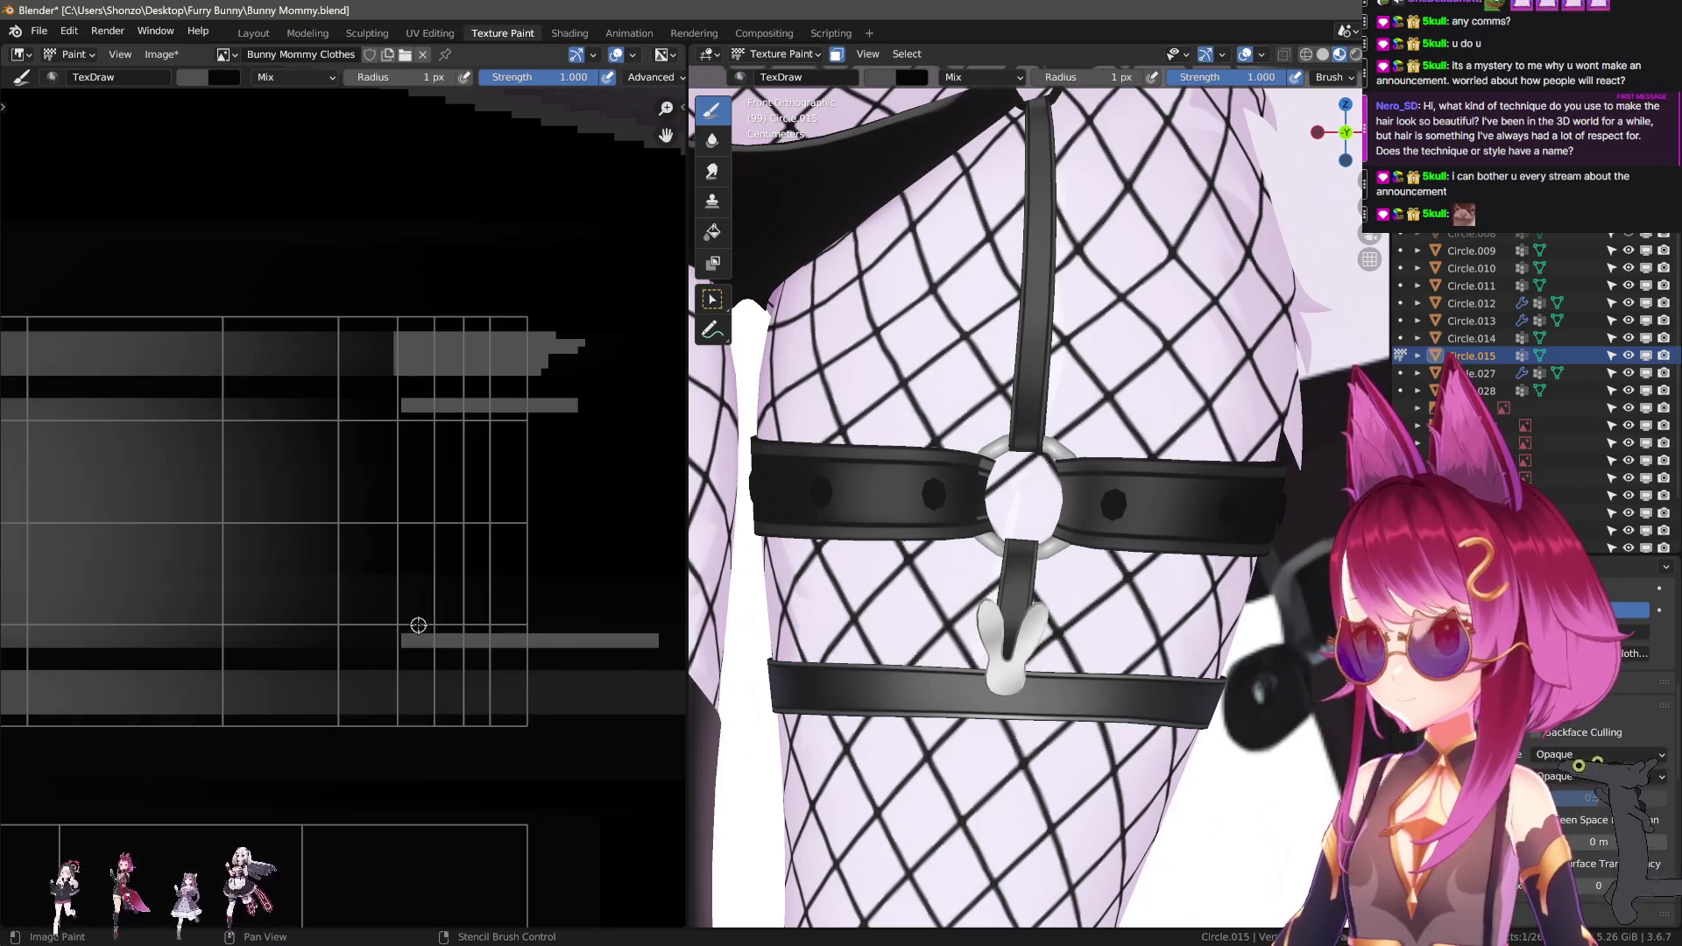
drag(417, 423, 410, 409)
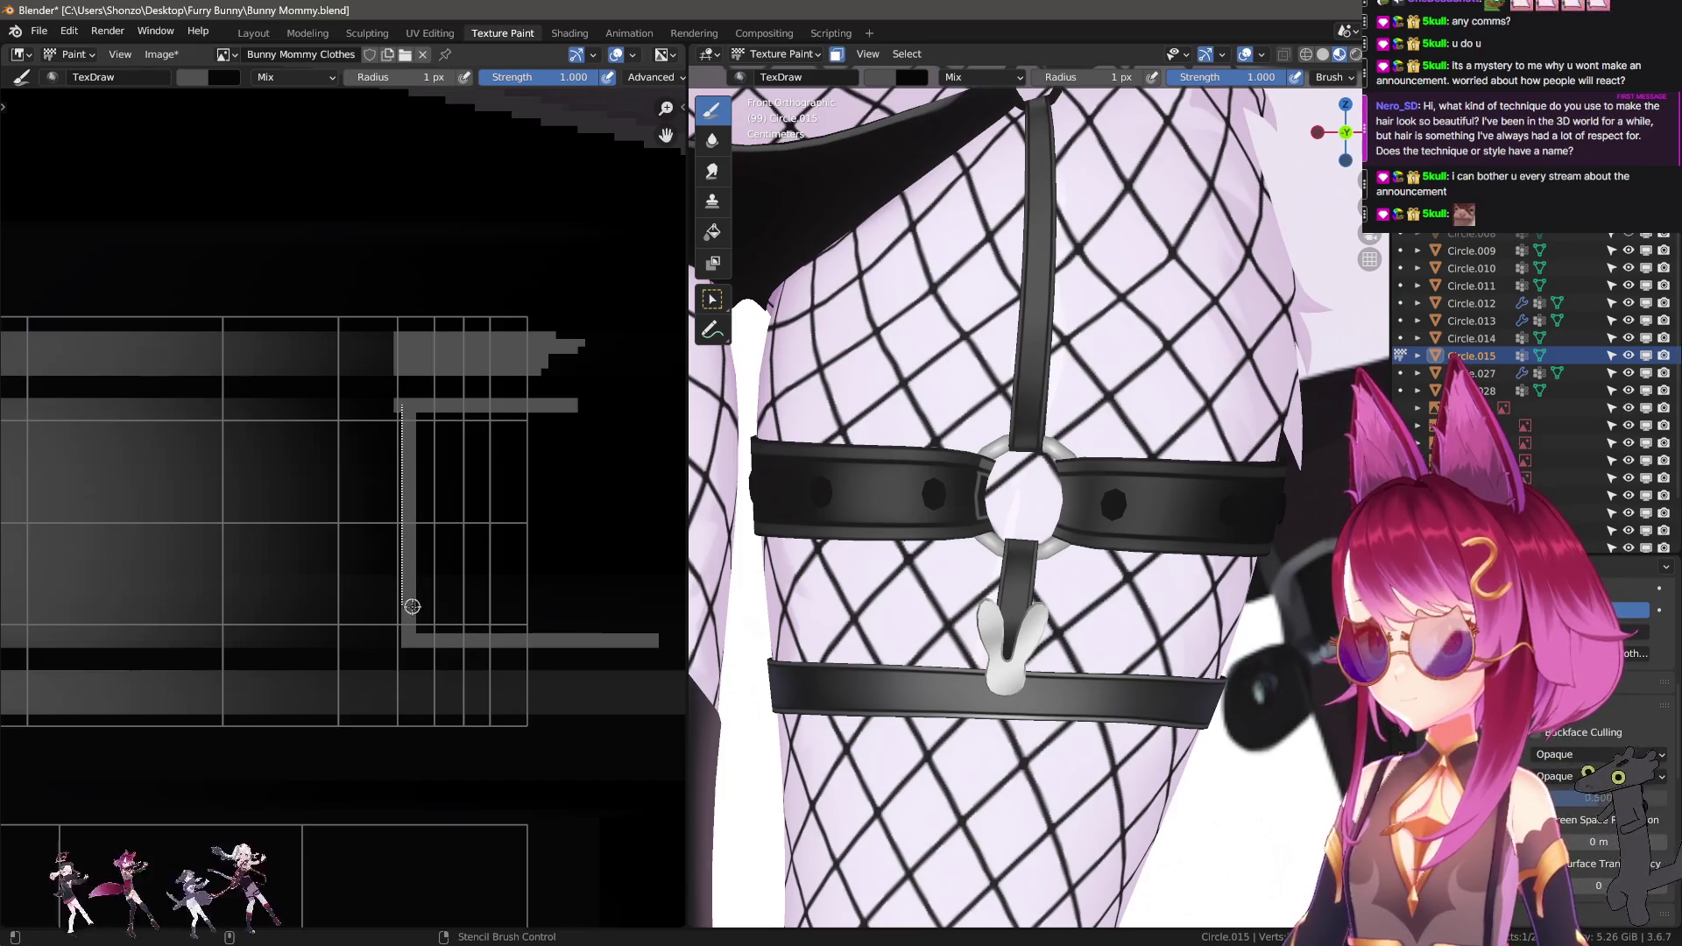
Widen the lines into grey bars and fill the right black area, touching up at 1 px.
drag(409, 643, 436, 625)
drag(586, 620, 622, 618)
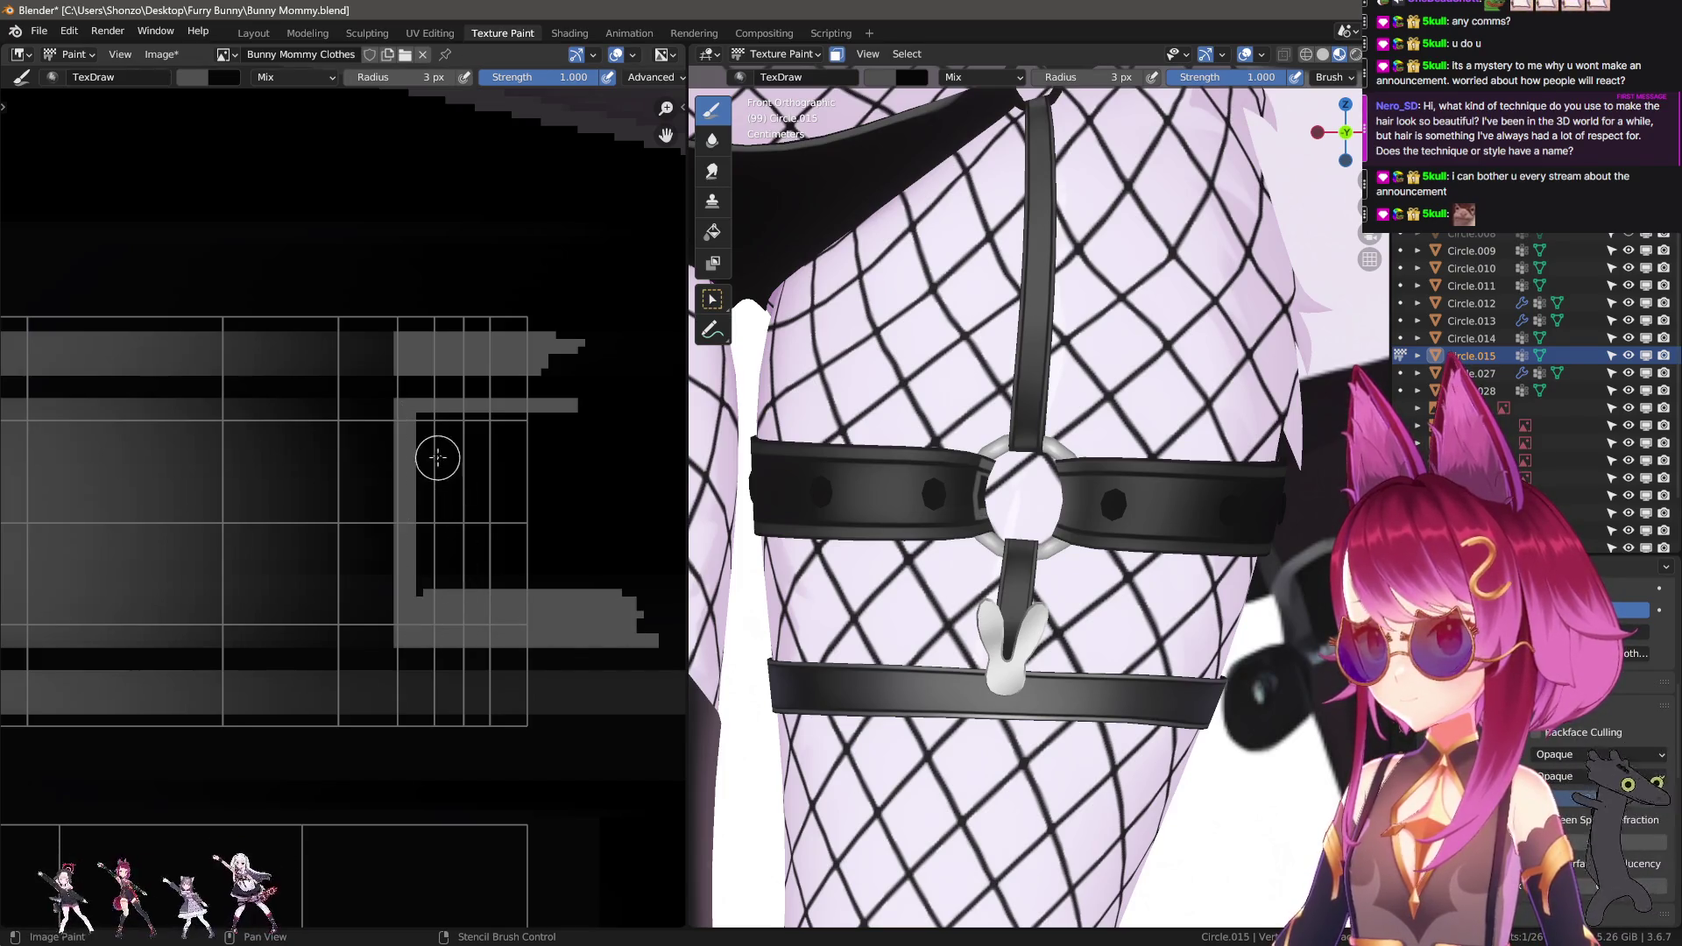
mouse_move(434, 489)
mouse_down()
mouse_move(436, 581)
mouse_move(610, 573)
mouse_up()
mouse_move(522, 431)
mouse_down()
mouse_move(443, 439)
mouse_move(470, 470)
mouse_move(582, 476)
mouse_move(516, 536)
mouse_move(491, 605)
mouse_up()
key(f)
scroll(432, 563, up, 2)
key(f)
click(455, 556)
middle_drag(454, 556, 351, 513)
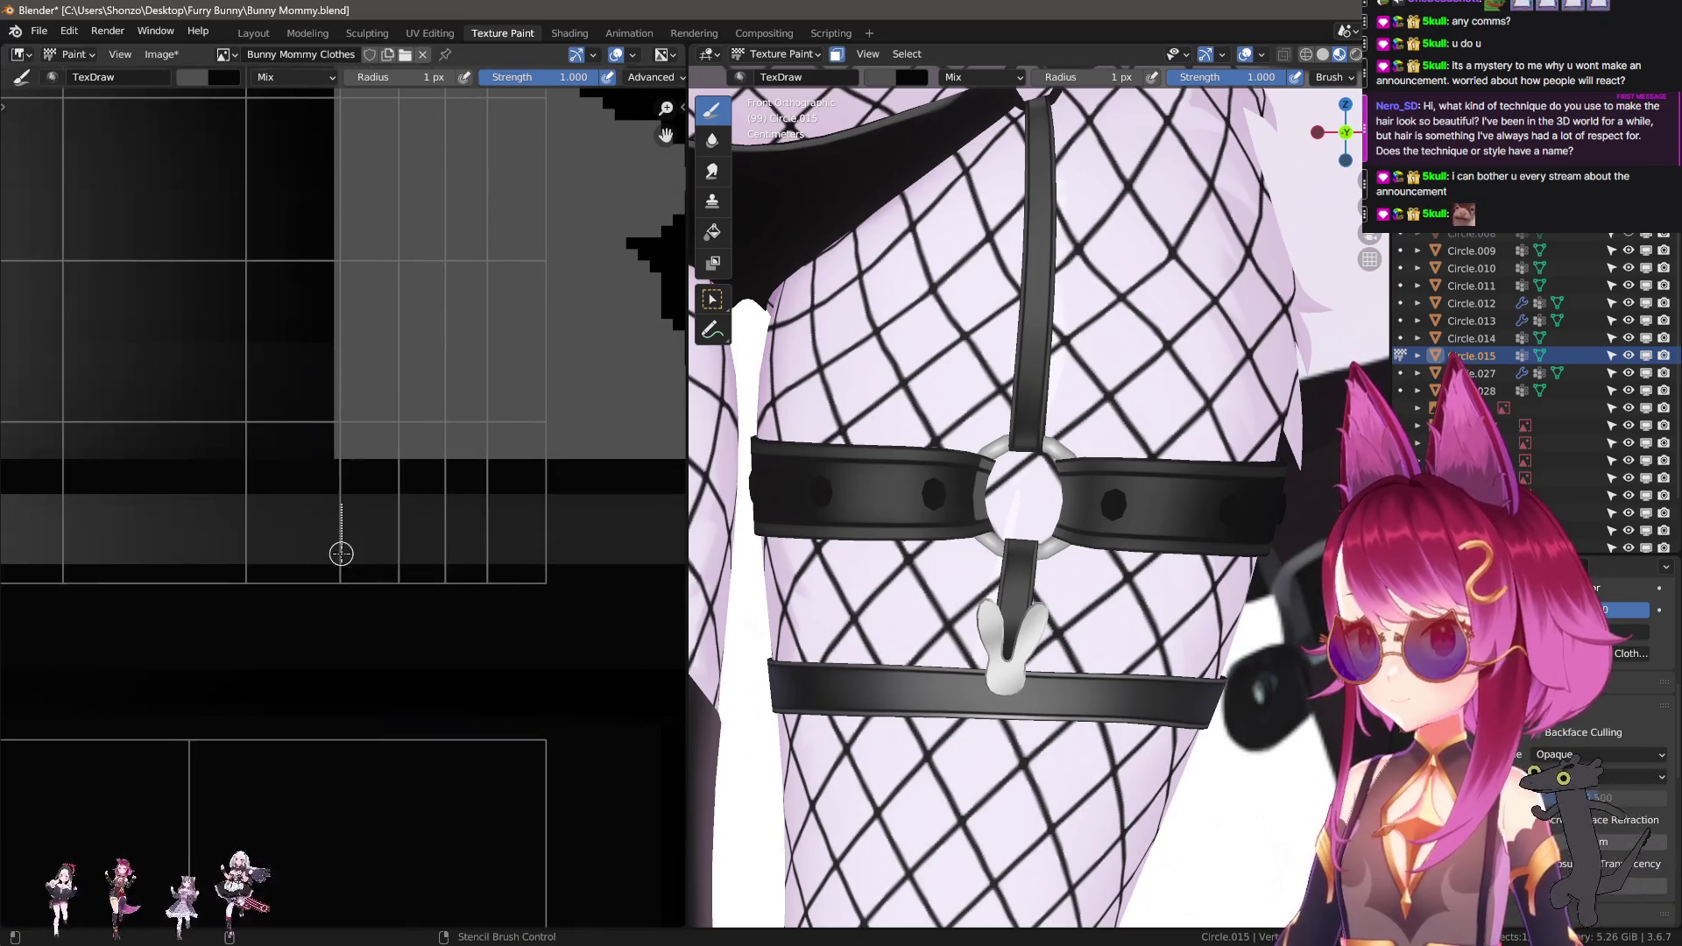
scroll(297, 513, down, 1)
mouse_move(306, 504)
mouse_down()
mouse_move(406, 525)
mouse_move(620, 508)
mouse_up()
scroll(621, 498, down, 3)
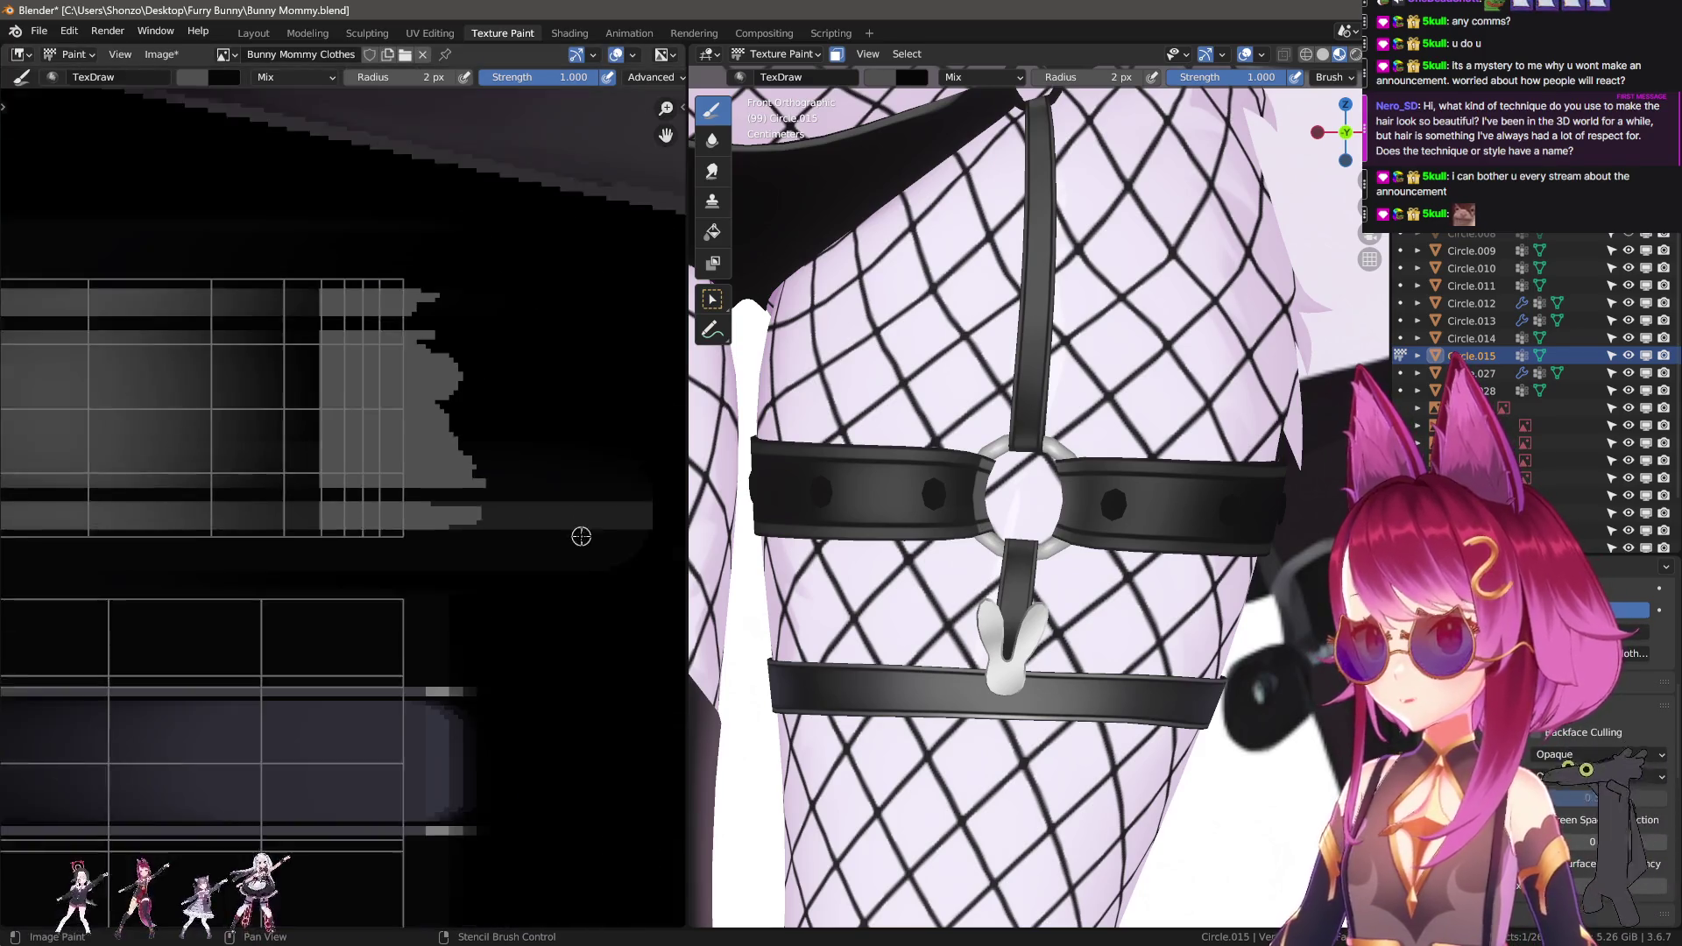
Cover the grey texture edge with black using a 10 px brush.
key(s)
key(f)
click(376, 623)
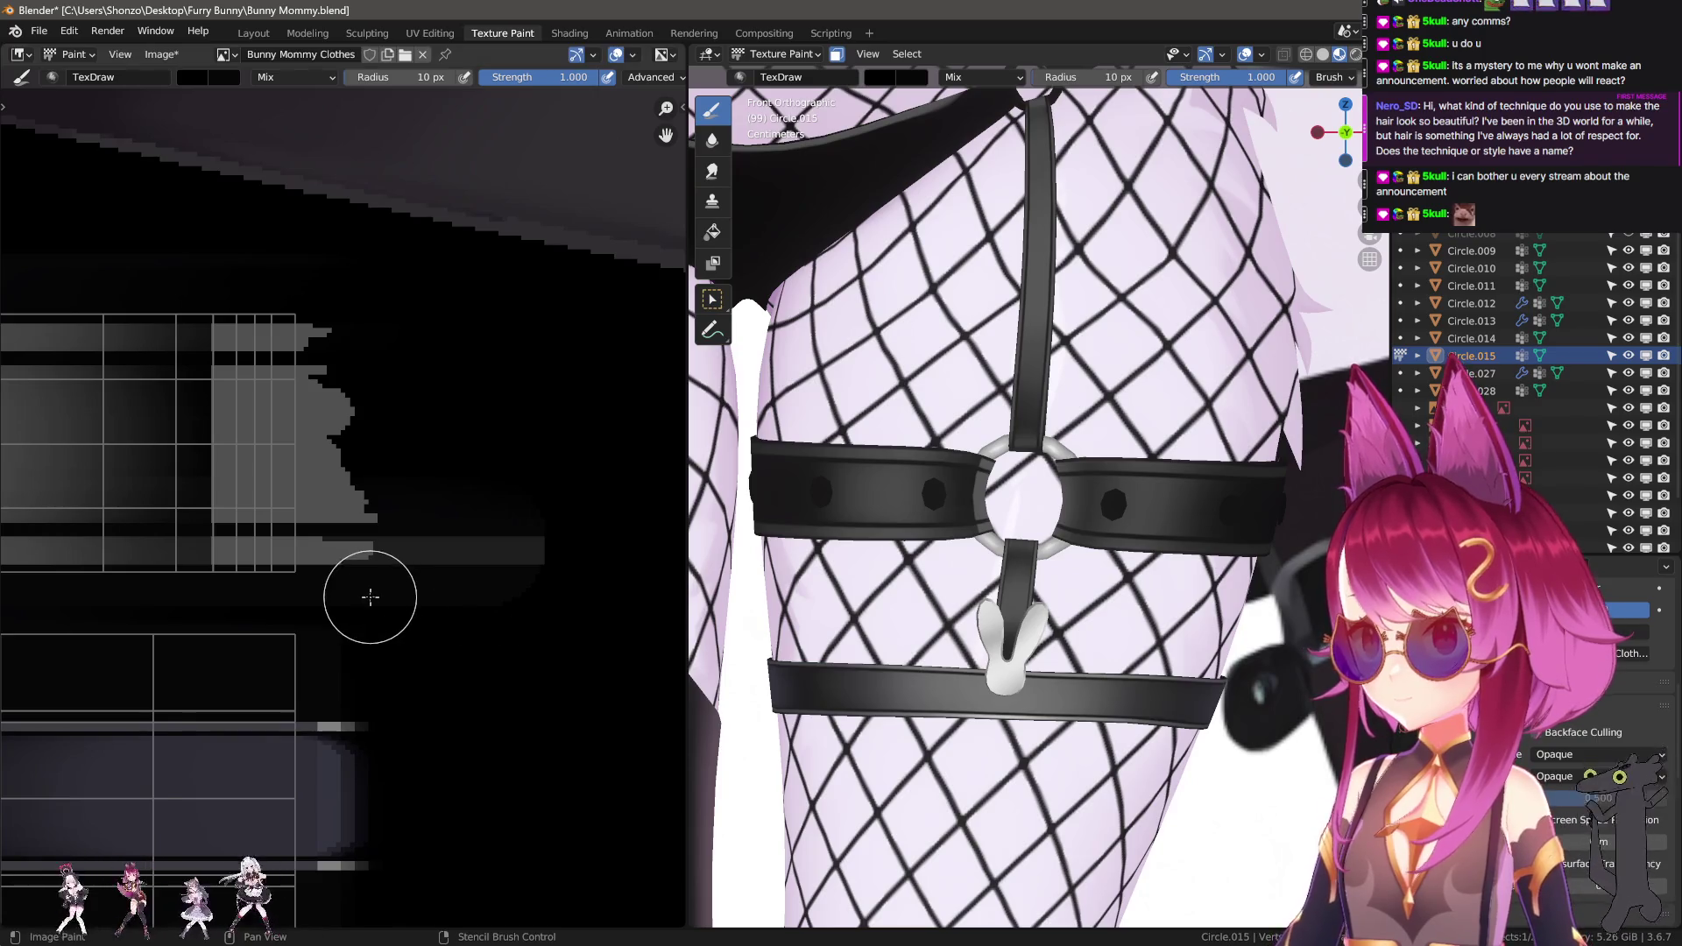
drag(368, 590, 406, 330)
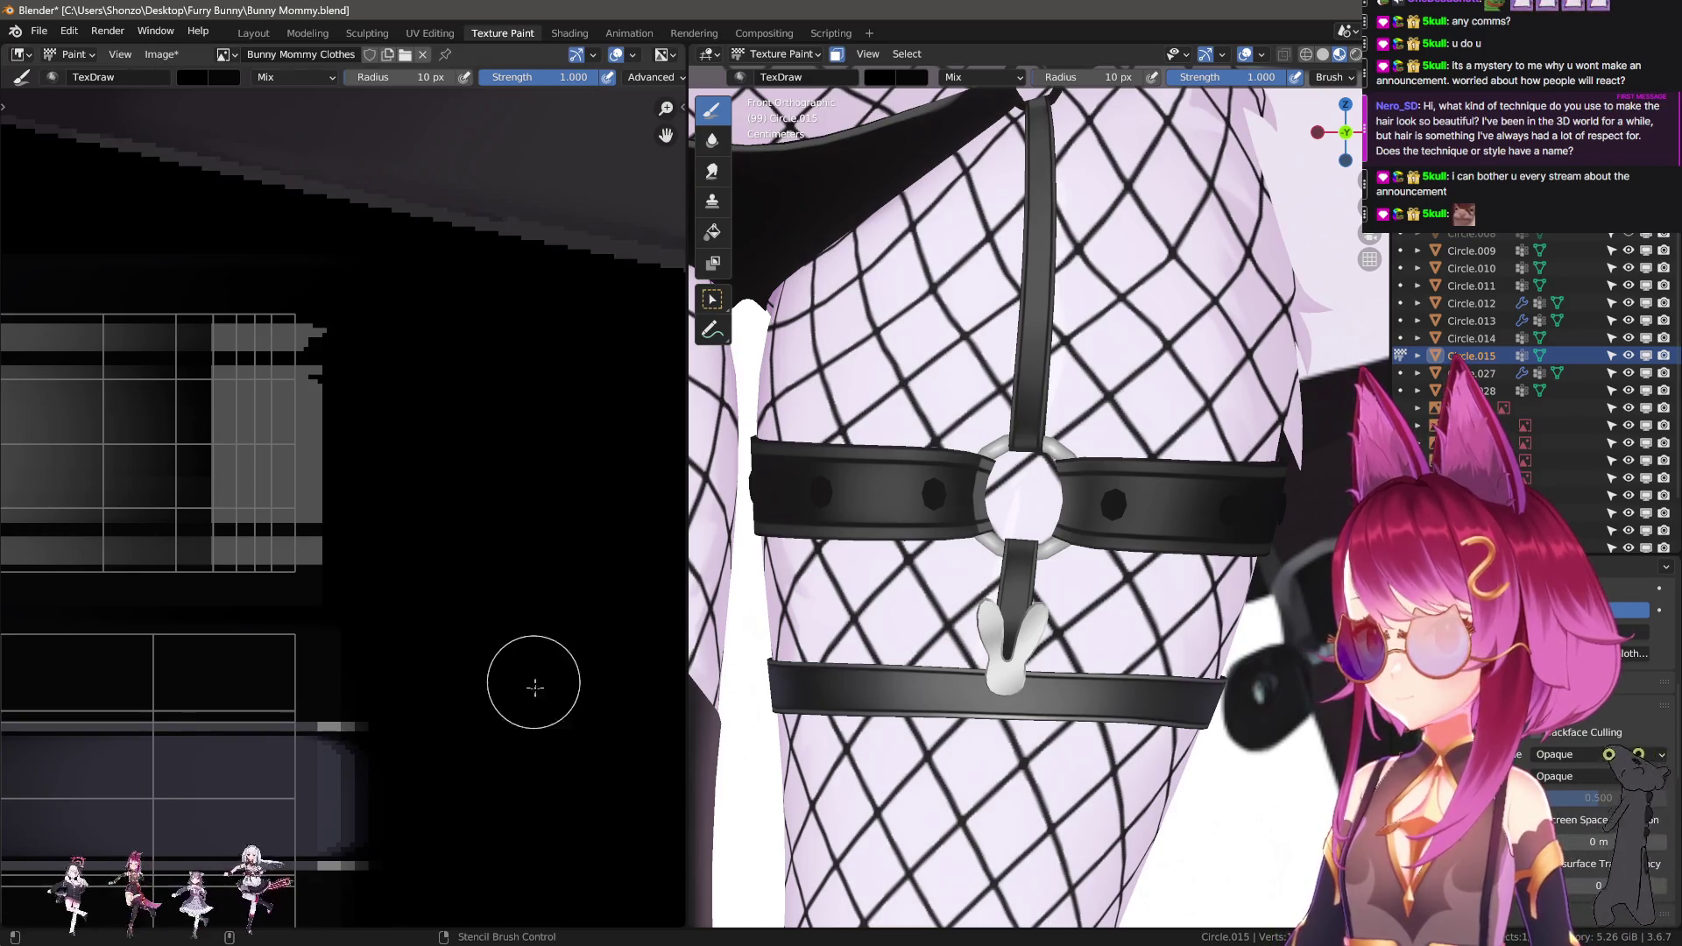
middle_drag(411, 645, 455, 492)
drag(423, 456, 418, 561)
scroll(416, 764, up, 3)
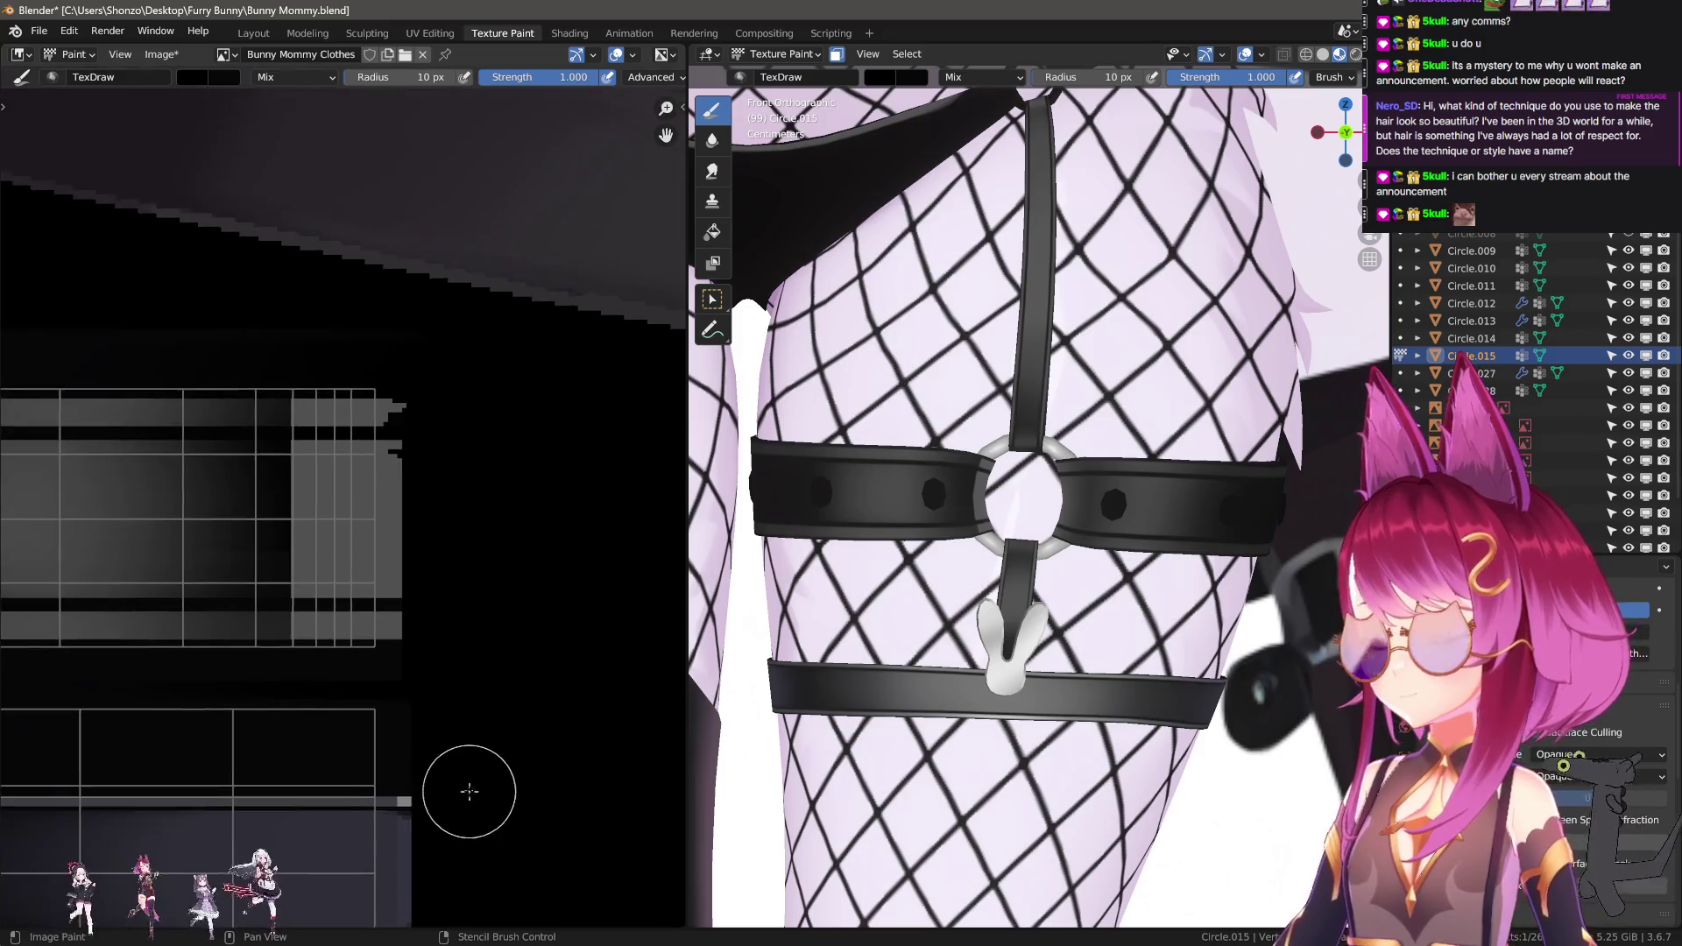
Blur the bright strap edge with Smear strokes at 35–41 px.
key(s)
key(f)
click(541, 538)
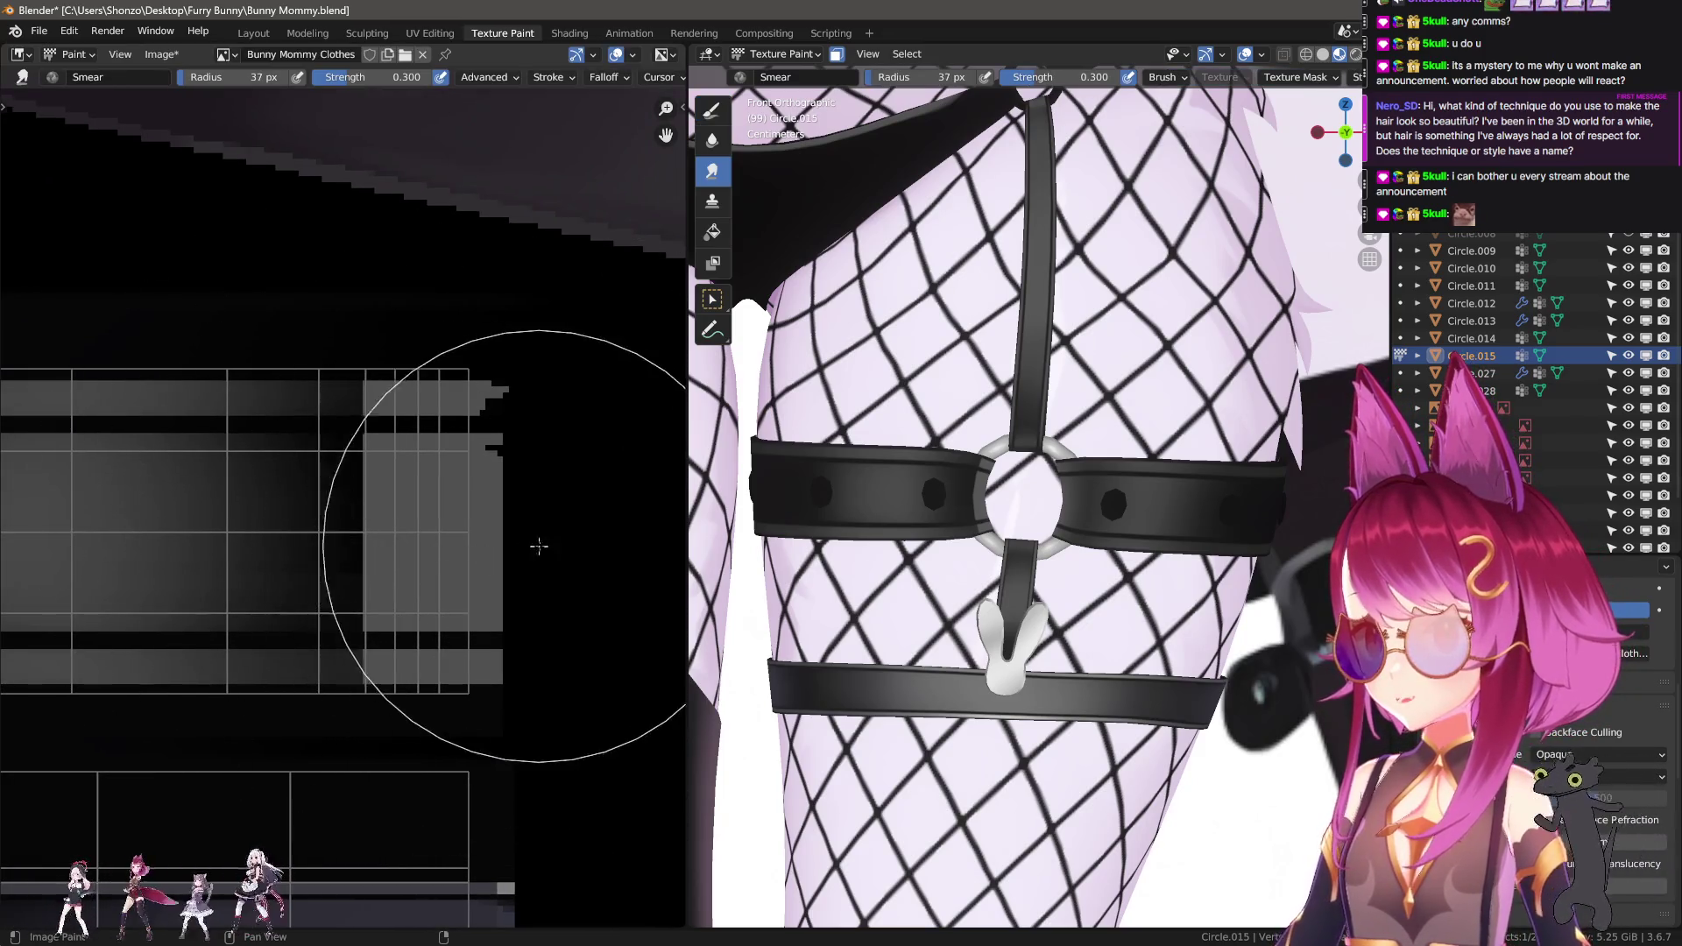
key(f)
click(293, 519)
mouse_move(294, 520)
mouse_down()
mouse_move(232, 515)
mouse_move(281, 526)
mouse_move(296, 511)
mouse_up()
key(f)
click(278, 515)
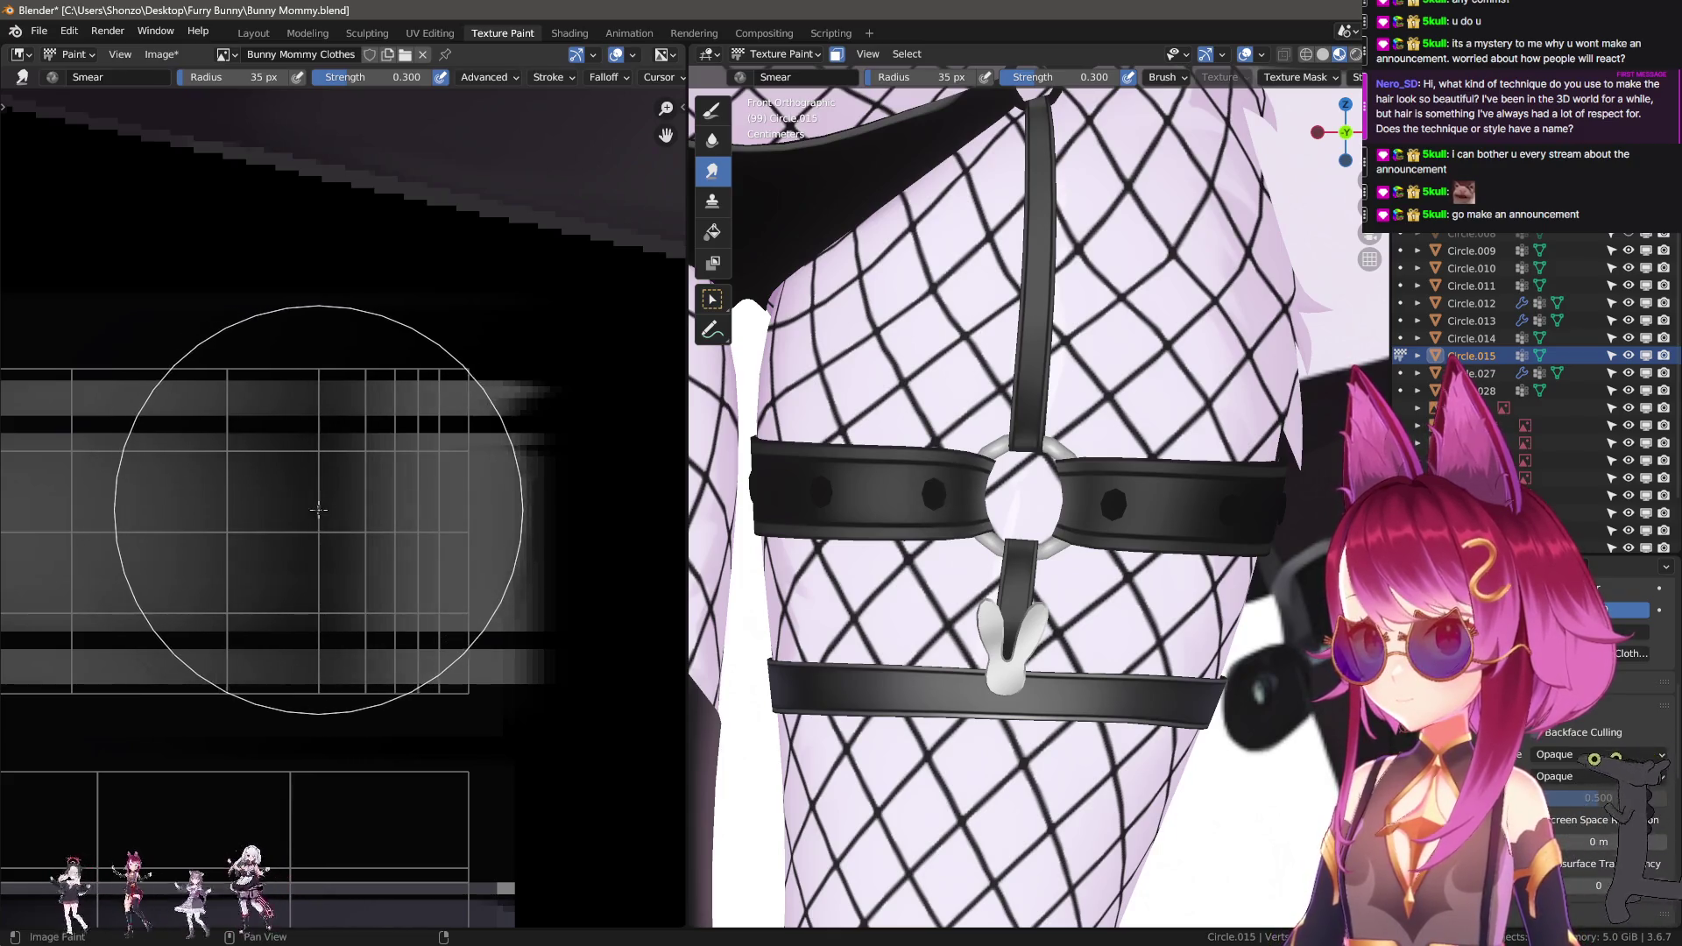
scroll(826, 576, up, 5)
scroll(826, 577, up, 2)
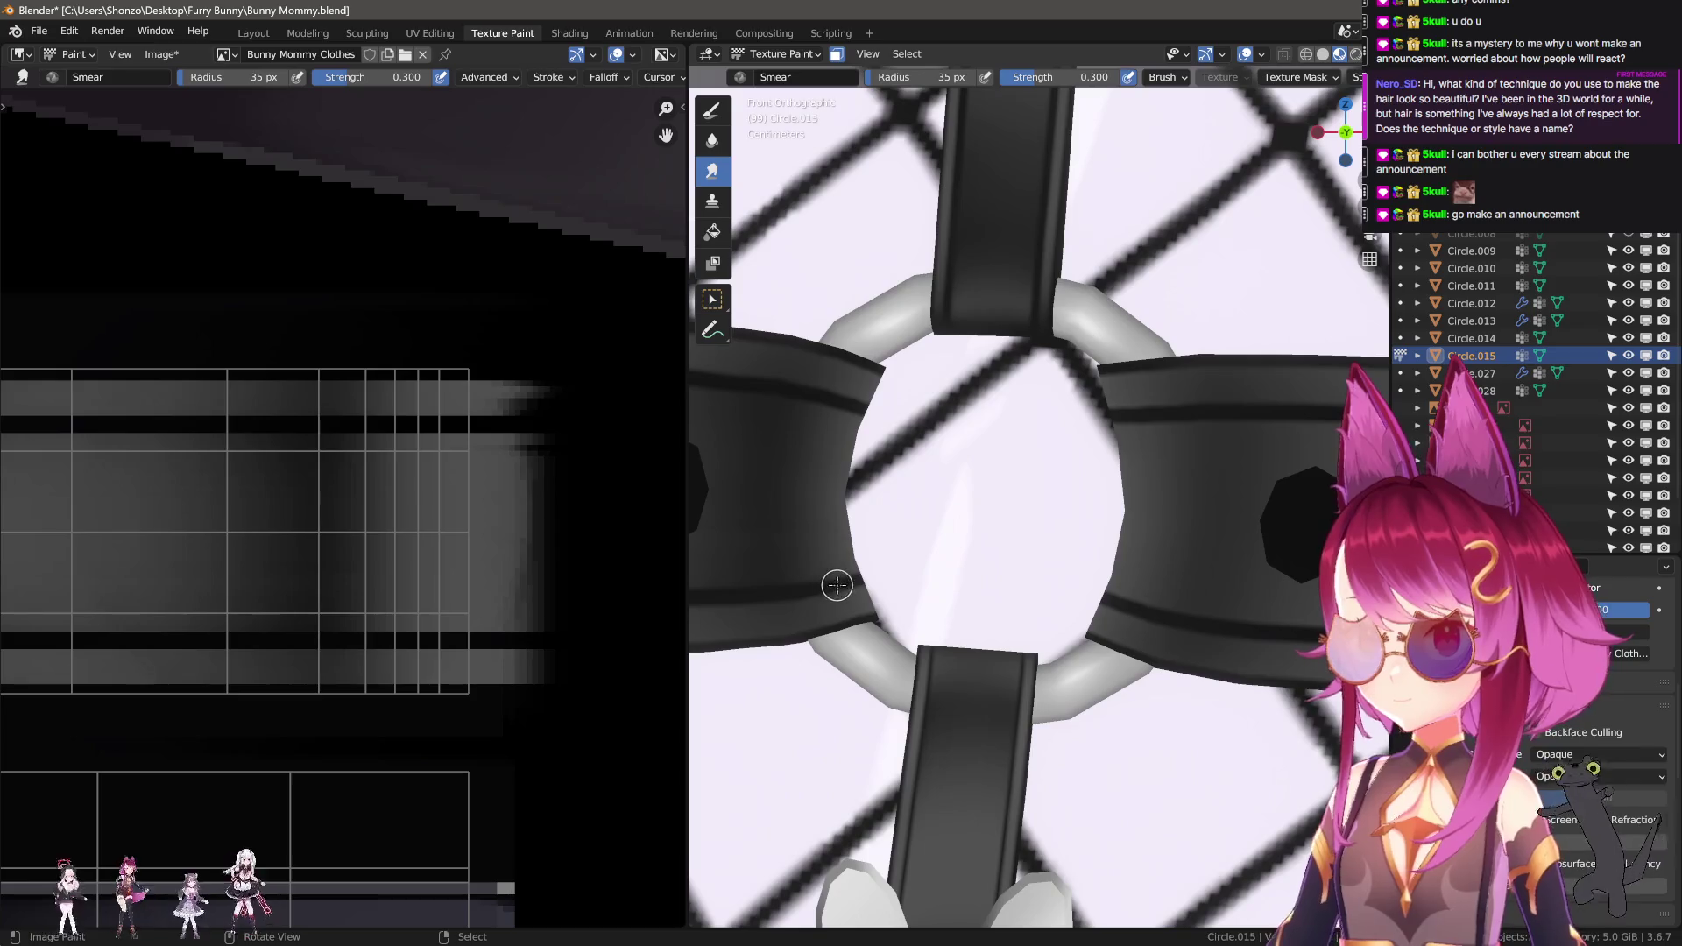
Pick the grey palette colour for the solid-colour TexDraw brush.
middle_drag(537, 615, 524, 553)
key(1)
key(n)
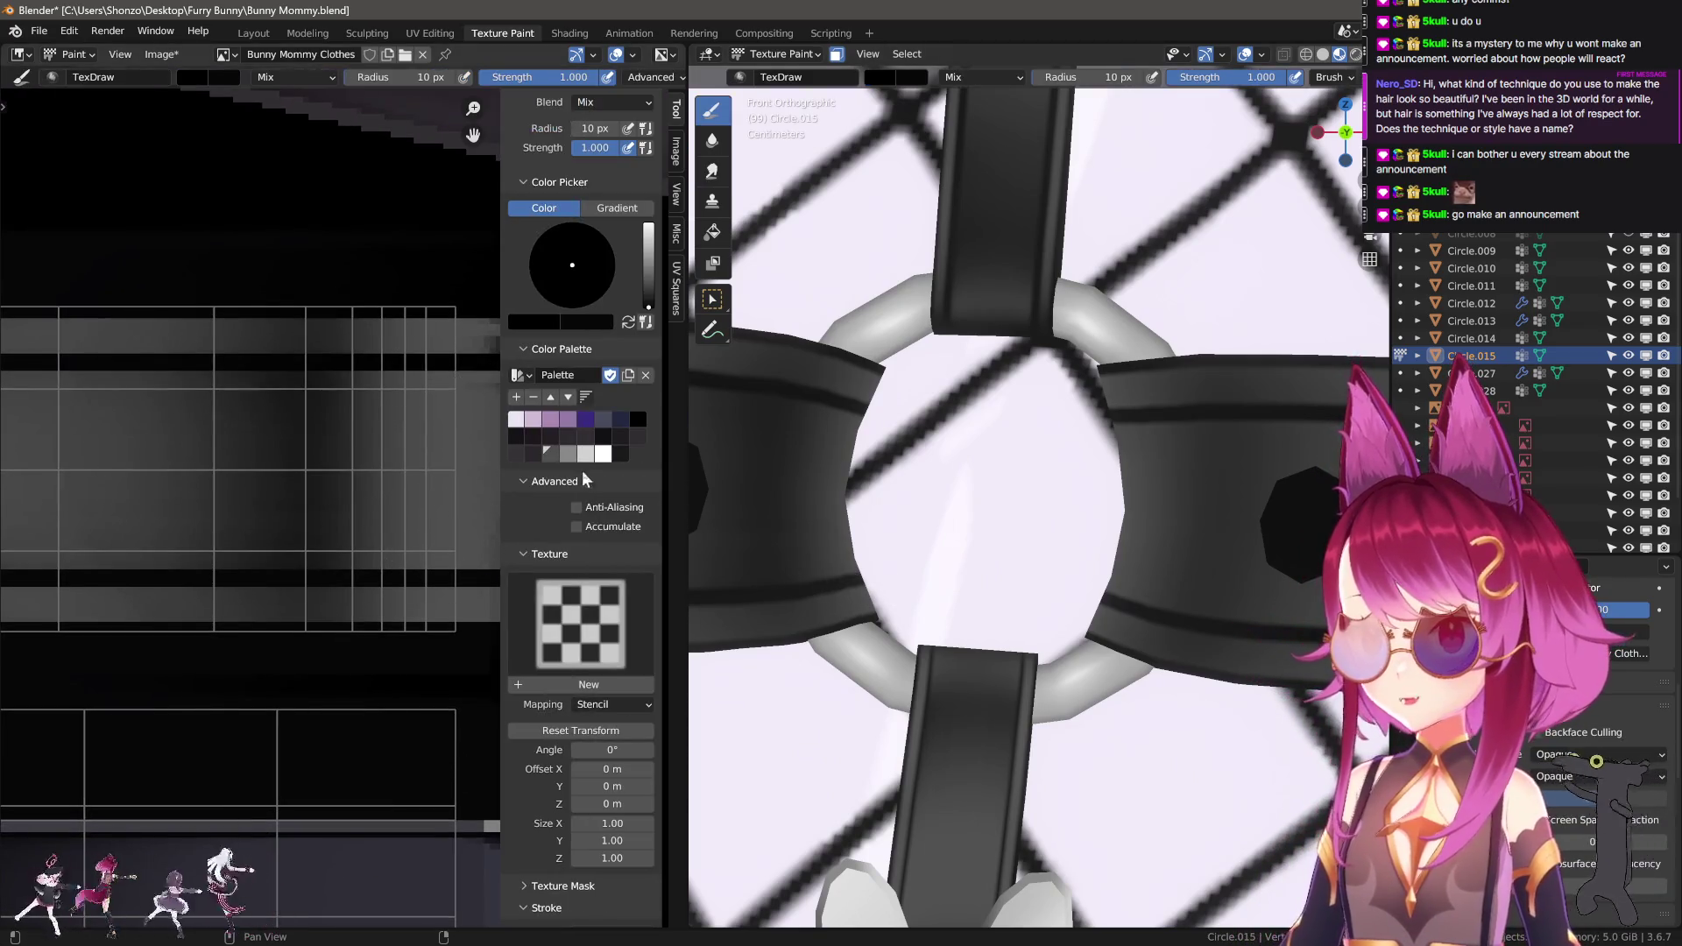
click(568, 454)
key(n)
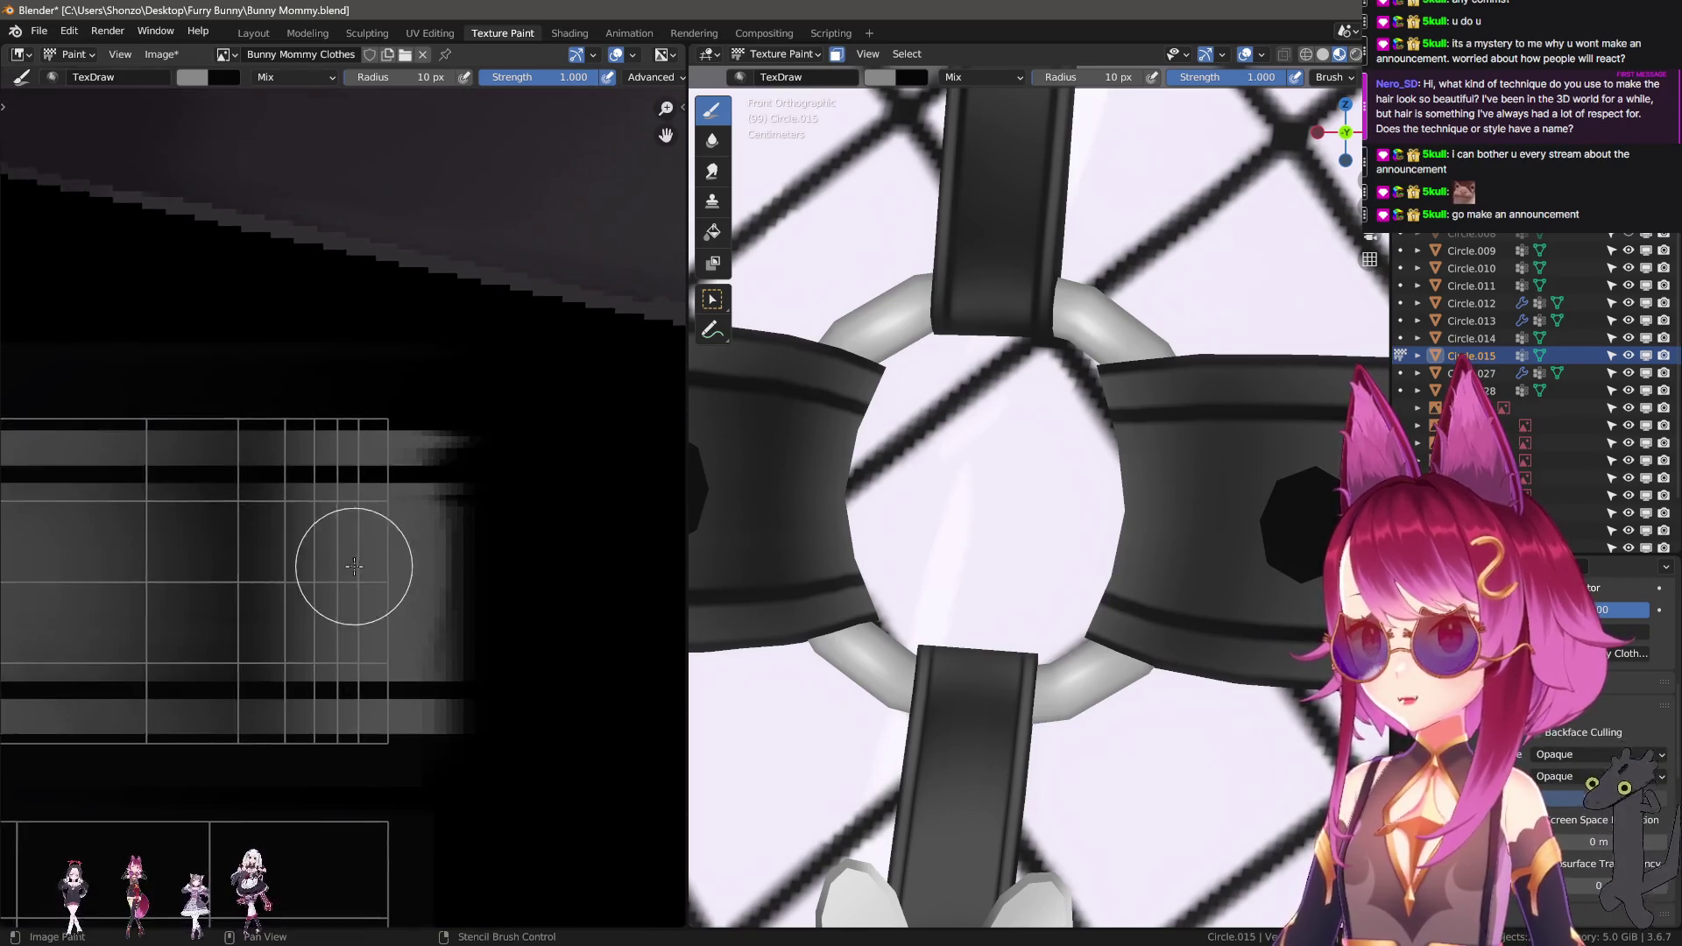
scroll(343, 446, down, 2)
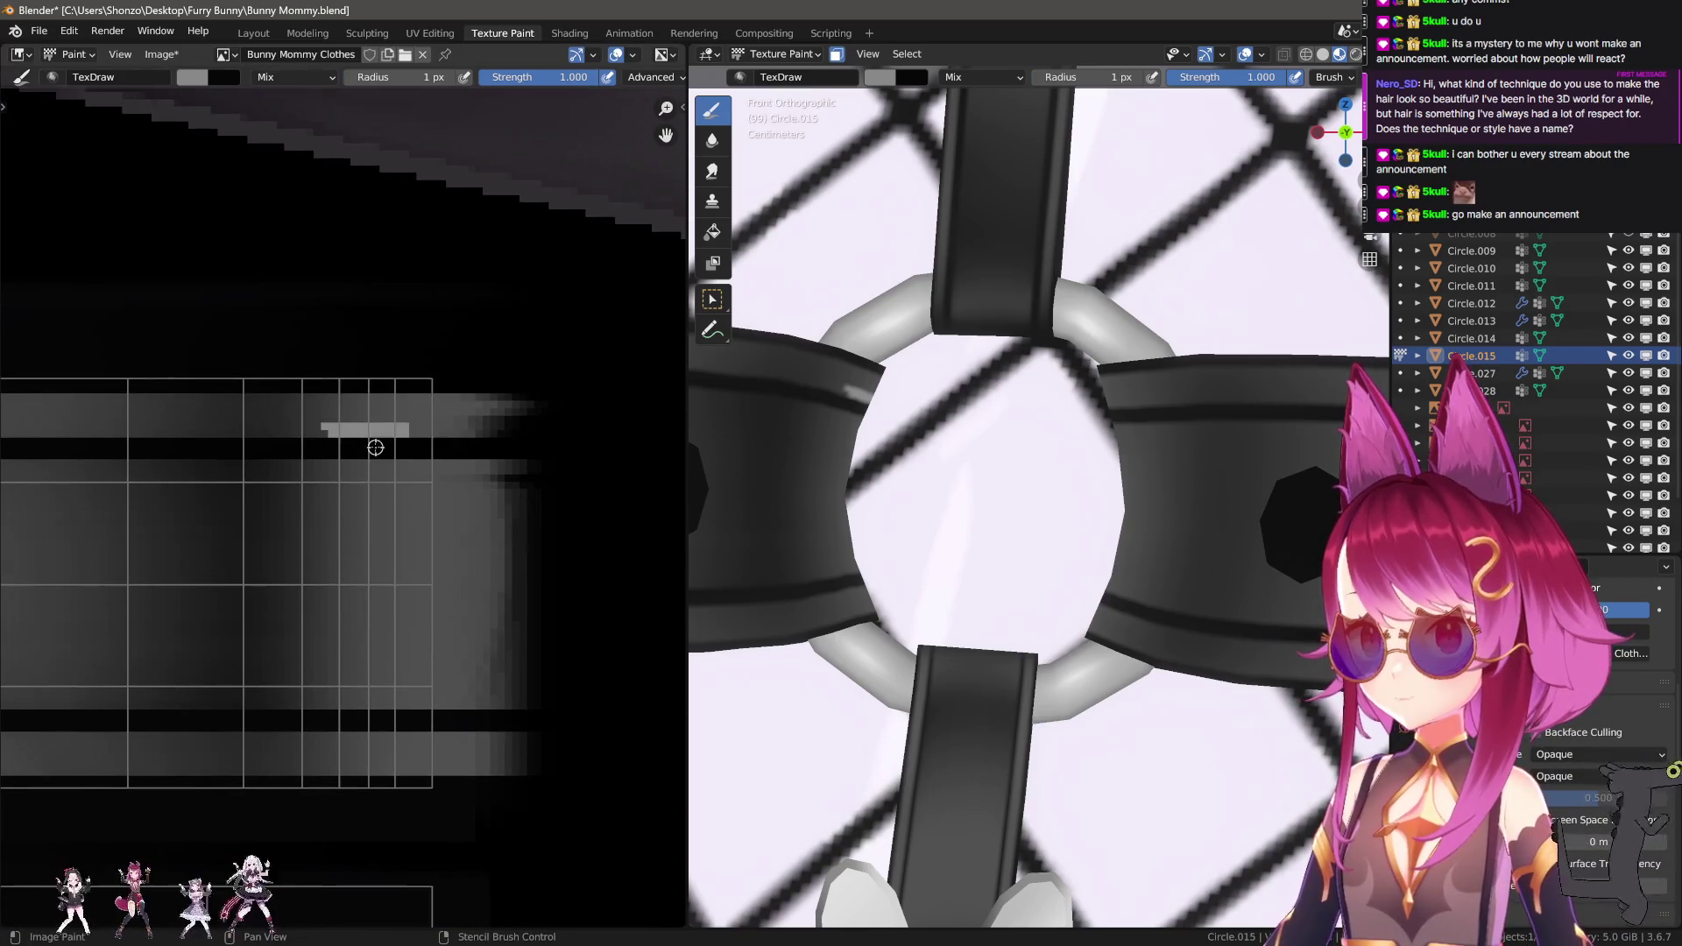
scroll(375, 447, up, 1)
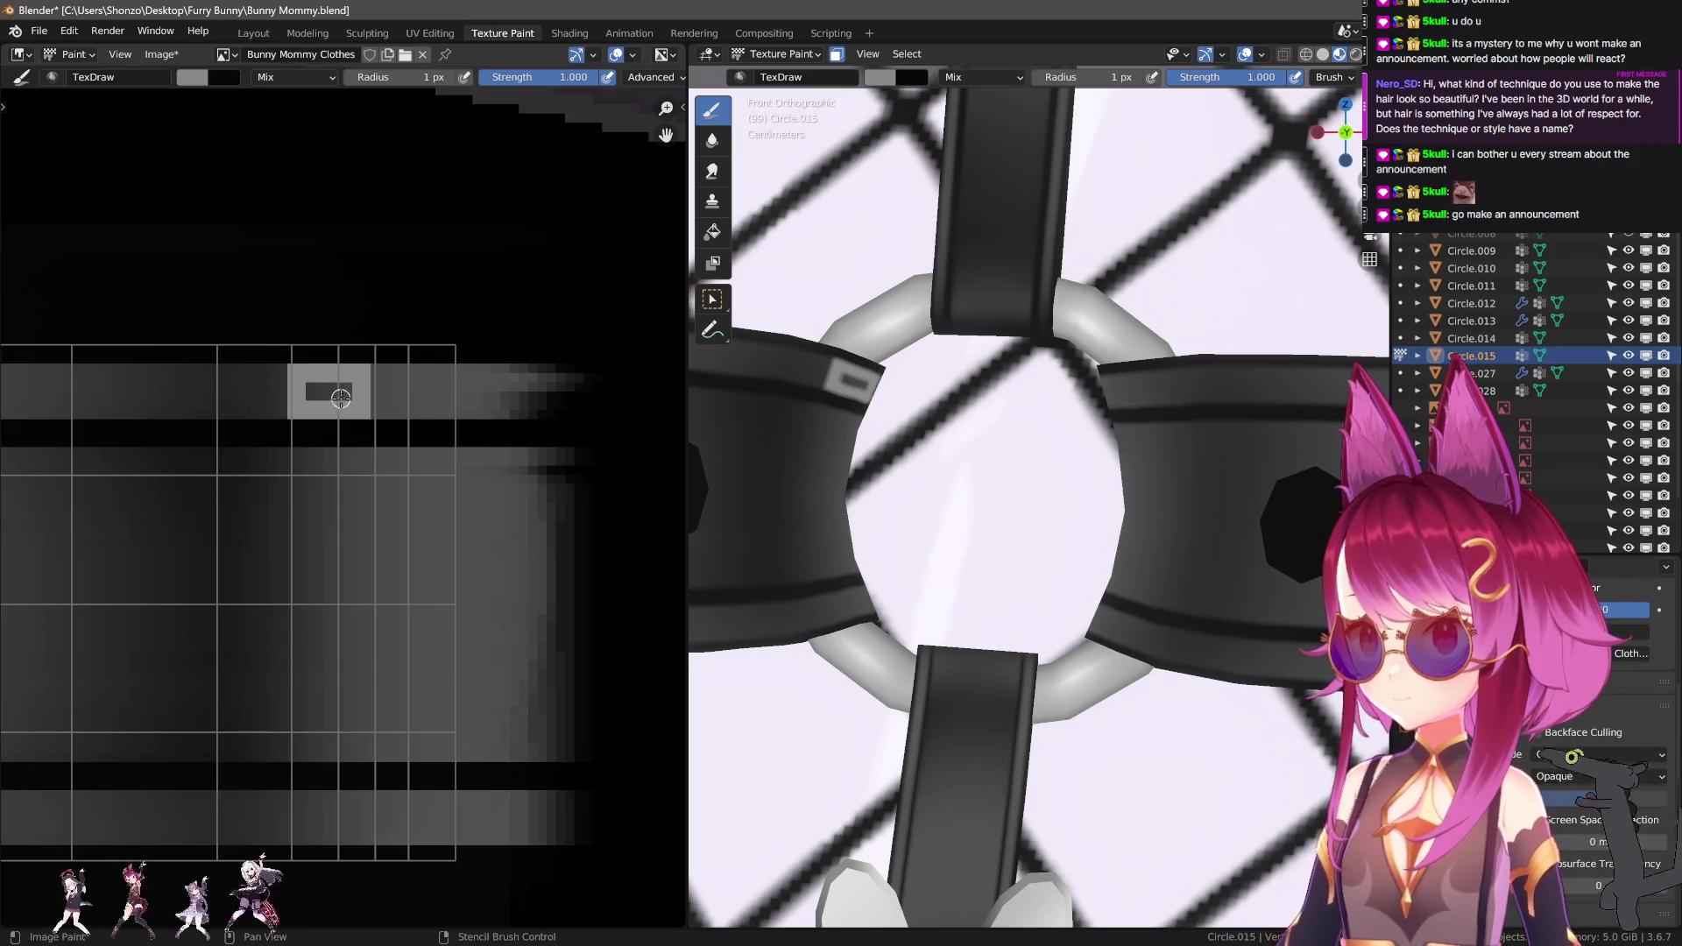
Draw and fill a light-grey vertical highlight stripe down the strap beside the ring.
middle_drag(313, 465, 323, 343)
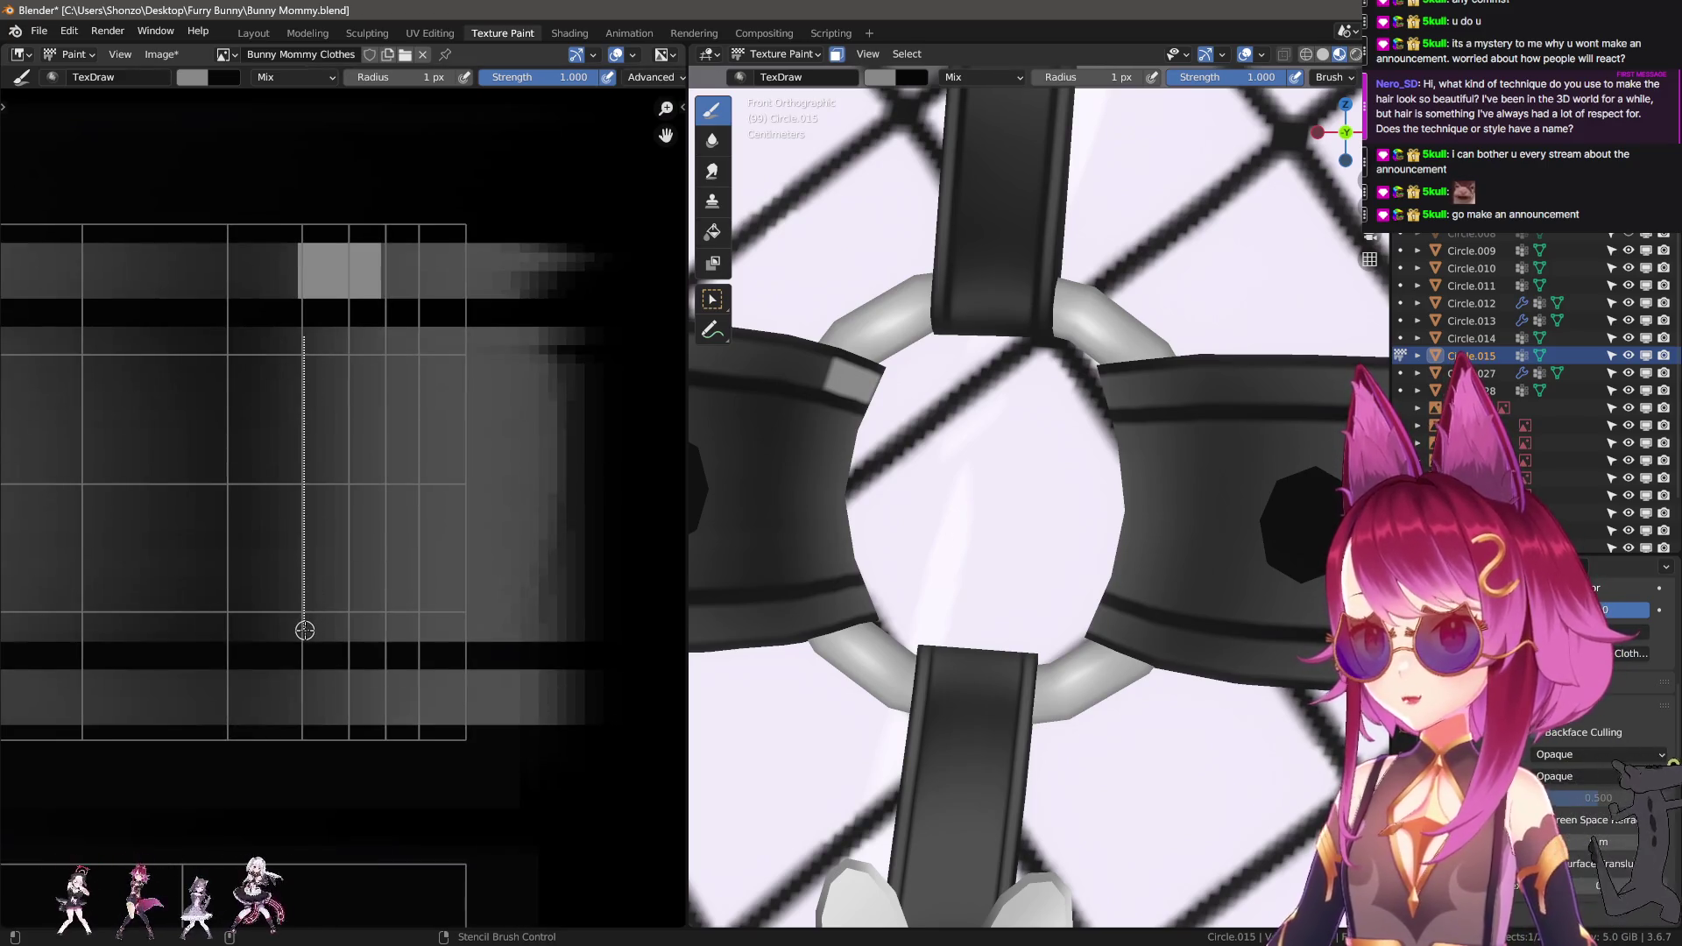
drag(305, 631, 305, 628)
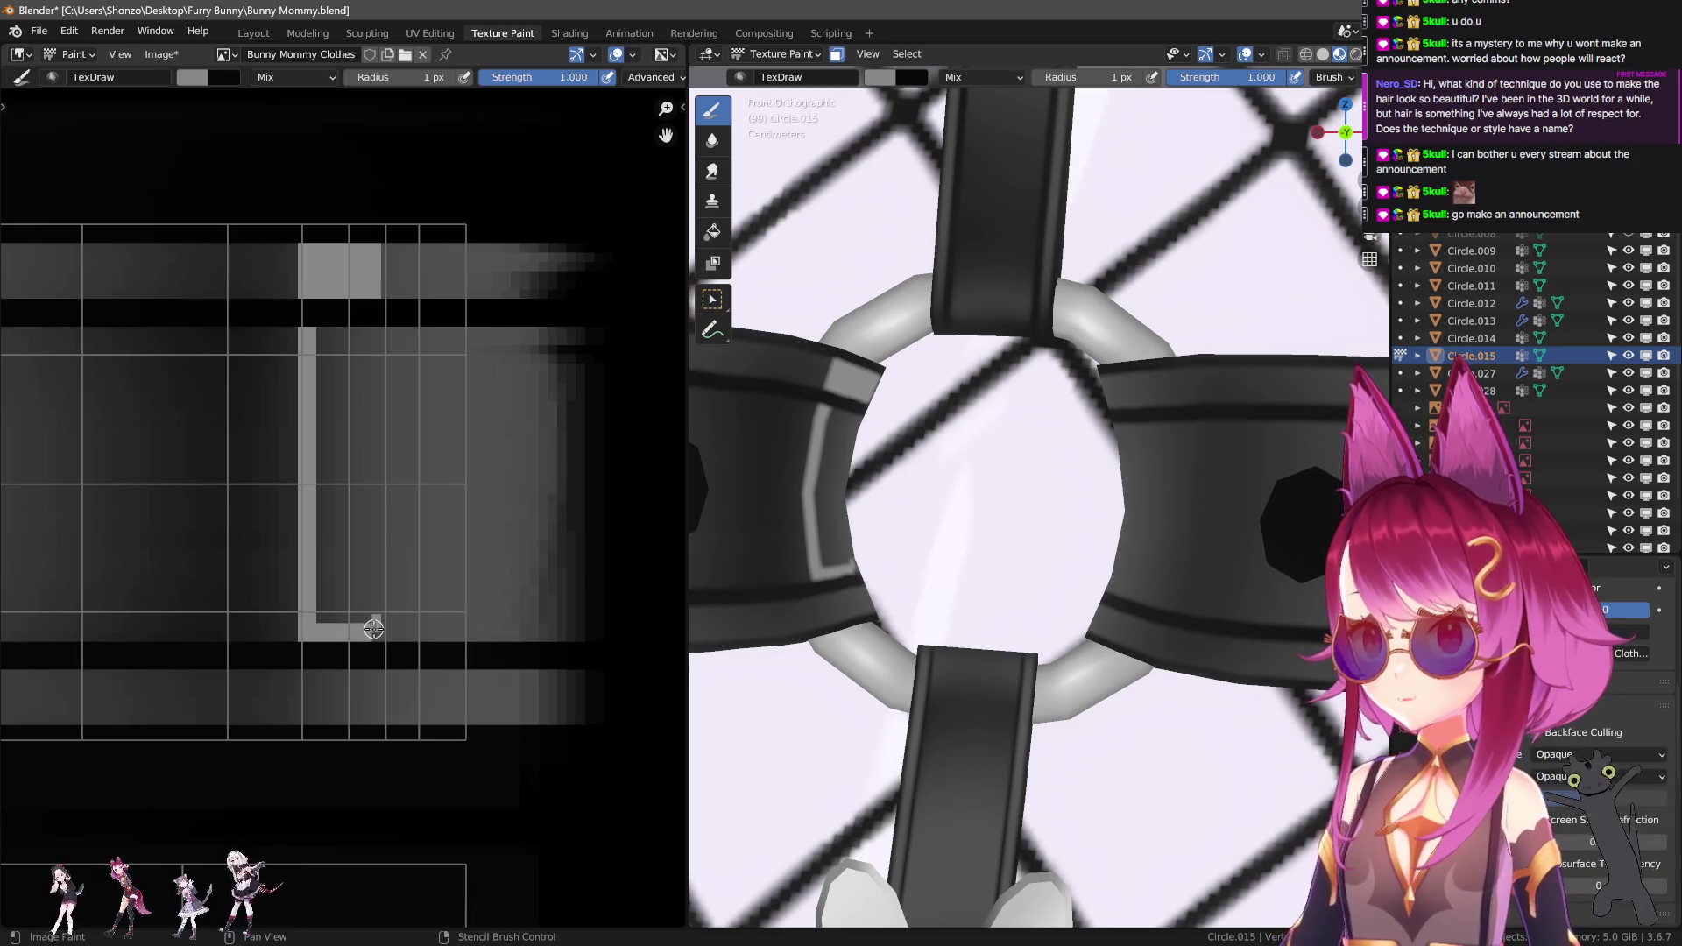
drag(365, 338, 374, 338)
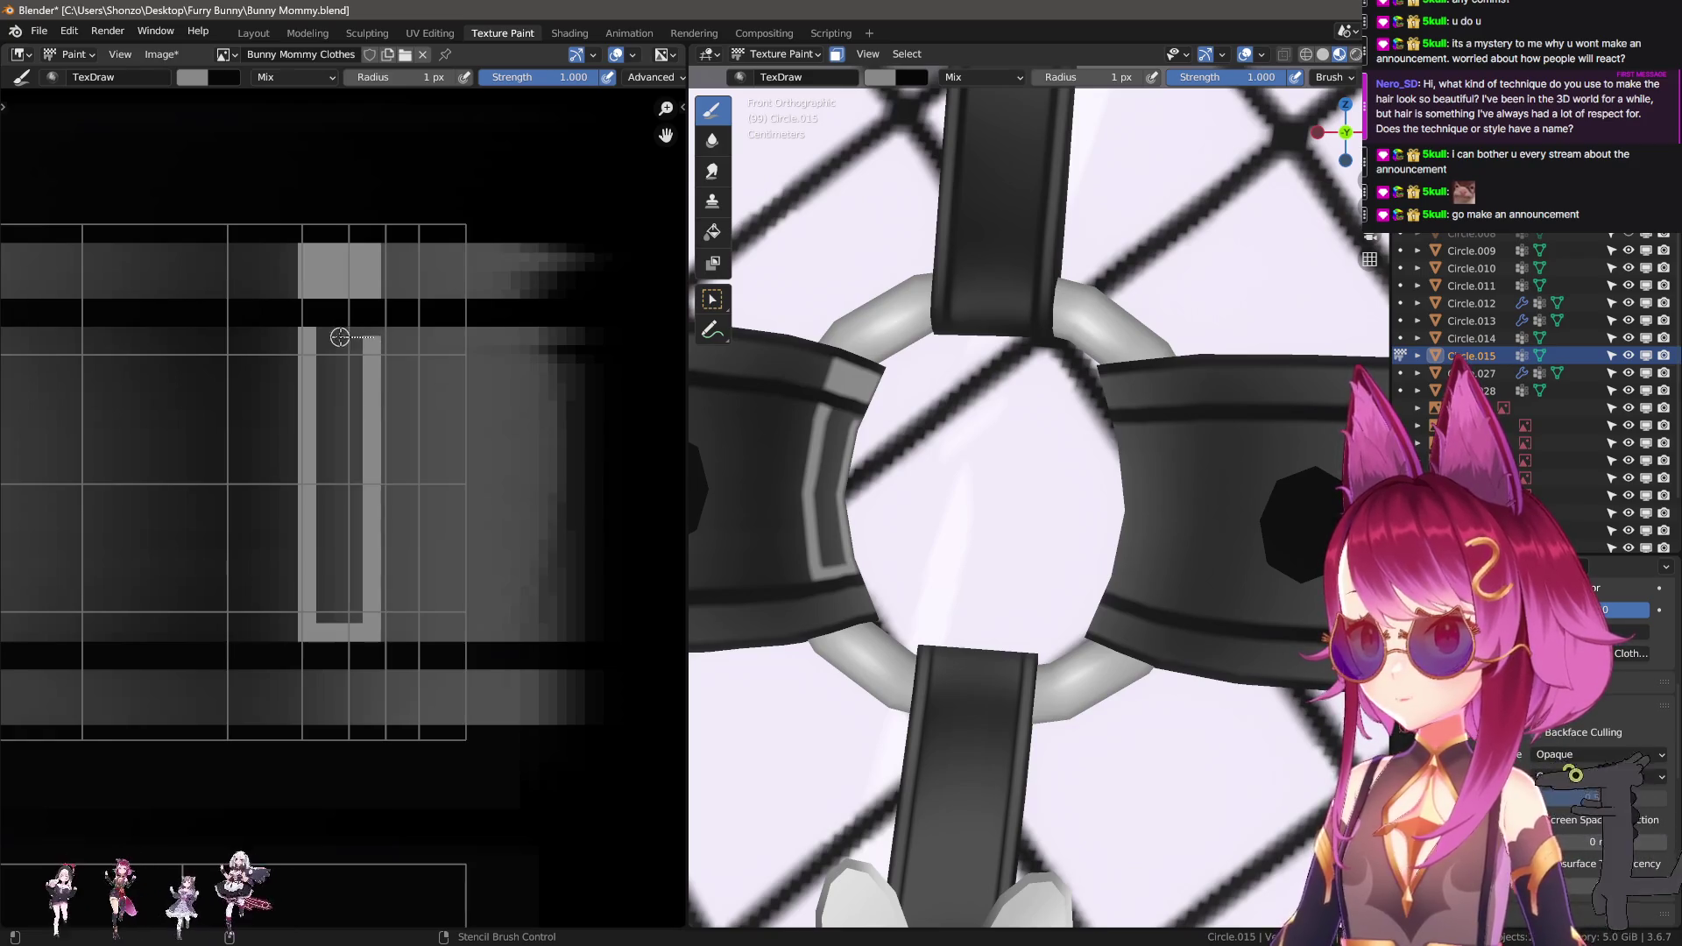
drag(336, 610, 336, 611)
drag(348, 618, 342, 552)
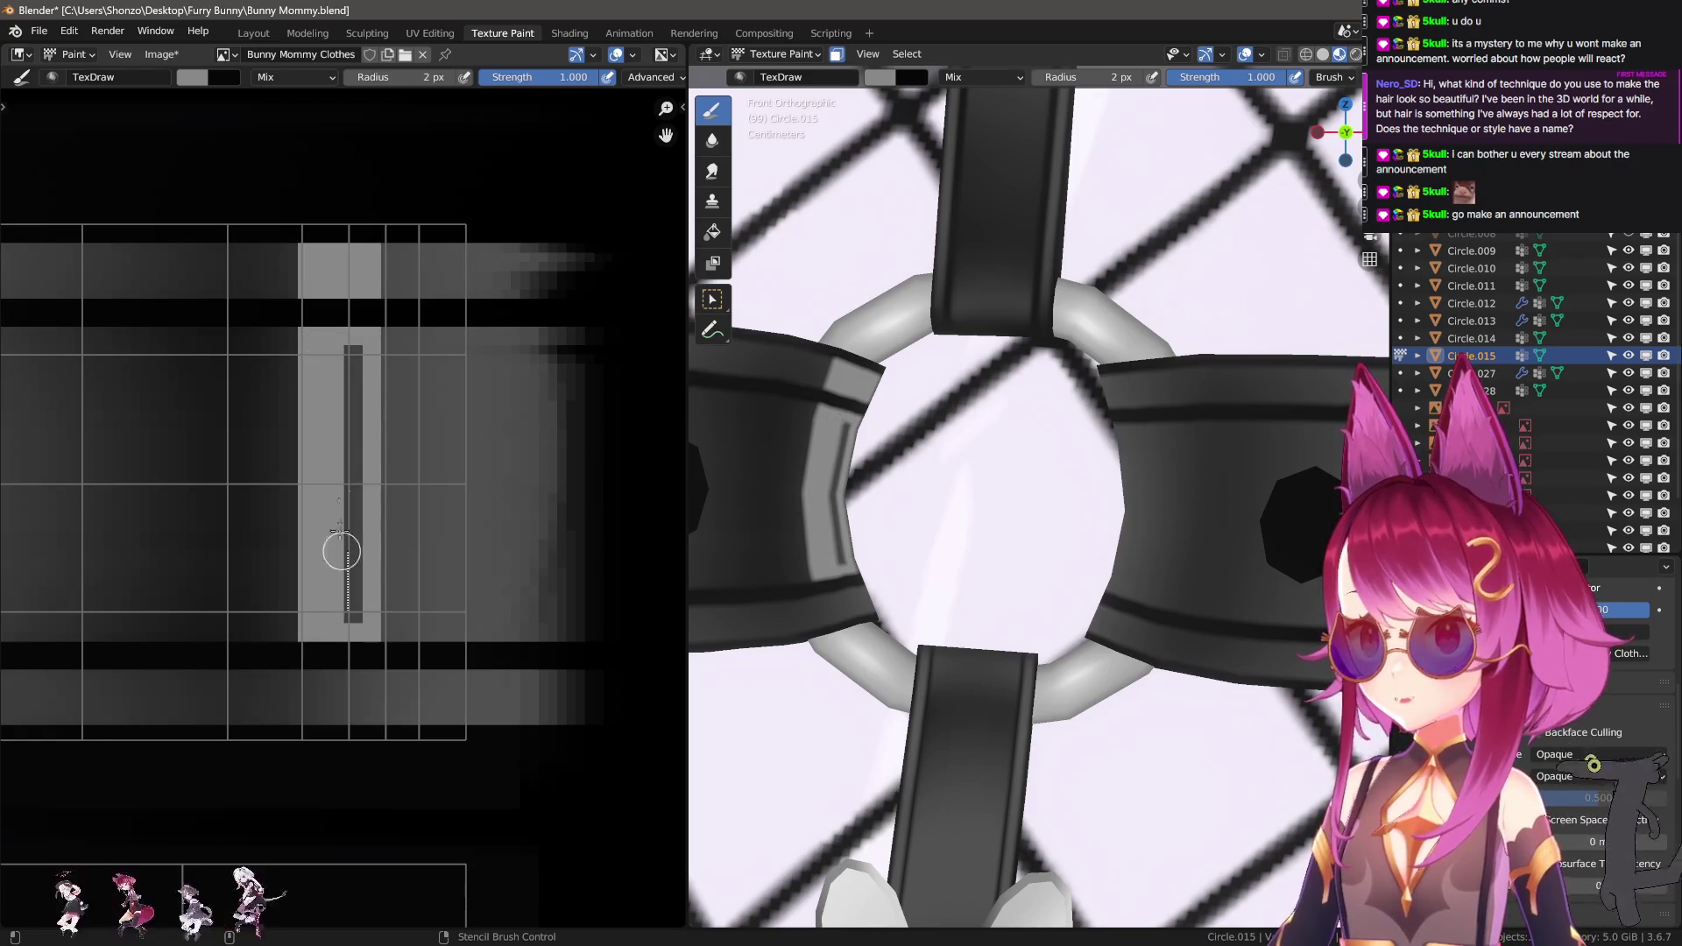
drag(334, 338, 333, 338)
middle_drag(333, 562, 350, 358)
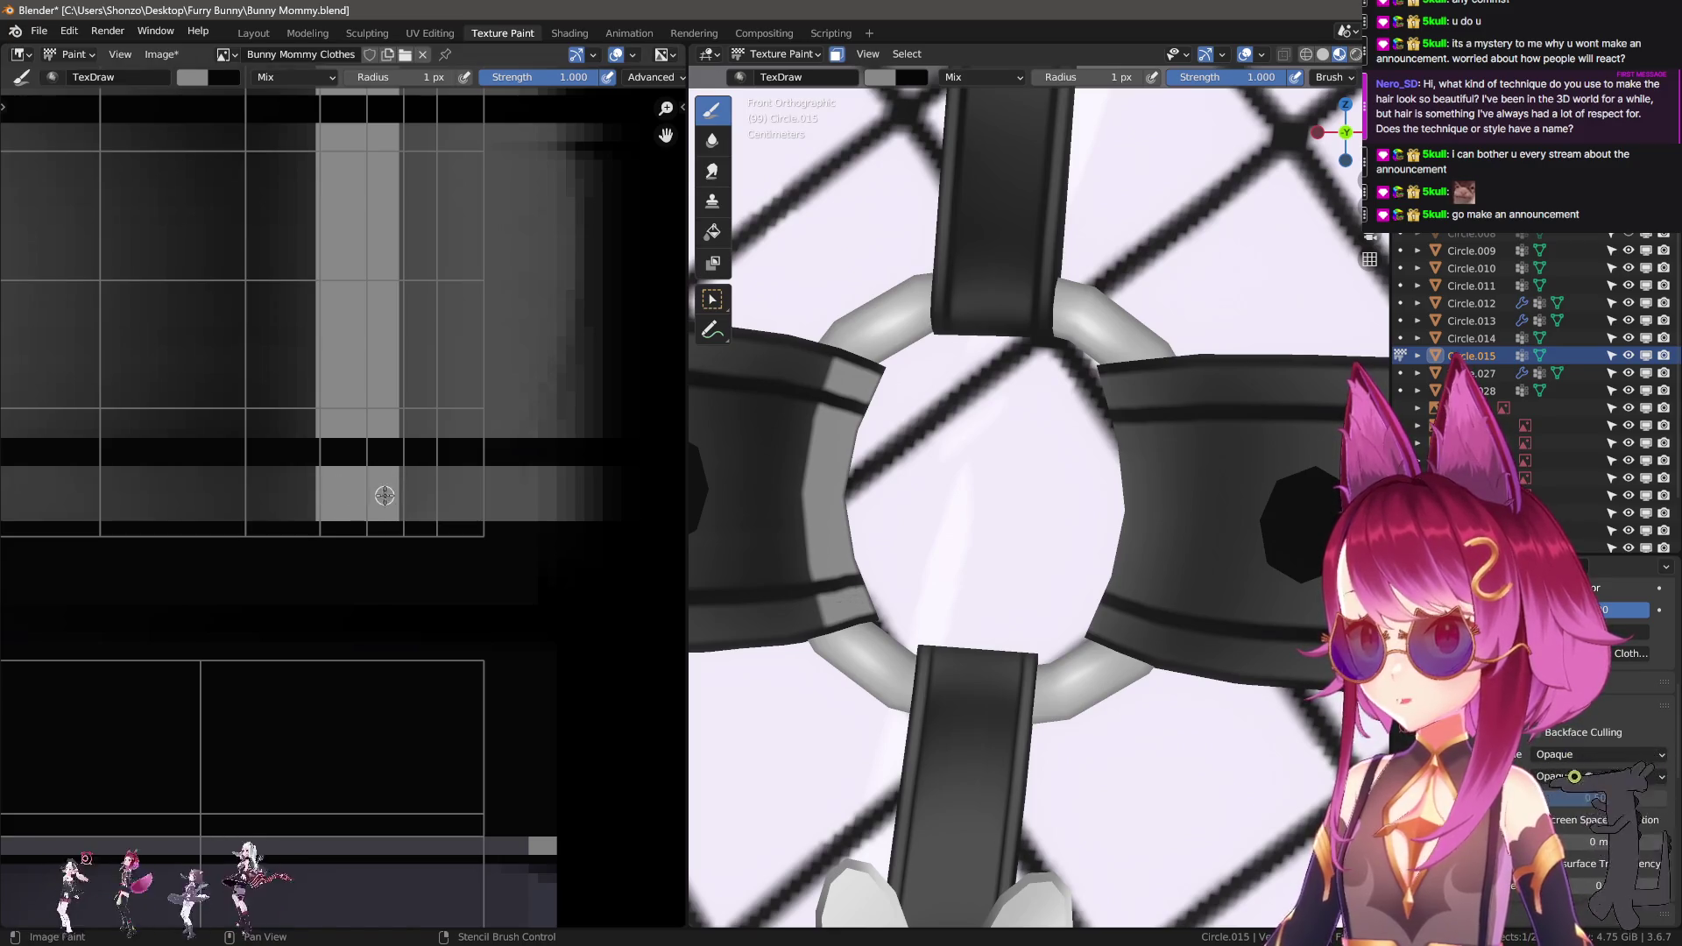
scroll(350, 493, down, 2)
key(3)
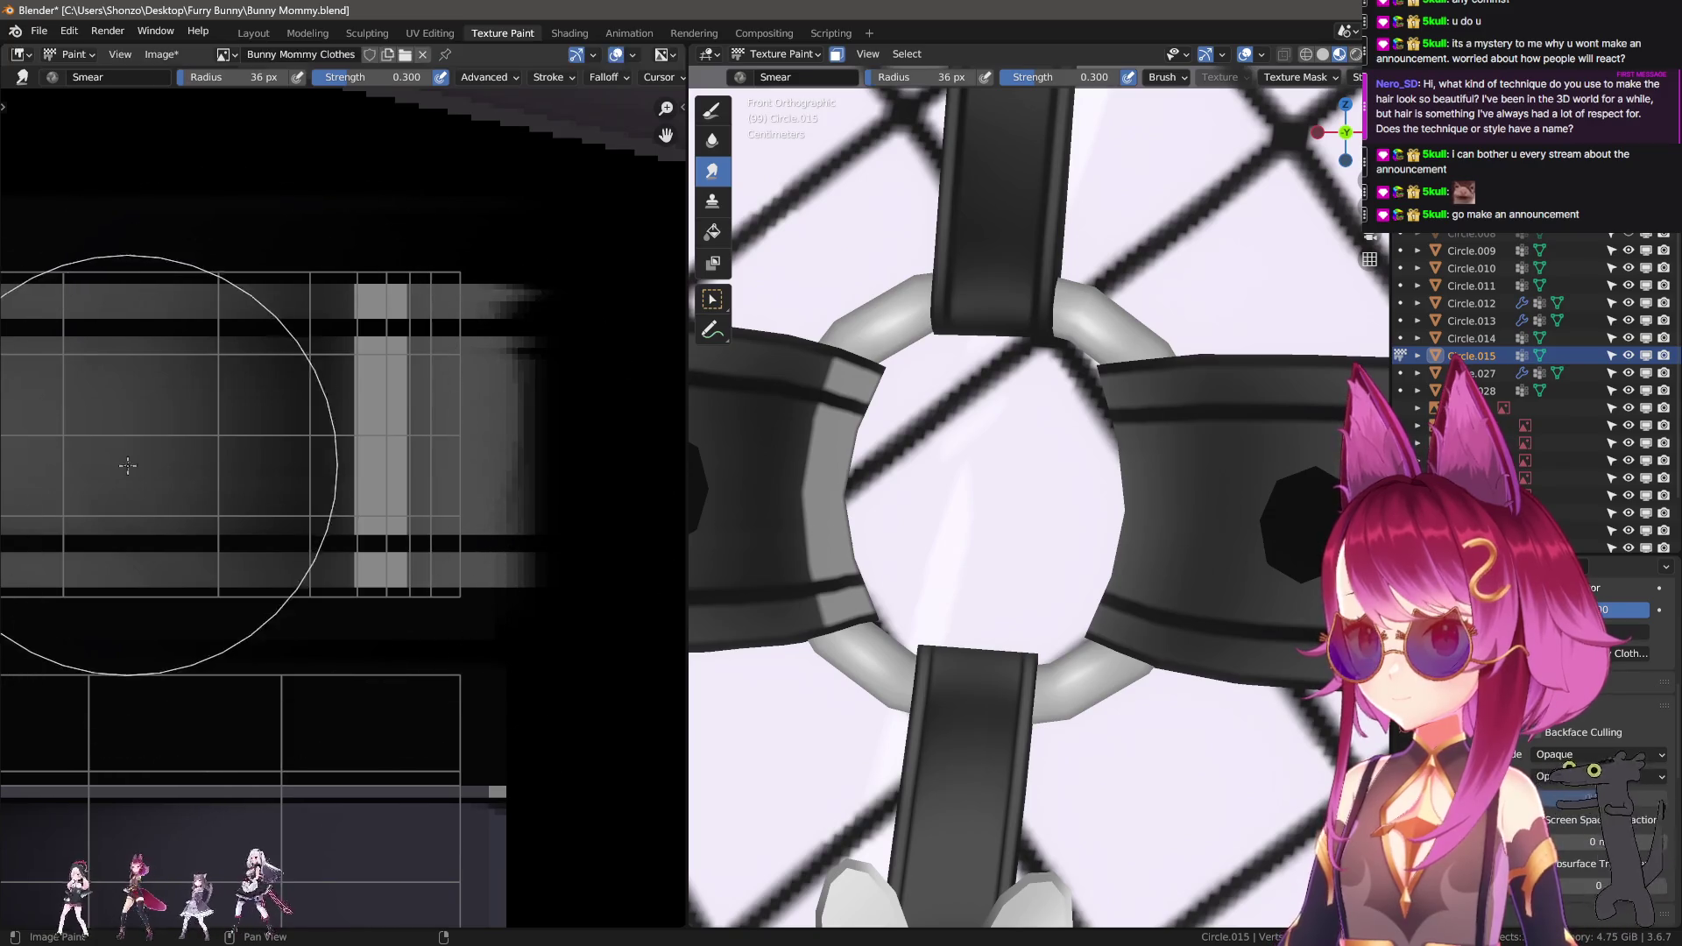
Smear the grey stripe's edges at 40 px and change the stroke spacing in the brush settings.
key(bracketright)
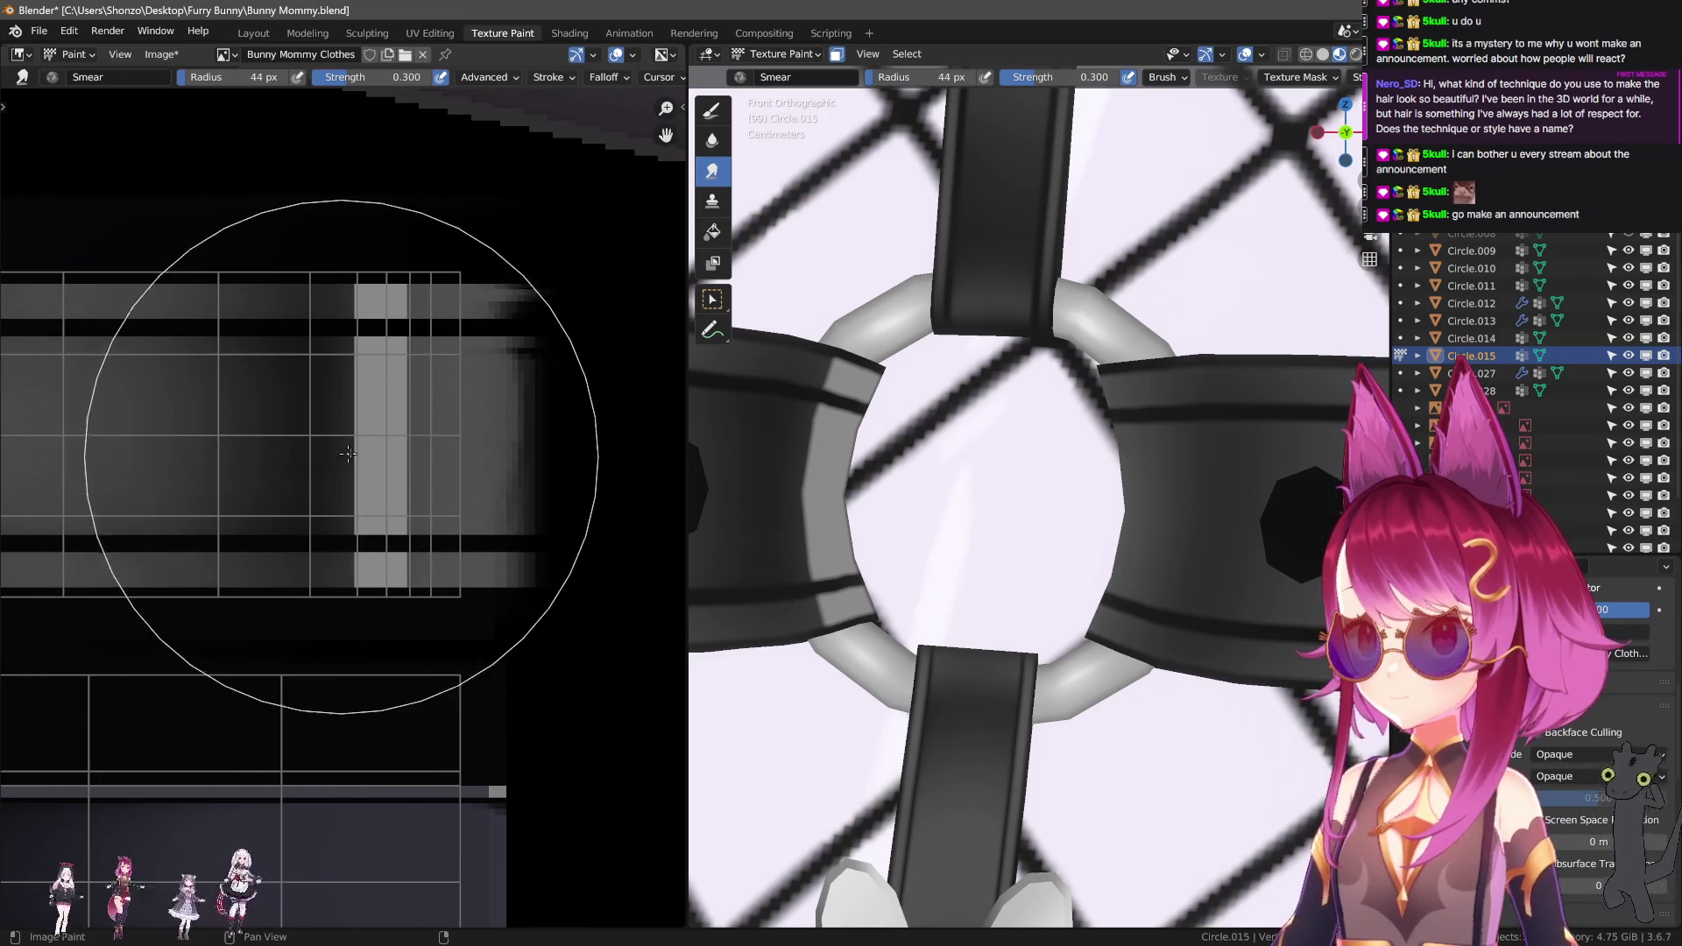
drag(391, 428, 349, 440)
key(f)
click(316, 442)
drag(215, 446, 316, 443)
key(n)
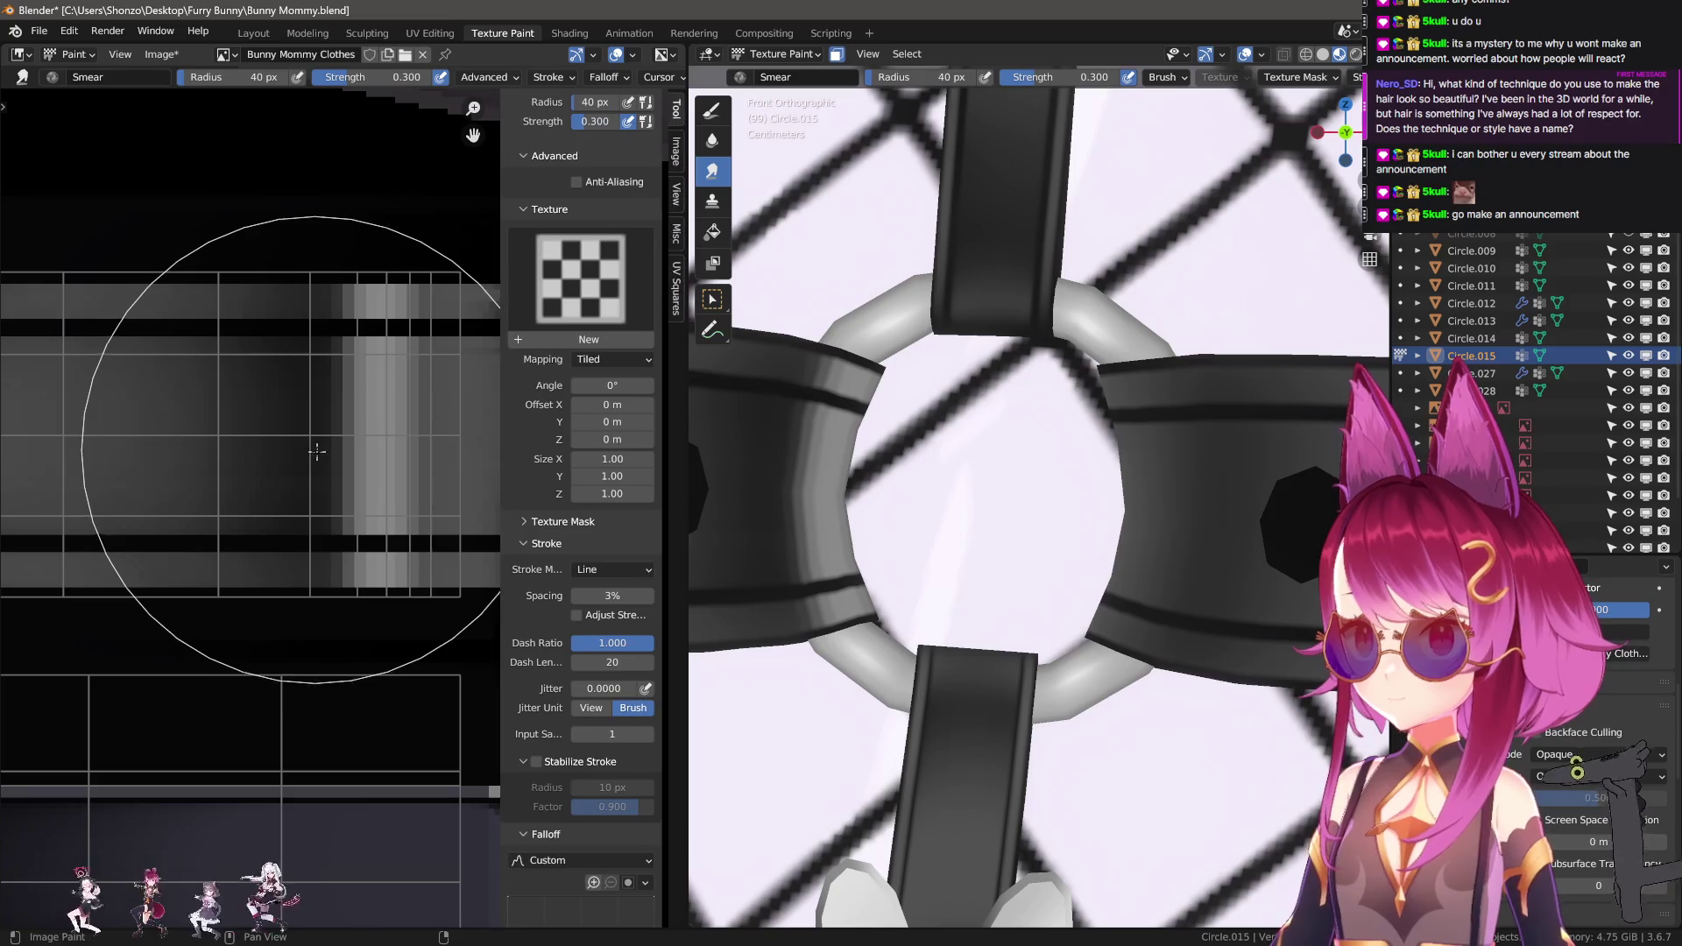
drag(378, 496, 389, 501)
key(ctrl+z)
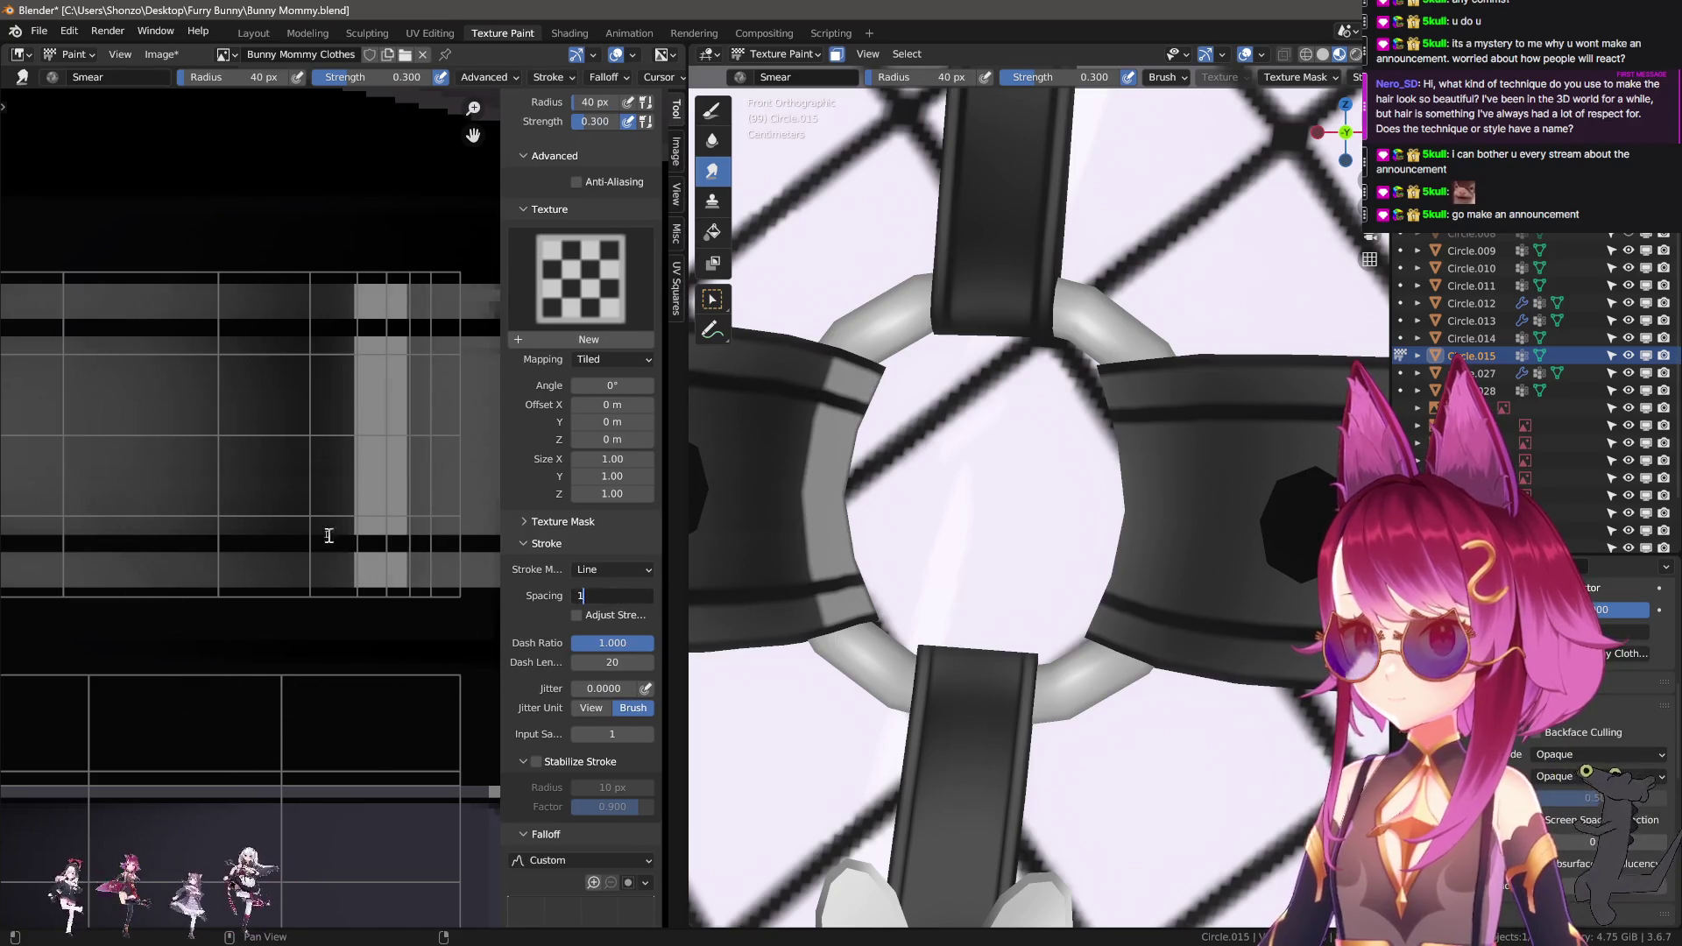
key(Return)
key(n)
drag(377, 428, 357, 428)
Reshape the grey band and shorten its soft right edge with 35–40 px smears.
key(f)
click(207, 428)
drag(233, 428, 242, 427)
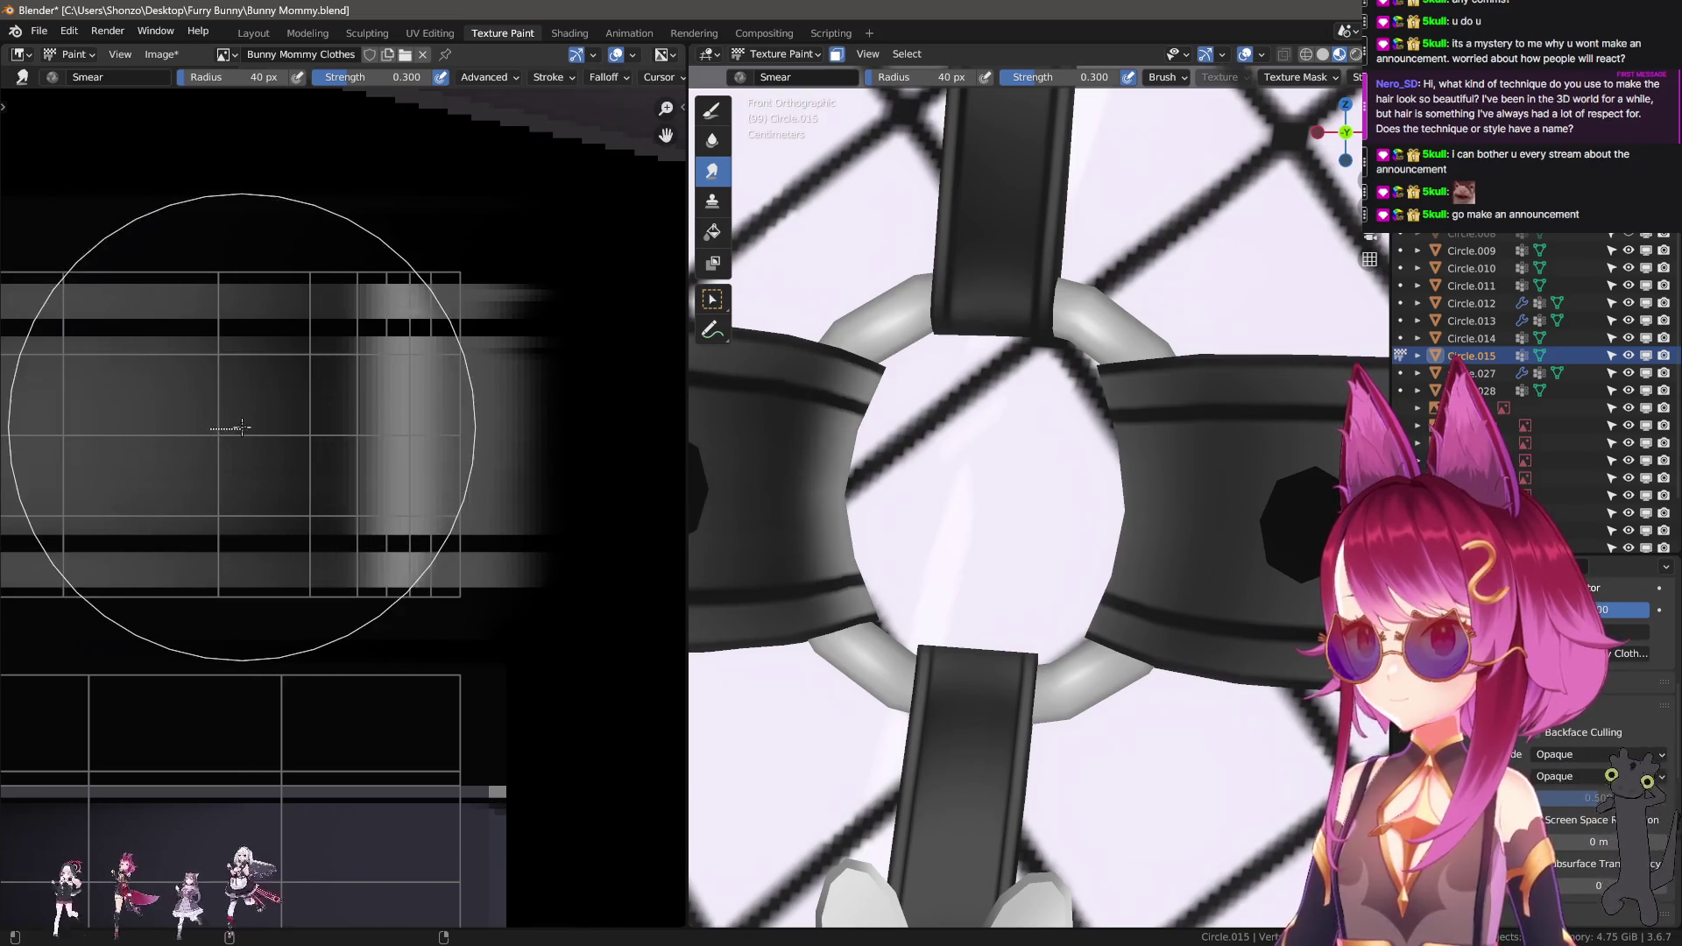
key(f)
click(394, 427)
drag(544, 426, 323, 424)
Reset the Smear brush to 34 px, then return to the 1 px TexDraw brush.
key(f)
click(446, 436)
key(f)
click(251, 424)
scroll(344, 508, down, 4)
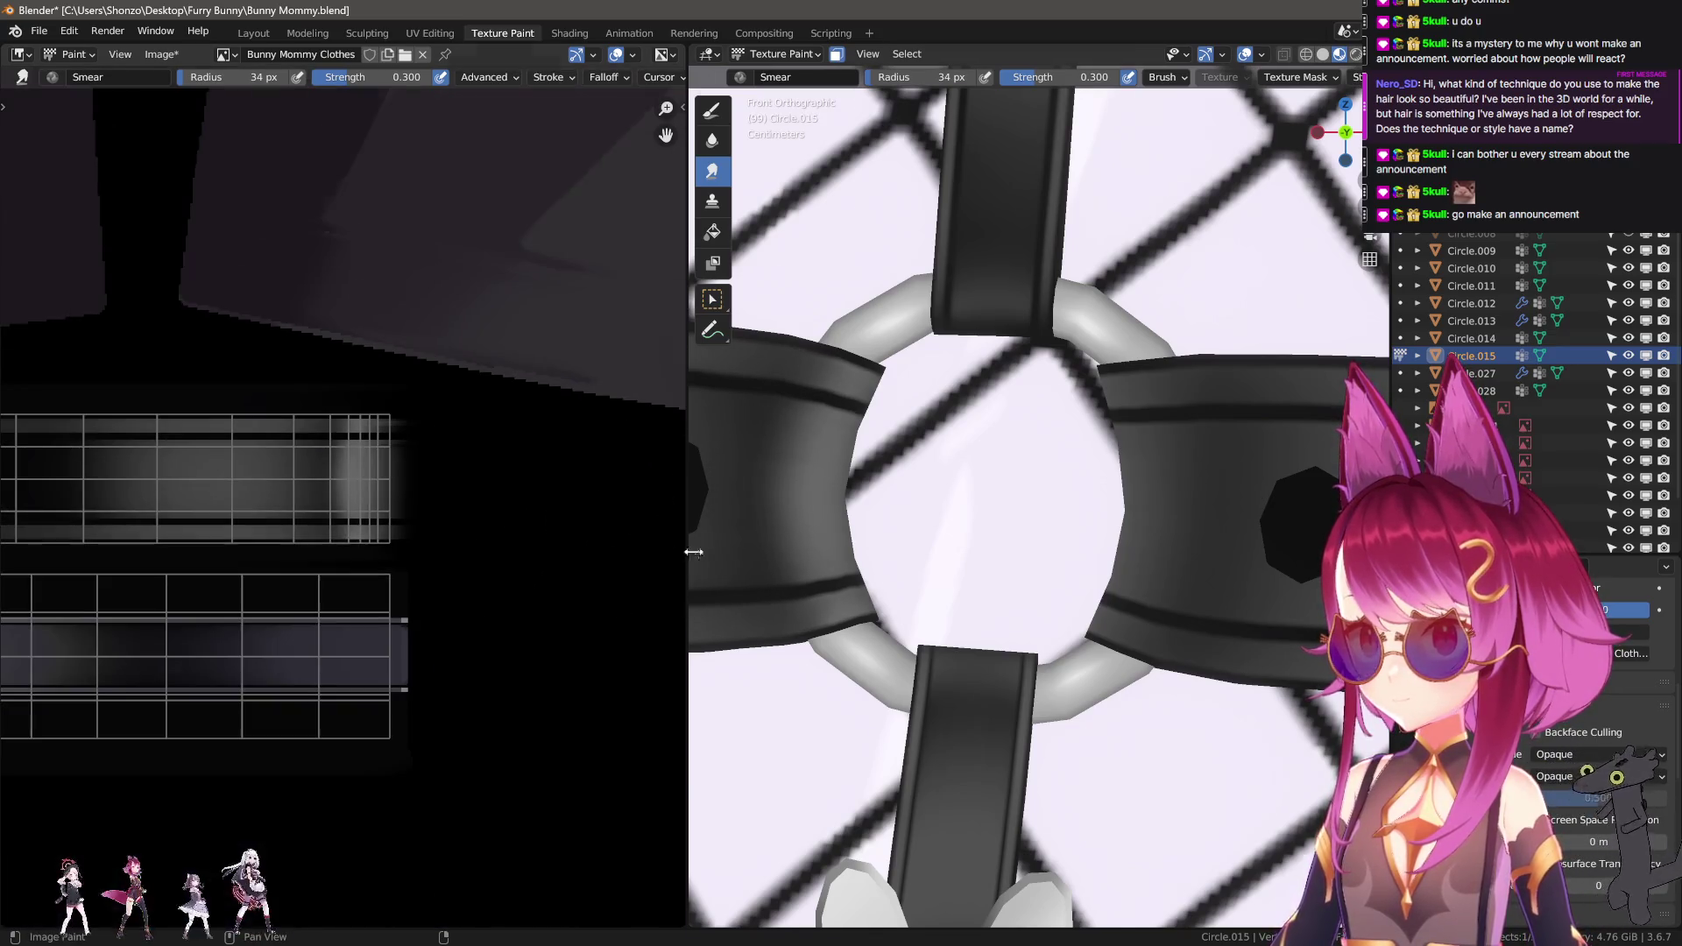
scroll(962, 611, down, 5)
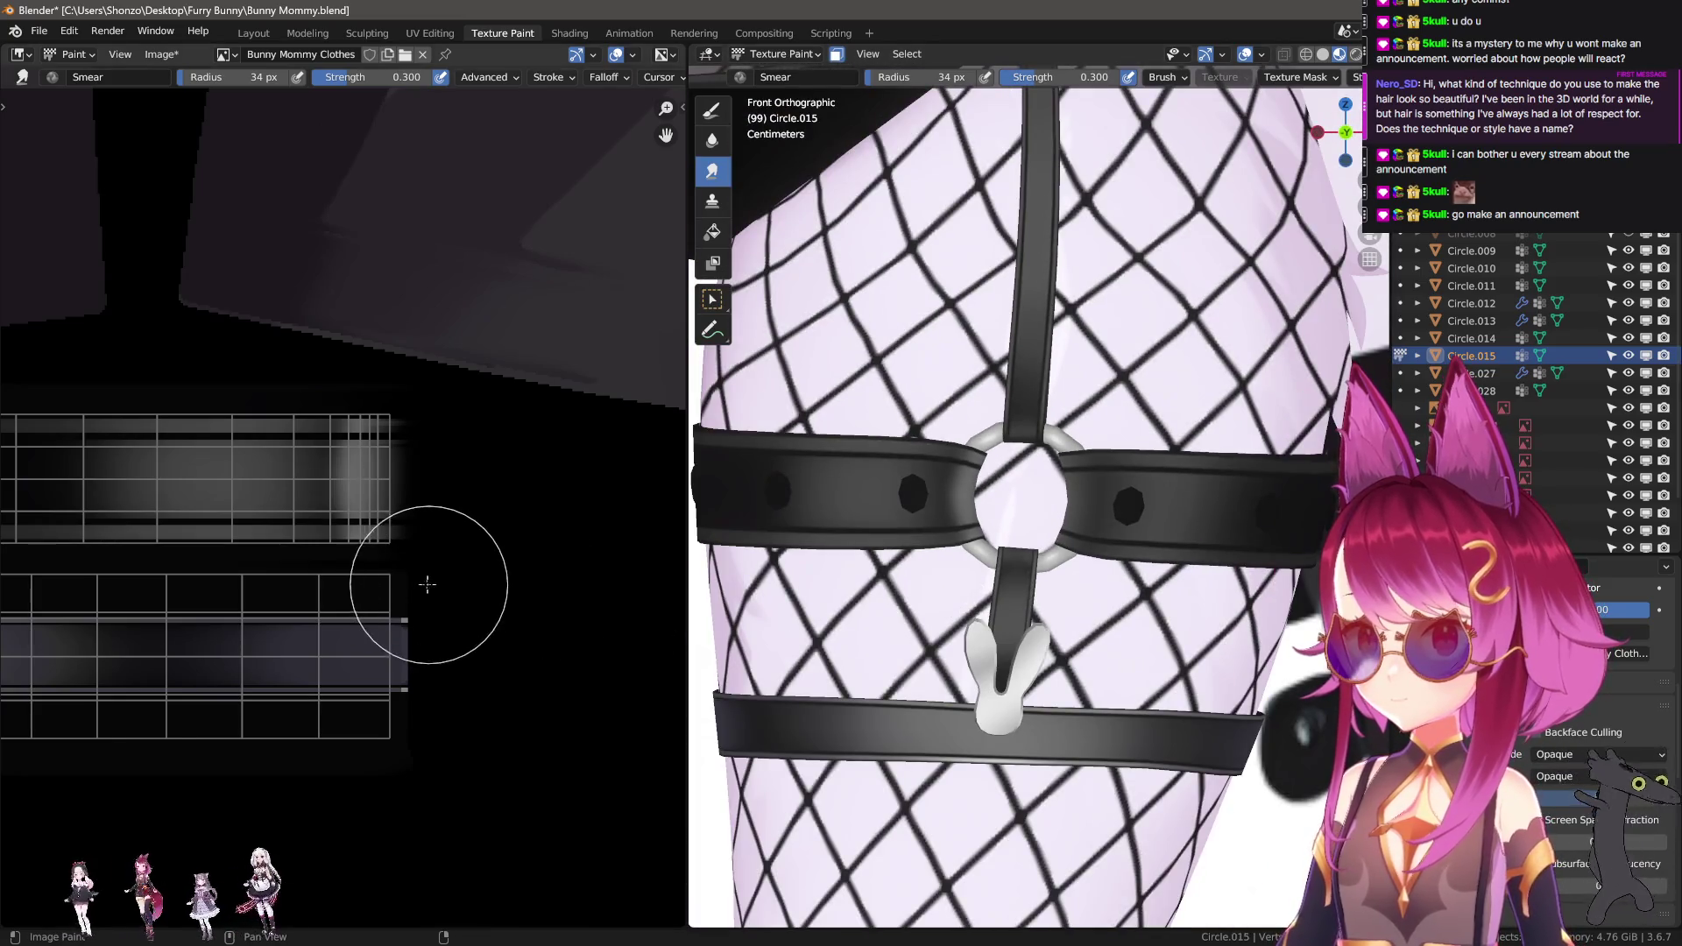
scroll(368, 552, down, 4)
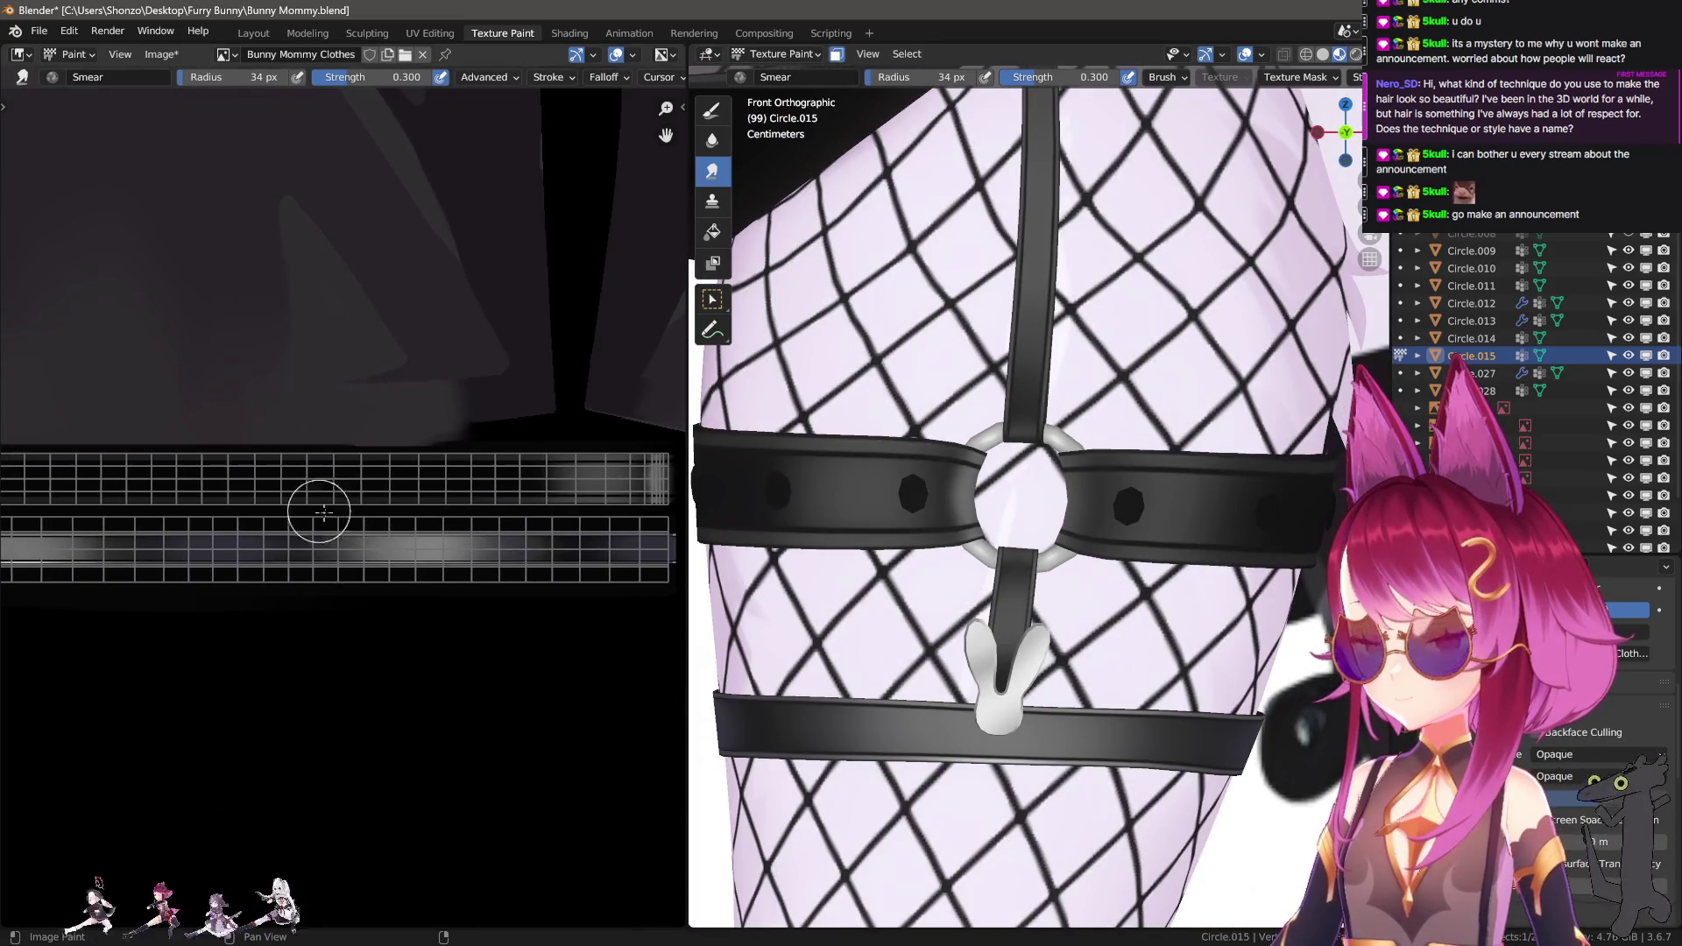
scroll(252, 513, up, 6)
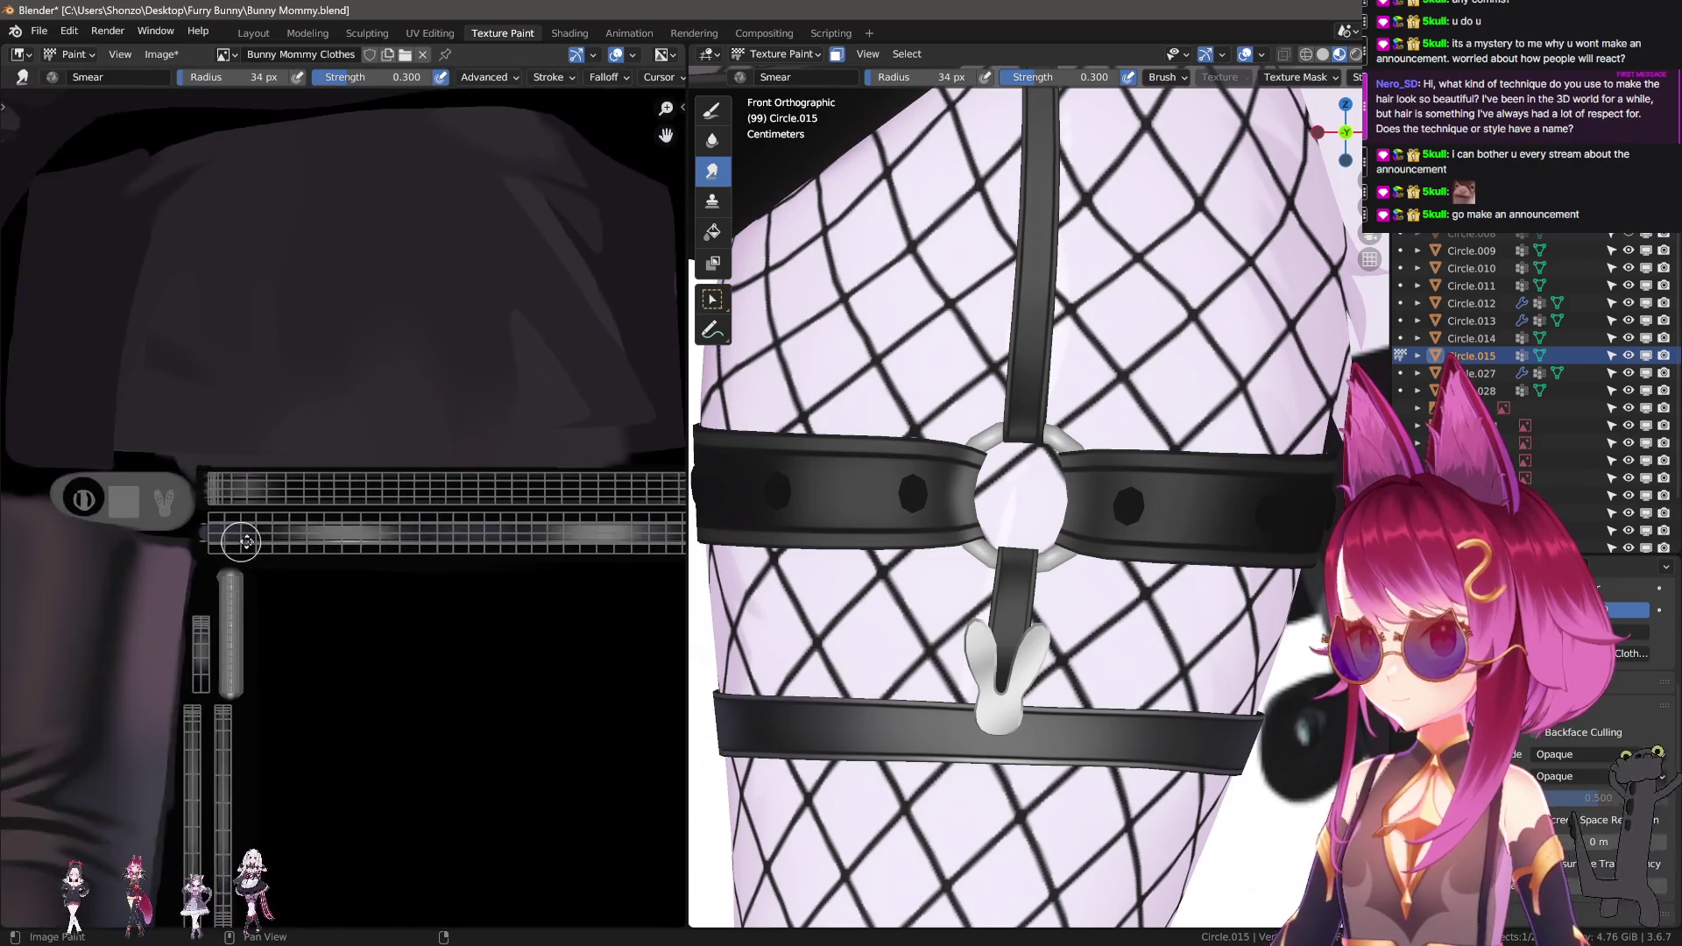
key(1)
scroll(391, 585, up, 3)
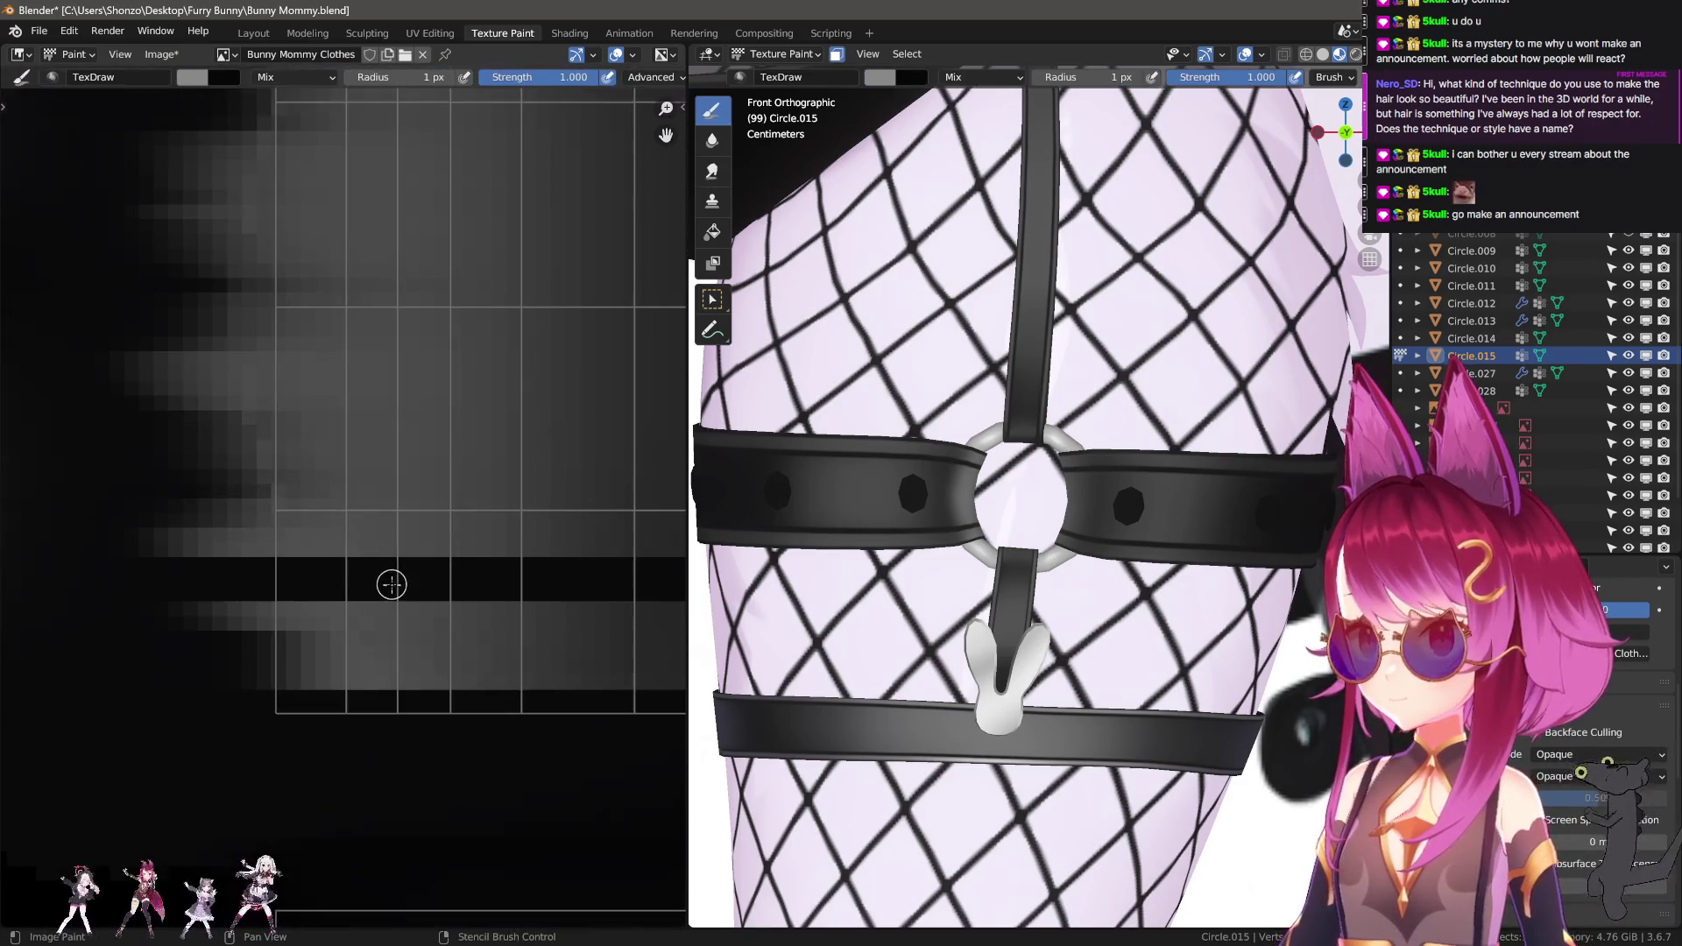
Paint a straight light-grey line along the lower strap.
drag(473, 619, 474, 619)
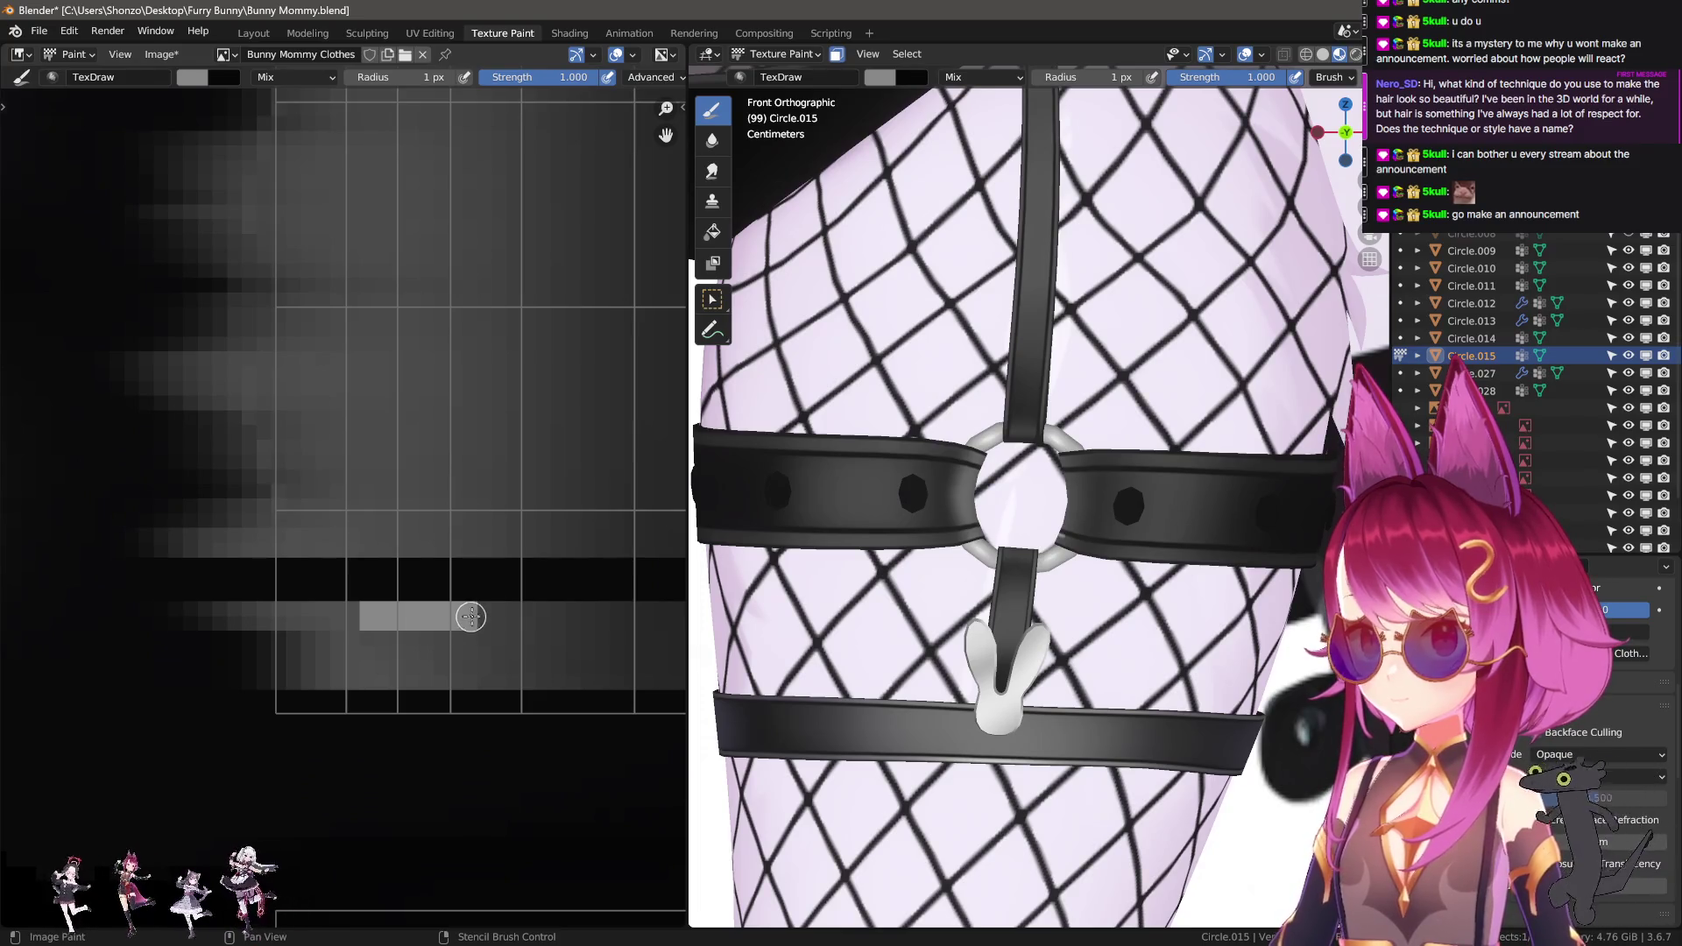
key(ctrl+z)
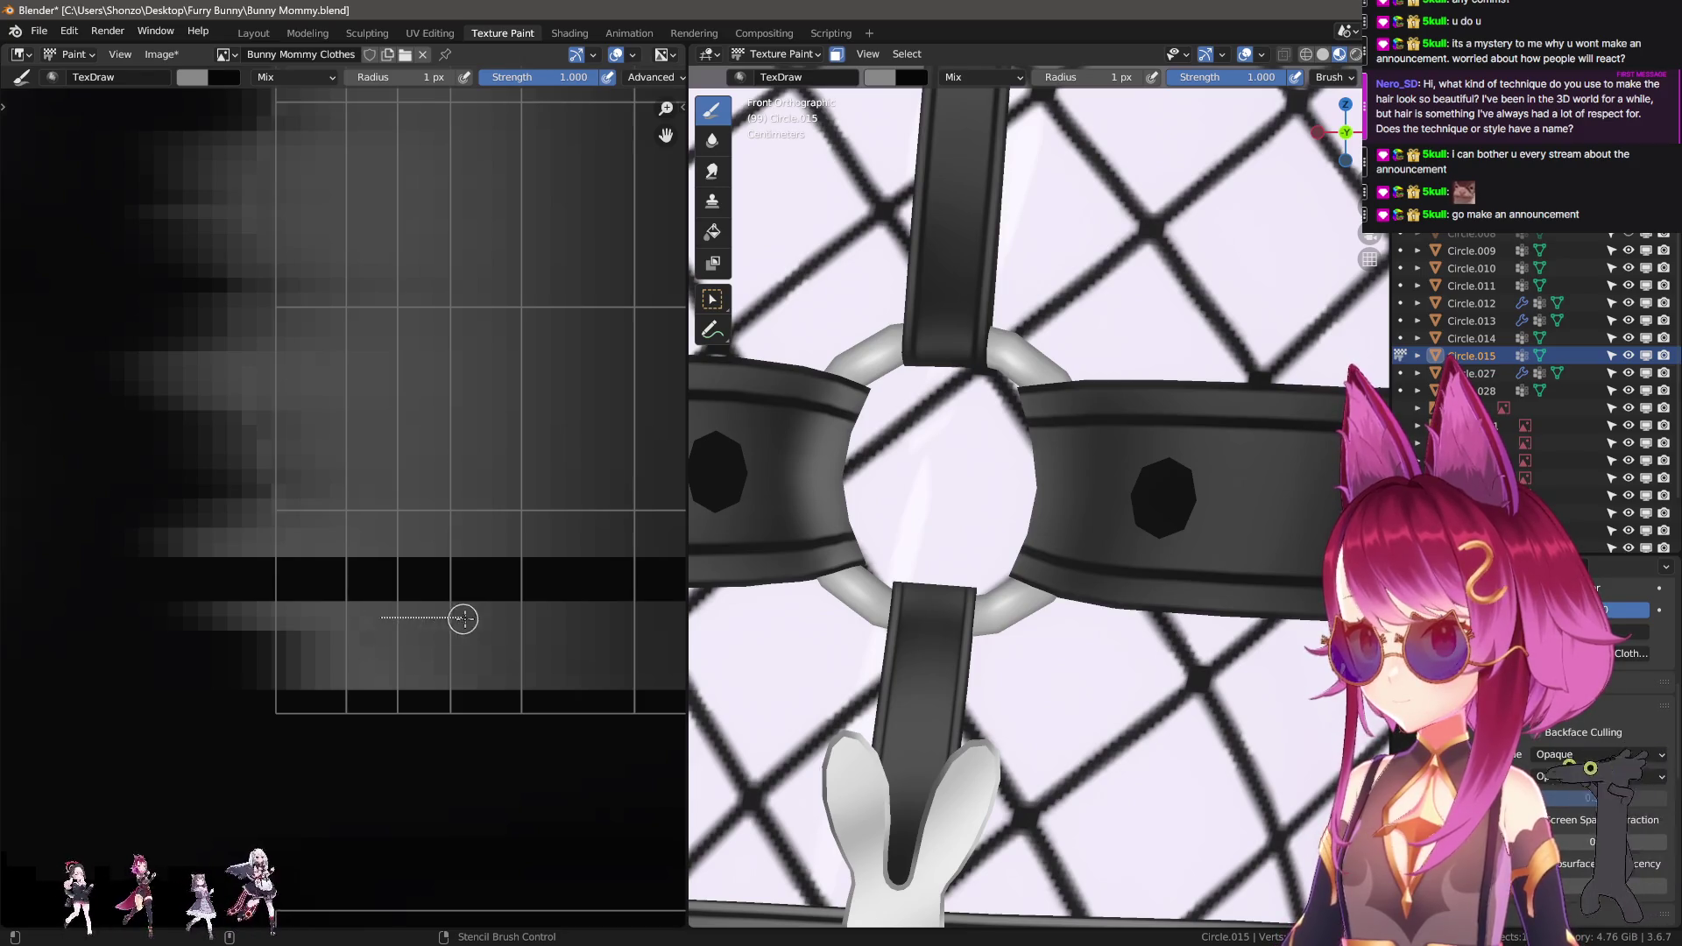
drag(464, 619, 492, 617)
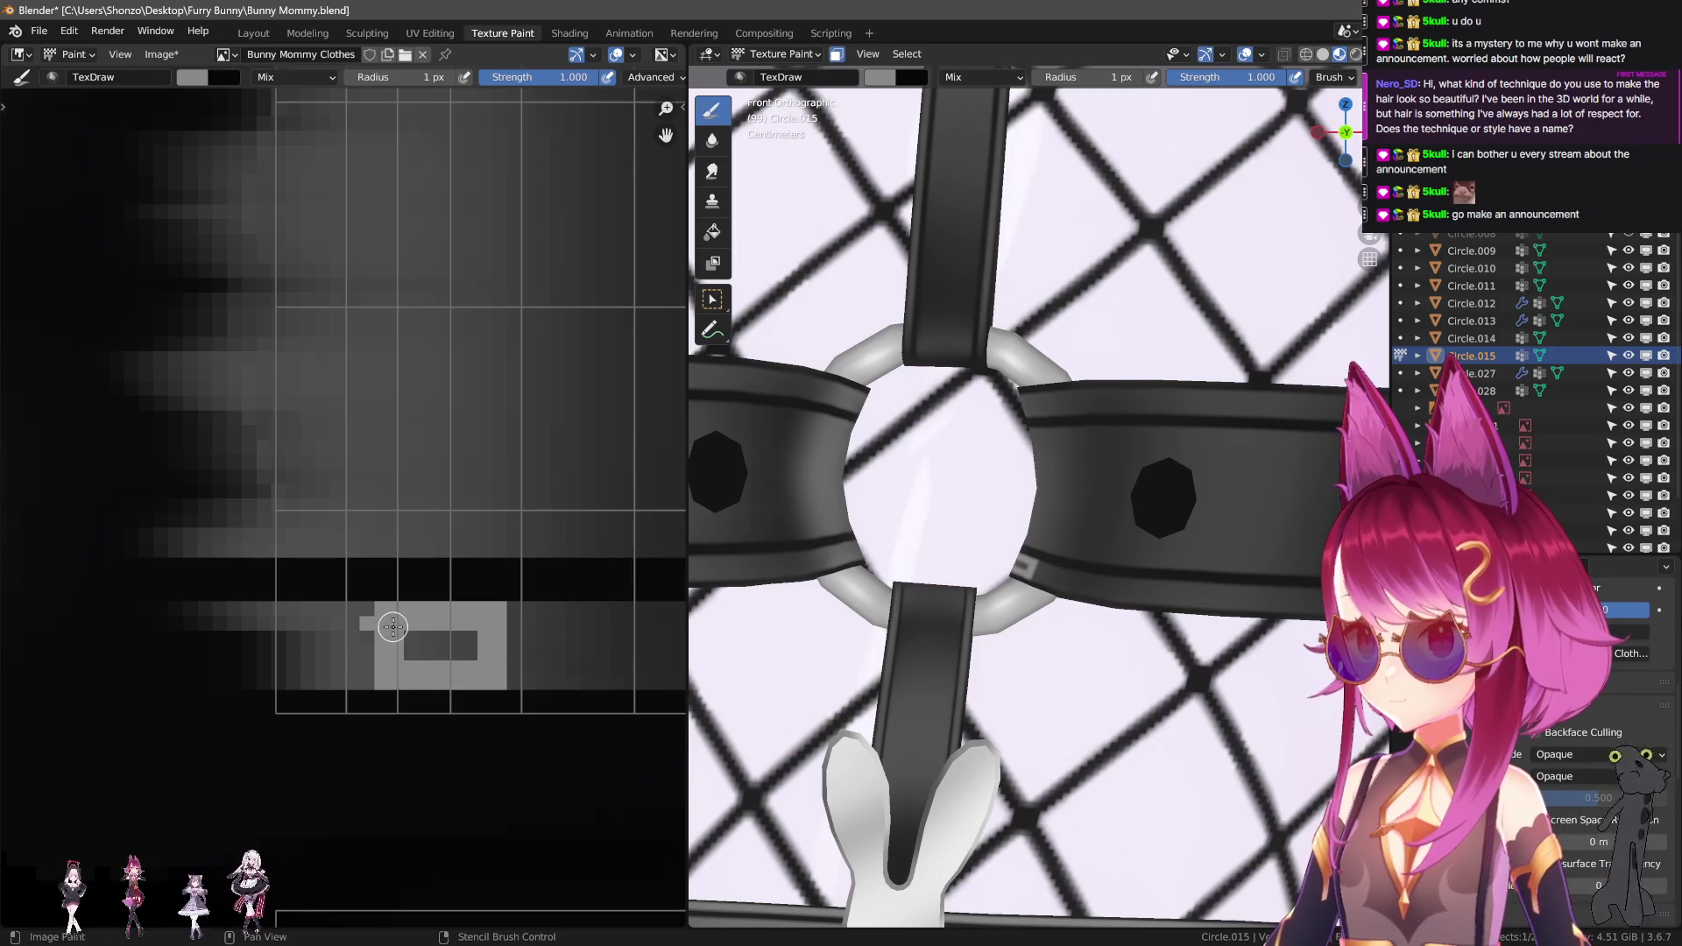
scroll(464, 644, down, 1)
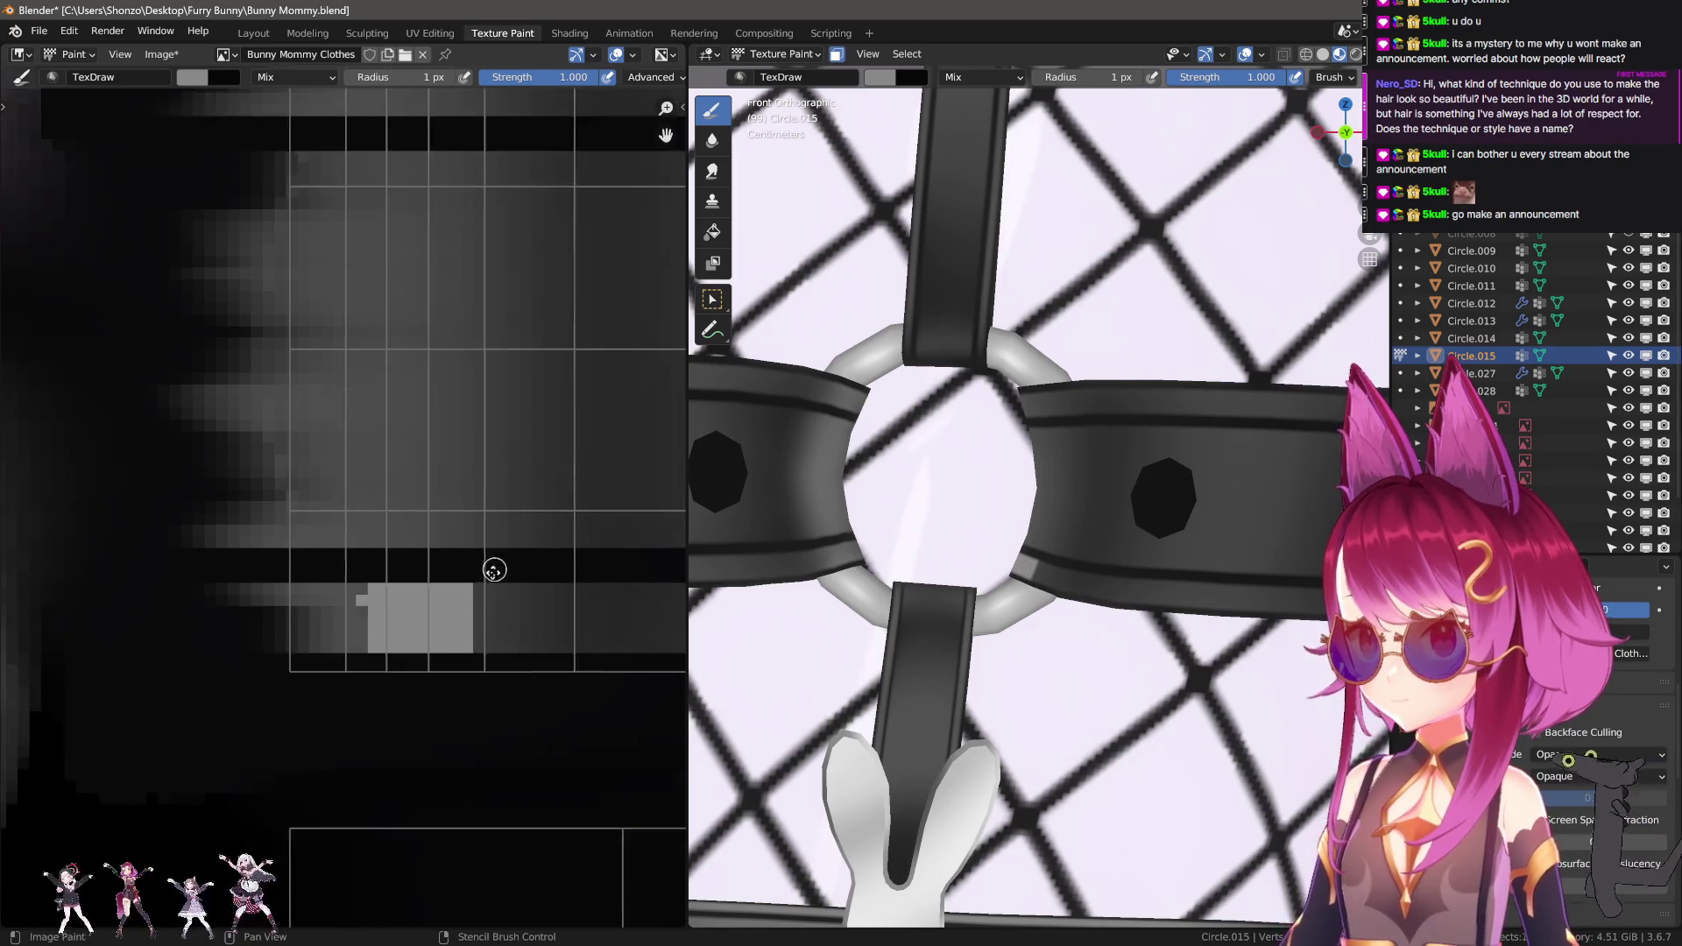
middle_drag(492, 563, 456, 667)
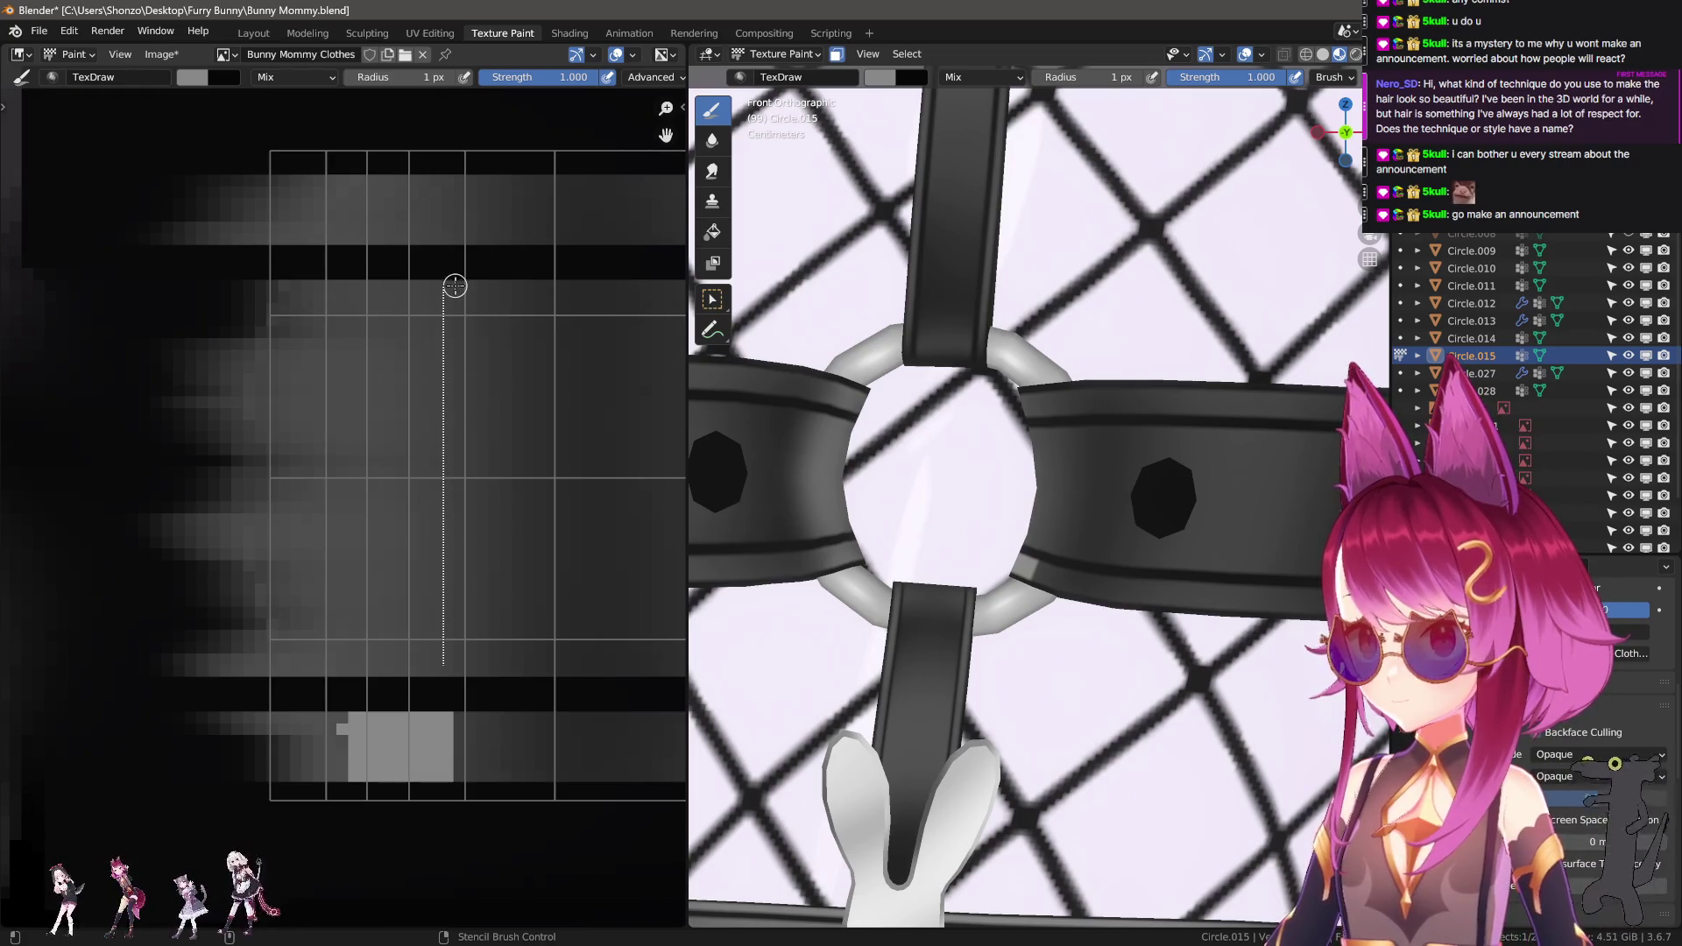
key(F3)
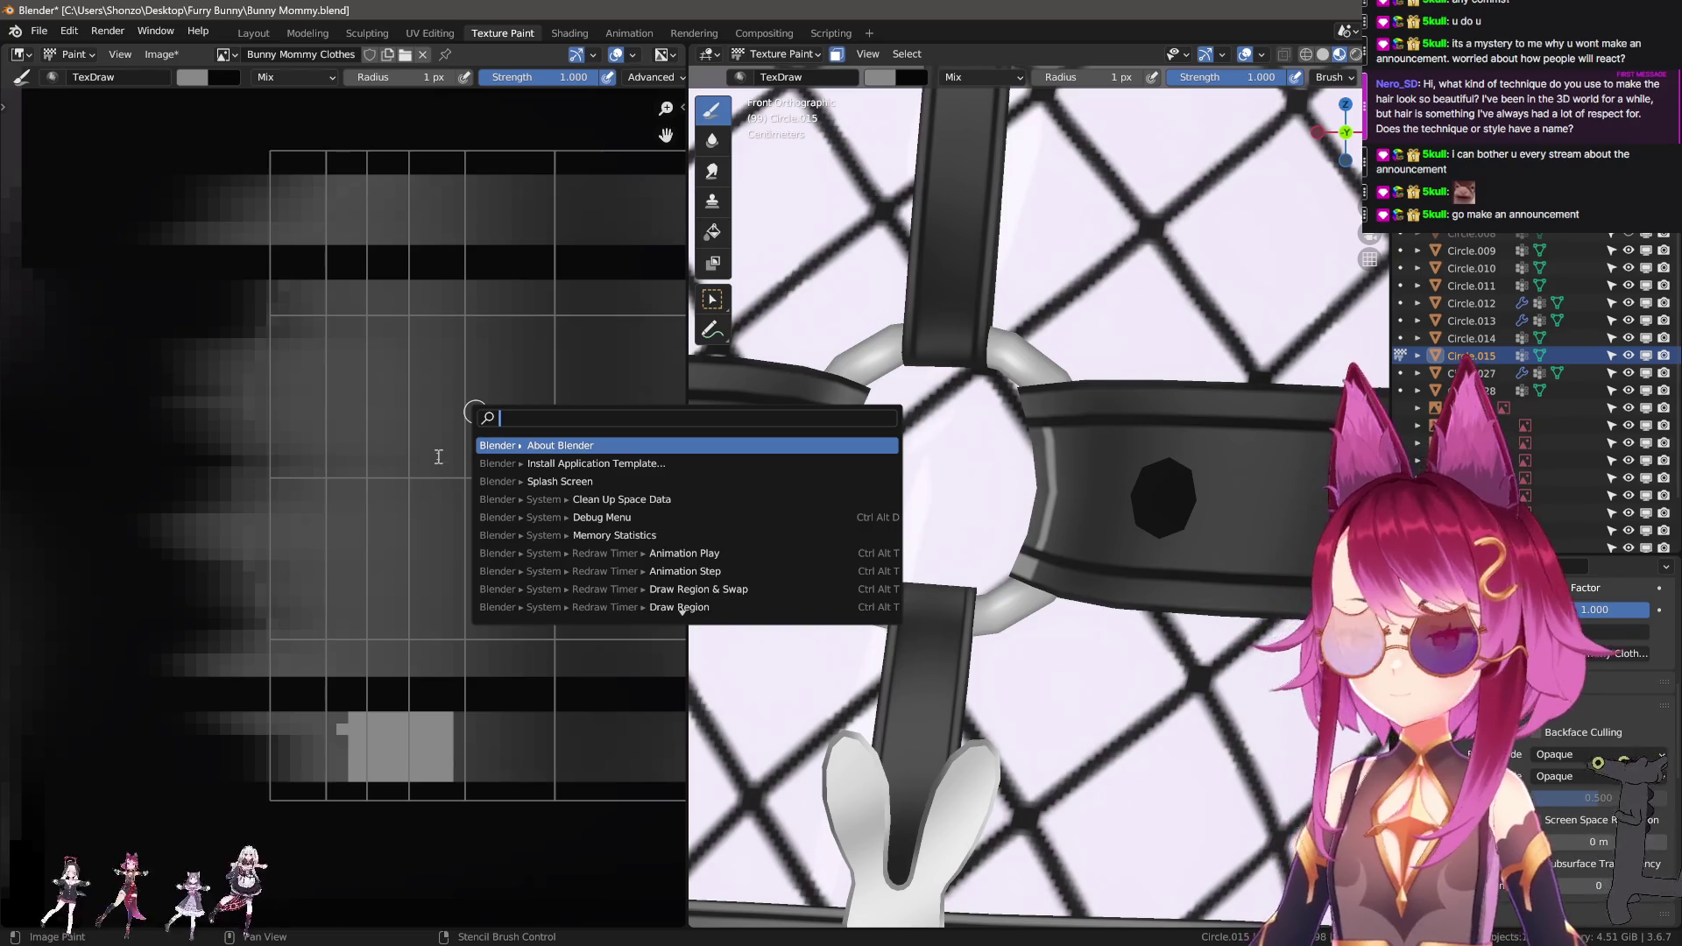
key(Escape)
key(ctrl+z)
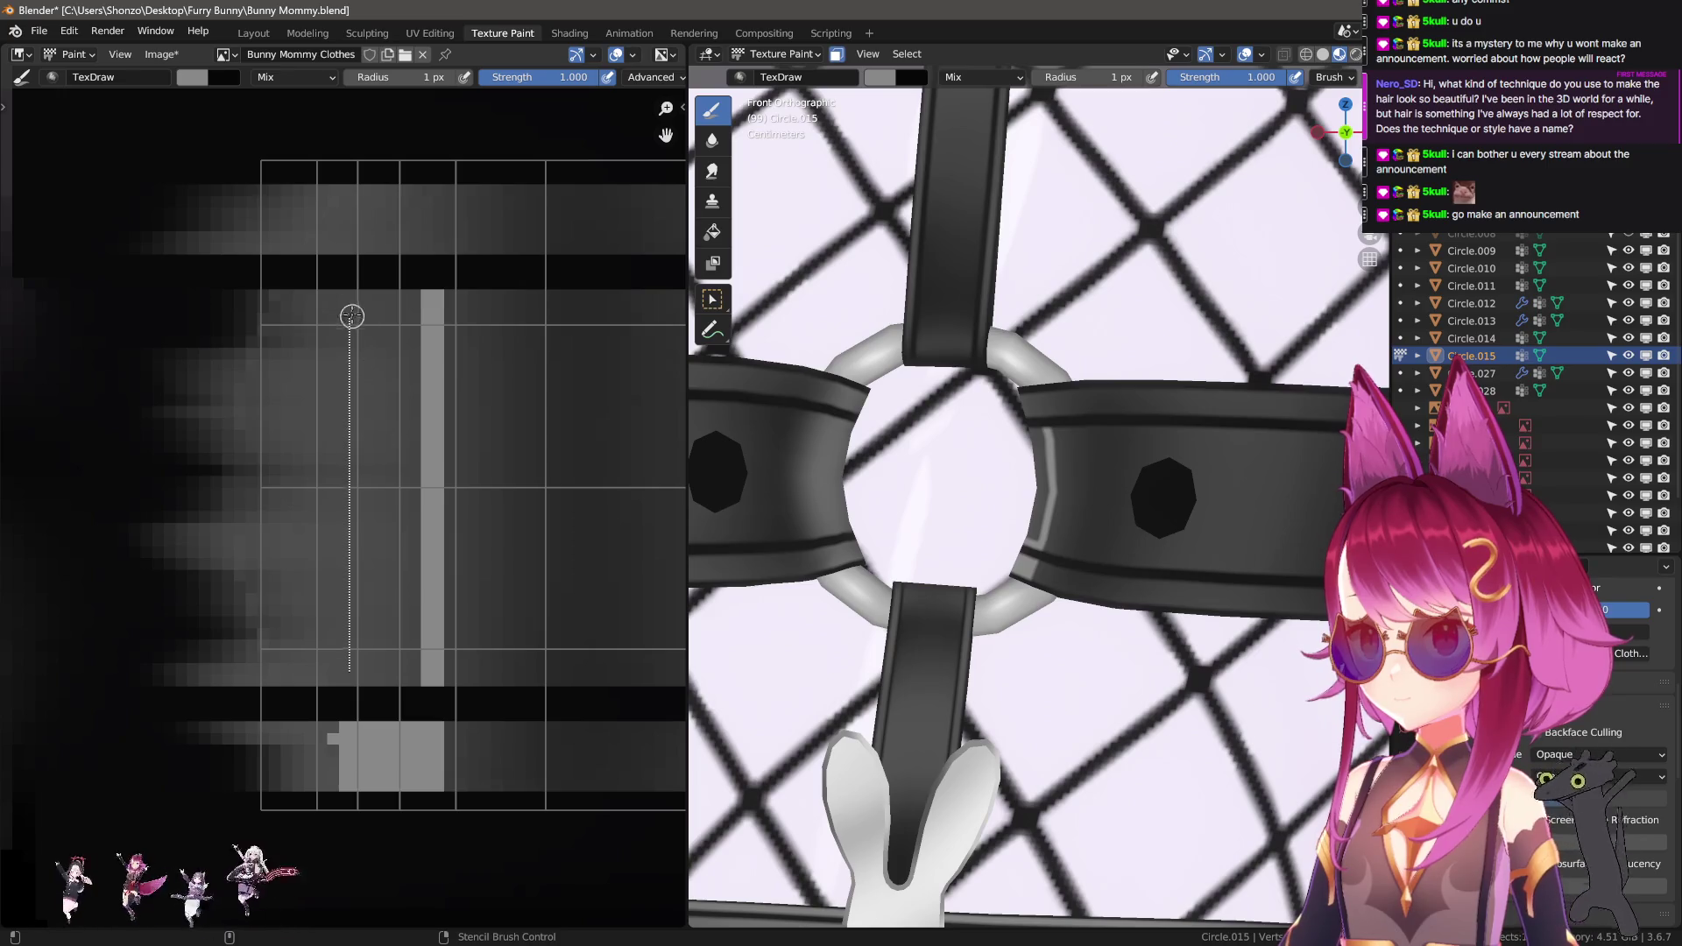
Paint light vertical lines and fill the hollow rectangle into a solid light bar.
drag(349, 294, 350, 294)
mouse_move(349, 294)
middle_down()
mouse_move(373, 398)
mouse_move(357, 358)
middle_up()
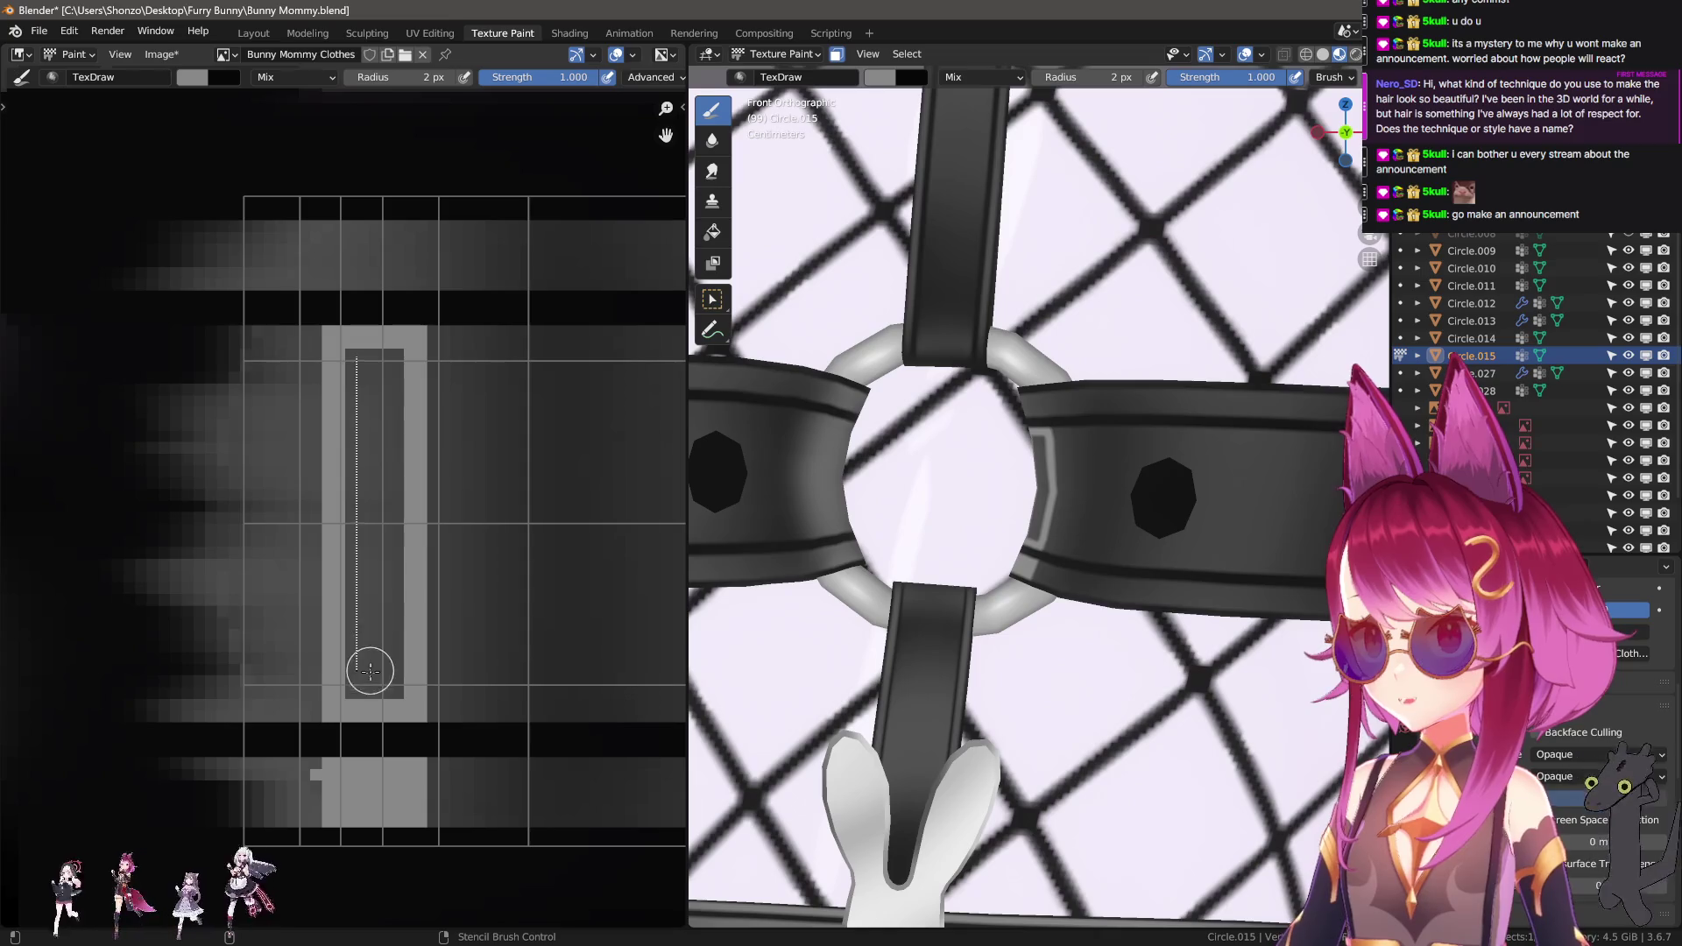
key(ctrl+z)
middle_drag(407, 530, 346, 687)
scroll(345, 687, up, 2)
key(bracketleft)
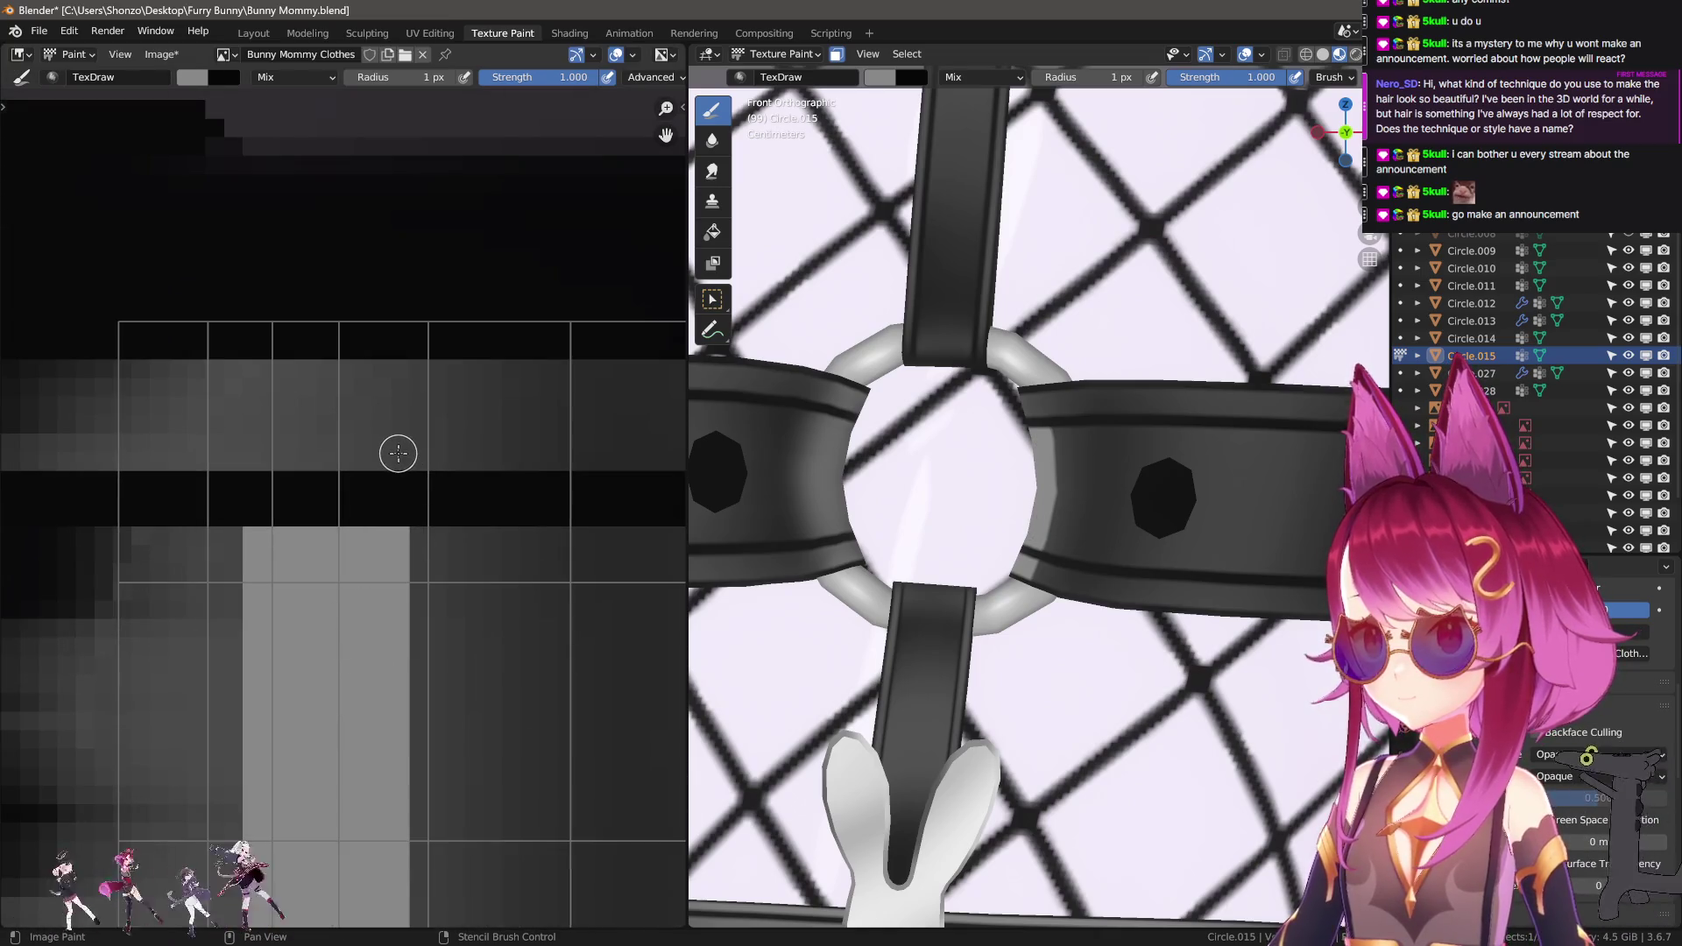
Paint light vertical and horizontal bars on the upper strap and fill their dark interior.
drag(395, 377, 395, 387)
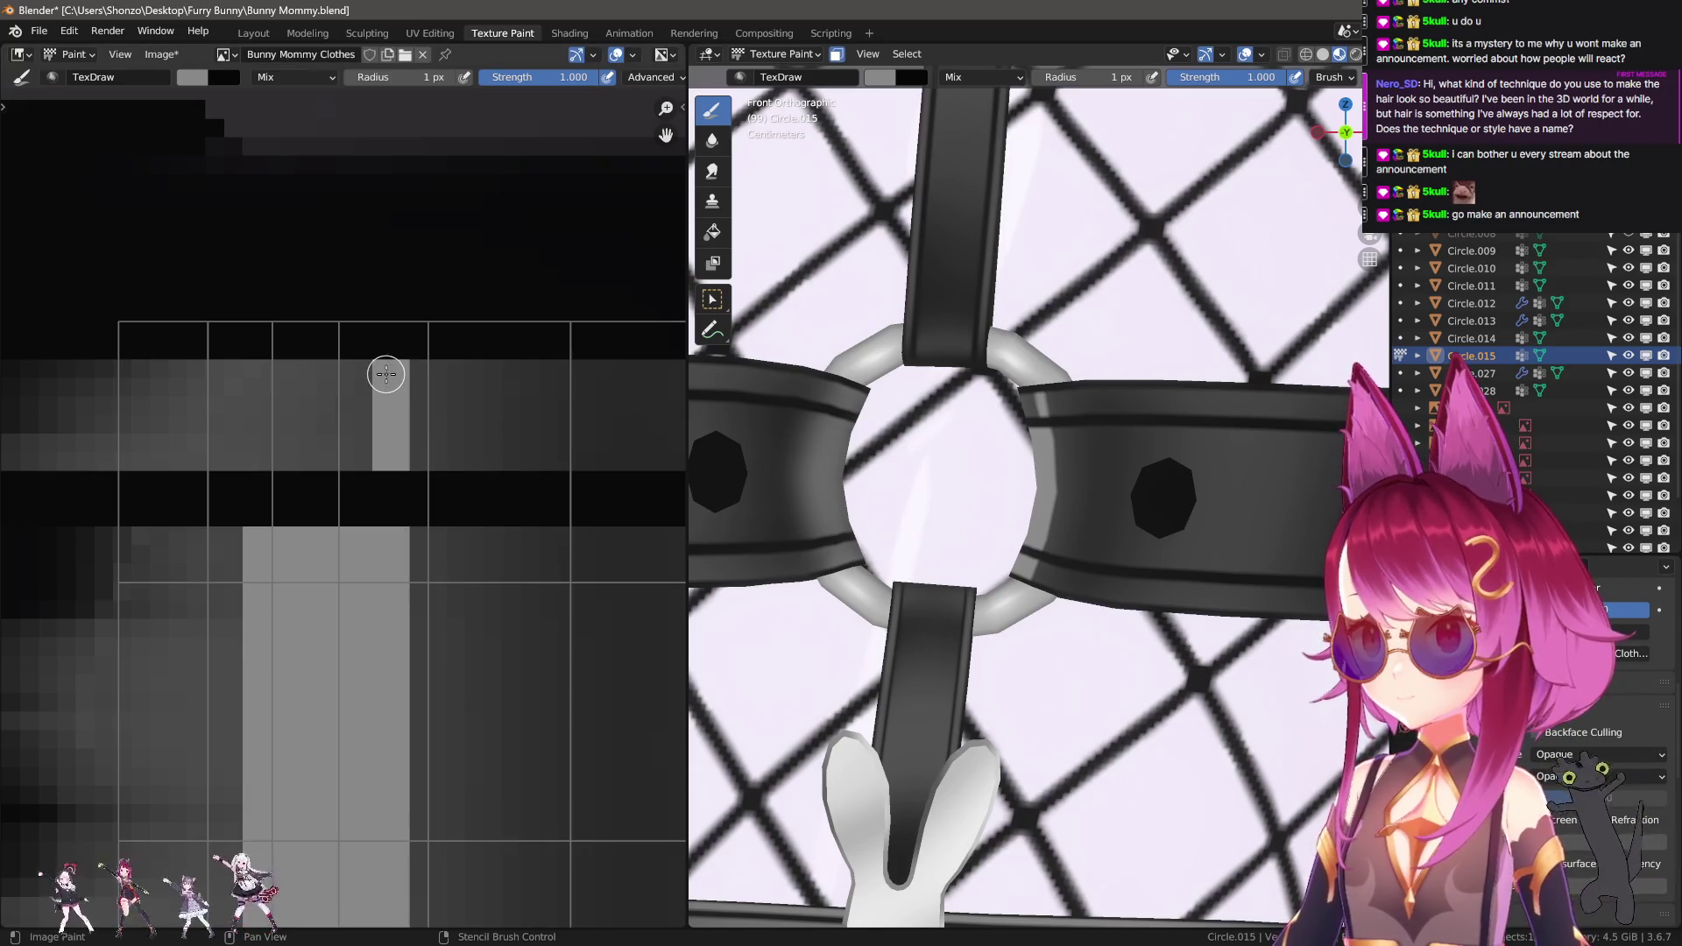
drag(269, 386, 264, 382)
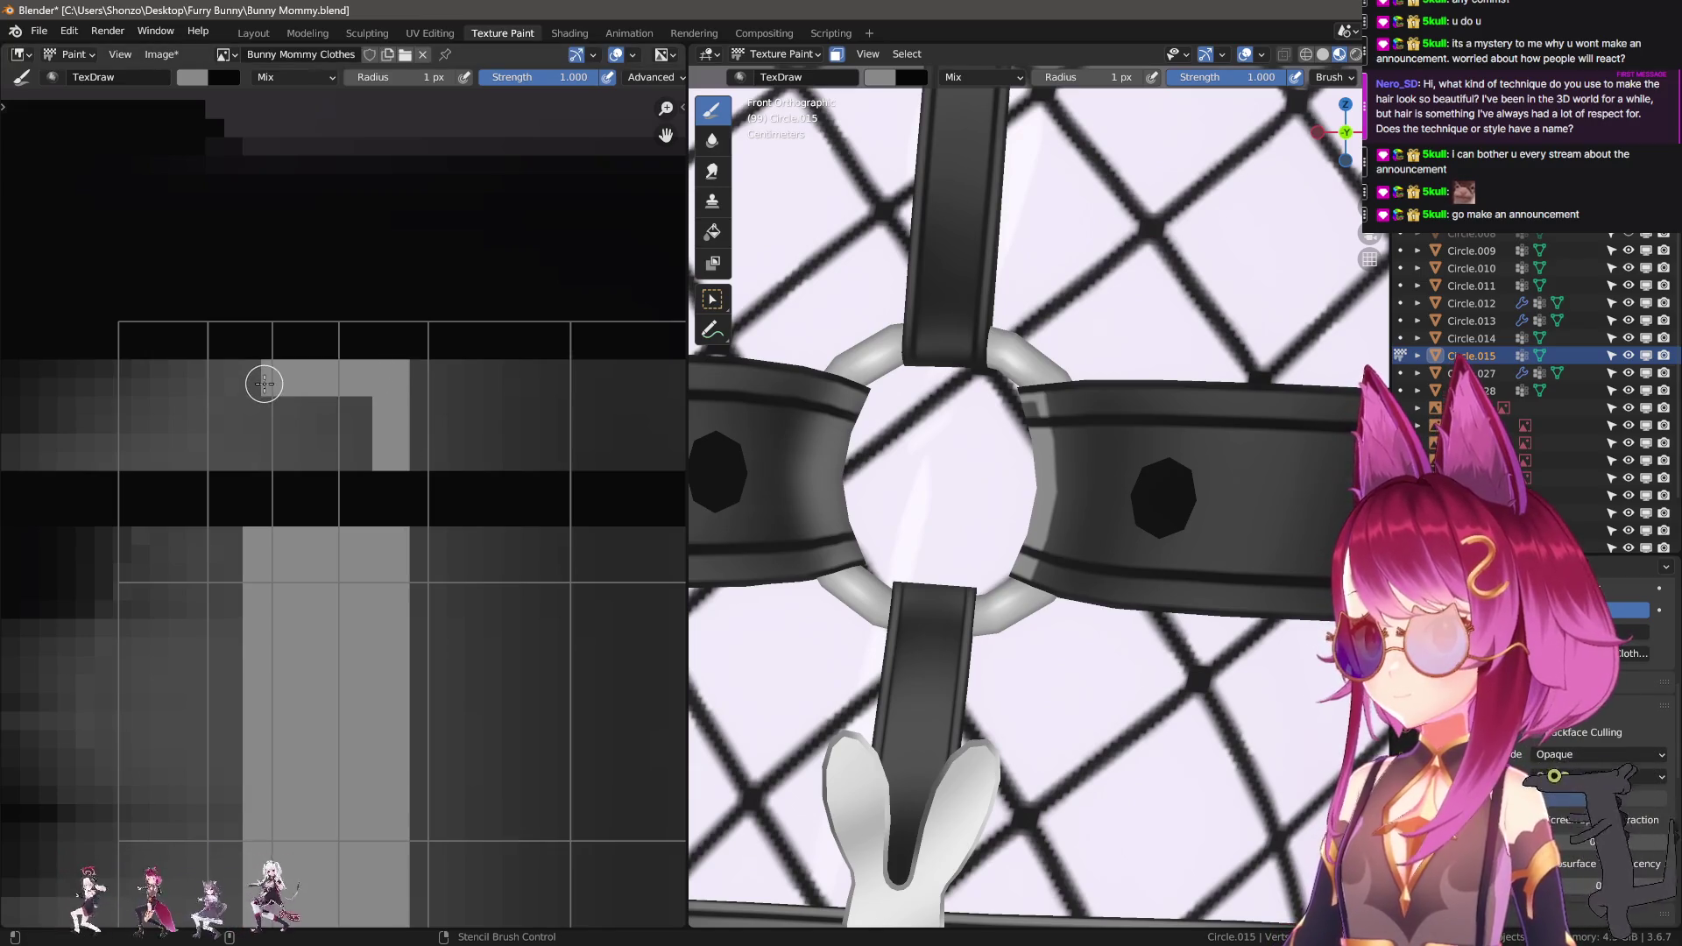
drag(266, 447, 376, 440)
scroll(375, 440, down, 2)
key(bracketright)
drag(274, 436, 312, 444)
scroll(286, 513, up, 3)
middle_drag(285, 512, 306, 575)
key(bracketleft)
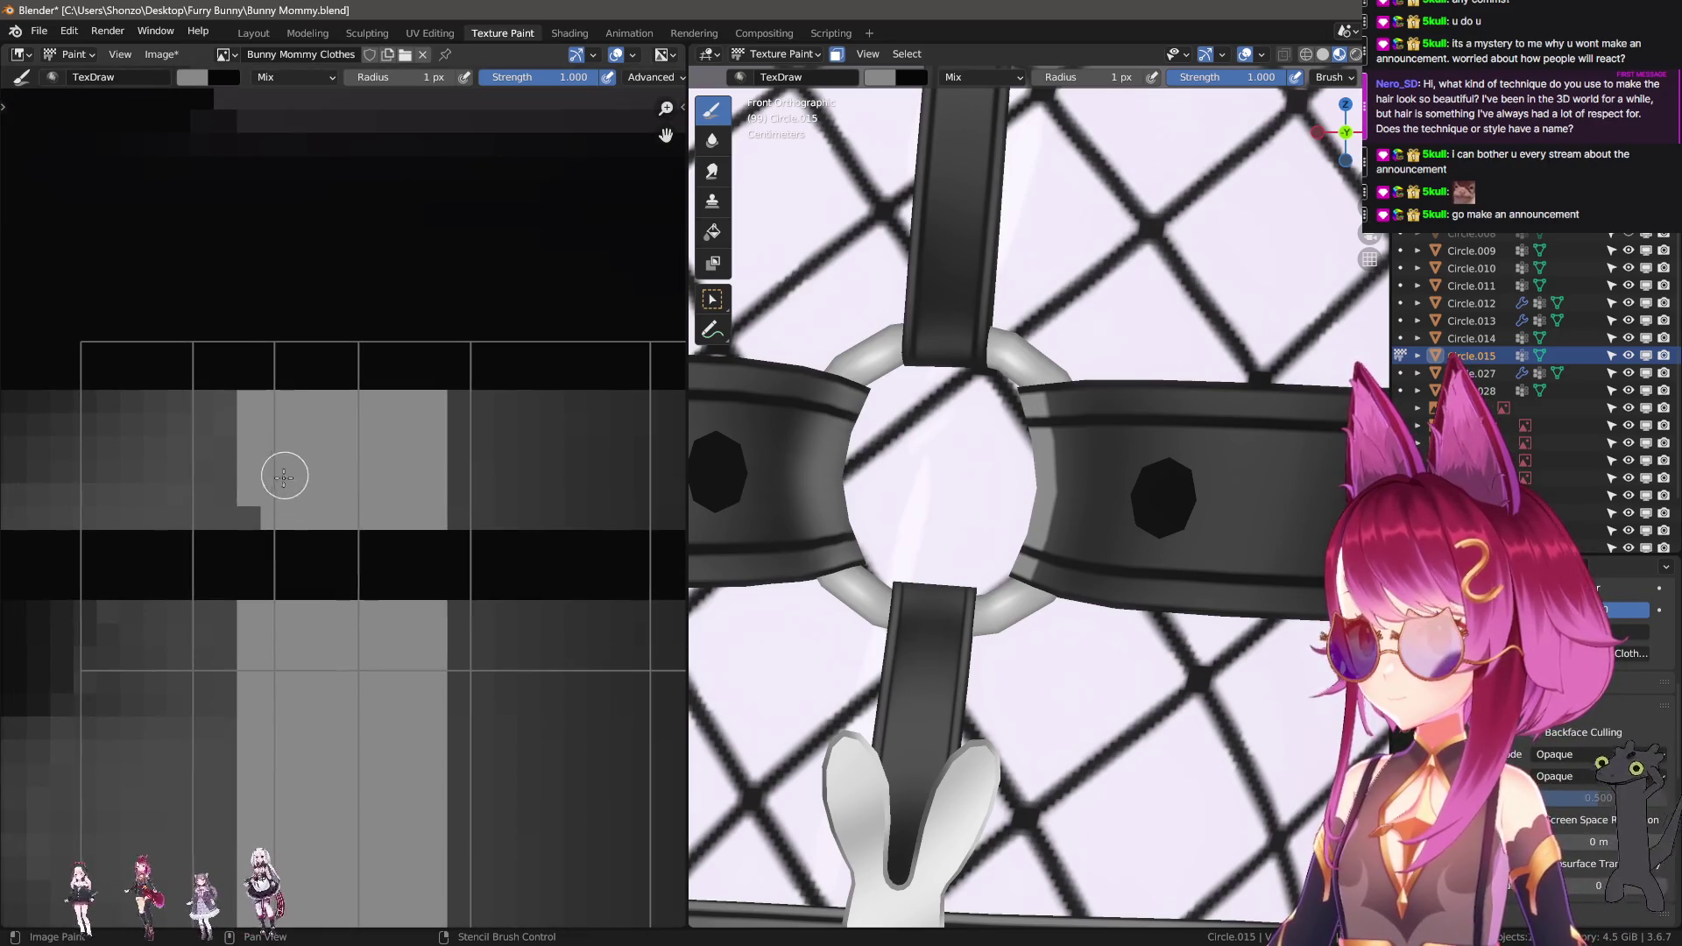
drag(282, 498, 281, 497)
scroll(281, 498, down, 6)
With a 38 px Smear brush, blur the light-grey strap bar into a widening horizontal gradient.
key(3)
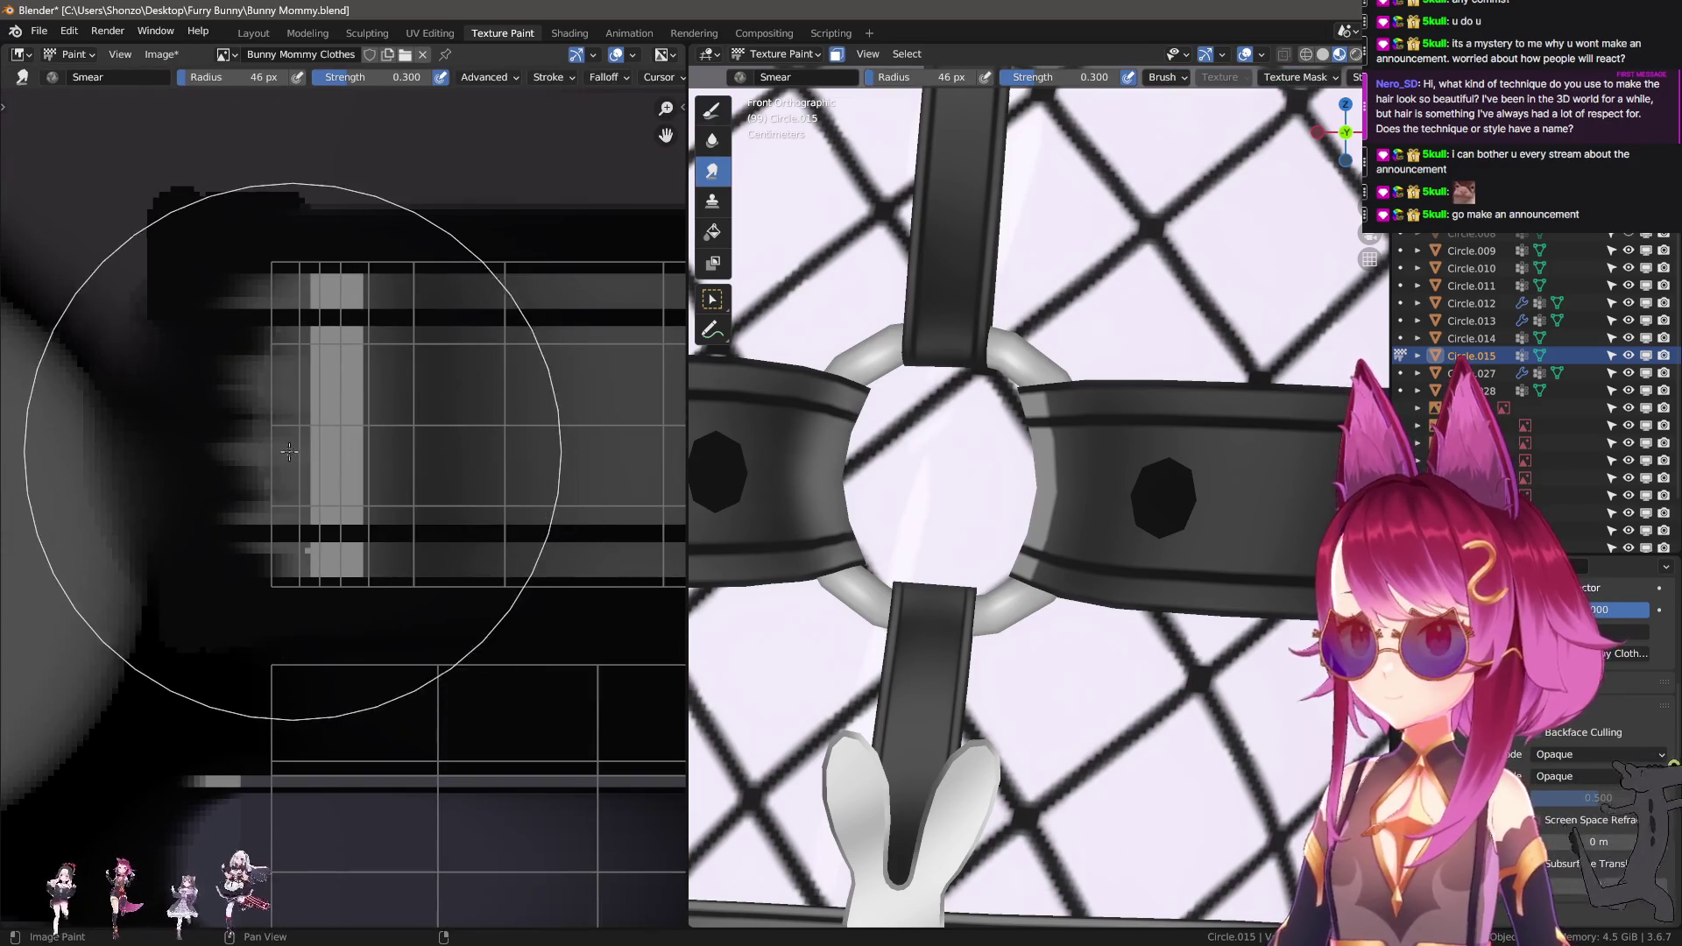
key(f)
click(377, 439)
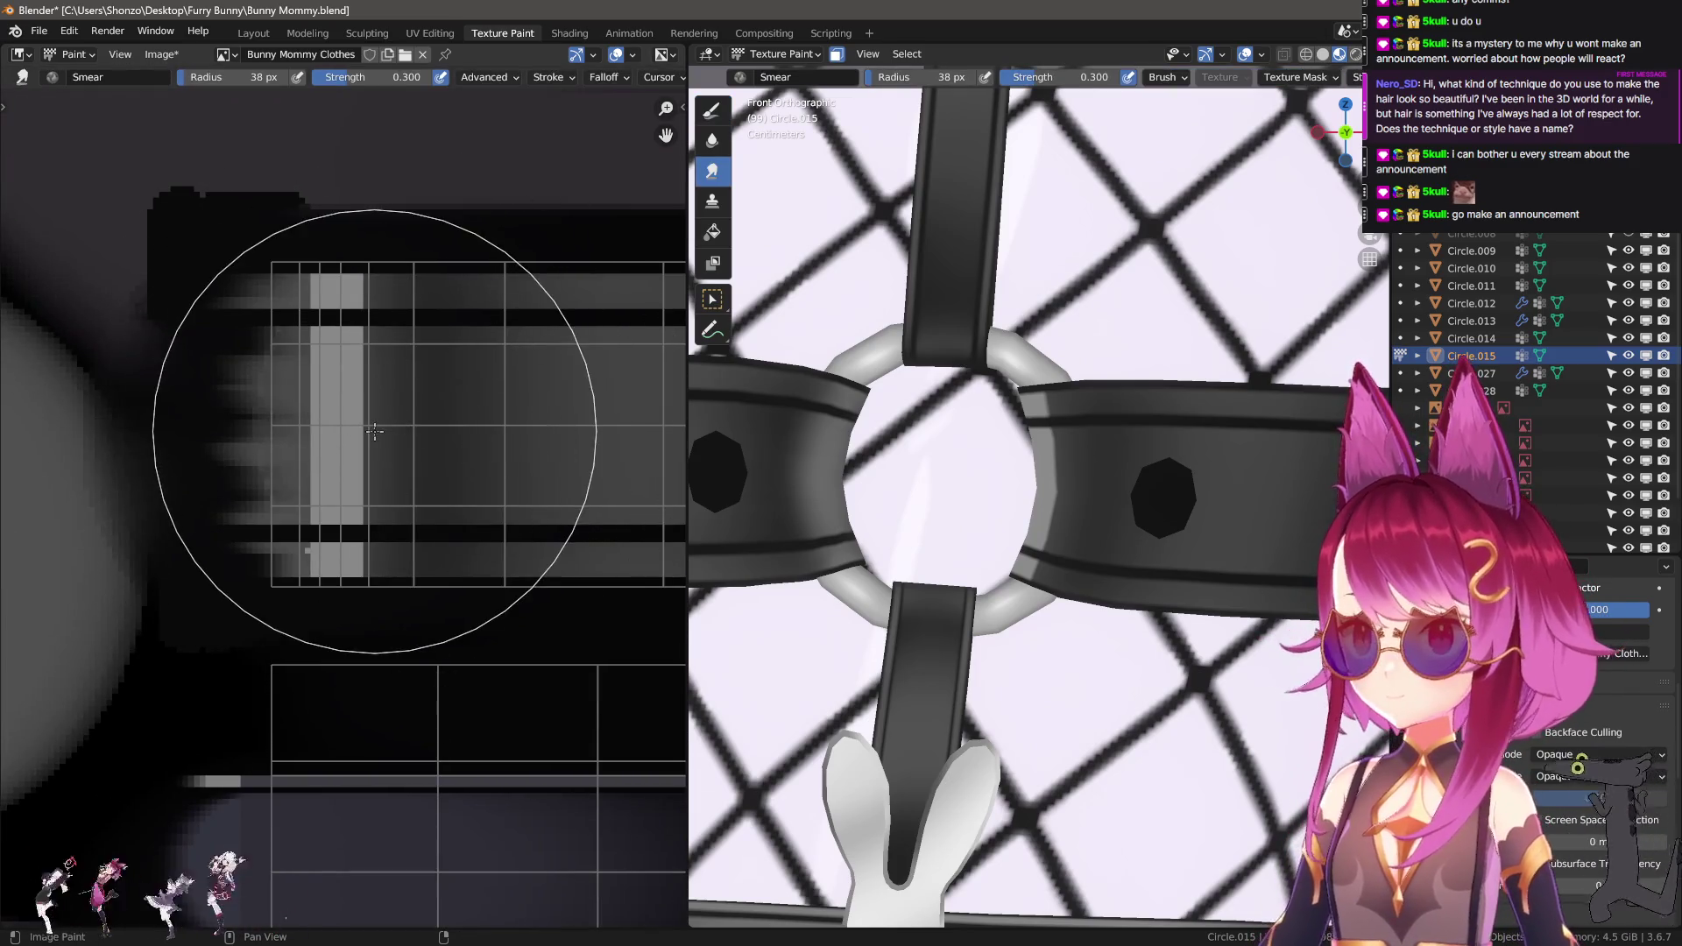
scroll(420, 477, up, 1)
drag(421, 478, 395, 468)
key(bracketleft)
key(bracketleft)
key(bracketleft)
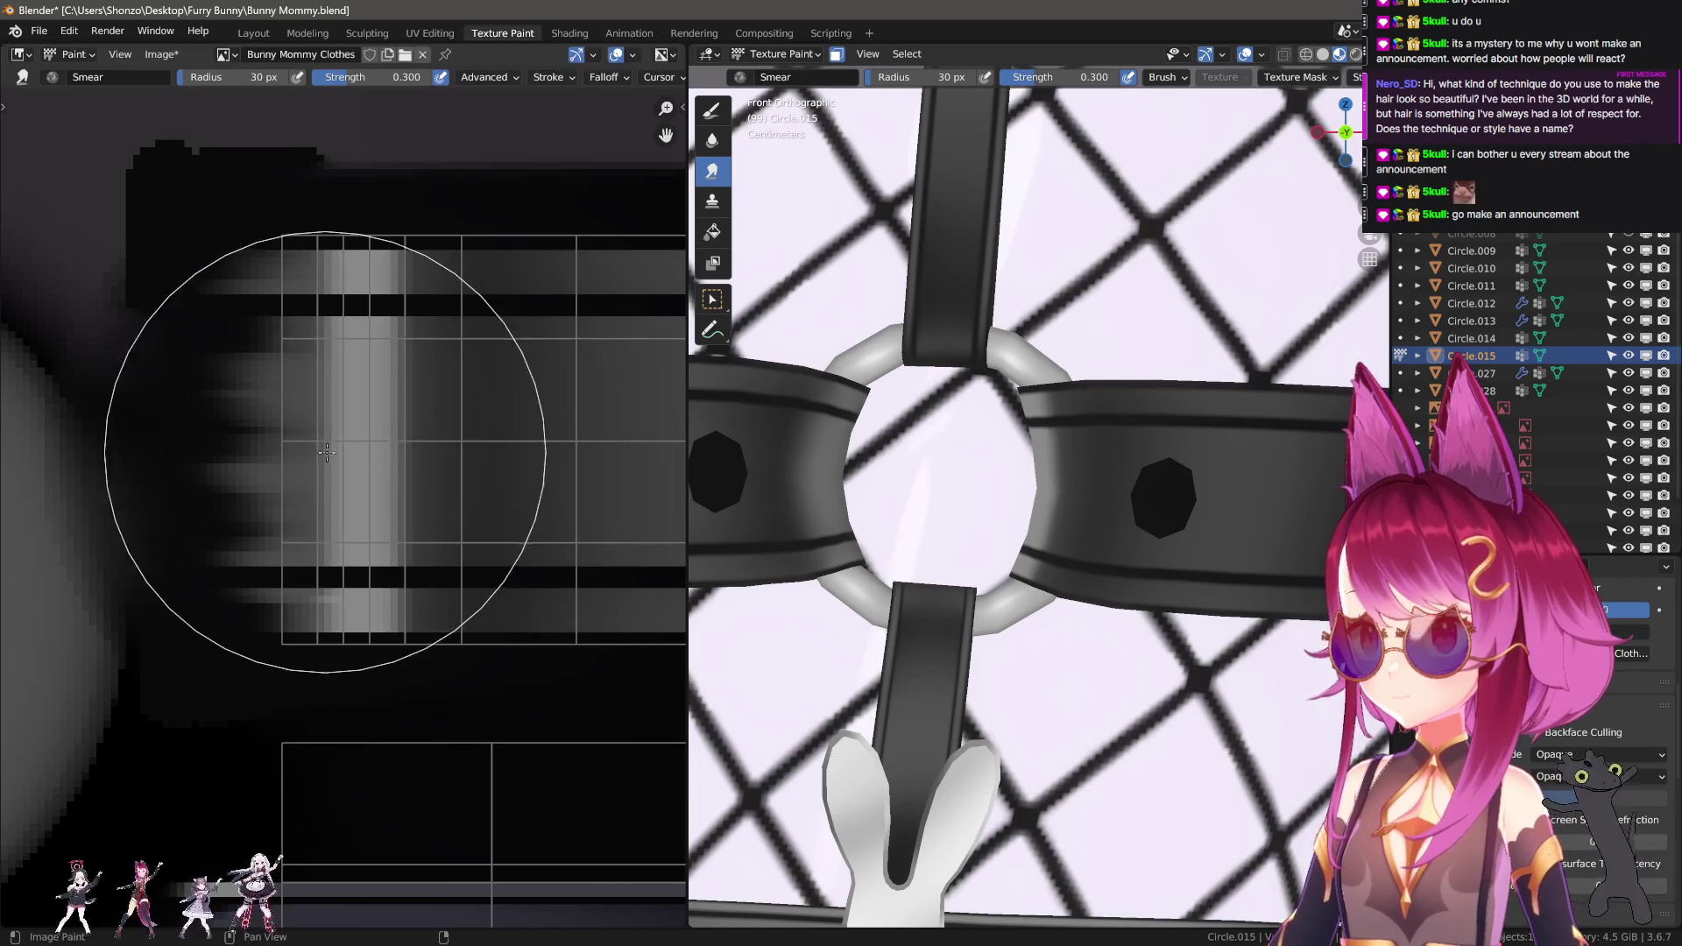
key(bracketright)
key(bracketright)
key(bracketright)
middle_drag(195, 455, 244, 488)
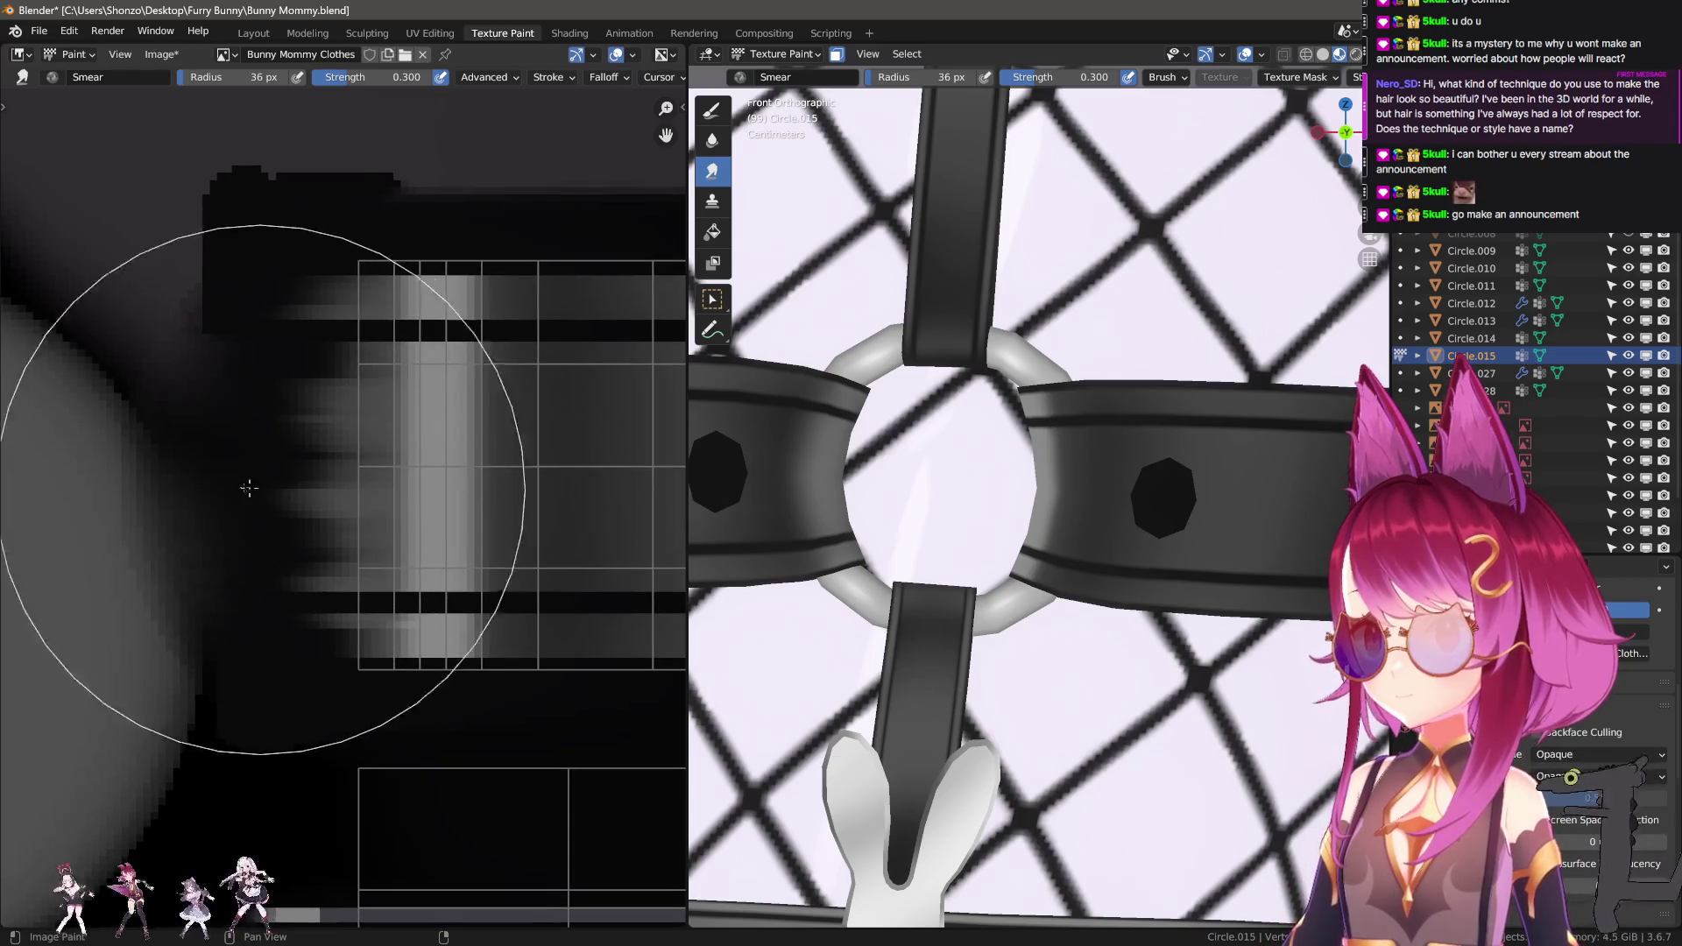
mouse_move(188, 460)
mouse_down()
mouse_move(391, 462)
mouse_move(274, 473)
mouse_up()
Resize the Smear brush through 29 and 35 px, settling at 20 px.
key(f)
click(394, 578)
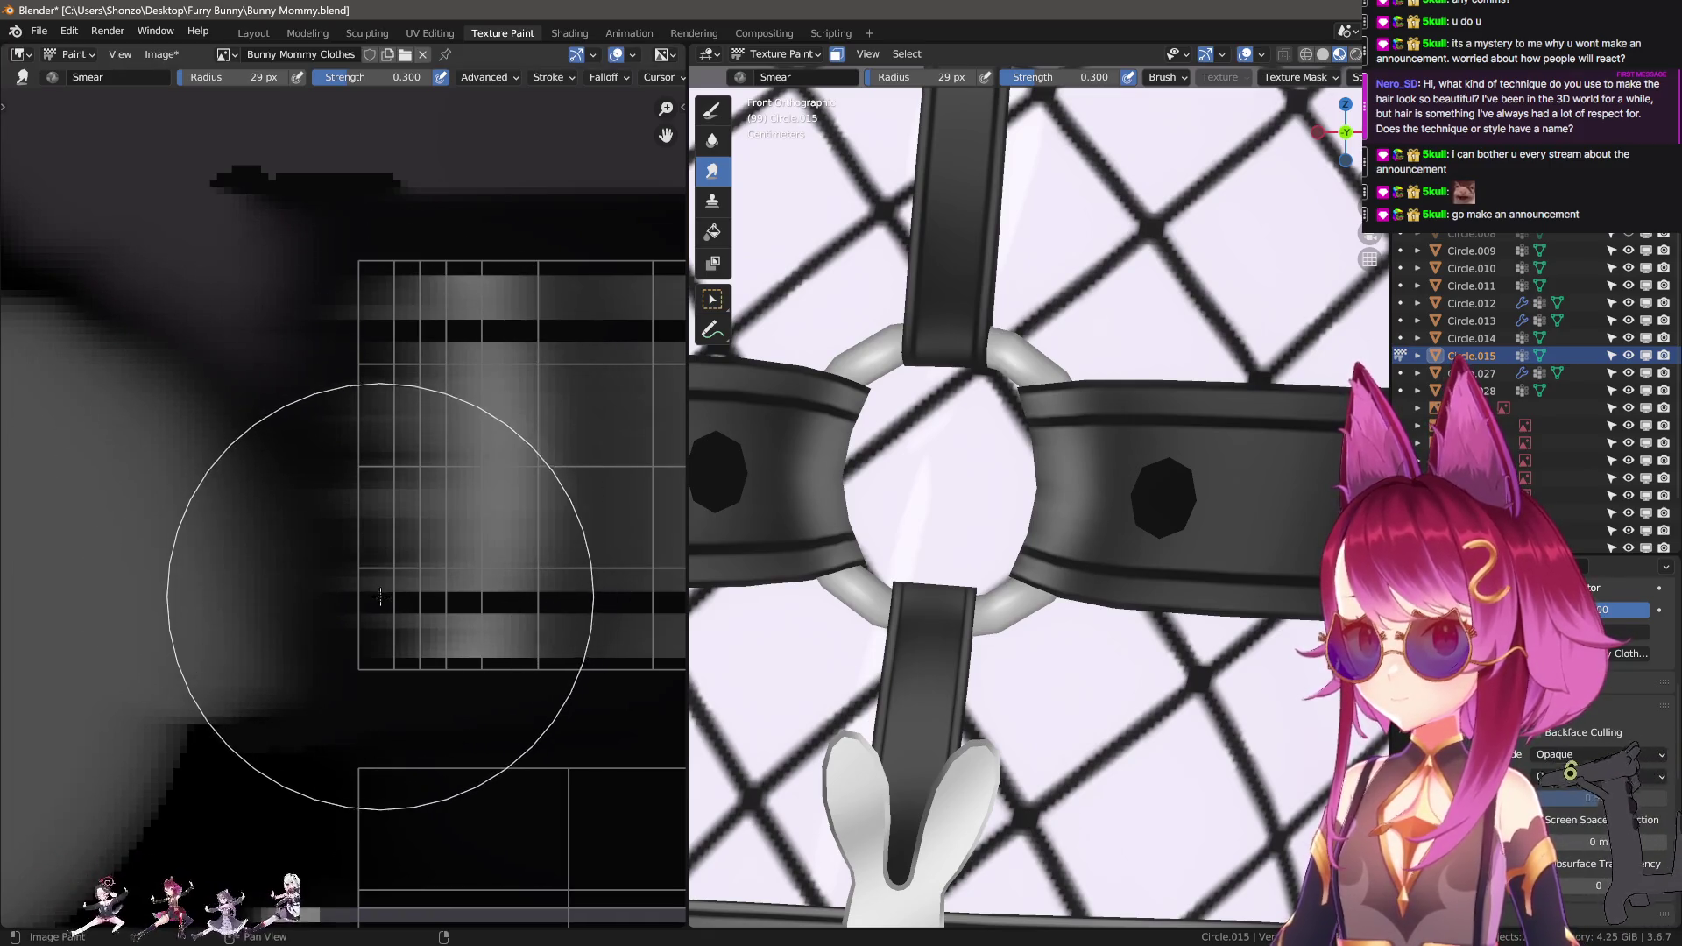
key(f)
click(432, 459)
key(f)
click(570, 491)
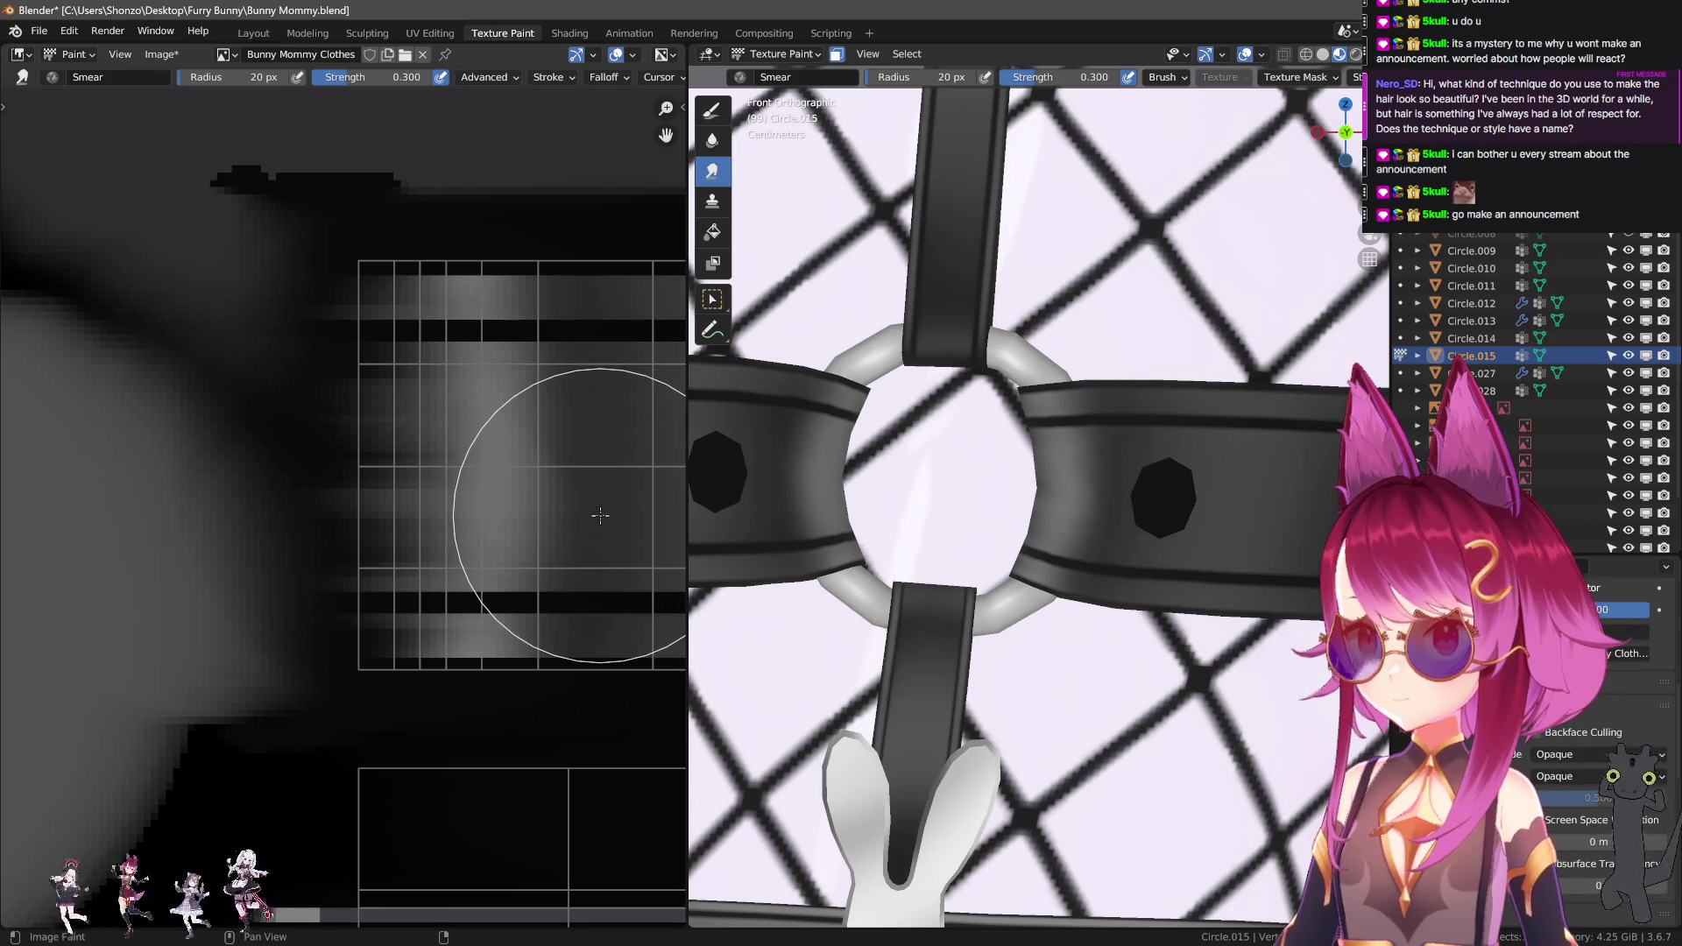
scroll(1200, 554, down, 8)
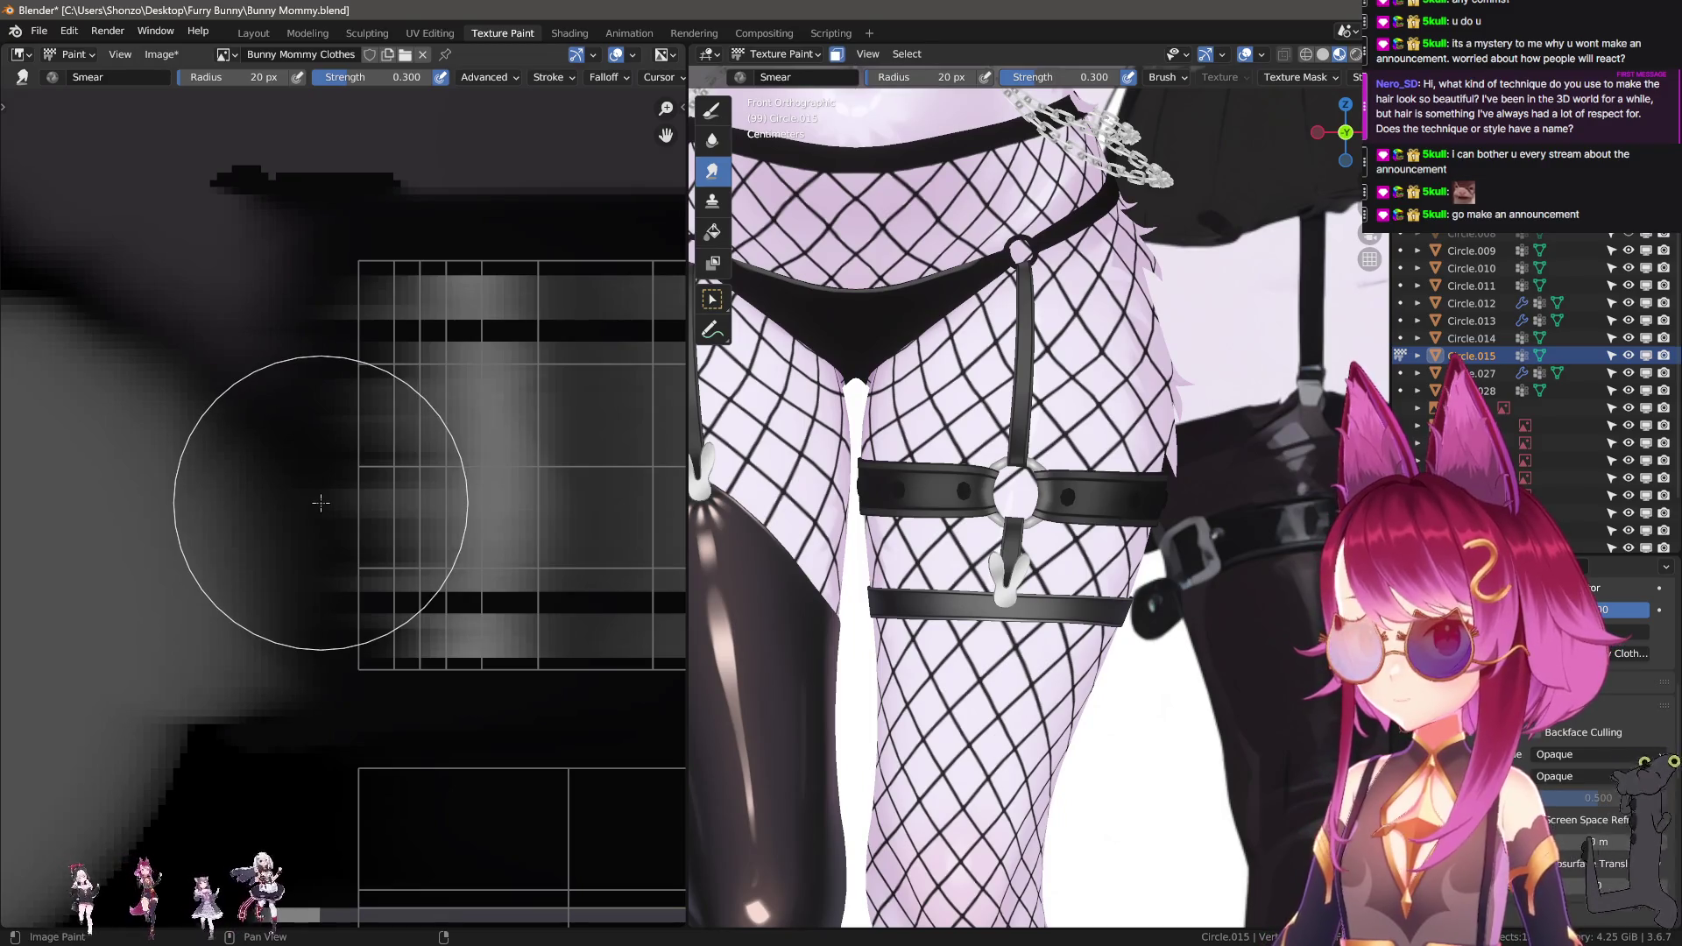
With the hard Draw brush, paint grey straight lines forming a rectangle on the strap texture.
scroll(308, 500, down, 3)
key(d)
scroll(361, 550, up, 3)
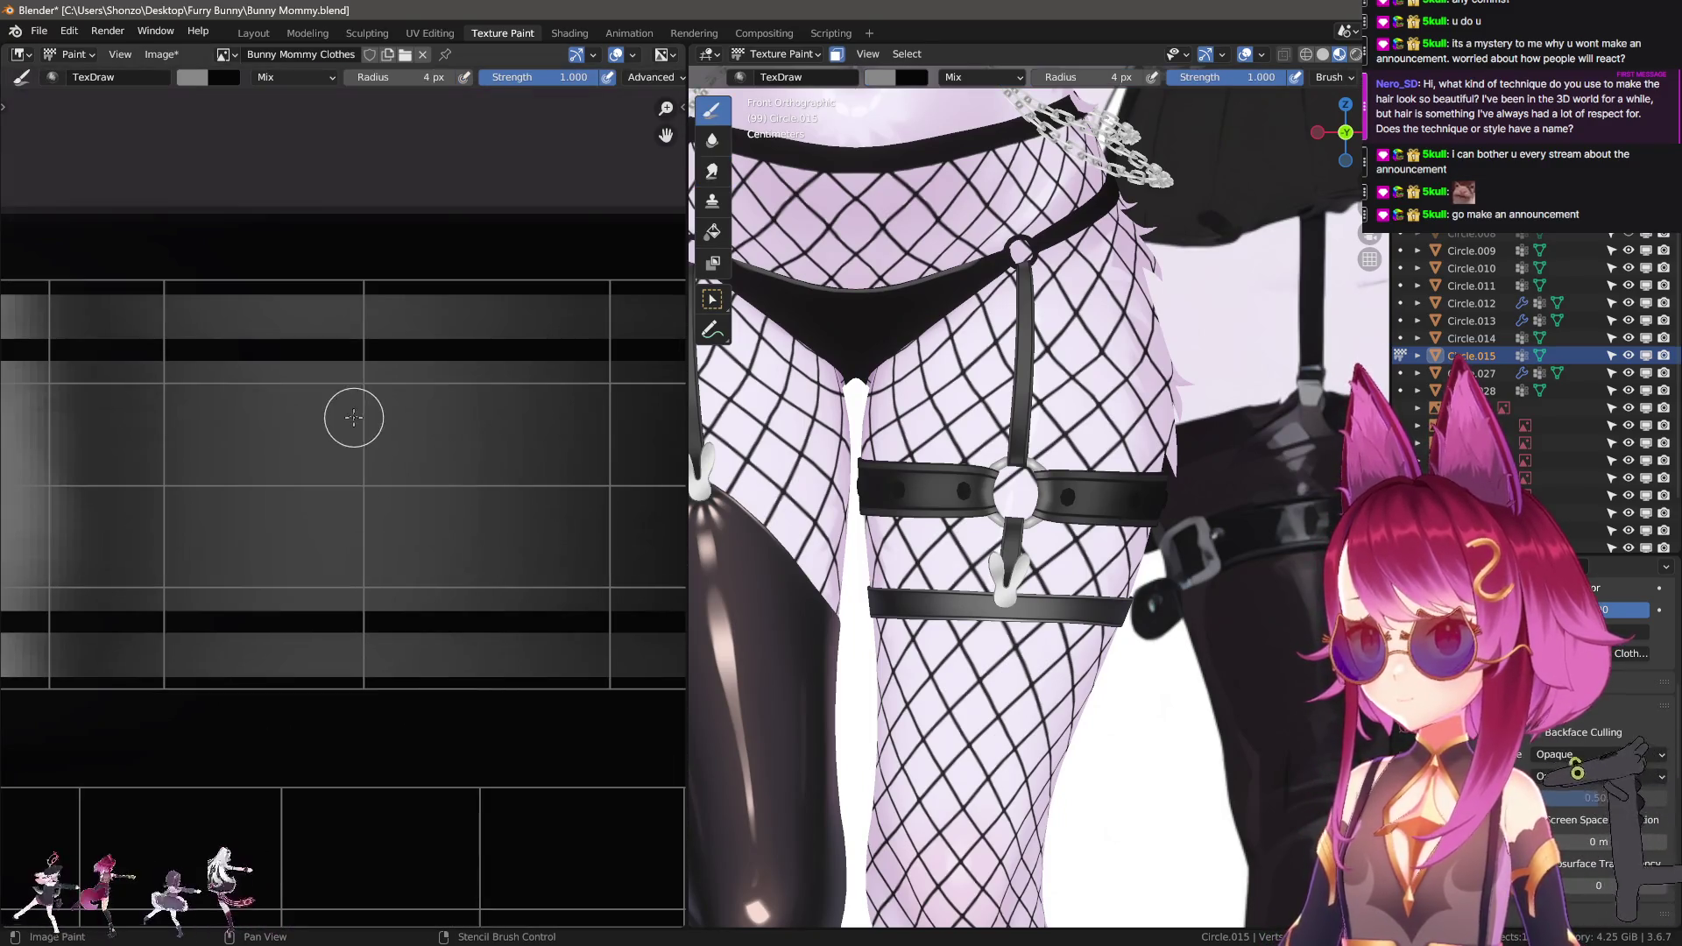
drag(448, 399, 449, 399)
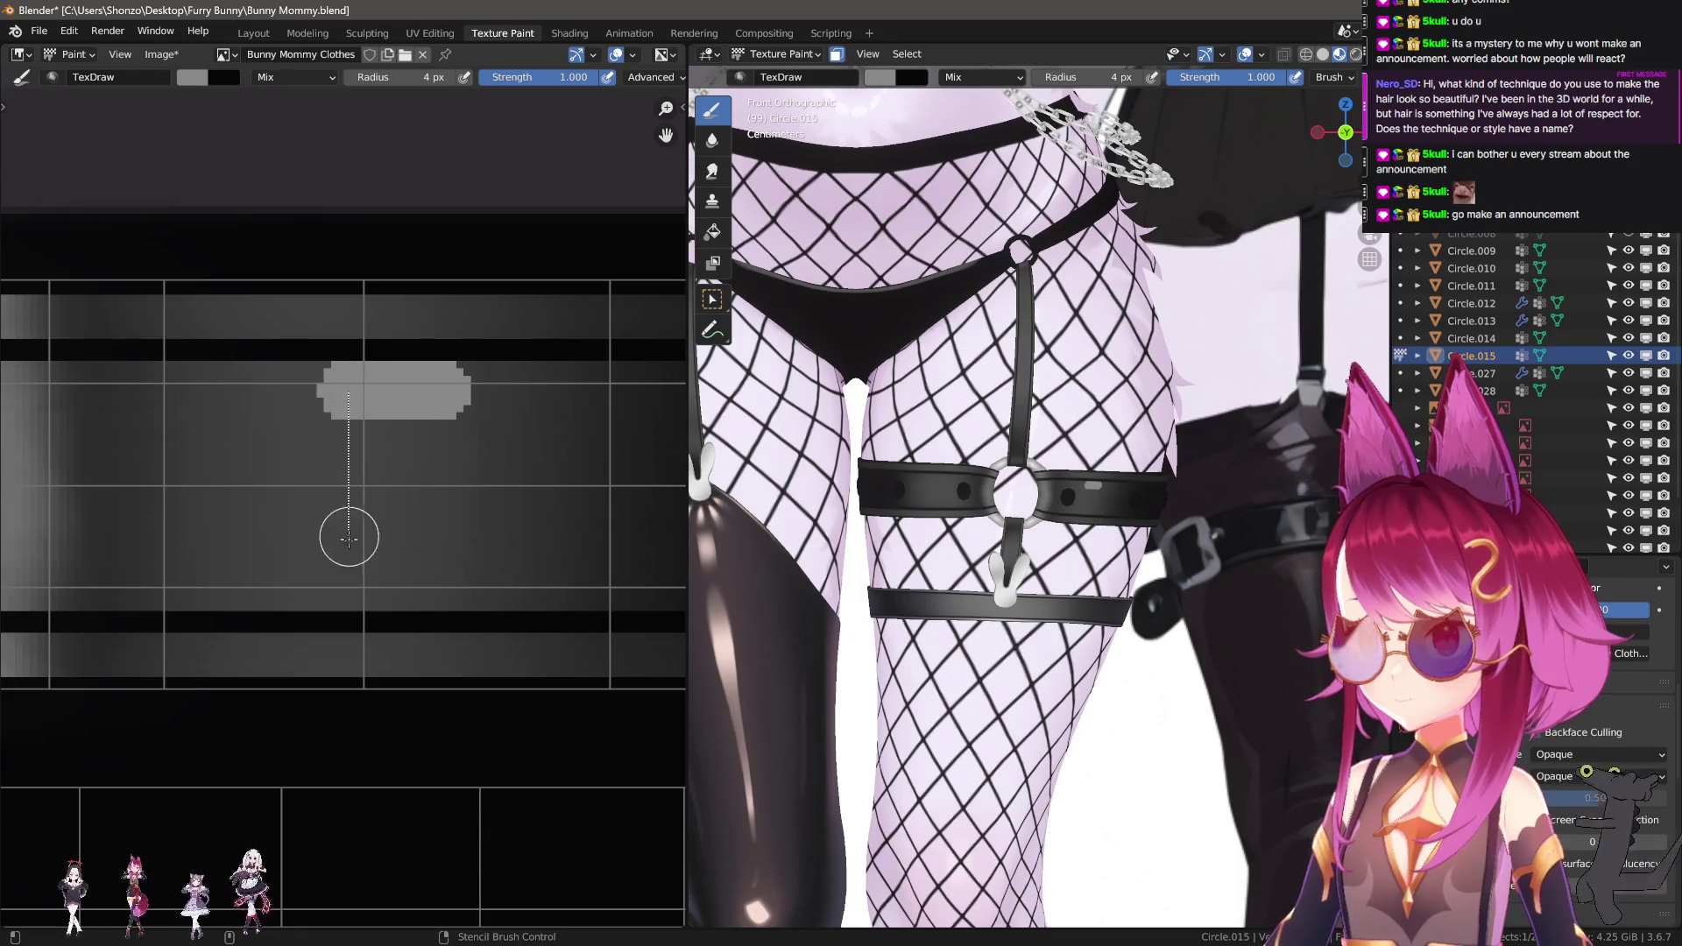
mouse_move(345, 583)
mouse_down()
mouse_move(410, 581)
mouse_move(421, 377)
mouse_move(420, 442)
mouse_move(364, 517)
mouse_move(263, 489)
mouse_move(438, 480)
mouse_move(356, 470)
mouse_move(322, 497)
mouse_up()
Switch to a resized Smear brush and smear the bright band rightward, undoing one trial stroke.
key(s)
key(f)
click(269, 489)
scroll(323, 498, down, 1)
mouse_move(315, 398)
mouse_down()
mouse_move(169, 450)
mouse_move(195, 524)
mouse_up()
key(bracketright)
key(bracketright)
key(bracketright)
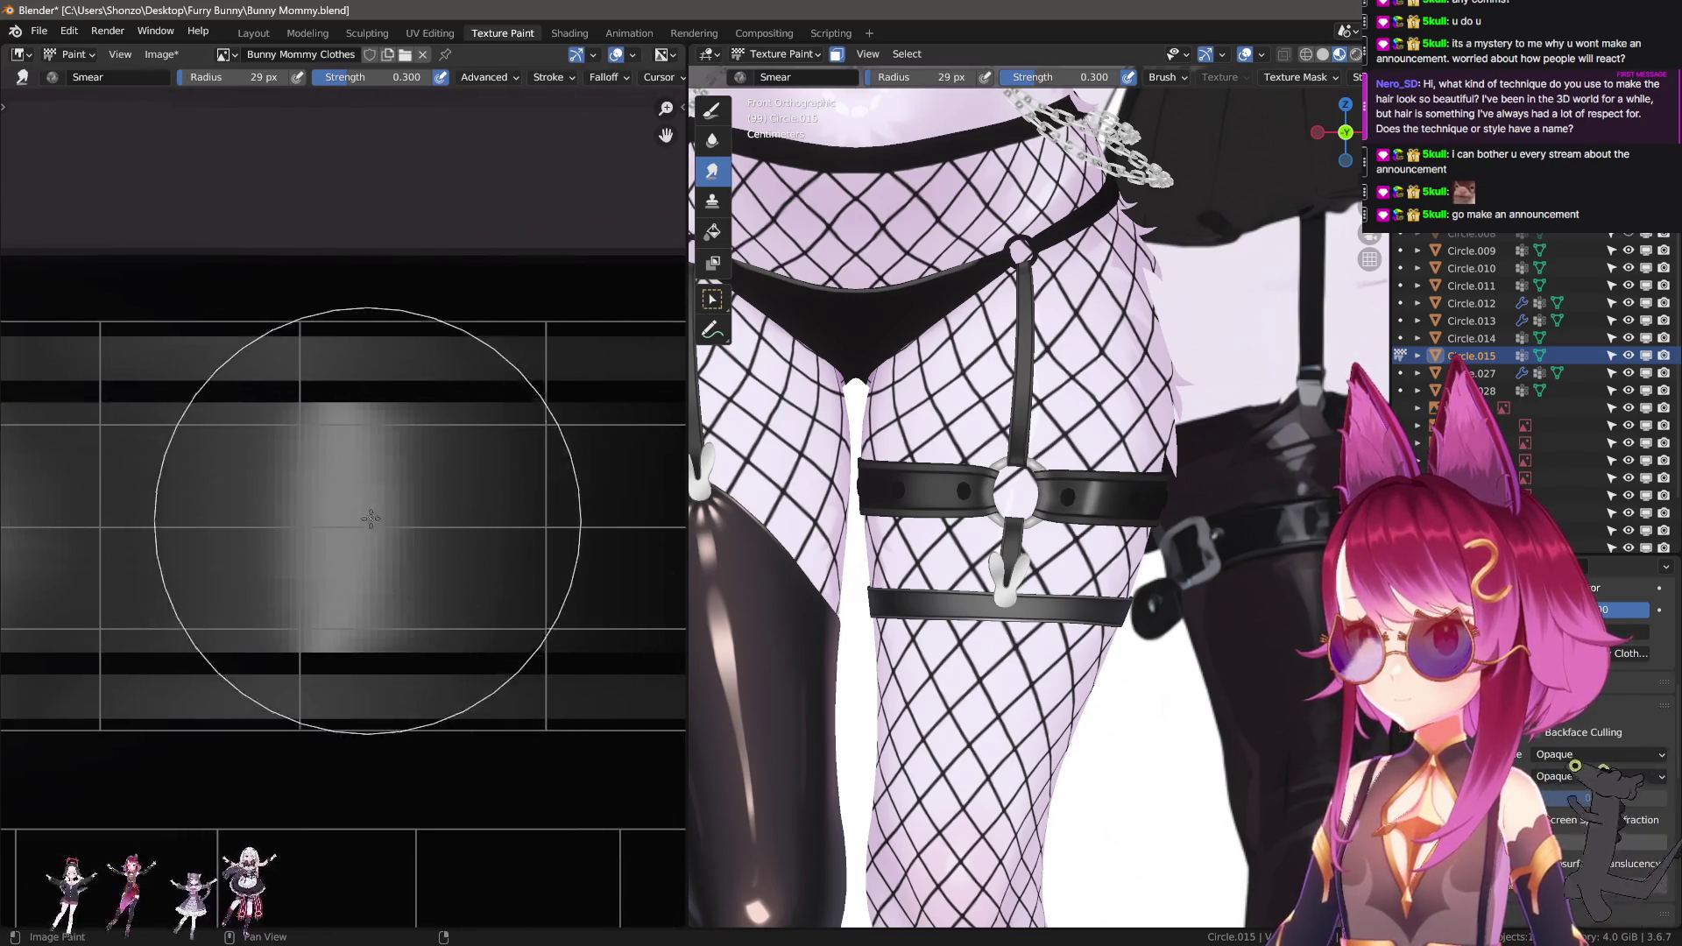
key(ctrl+z)
key(ctrl+shift+z)
key(ctrl+z)
key(bracketleft)
Push the bright band right, then pull it left to darken and soften the light patch.
drag(544, 523, 244, 523)
drag(394, 523, 580, 536)
scroll(502, 521, down, 1)
key(bracketright)
key(bracketright)
drag(398, 538, 377, 537)
scroll(970, 501, up, 5)
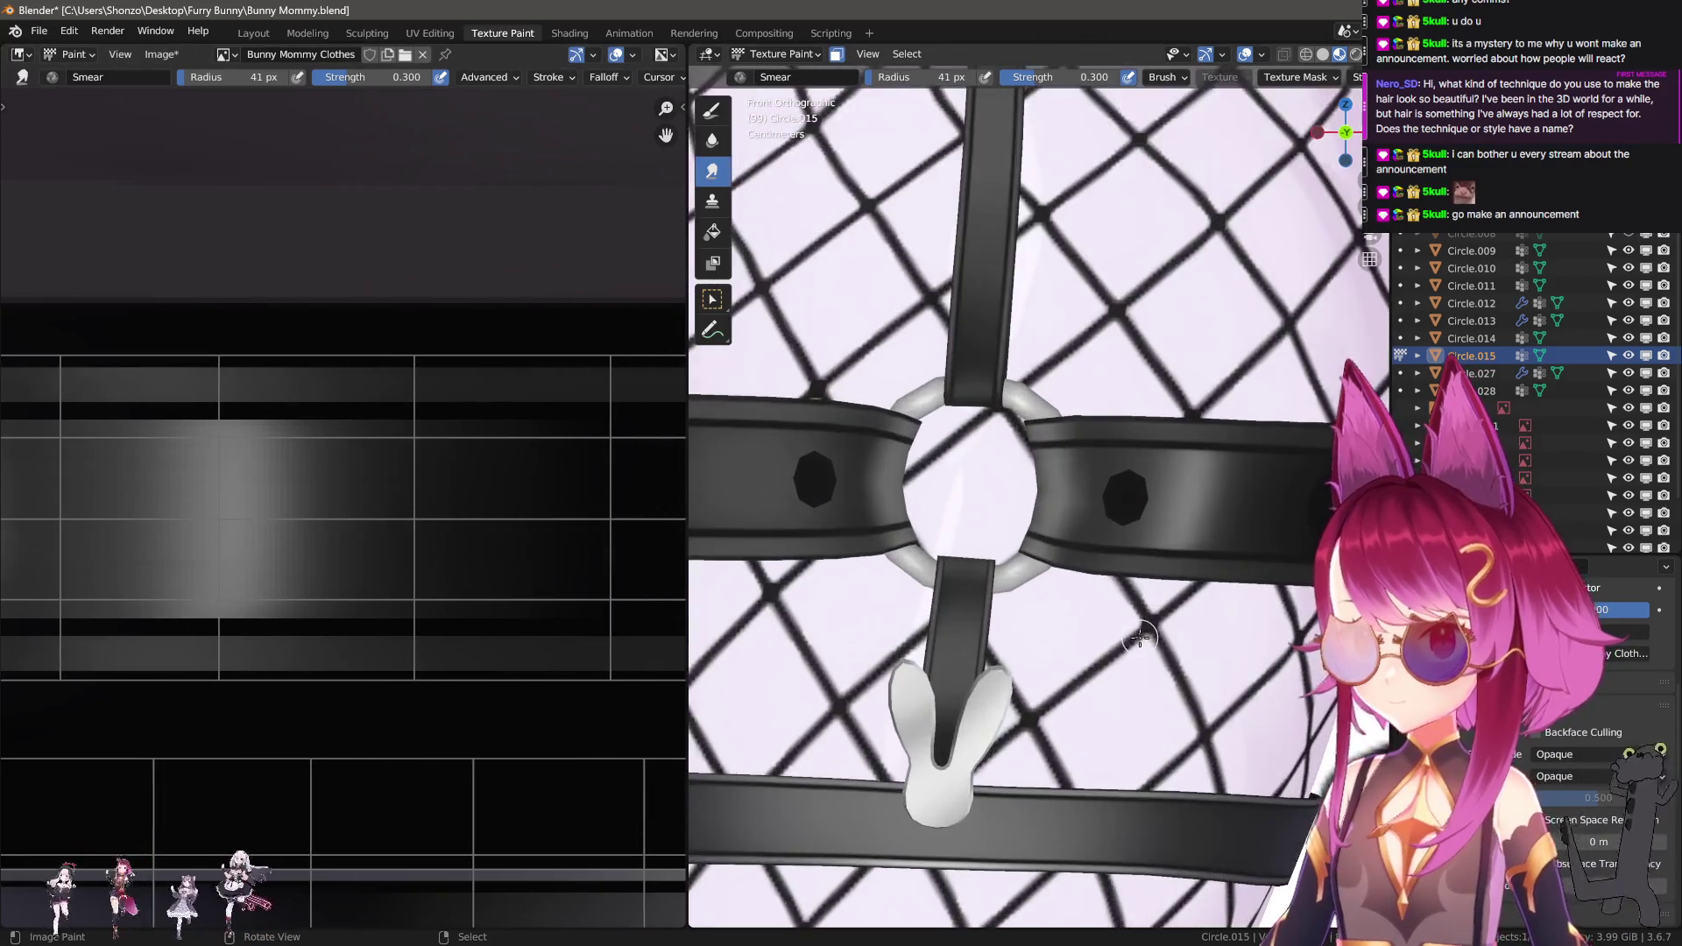
scroll(263, 512, down, 5)
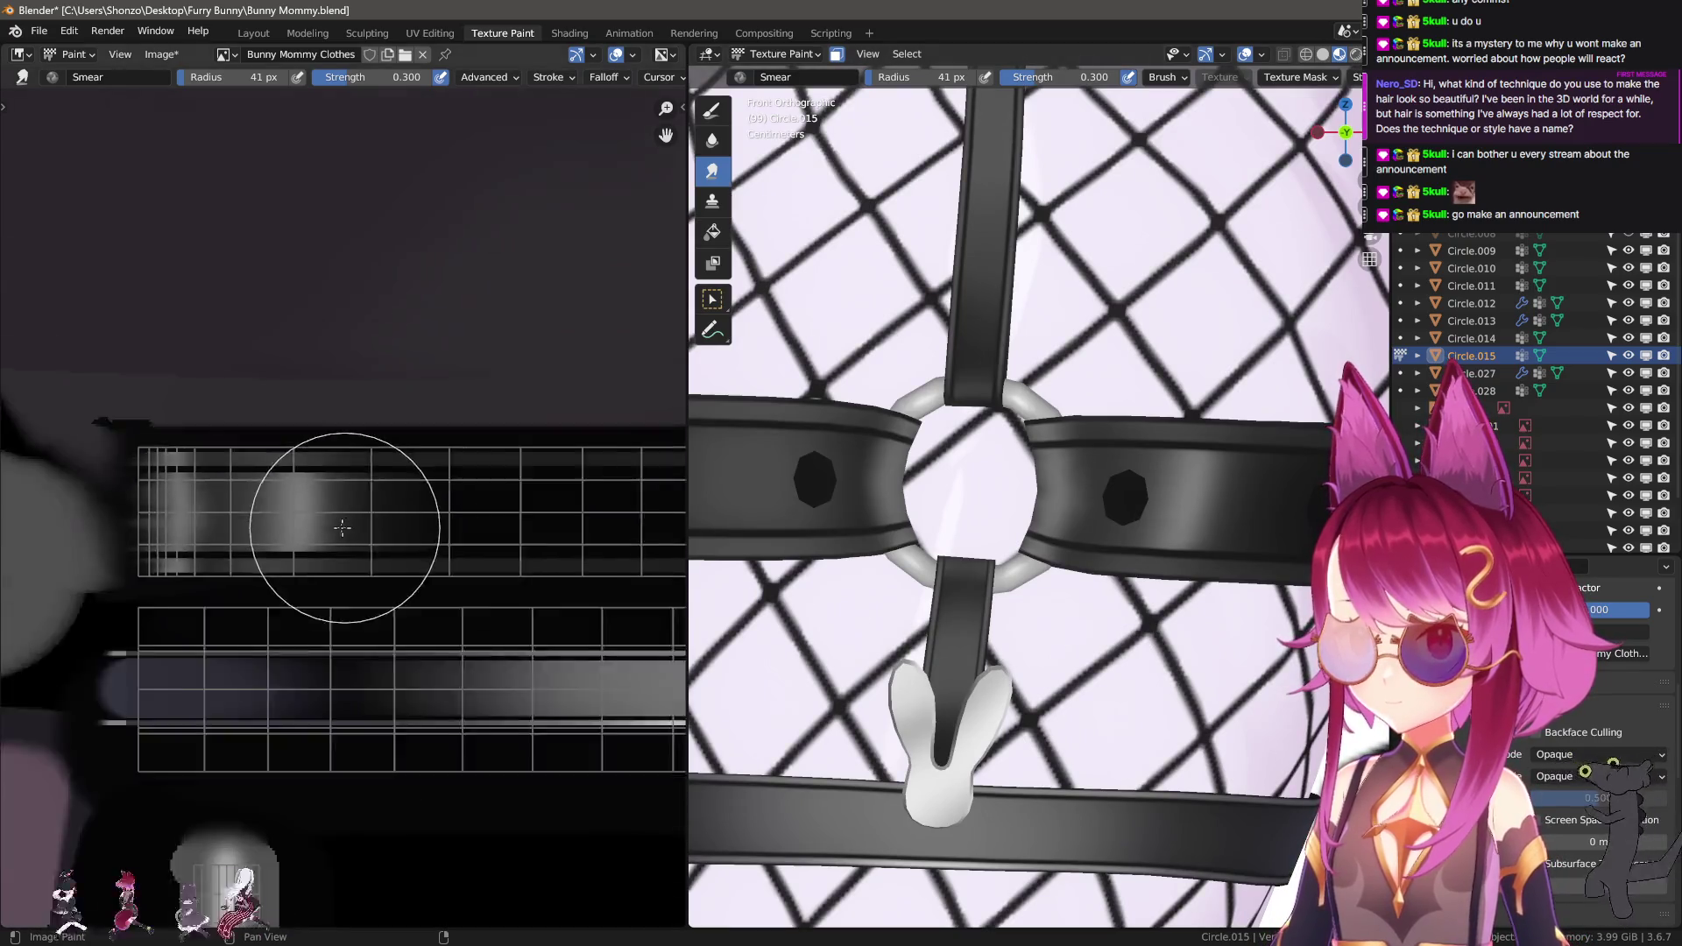
mouse_move(272, 515)
mouse_down()
mouse_move(308, 518)
mouse_move(340, 549)
mouse_up()
scroll(340, 549, up, 5)
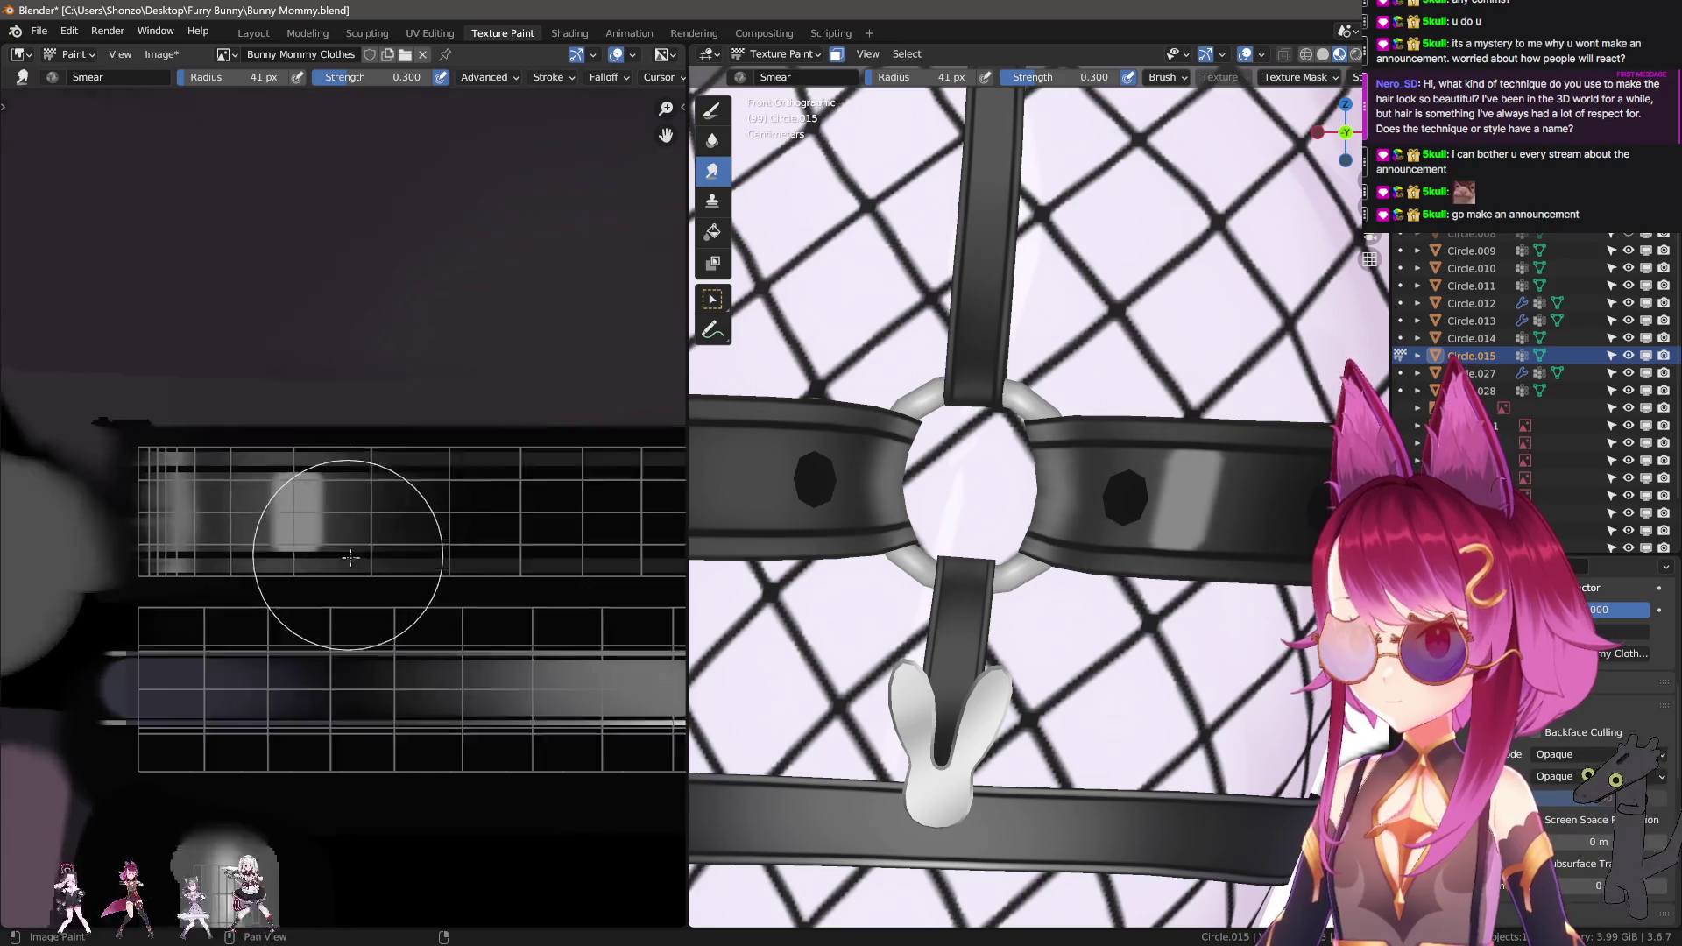
Line-smear the grey patch rightward, resizing the Smear brush between strokes.
key(n)
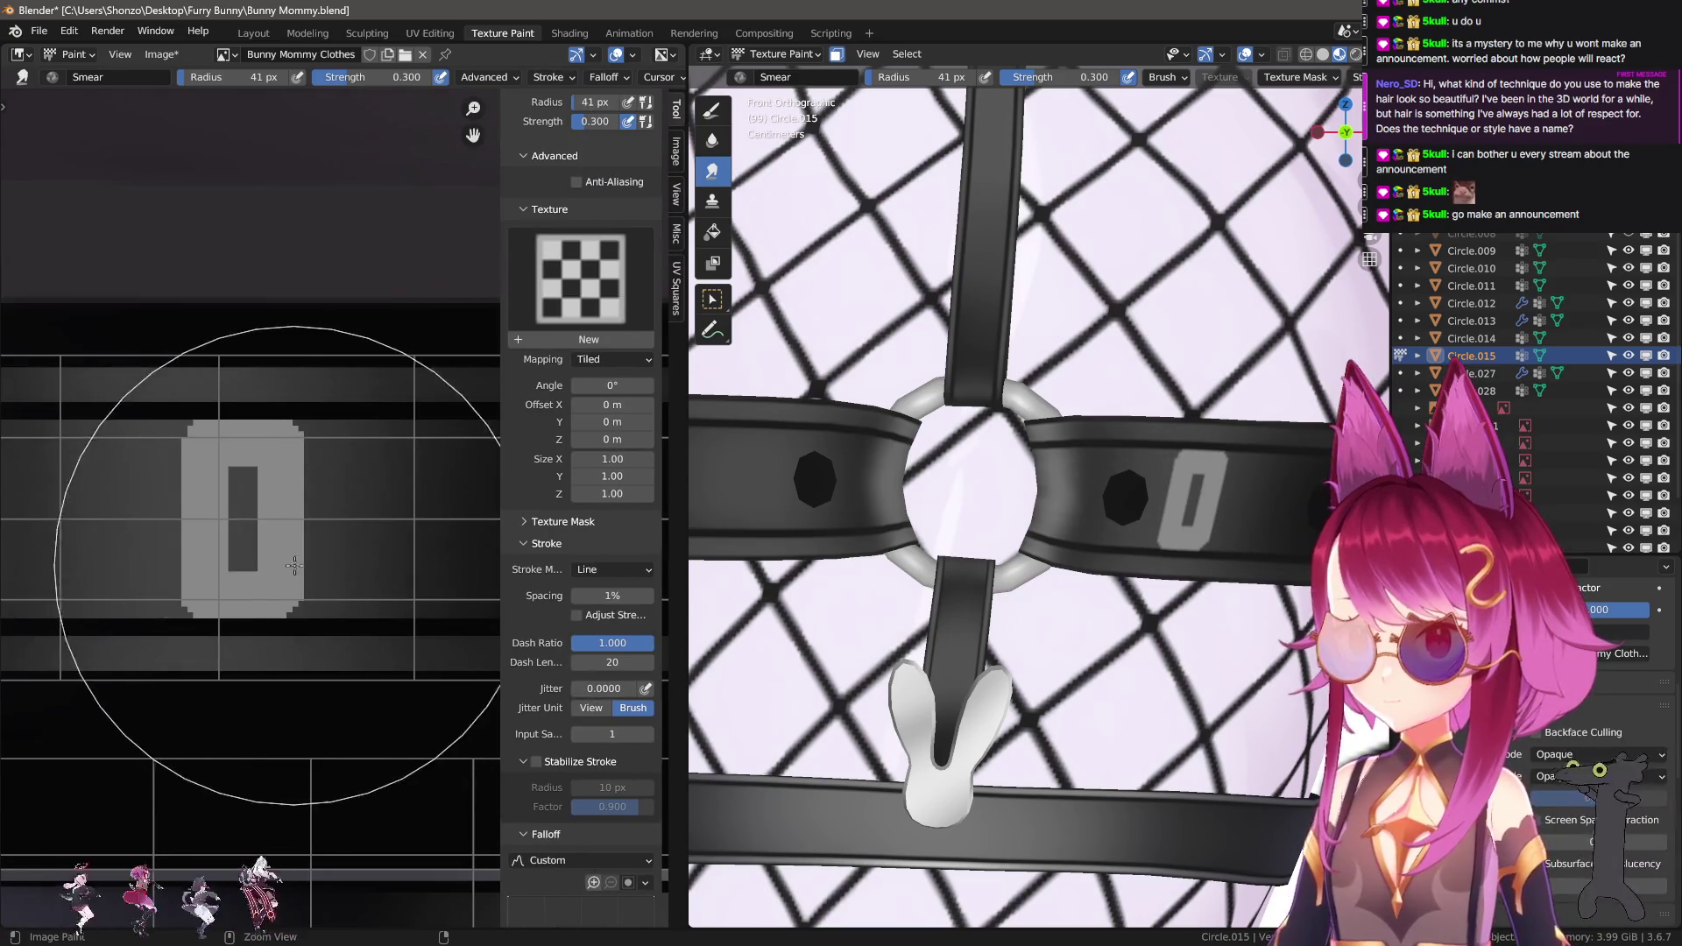
key(n)
scroll(383, 553, down, 3)
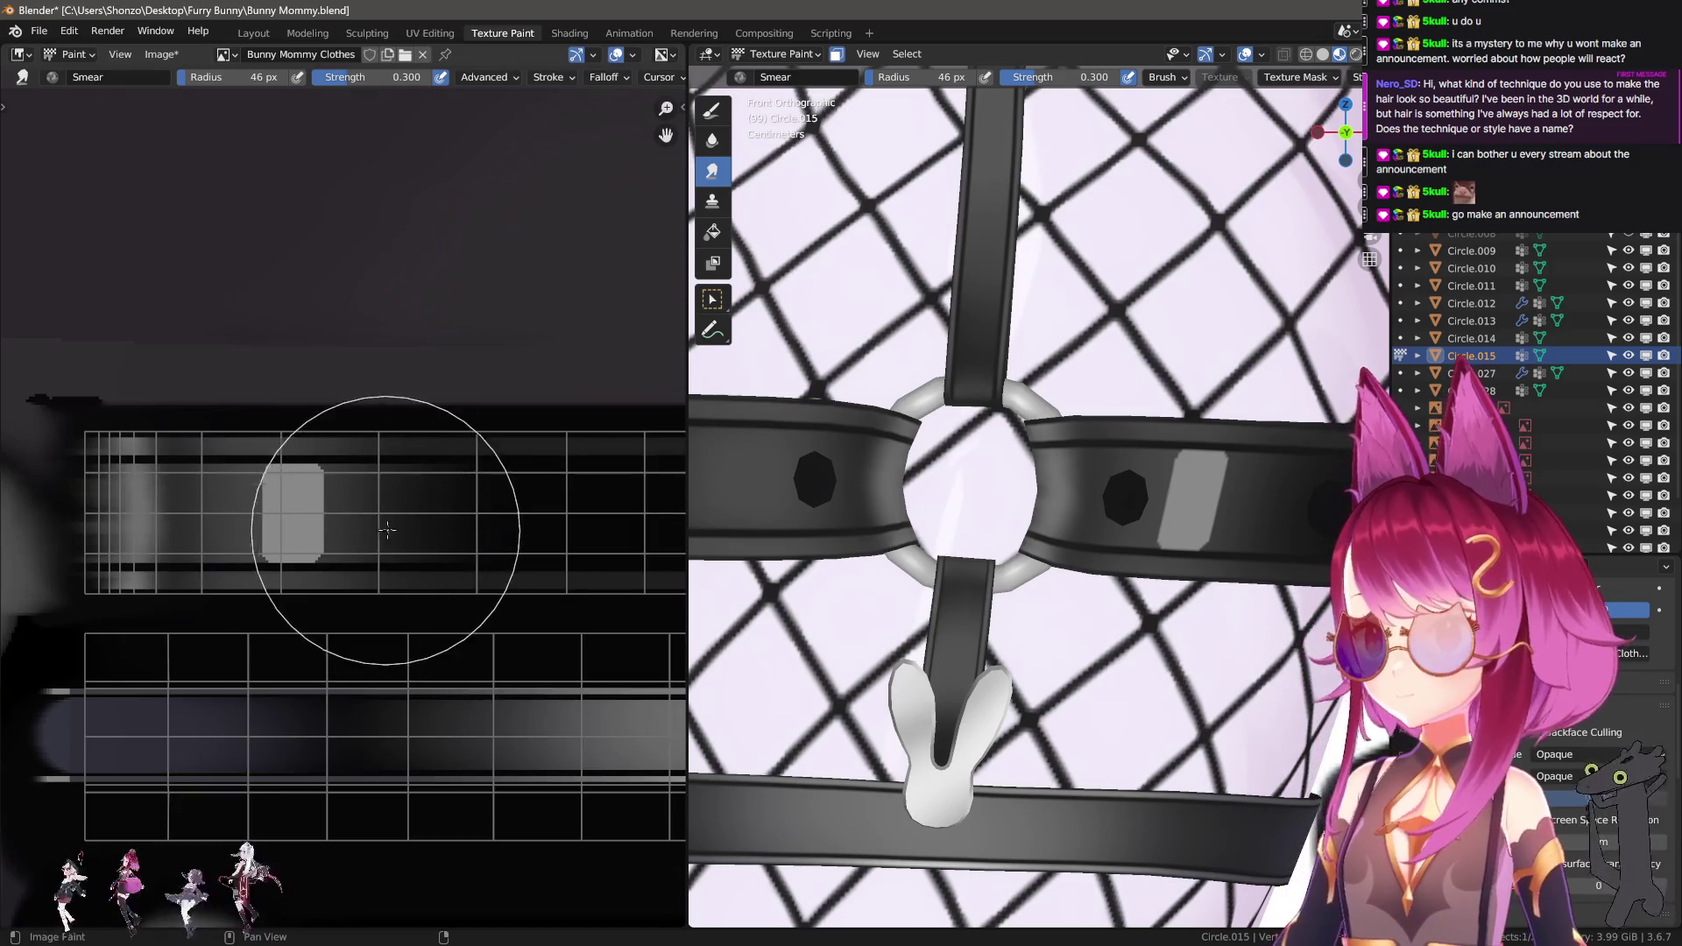
key(f)
click(386, 526)
drag(317, 520, 421, 522)
key(f)
click(390, 521)
mouse_move(328, 520)
mouse_down()
mouse_move(305, 496)
mouse_move(383, 514)
mouse_up()
Undo back to the flat grey block and smear away its dark inner bar.
key(ctrl+z)
key(ctrl+z)
key(ctrl+z)
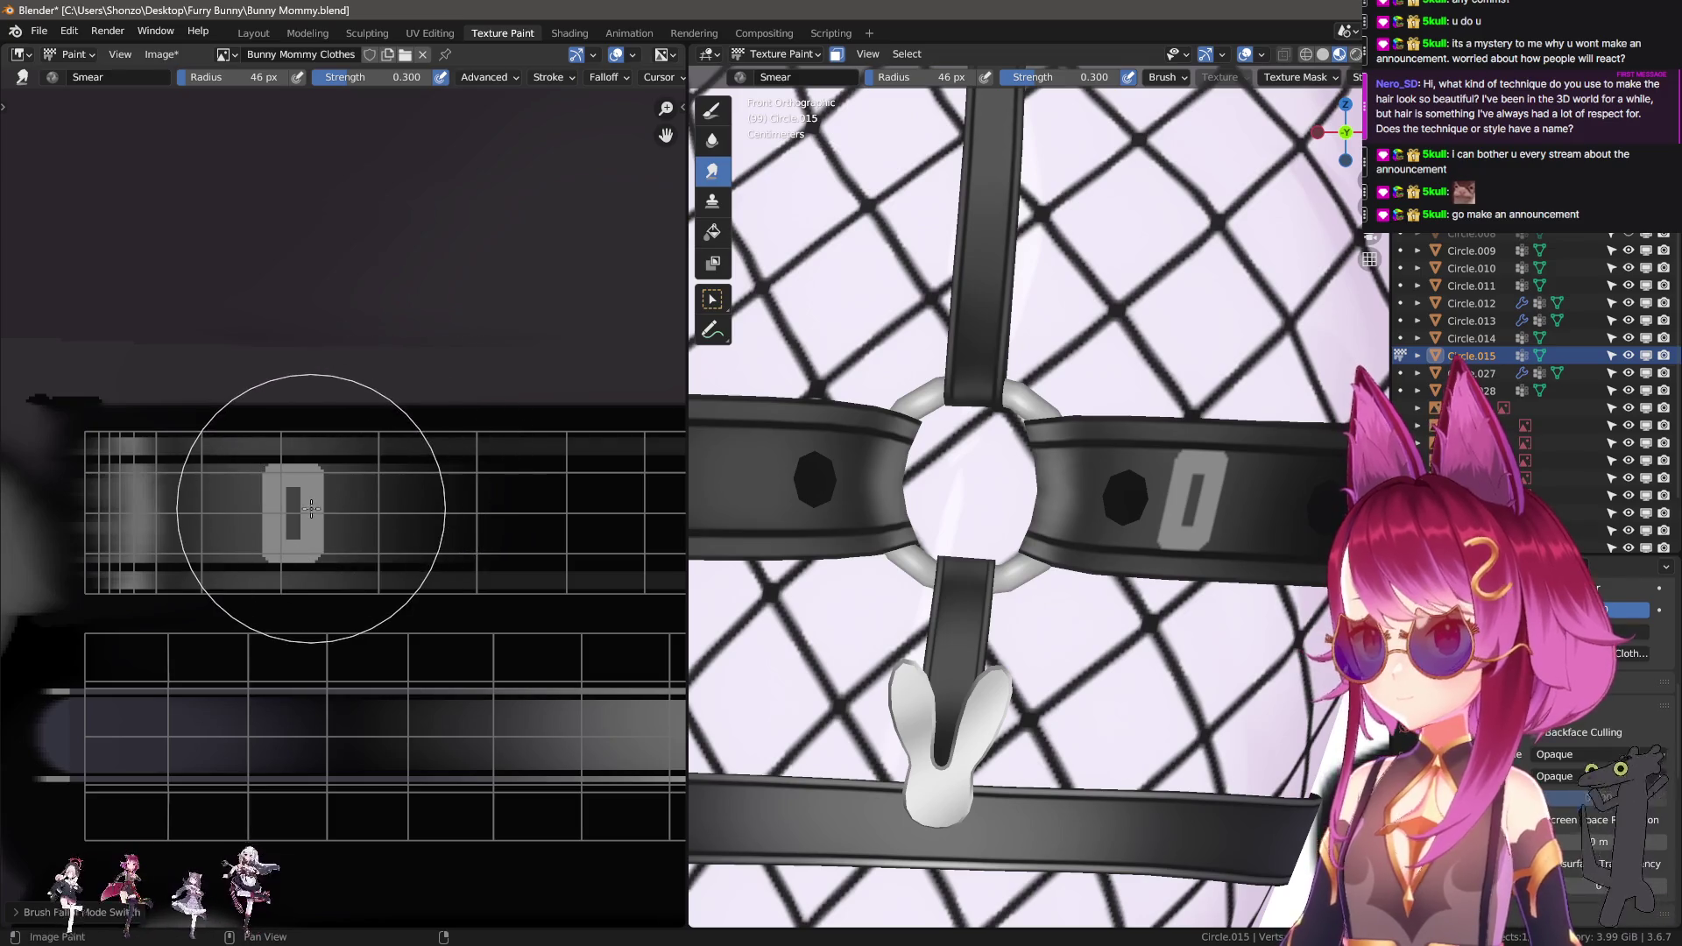
key(d)
scroll(342, 517, up, 3)
key(s)
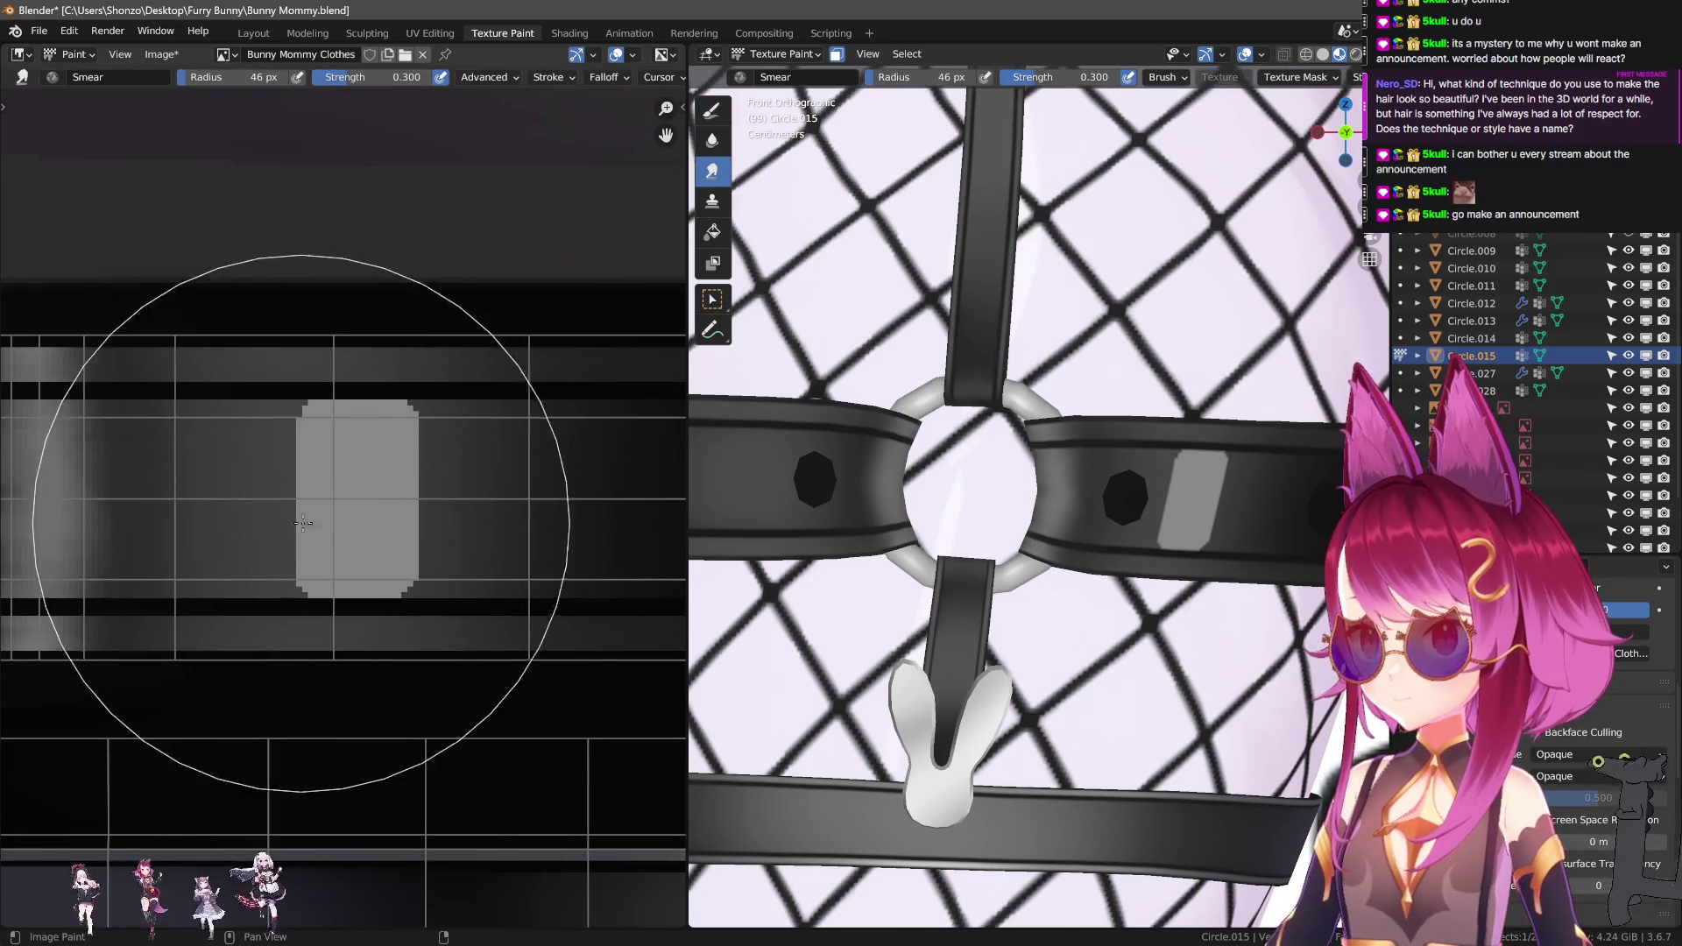
drag(319, 451, 403, 517)
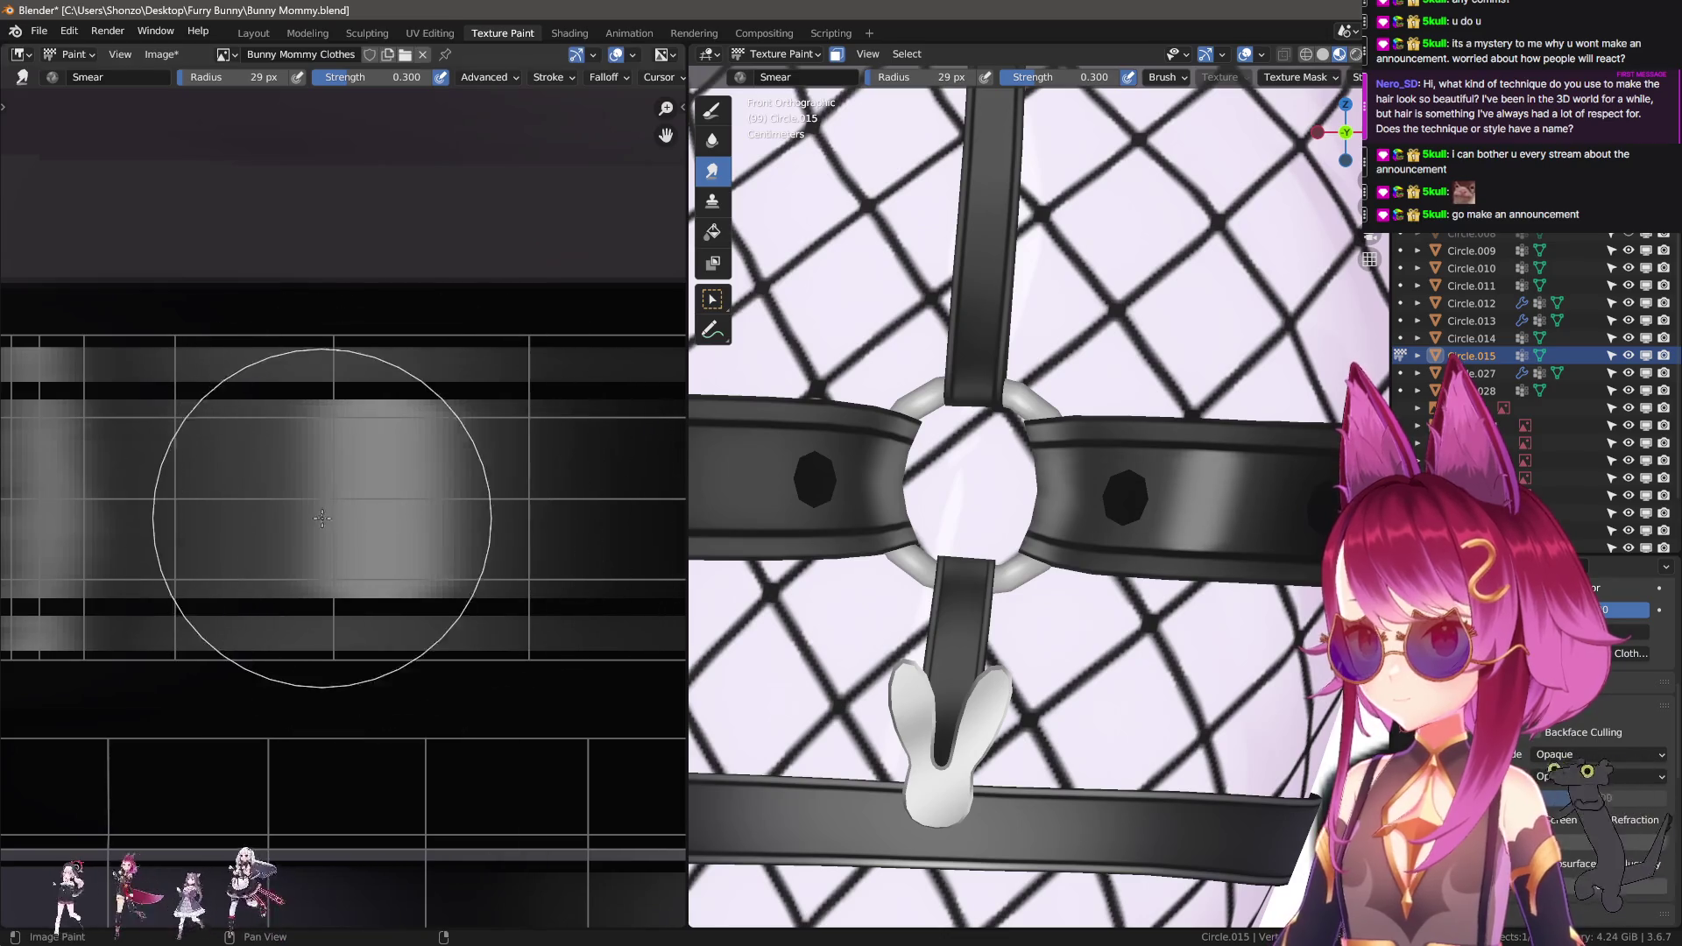
drag(271, 507, 415, 510)
mouse_move(415, 510)
middle_down()
mouse_move(245, 339)
mouse_move(355, 519)
middle_up()
Line-smear the bright stripe along the strap band, leaving the Smear brush at 56 px.
mouse_move(268, 520)
mouse_down()
mouse_move(367, 520)
mouse_move(254, 491)
mouse_move(385, 517)
mouse_move(543, 508)
mouse_move(404, 526)
mouse_move(526, 512)
mouse_up()
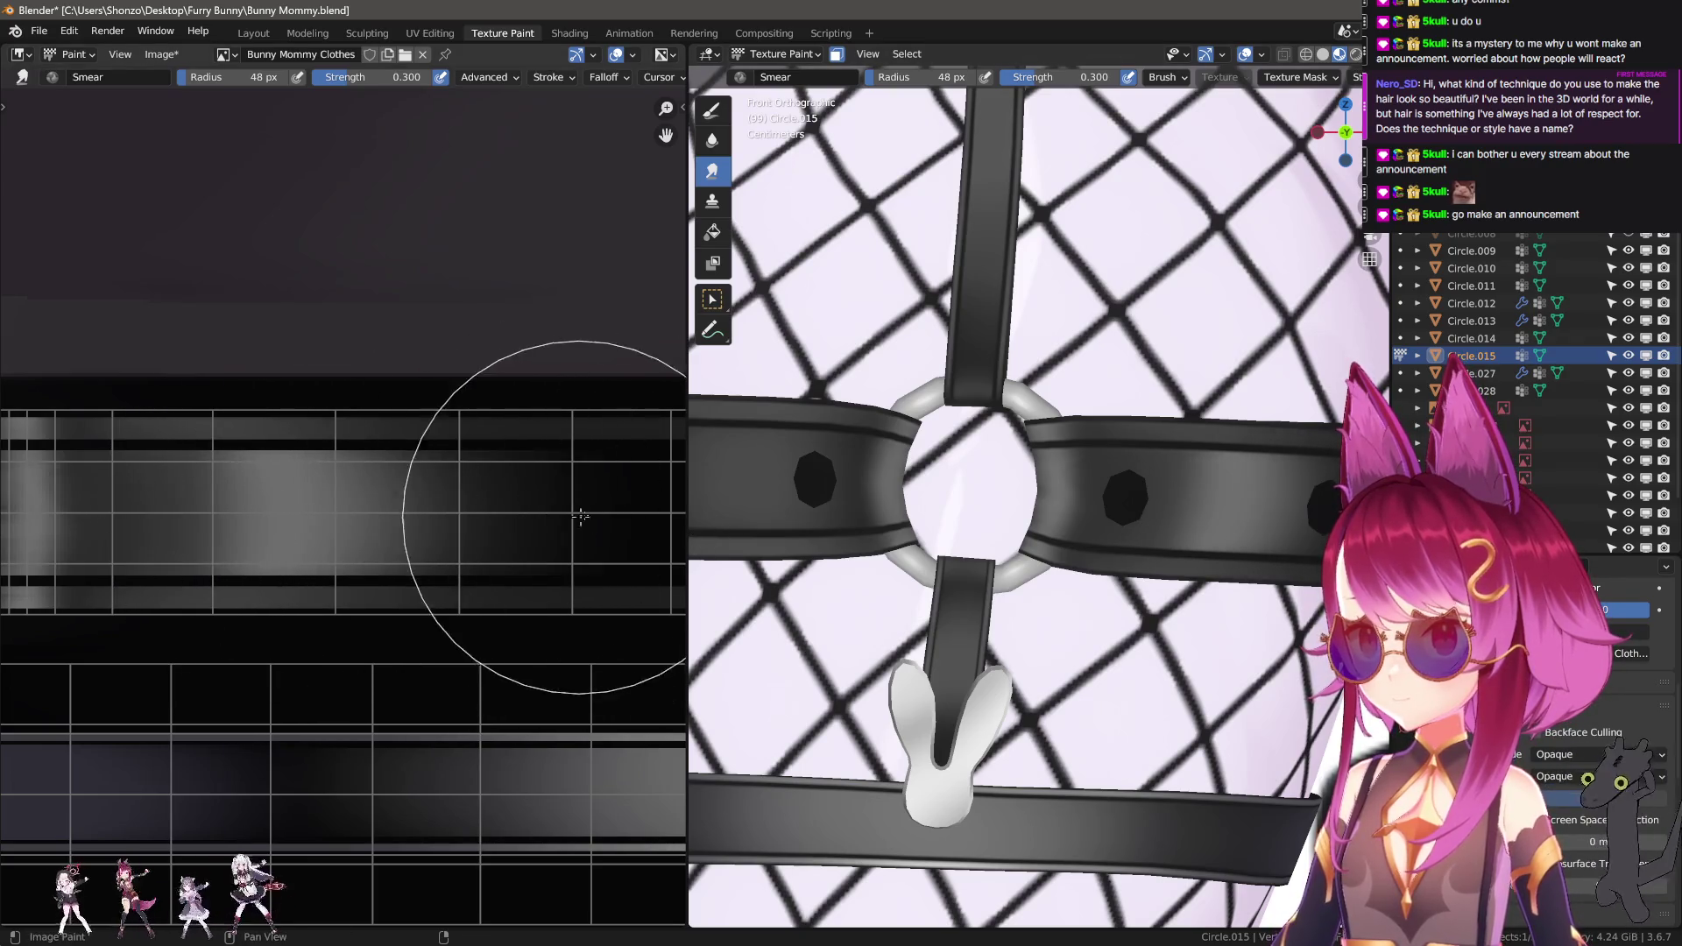
scroll(1008, 491, down, 5)
key(f)
click(390, 505)
key(bracketleft)
key(bracketleft)
key(bracketleft)
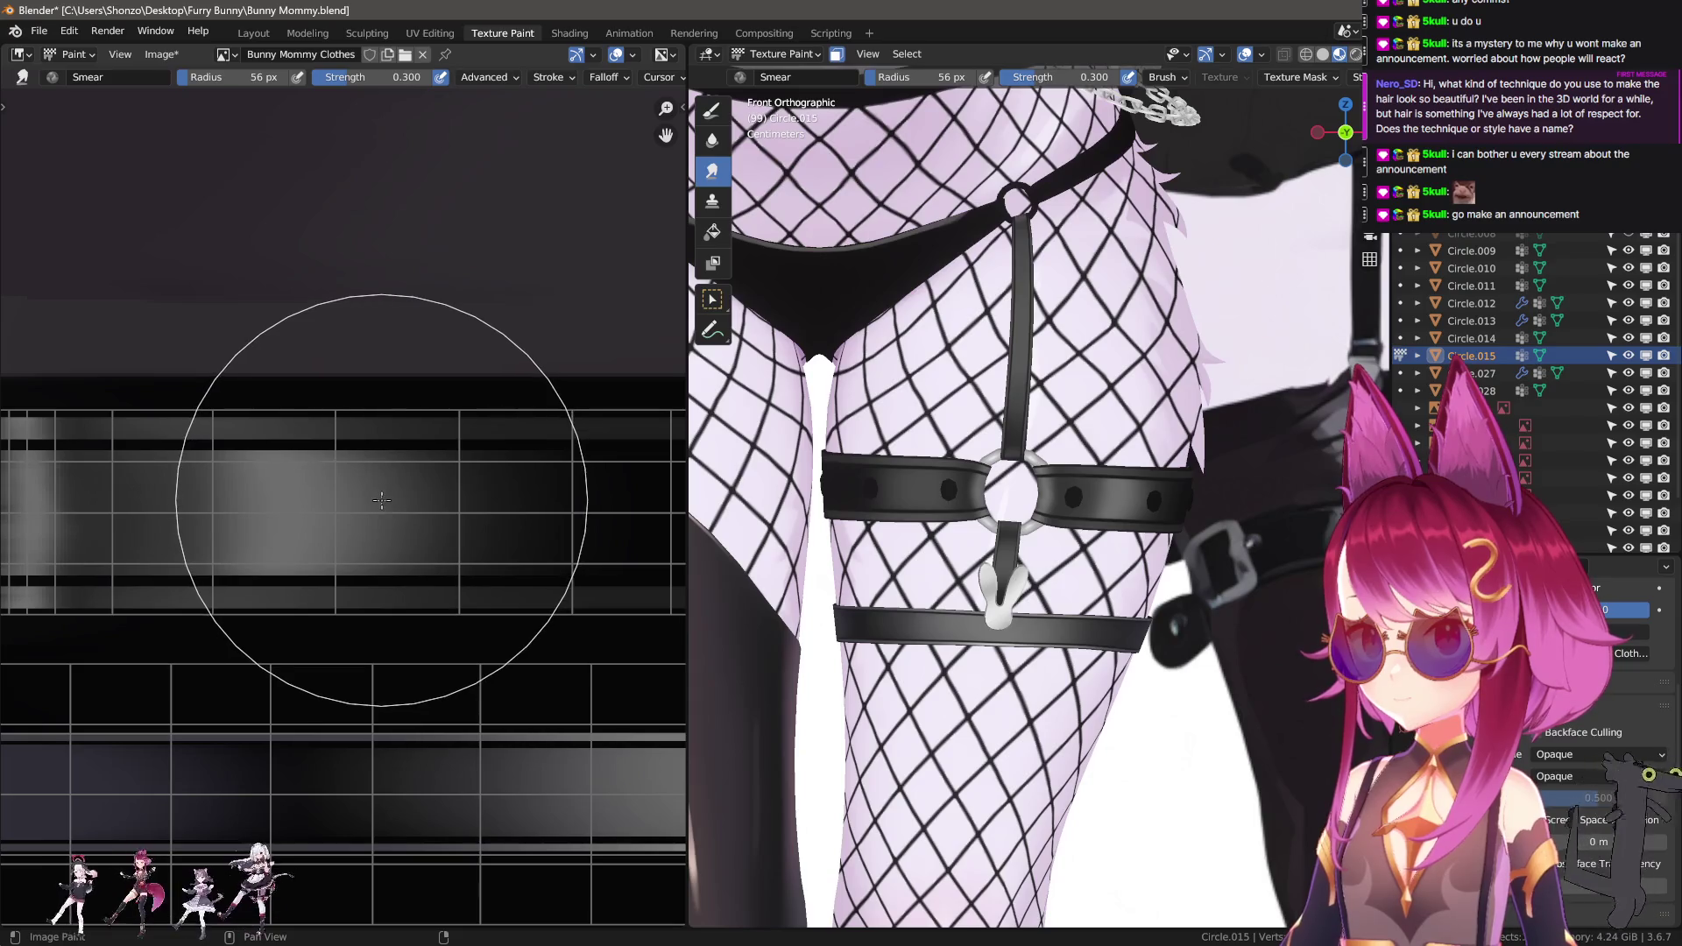
Lighten the left part of the band and reshape the bright area into a narrow column.
mouse_move(211, 513)
mouse_down()
mouse_move(171, 519)
mouse_move(219, 517)
mouse_up()
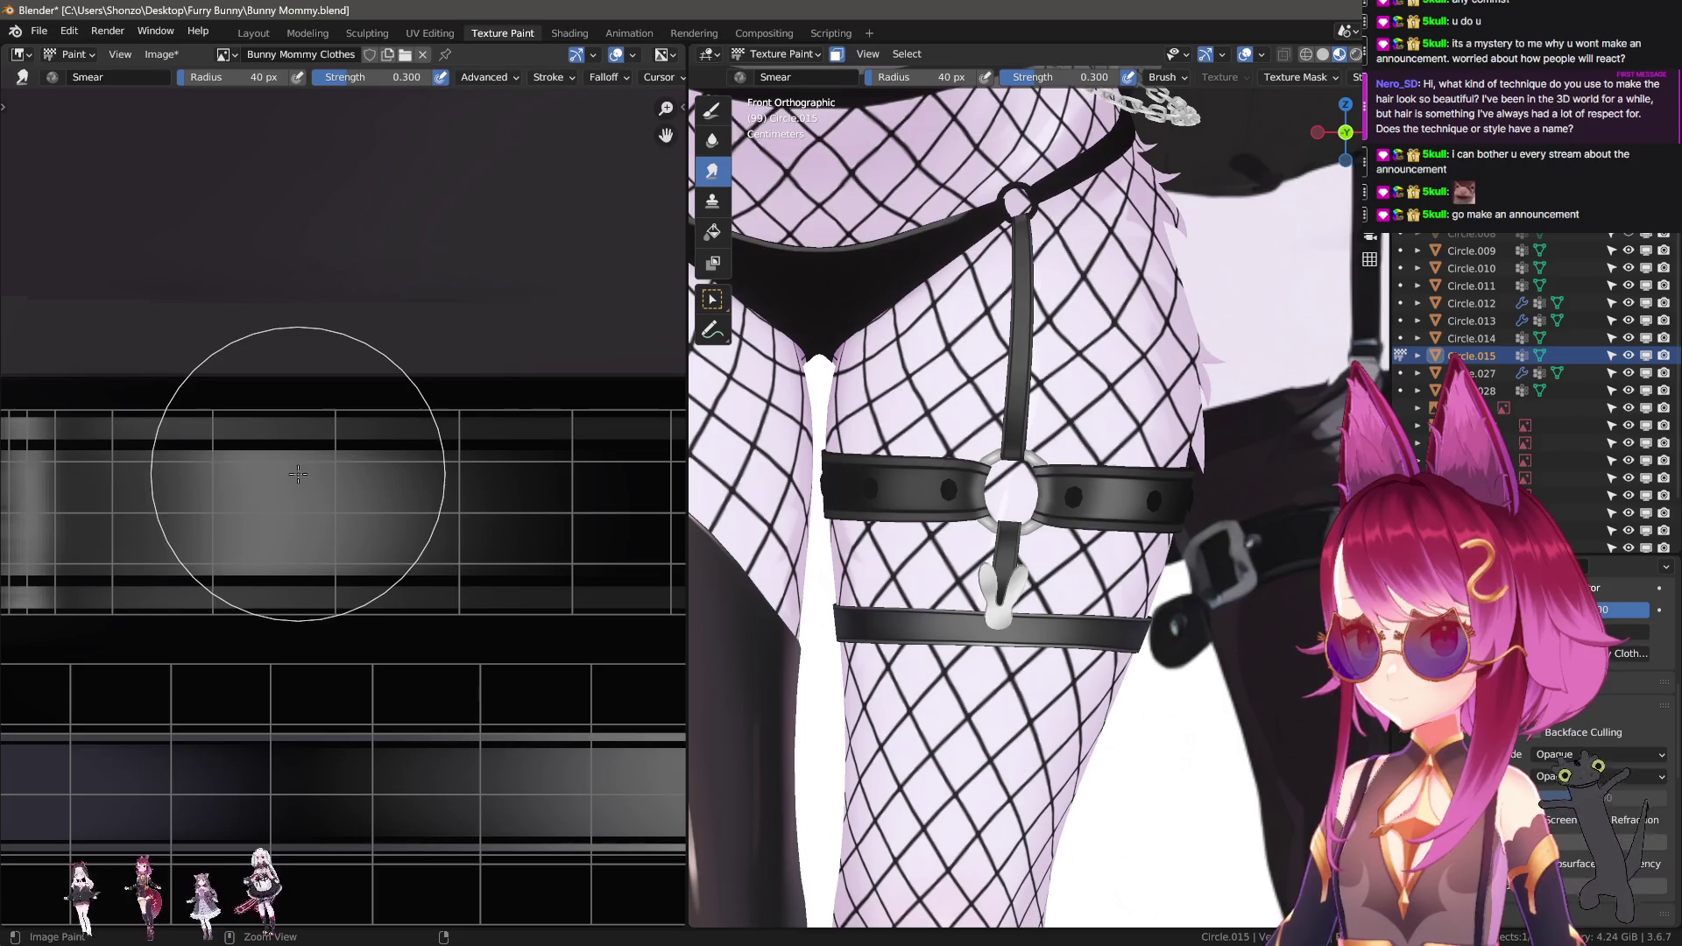
scroll(254, 491, down, 2)
mouse_move(295, 532)
mouse_down()
mouse_move(244, 517)
mouse_move(280, 559)
mouse_move(235, 555)
mouse_move(282, 559)
mouse_up()
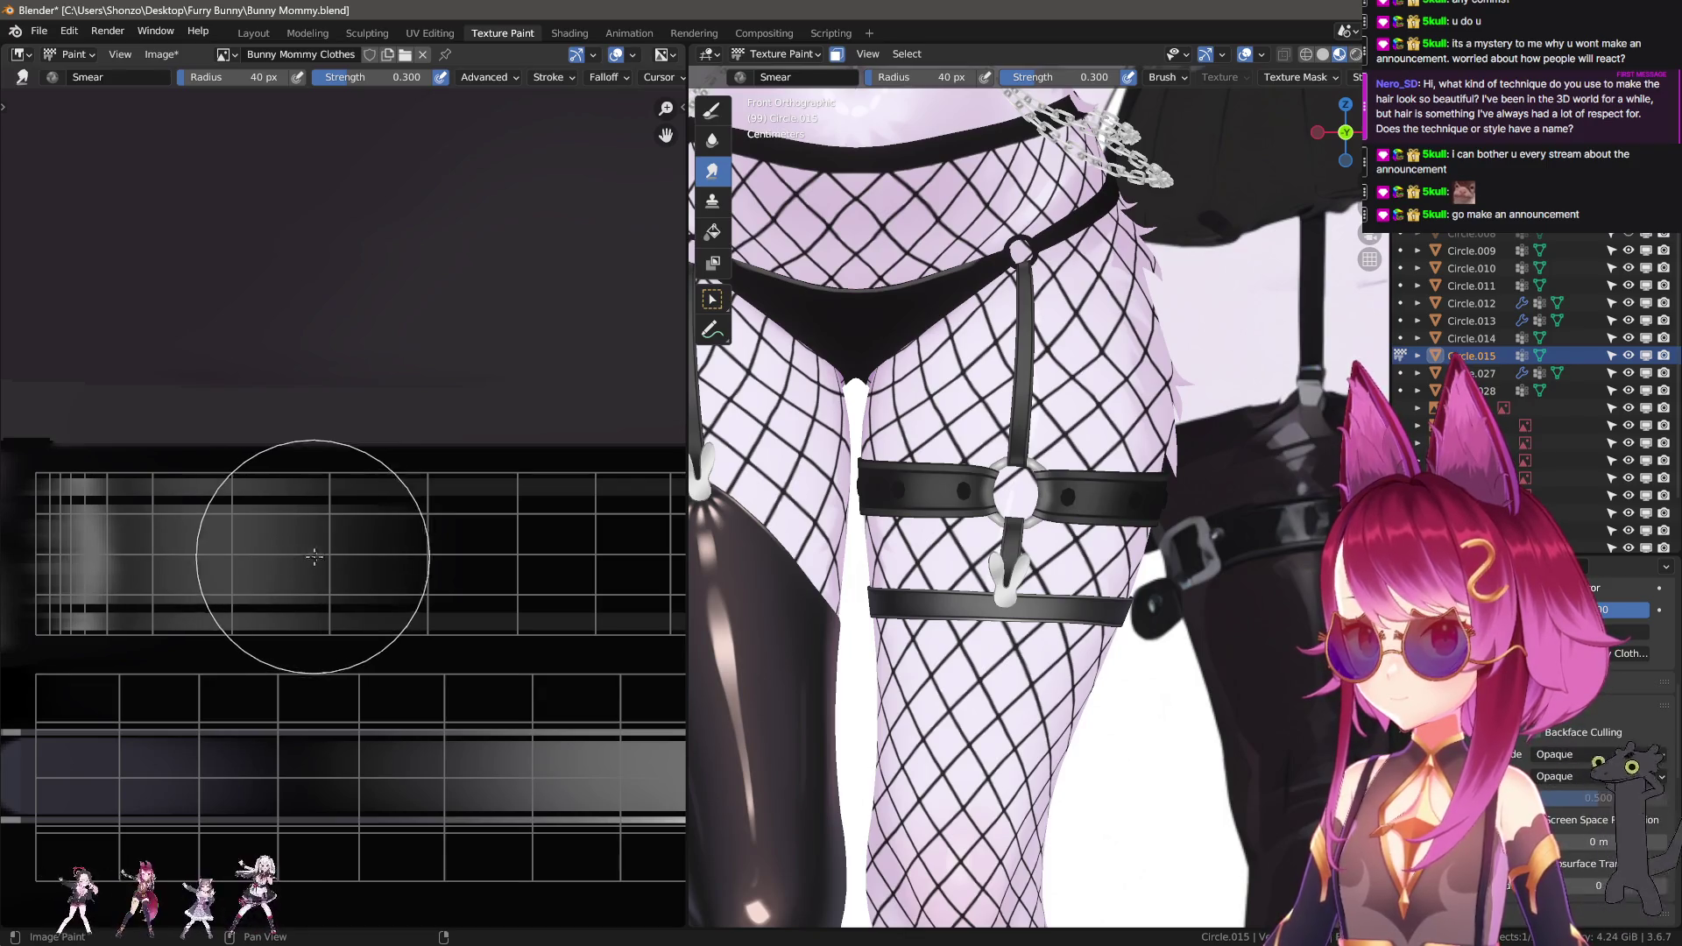
scroll(1001, 442, down, 3)
scroll(1002, 442, up, 4)
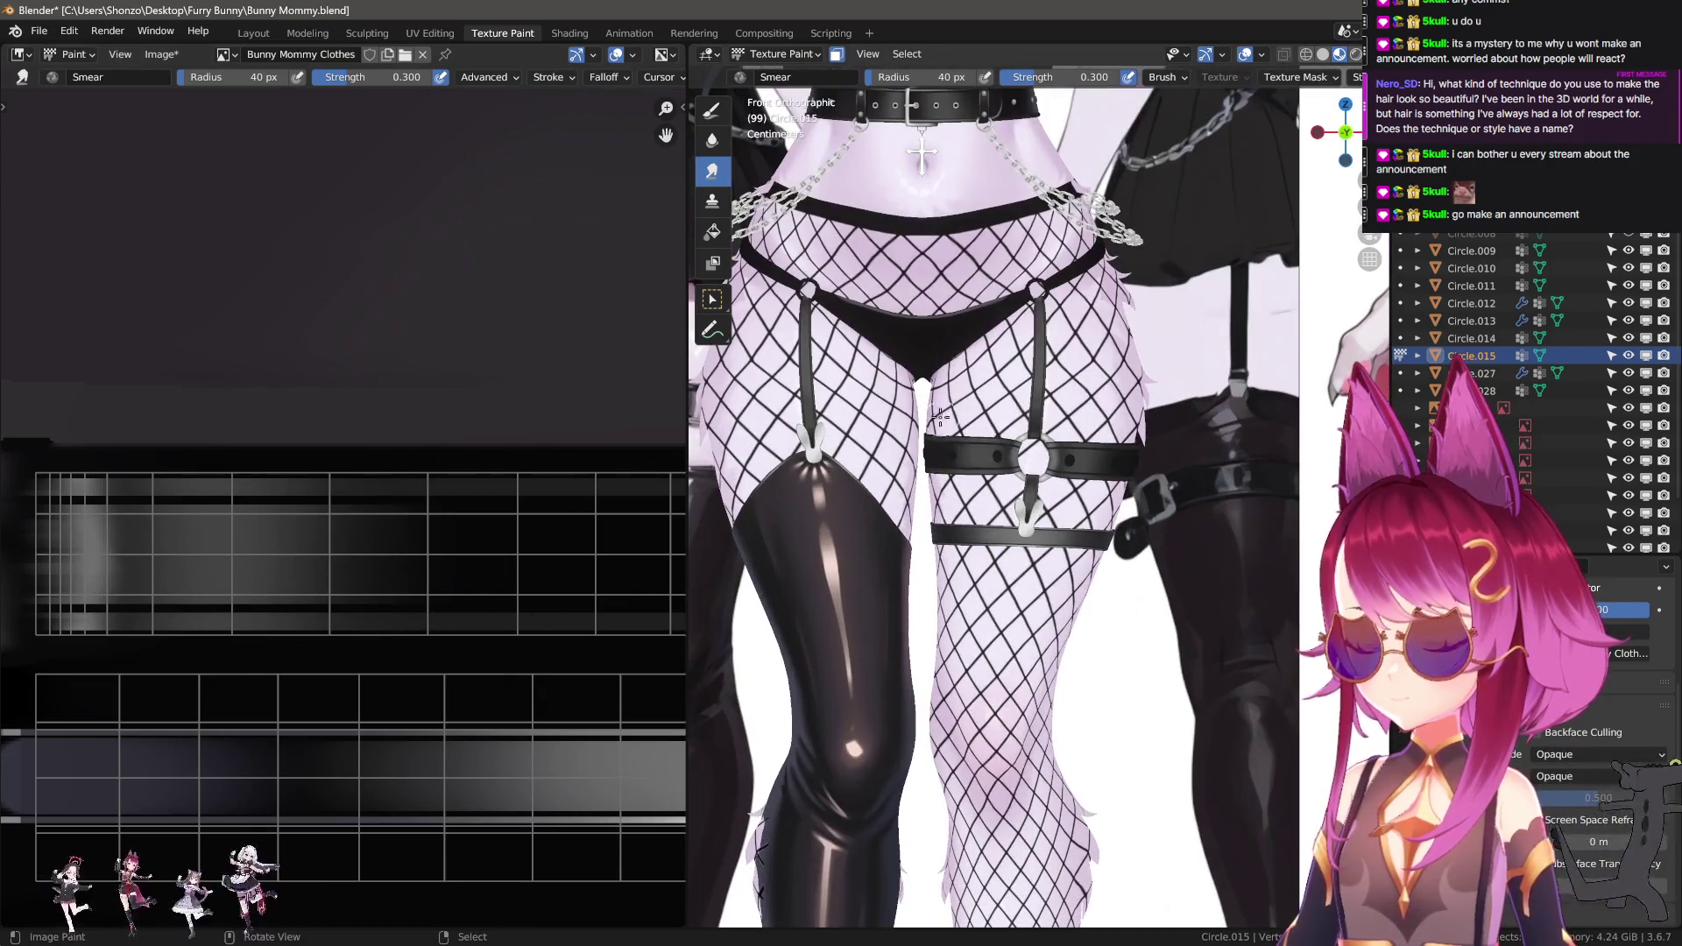
shift+scroll(934, 420, up, 4)
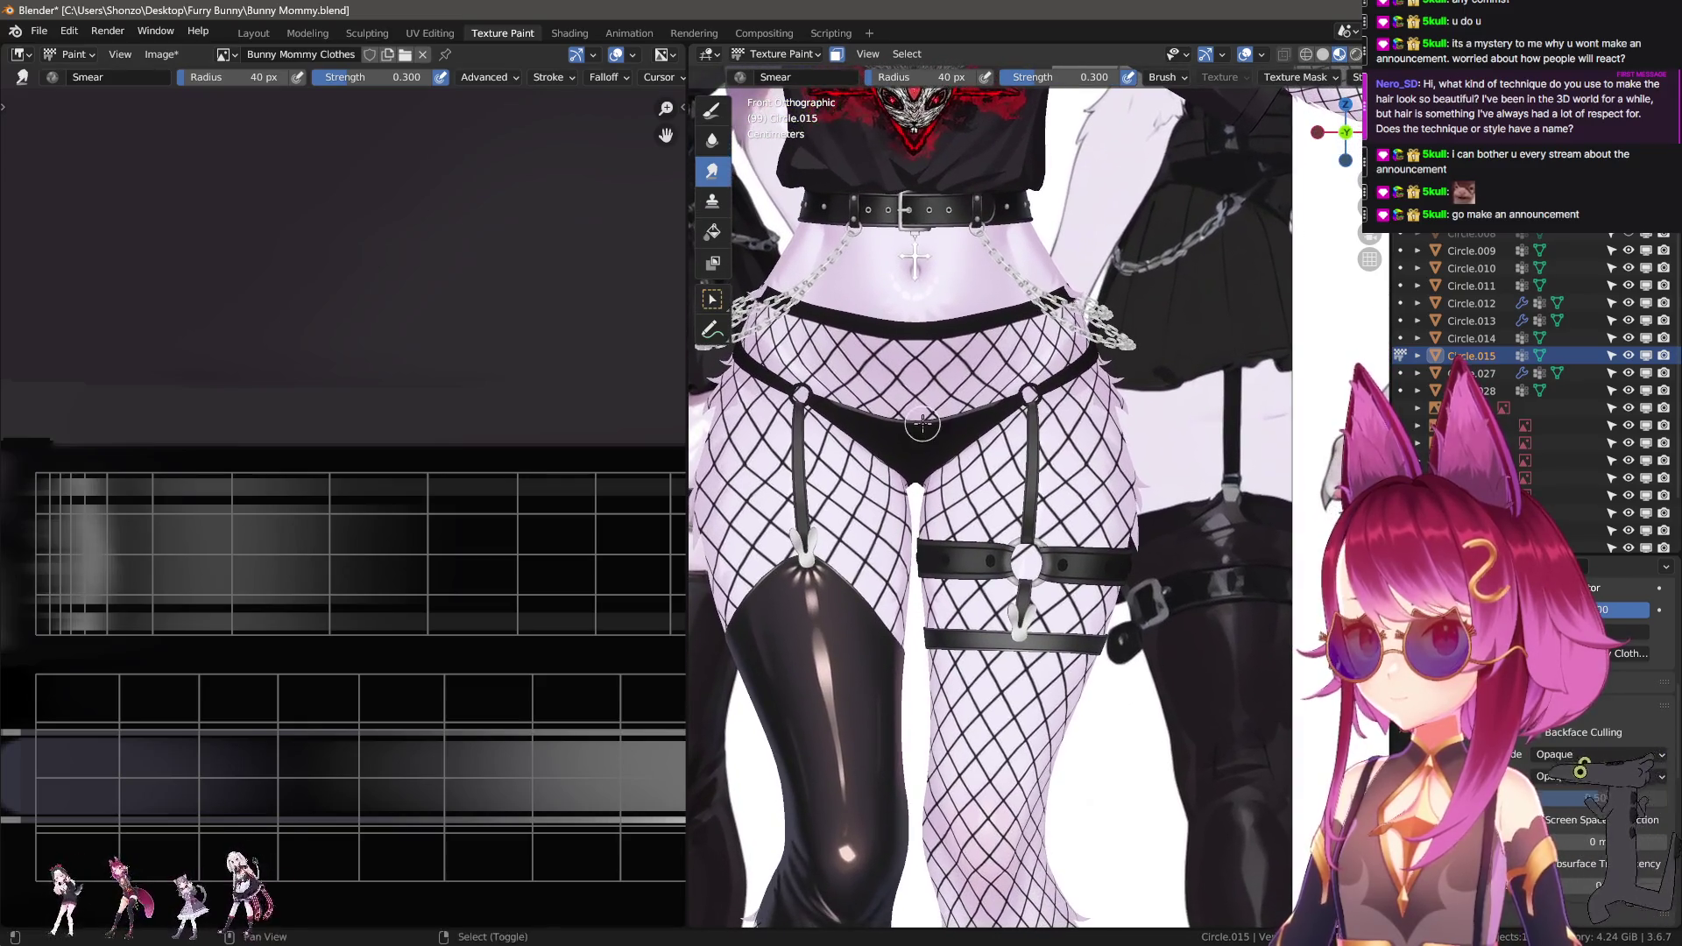
scroll(359, 578, up, 3)
With a 3 px Draw brush, paint a light-grey line along the strip's top edge.
key(d)
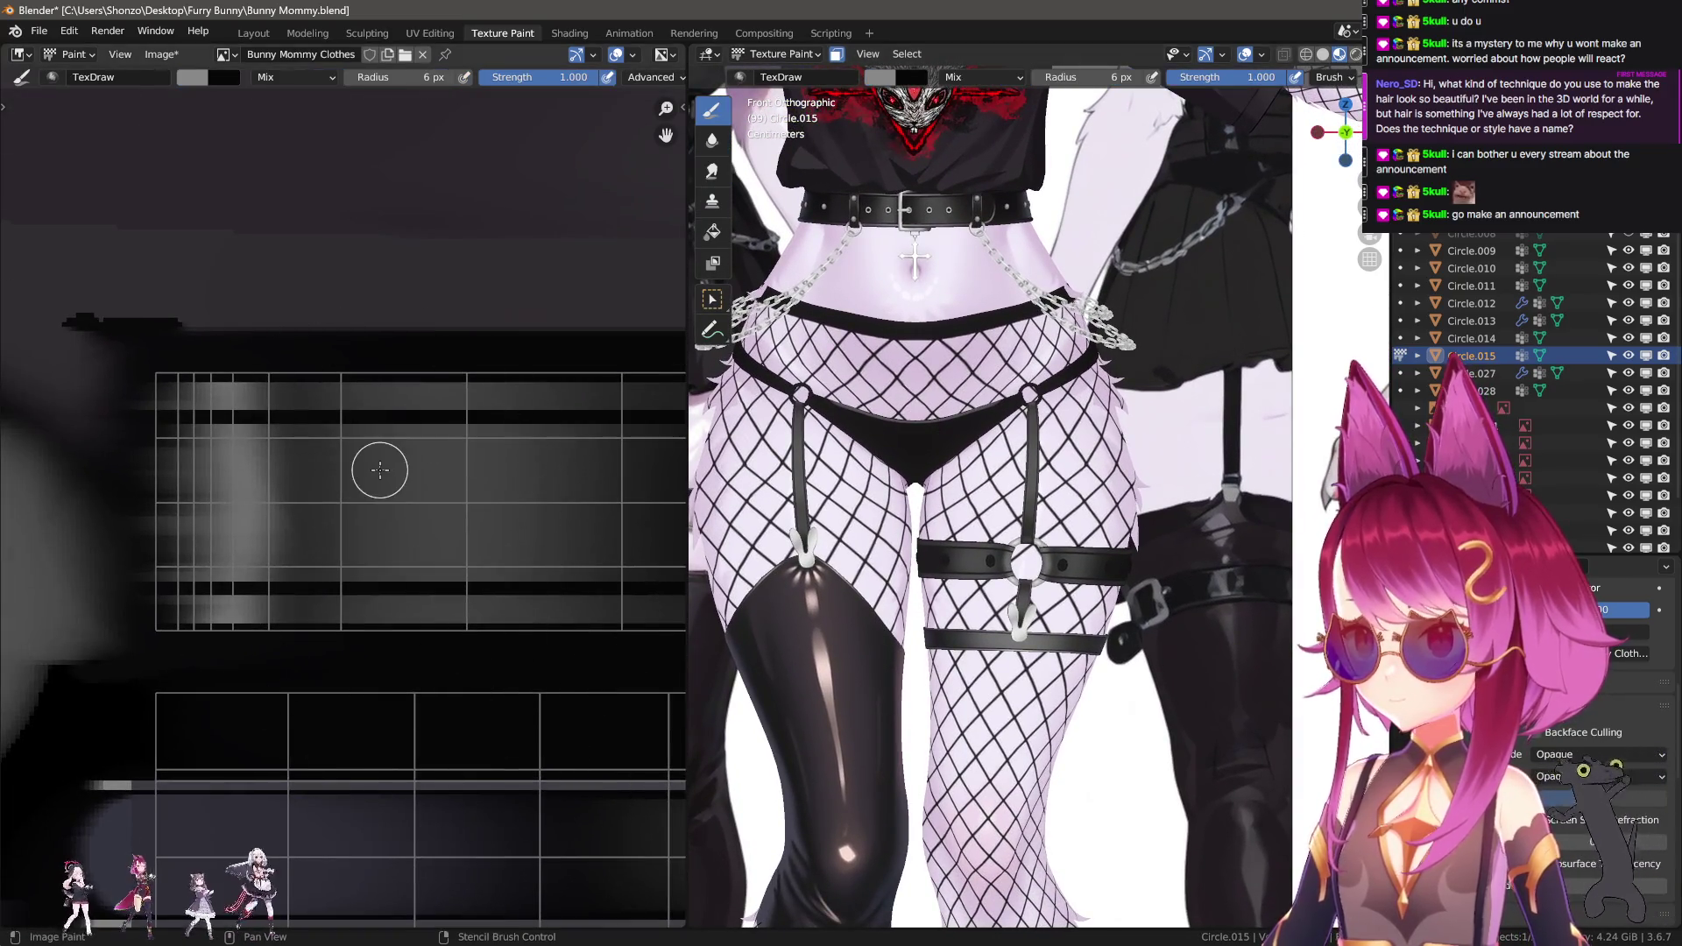
key(f)
click(330, 312)
ctrl+scroll(295, 414, right, 3)
key(bracketright)
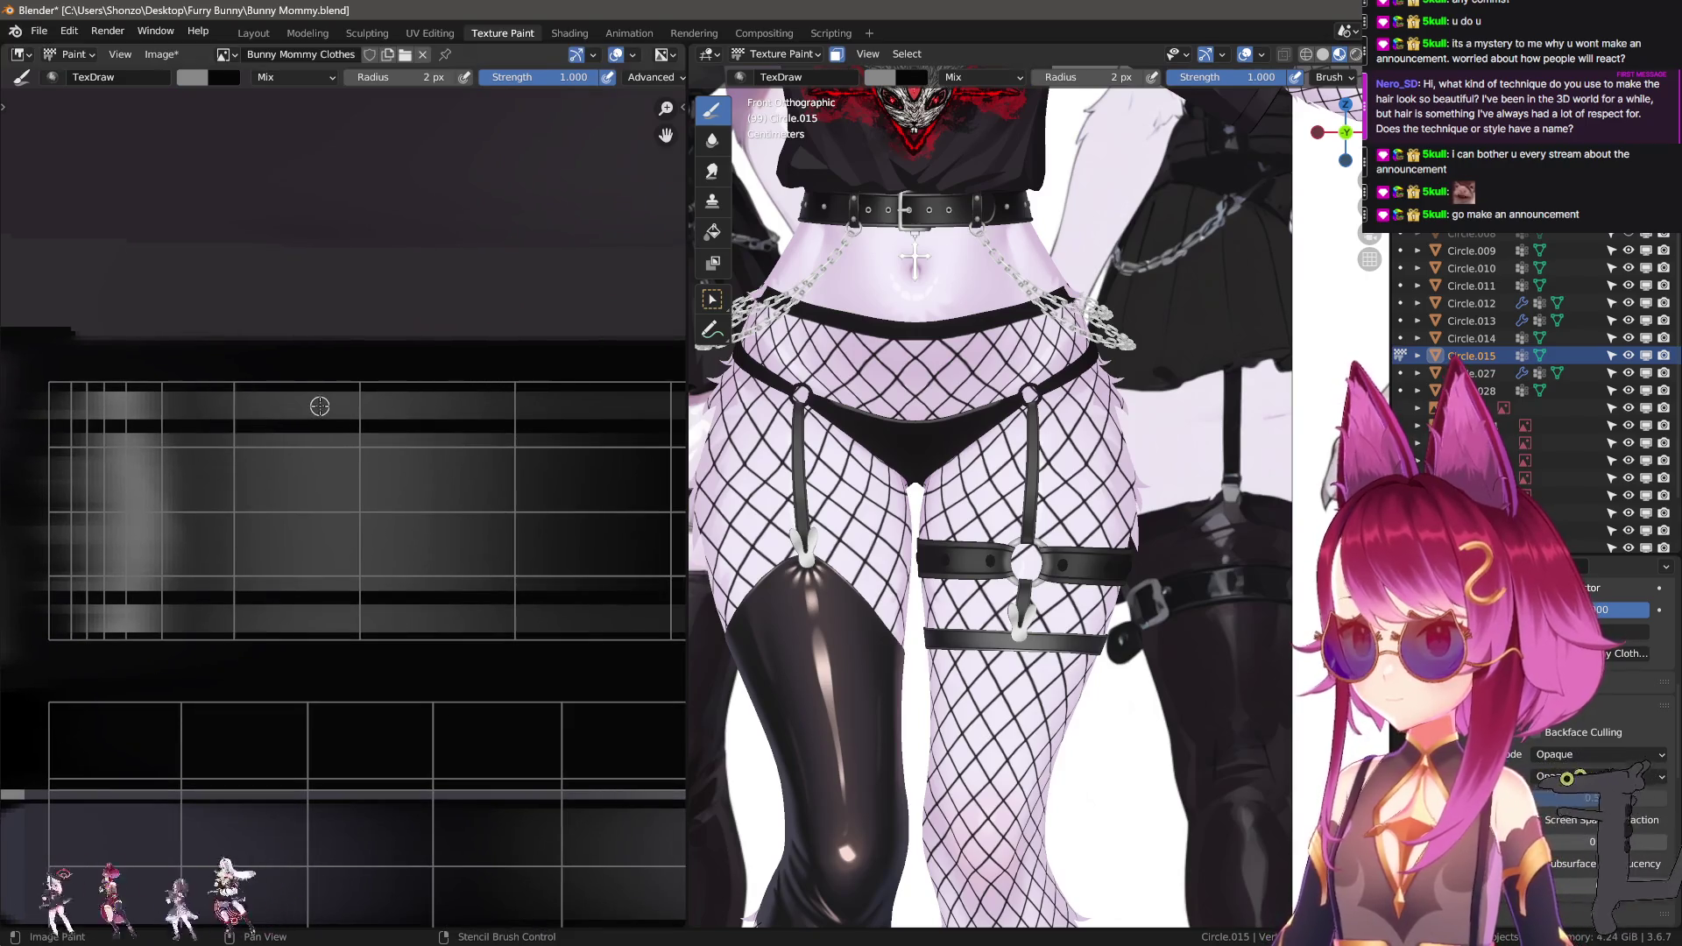
key(bracketleft)
key(bracketleft)
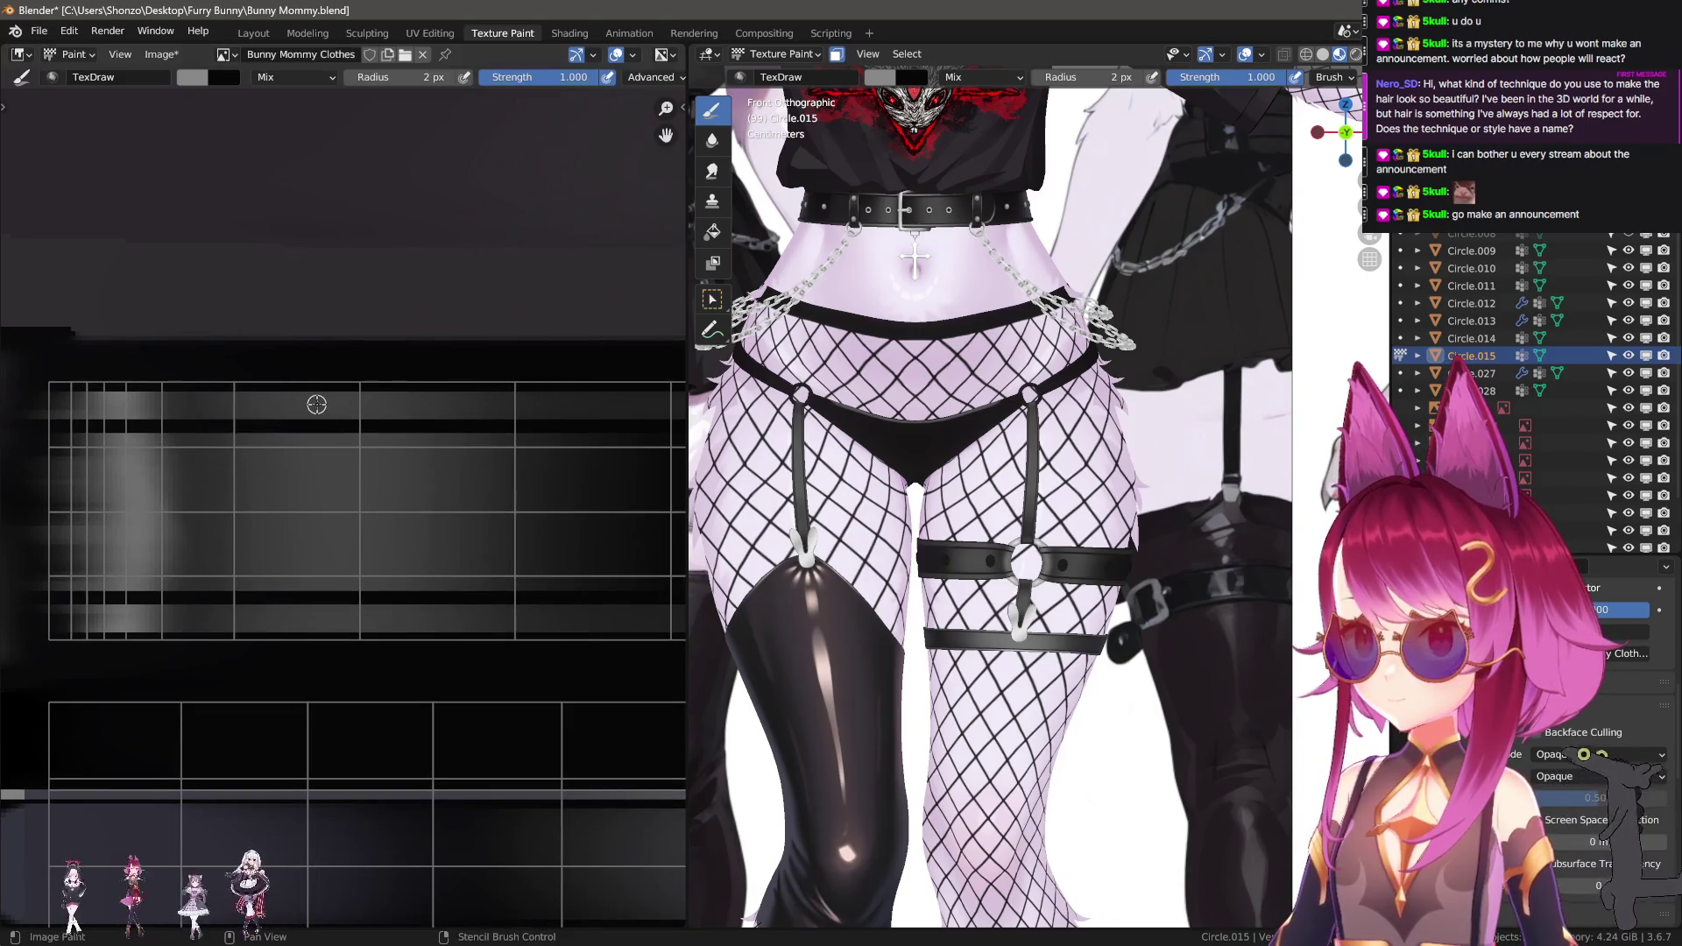
drag(320, 406, 508, 413)
middle_drag(508, 412, 412, 459)
Smear the grey edge line along the strip with 15 px, then 12 px line strokes.
key(shift+space)
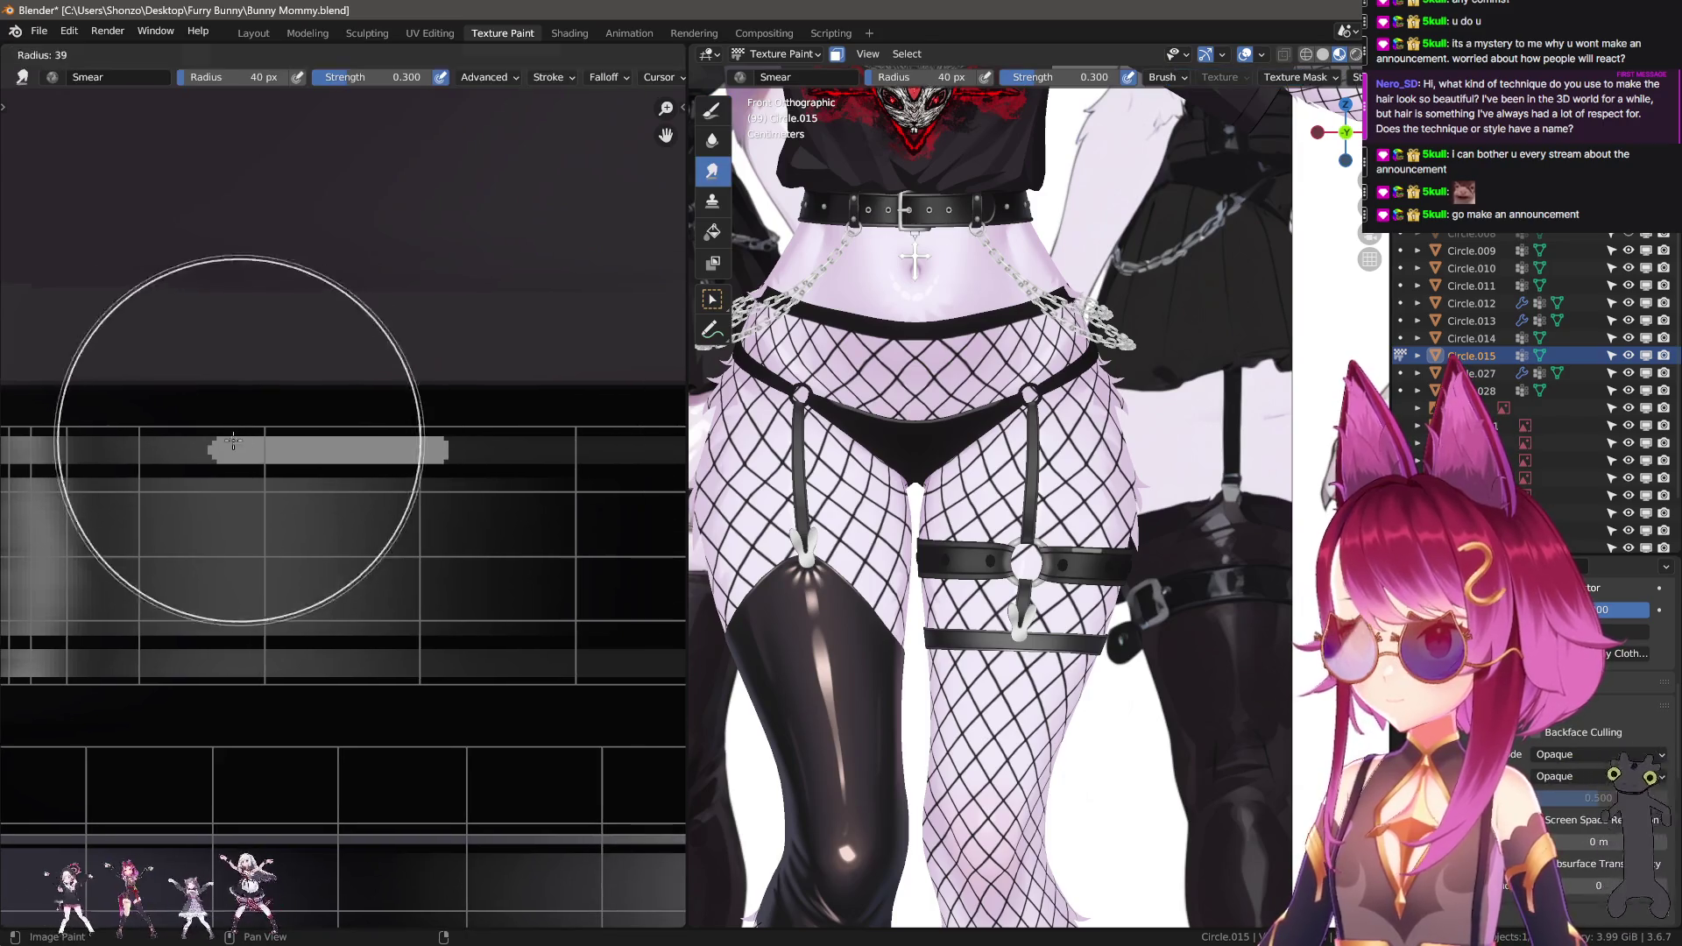
mouse_move(179, 445)
mouse_down()
mouse_move(270, 445)
mouse_move(150, 445)
mouse_move(285, 448)
mouse_up()
scroll(285, 448, right, 5)
key(bracketright)
key(bracketright)
key(bracketright)
mouse_move(131, 451)
mouse_down()
mouse_move(424, 470)
mouse_move(529, 458)
mouse_move(149, 450)
mouse_move(432, 450)
mouse_move(207, 450)
mouse_up()
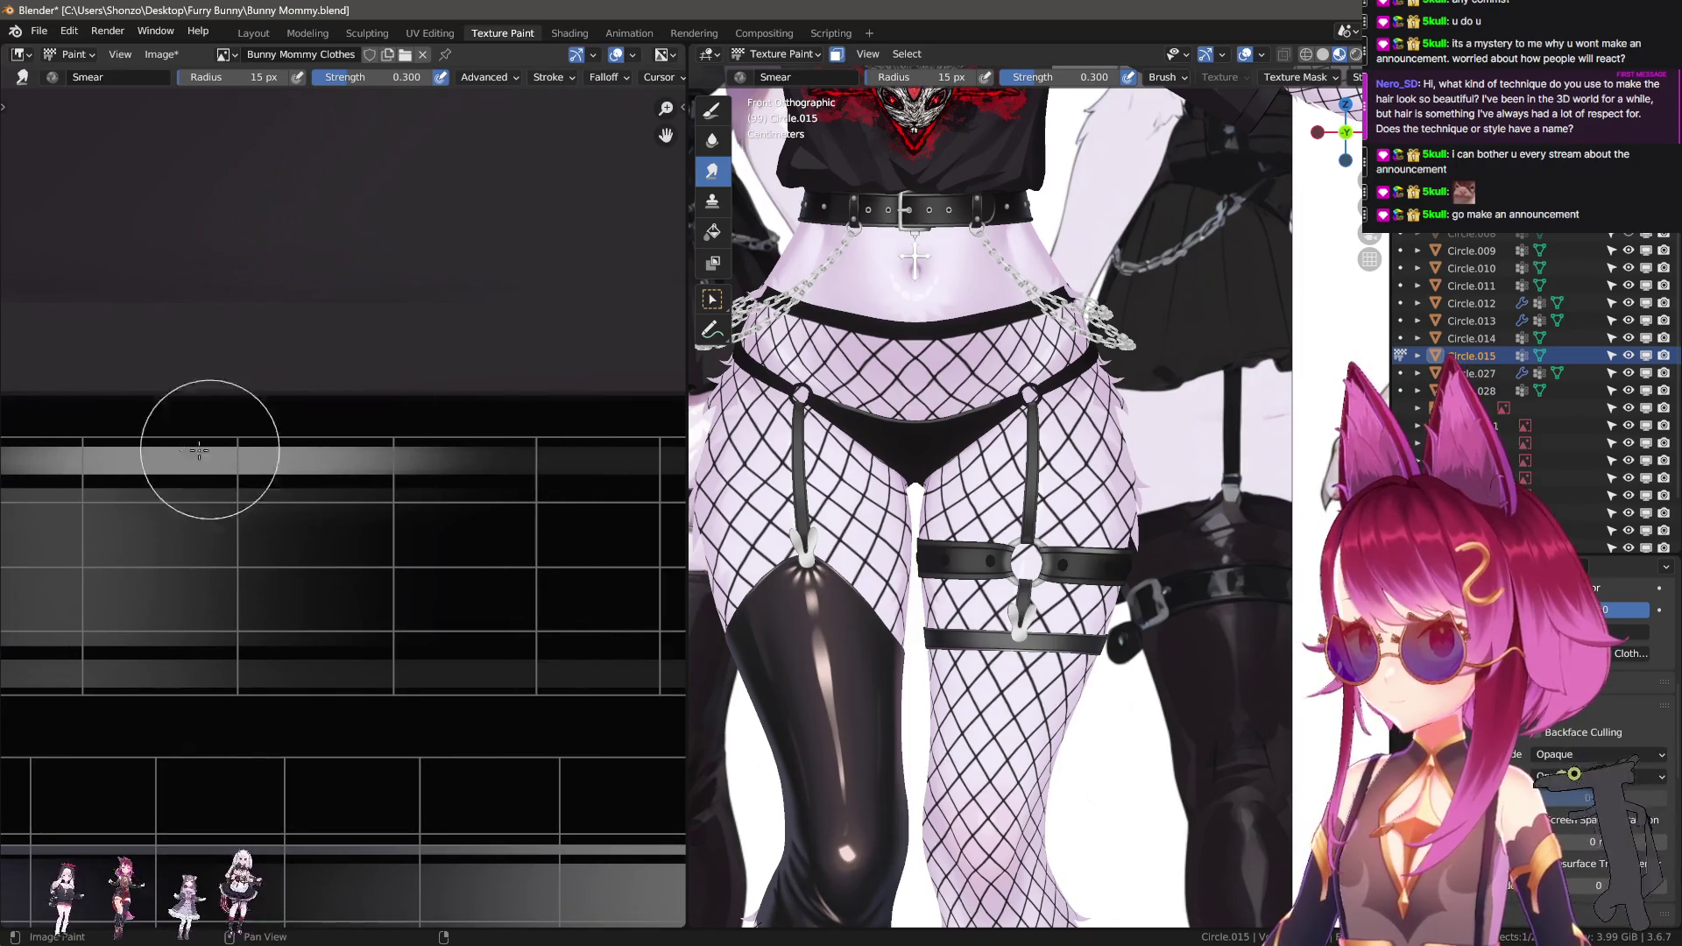
middle_drag(207, 451, 212, 462)
key(f)
click(253, 471)
drag(252, 470, 174, 475)
drag(358, 475, 251, 500)
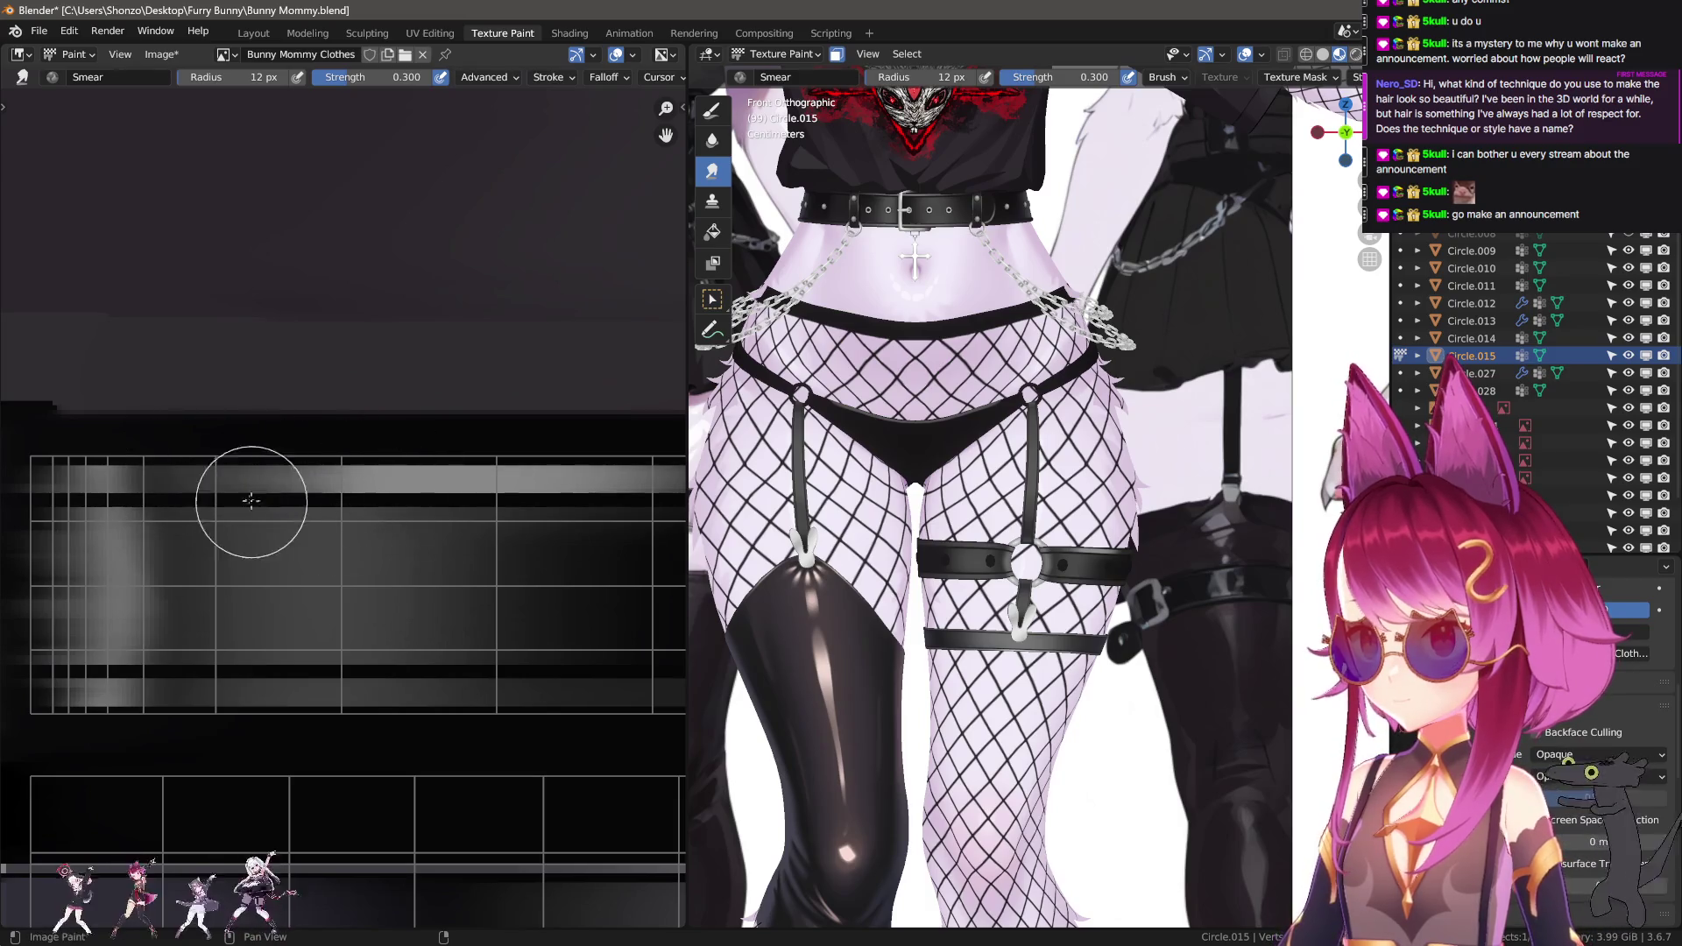
scroll(293, 521, up, 2)
Paint a light line along the strip's lower edge and line-smear it along the strip.
key(shift+space)
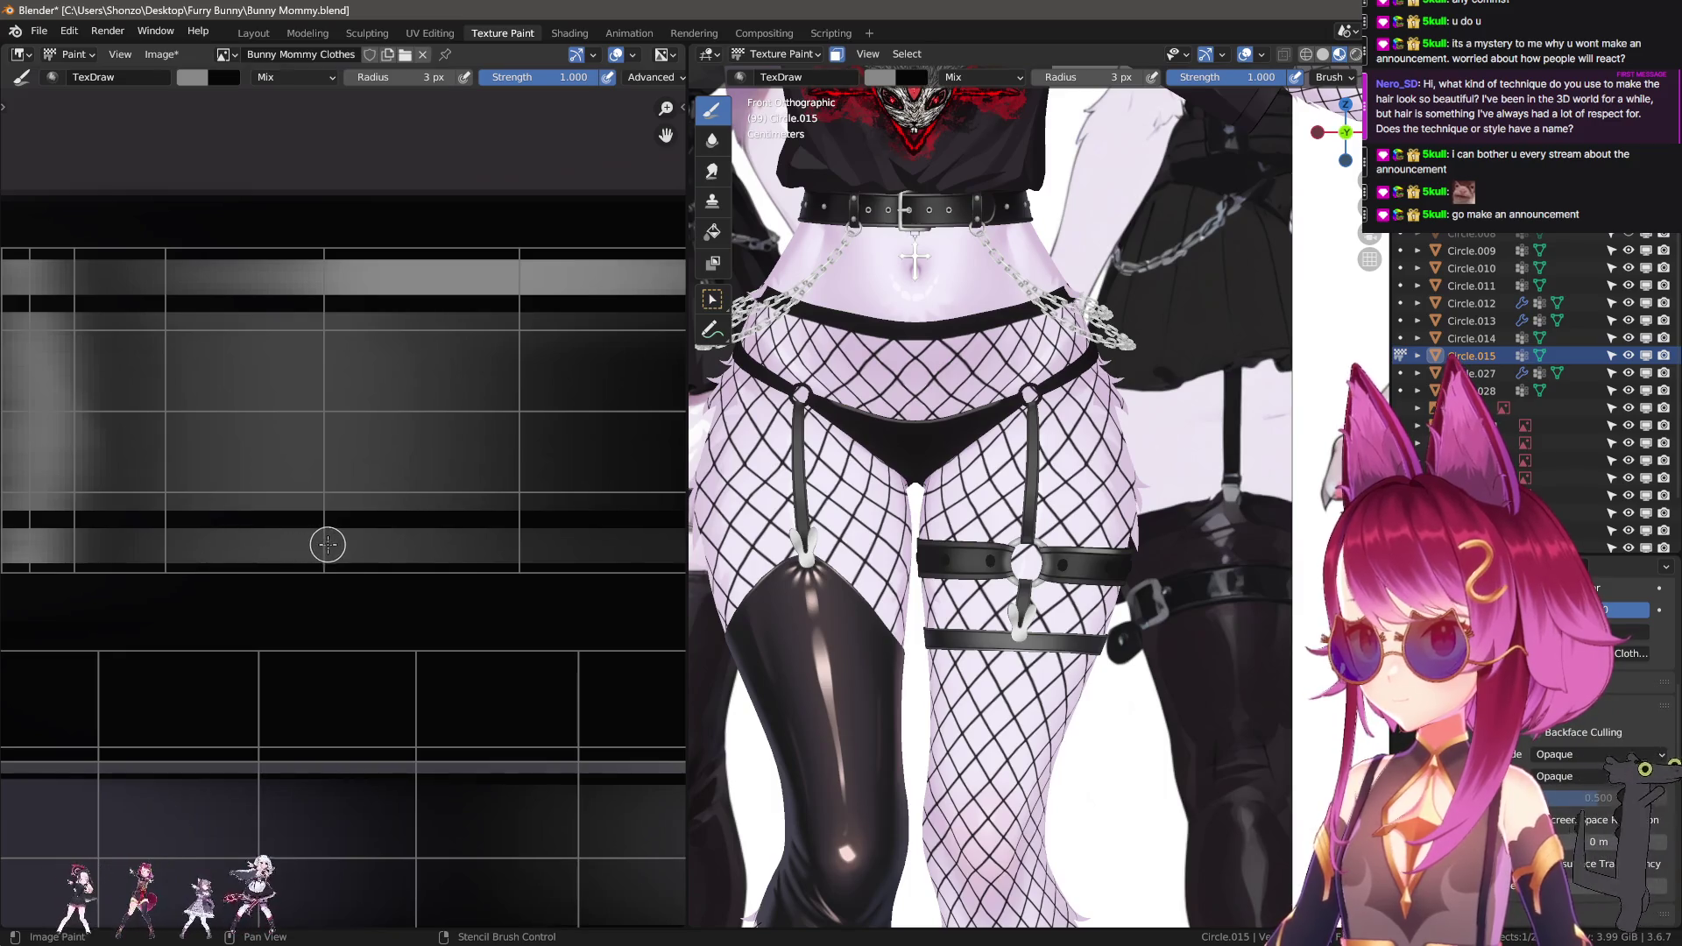
middle_drag(330, 574, 264, 548)
key(shift+space)
drag(339, 526, 144, 531)
mouse_move(113, 556)
middle_down()
mouse_move(274, 563)
mouse_move(263, 547)
middle_up()
drag(269, 538, 560, 545)
Resize the Smear brush to 62 px, then 56 px, bringing the lower UV strips into view.
scroll(233, 552, down, 2)
key(f)
click(455, 429)
key(f)
click(319, 439)
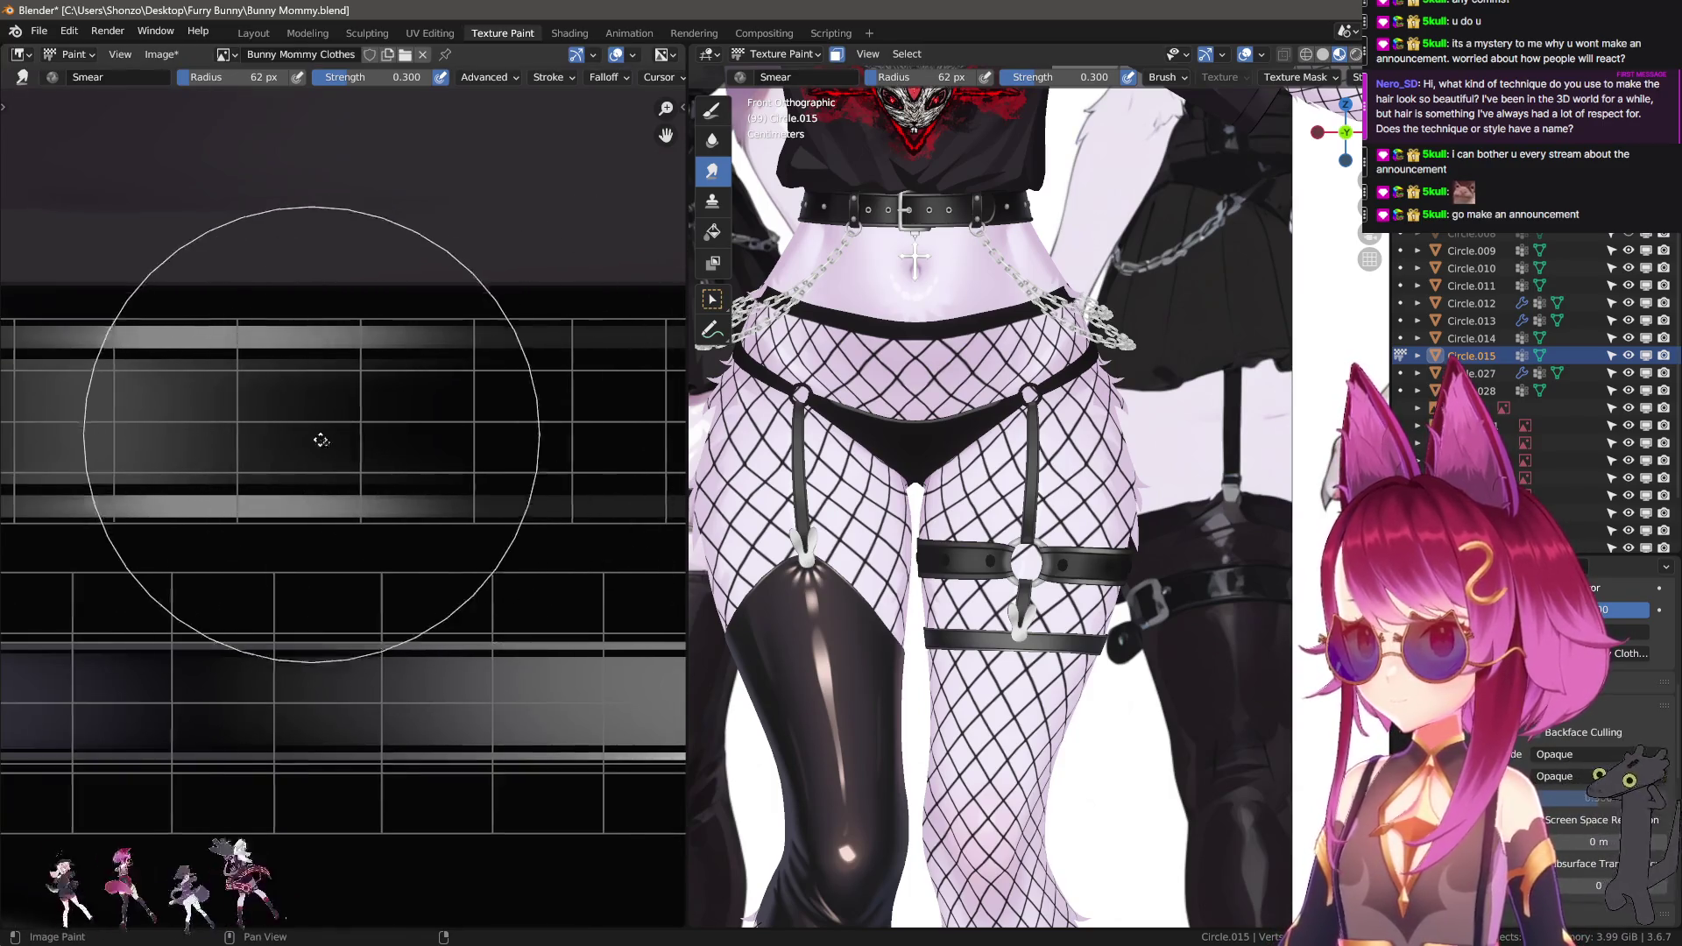
middle_drag(319, 439, 340, 458)
key(f)
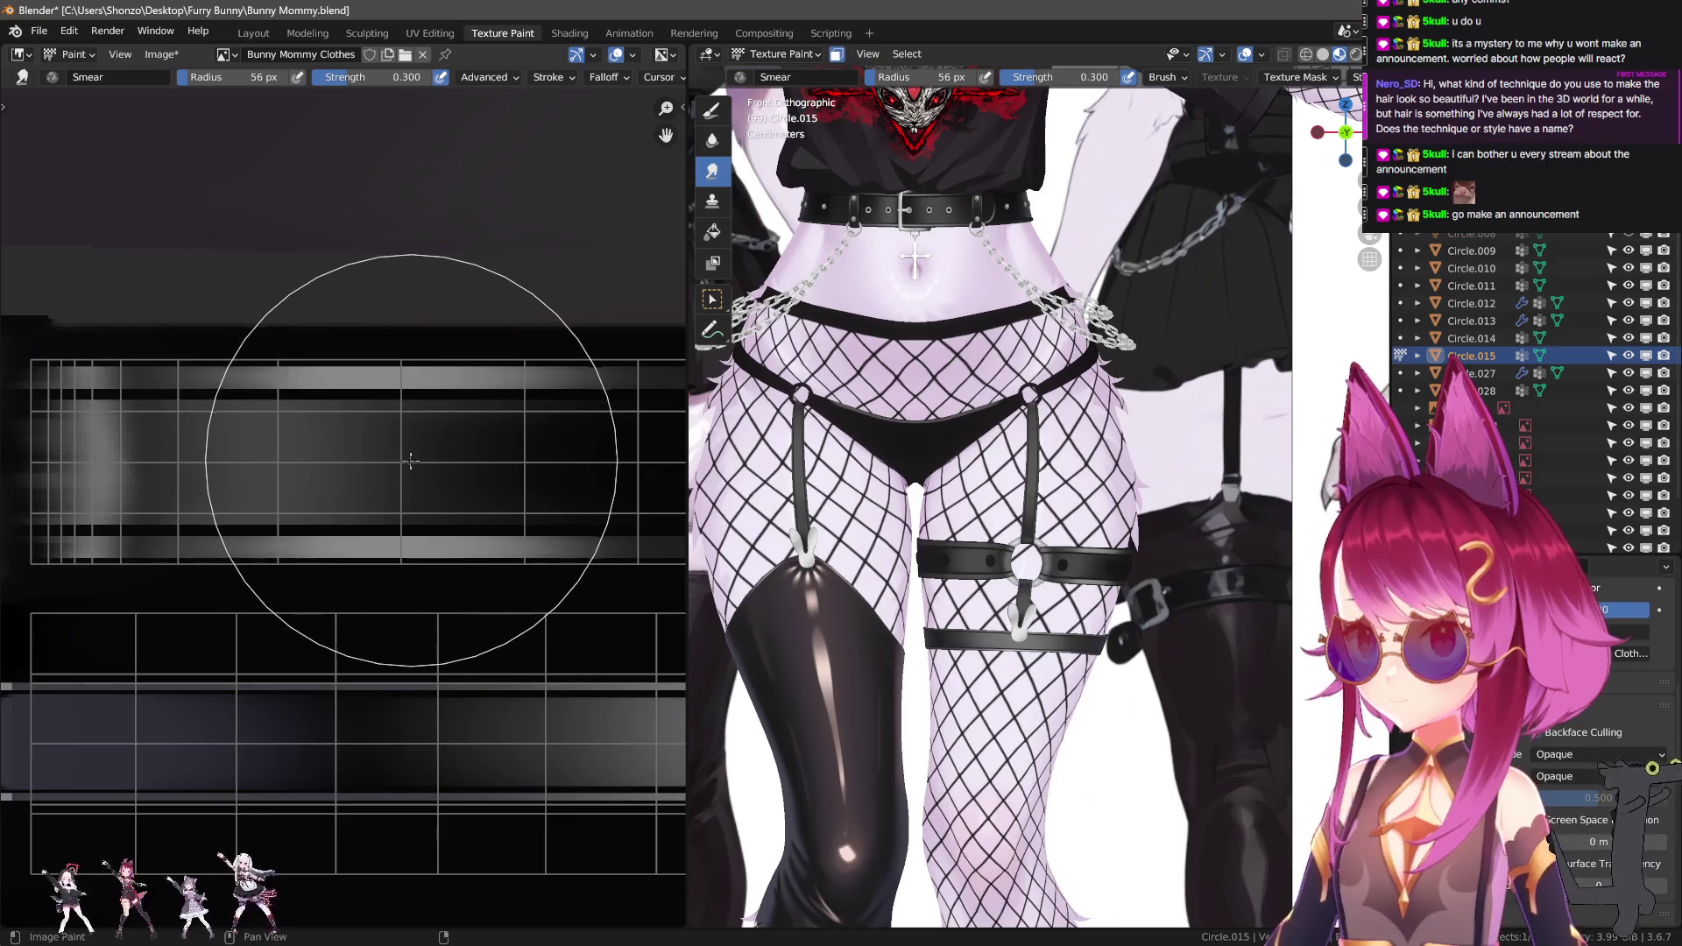
click(605, 505)
scroll(973, 605, up, 8)
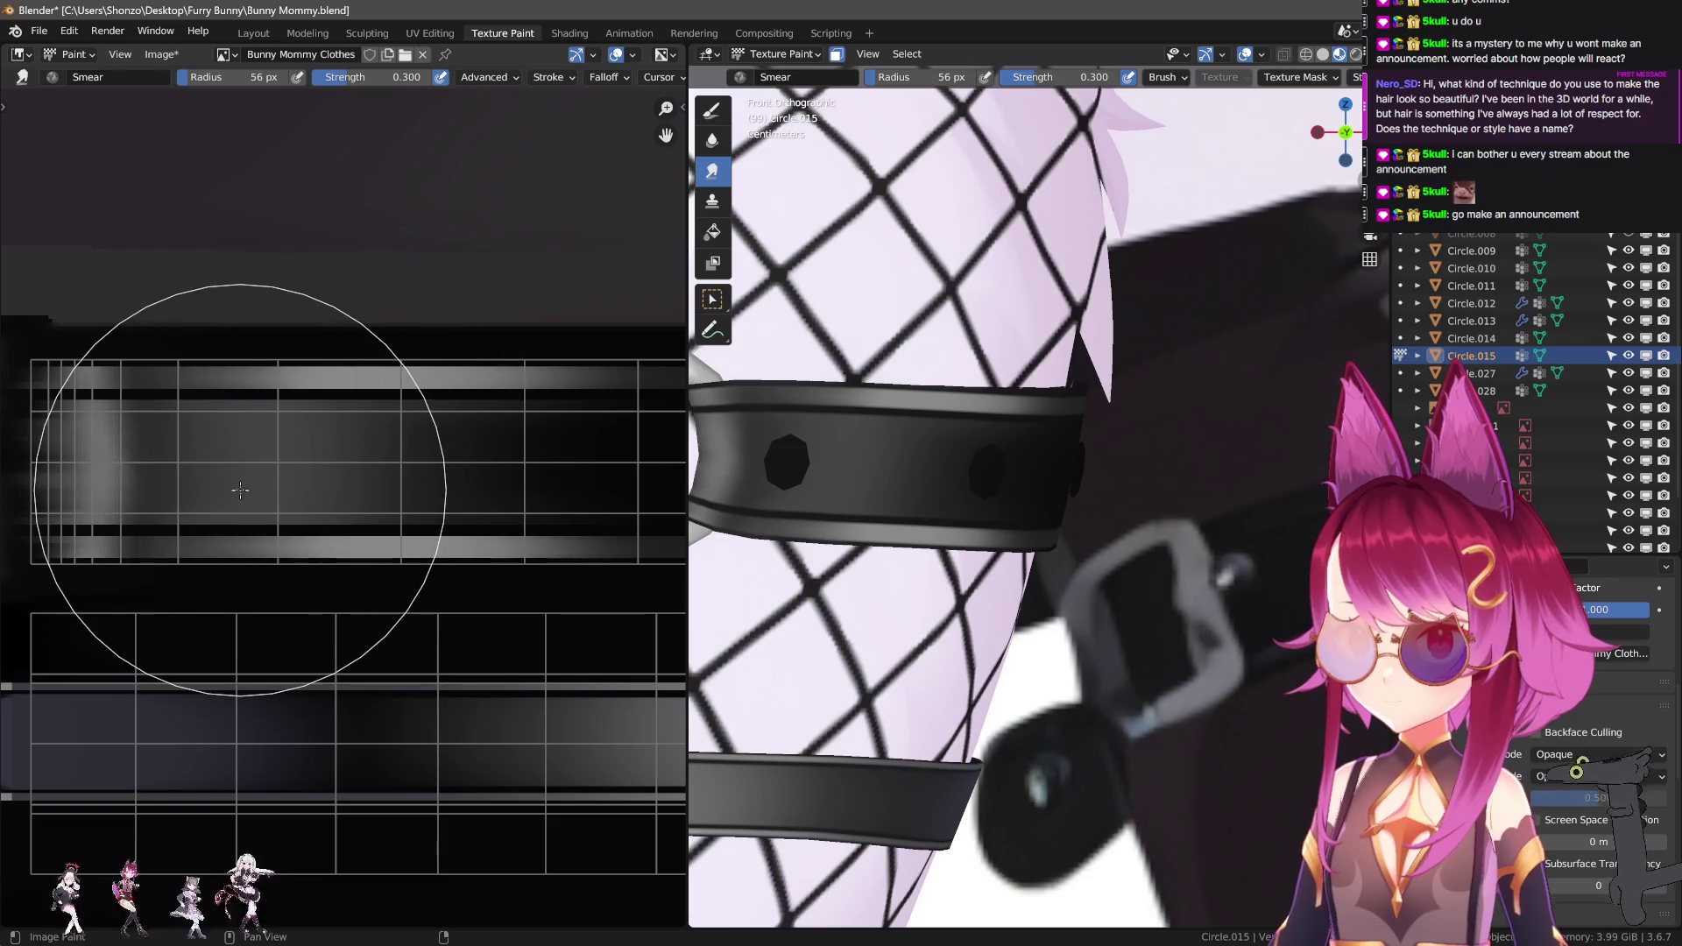
With the Draw brush, paint bright highlight lines across the strap and along the lower strip.
key(f)
click(140, 495)
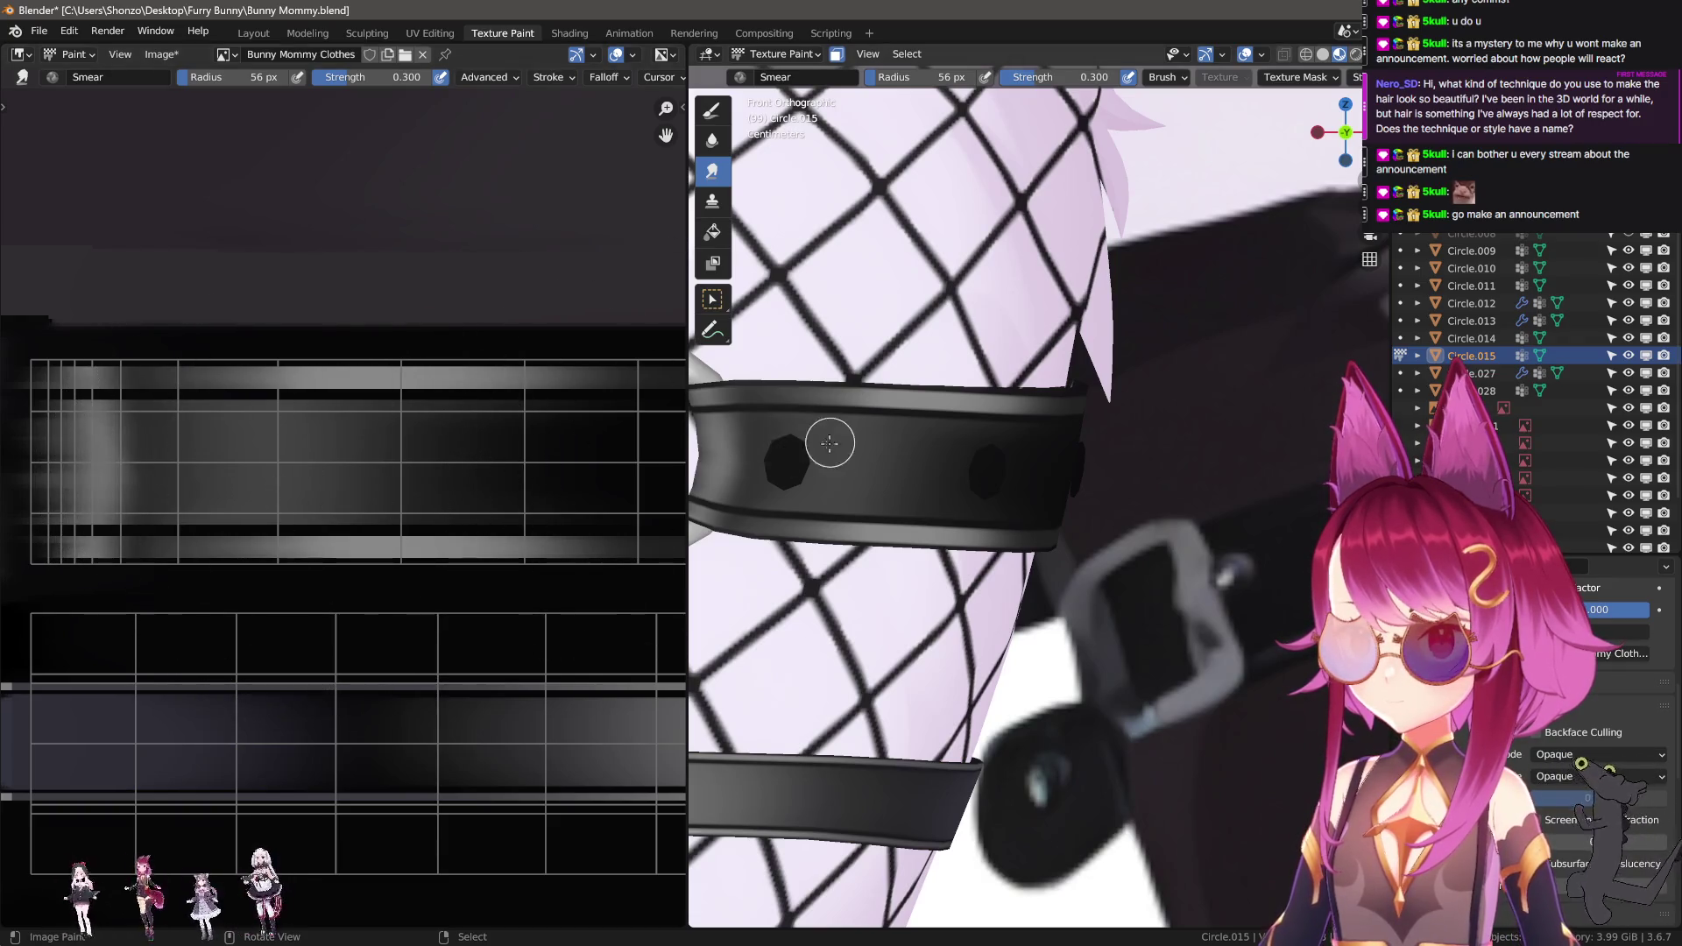
shift+middle_drag(876, 455, 1244, 456)
click(712, 109)
scroll(138, 473, down, 4)
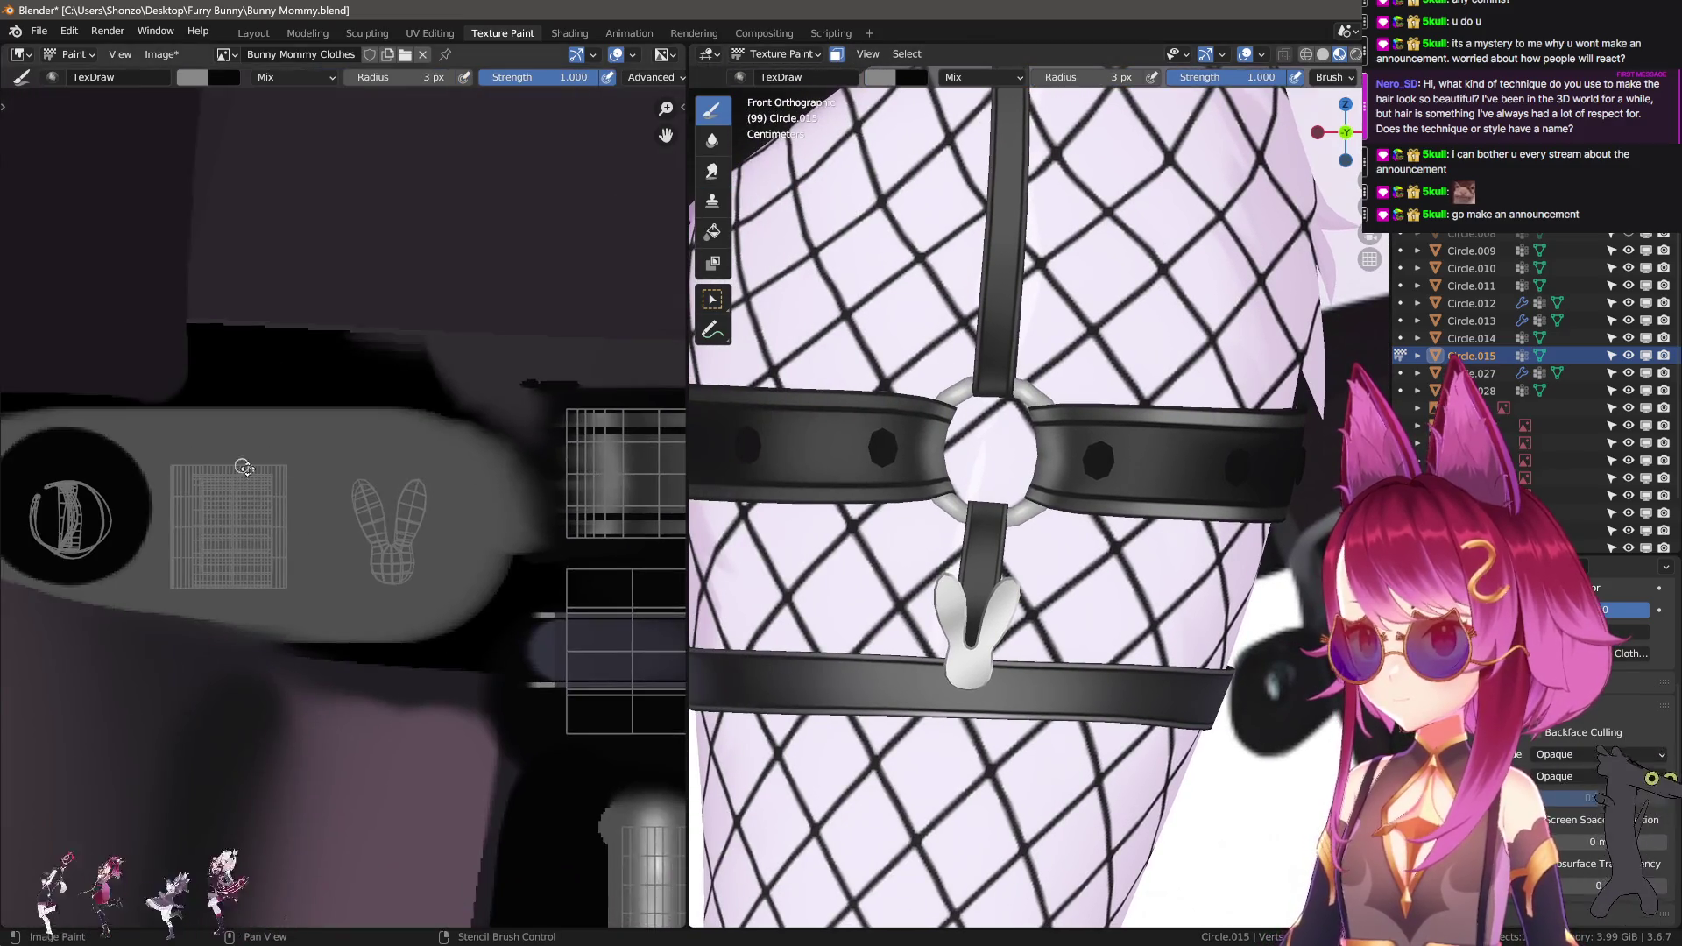
scroll(137, 472, up, 5)
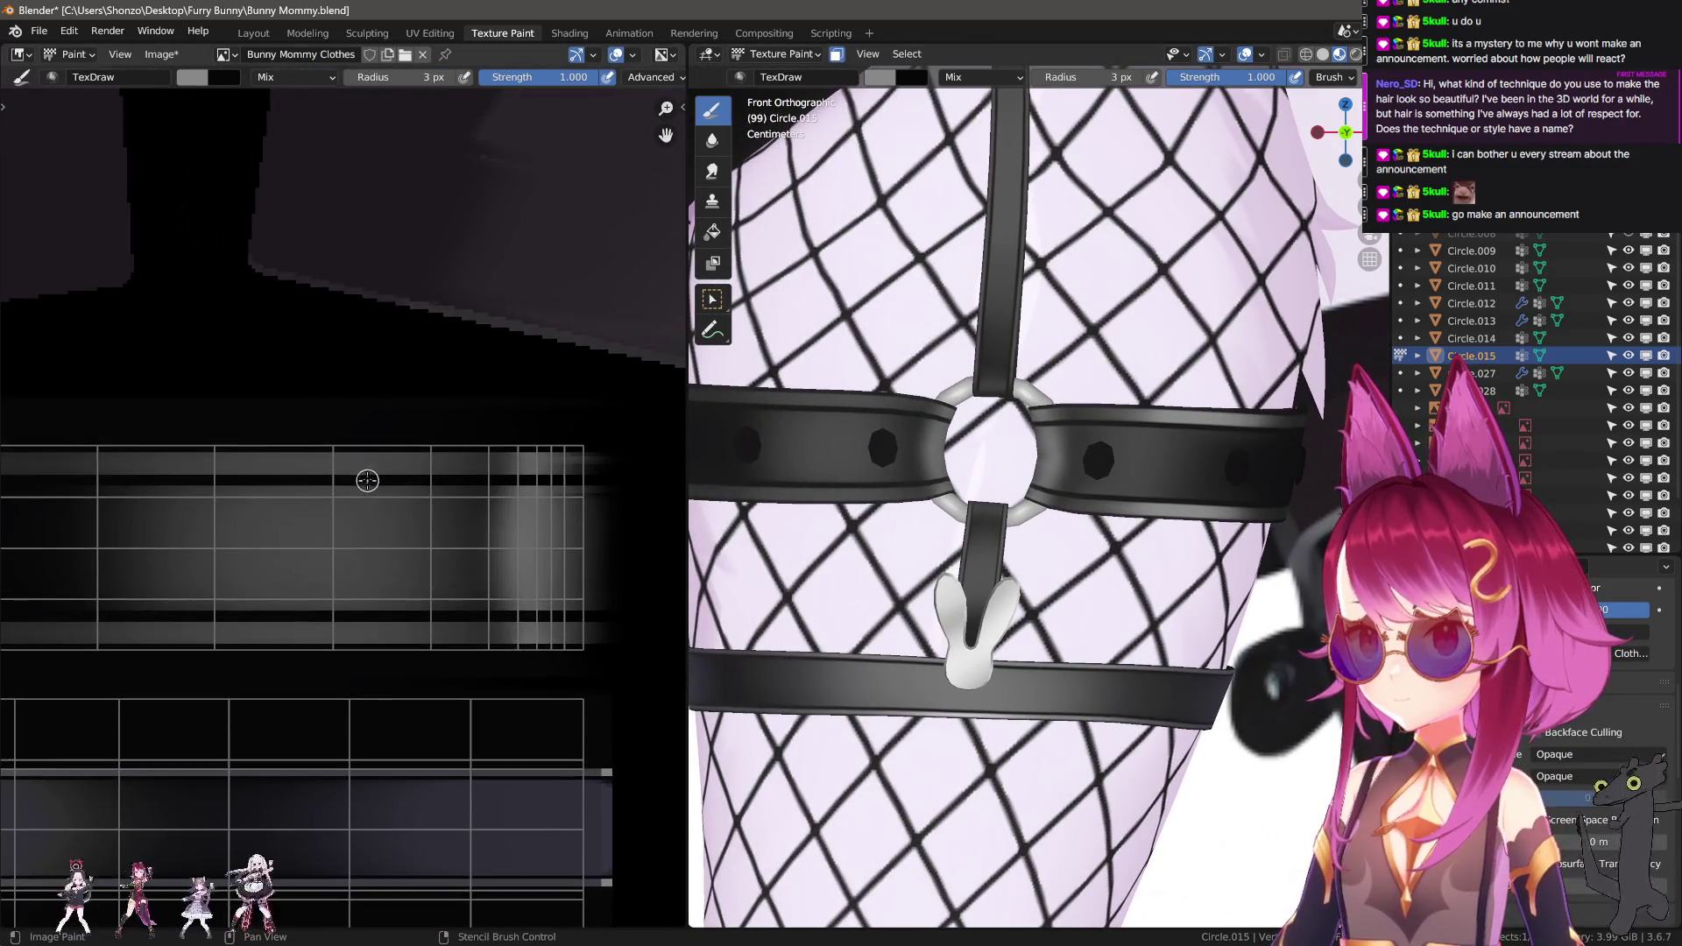
drag(326, 467, 241, 464)
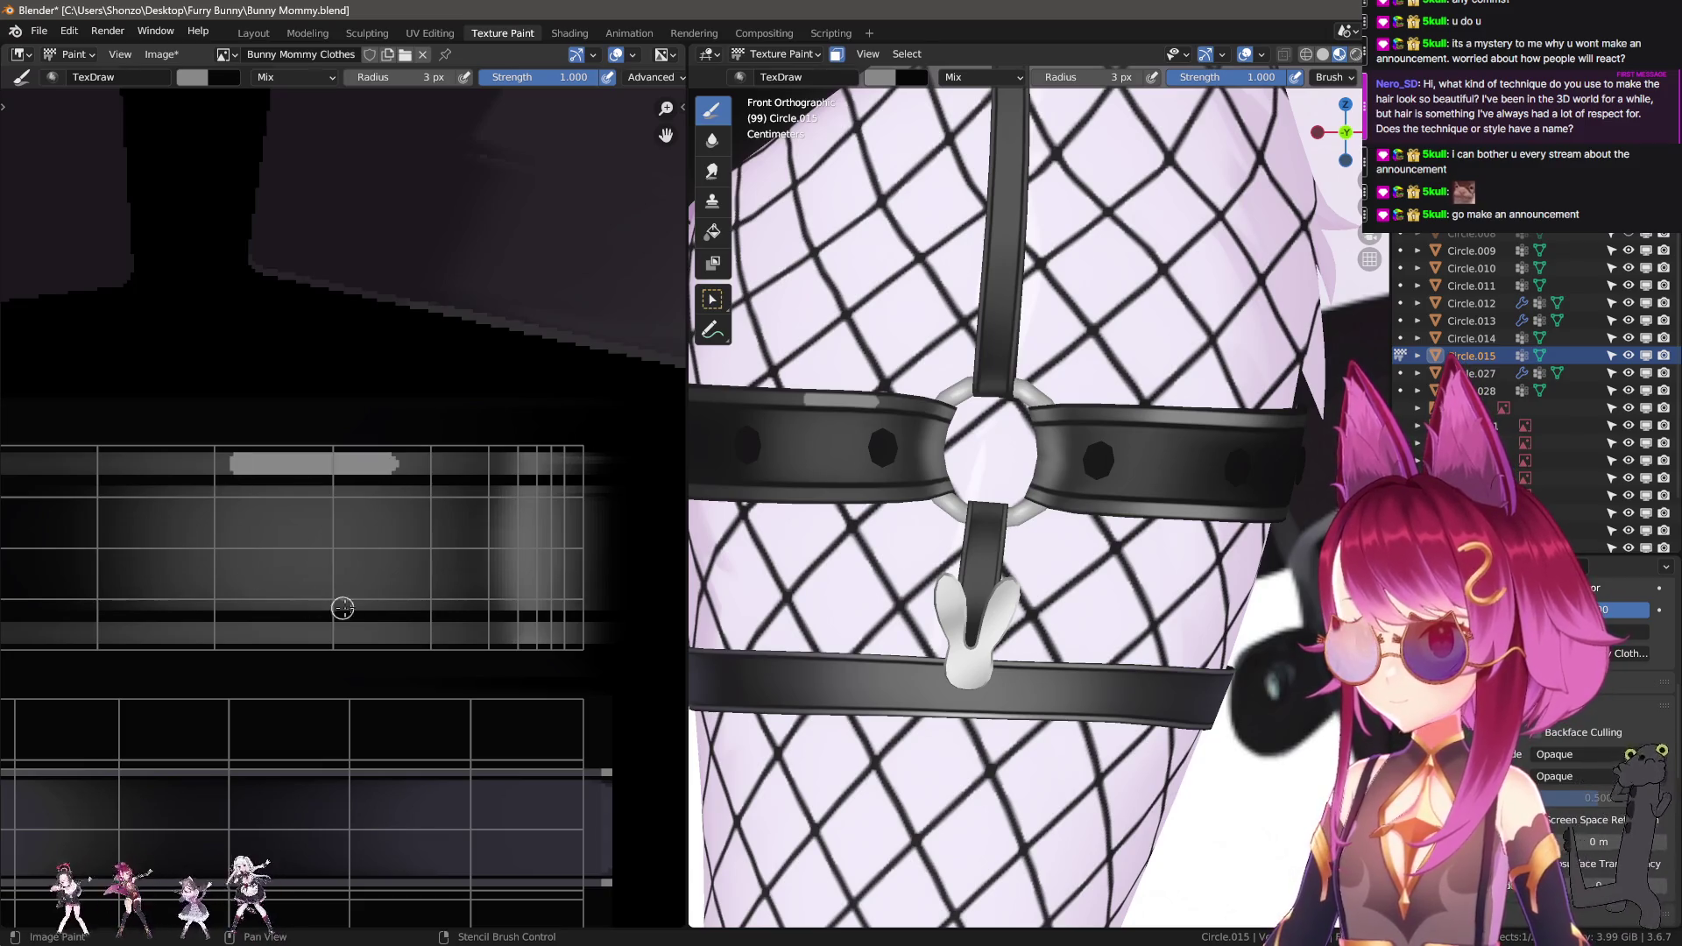
drag(383, 635, 210, 635)
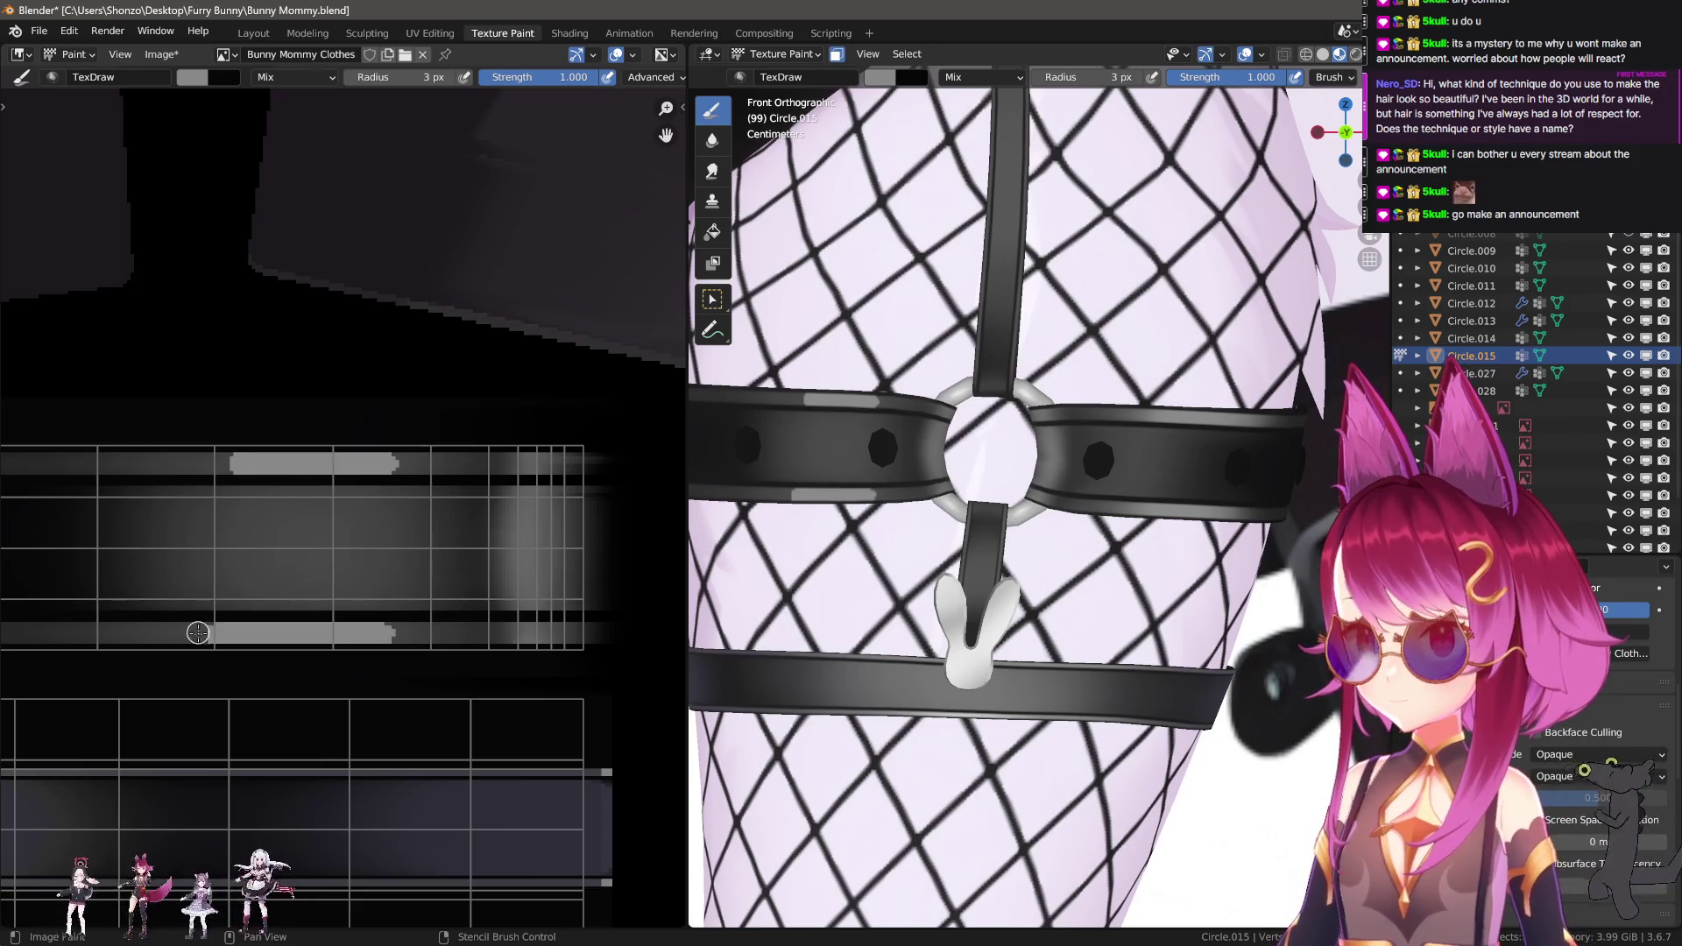
middle_drag(210, 634, 298, 579)
Smear the lower and upper highlights in straight lines, undoing and restoring one stroke.
key(s)
drag(343, 609, 124, 620)
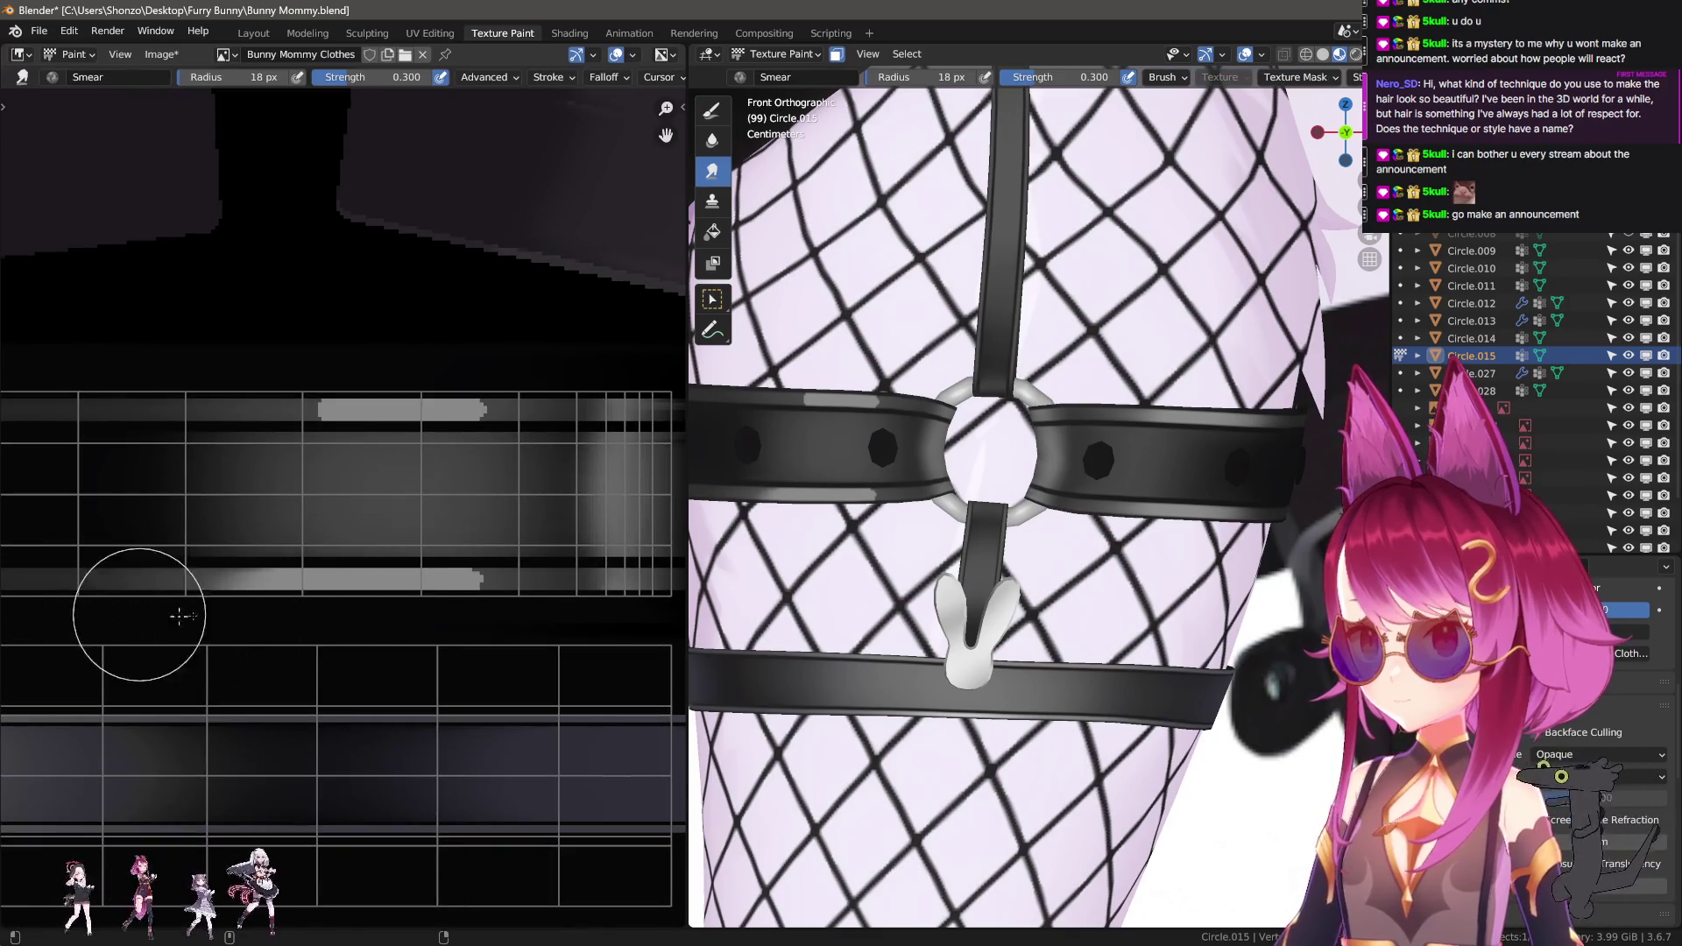
key(bracketleft)
key(bracketleft)
key(bracketleft)
key(ctrl+z)
key(ctrl+z)
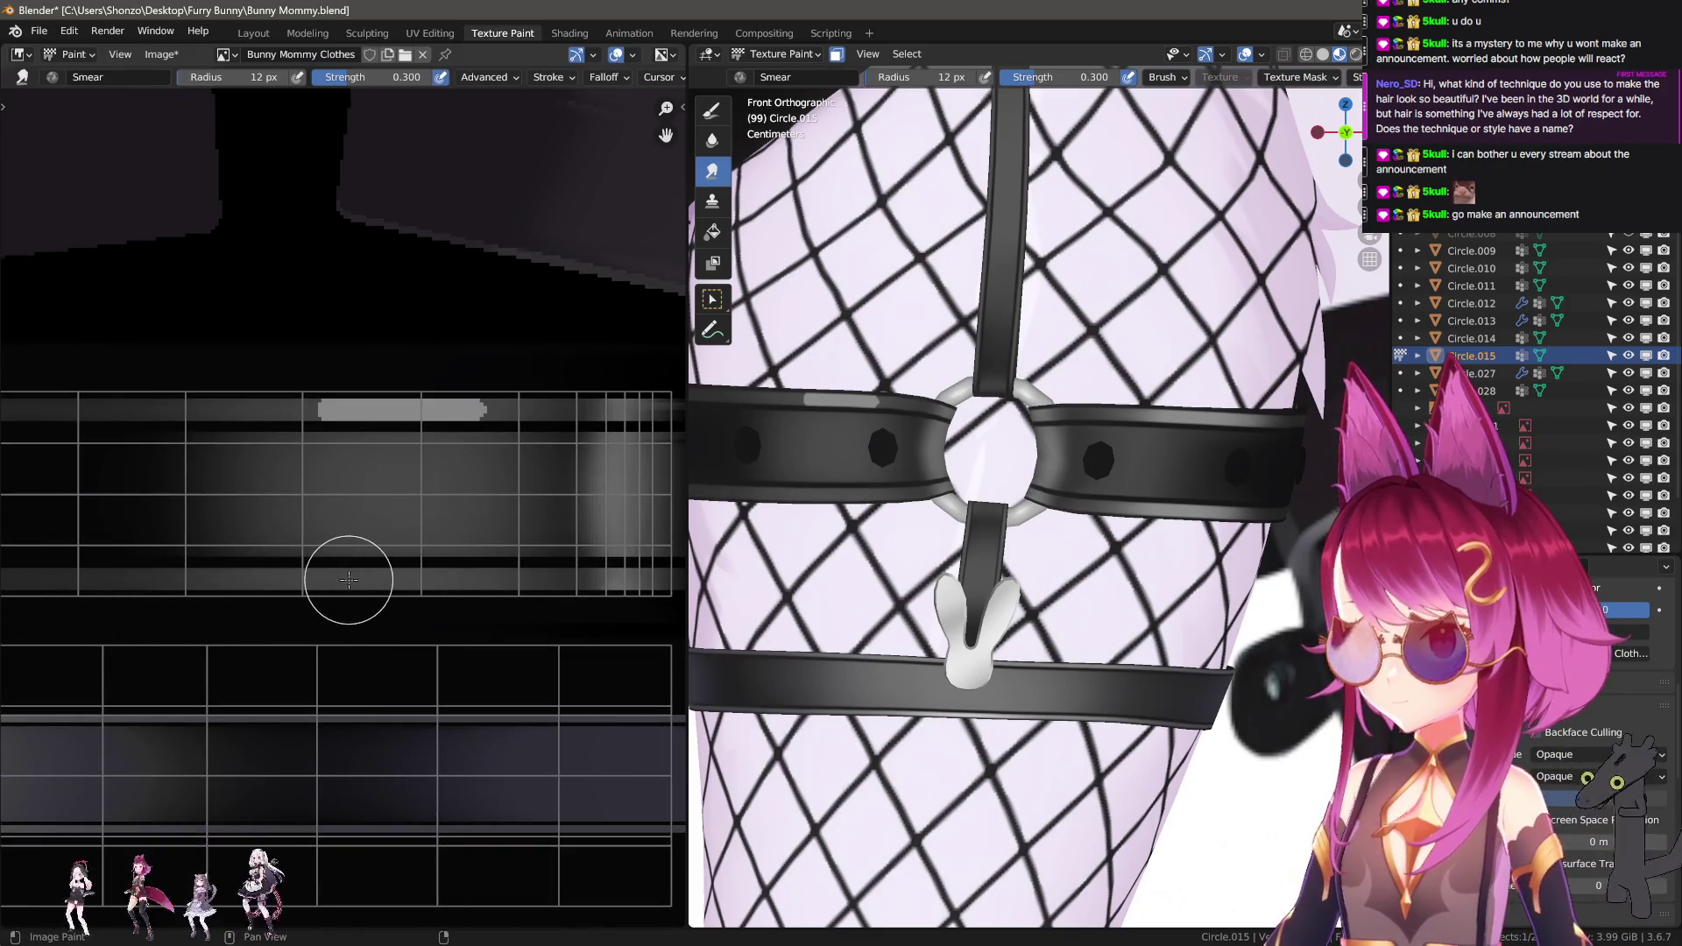
key(ctrl+shift+z)
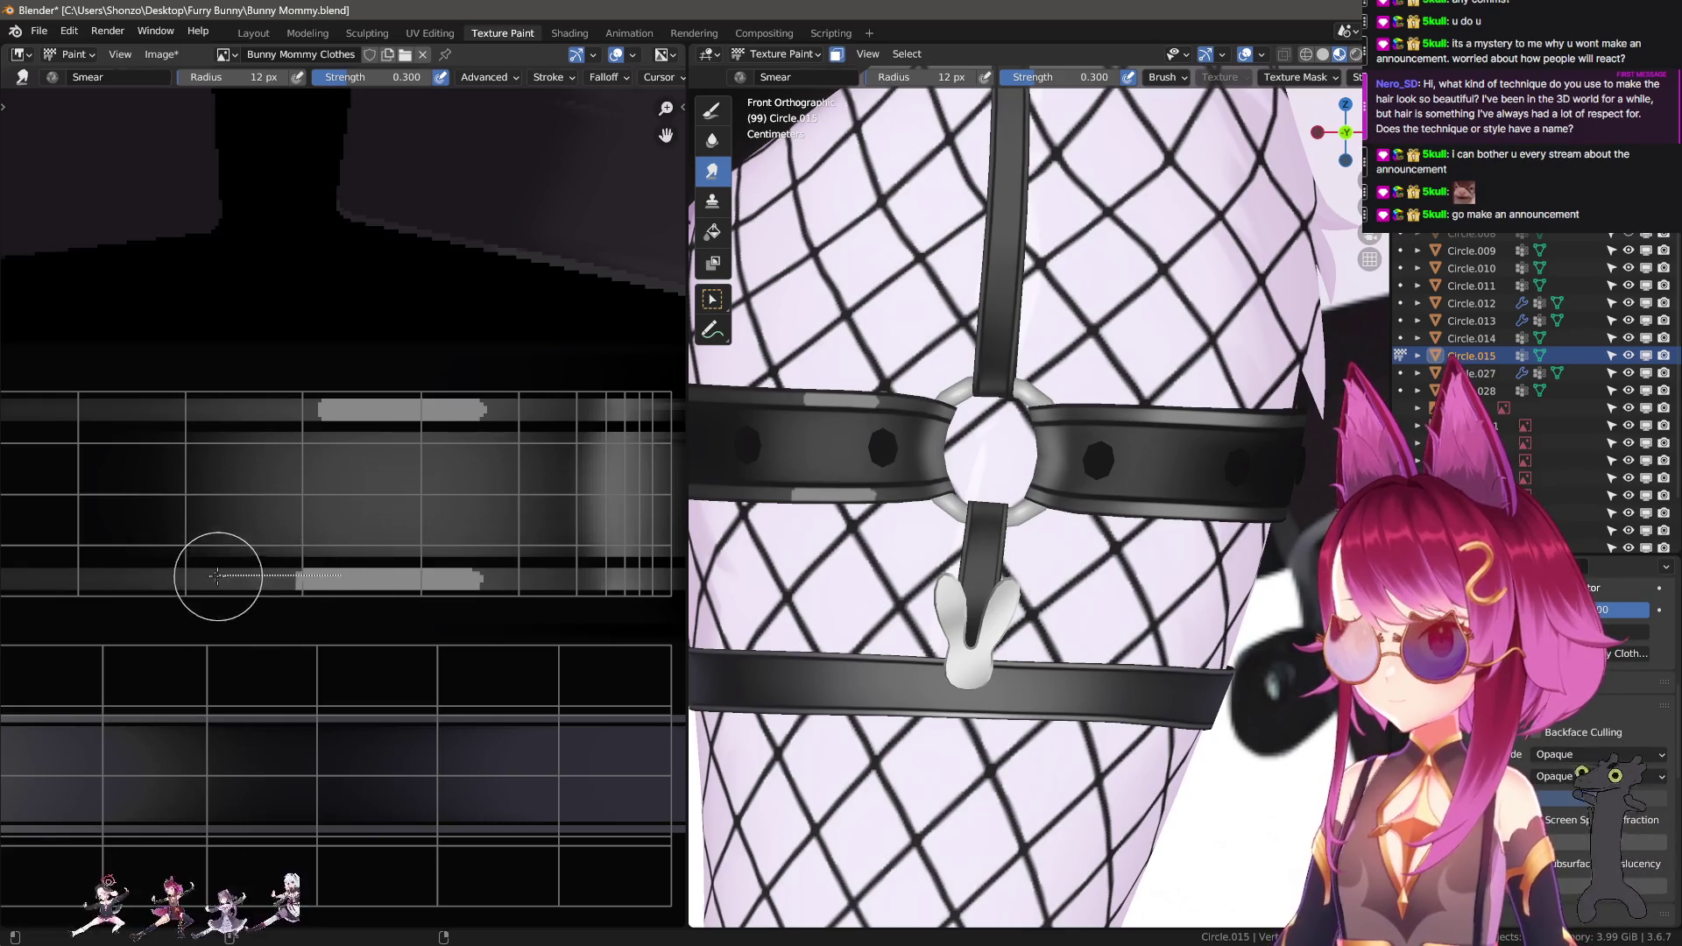
mouse_move(368, 583)
mouse_down()
mouse_move(196, 582)
mouse_move(466, 587)
mouse_up()
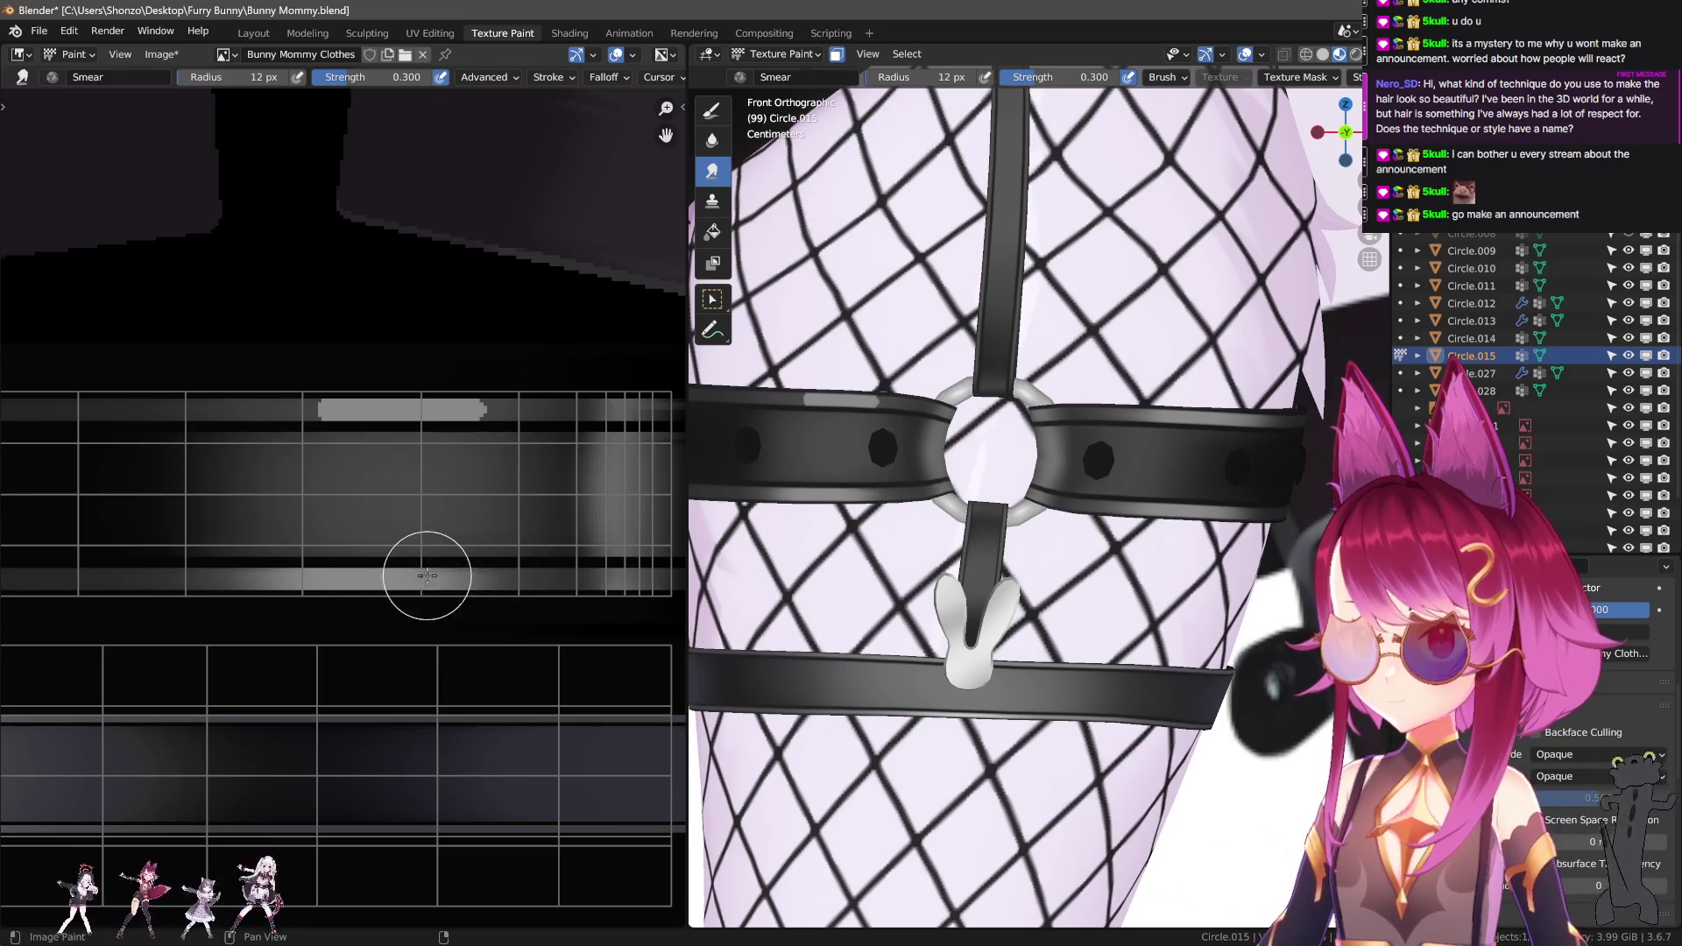
drag(283, 407, 140, 407)
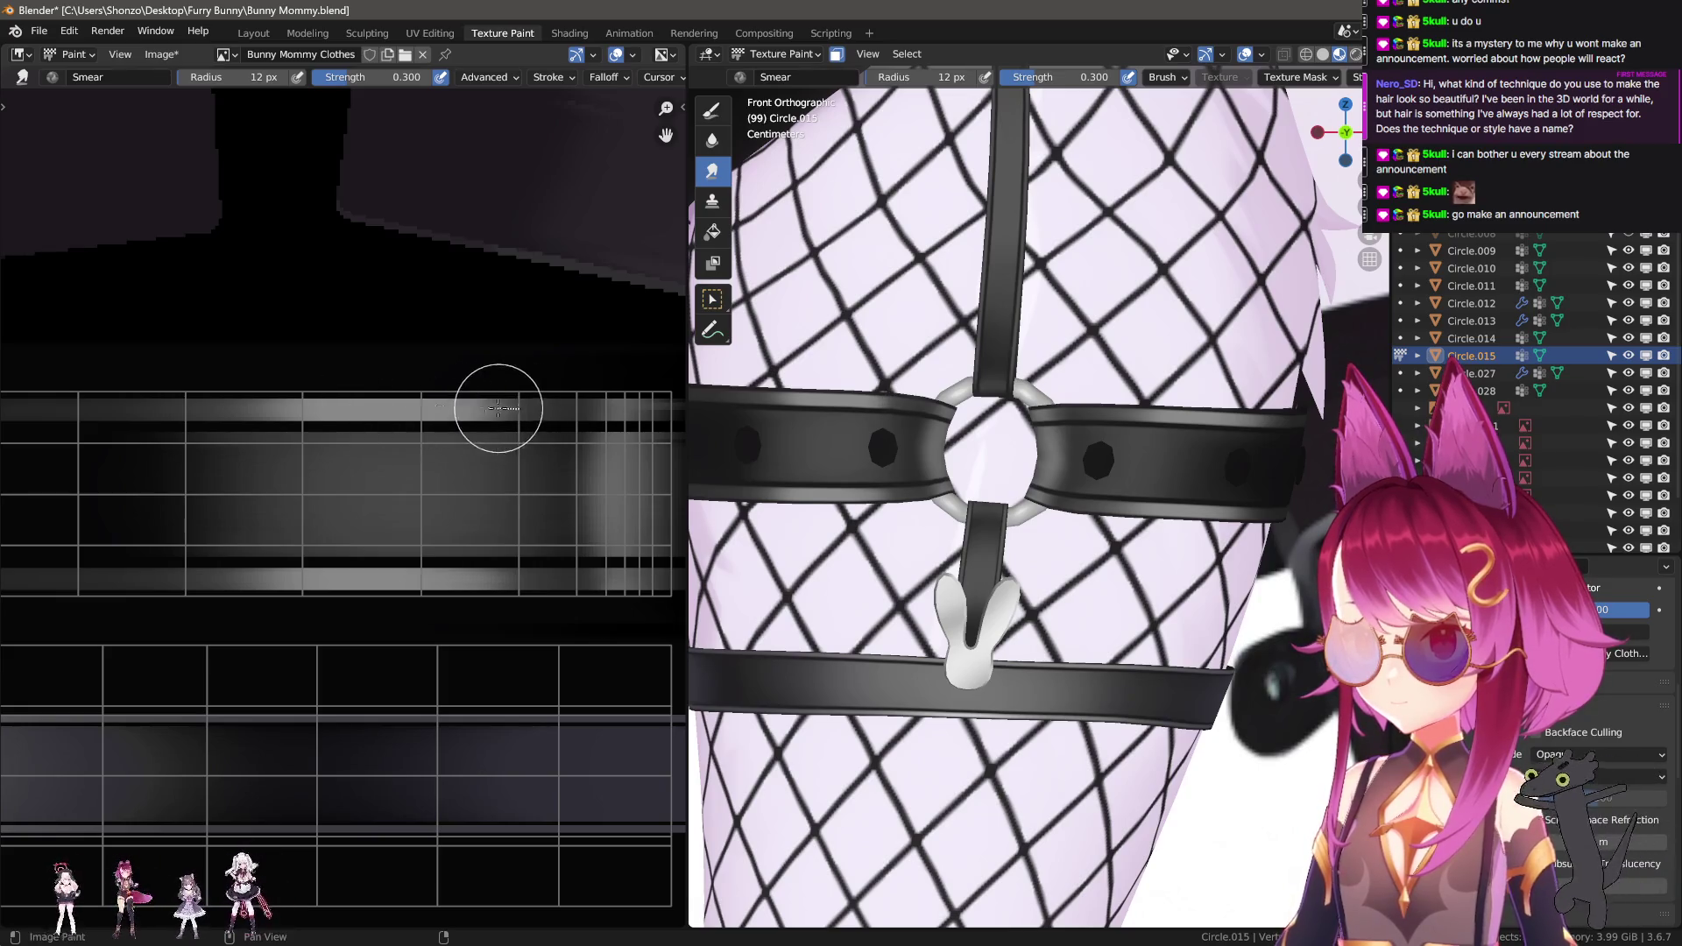
Smear a long straight stroke across the upper band at 46 px, finishing with Smear at 42 px.
key(f)
click(304, 524)
key(f)
click(377, 488)
mouse_move(406, 490)
mouse_down()
mouse_move(443, 490)
mouse_move(114, 483)
mouse_up()
scroll(228, 522, down, 1)
key(f)
click(357, 488)
key(f)
click(320, 498)
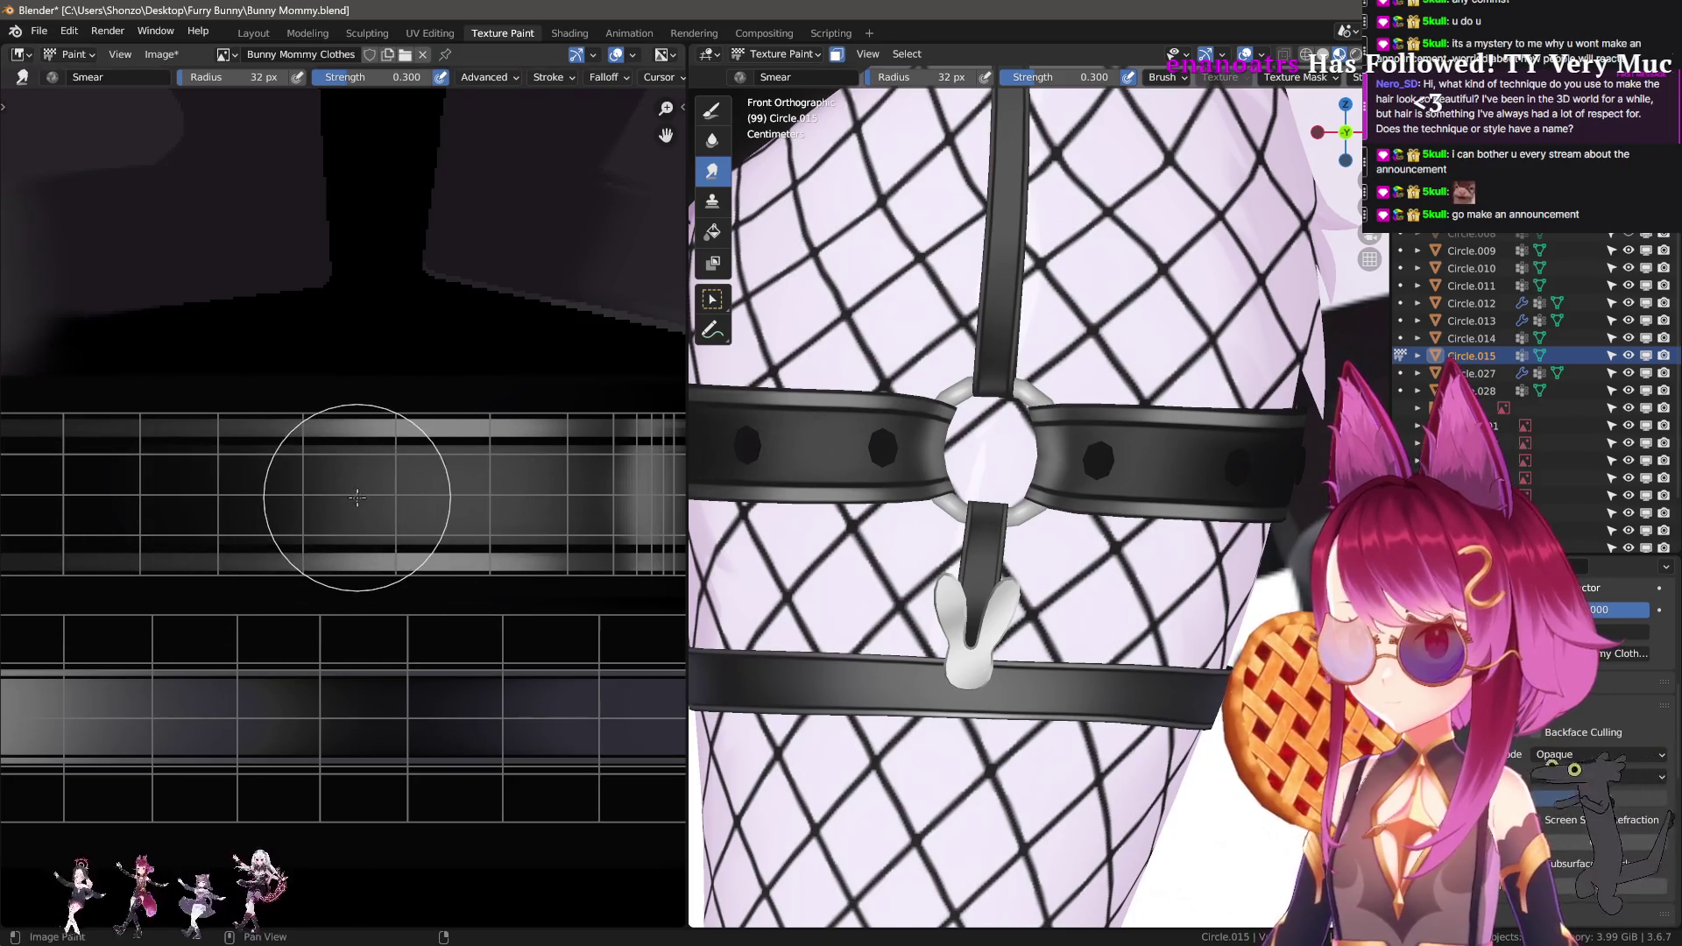
key(f)
click(348, 526)
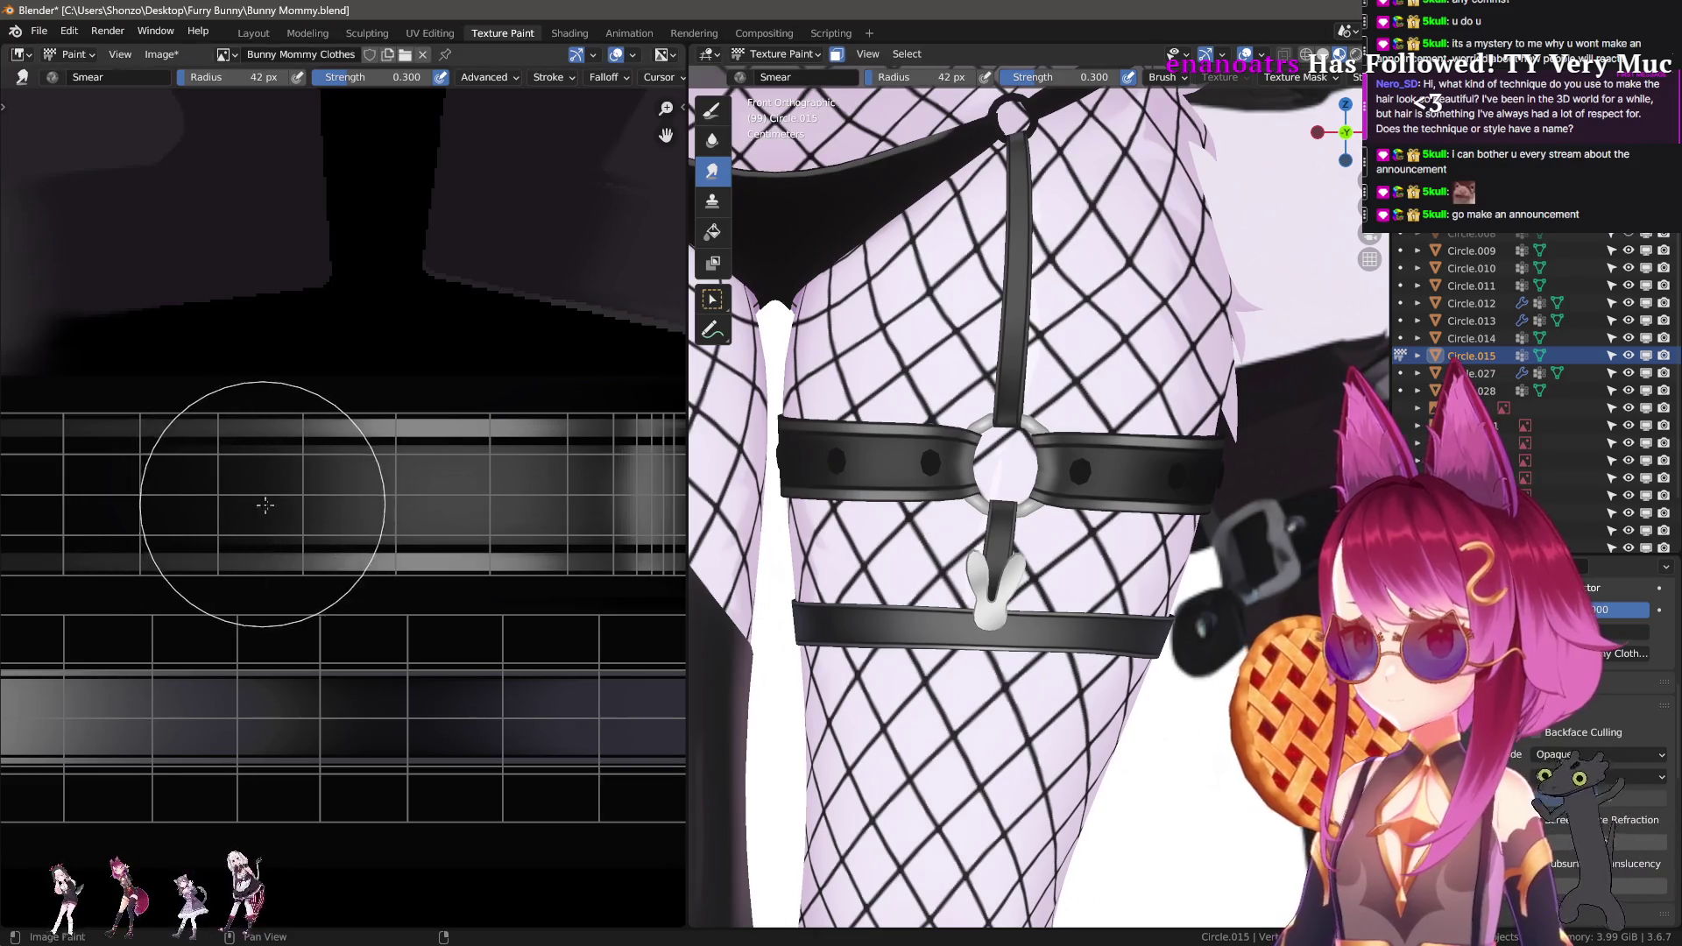
Smear along the lower and upper bright strap bands with a 7 px Smear brush.
key(f)
click(322, 428)
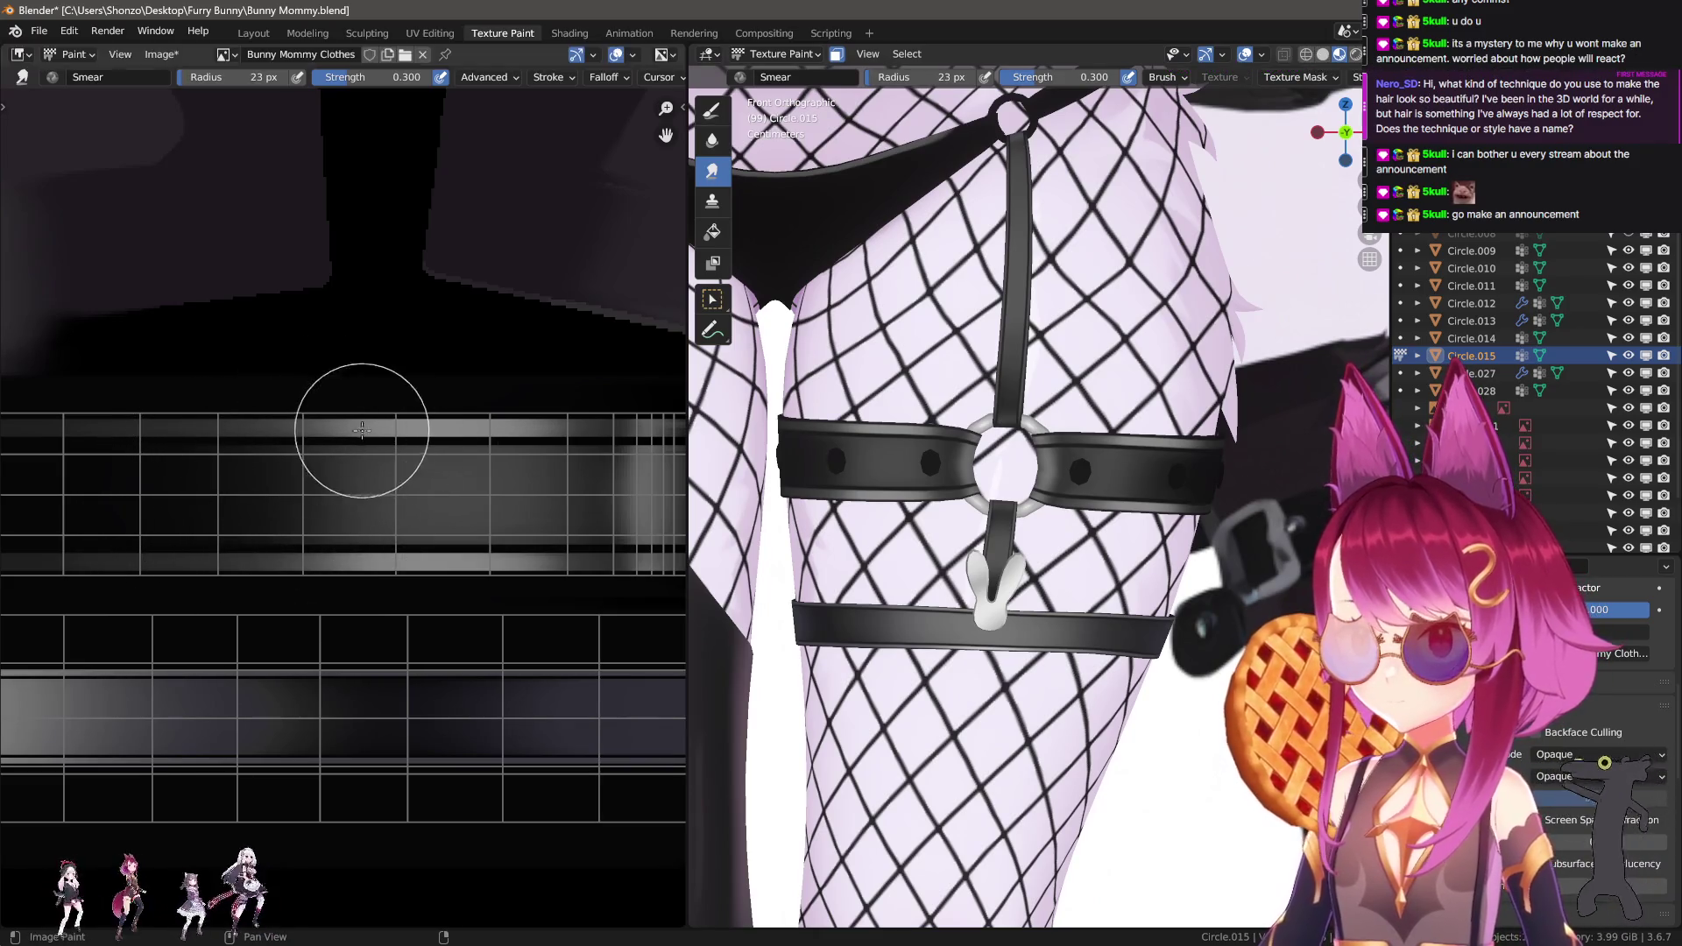
drag(346, 558, 169, 556)
drag(152, 435, 105, 443)
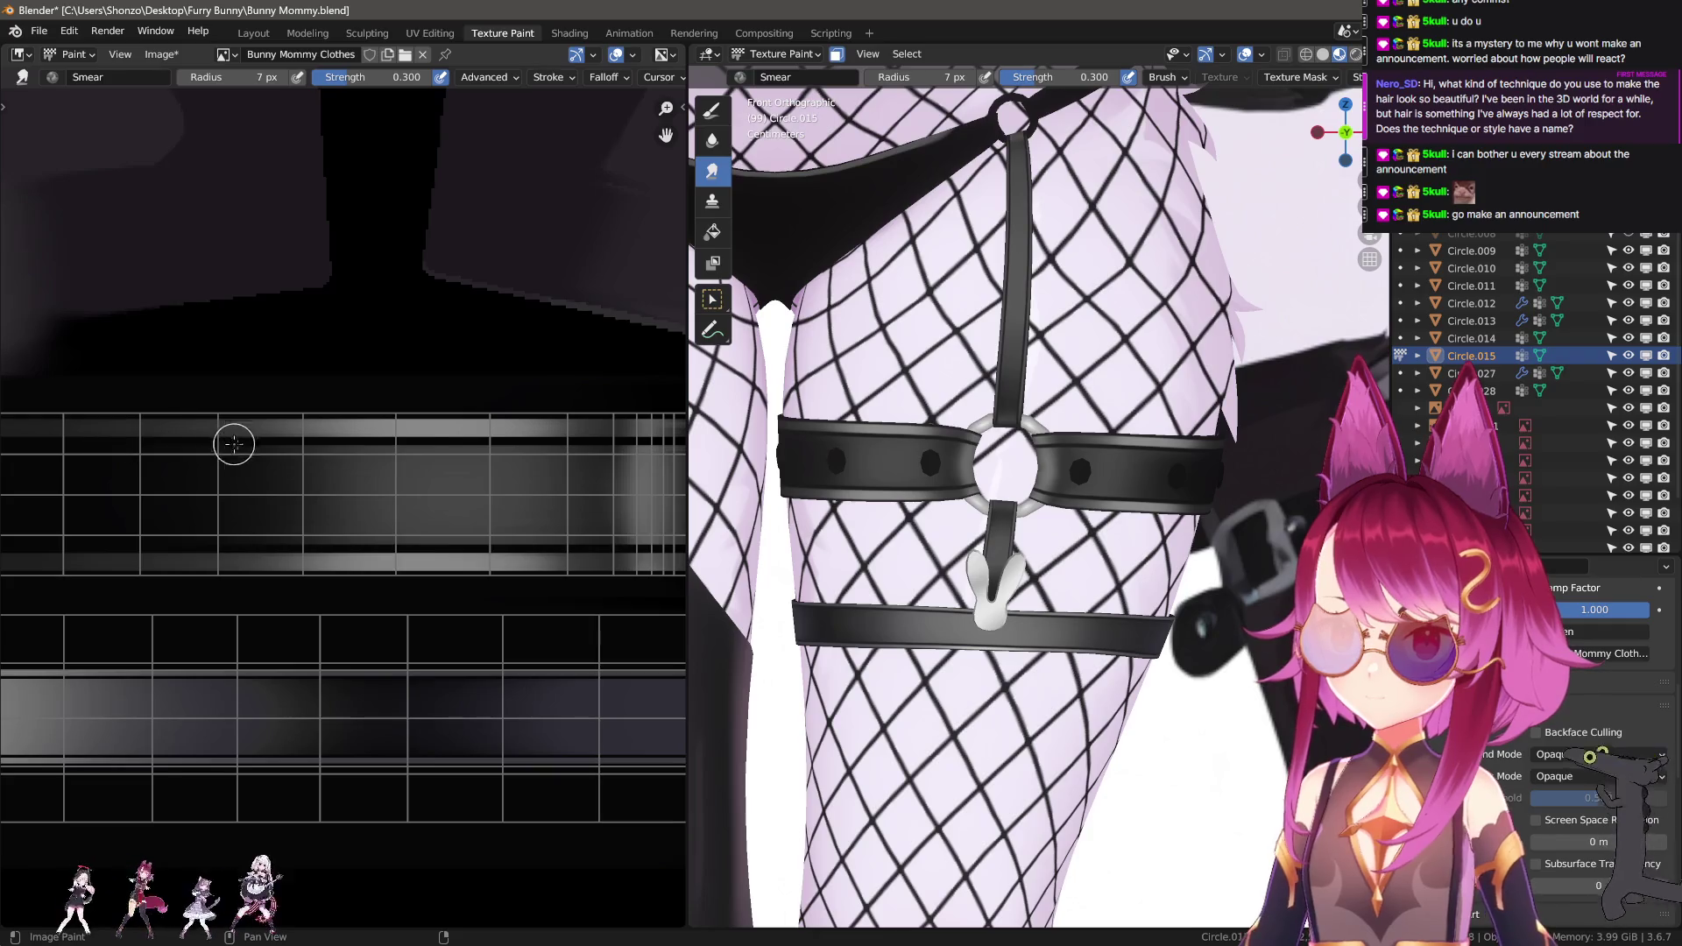
scroll(234, 444, up, 1)
ctrl+scroll(338, 488, down, 3)
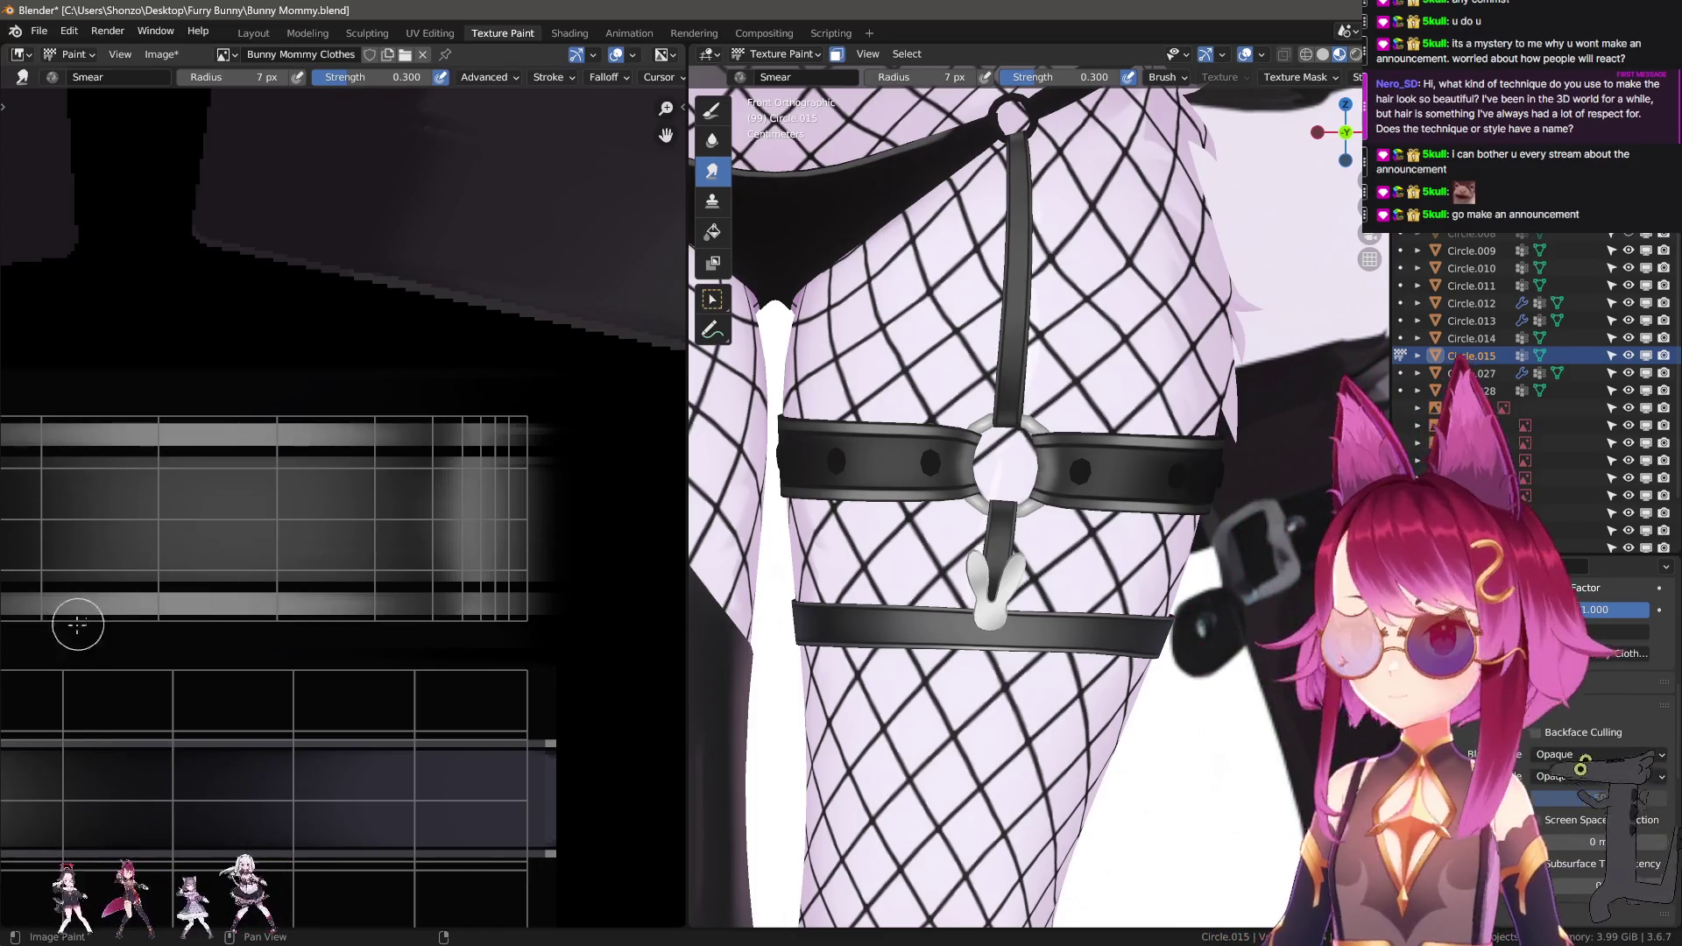
scroll(365, 588, down, 2)
scroll(365, 588, down, 4)
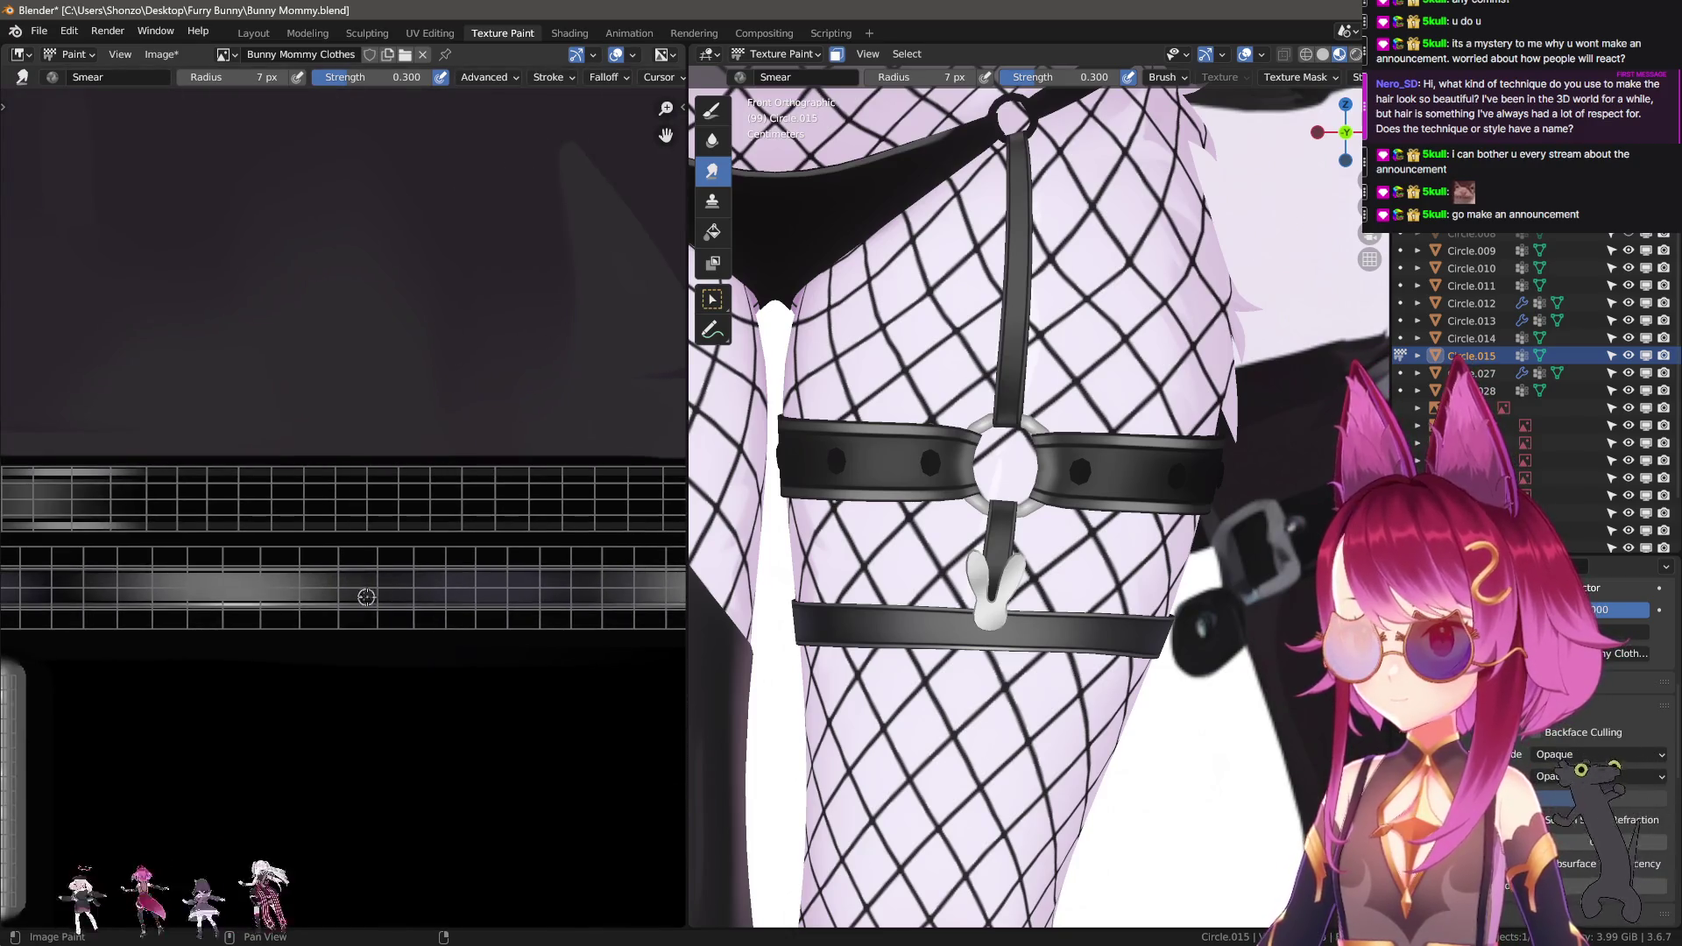
Switch back to the 3 px TexDraw brush and pan the texture view left.
key(d)
scroll(473, 572, up, 3)
middle_drag(508, 552, 389, 543)
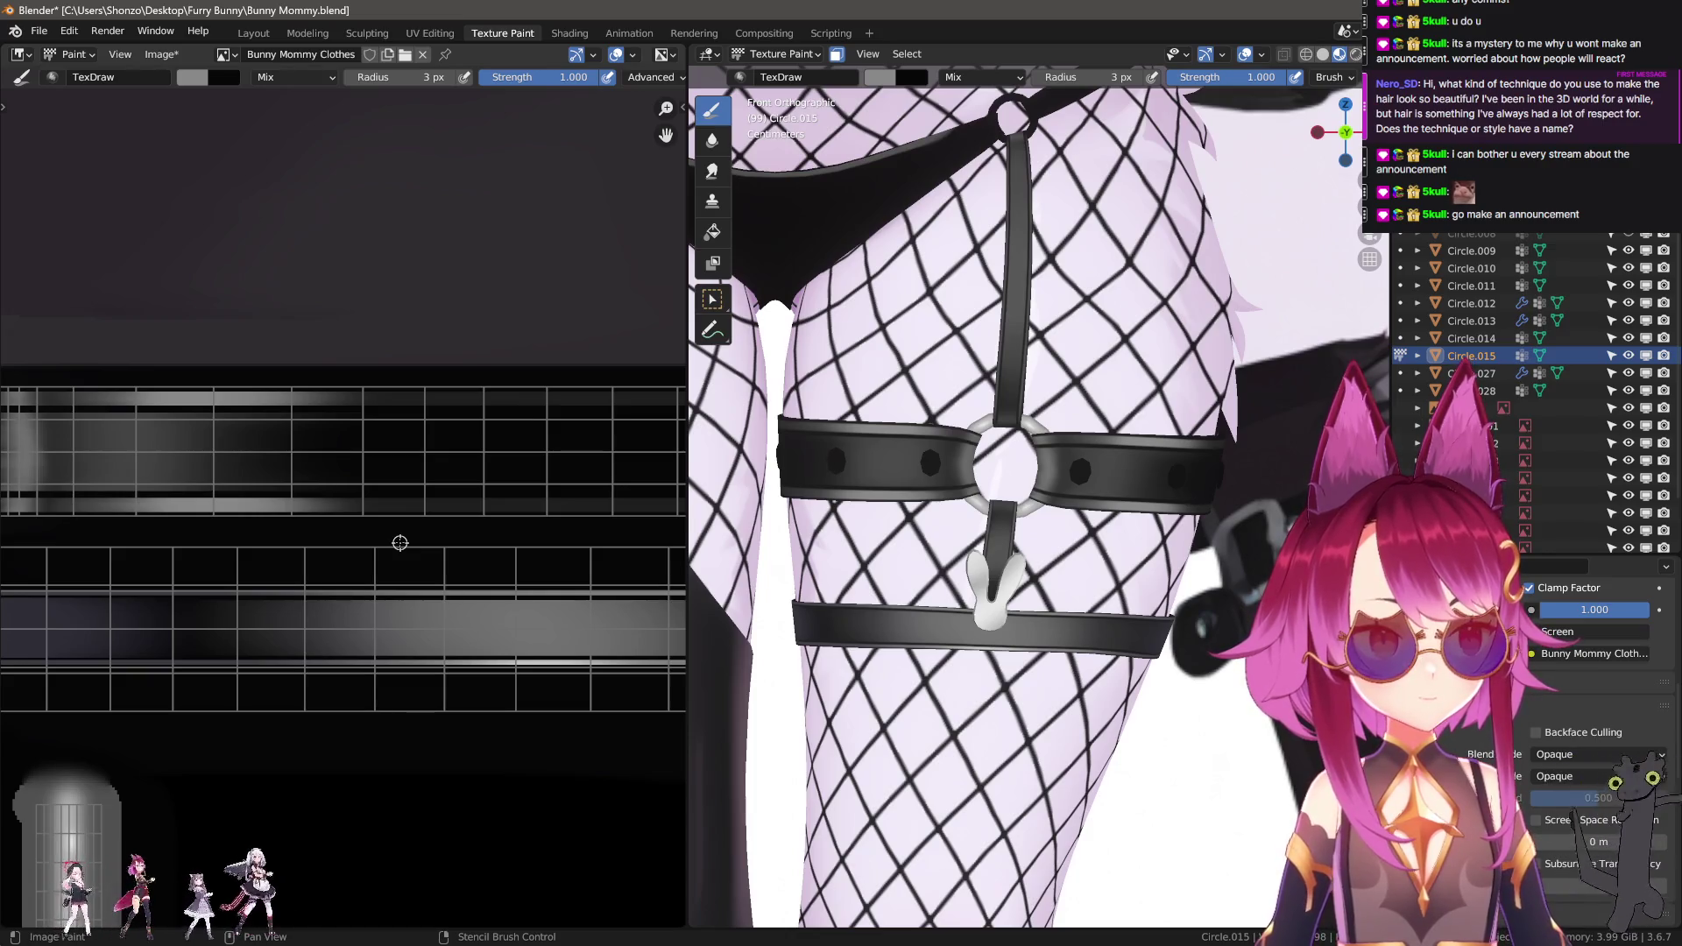
mouse_move(305, 531)
middle_down()
mouse_move(364, 424)
mouse_move(499, 417)
mouse_move(328, 576)
mouse_move(373, 595)
middle_up()
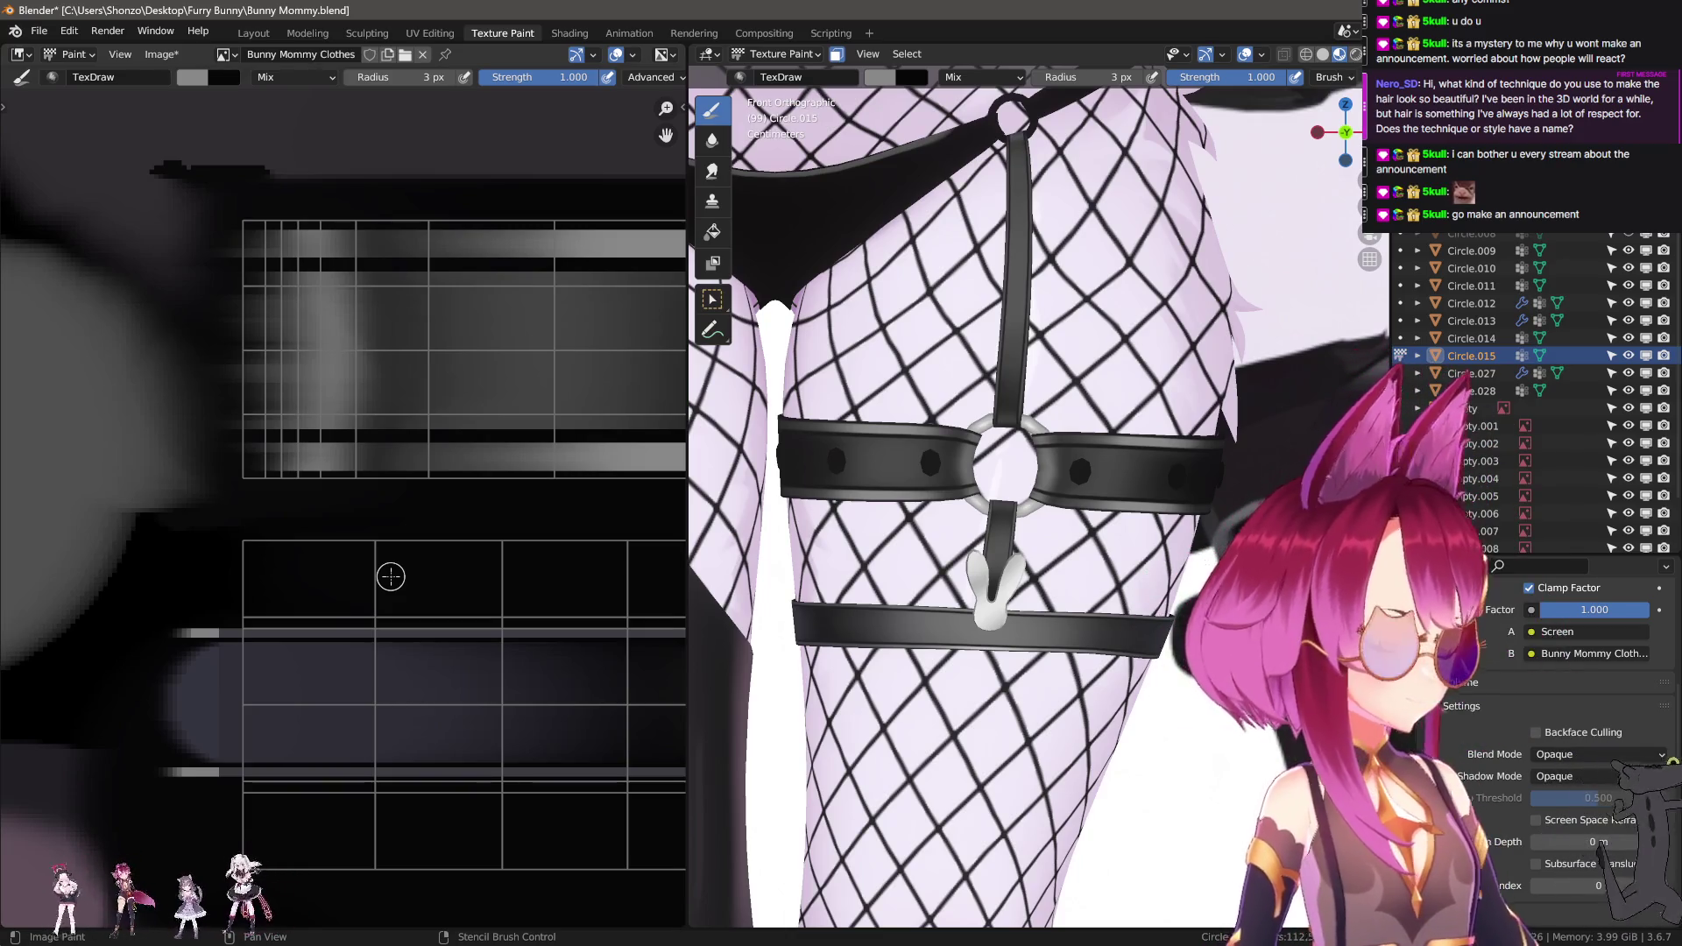
scroll(477, 584, down, 3)
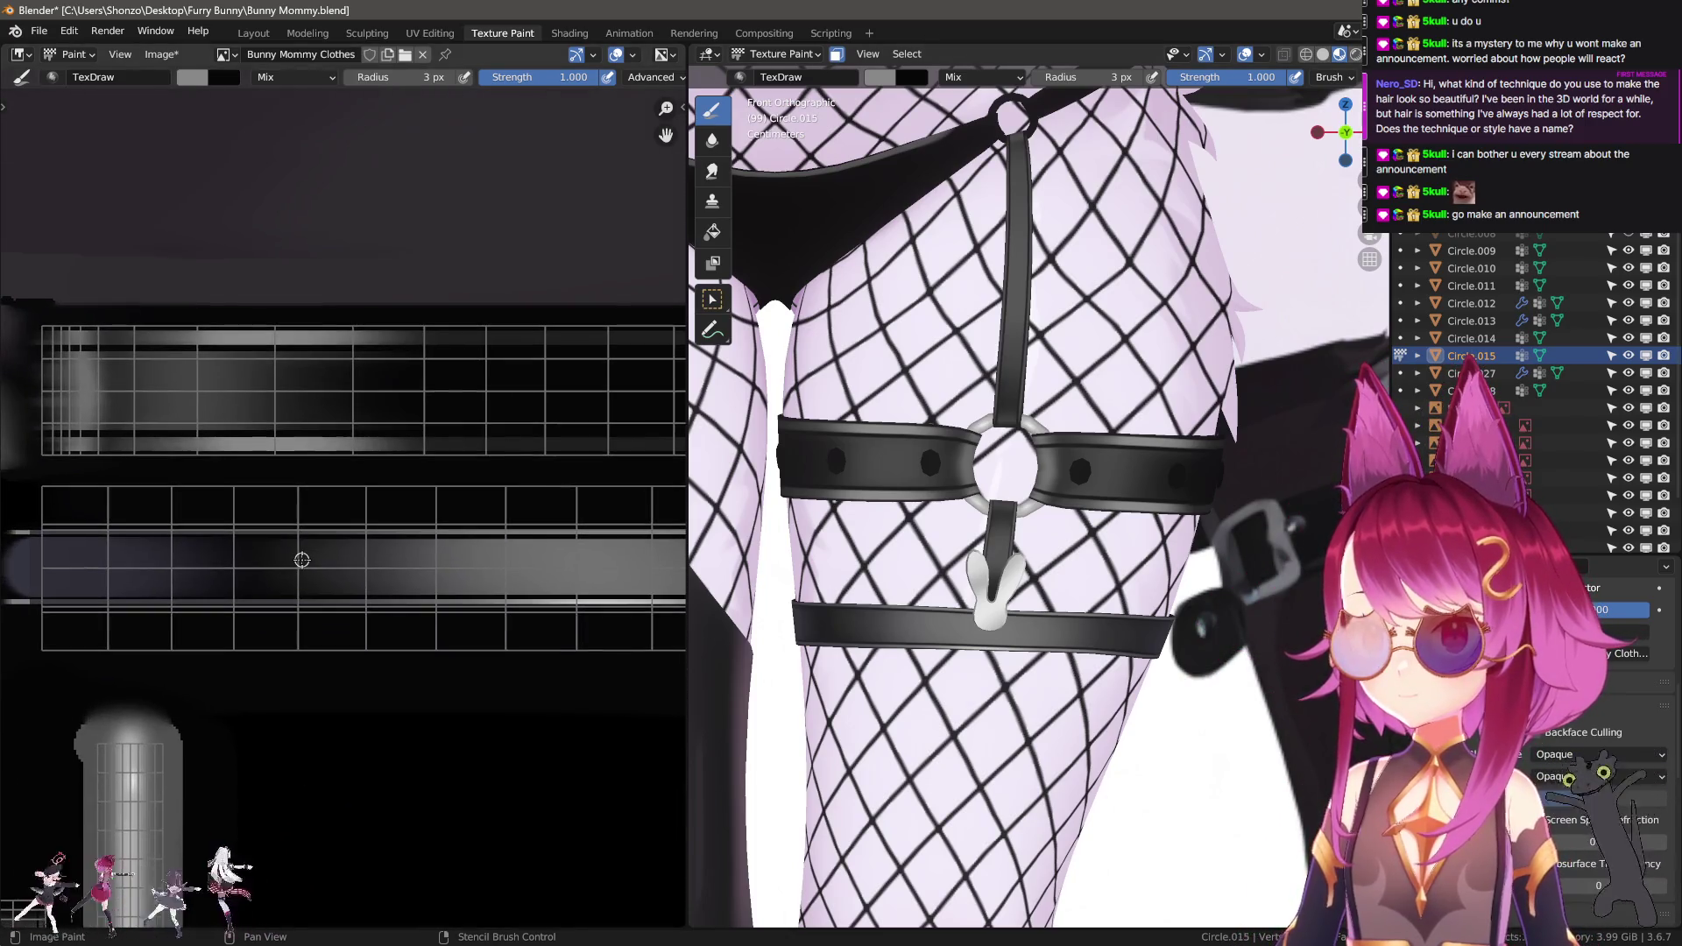
scroll(1184, 435, down, 5)
shift+middle_drag(1184, 435, 1165, 379)
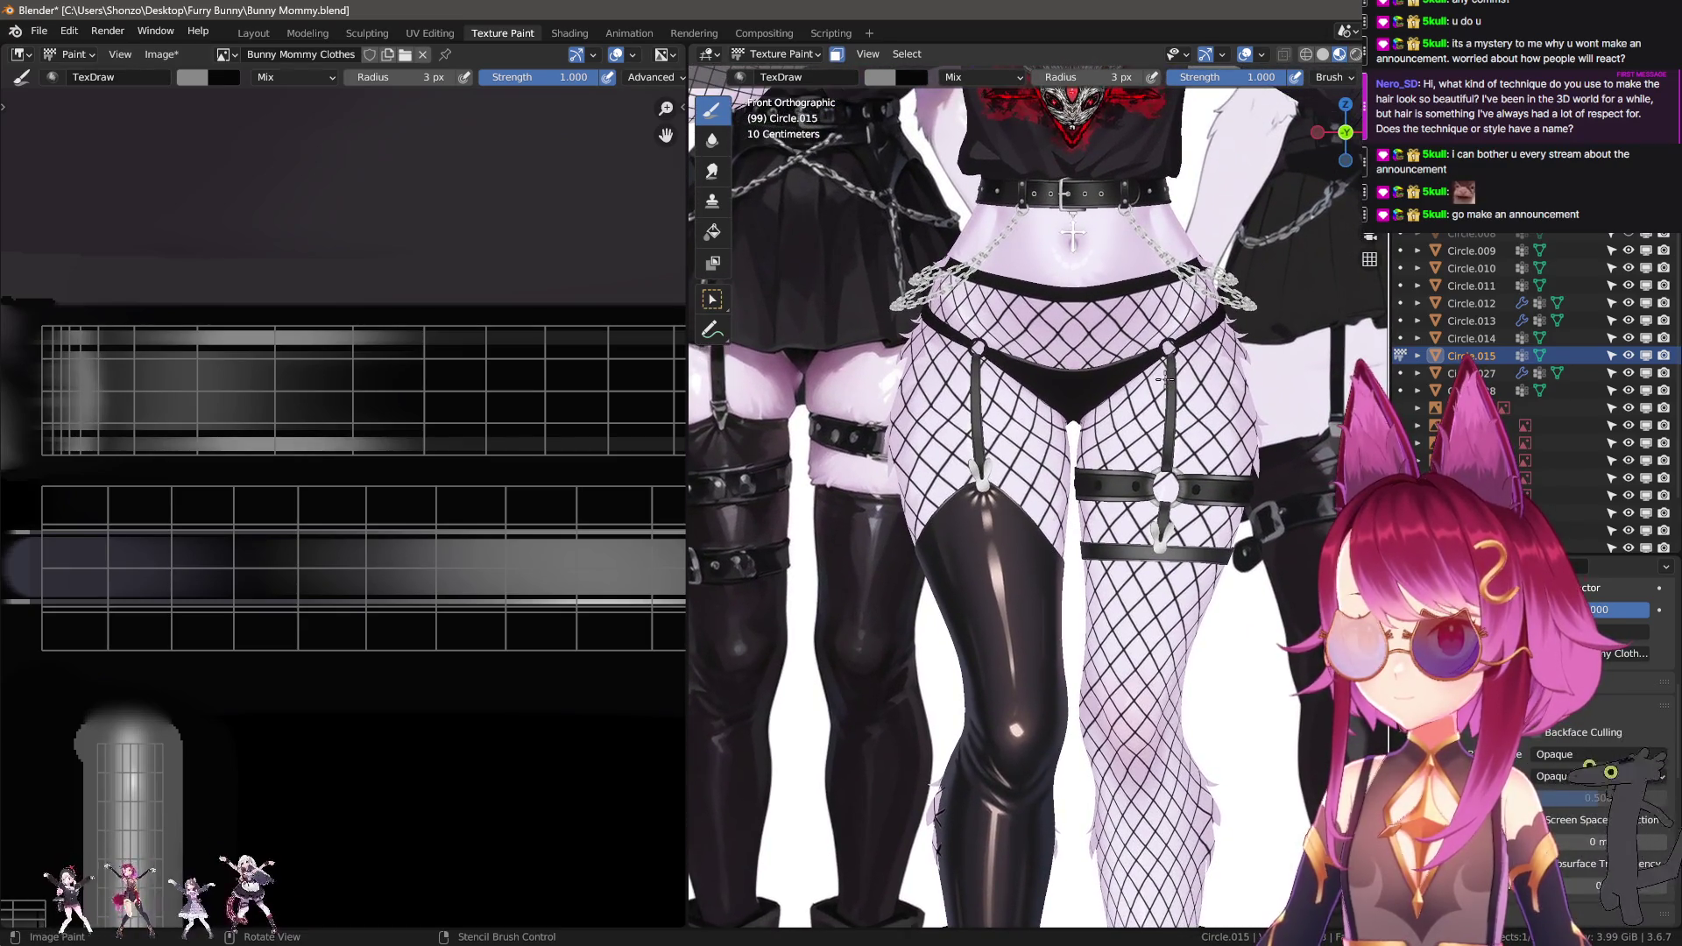
Frame both thigh straps and sample the grey-blue colour from the strap texture.
scroll(1192, 669, up, 4)
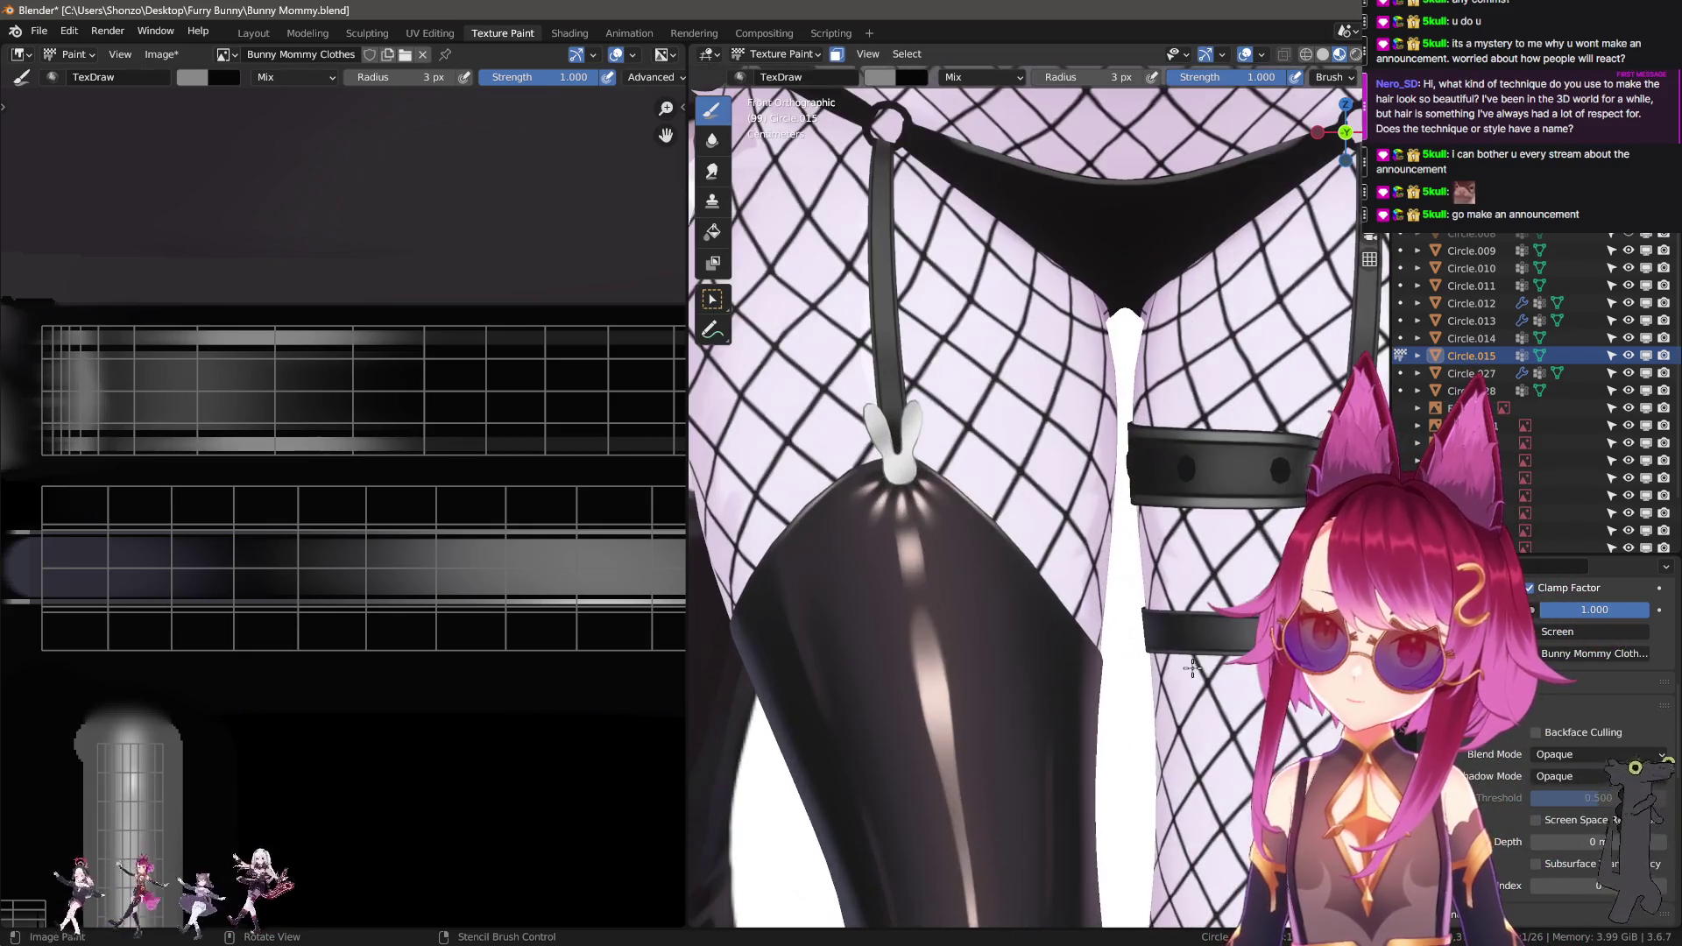
shift+middle_drag(1191, 668, 1080, 536)
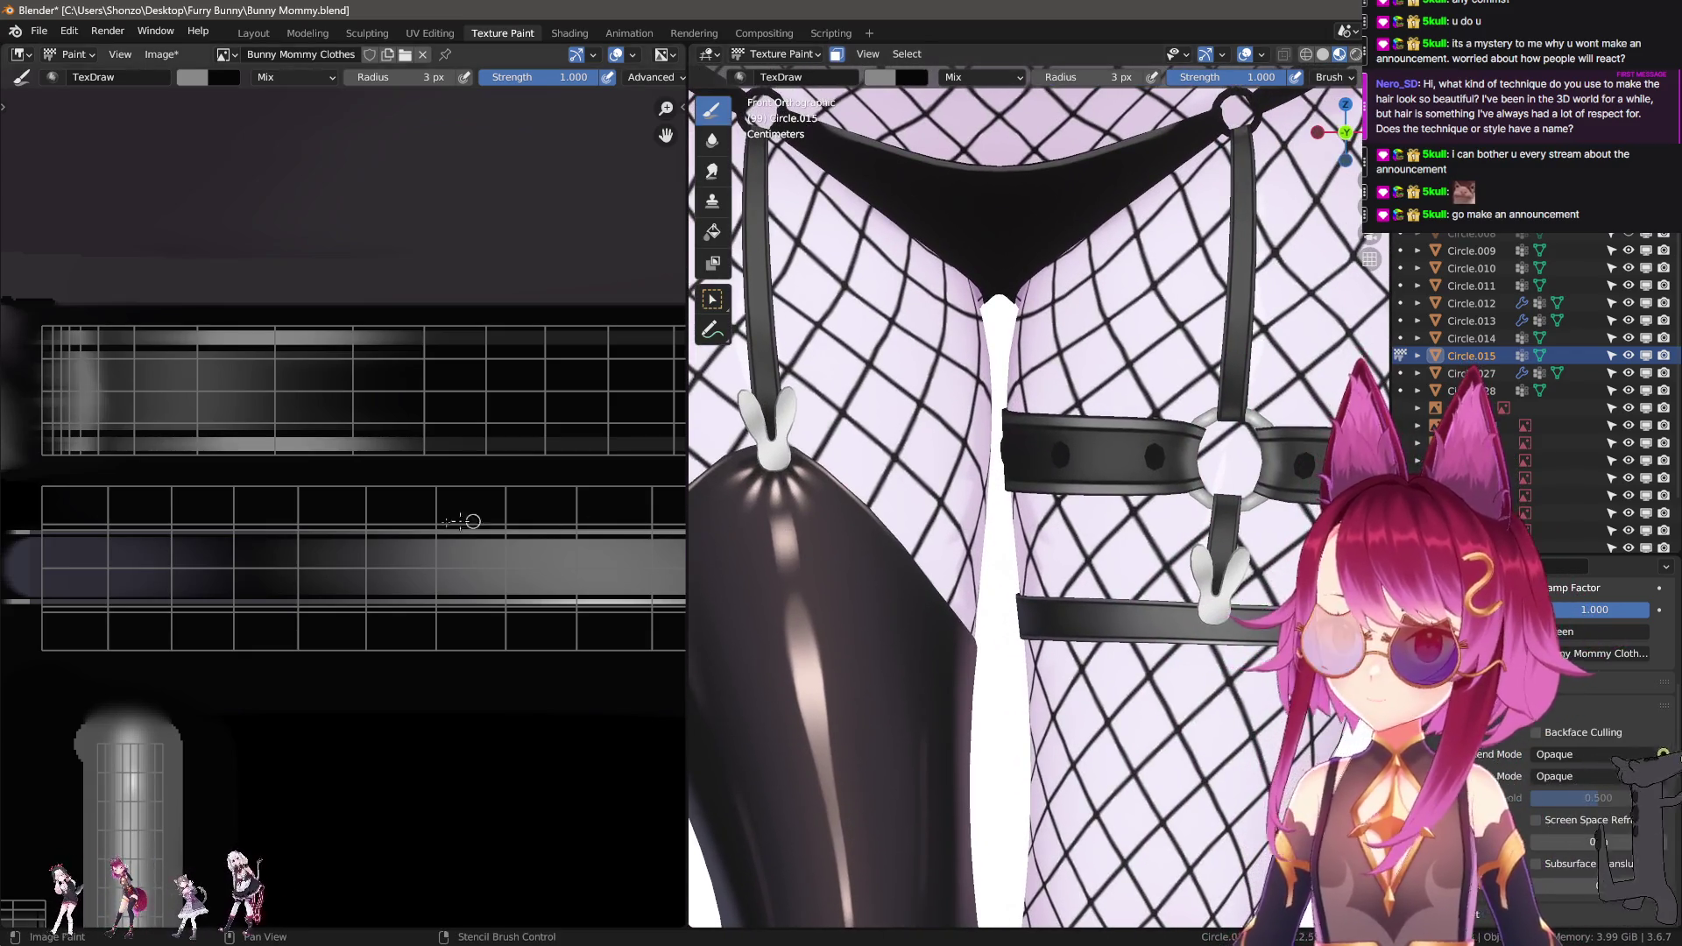
scroll(109, 536, down, 2)
middle_drag(109, 537, 334, 683)
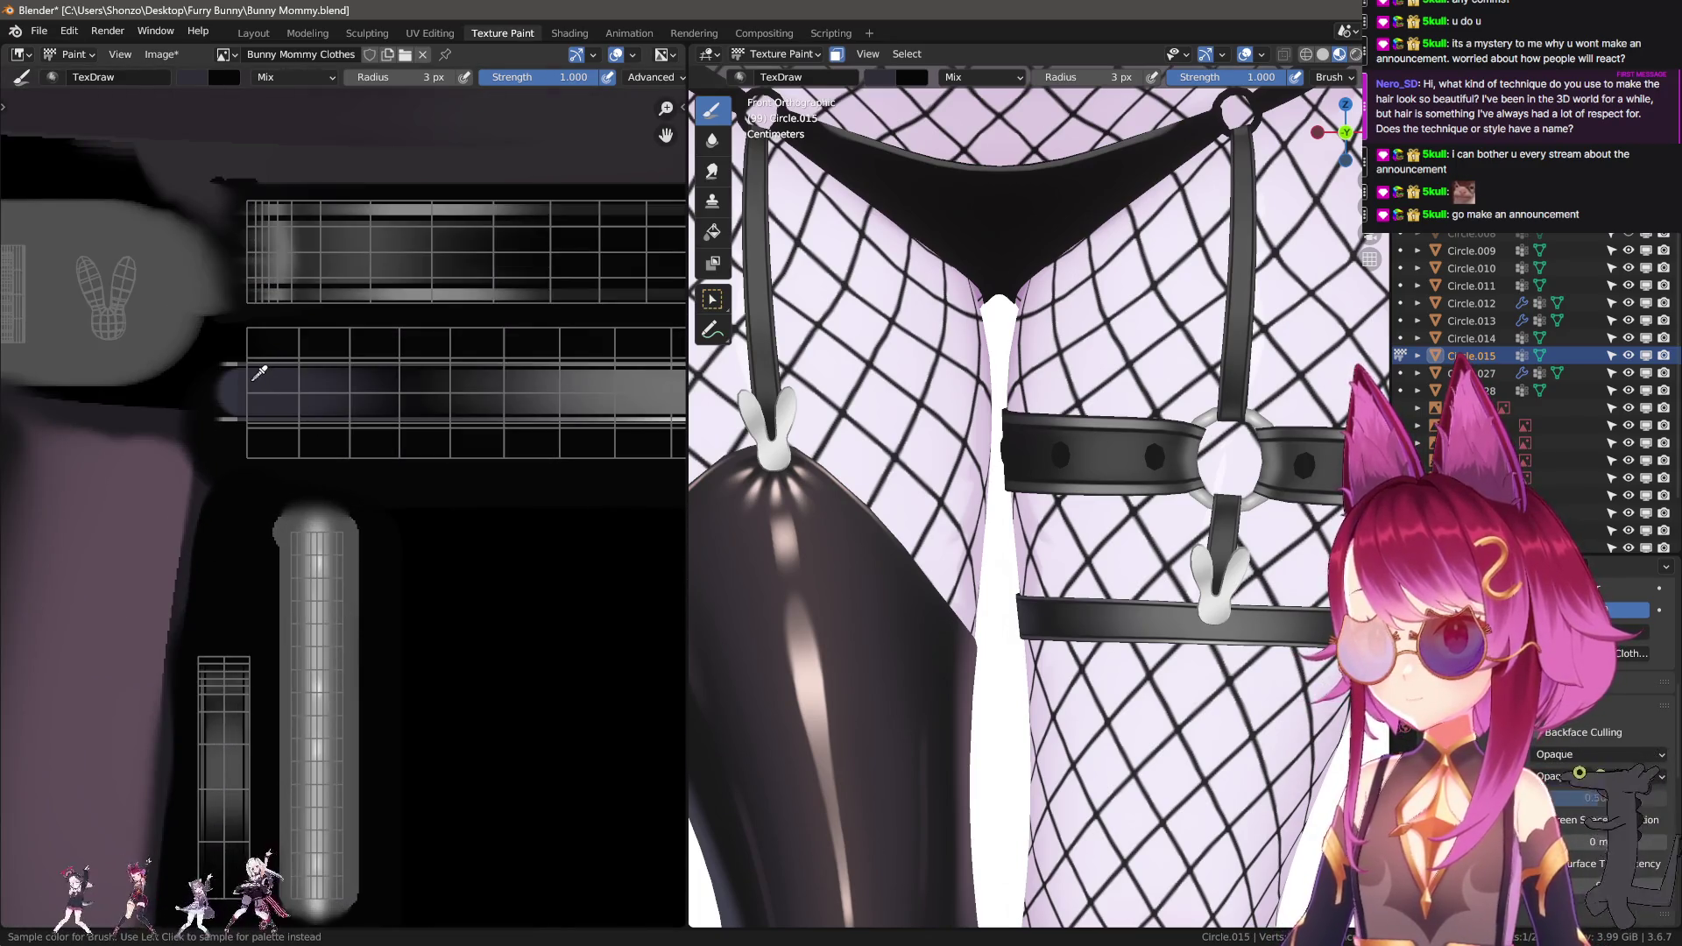
middle_drag(260, 374, 288, 383)
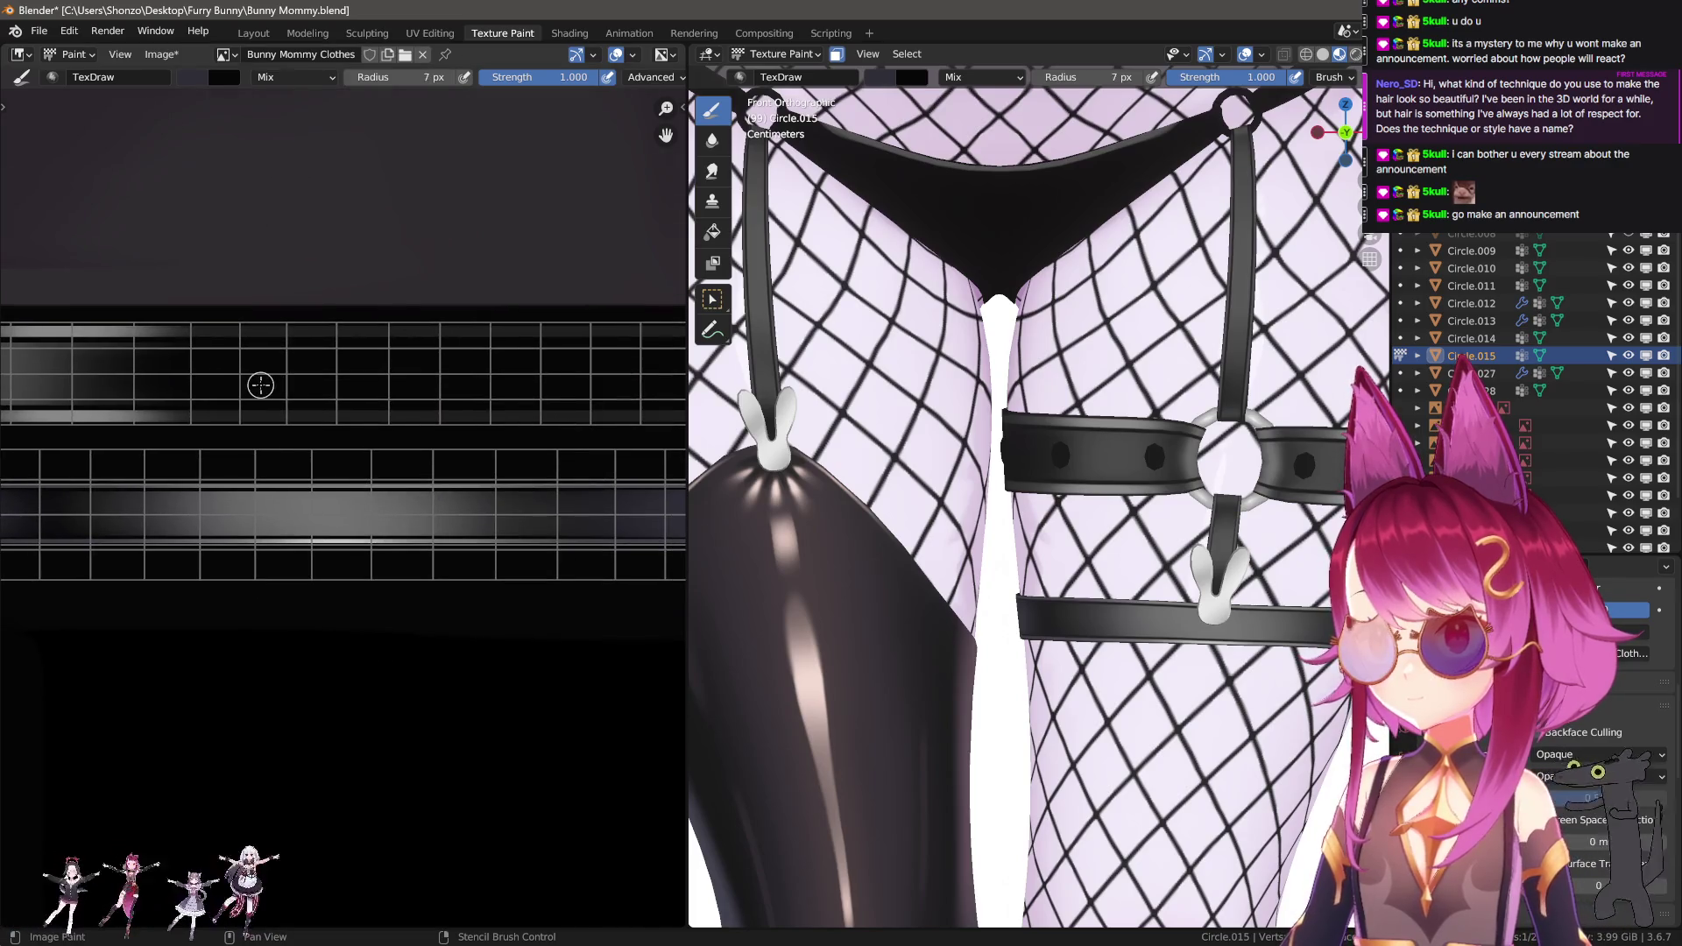
Paint a wide grey-blue band across another strap strip with a 17 px TexDraw brush.
scroll(385, 477, up, 2)
key(f)
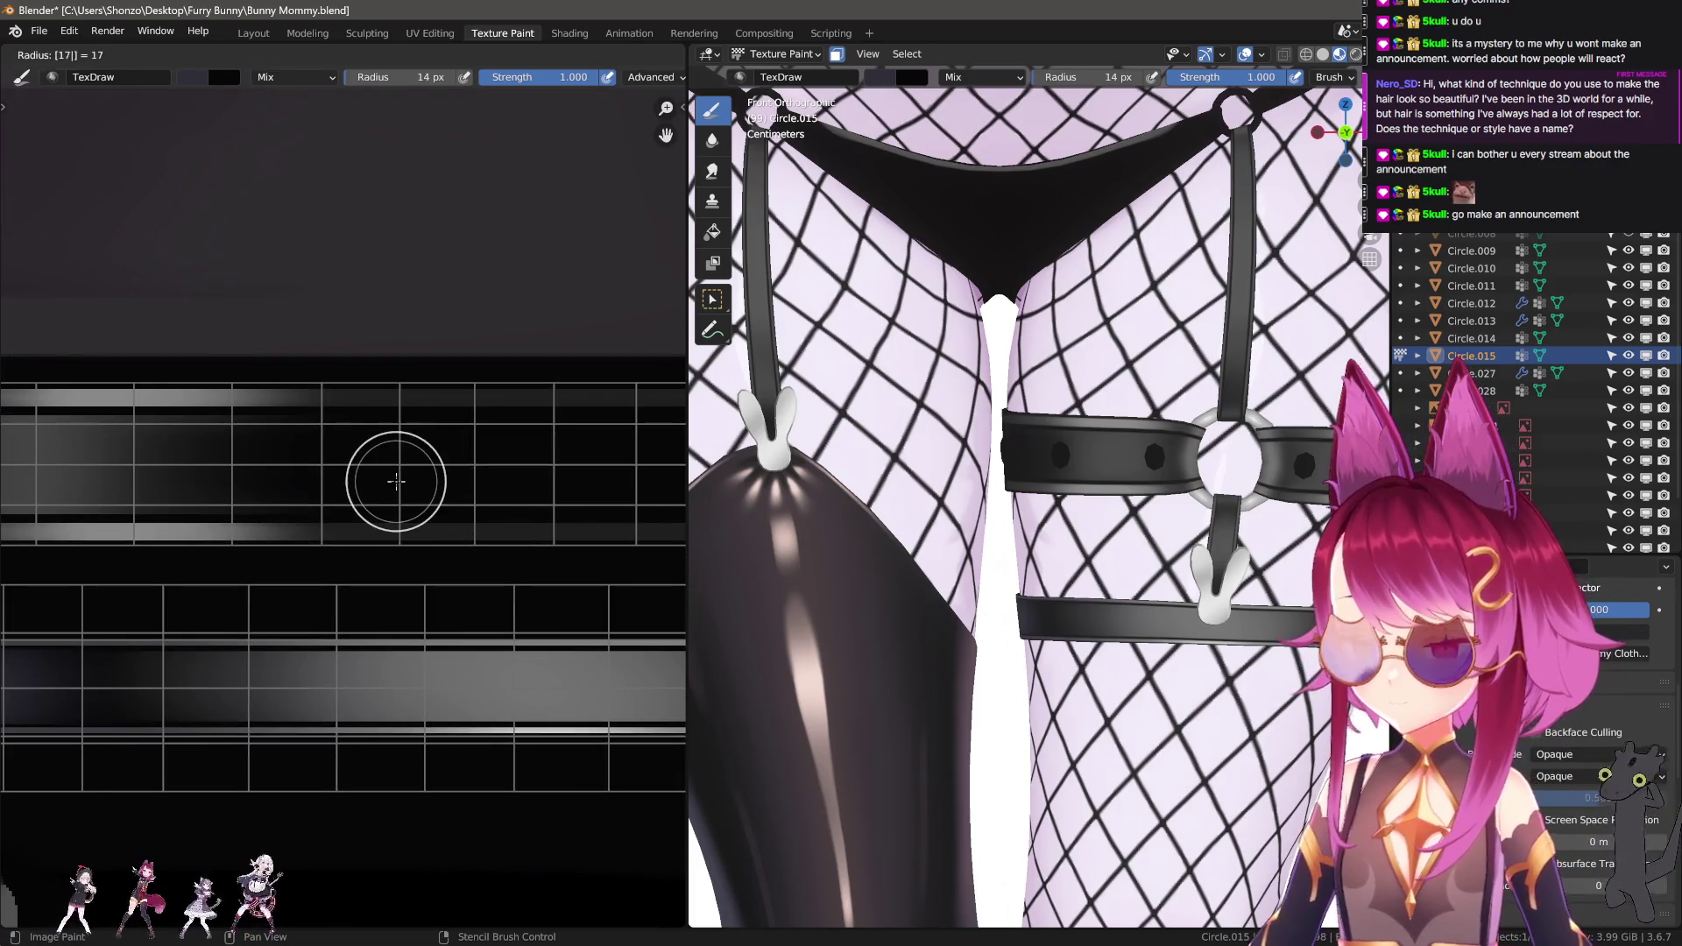
key(Return)
drag(409, 463, 678, 471)
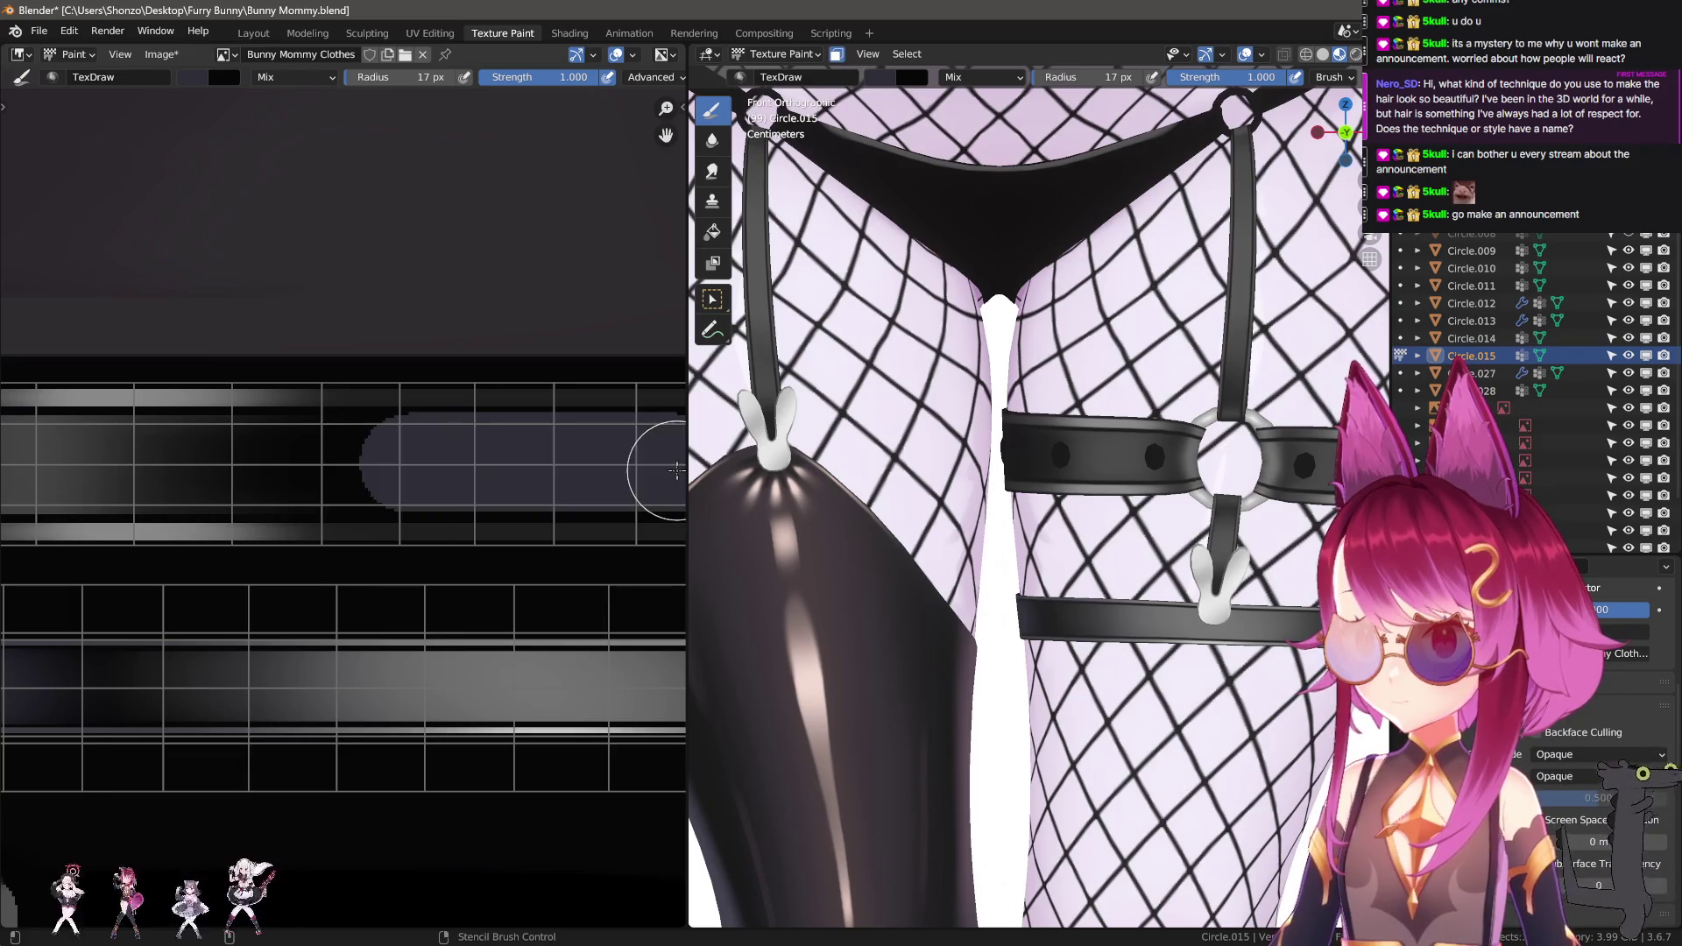
scroll(543, 477, down, 1)
middle_drag(841, 473, 927, 438)
scroll(526, 461, down, 3)
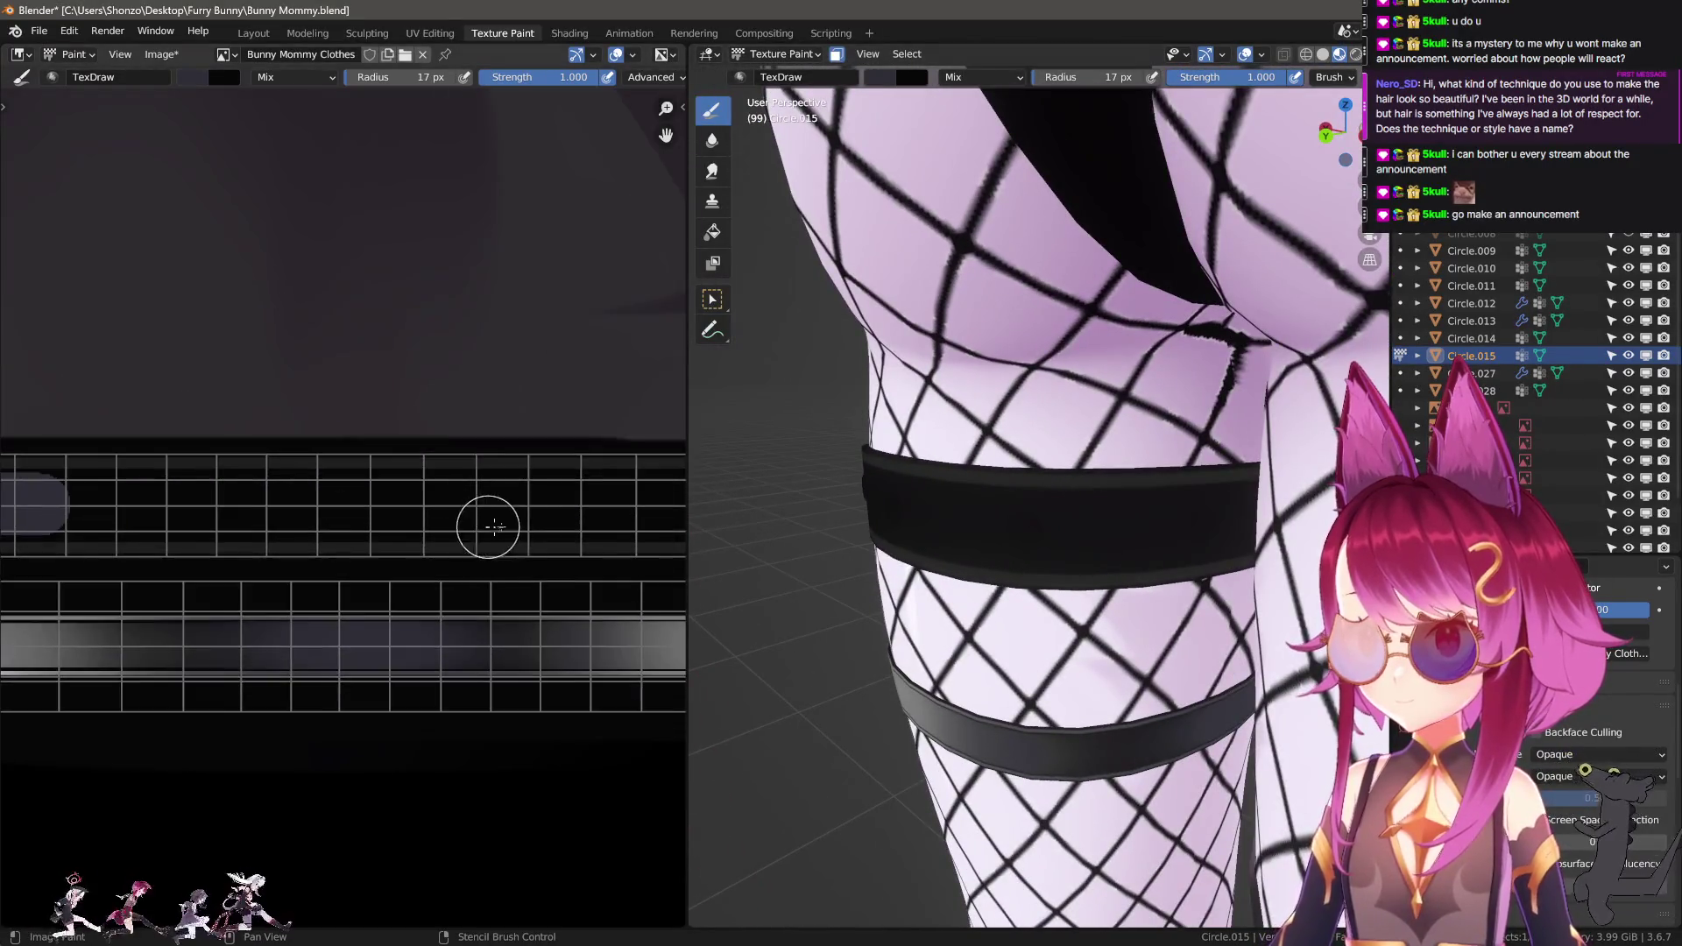
Paint a straight grey stripe along the strap, undoing an initial darker stroke.
scroll(526, 489, down, 1)
scroll(404, 495, up, 1)
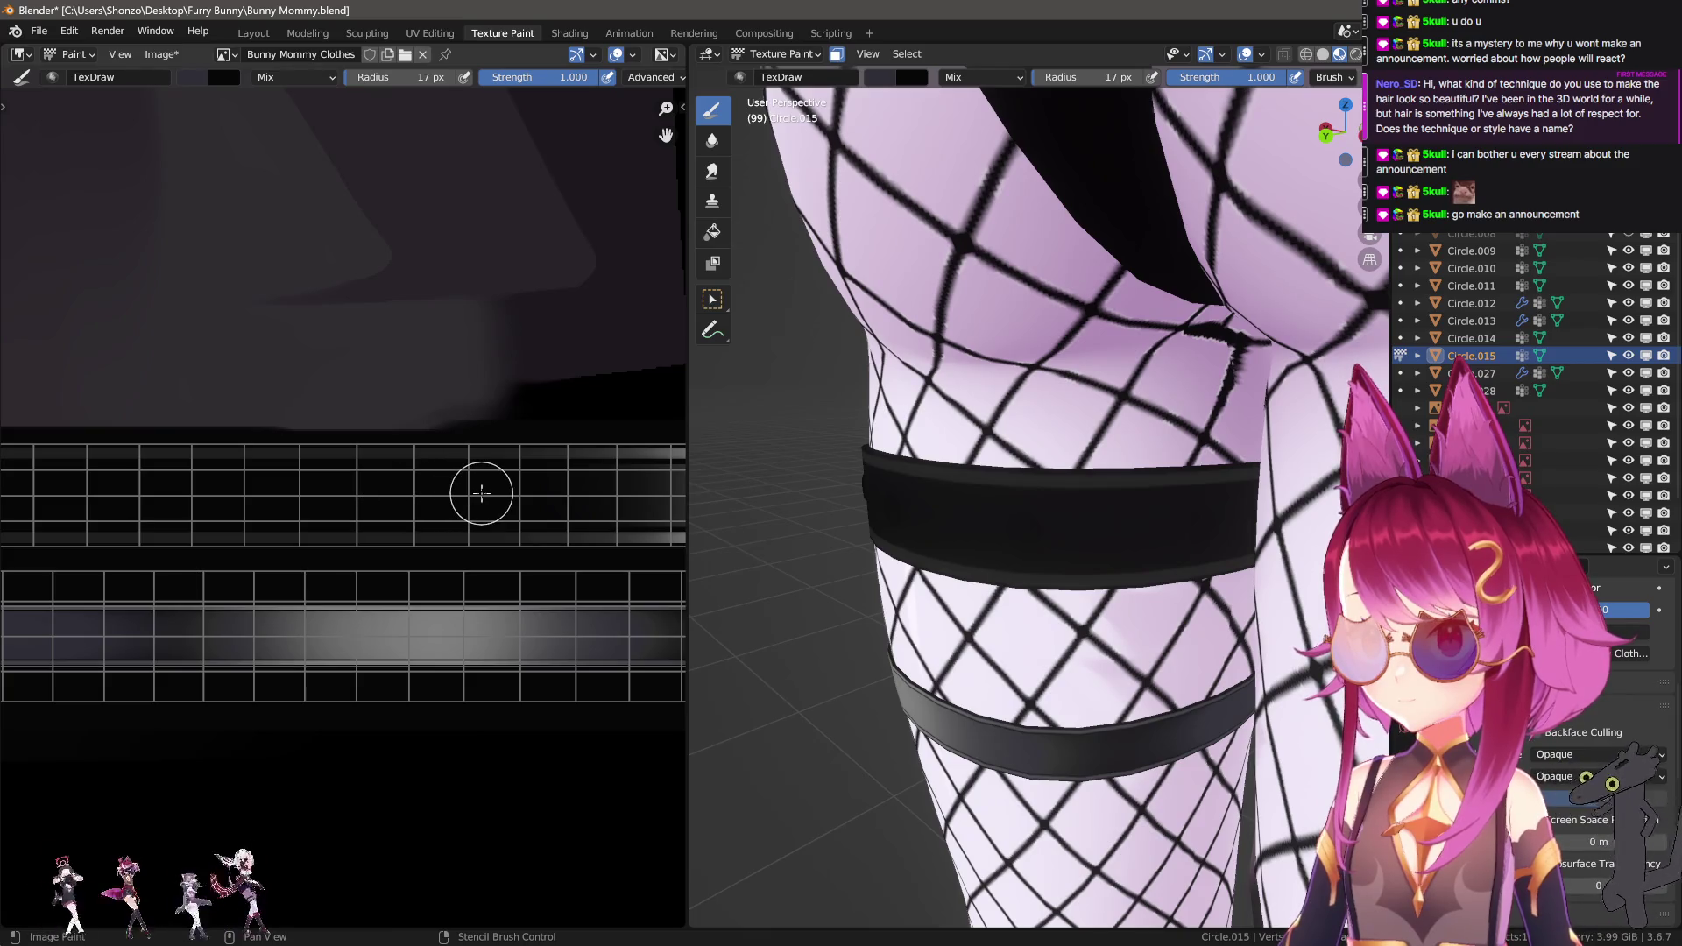
drag(482, 493, 238, 502)
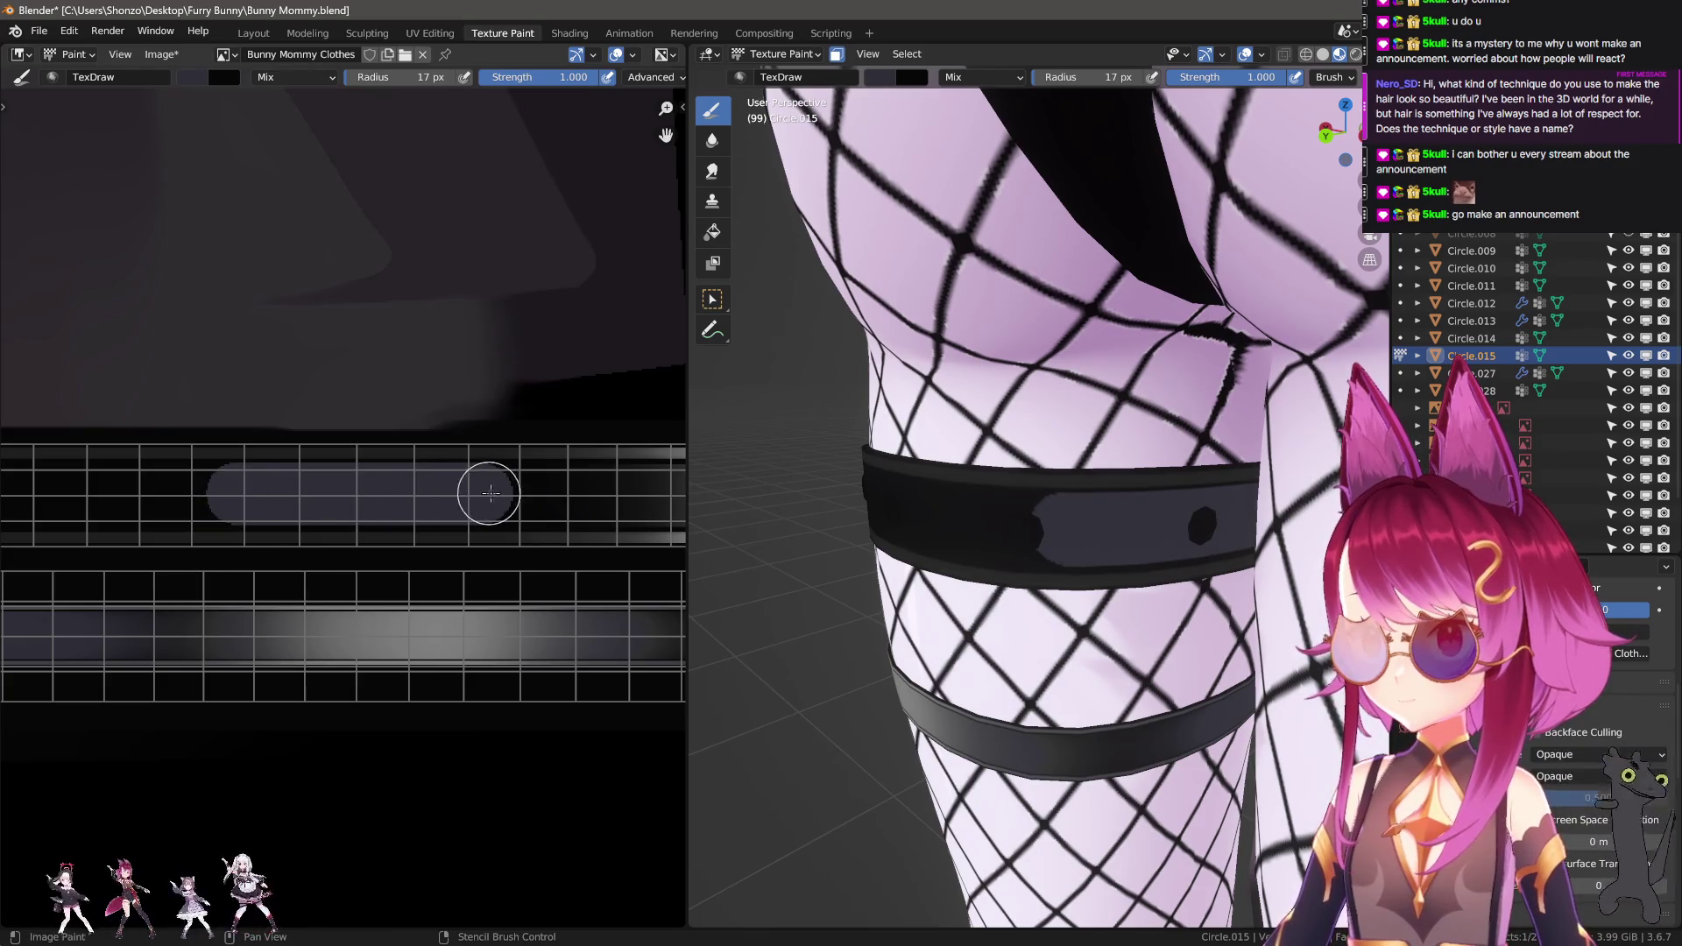
key(ctrl+z)
drag(374, 506, 243, 508)
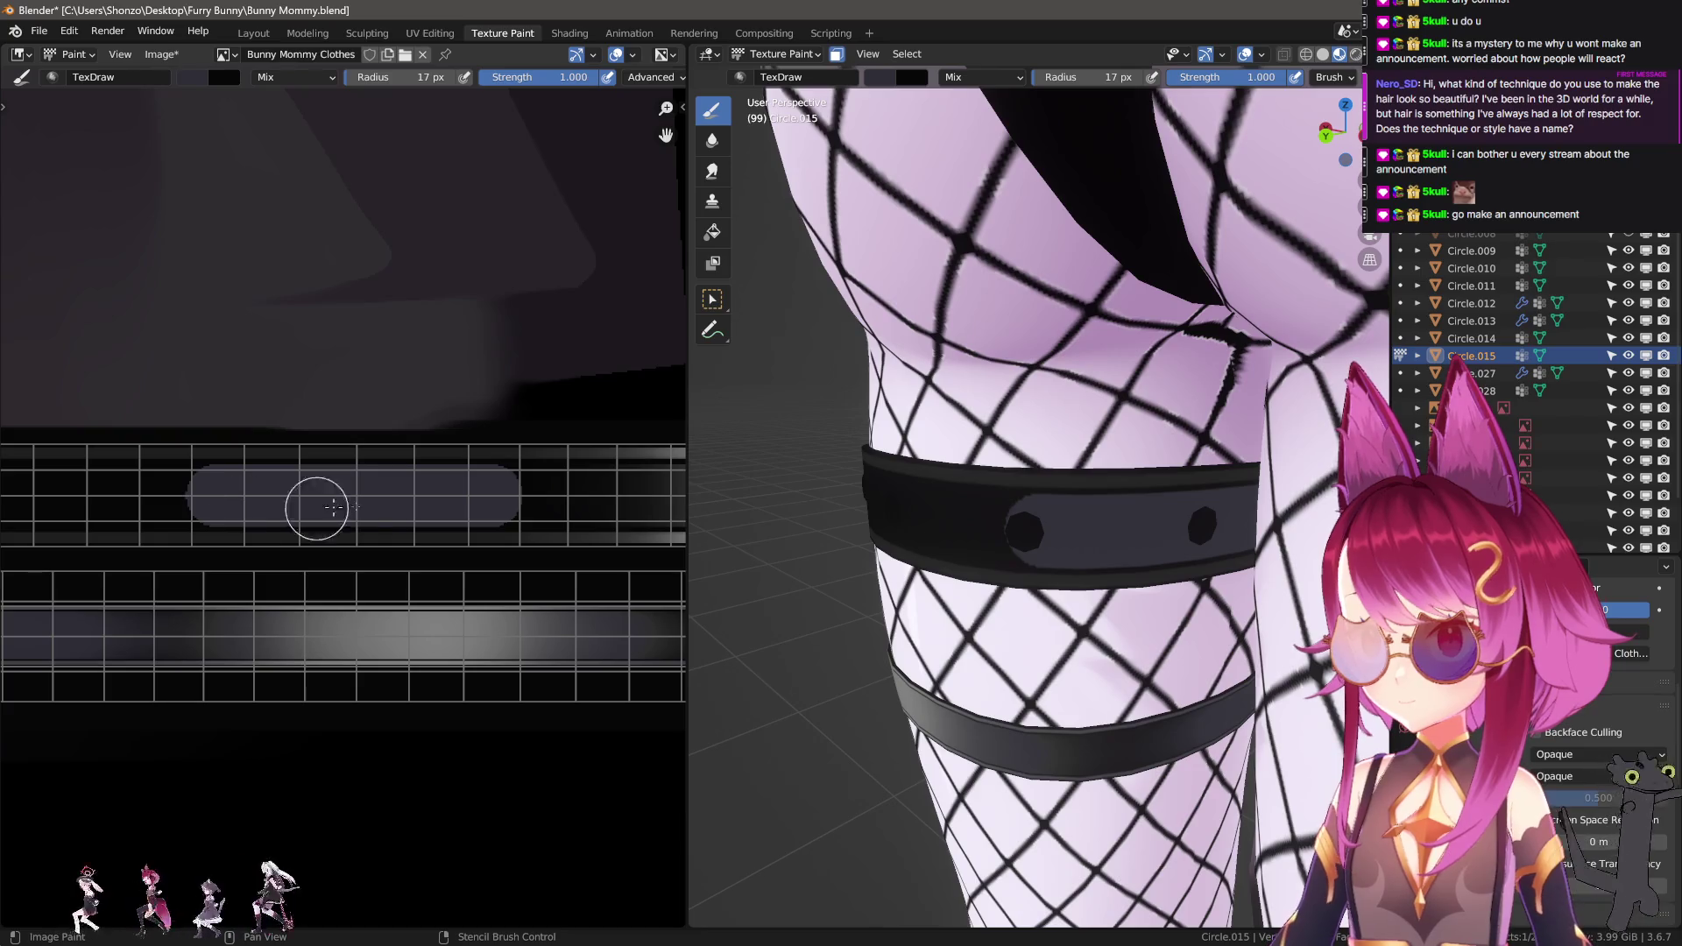
middle_drag(964, 439, 859, 482)
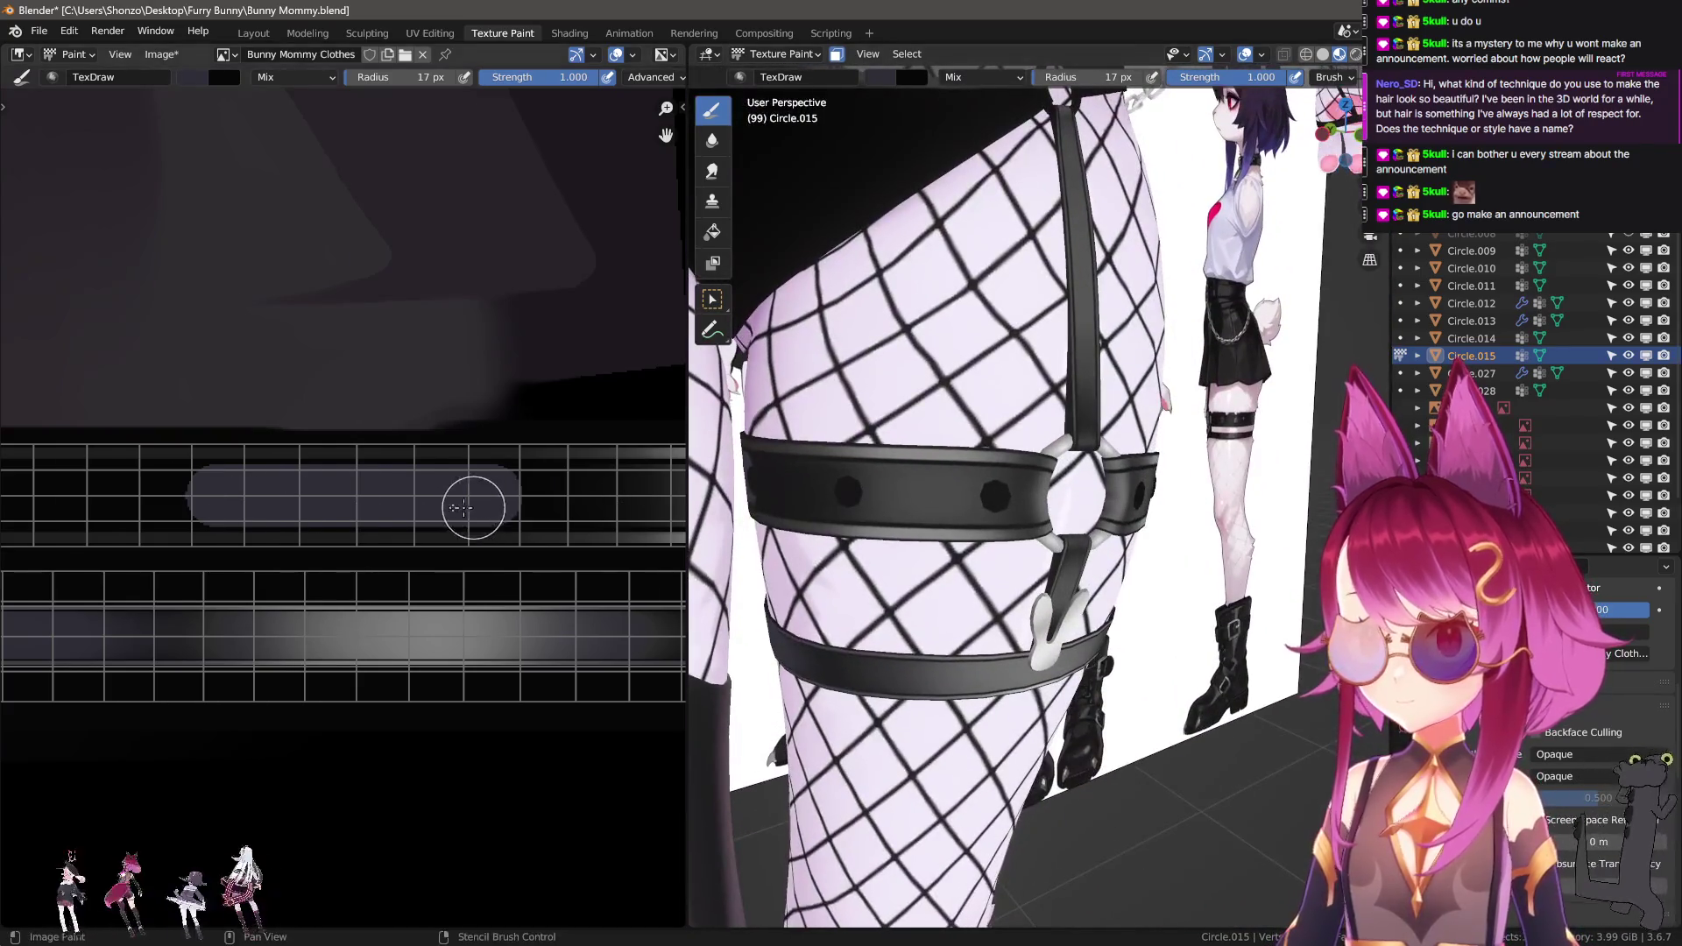
Smear both ends of the grey stripe at 55 px so they fade into the dark.
scroll(462, 507, up, 2)
key(shift+space)
key(s)
drag(413, 481, 558, 493)
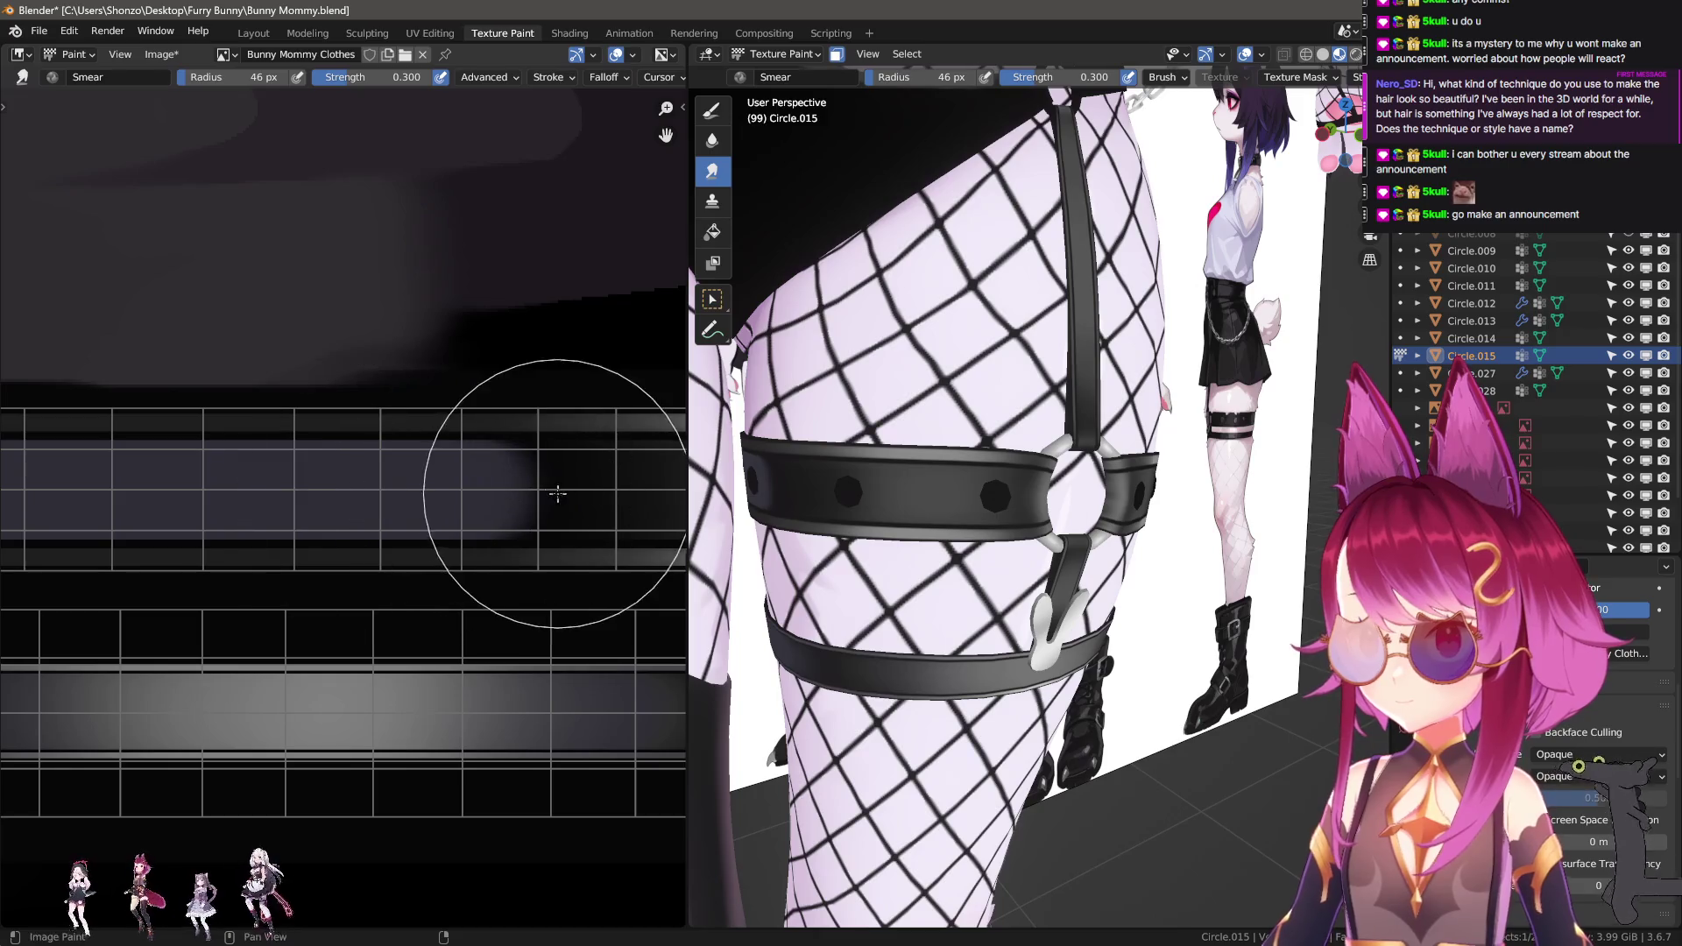
key(f)
mouse_move(271, 508)
mouse_down()
mouse_move(506, 499)
mouse_move(243, 522)
mouse_up()
middle_drag(215, 522, 452, 501)
mouse_move(143, 488)
mouse_down()
mouse_move(402, 484)
mouse_move(213, 485)
mouse_move(299, 482)
mouse_up()
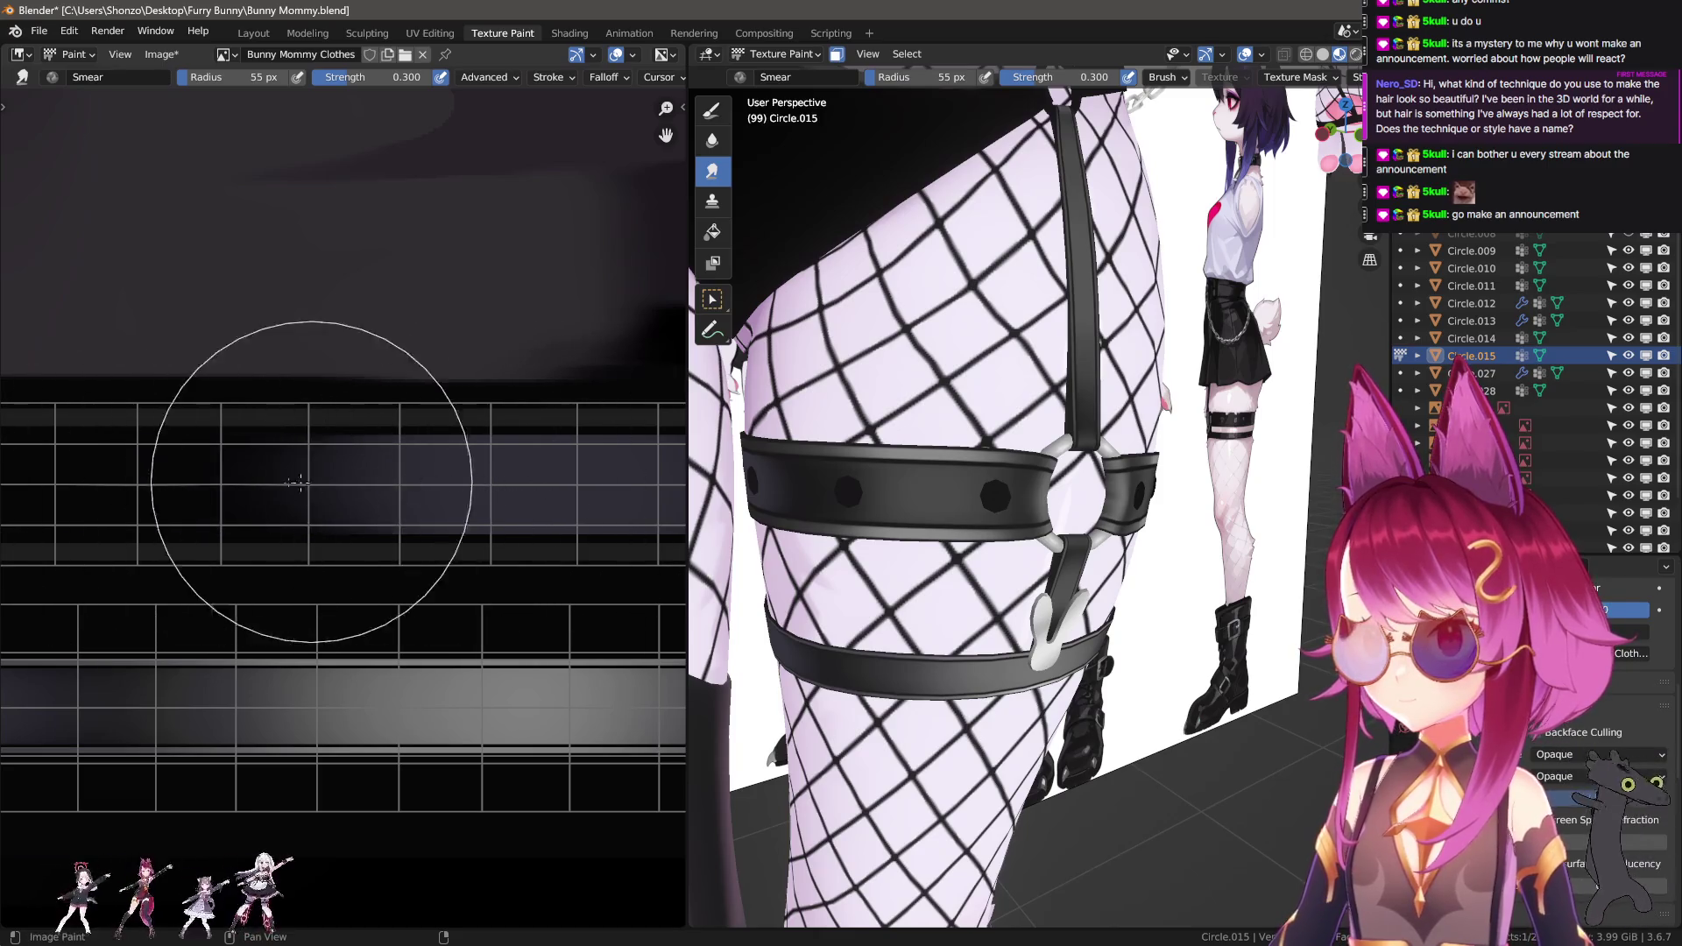
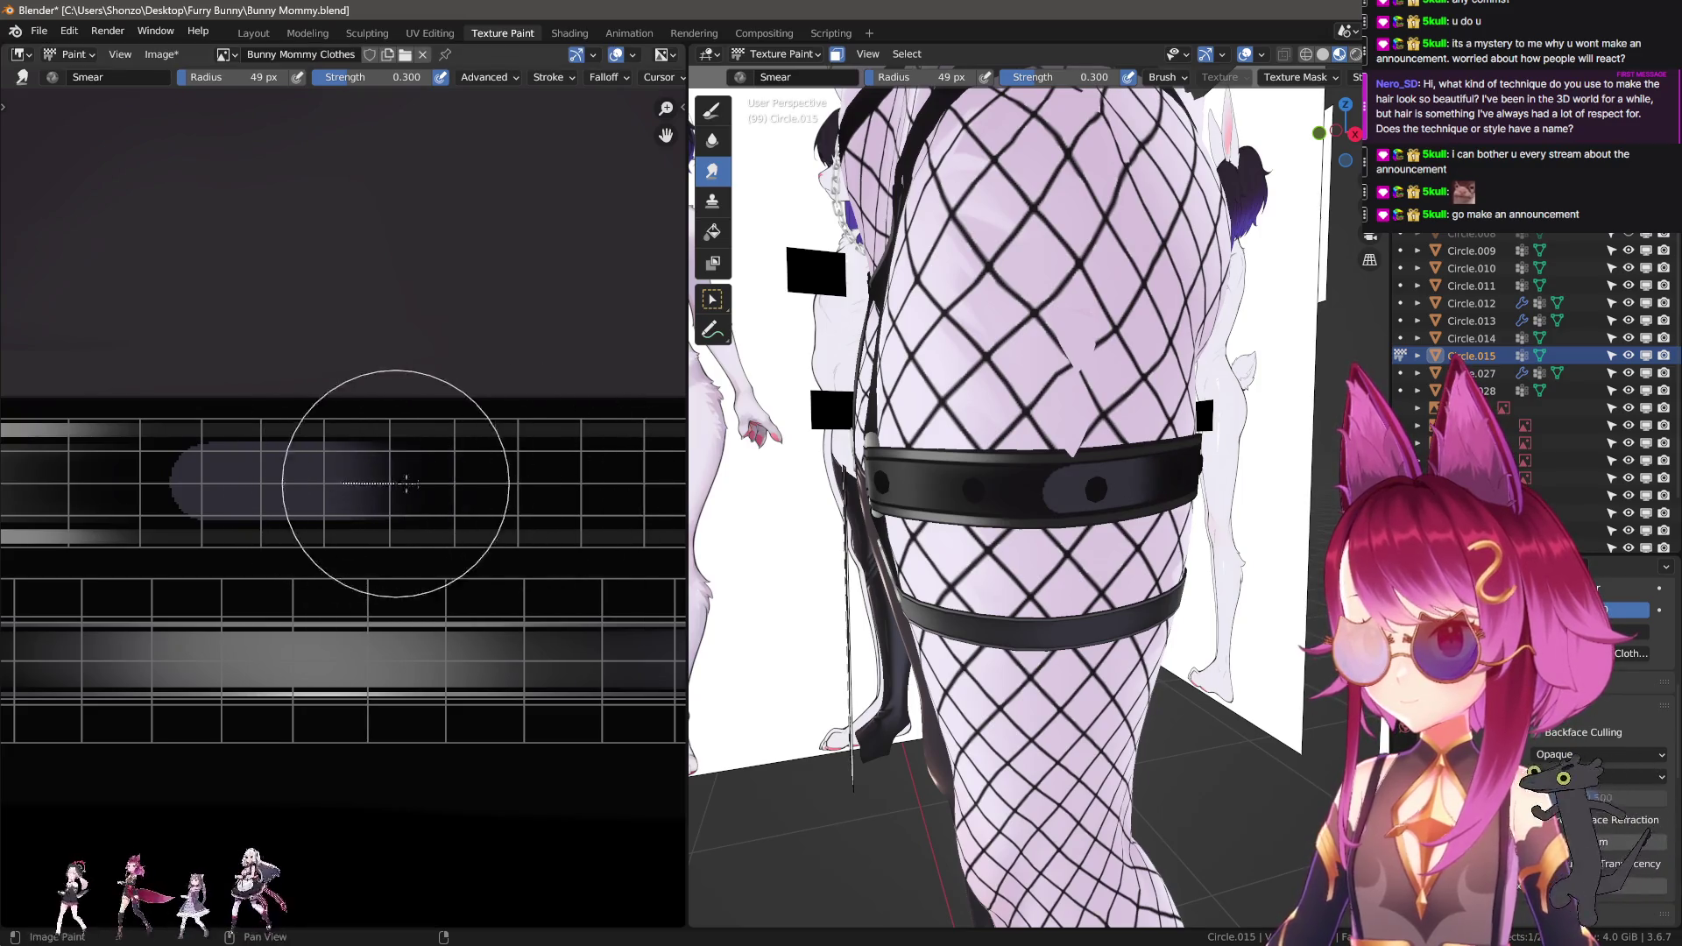
Zoom onto the thigh strap and switch to the TexDraw brush in black at radius 14 px.
scroll(488, 482, up, 3)
scroll(1004, 501, up, 3)
mouse_move(999, 491)
middle_down()
mouse_move(1093, 514)
mouse_move(1025, 512)
middle_up()
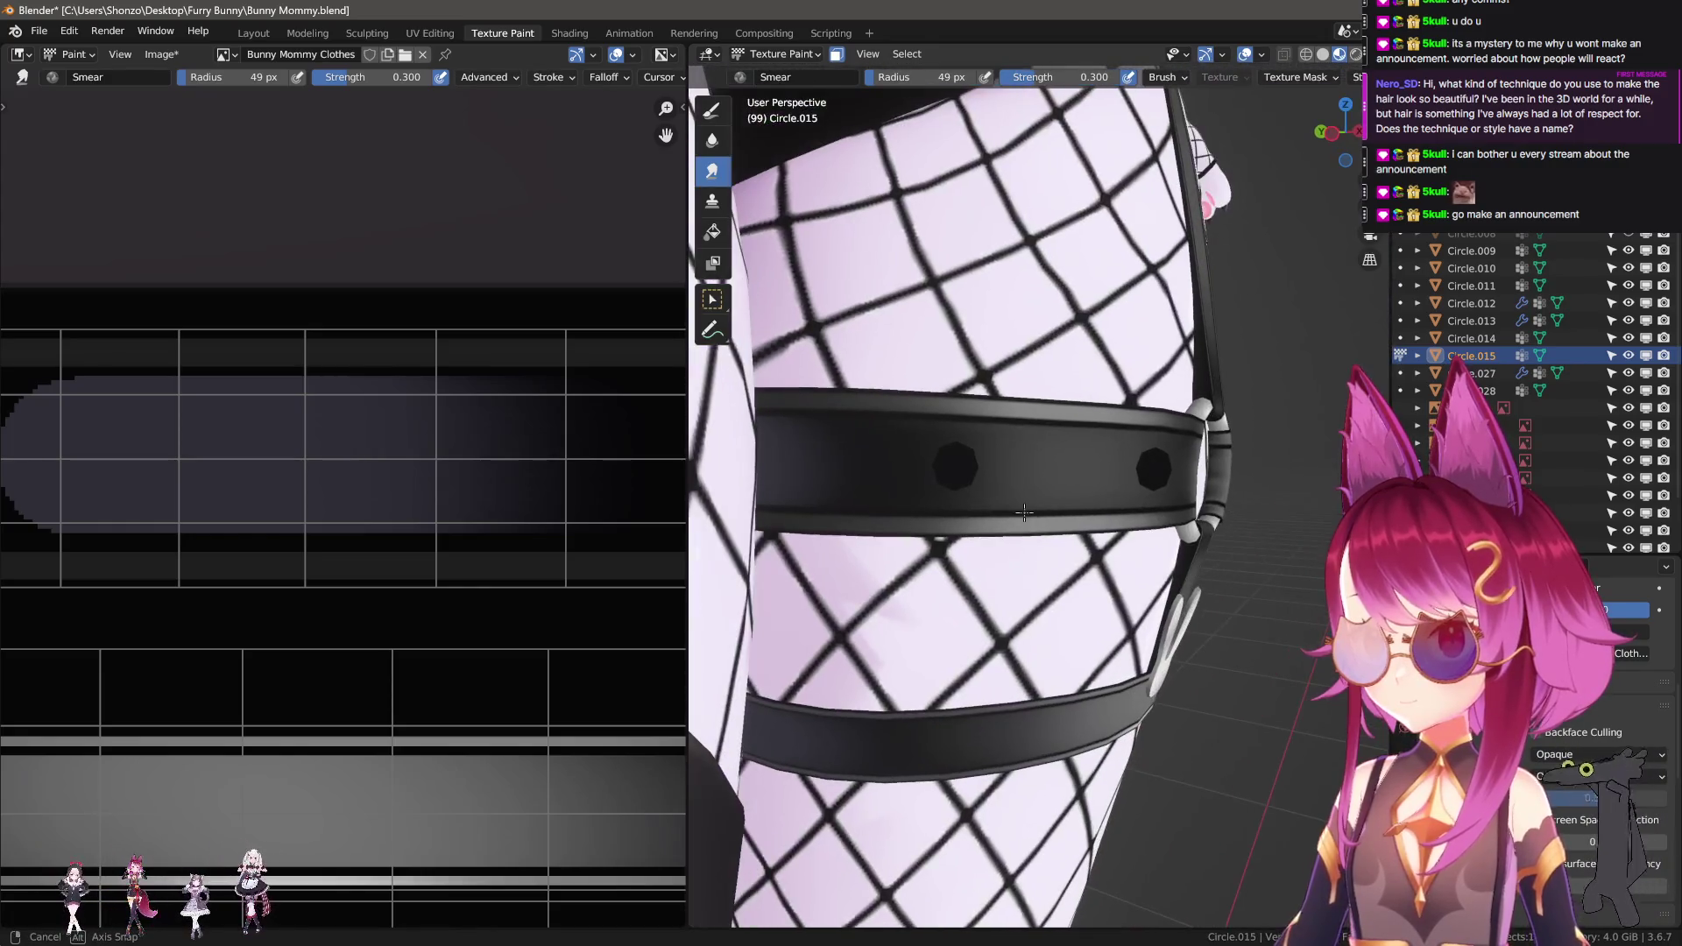
middle_drag(229, 486, 272, 502)
key(1)
key(x)
key(f)
click(234, 456)
Paint black over the grey strap band, then swap back to grey with a 17 px brush.
drag(373, 449, 264, 485)
middle_drag(462, 475, 383, 474)
drag(629, 488, 618, 486)
key(x)
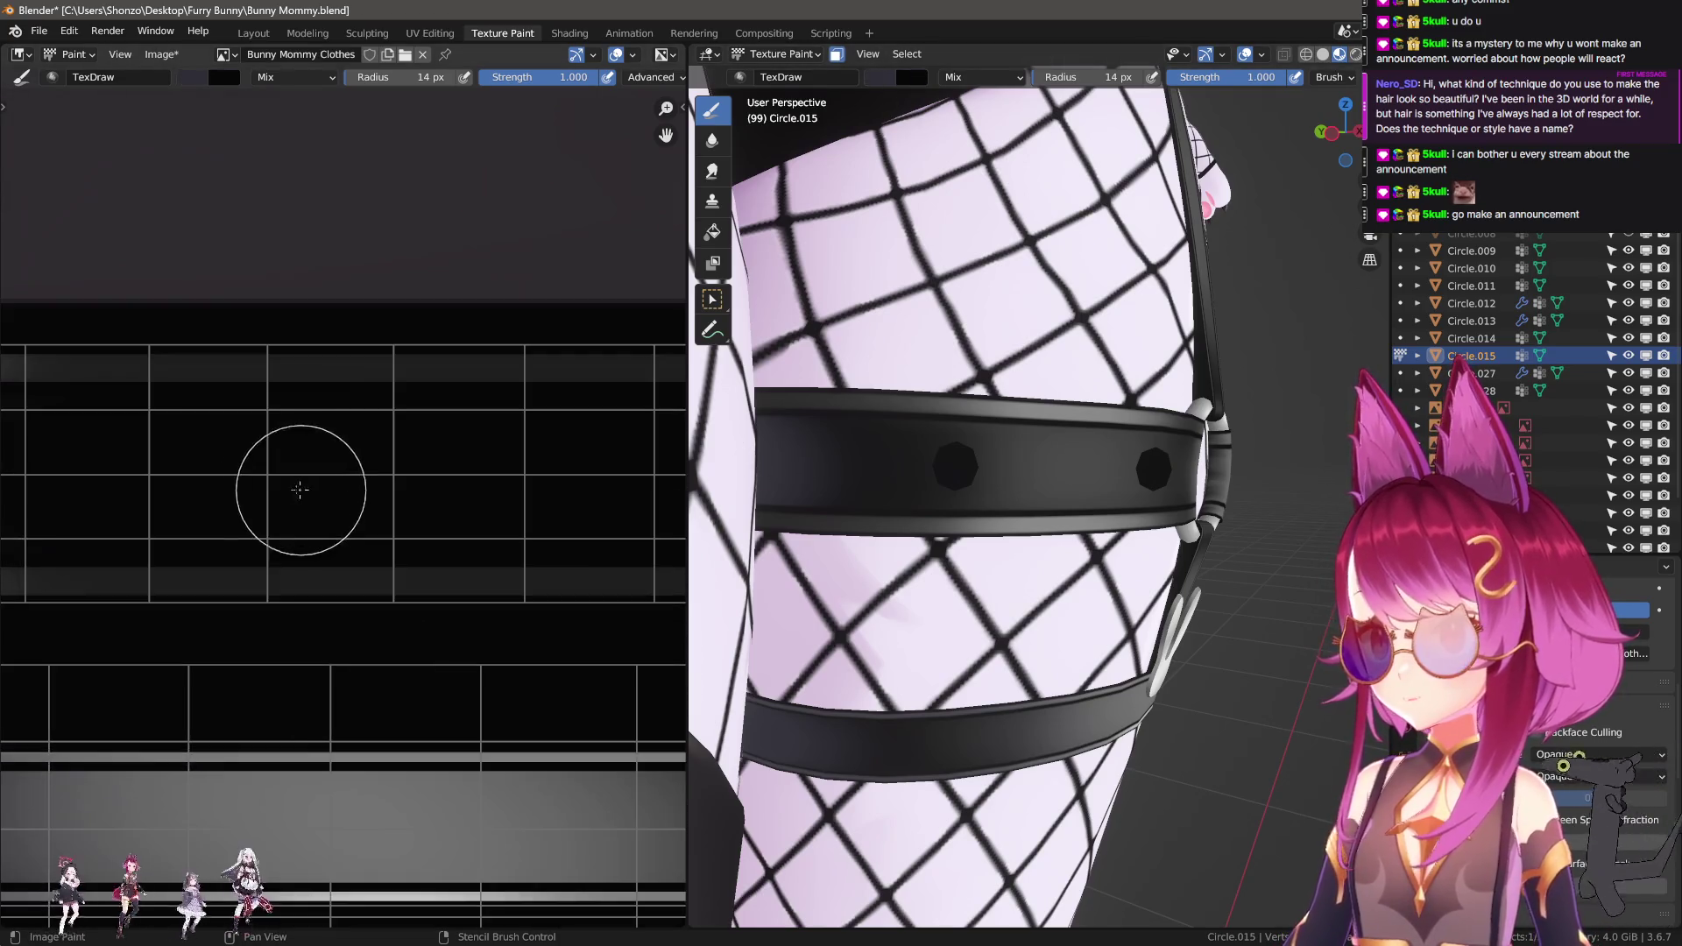
key(f)
key(Return)
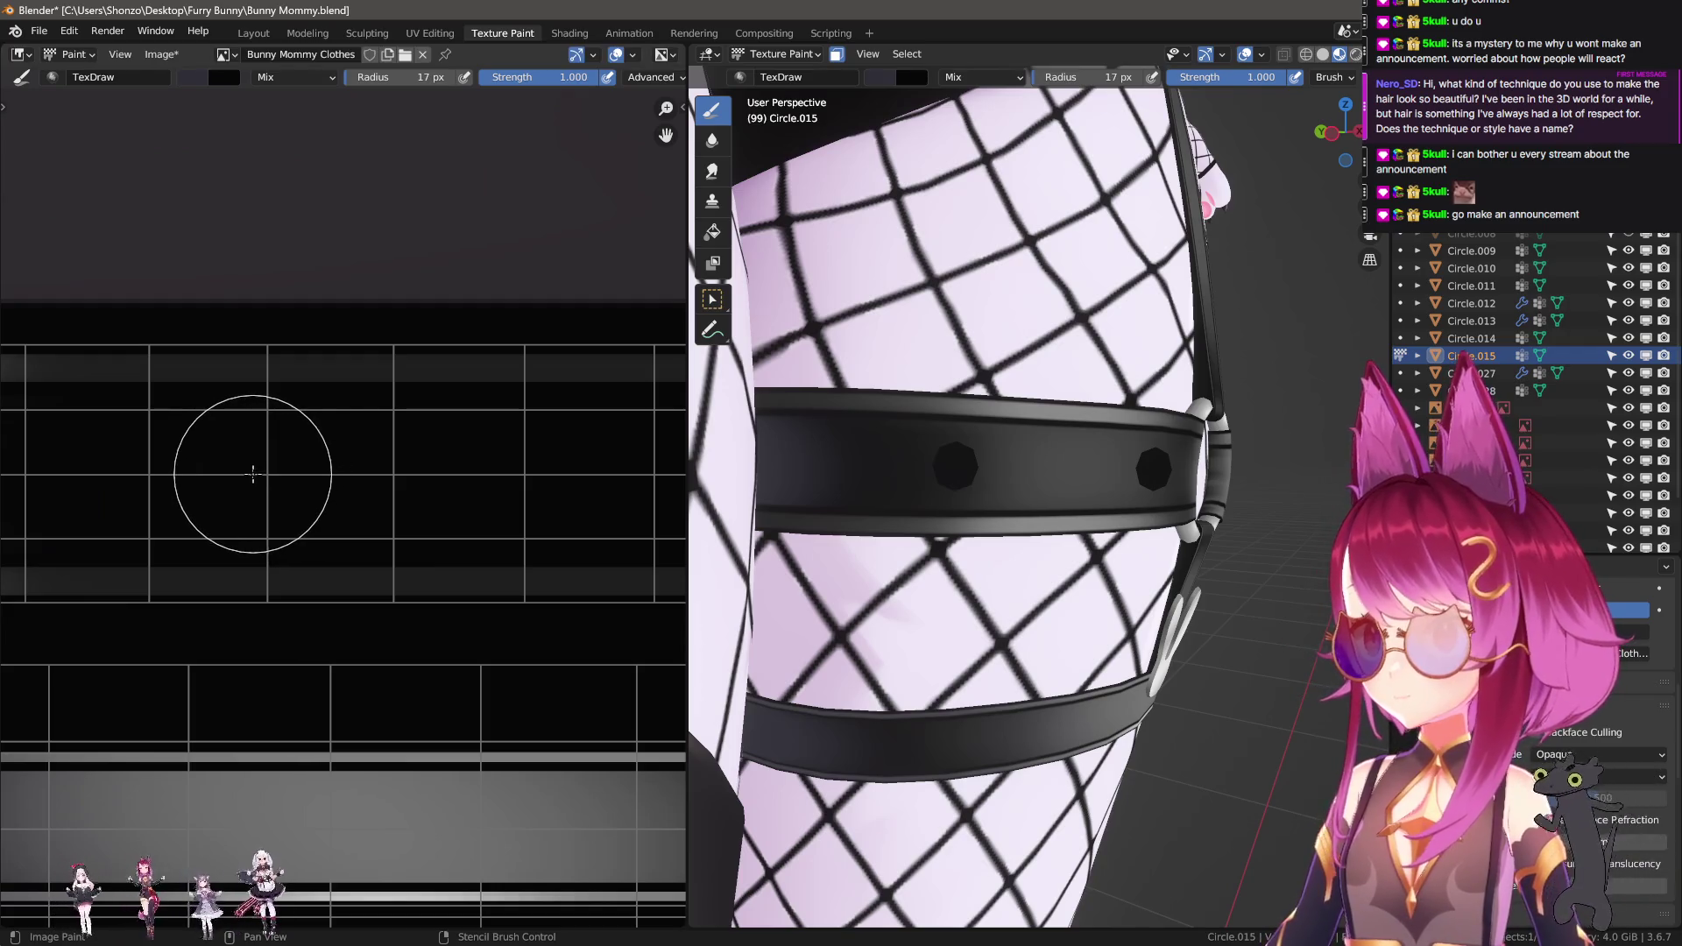
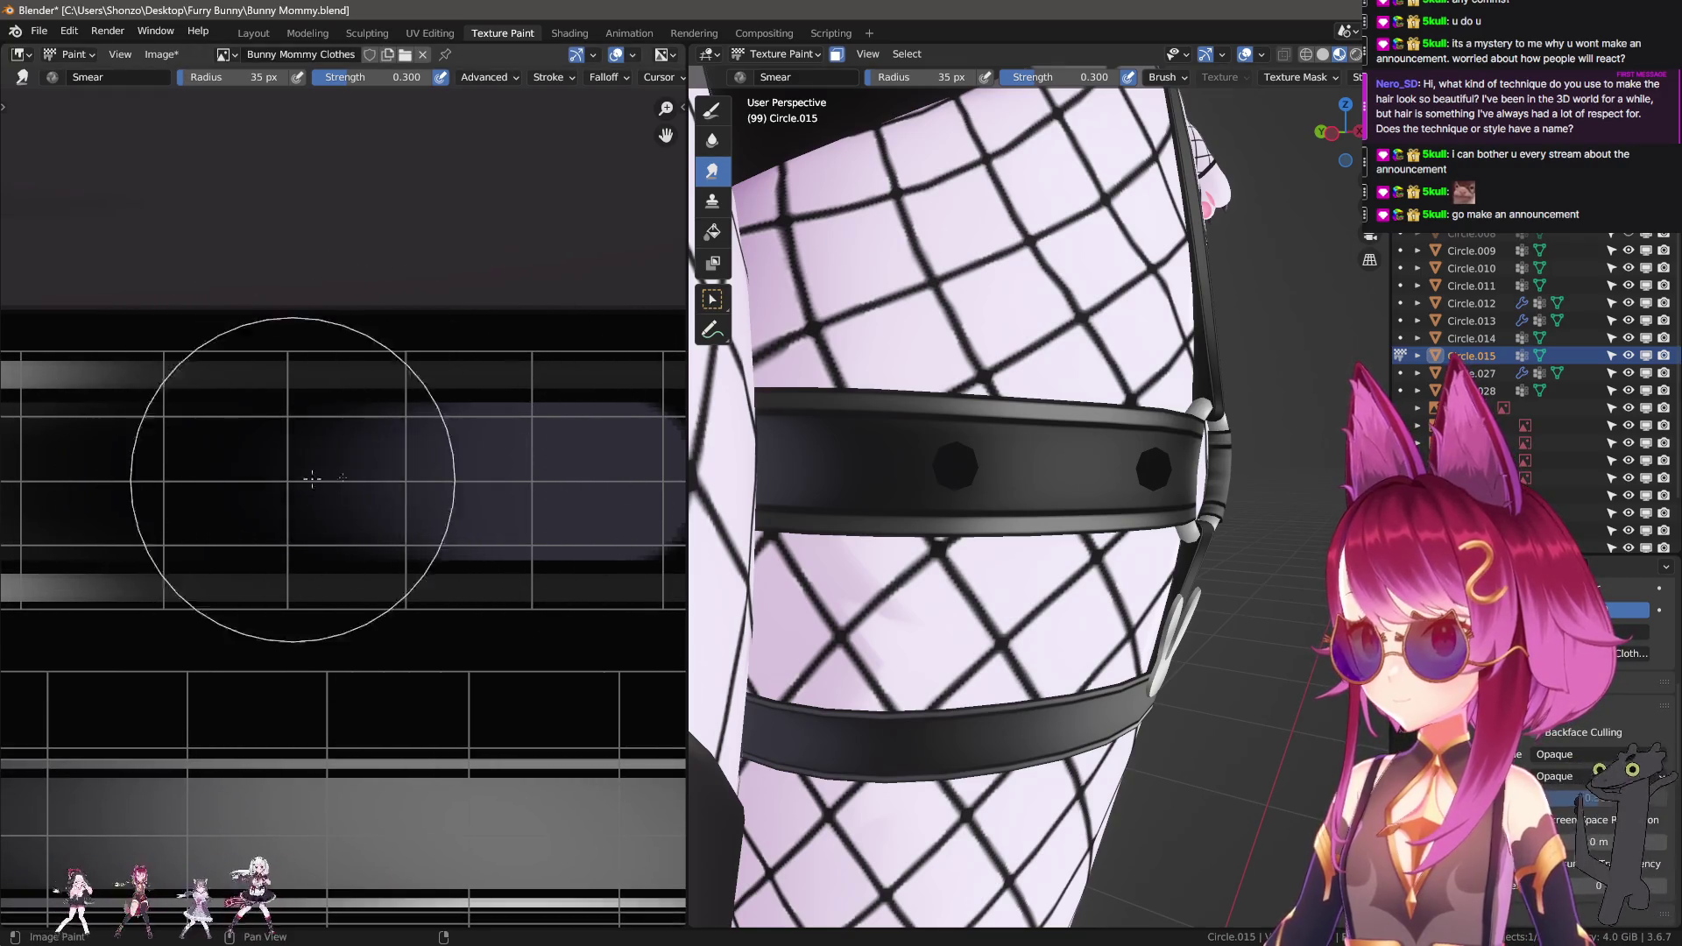
Smear the dark shading into the purple band, pushing it right along the strap texture.
scroll(470, 488, down, 1)
middle_drag(225, 281, 369, 495)
mouse_move(368, 495)
mouse_down()
mouse_move(544, 478)
mouse_move(289, 480)
mouse_move(413, 477)
mouse_move(377, 367)
mouse_move(386, 474)
mouse_up()
scroll(387, 473, down, 1)
middle_drag(339, 394, 320, 491)
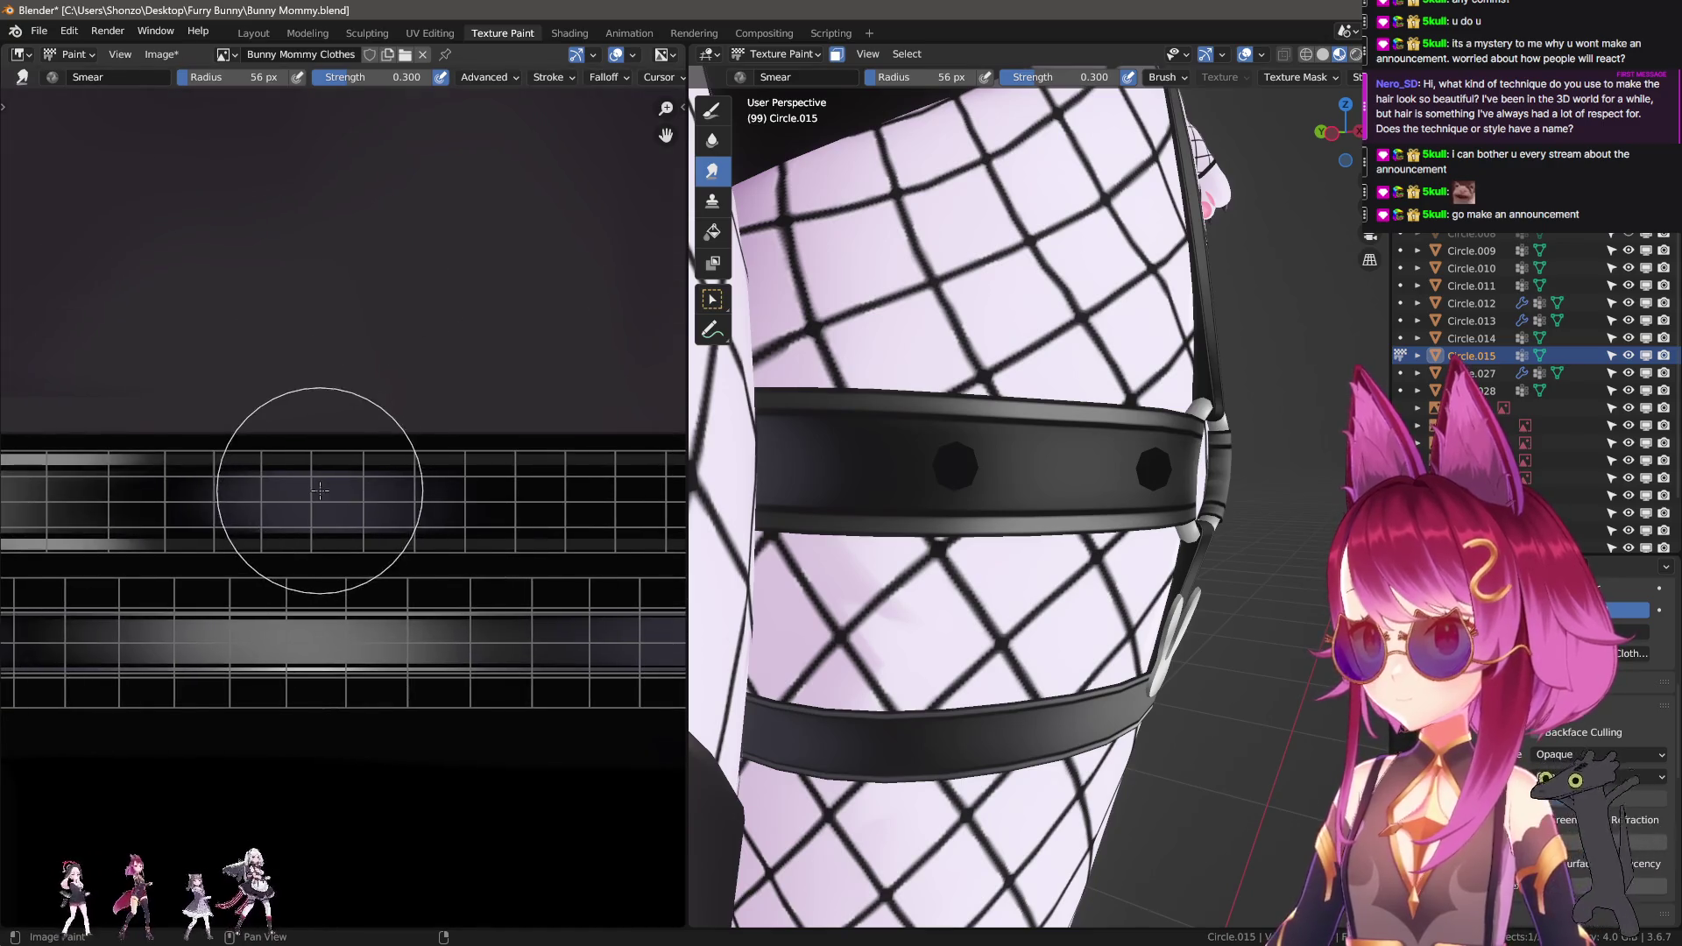
mouse_move(162, 512)
mouse_down()
mouse_move(424, 491)
mouse_move(395, 383)
mouse_up()
Resize the brush to 60 px and orbit the view to check the thigh strap.
key(bracketright)
key(bracketright)
key(bracketright)
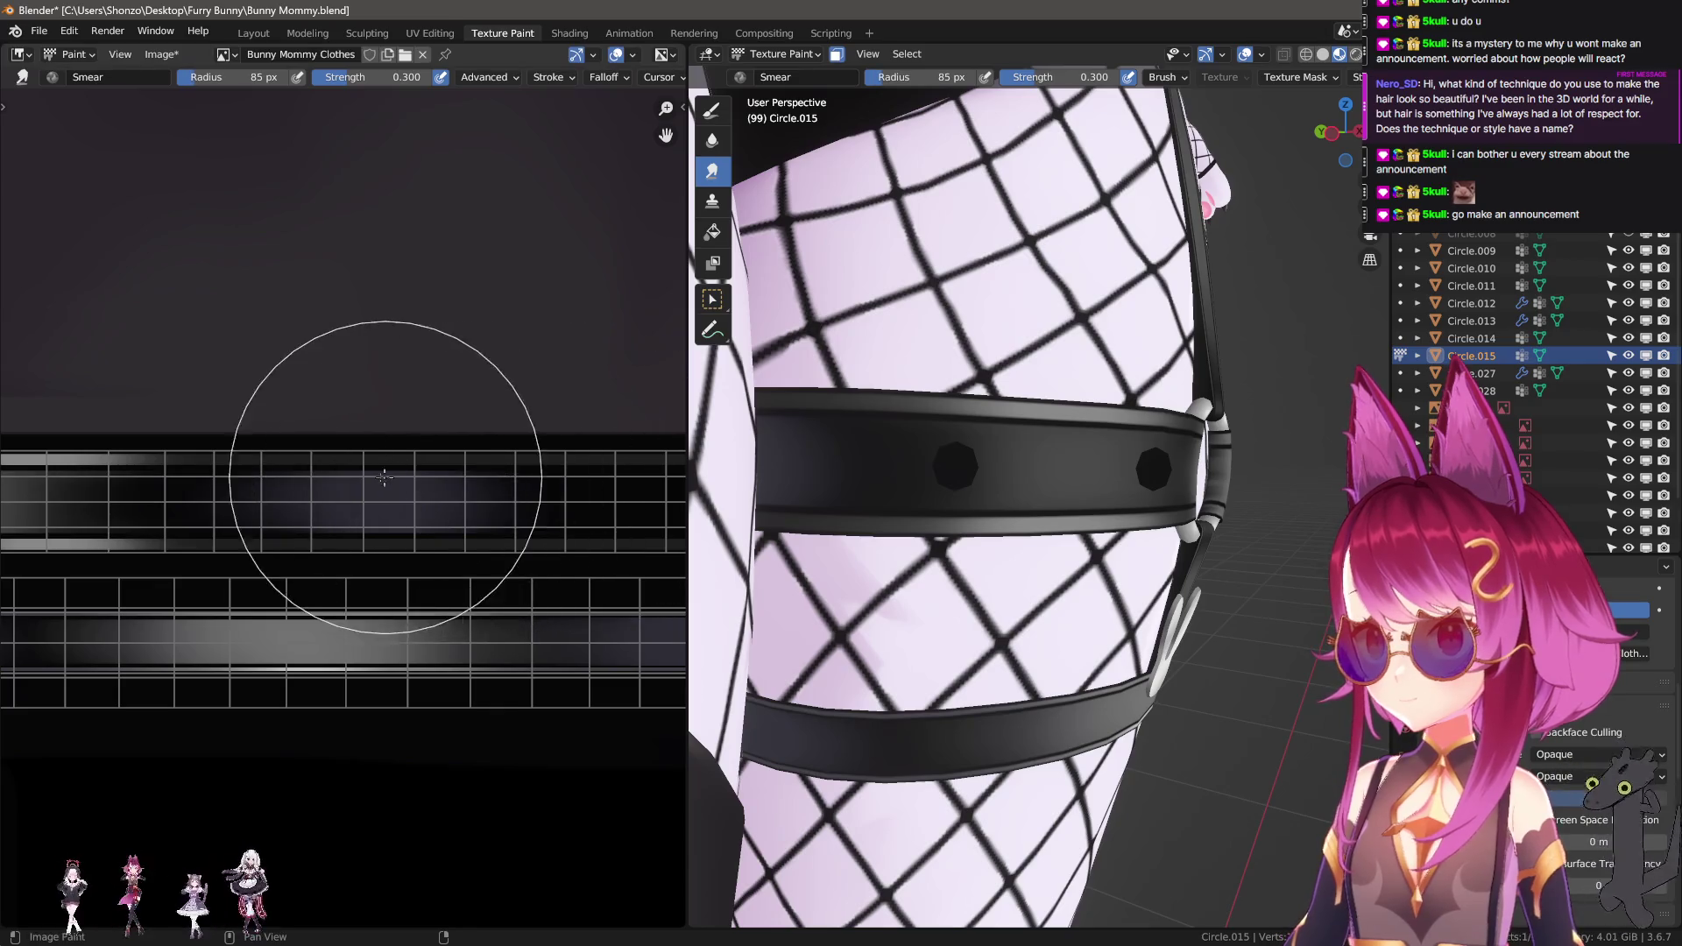
key(bracketleft)
key(bracketleft)
key(bracketleft)
mouse_move(927, 438)
middle_down()
mouse_move(916, 447)
mouse_move(946, 455)
mouse_move(926, 473)
mouse_move(1238, 470)
mouse_move(1209, 474)
middle_up()
click(712, 110)
scroll(394, 526, up, 3)
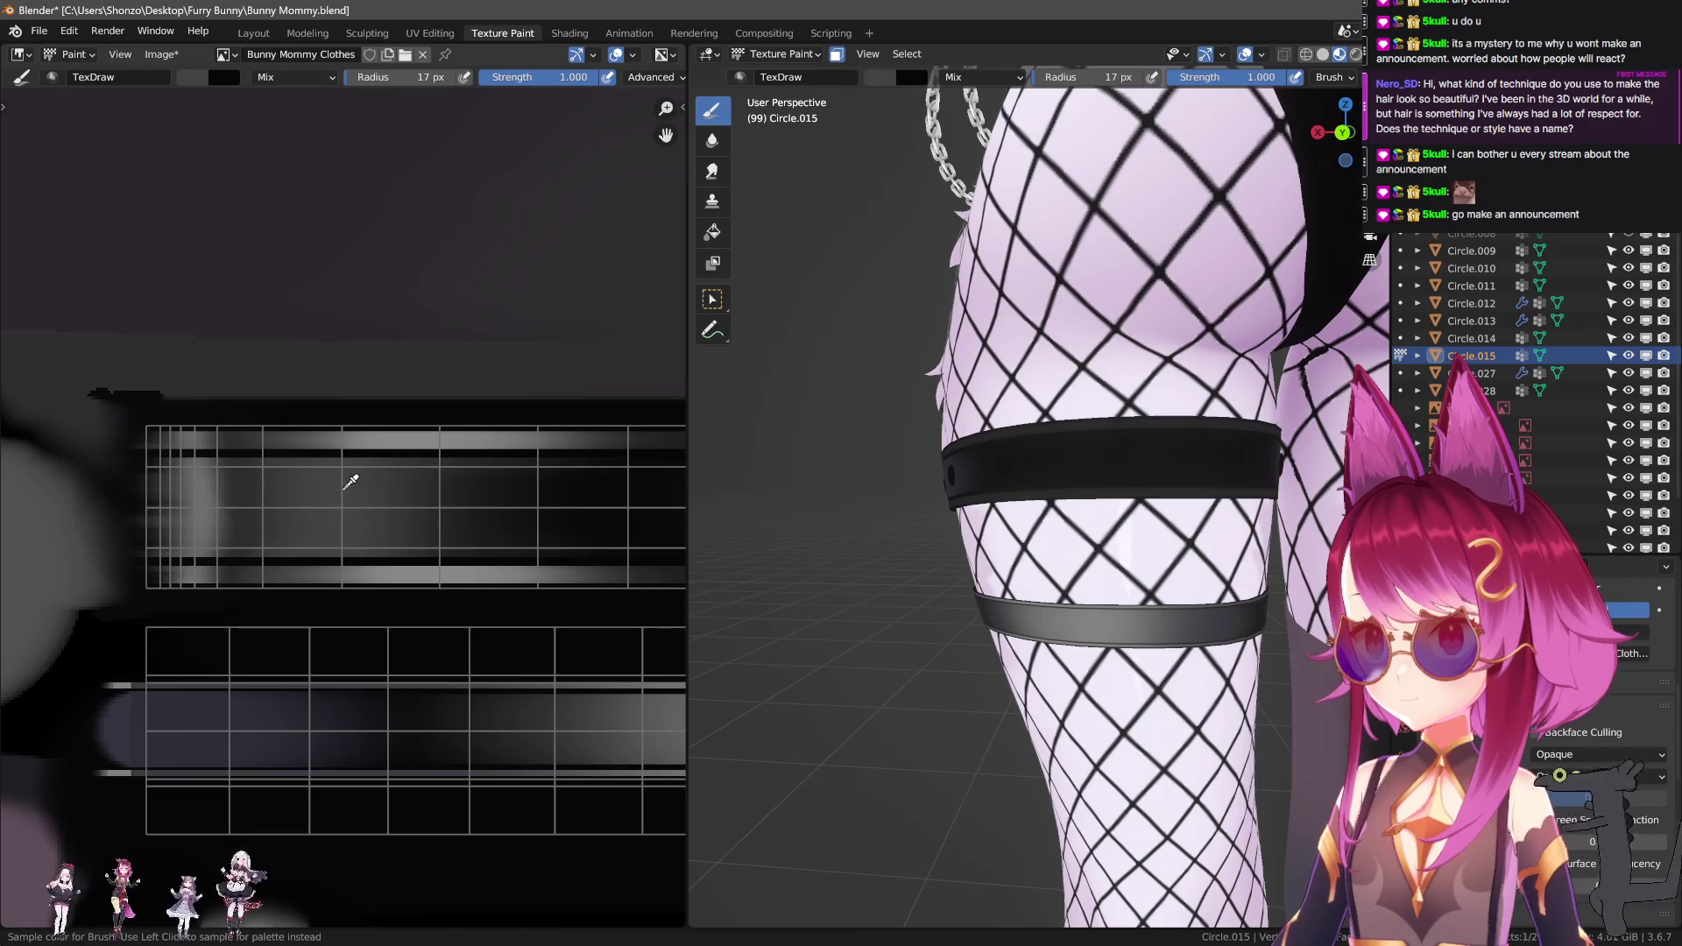
Set the Draw brush radius to 17 px and paint a grey band across the strap texture.
key(n)
scroll(275, 523, down, 4)
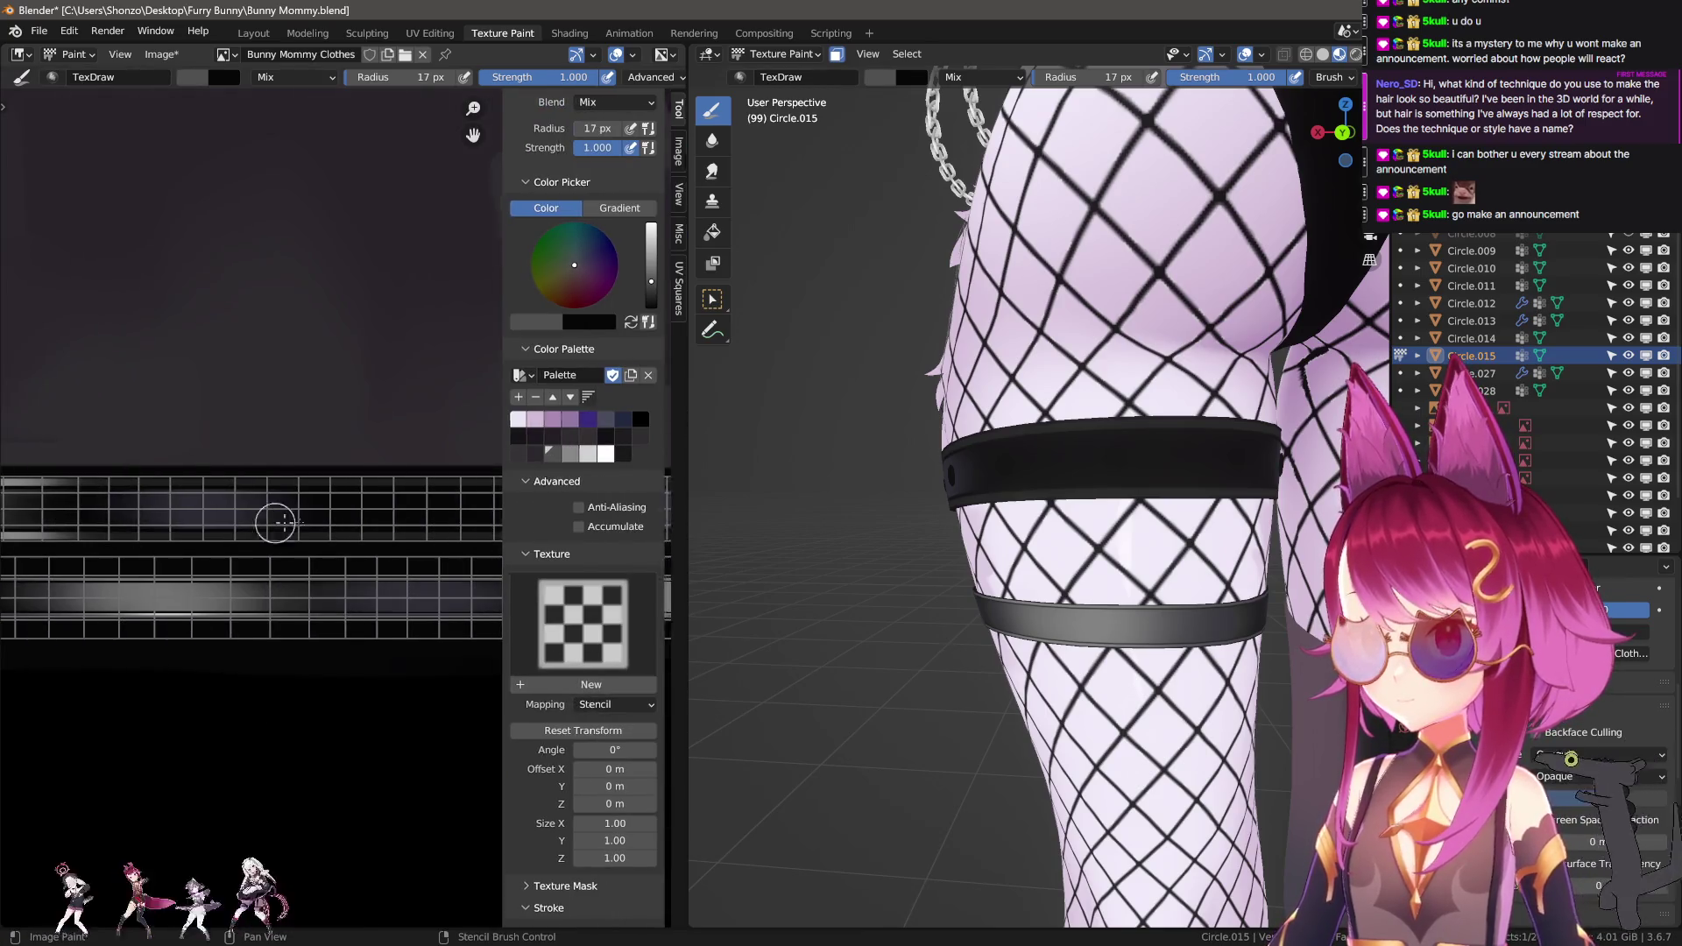
key(n)
scroll(263, 525, up, 3)
key(f)
click(219, 524)
key(f)
click(237, 509)
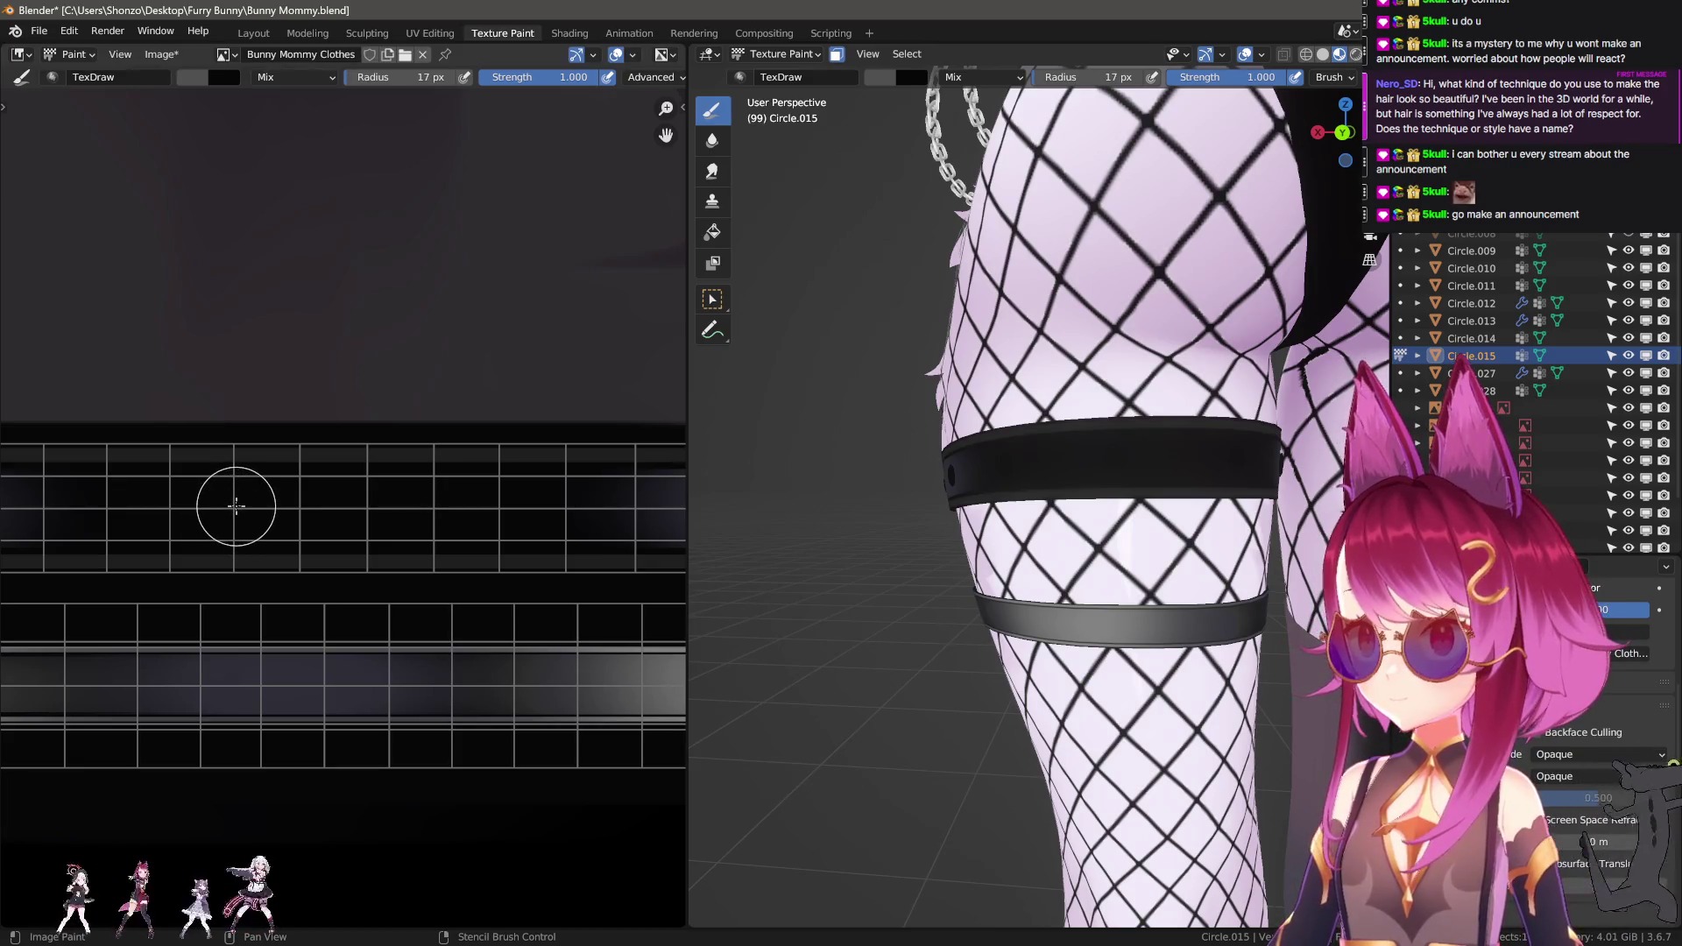
drag(235, 509, 496, 510)
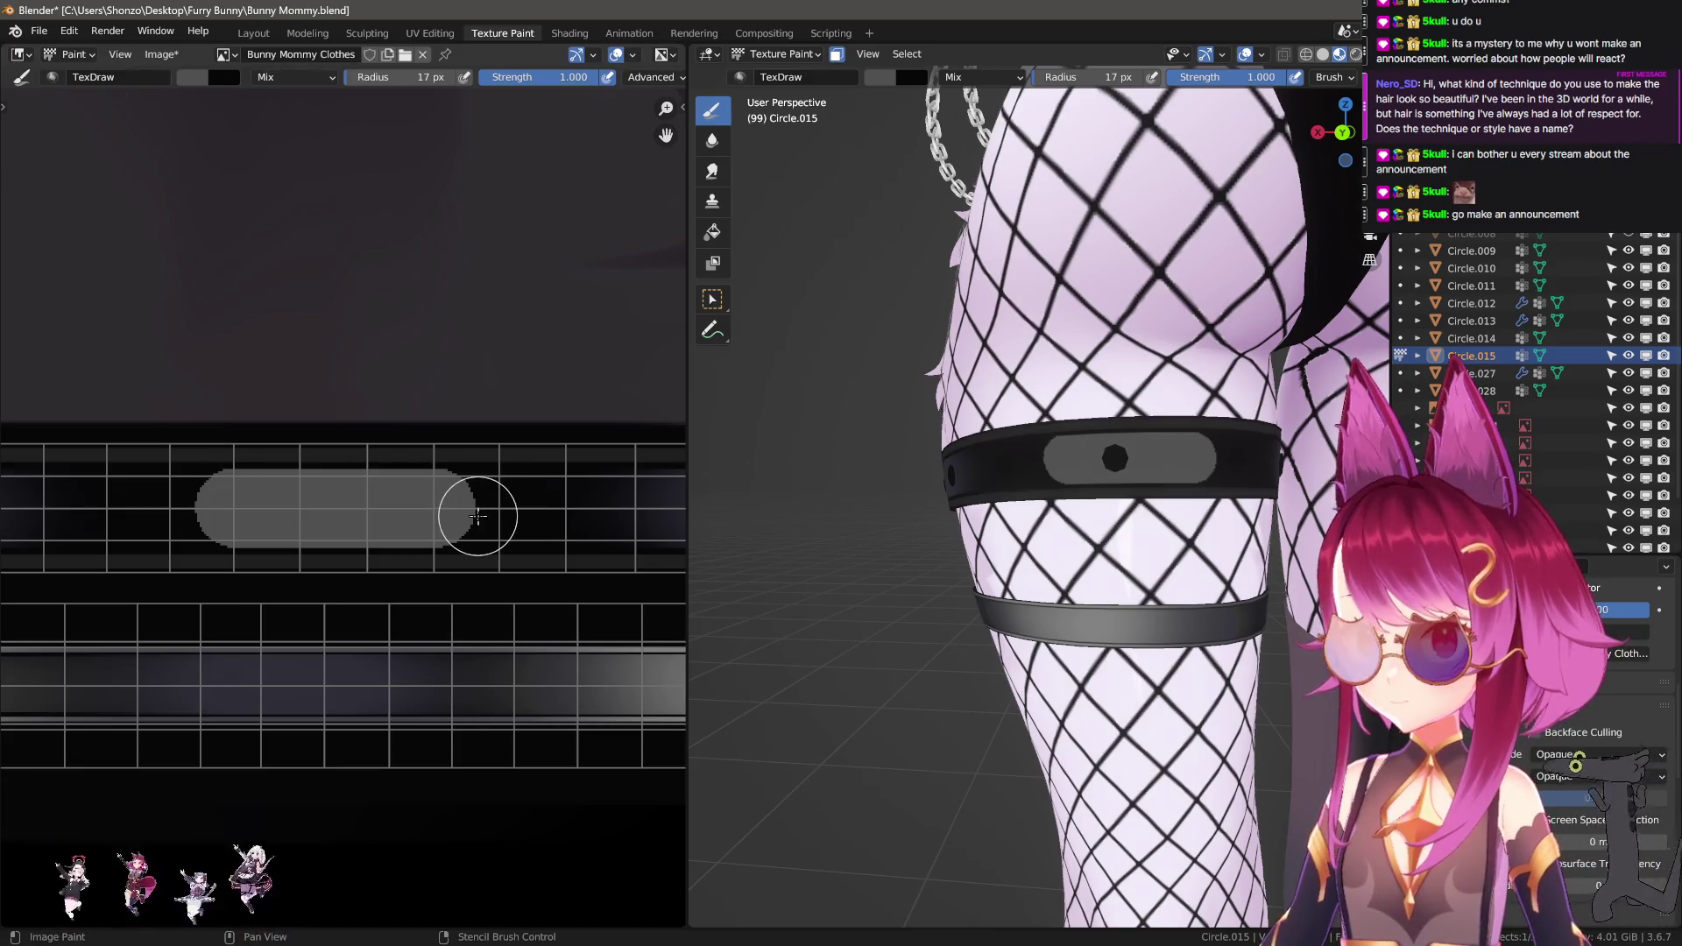
Smear the left end of the grey stroke so it blends into the strap.
key(shift+space)
mouse_move(291, 508)
mouse_down()
mouse_move(149, 508)
mouse_move(556, 488)
mouse_move(167, 491)
mouse_move(544, 484)
mouse_up()
scroll(475, 485, down, 2)
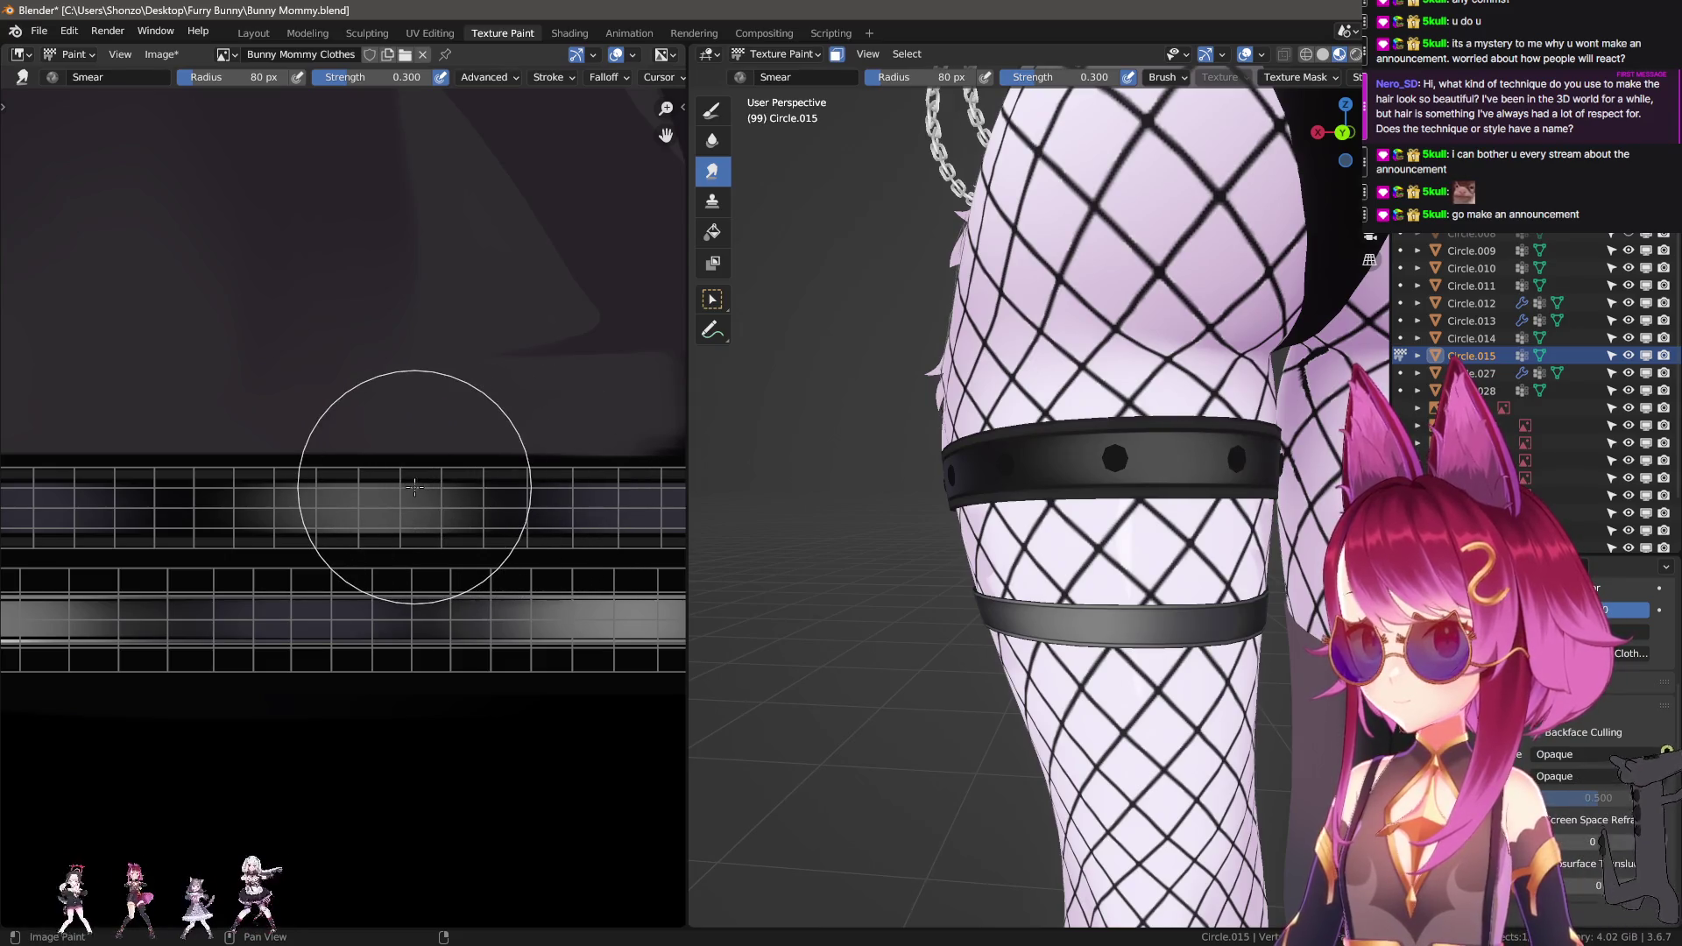
key(d)
scroll(371, 511, down, 3)
Sample black from the image and adjust the brush colour to a dark grey.
scroll(239, 531, up, 3)
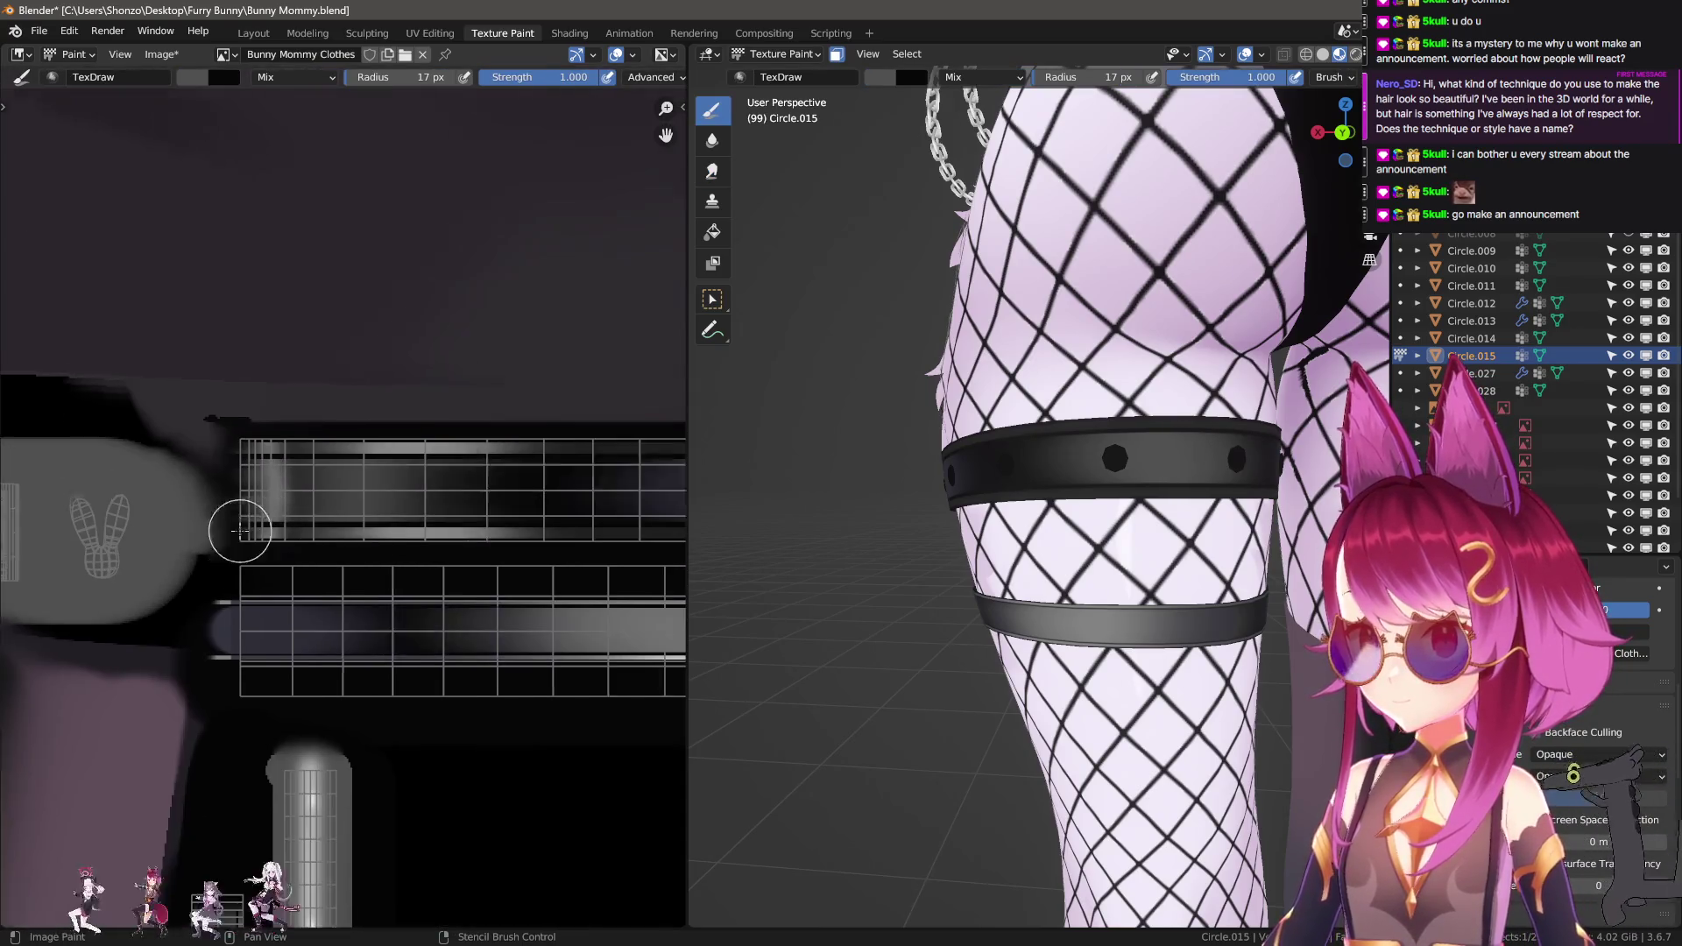
key(s)
click(395, 445)
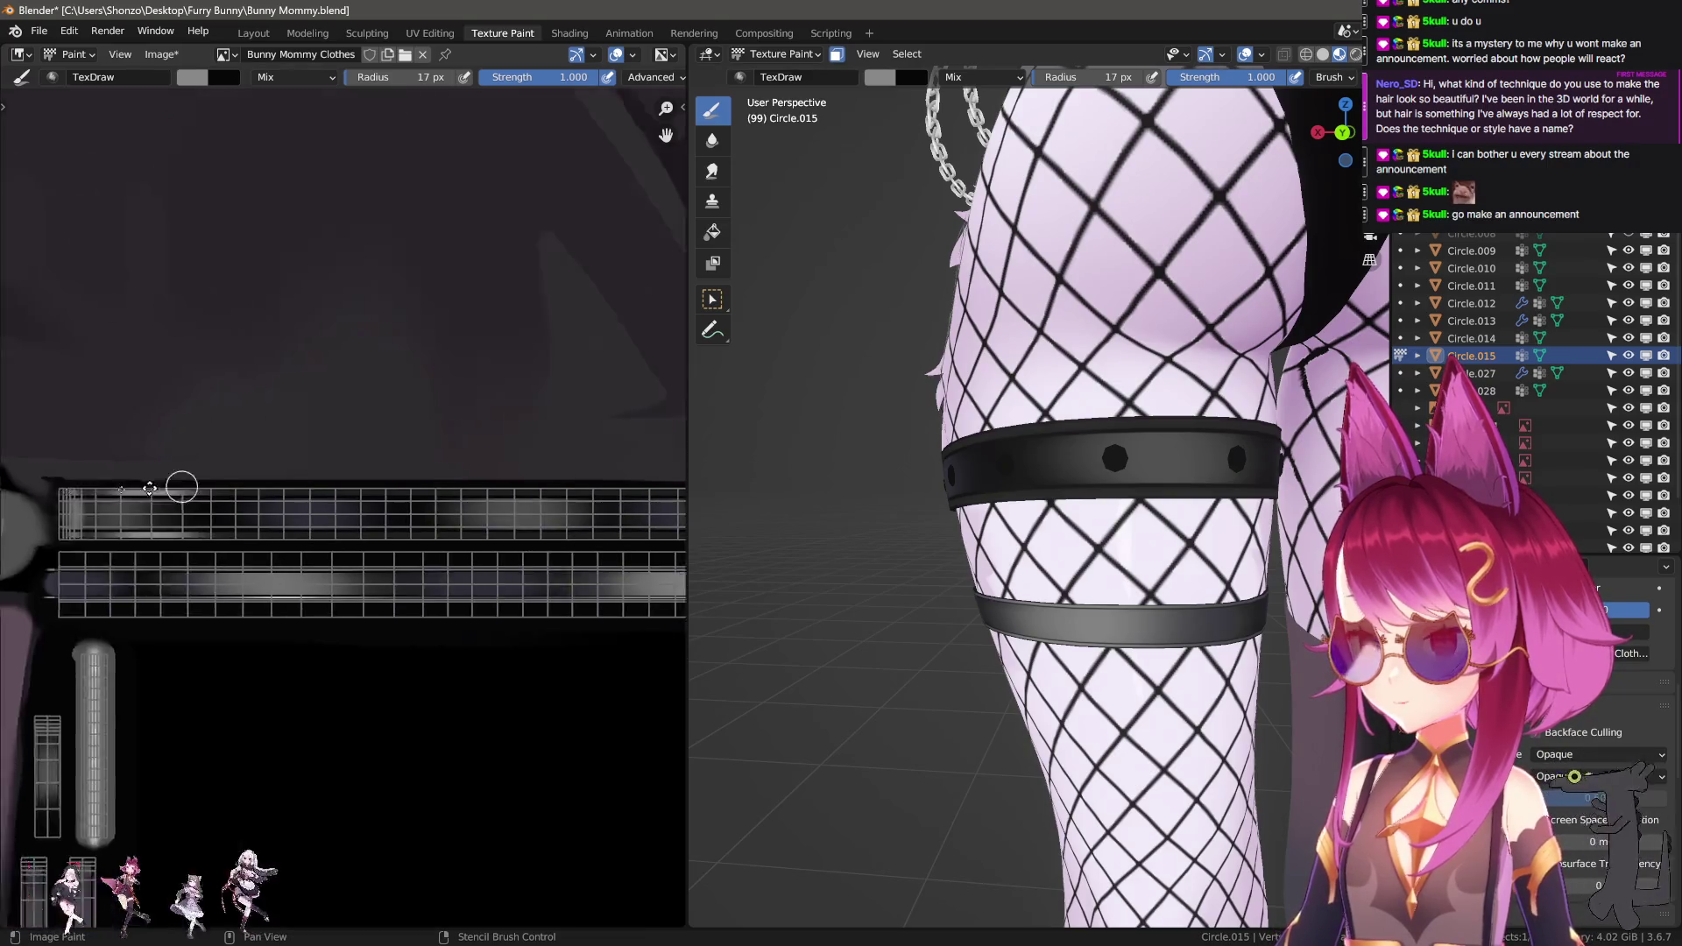
scroll(169, 481, up, 2)
scroll(345, 514, up, 2)
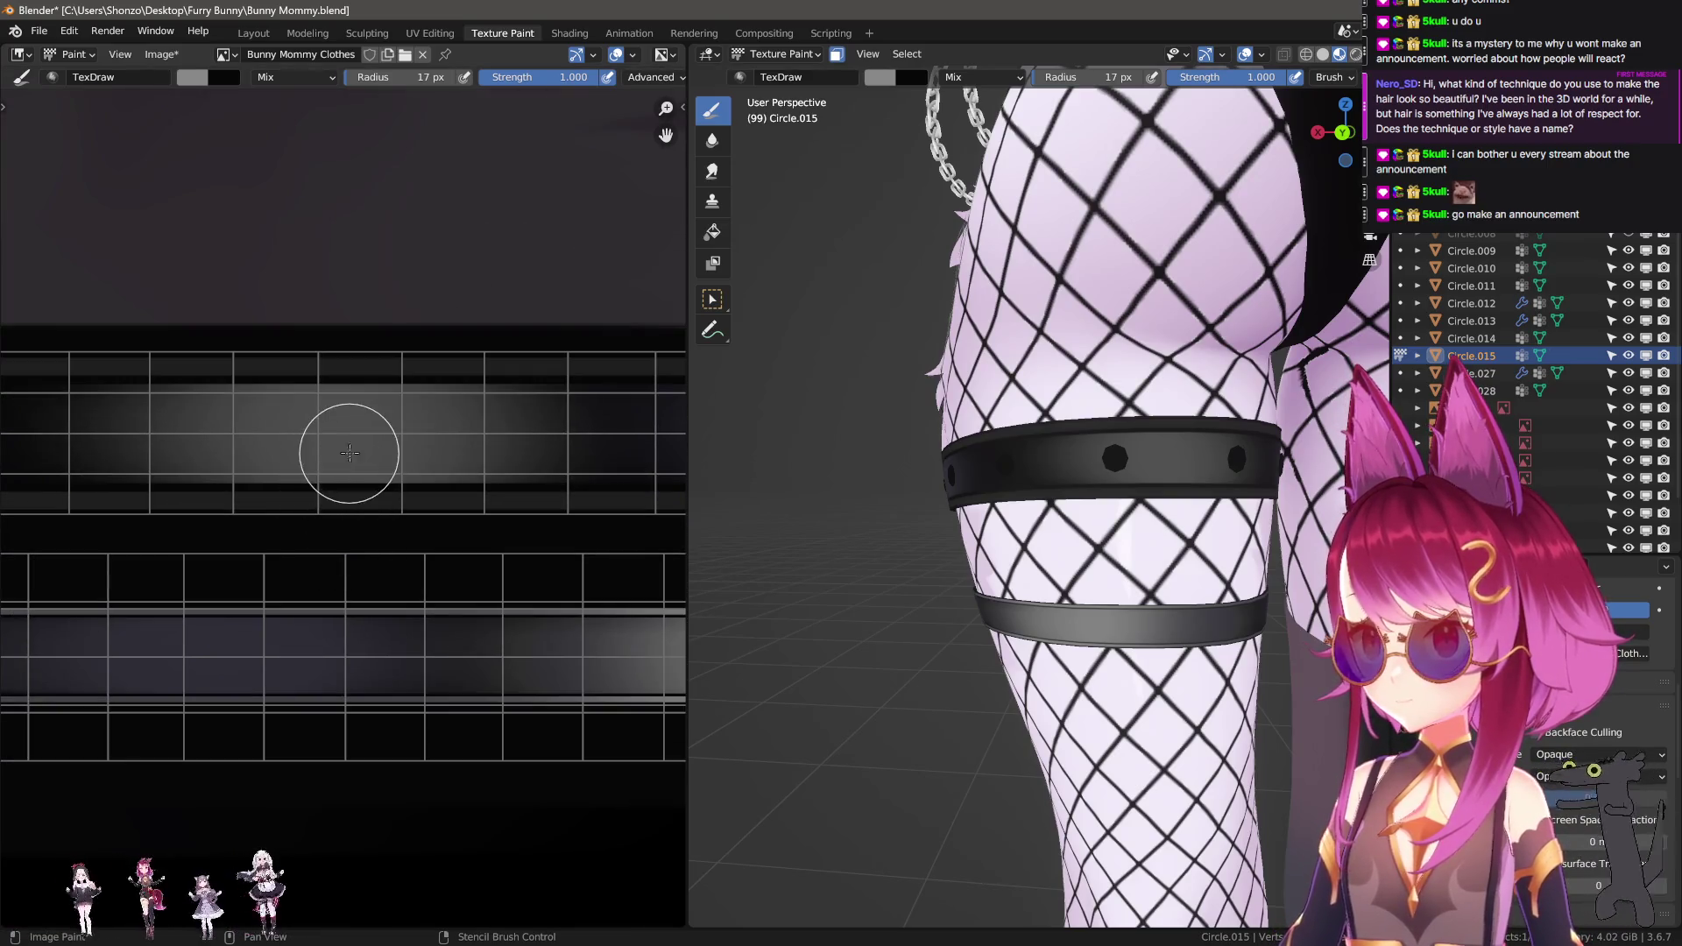
key(n)
key(s)
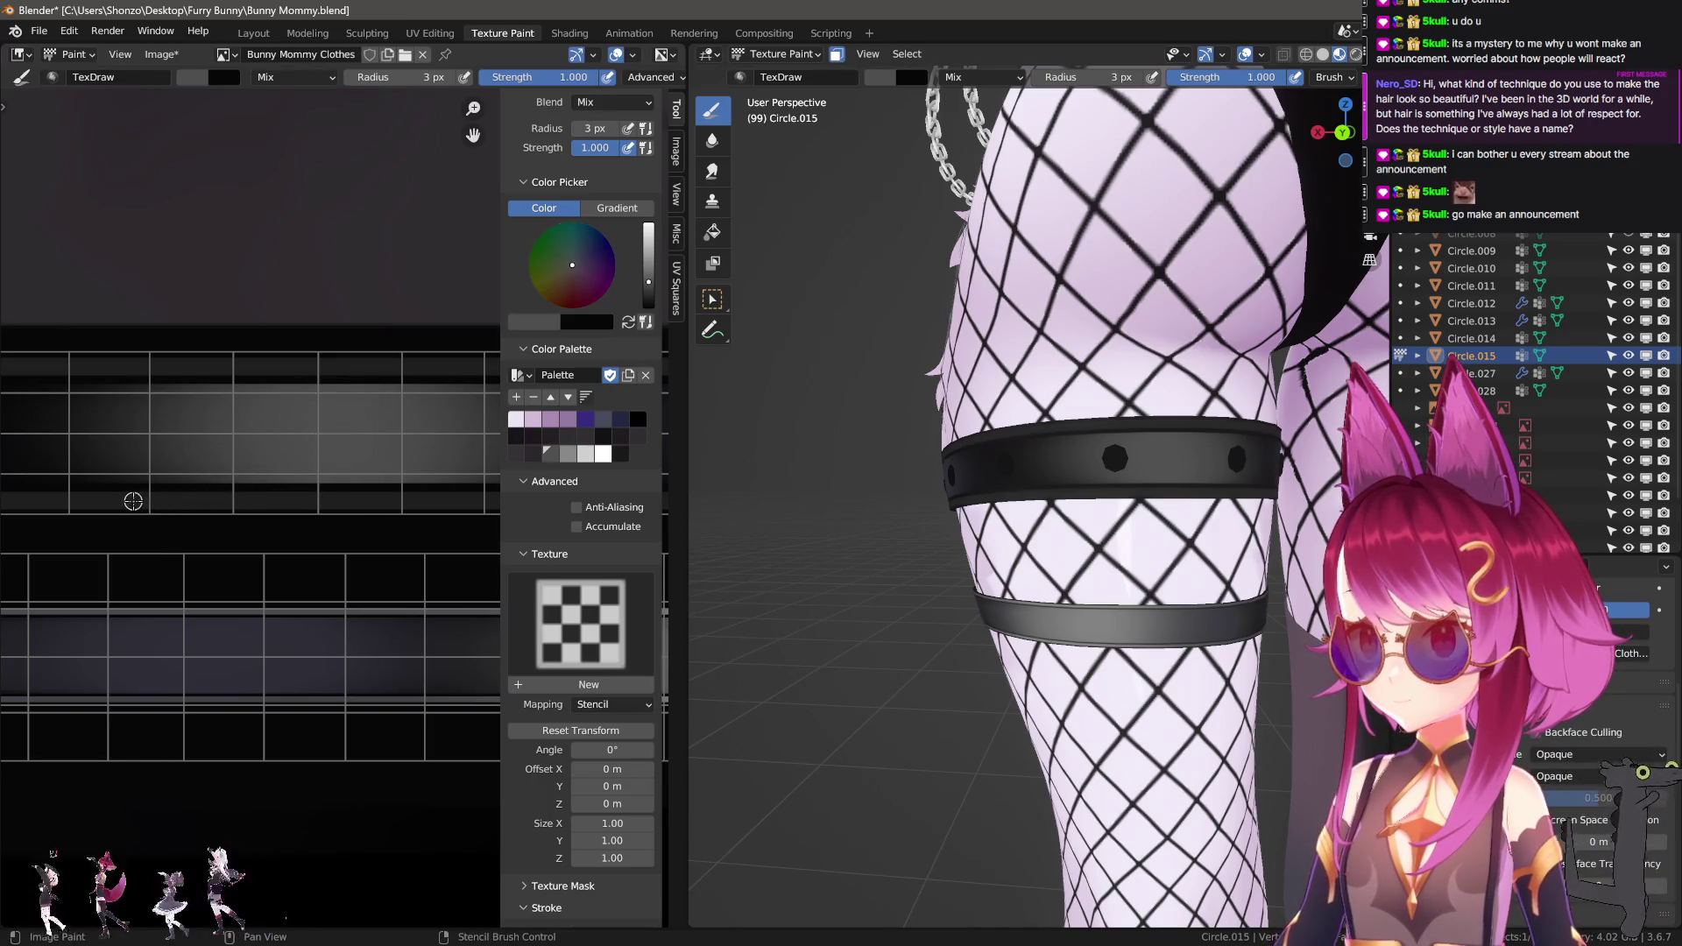
Draw straight grey lines along the strap's bottom and top edges, undoing and repainting them.
drag(133, 502, 682, 500)
key(n)
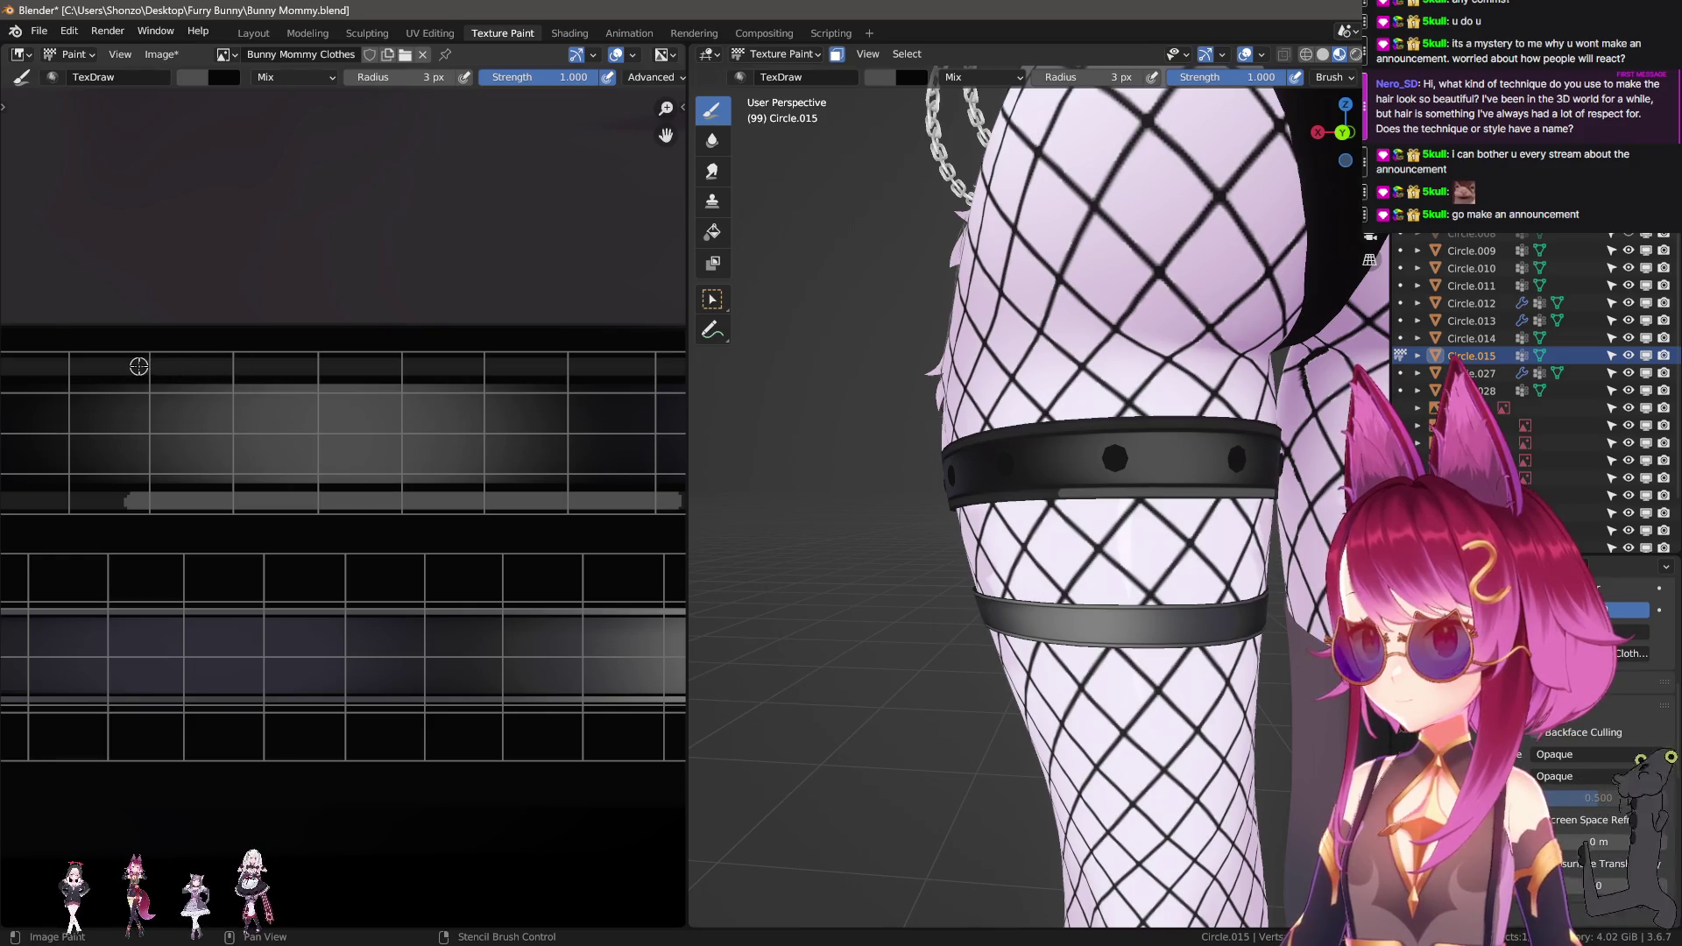
drag(199, 367, 589, 367)
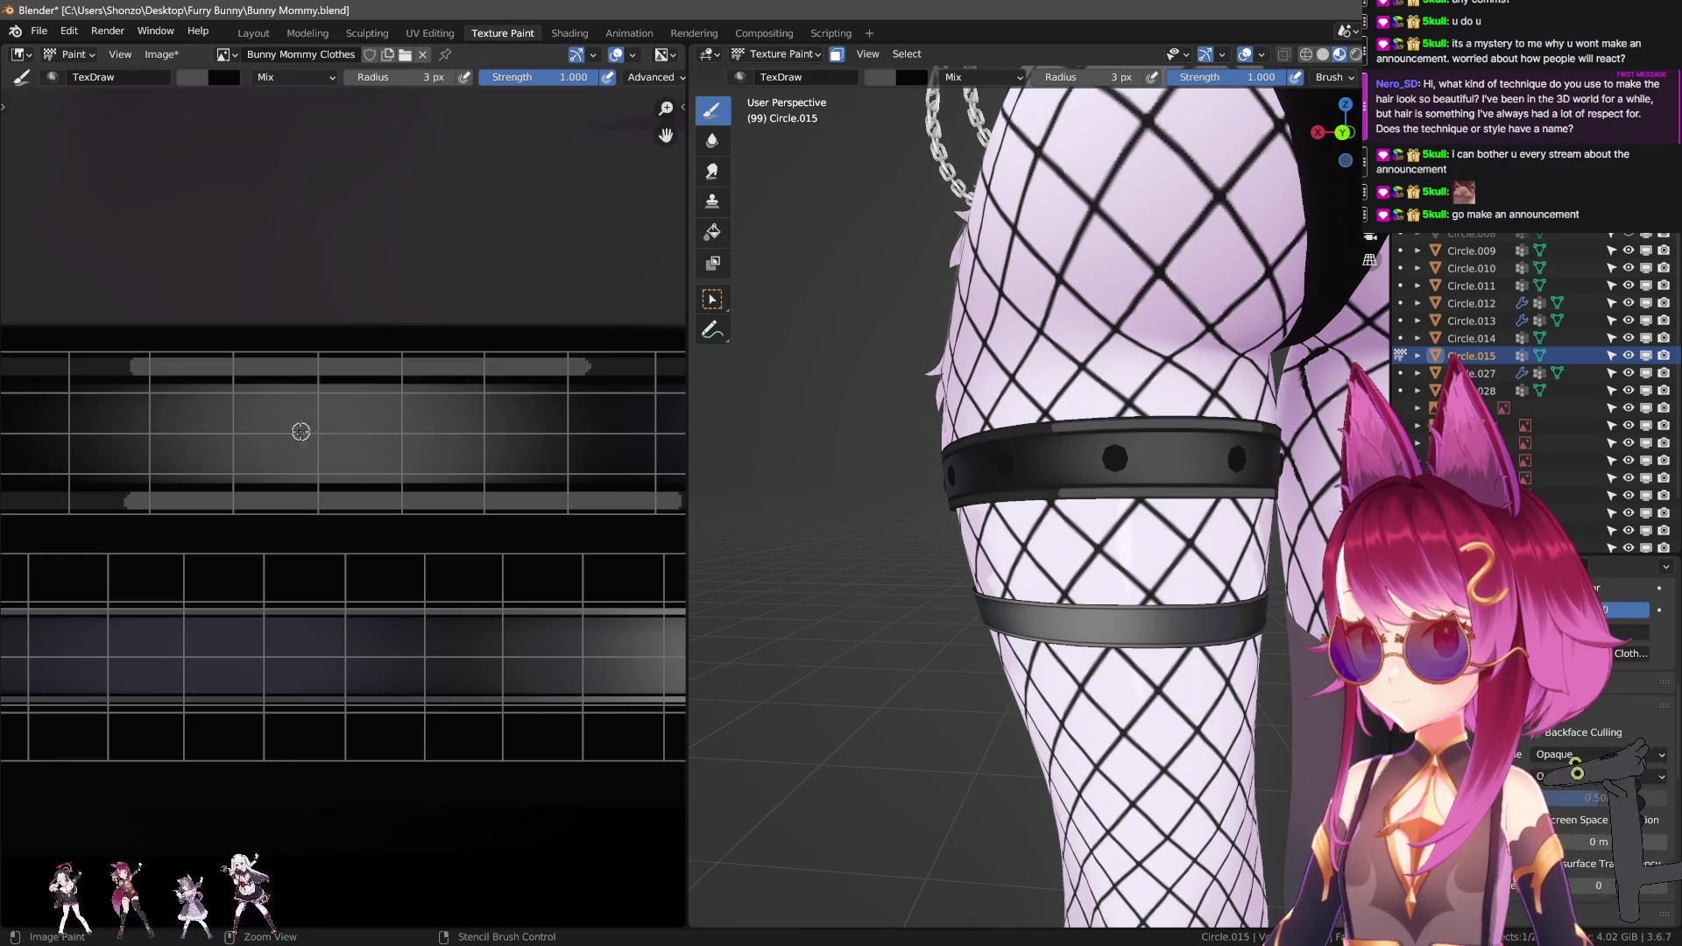
key(ctrl+z)
key(ctrl+z)
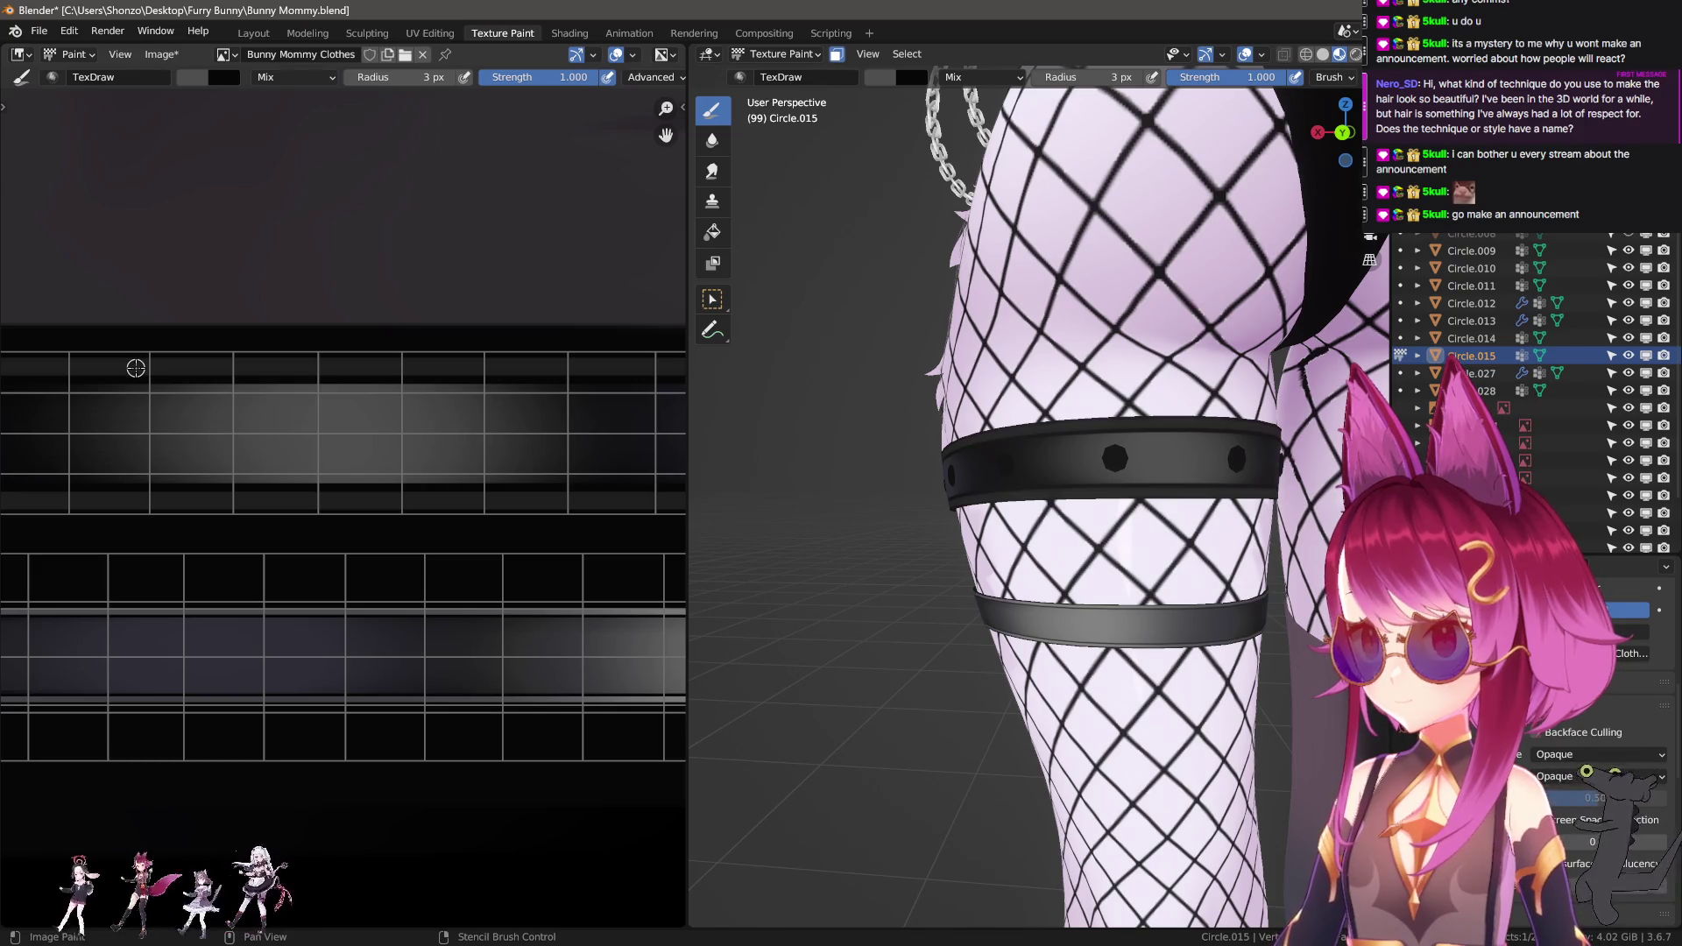
drag(548, 357, 565, 359)
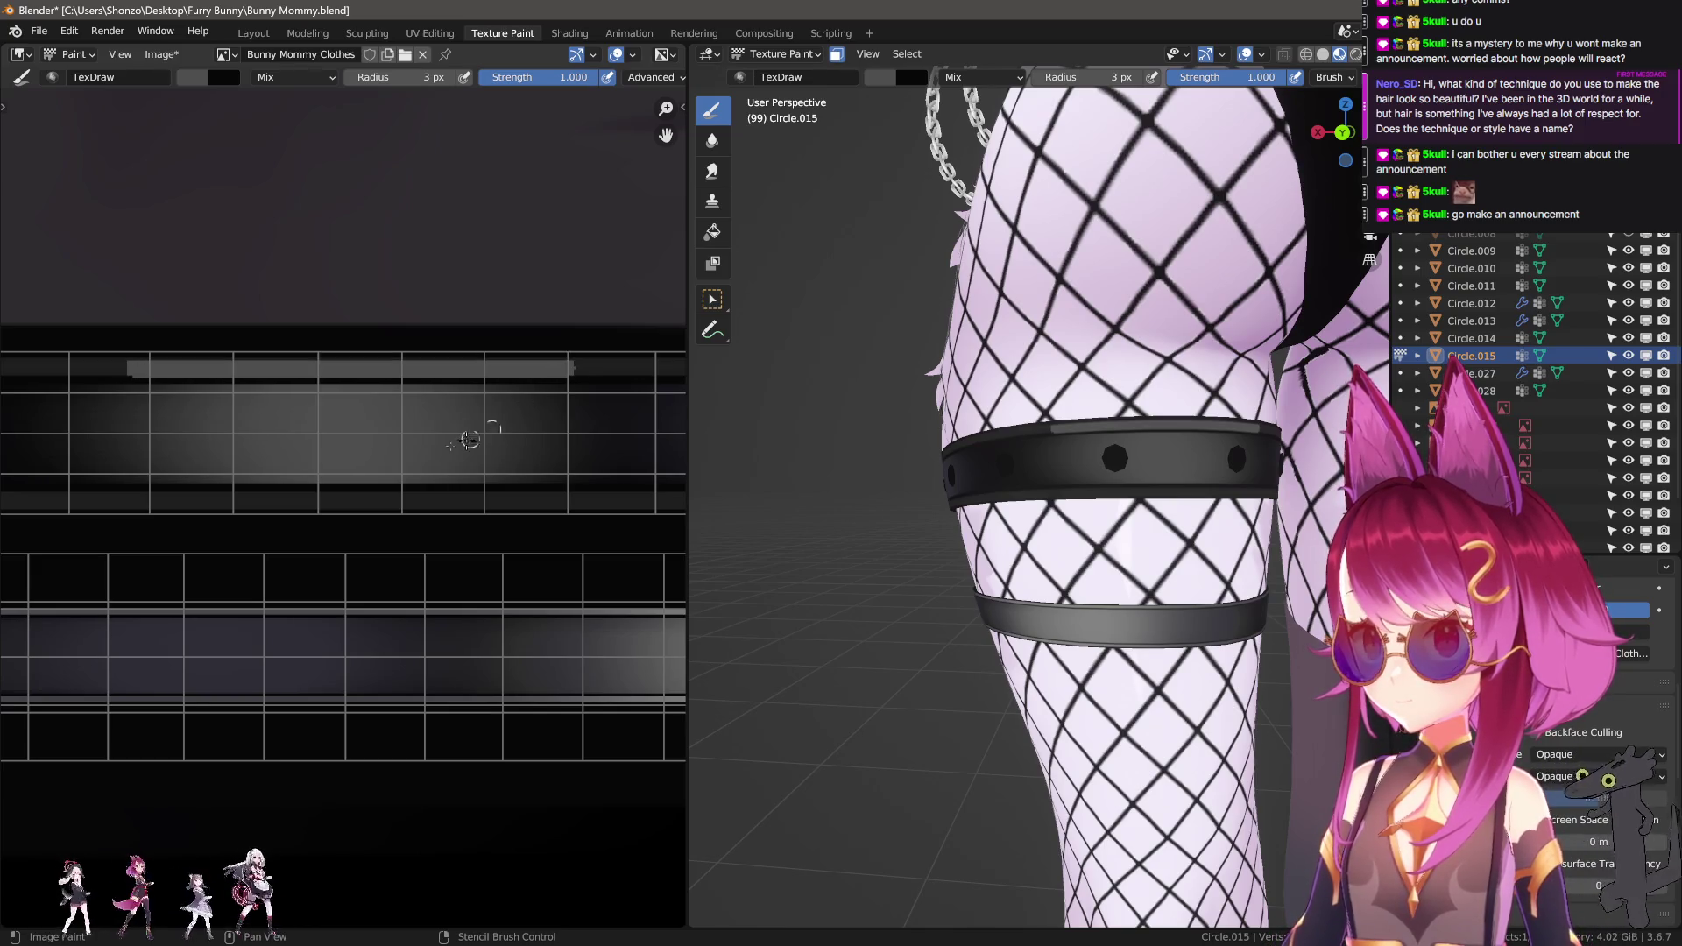
drag(477, 493, 597, 498)
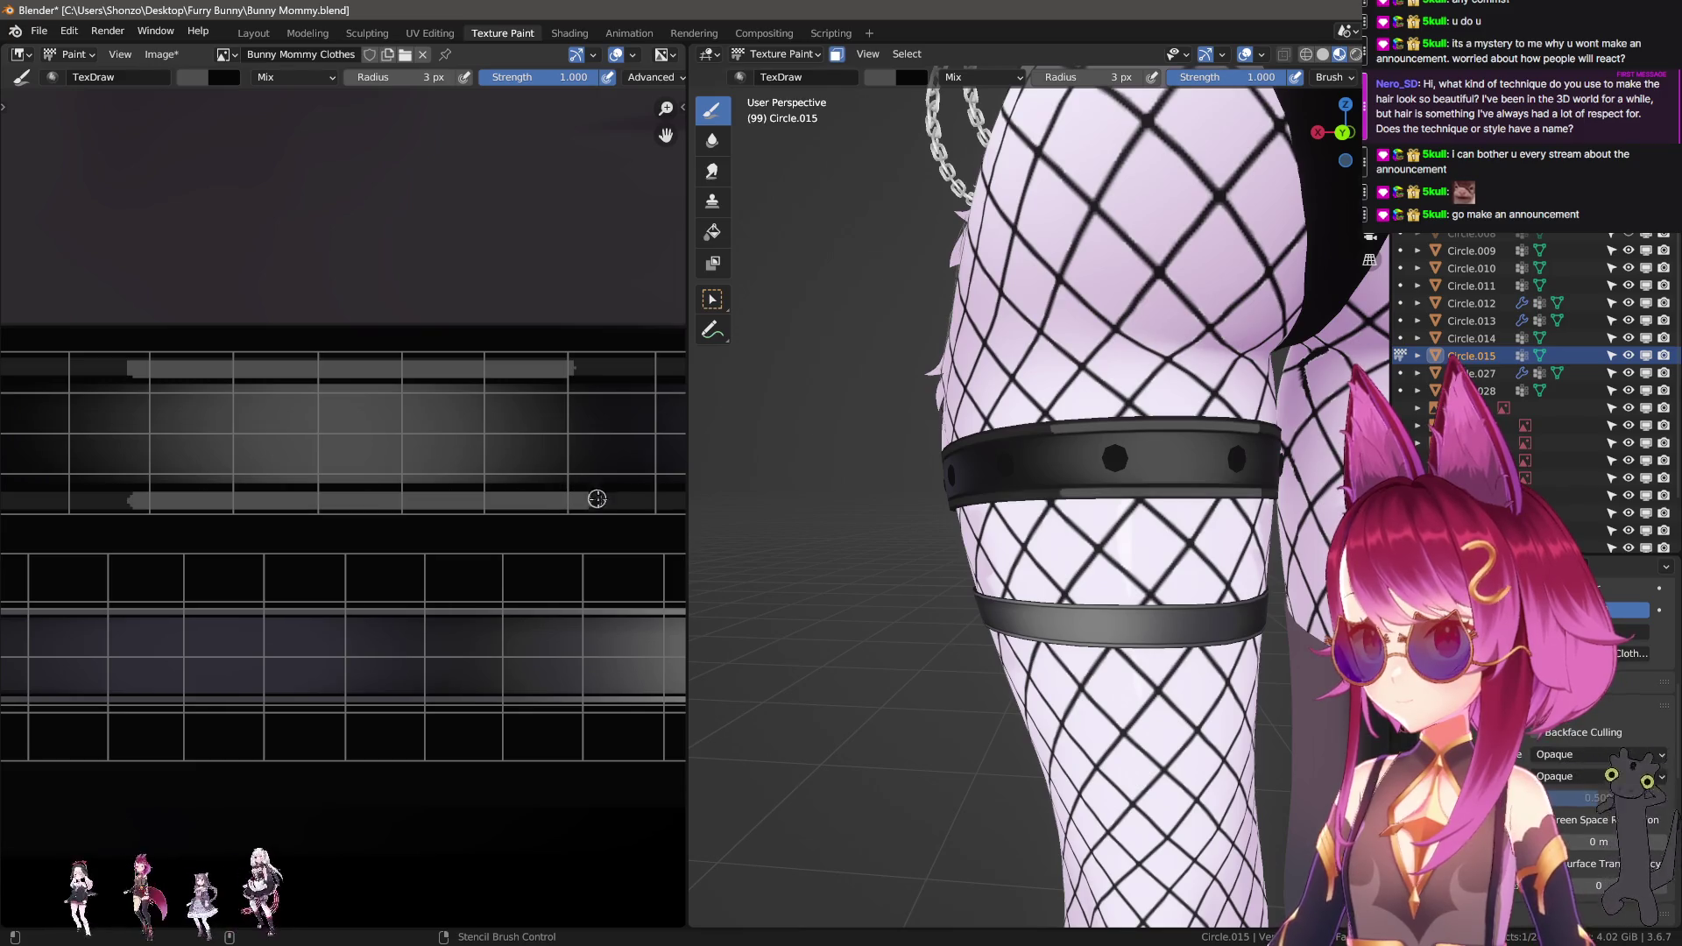
Smudge the grey edge lines with the smear brush, enlarging it to 70 px.
key(r)
middle_drag(280, 428, 349, 459)
drag(193, 458, 487, 447)
middle_drag(278, 356, 251, 395)
drag(248, 497, 405, 497)
drag(266, 505, 365, 506)
key(f)
click(281, 507)
Smudge the strap shading, set the brush radius to 66 px, and orbit around the legs to check.
middle_drag(281, 506, 245, 512)
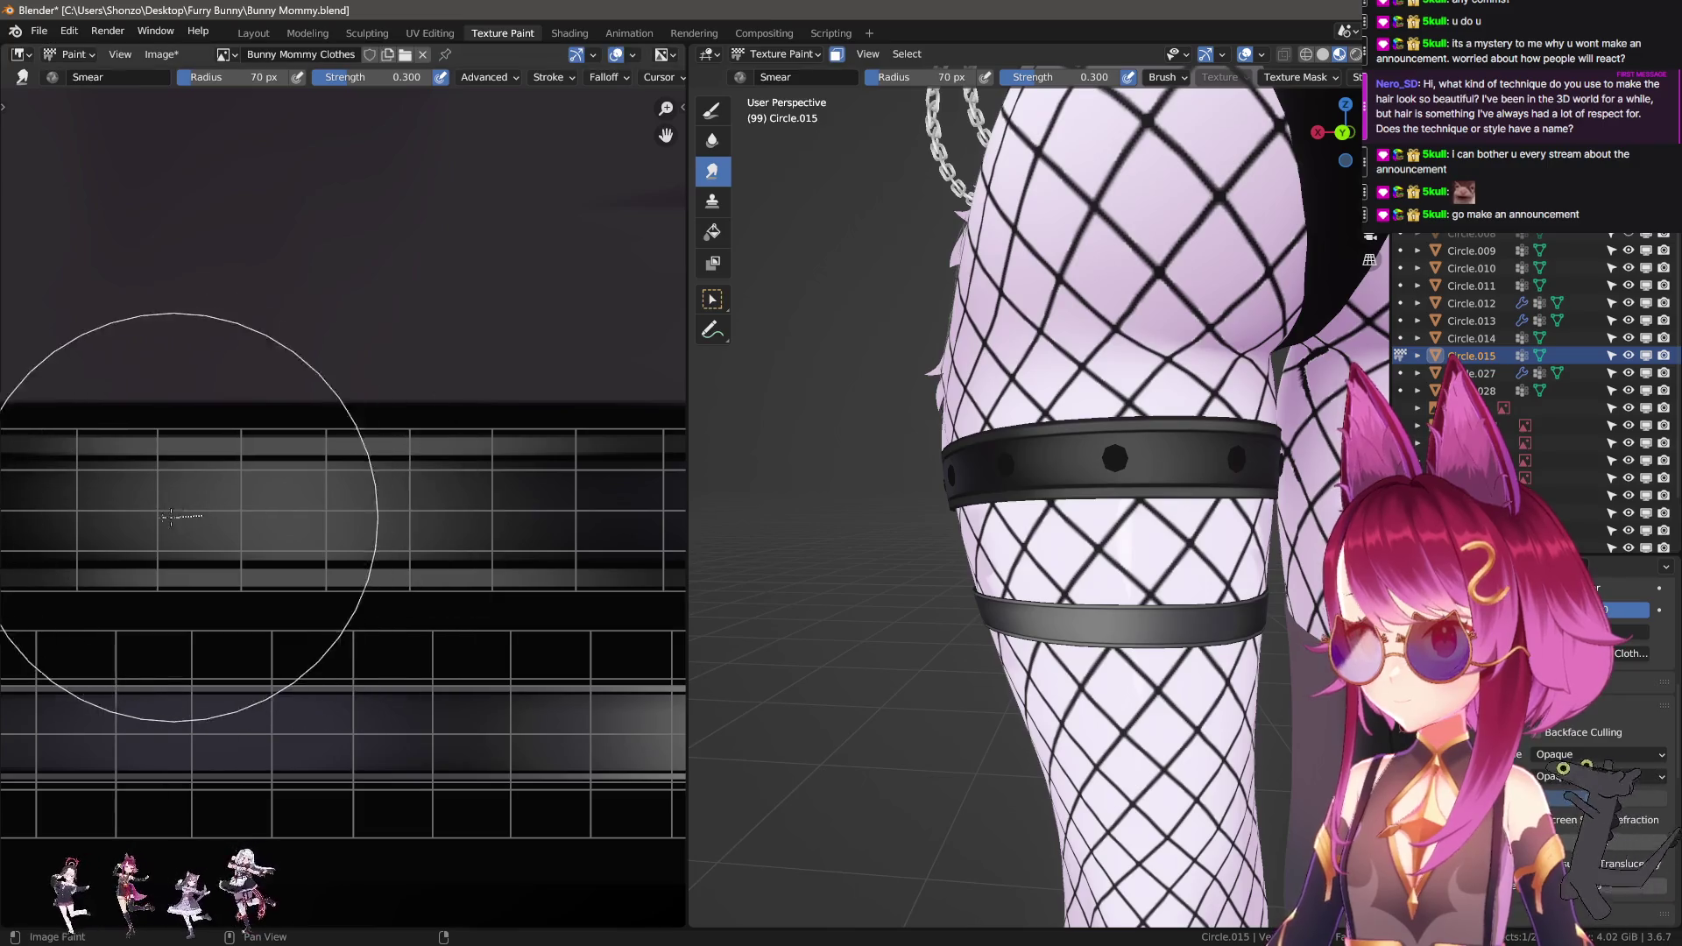
middle_drag(876, 395, 938, 385)
middle_drag(549, 516, 557, 500)
key(f)
click(545, 501)
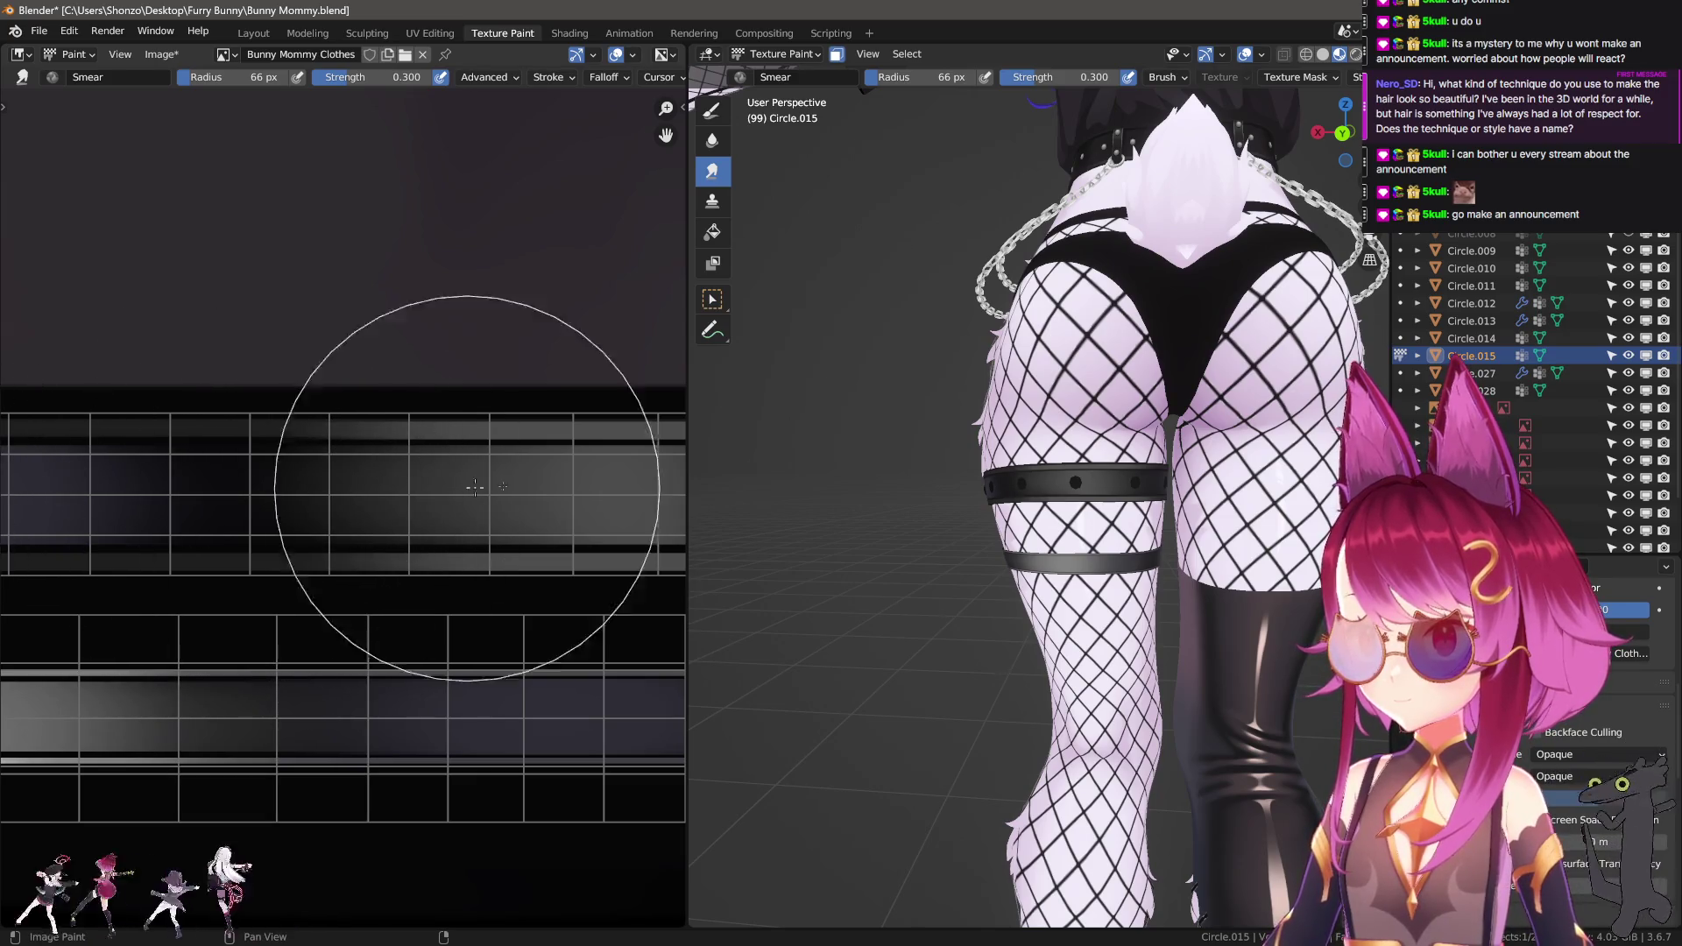
scroll(1139, 526, up, 3)
mouse_move(1140, 526)
middle_down()
mouse_move(1194, 554)
mouse_move(998, 534)
middle_up()
Paint light-grey highlight lines along the bottom and top strips, then smear them leftward.
key(1)
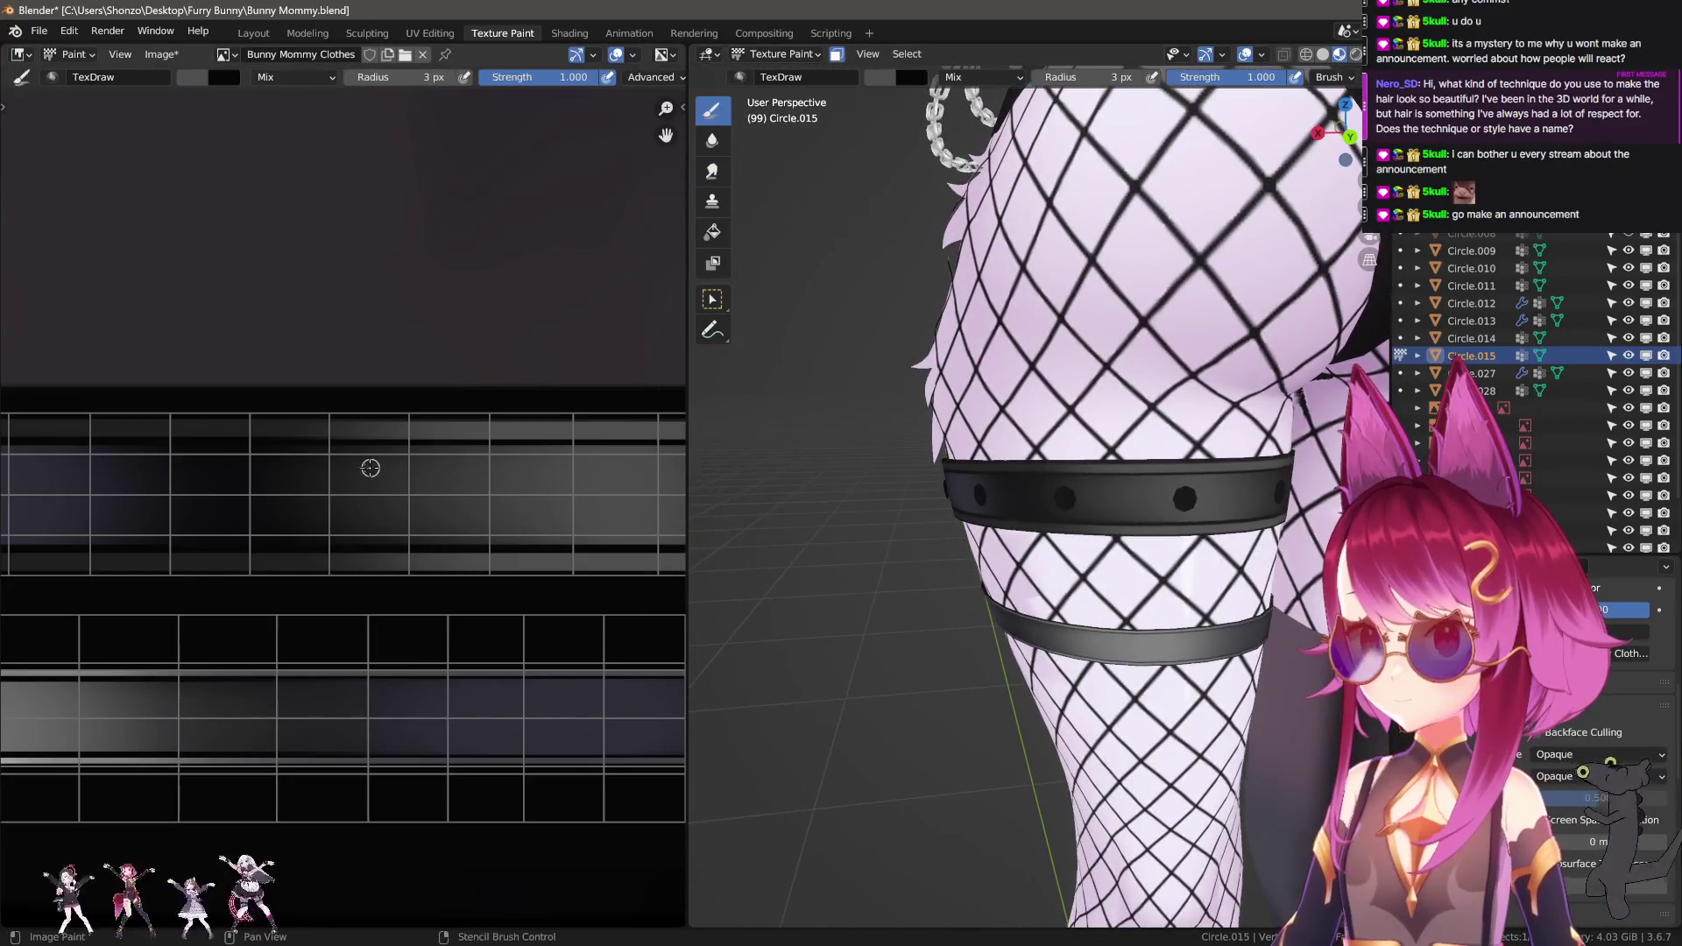
scroll(368, 465, down, 2)
scroll(229, 548, up, 3)
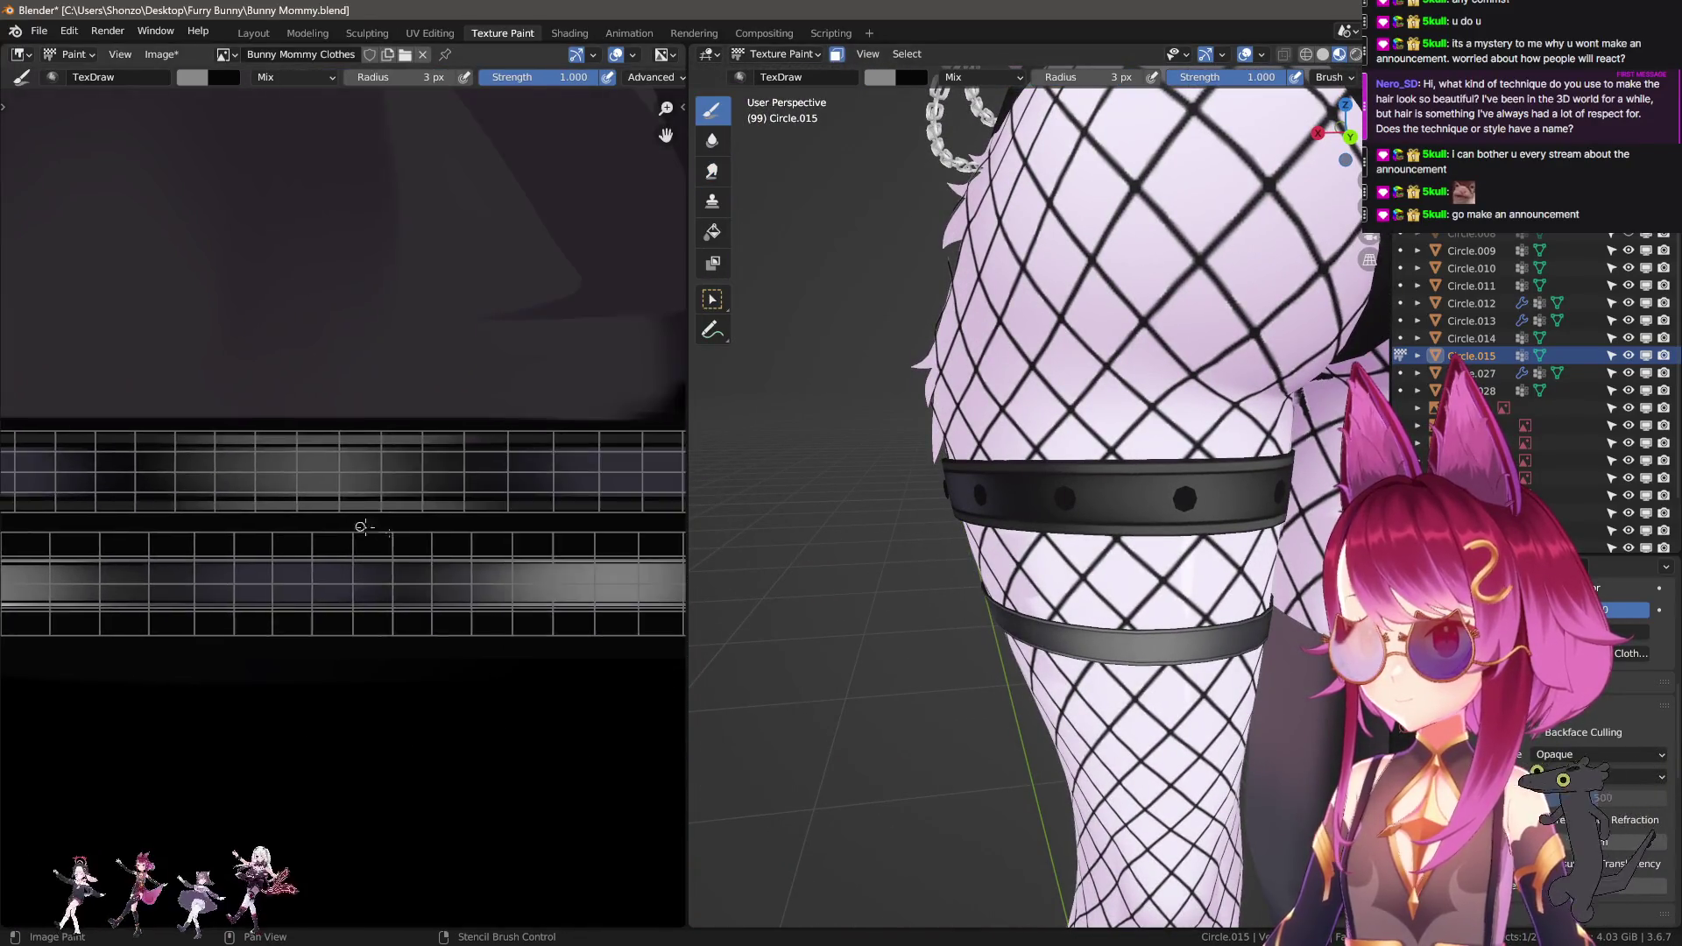
drag(178, 504, 407, 503)
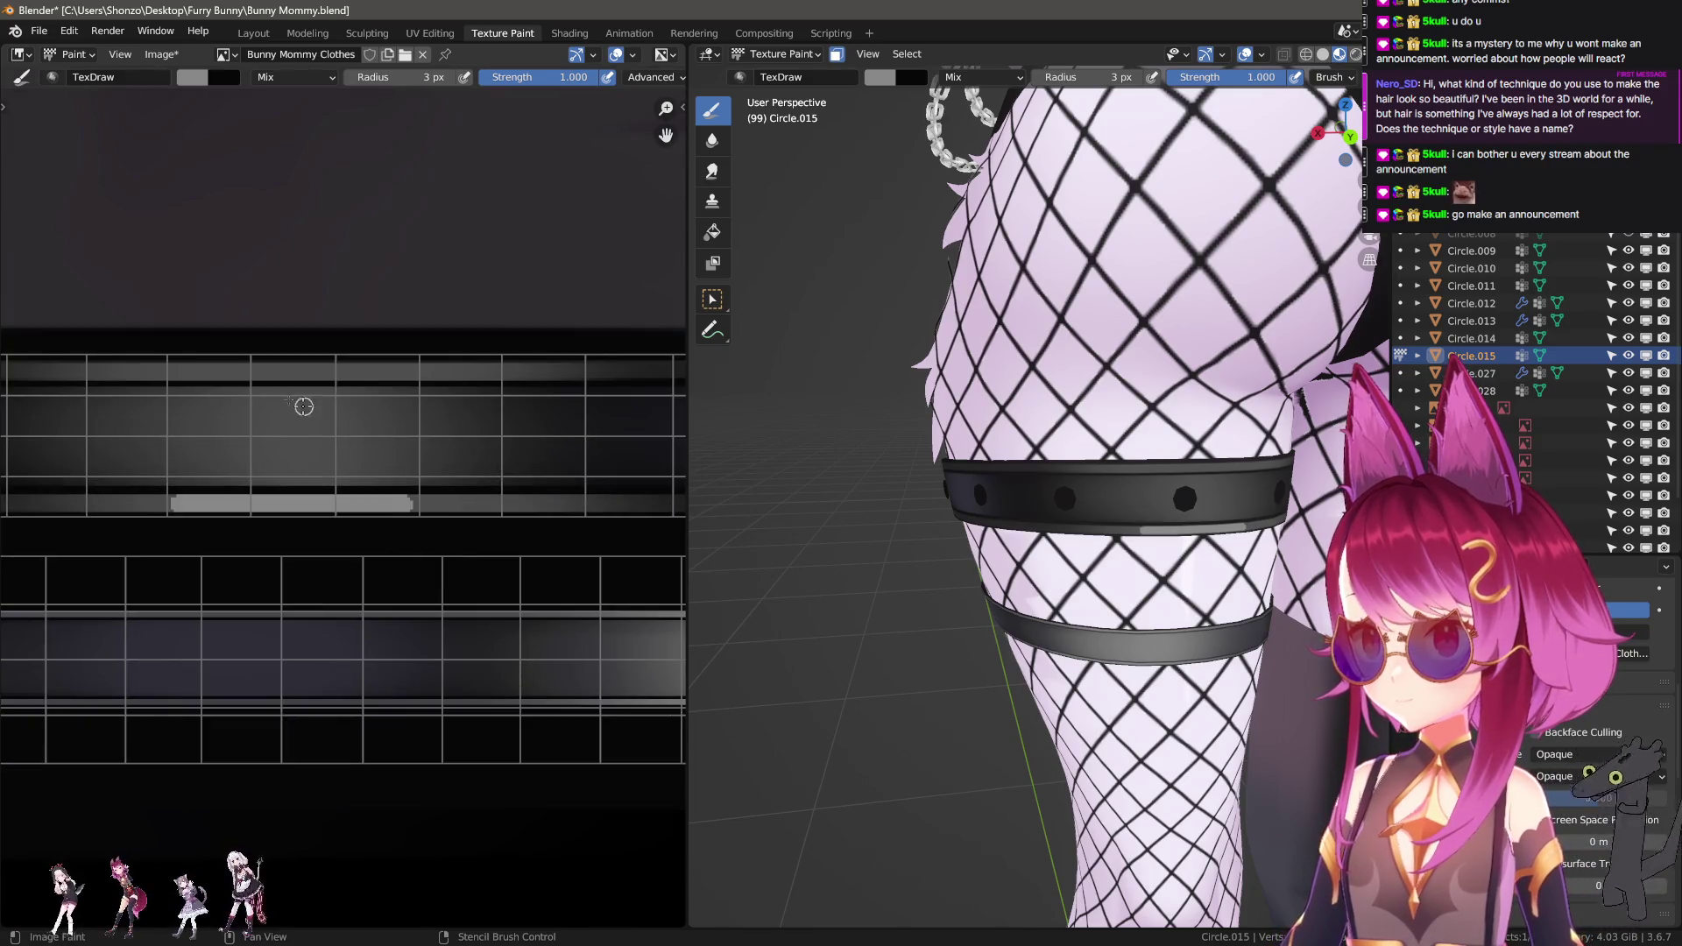
drag(221, 371, 443, 372)
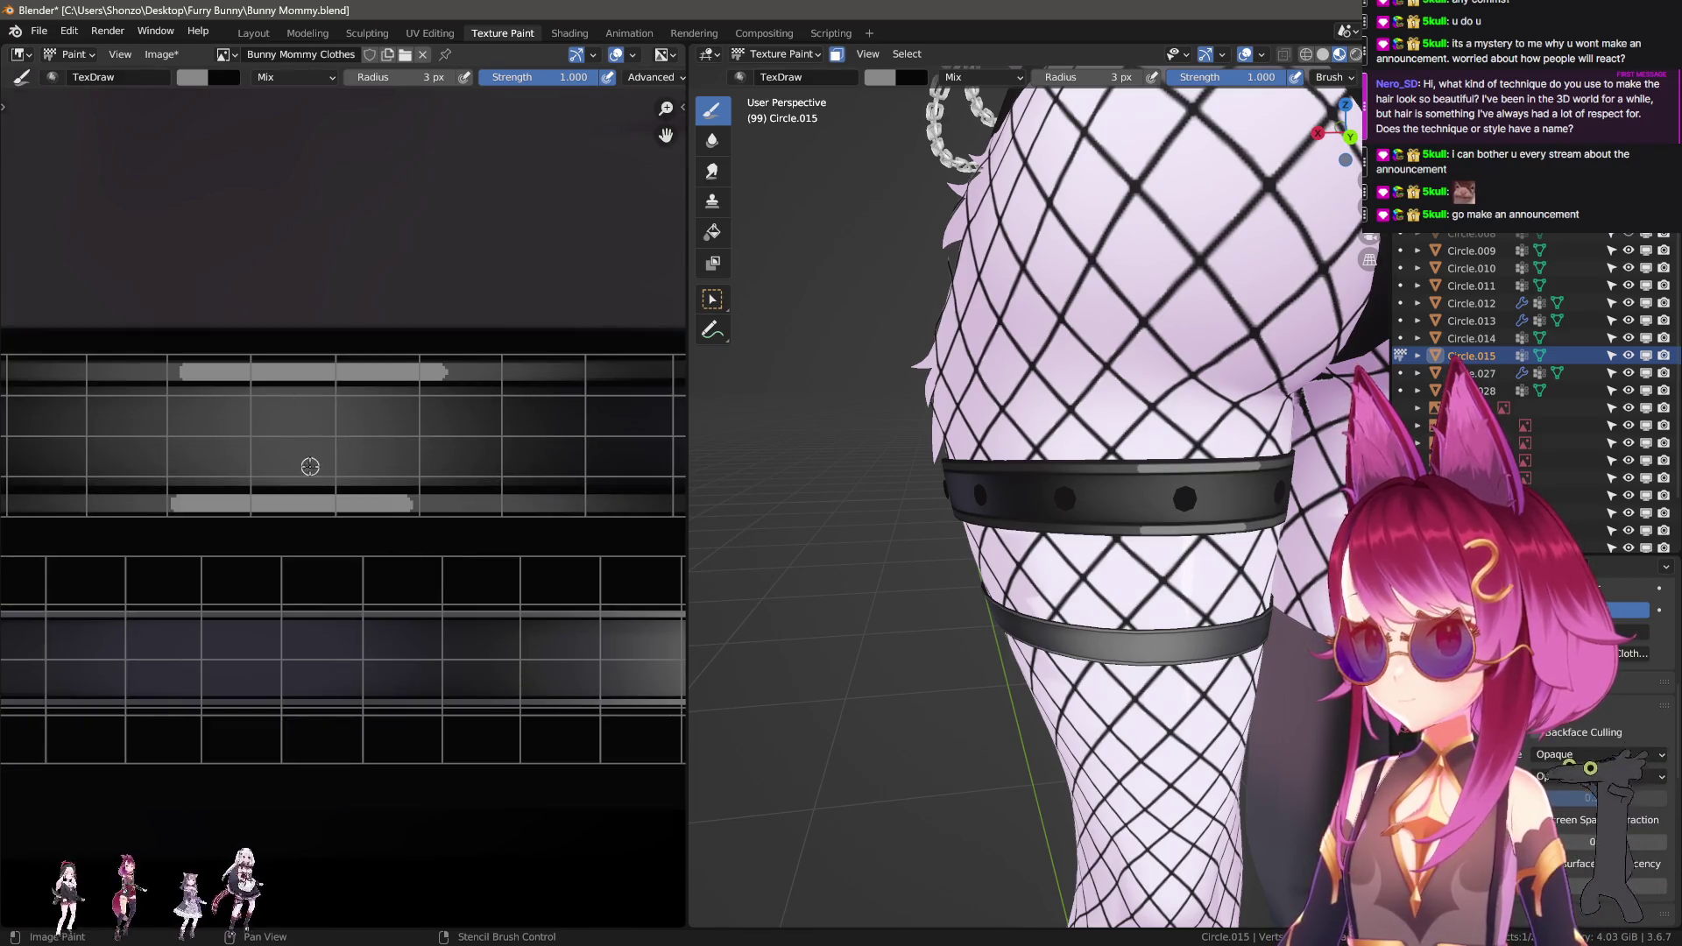
middle_drag(172, 371, 274, 397)
key(ctrl+z)
drag(271, 399, 489, 399)
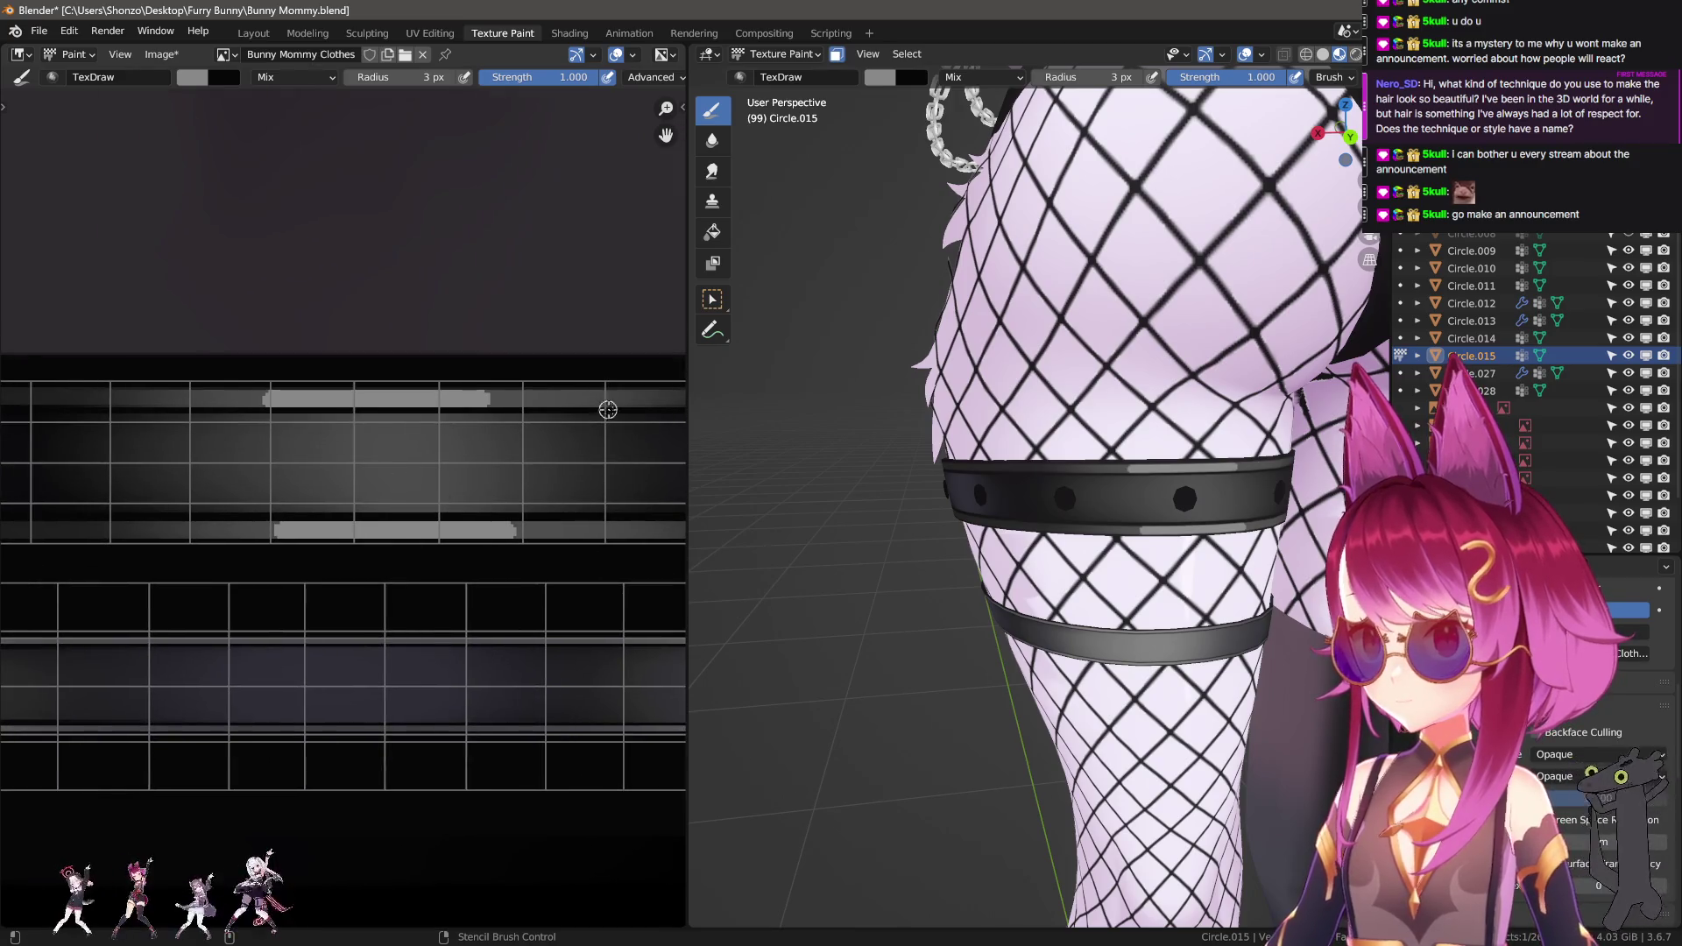
key(shift+space)
mouse_move(323, 413)
mouse_down()
mouse_move(390, 451)
mouse_move(375, 443)
mouse_move(597, 452)
mouse_move(113, 462)
mouse_move(184, 455)
mouse_up()
Orbit to the front view beside the reference images, then pan and zoom onto the legs.
middle_drag(876, 421, 1078, 429)
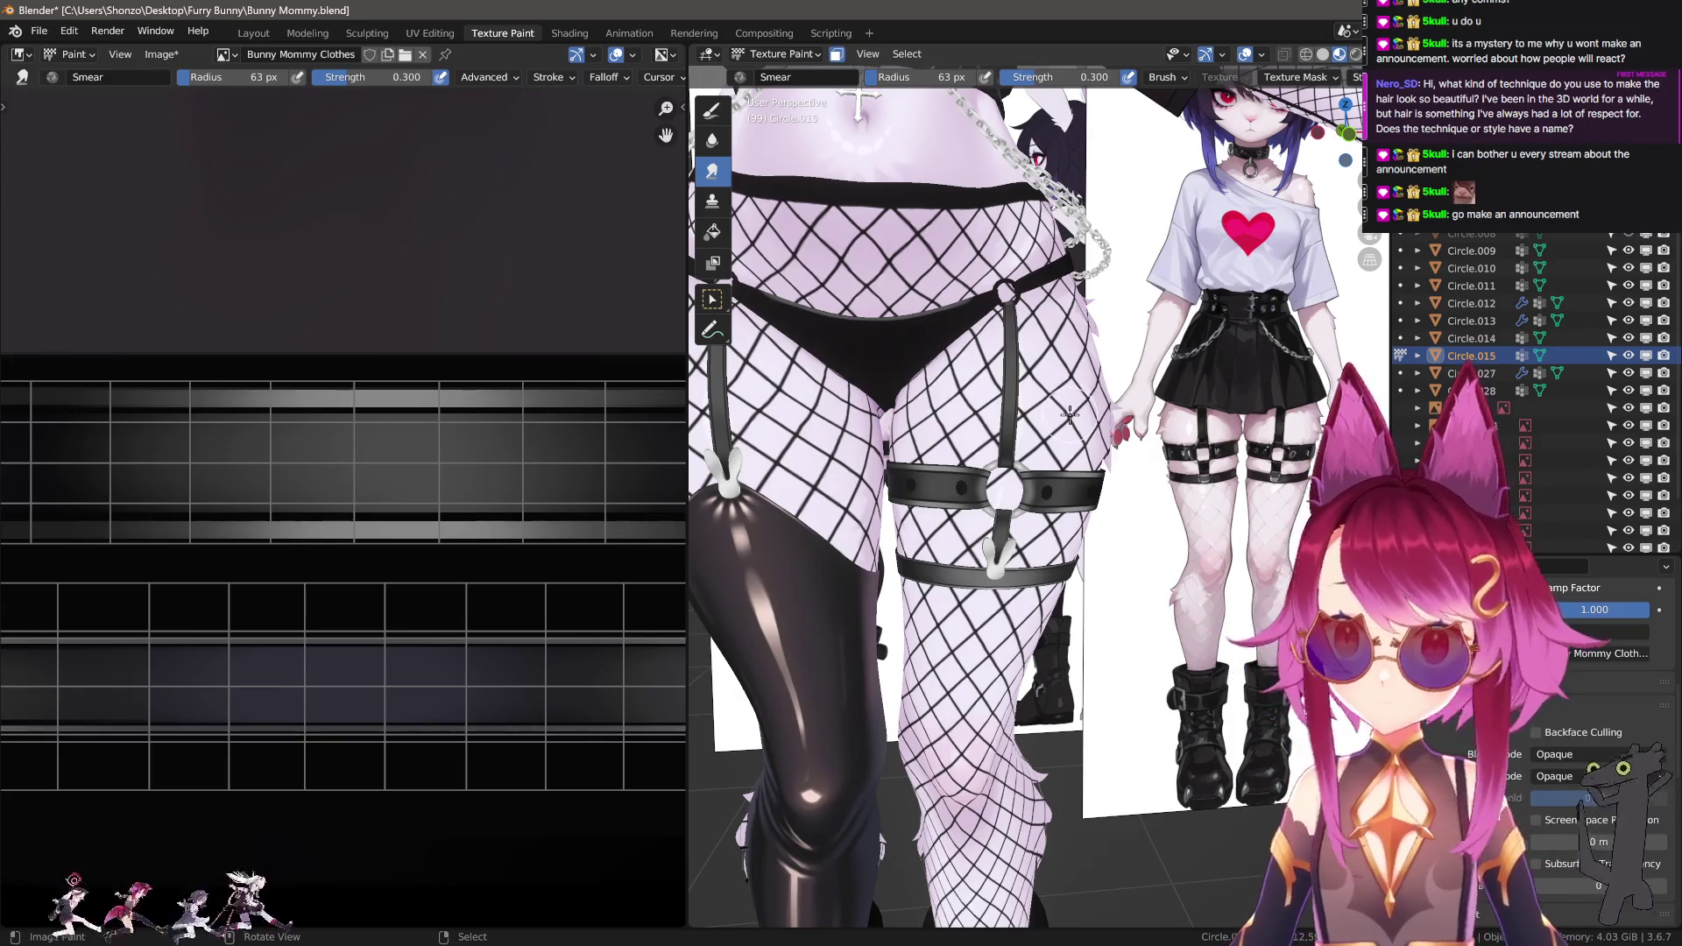
mouse_move(981, 397)
middle_down()
mouse_move(849, 450)
mouse_move(876, 491)
mouse_move(1112, 571)
middle_up()
scroll(1115, 574, up, 2)
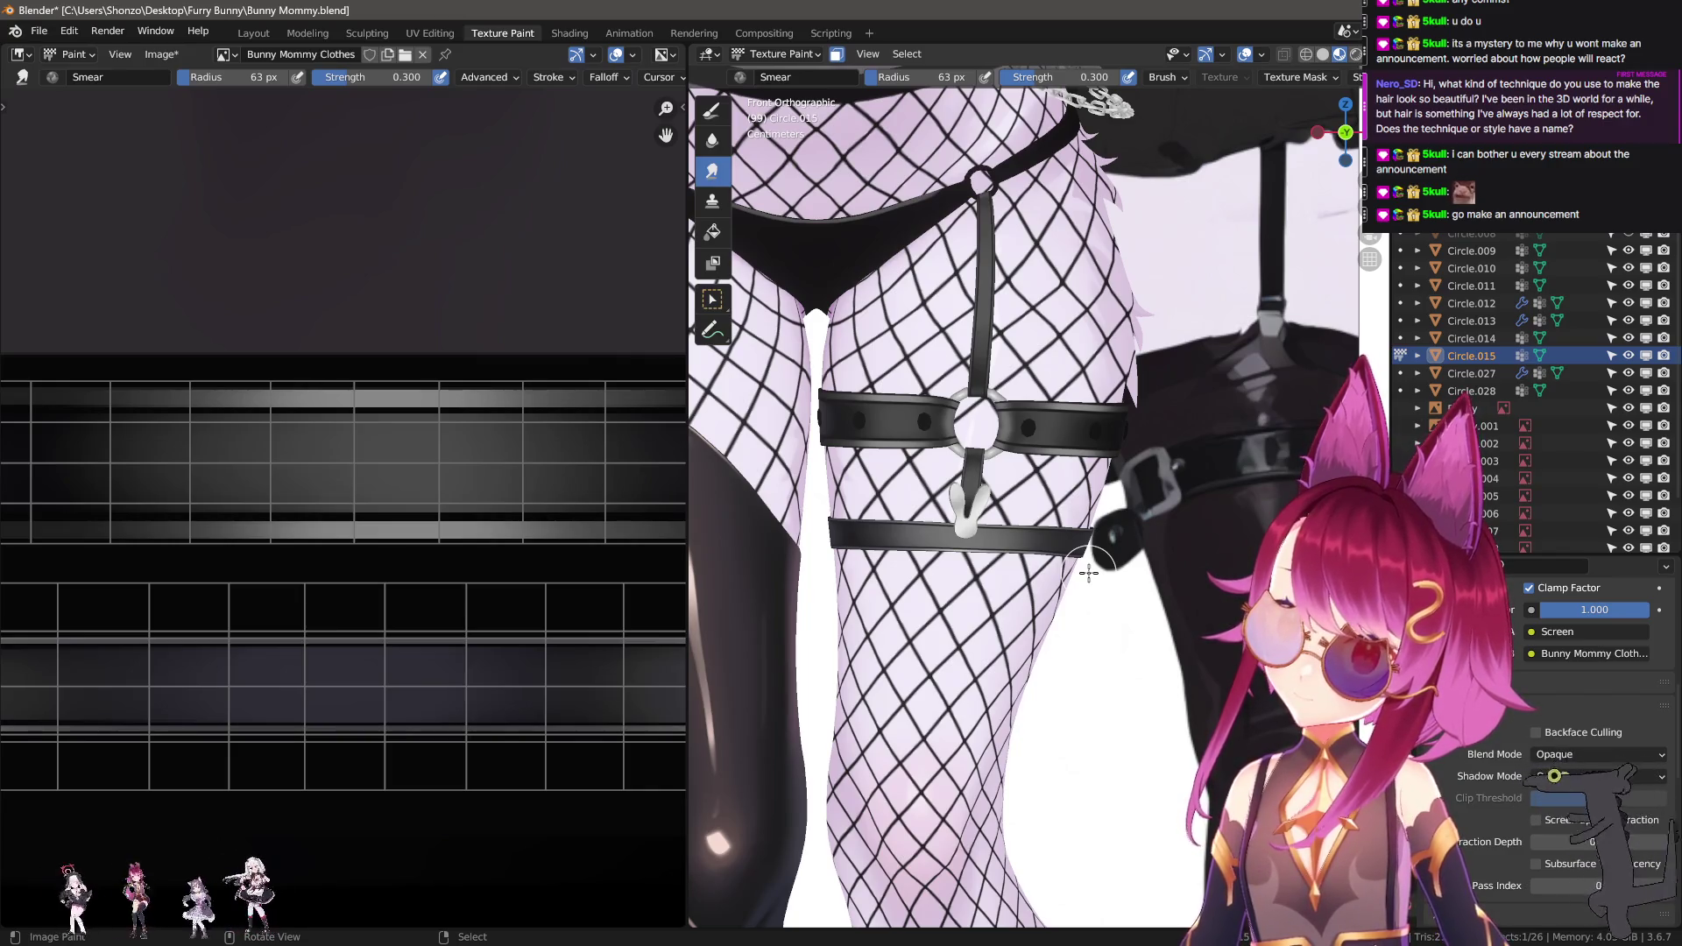
Switch to the thin drawing brush and undo the recent strap paint strokes.
scroll(301, 544, down, 3)
key(d)
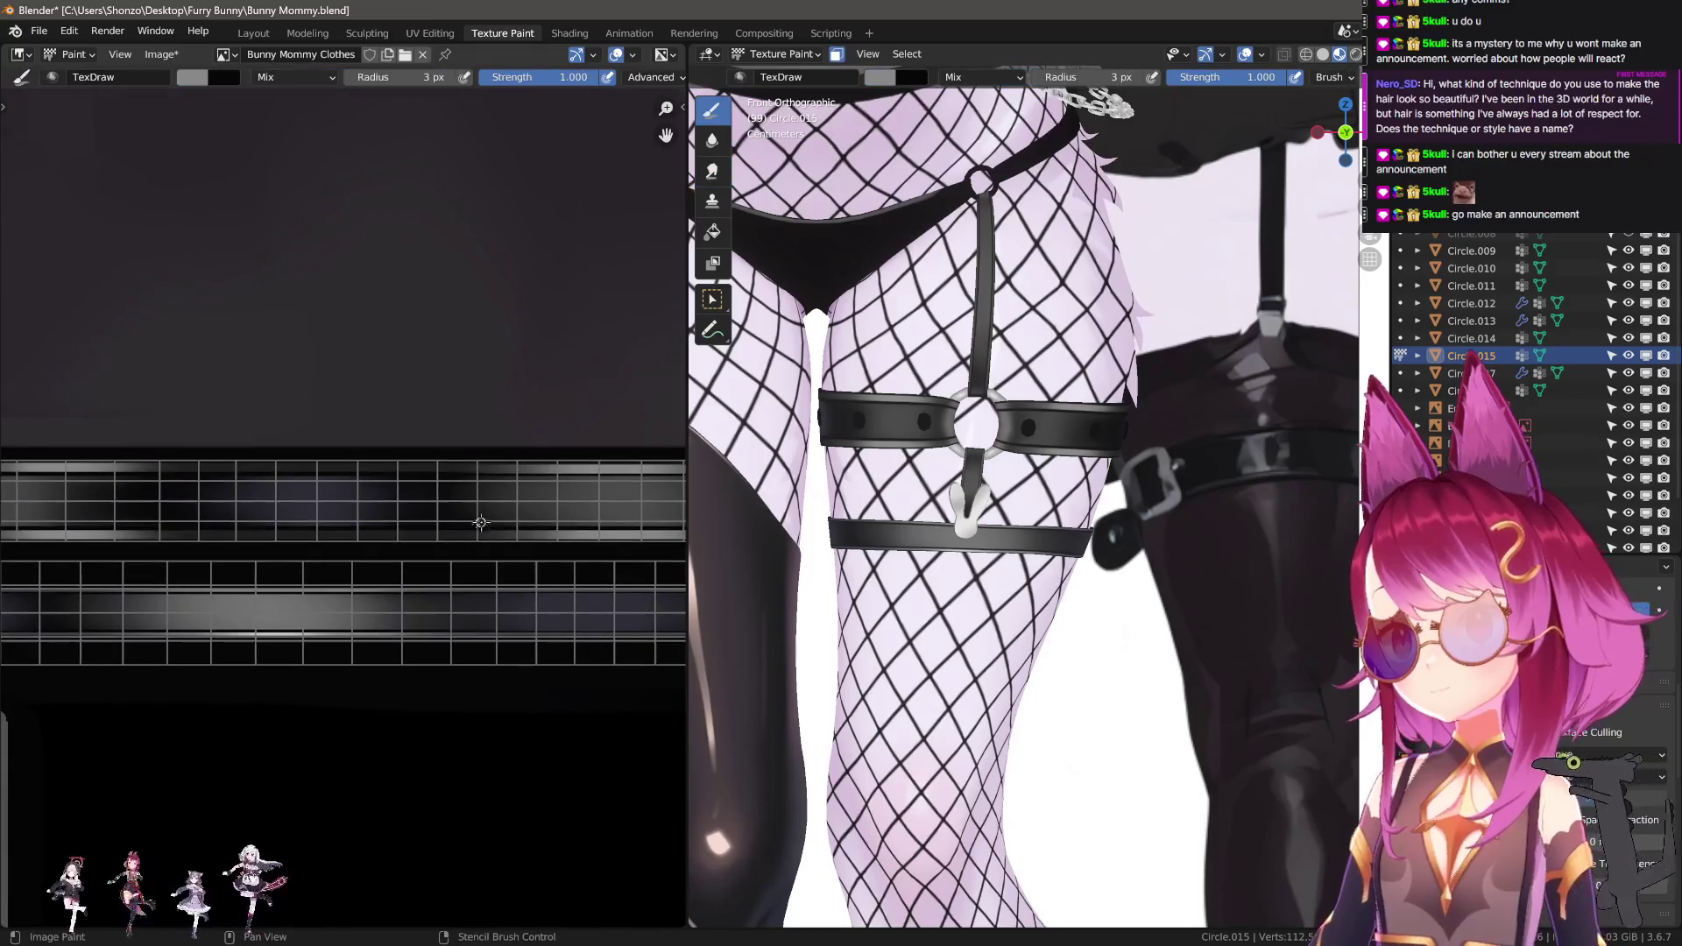
key(ctrl+z)
key(ctrl+z)
key(ctrl+z)
scroll(1117, 206, up, 2)
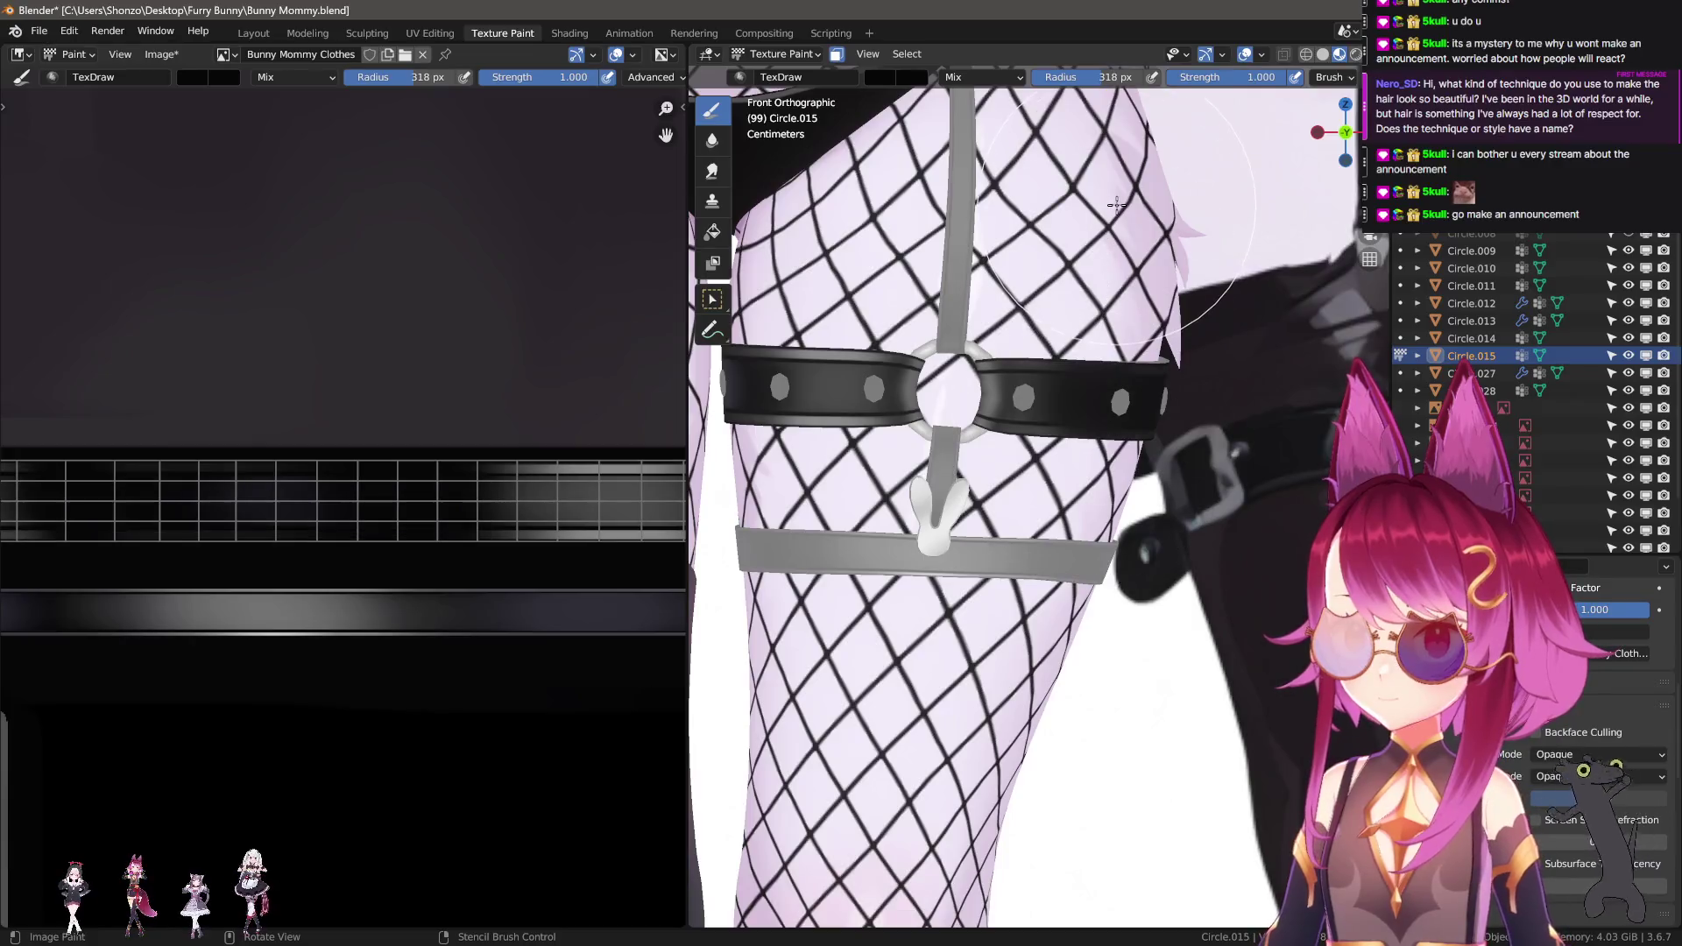
Select the strap's centre face loop in Edit Mode and paint that masked band black.
key(ctrl+Tab)
click(1092, 342)
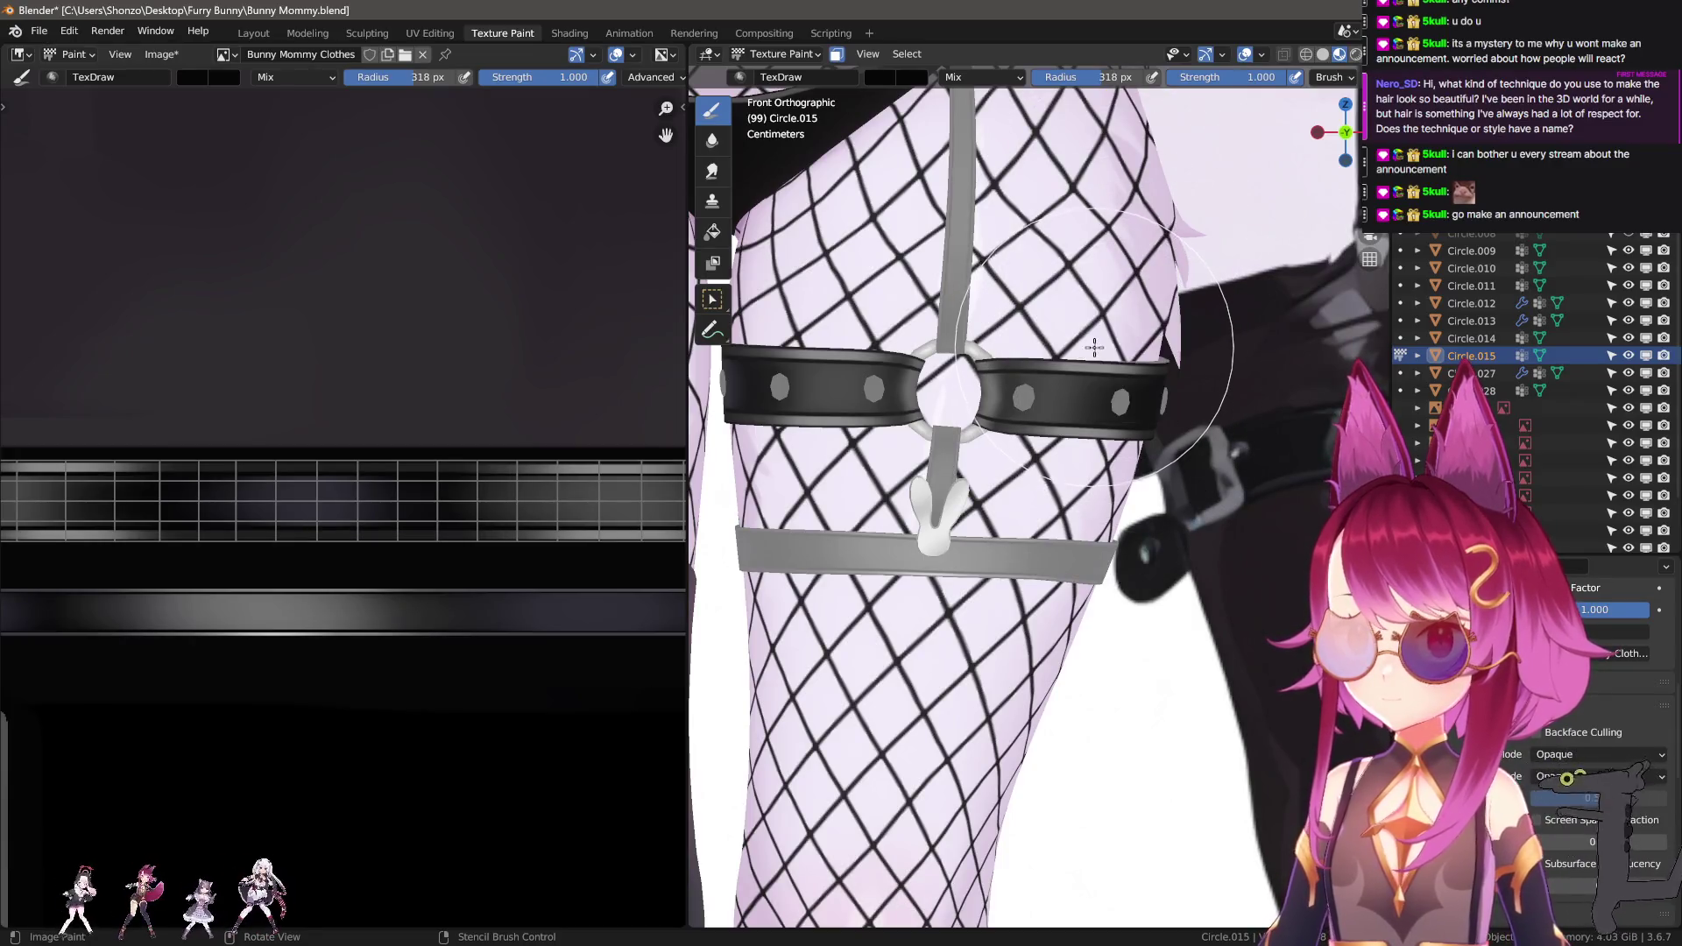
scroll(1091, 343, up, 2)
key(ctrl+Tab)
click(1078, 331)
alt+click(1064, 346)
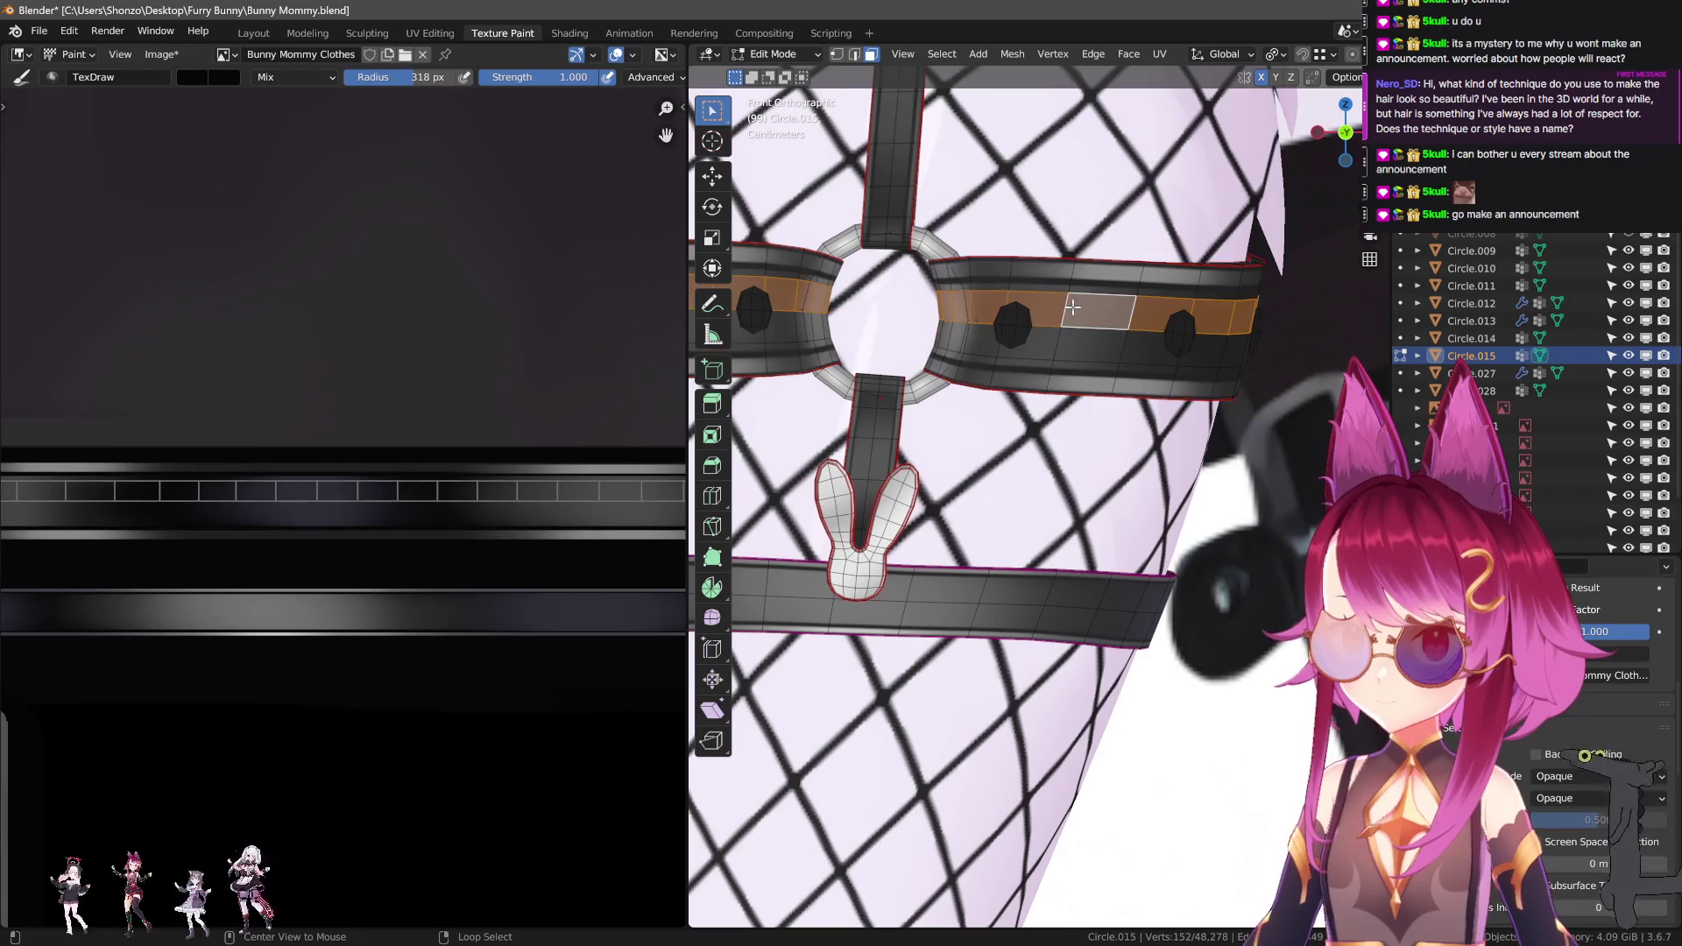
key(Tab)
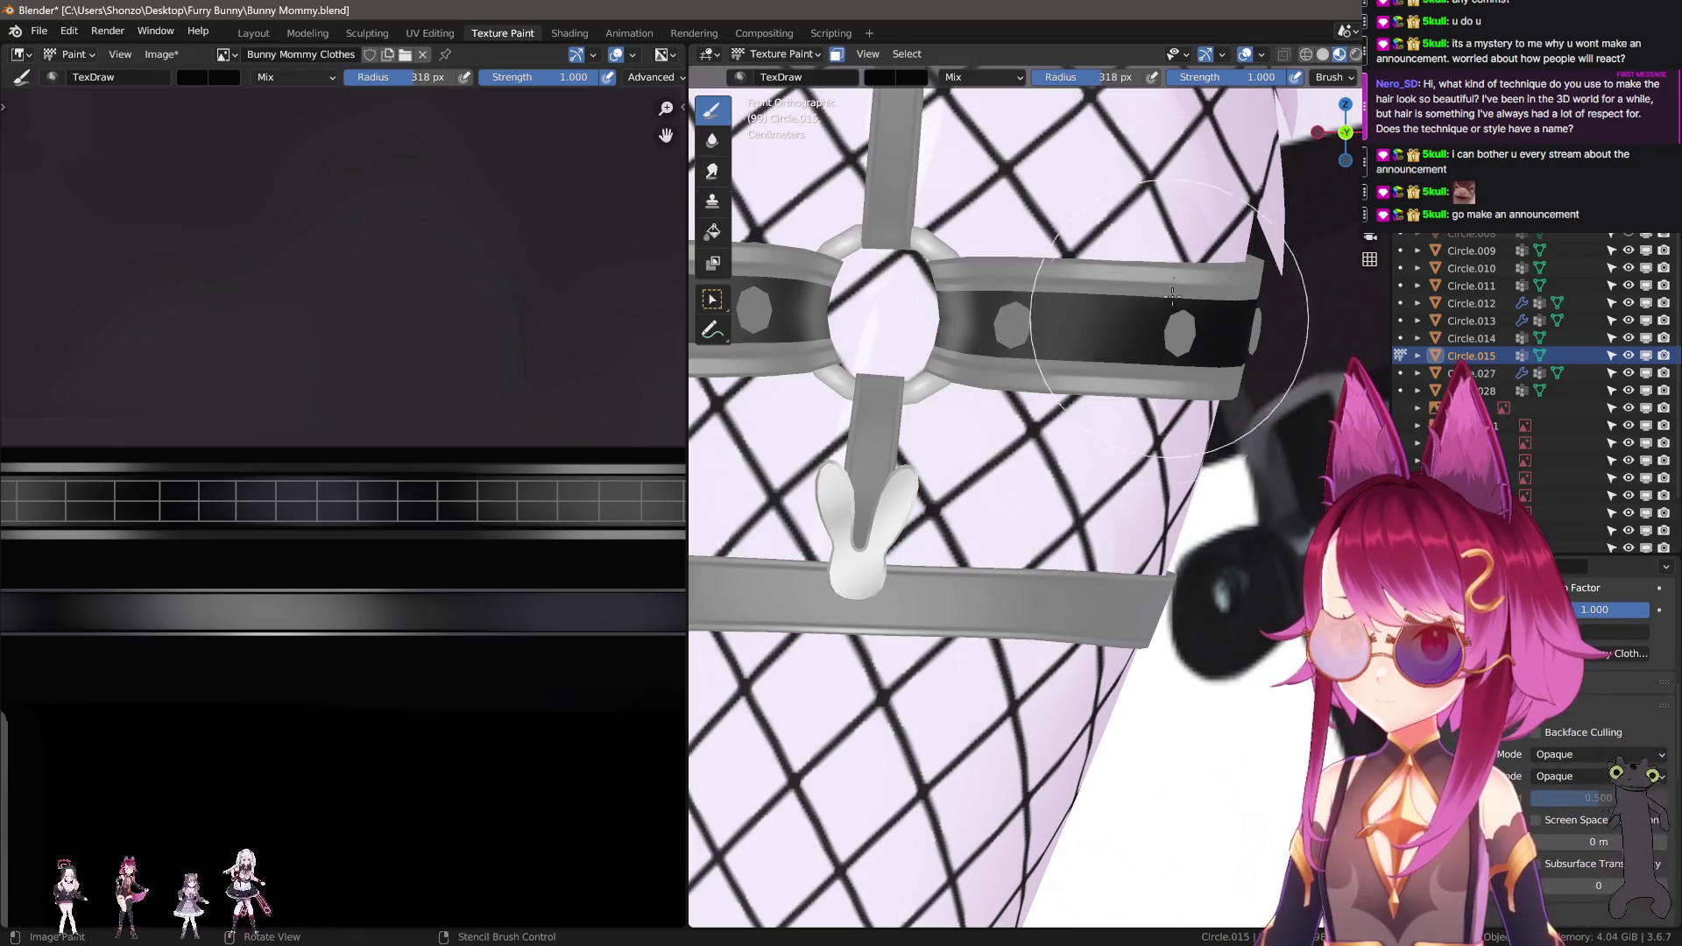
mouse_move(881, 342)
shift+middle_down()
mouse_move(1013, 399)
mouse_move(1121, 420)
shift+middle_up()
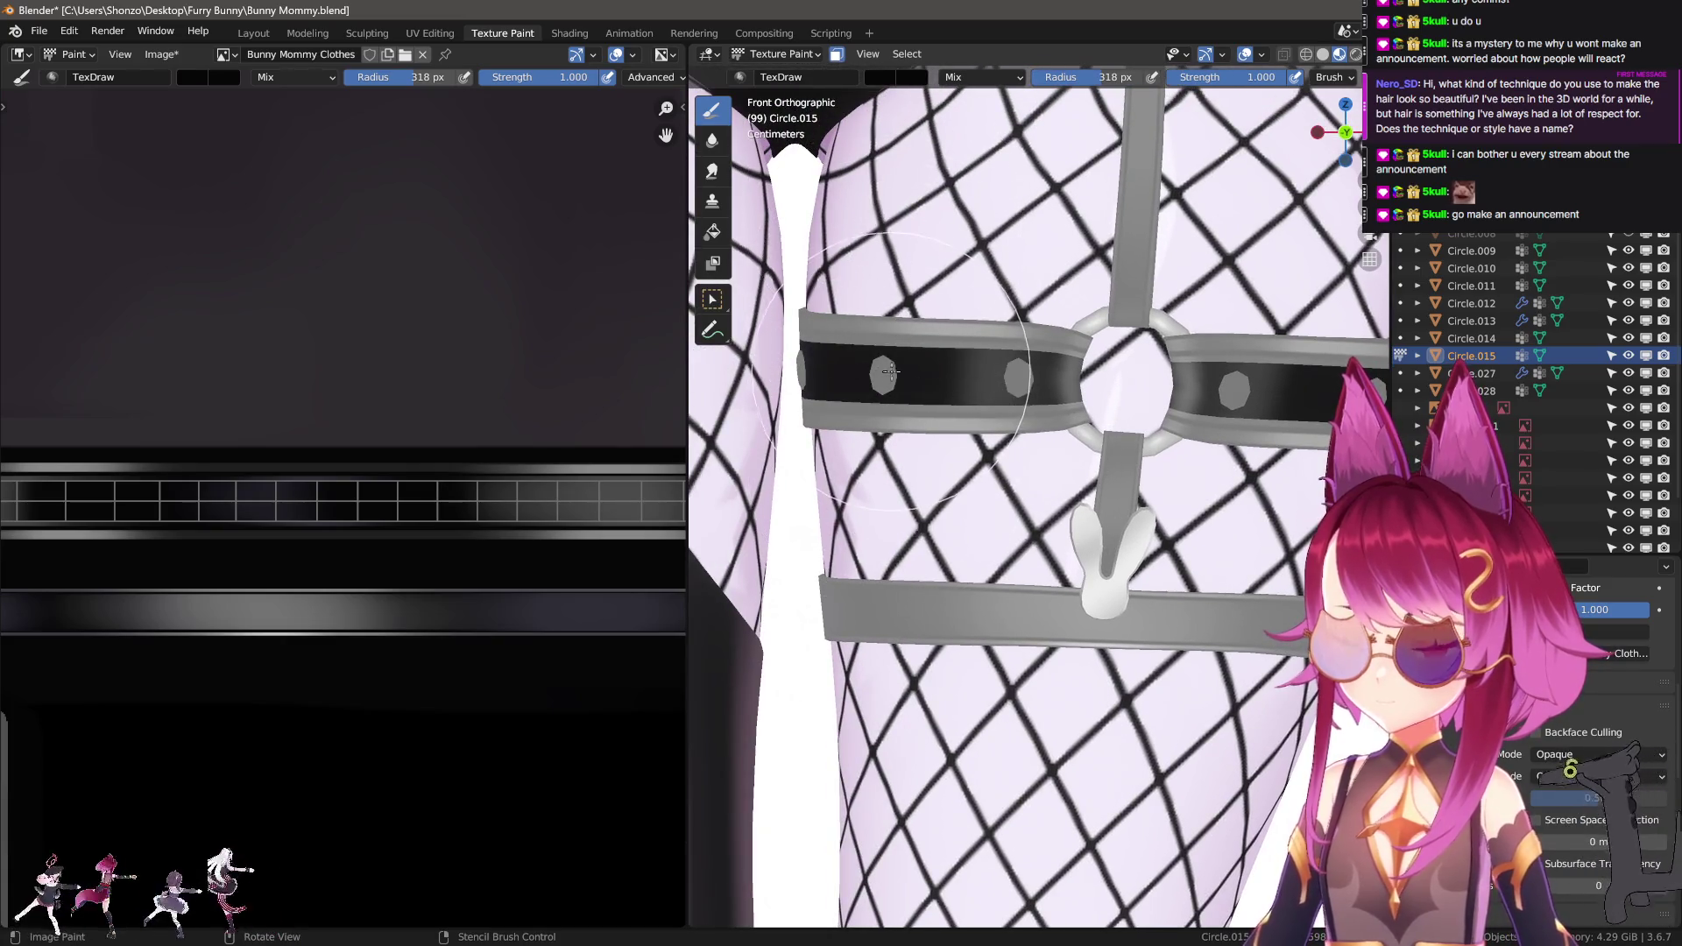
drag(890, 371, 885, 390)
Rotate toward the leg's side and select a face loop on the upper strap in Edit Mode.
middle_drag(924, 407, 1089, 450)
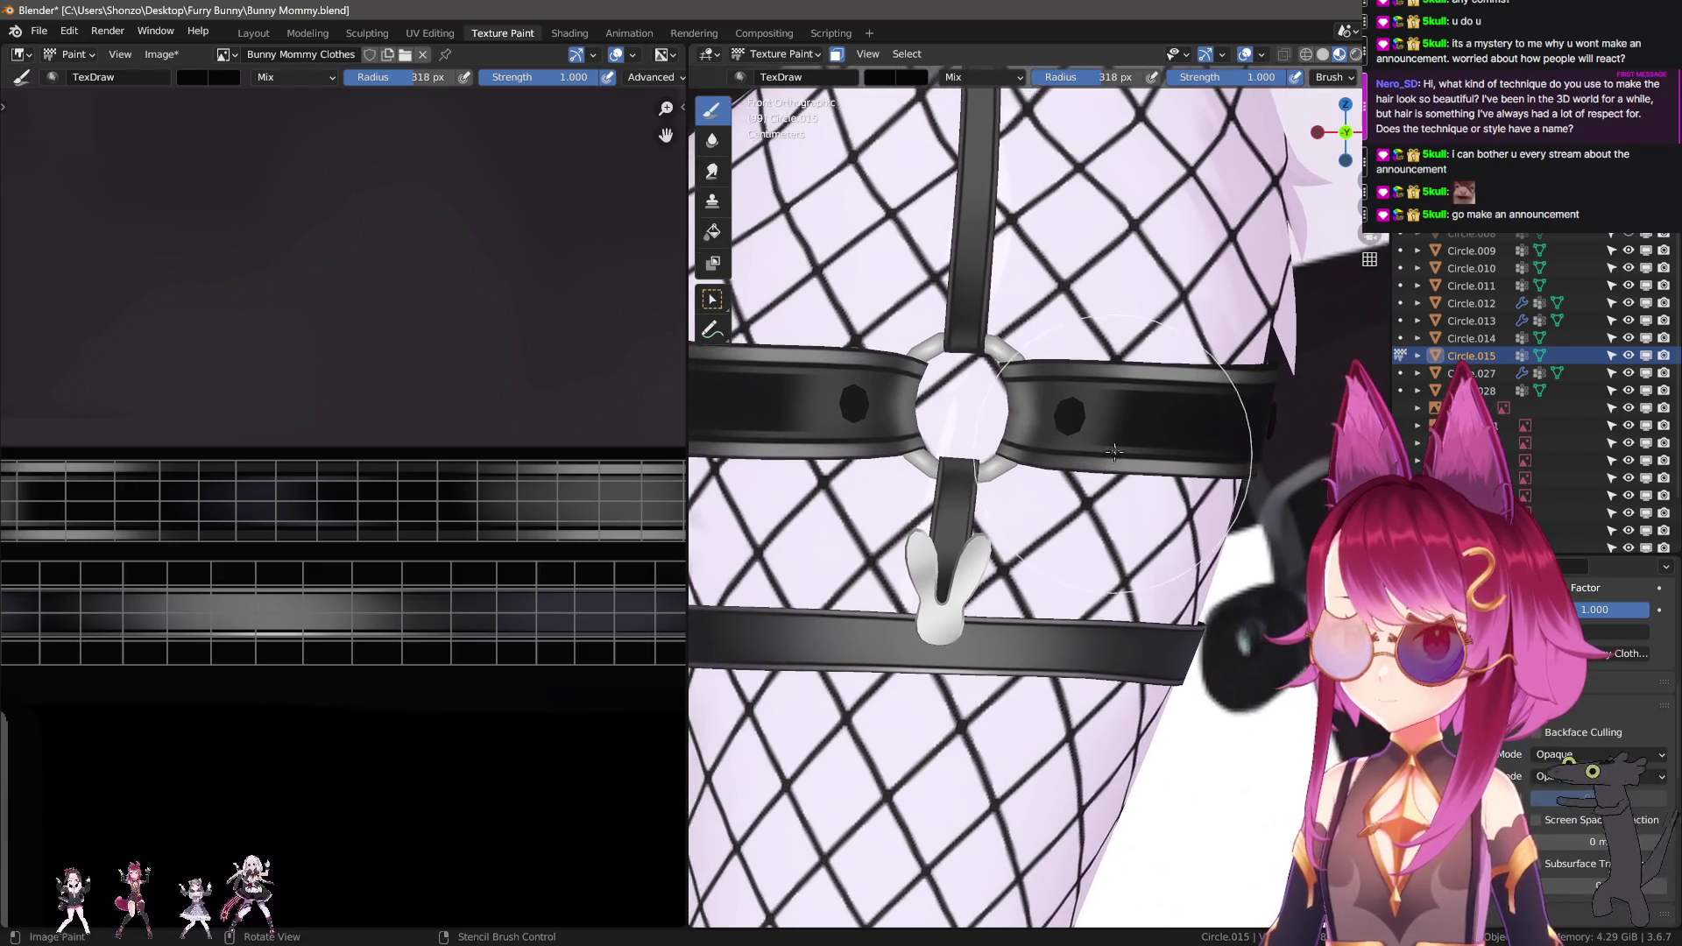
key(Tab)
scroll(1090, 372, up, 2)
alt+click(1090, 371)
scroll(1090, 372, down, 5)
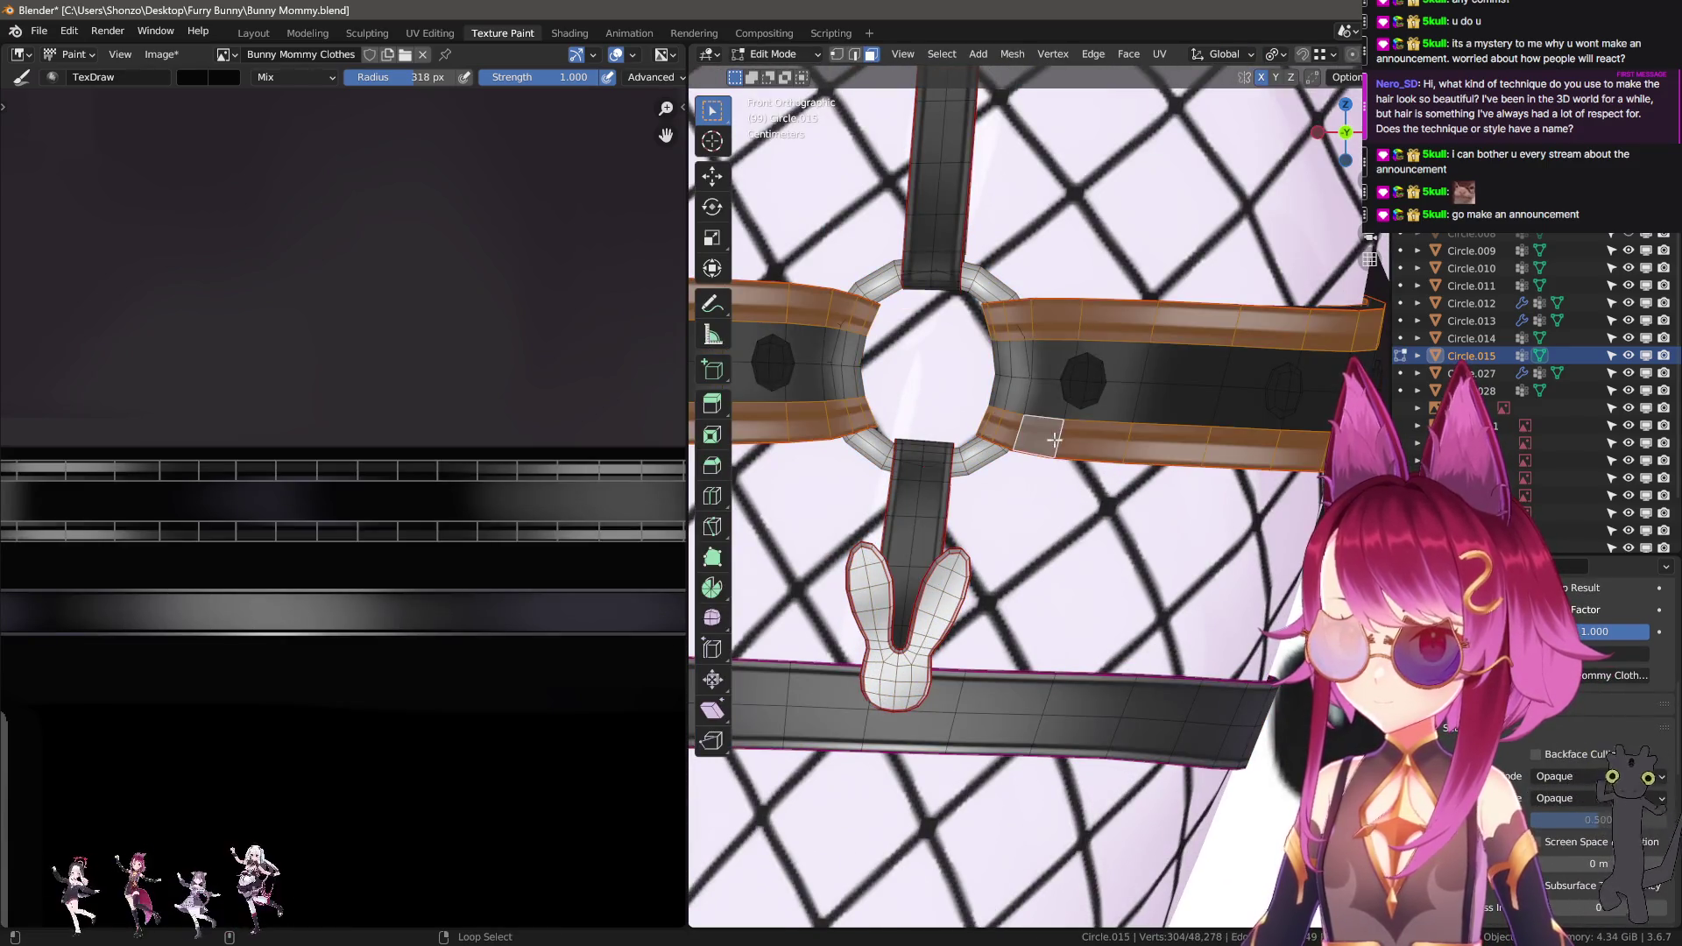
Paint the upper strap's edges black with a 274 px brush at 0.8 strength.
key(Tab)
mouse_move(1153, 517)
mouse_down()
mouse_move(1034, 456)
mouse_move(782, 436)
mouse_up()
key(f)
click(779, 441)
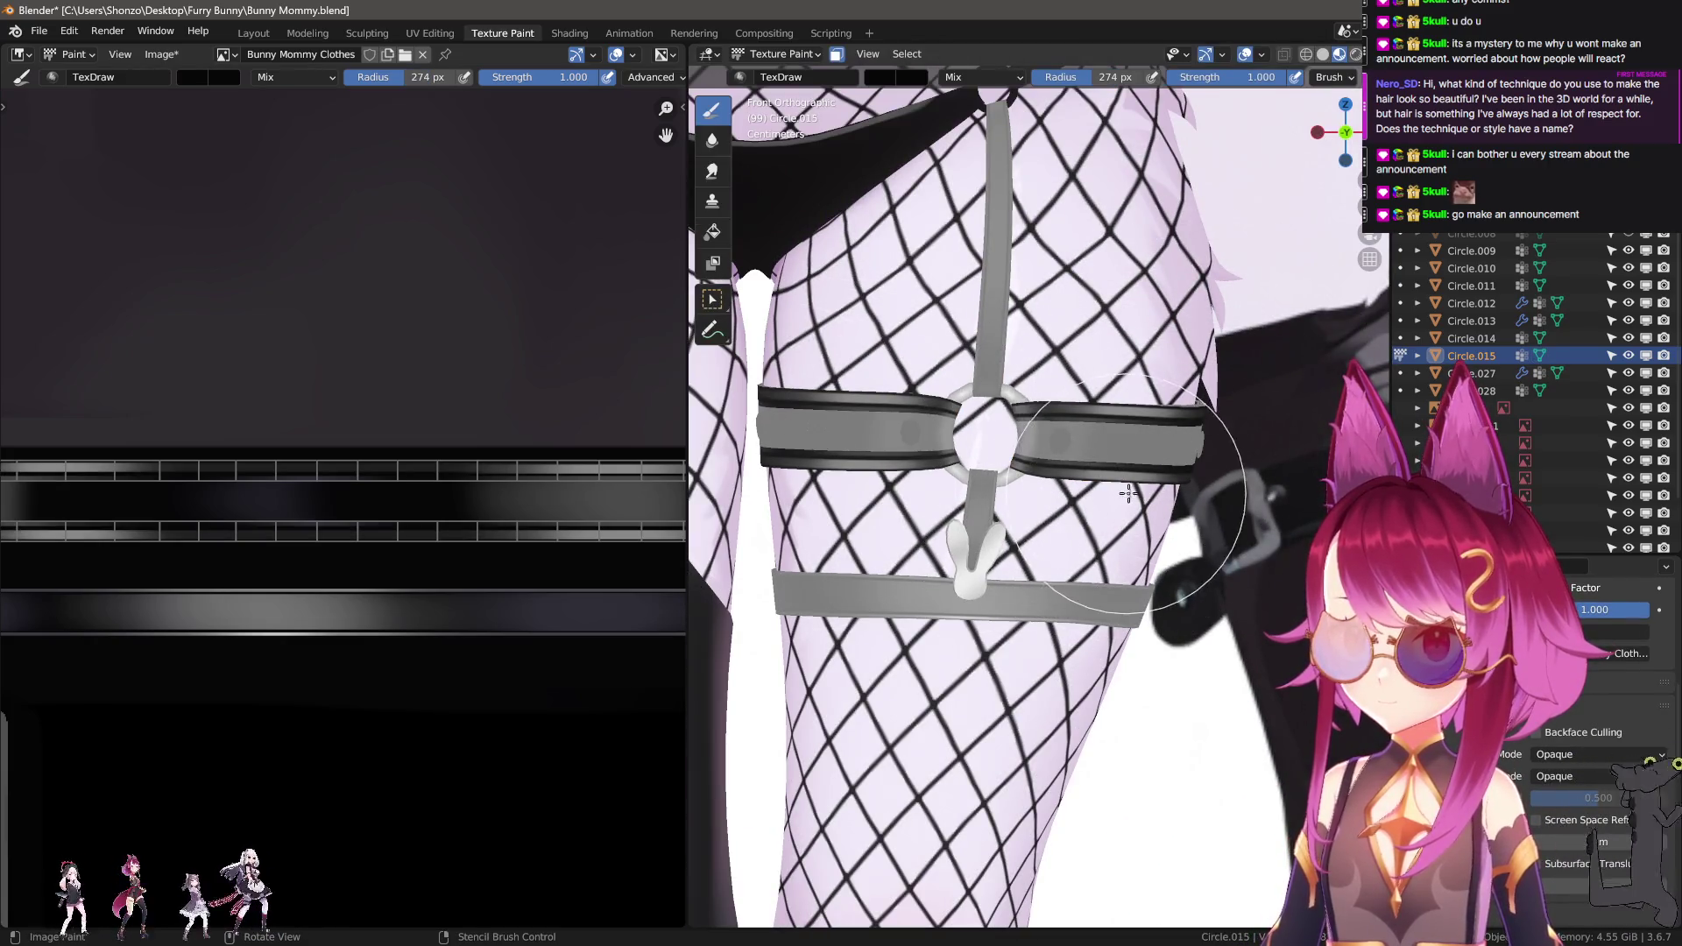
key(shift+f)
click(1195, 464)
key(shift+f)
click(1201, 470)
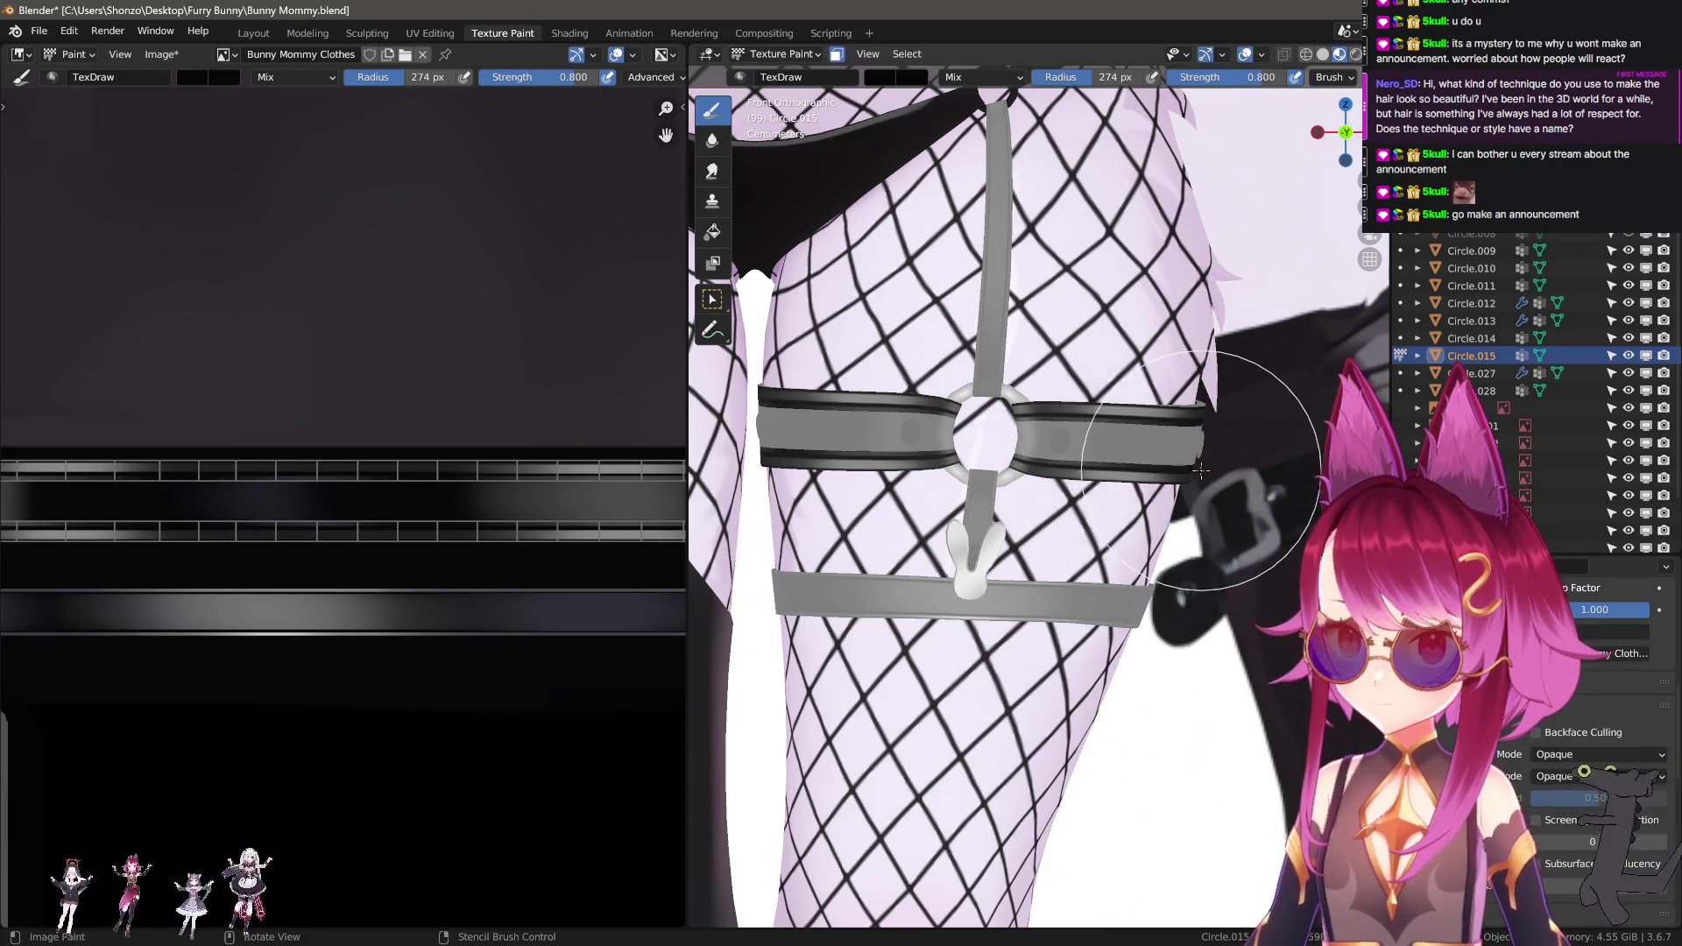
drag(1212, 408, 1179, 433)
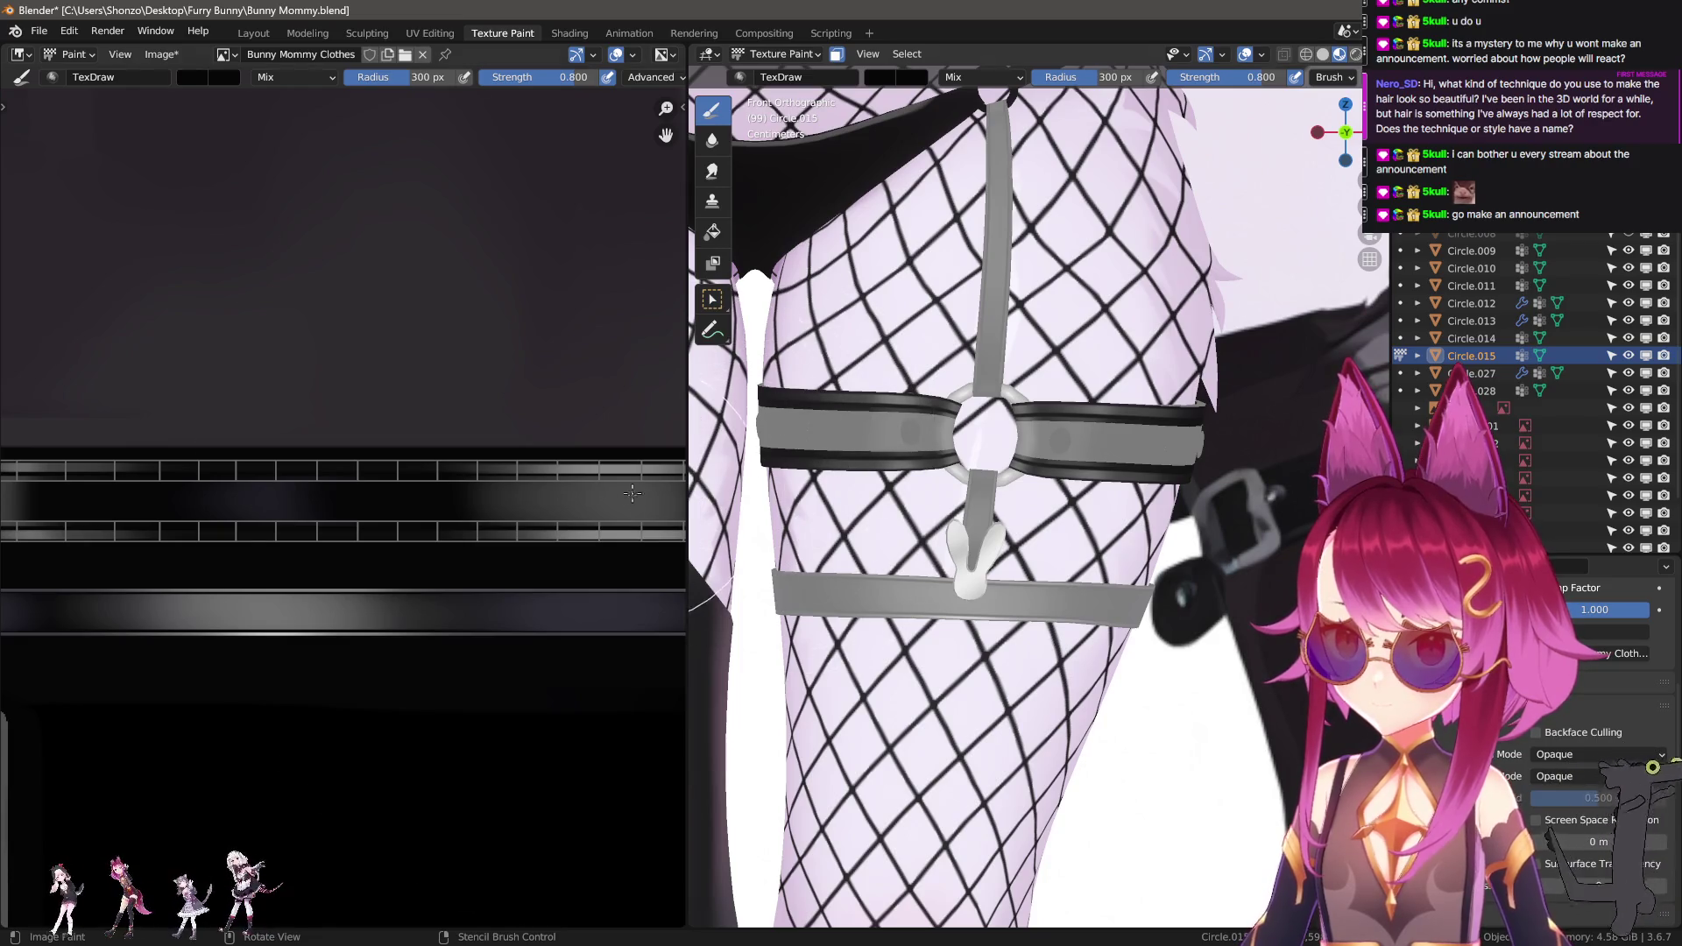
Undo the last stroke and mask painting to the upper strap's top and bottom edge loops.
key(ctrl+z)
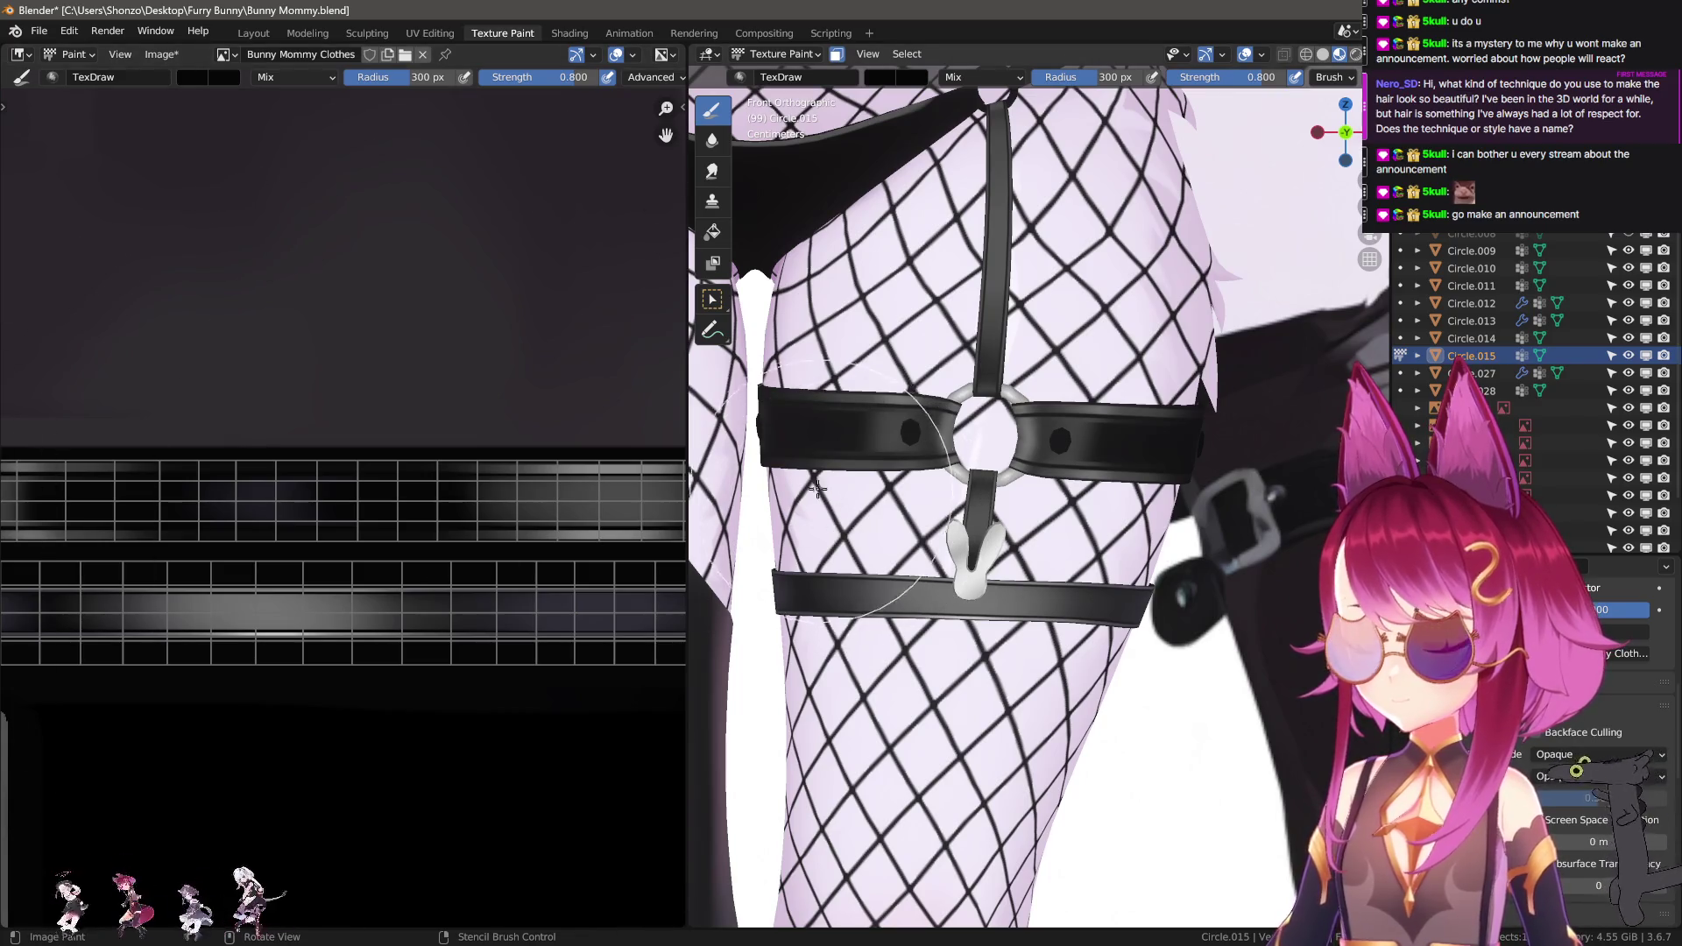
key(Tab)
key(alt+a)
alt+click(845, 405)
alt+shift+click(812, 472)
key(Tab)
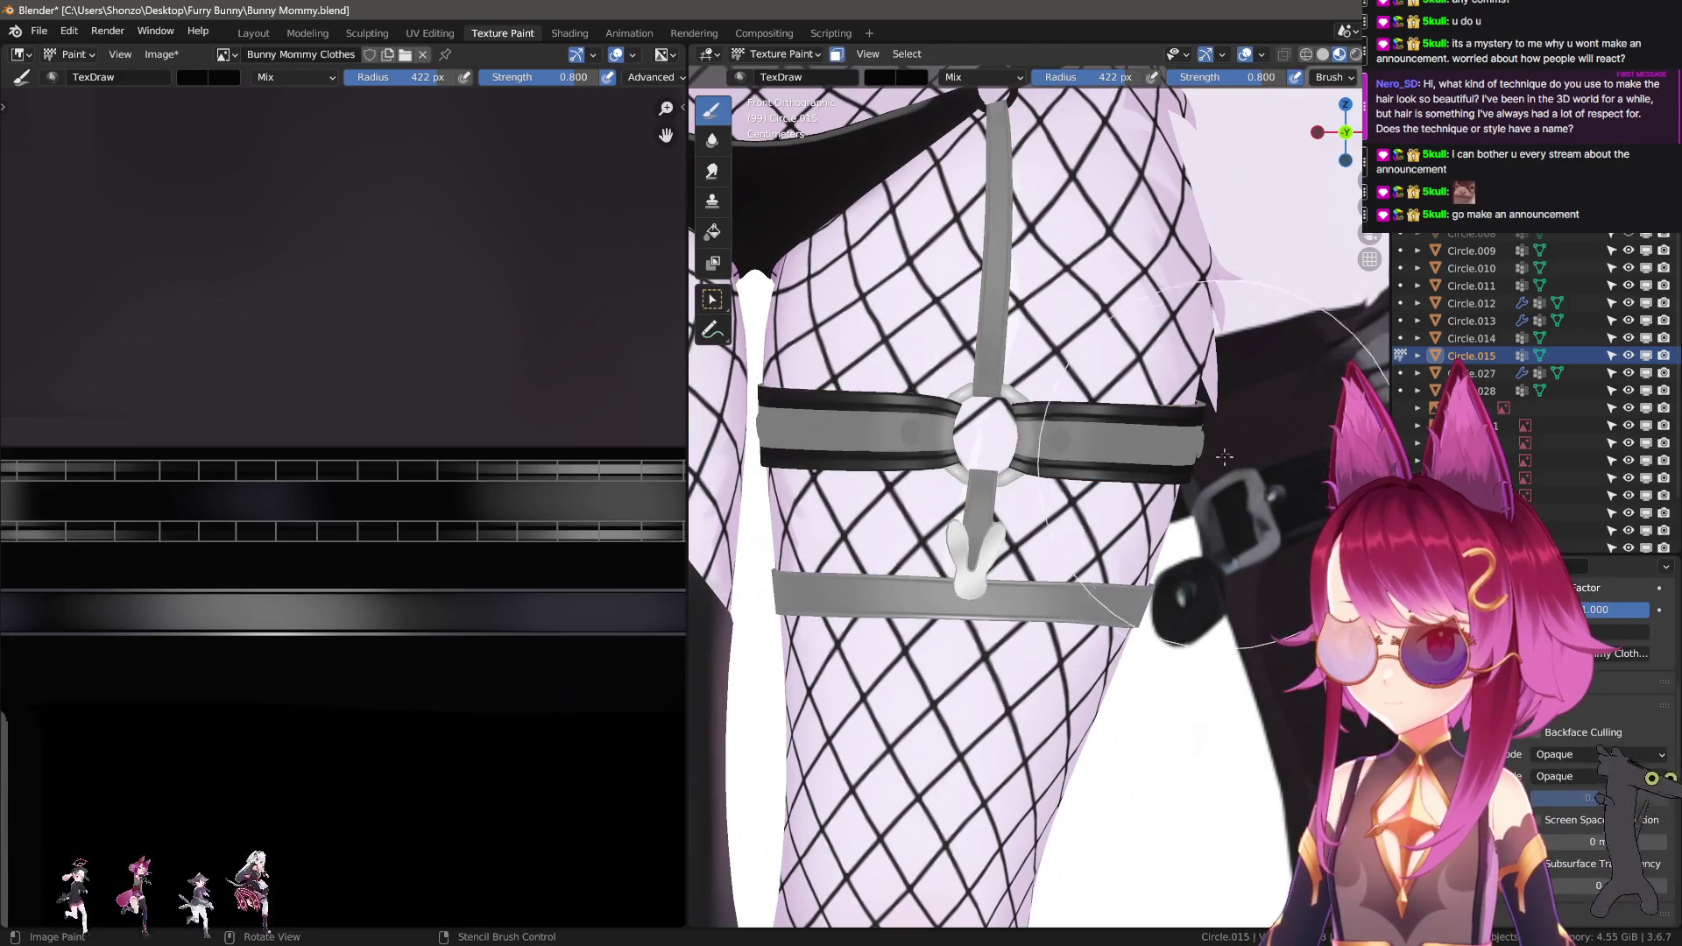
Set the brush radius to 194 px and switch to the smear brush.
shift+scroll(400, 538, down, 1)
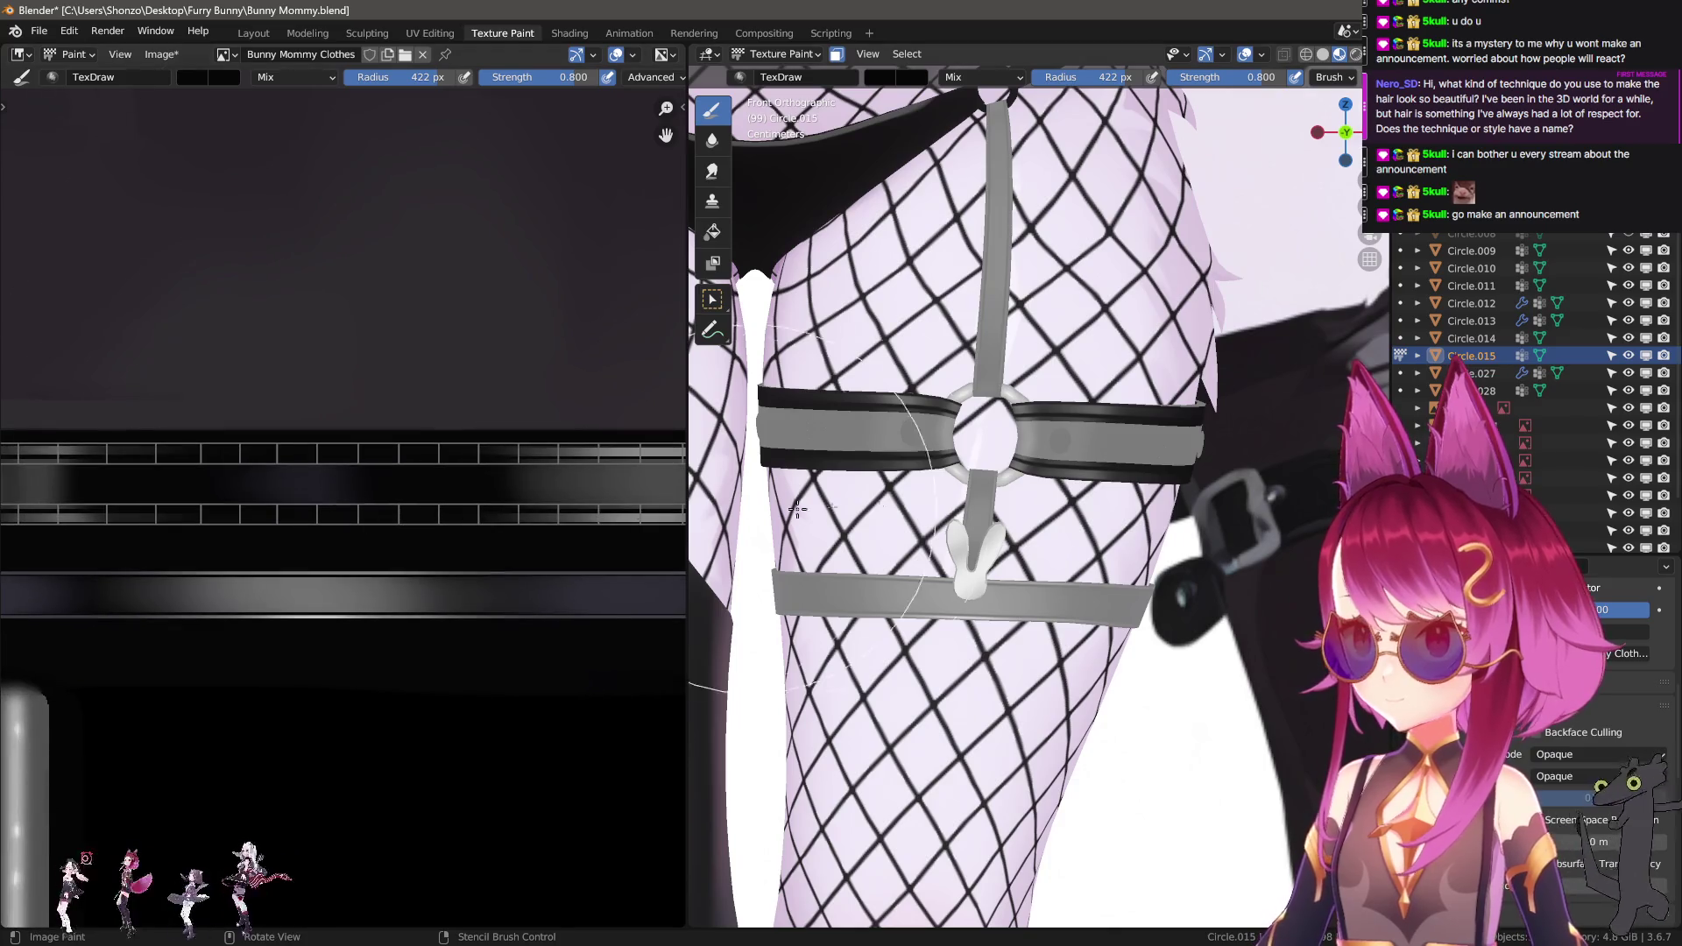
scroll(350, 473, down, 4)
scroll(350, 473, up, 2)
key(f)
click(350, 473)
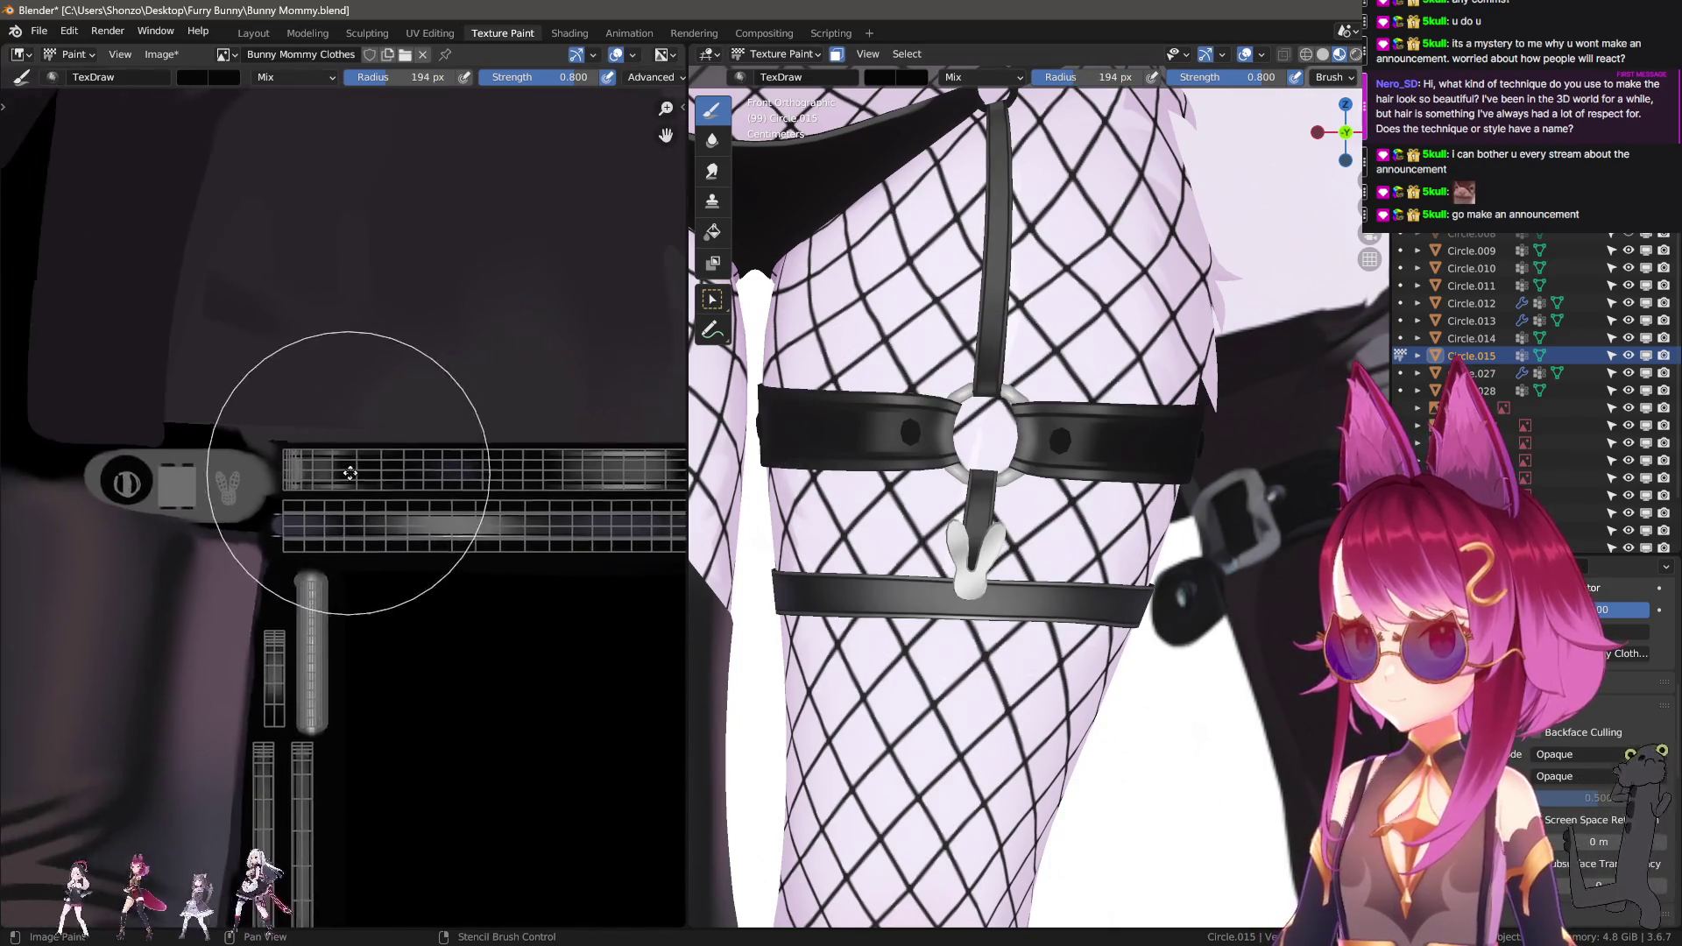
scroll(350, 474, up, 2)
key(3)
scroll(331, 368, up, 6)
Smear along the strap texture strips with a 54 px smear brush.
key(f)
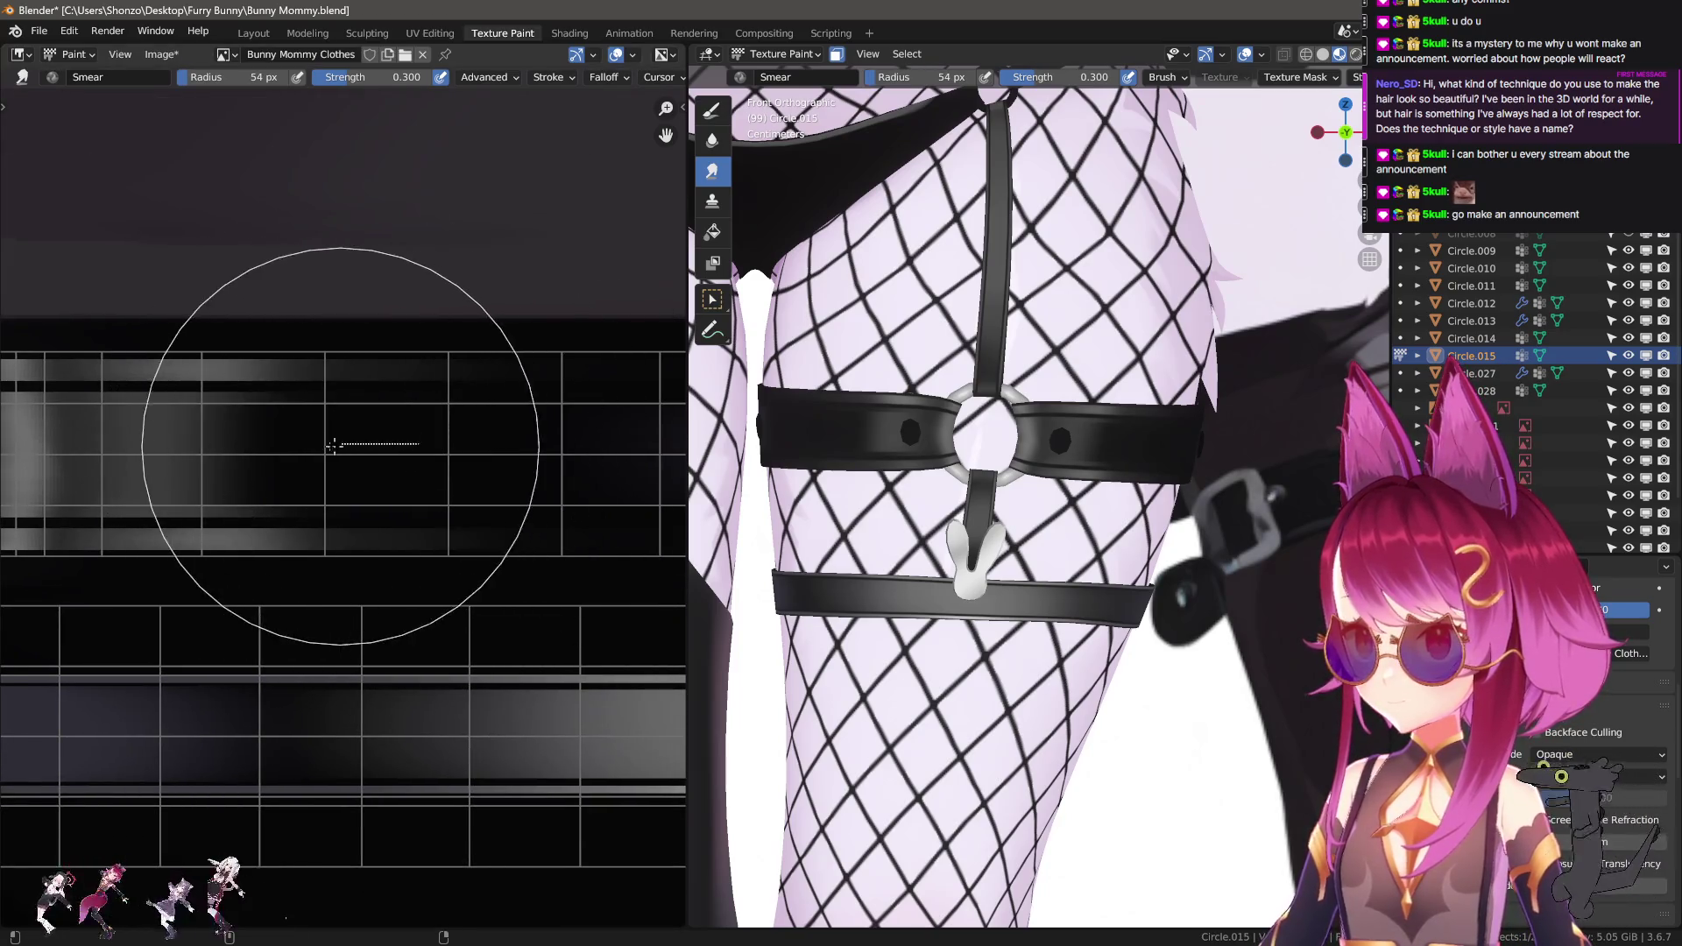
click(334, 445)
mouse_move(493, 308)
middle_down()
mouse_move(488, 469)
mouse_move(174, 481)
middle_up()
scroll(238, 506, up, 3)
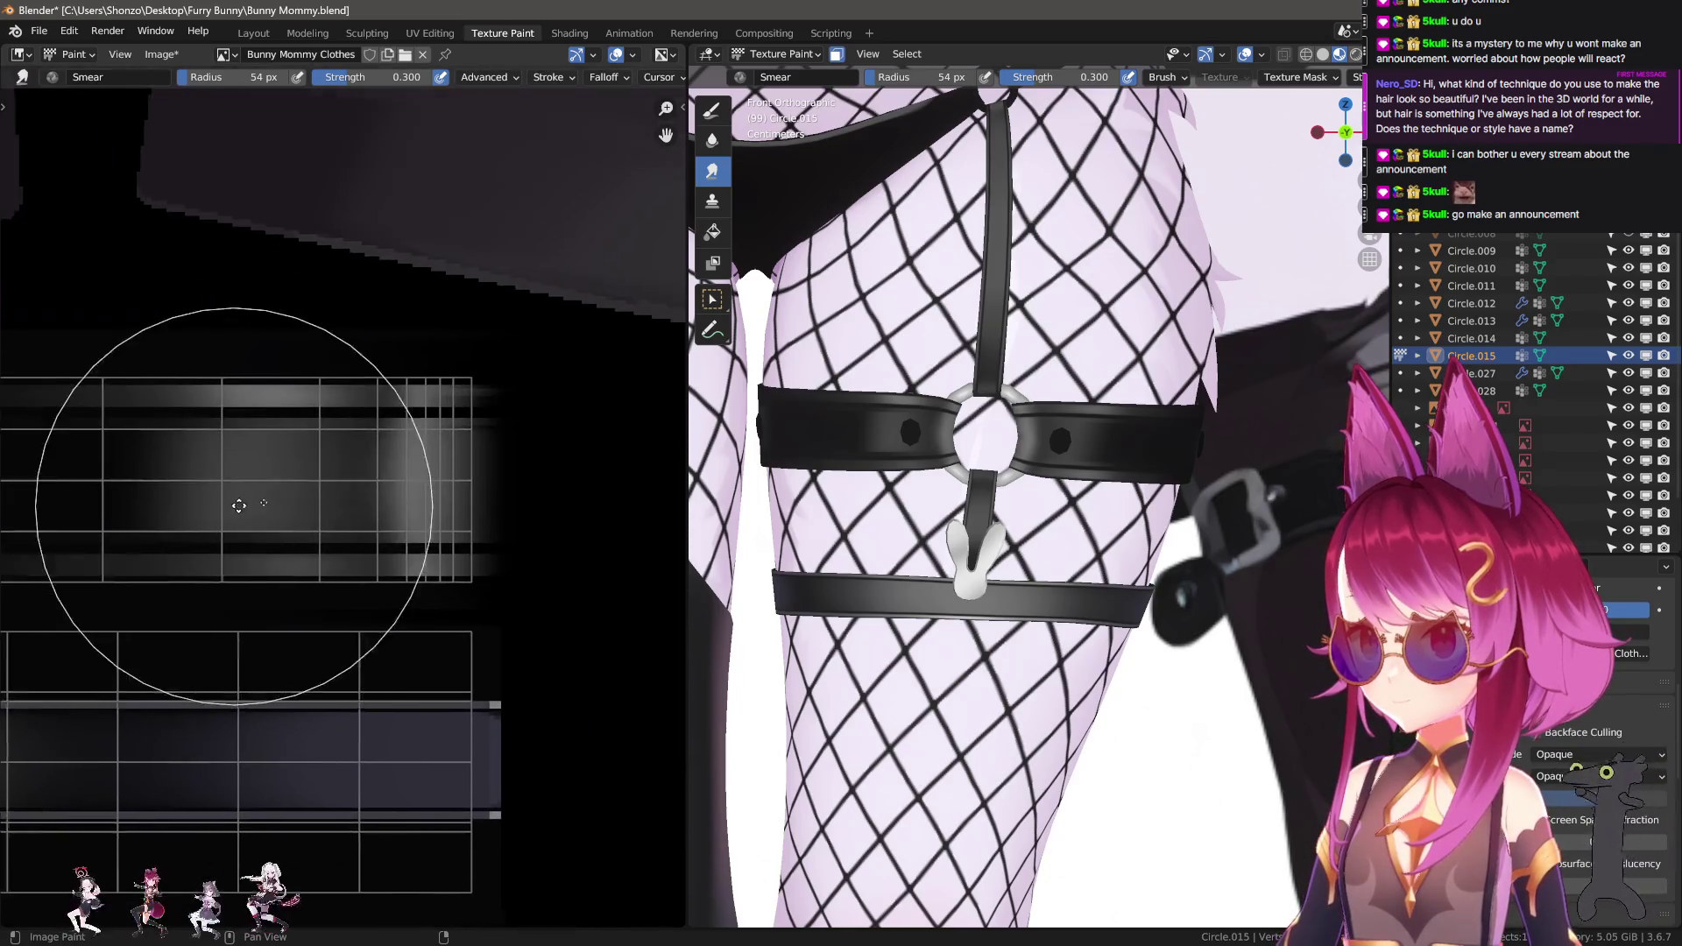
scroll(238, 506, up, 2)
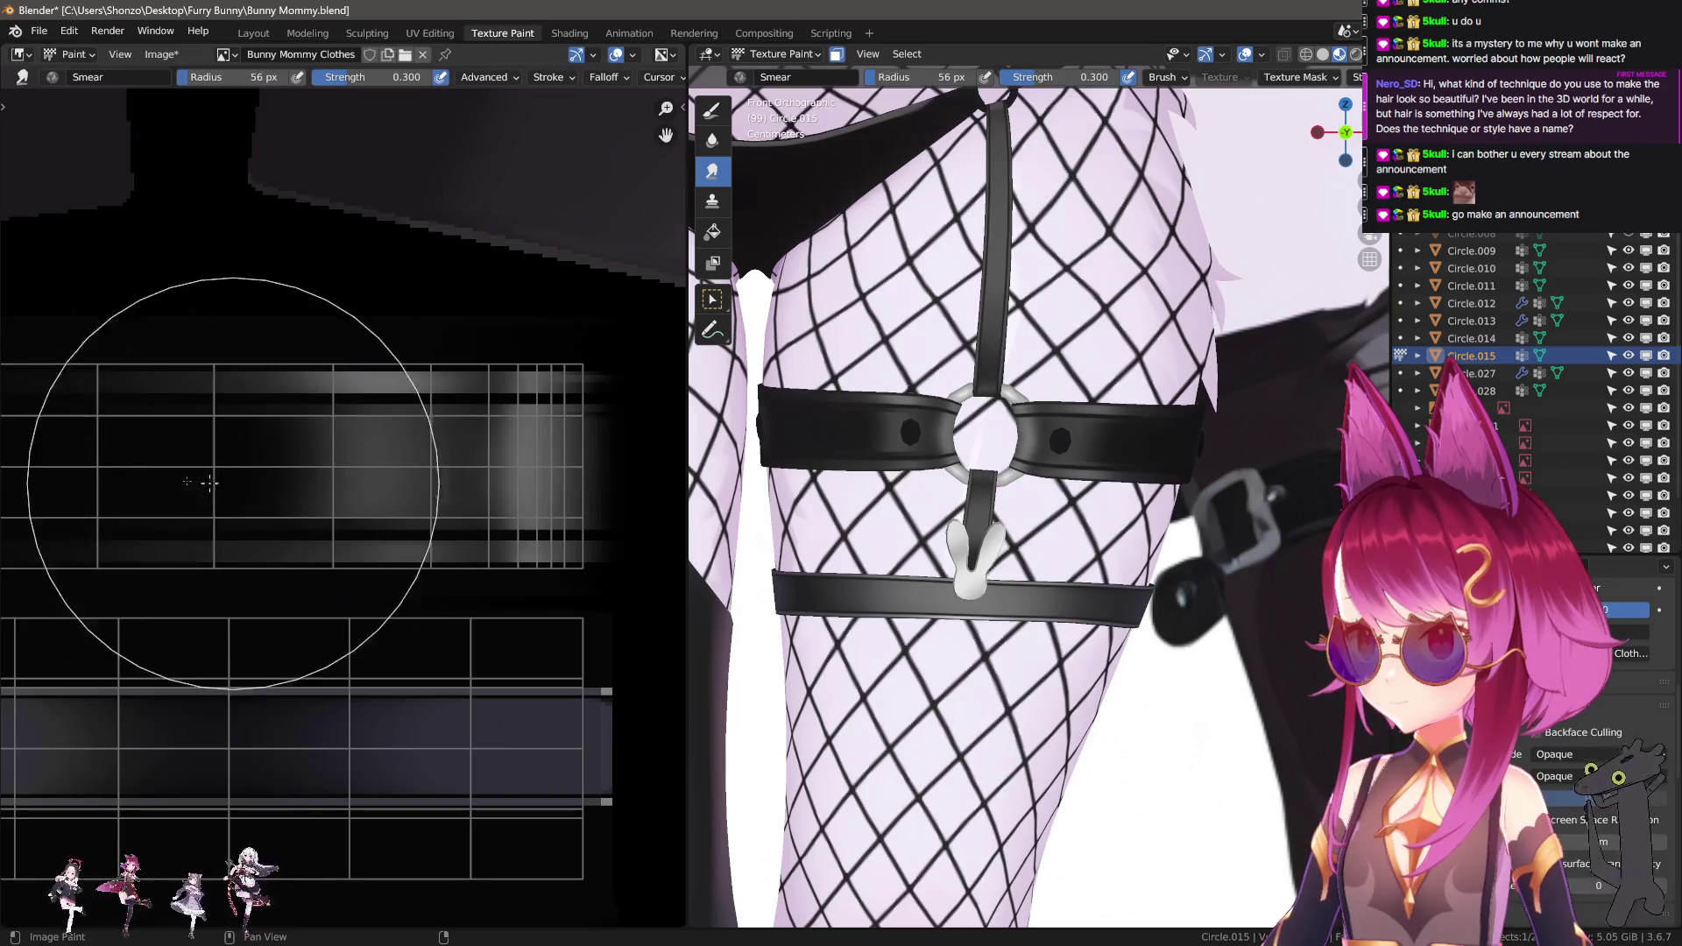
ctrl+scroll(211, 482, left, 4)
drag(339, 474, 210, 474)
scroll(127, 484, down, 3)
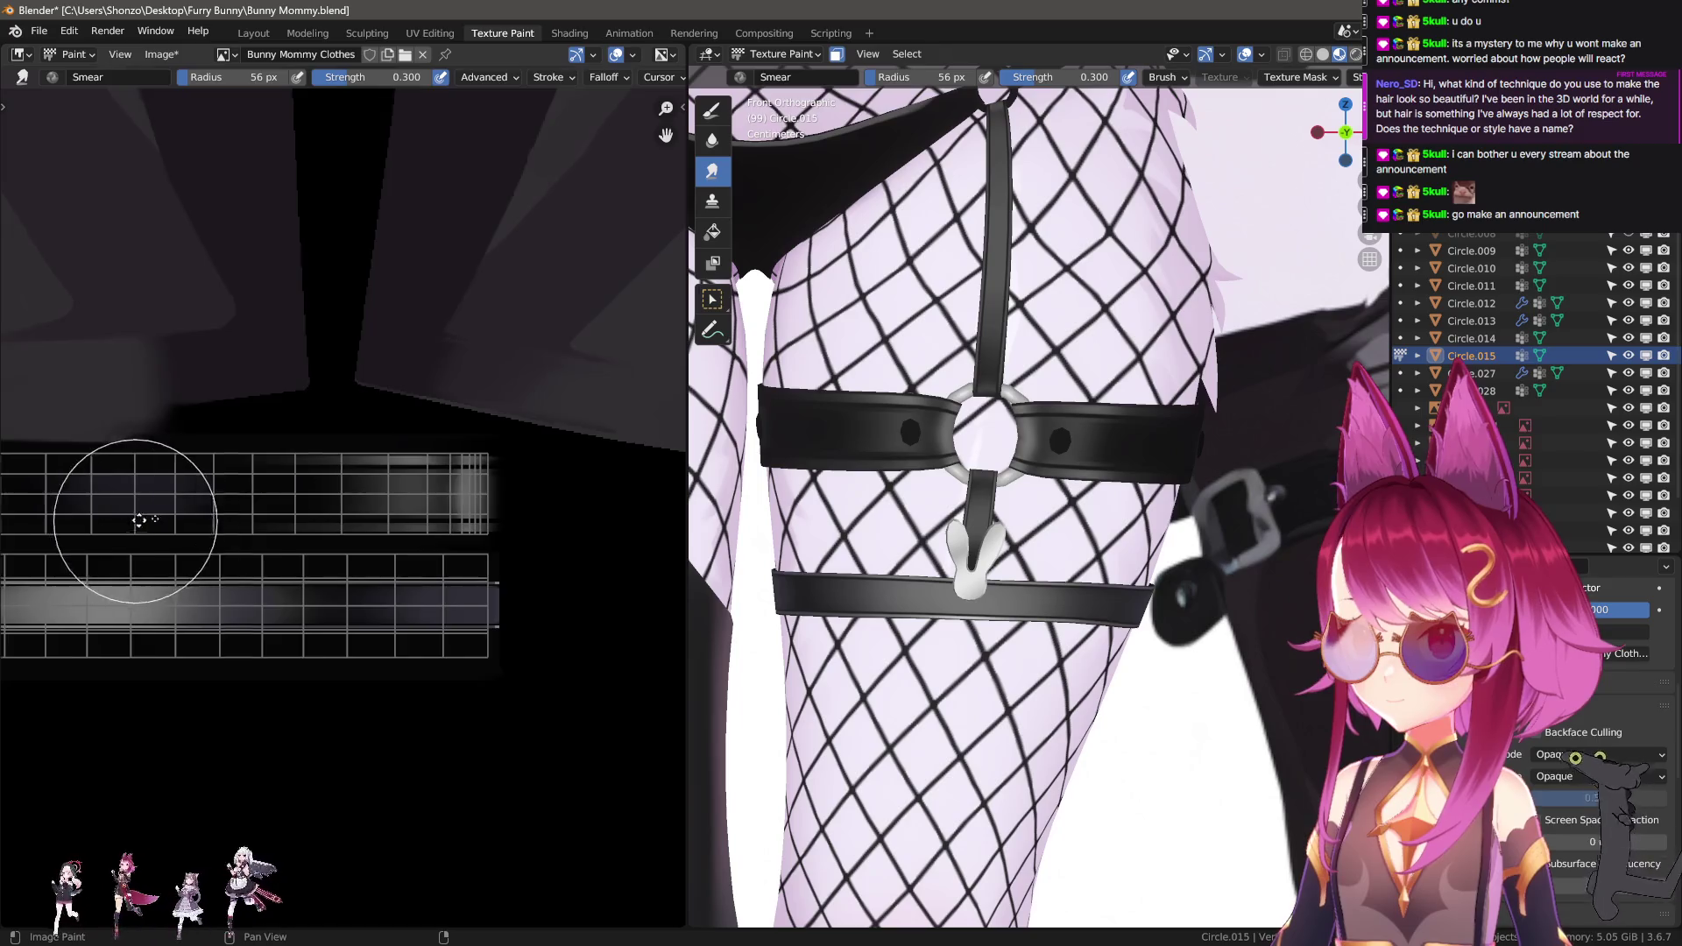
ctrl+scroll(333, 512, left, 4)
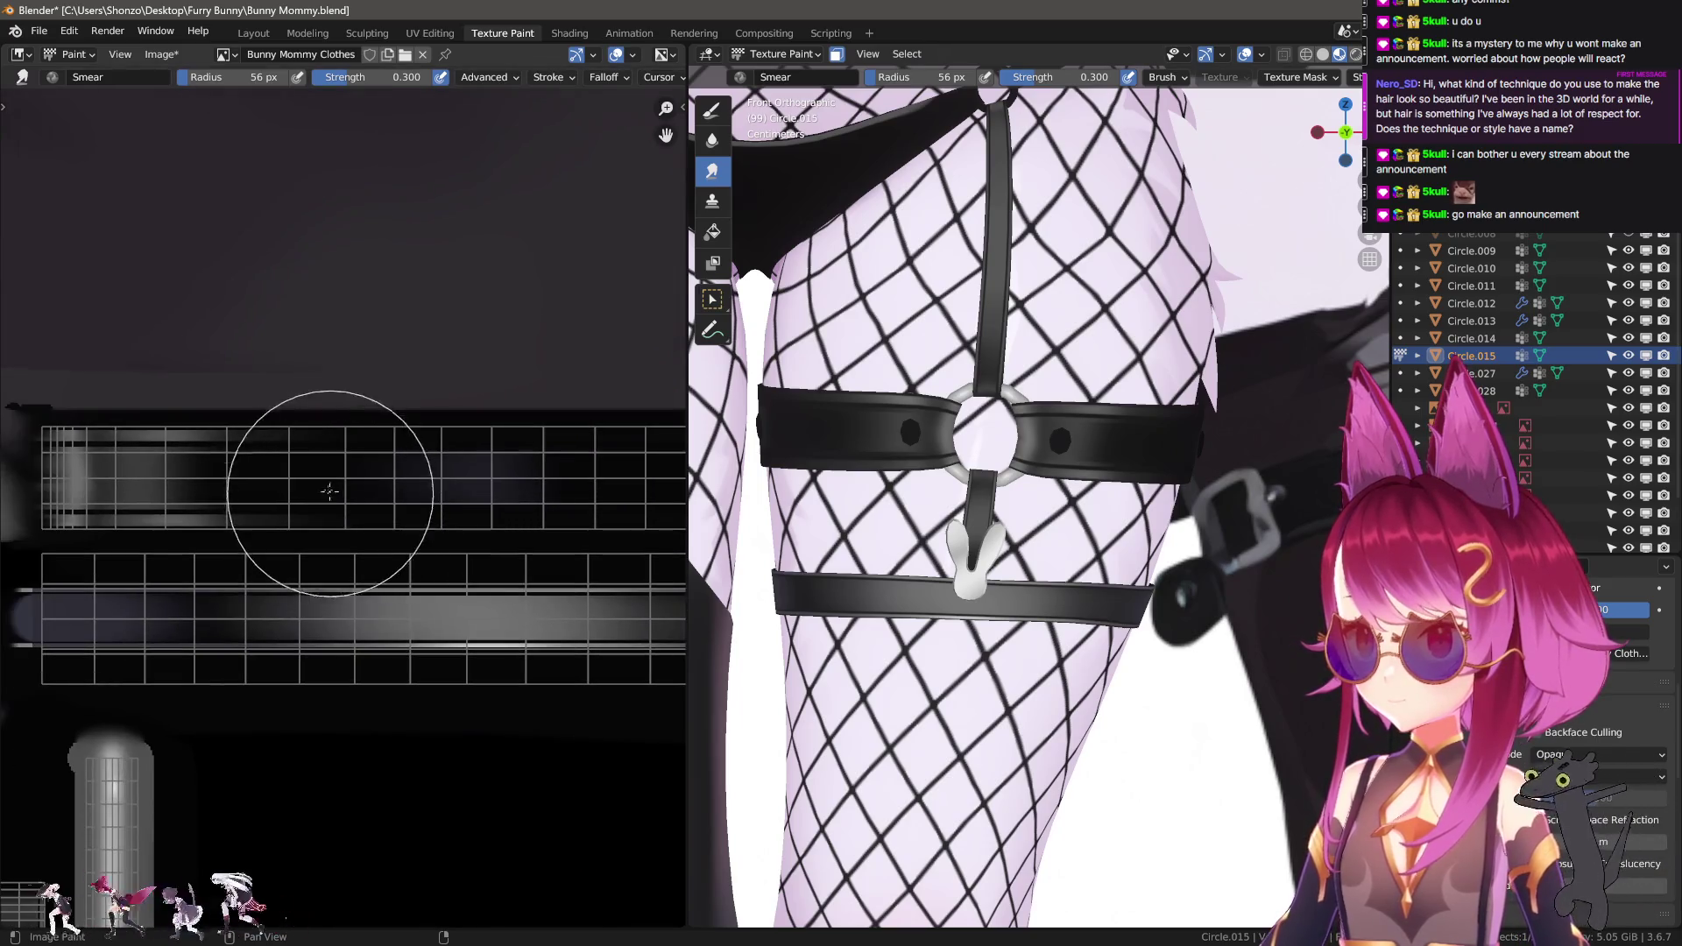
drag(307, 467, 415, 462)
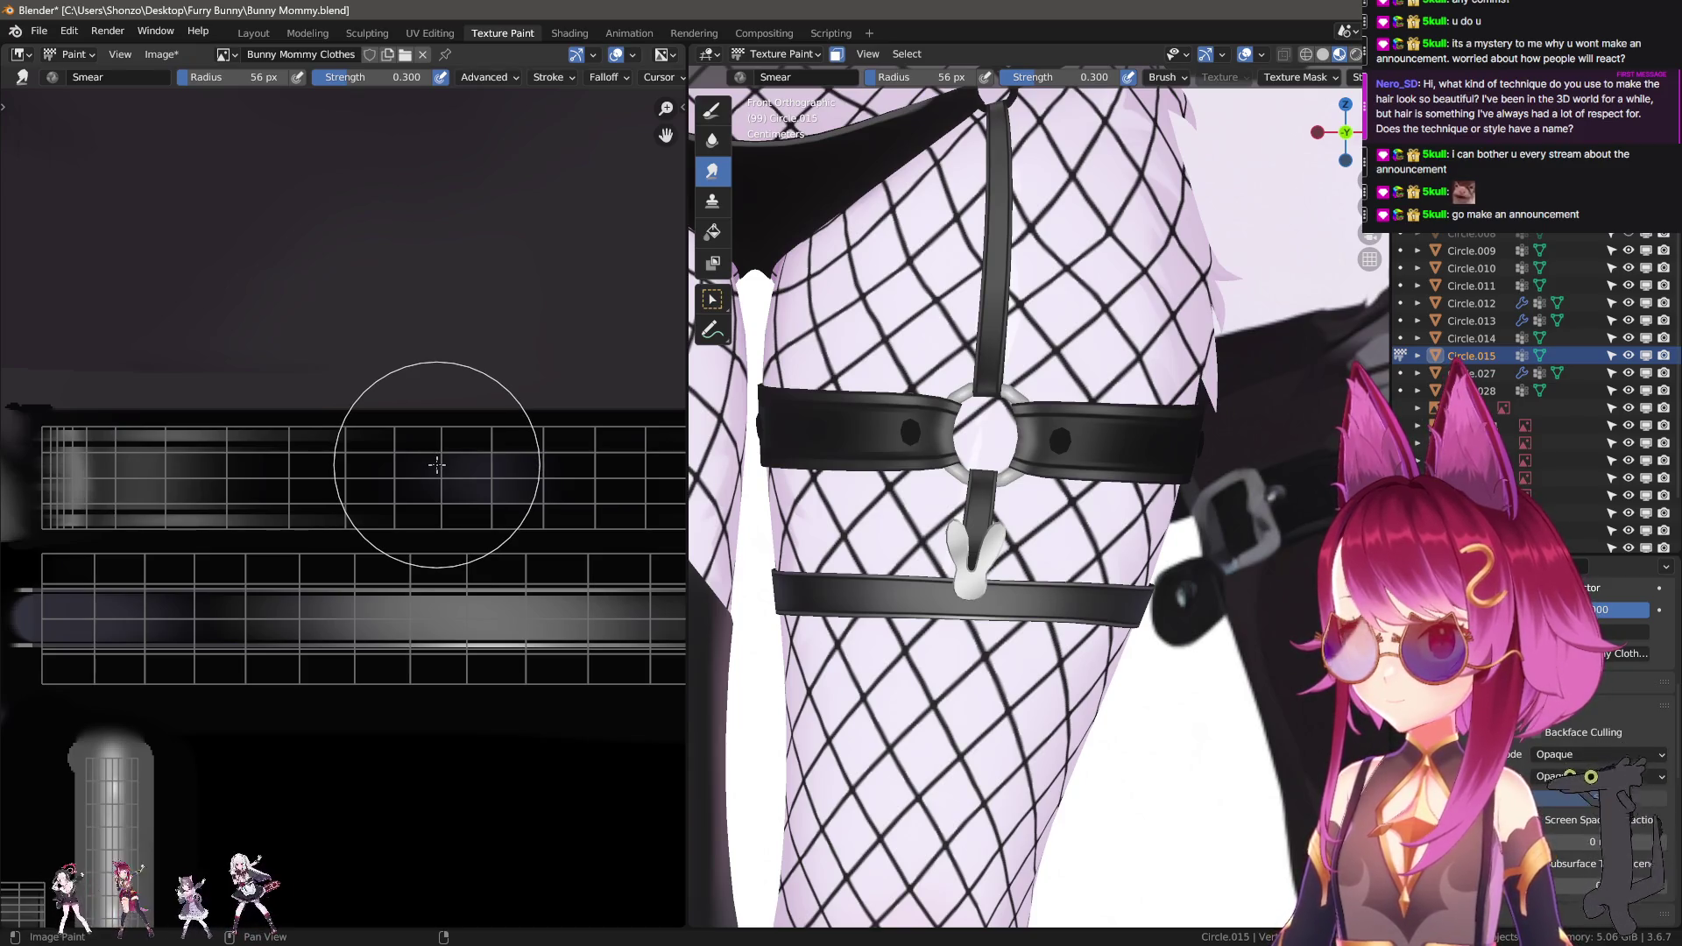
Smear the strap's left end and grey band at 85 px, then 75 px radius.
mouse_move(745, 491)
middle_down()
mouse_move(761, 523)
mouse_move(807, 518)
middle_up()
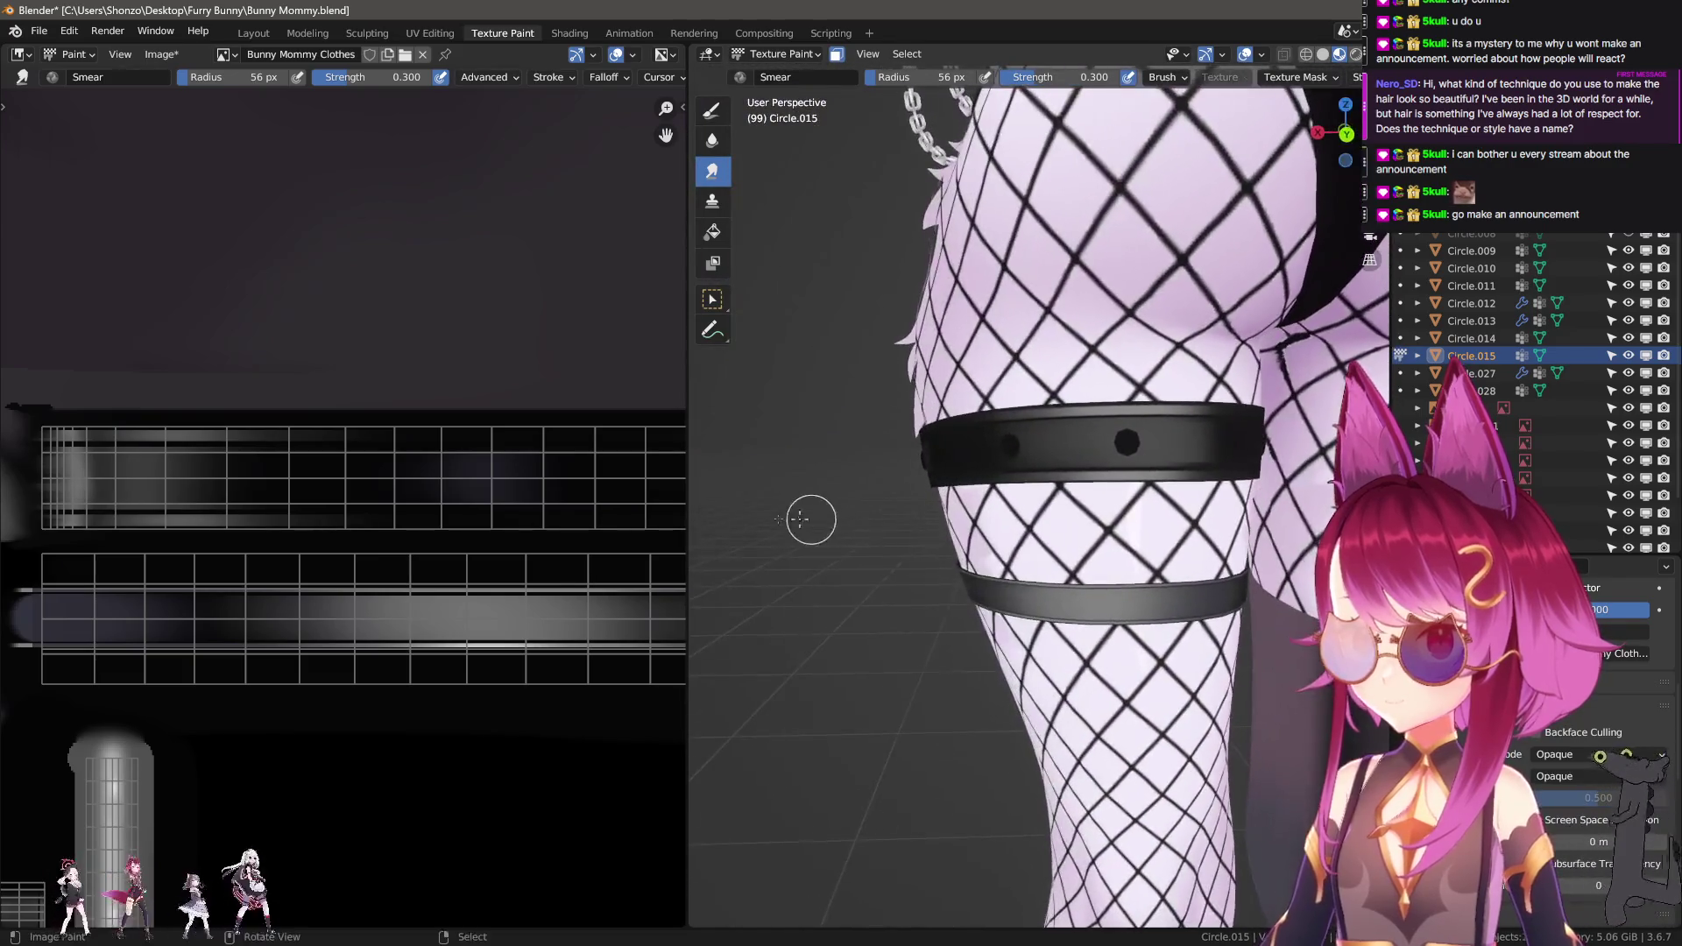
scroll(289, 499, down, 2)
scroll(237, 476, up, 4)
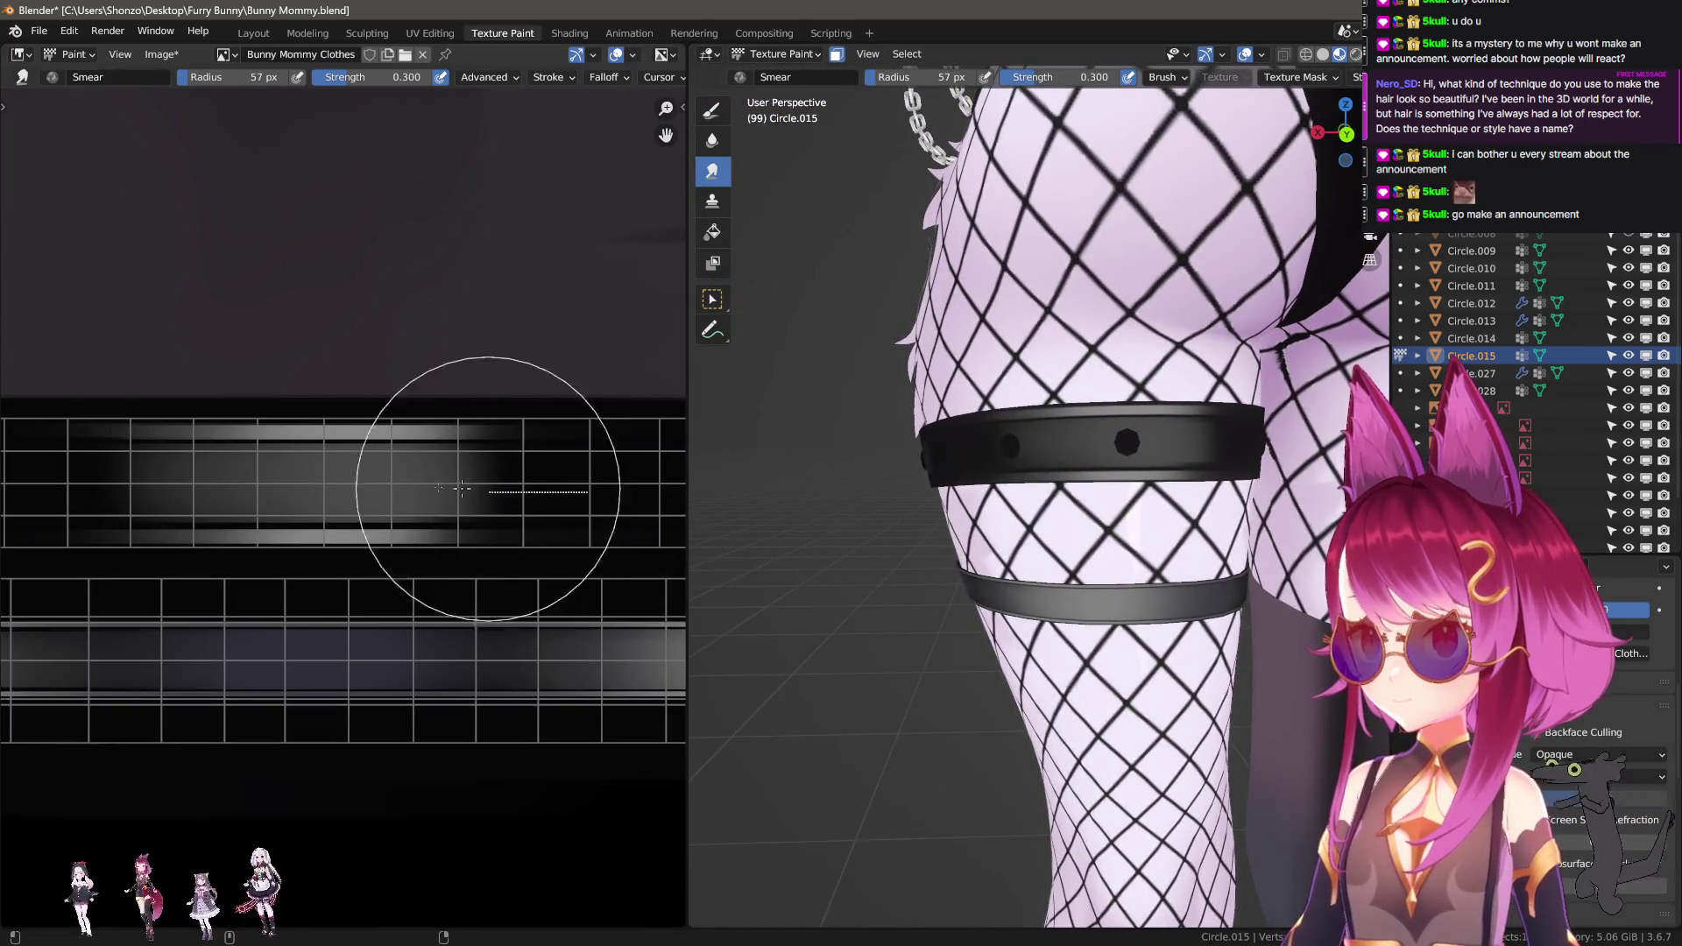
key(f)
click(502, 456)
mouse_move(79, 474)
mouse_down()
mouse_move(114, 464)
mouse_move(70, 469)
mouse_up()
key(f)
click(645, 468)
mouse_move(472, 468)
mouse_down()
mouse_move(330, 359)
mouse_move(507, 350)
mouse_move(387, 360)
mouse_move(524, 458)
mouse_up()
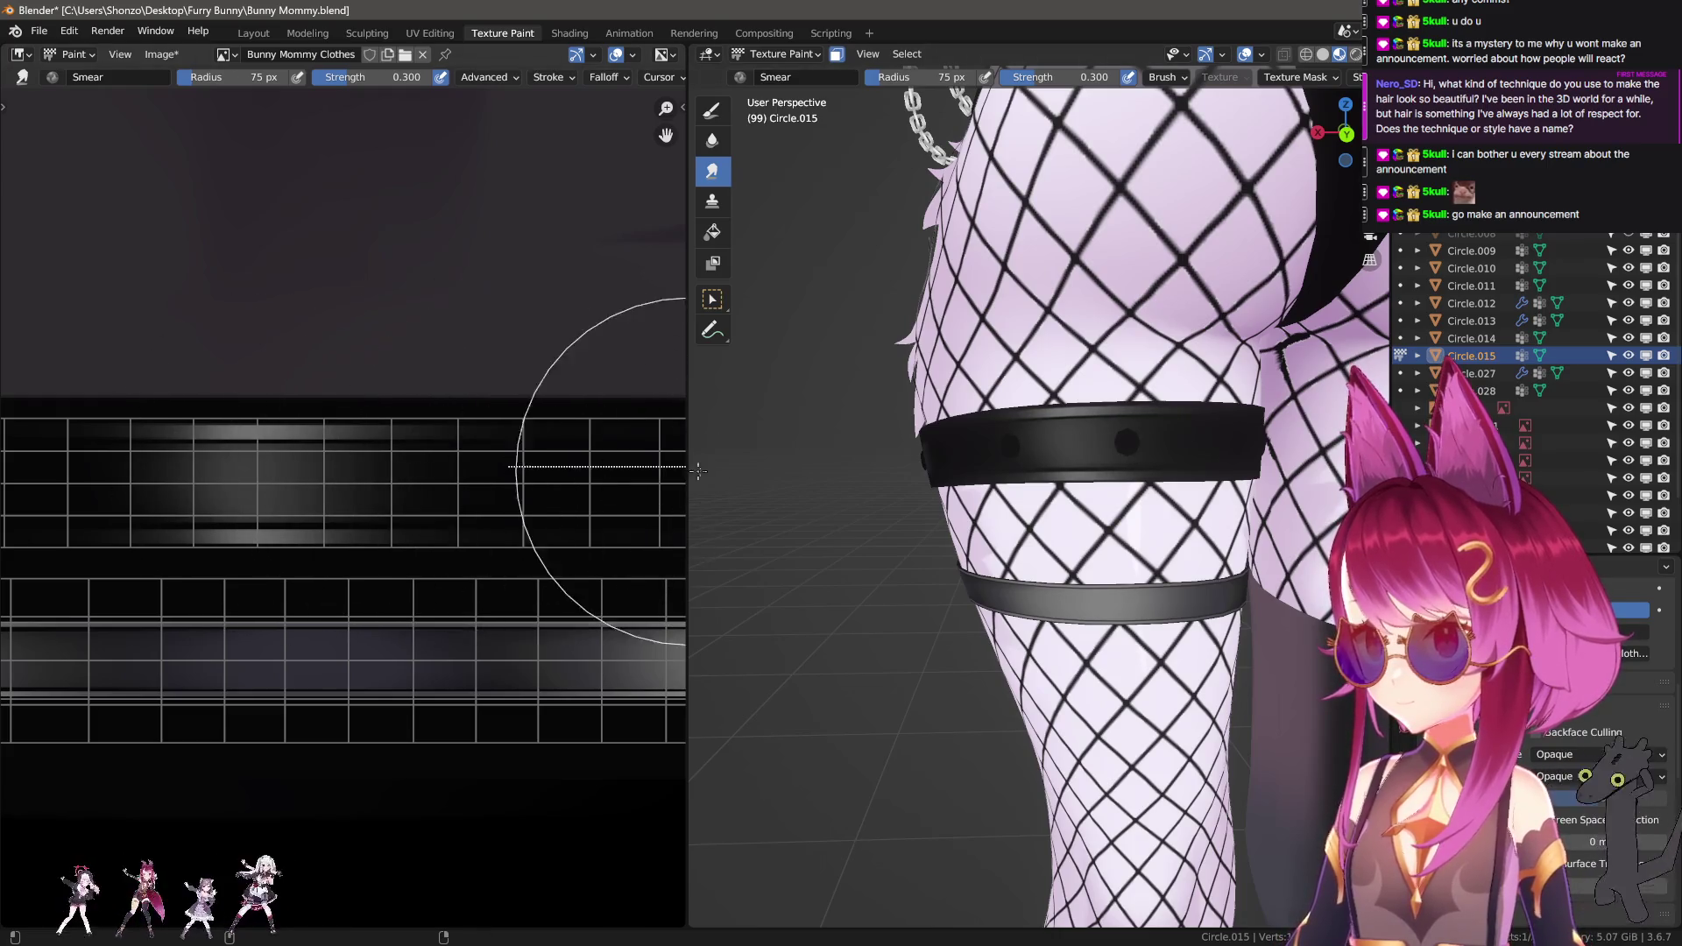
Set the brush radius to 56 px, pan the texture, and orbit to view the whole outfit.
middle_drag(254, 472, 356, 481)
mouse_move(114, 481)
mouse_down()
mouse_move(174, 464)
mouse_move(330, 491)
mouse_move(233, 496)
mouse_up()
key(f)
click(188, 481)
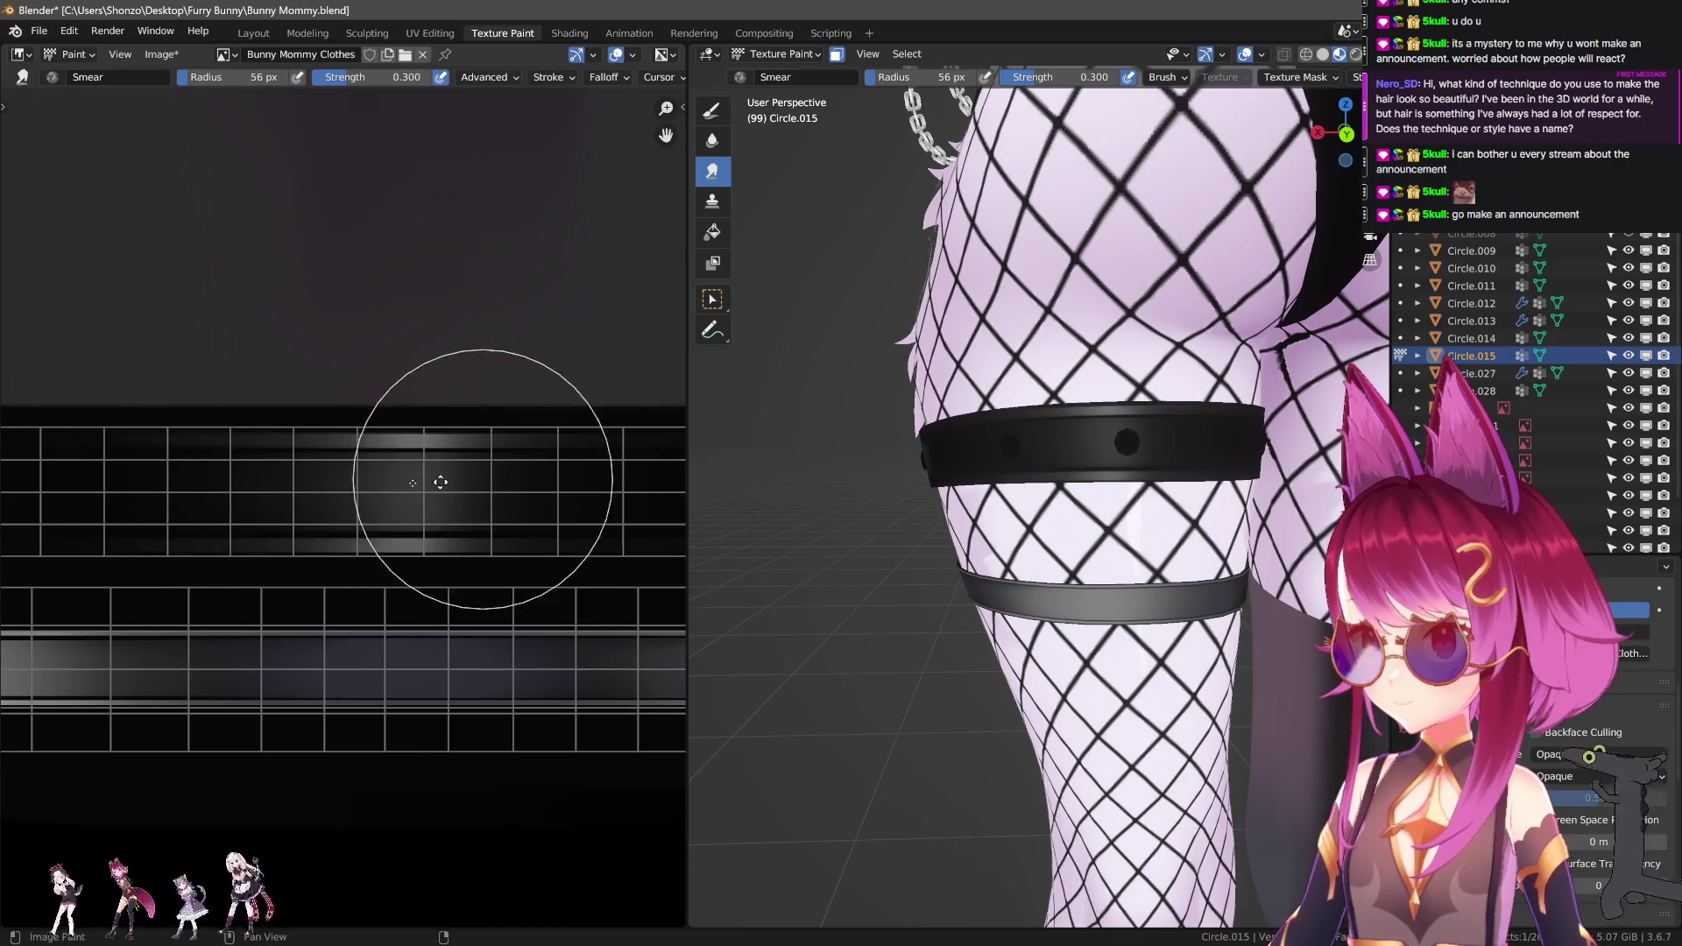
middle_drag(431, 473, 229, 481)
middle_drag(484, 492, 167, 484)
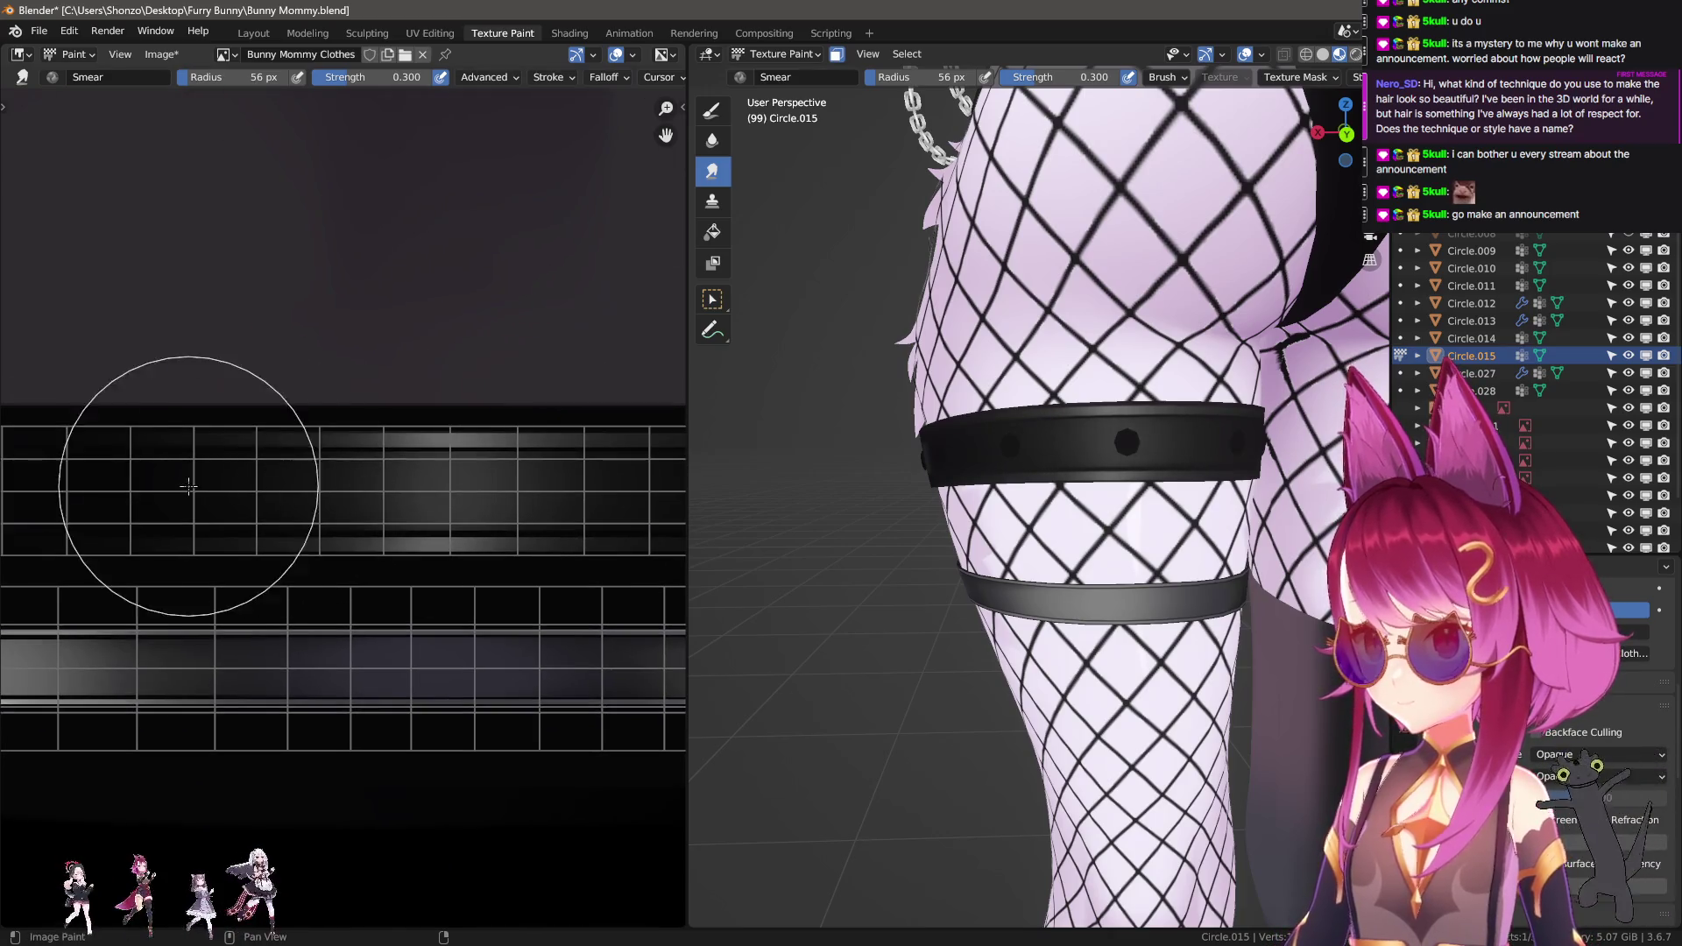
mouse_move(1179, 455)
middle_down()
mouse_move(1091, 469)
mouse_move(1023, 455)
mouse_move(992, 506)
mouse_move(330, 376)
mouse_move(1275, 464)
mouse_move(1183, 477)
middle_up()
scroll(285, 477, down, 2)
Shrink the draw brush to a tiny size and set its stroke method to Line.
middle_drag(170, 435, 385, 418)
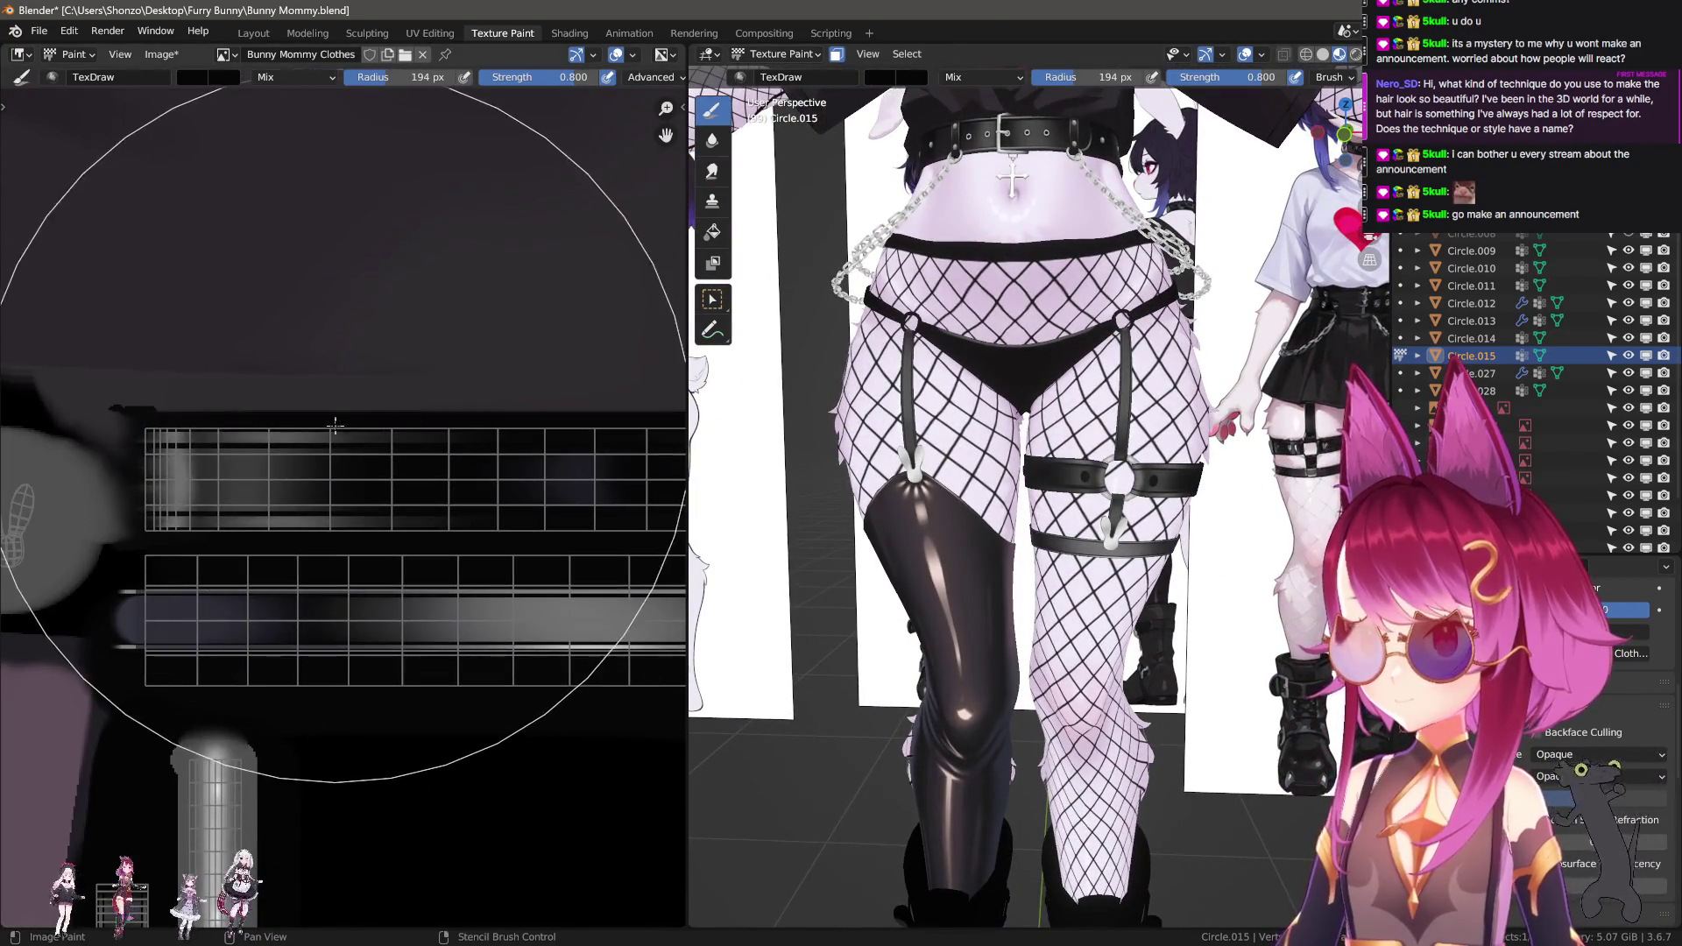
key(f)
click(255, 423)
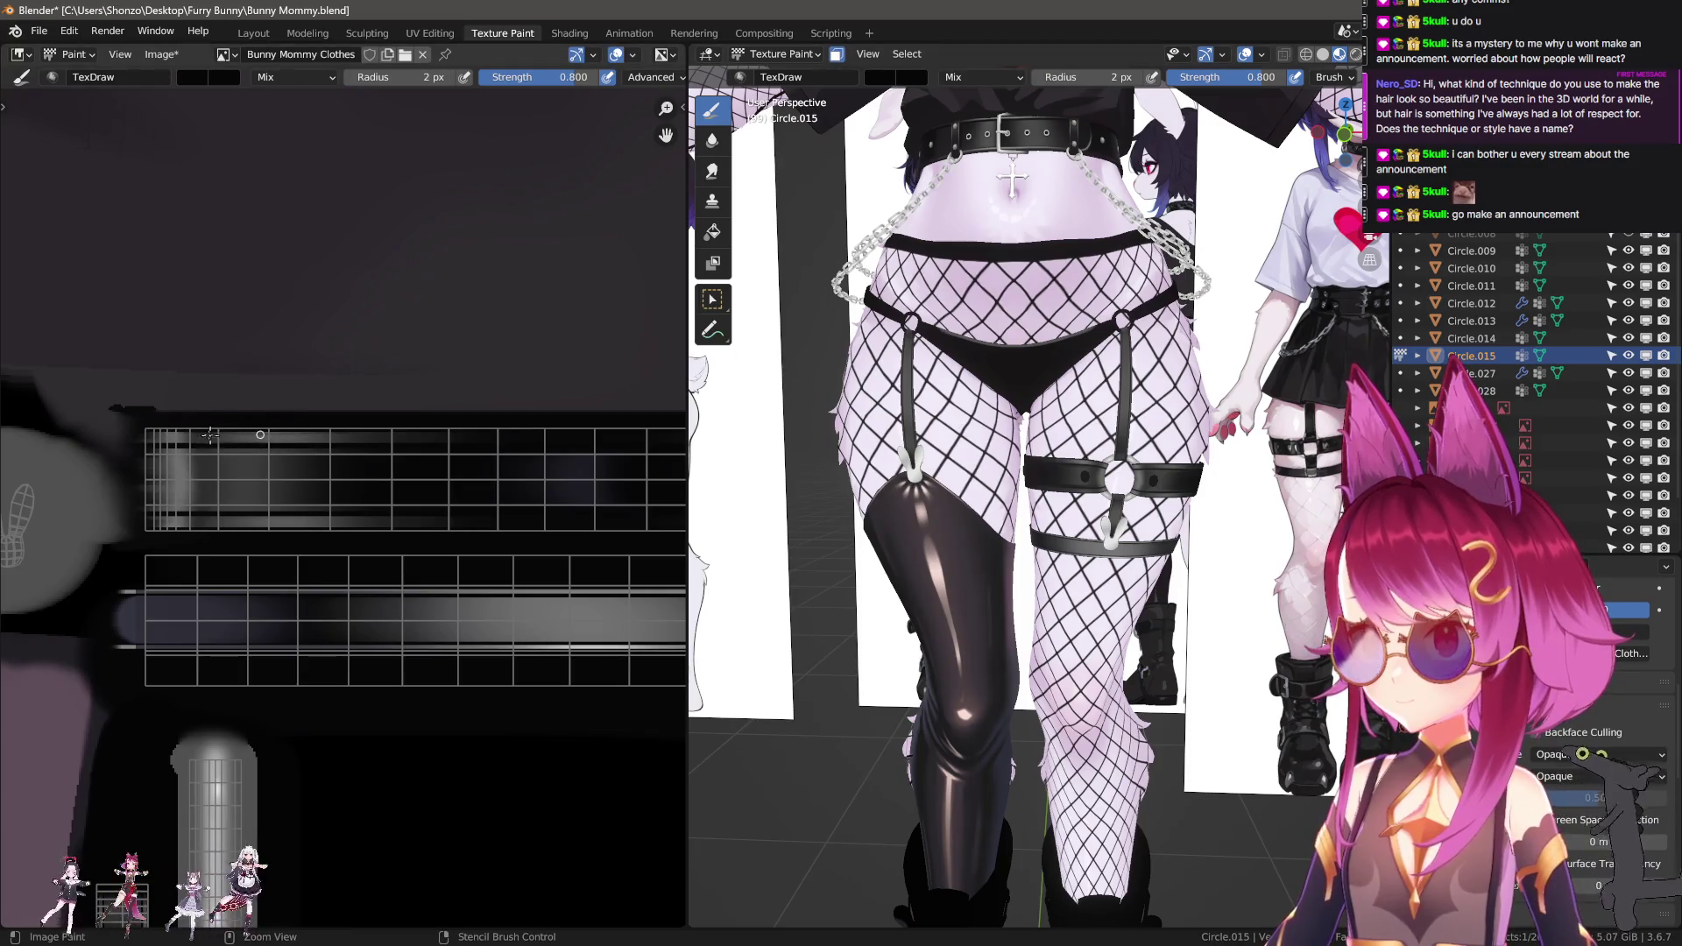
scroll(228, 435, down, 3)
key(e)
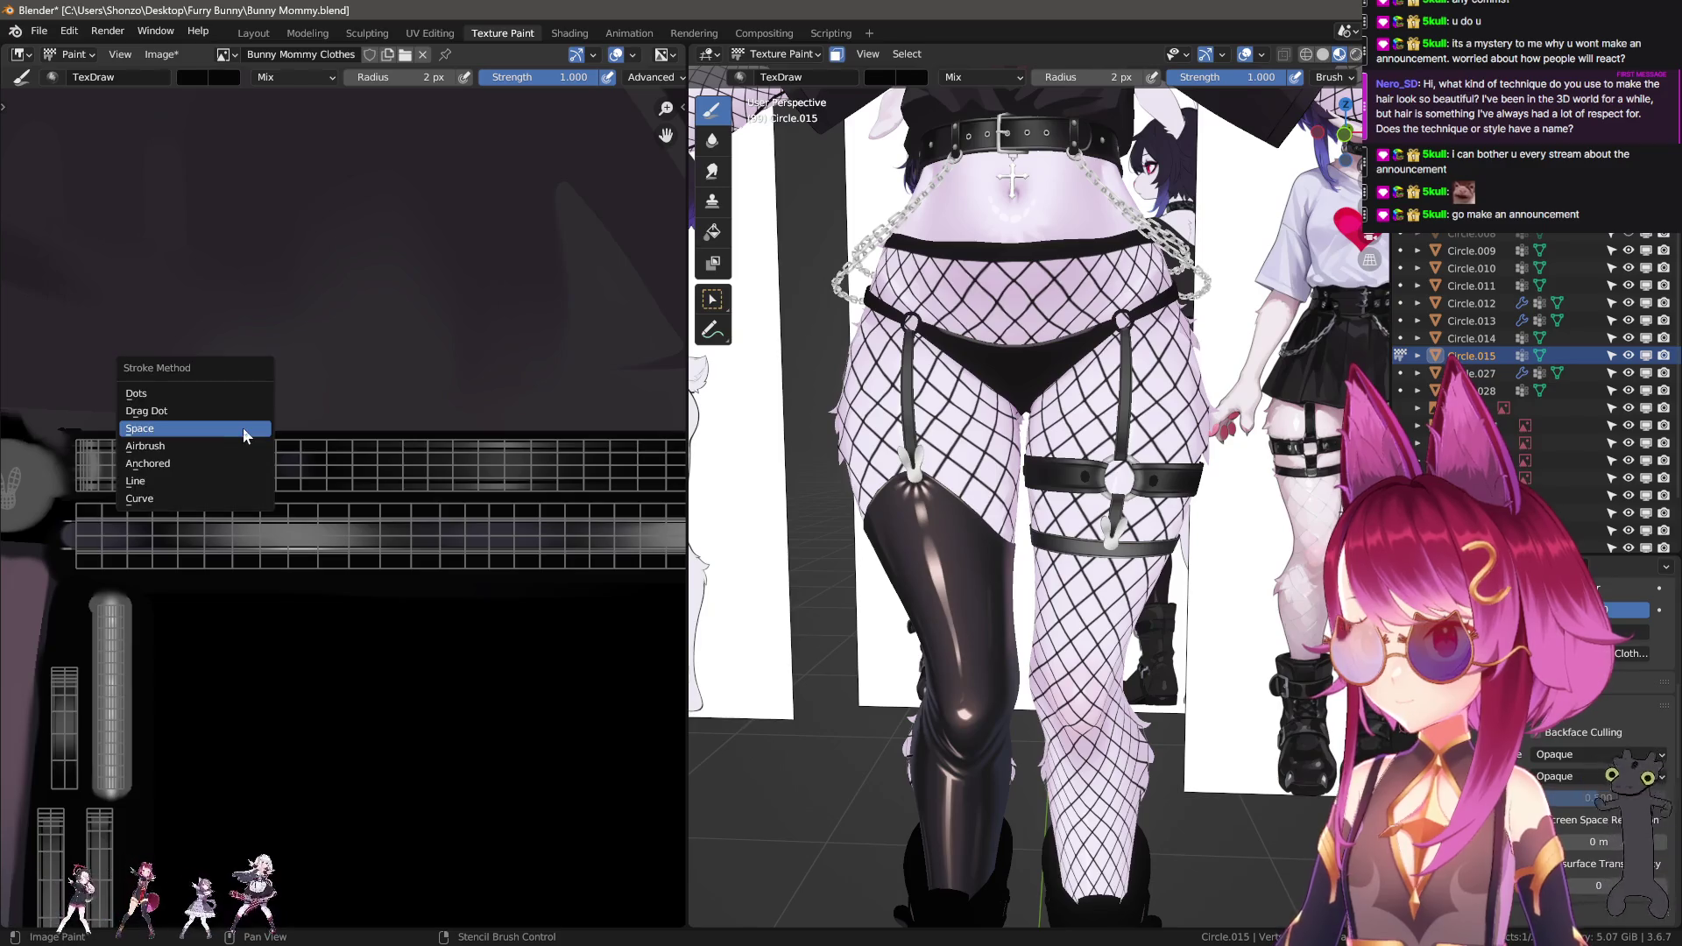
click(195, 481)
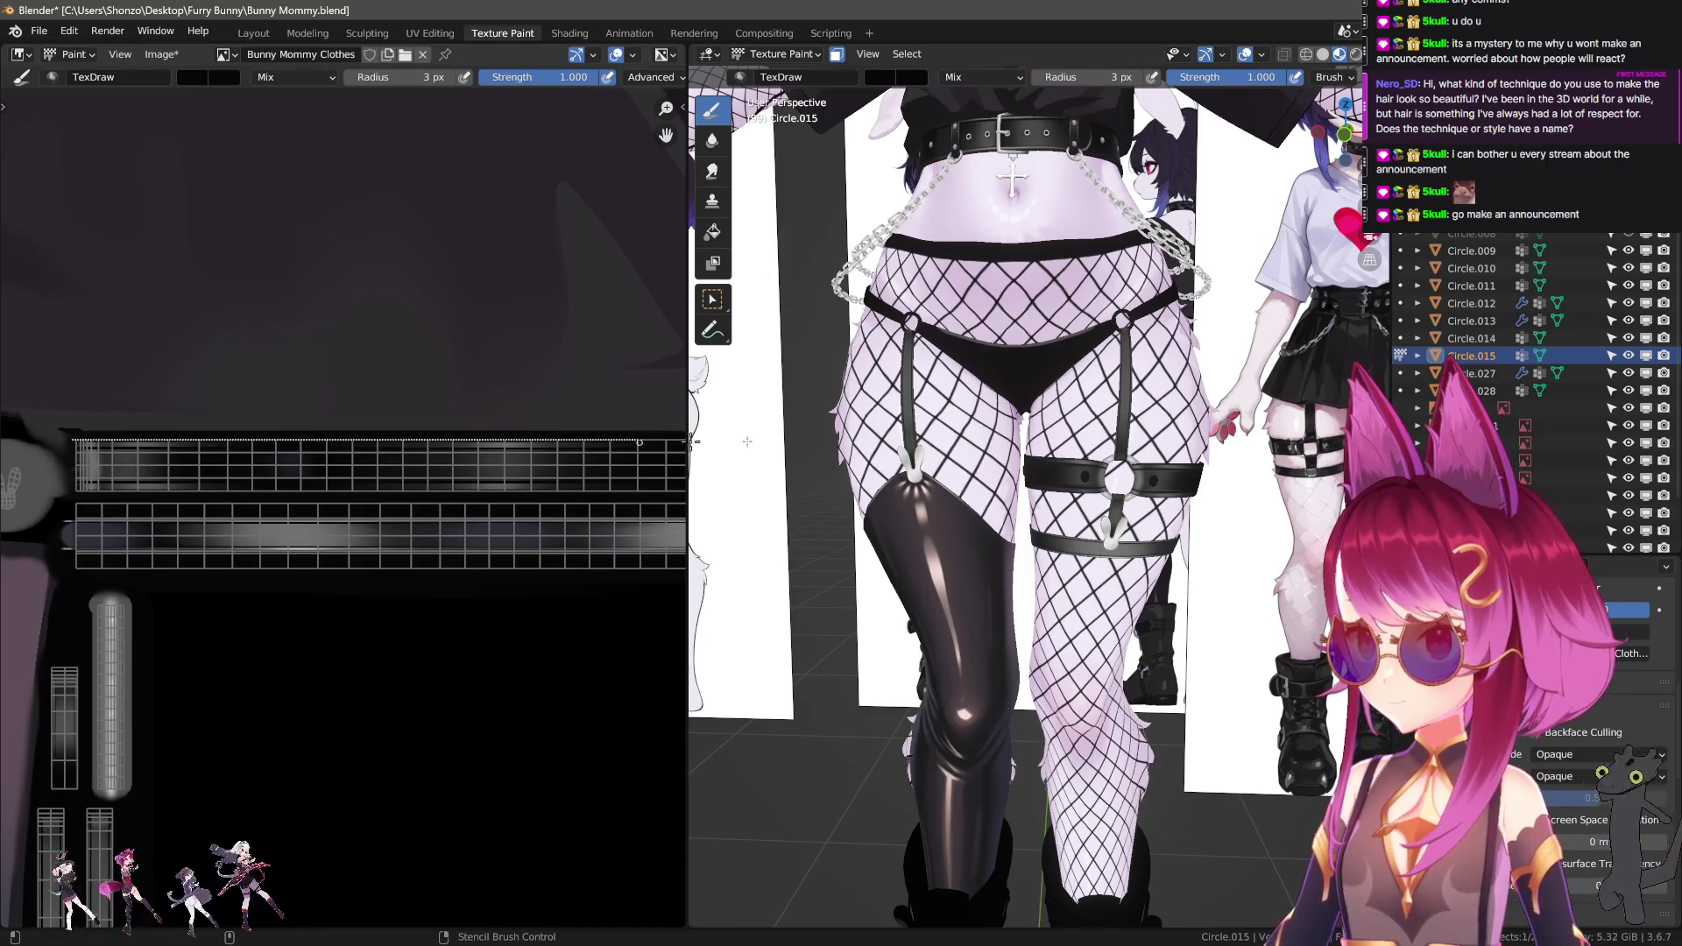
View the thigh ring from the side and paint a straight black line along the strap.
alt+middle_click(1130, 447)
scroll(1130, 447, up, 5)
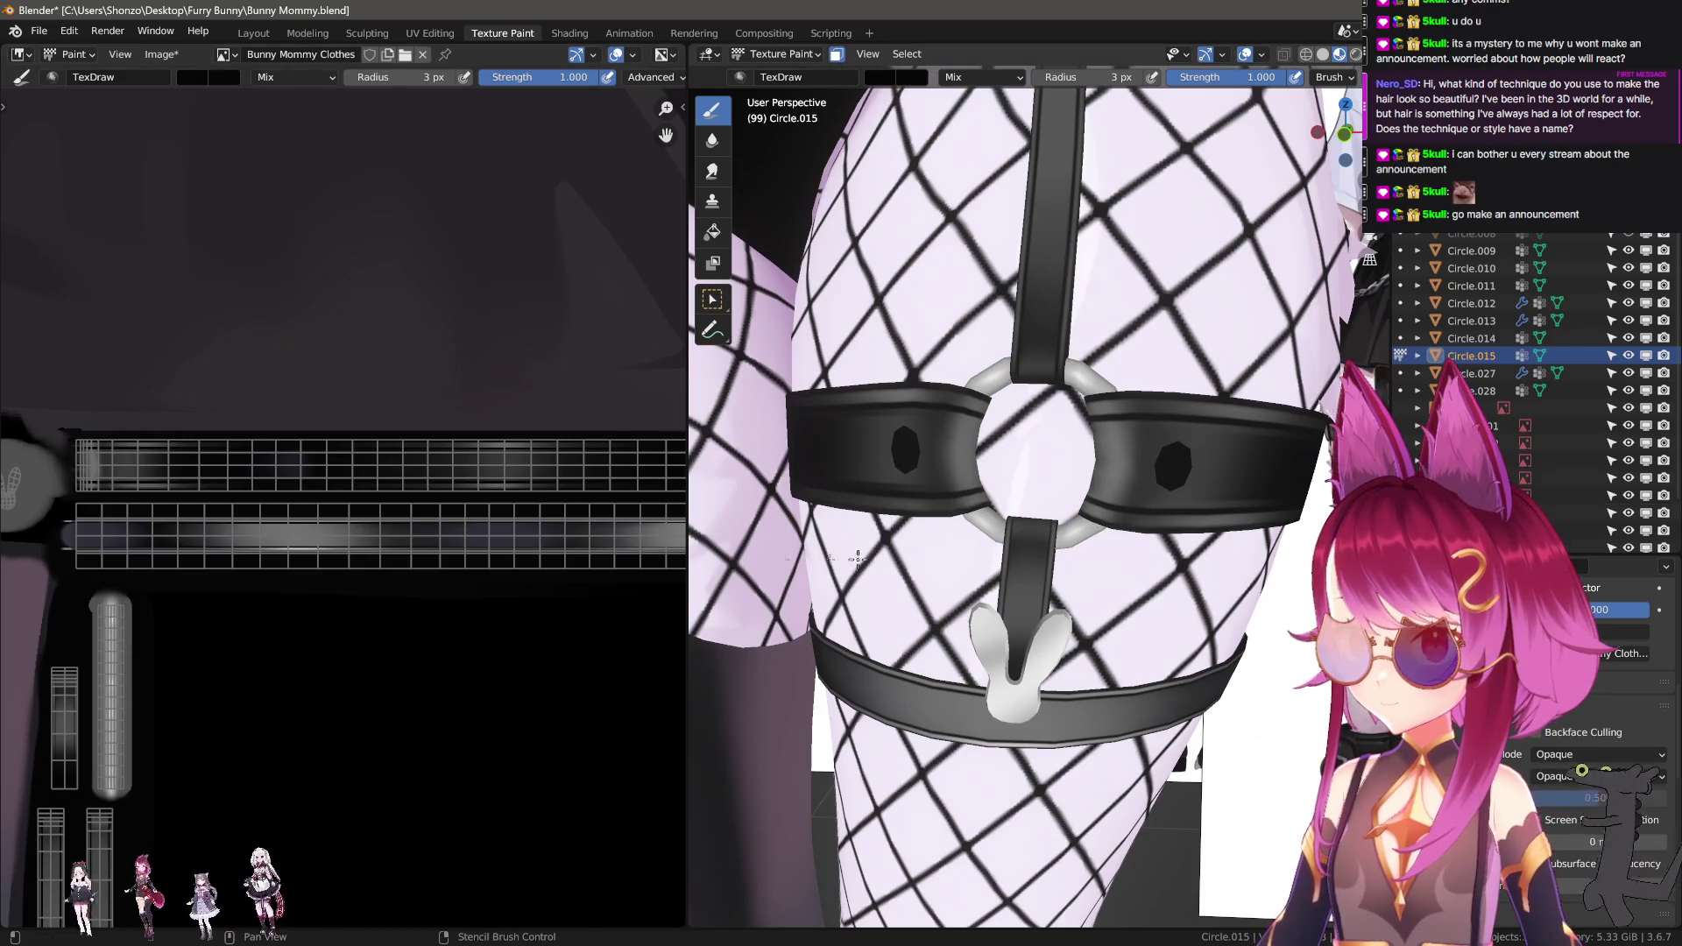
mouse_move(718, 554)
middle_down()
mouse_move(400, 600)
mouse_move(447, 599)
mouse_move(312, 569)
mouse_move(292, 594)
mouse_move(307, 608)
mouse_move(355, 562)
middle_up()
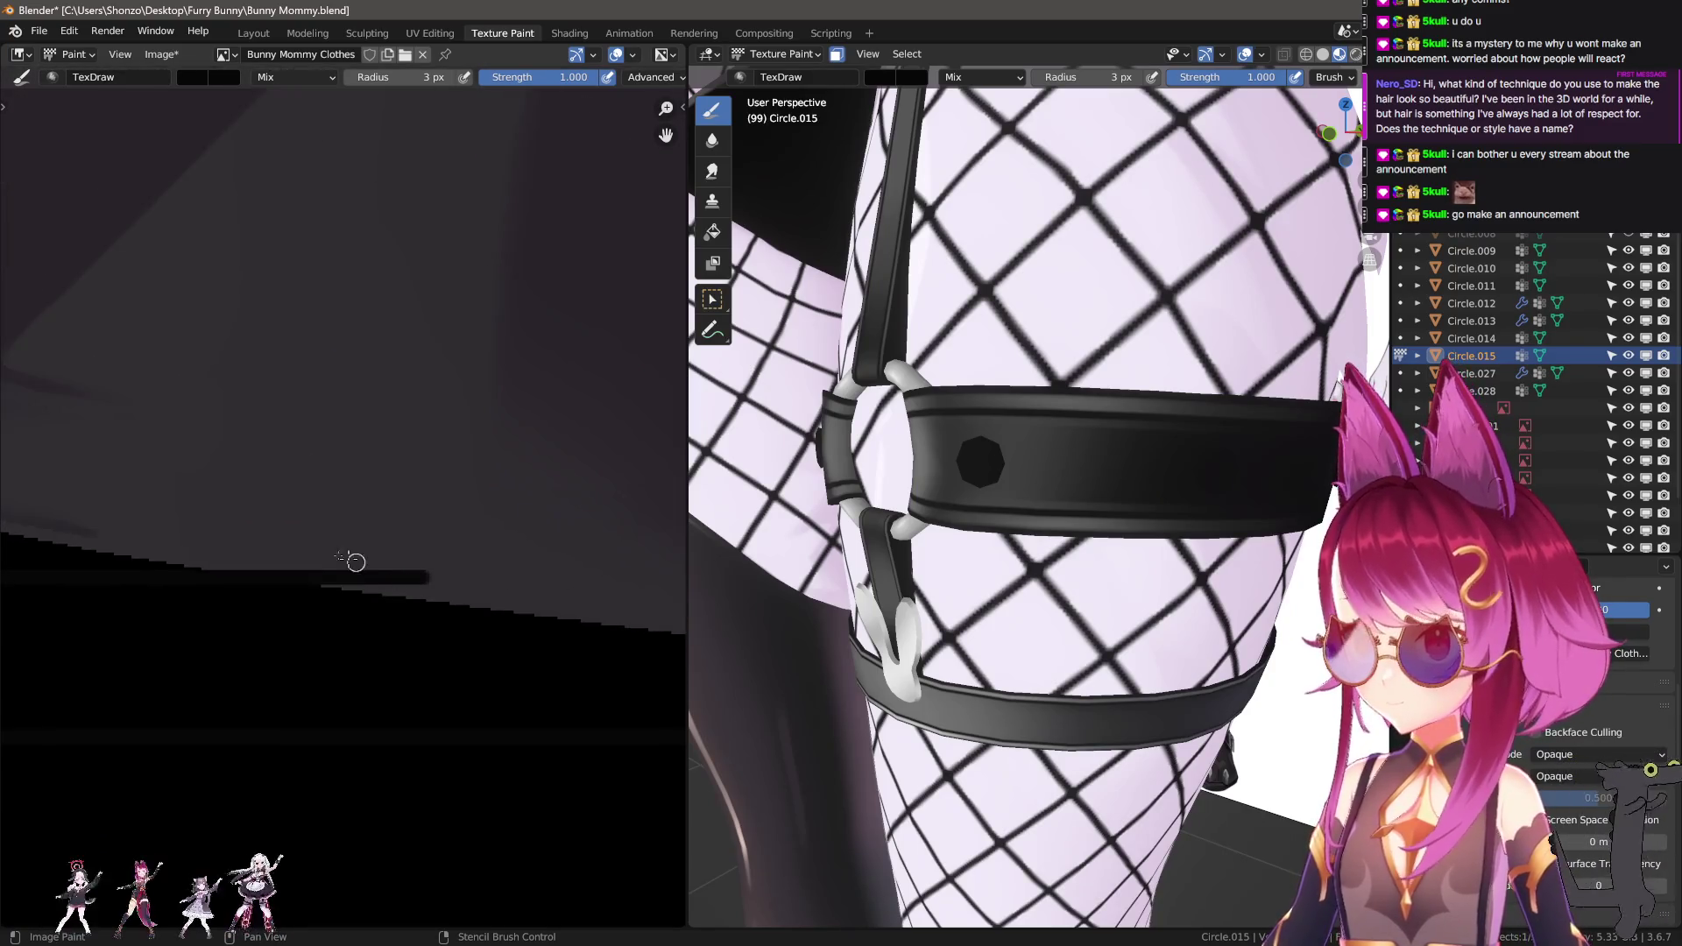
drag(445, 568, 487, 581)
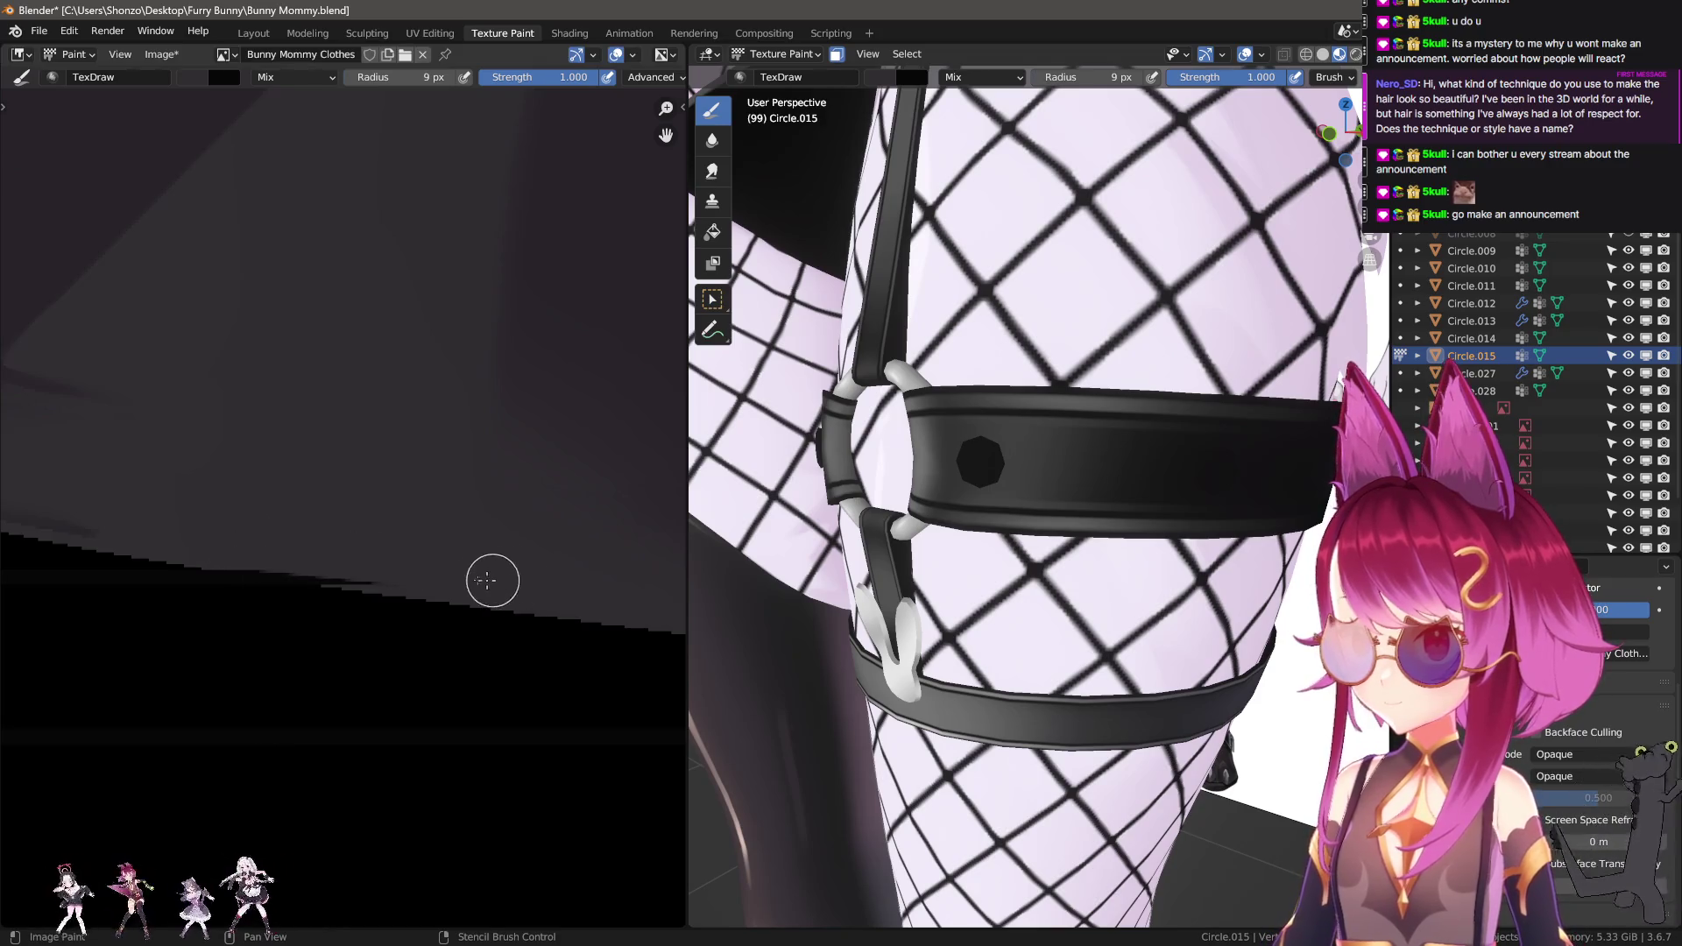
Sample black from the texture and set the brush radius to 15 px.
scroll(303, 561, down, 3)
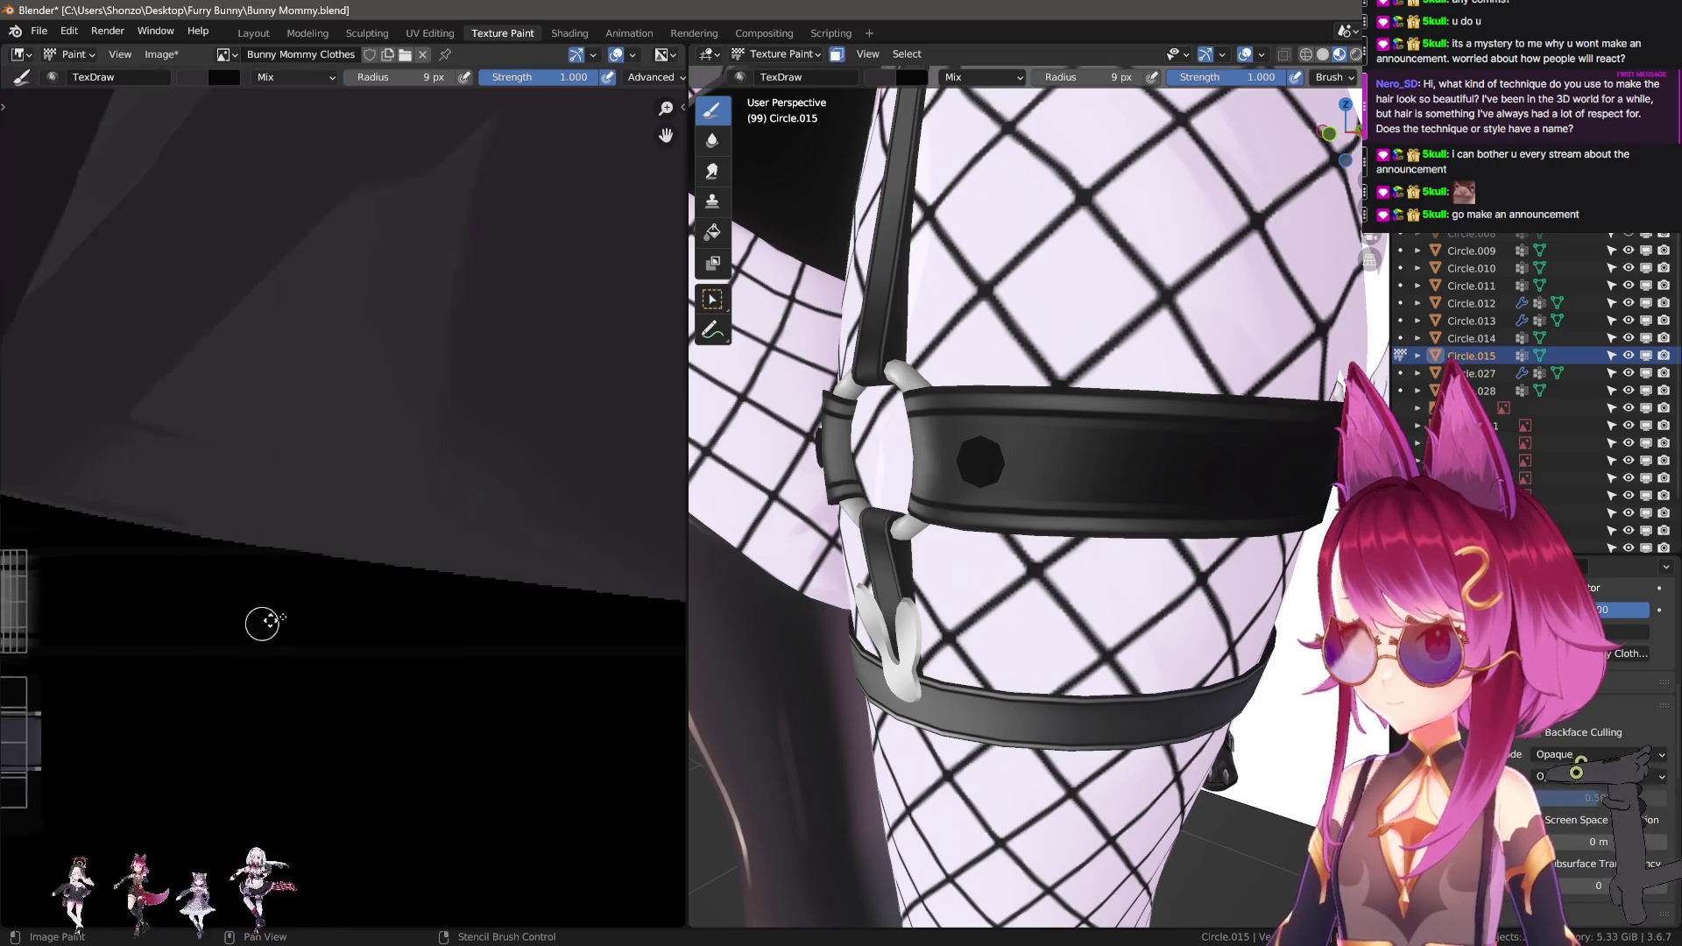
key(s)
key(f)
click(365, 528)
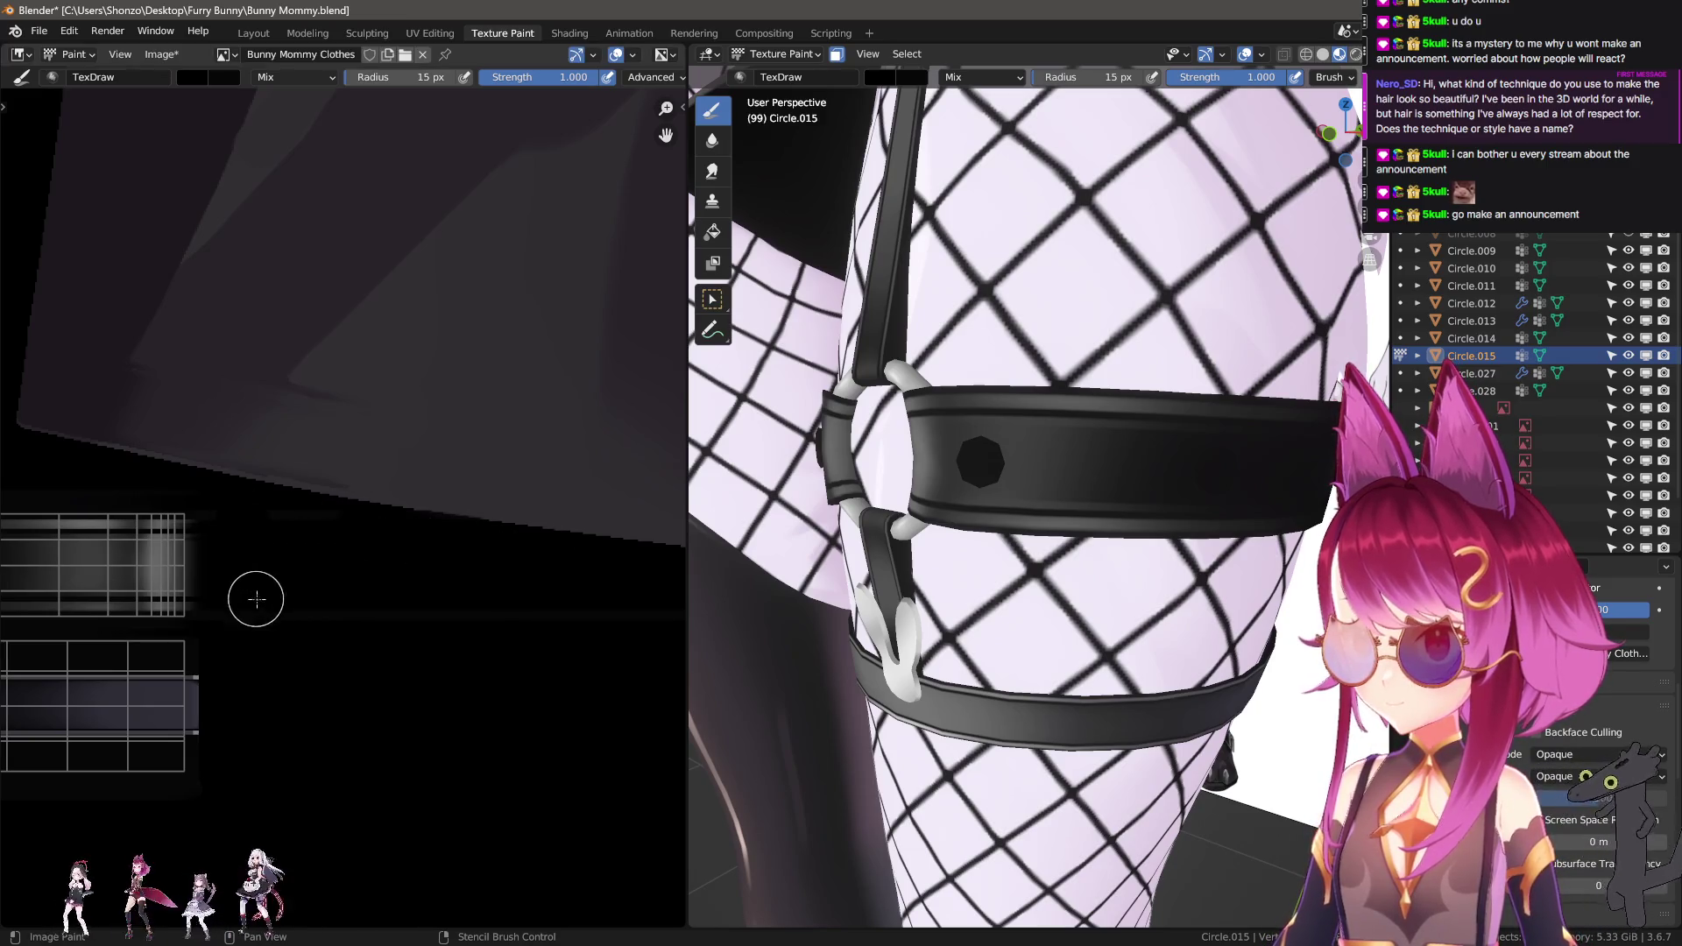
middle_drag(305, 621, 189, 587)
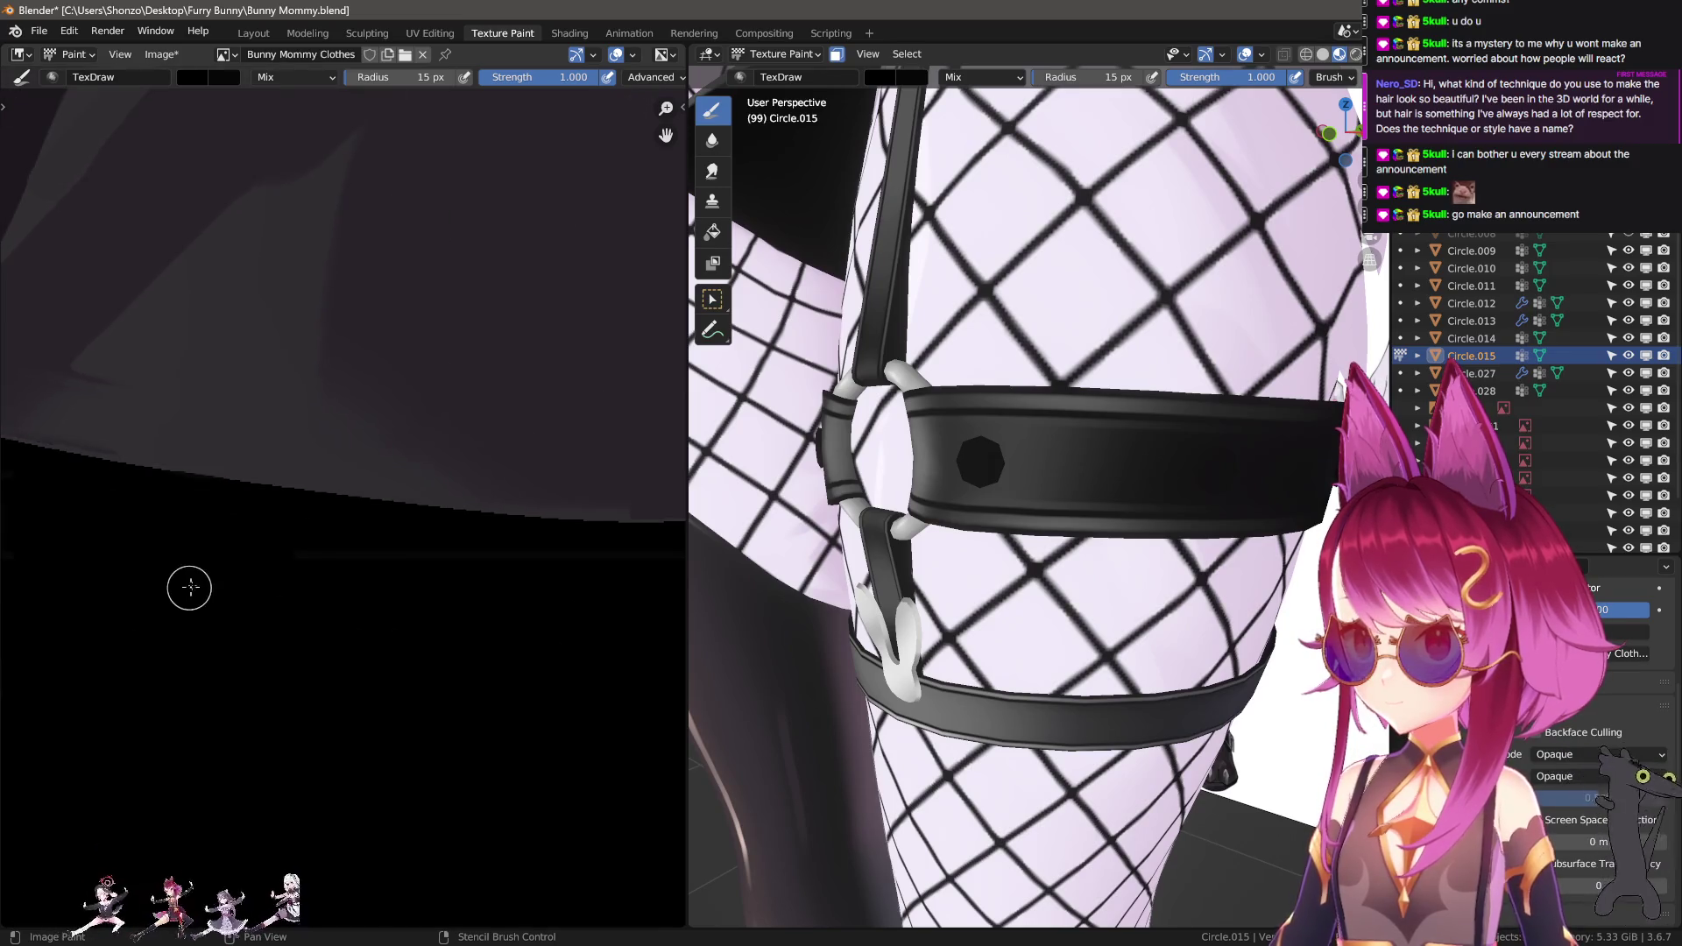
middle_drag(644, 577, 223, 559)
mouse_move(577, 552)
middle_down()
mouse_move(263, 627)
mouse_move(537, 630)
mouse_move(339, 604)
mouse_move(338, 628)
middle_up()
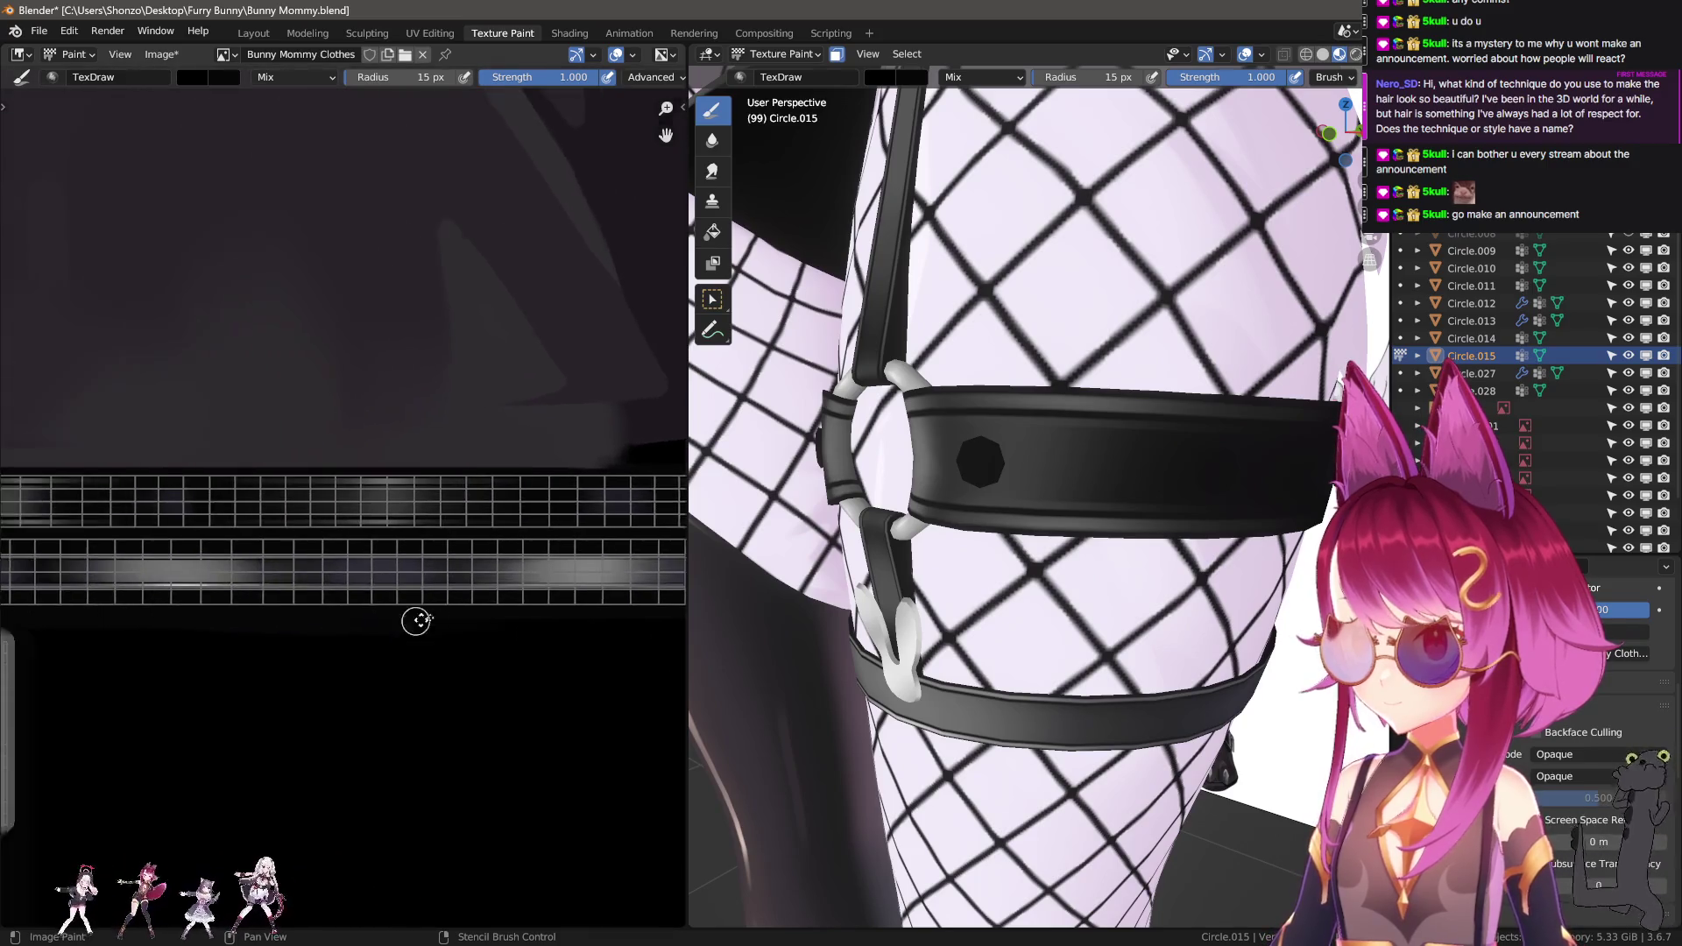
scroll(356, 620, up, 3)
scroll(1008, 525, down, 4)
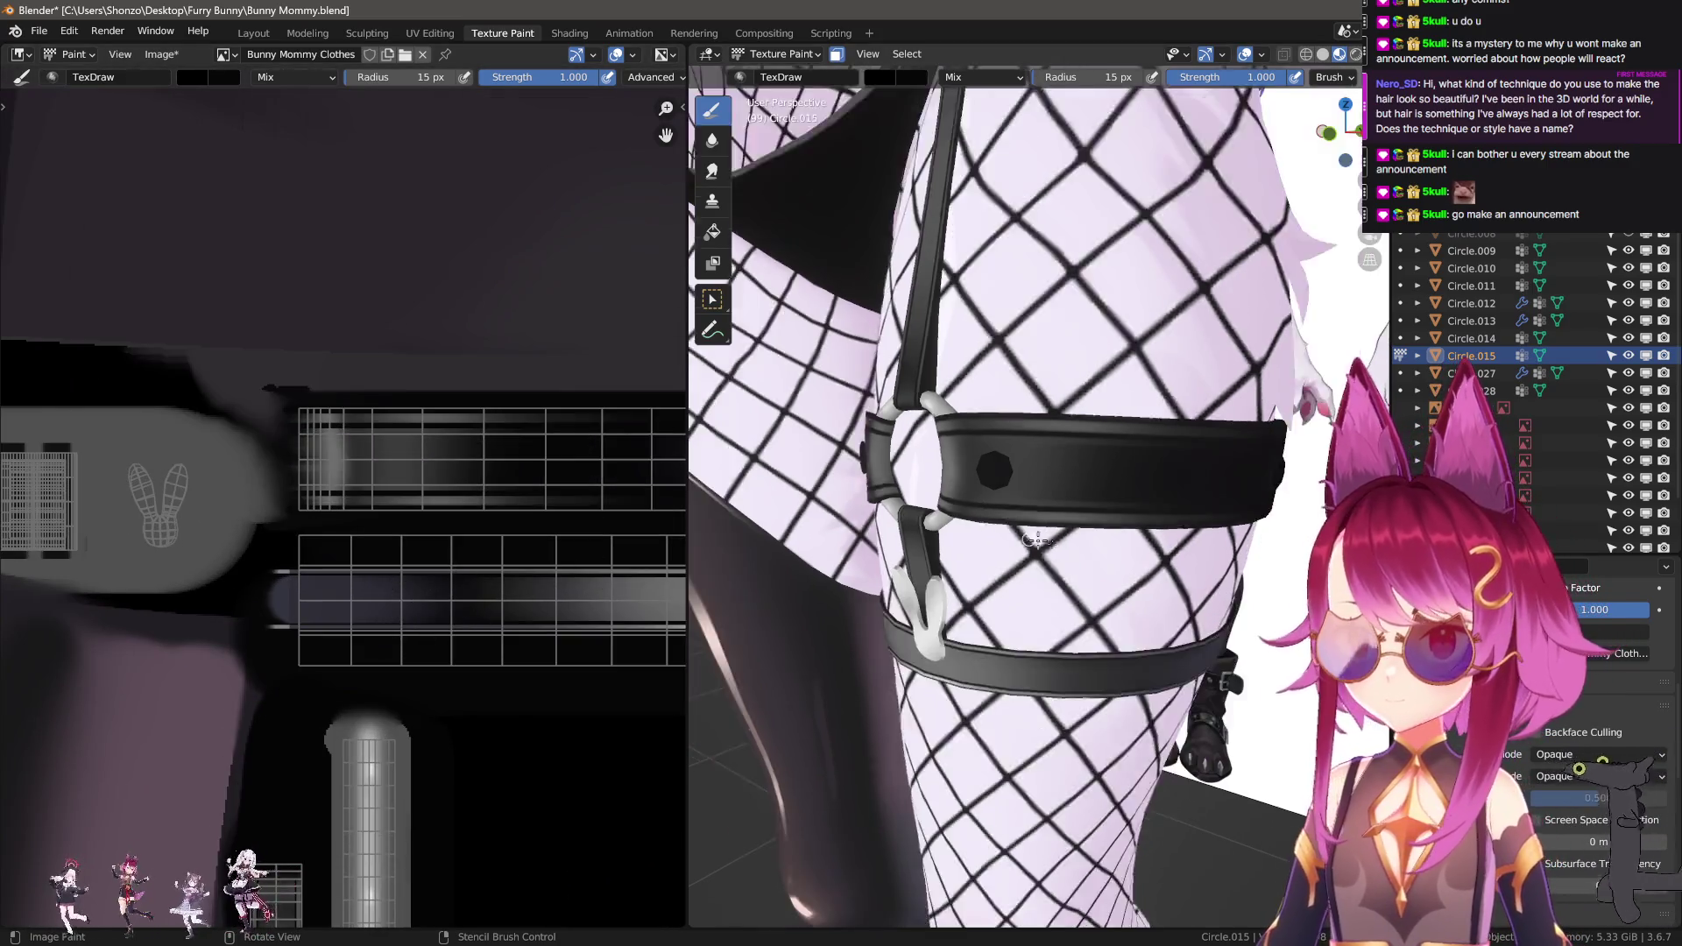
Show the sidebar and pick a grey Color Palette swatch as the paint colour.
scroll(167, 550, down, 1)
middle_drag(166, 550, 342, 561)
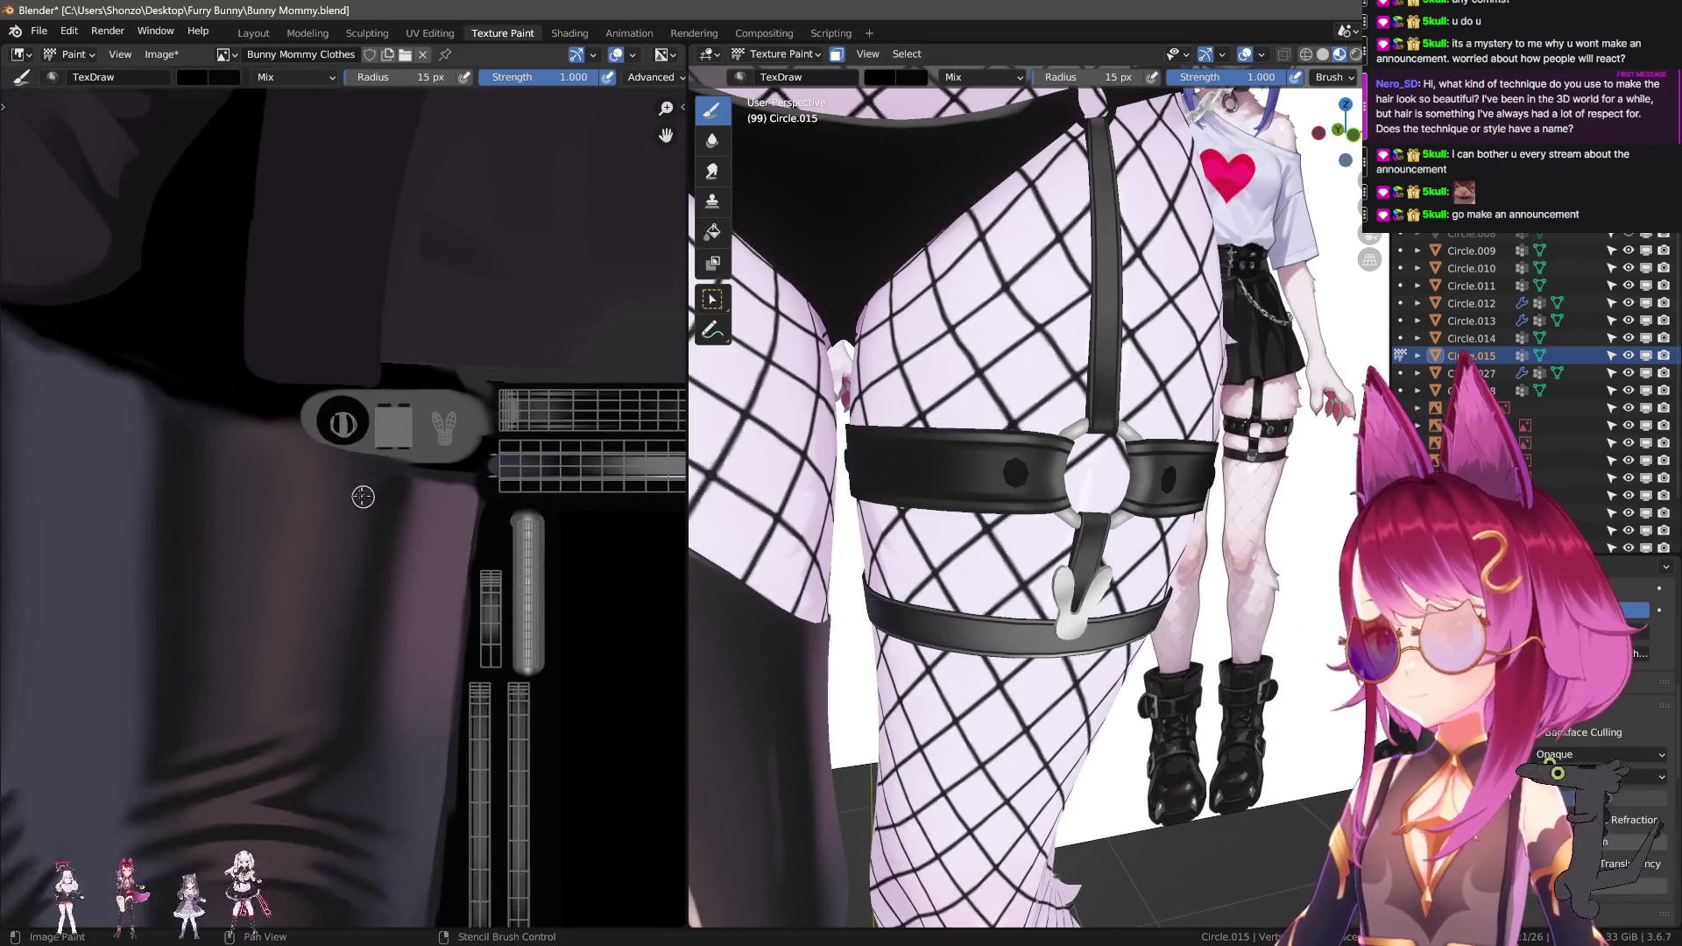
scroll(342, 561, down, 2)
scroll(289, 613, up, 1)
middle_drag(289, 614, 280, 693)
scroll(472, 557, up, 2)
key(n)
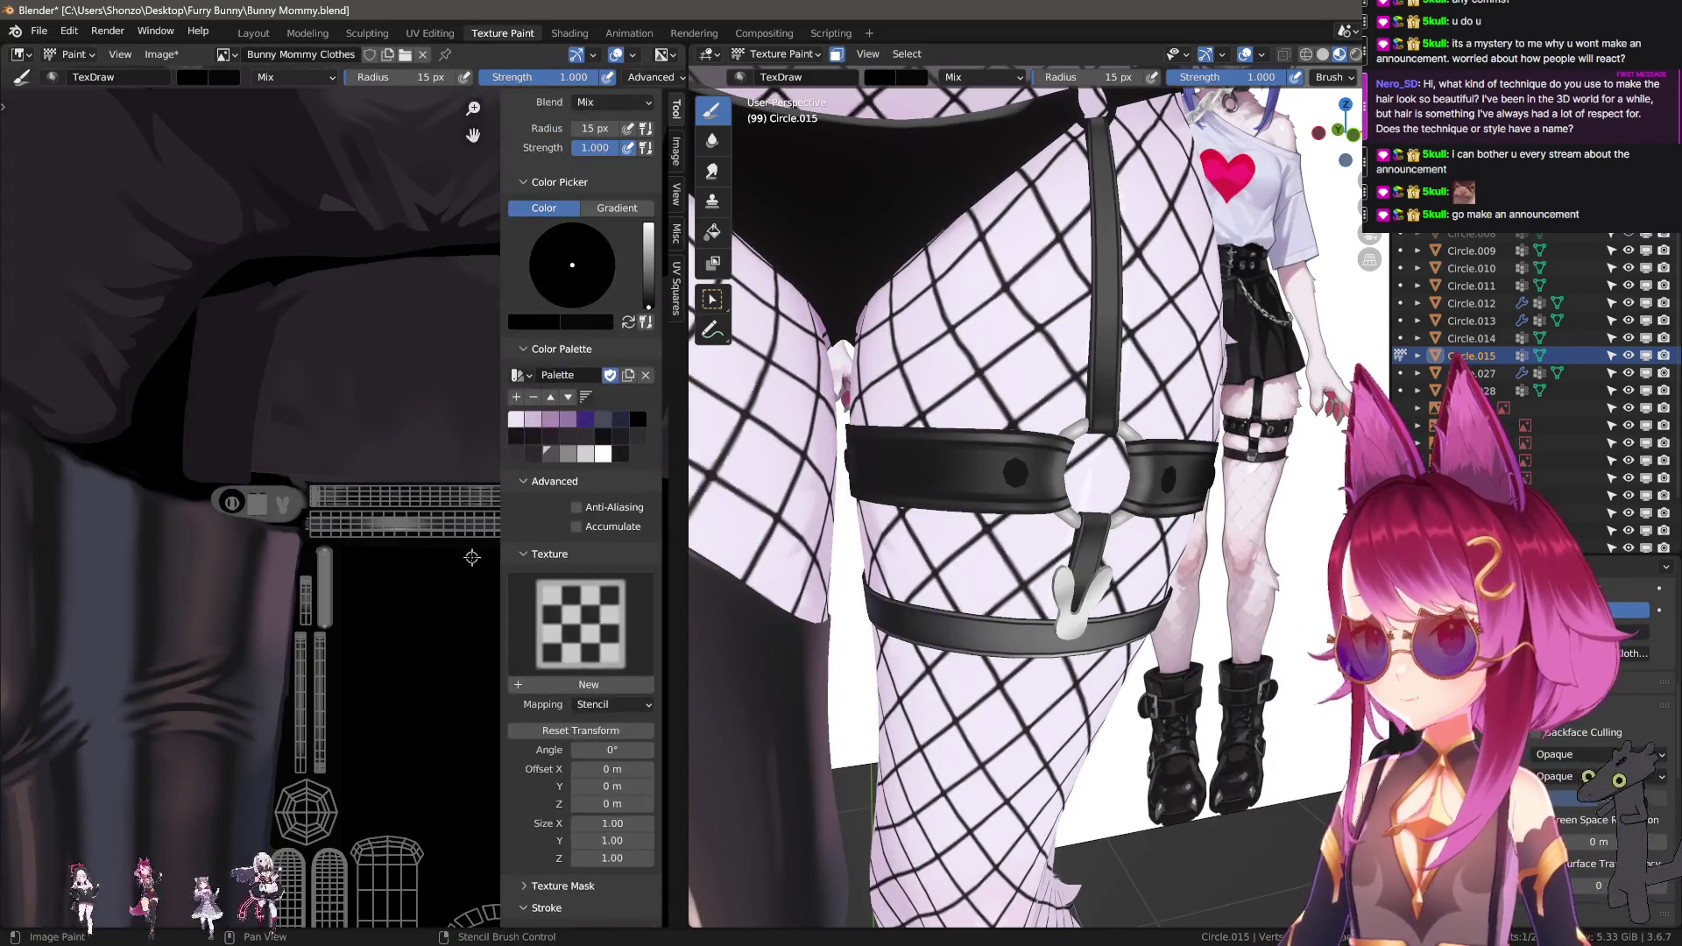
middle_drag(474, 604, 414, 362)
click(554, 457)
Pan and zoom the Image Editor onto the cross and octagonal ring islands.
scroll(349, 462, up, 3)
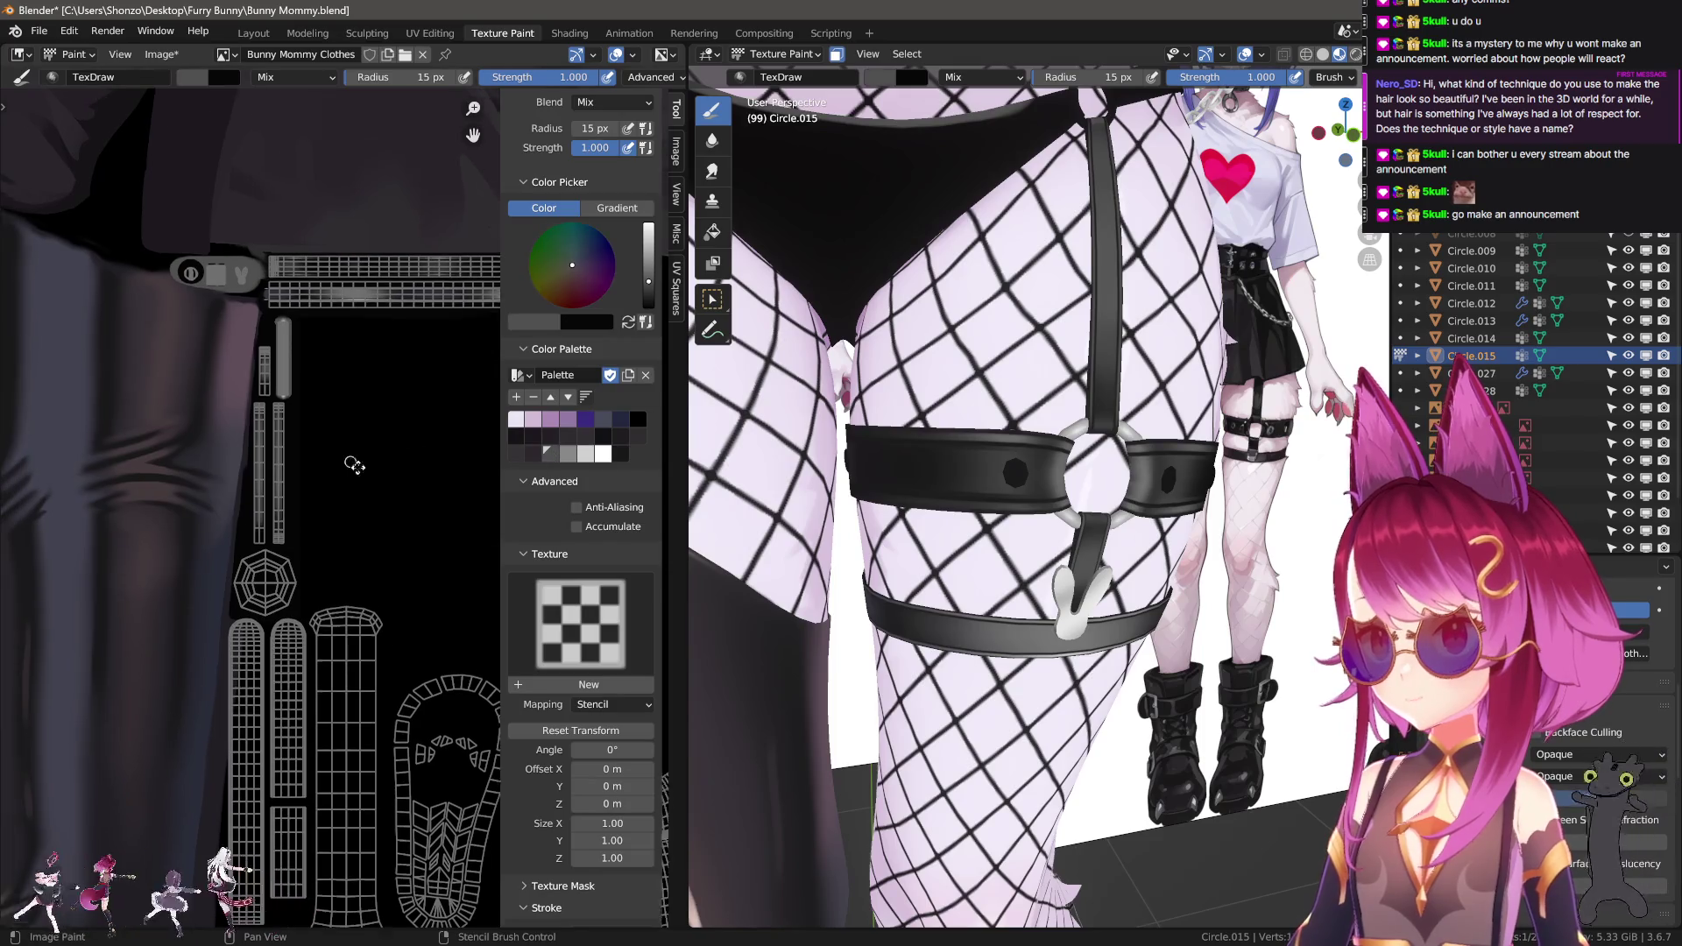
scroll(248, 578, up, 2)
scroll(248, 578, up, 2)
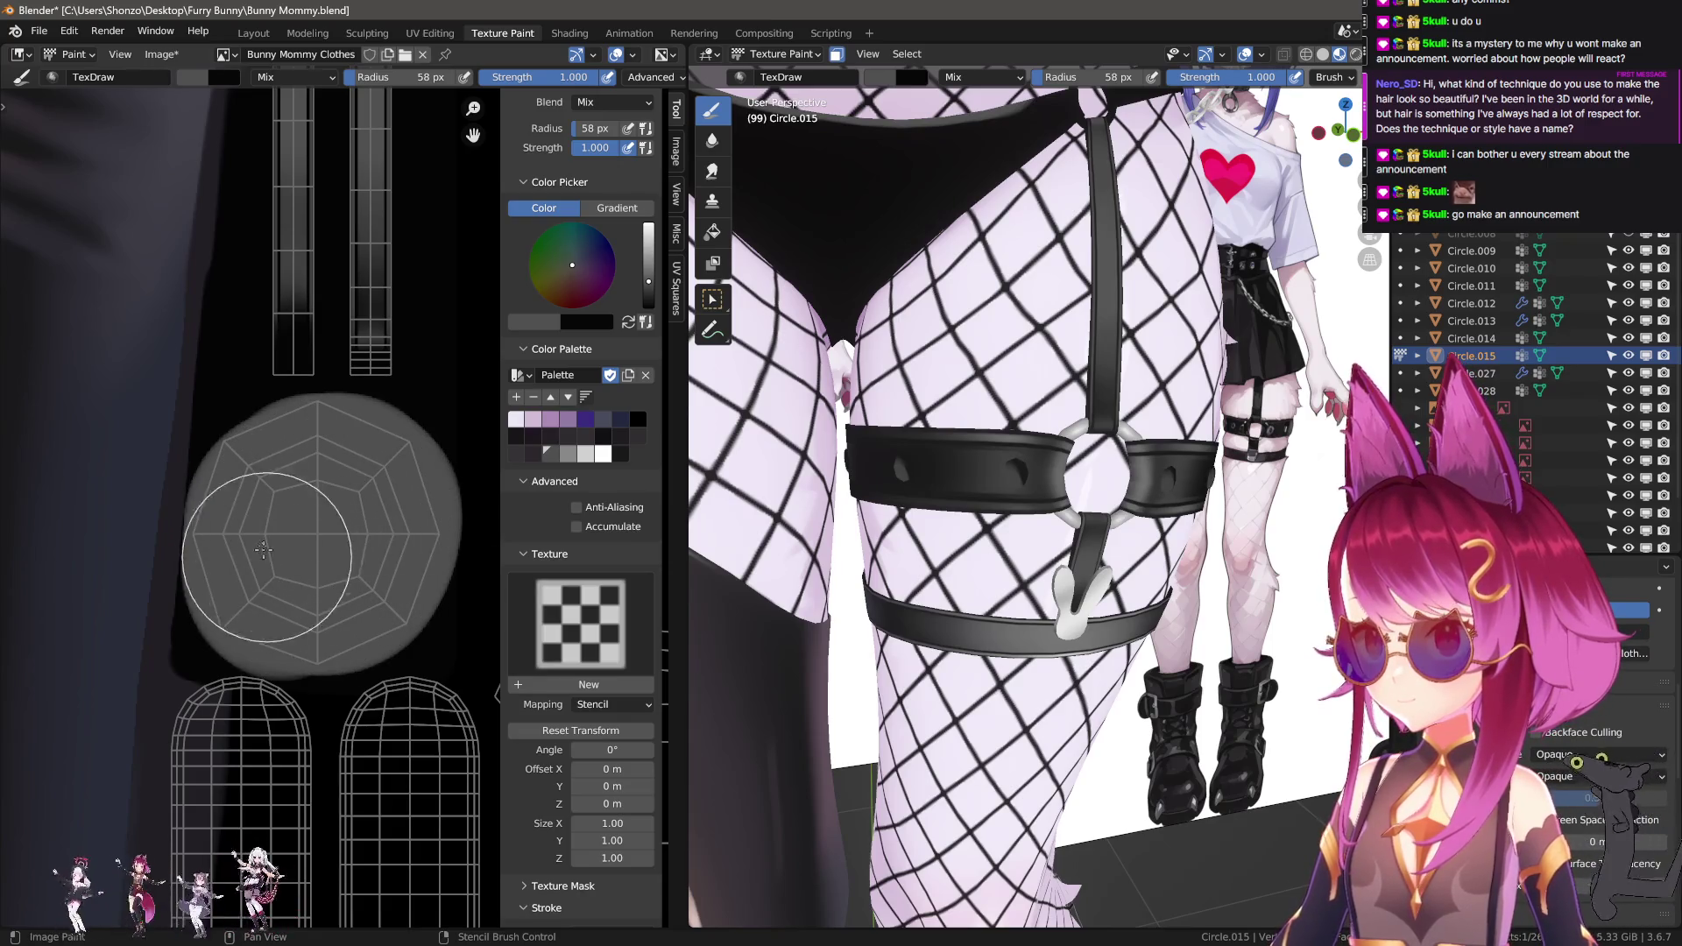
scroll(326, 448, down, 6)
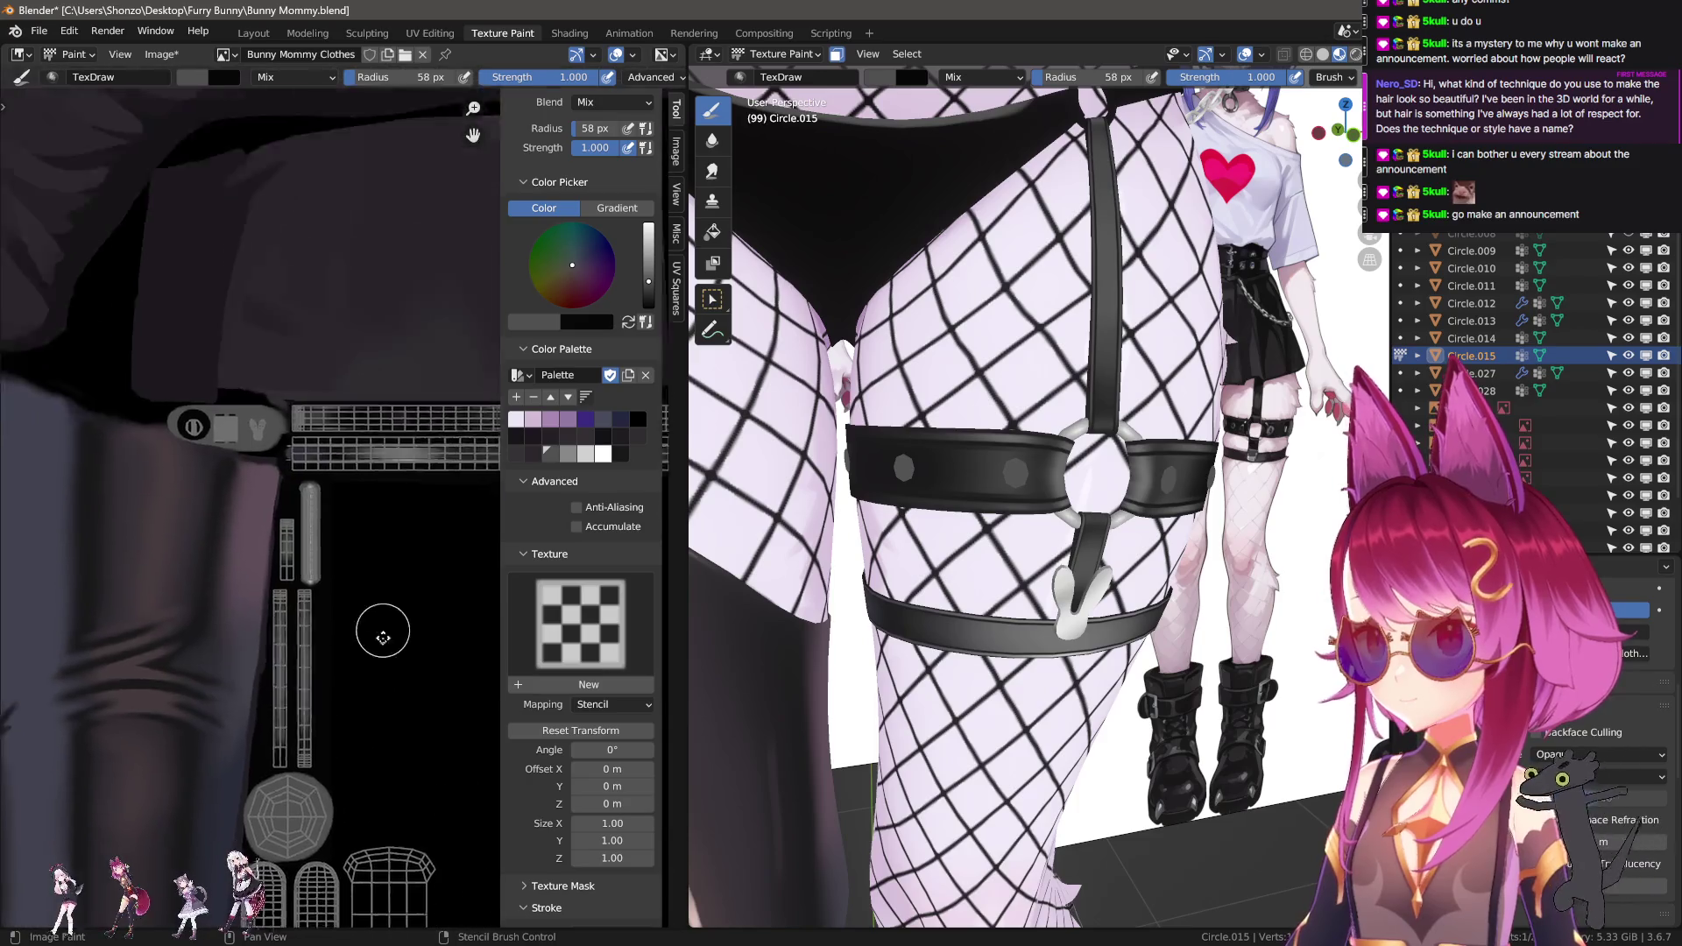
middle_drag(375, 657, 344, 614)
scroll(344, 606, up, 4)
mouse_move(349, 289)
middle_down()
mouse_move(263, 761)
mouse_move(199, 513)
middle_up()
scroll(257, 758, down, 3)
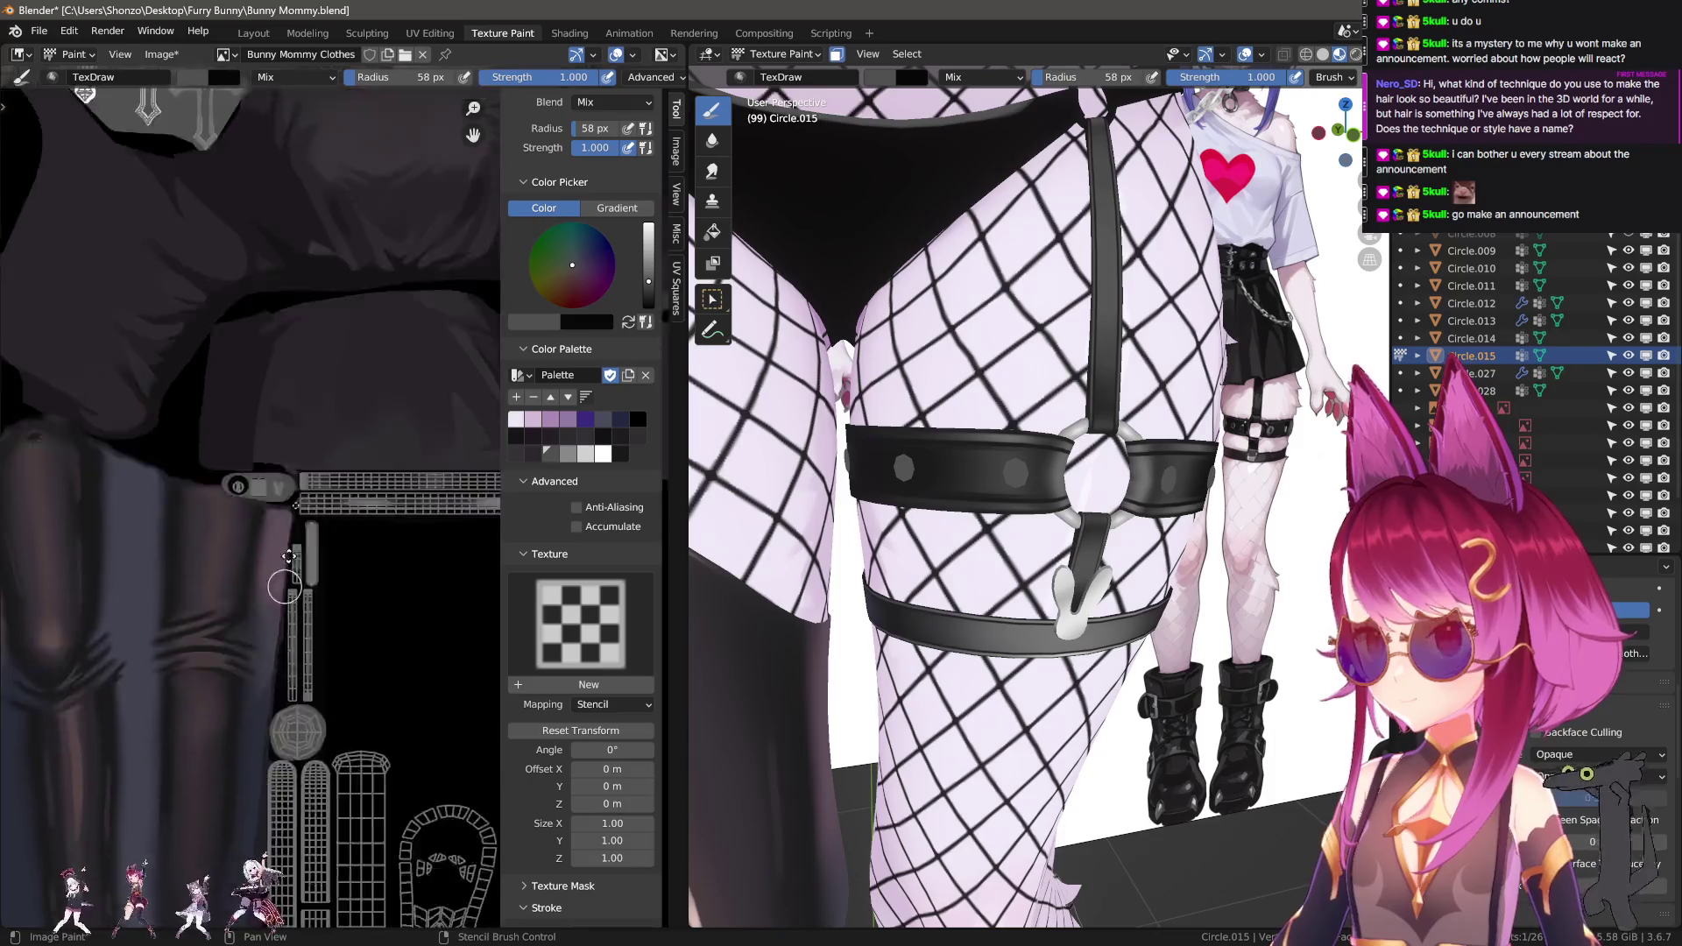
scroll(200, 513, up, 3)
scroll(290, 452, up, 3)
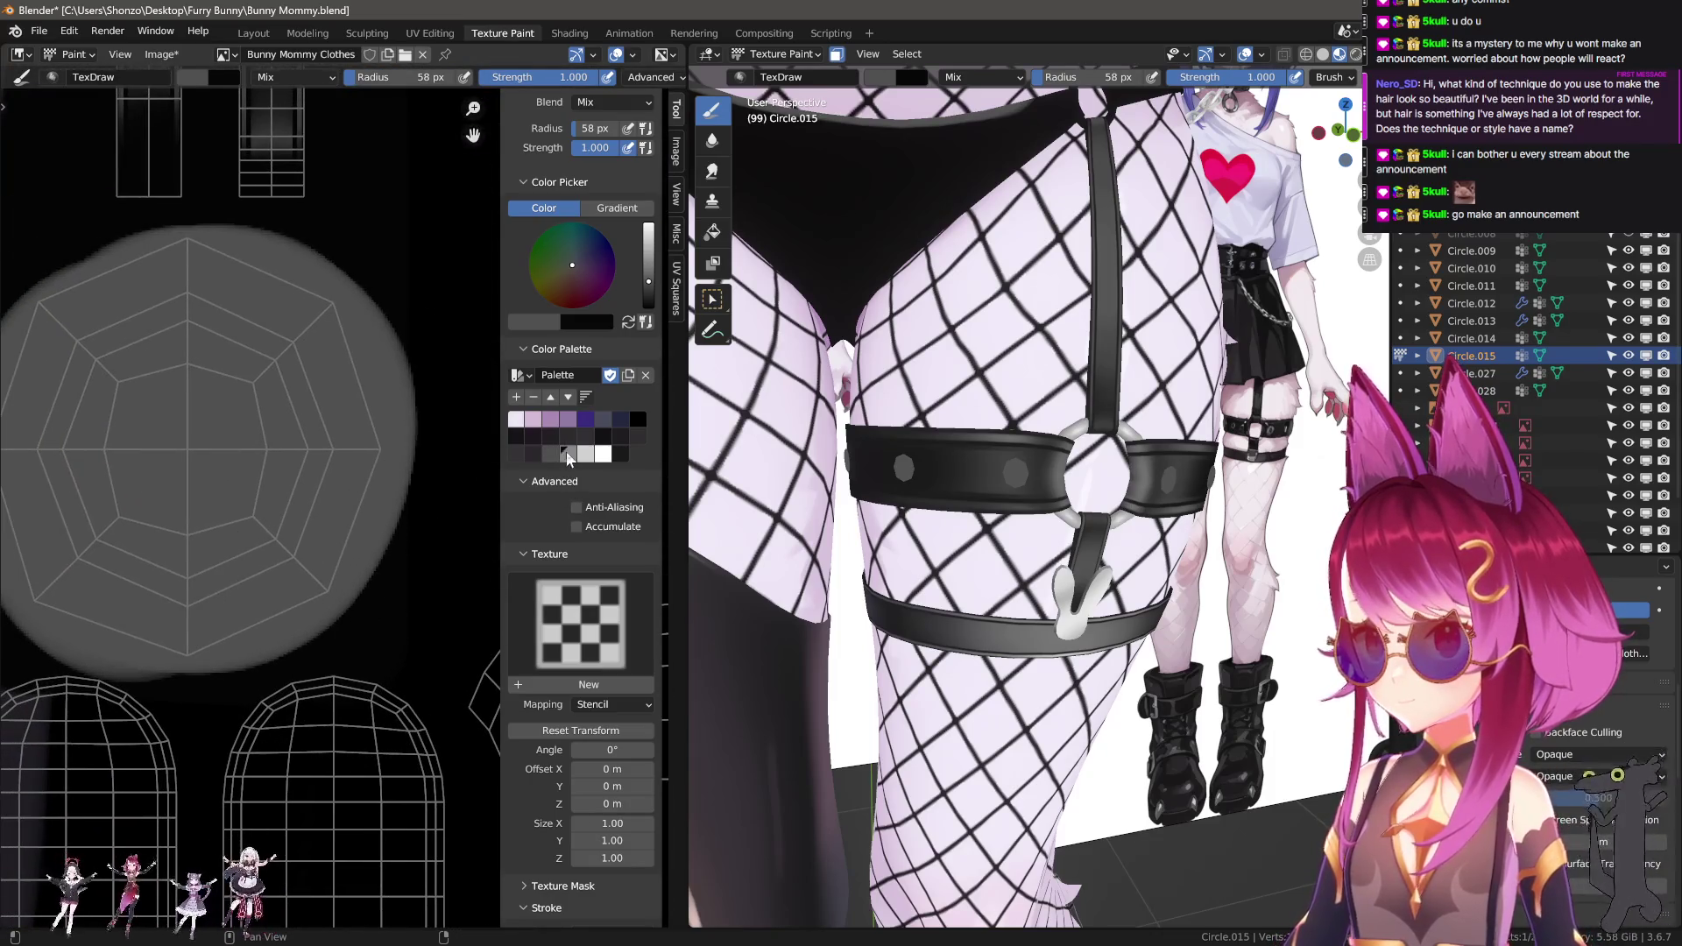
Pick grey and smear the shading inside the octagon with a 69 px Smear brush.
click(567, 458)
middle_drag(166, 447, 257, 499)
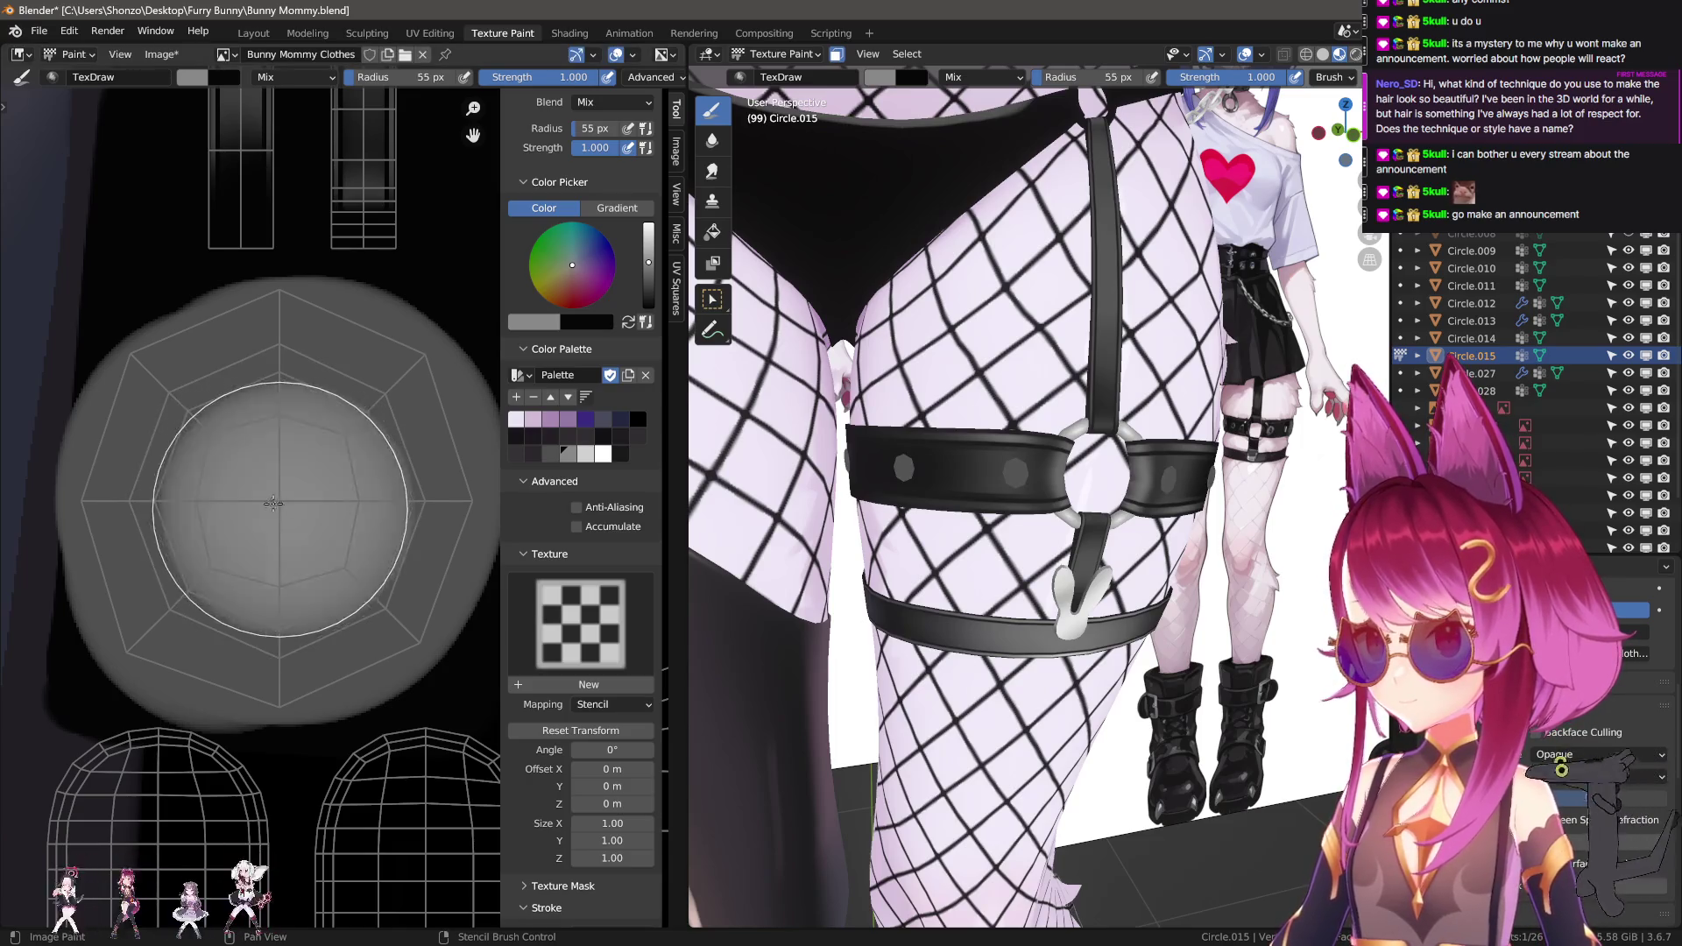
key(bracketleft)
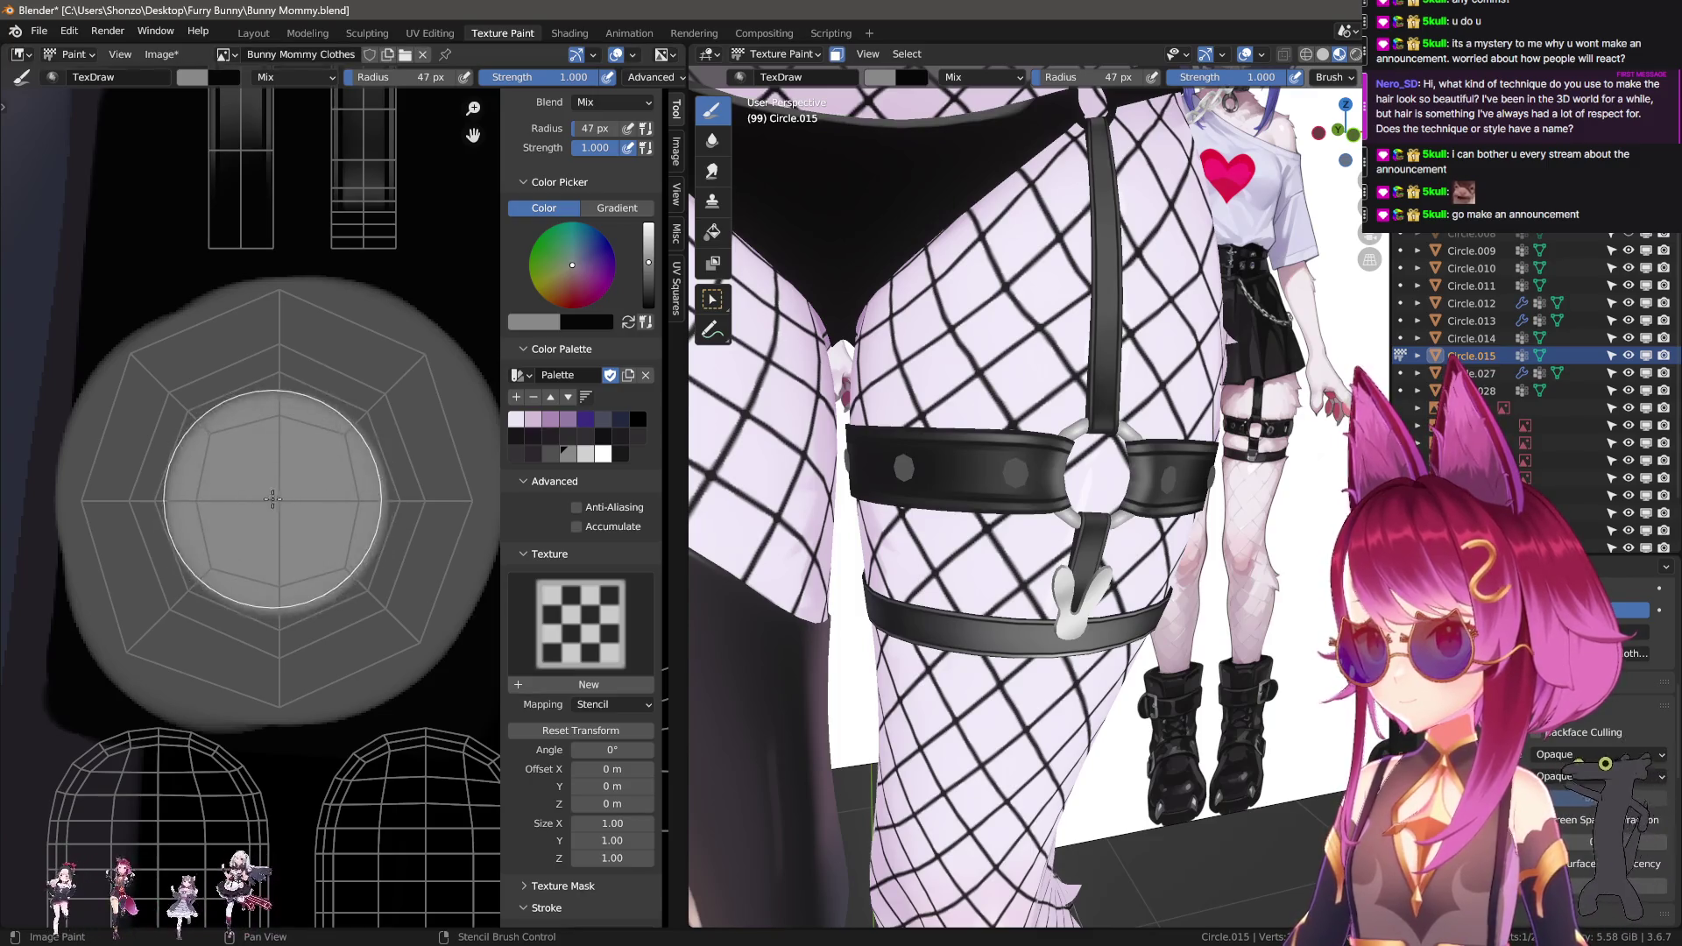
key(shift+space)
key(s)
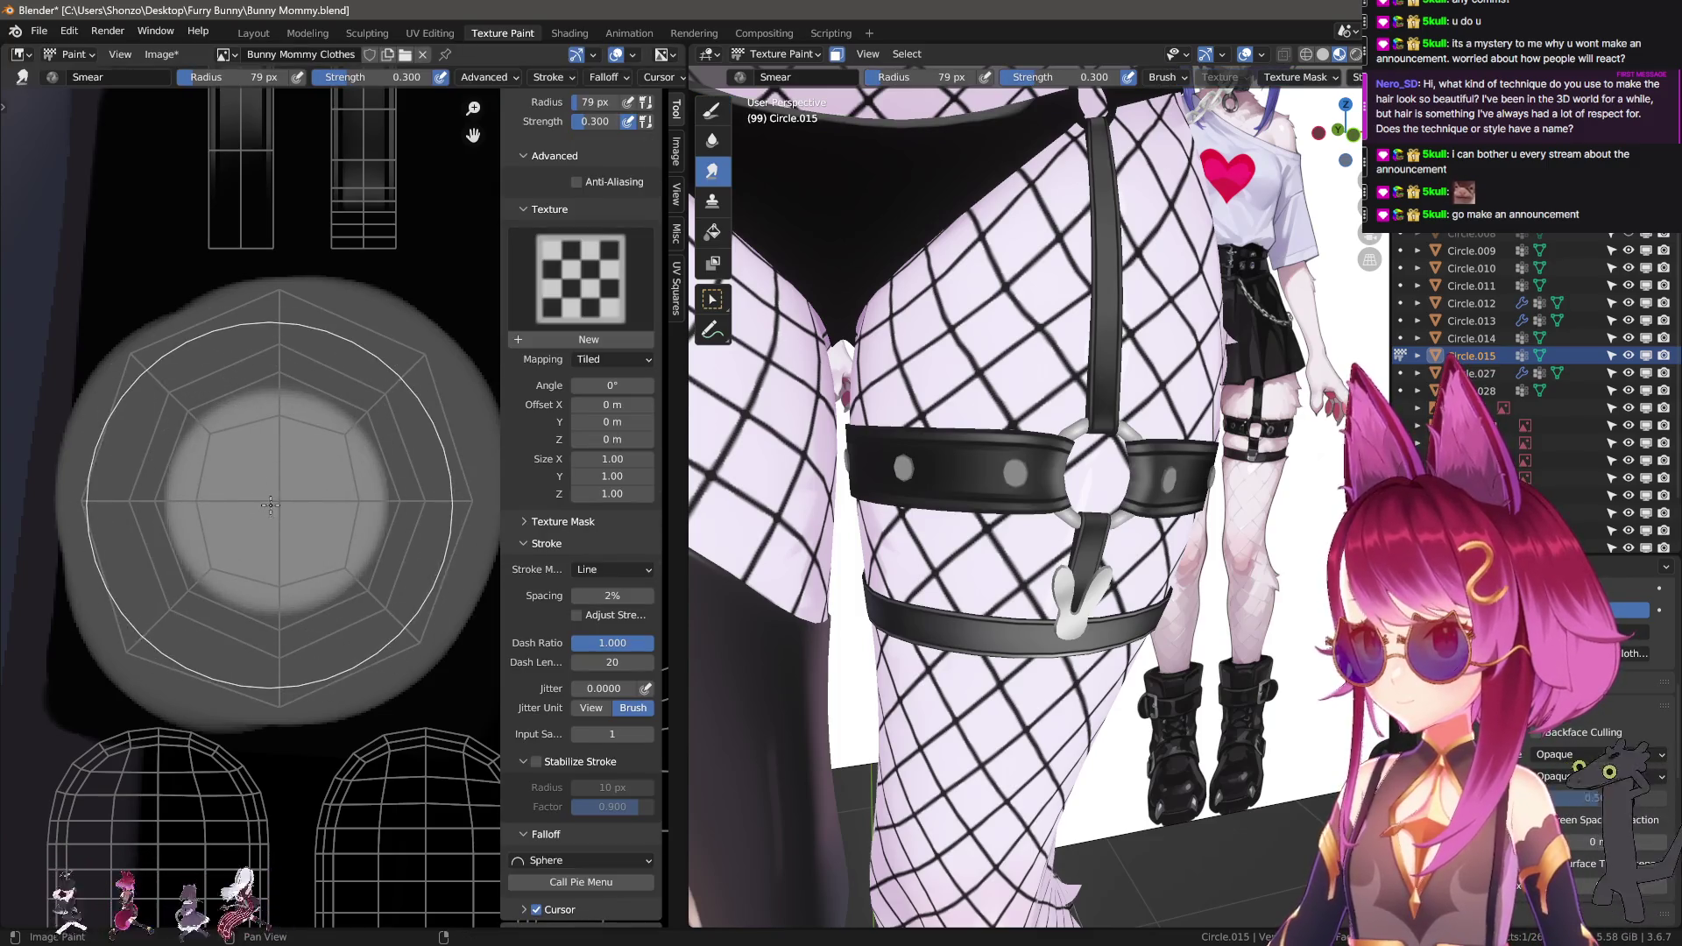
click(274, 505)
key(f)
click(268, 509)
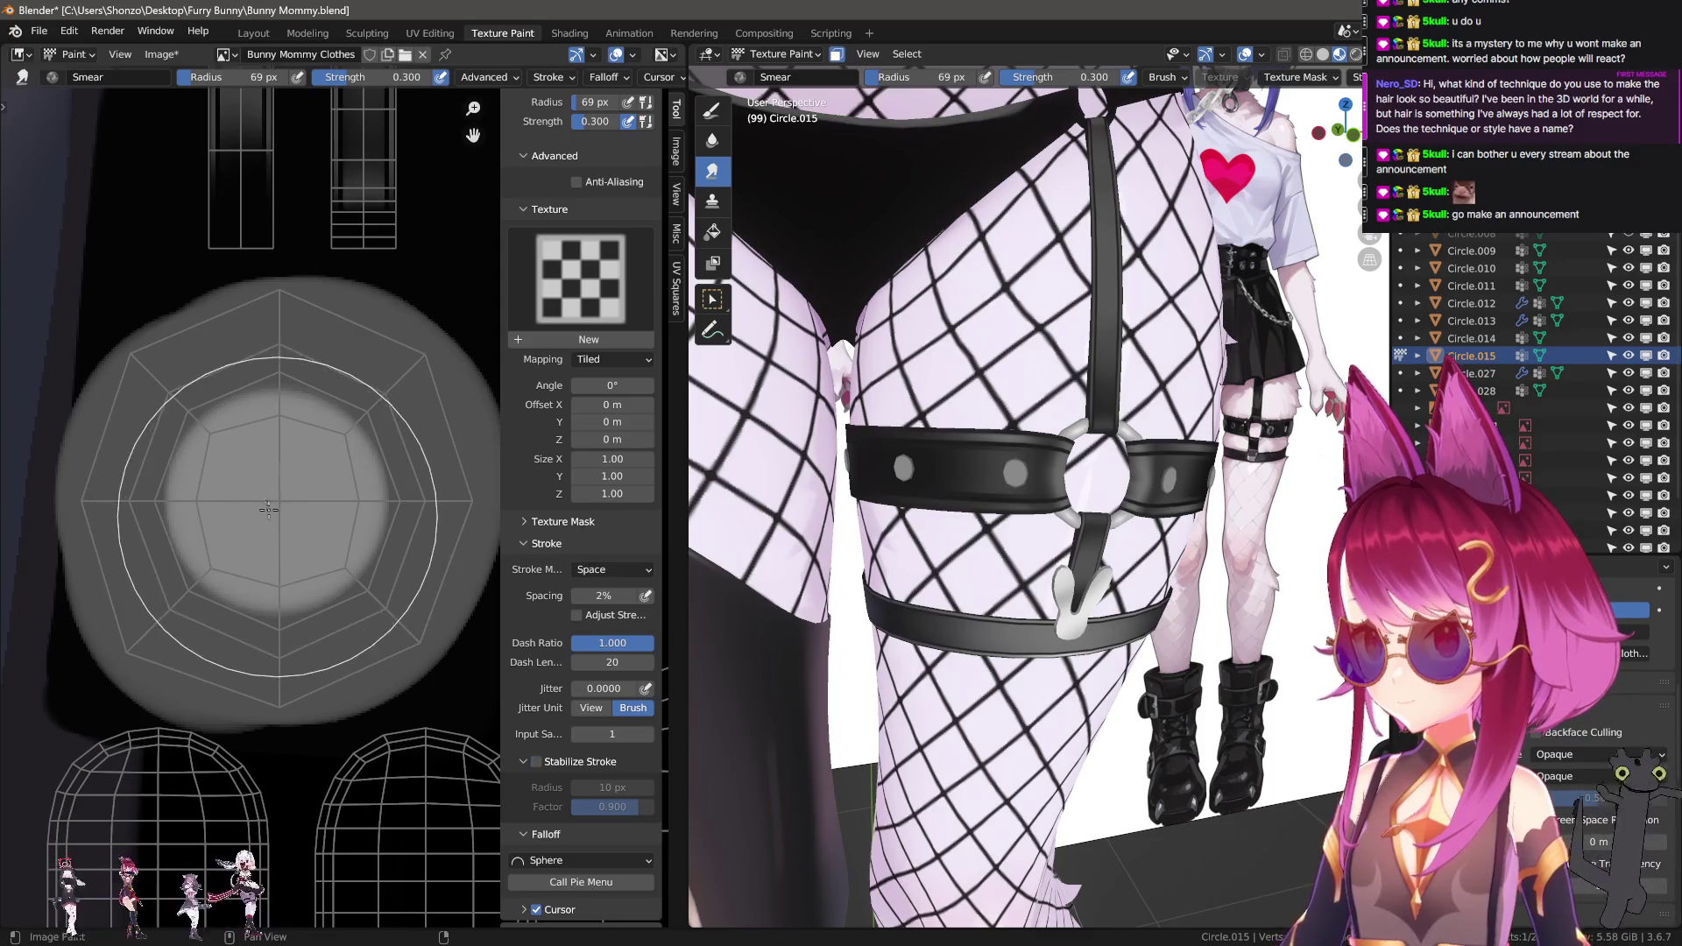
mouse_move(276, 522)
mouse_down()
mouse_move(289, 495)
mouse_move(258, 521)
mouse_move(293, 491)
mouse_move(279, 503)
mouse_up()
Dab a light grey 21 px highlight in the octagon centre and blend it into the grey.
key(shift+space)
key(d)
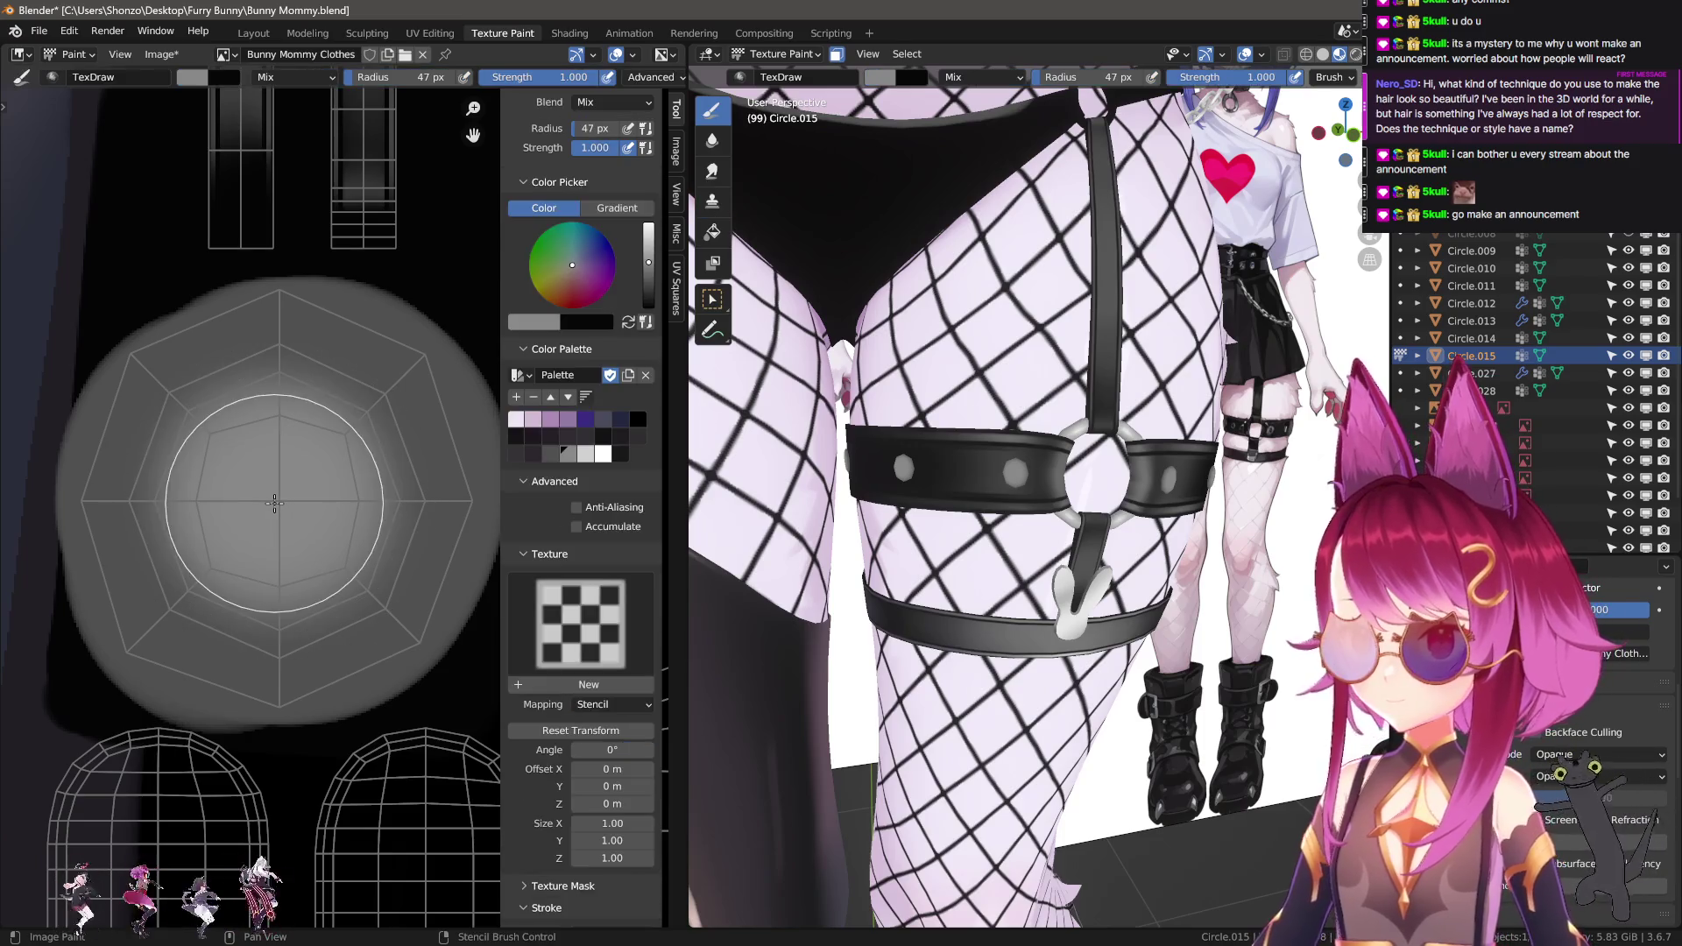
click(585, 453)
key(f)
click(276, 508)
click(276, 508)
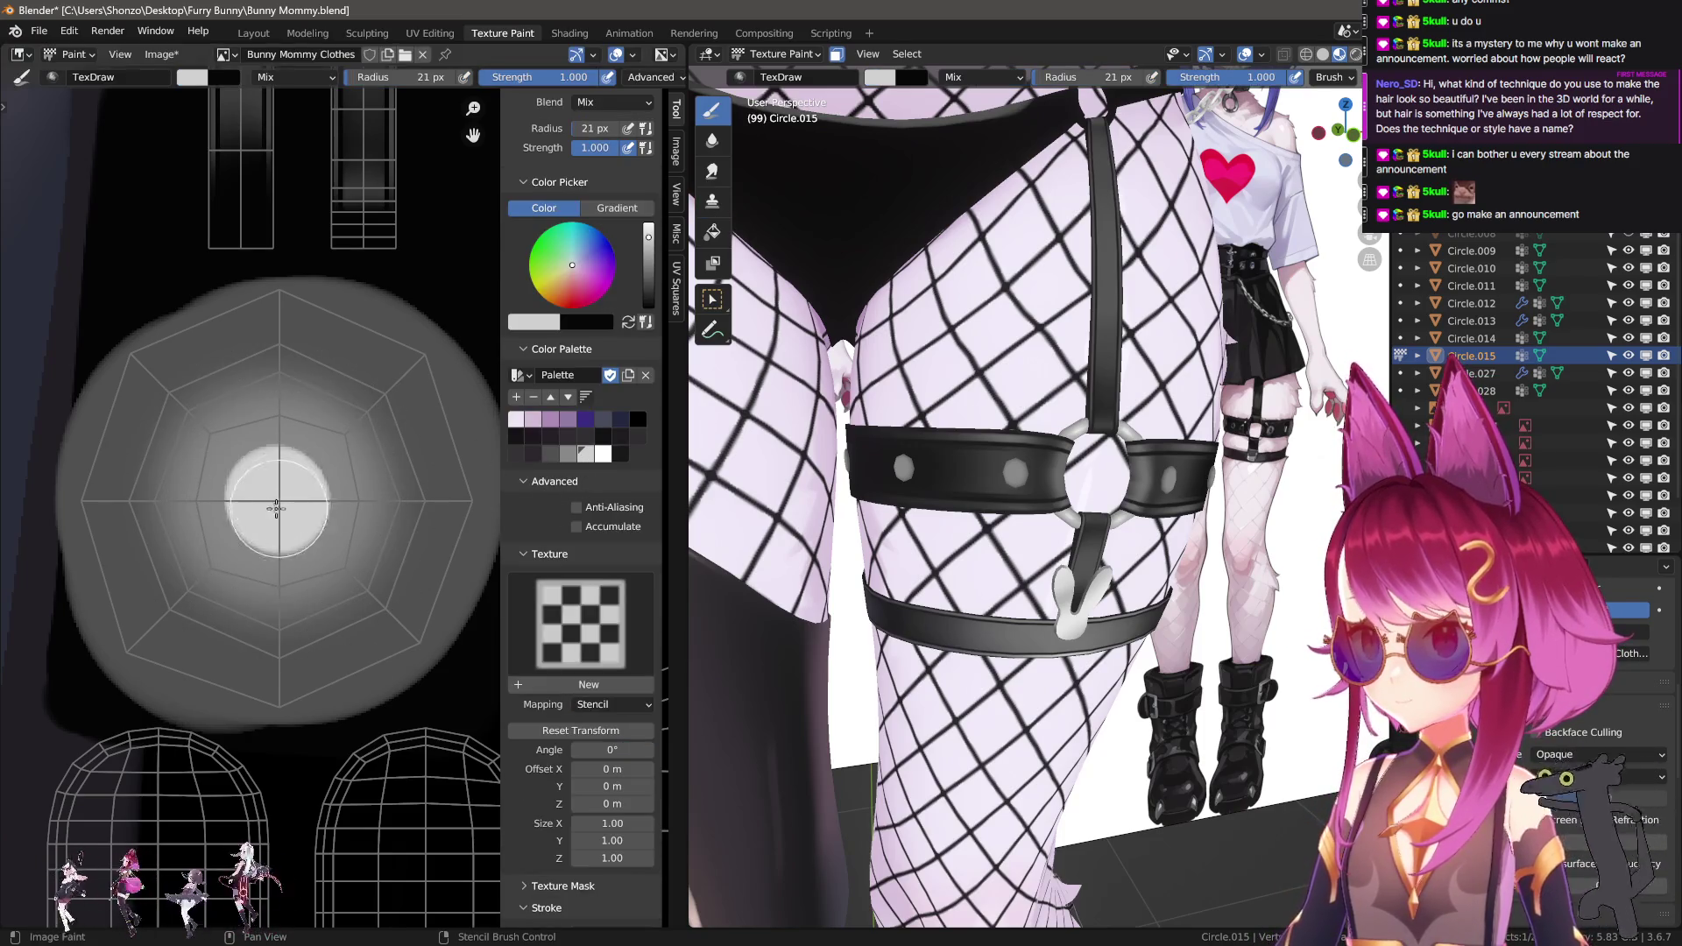
key(shift+space)
key(s)
drag(269, 512, 273, 476)
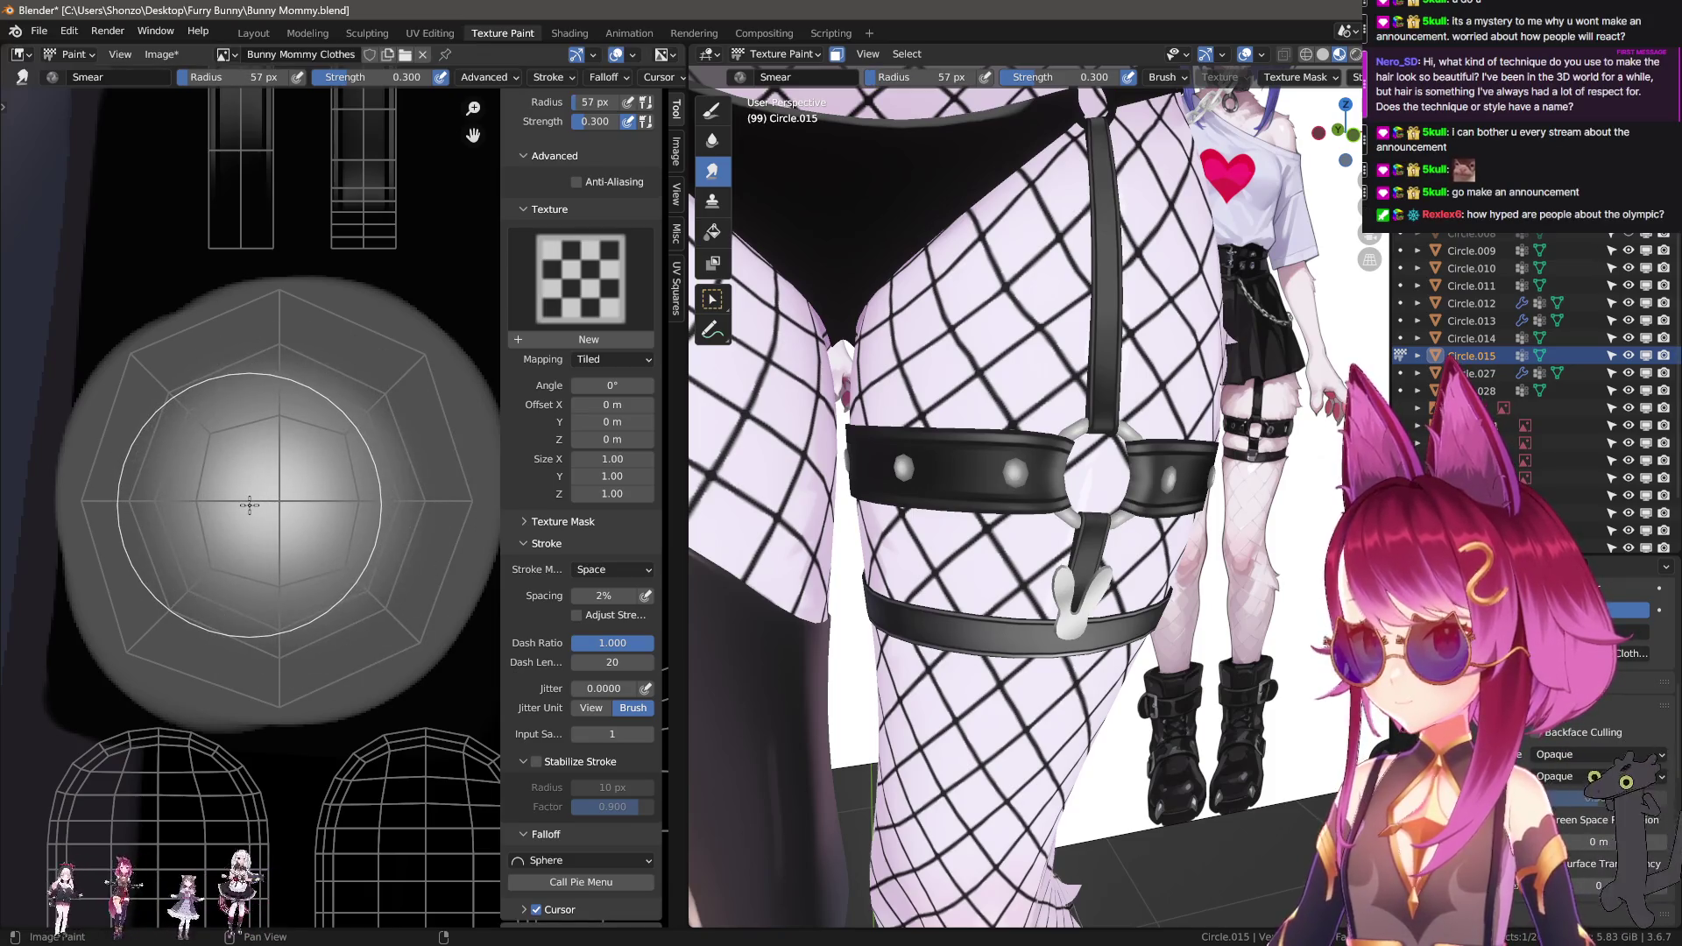
key(ctrl+z)
key(ctrl+z)
key(ctrl+z)
drag(250, 505, 252, 495)
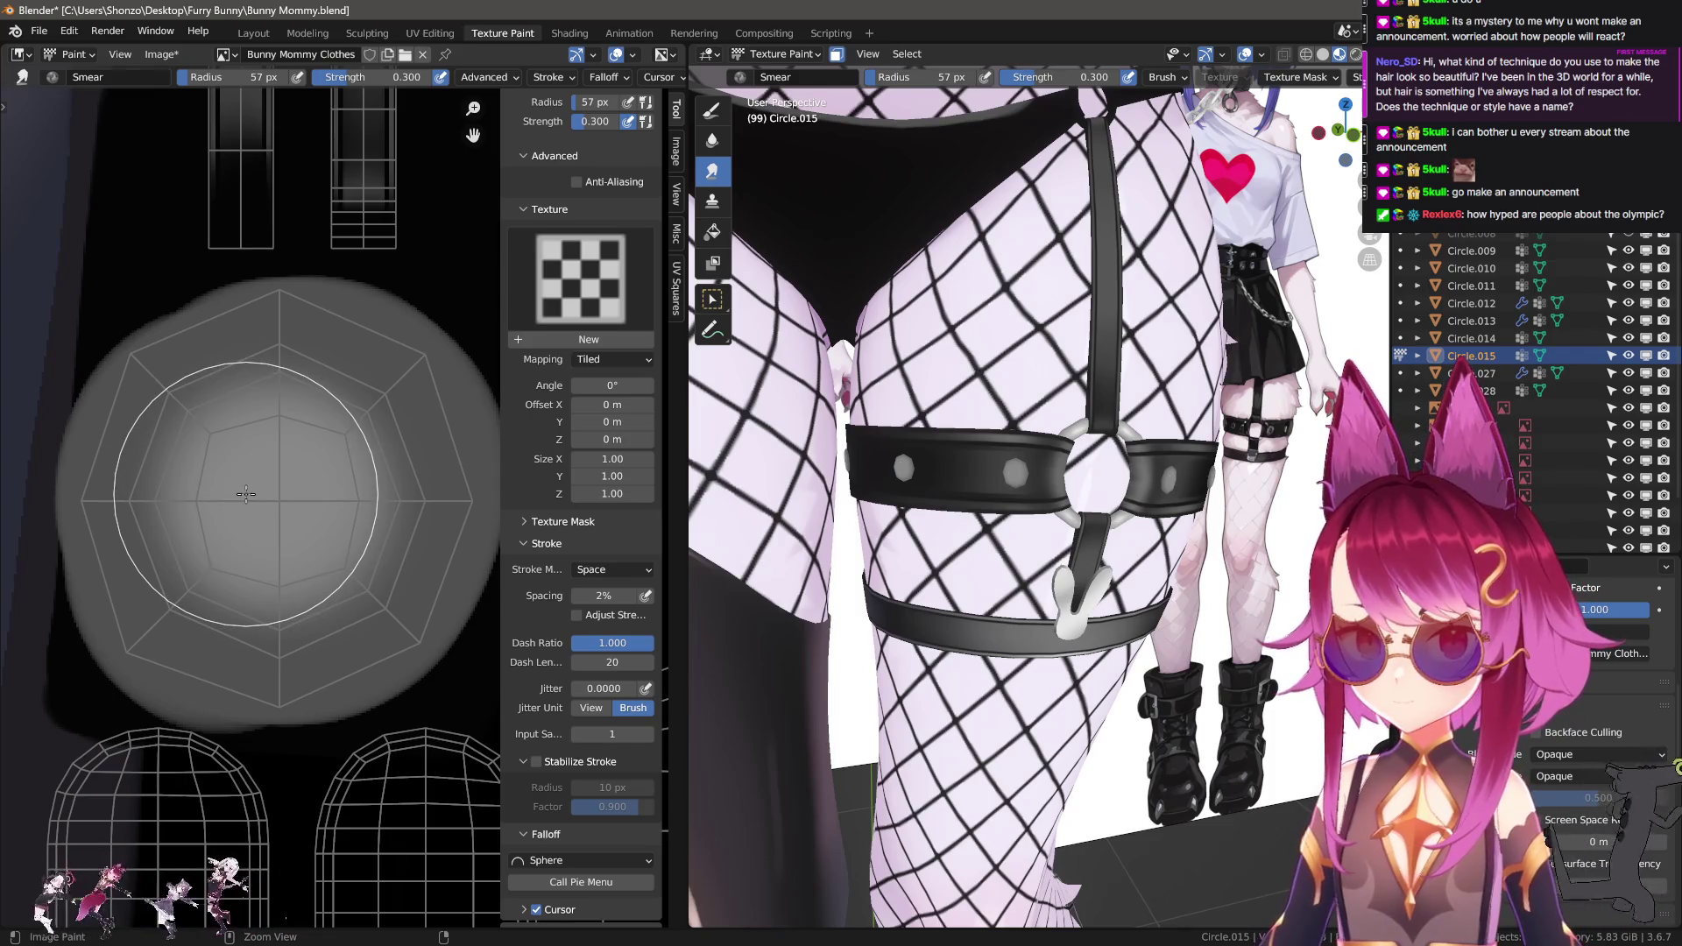
Paint a bright disc in the octagon centre and smear it larger and softer.
key(shift+space)
key(d)
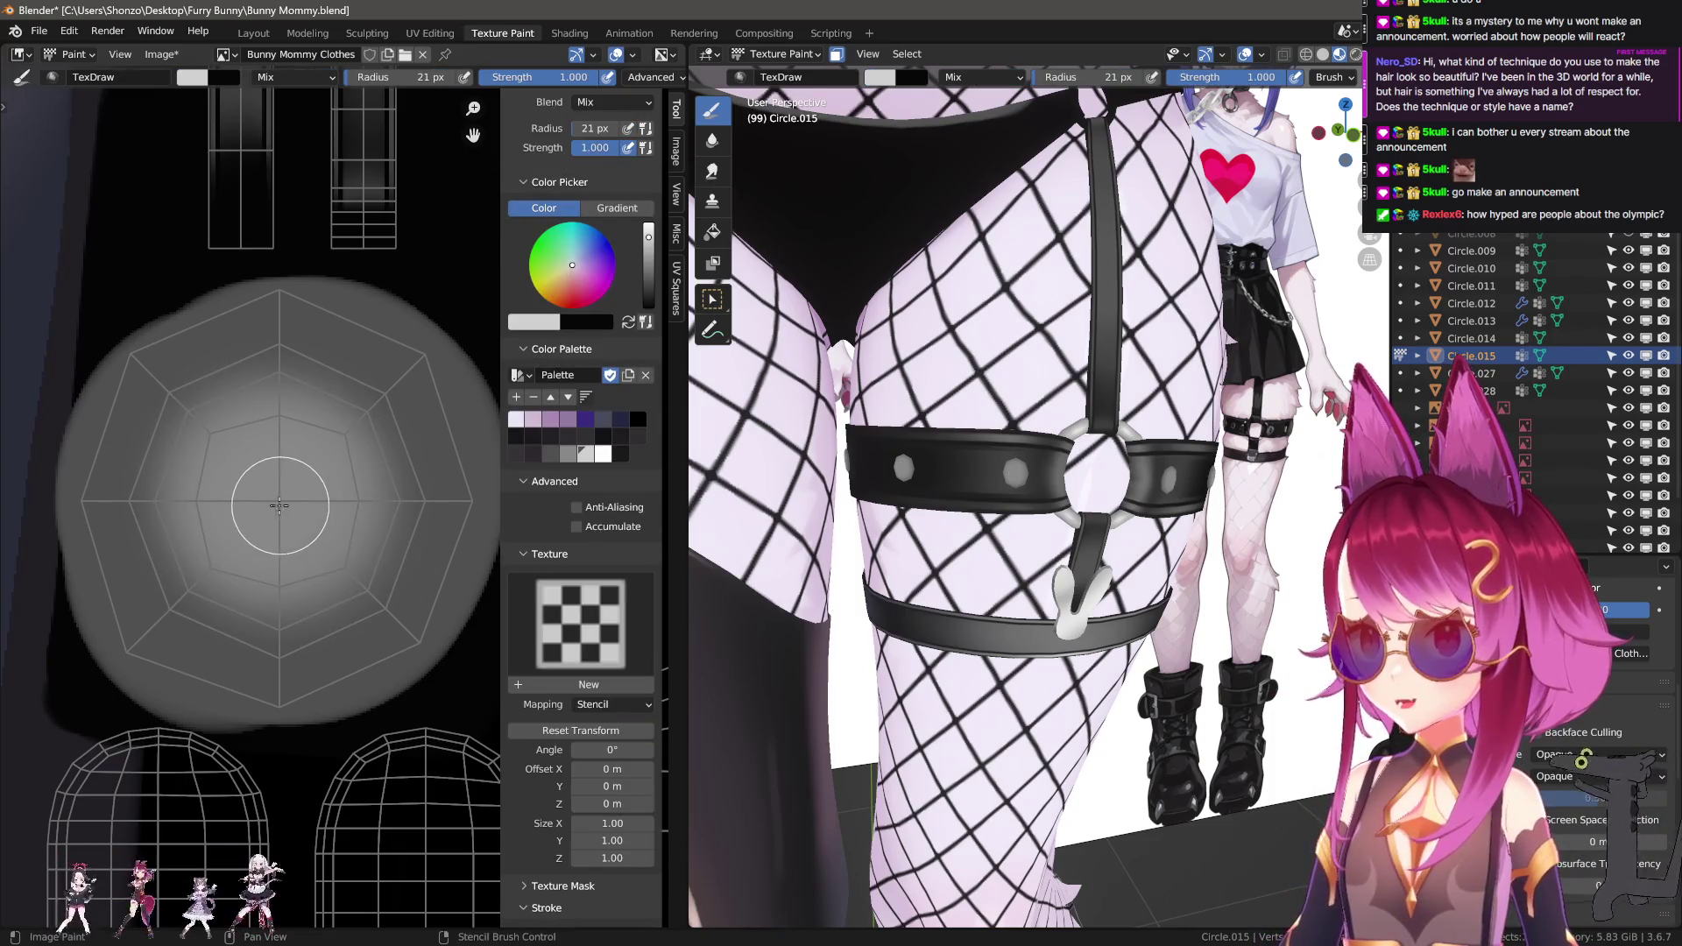
drag(275, 506, 266, 502)
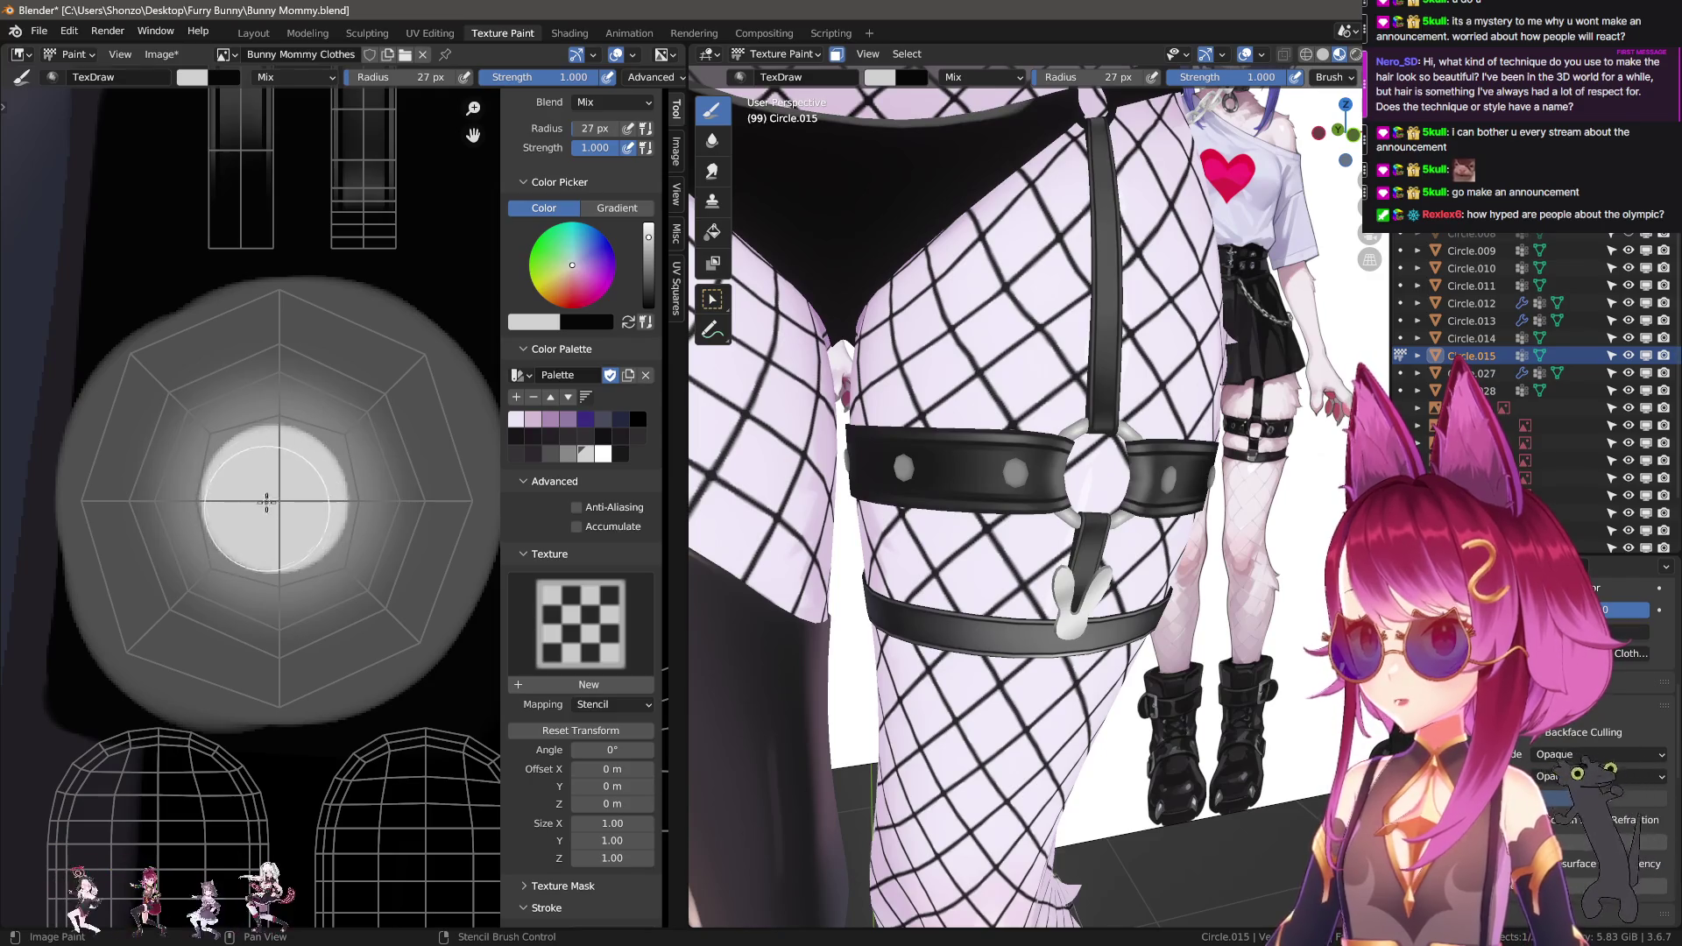
key(shift+space)
key(s)
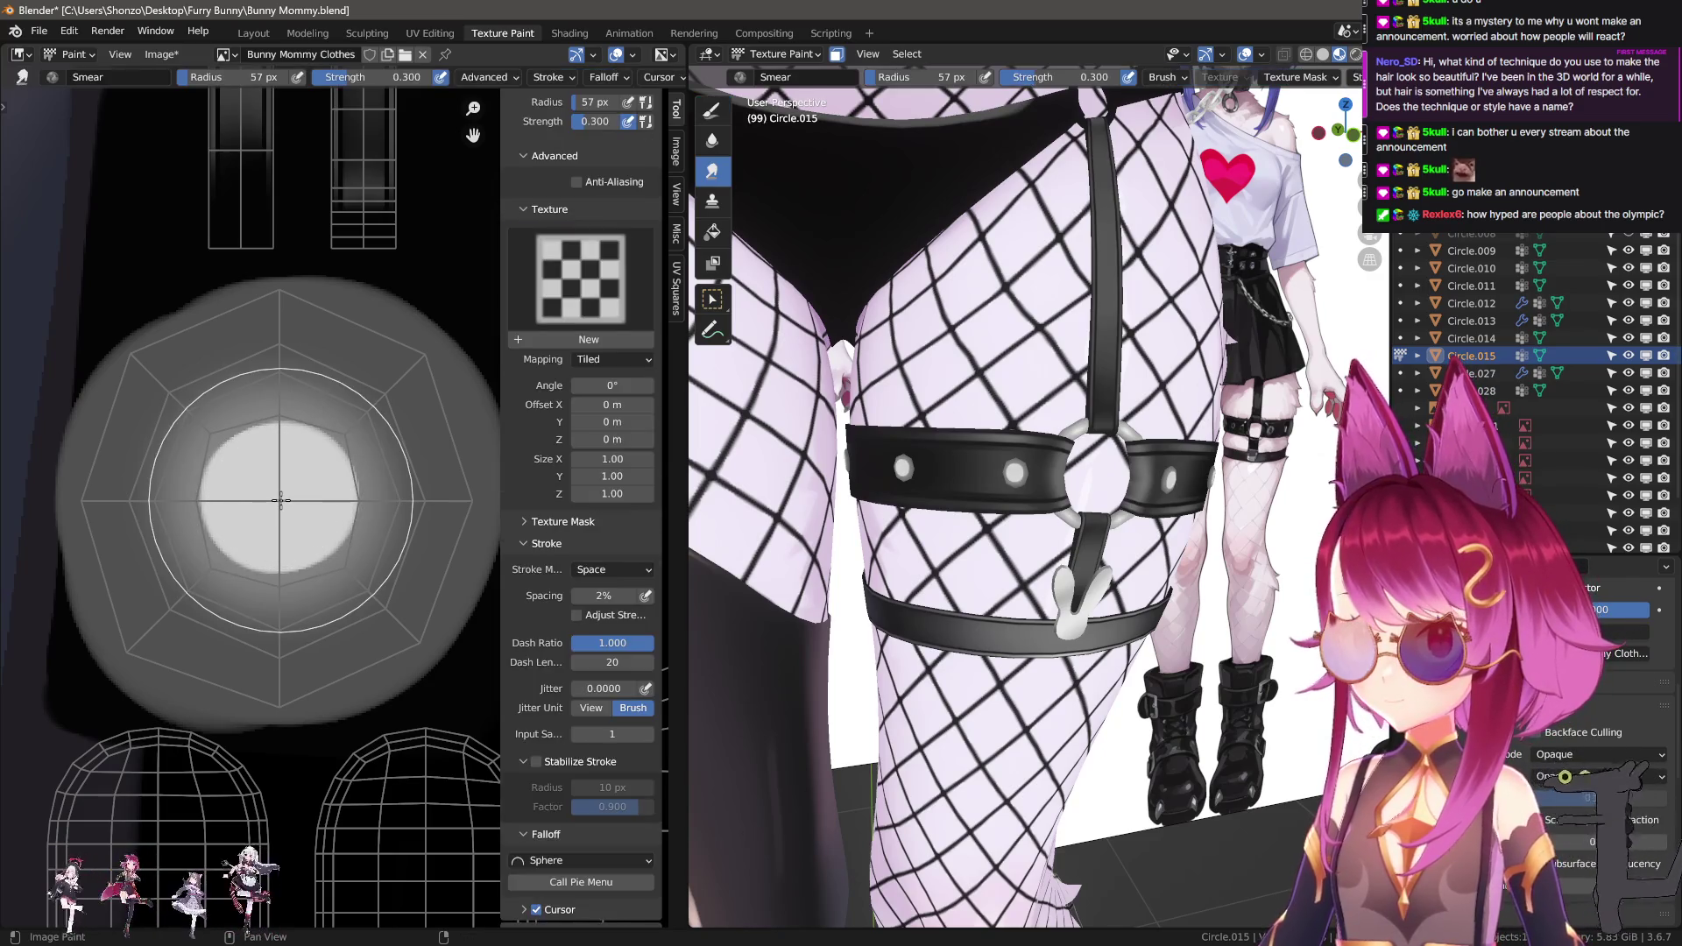
key(Escape)
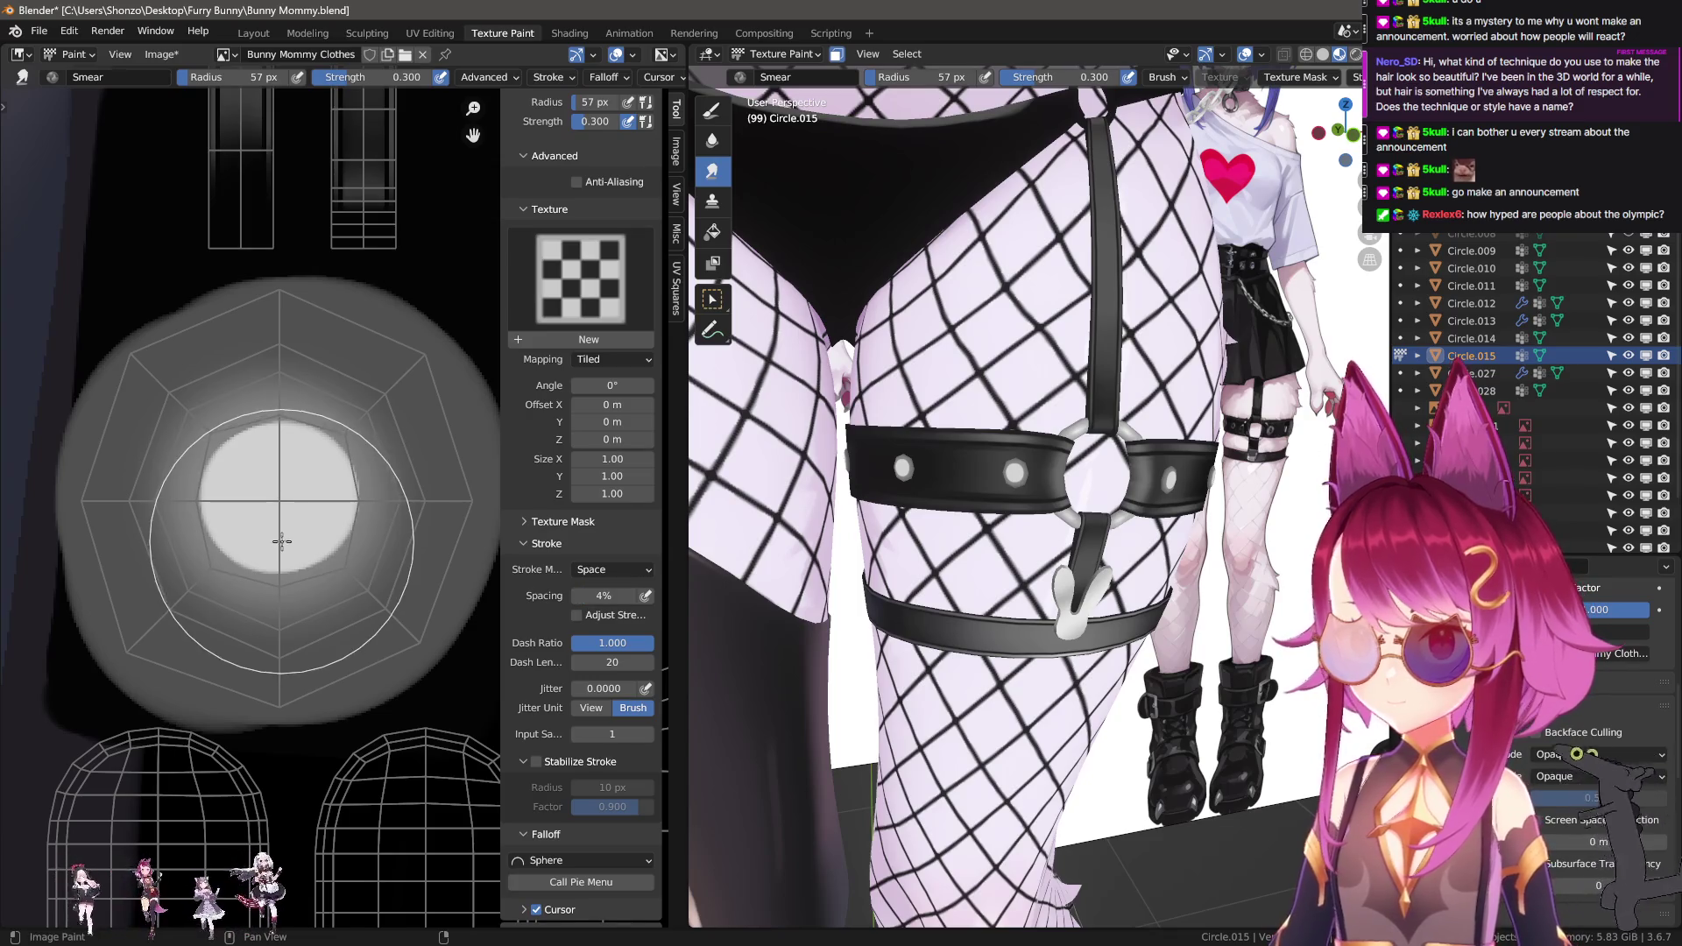
key(f)
click(251, 521)
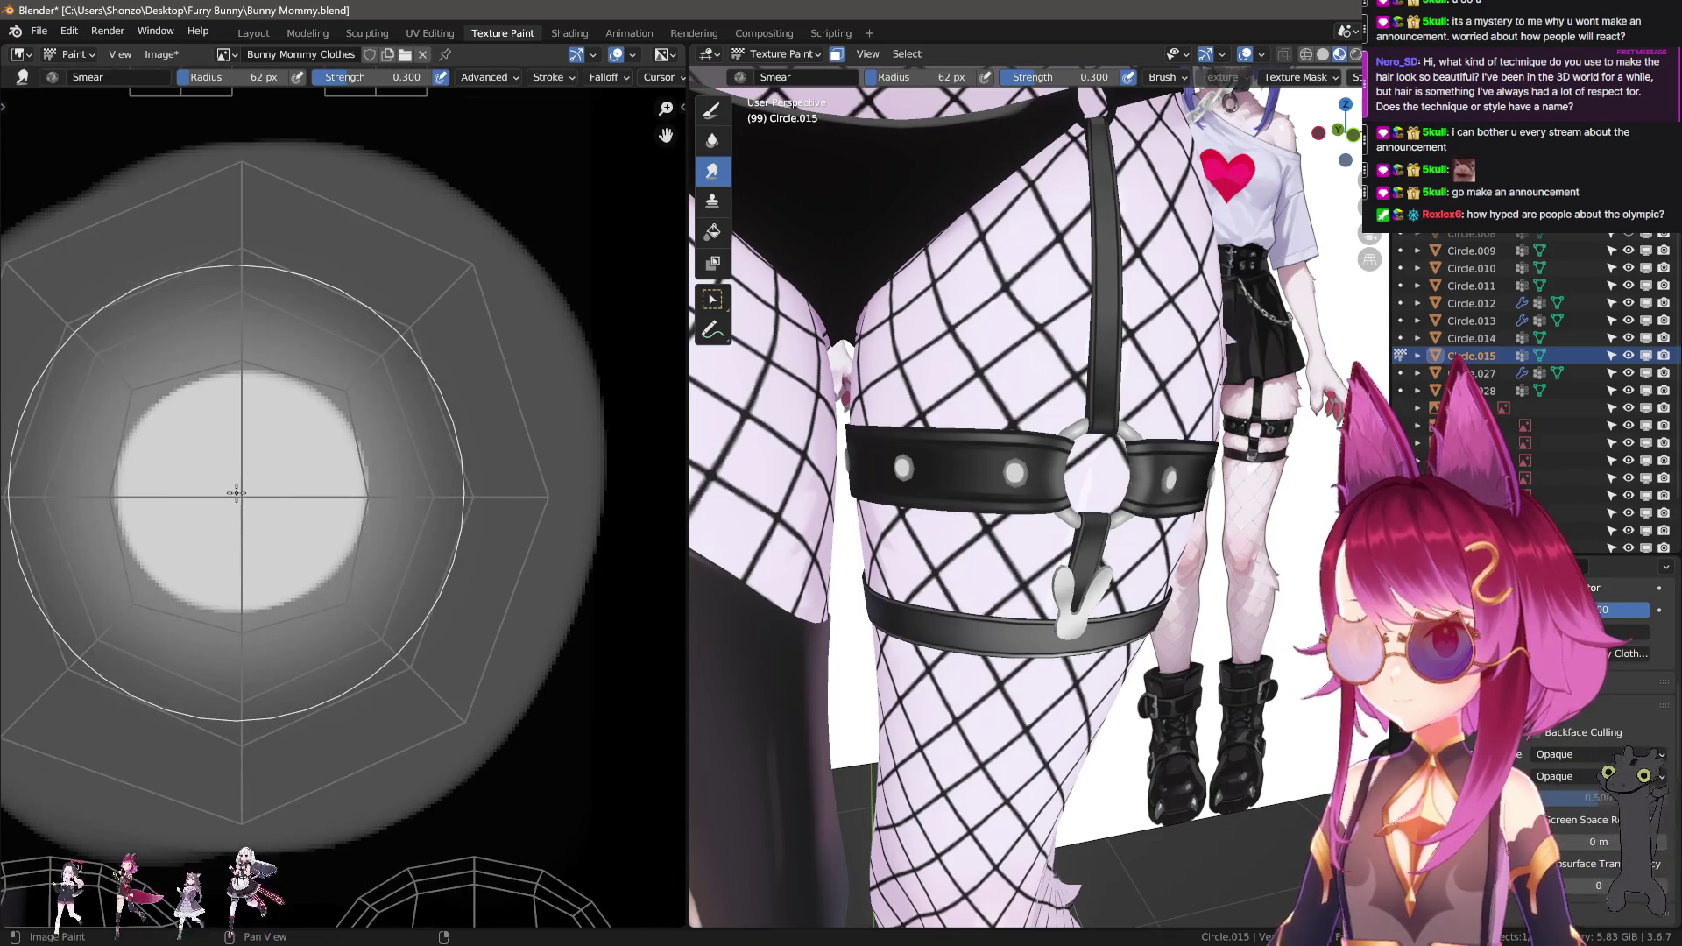
middle_drag(221, 491, 272, 500)
key(f)
click(289, 490)
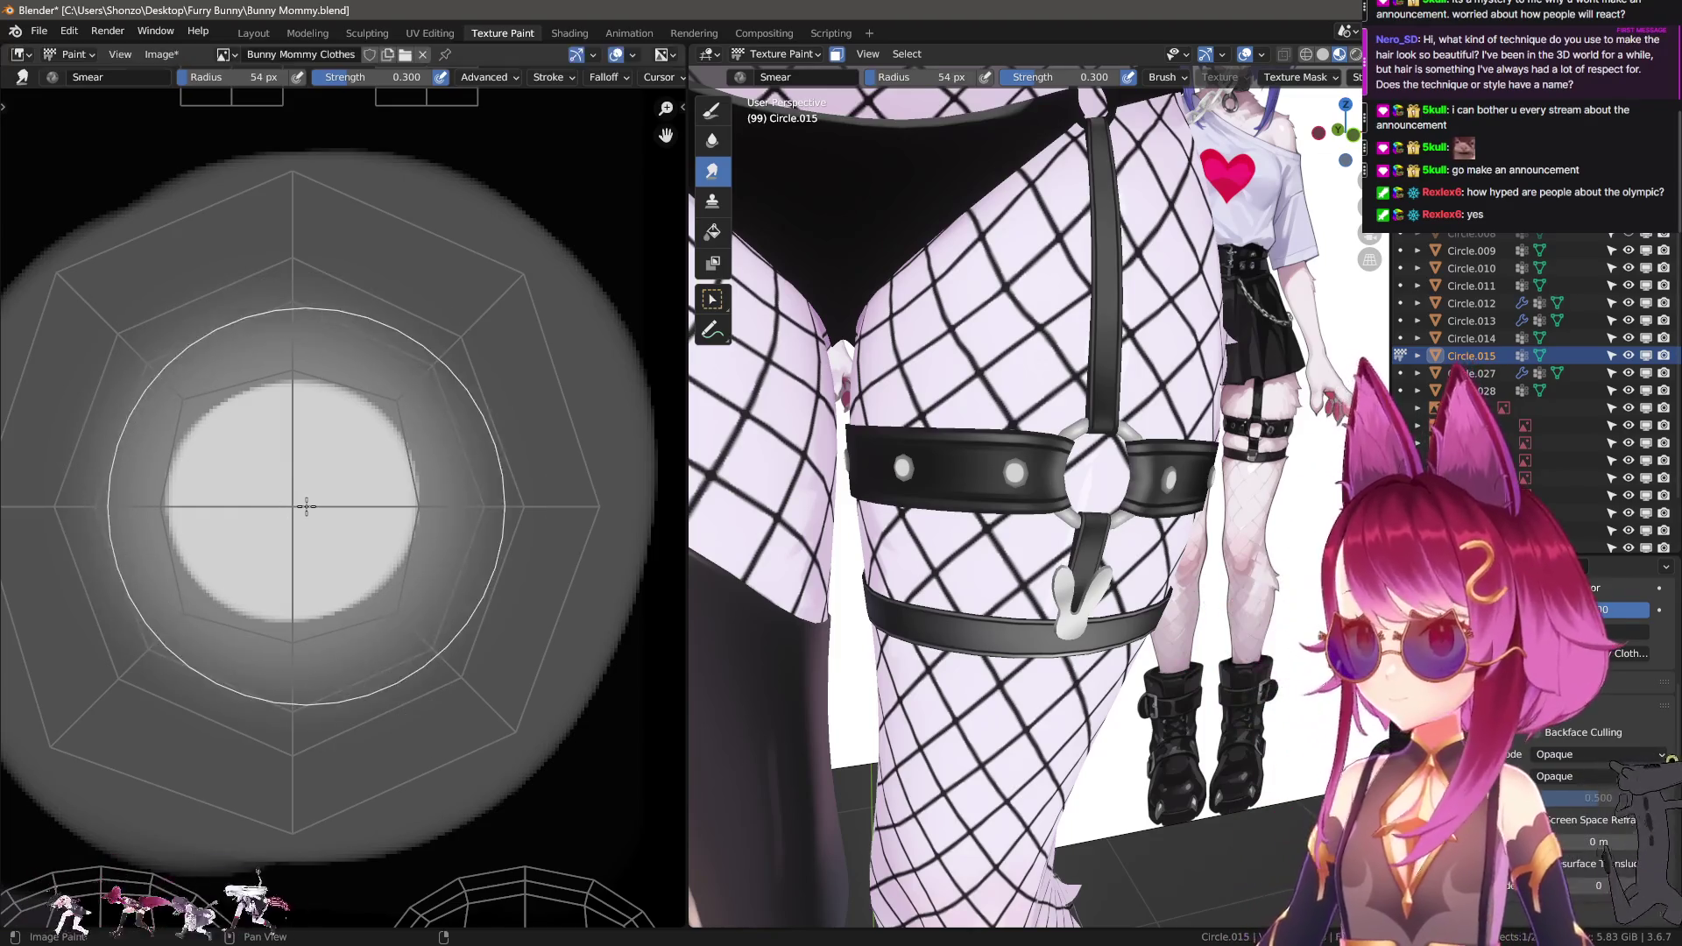
mouse_move(289, 496)
mouse_down()
mouse_move(263, 473)
mouse_move(301, 449)
mouse_move(263, 492)
mouse_move(263, 522)
mouse_move(331, 466)
mouse_move(276, 451)
mouse_up()
Resize the brush from 67 px to 63 px and return to the regular draw brush.
key(f)
click(314, 496)
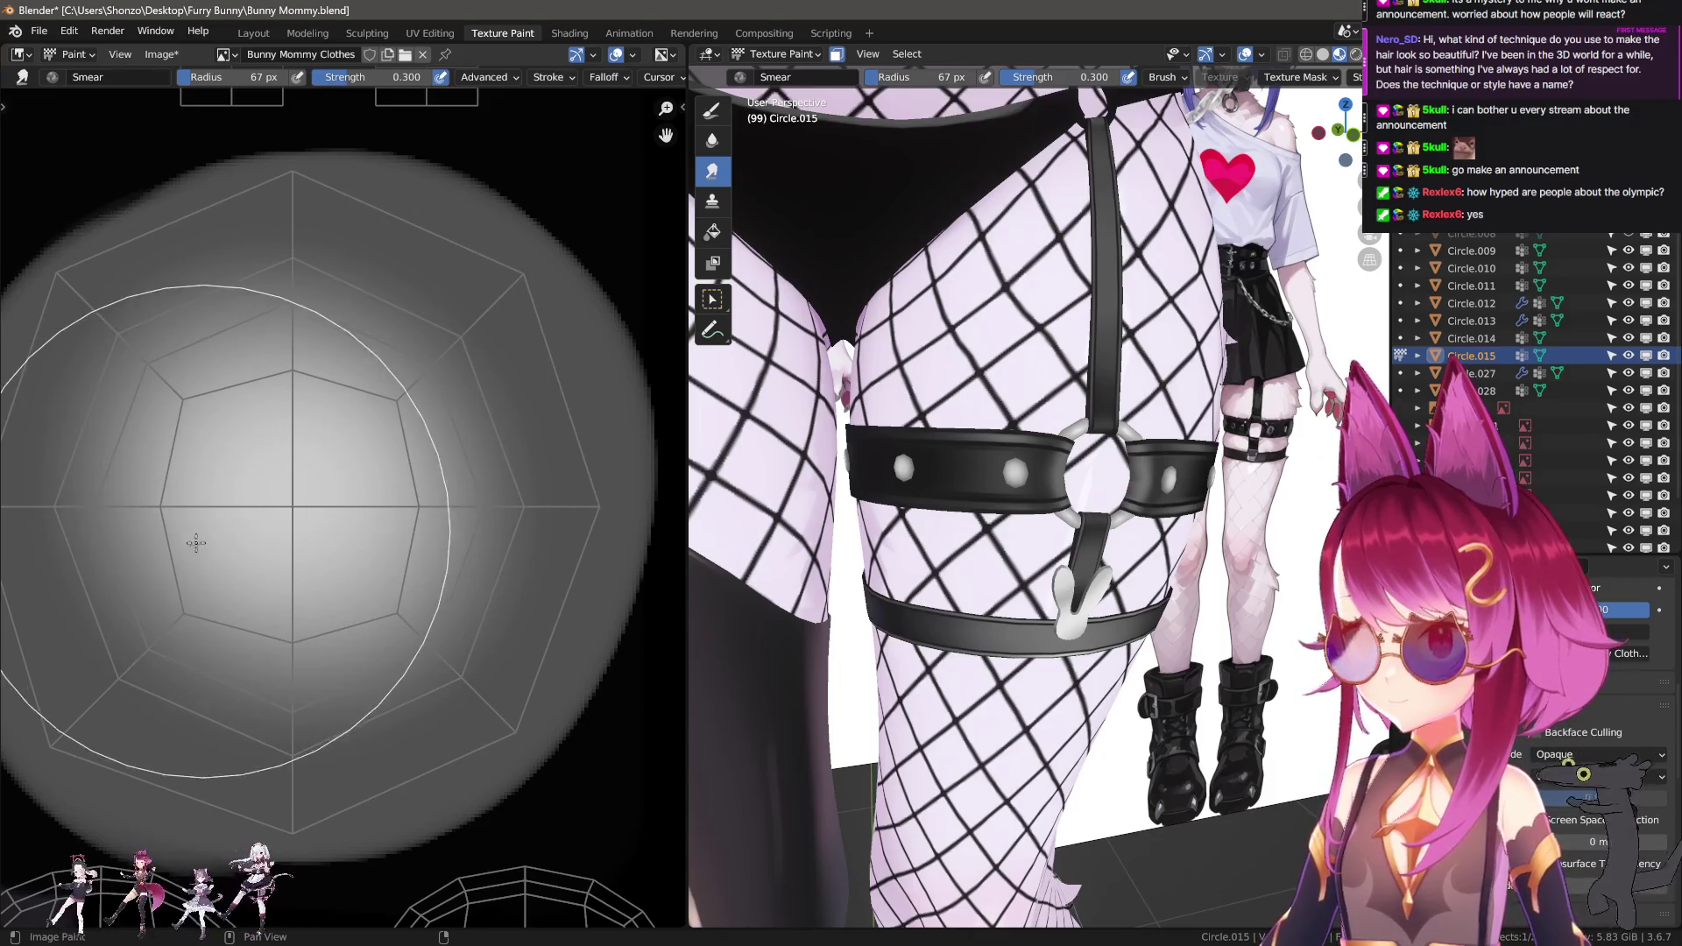
scroll(868, 526, up, 8)
key(f)
click(406, 557)
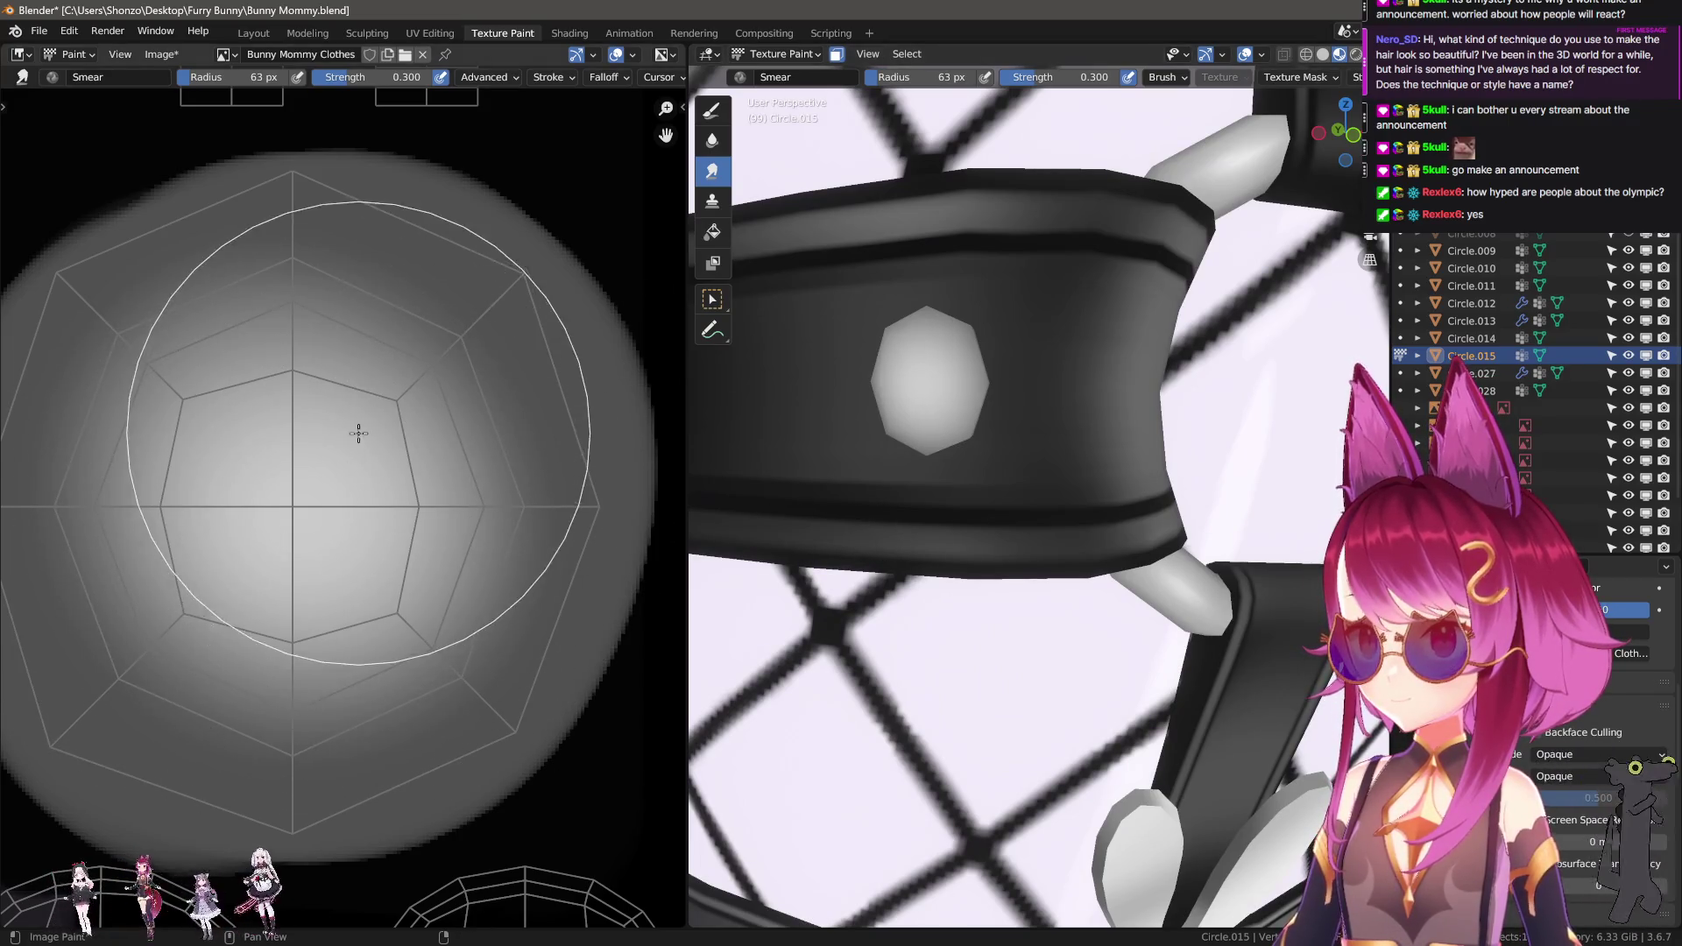
key(1)
key(f)
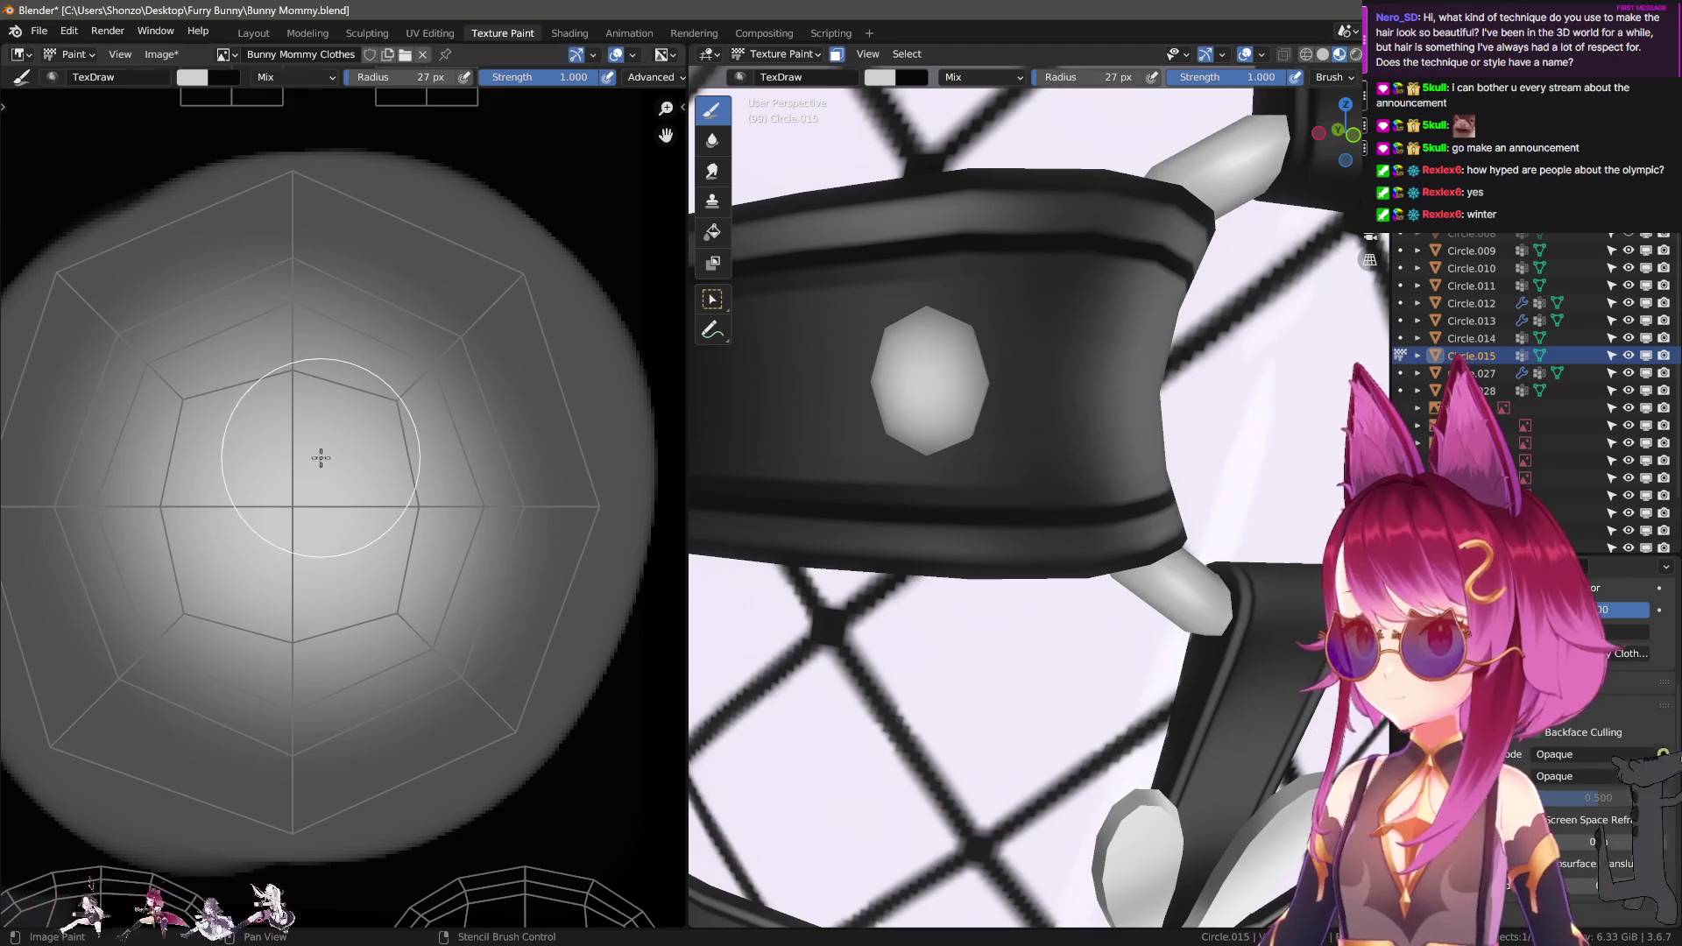
click(329, 369)
scroll(333, 377, up, 2)
key(x)
Try a white highlight spot on the rivet, then undo it.
key(n)
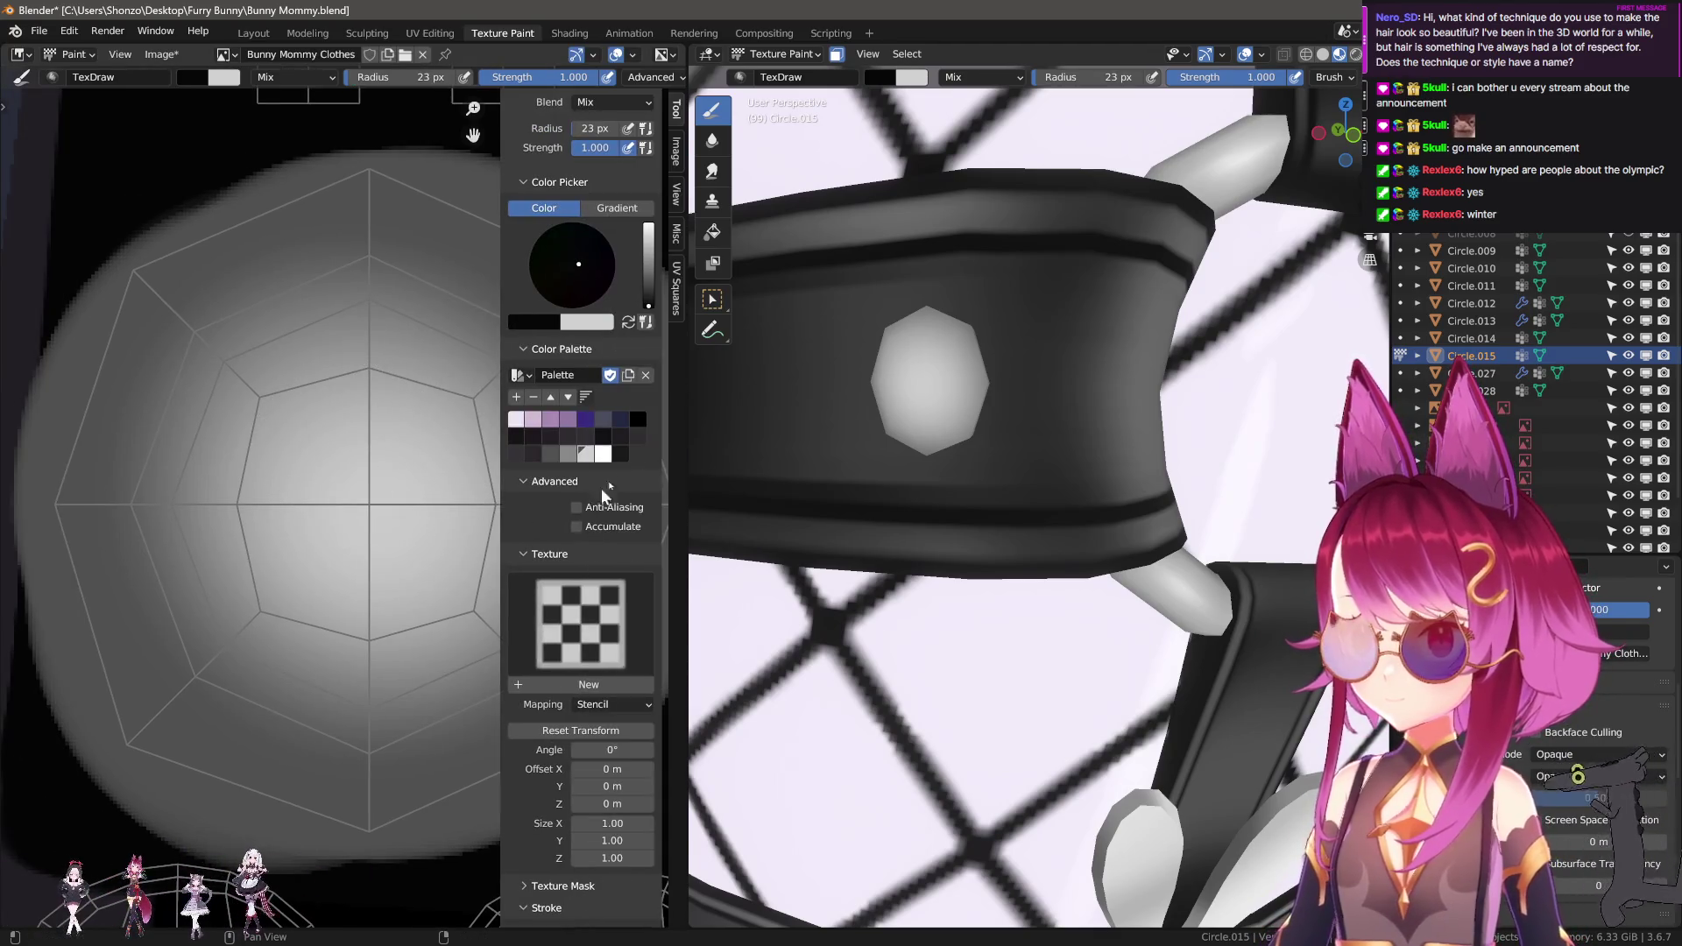
click(573, 265)
key(n)
click(314, 435)
drag(326, 435, 383, 436)
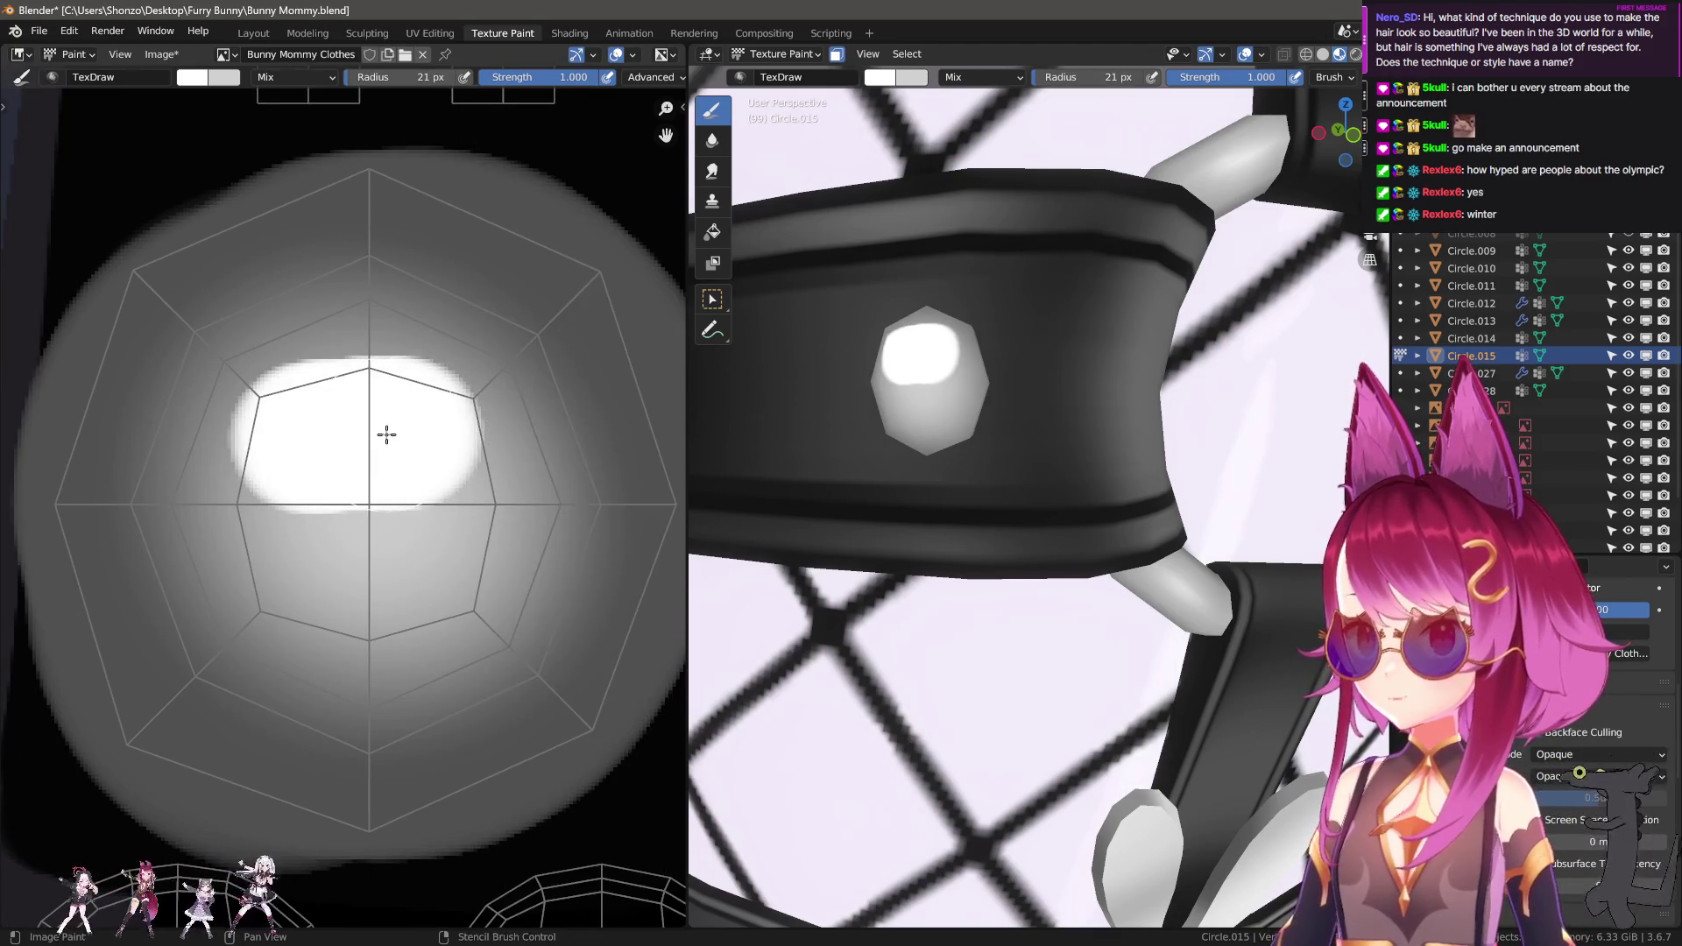
key(ctrl+z)
Set brush strength to 0.600, test and undo a softer highlight, and use a 20 px radius.
key(shift+f)
click(329, 443)
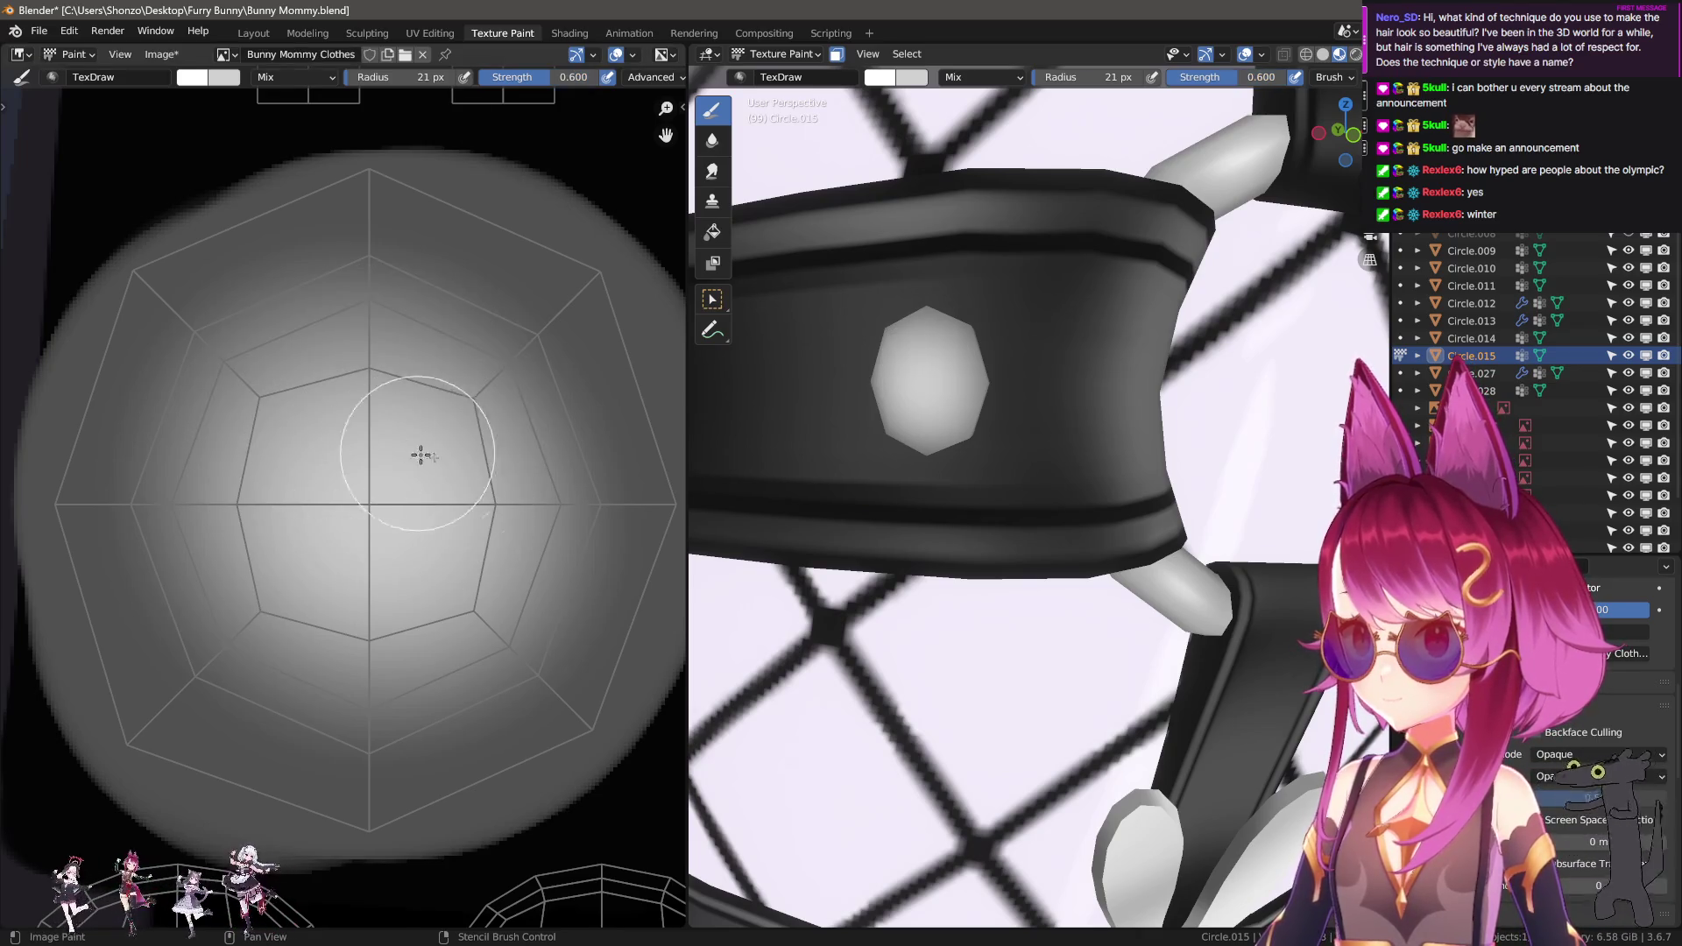
key(n)
key(n)
mouse_move(374, 420)
mouse_down()
mouse_move(382, 447)
mouse_move(431, 462)
mouse_up()
key(ctrl+z)
key(f)
click(350, 427)
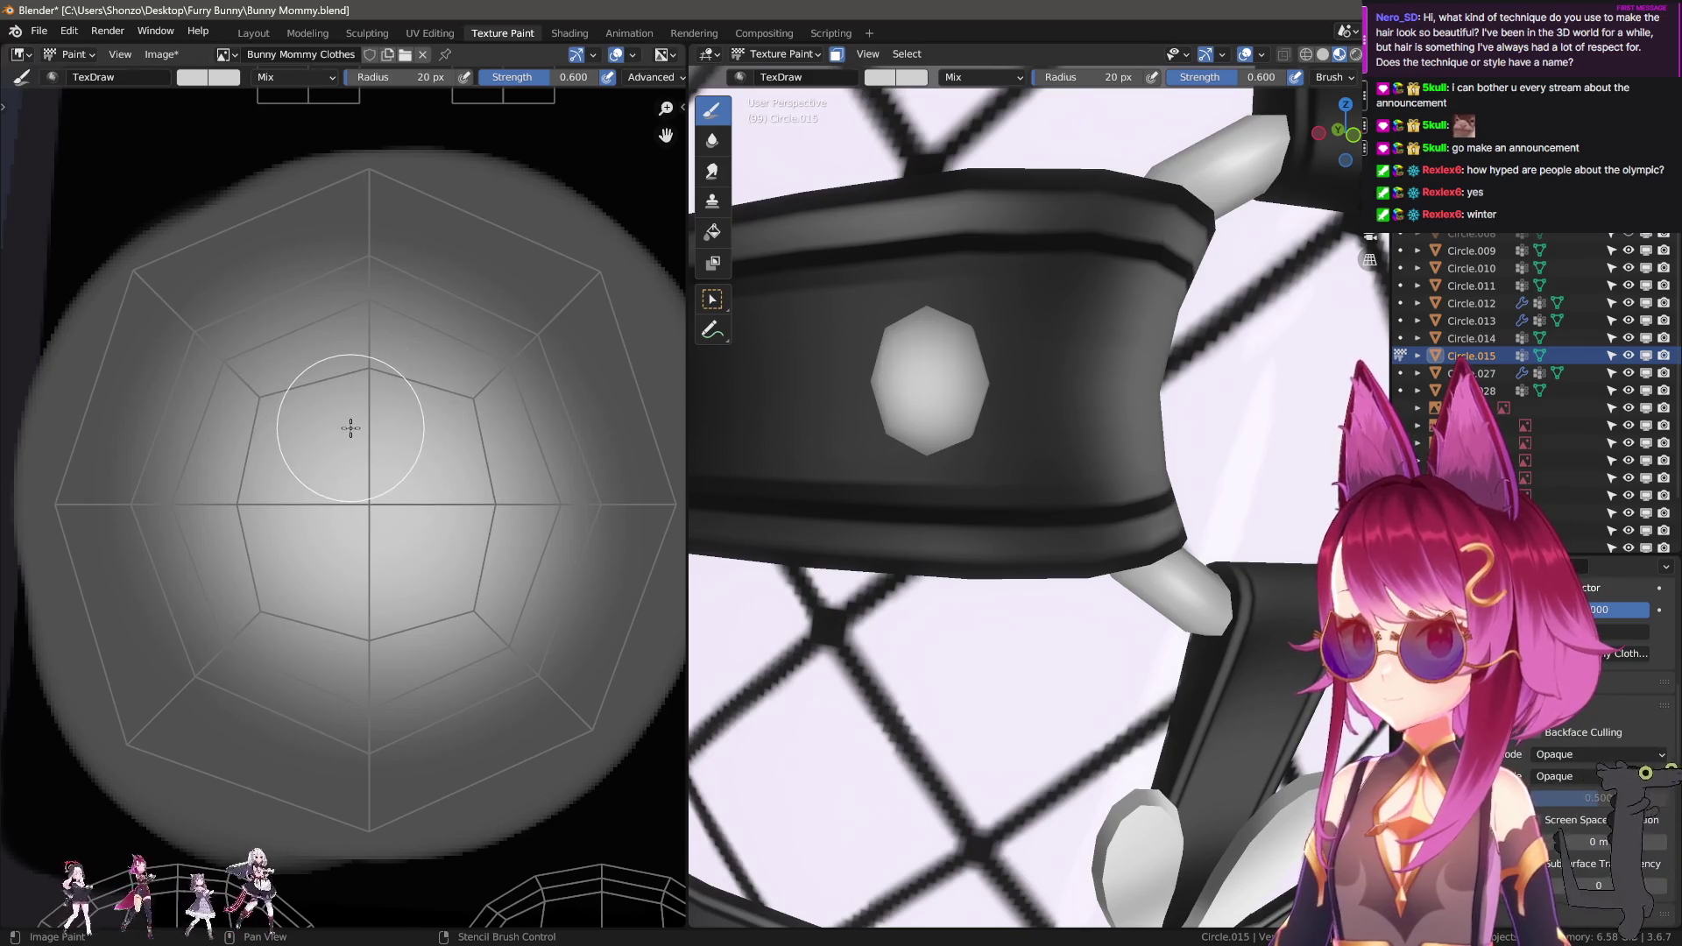
mouse_move(861, 365)
middle_down()
mouse_move(931, 410)
mouse_move(717, 407)
middle_up()
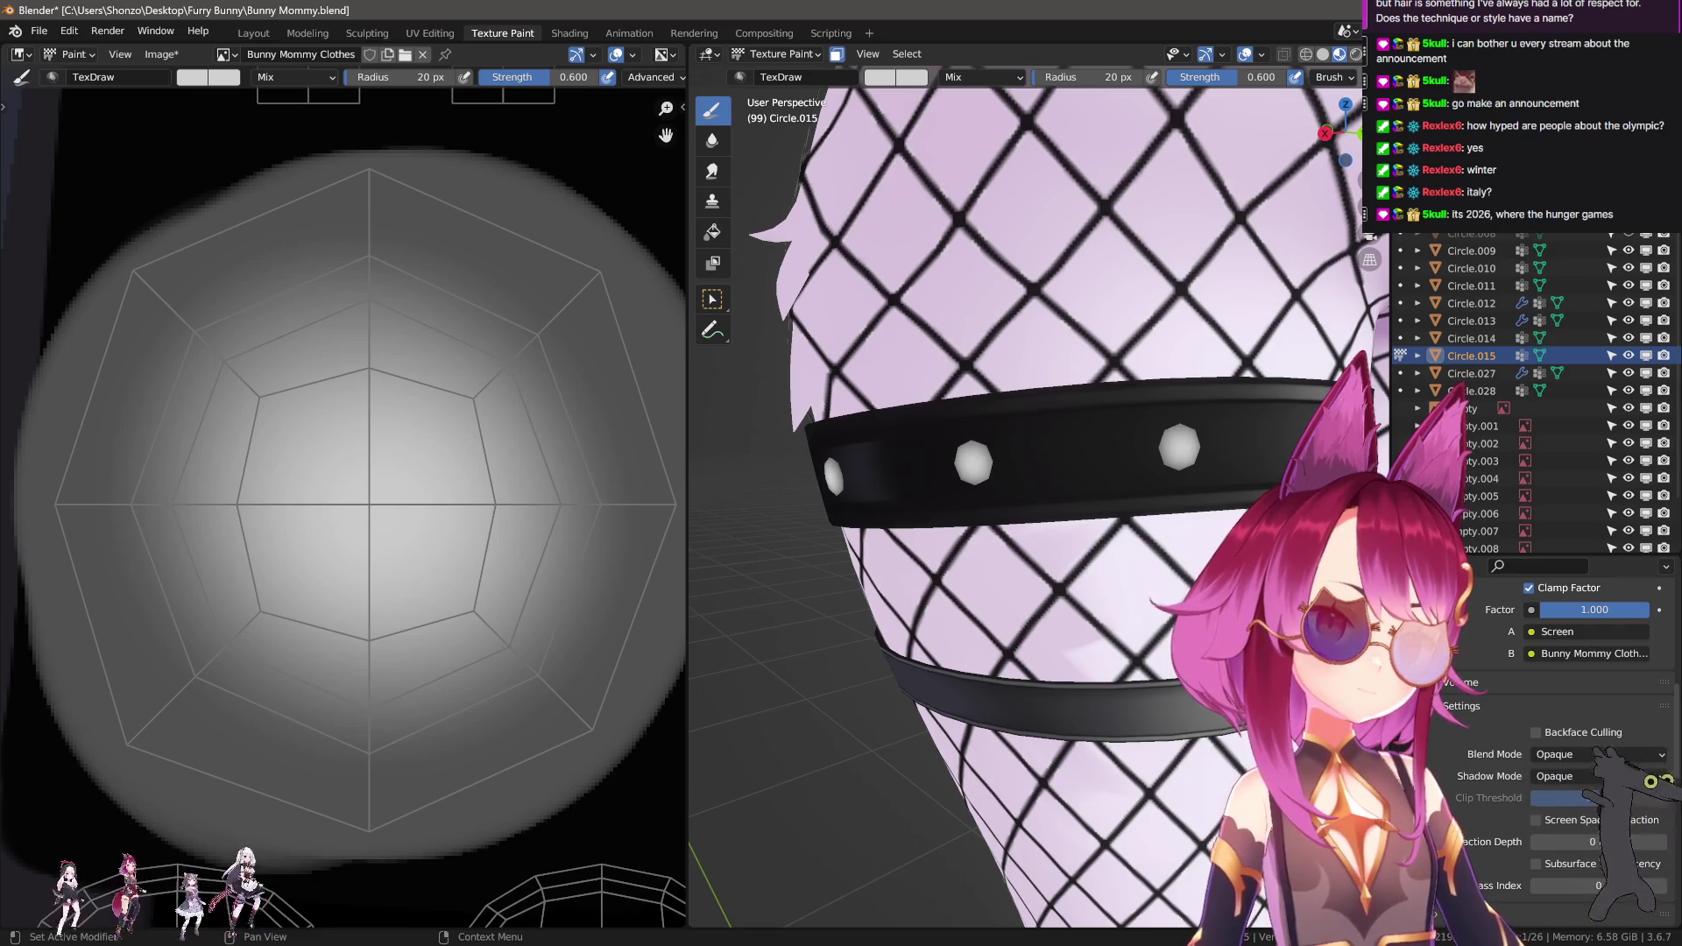
Orbit around the legs and bring the strap UV strips into view in the texture editor.
middle_drag(1008, 437, 968, 440)
scroll(365, 514, down, 5)
middle_drag(517, 410, 406, 341)
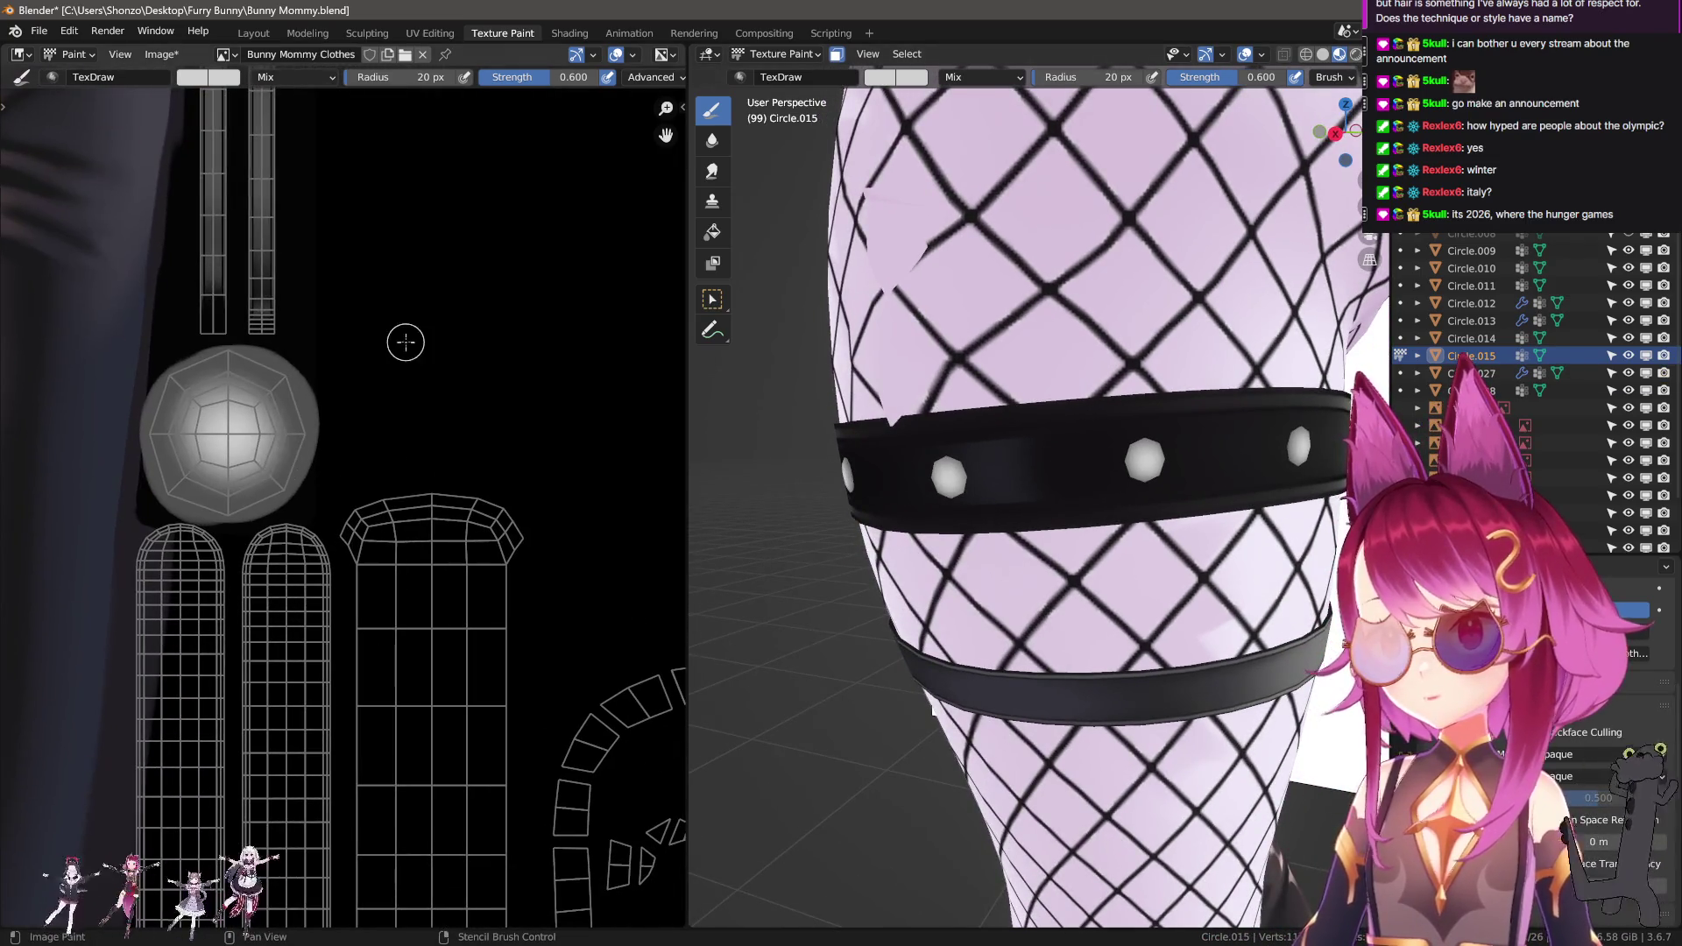
scroll(1074, 389, down, 5)
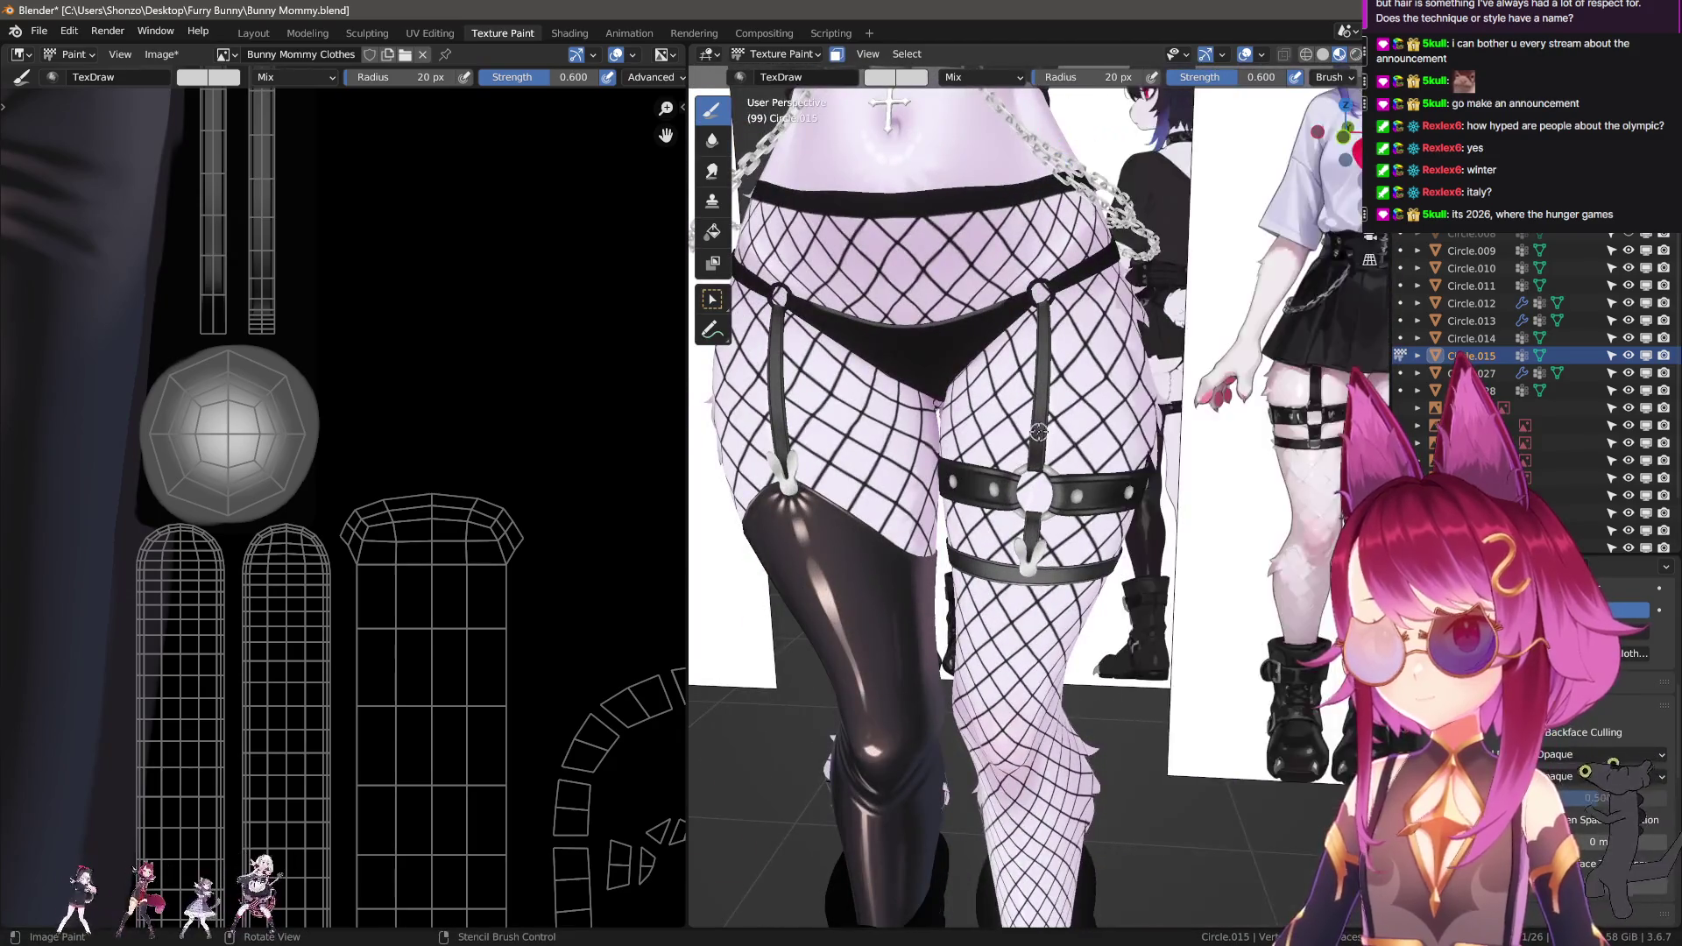
middle_drag(1027, 347, 1043, 350)
scroll(351, 525, down, 3)
scroll(330, 639, up, 6)
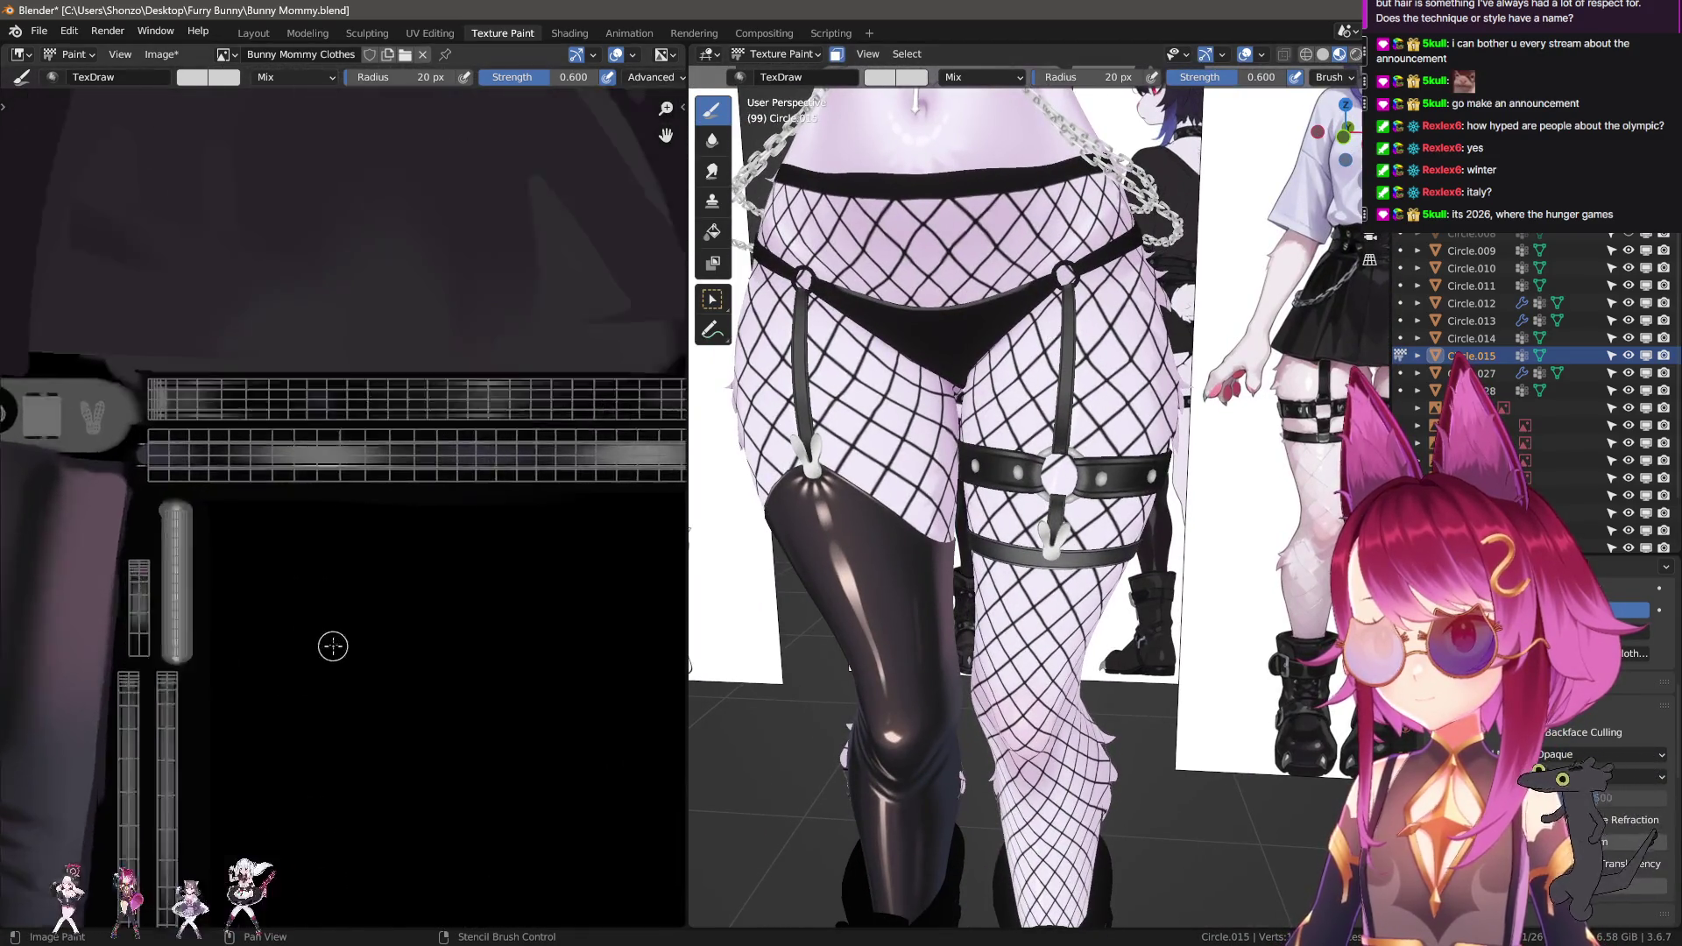
scroll(410, 497, down, 2)
scroll(338, 515, down, 3)
middle_drag(424, 315, 358, 906)
scroll(358, 906, up, 4)
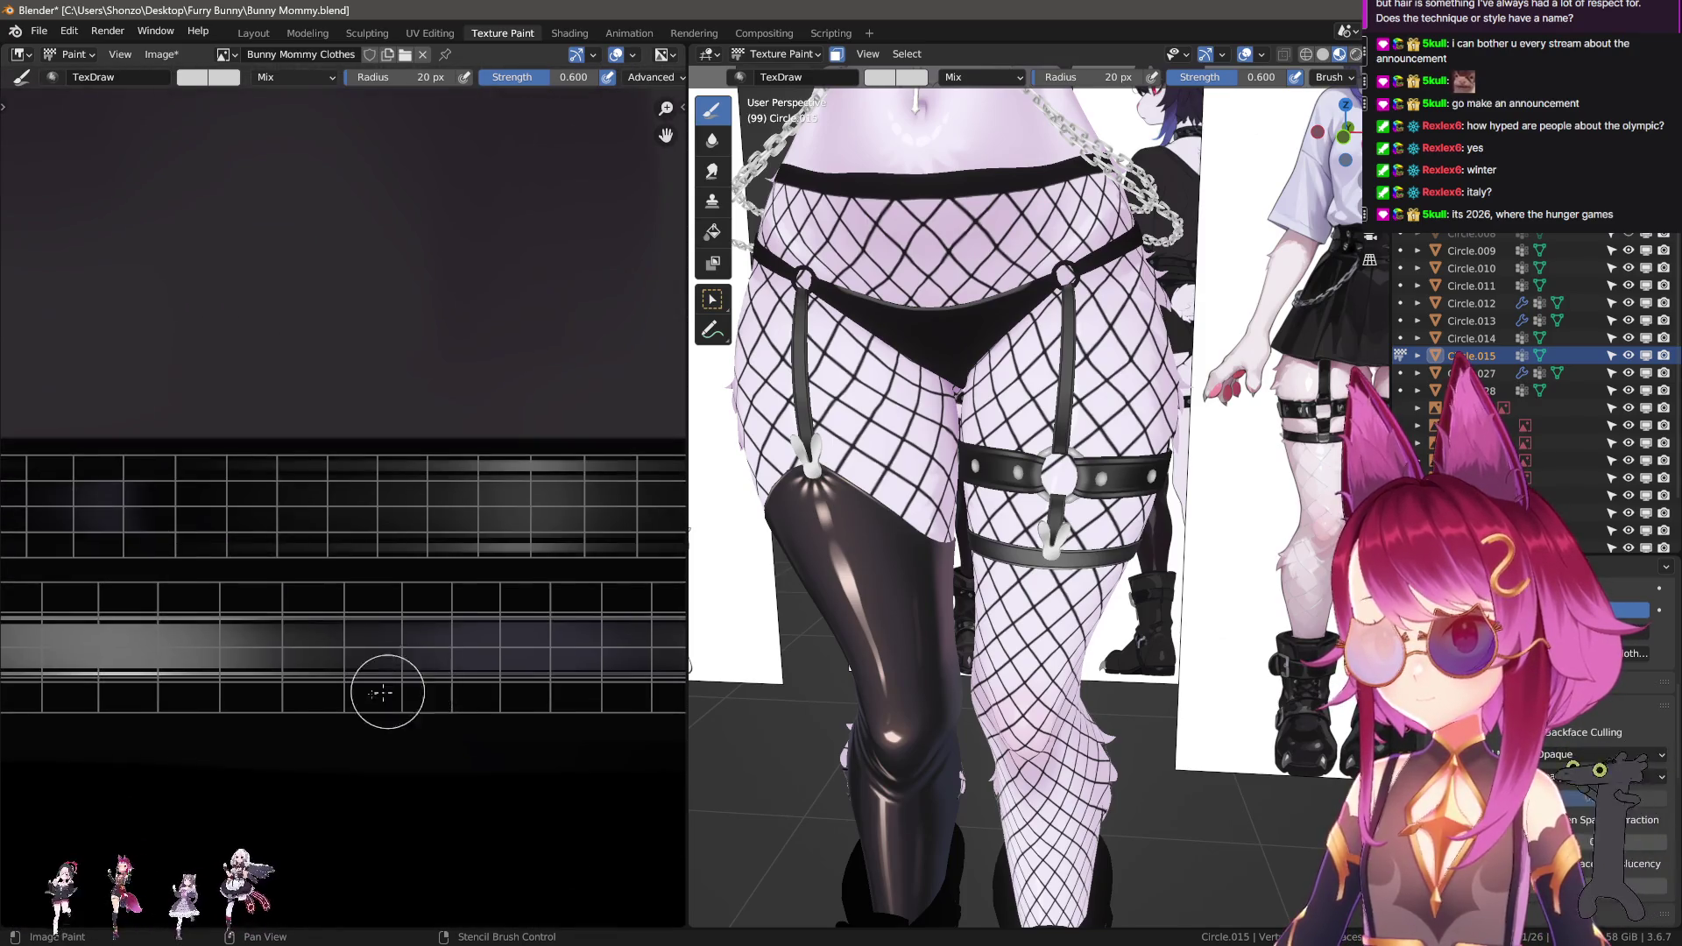
scroll(412, 589, up, 2)
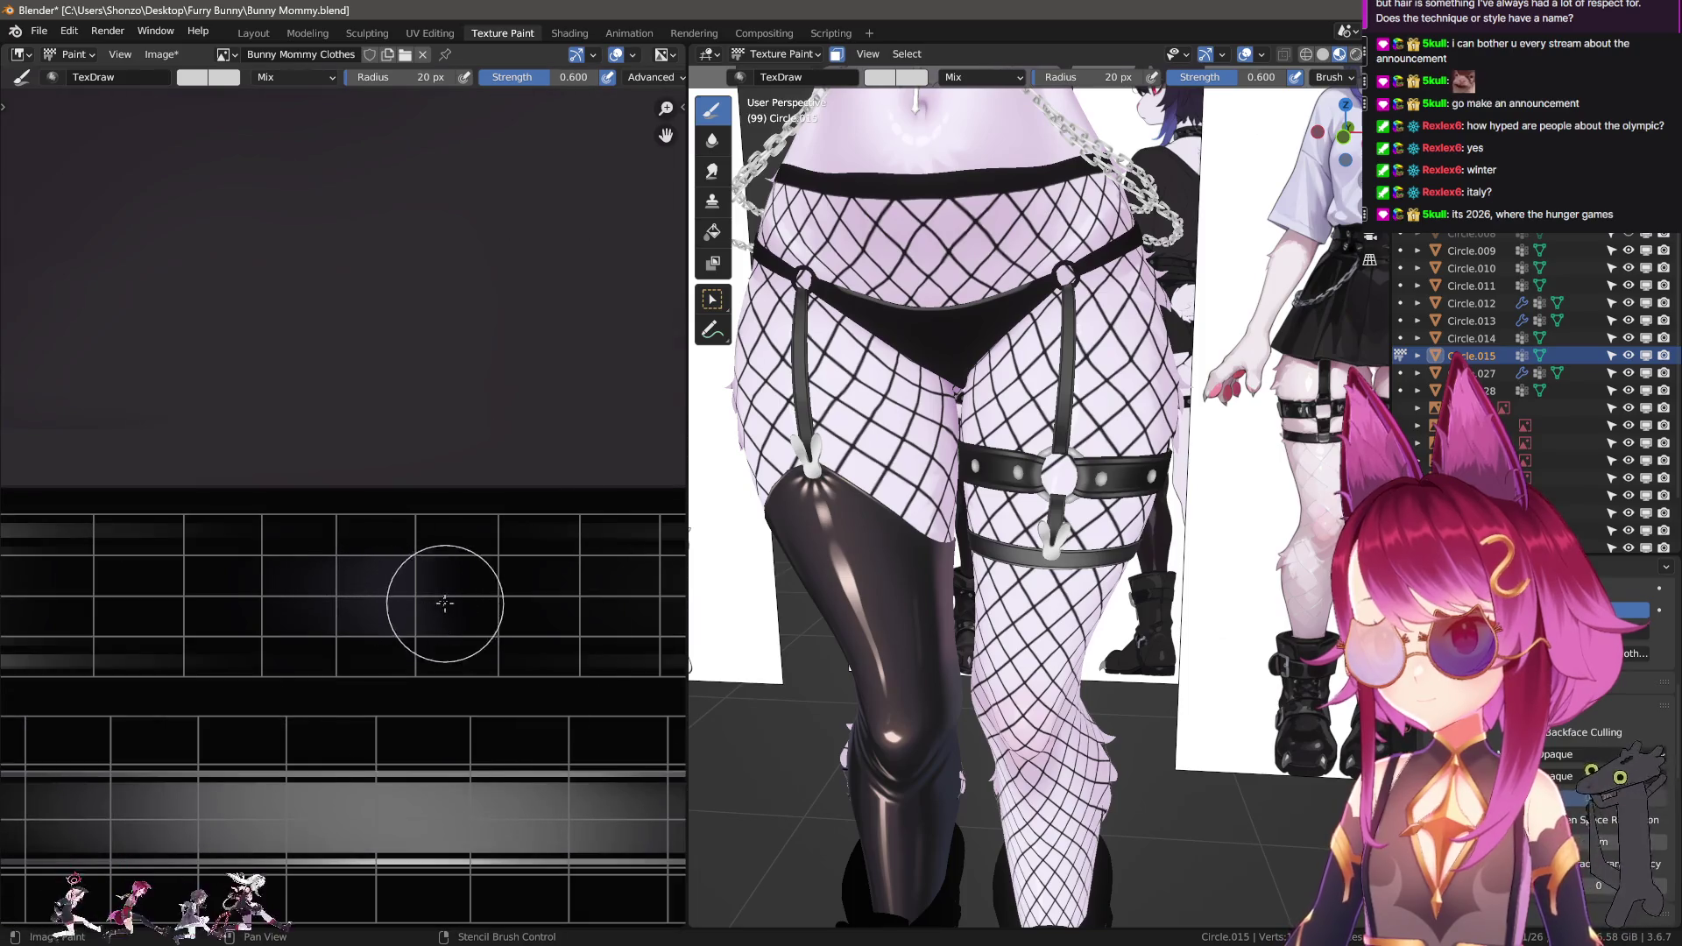
Use the Smear brush with Line strokes to smear a straight line along the strap strip.
key(shift+space)
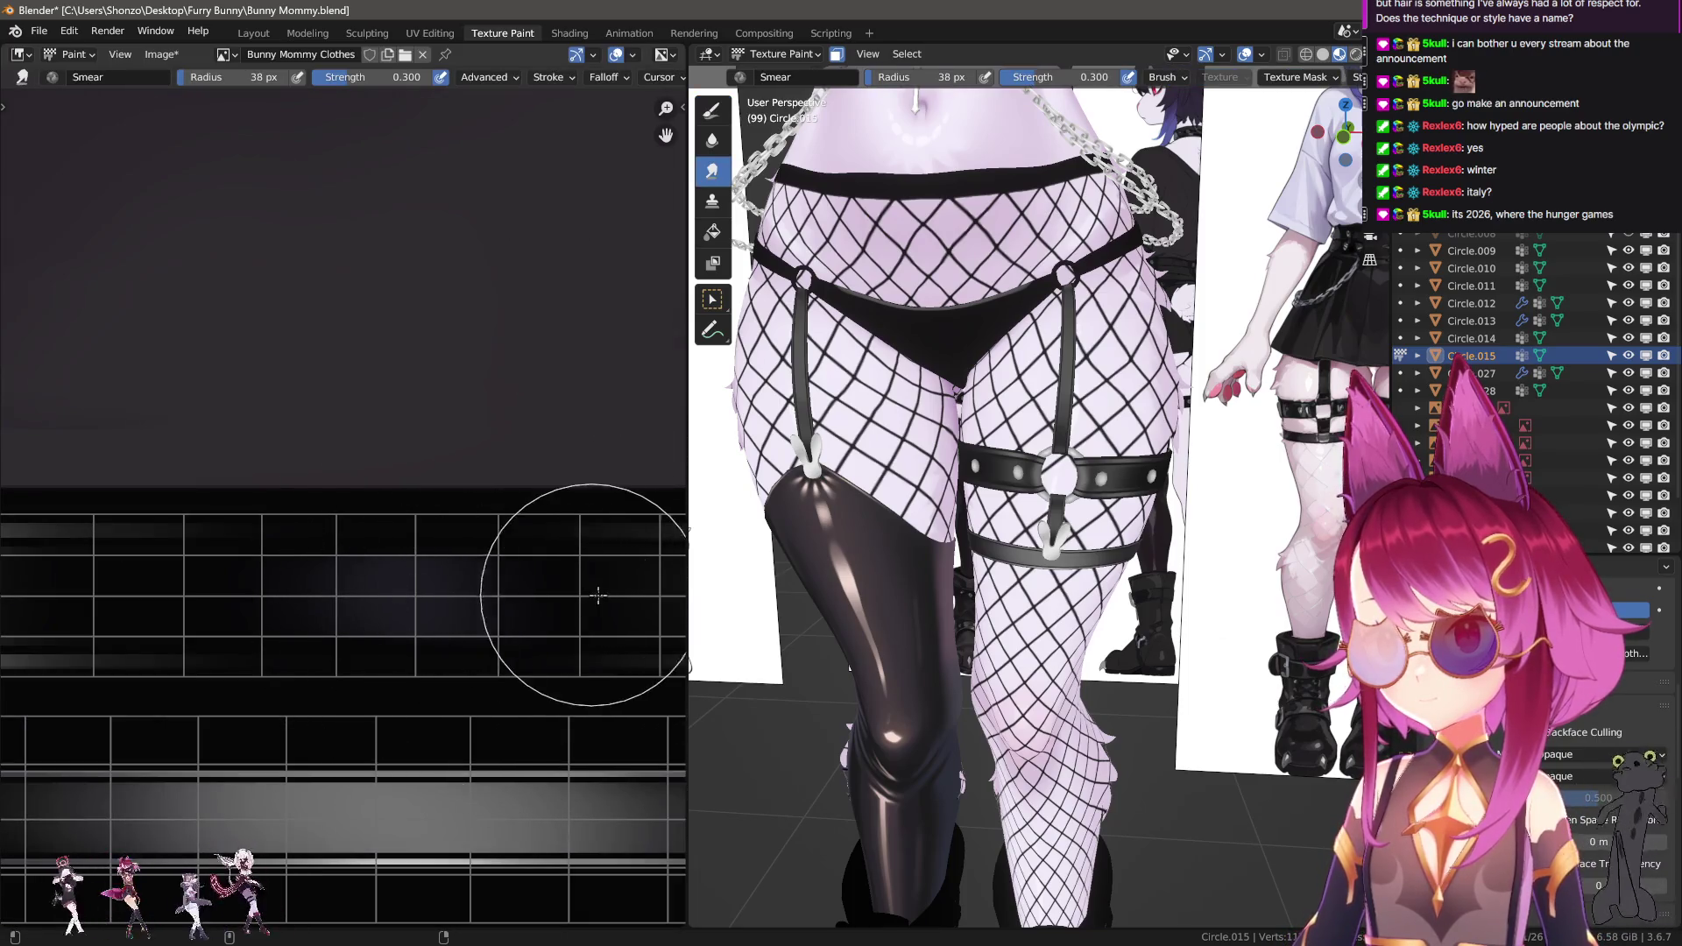
key(e)
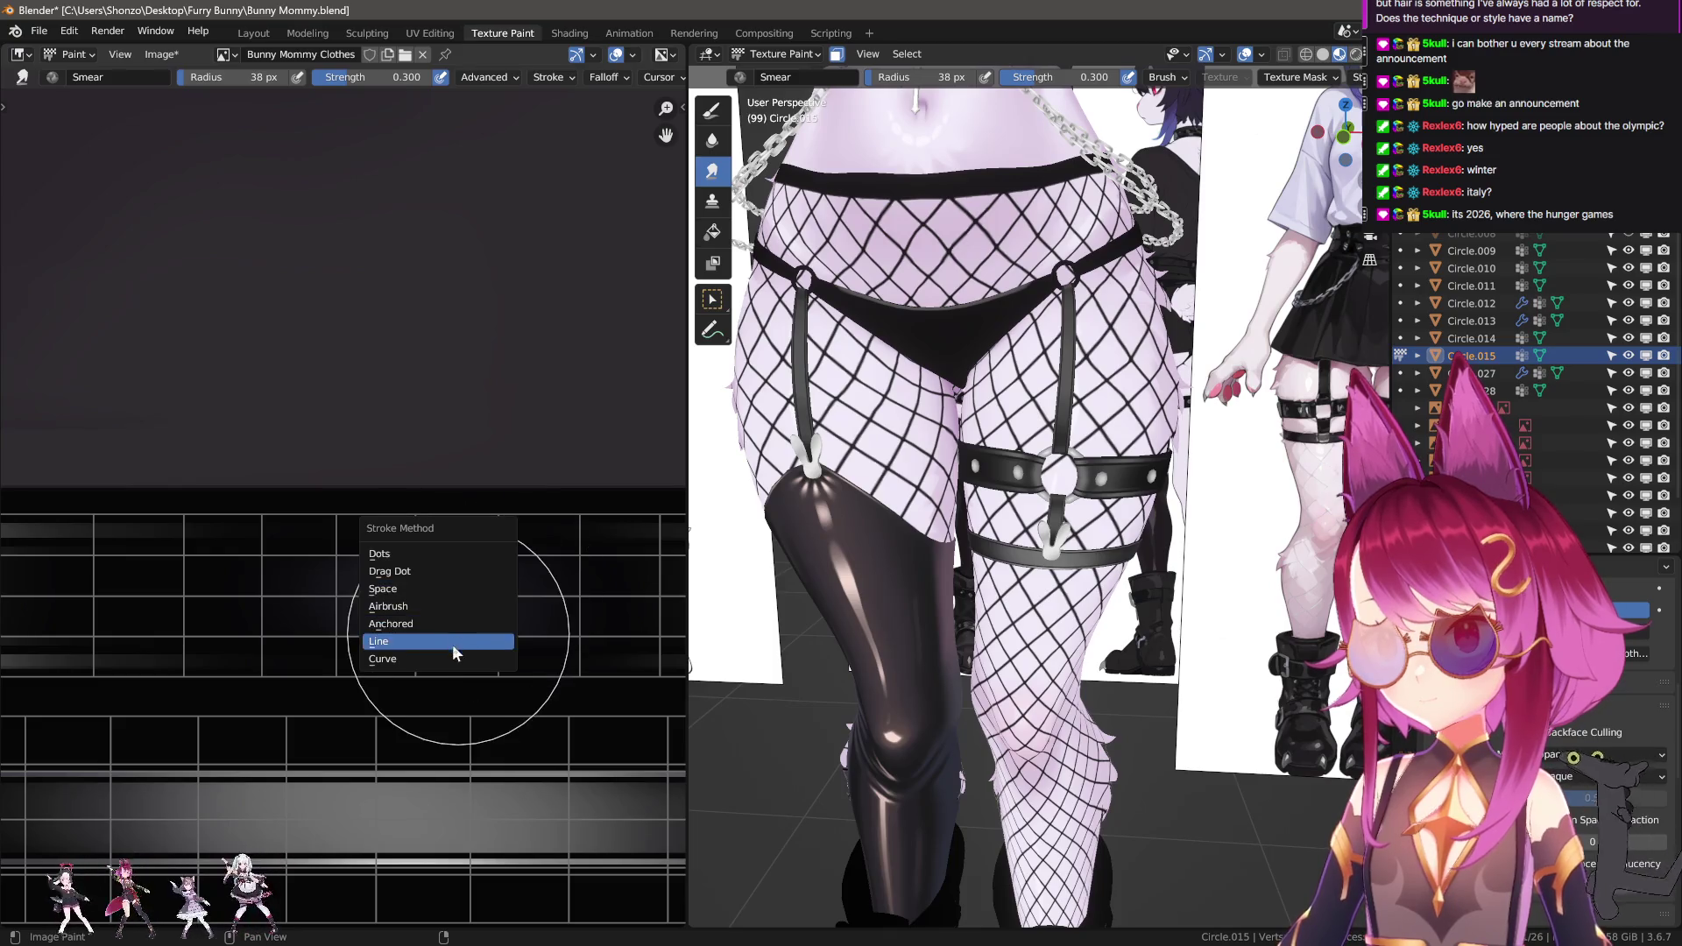
click(452, 653)
drag(422, 605, 619, 603)
scroll(877, 561, up, 5)
middle_drag(876, 561, 894, 596)
Enlarge the smear brush to 40 then 46 px and smear the bluish patch along the strap.
key(f)
click(412, 579)
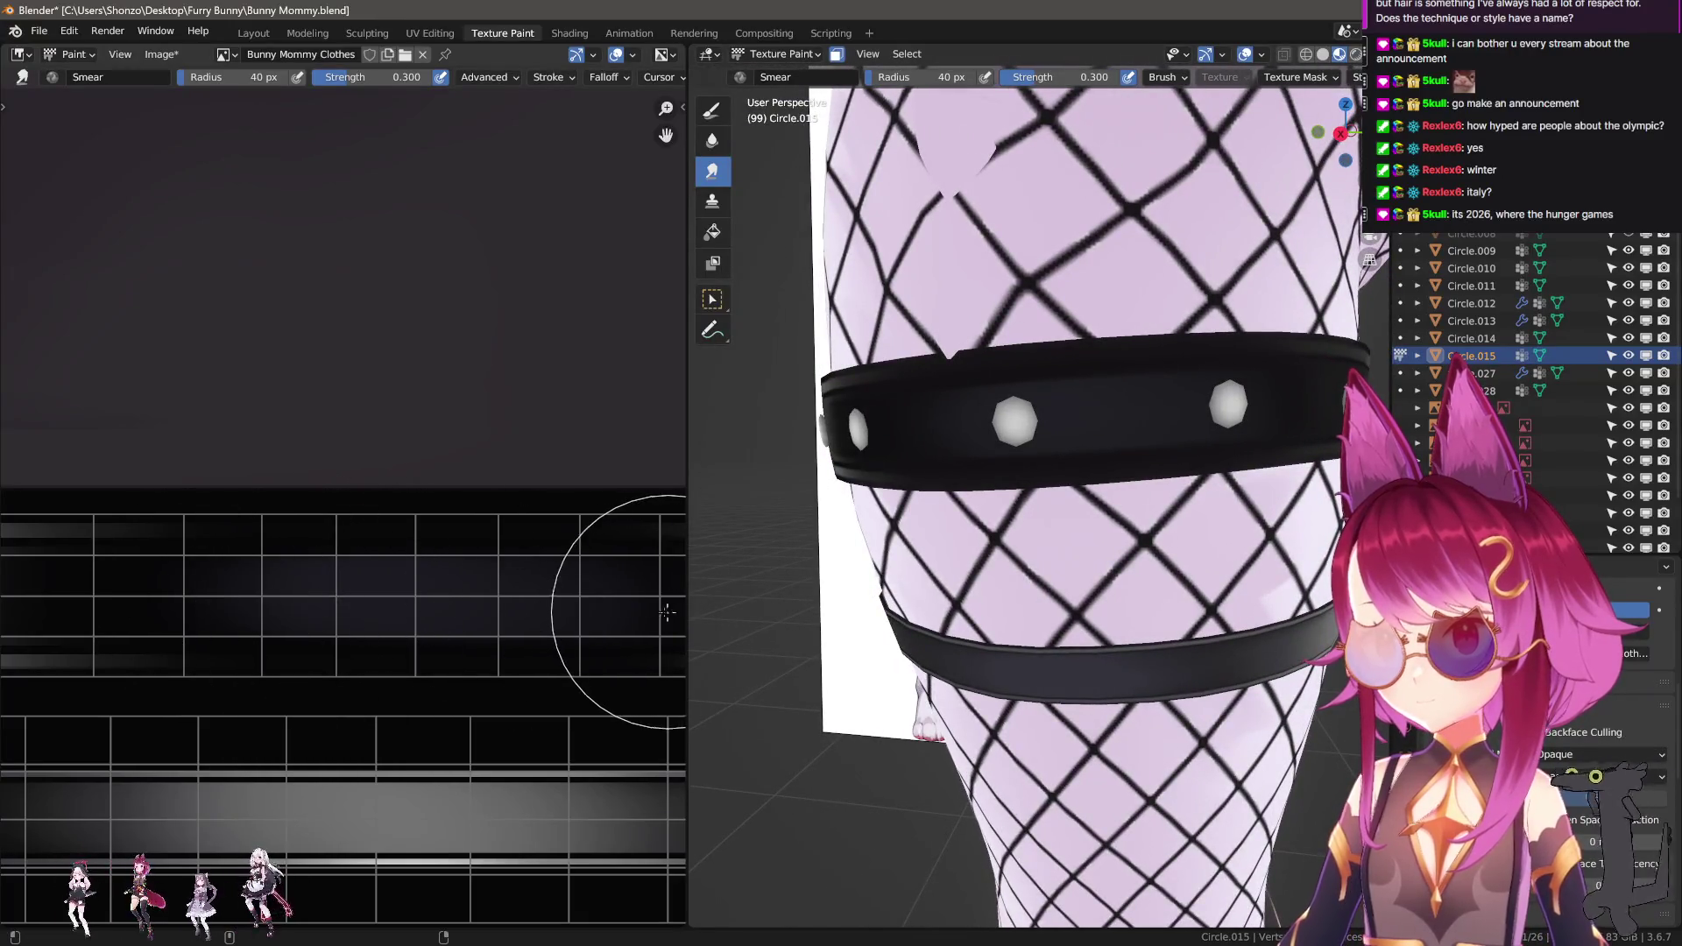
scroll(774, 560, down, 2)
middle_drag(774, 560, 899, 541)
middle_drag(375, 544, 308, 594)
key(f)
click(392, 597)
mouse_move(392, 596)
mouse_down()
mouse_move(245, 593)
mouse_move(488, 582)
mouse_move(280, 586)
mouse_up()
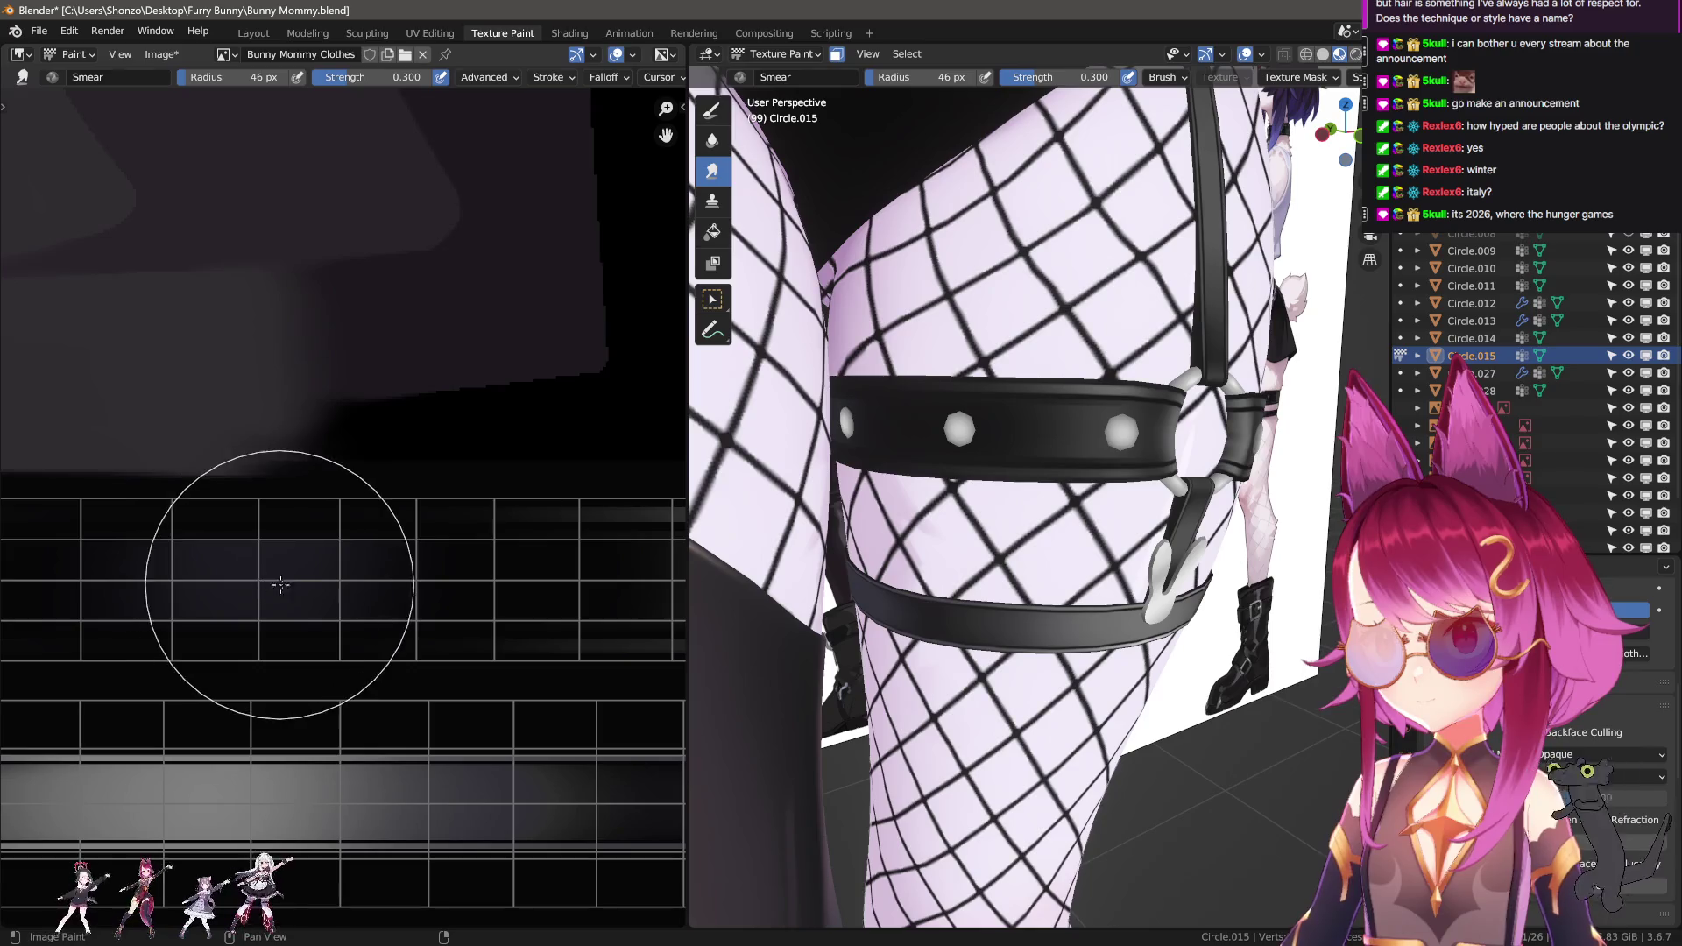
Orbit to a frontal view of the legs and return to Object Mode.
scroll(999, 596, down, 3)
middle_drag(999, 596, 1121, 604)
scroll(1023, 608, down, 2)
key(ctrl+z)
key(ctrl+z)
key(ctrl+z)
scroll(1126, 608, up, 6)
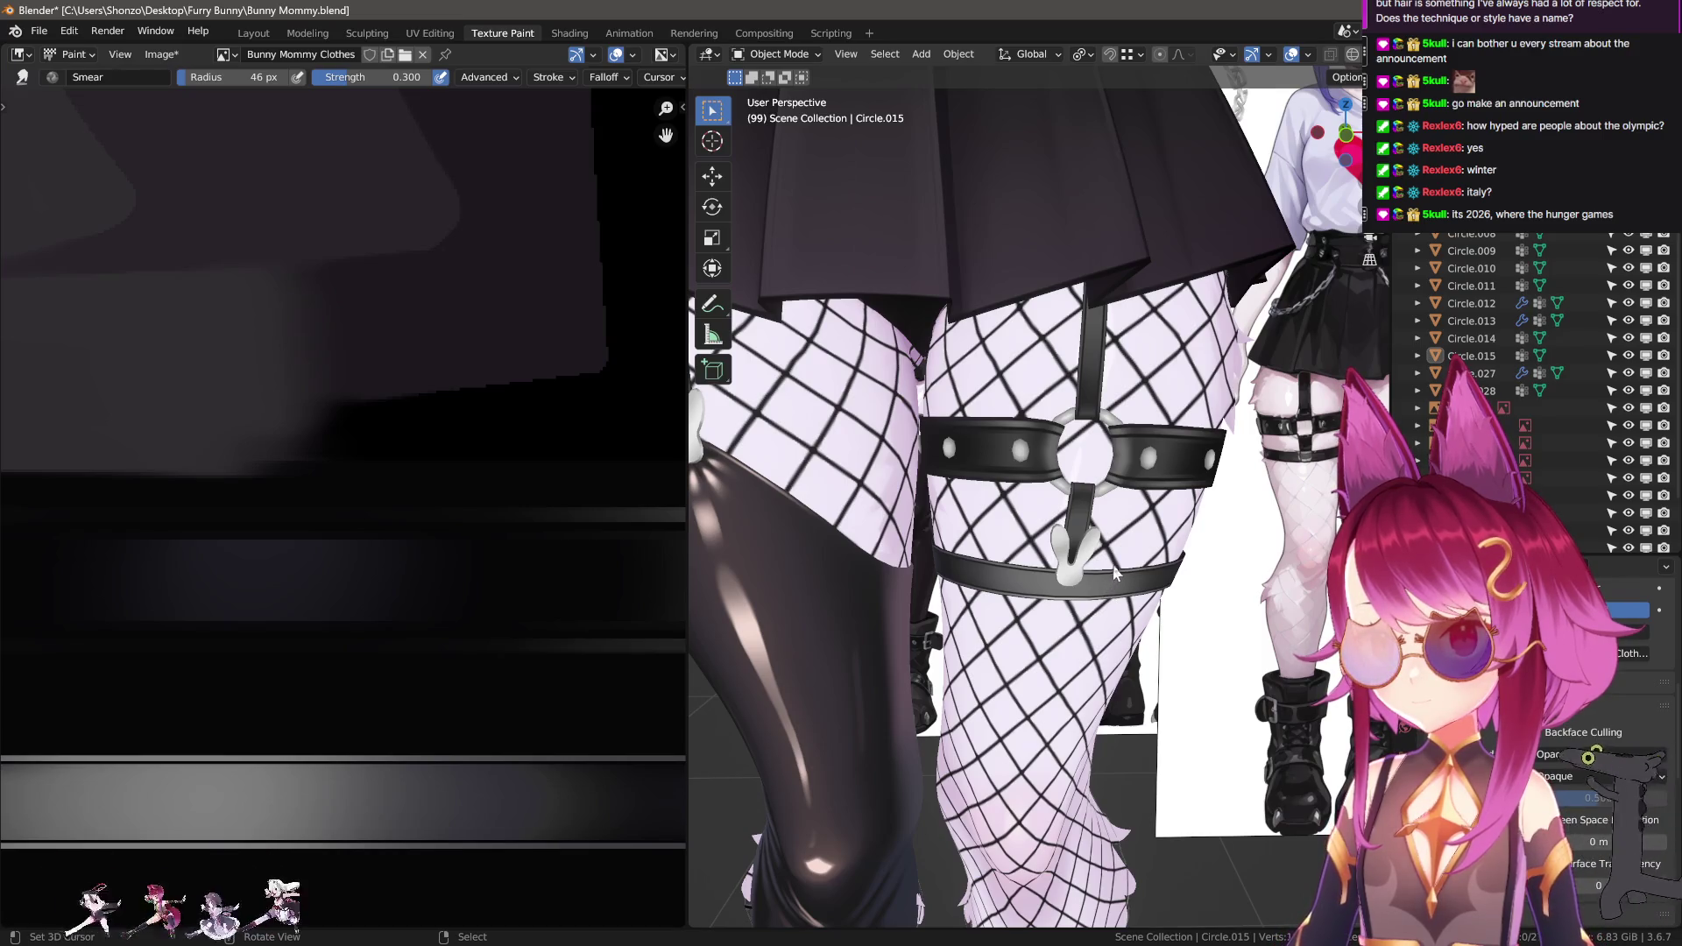
Select the strap piece Circle.015 and switch it back into Texture Paint mode.
scroll(1133, 511, up, 5)
middle_drag(1133, 511, 1006, 507)
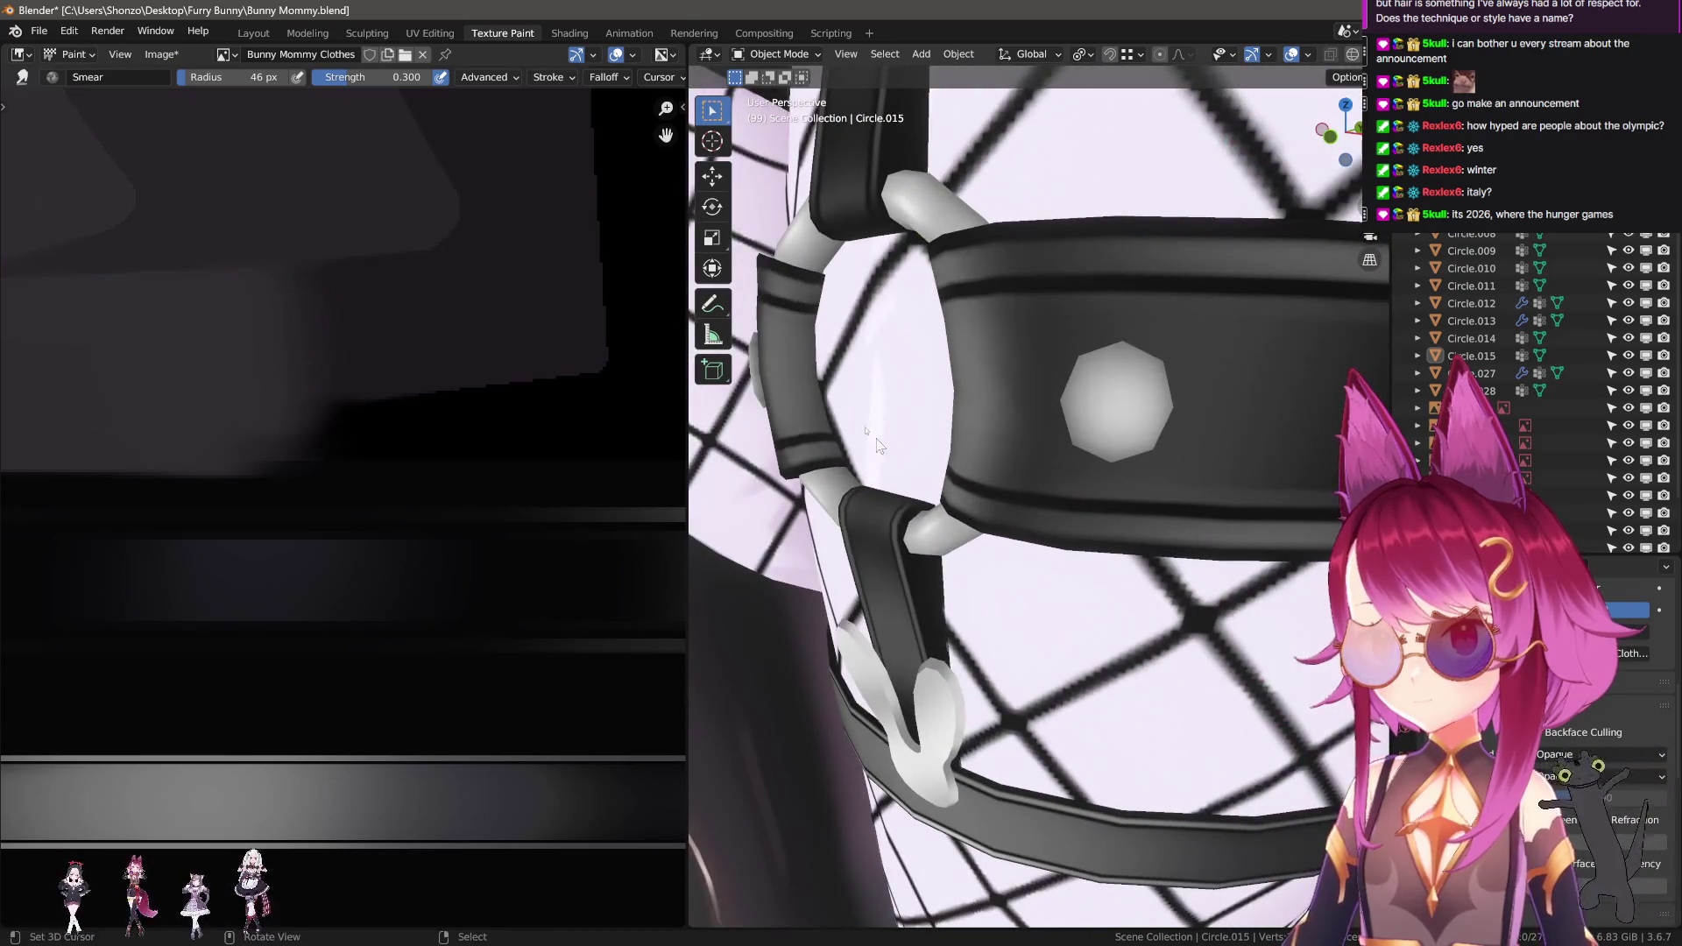
click(805, 354)
click(776, 55)
click(771, 175)
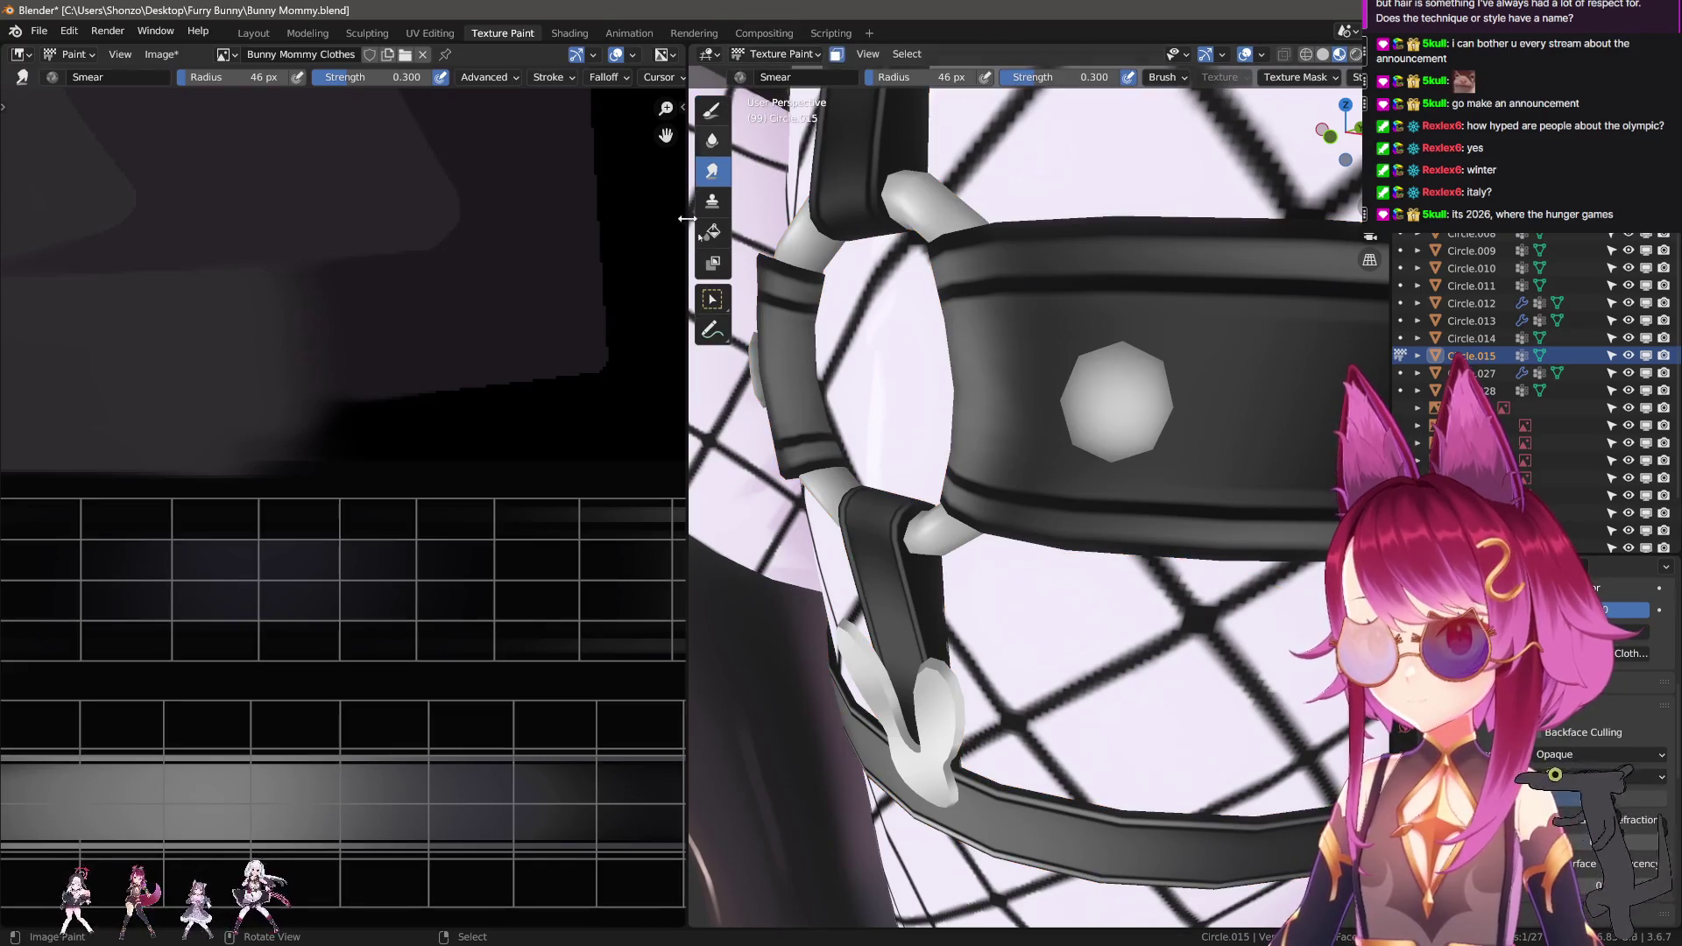
Darken the strap's left strip column with a black draw brush at 13 px.
scroll(293, 480, down, 4)
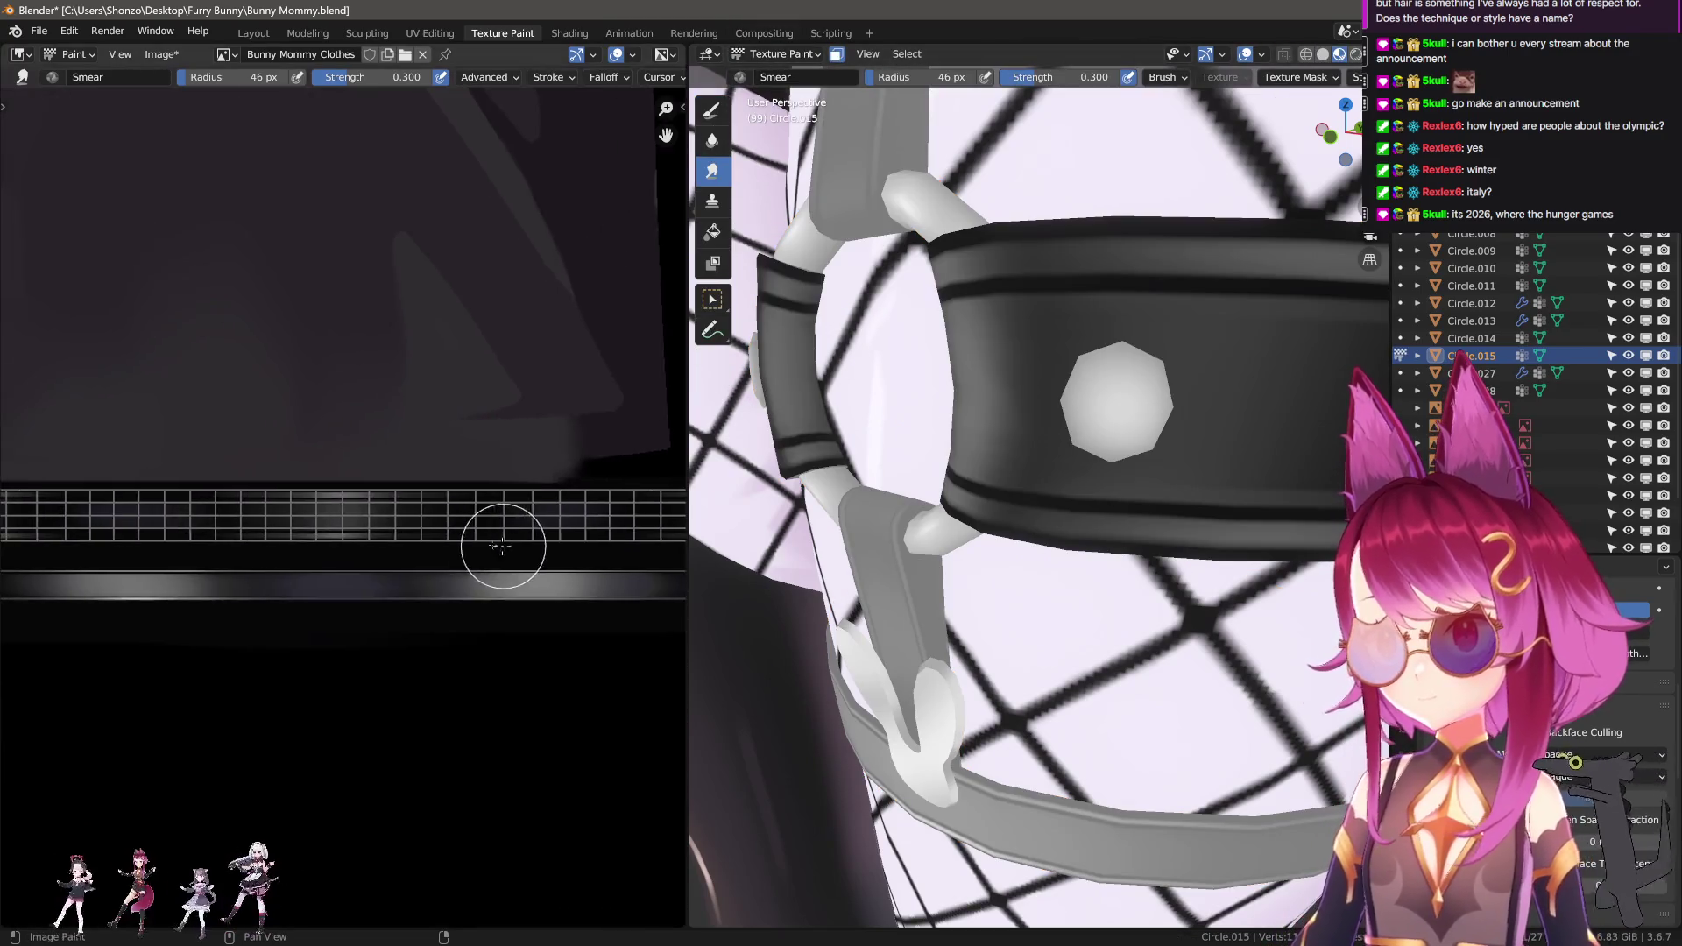
scroll(276, 549, up, 2)
scroll(391, 586, up, 5)
key(d)
scroll(368, 564, up, 2)
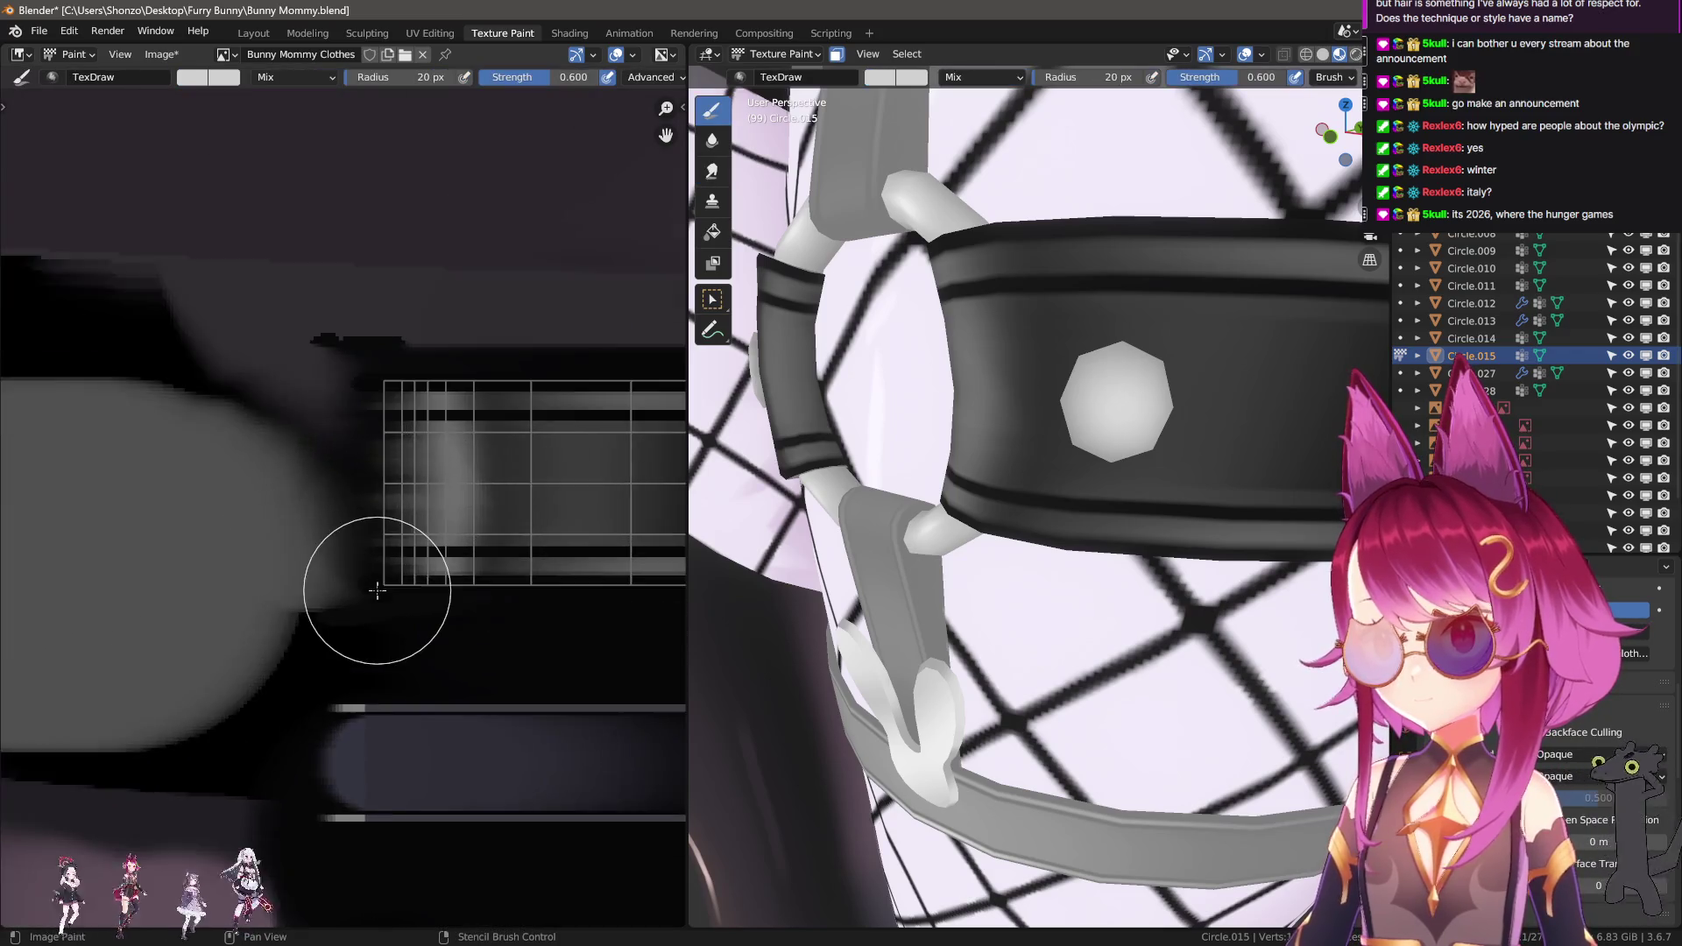
key(s)
key(f)
click(402, 602)
drag(403, 601, 394, 387)
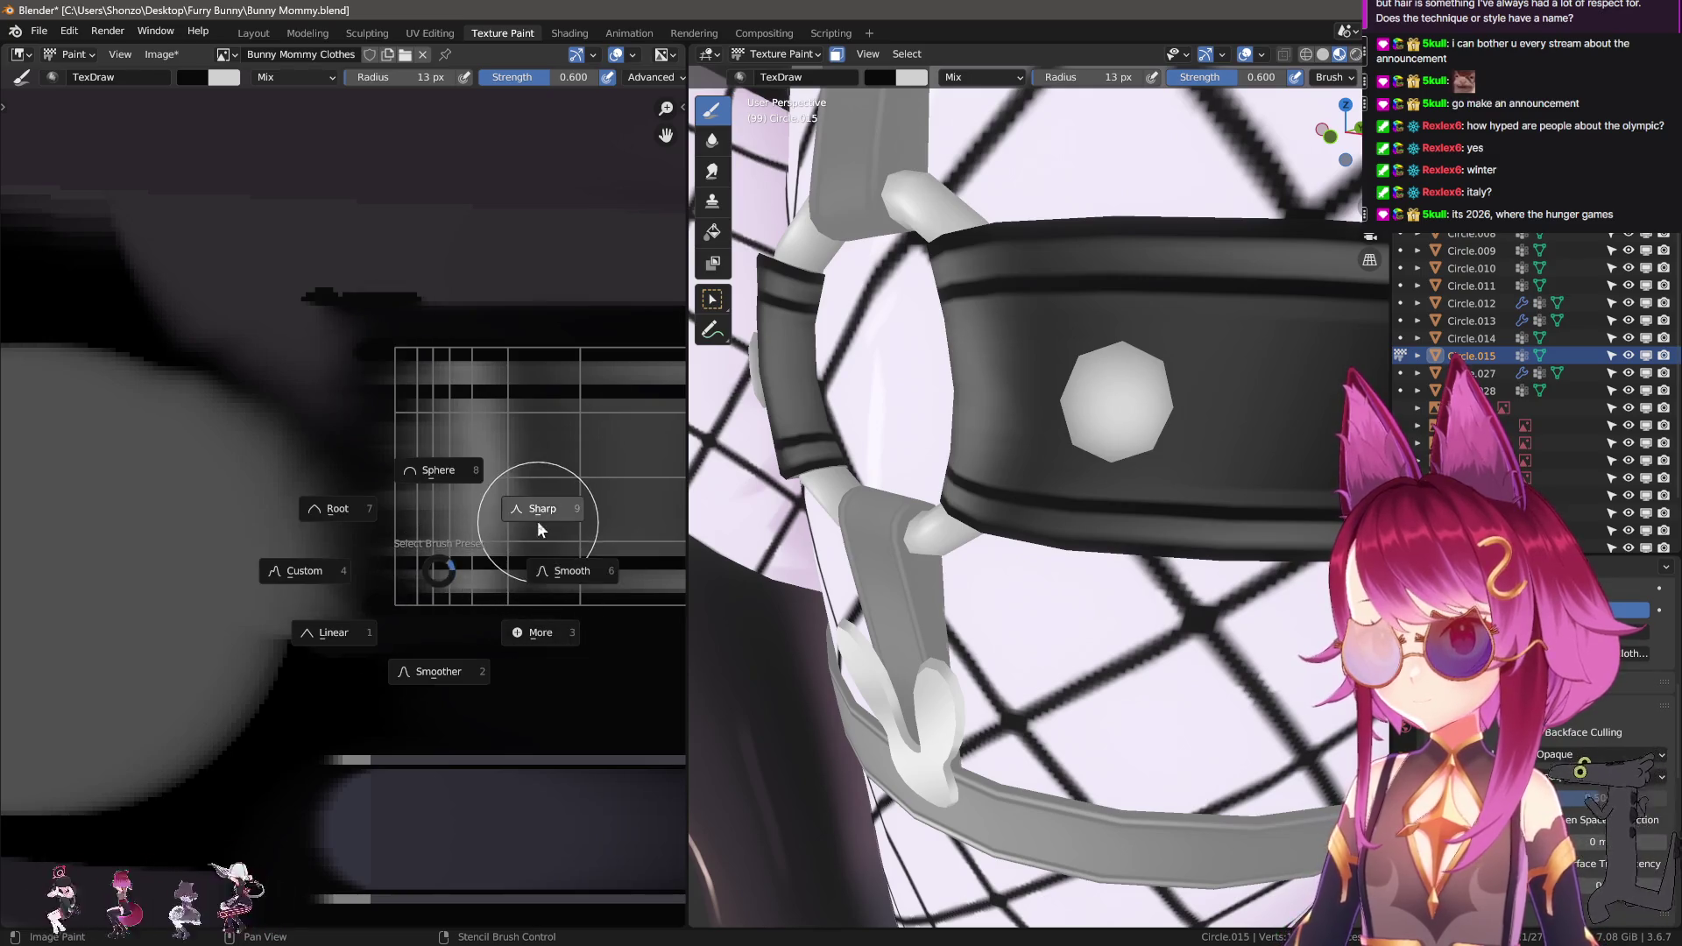
Paint a straight dark Line stroke along the strap column, then brighten its lower-left part.
key(e)
click(488, 526)
drag(368, 526, 369, 524)
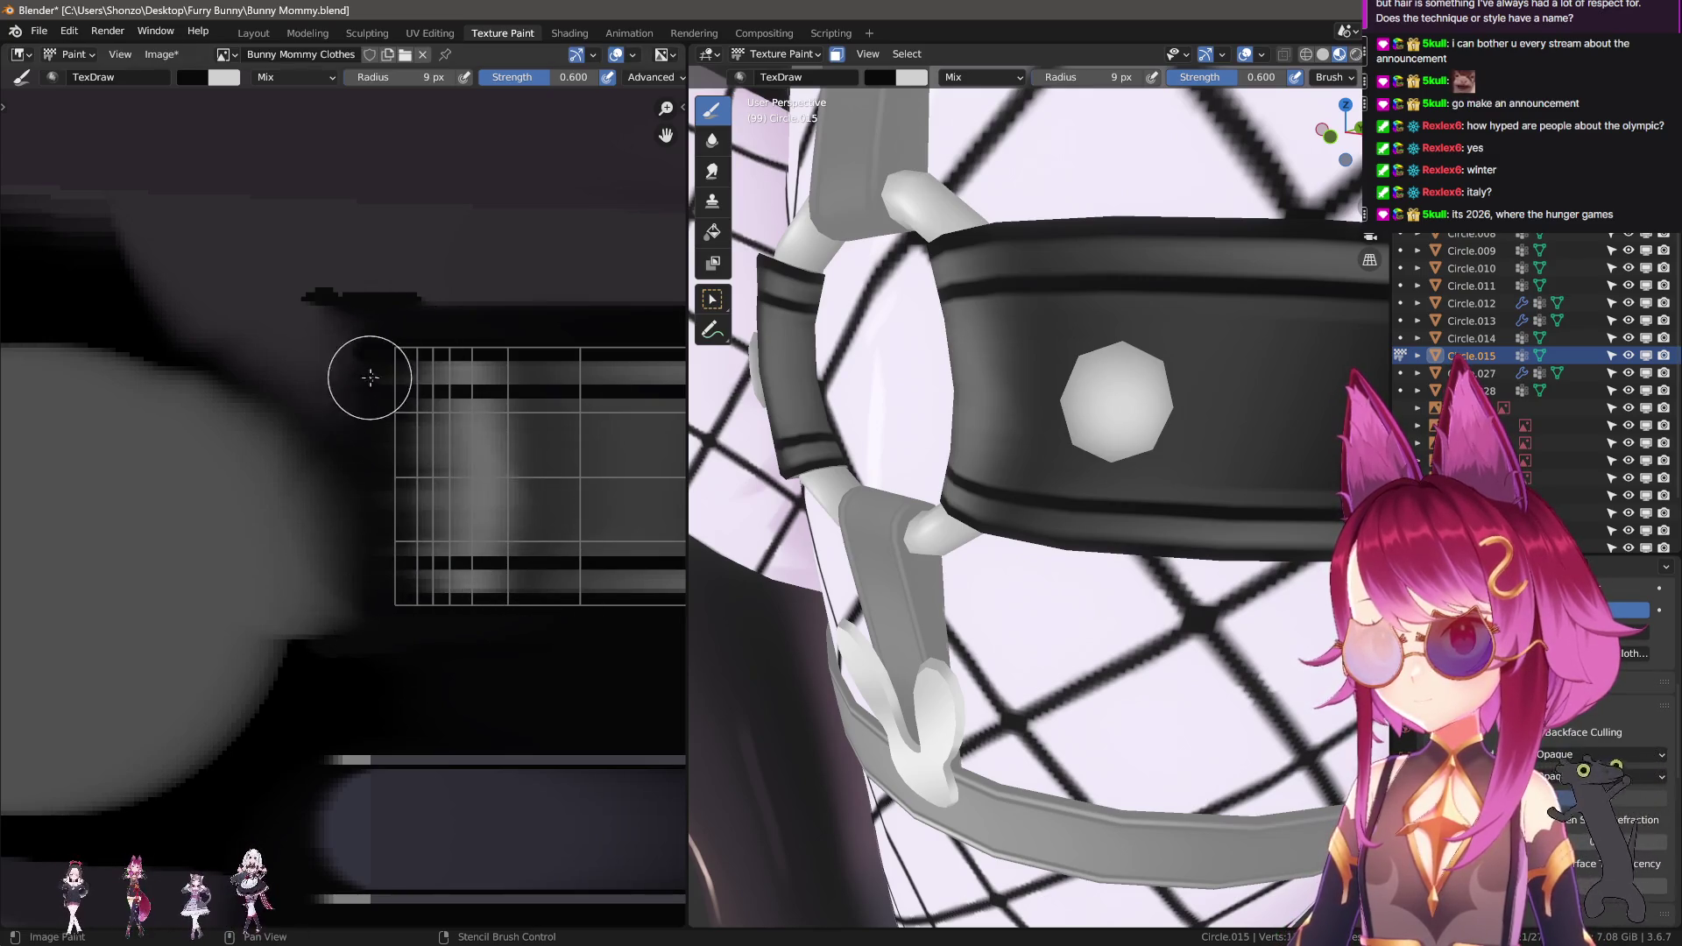
mouse_move(894, 404)
middle_down()
mouse_move(1115, 406)
mouse_move(981, 414)
middle_up()
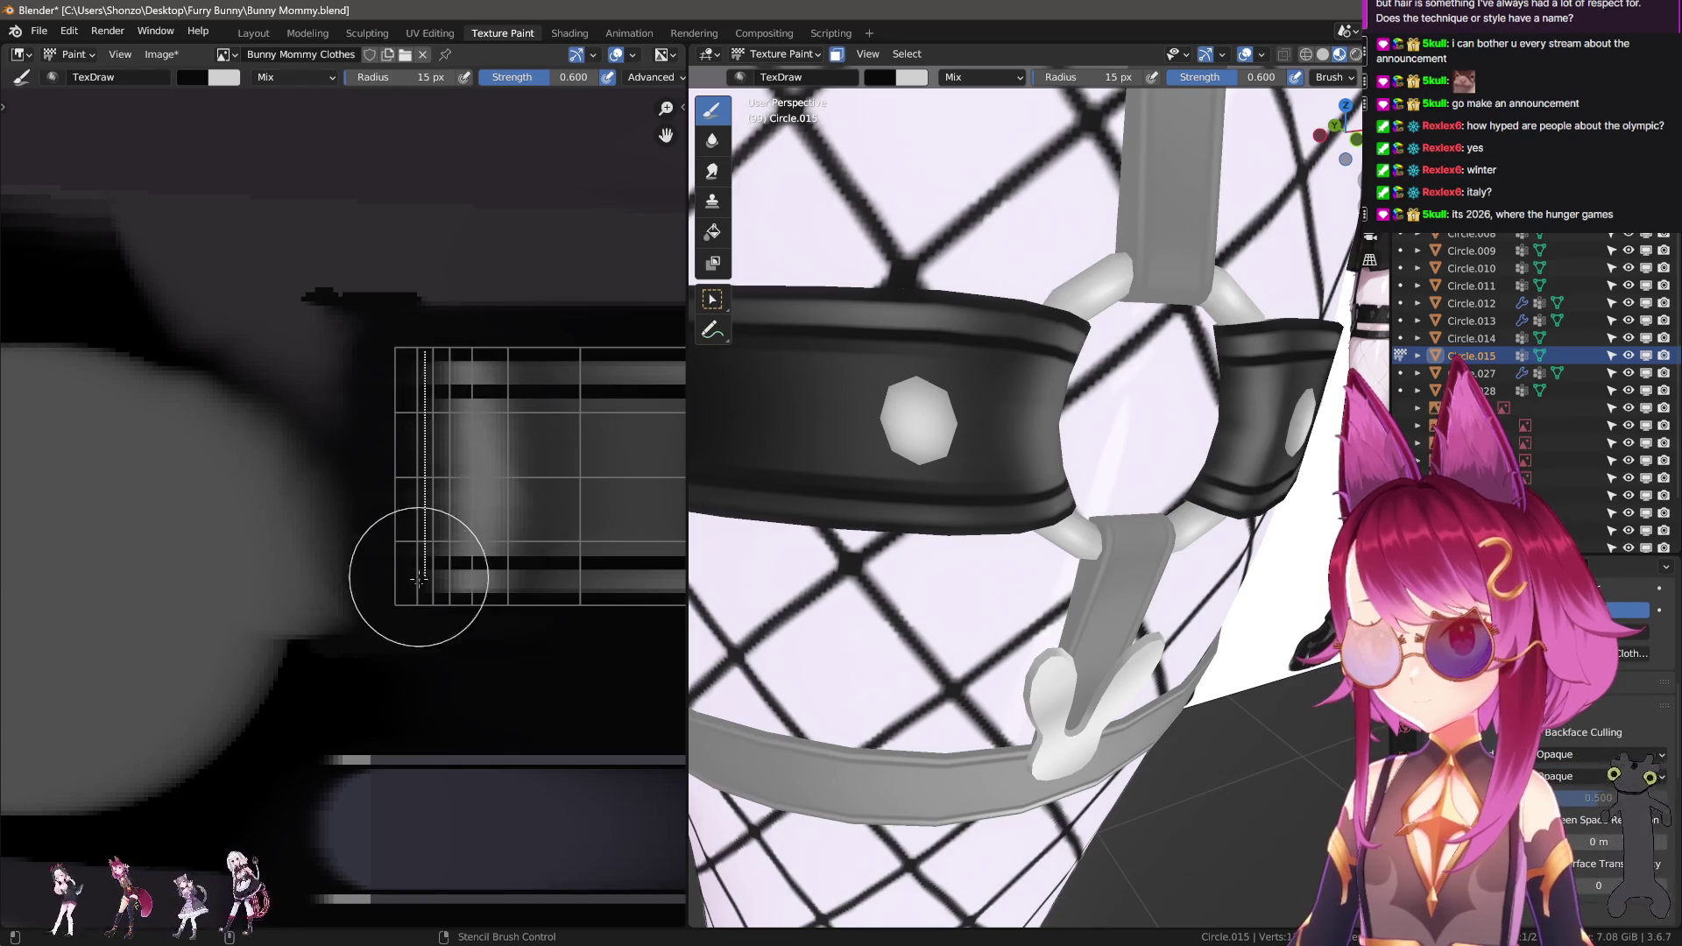
mouse_move(424, 611)
mouse_down()
mouse_move(407, 604)
mouse_move(422, 619)
mouse_up()
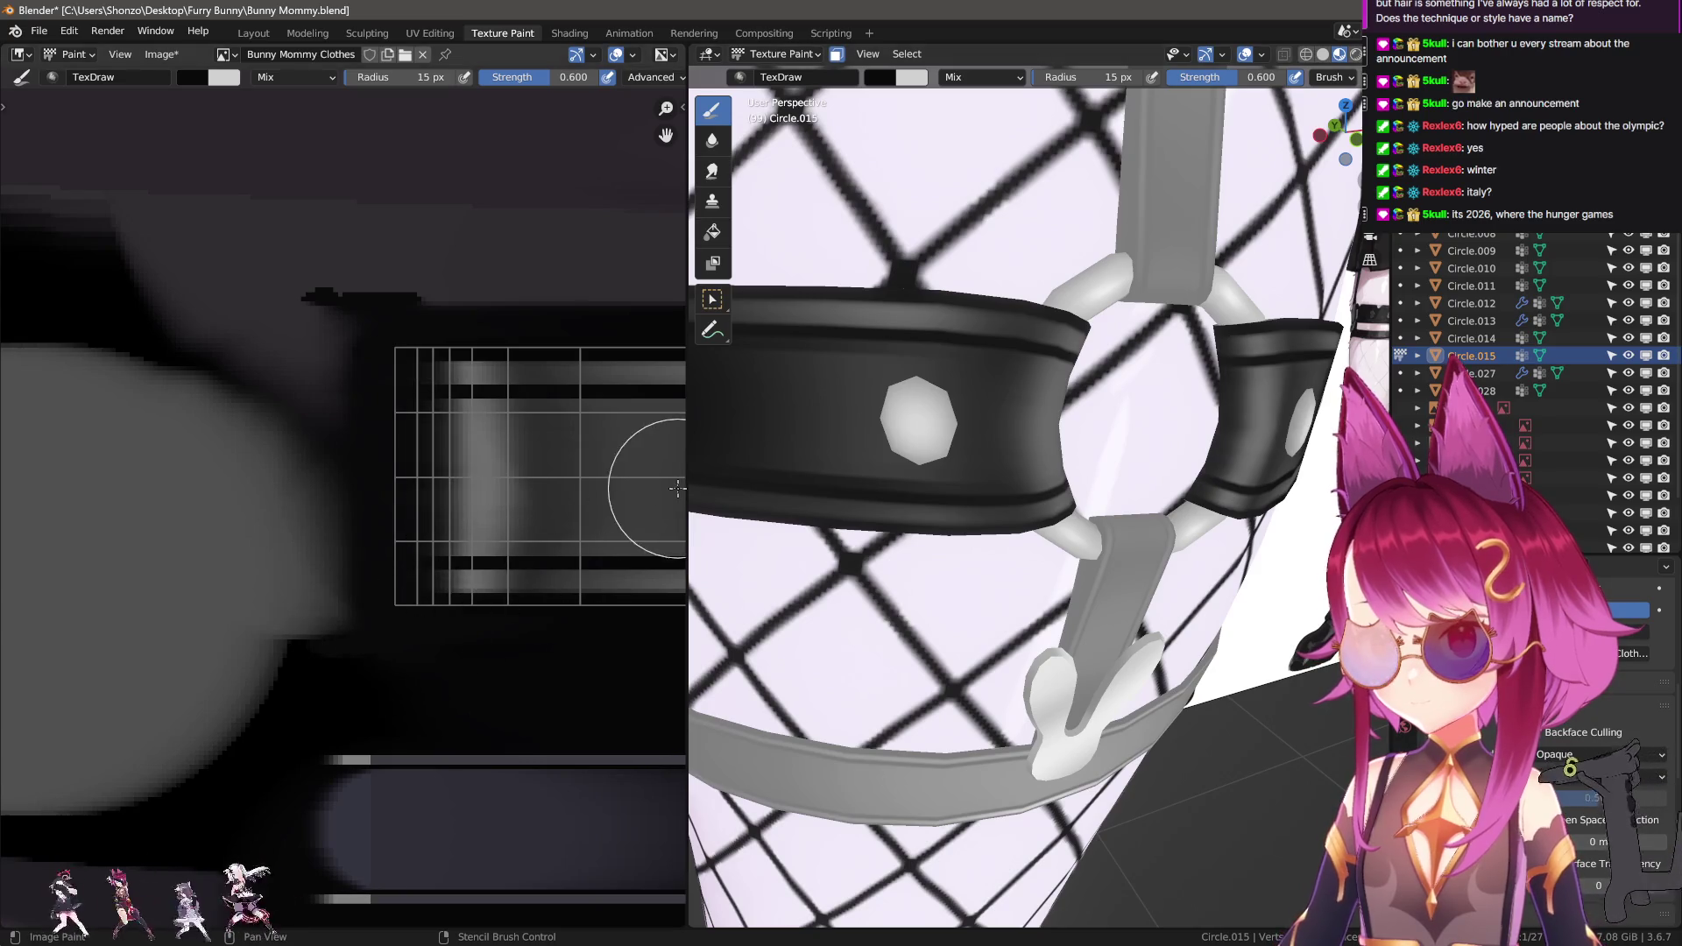
Enlarge the brush to 17 px and orbit to a frontal view of the ring and belt.
scroll(678, 488, down, 4)
mouse_move(537, 535)
middle_down()
mouse_move(169, 535)
mouse_move(127, 555)
mouse_move(301, 469)
middle_up()
scroll(127, 555, up, 4)
key(bracketright)
mouse_move(771, 482)
middle_down()
mouse_move(883, 481)
mouse_move(859, 502)
middle_up()
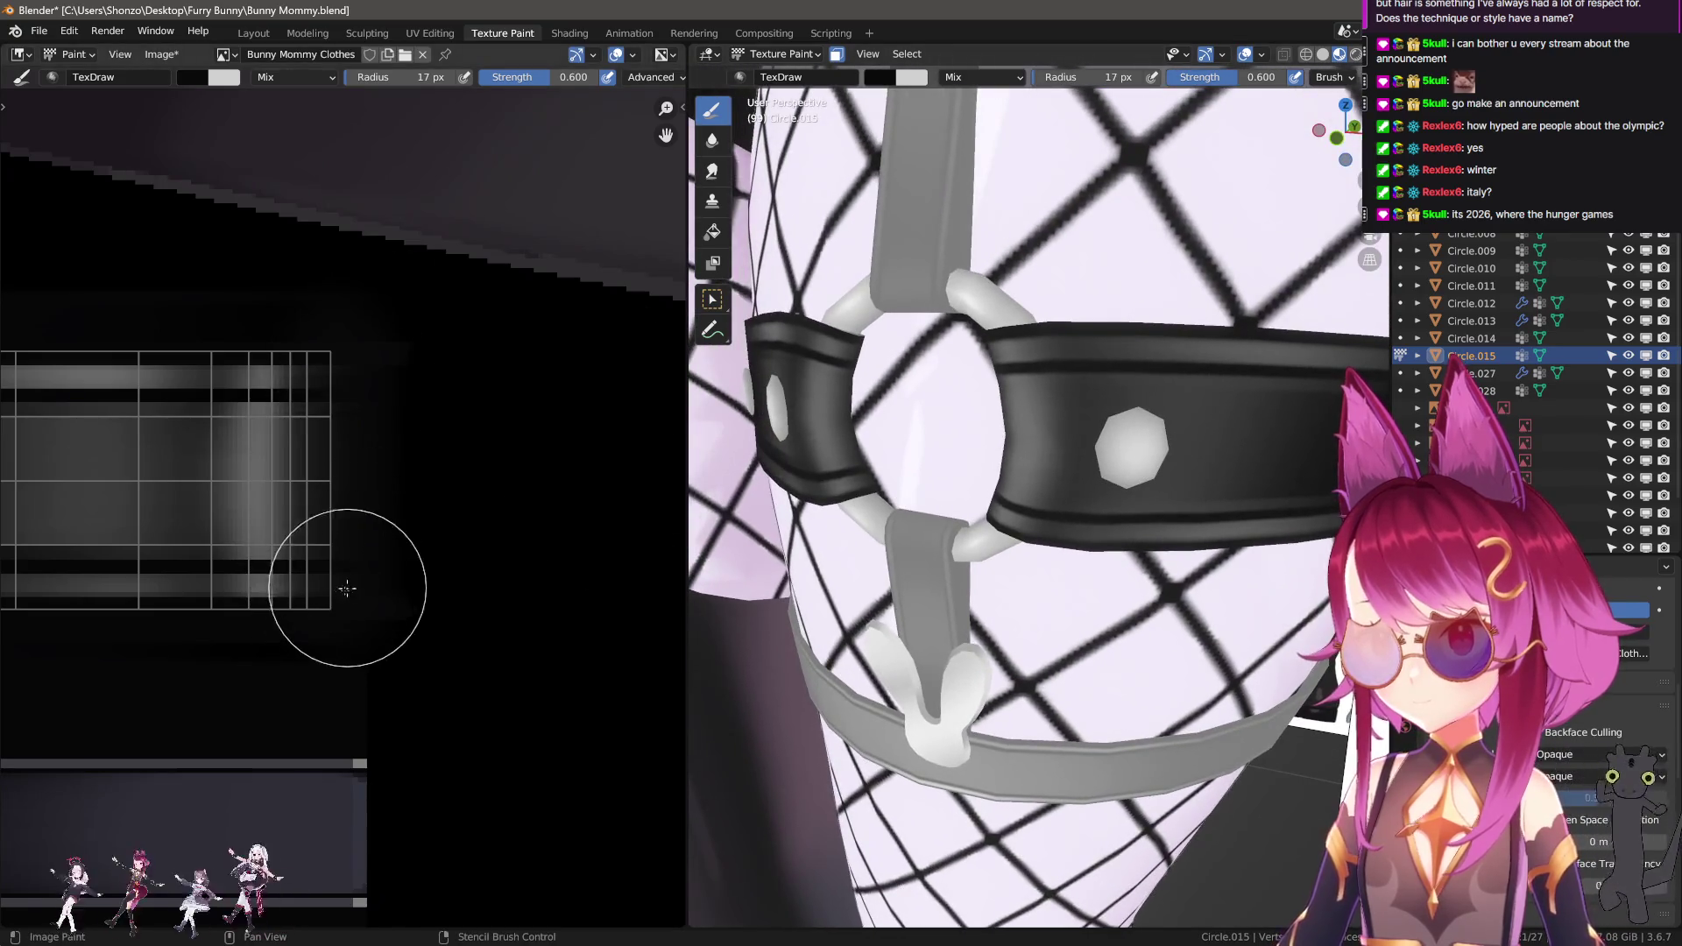
mouse_move(1008, 613)
middle_down()
mouse_move(1107, 668)
mouse_move(1097, 649)
middle_up()
scroll(1104, 670, down, 5)
scroll(1107, 667, down, 4)
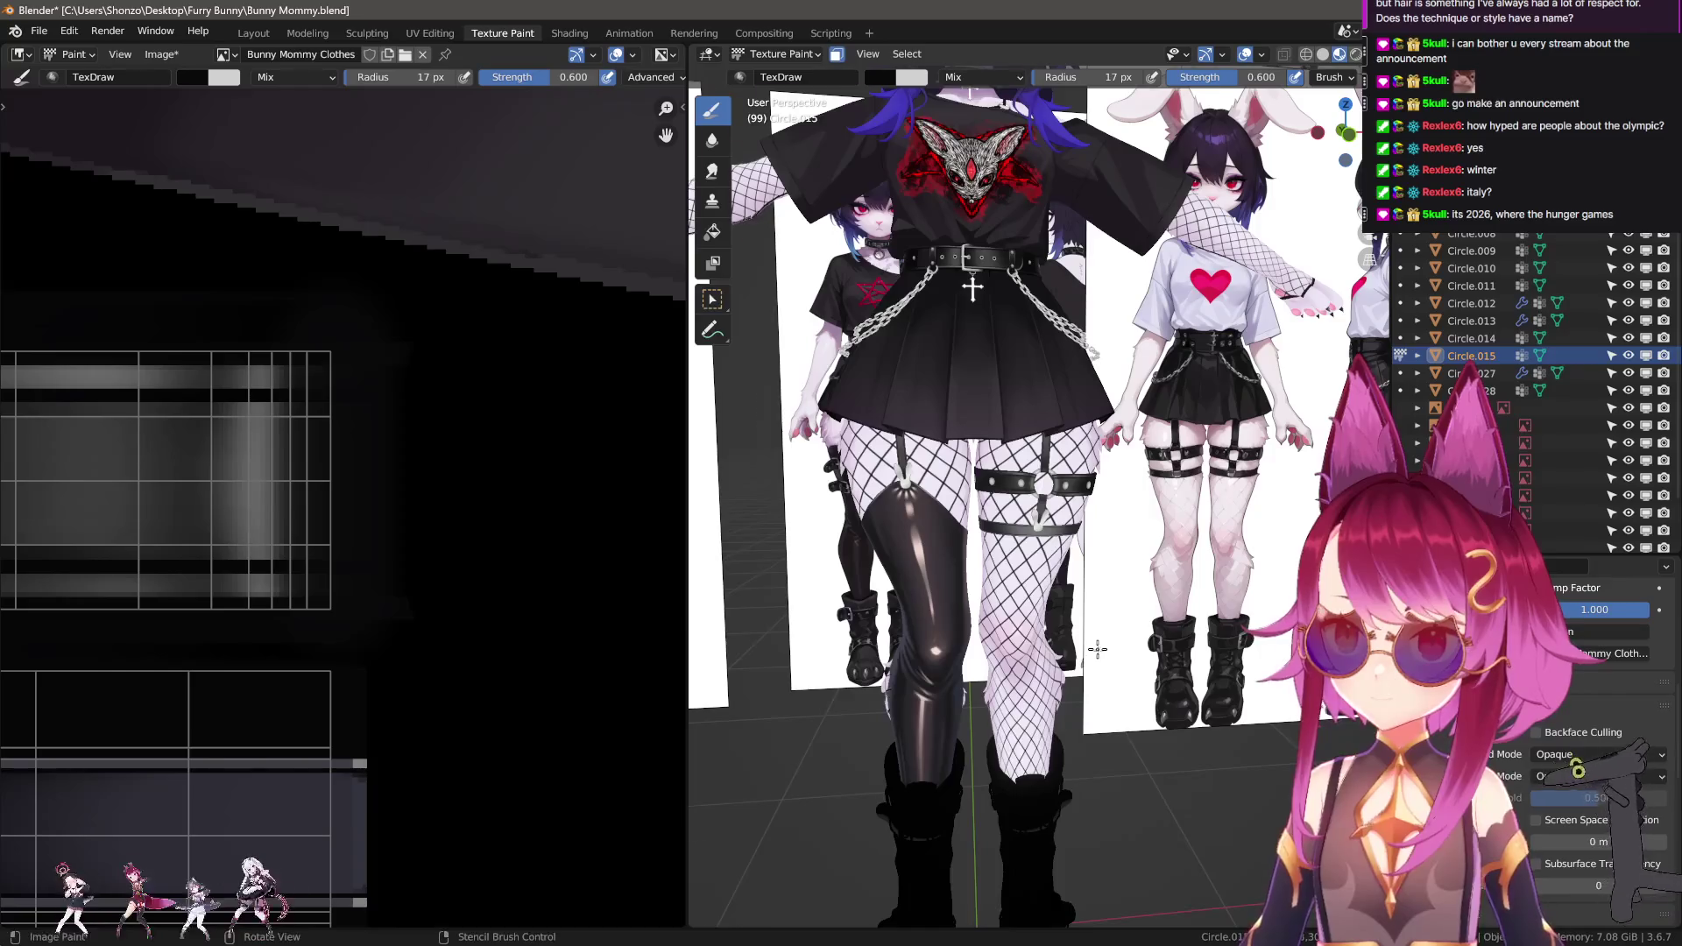
Blend the strap strip's bright shading leftward with the Smear brush resized to 36 px.
scroll(1098, 649, up, 3)
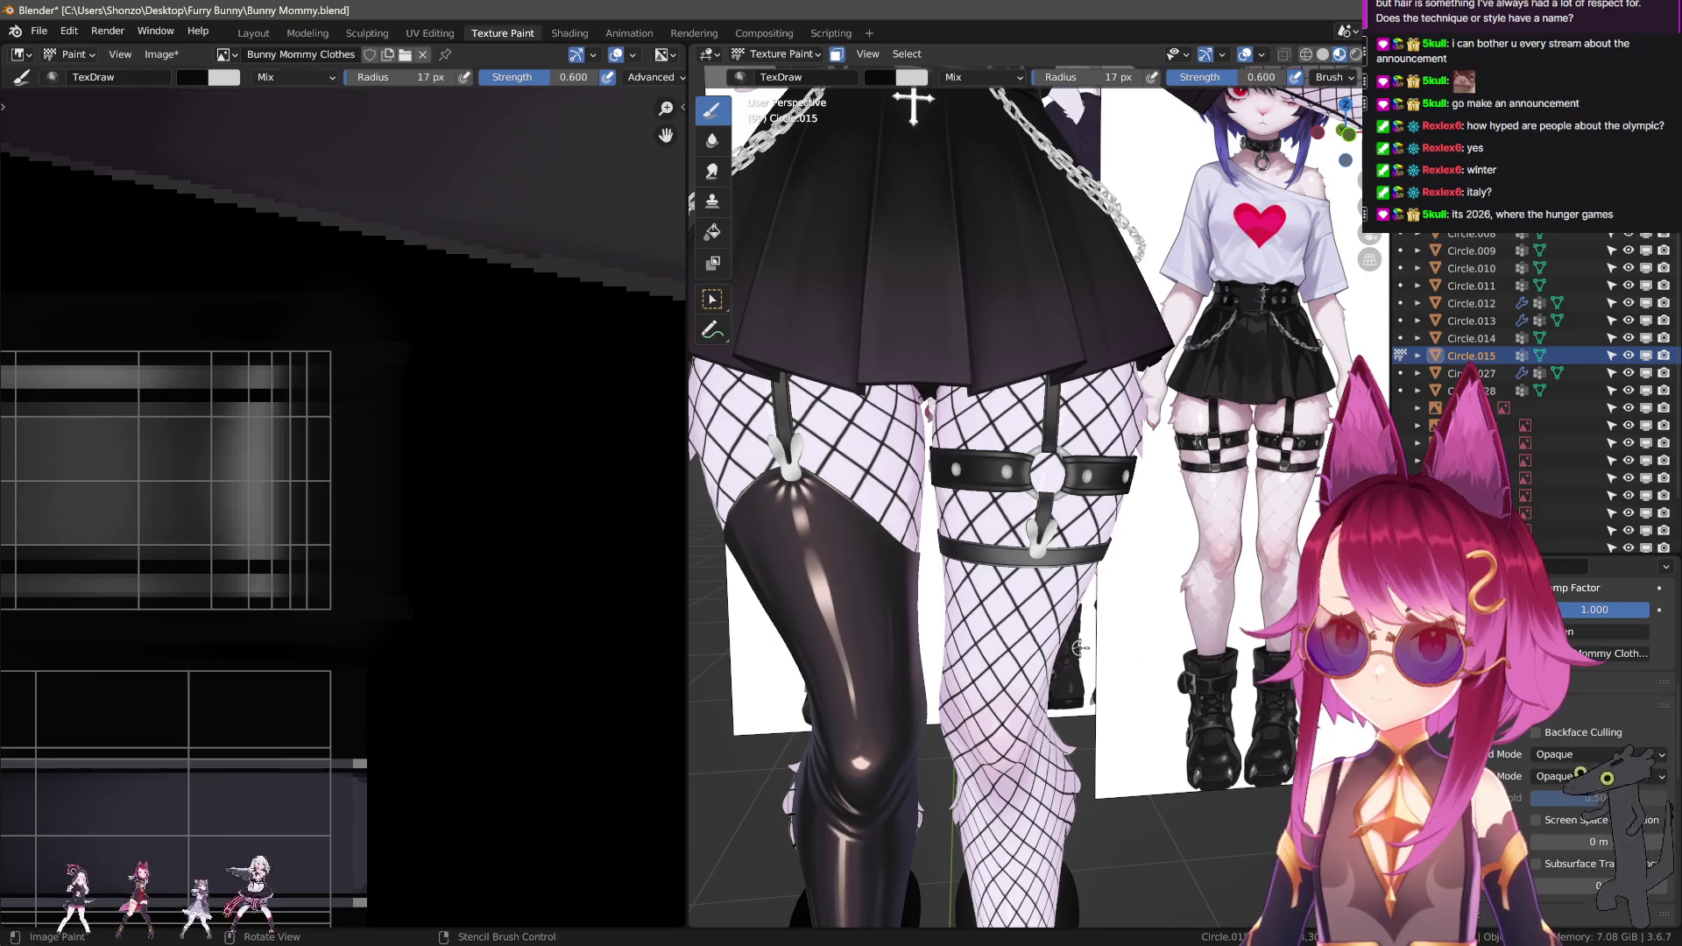
scroll(473, 691, down, 4)
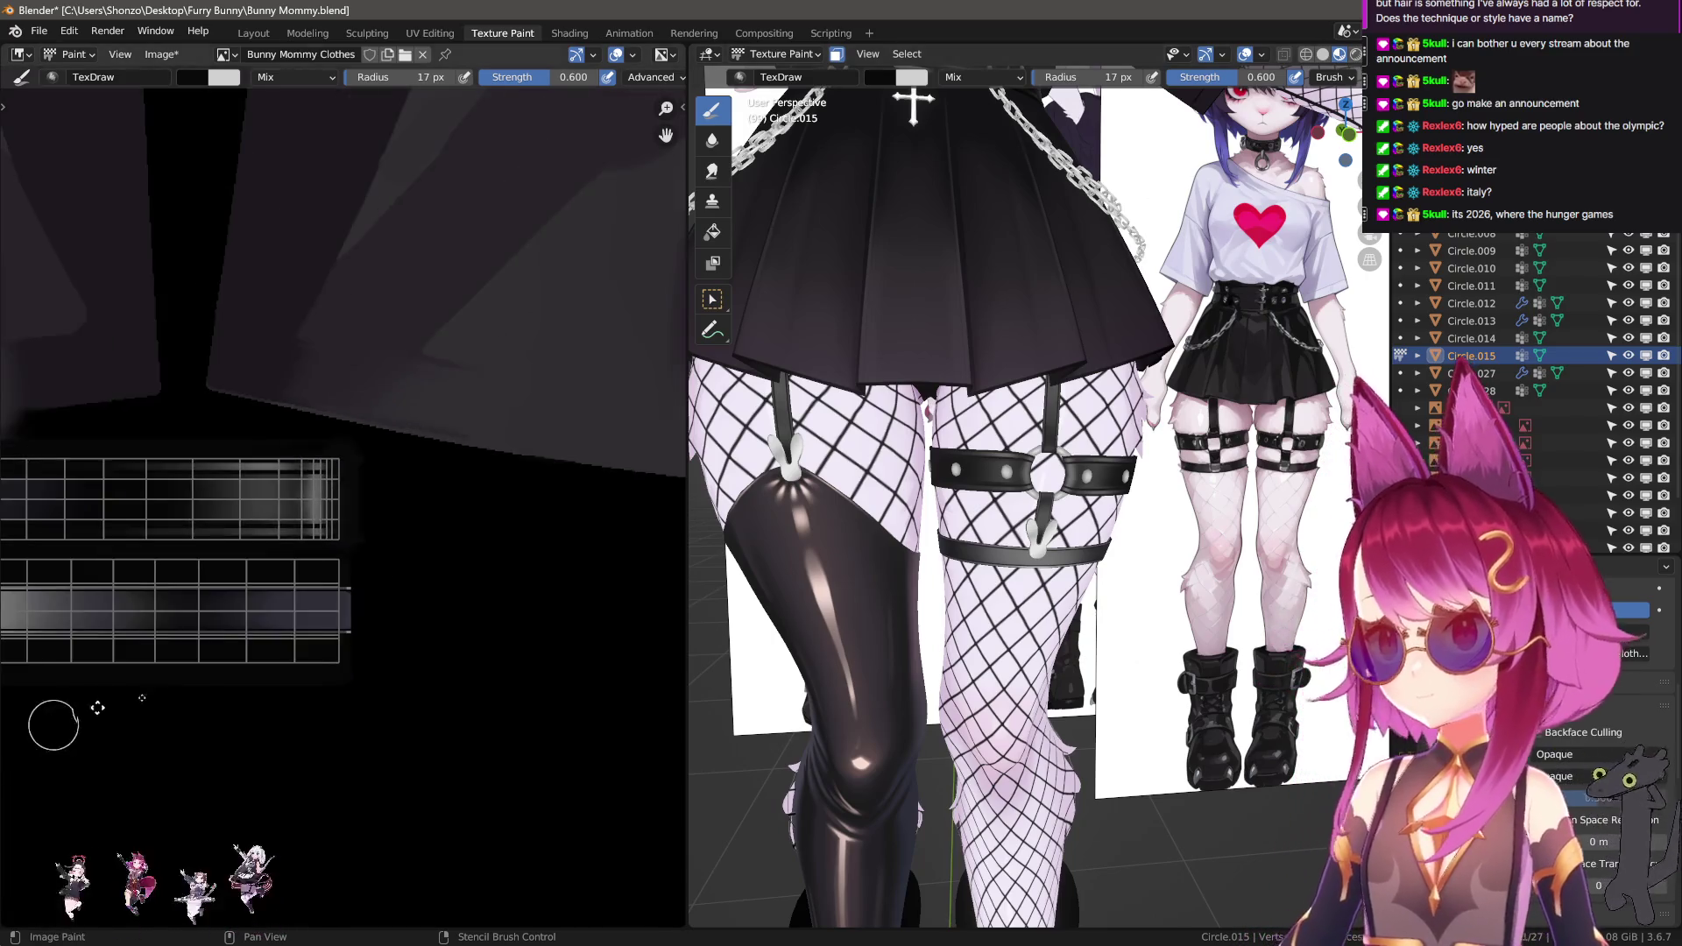
scroll(274, 687, up, 5)
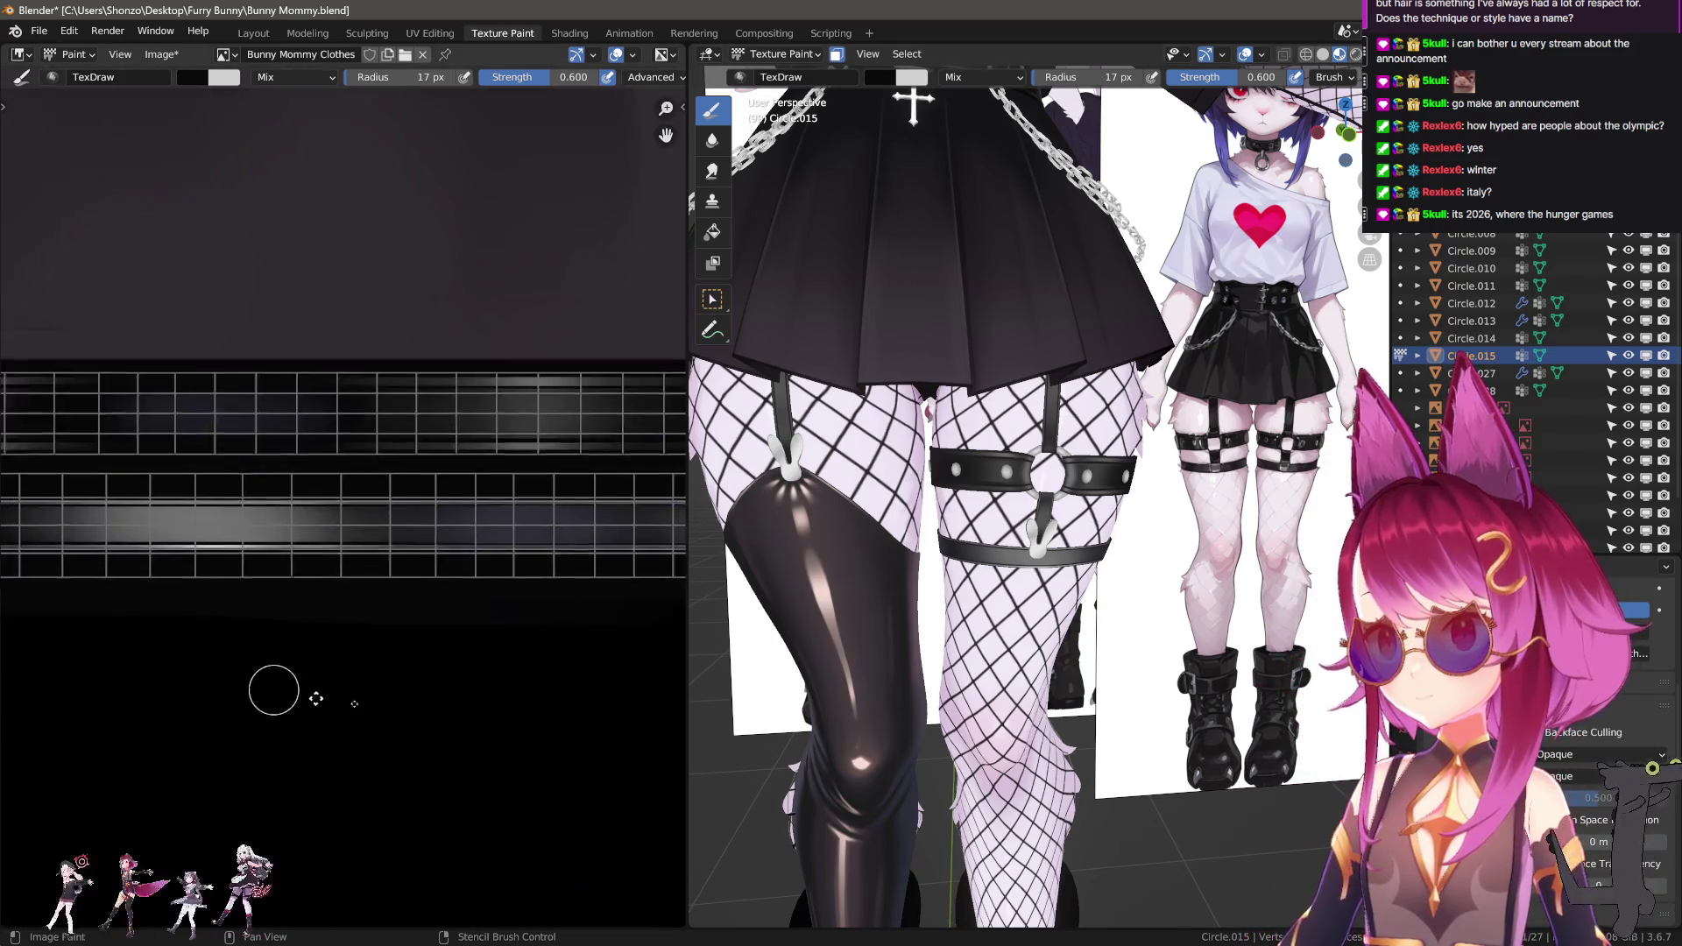
key(s)
key(f)
click(130, 612)
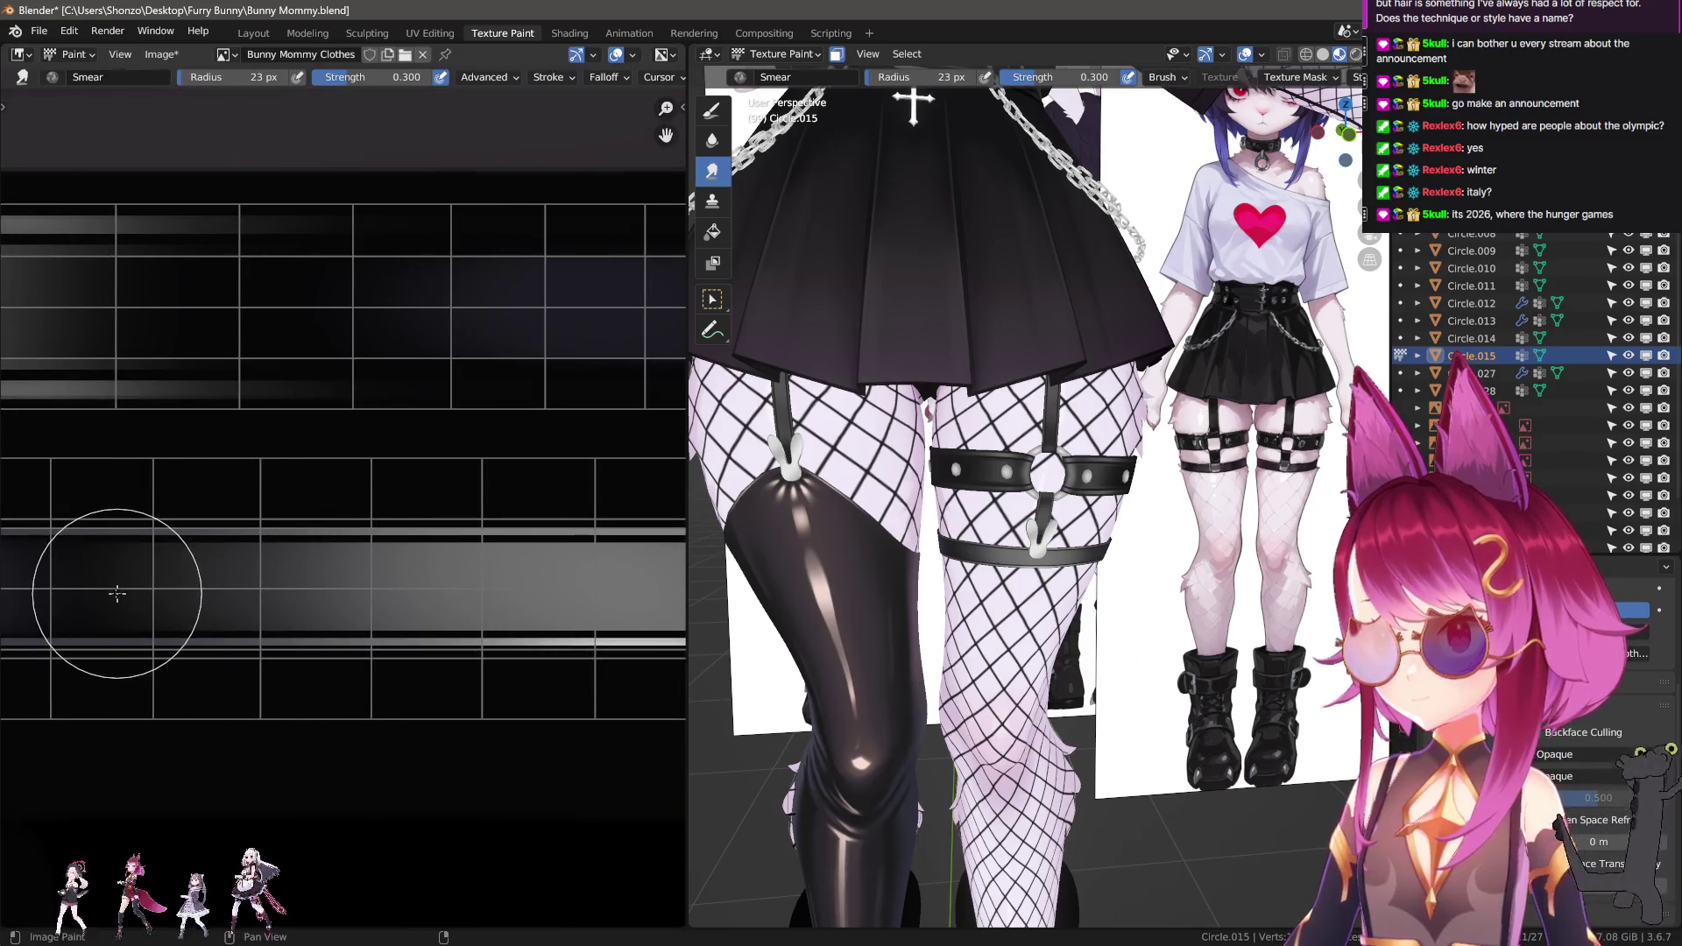
mouse_move(193, 587)
mouse_down()
mouse_move(244, 593)
mouse_move(213, 593)
mouse_up()
key(f)
click(265, 593)
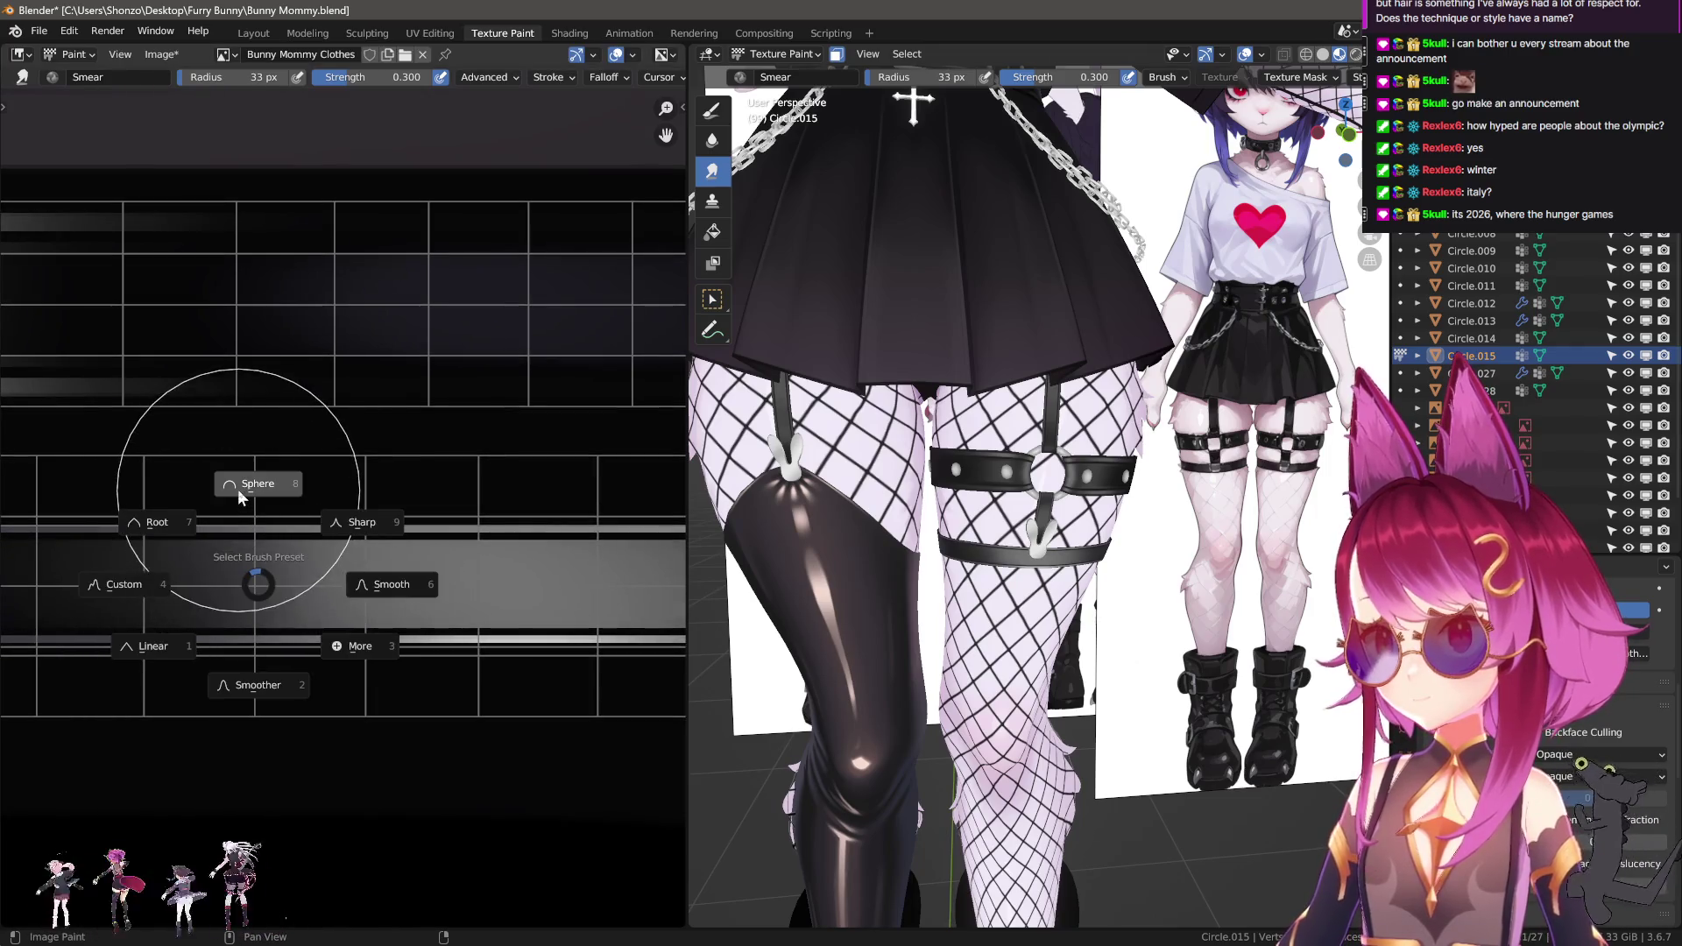
key(f)
click(143, 676)
drag(375, 582, 156, 589)
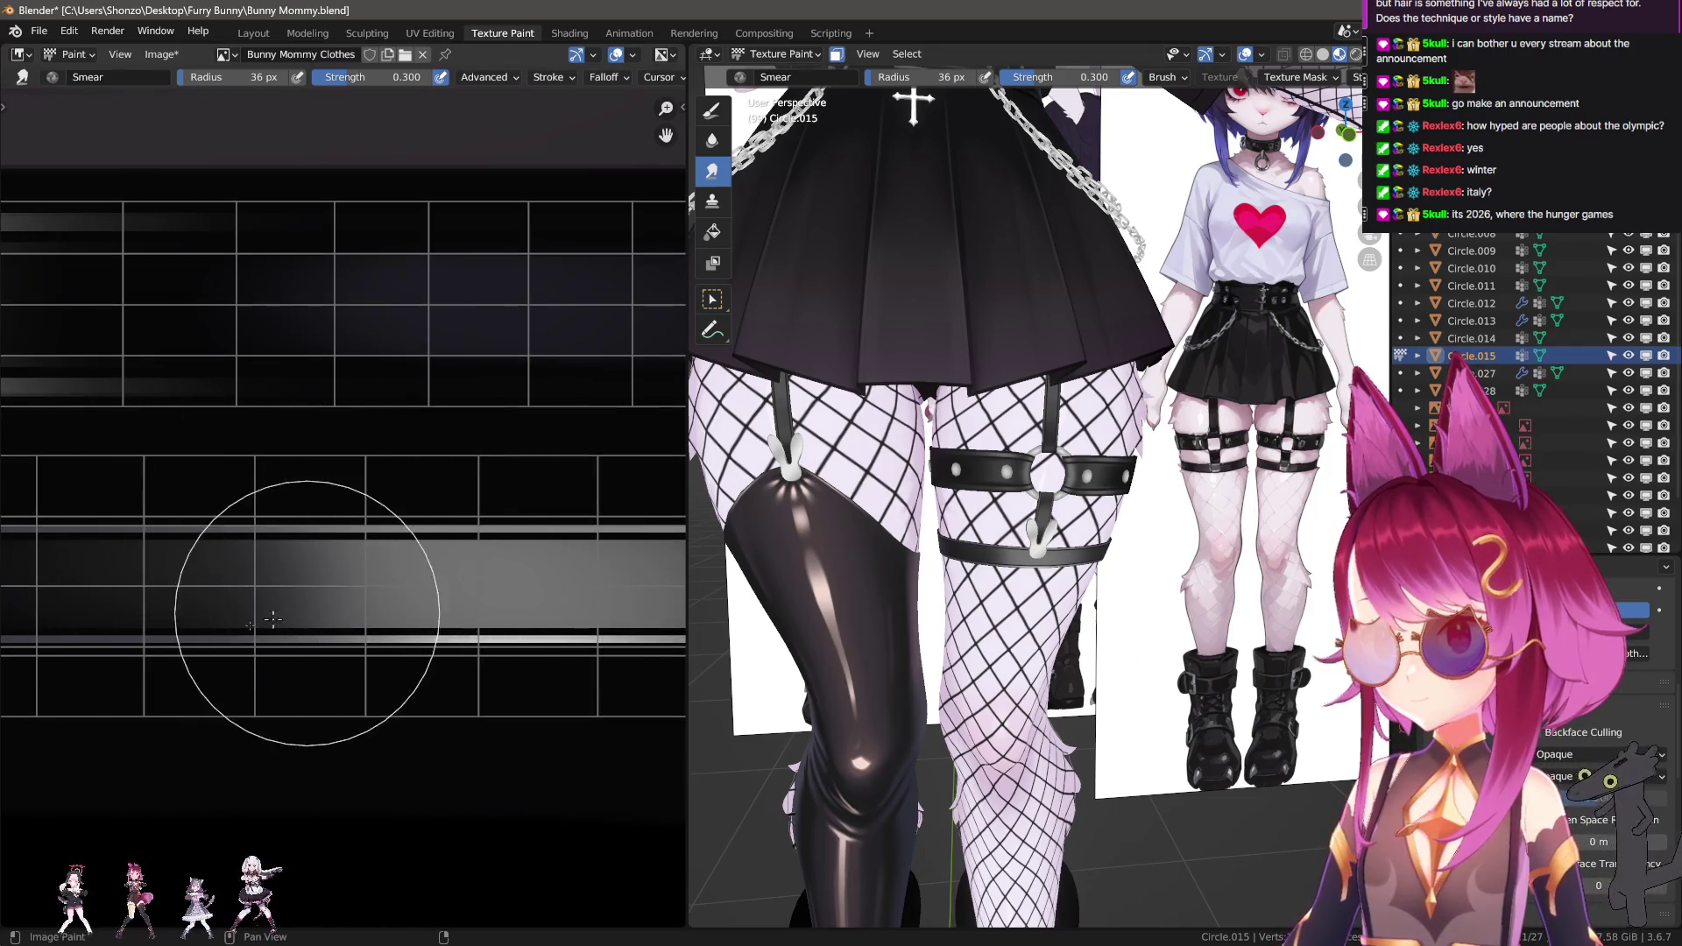
Darken the bright band with a 10 px draw brush in Darken blend, 1.000 strength, straight Line strokes.
scroll(263, 568, down, 2)
key(d)
right_click(351, 578)
click(289, 514)
click(232, 545)
drag(342, 565, 507, 575)
key(f)
click(421, 488)
key(e)
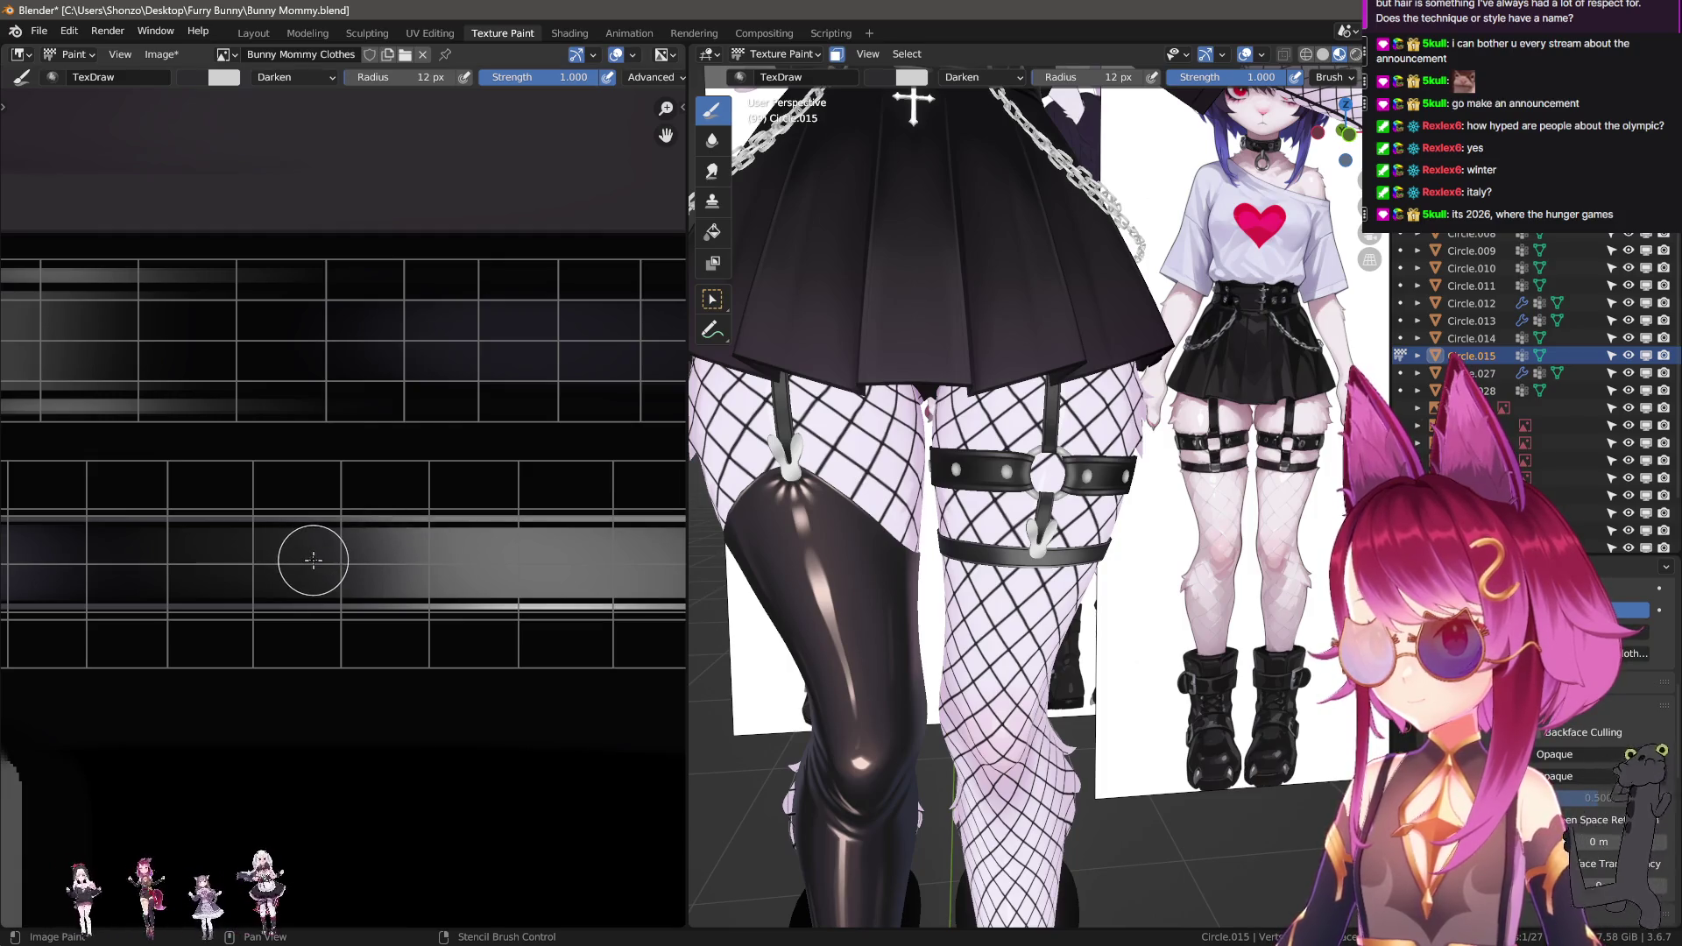
drag(648, 575, 500, 565)
Enlarge the brush to 13 px and draw another straight line along the strip.
mouse_move(500, 565)
middle_down()
mouse_move(400, 570)
mouse_move(594, 574)
middle_up()
middle_drag(255, 582, 450, 582)
middle_drag(211, 591, 205, 591)
middle_drag(479, 589, 486, 586)
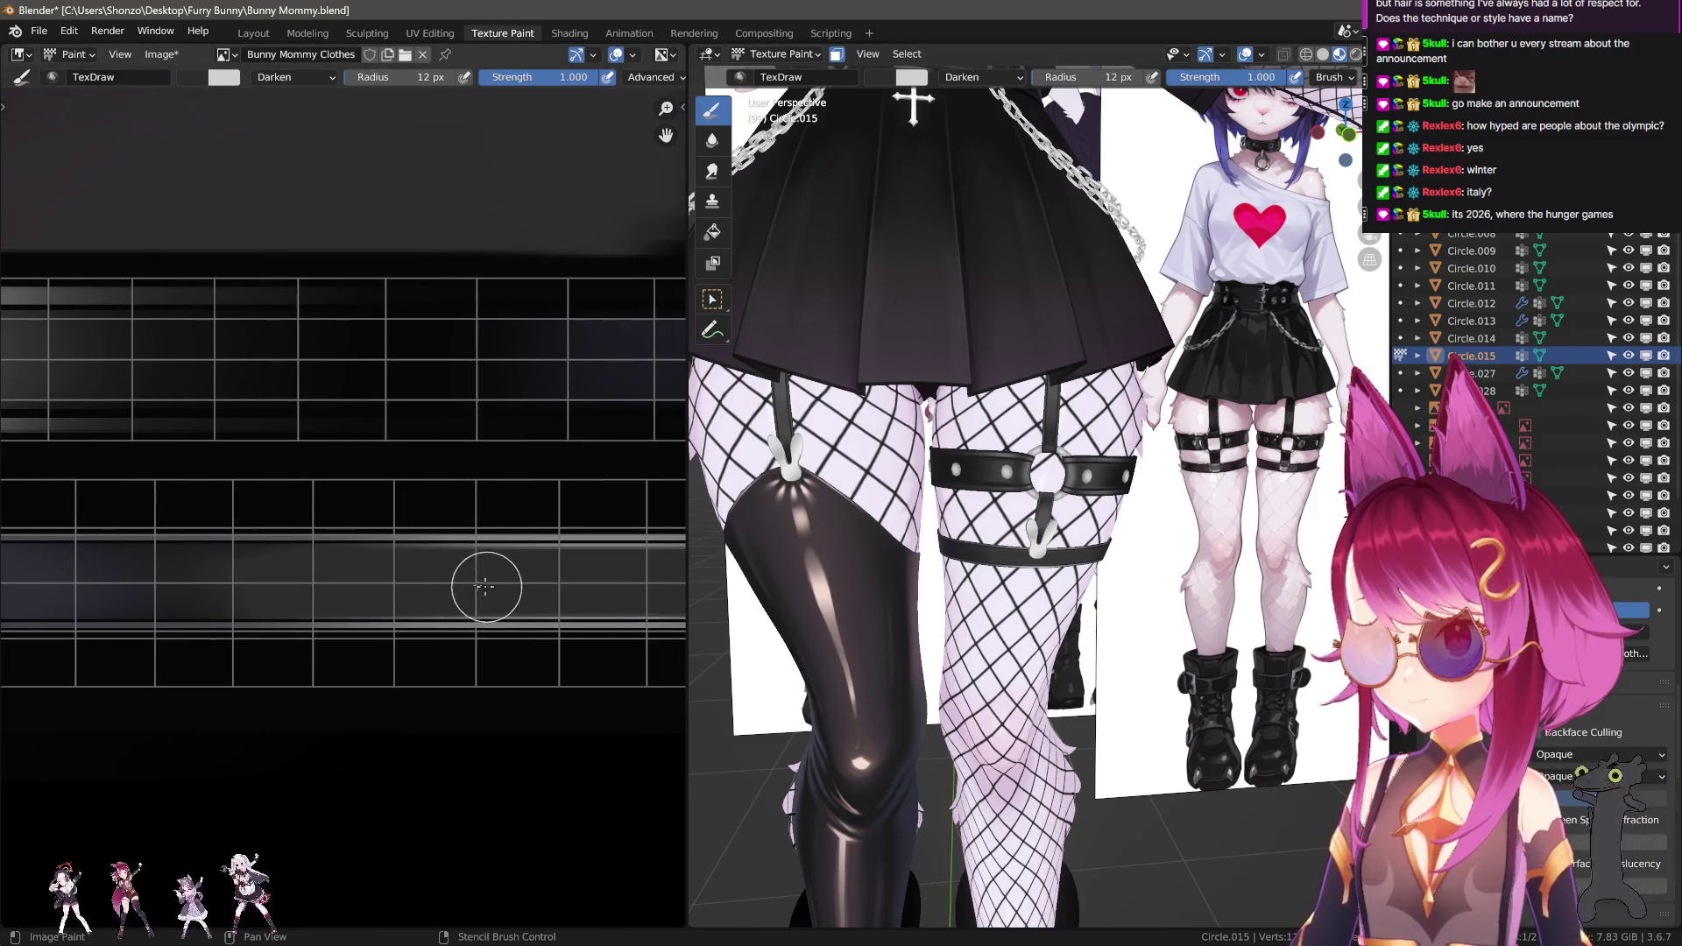
key(bracketright)
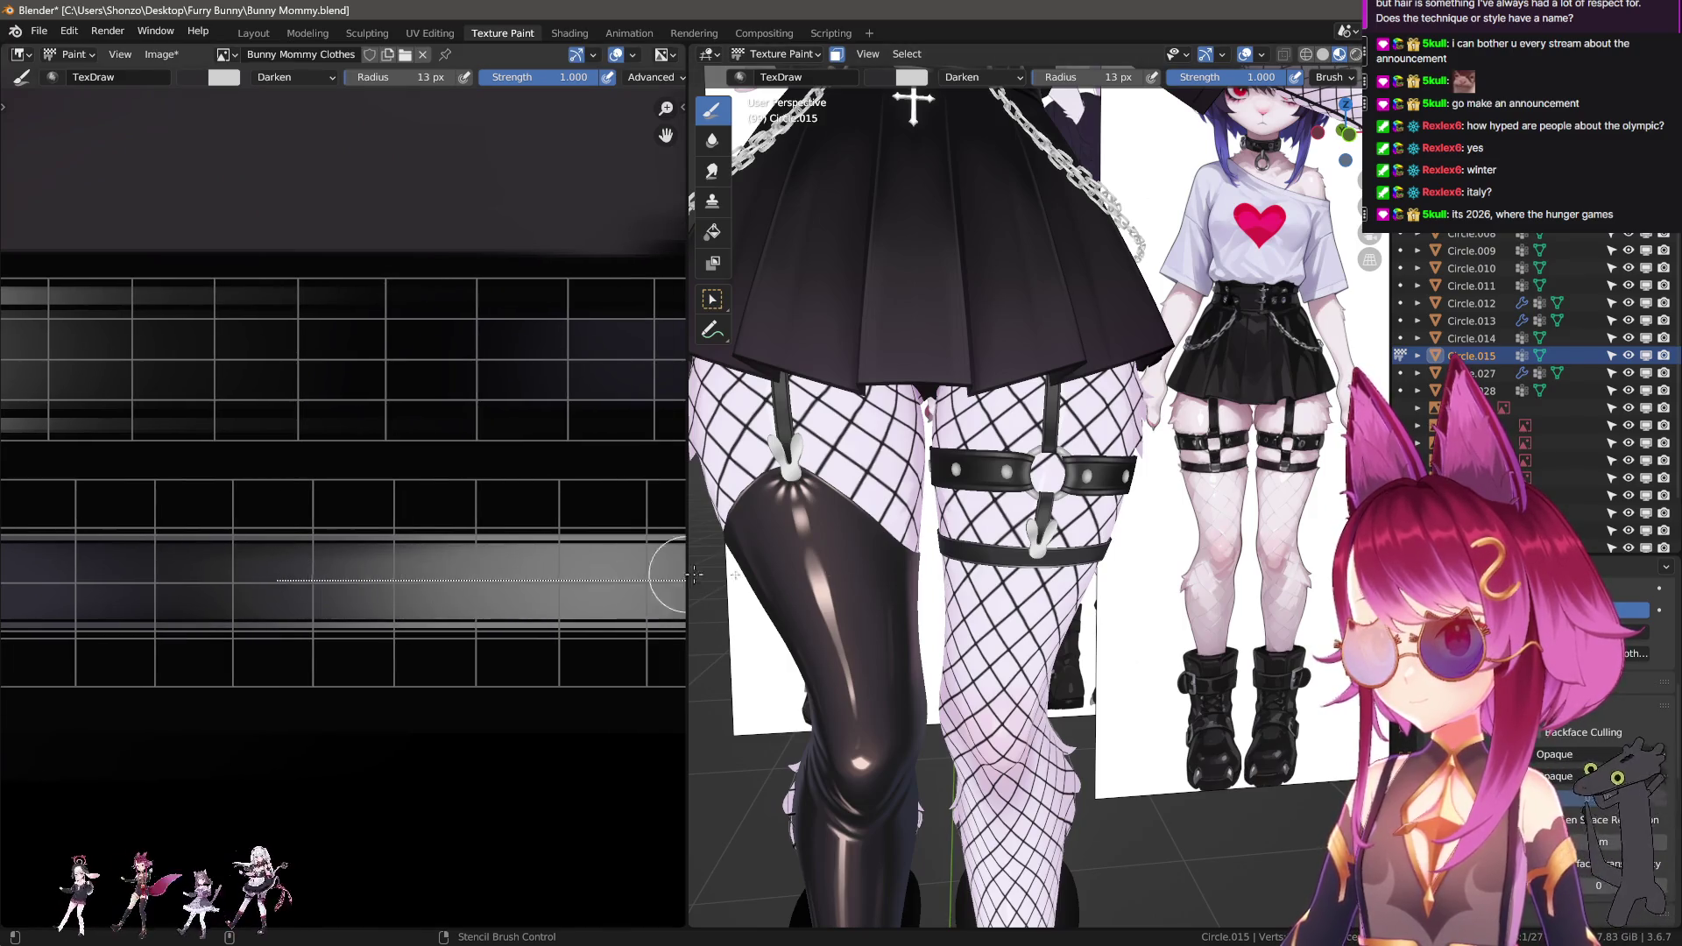
drag(694, 574, 666, 578)
Undo the unwanted strokes, switch back to the Smear brush and orbit around the legs.
key(ctrl+z)
key(ctrl+z)
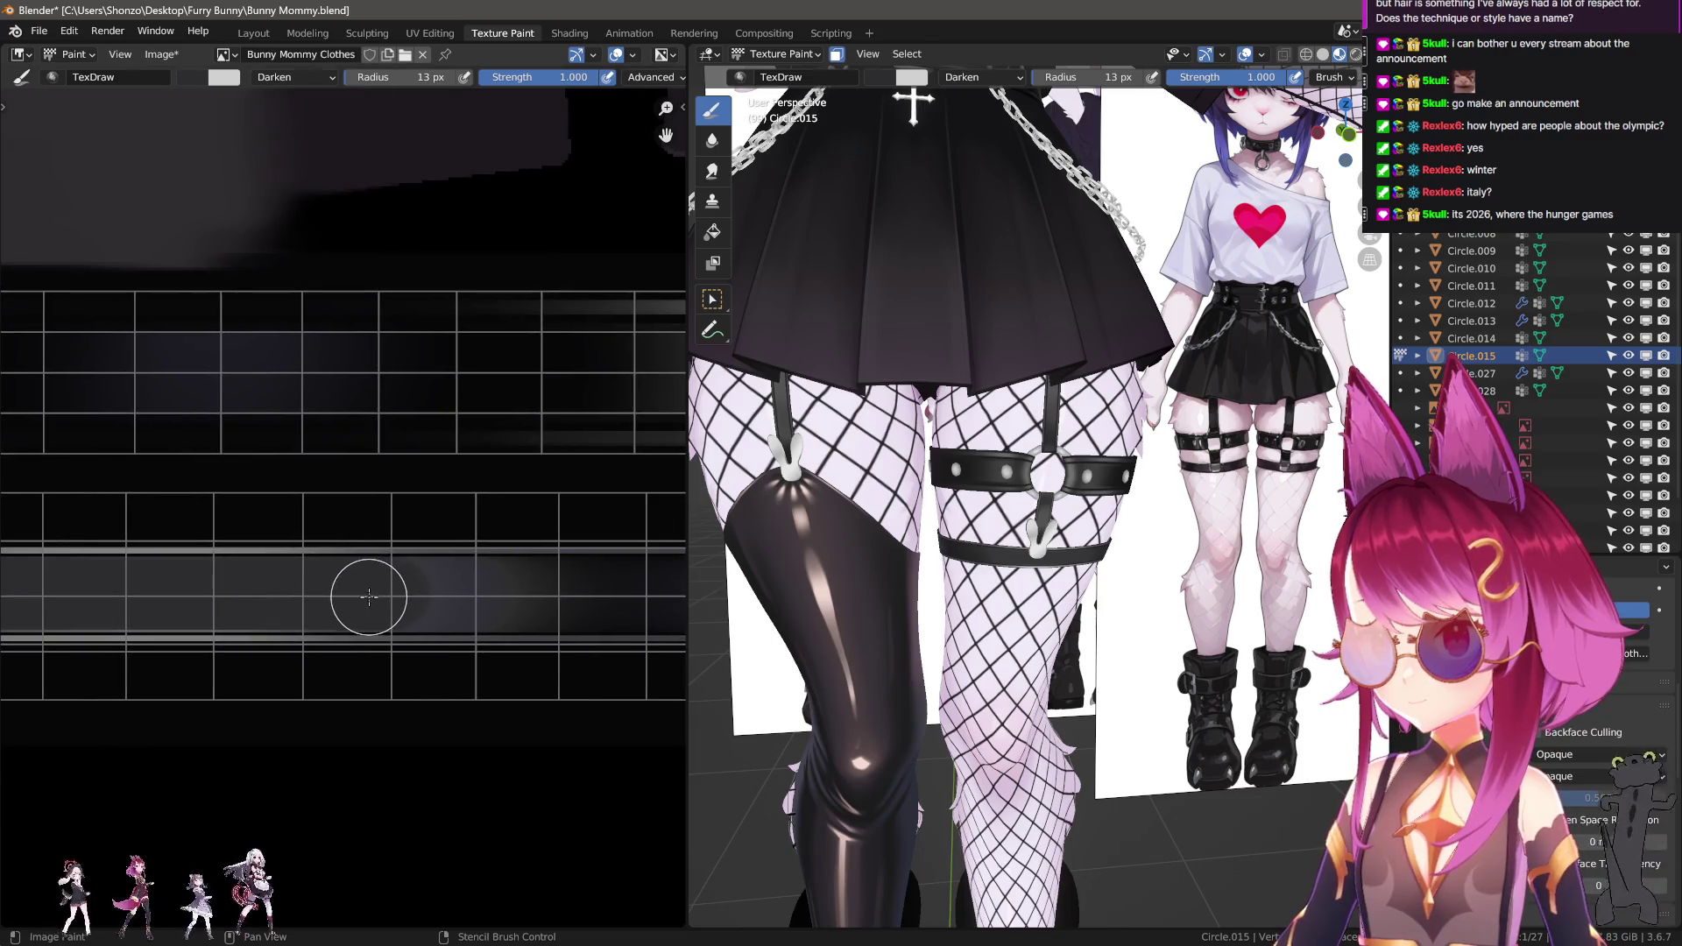
scroll(854, 666, up, 3)
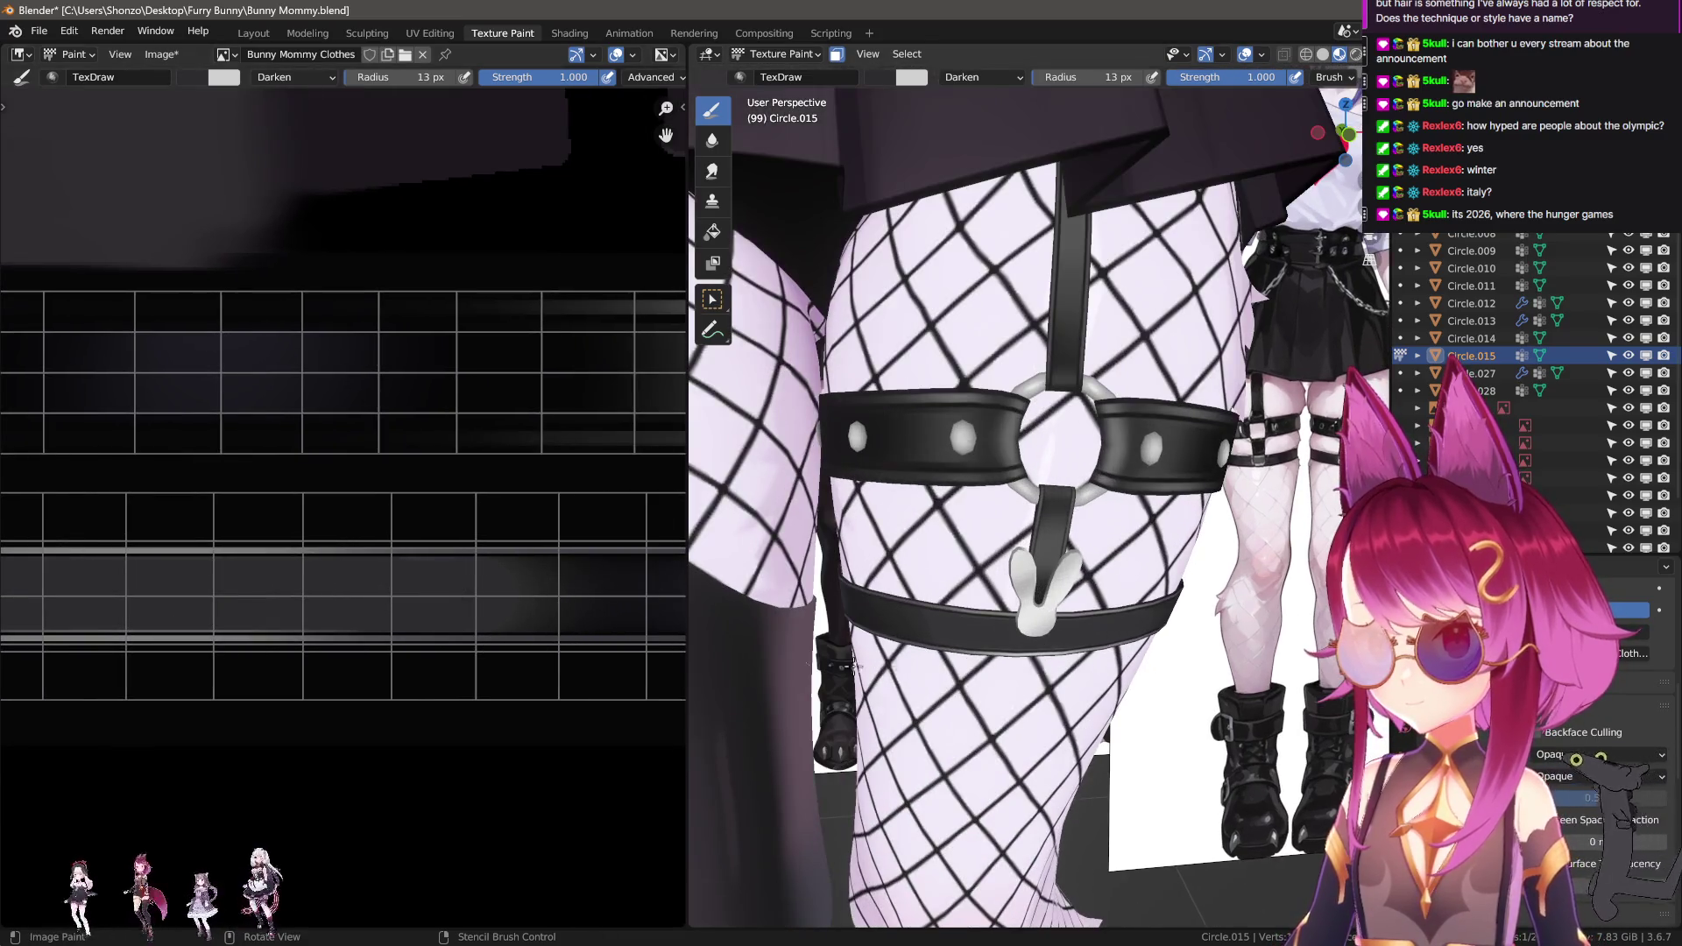
key(s)
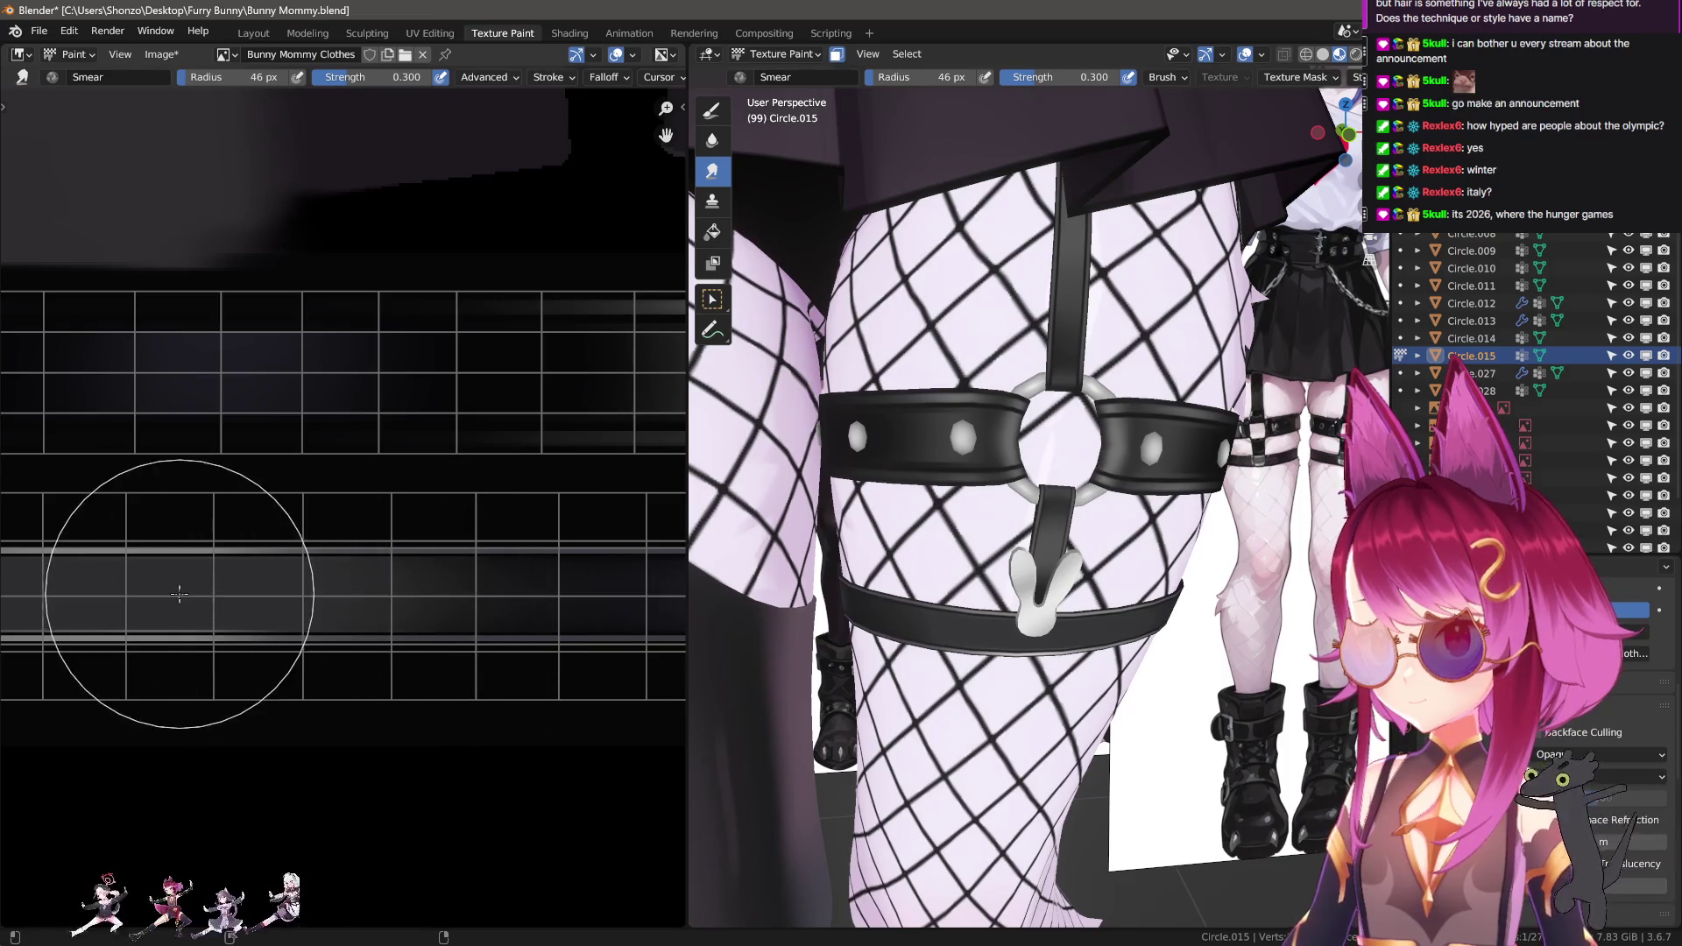
key(ctrl+z)
key(ctrl+z)
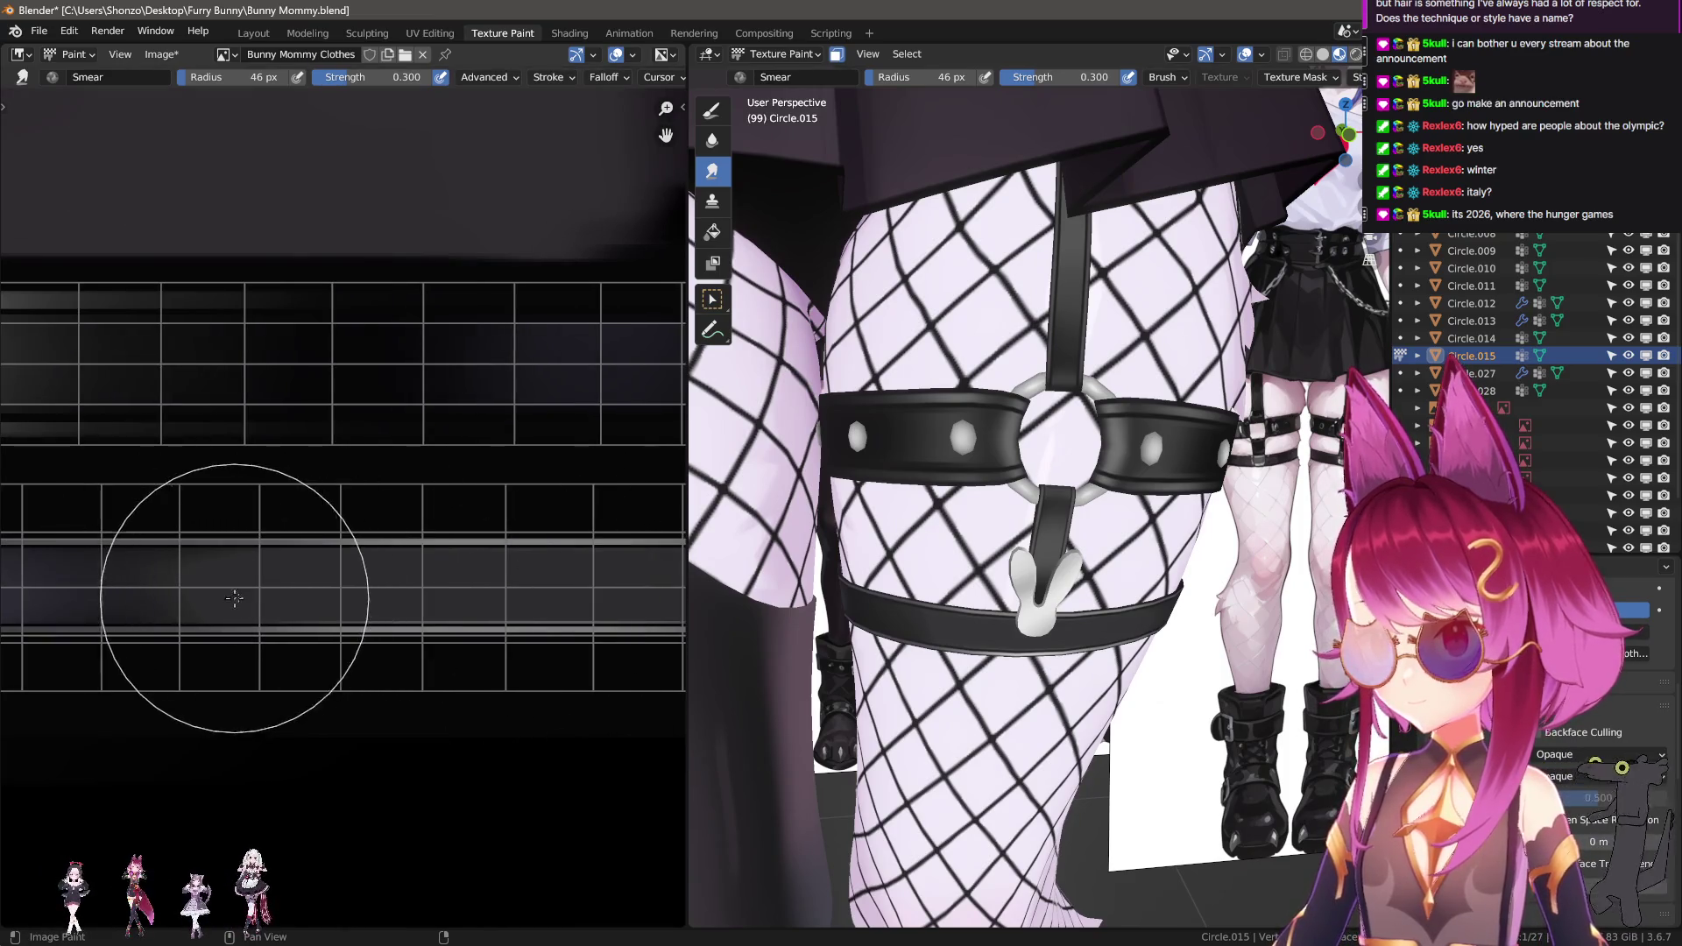
key(ctrl+z)
key(ctrl+z)
key(ctrl+z)
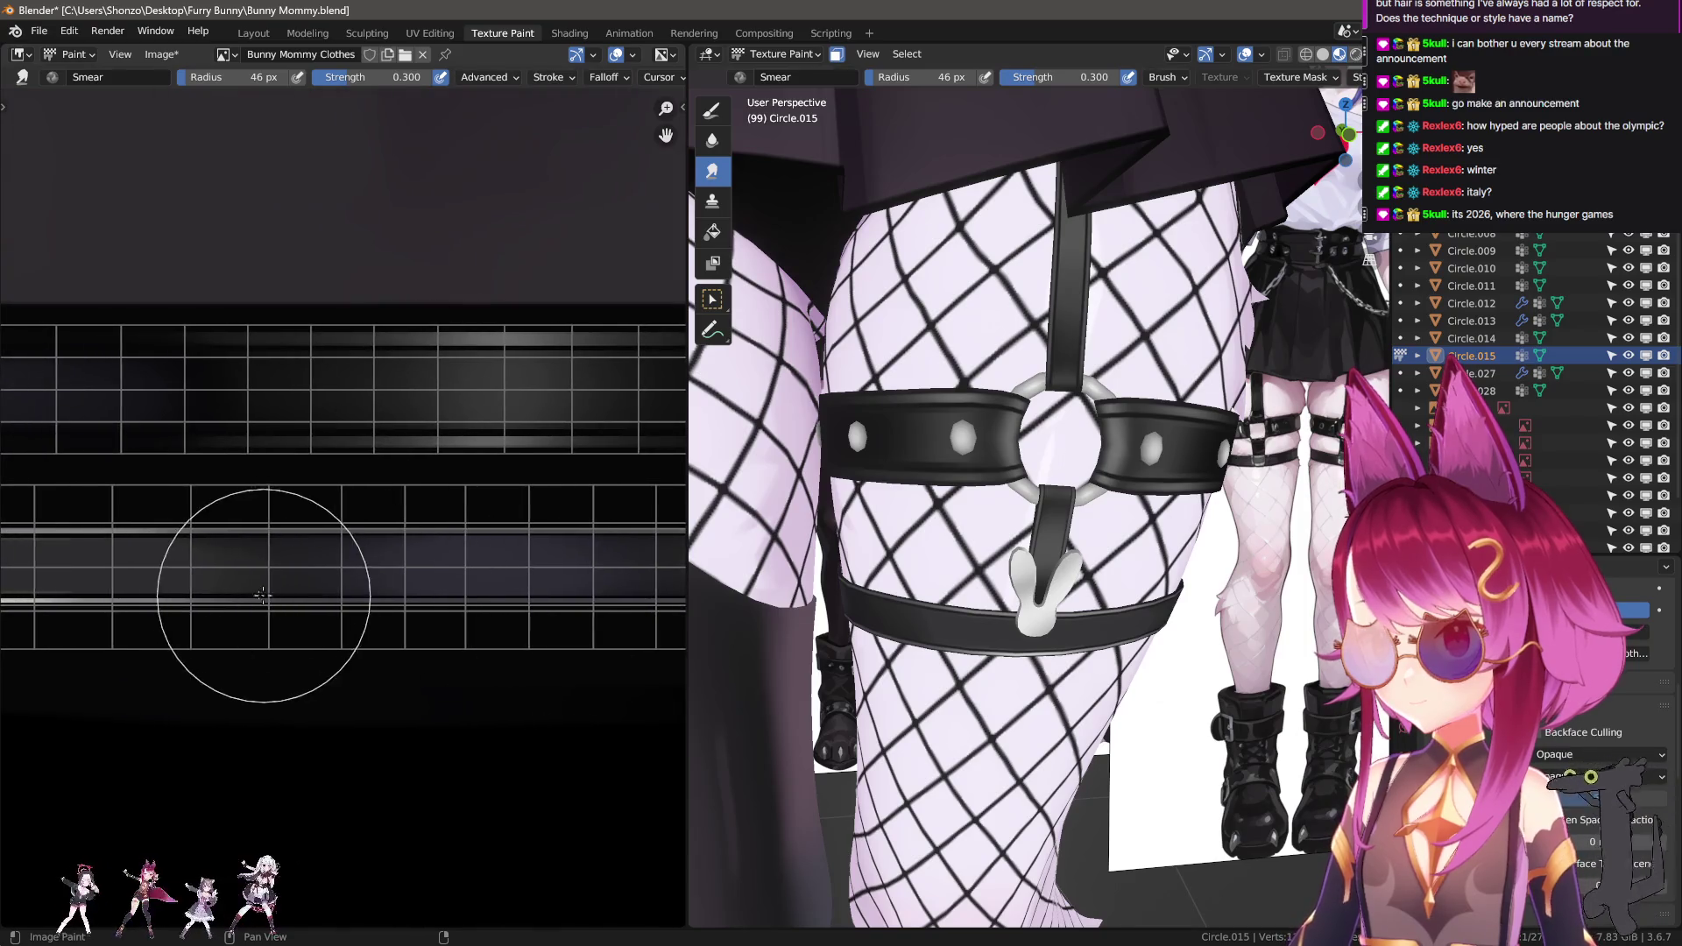
key(ctrl+z)
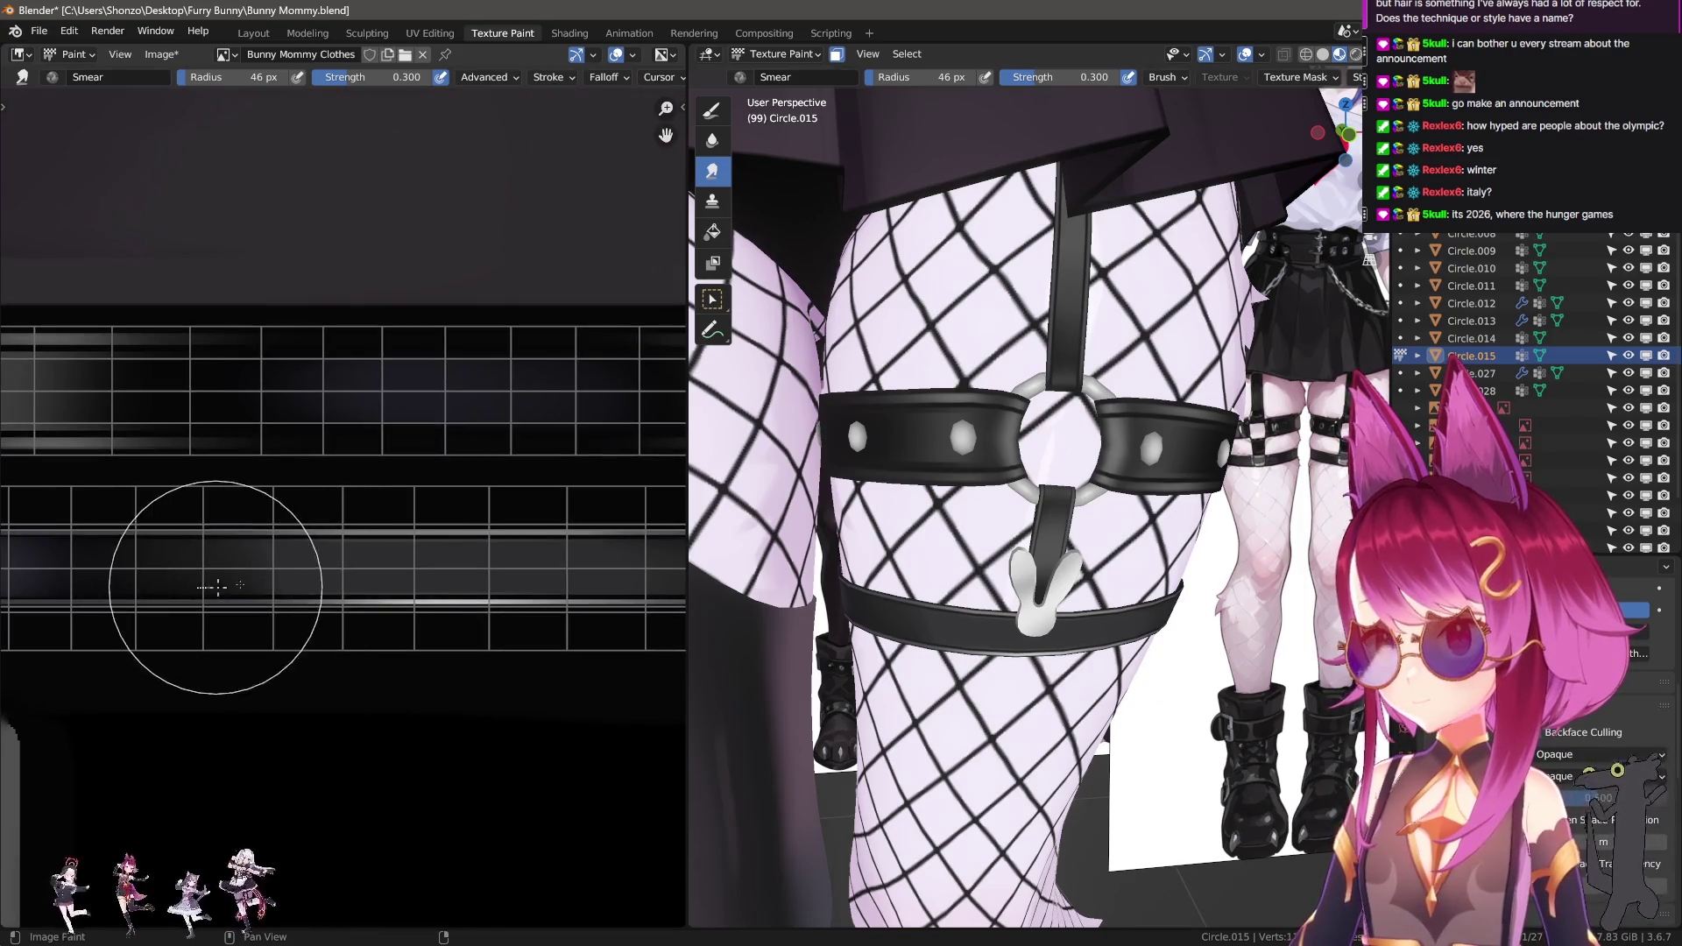
key(ctrl+z)
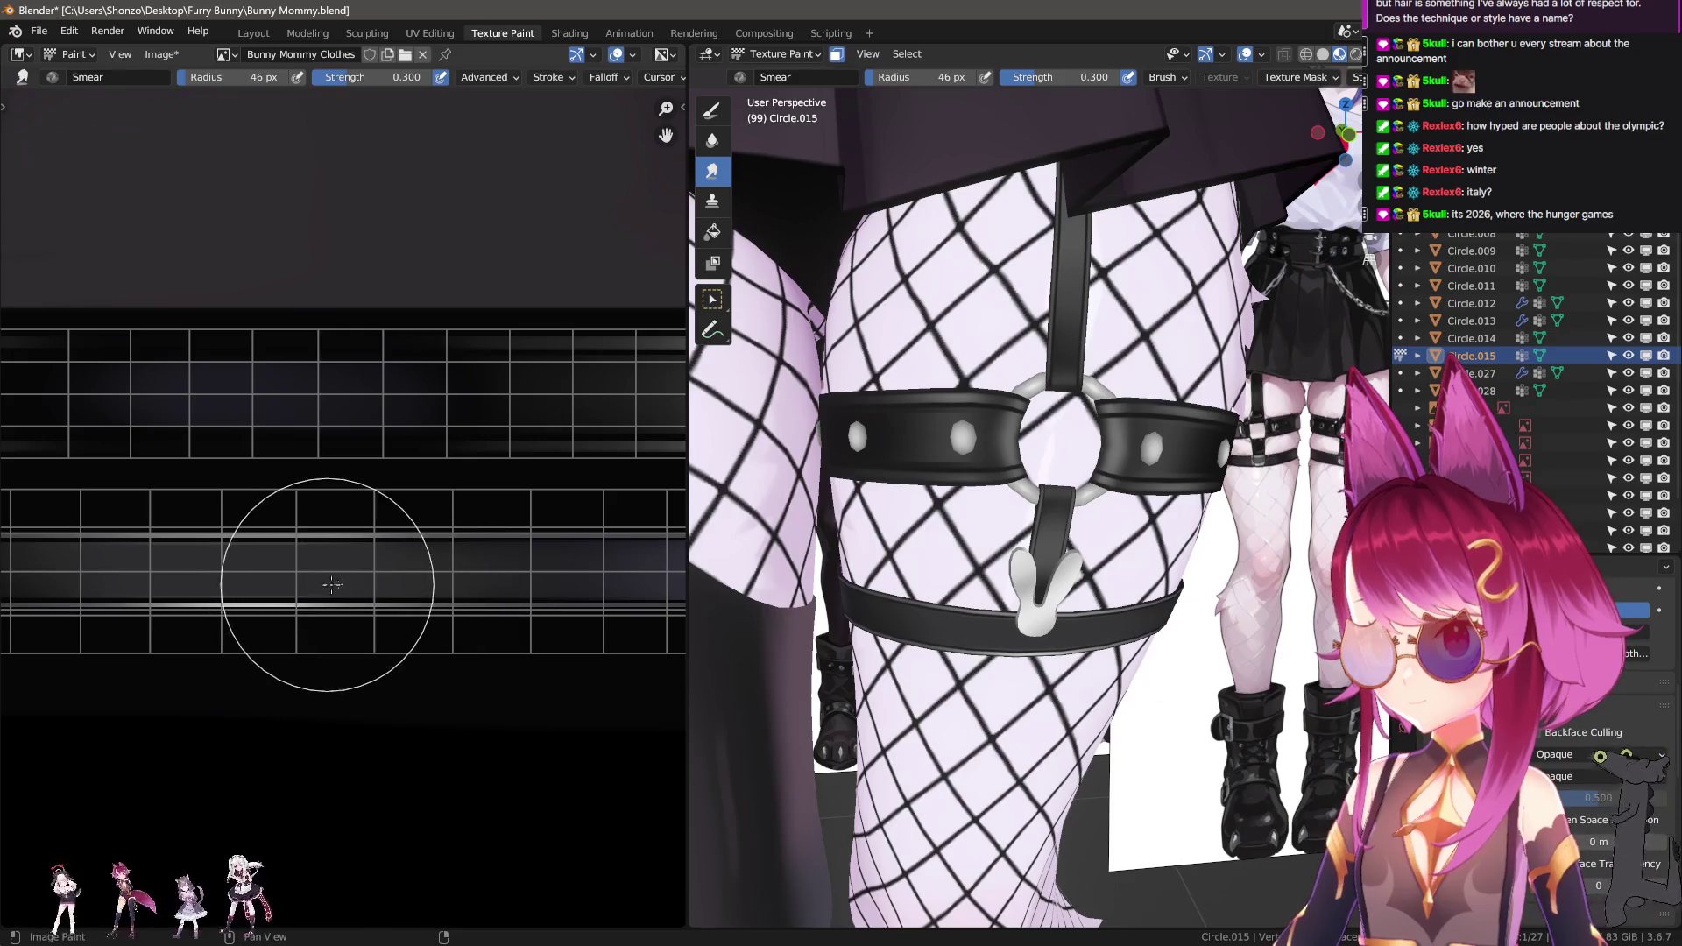
scroll(1005, 651, up, 2)
scroll(1005, 651, down, 3)
mouse_move(1005, 651)
middle_down()
mouse_move(808, 627)
mouse_move(865, 649)
mouse_move(1050, 648)
middle_up()
scroll(1049, 644, down, 5)
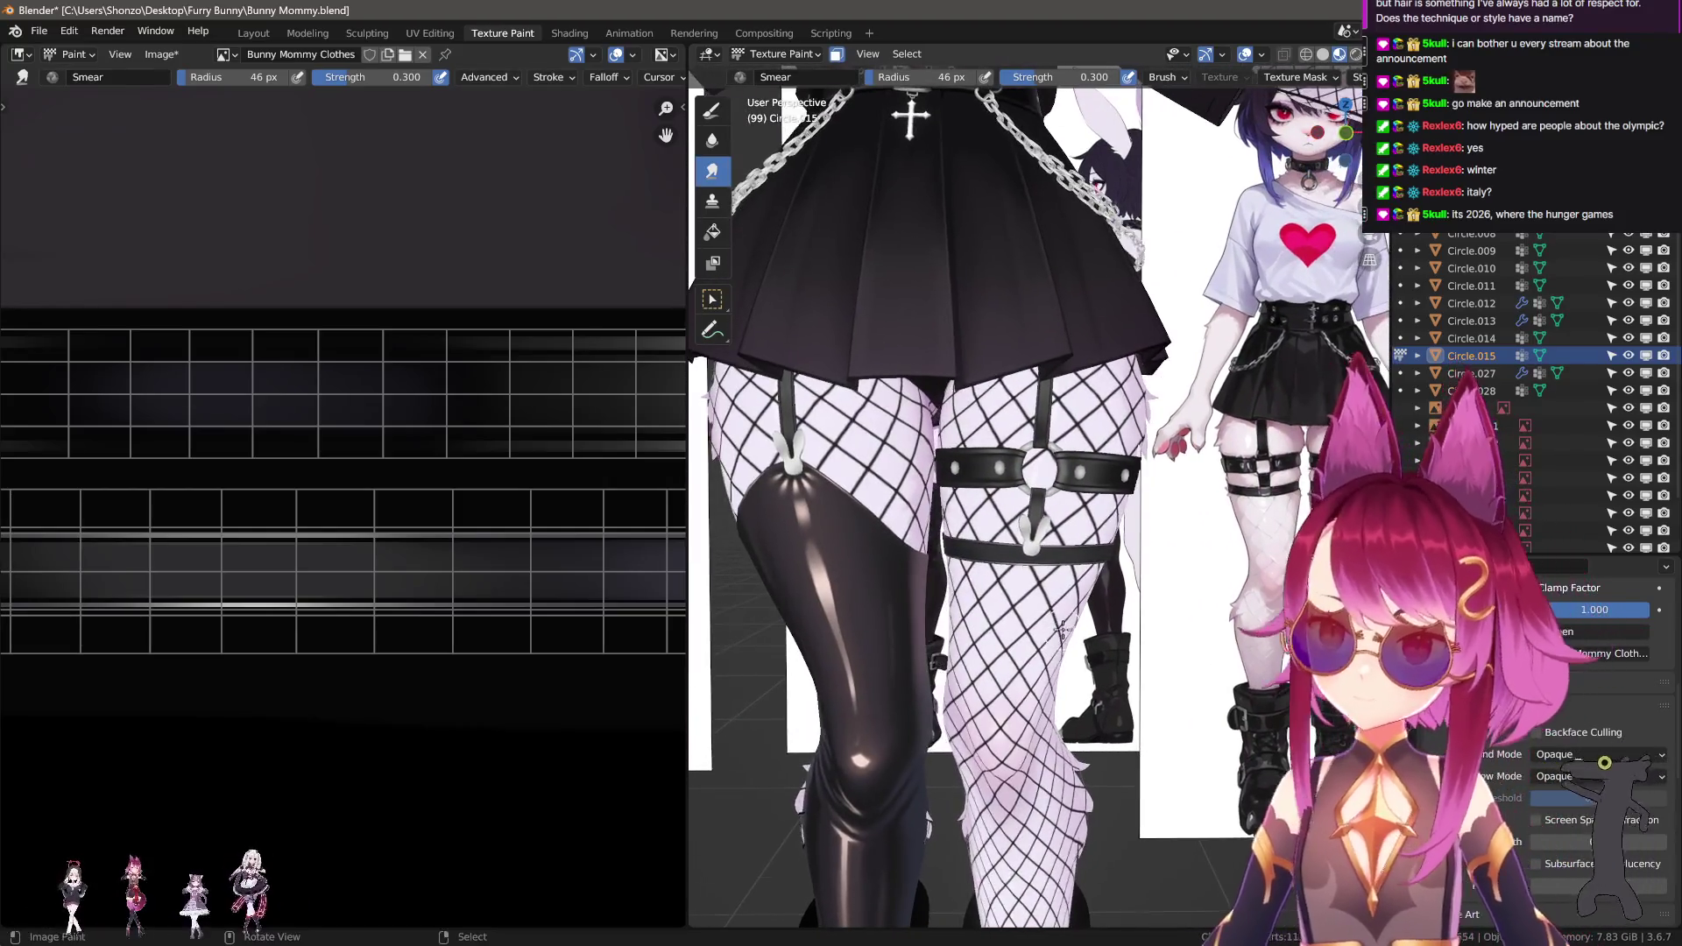
Select the Circle.013 panties in Object Mode and switch them into Texture Paint.
key(ctrl+Tab)
click(1085, 532)
middle_drag(1085, 532, 1054, 662)
click(1052, 572)
scroll(1051, 571, up, 6)
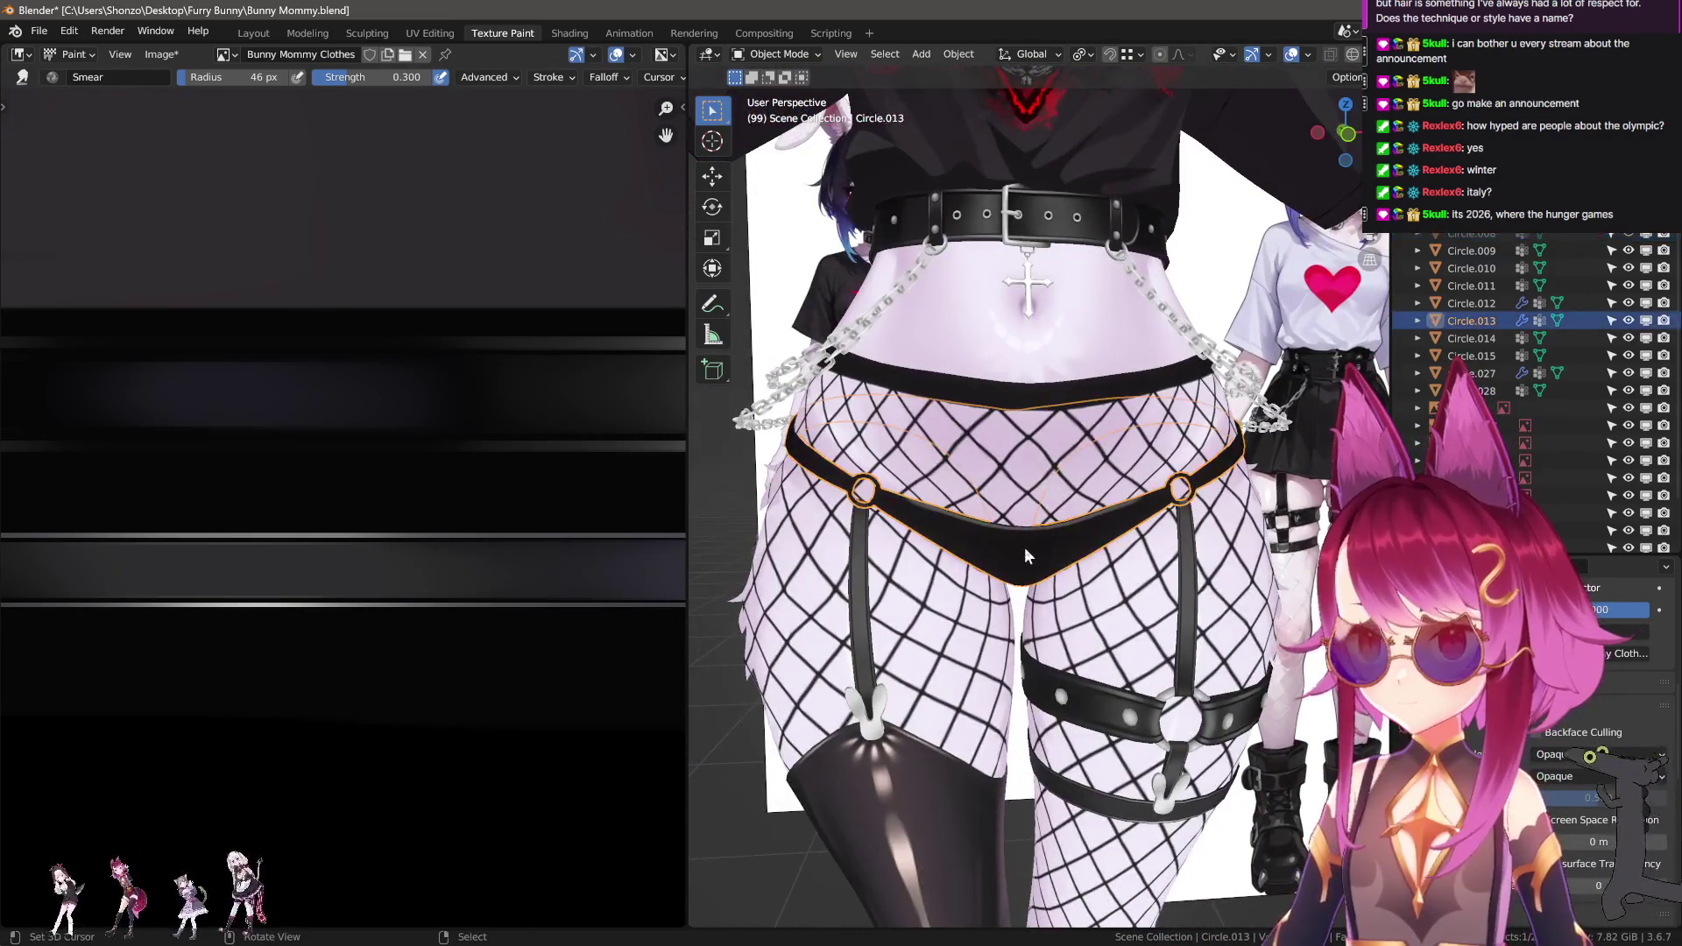
click(777, 53)
click(772, 176)
Isolate the connected belt band faces with L in Edit Mode, then return to Texture Paint.
scroll(1043, 483, up, 4)
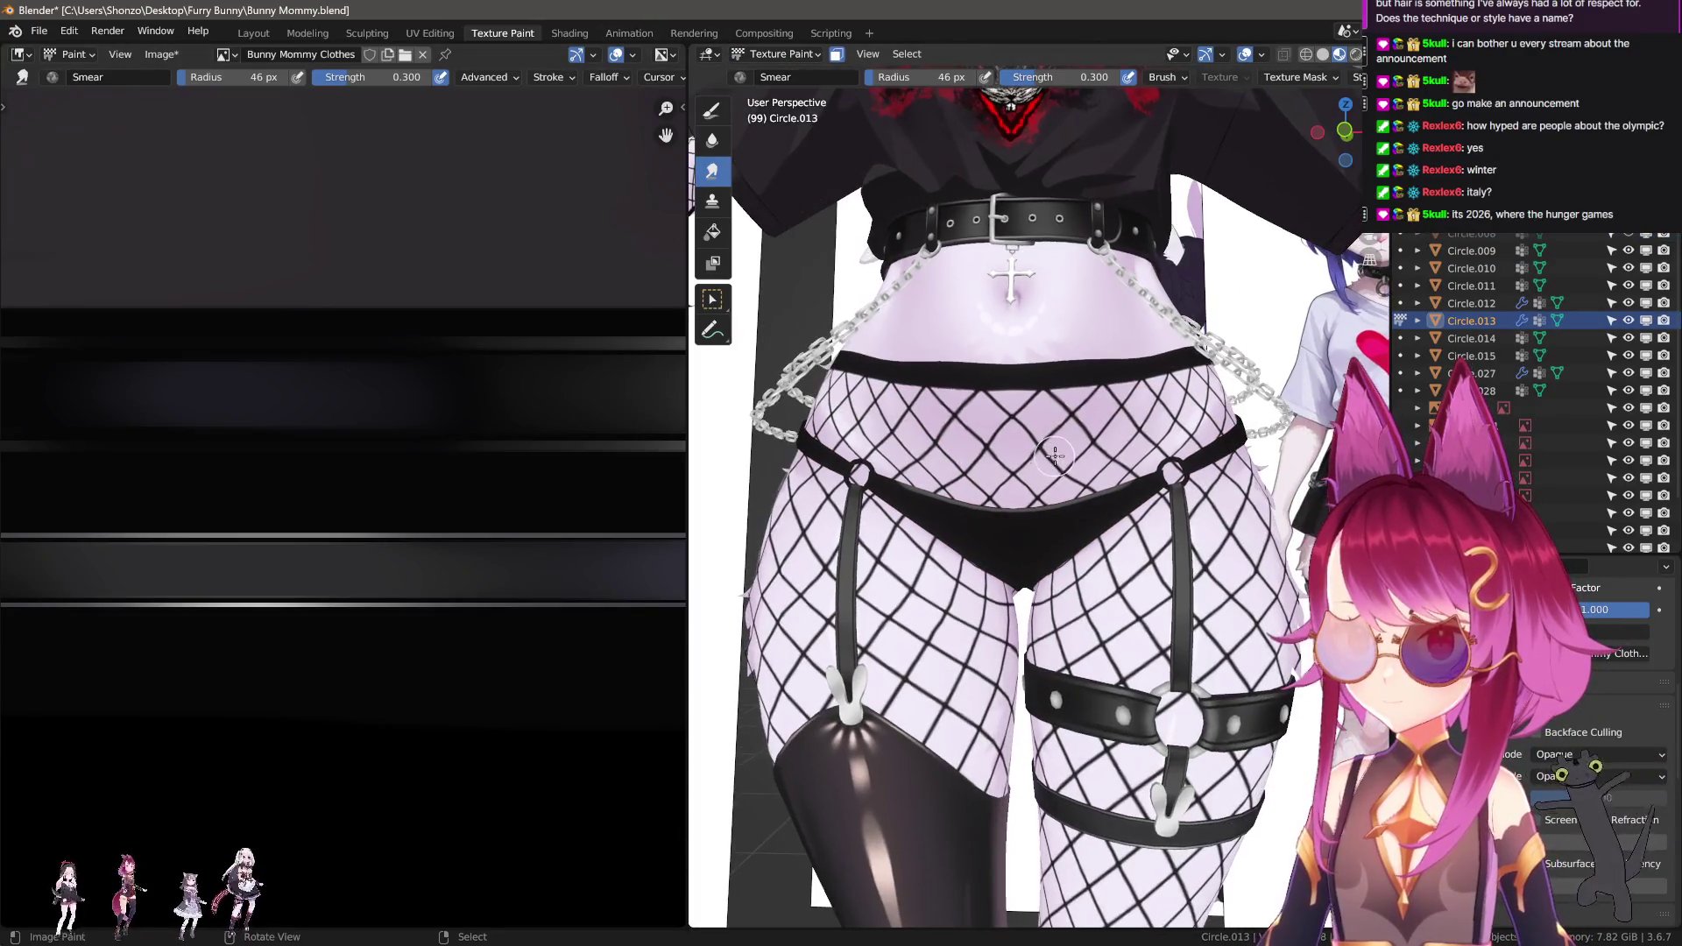
scroll(331, 488, down, 8)
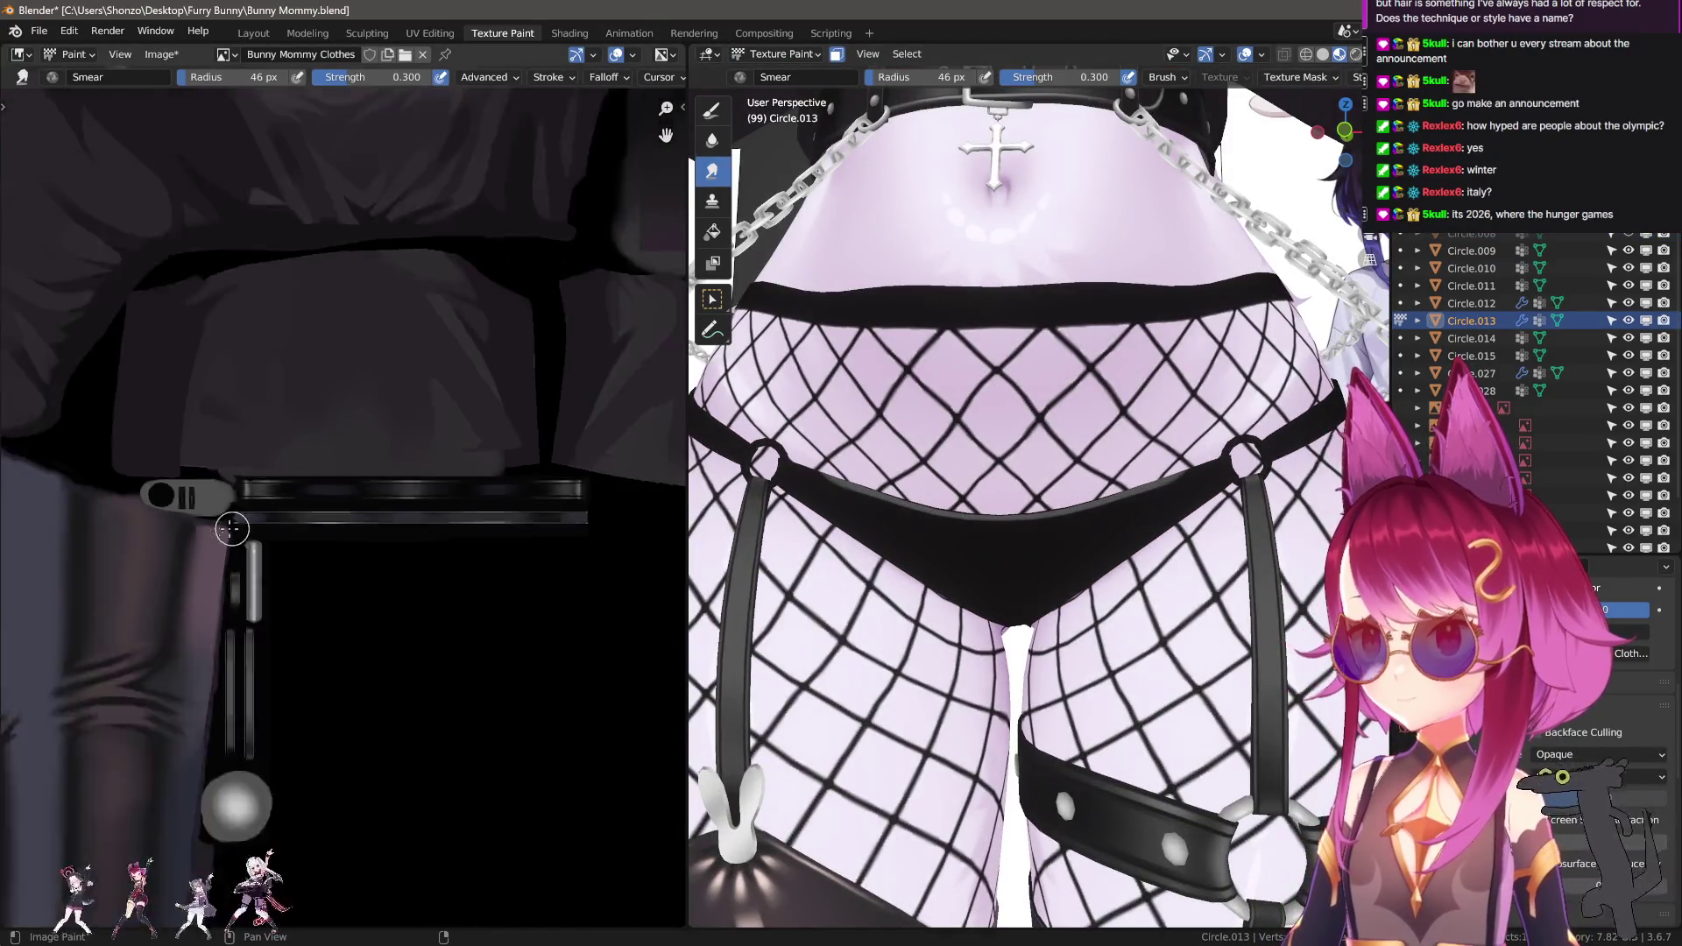
key(Tab)
key(l)
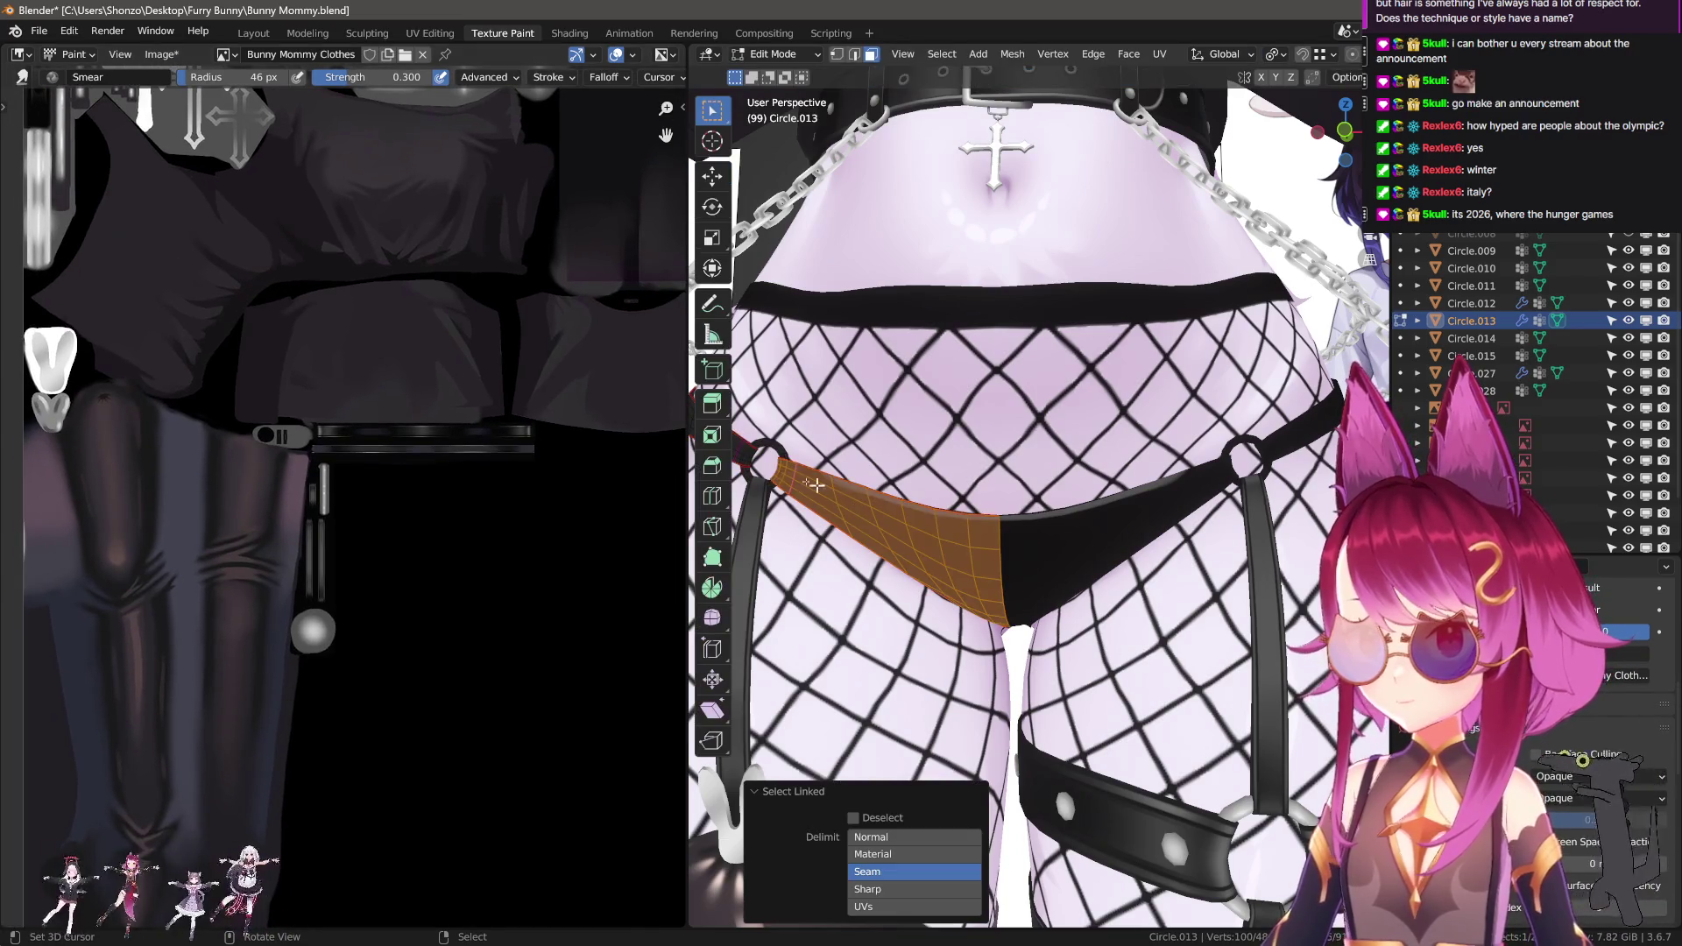
mouse_move(747, 449)
middle_down()
mouse_move(1052, 487)
mouse_move(863, 449)
middle_up()
scroll(531, 473, down, 4)
middle_drag(788, 491, 838, 501)
scroll(838, 501, up, 4)
scroll(837, 501, down, 3)
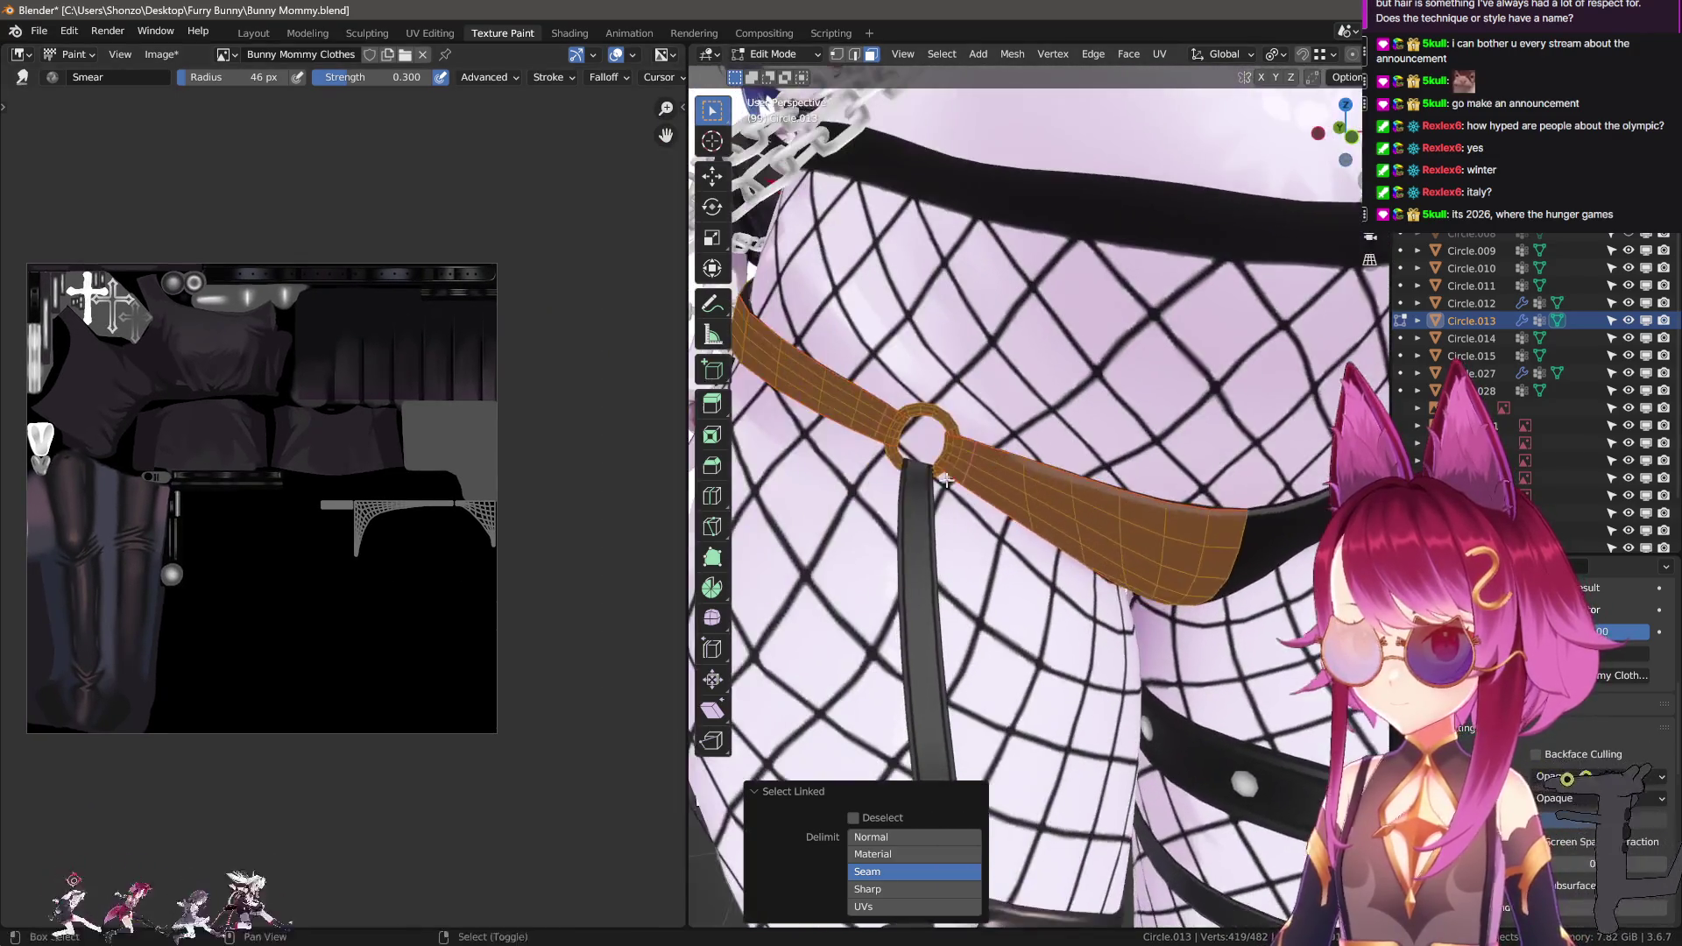
key(Tab)
scroll(378, 548, up, 5)
scroll(377, 548, up, 4)
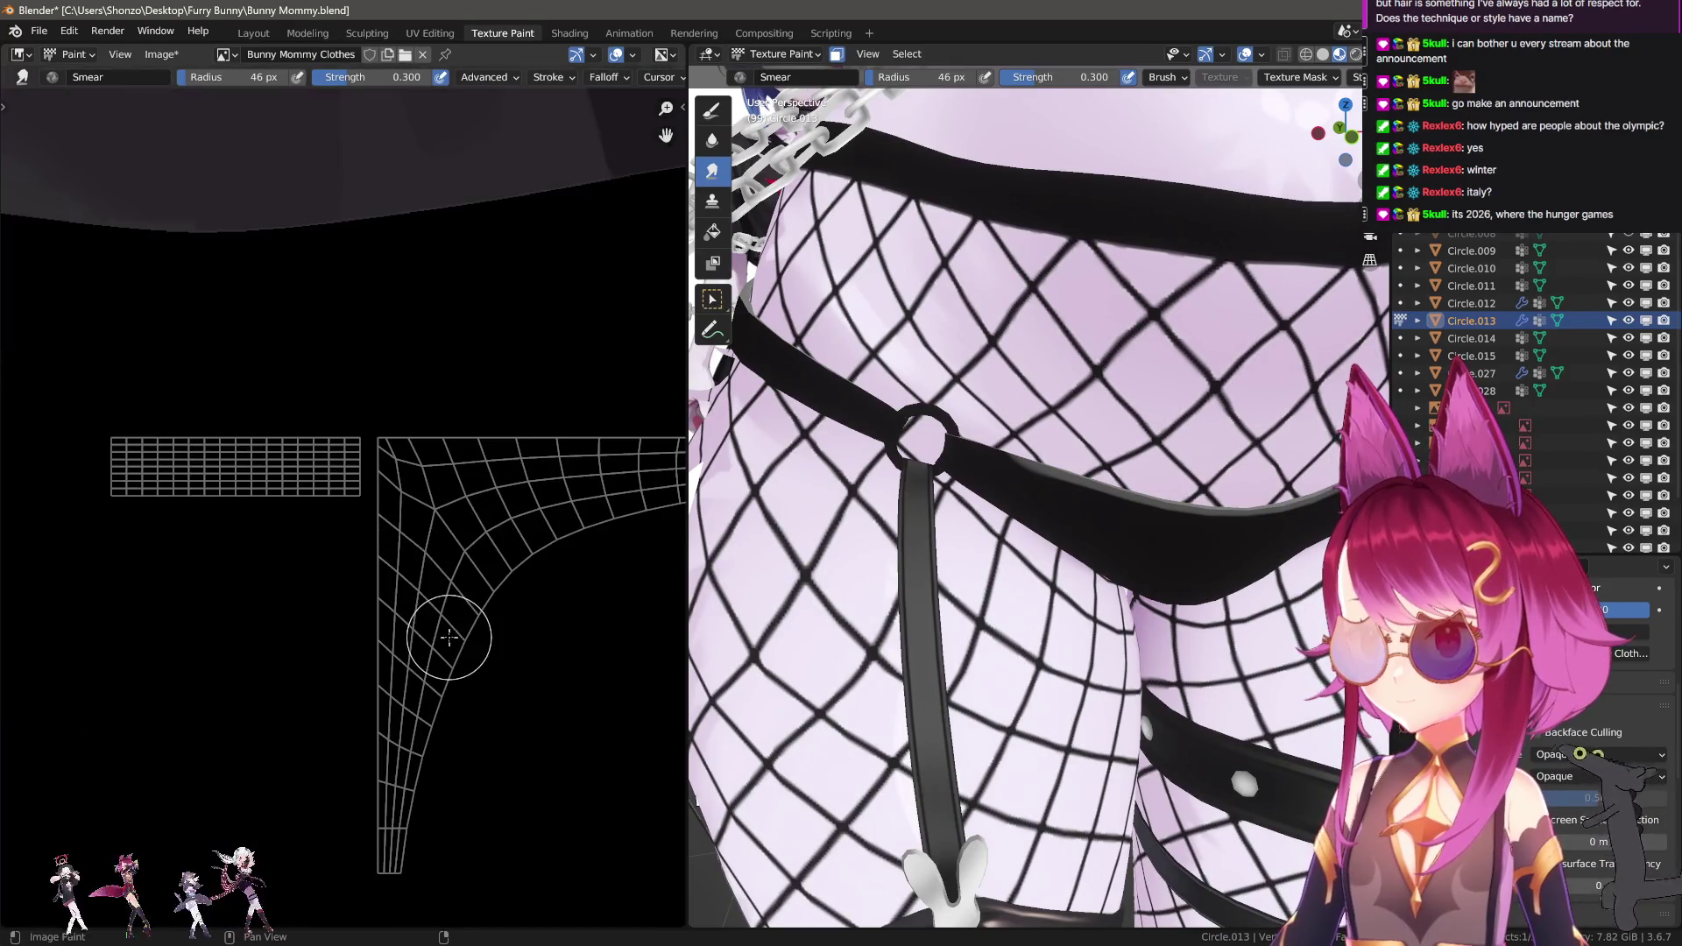
Set the draw brush to a dark palette swatch, Mix blending and a 15 px radius.
key(d)
scroll(395, 534, up, 1)
scroll(298, 480, up, 2)
key(n)
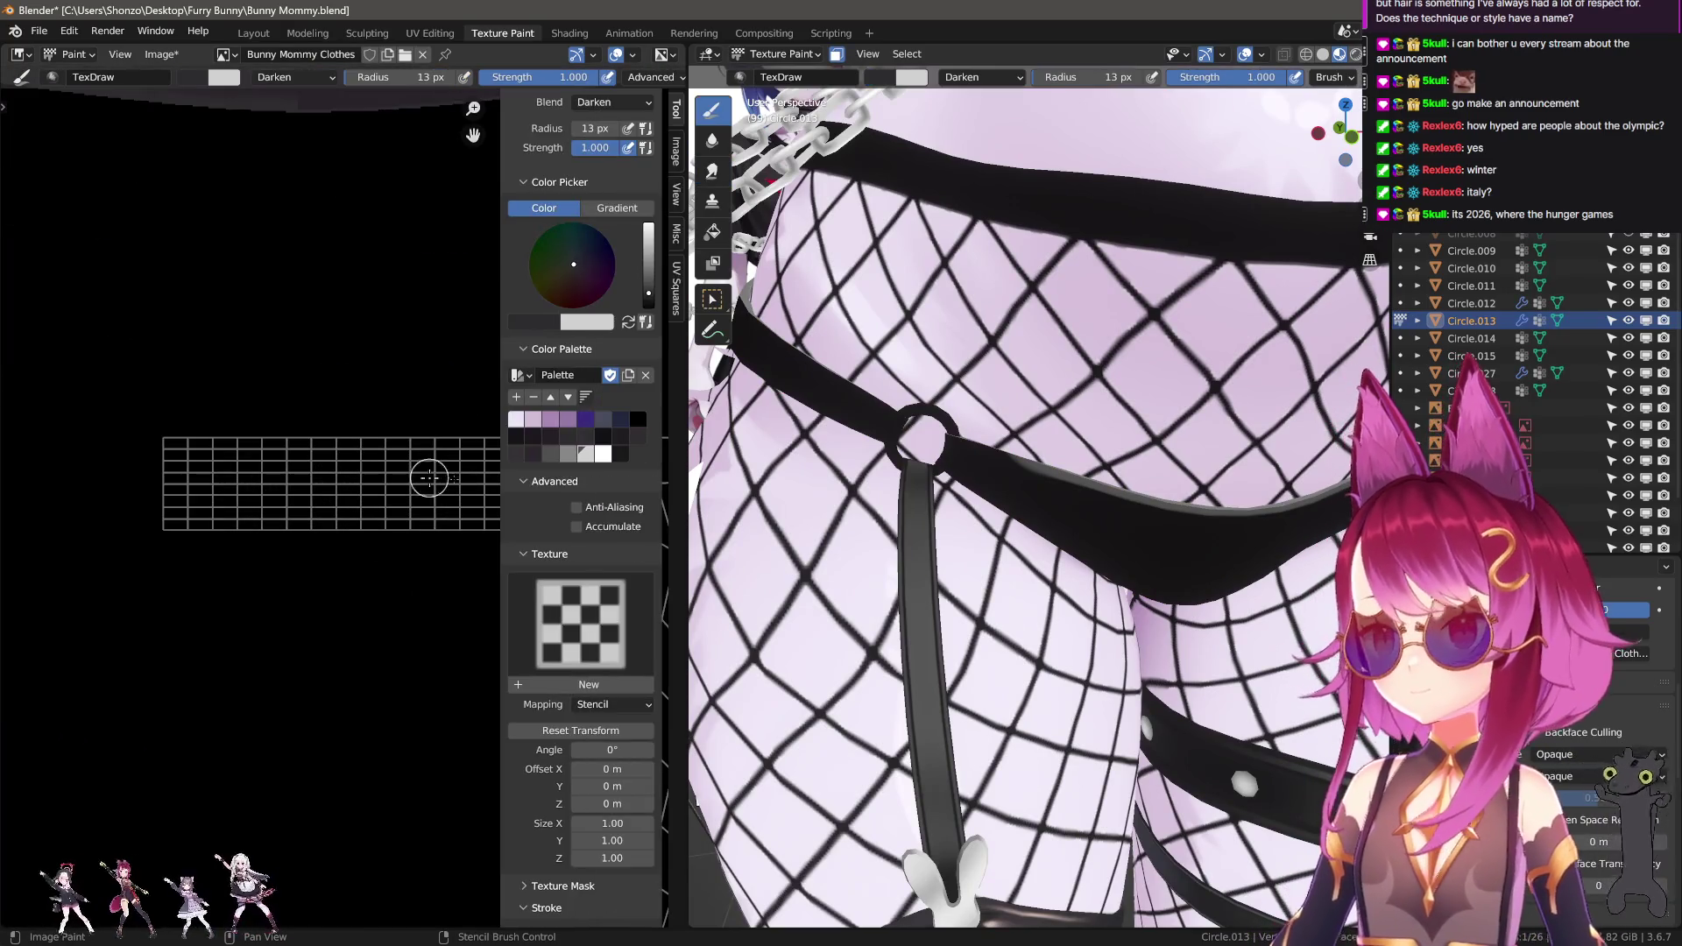
click(578, 456)
click(547, 454)
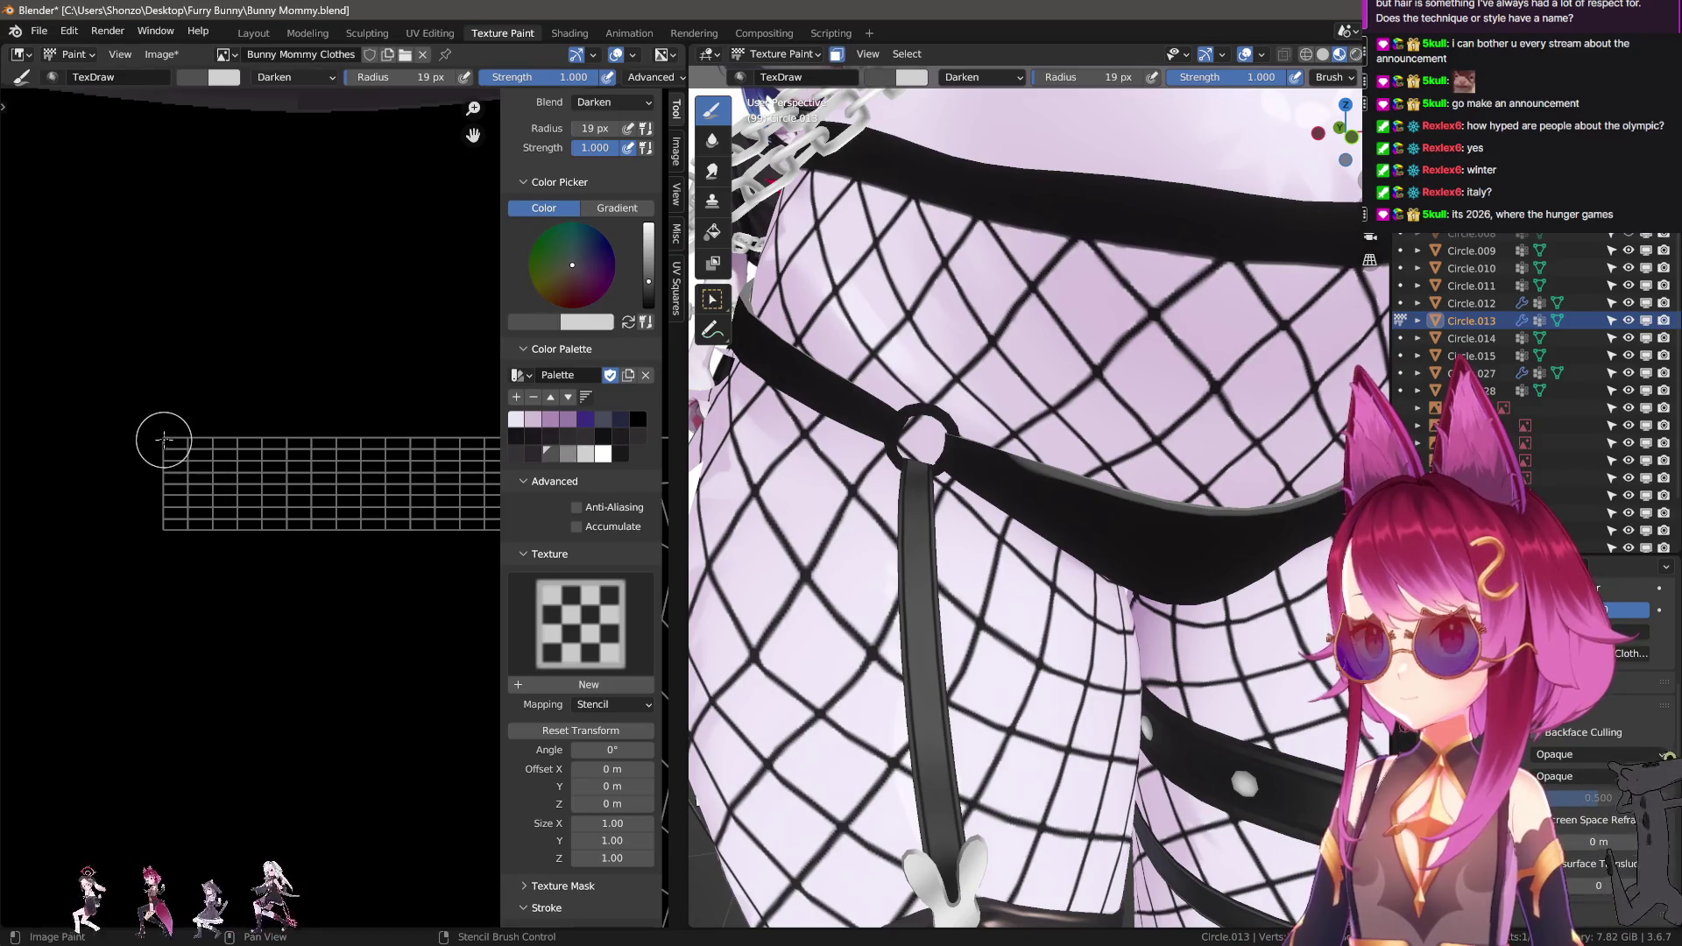
key(n)
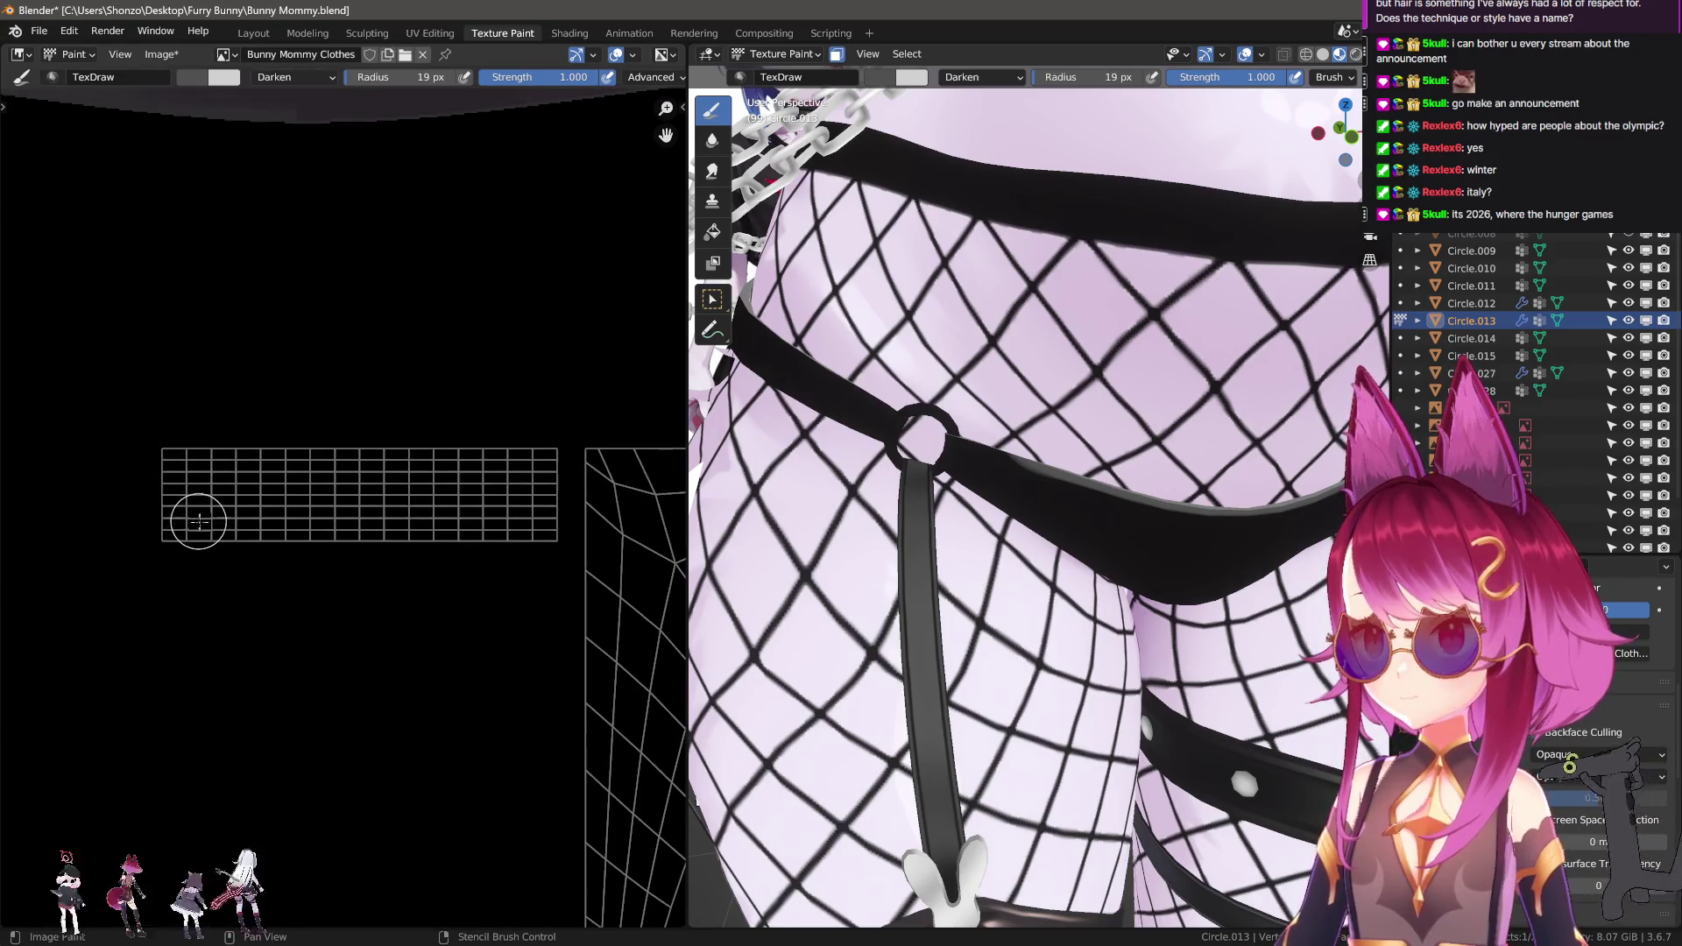
right_click(174, 477)
click(175, 464)
click(97, 484)
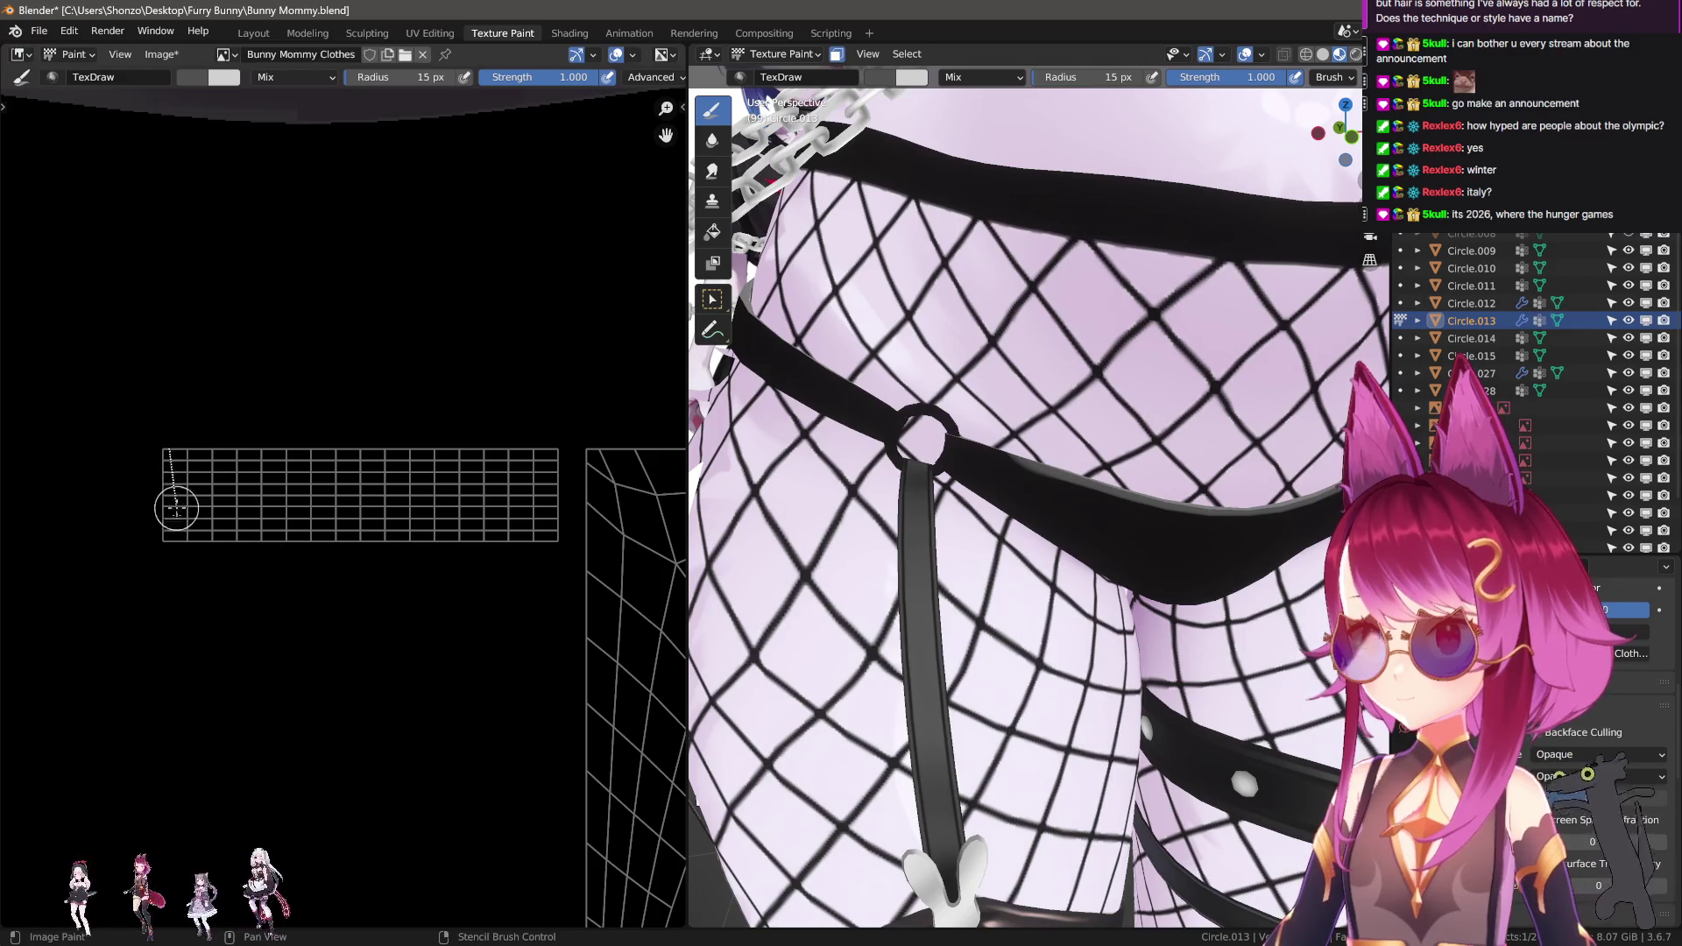
Paint grey along the band's left, bottom and right edges and fill its black area.
drag(175, 442, 175, 535)
drag(550, 529, 551, 535)
drag(551, 535, 542, 453)
drag(192, 467, 515, 493)
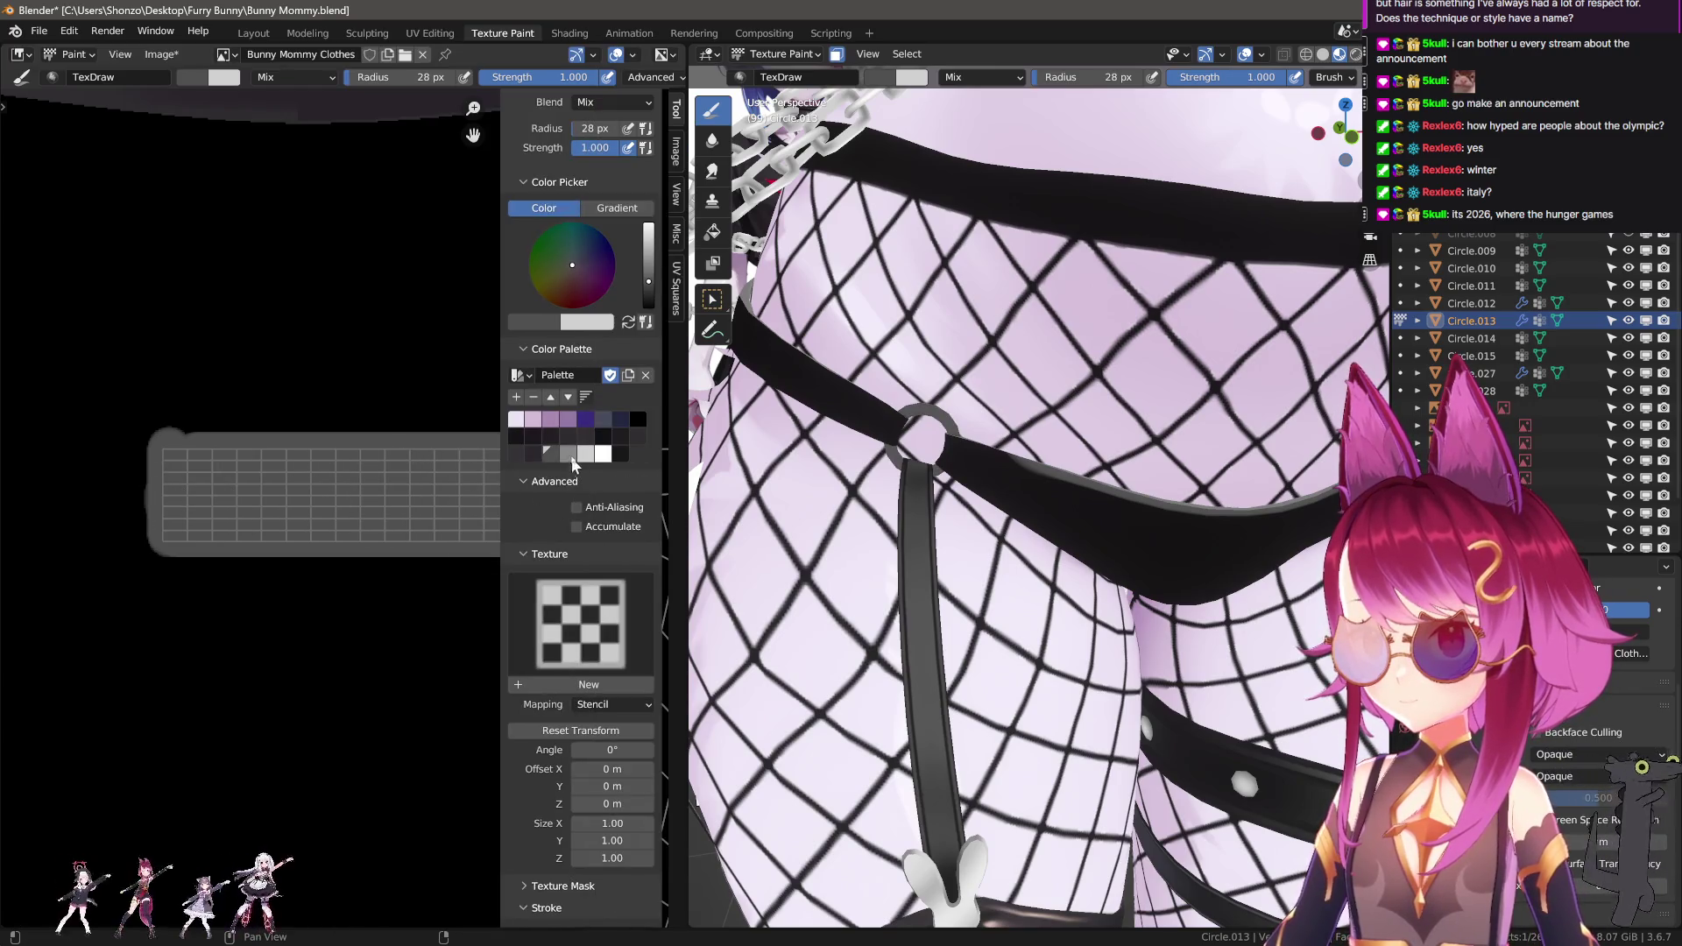
Paint a straight light band across the strip and blur its edges with a 52 px Soften brush.
key(n)
key(bracketleft)
key(bracketleft)
key(bracketleft)
key(bracketright)
key(bracketright)
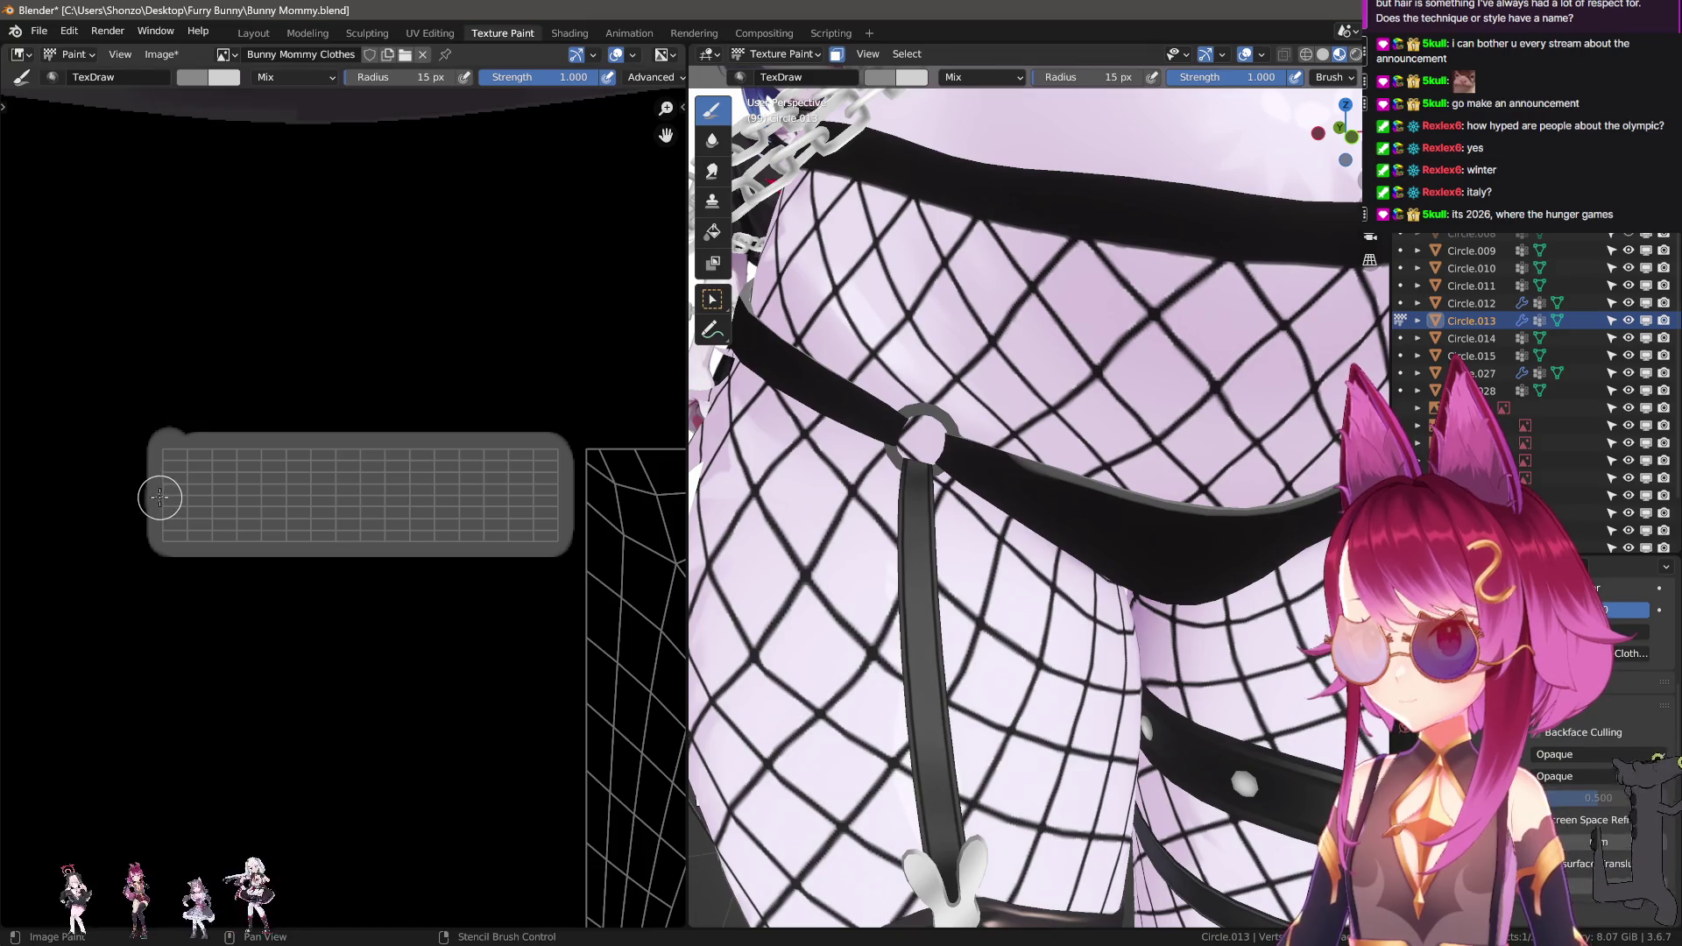
drag(157, 497, 555, 496)
key(shift+space)
key(s)
key(bracketright)
key(bracketright)
key(bracketright)
mouse_move(210, 488)
mouse_down()
mouse_move(526, 488)
mouse_move(131, 509)
mouse_up()
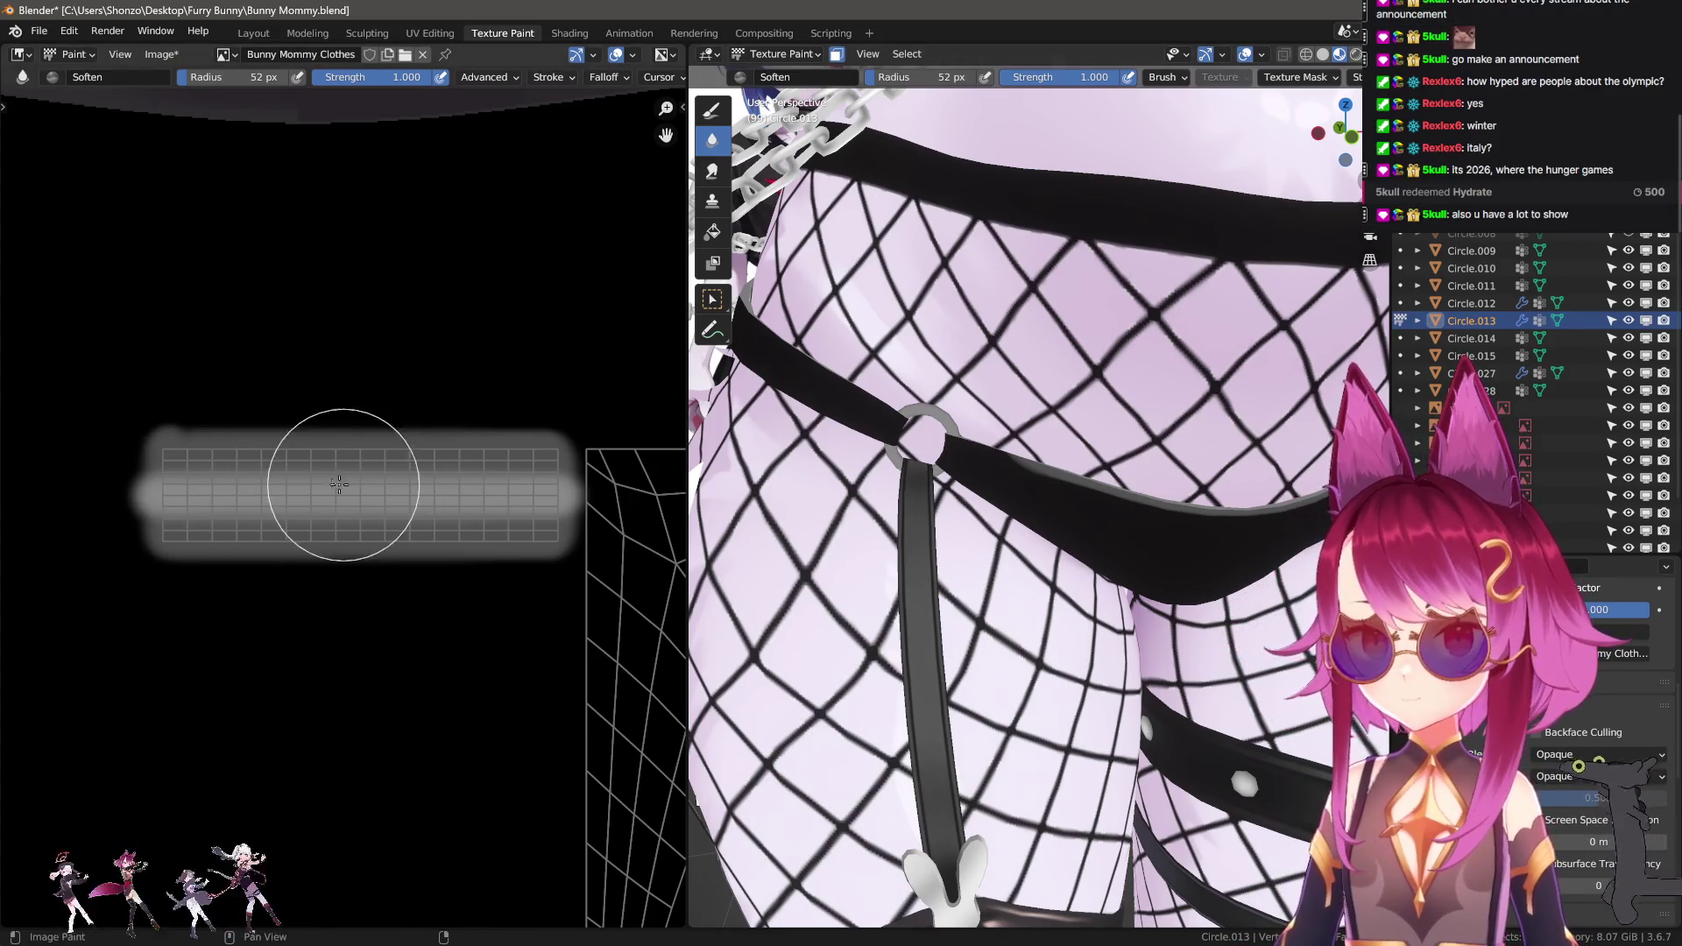
Keep softening the entire light band until it fades smoothly into the grey strip.
scroll(284, 455, up, 2)
Draw a thin straight bright line along the band's centre with a small draw brush.
middle_drag(289, 563, 380, 481)
key(1)
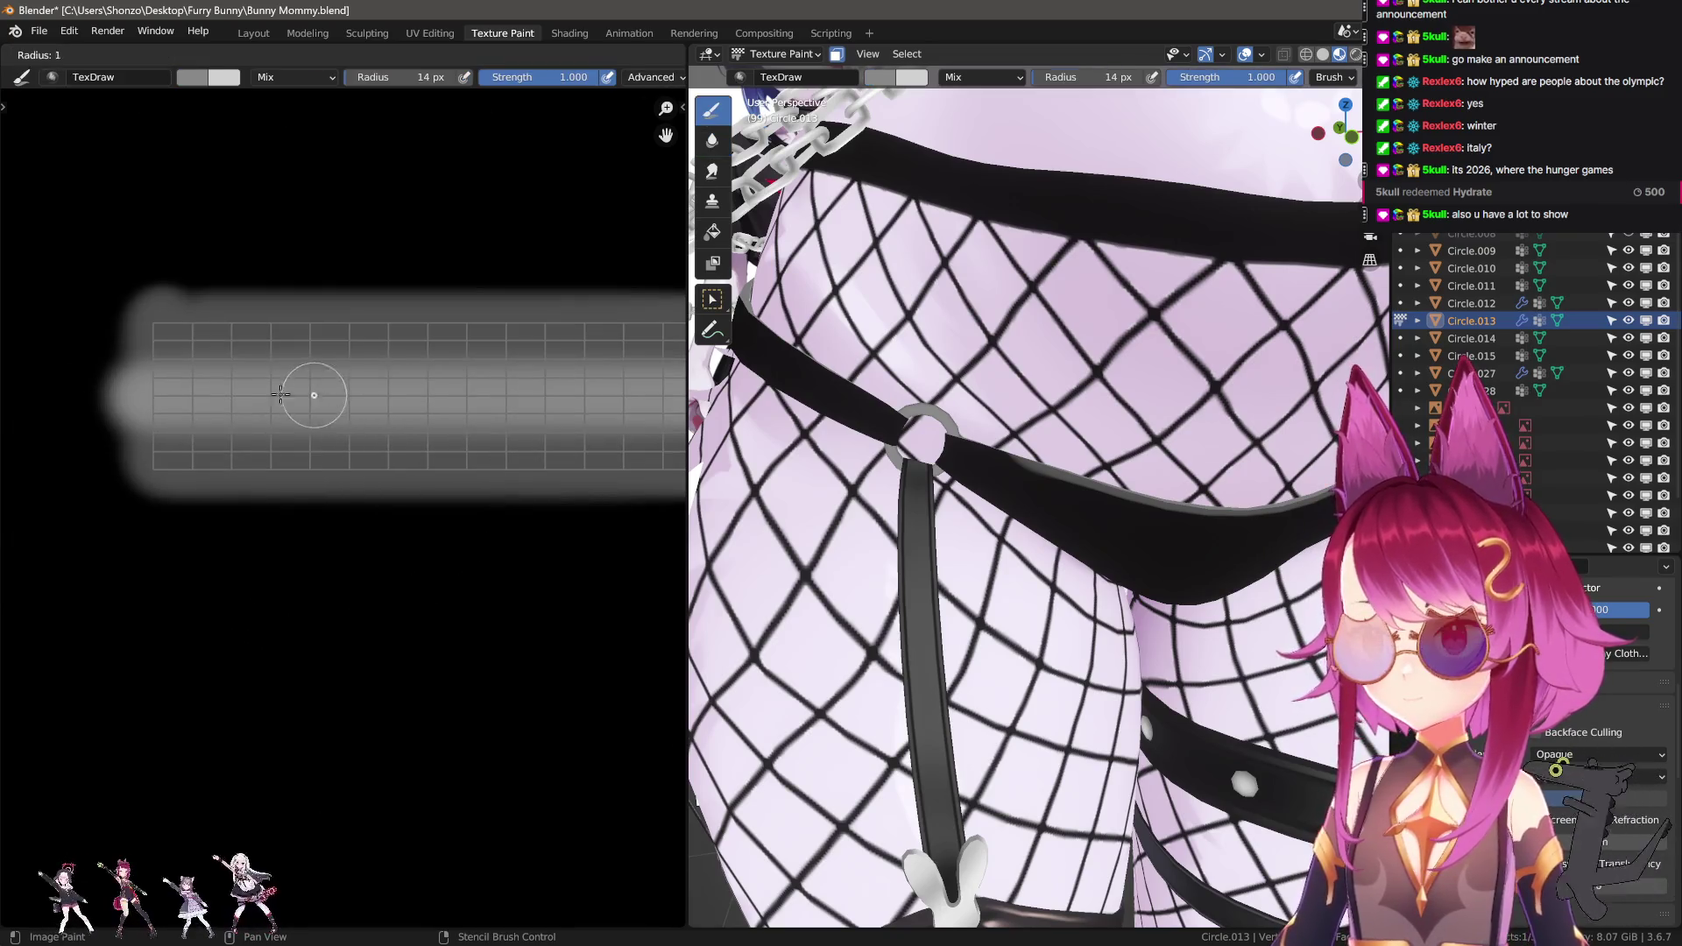
key(n)
key(bracketright)
key(bracketright)
key(bracketright)
key(n)
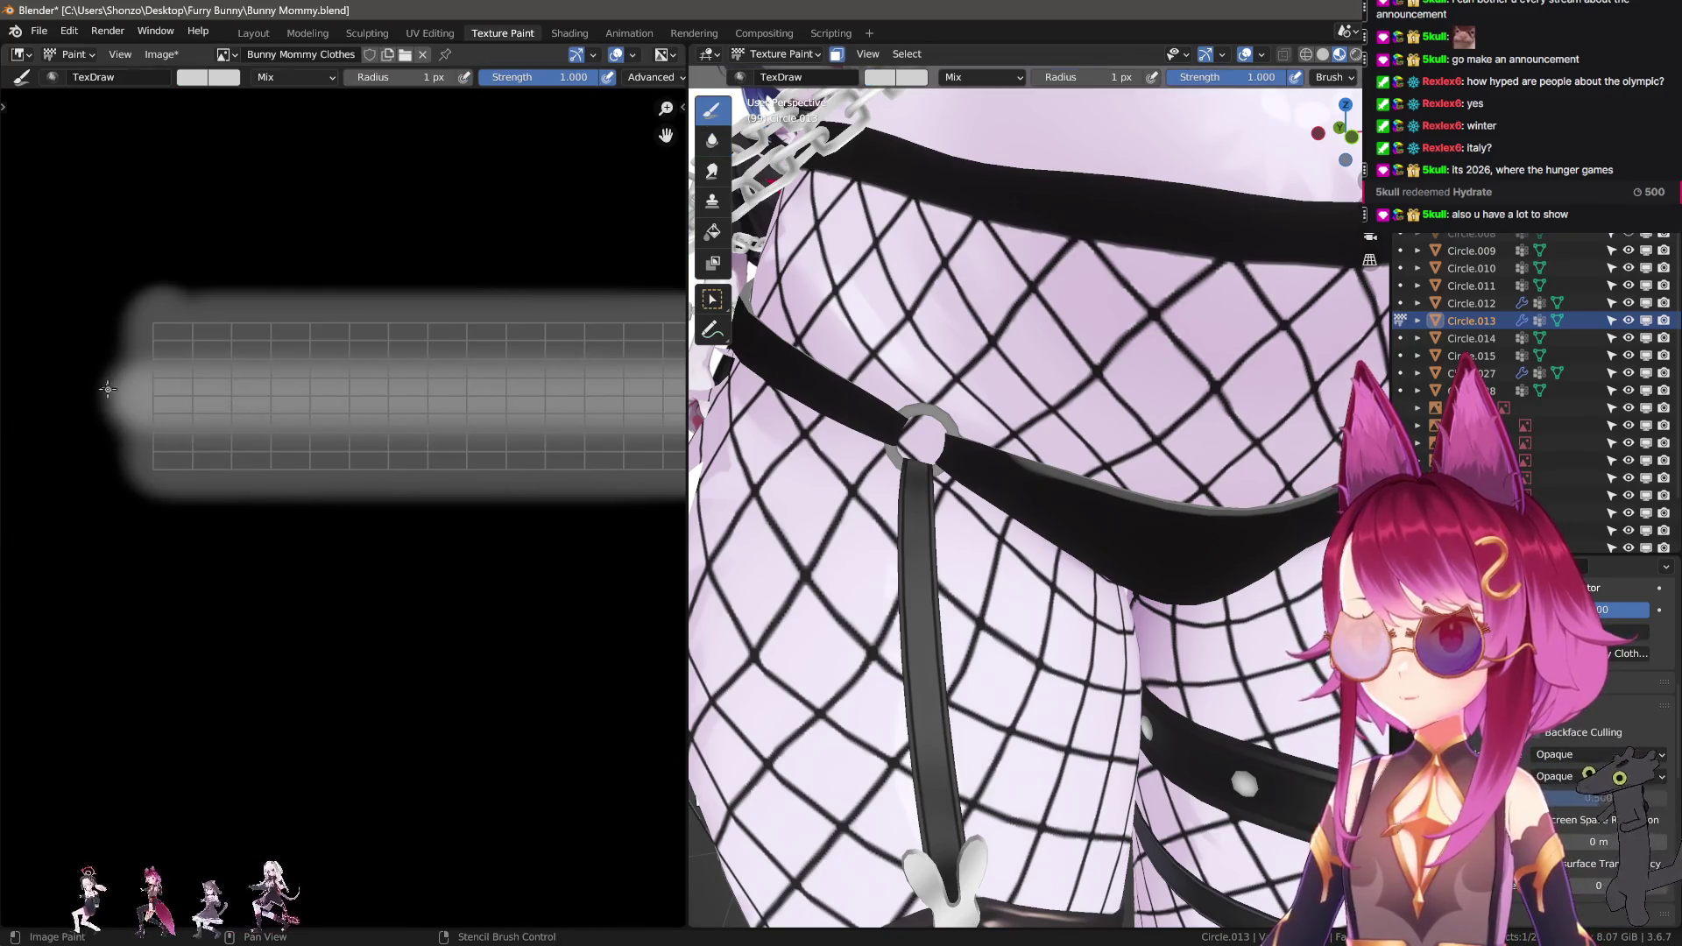
key(bracketleft)
drag(146, 395, 619, 408)
Blend the bright centre line into the strip with the Soften brush.
scroll(350, 421, down, 2)
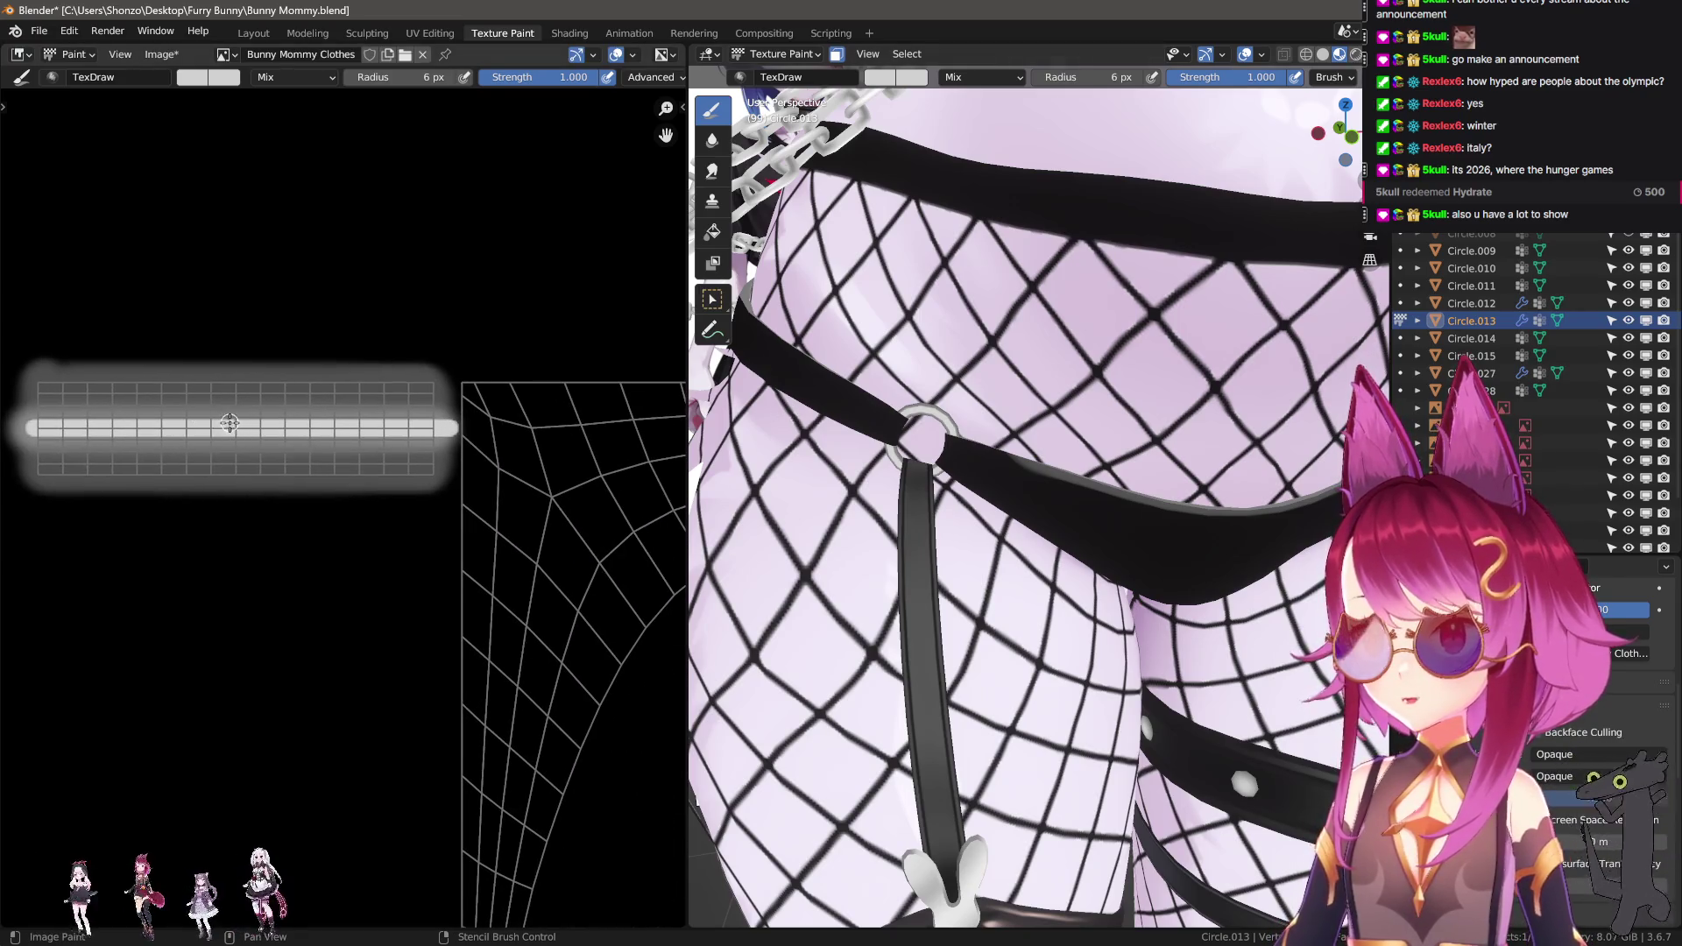
scroll(73, 436, up, 2)
key(shift+space)
key(2)
key(bracketleft)
key(bracketleft)
key(bracketleft)
middle_drag(43, 385, 207, 412)
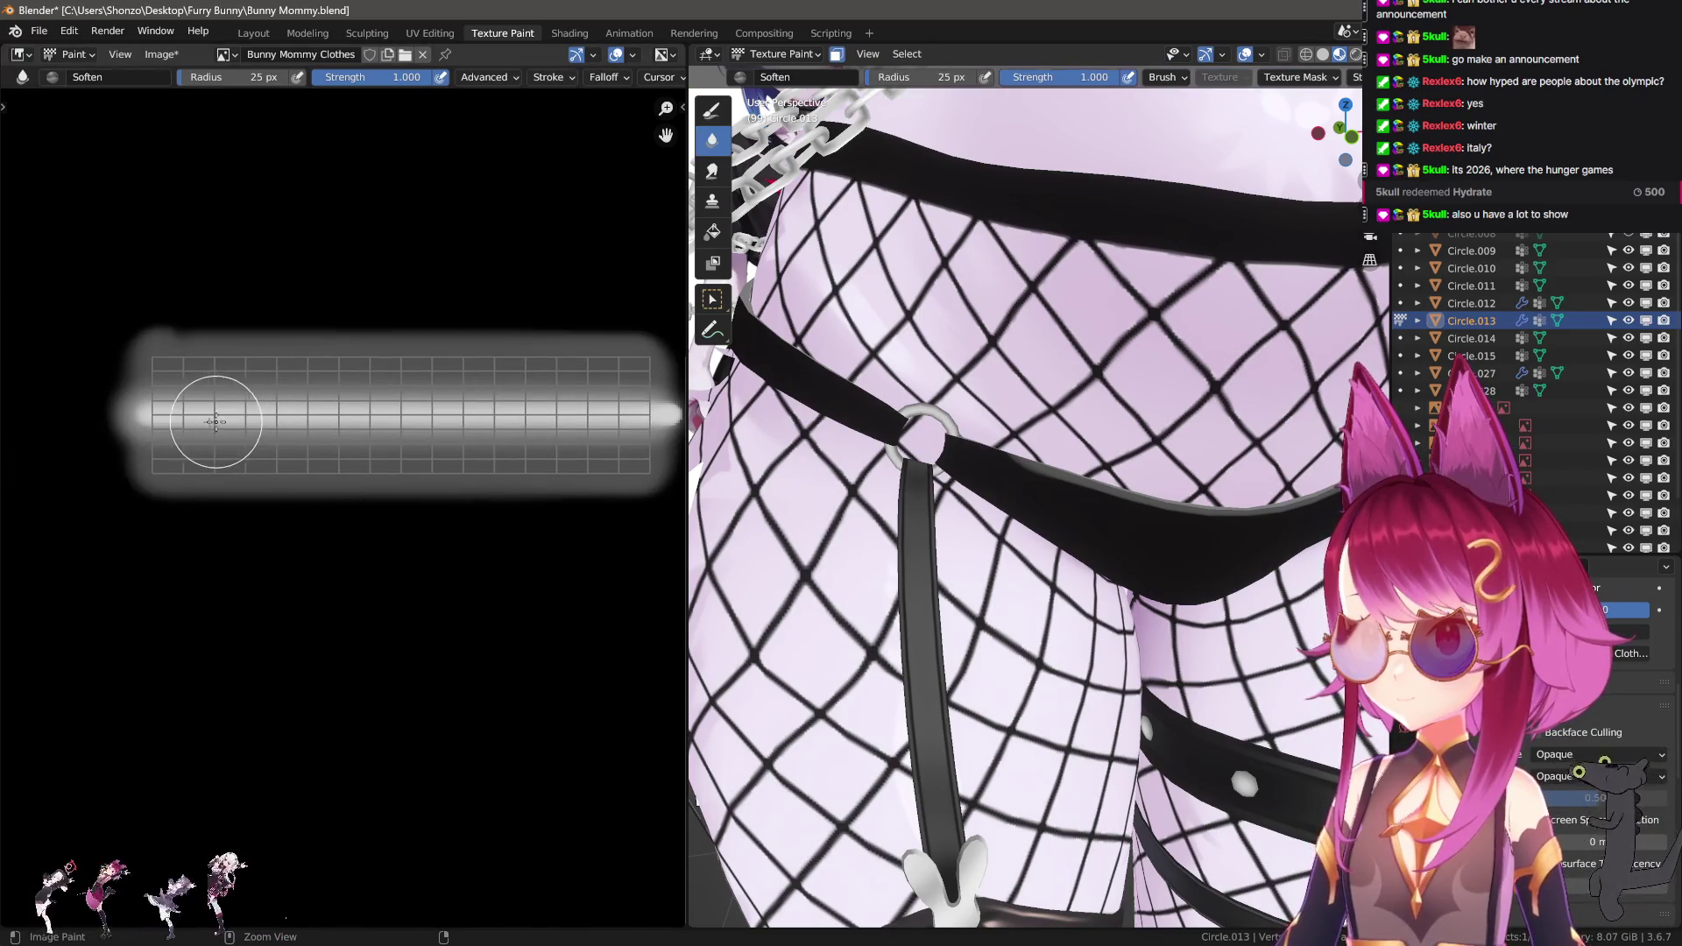
drag(112, 411, 648, 413)
middle_drag(519, 470, 394, 477)
scroll(394, 478, up, 2)
Return to the draw brush at 34 px and reframe the whole stripe.
key(shift+space)
key(1)
key(f)
click(368, 386)
scroll(357, 233, down, 3)
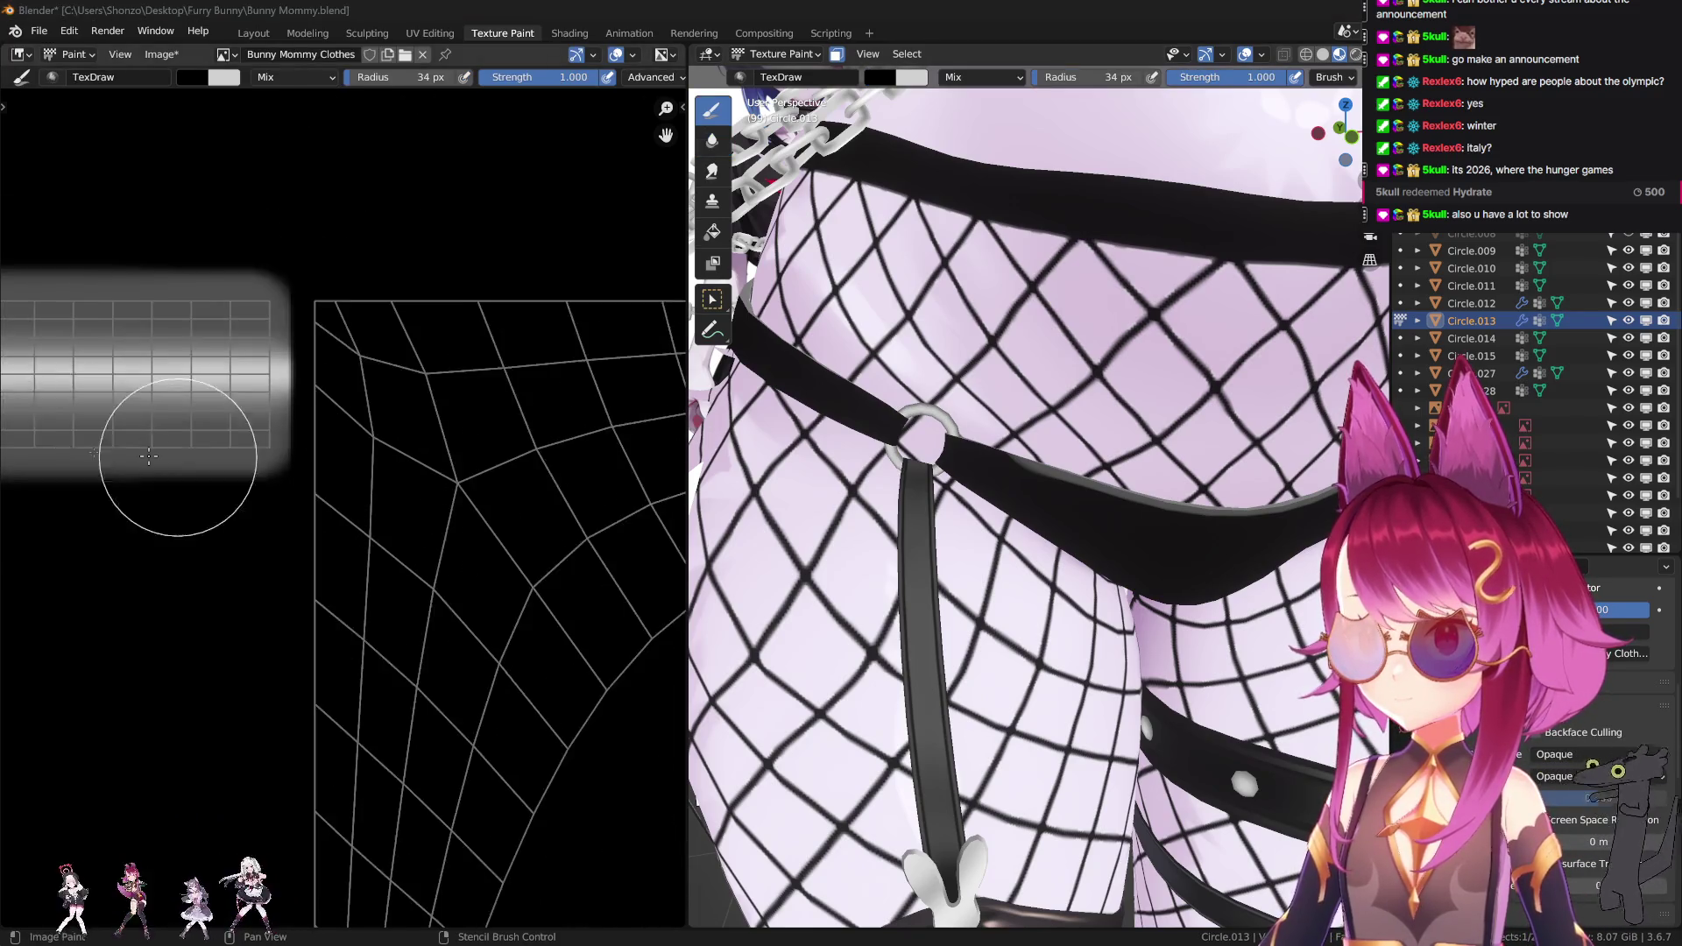
middle_drag(169, 413, 213, 473)
scroll(214, 473, down, 2)
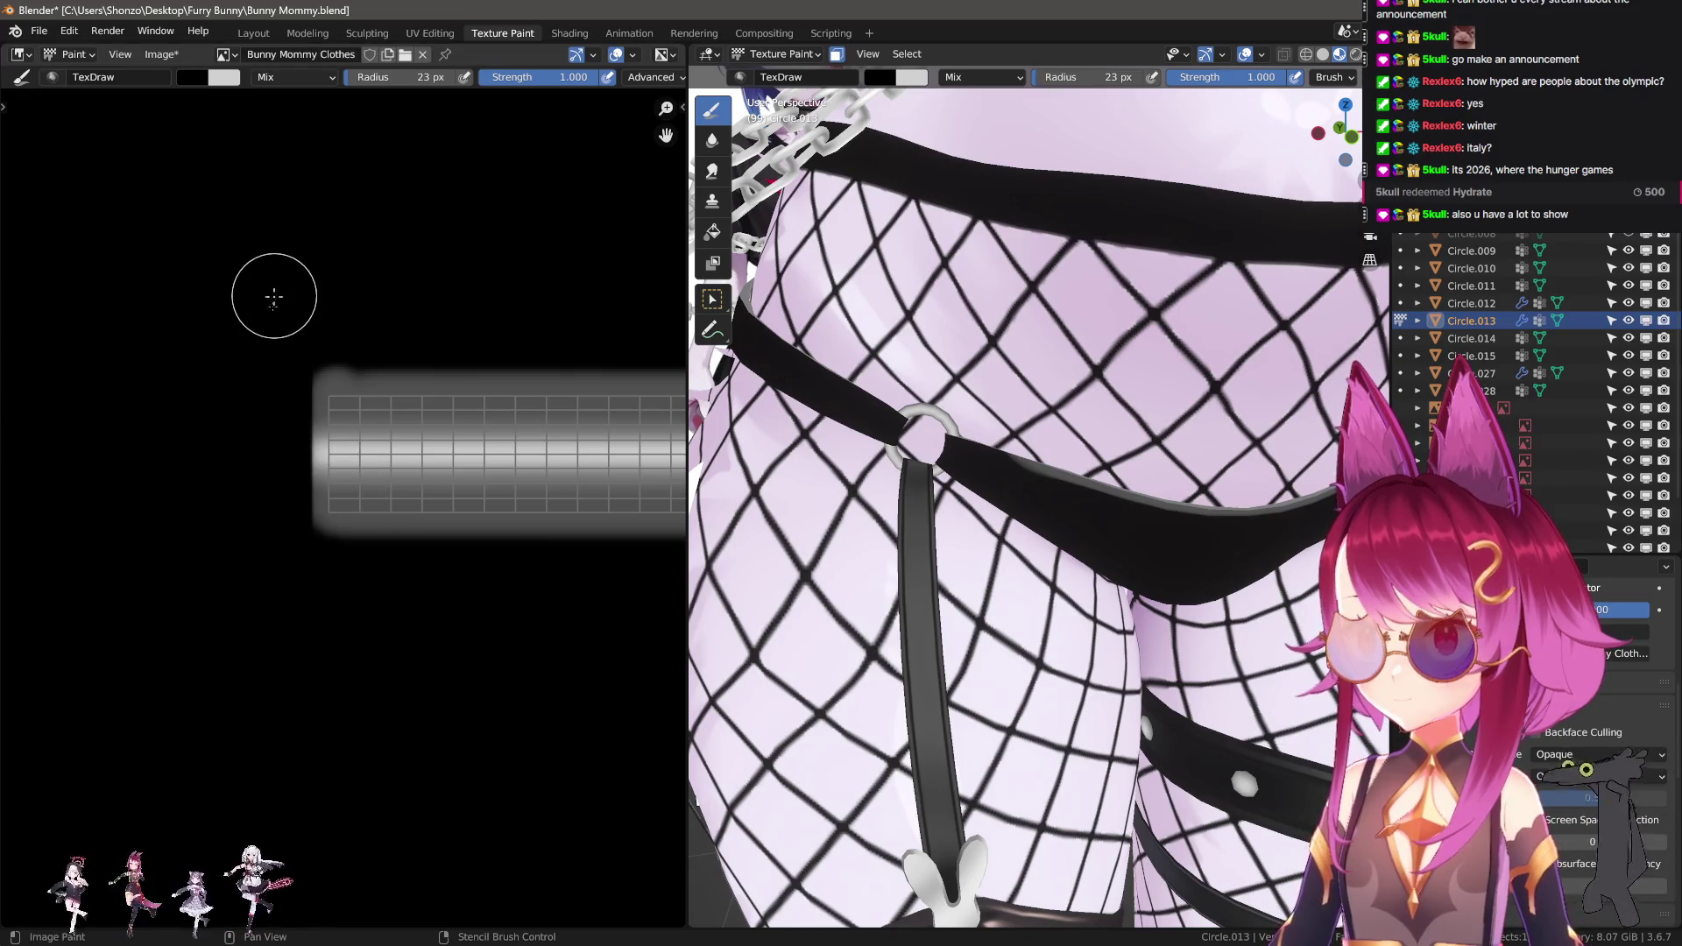
scroll(679, 529, up, 4)
scroll(935, 465, up, 8)
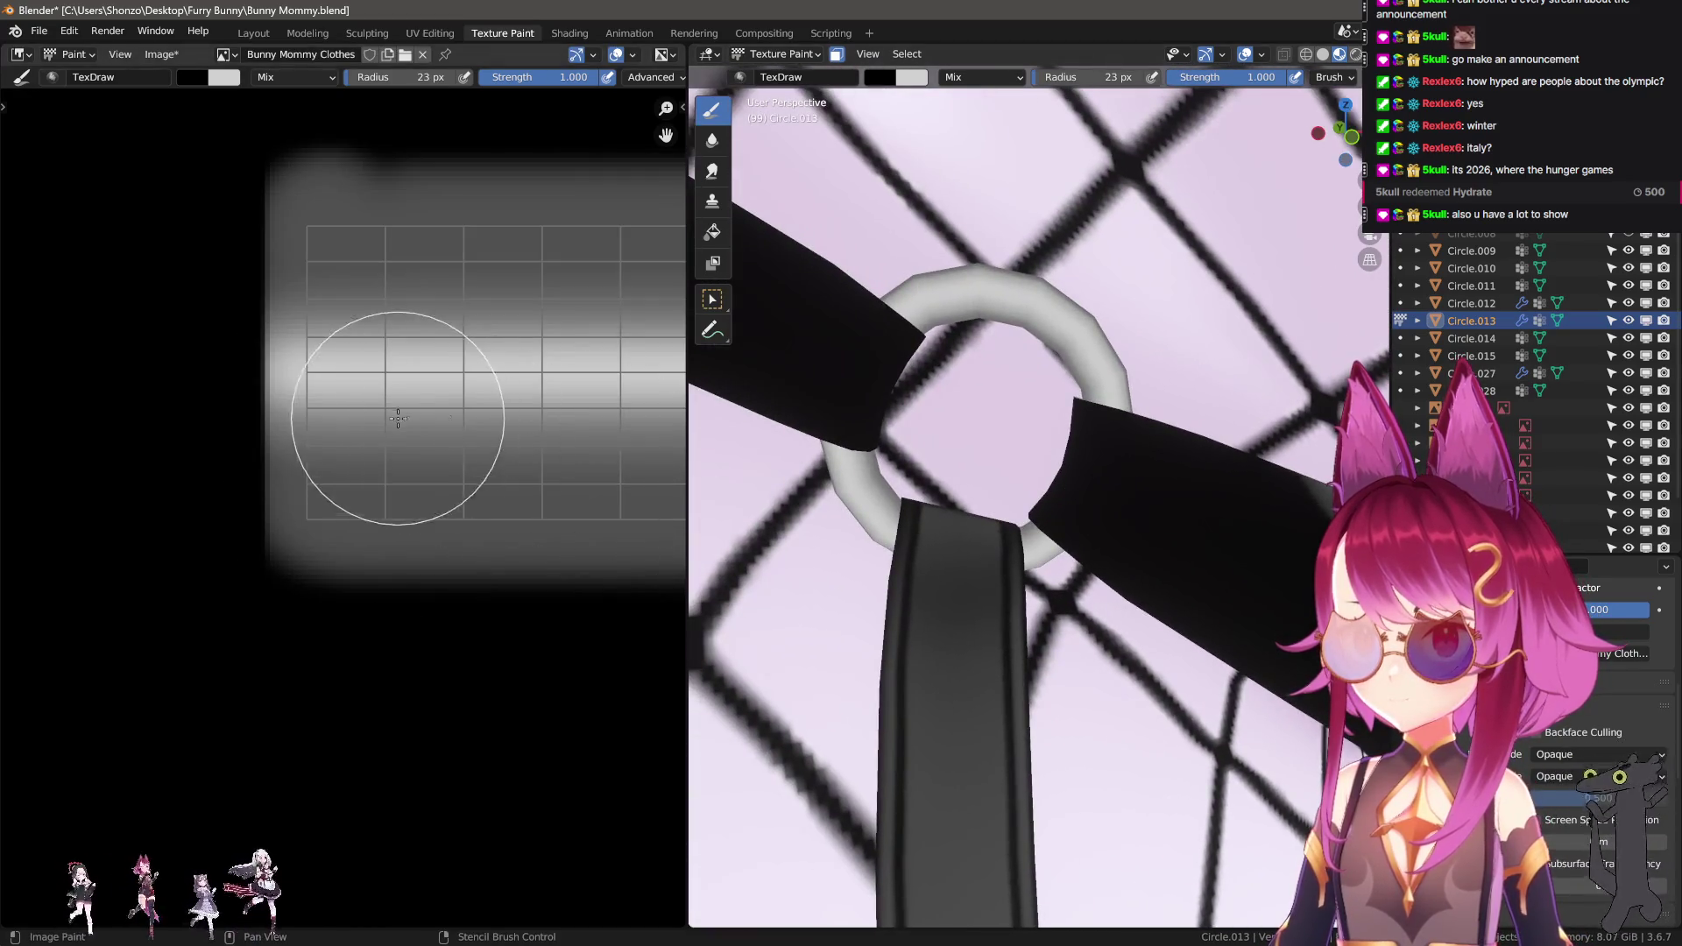
Switch the paint colour to white and paint a 4 px highlight stroke on the ring texture.
scroll(402, 452, down, 2)
key(n)
click(607, 454)
key(n)
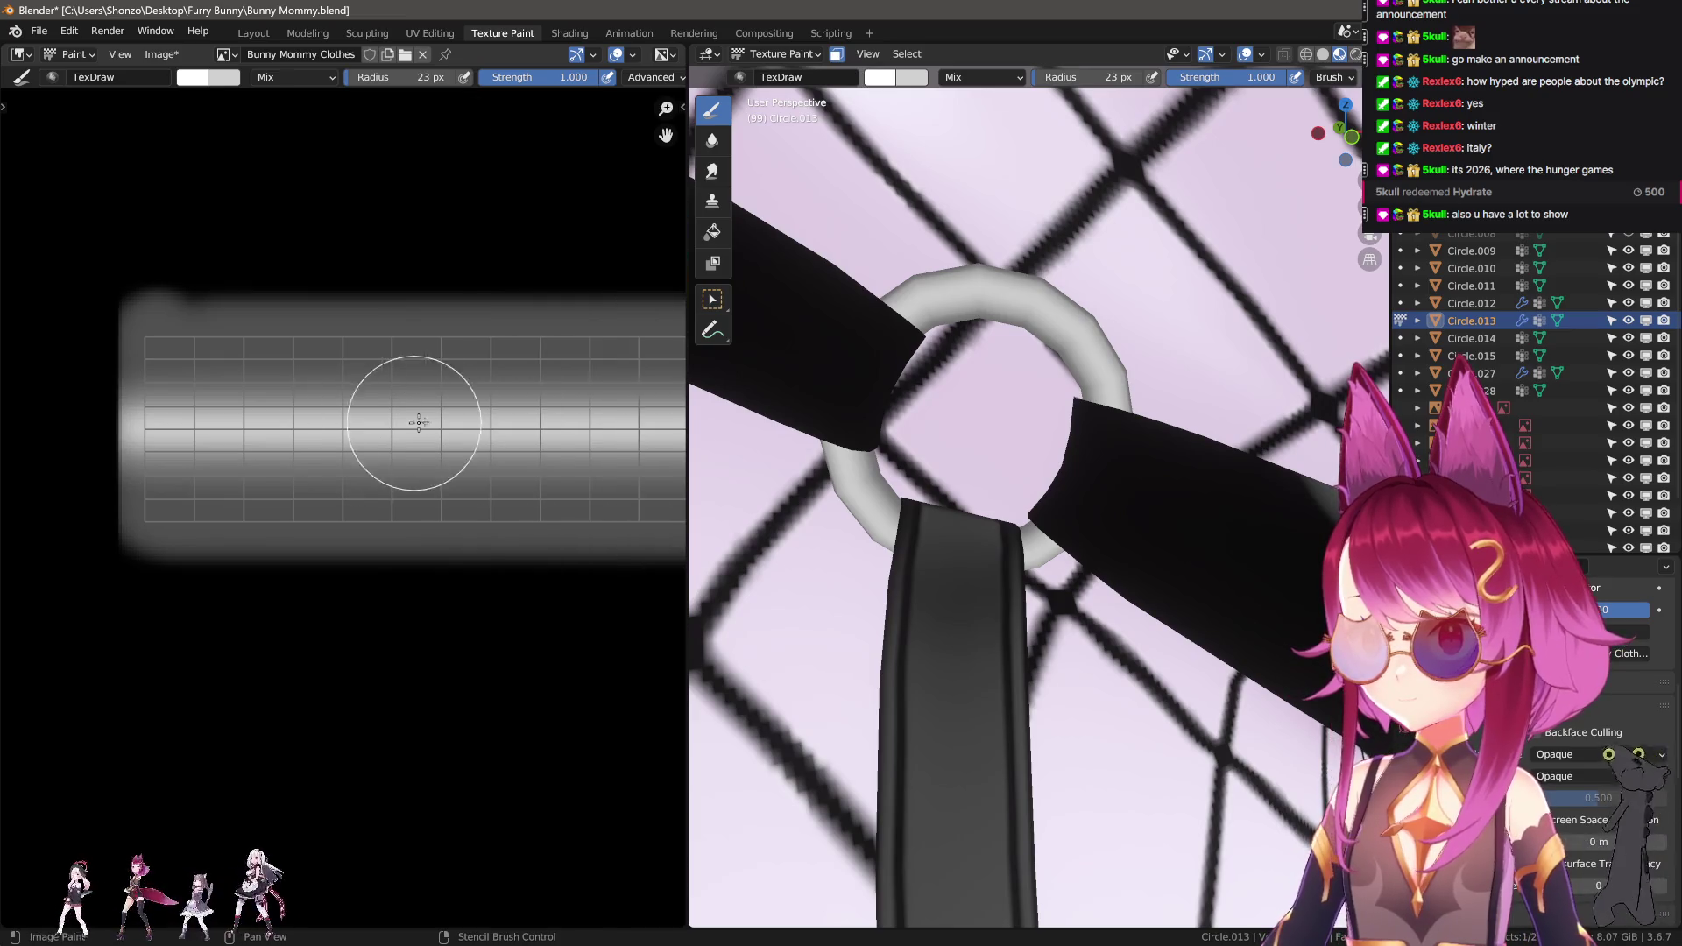
drag(950, 298, 1039, 302)
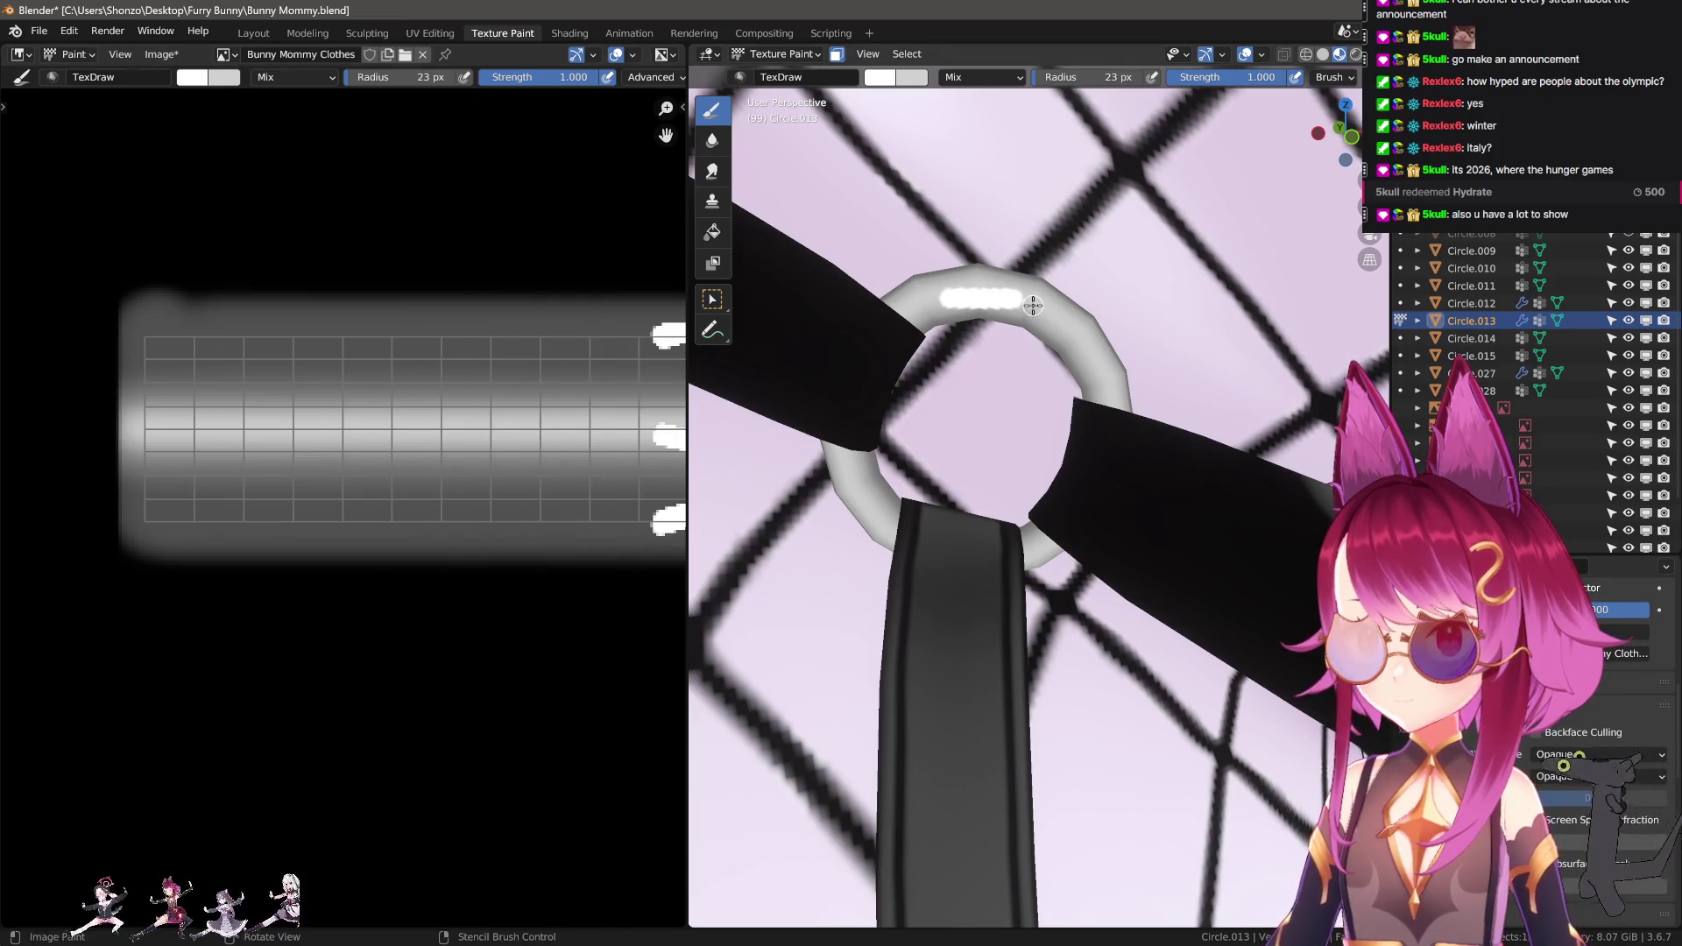
key(ctrl+z)
key(n)
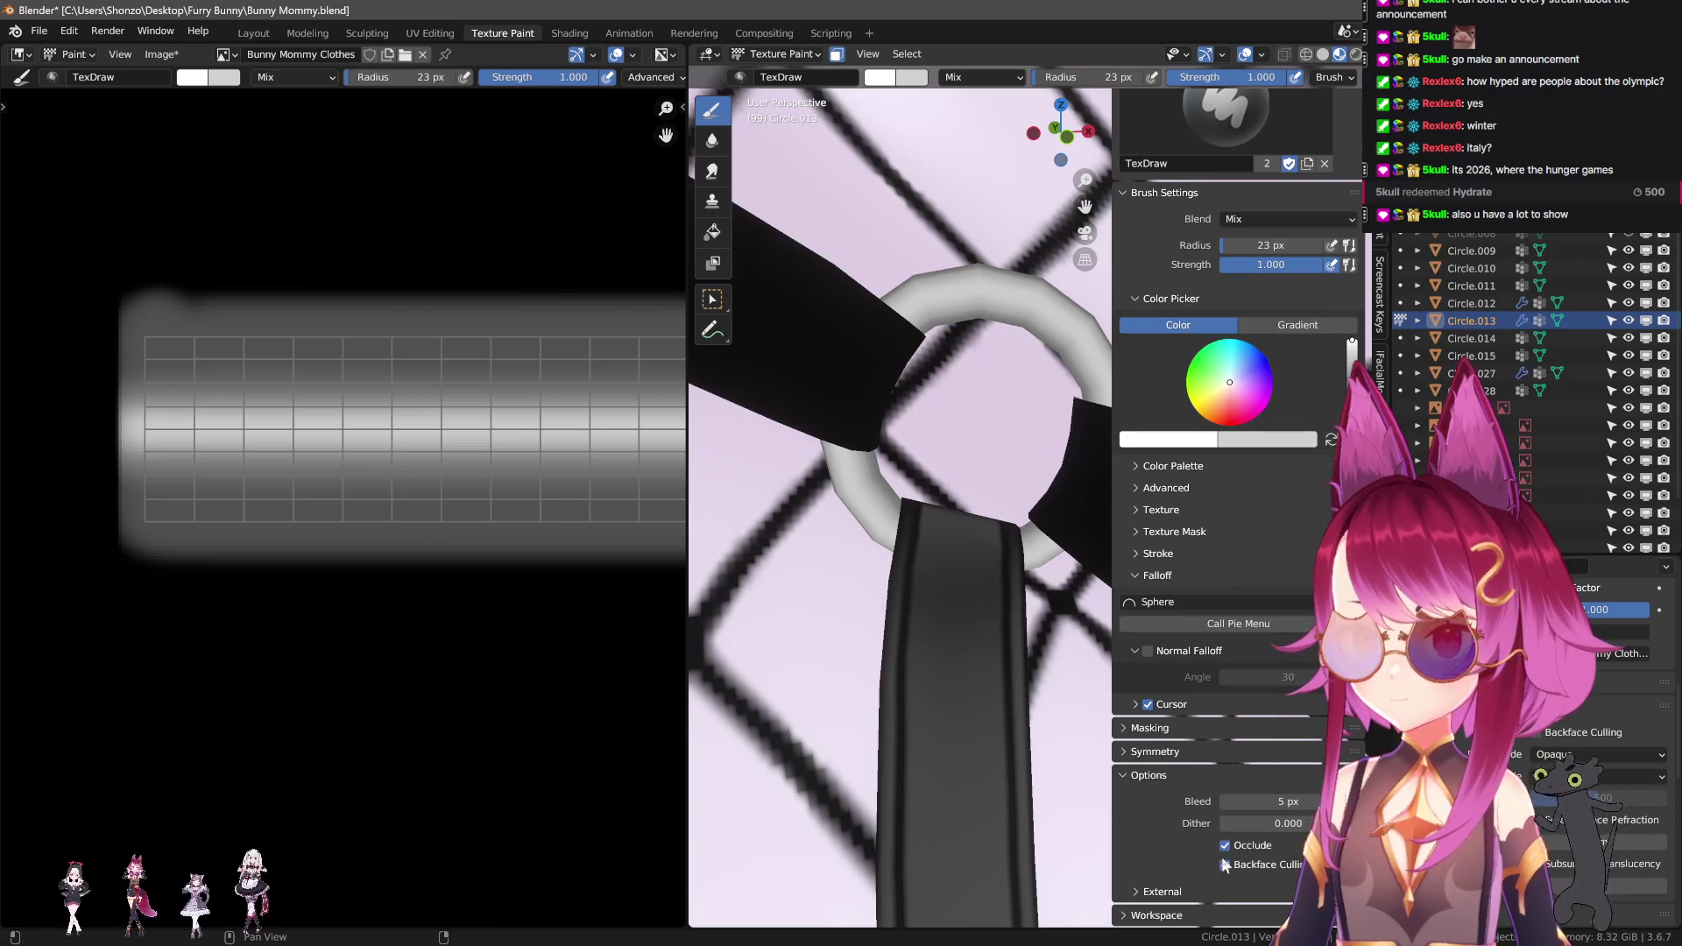
key(n)
scroll(333, 368, up, 2)
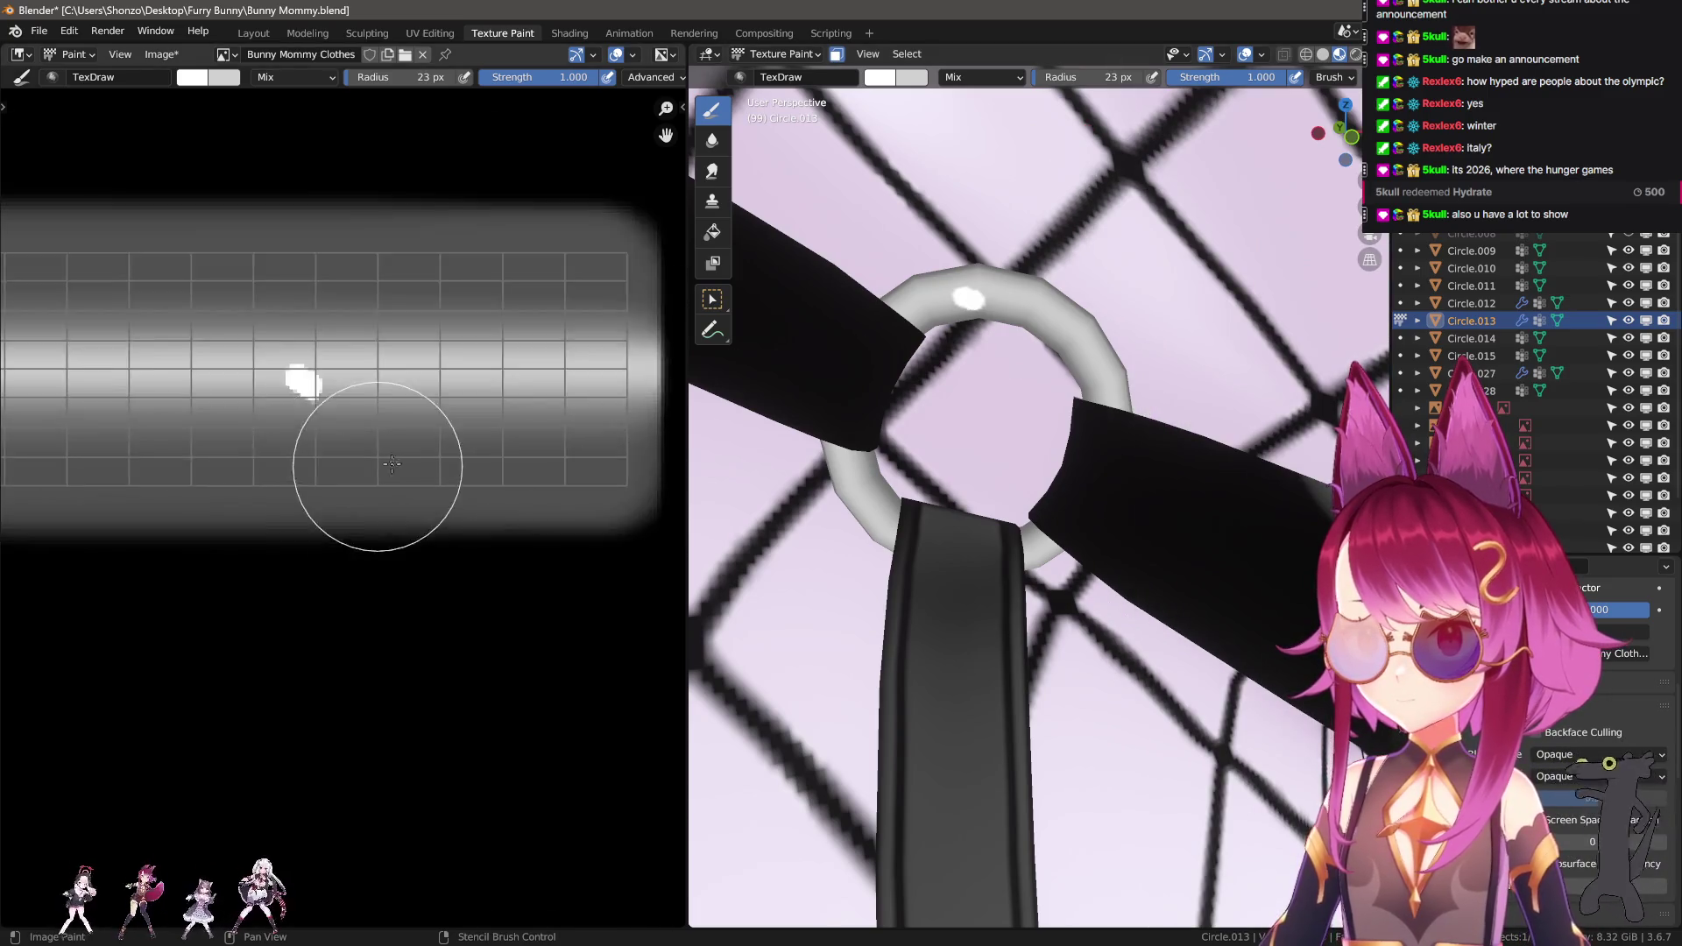
key(f)
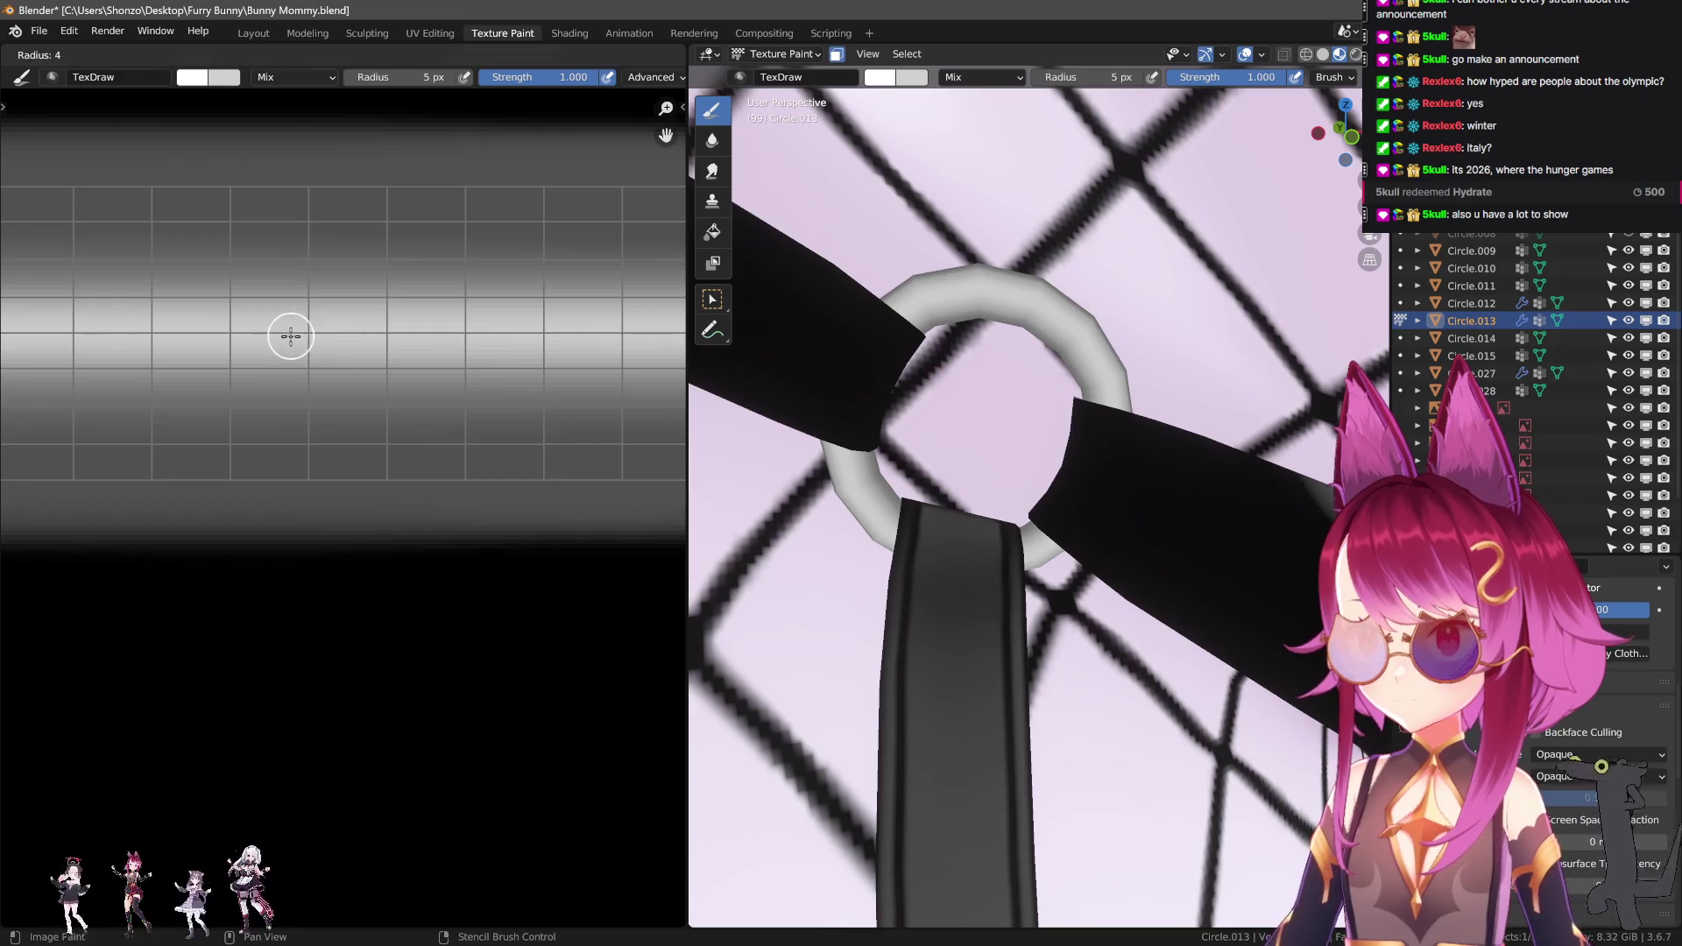
click(294, 341)
drag(293, 341, 464, 342)
Smear the white highlight's ends outward with a 33 px Smear brush.
key(shift+space)
key(f)
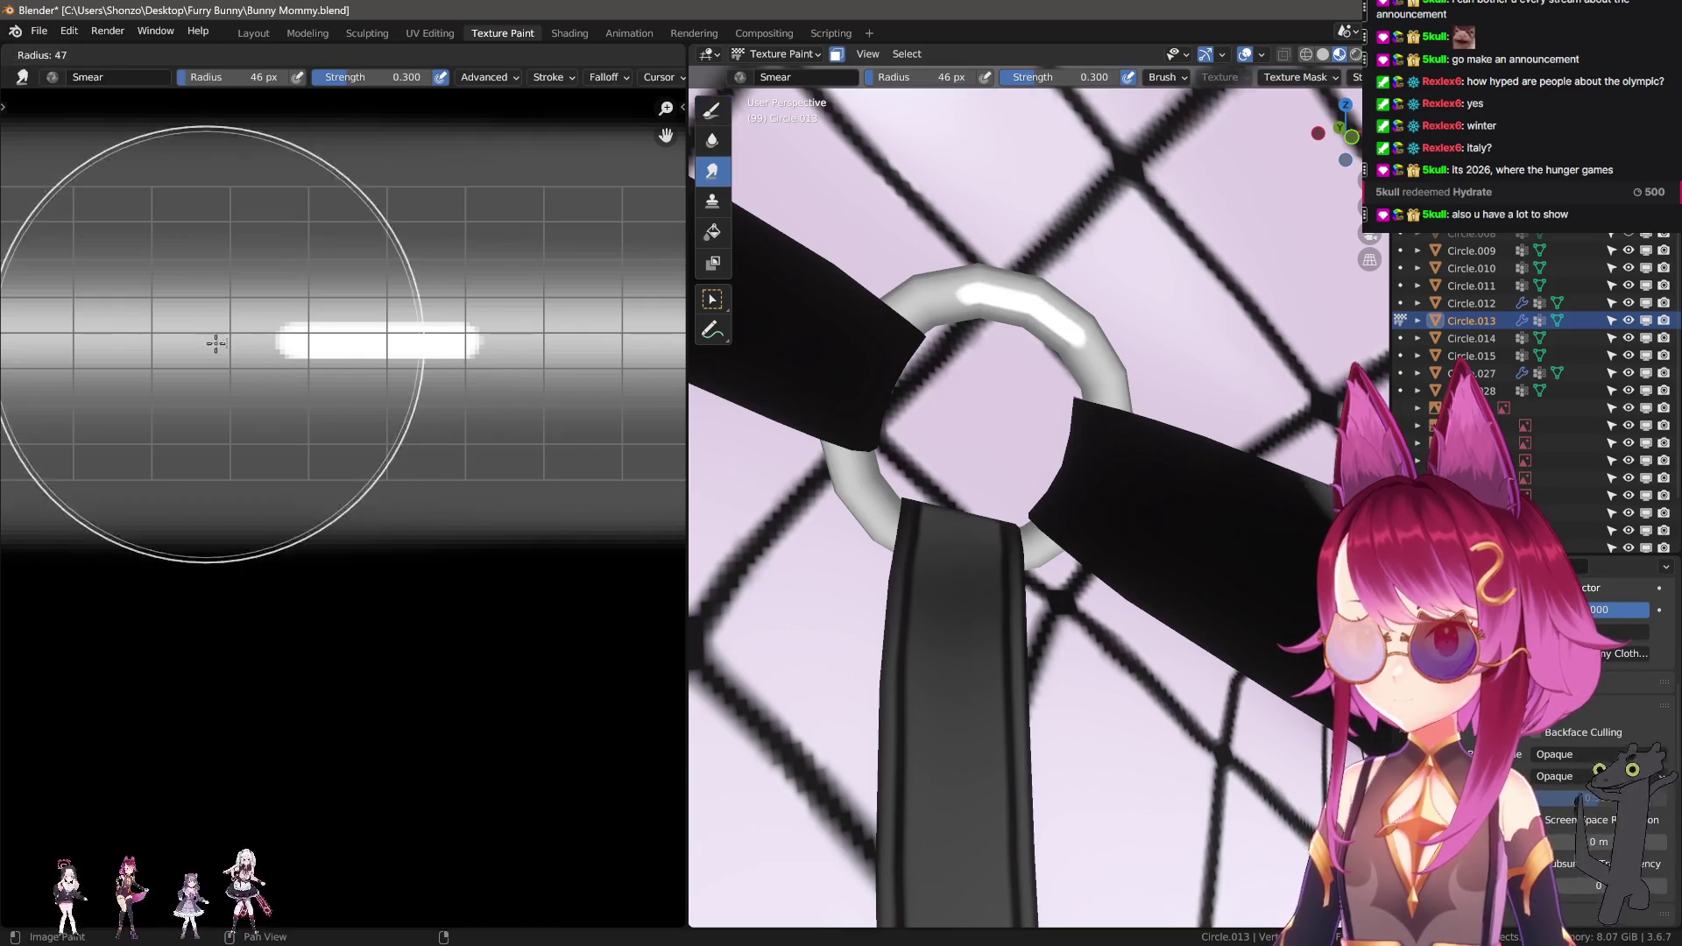
click(145, 345)
drag(233, 345, 195, 345)
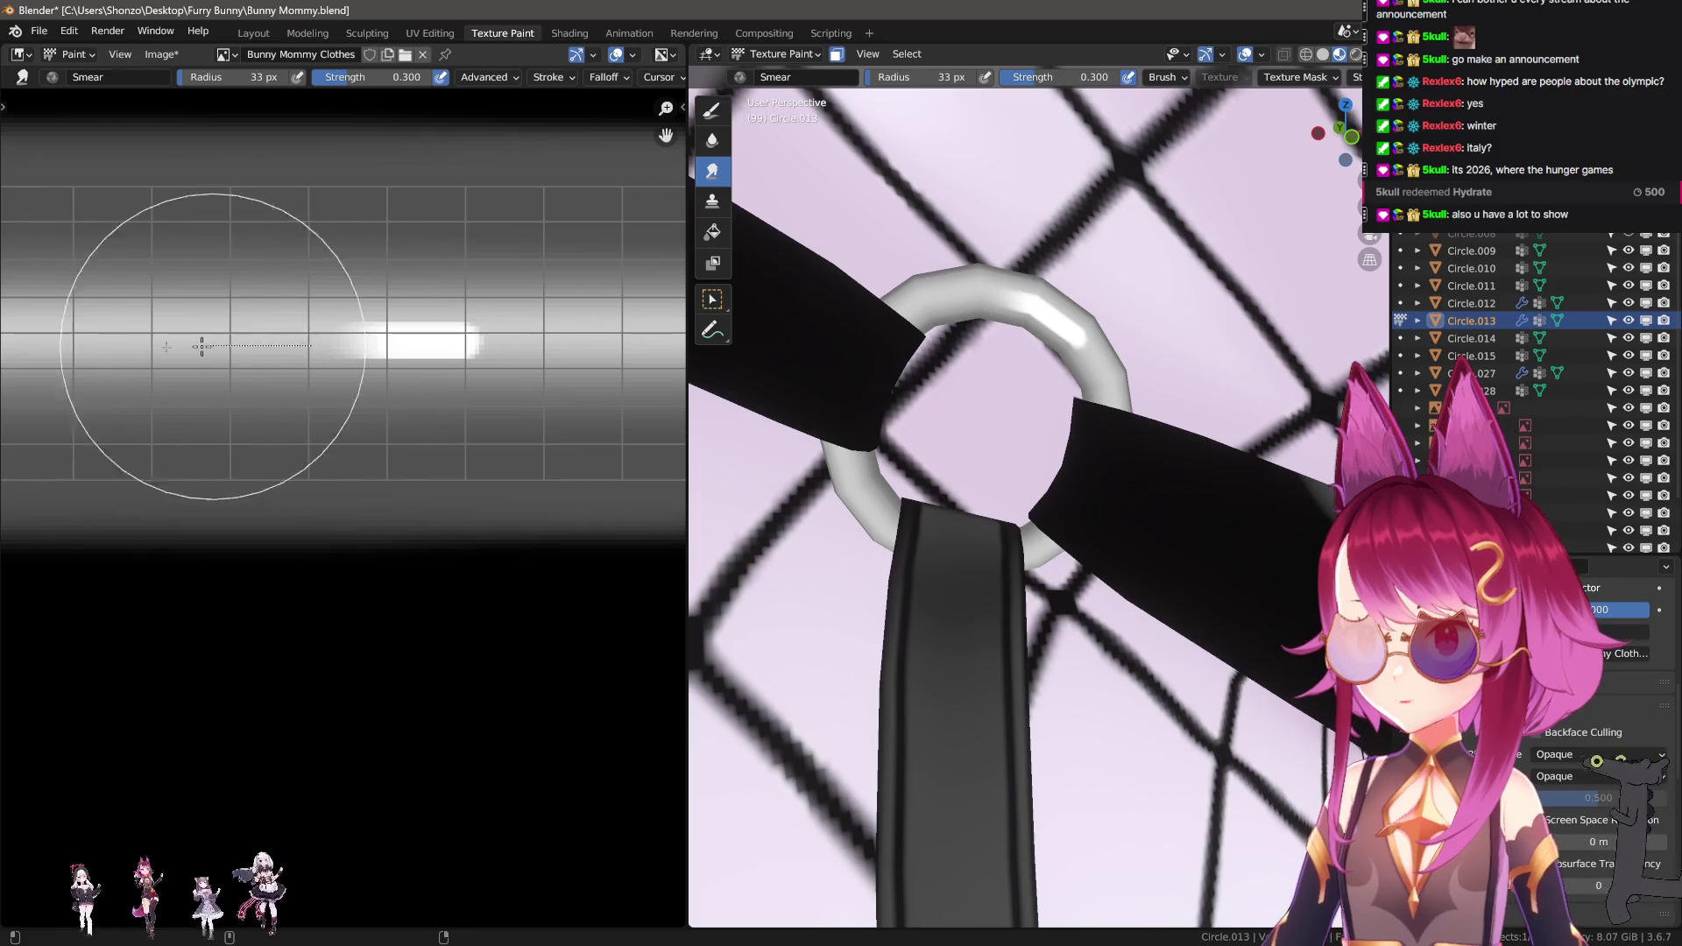
drag(521, 356, 394, 346)
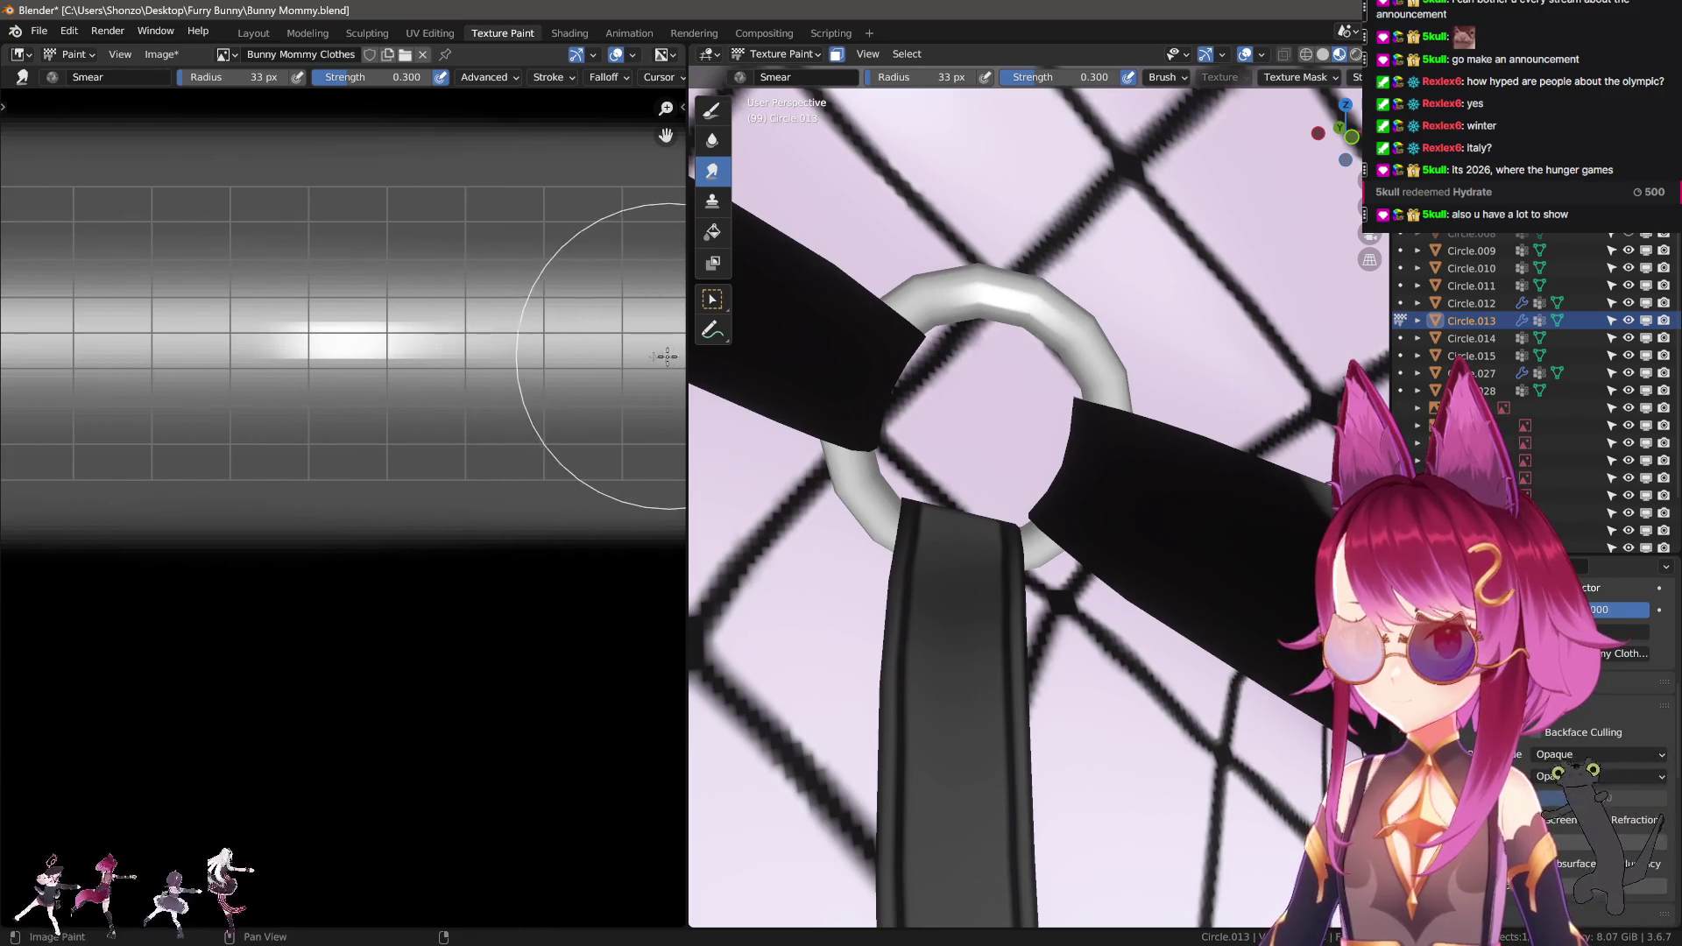
drag(263, 356, 38, 357)
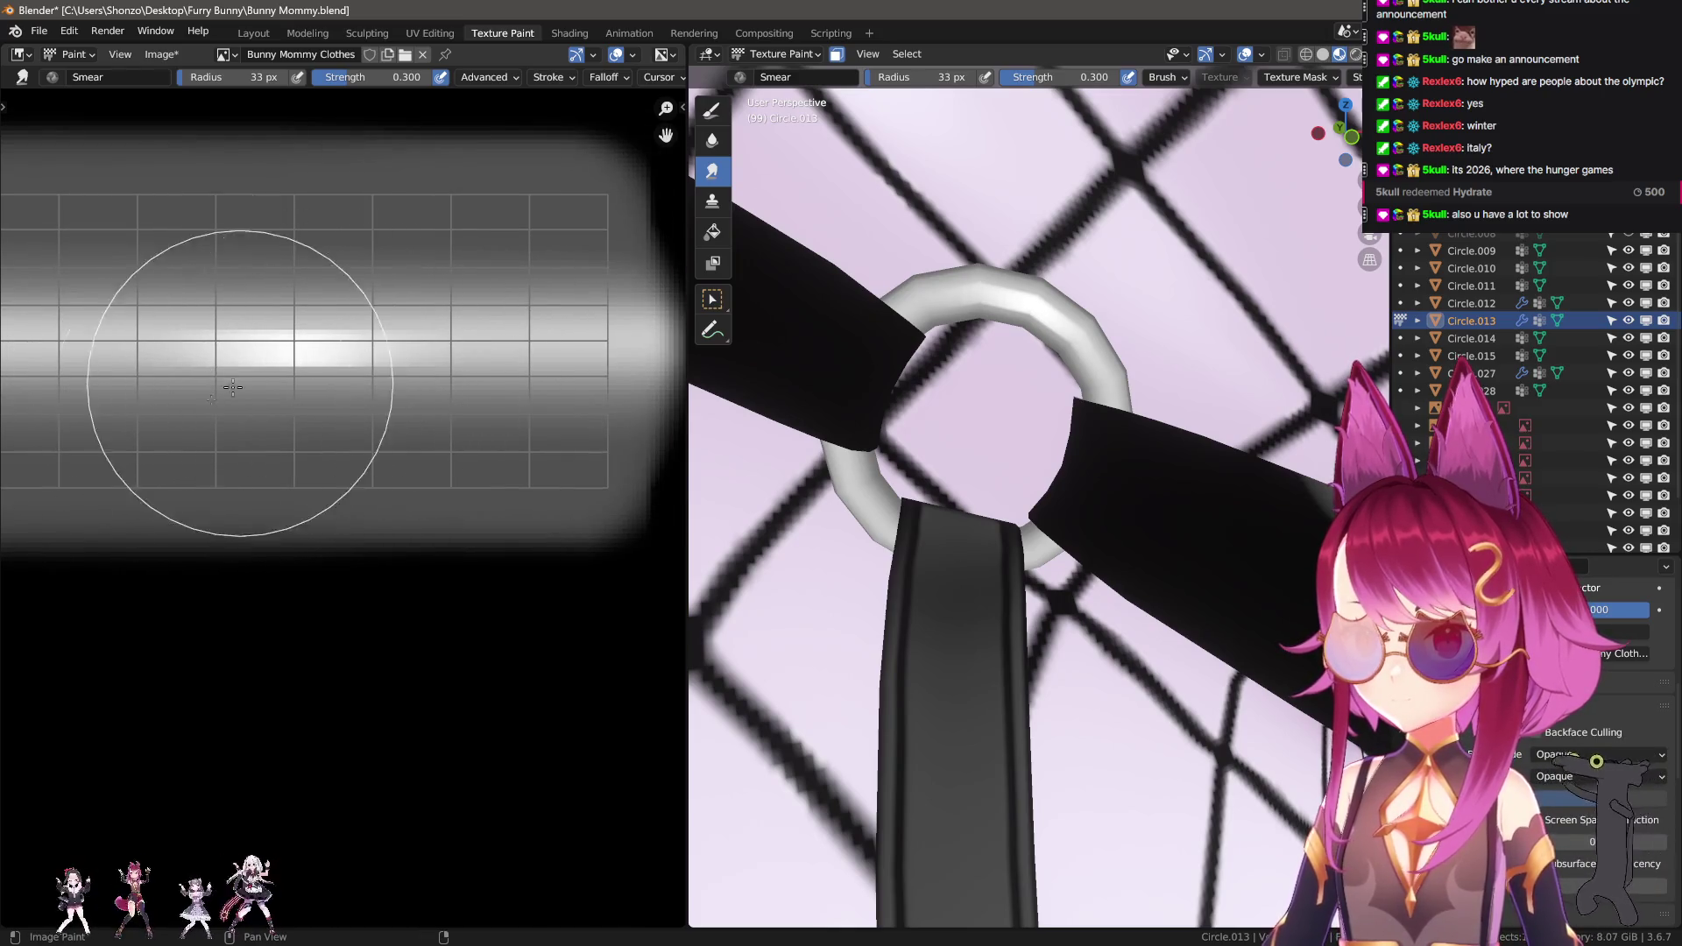
Widen the white highlight with another stroke on the texture, discarding a stray mark.
scroll(241, 375, down, 1)
key(d)
drag(855, 483, 864, 497)
key(ctrl+z)
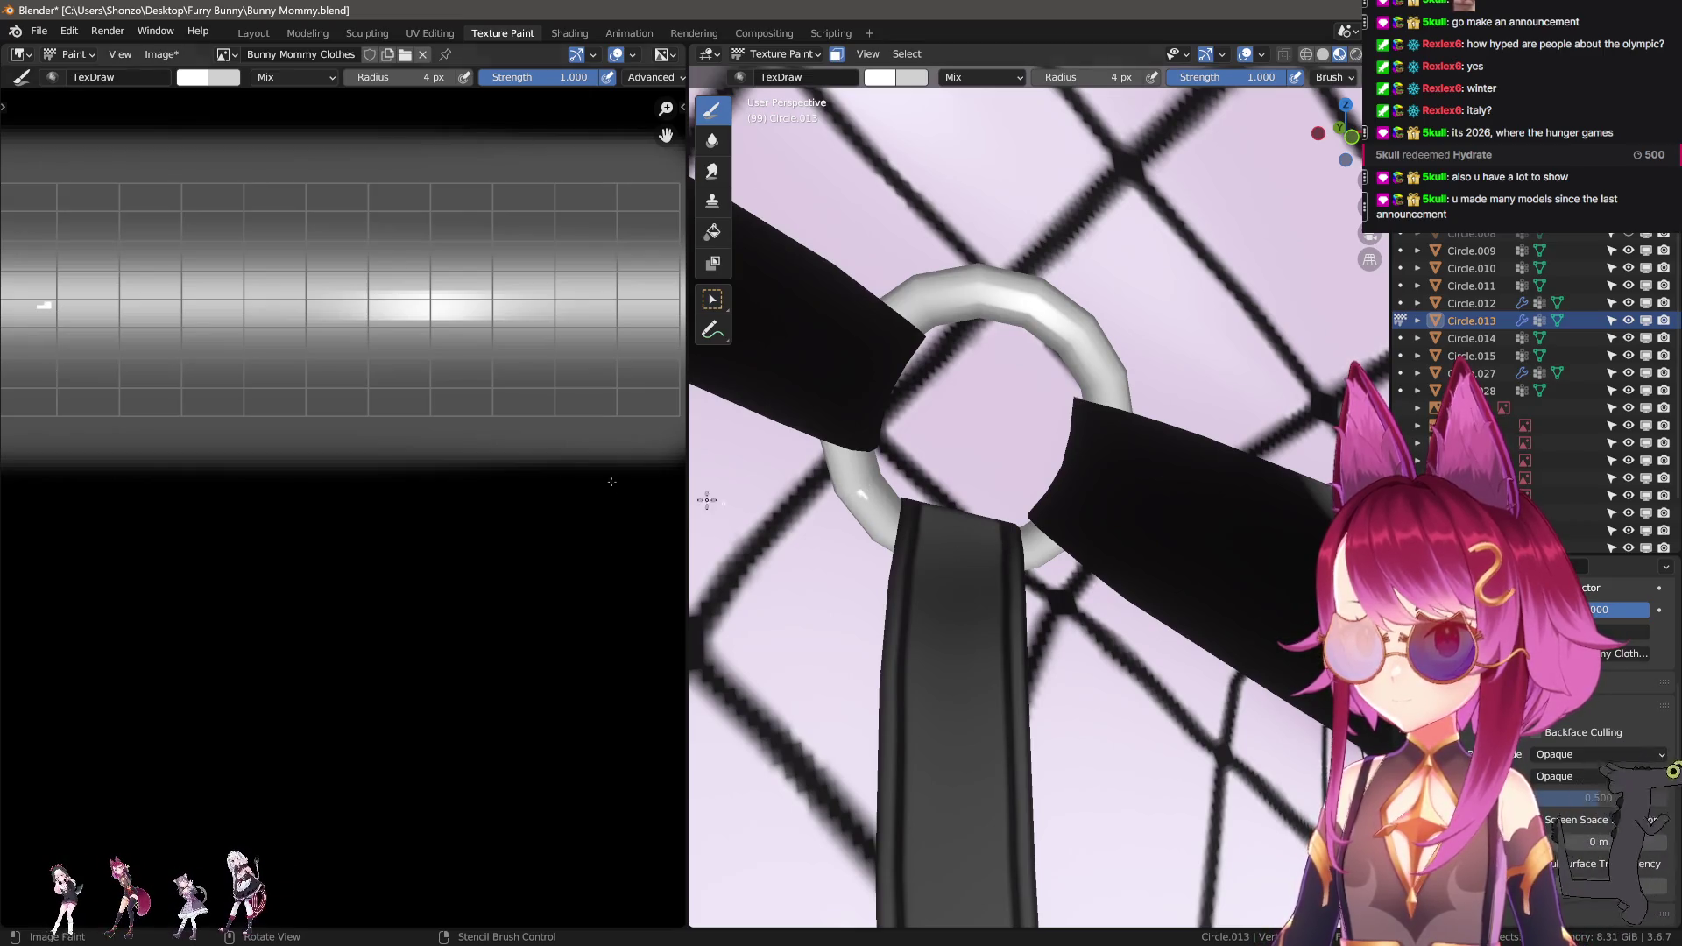
scroll(265, 412, up, 1)
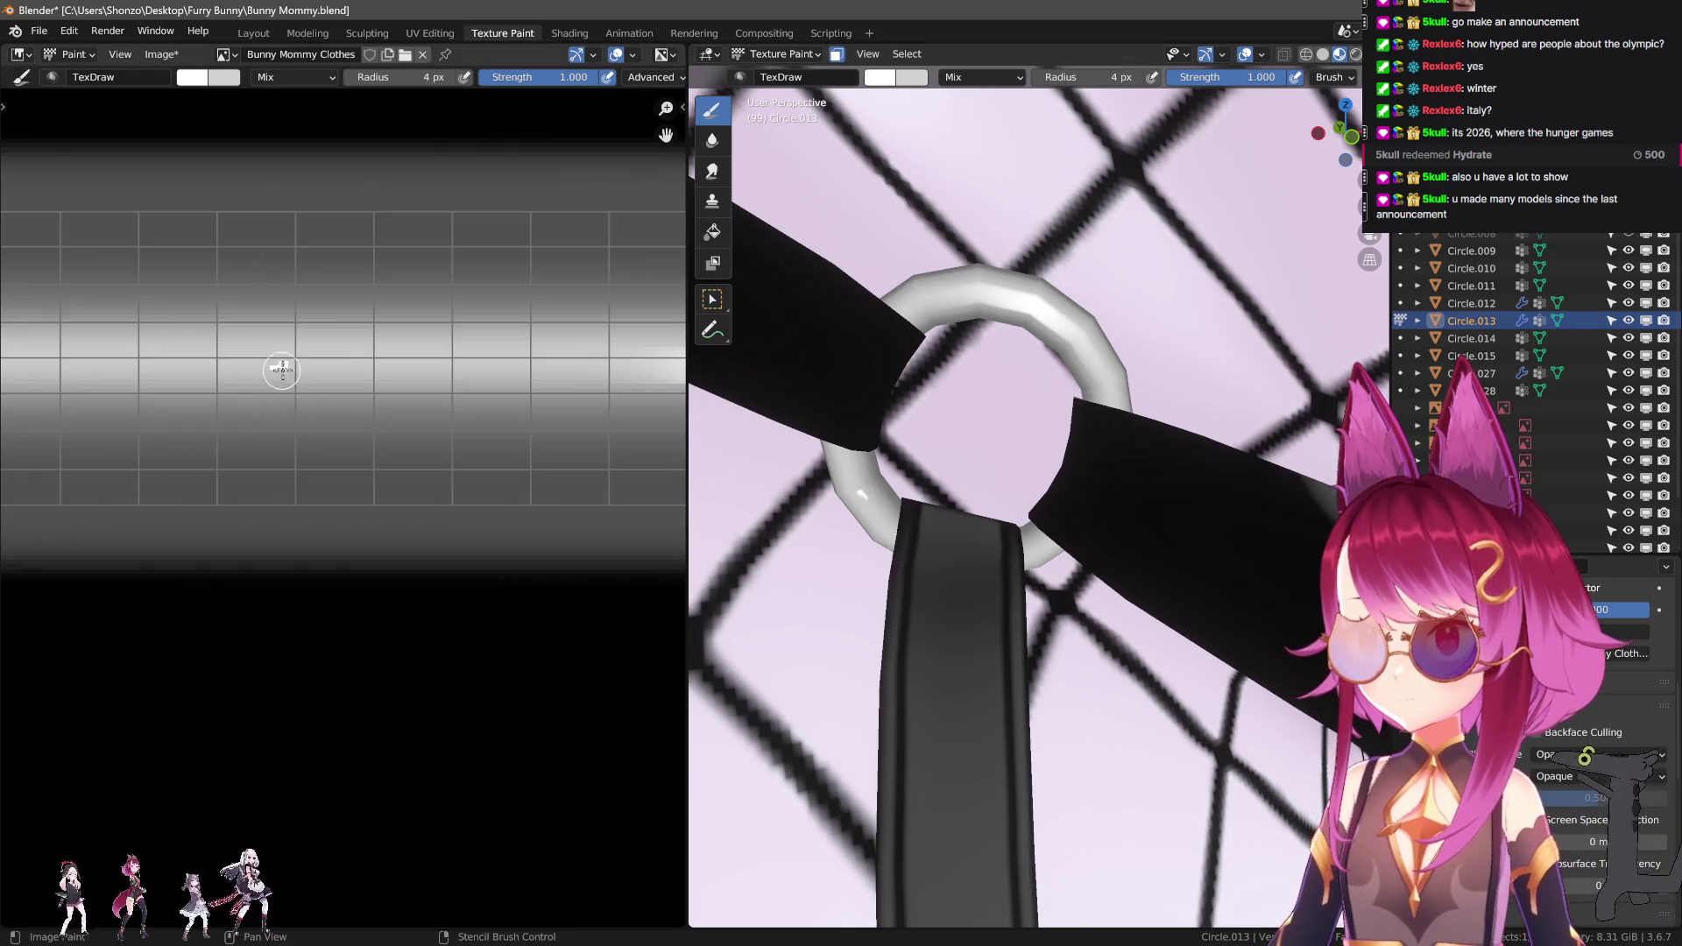
drag(270, 364, 326, 365)
middle_drag(289, 366, 357, 402)
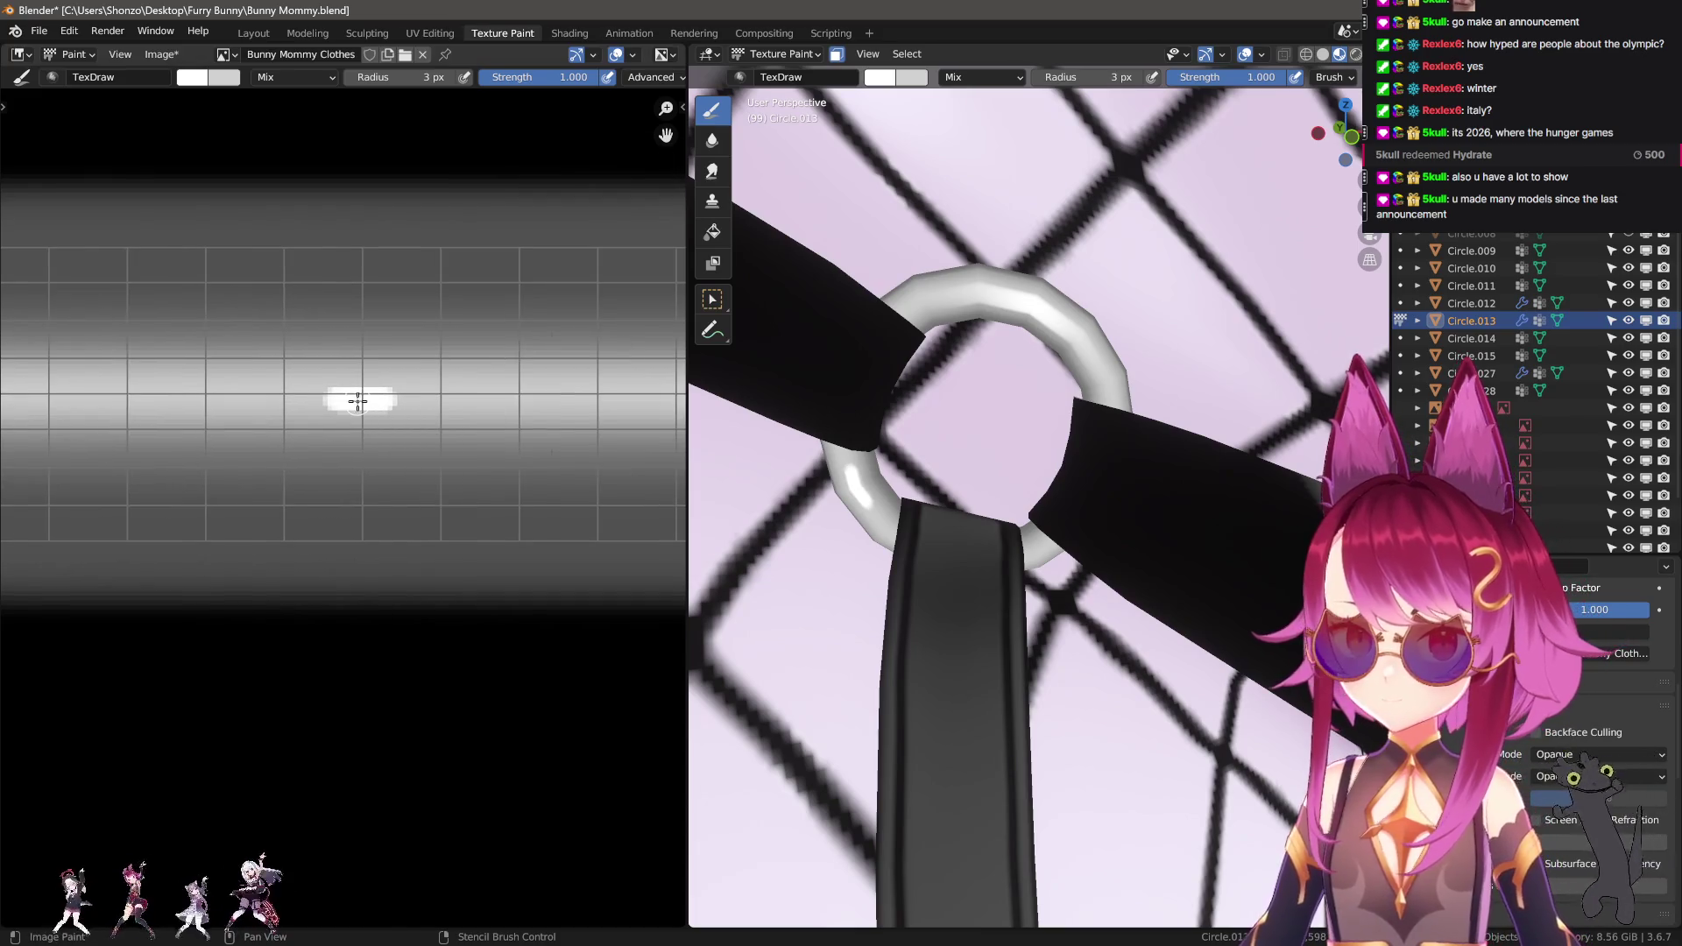
Smear the new stroke, set a 9 px Soften brush, and reframe the view on the garter ring.
key(shift+space)
key(s)
mouse_move(255, 403)
mouse_down()
mouse_move(518, 404)
mouse_move(472, 405)
mouse_up()
key(shift+space)
key(s)
key(f)
mouse_move(240, 358)
middle_down()
mouse_move(207, 300)
mouse_move(319, 481)
middle_up()
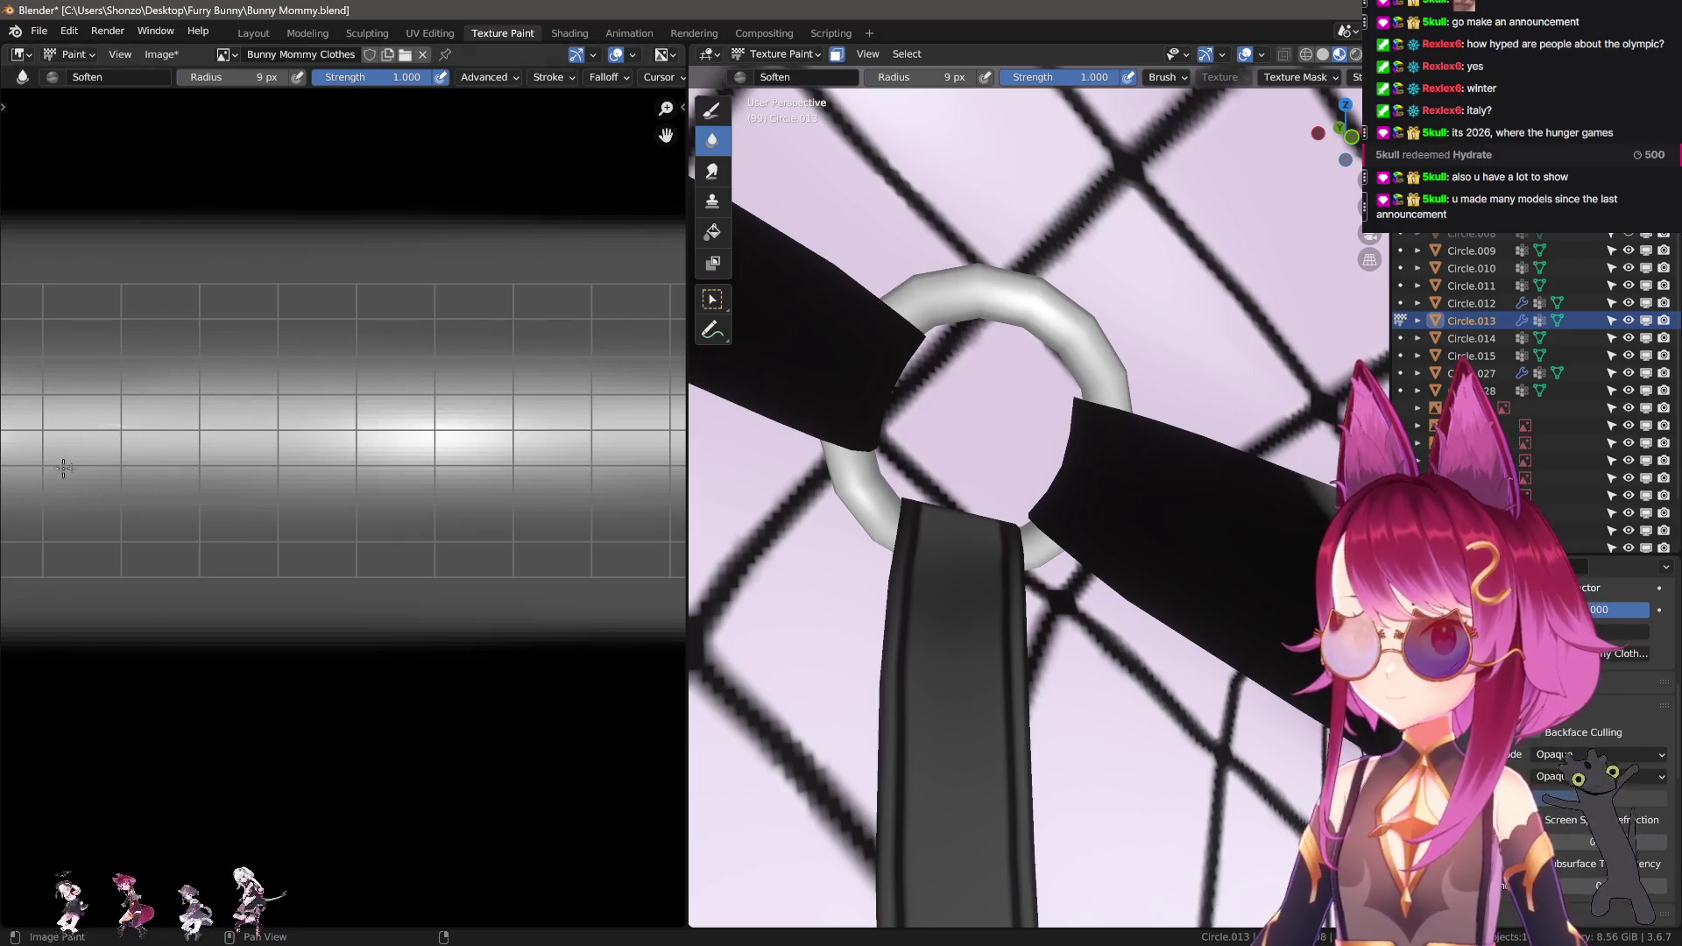
scroll(1142, 467, down, 5)
scroll(1142, 468, down, 2)
key(KP_Decimal)
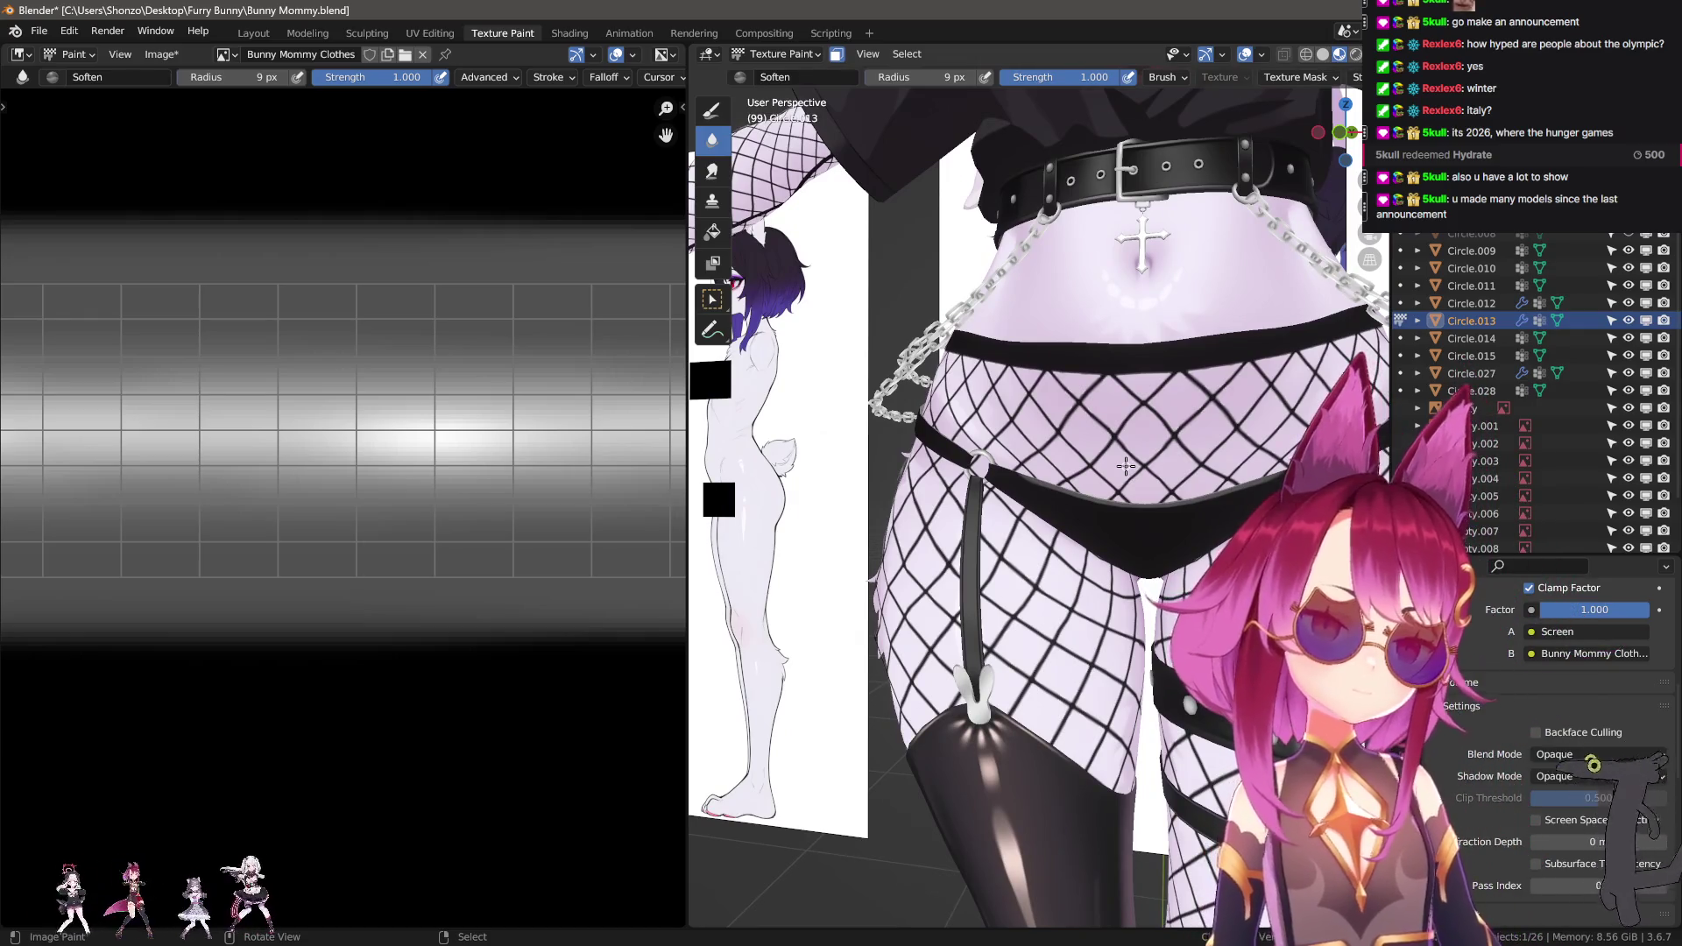
ctrl+middle_drag(1098, 462, 985, 525)
Return to the draw brush, fit the clothing texture in view, and sample a dark grey colour.
key(d)
key(n)
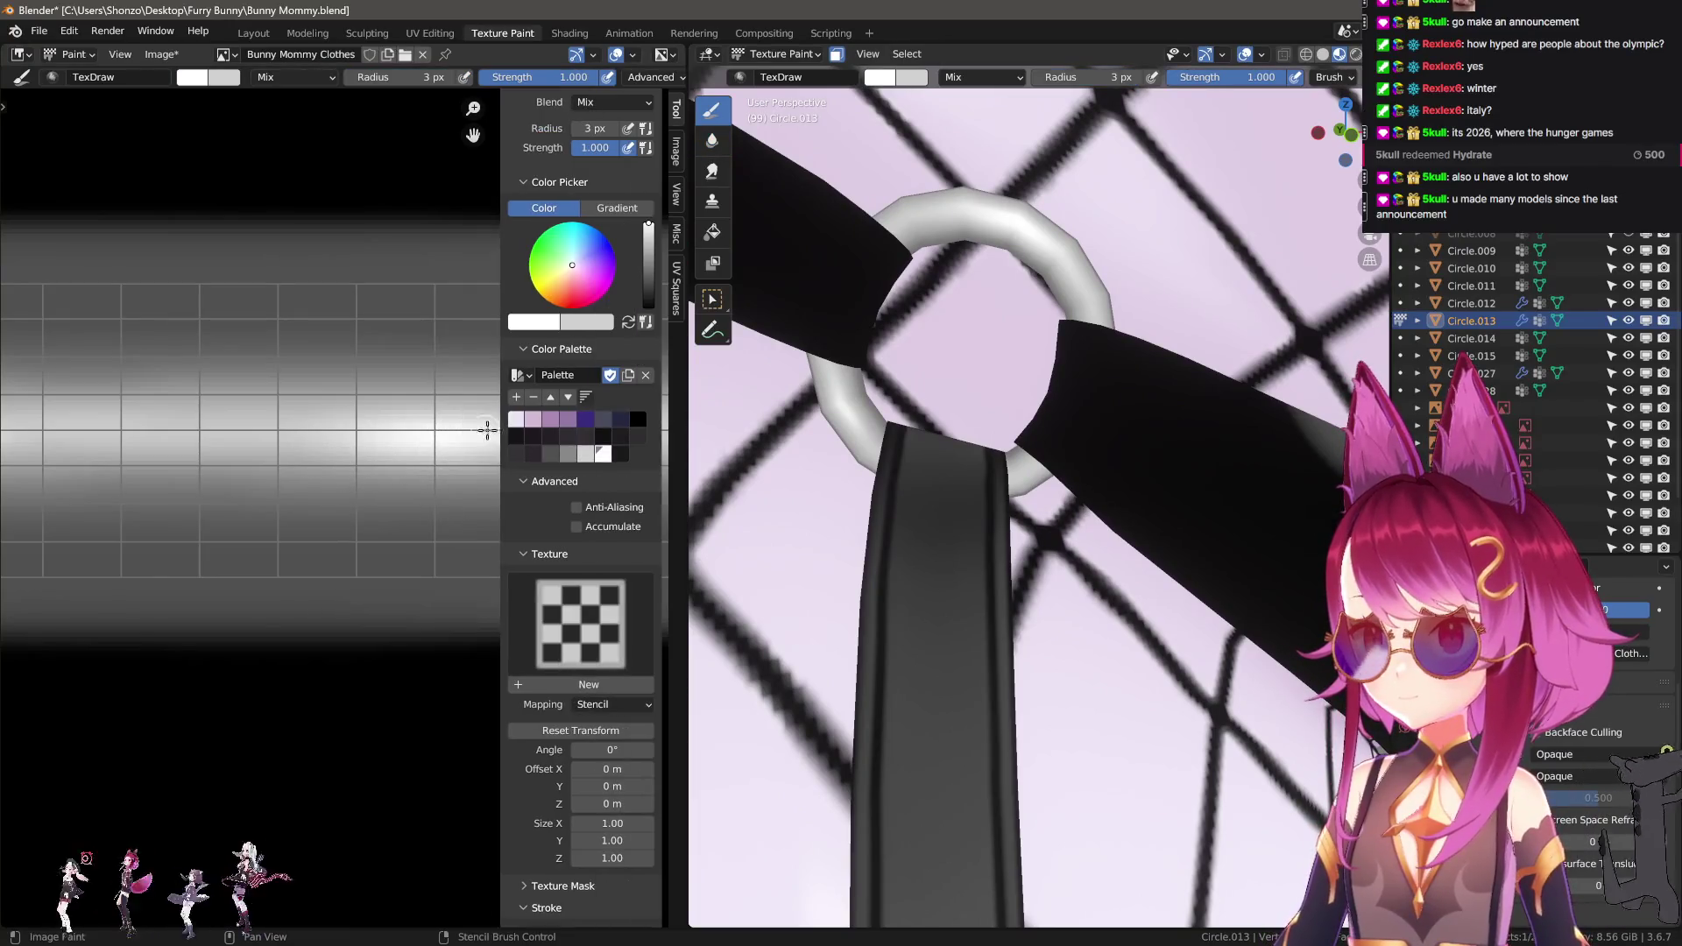
key(Home)
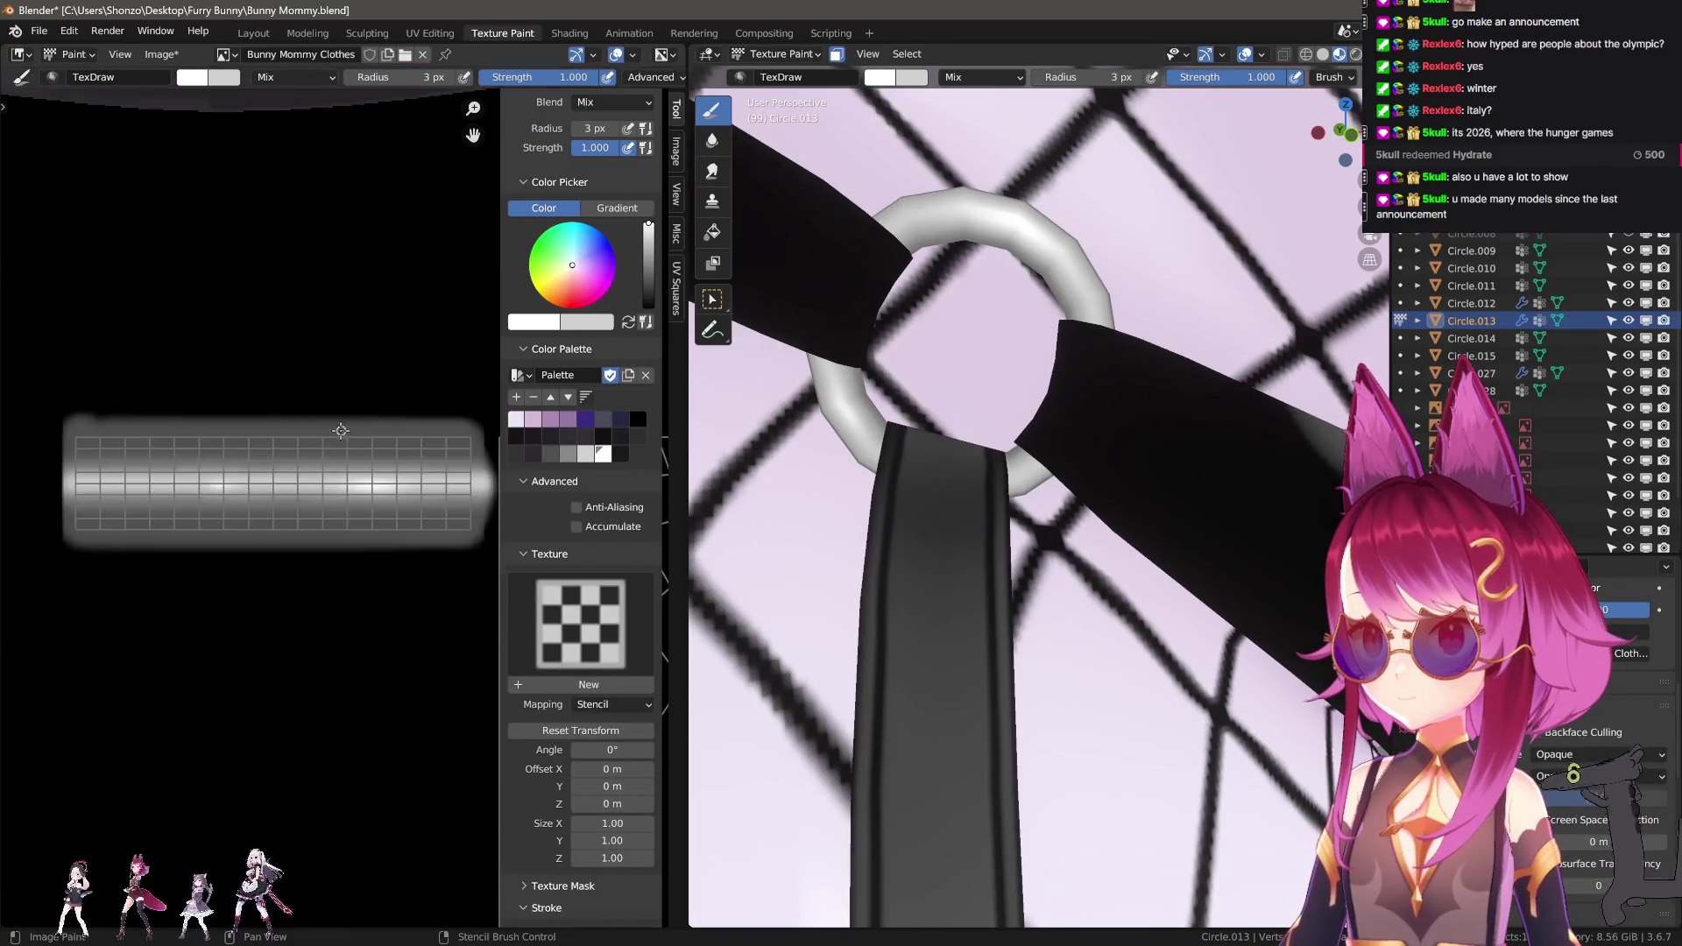
scroll(204, 313, up, 7)
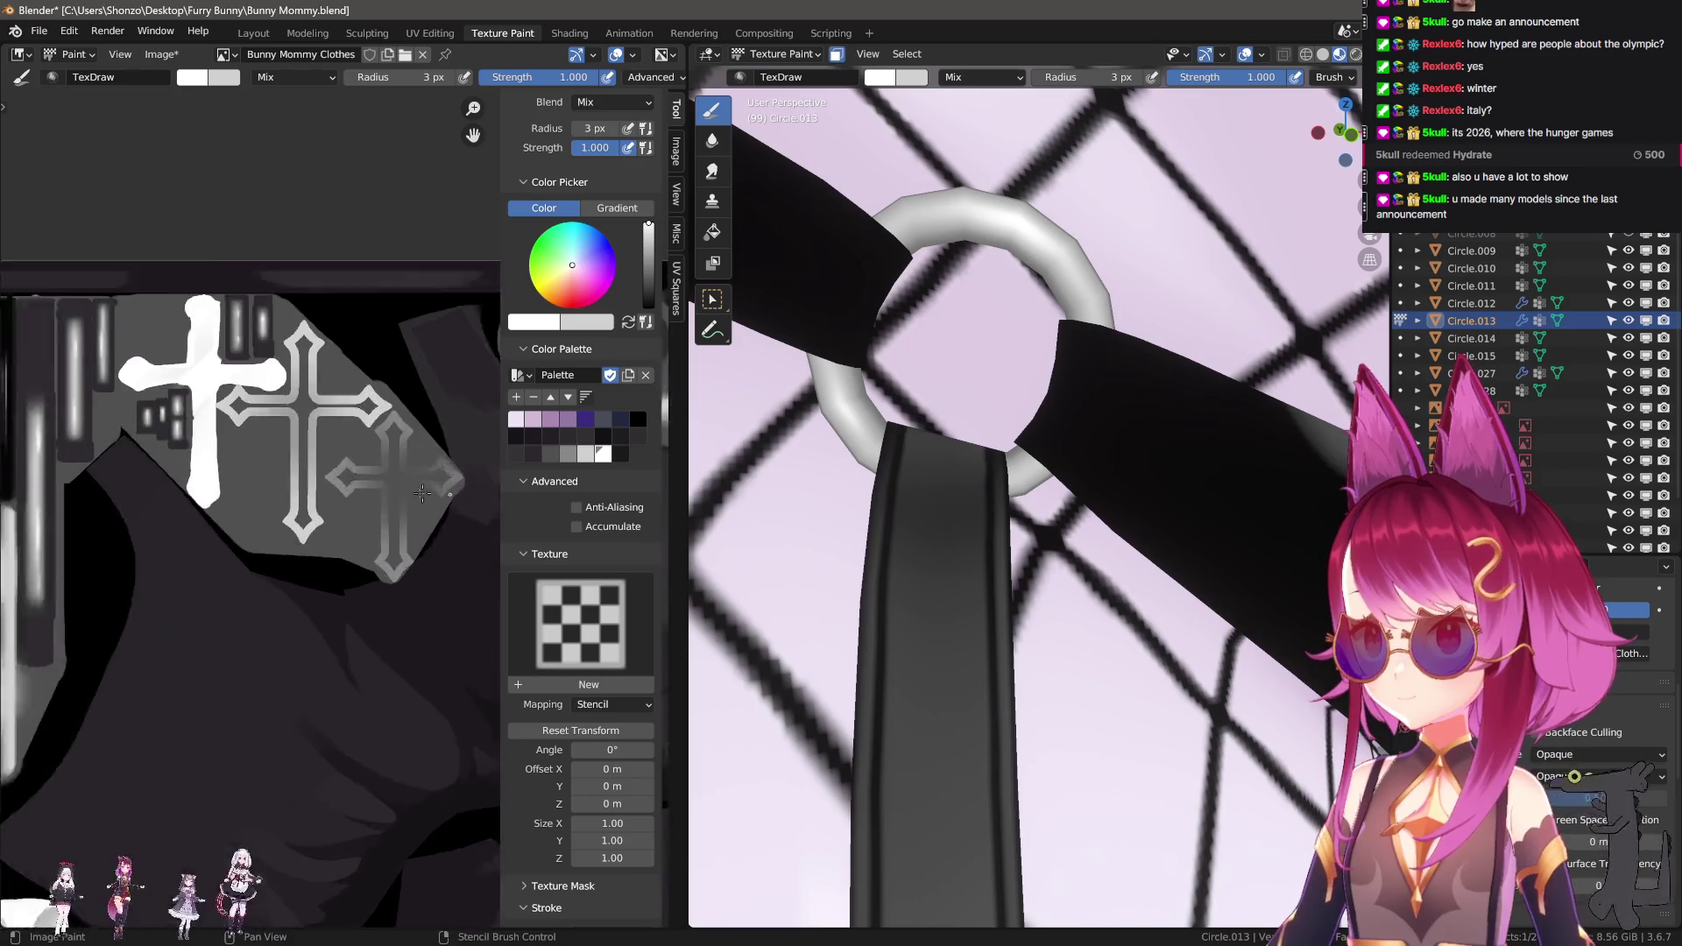
scroll(162, 414, up, 4)
key(s)
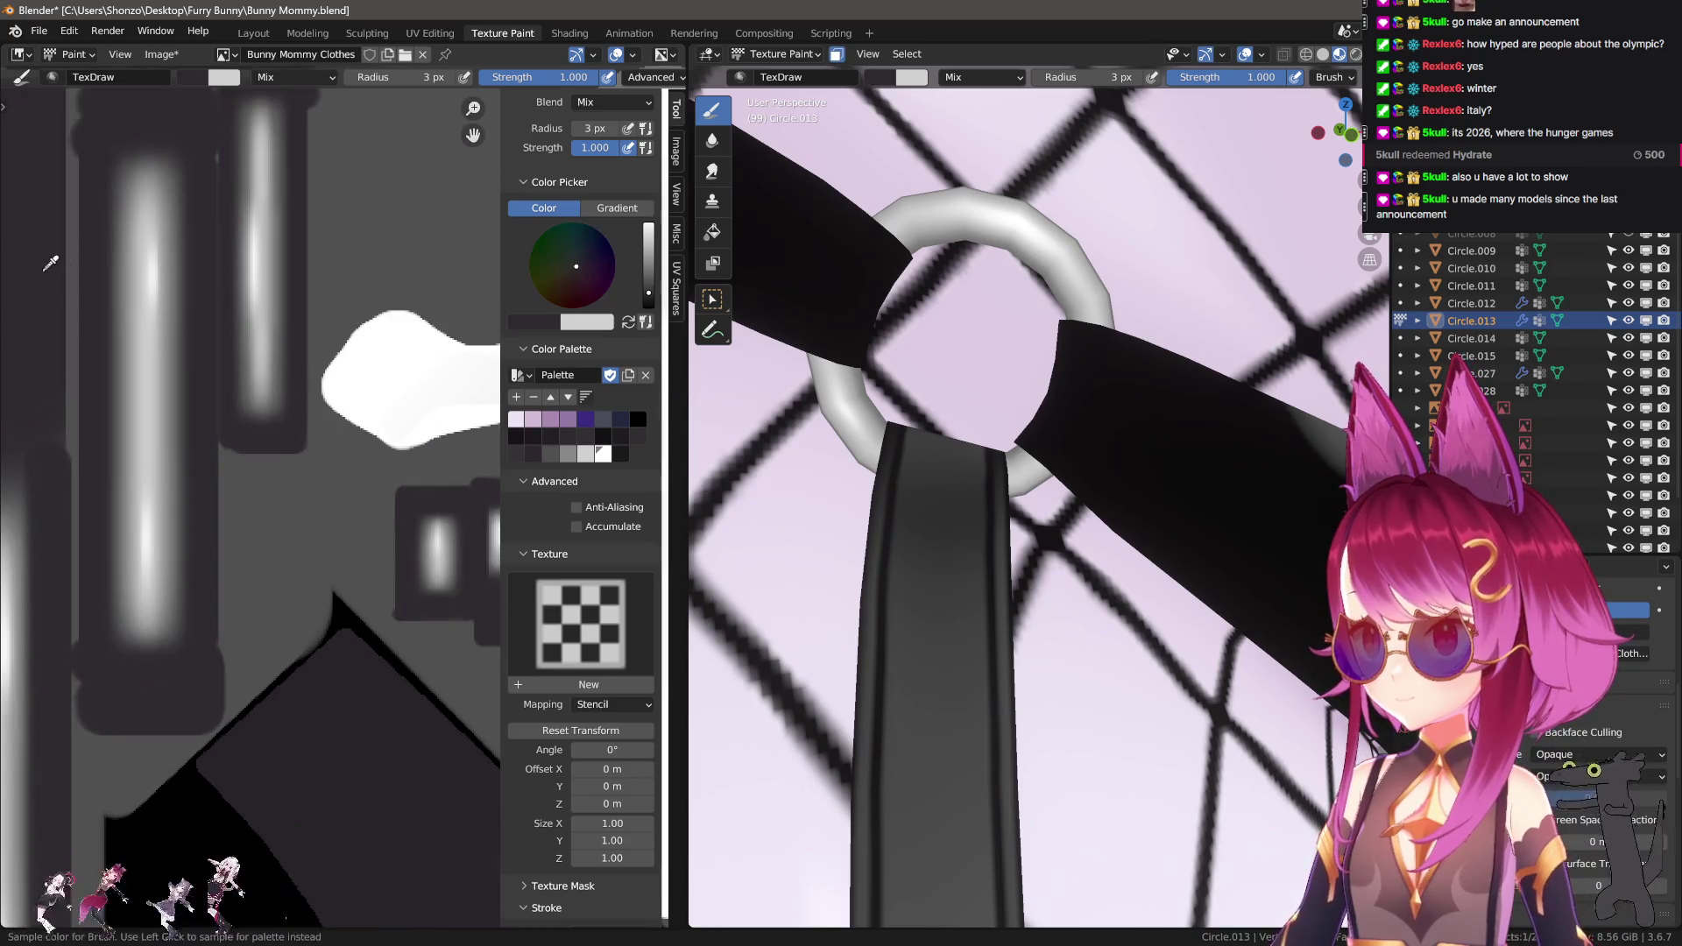
scroll(317, 372, down, 5)
scroll(224, 506, up, 4)
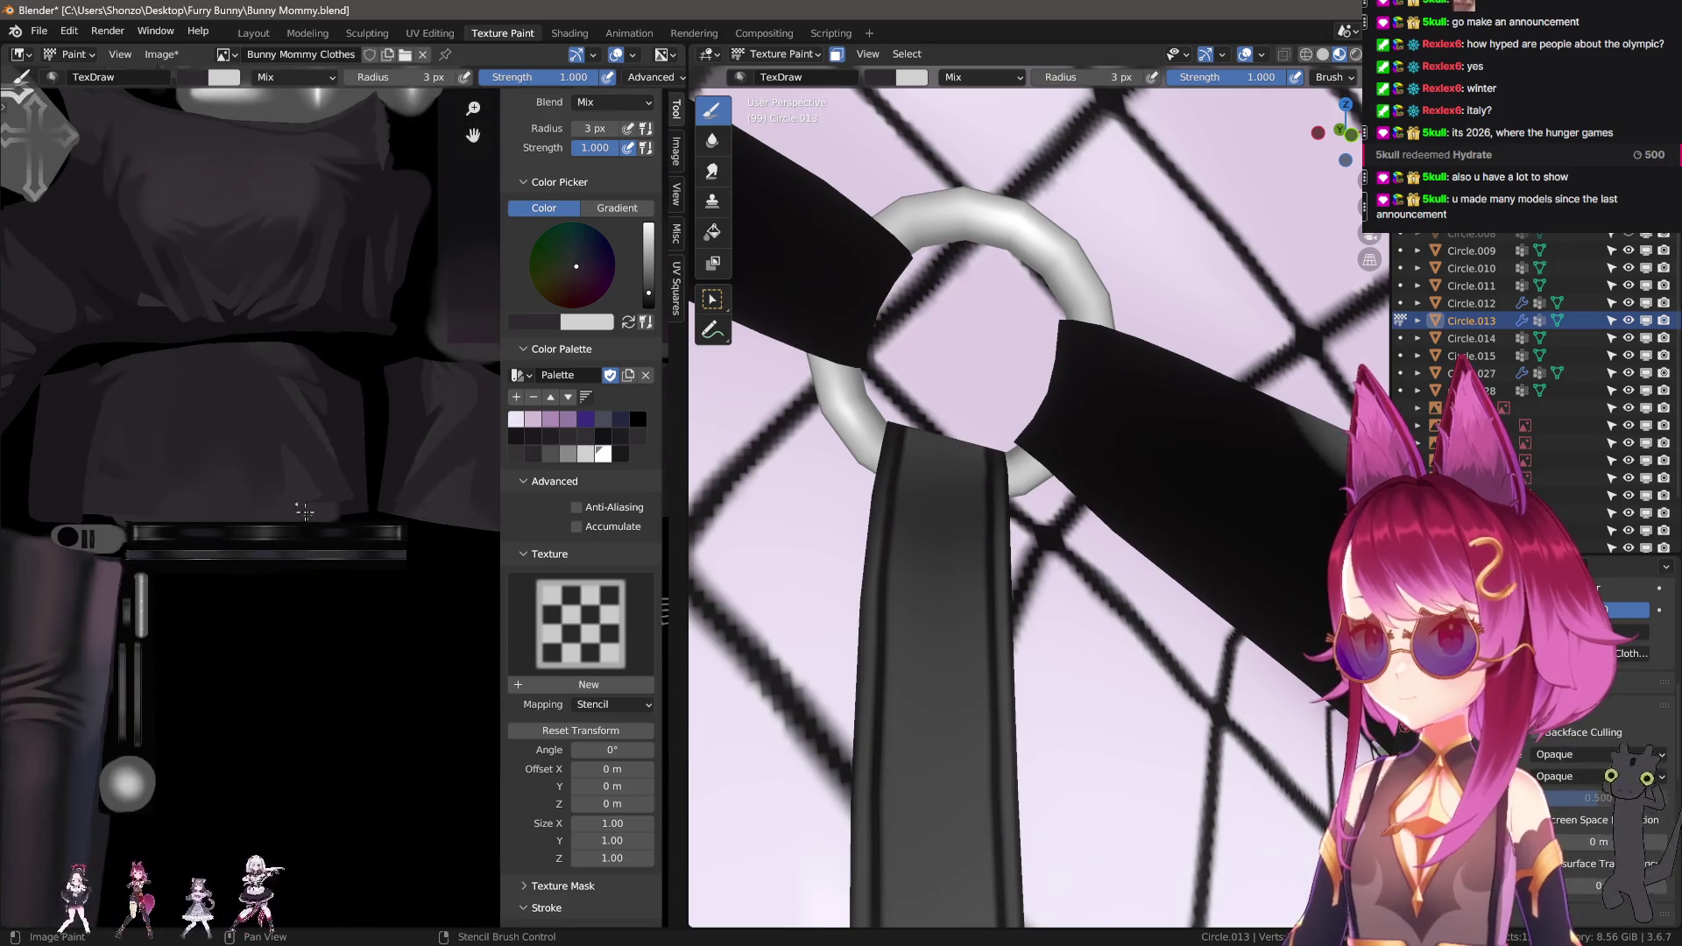
key(n)
scroll(399, 560, up, 4)
scroll(358, 404, down, 4)
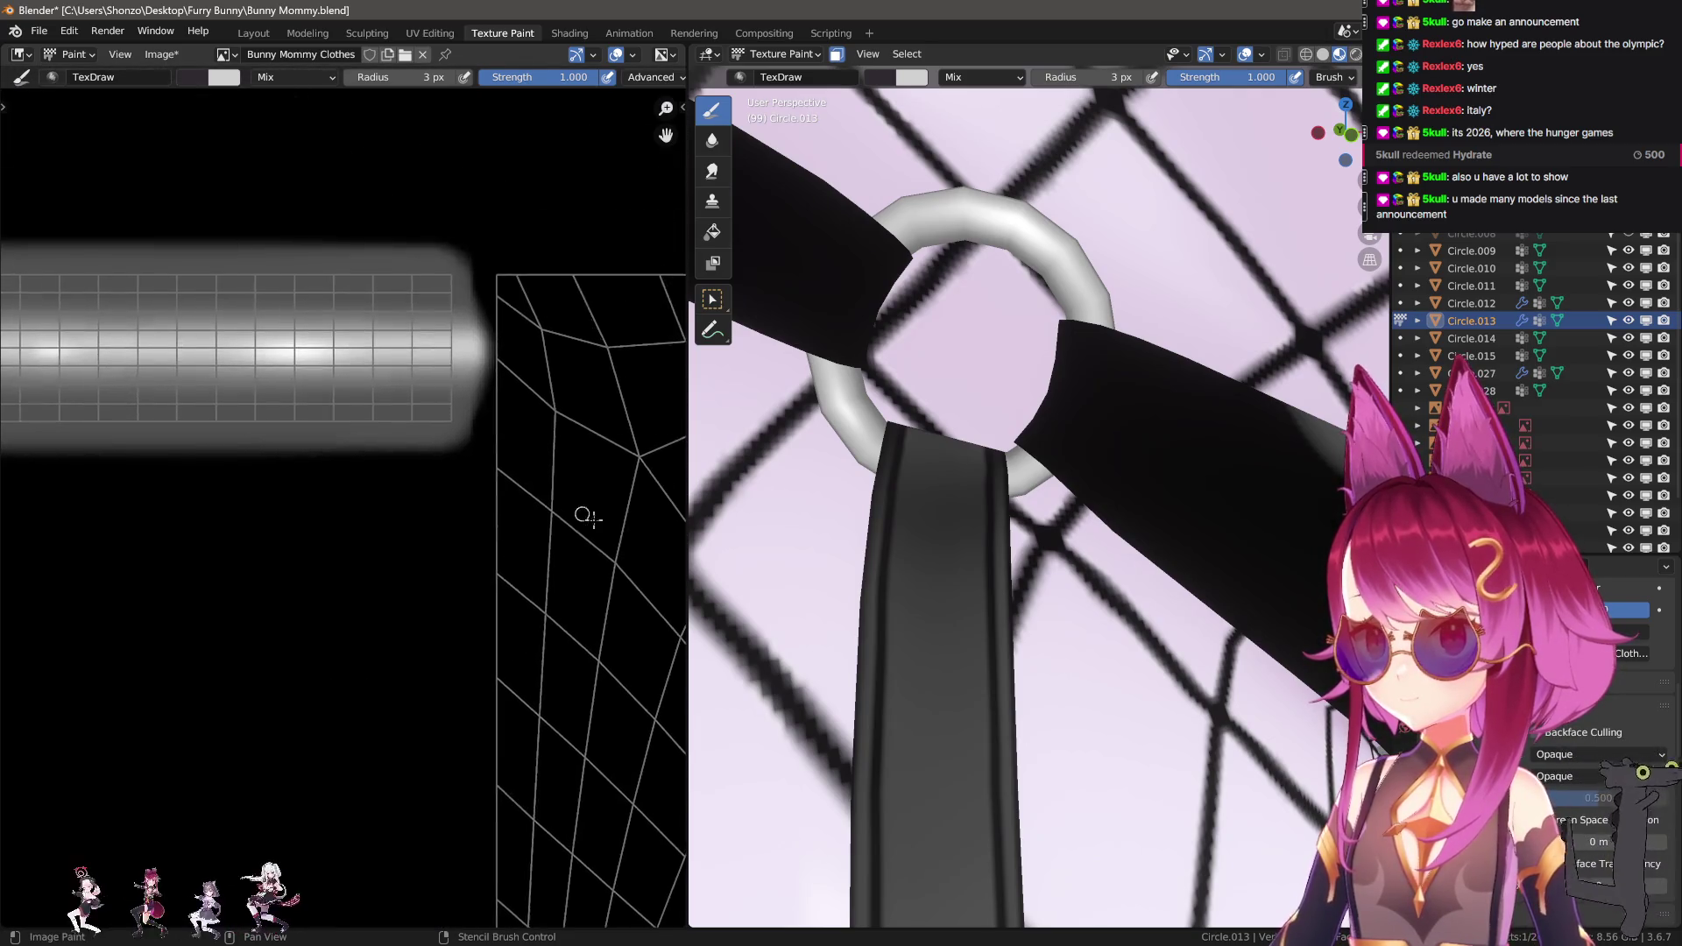
scroll(589, 518, up, 2)
scroll(396, 467, up, 3)
Paint a dark vertical band on the strip using 3, 8 and 5 px brushes.
ctrl+drag(324, 359, 330, 582)
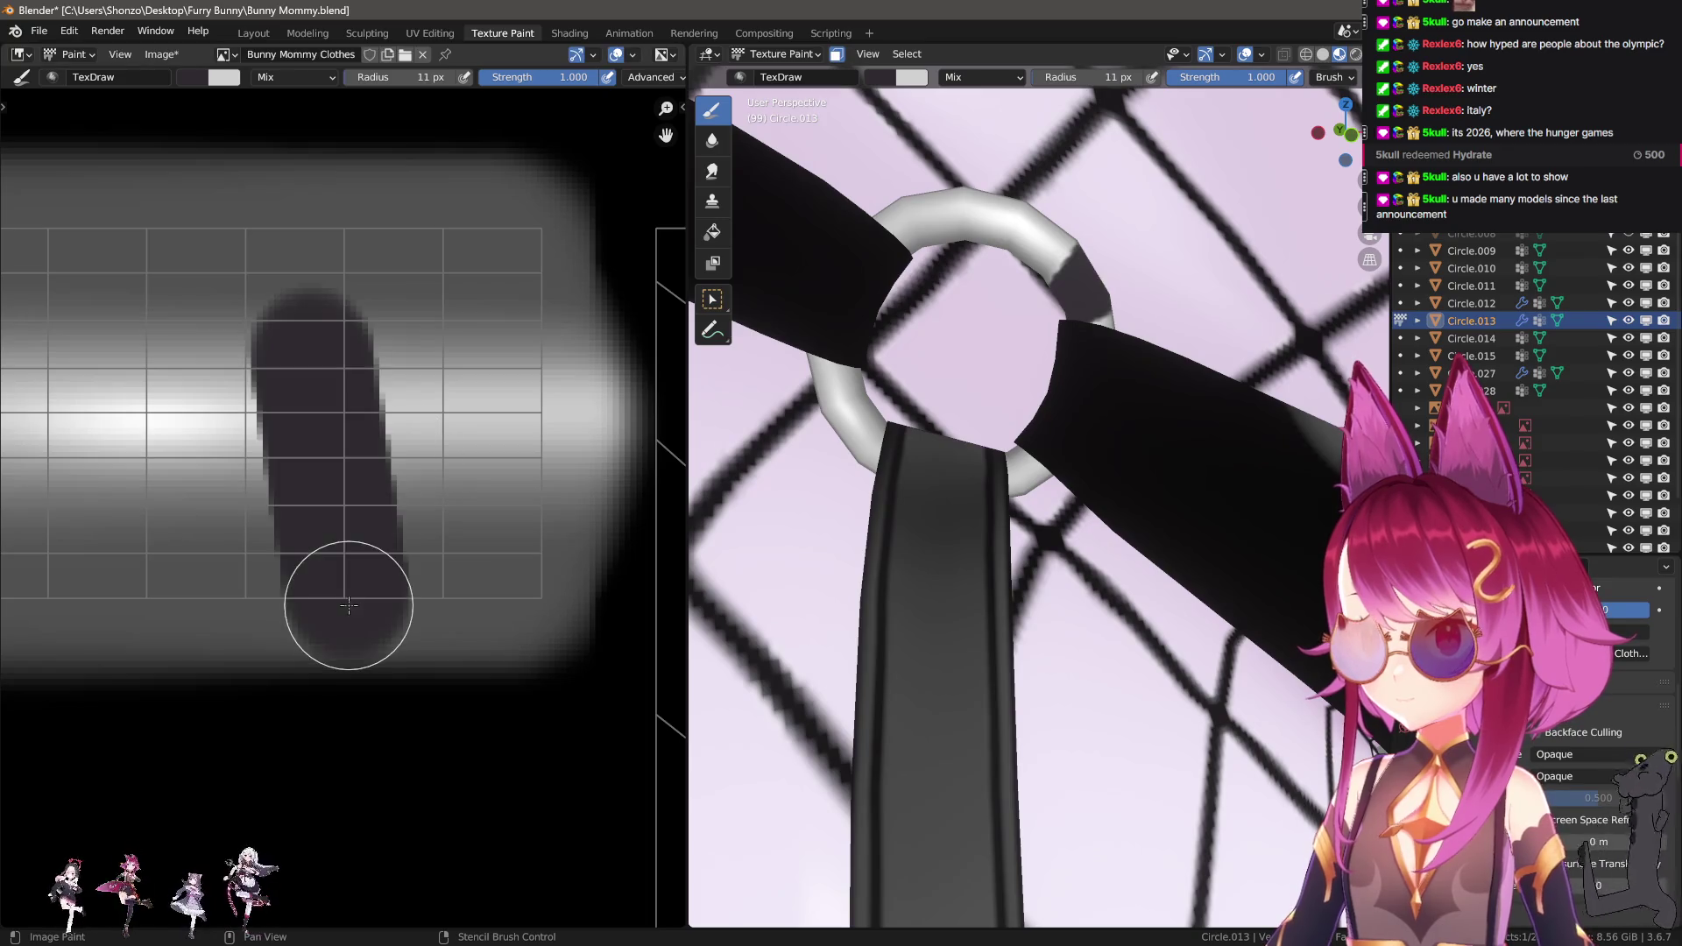
key(ctrl+z)
key(f)
click(376, 470)
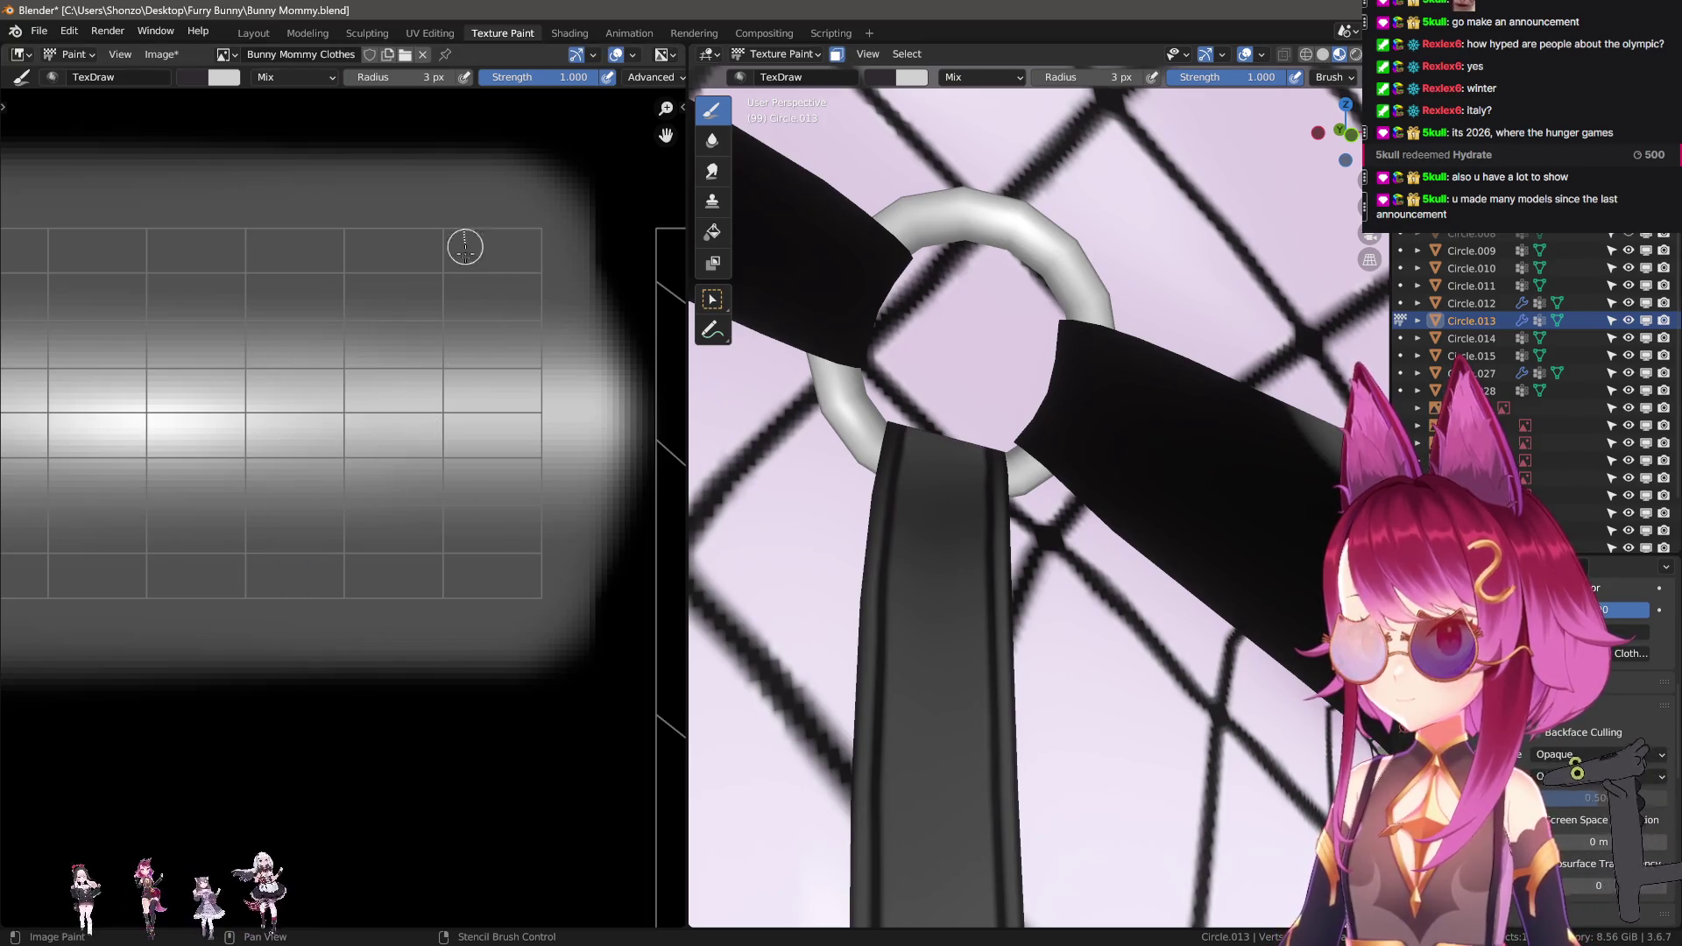
ctrl+drag(462, 245, 465, 565)
key(f)
click(505, 368)
ctrl+drag(425, 228, 441, 568)
key(f)
click(438, 248)
ctrl+drag(401, 208, 403, 561)
mouse_move(379, 219)
ctrl+mouse_down()
mouse_move(391, 609)
mouse_move(551, 607)
ctrl+mouse_up()
ctrl+drag(551, 607, 549, 225)
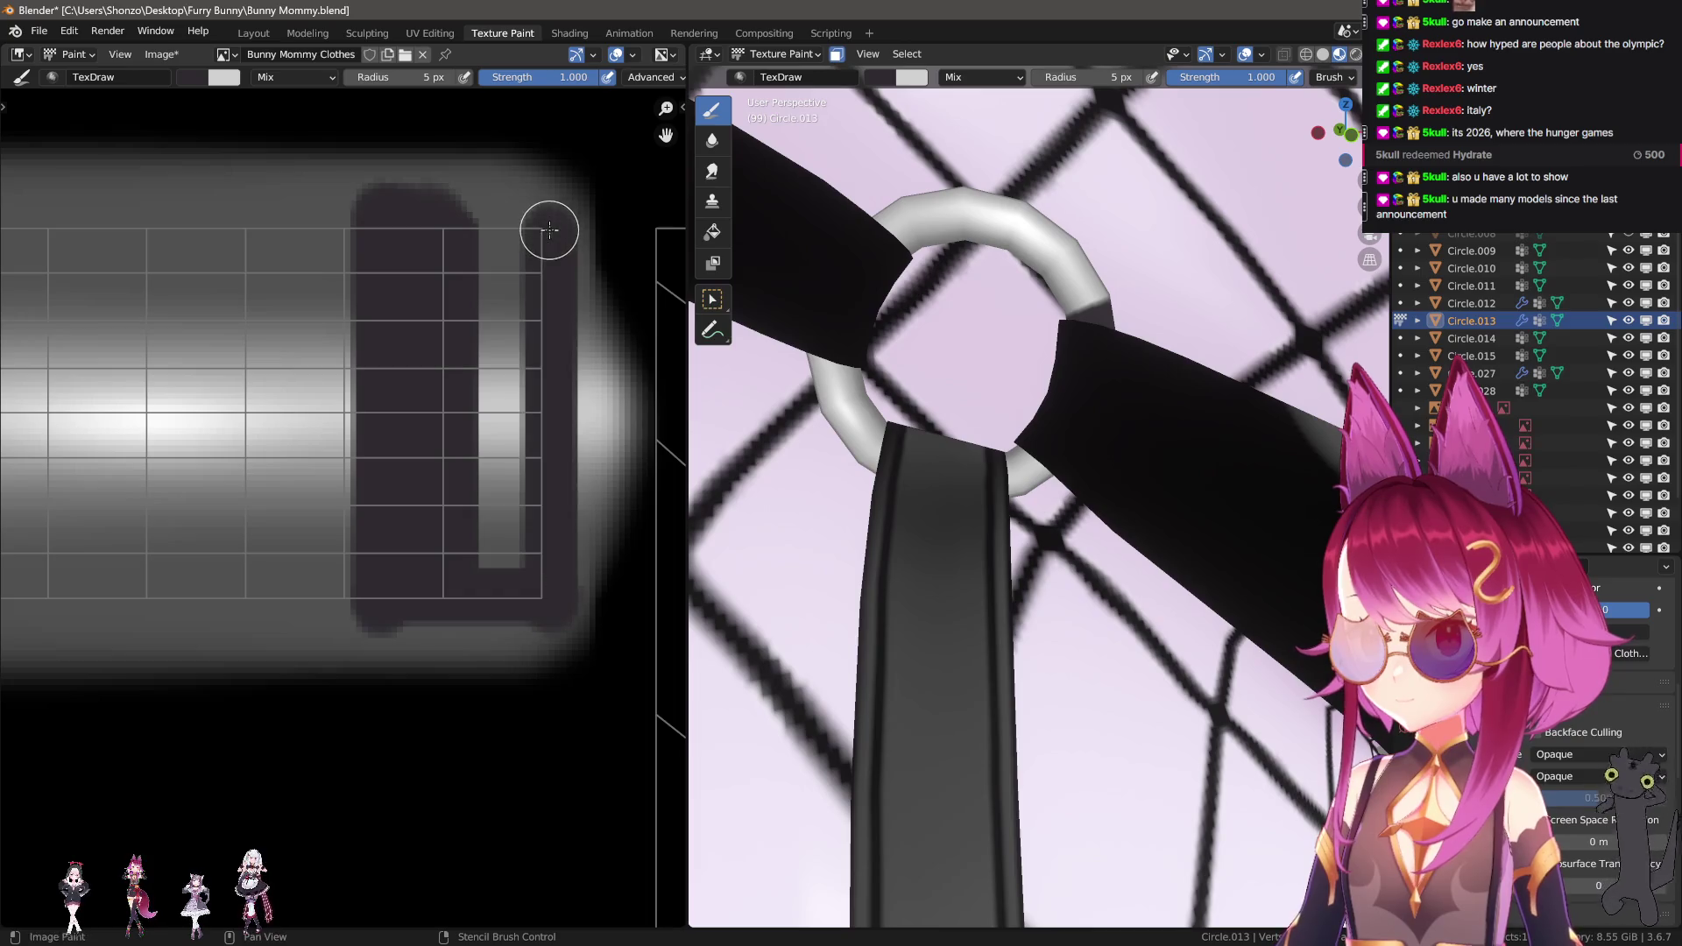
With an 8 px brush, darken the strip's bottom row, top edge and left column.
key(f)
click(458, 255)
scroll(526, 569, down, 2)
mouse_move(561, 543)
ctrl+mouse_down()
mouse_move(301, 526)
mouse_move(103, 542)
ctrl+mouse_up()
scroll(364, 567, down, 3)
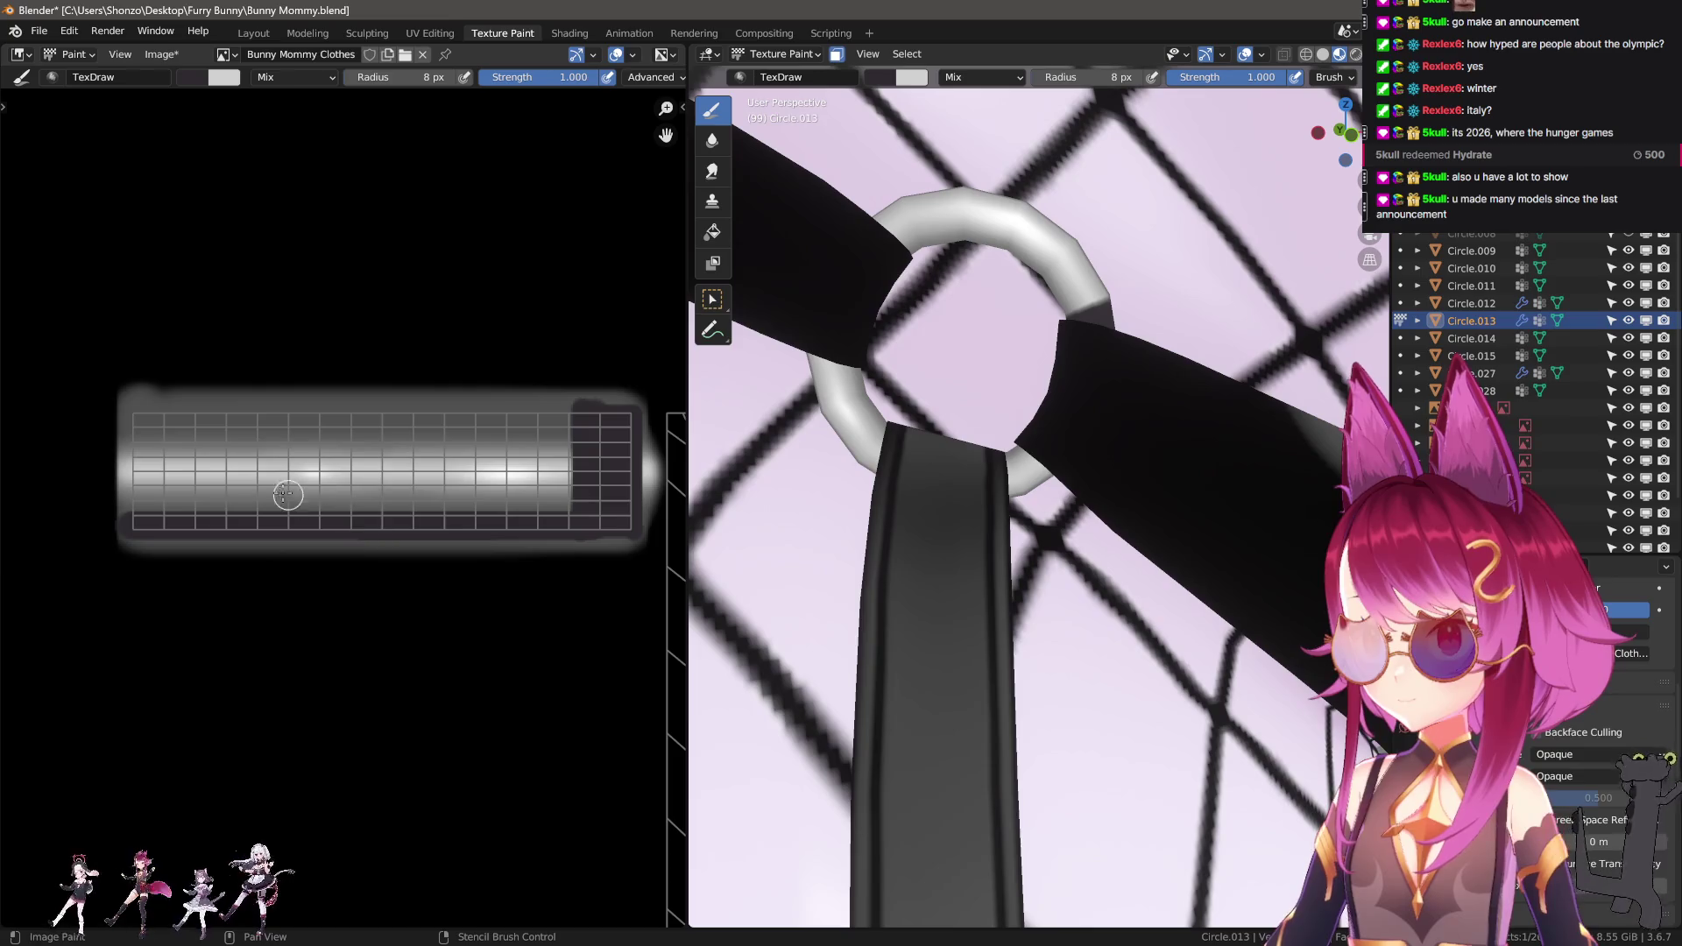
ctrl+drag(132, 414, 579, 416)
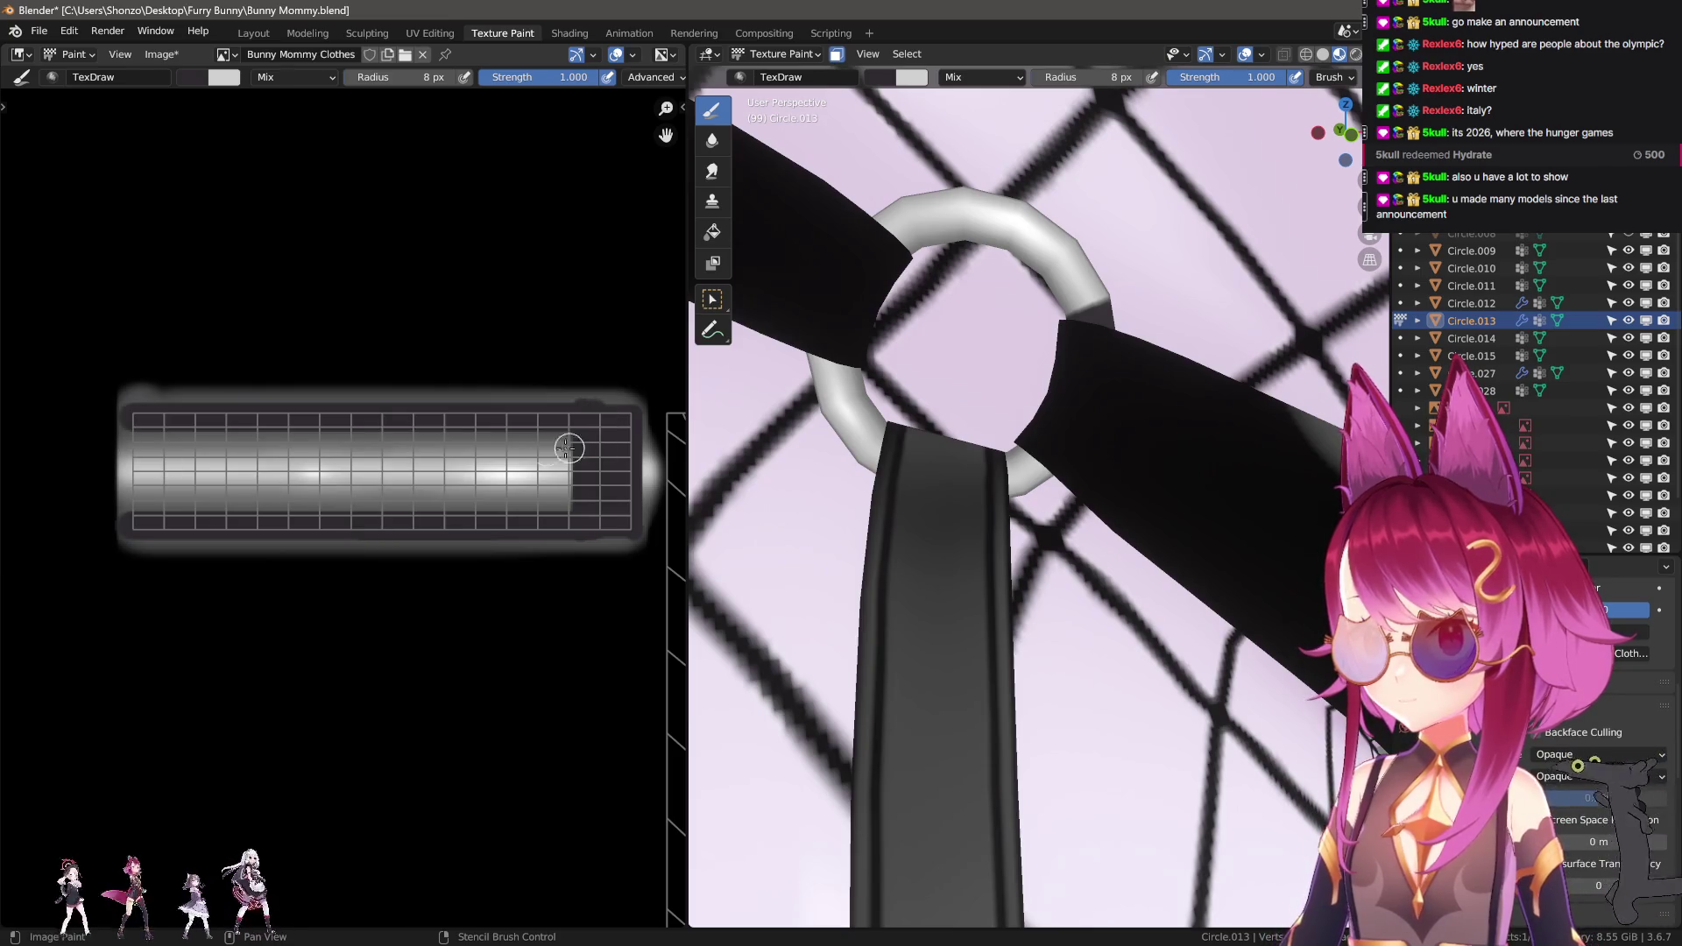
mouse_move(142, 422)
ctrl+mouse_down()
mouse_move(139, 497)
mouse_move(156, 523)
ctrl+mouse_up()
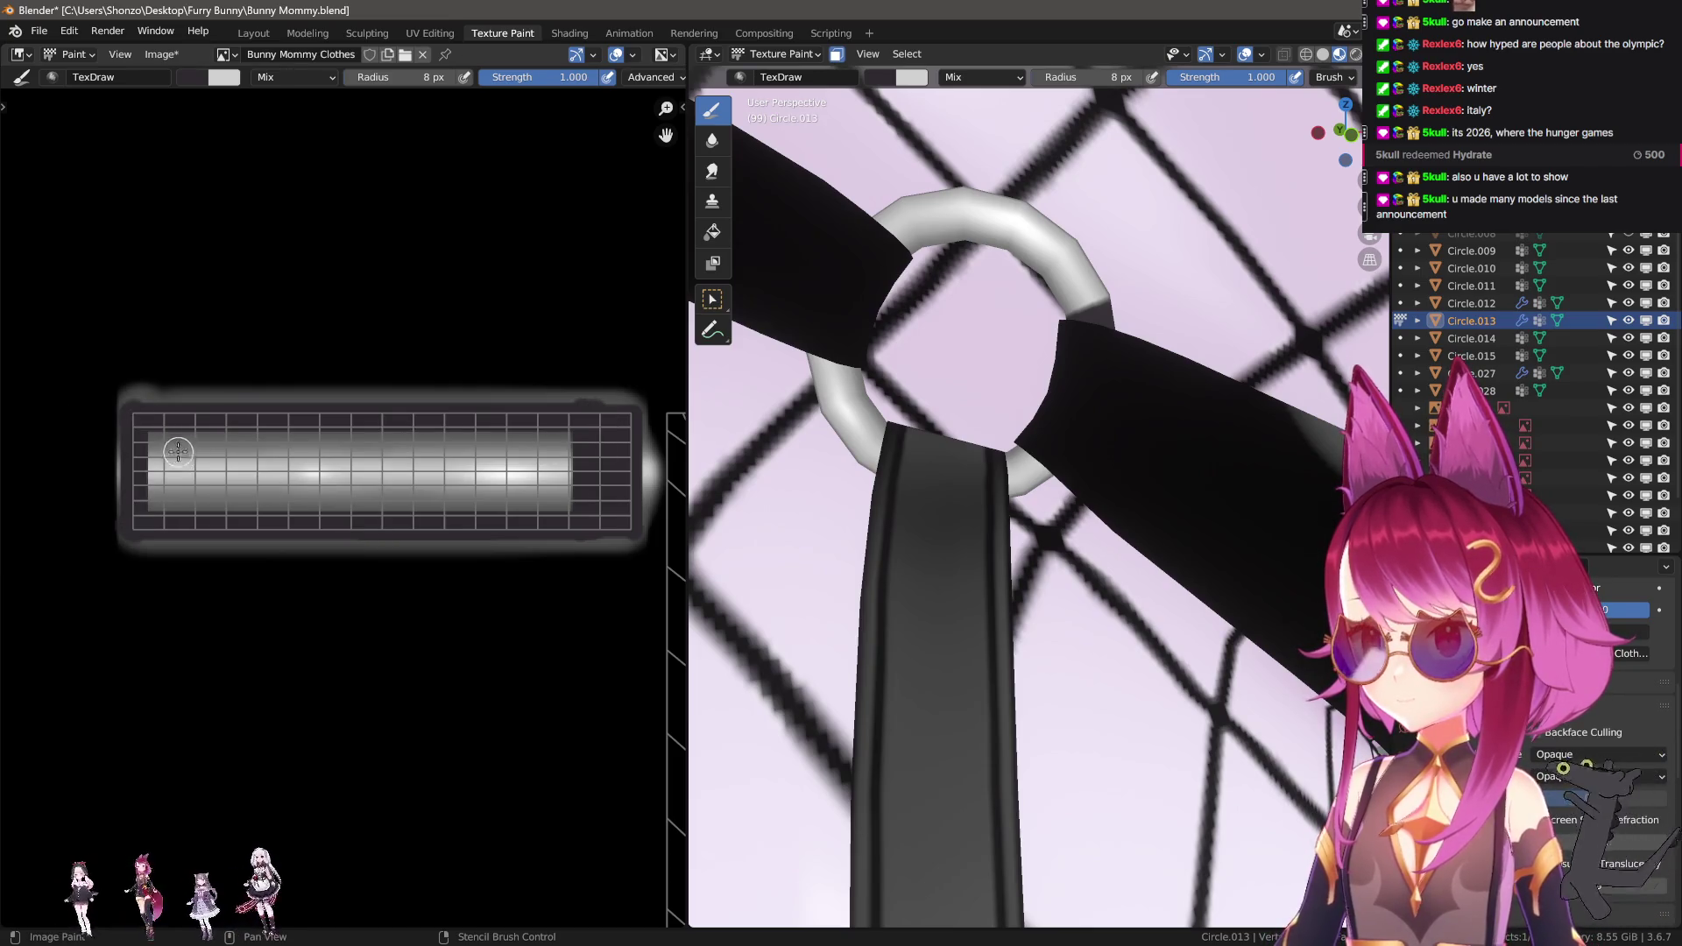
ctrl+drag(160, 423, 158, 519)
ctrl+drag(164, 438, 161, 541)
middle_drag(161, 533, 206, 570)
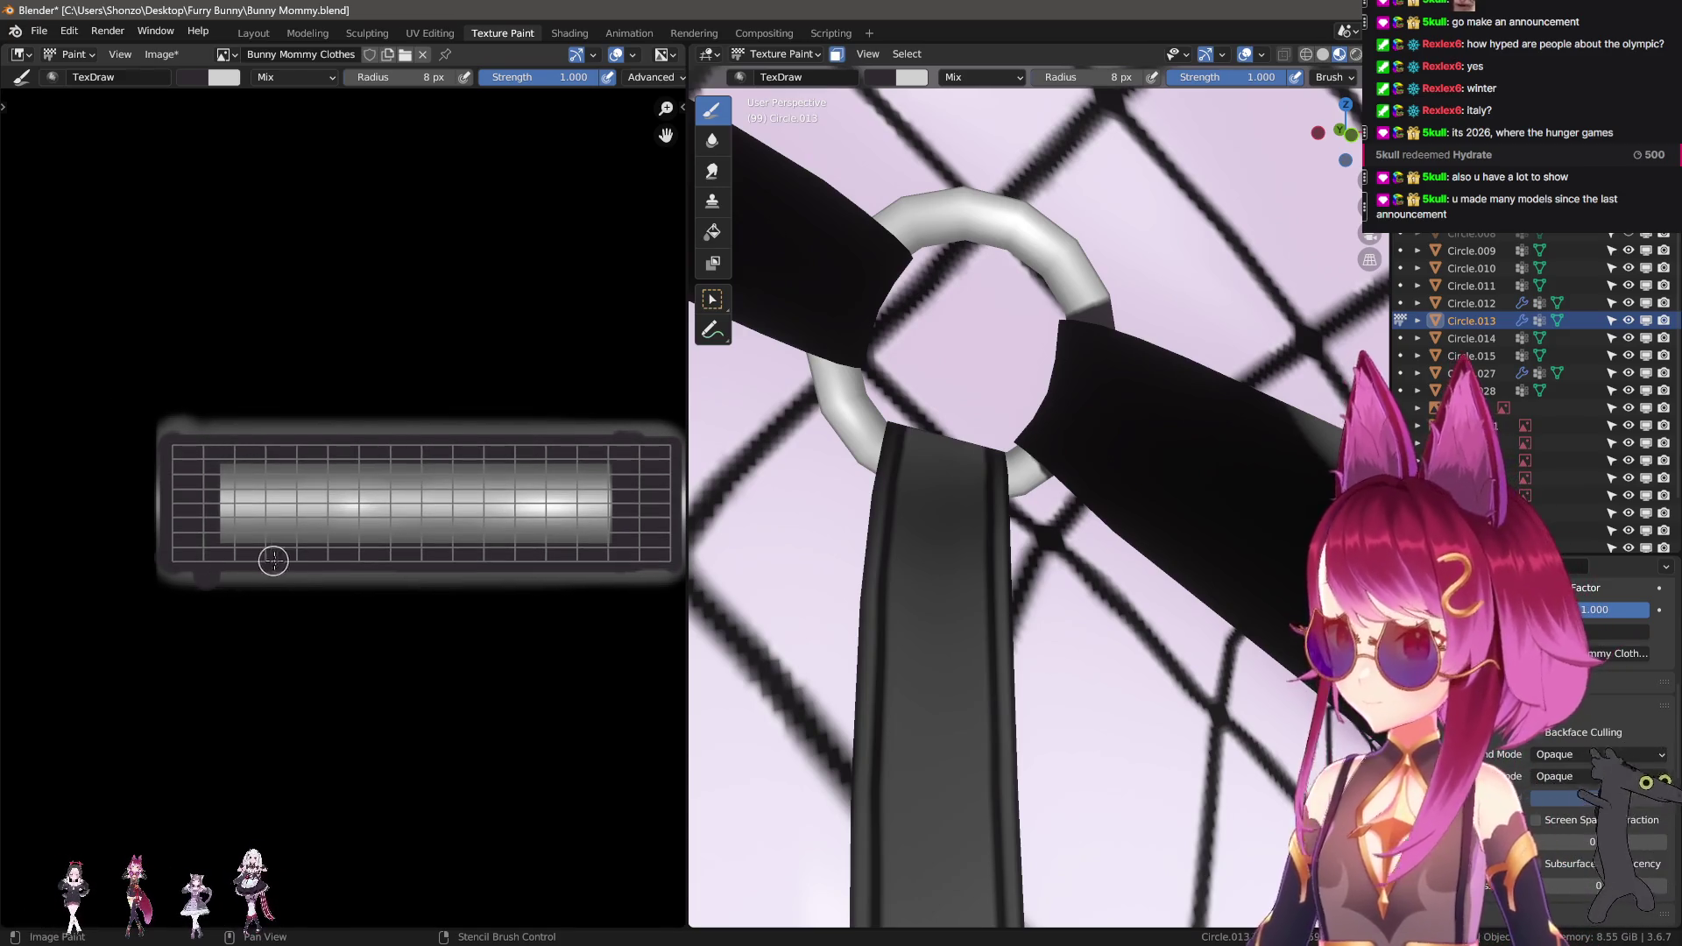
scroll(424, 590, up, 4)
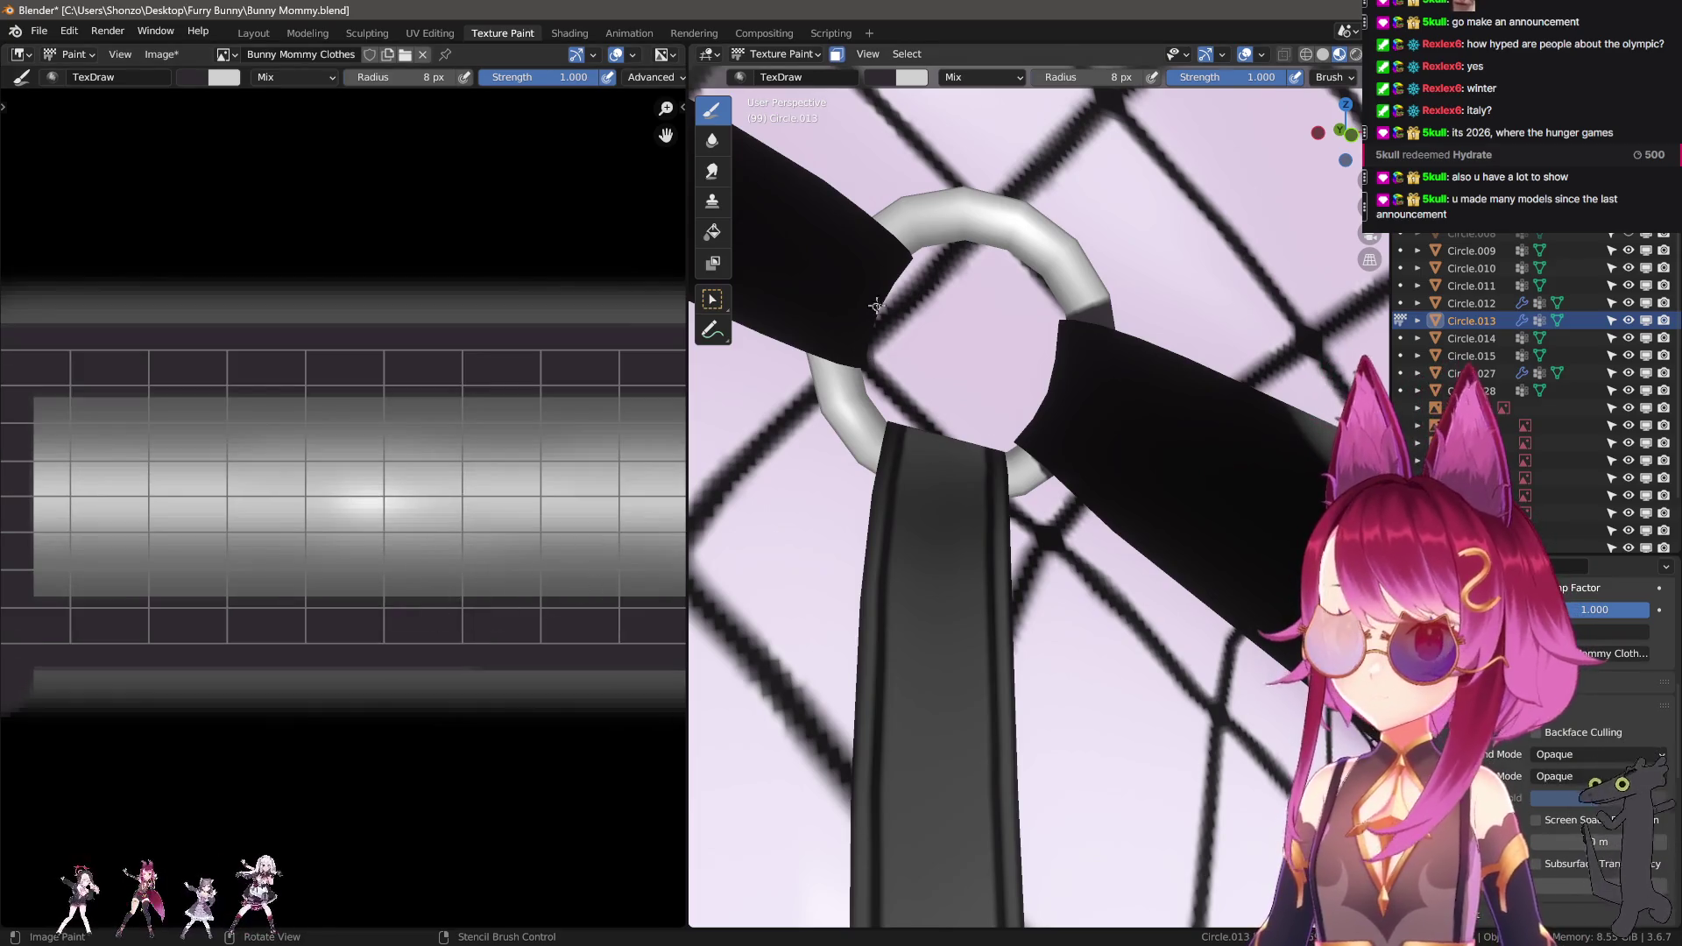
Paint a dark patch and dark bands across the strap with a 63 px brush in the 3D view.
middle_drag(853, 362, 1063, 357)
key(f)
click(981, 333)
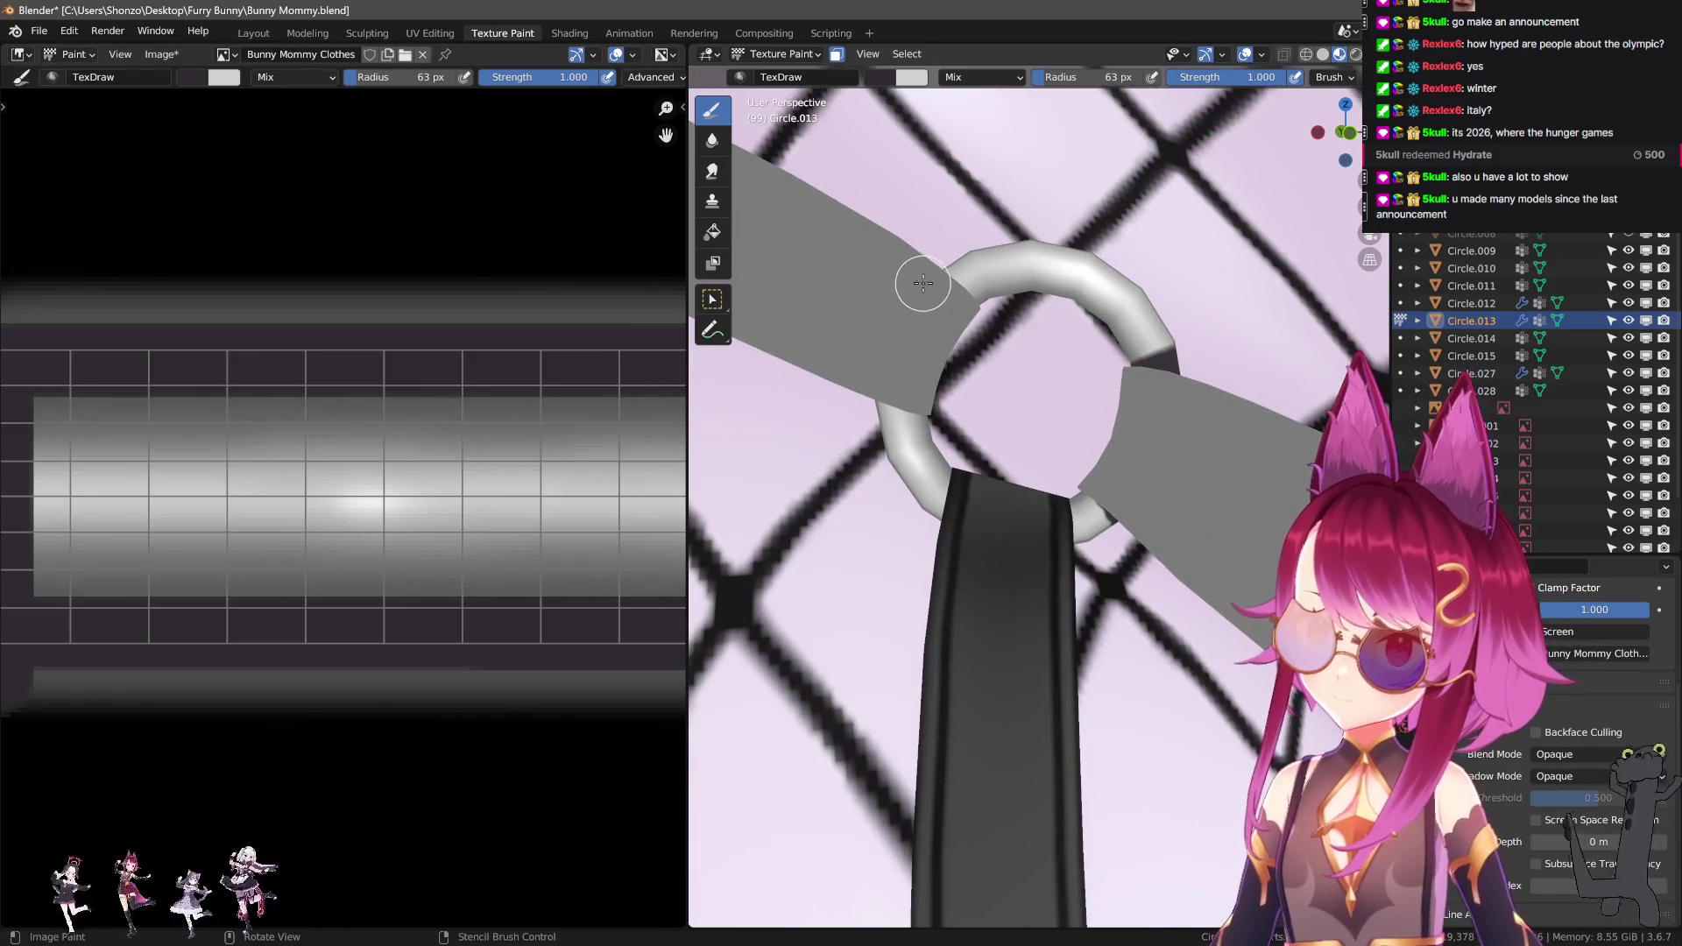
ctrl+drag(923, 274, 984, 365)
ctrl+drag(883, 384, 938, 394)
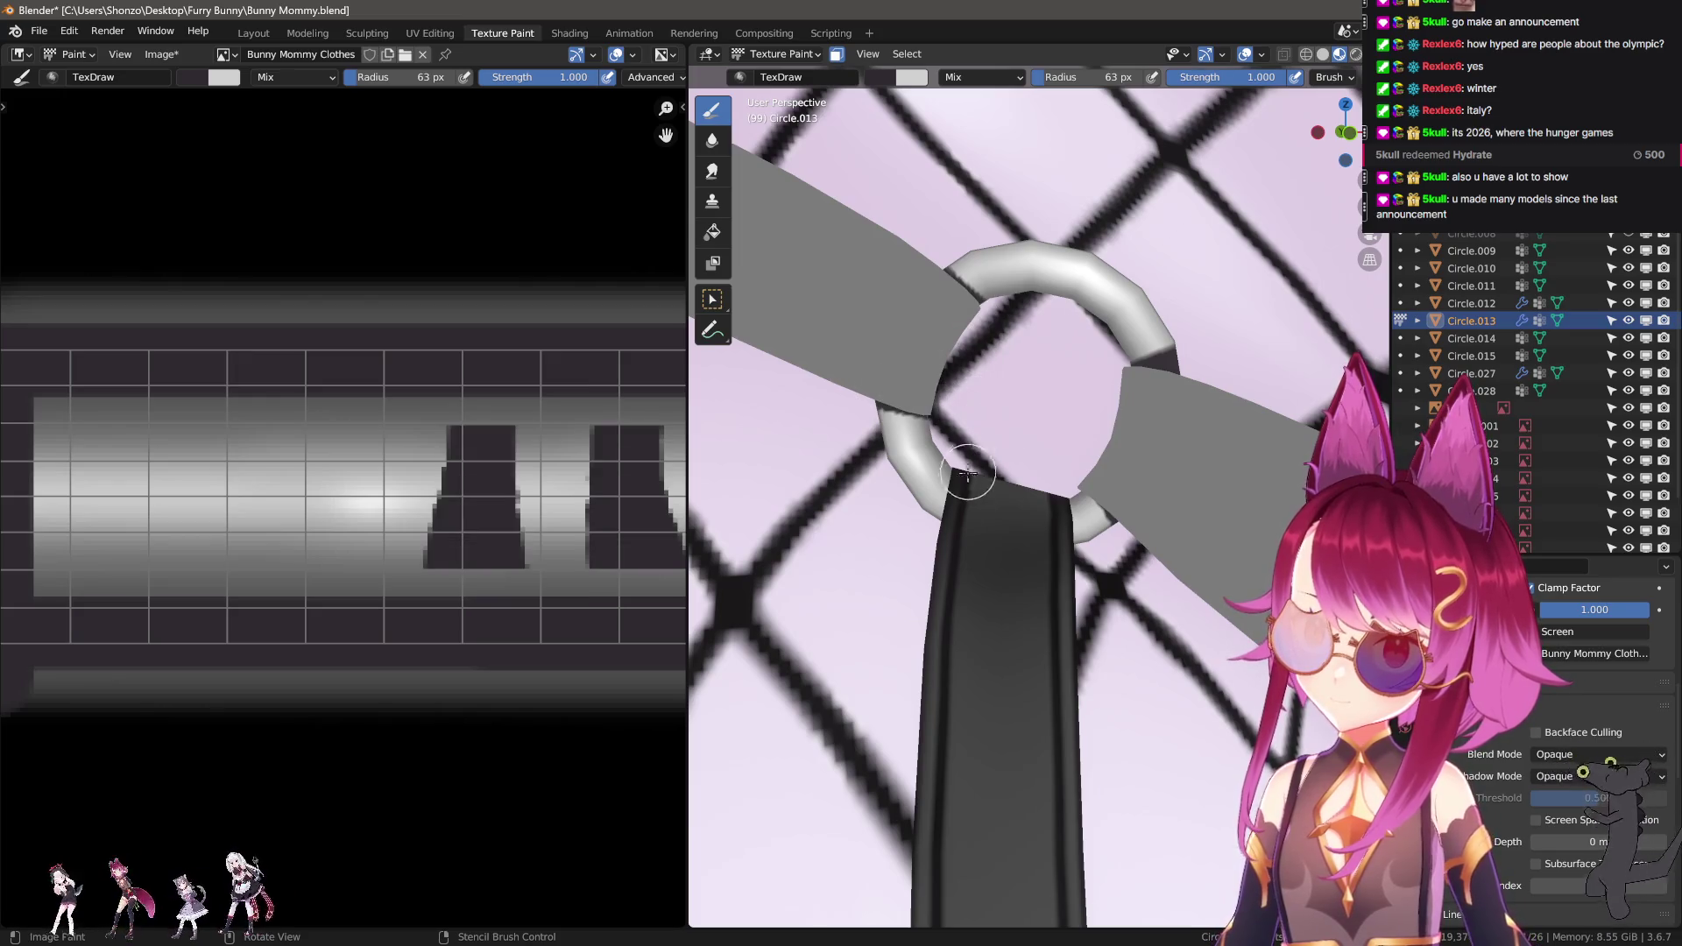
ctrl+drag(974, 480, 980, 567)
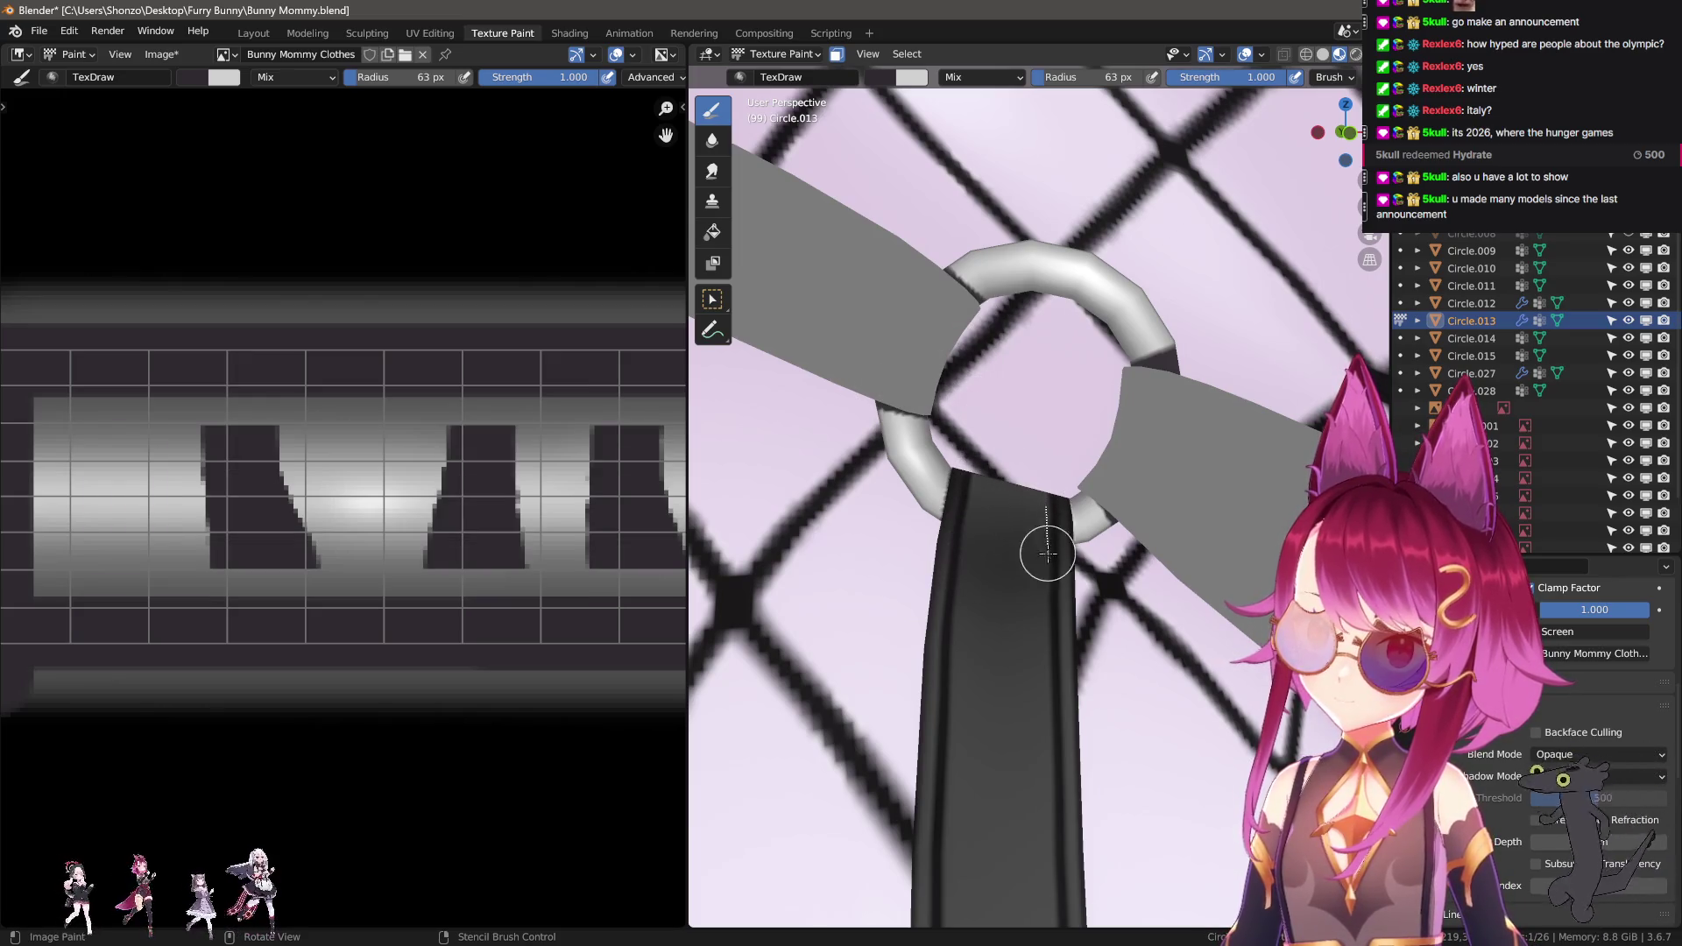
Paint the gaps between light shapes dark at 22 px, then 12 px.
scroll(263, 491, up, 3)
key(f)
click(247, 549)
middle_drag(247, 550, 335, 610)
key(f)
click(350, 578)
mouse_move(377, 570)
ctrl+mouse_down()
mouse_move(402, 414)
mouse_move(432, 564)
mouse_move(488, 412)
mouse_move(420, 675)
mouse_move(348, 679)
mouse_move(334, 706)
mouse_move(364, 676)
ctrl+mouse_up()
Cover a light block and darken the strip's middle region with dark paint.
ctrl+scroll(322, 675, down, 3)
ctrl+scroll(365, 676, down, 3)
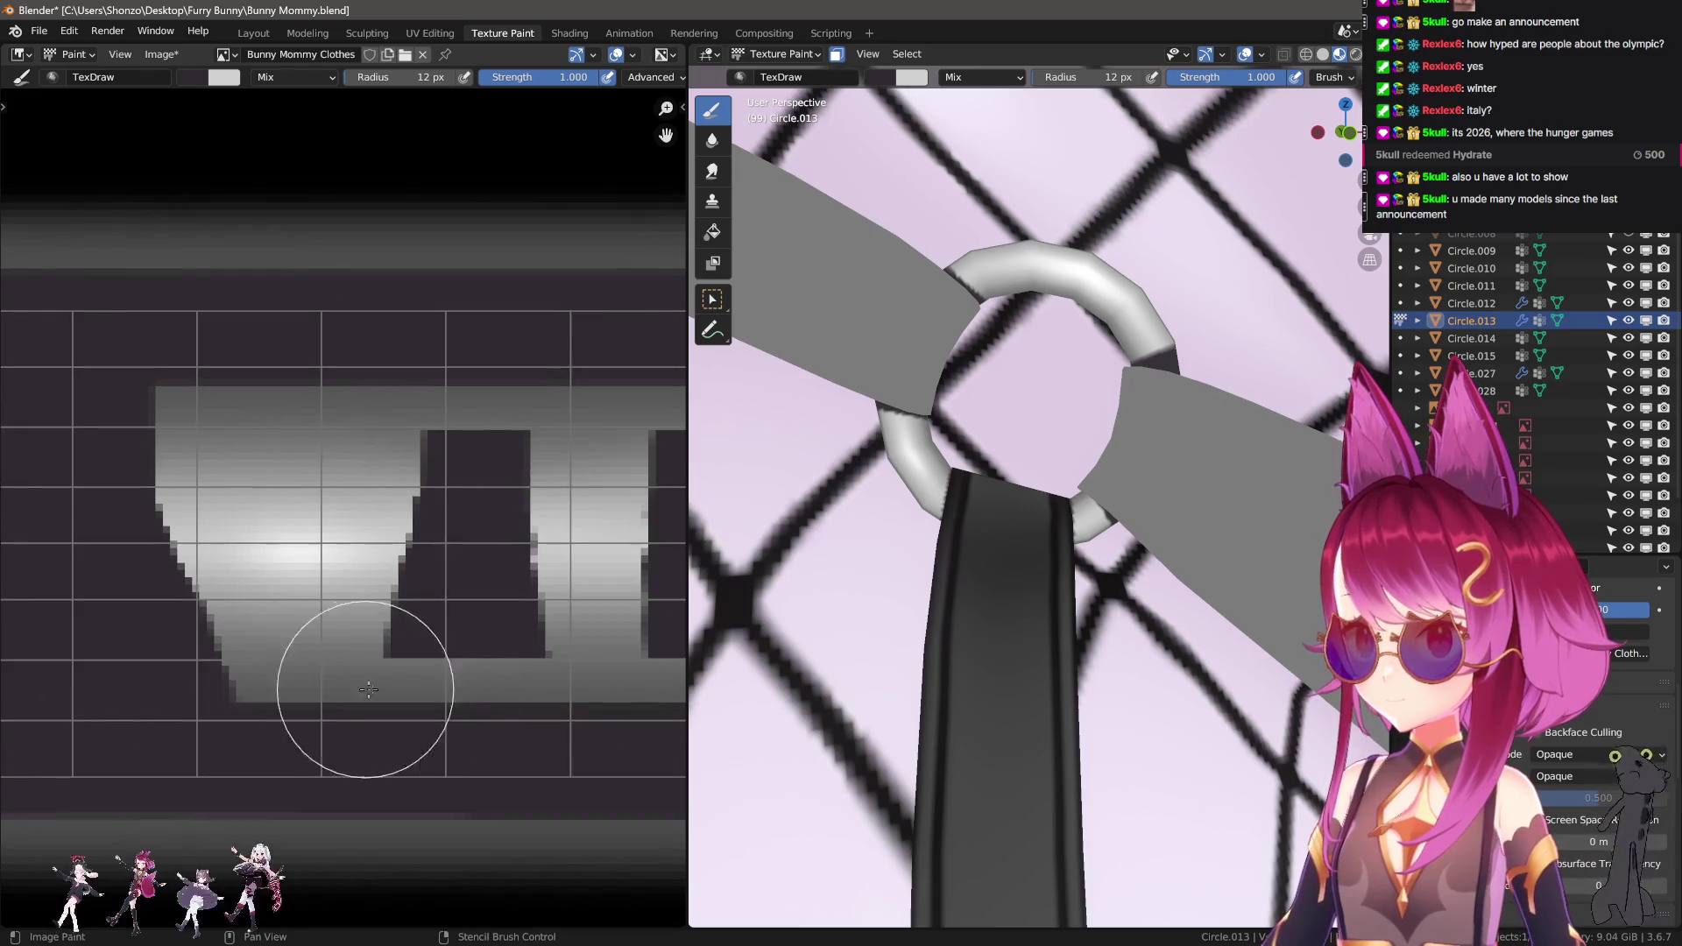
ctrl+drag(516, 469, 601, 488)
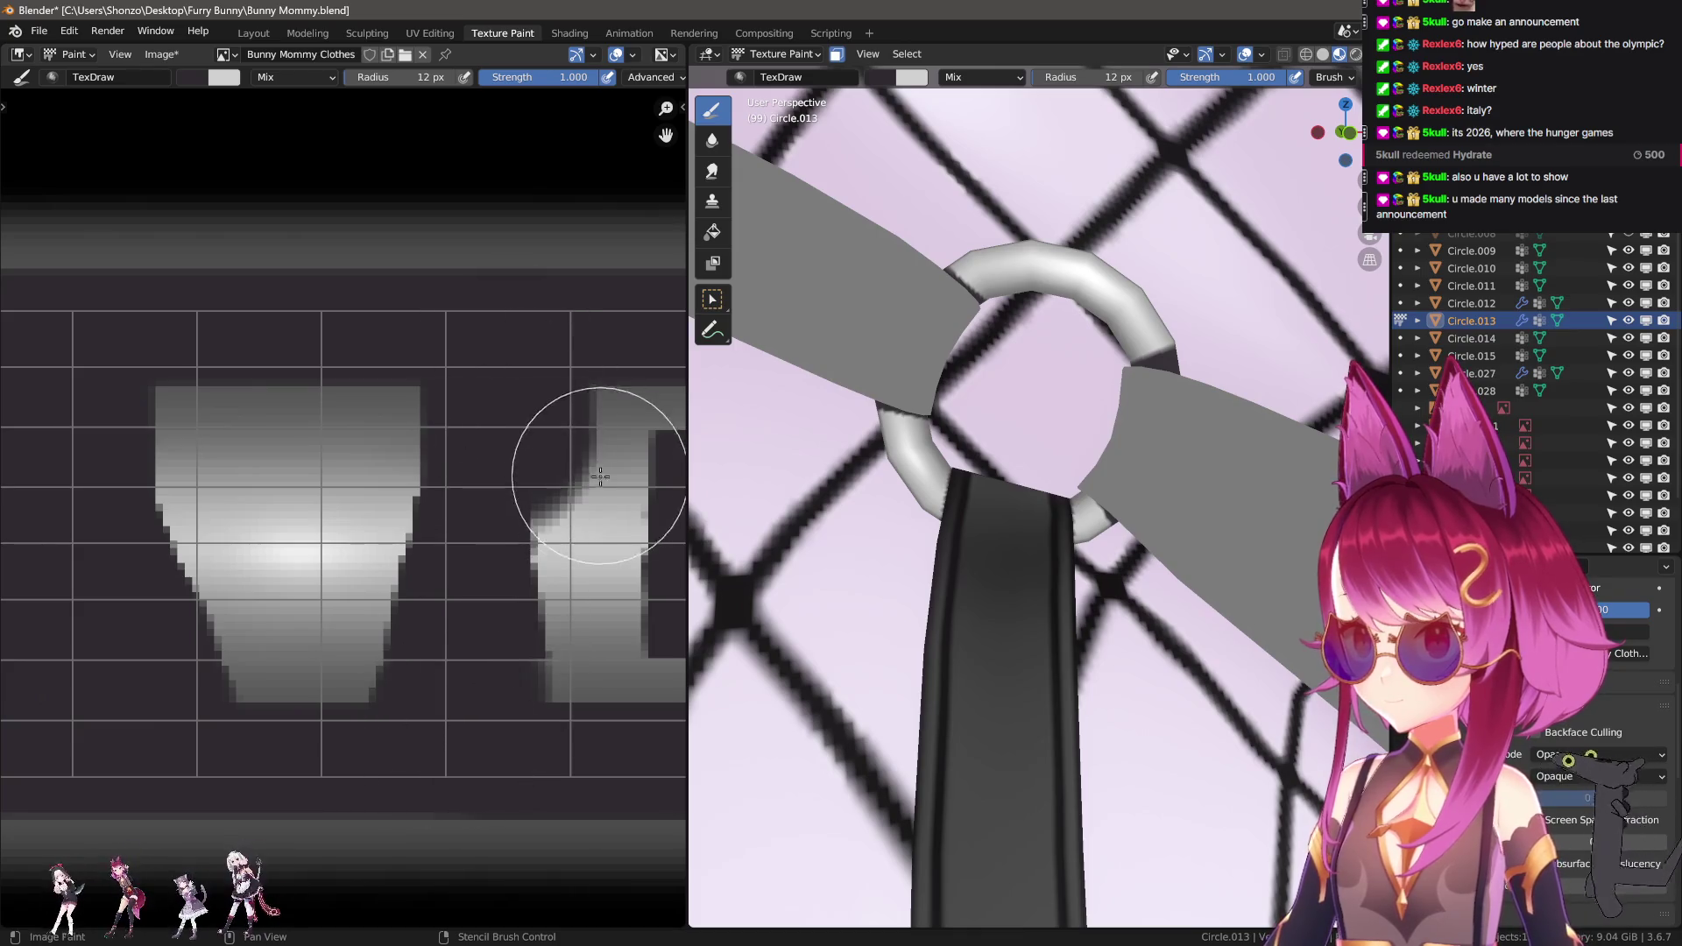
ctrl+scroll(601, 488, down, 3)
mouse_move(330, 439)
ctrl+mouse_down()
mouse_move(350, 676)
mouse_move(433, 472)
mouse_move(432, 605)
mouse_move(413, 612)
mouse_move(449, 659)
ctrl+mouse_up()
ctrl+scroll(411, 607, down, 3)
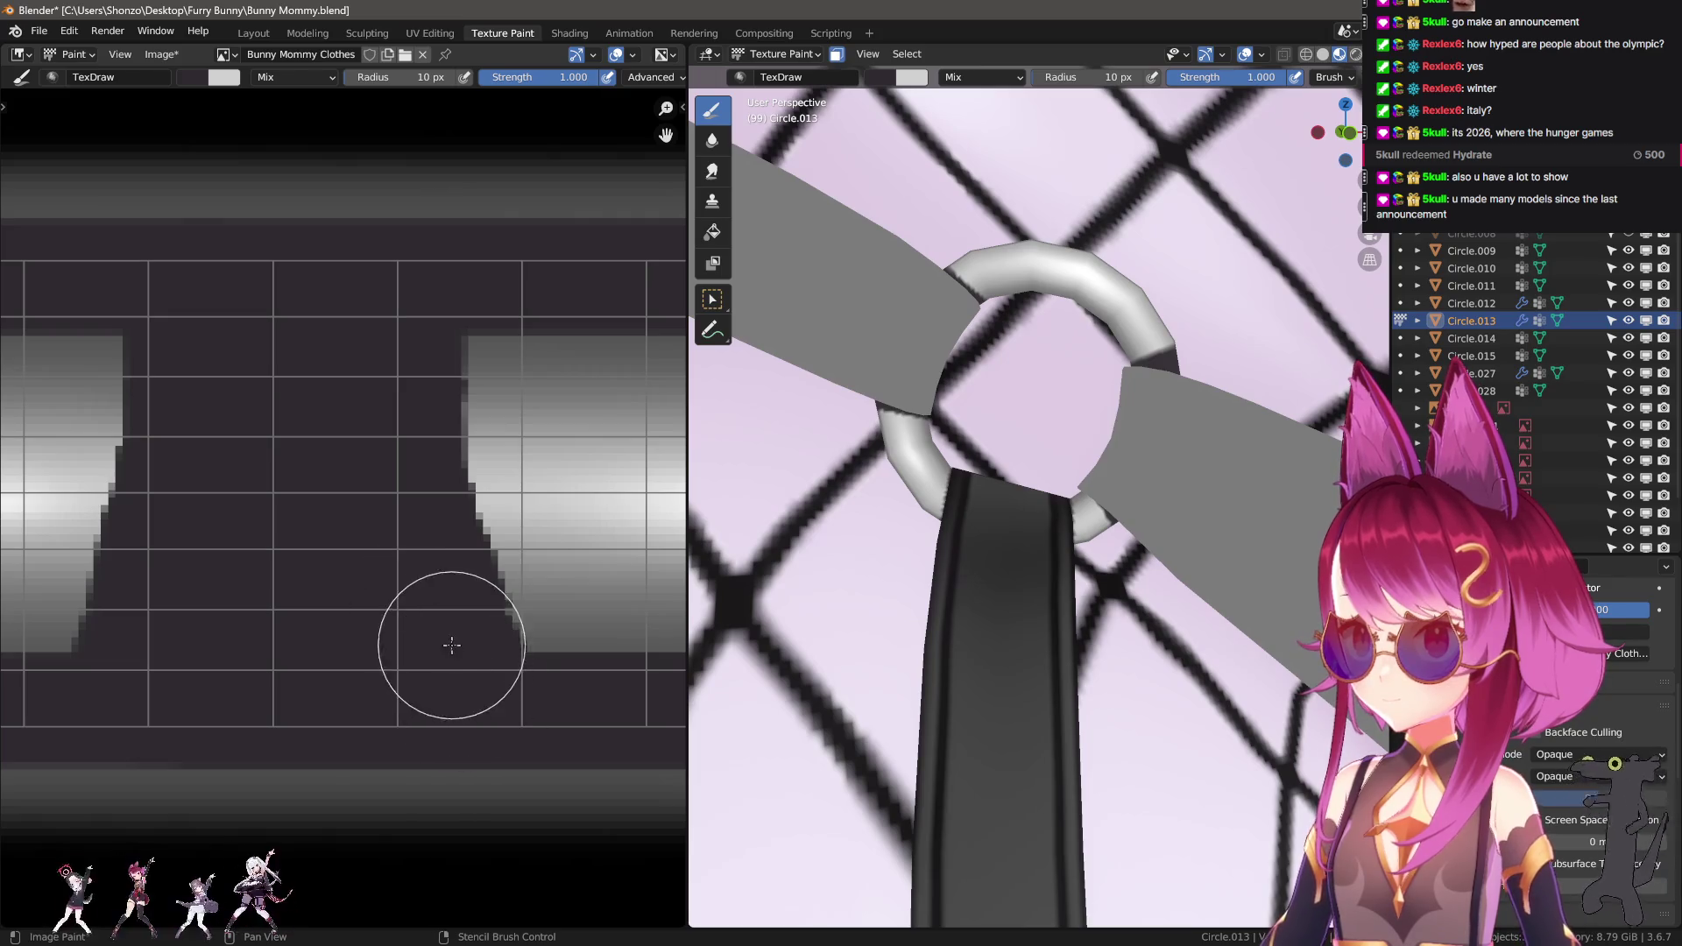
ctrl+scroll(330, 692, down, 5)
scroll(319, 714, down, 2)
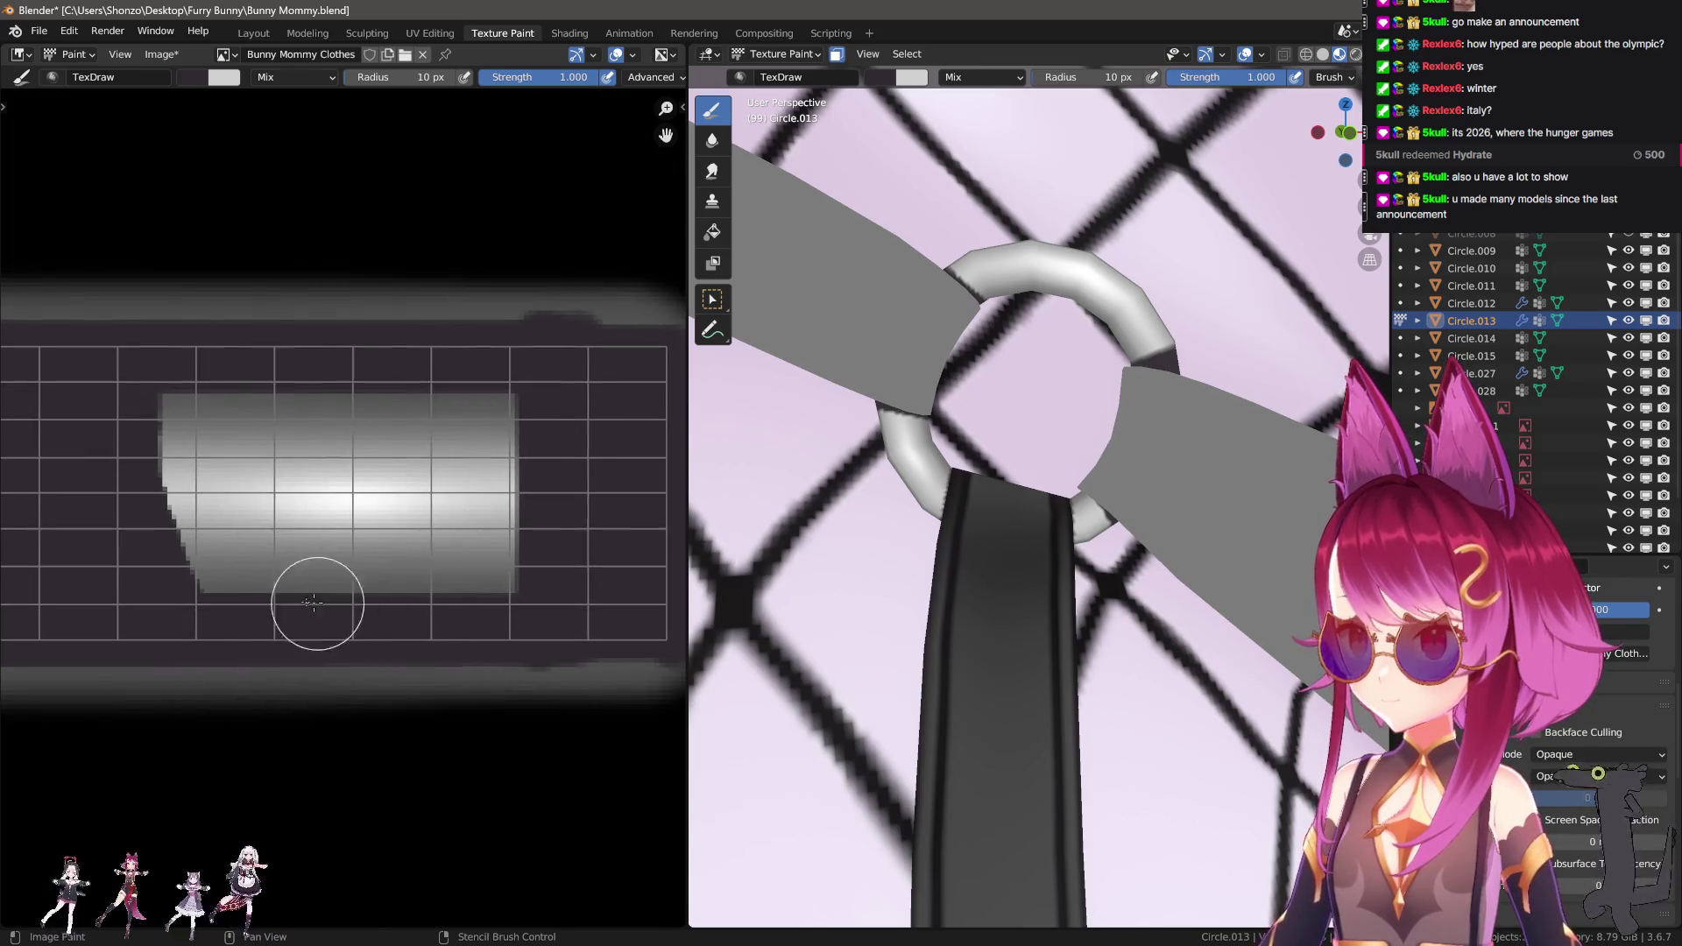
key(shift+space)
Enlarge the Smear brush to 31–35 px and smear along the strip's highlight.
key(n)
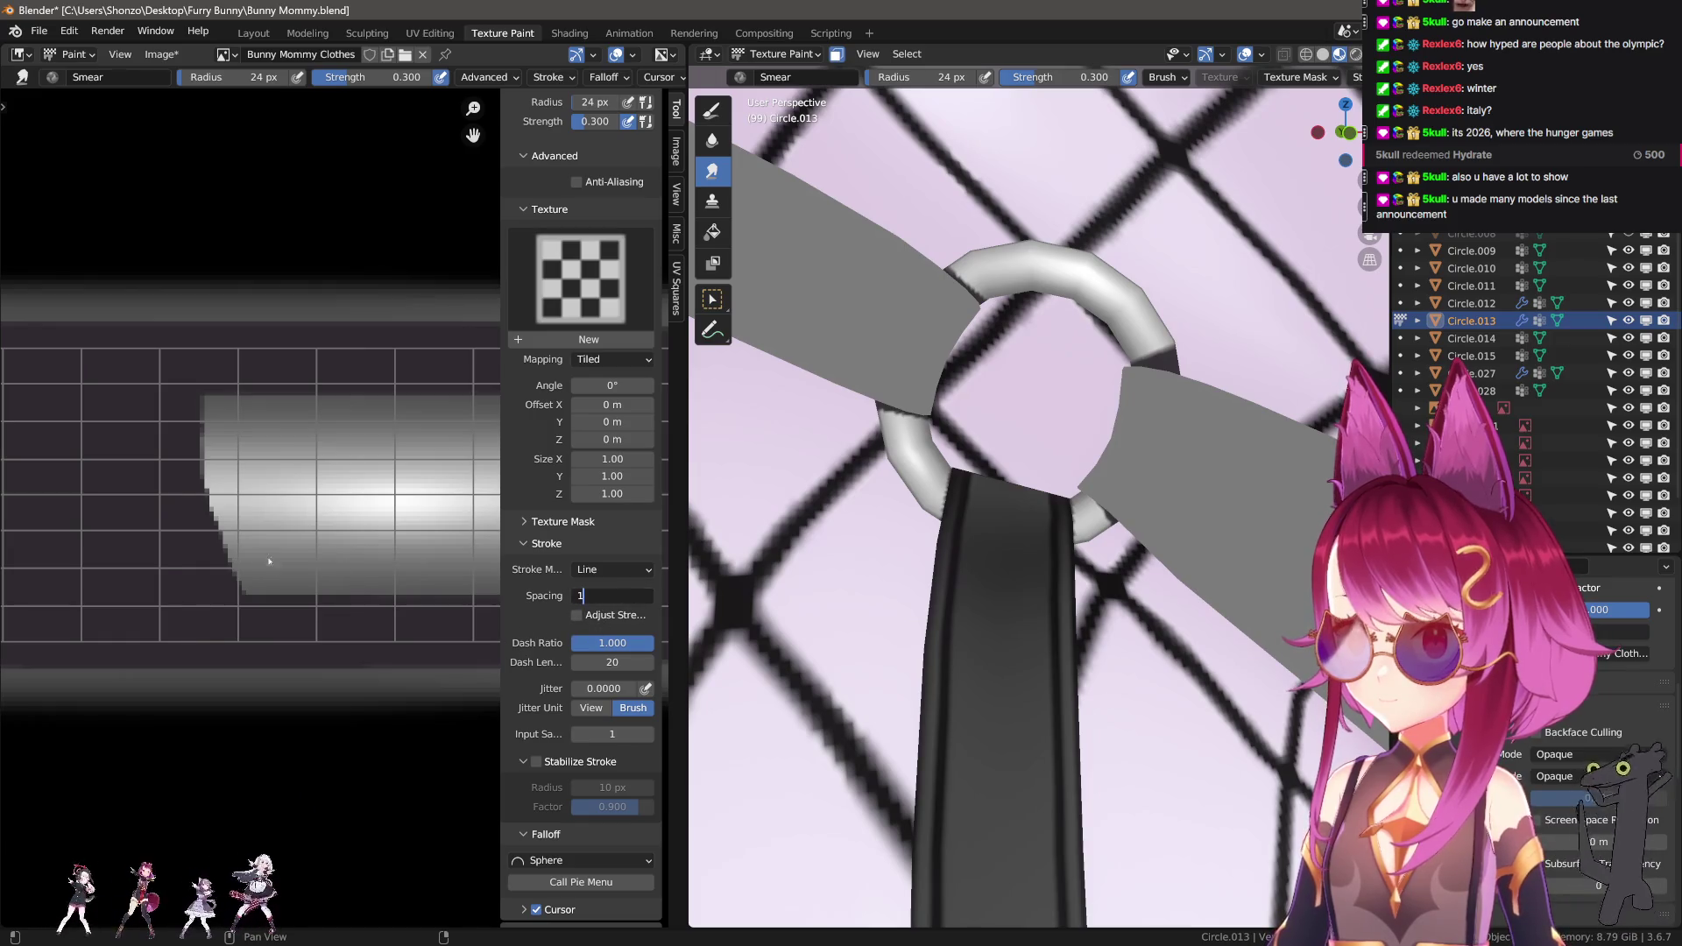
key(n)
key(f)
click(398, 480)
mouse_move(256, 480)
mouse_down()
mouse_move(304, 483)
mouse_move(222, 483)
mouse_move(288, 481)
mouse_move(271, 481)
mouse_up()
key(f)
click(252, 491)
key(f)
click(245, 481)
Undo the extra smearing and smear the right light strip into a soft blob.
key(ctrl+z)
mouse_move(555, 490)
mouse_down()
mouse_move(499, 488)
mouse_move(549, 491)
mouse_move(534, 496)
mouse_up()
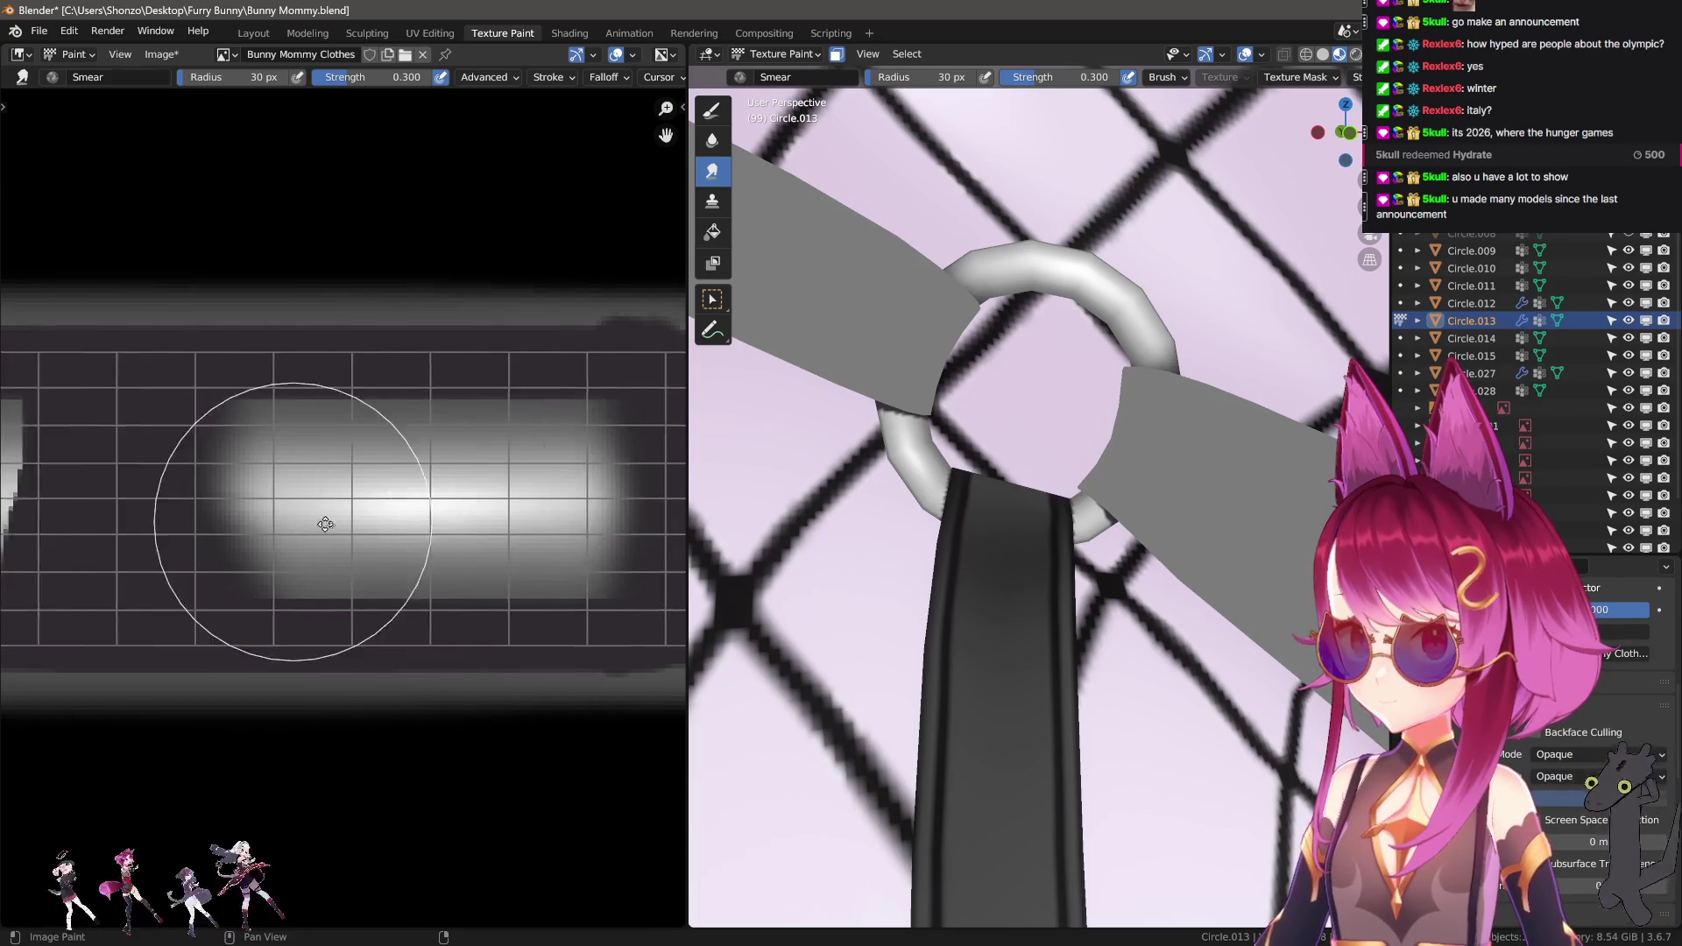
key(ctrl+z)
key(ctrl+z)
key(ctrl+z)
mouse_move(330, 480)
middle_down()
mouse_move(469, 532)
mouse_move(376, 526)
middle_up()
drag(376, 525, 389, 525)
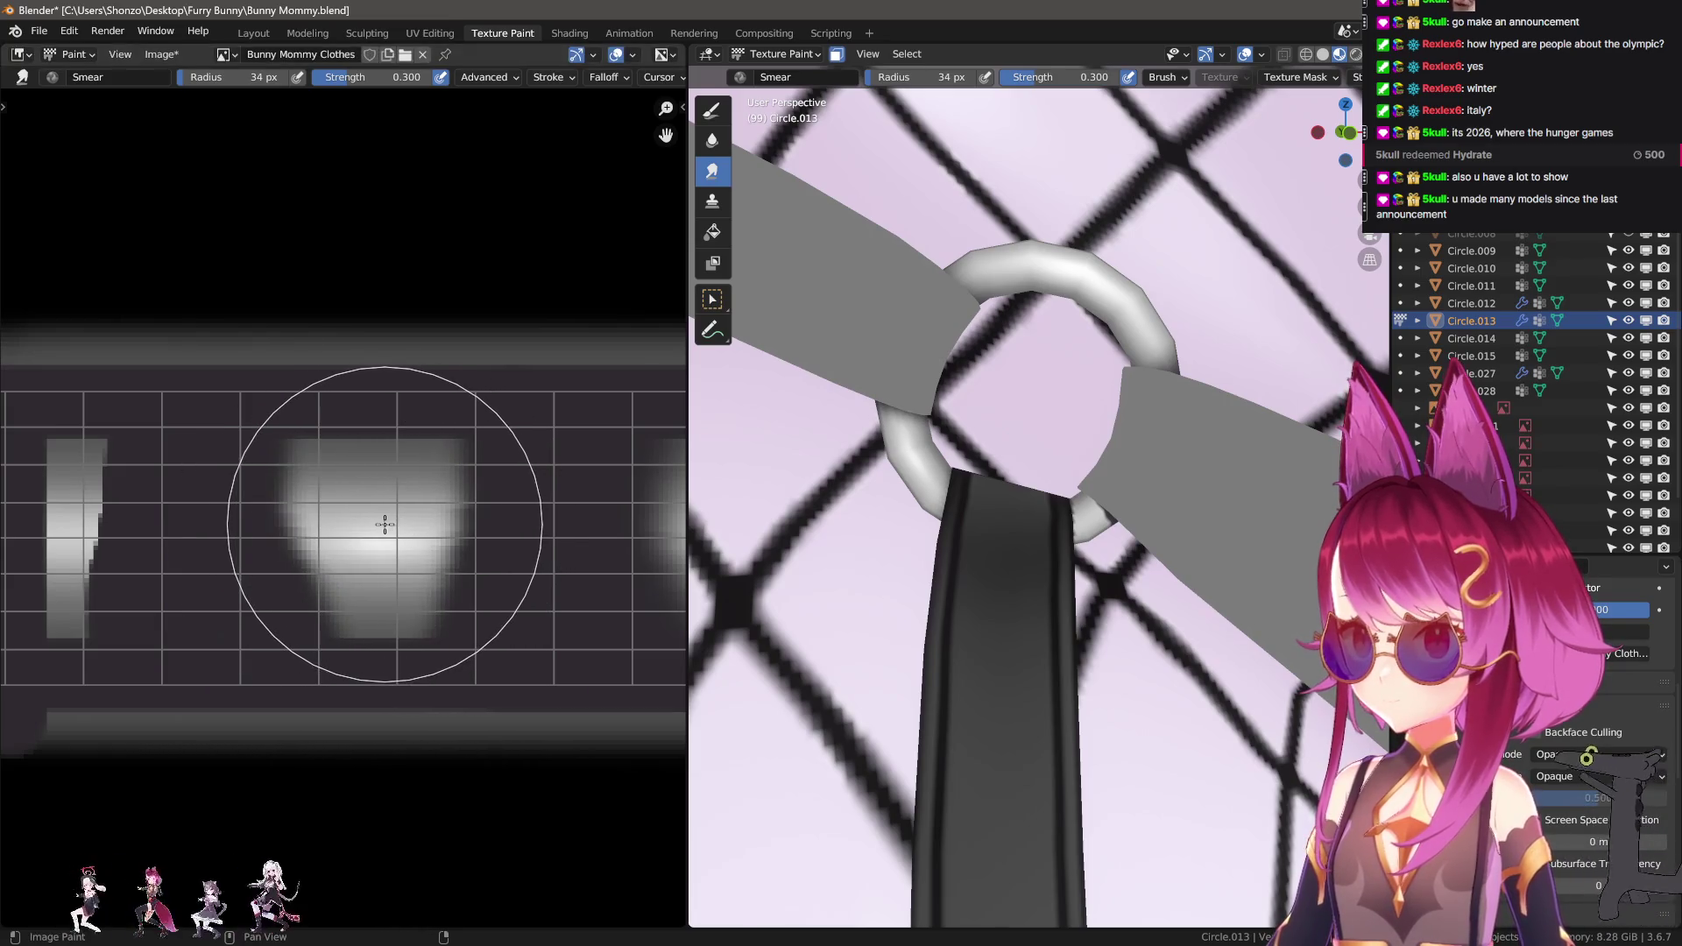
With a 13 px Soften brush, blur the sharp left white stroke, then orbit out to the torso.
key(2)
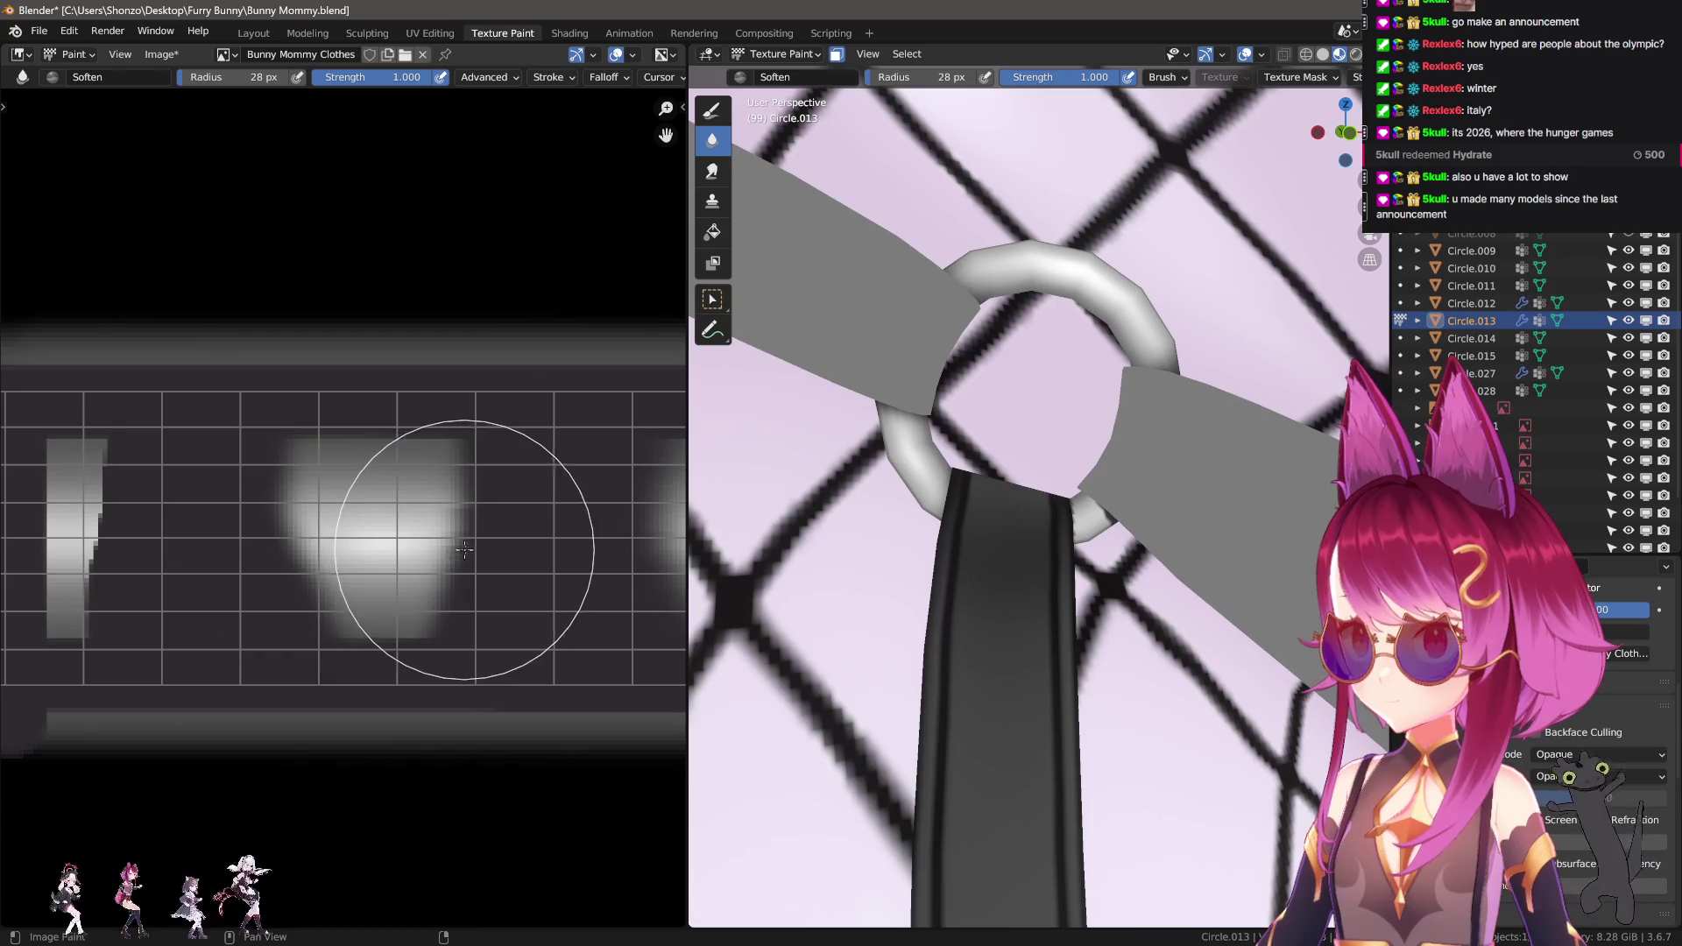
key(f)
click(357, 504)
key(f)
click(319, 432)
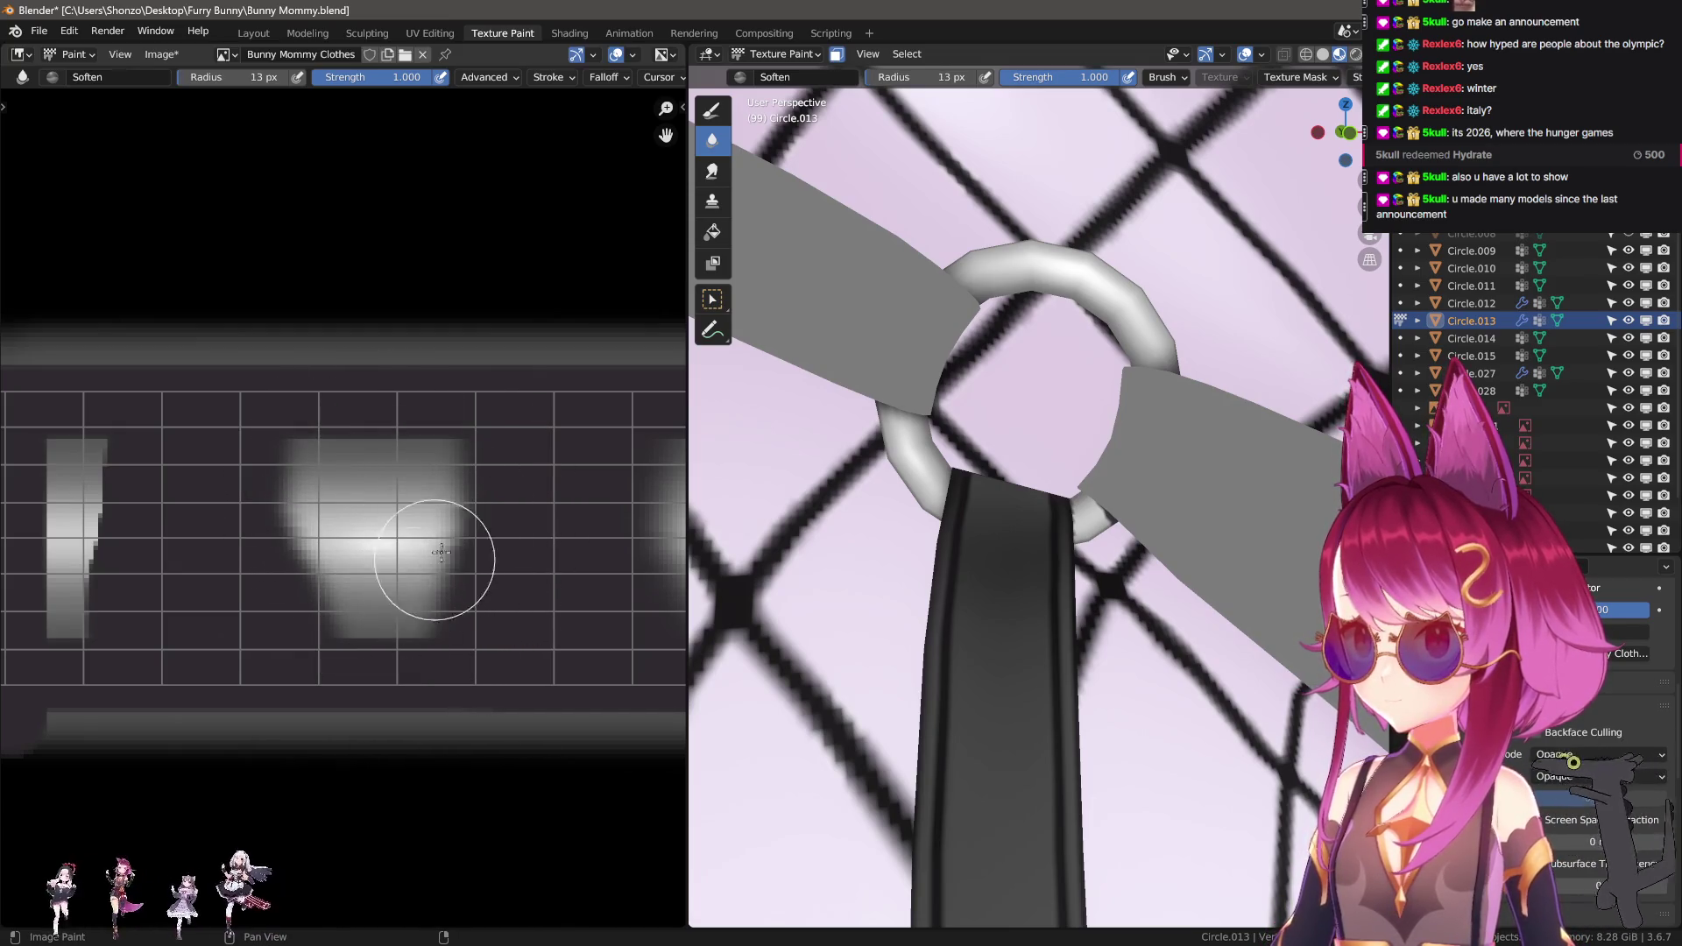
key(n)
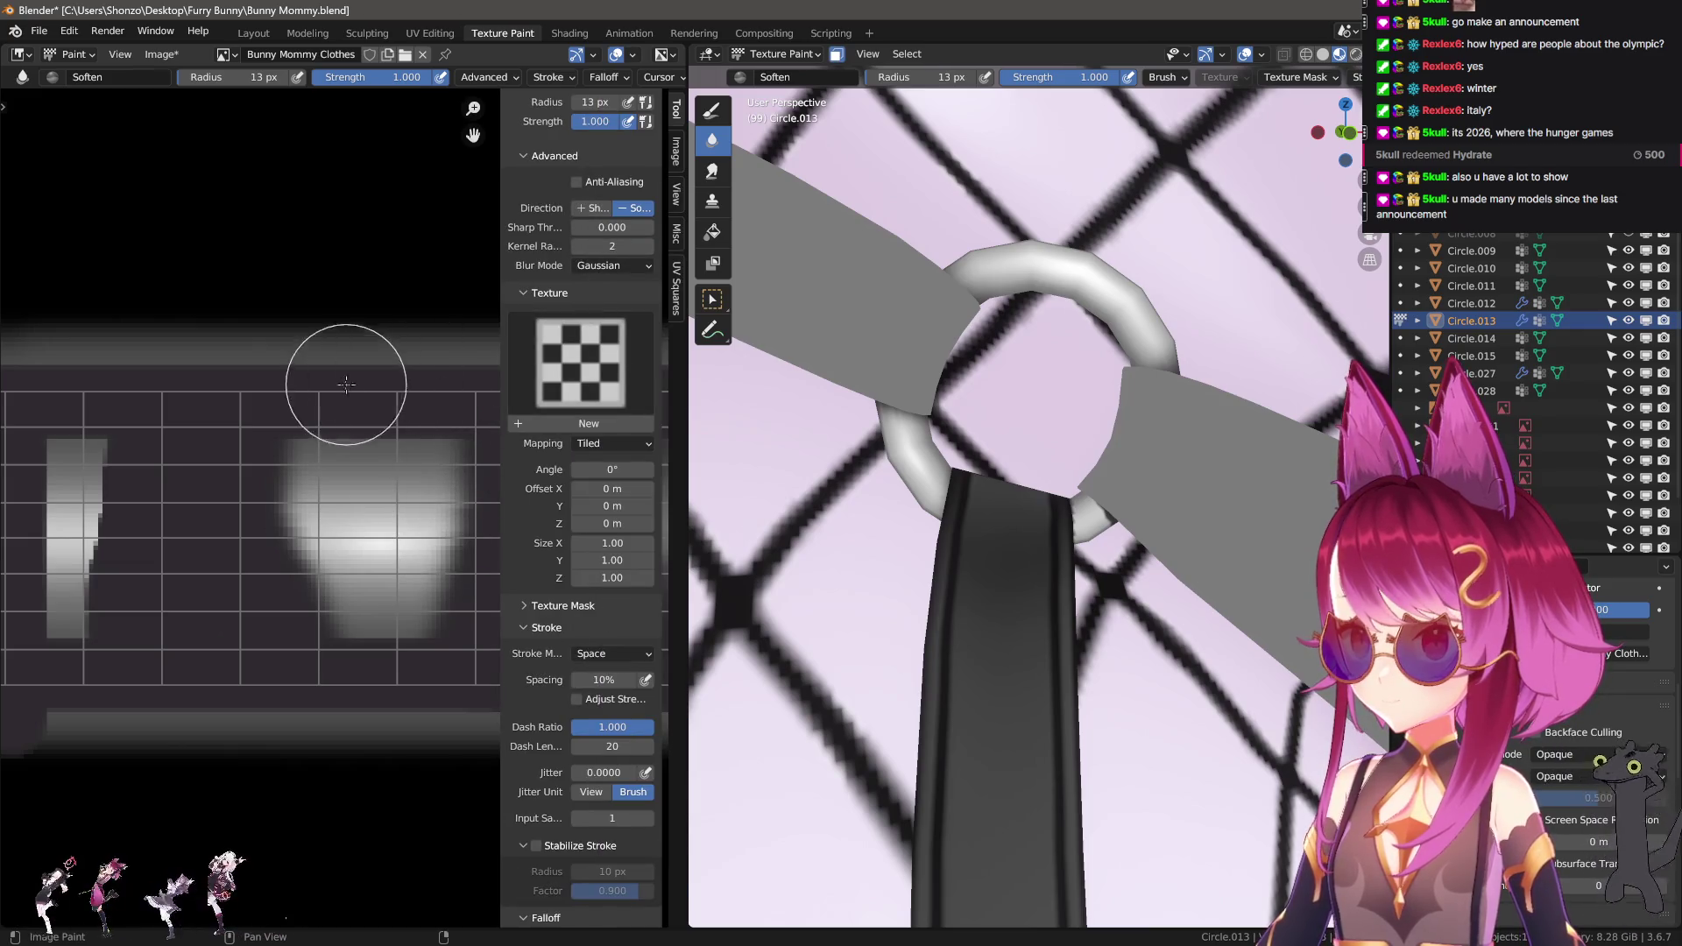
key(n)
scroll(263, 439, down, 2)
scroll(405, 494, down, 1)
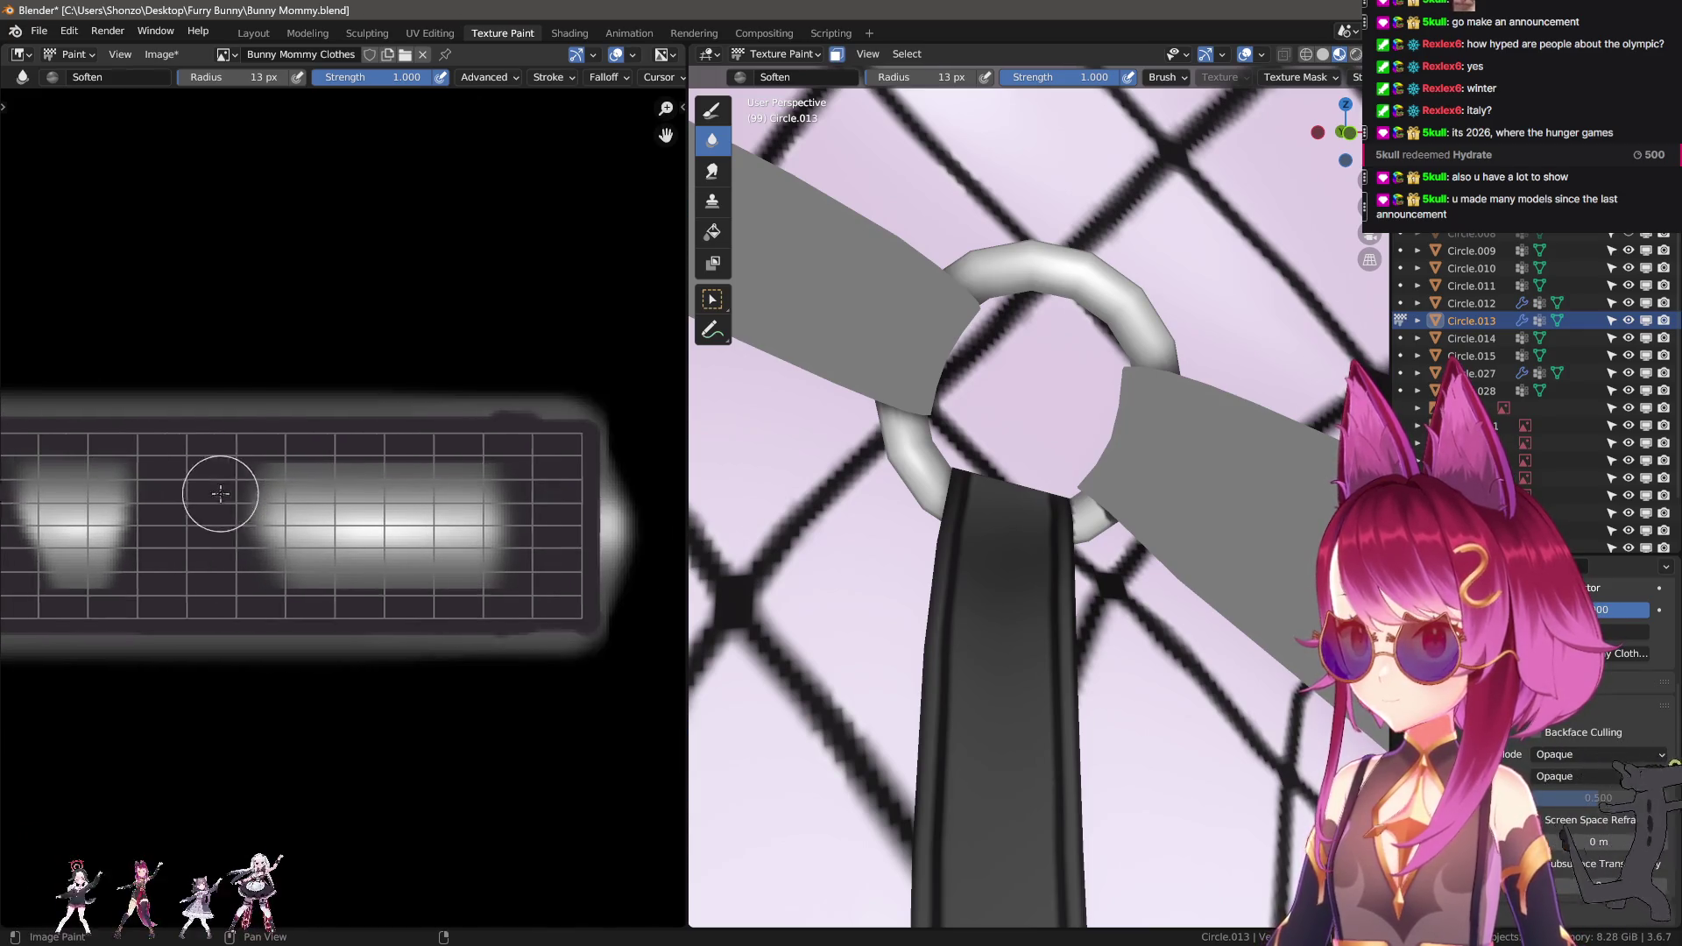
scroll(435, 574, up, 1)
mouse_move(157, 555)
mouse_down()
mouse_move(199, 552)
mouse_move(128, 462)
mouse_move(164, 624)
mouse_up()
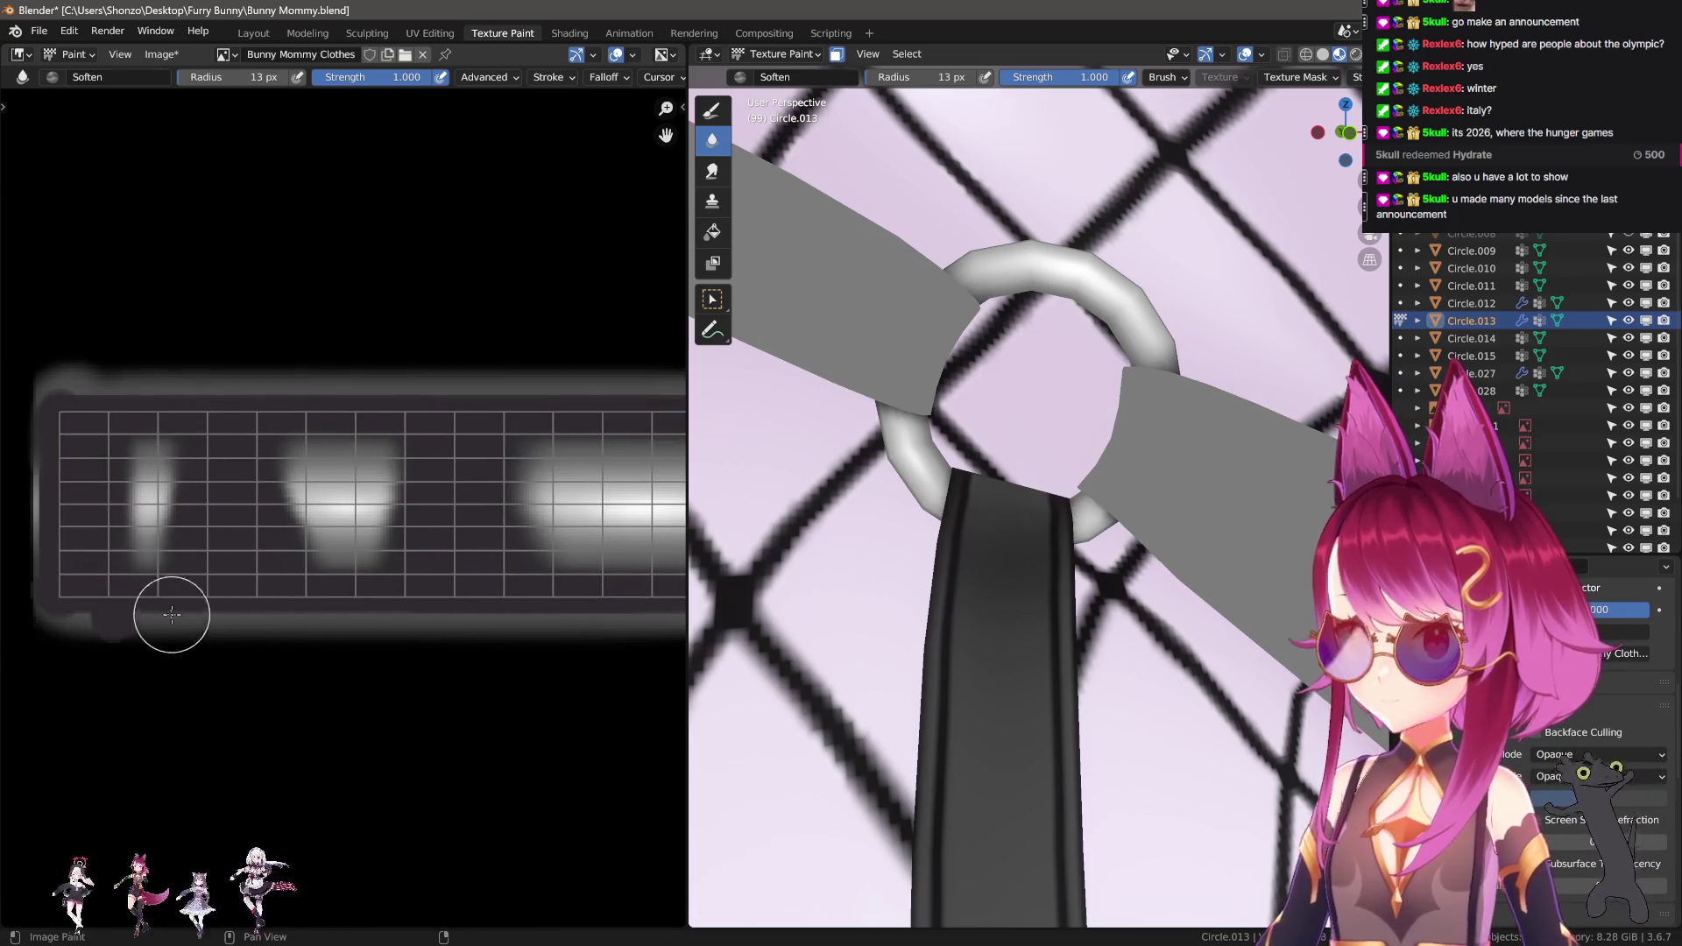
scroll(955, 535, down, 5)
middle_drag(955, 535, 951, 537)
scroll(951, 537, down, 4)
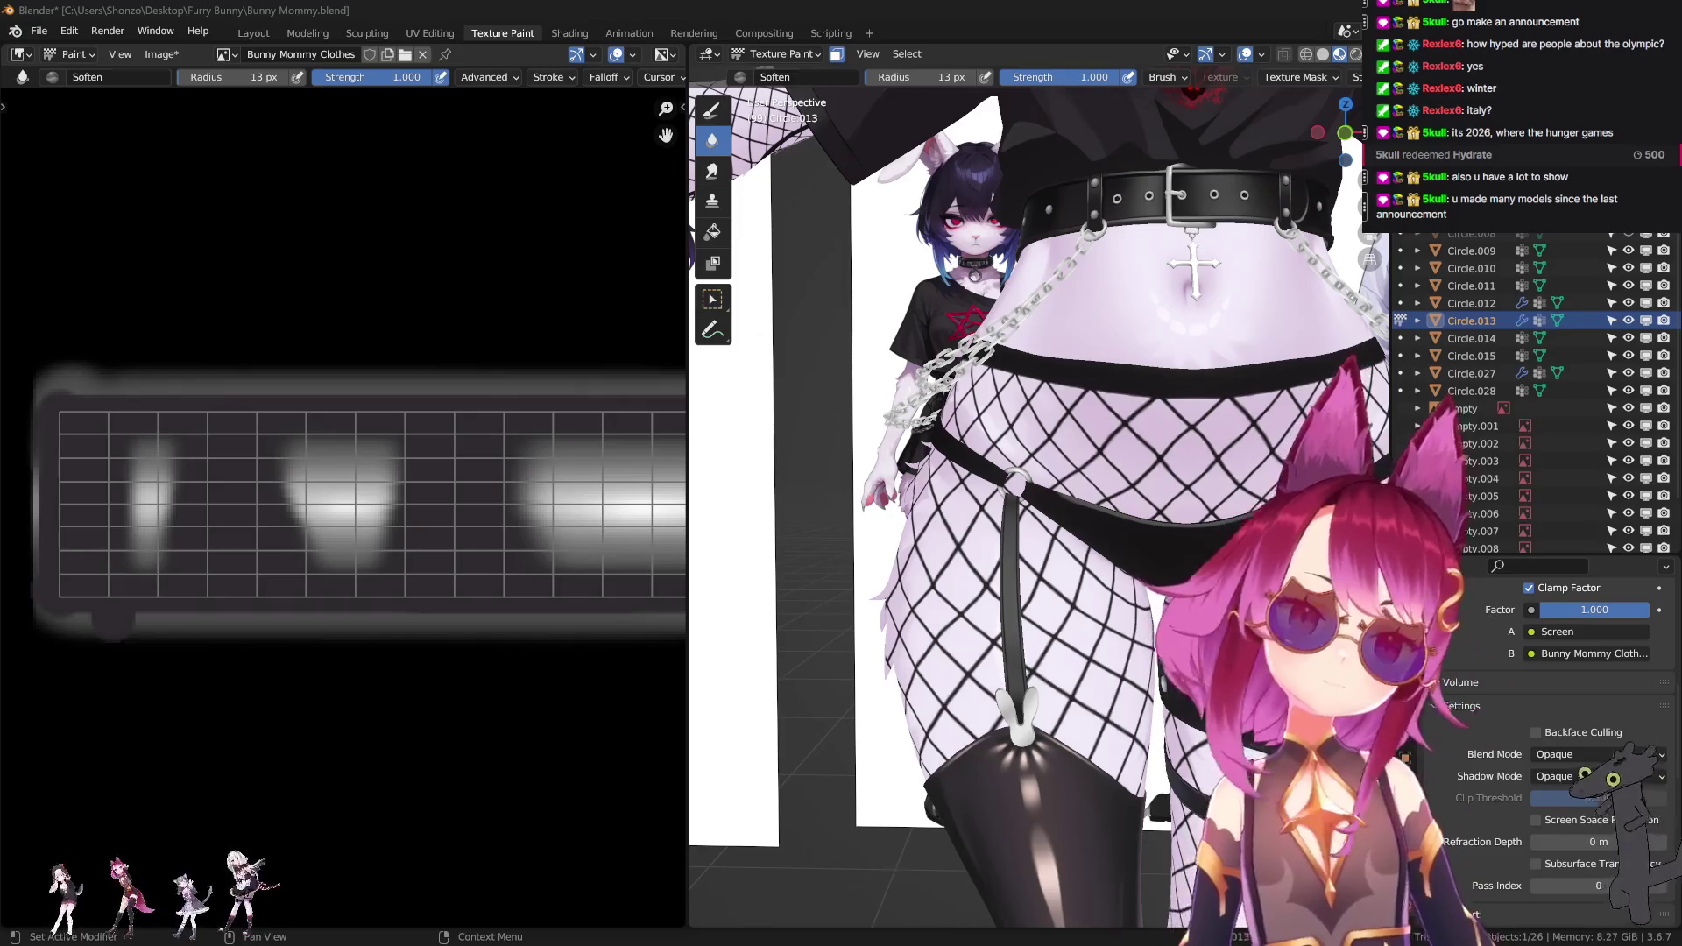
middle_drag(1034, 491, 1068, 507)
scroll(1068, 507, up, 3)
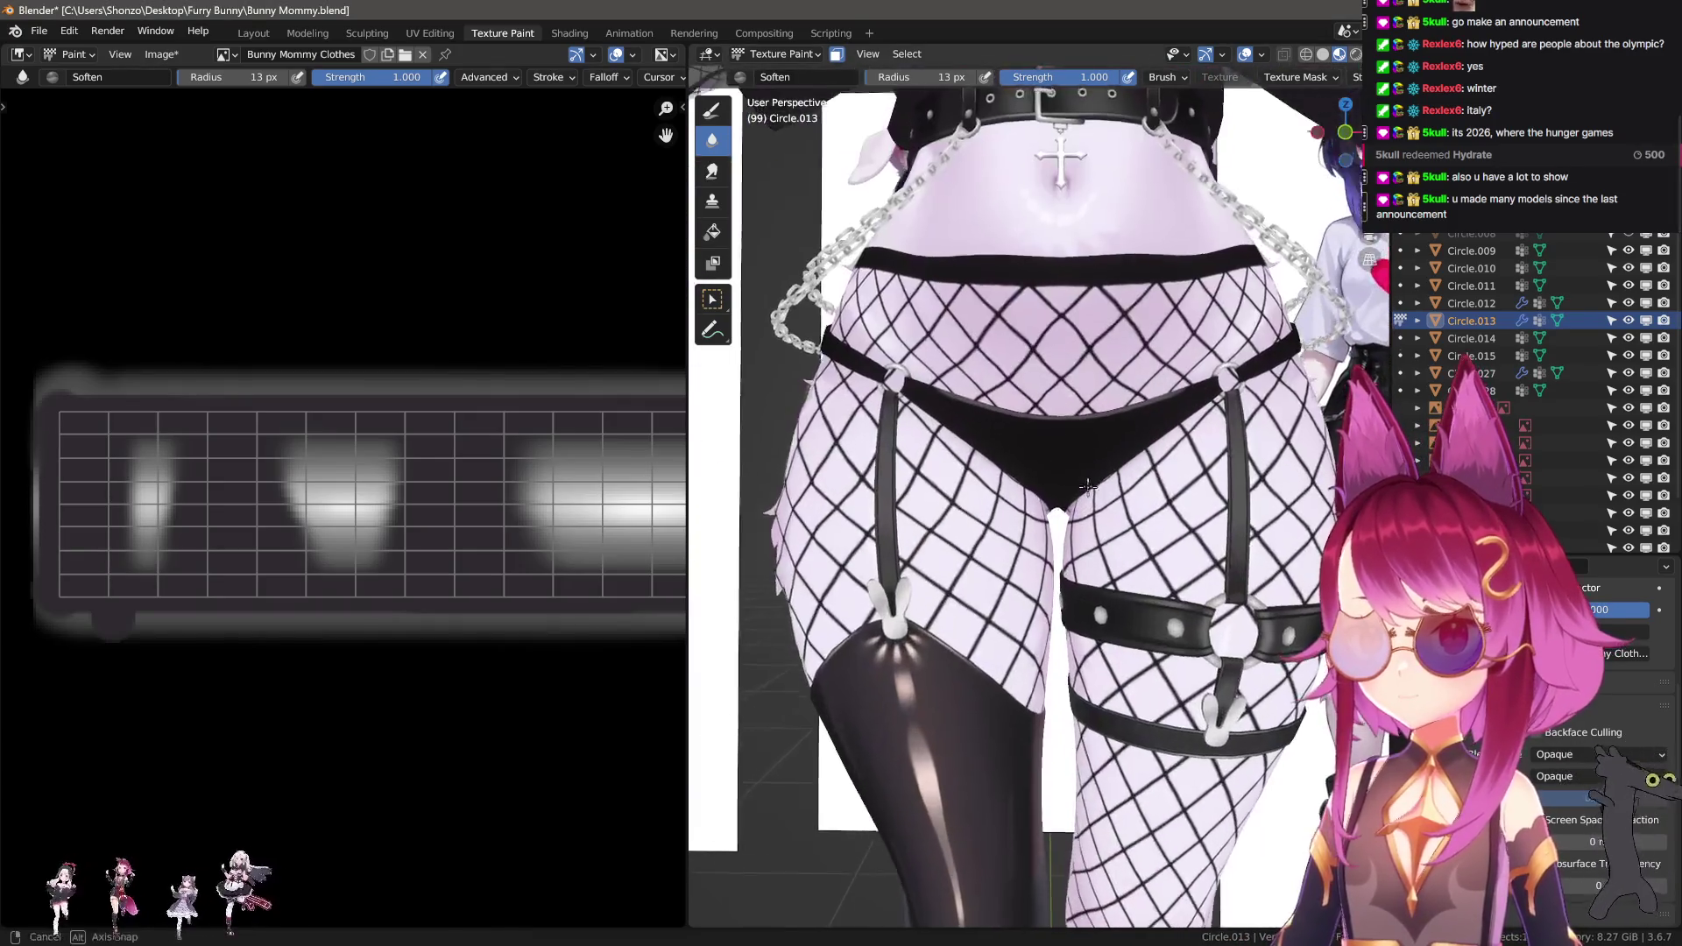
scroll(652, 680, down, 3)
middle_drag(652, 680, 310, 480)
scroll(166, 549, up, 2)
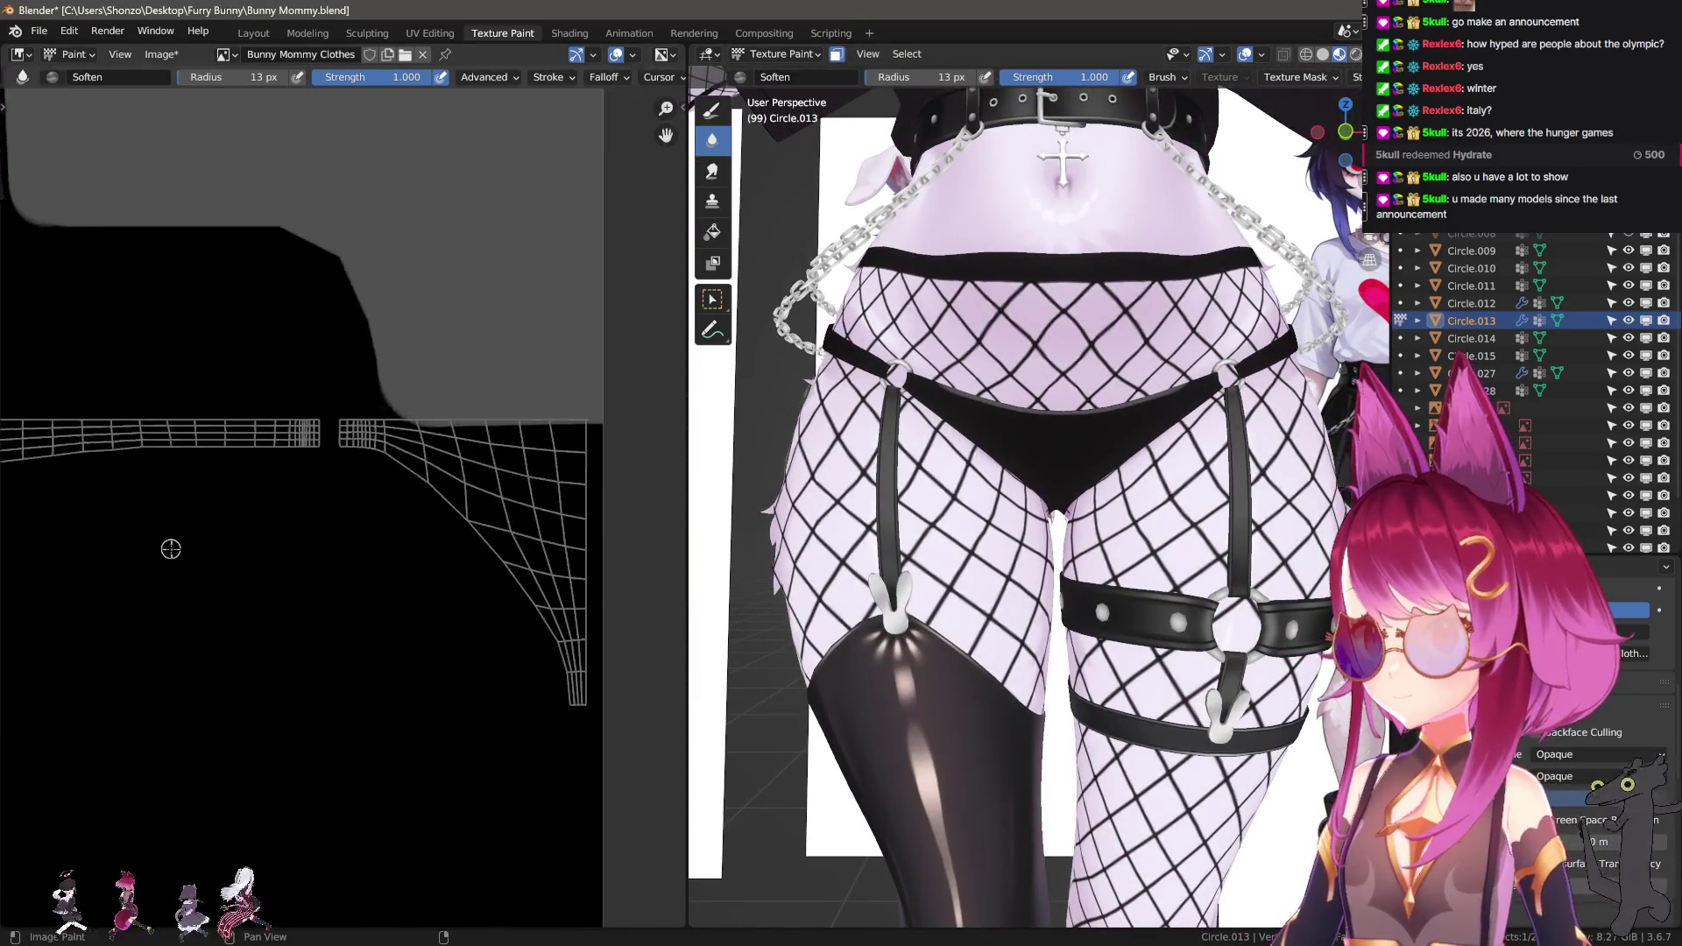
key(shift+space)
scroll(225, 470, up, 4)
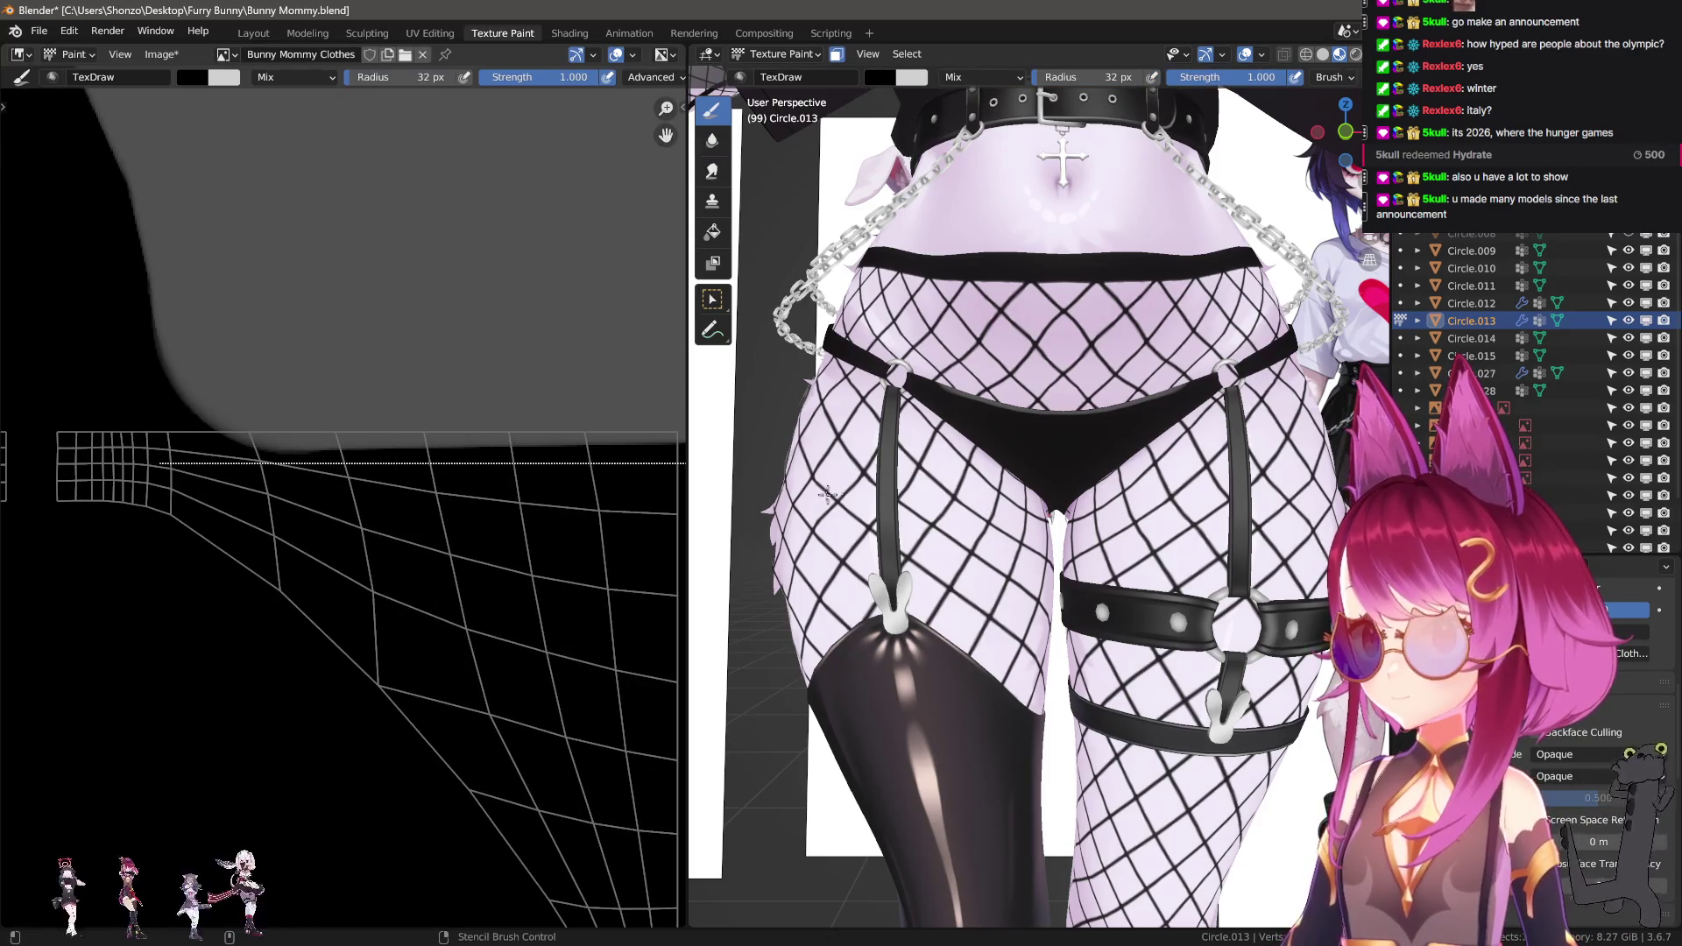
scroll(301, 713, down, 3)
middle_drag(990, 490, 1150, 533)
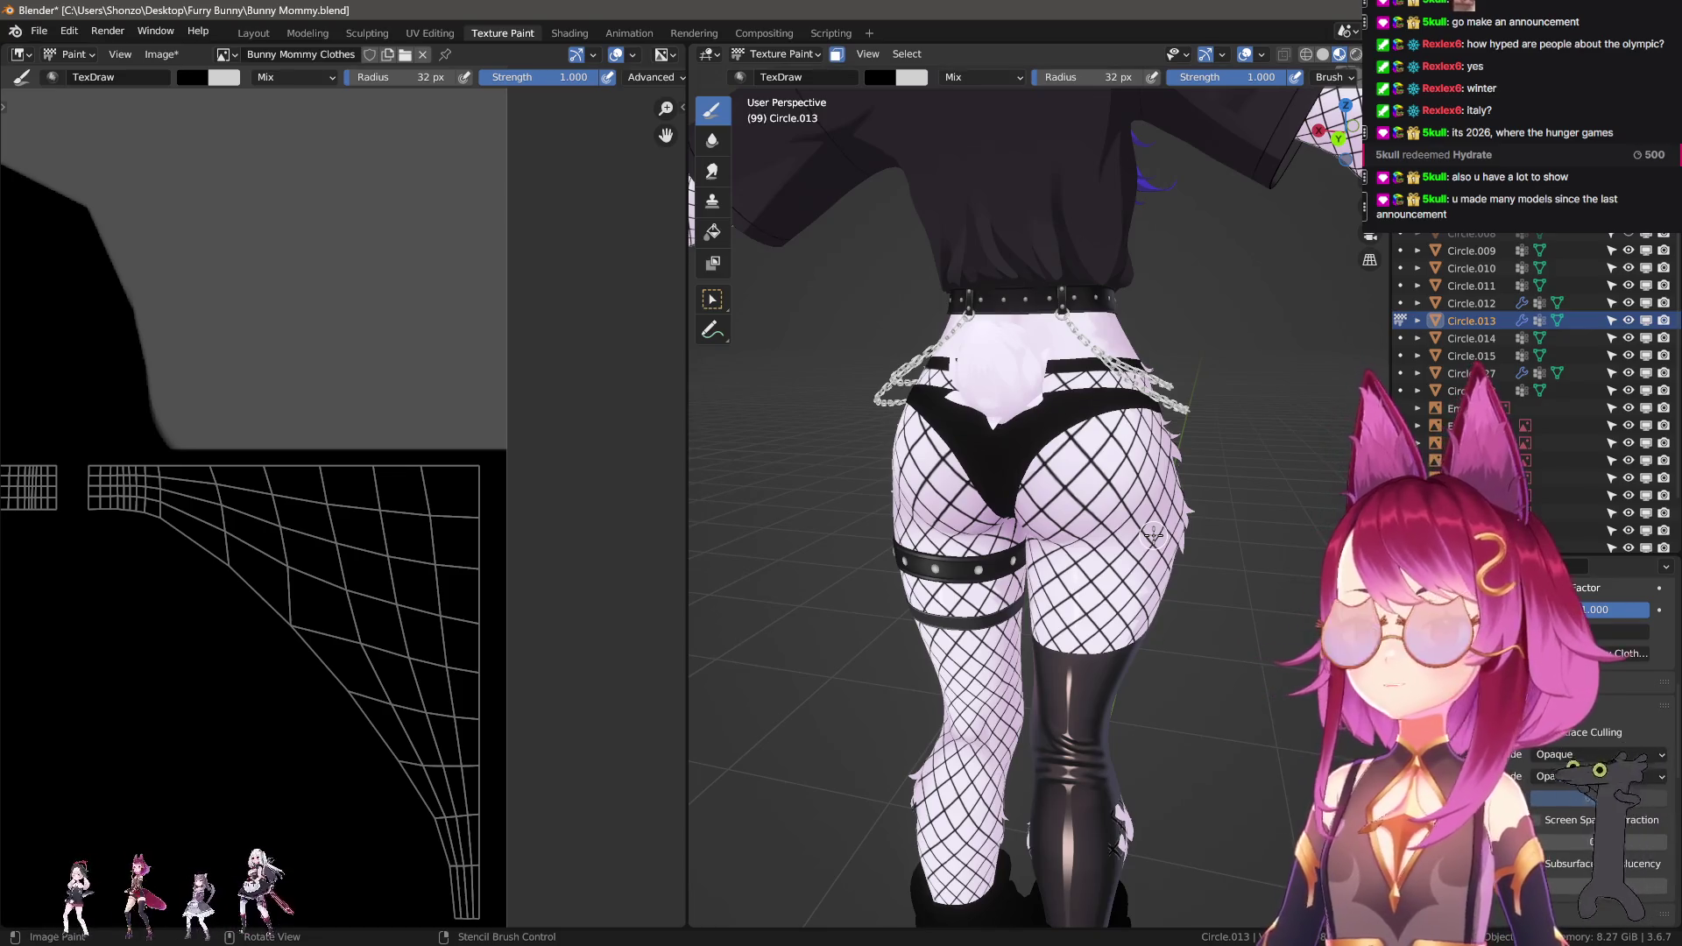
middle_drag(1150, 531, 1039, 527)
scroll(1039, 527, down, 4)
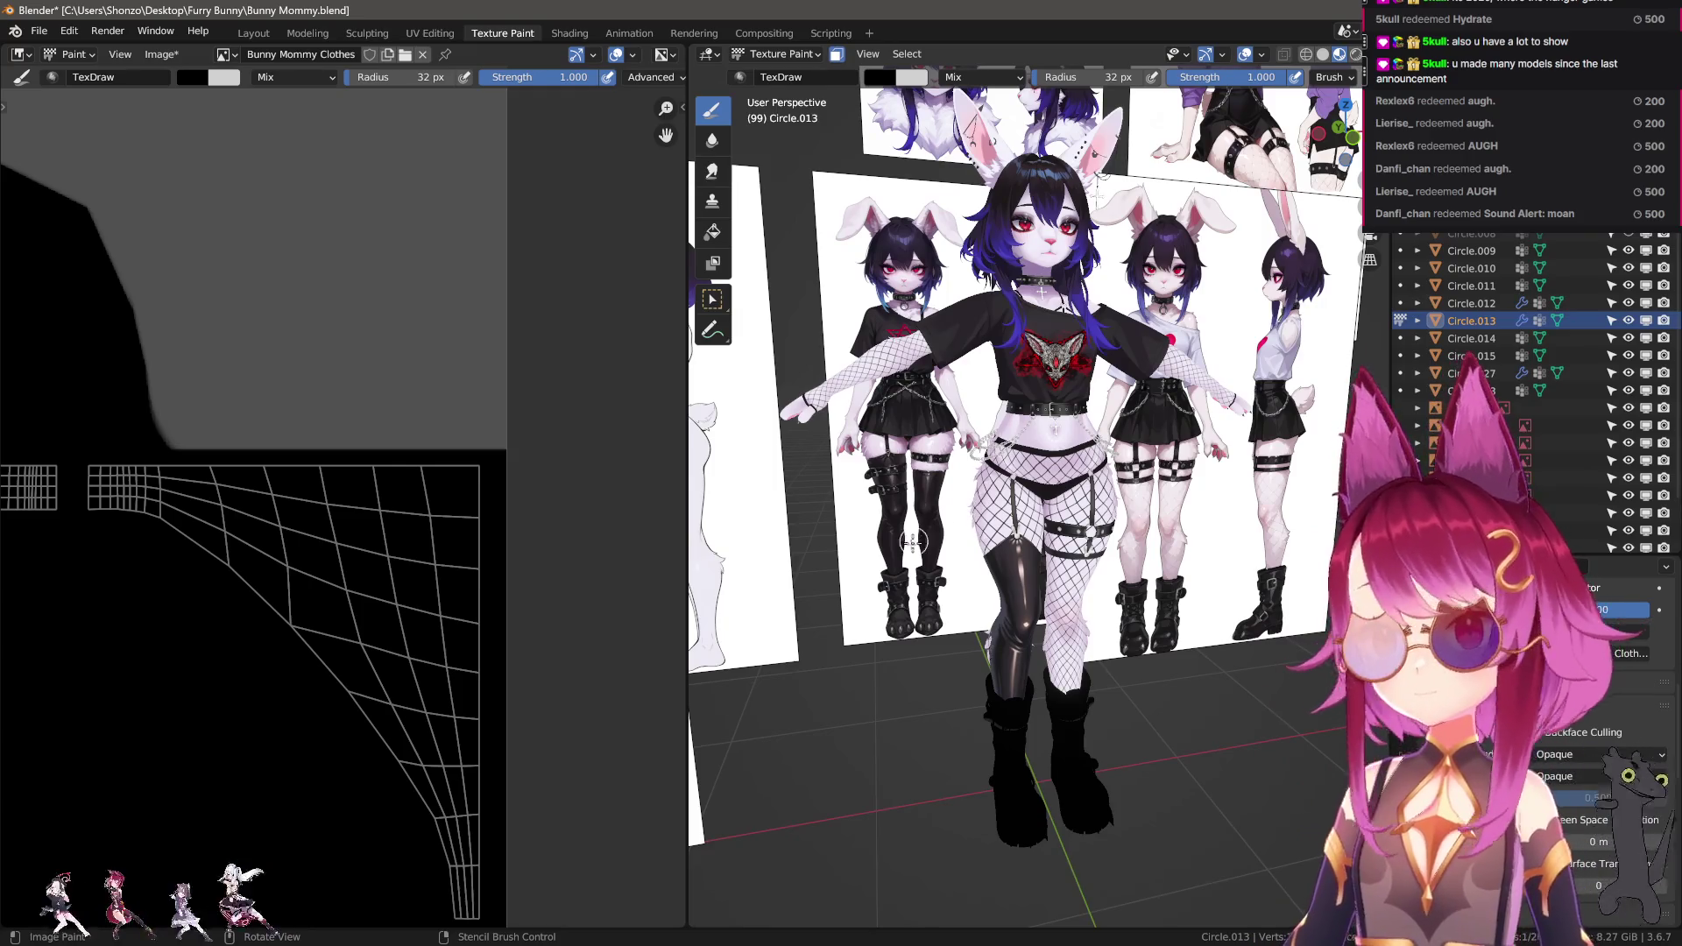
scroll(962, 509, up, 6)
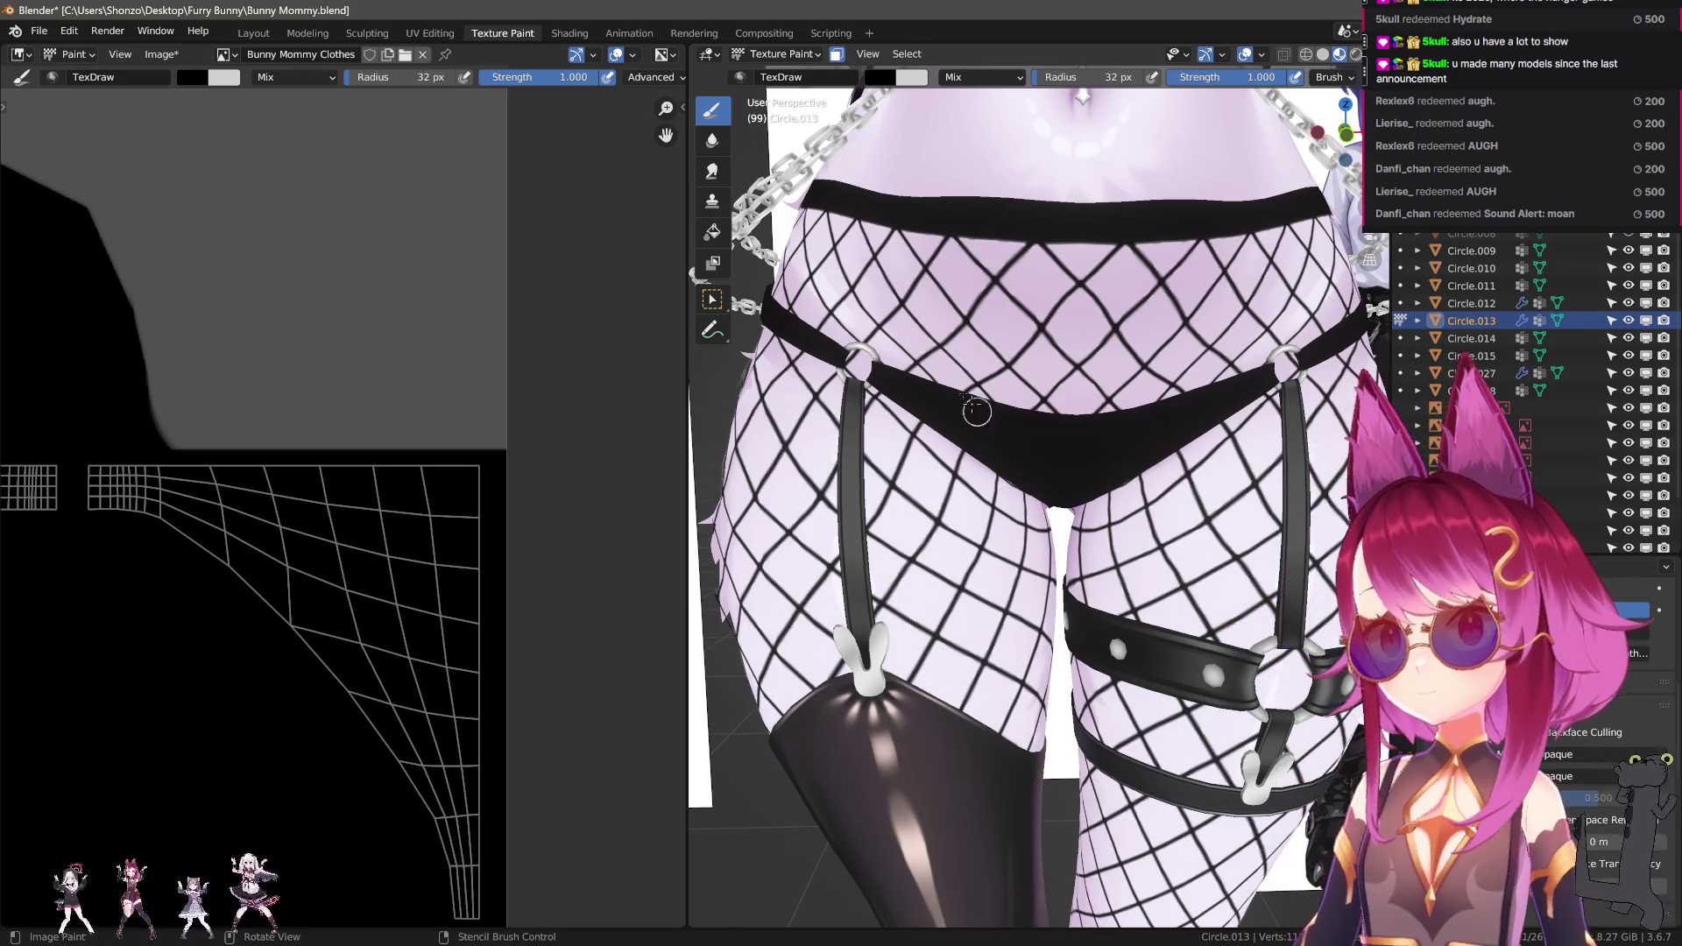
click(779, 53)
click(771, 75)
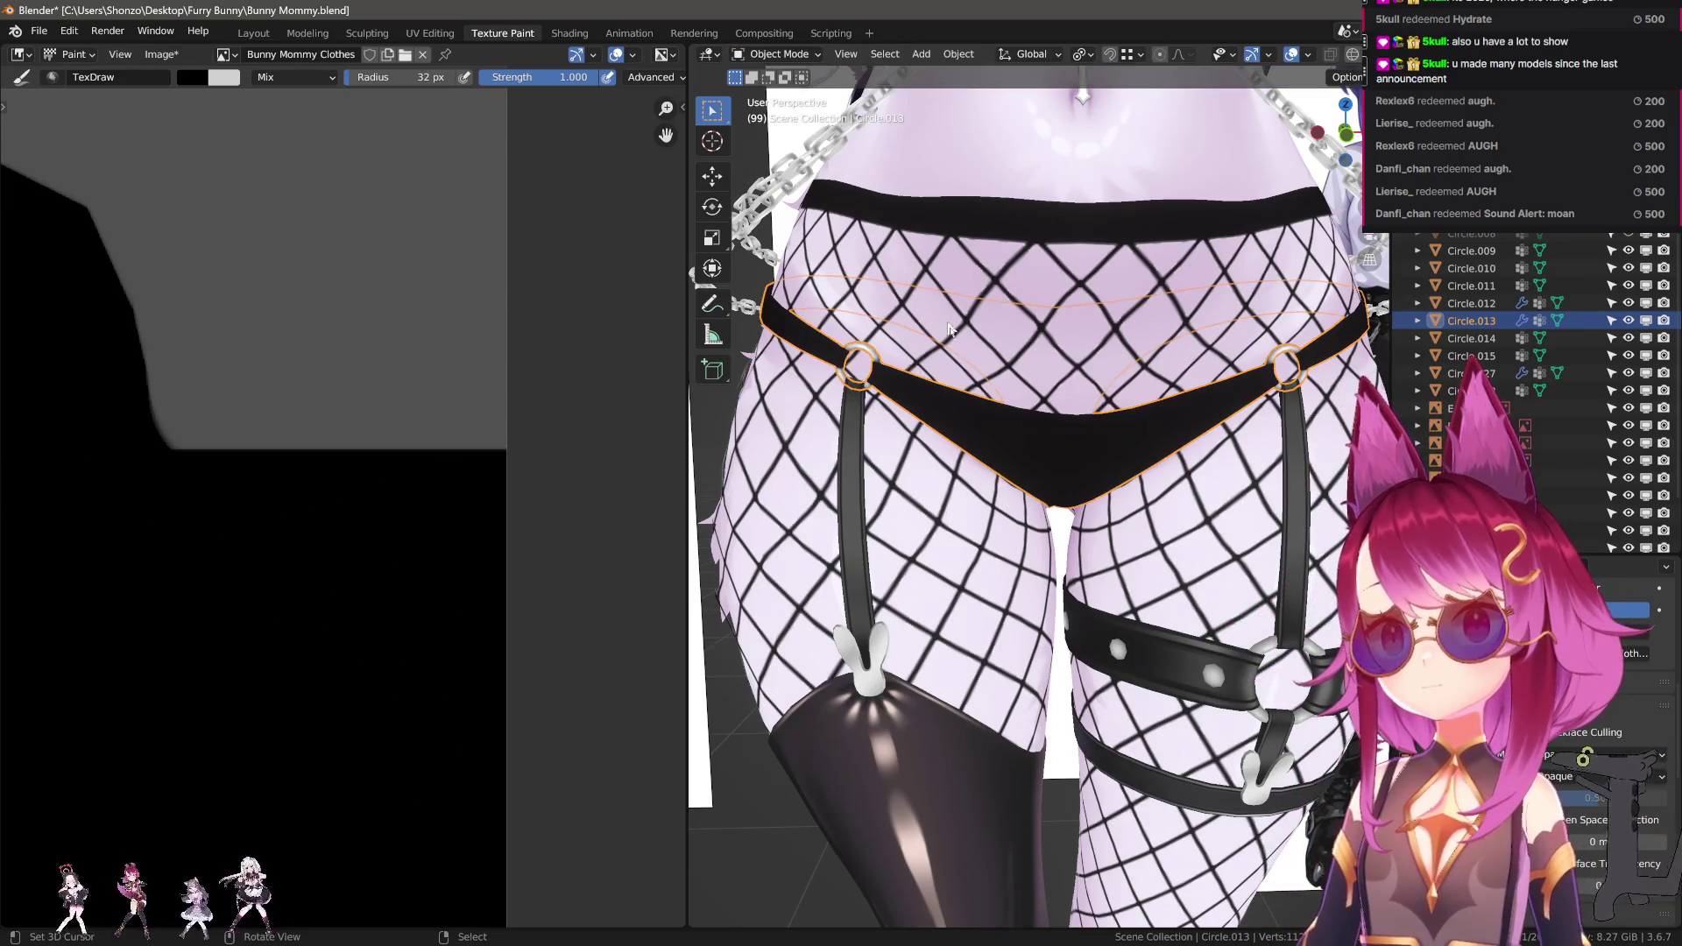
click(778, 53)
click(776, 171)
scroll(351, 596, up, 1)
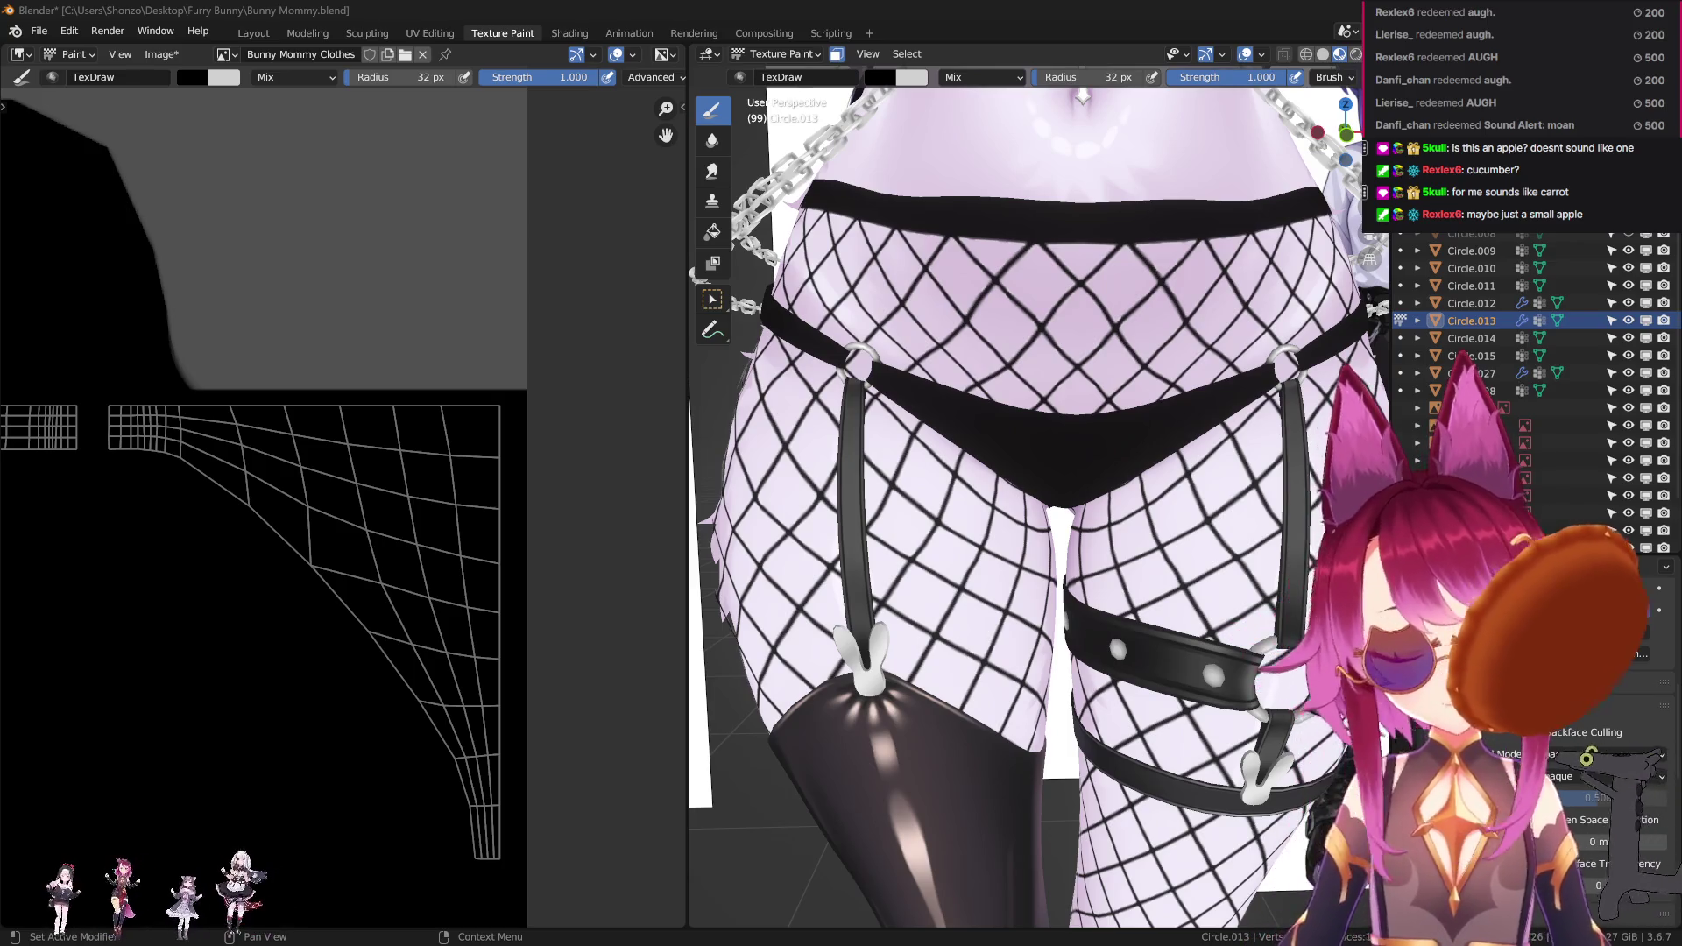
scroll(994, 412, down, 2)
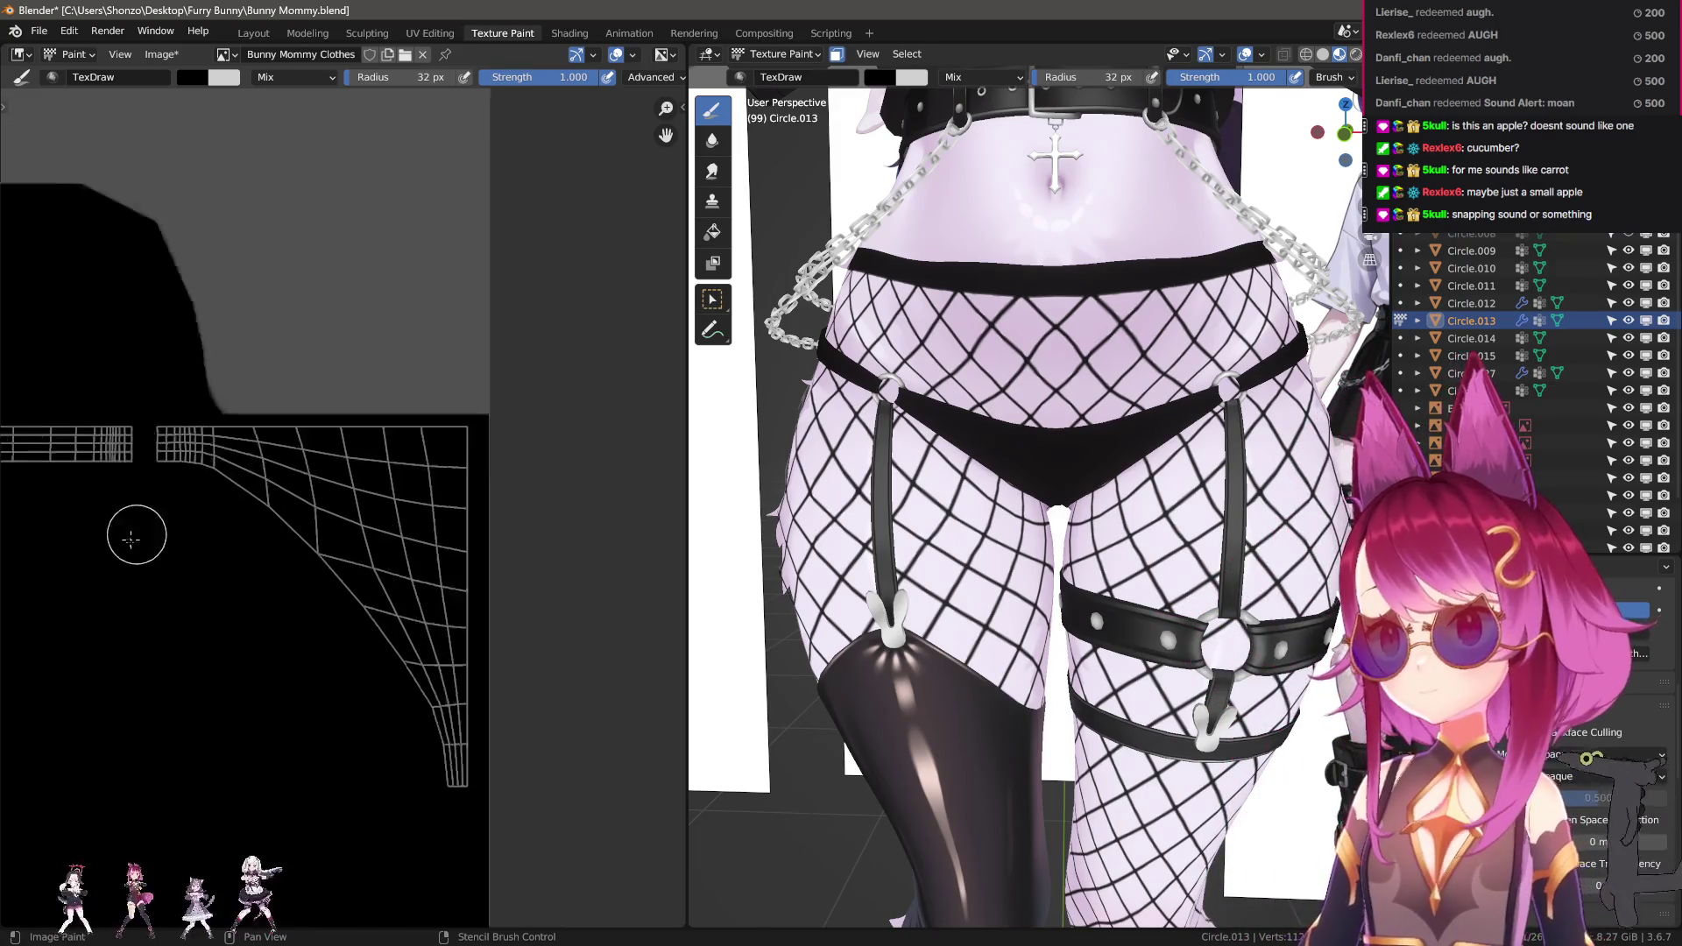
Orbit and zoom the model to view the strapped leg at an angle.
scroll(131, 544, down, 6)
scroll(280, 543, up, 4)
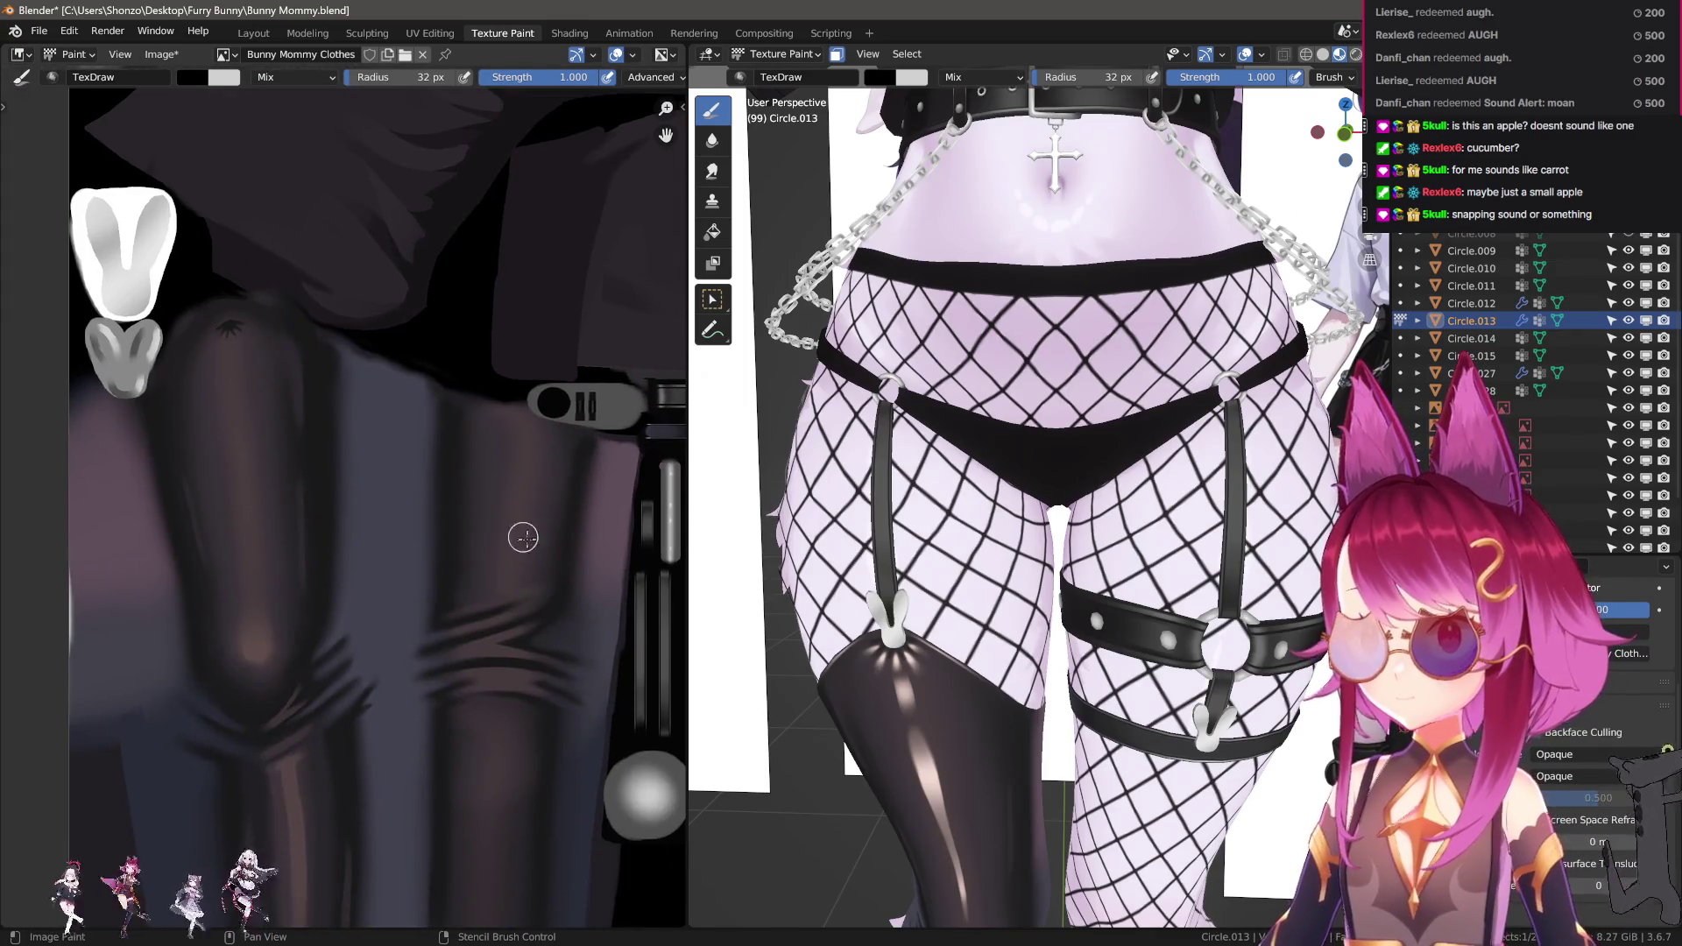
scroll(334, 544, up, 5)
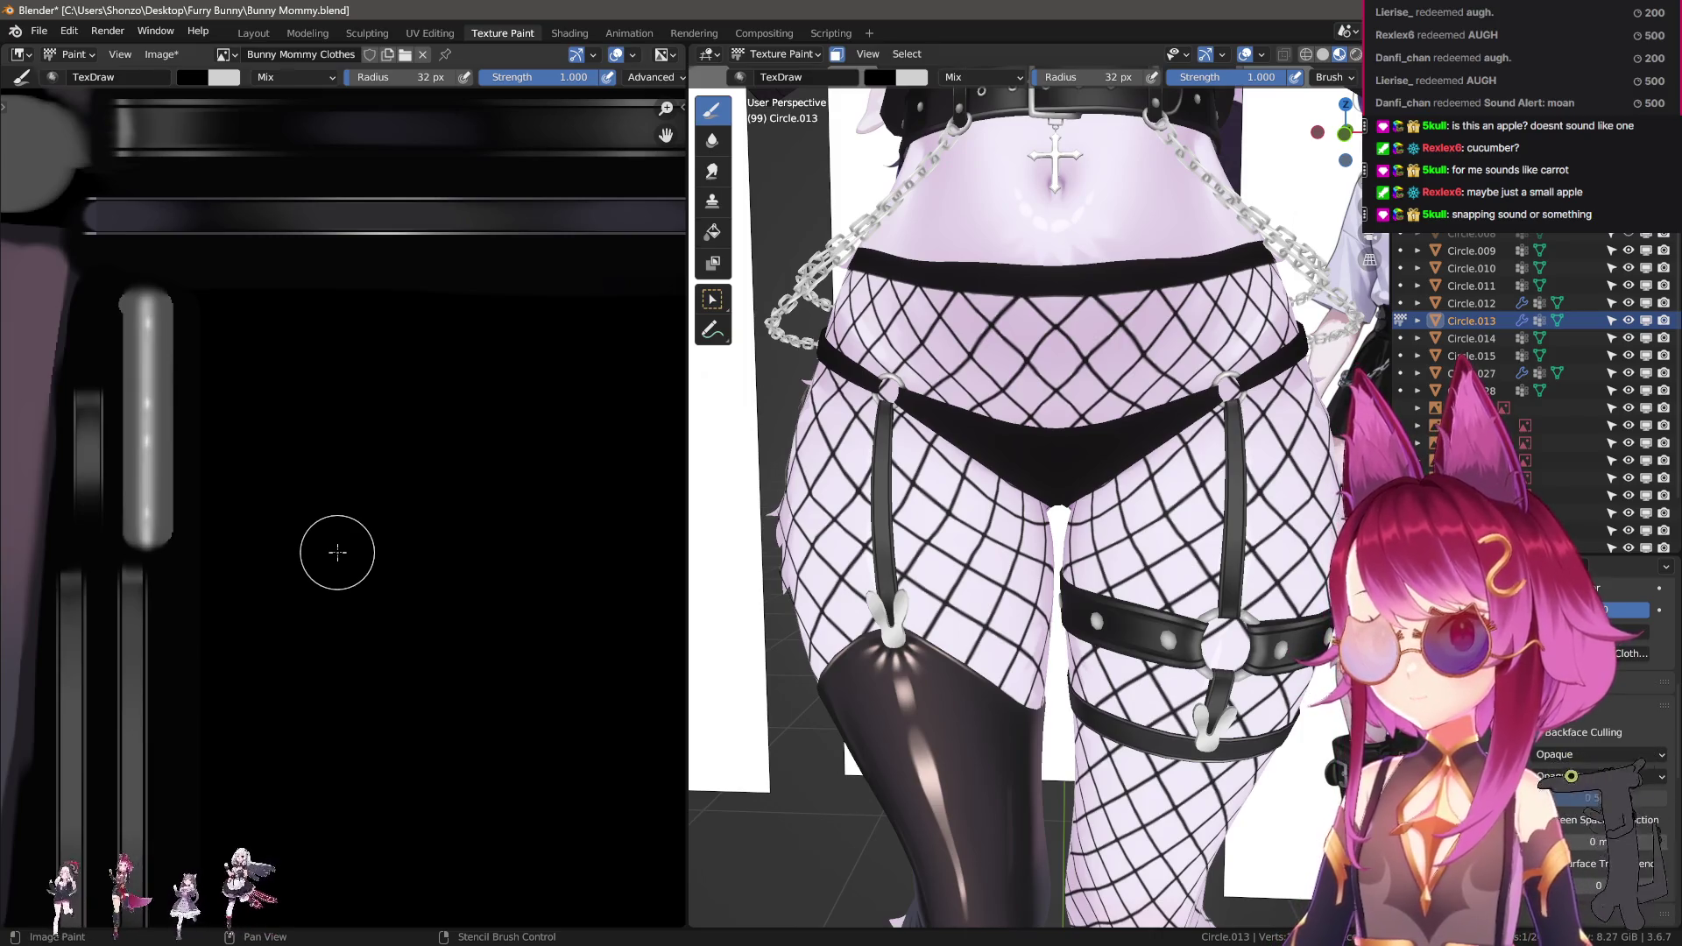
middle_drag(1008, 596, 897, 613)
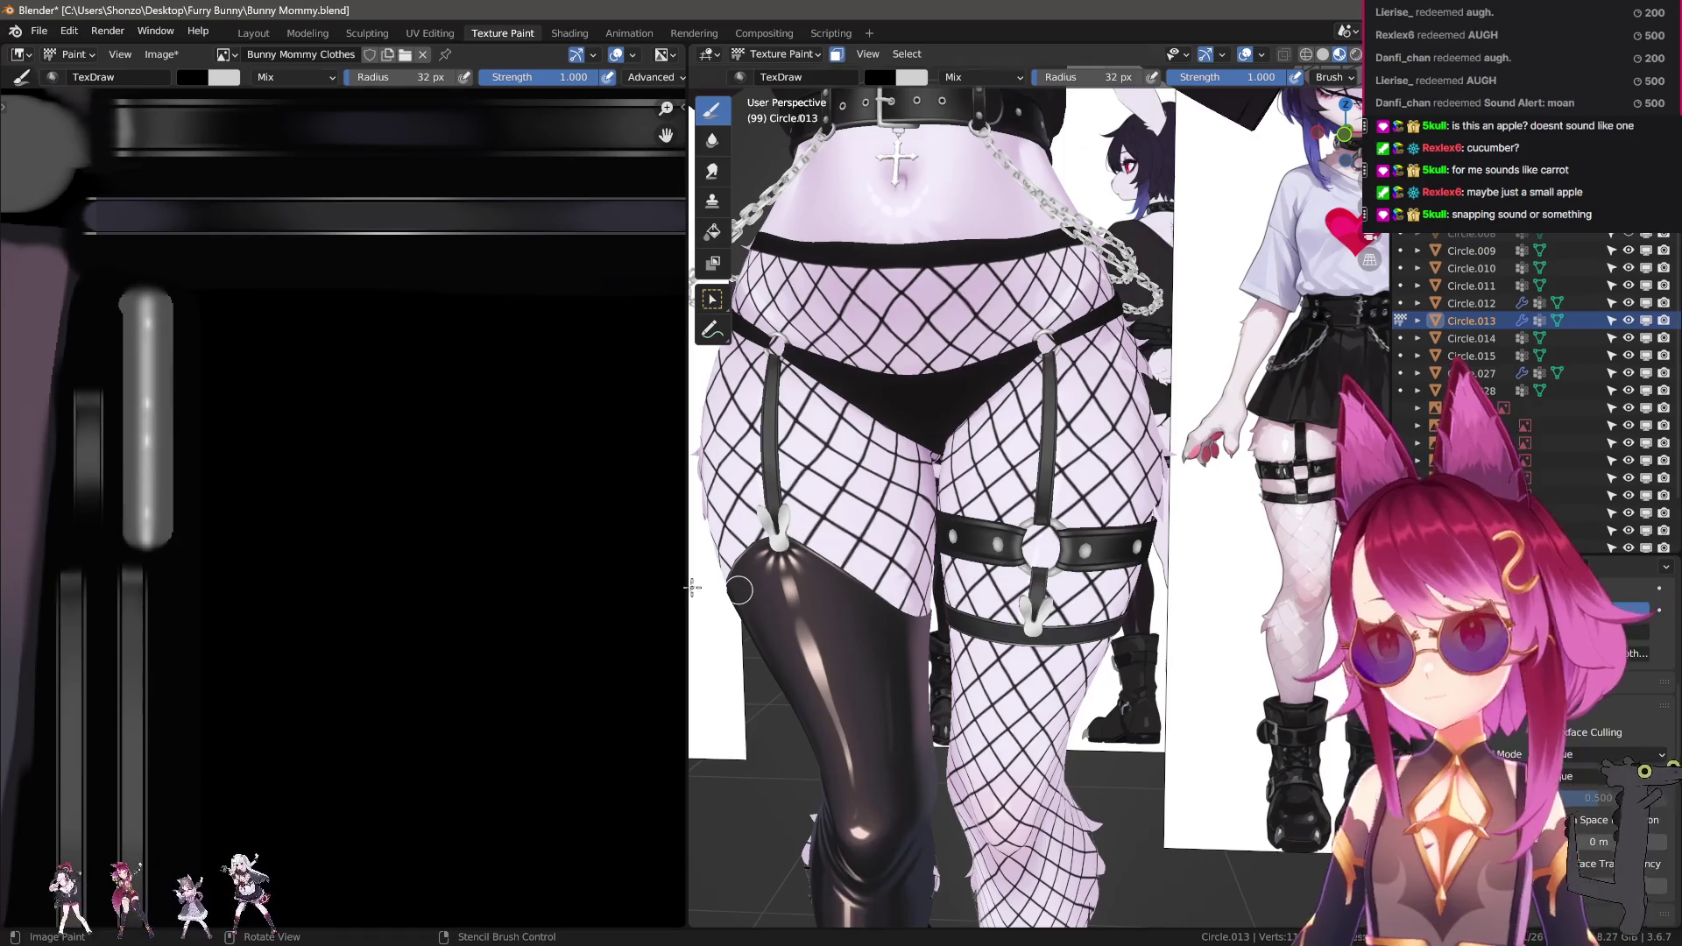
scroll(357, 620, up, 3)
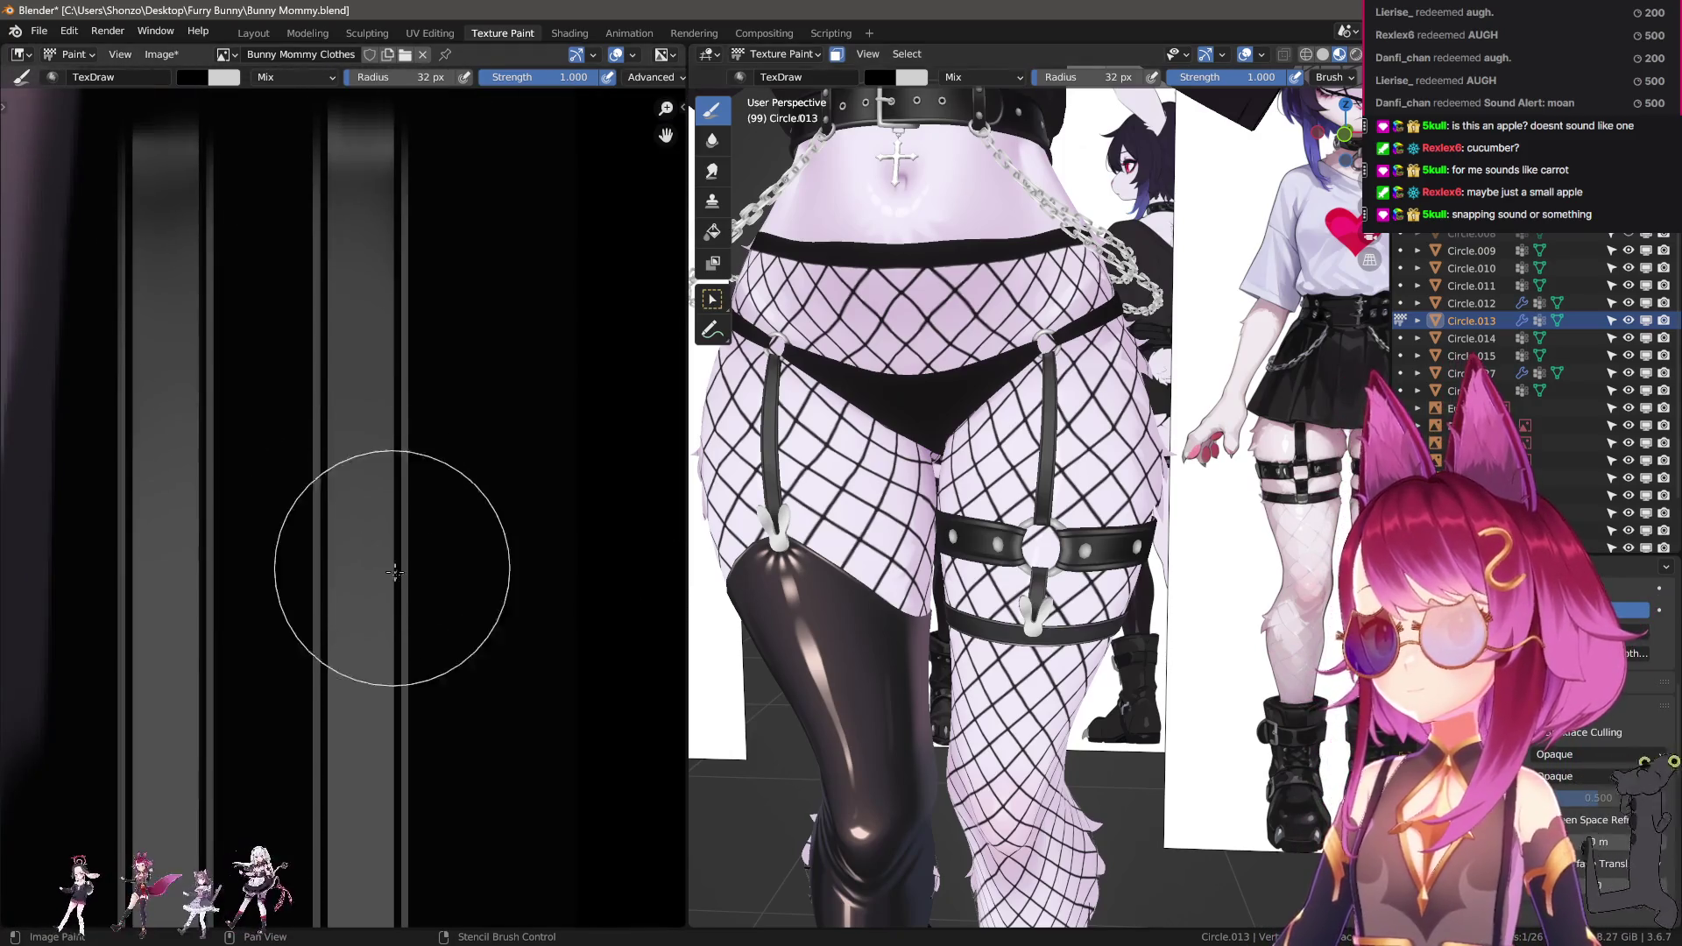
scroll(395, 572, down, 2)
scroll(447, 412, down, 1)
scroll(476, 424, up, 1)
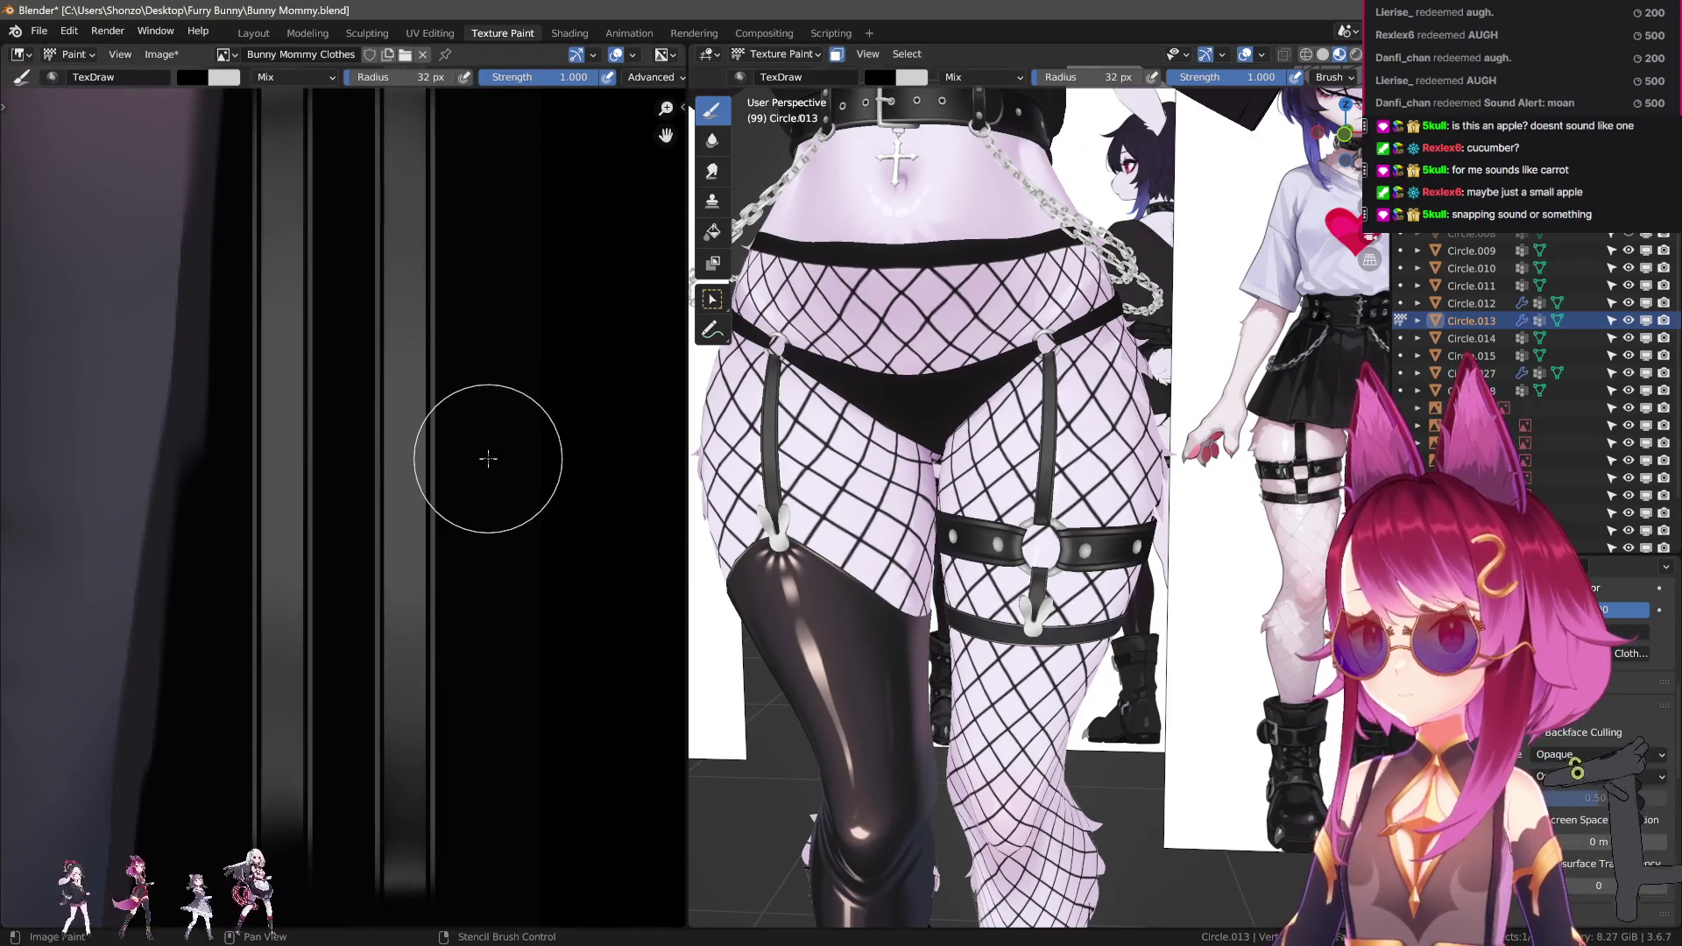
Show the brush sidebar, sample grey from the texture top, and set the radius to 2 px.
key(n)
middle_drag(425, 459, 376, 583)
key(s)
key(f)
click(379, 379)
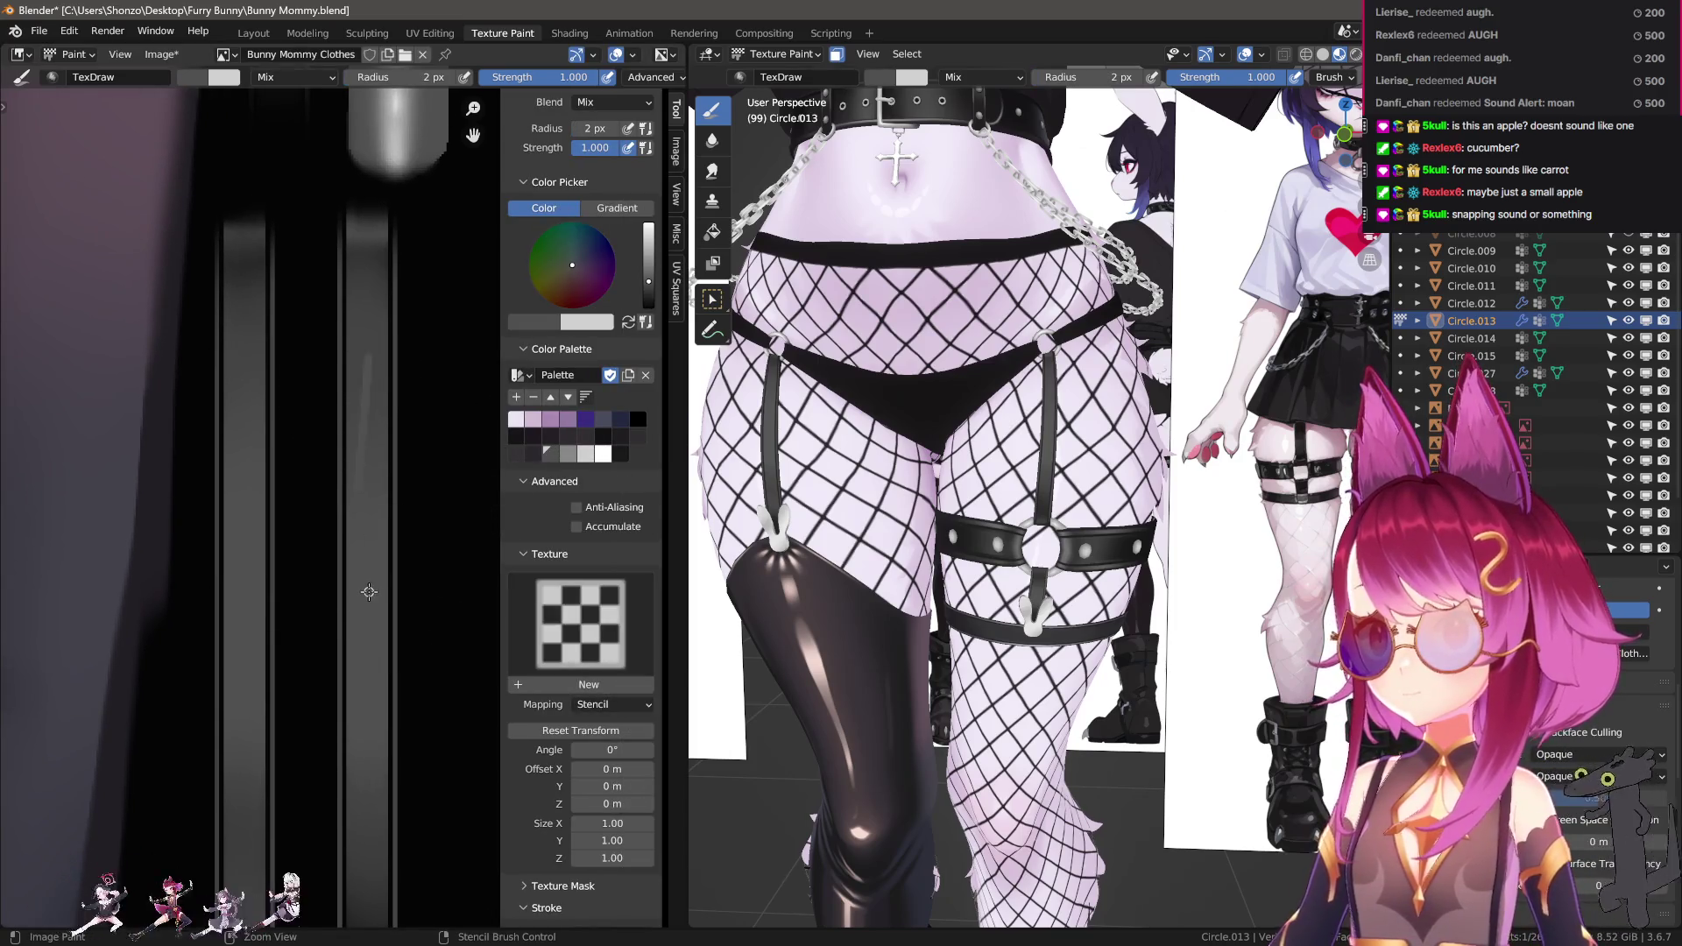
Undo the stray stroke and set the brush to Darken blending at 9 px, adjusting falloff.
key(ctrl+z)
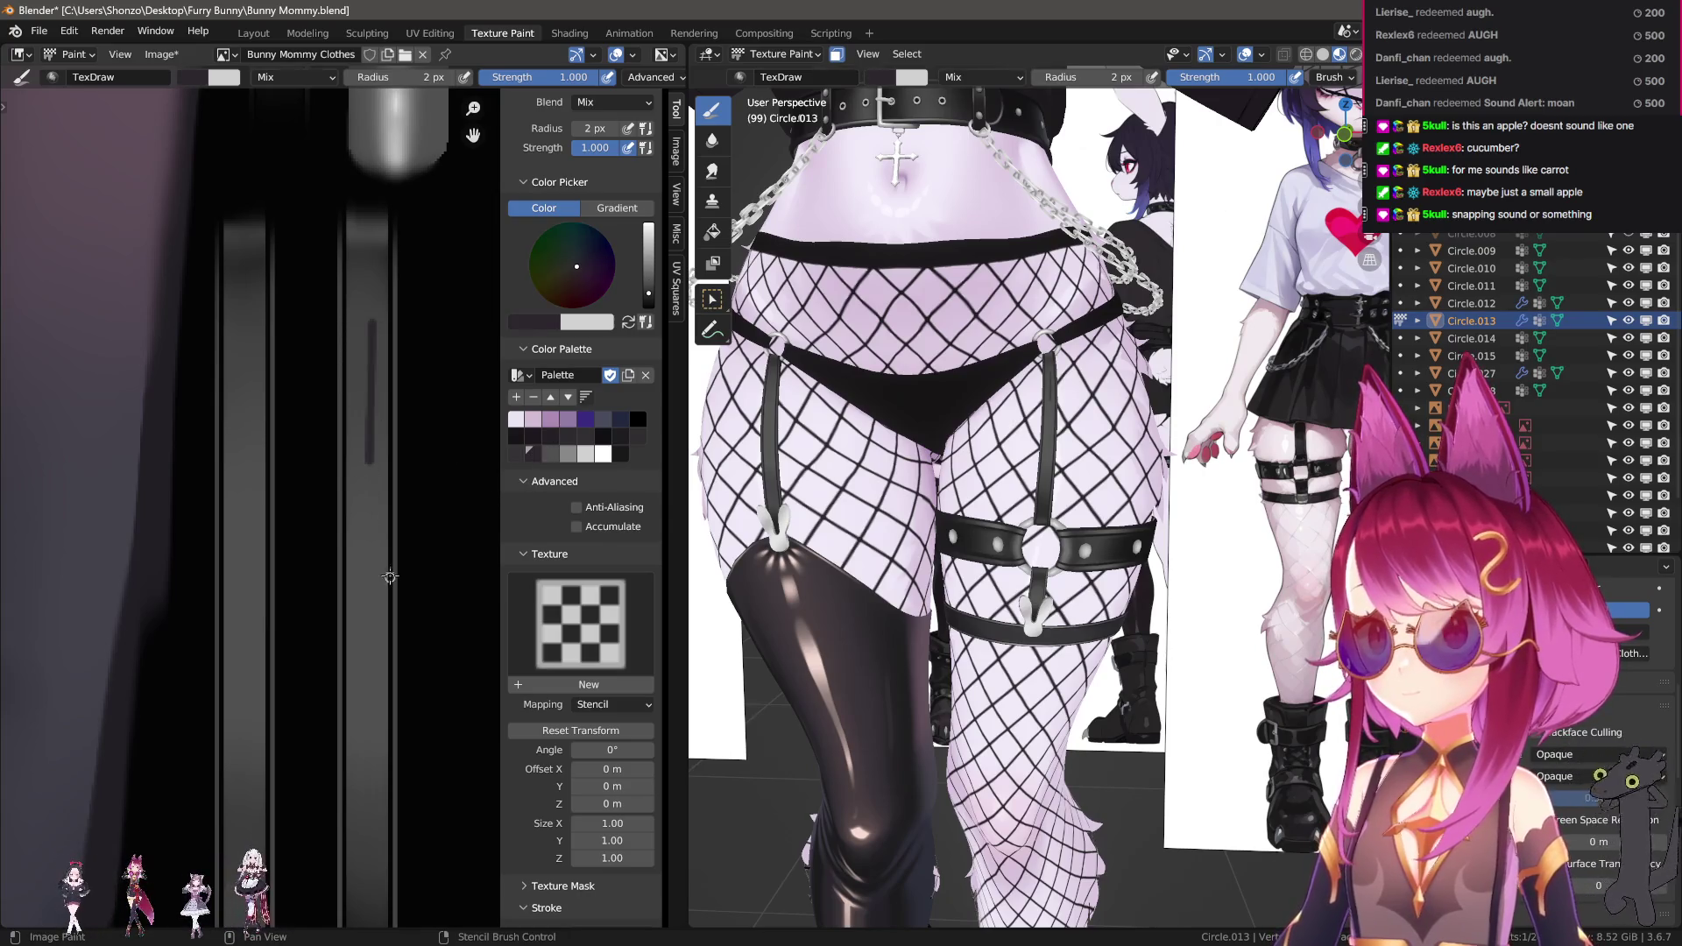
right_click(323, 298)
click(280, 385)
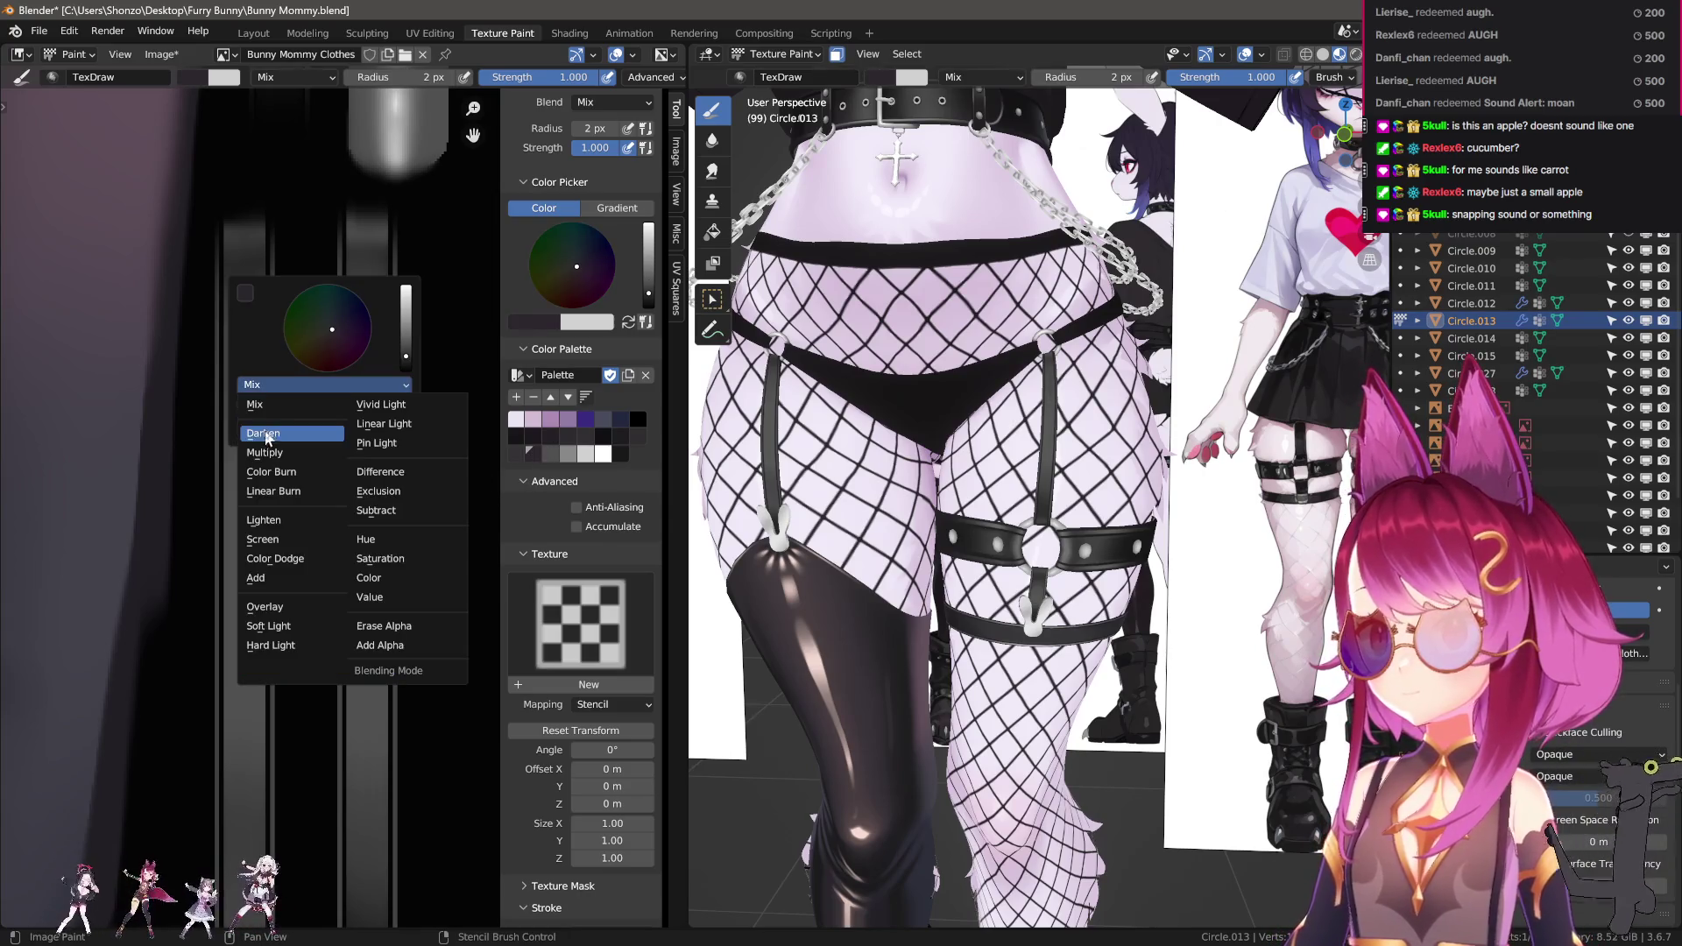
click(263, 435)
key(bracketleft)
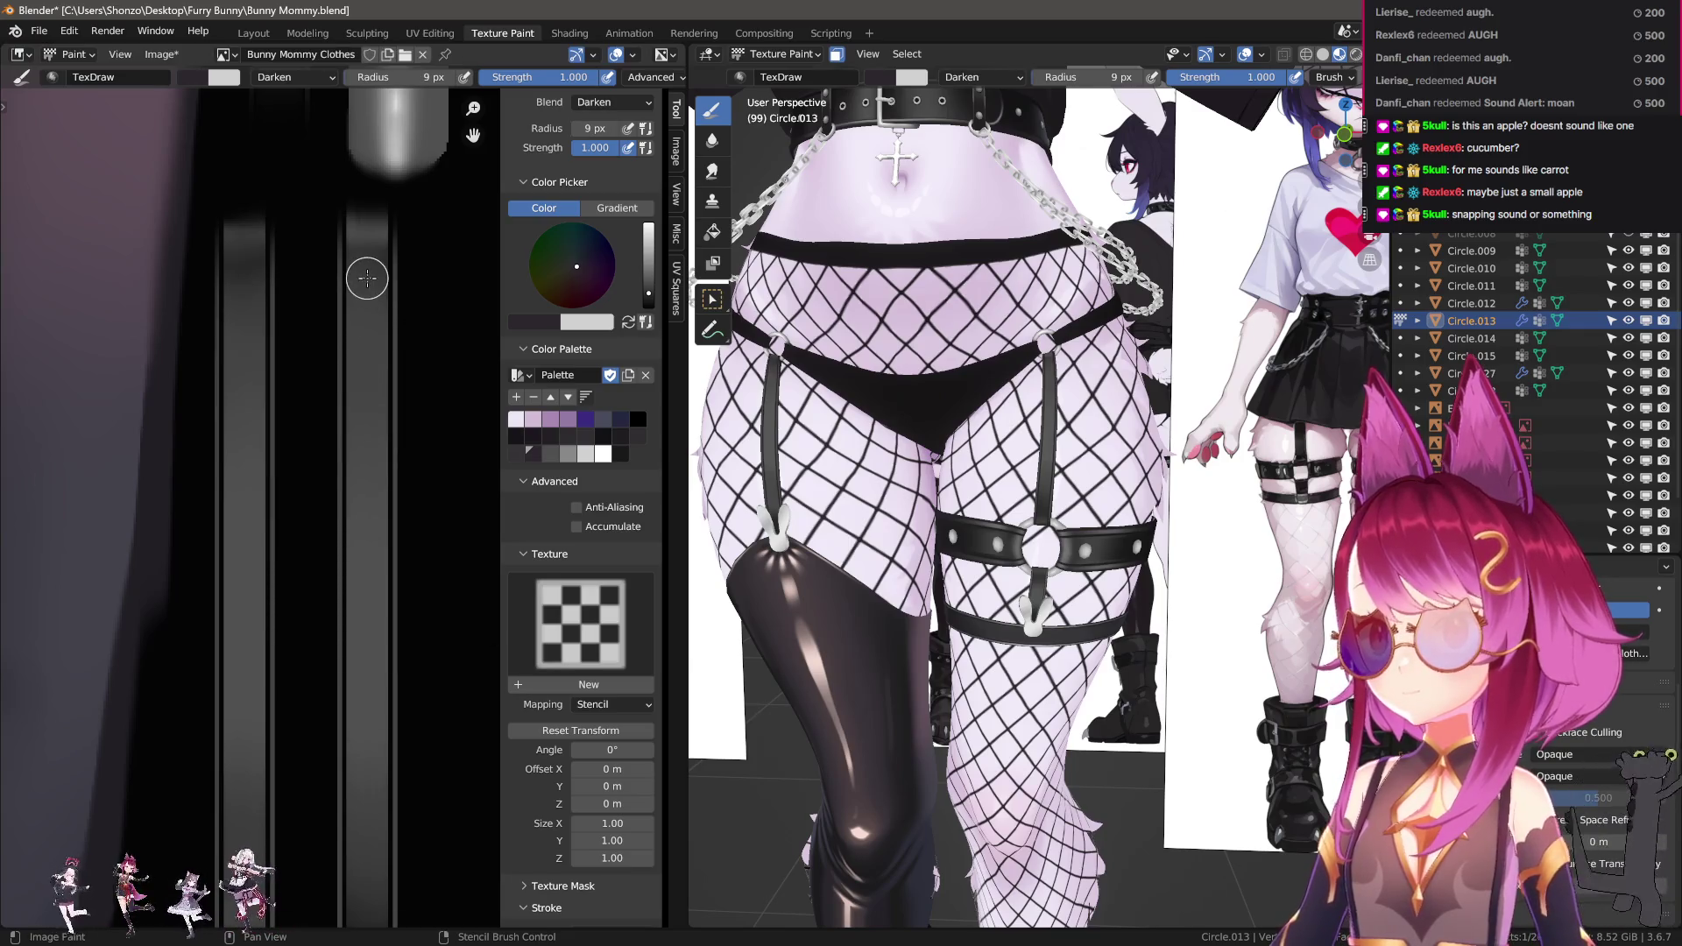
right_click(366, 275)
click(364, 274)
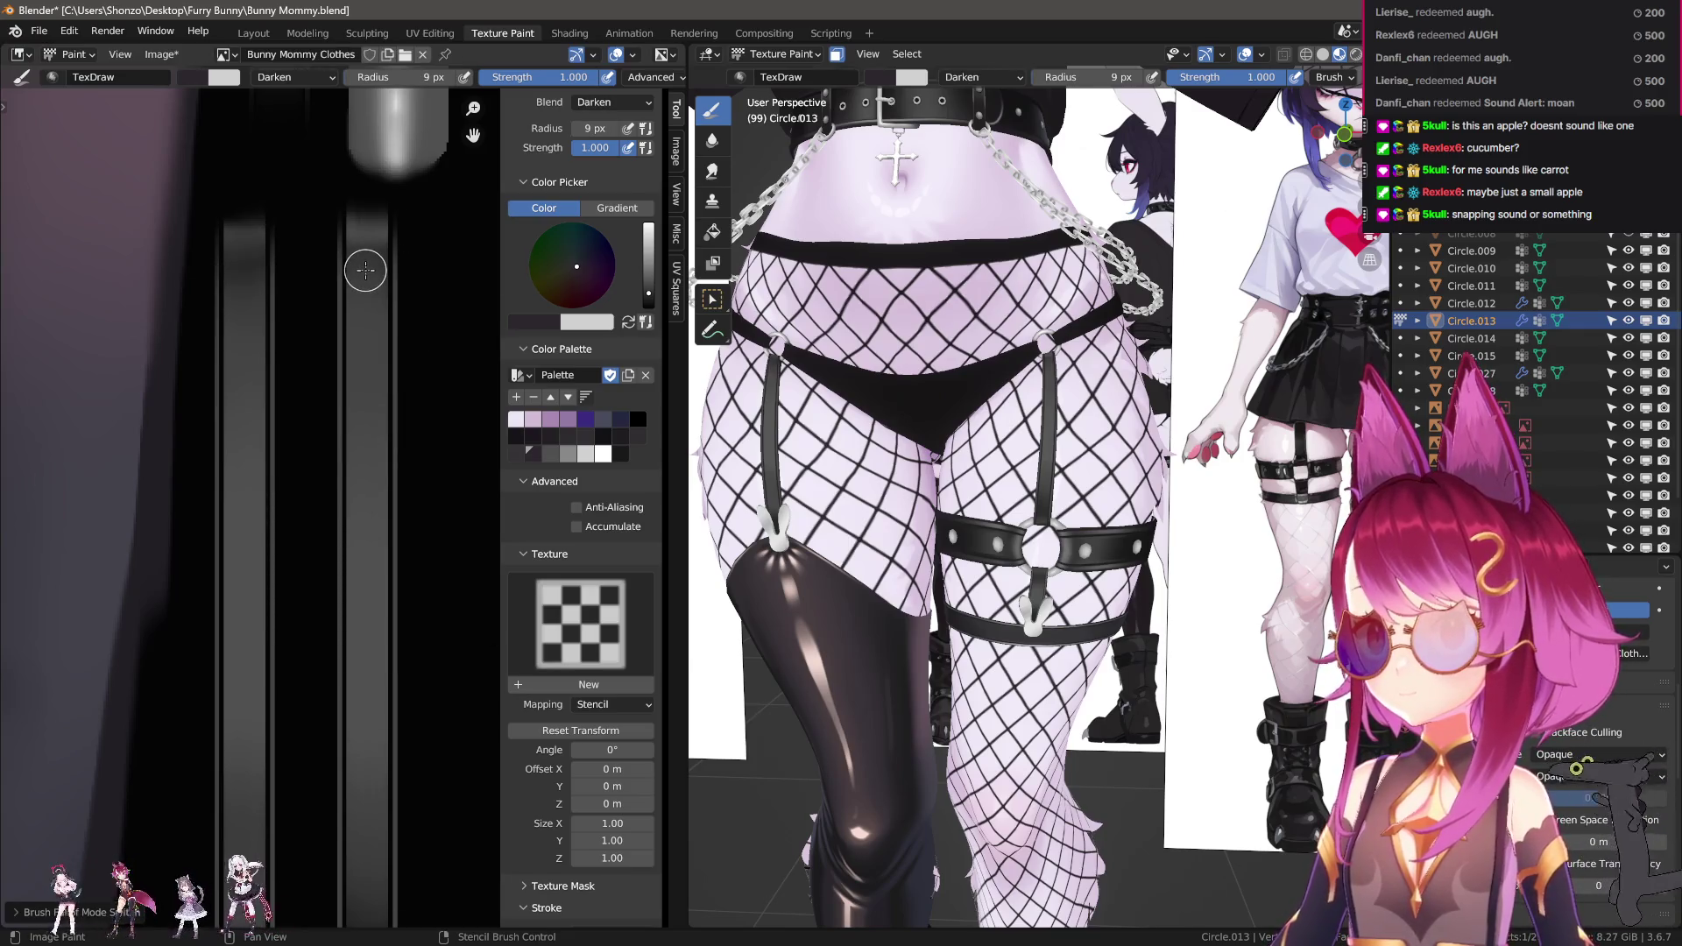
Try a darker line on the stripe, undo it, then sample black at 0.800 strength, 10 px radius.
drag(368, 271, 362, 702)
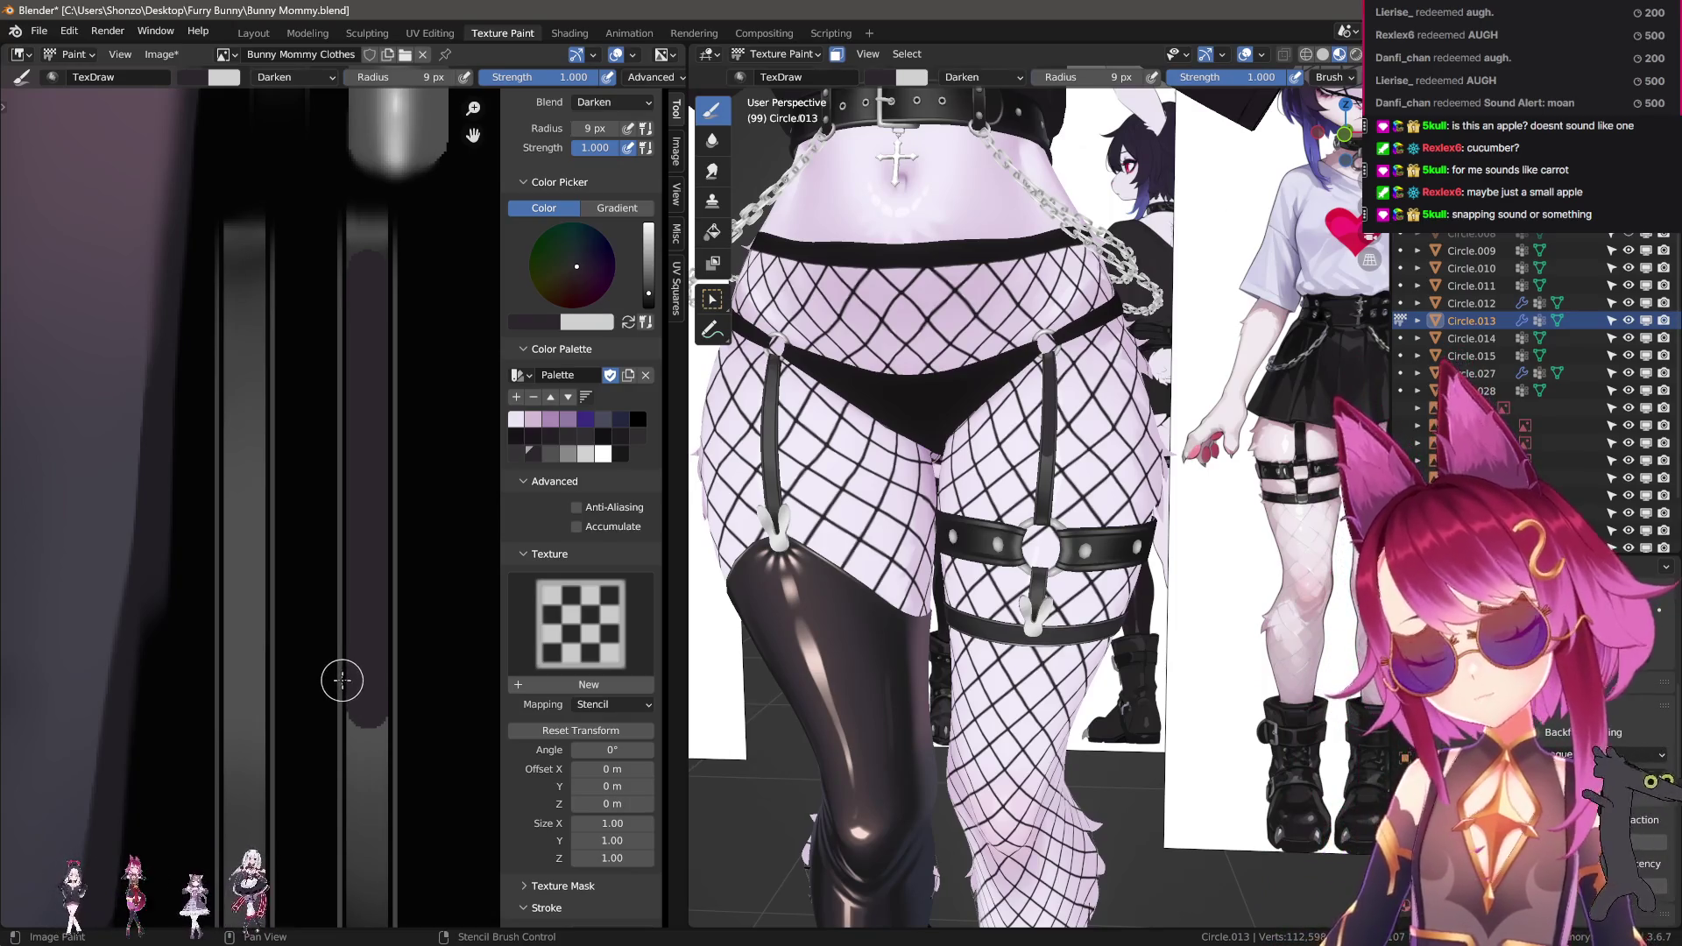
key(ctrl+z)
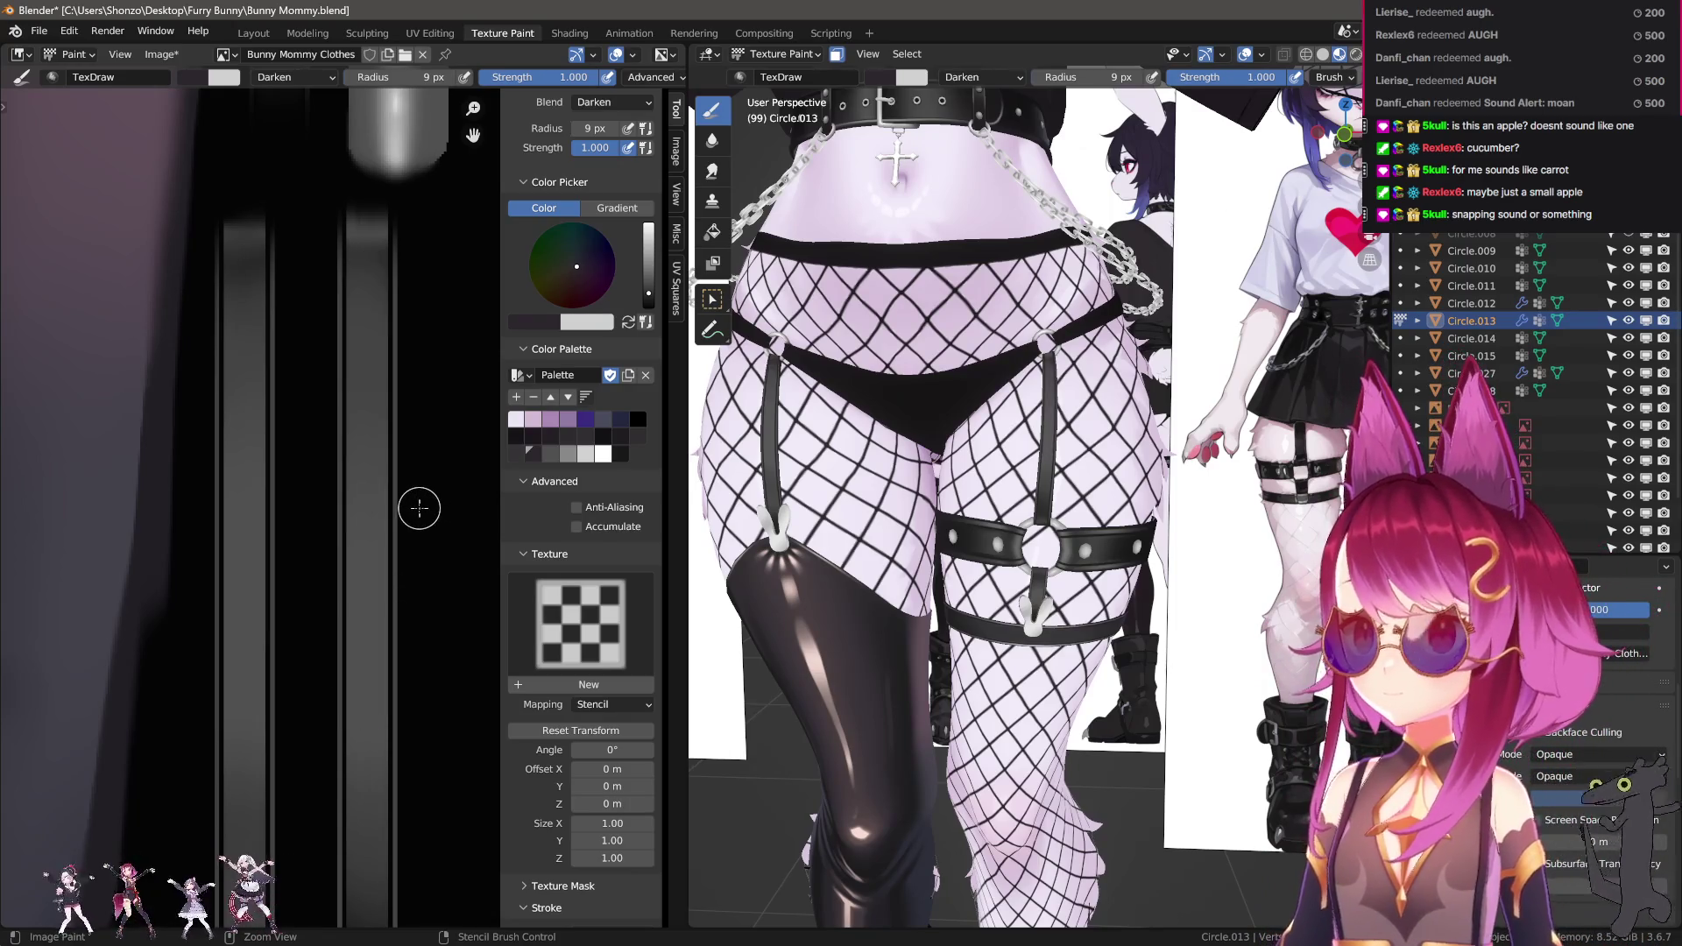
key(s)
key(shift+f)
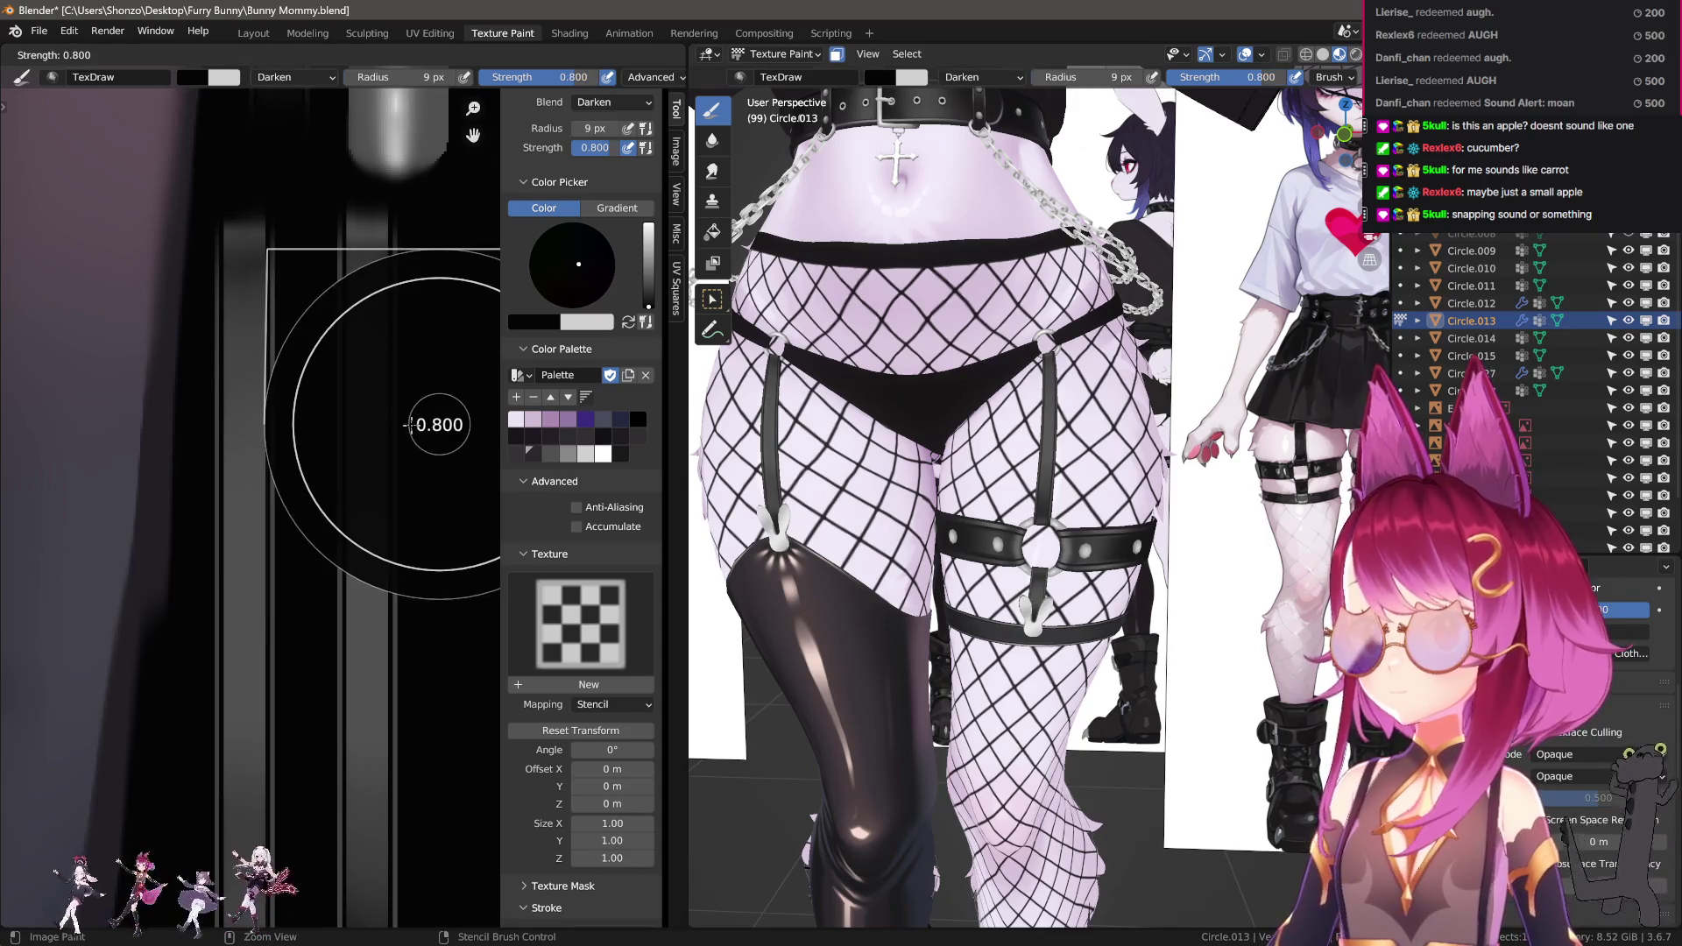
click(387, 392)
key(bracketright)
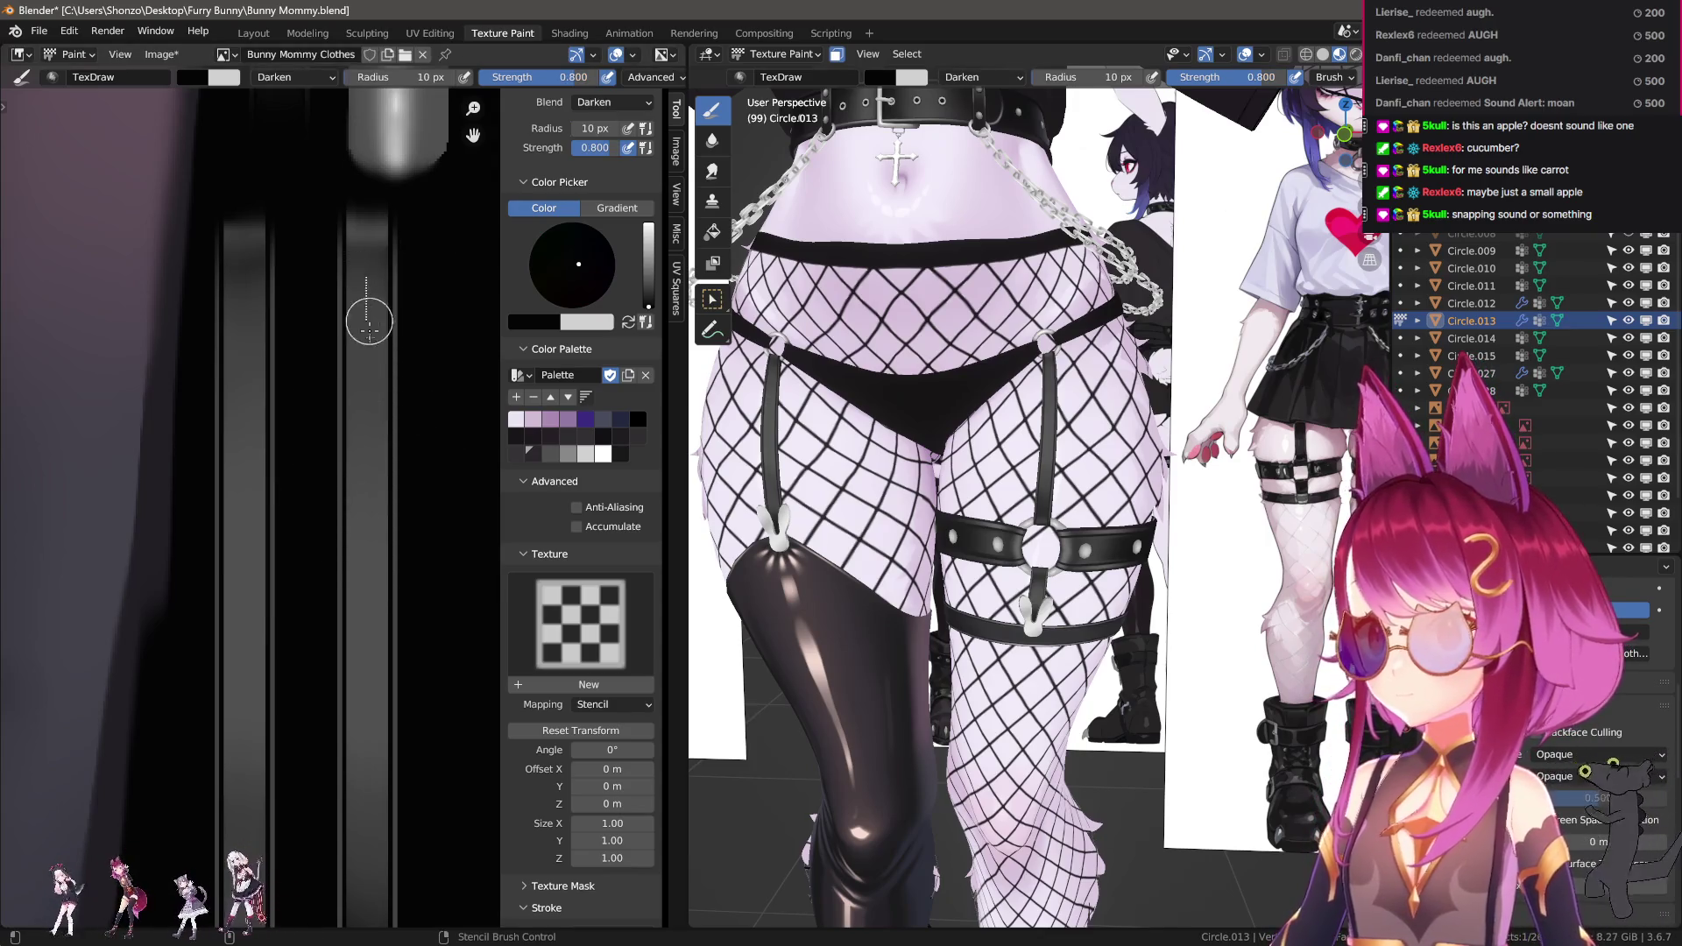
Paint black lines down and up the strap stripe near the bright circle.
drag(368, 316, 372, 669)
middle_drag(371, 669, 417, 301)
middle_drag(407, 547, 393, 575)
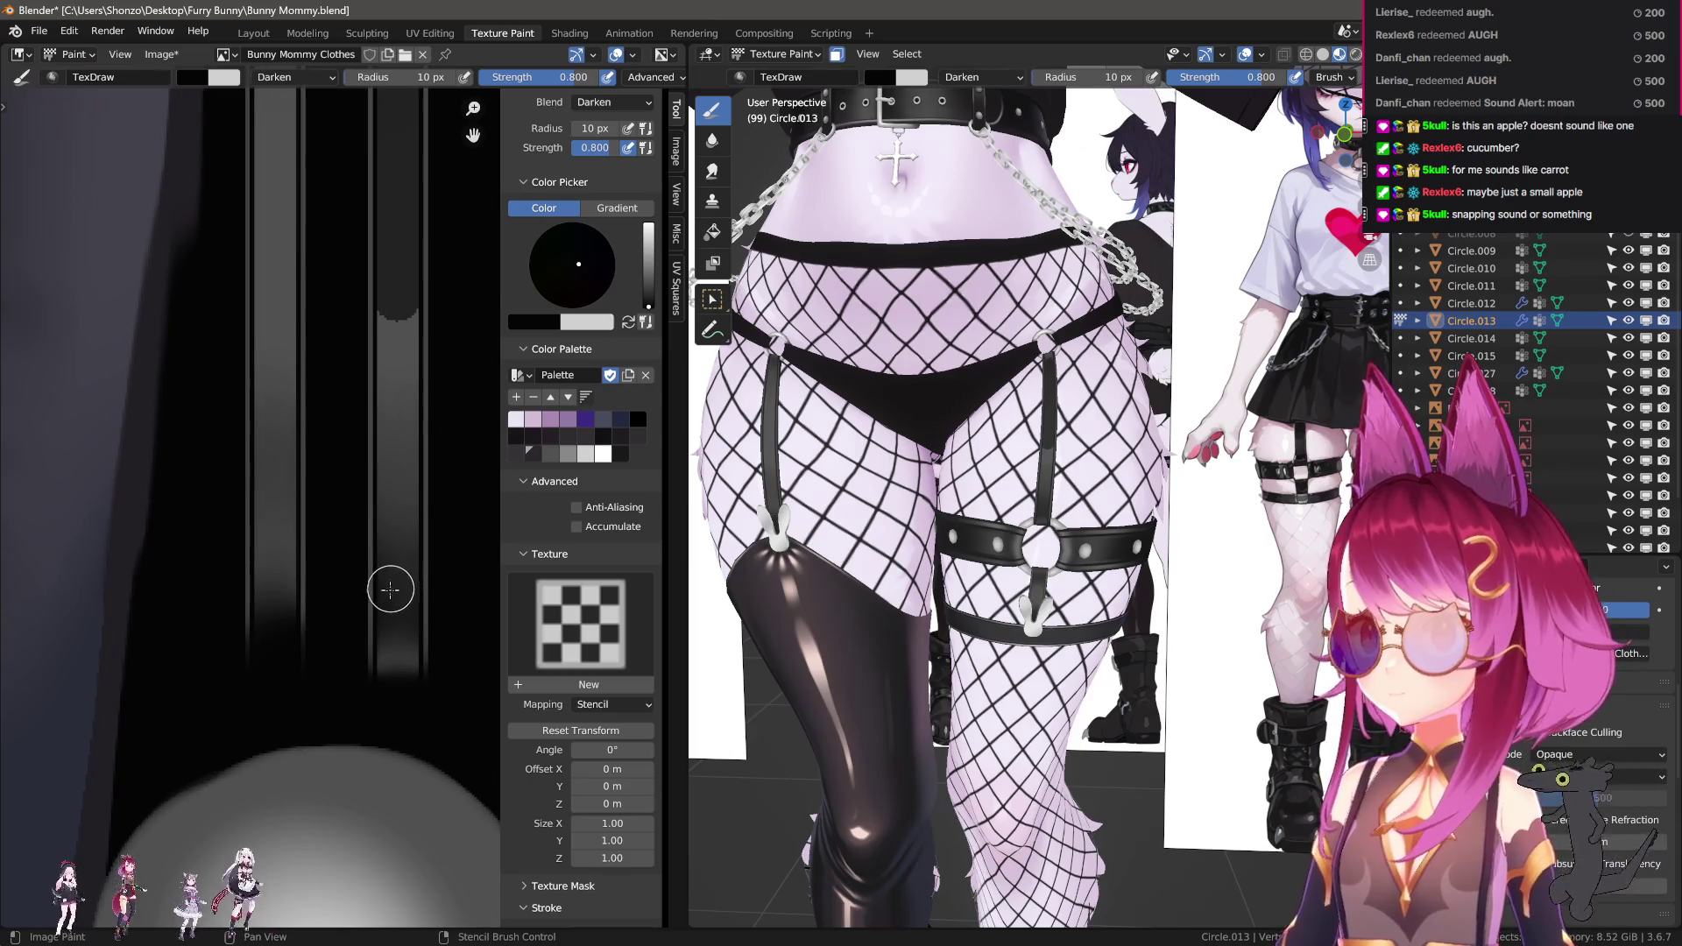
drag(399, 608, 399, 368)
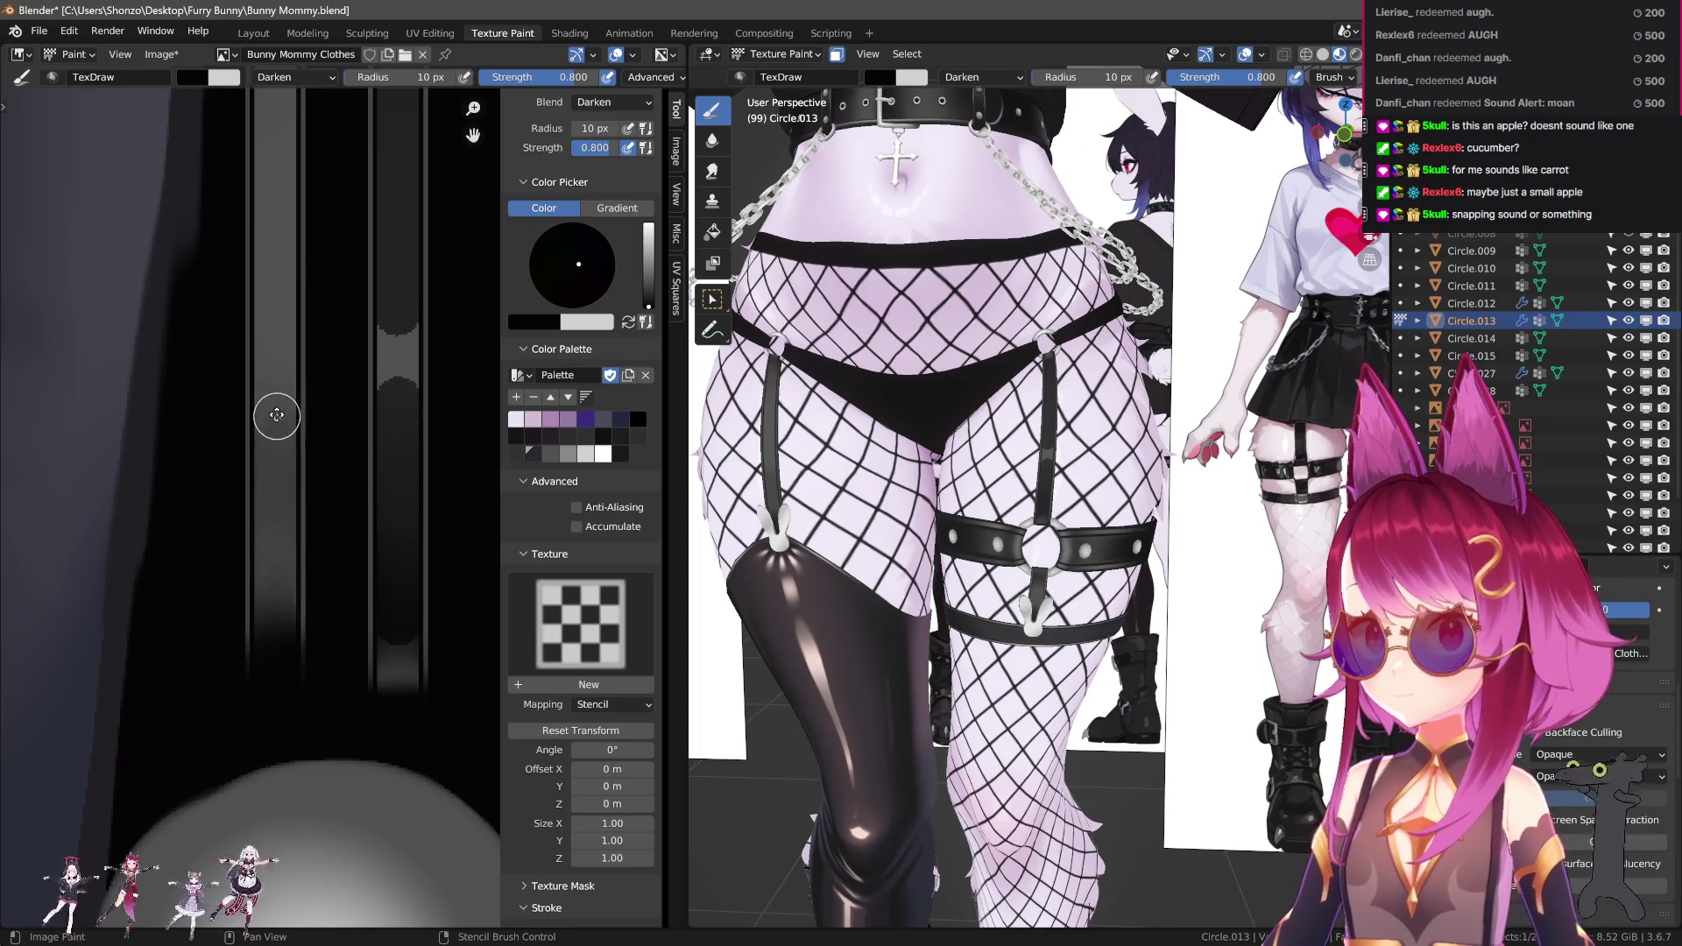
middle_drag(271, 413, 300, 534)
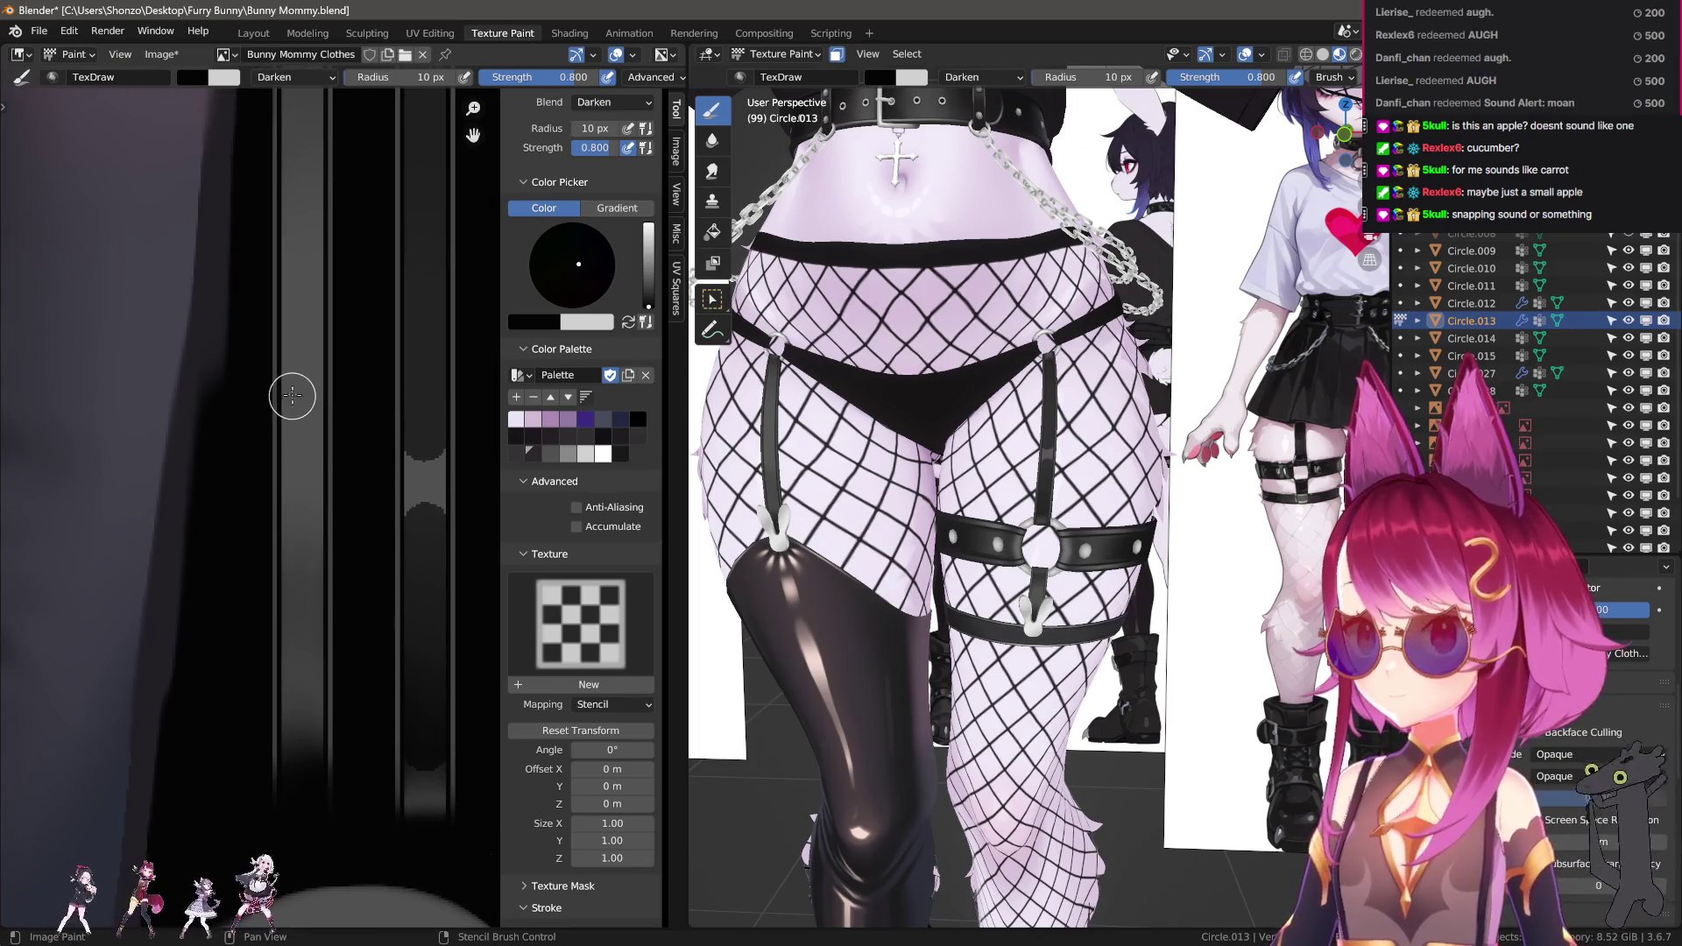
Undo the recent dark strokes back to the clean strap texture.
key(ctrl+z)
key(ctrl+z)
key(ctrl+z)
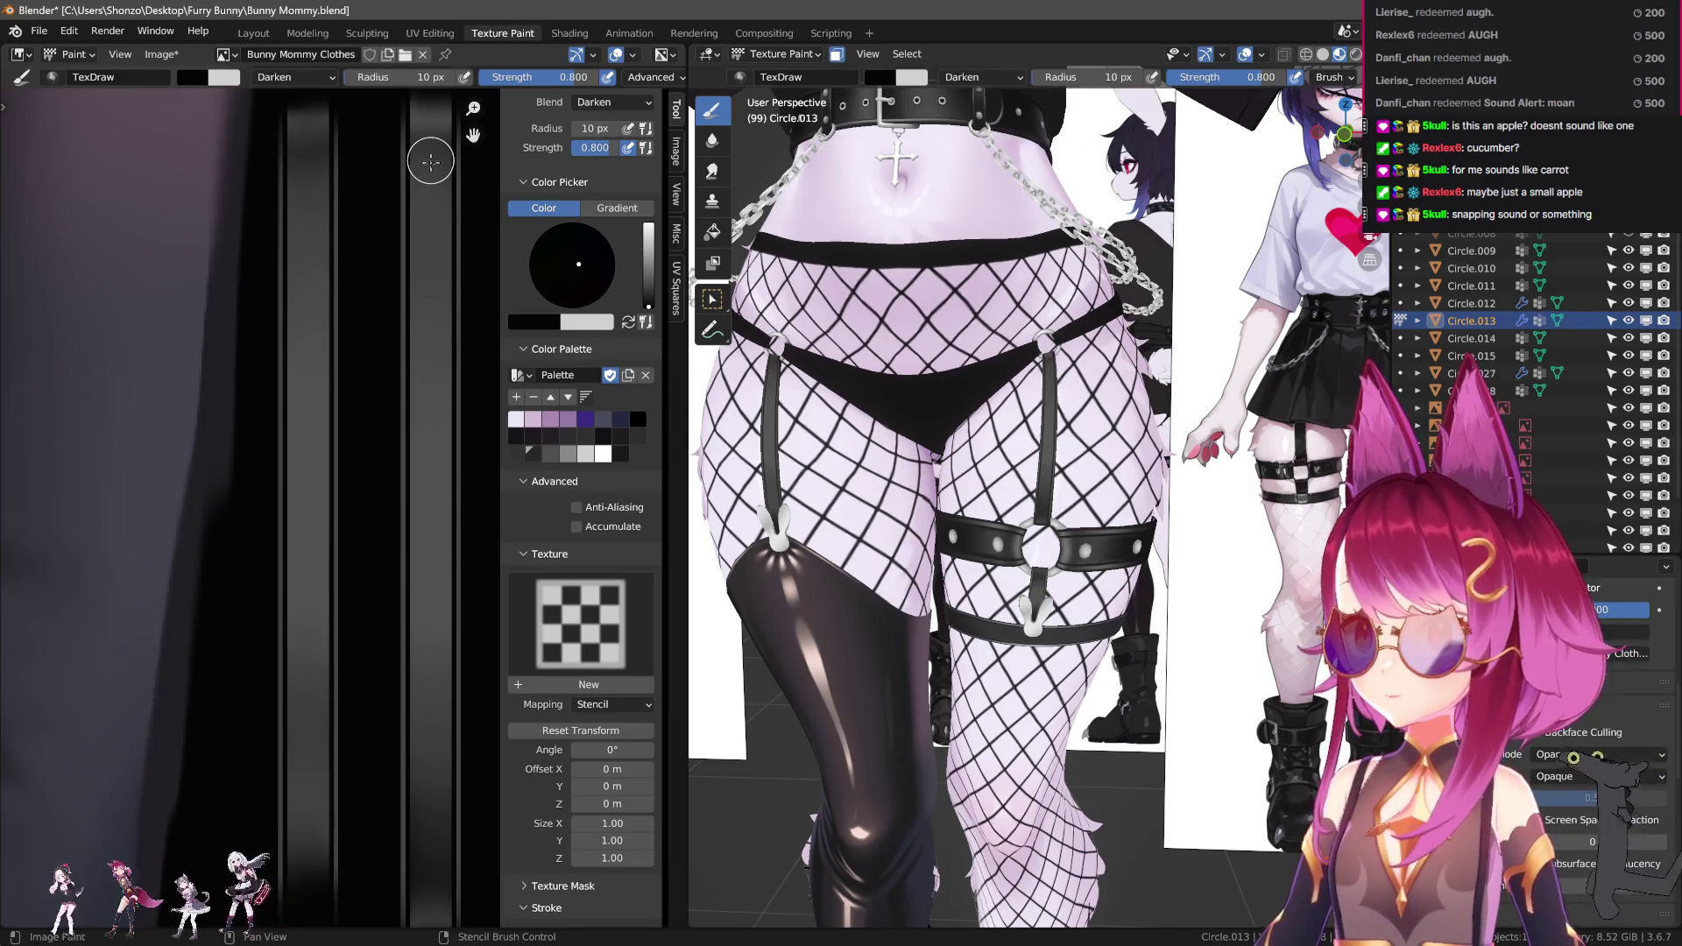
key(ctrl+z)
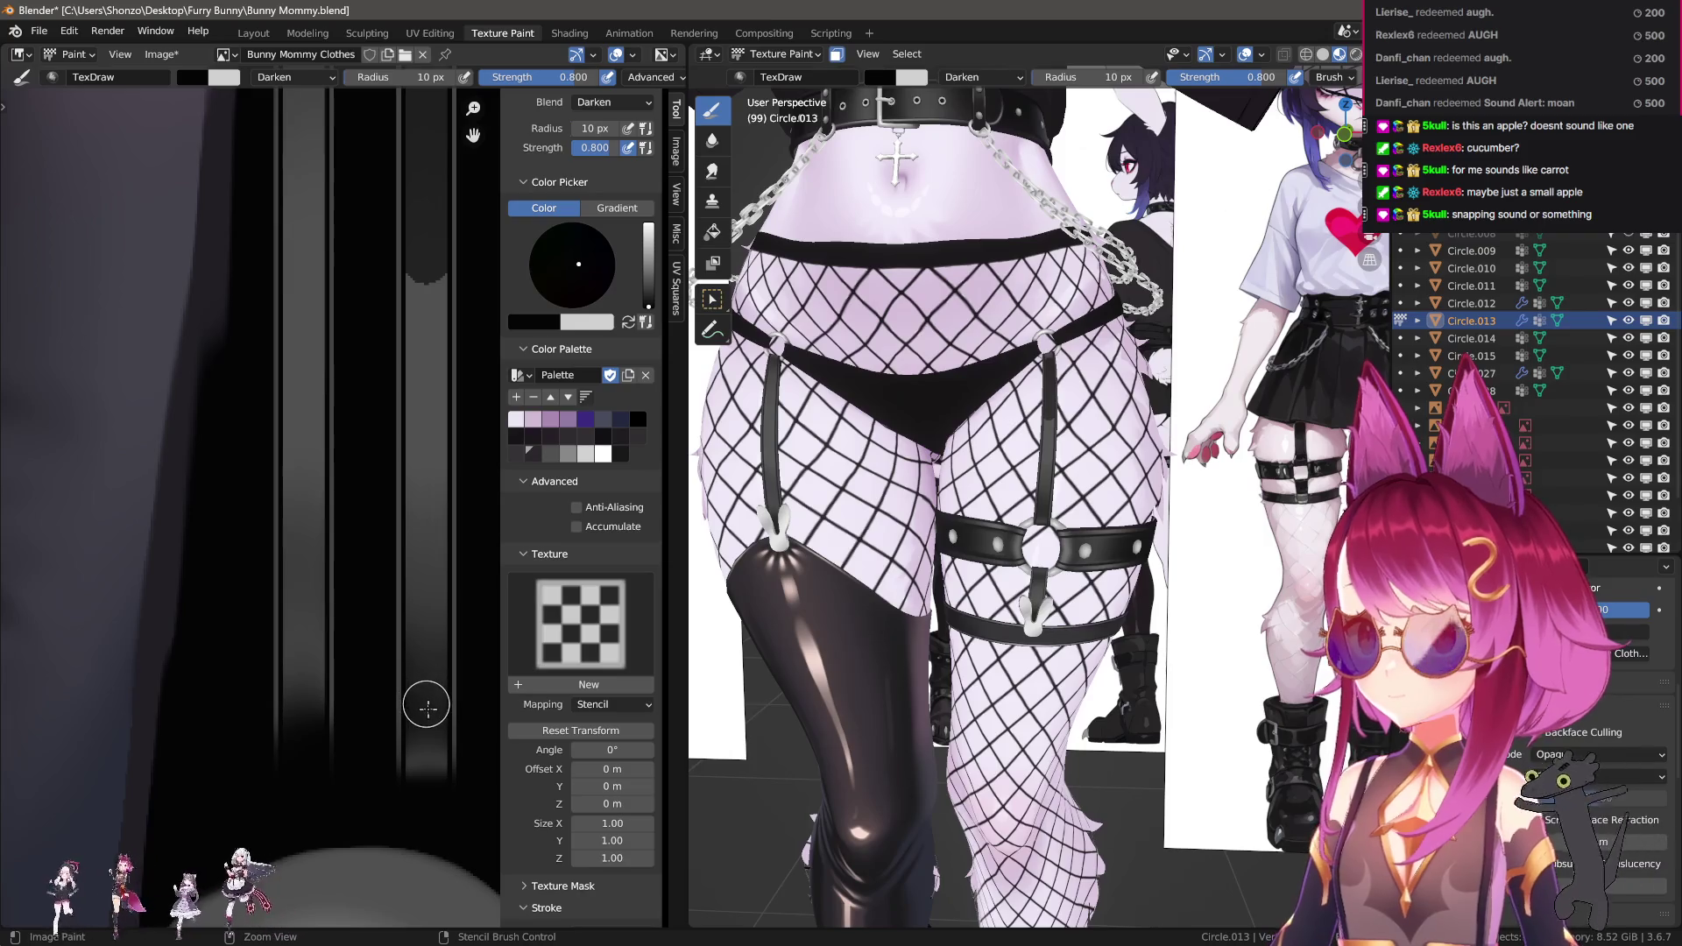
key(ctrl+z)
key(ctrl+z)
key(ctrl+z)
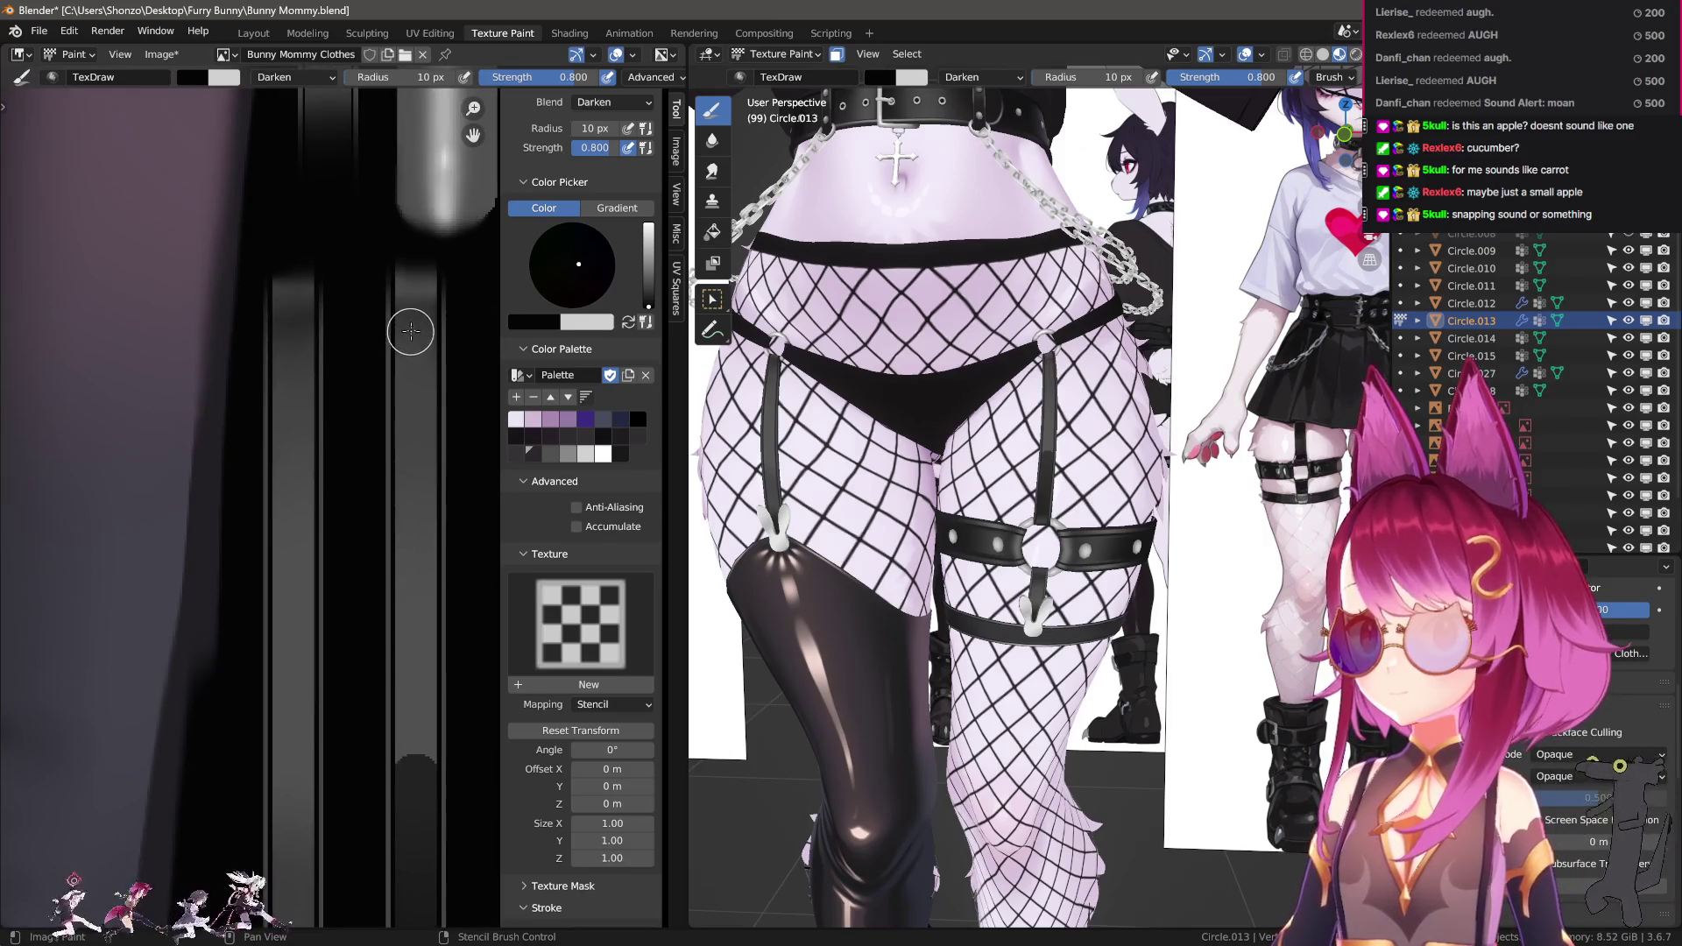
key(ctrl+z)
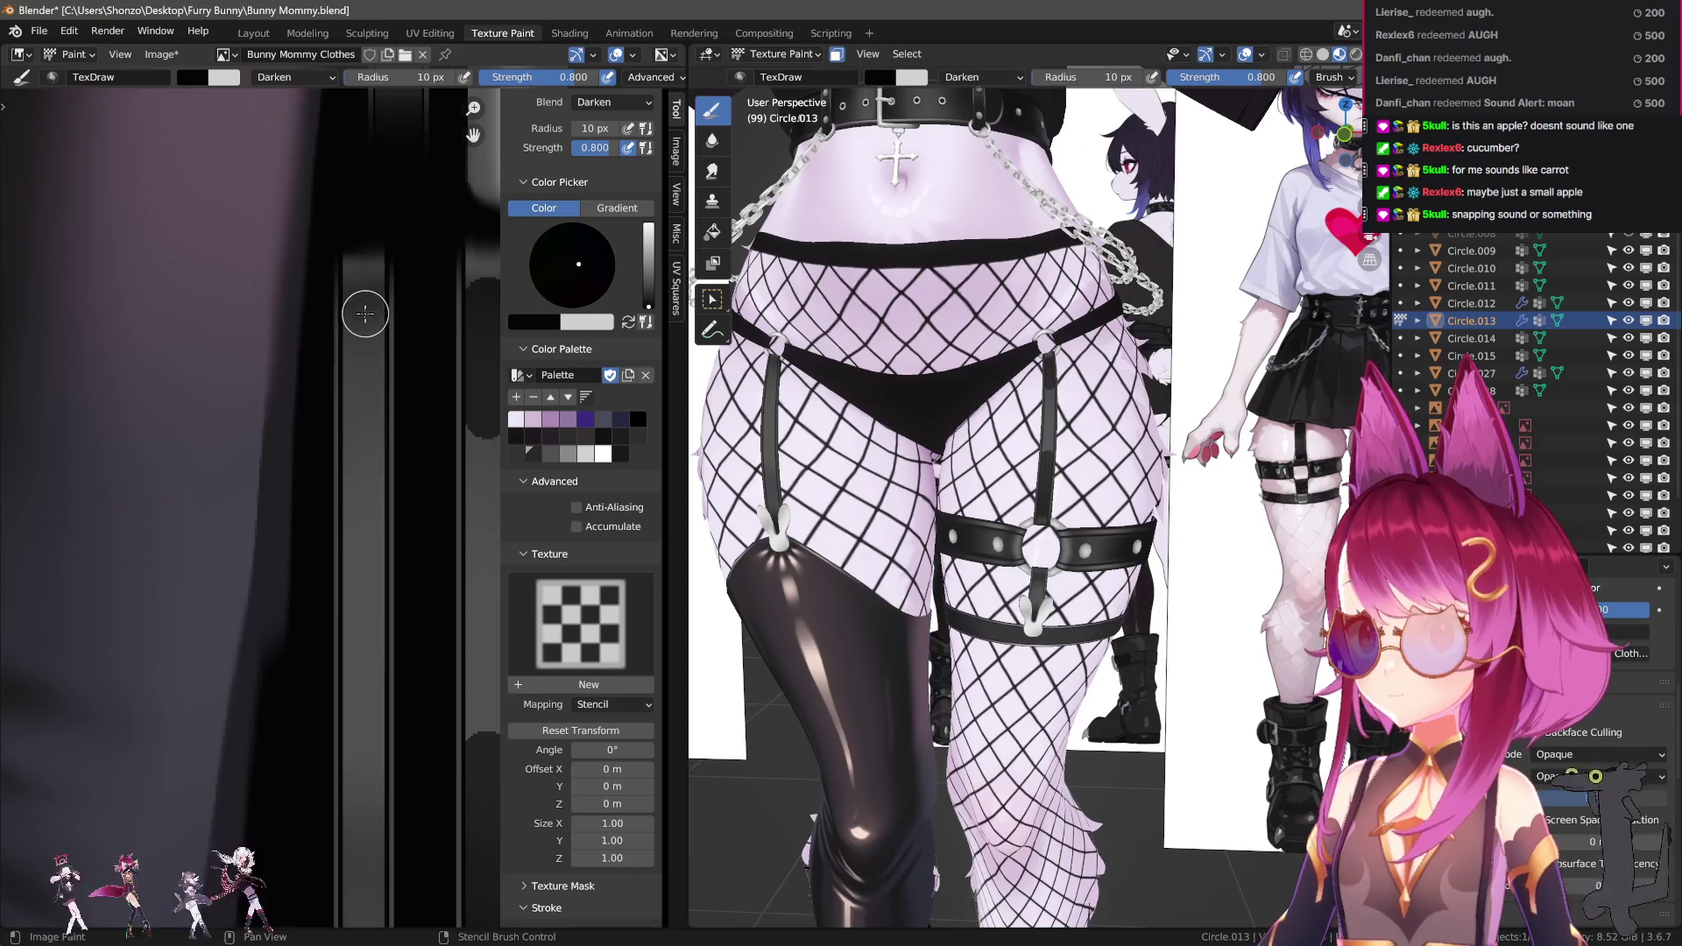
key(ctrl+z)
key(ctrl+z)
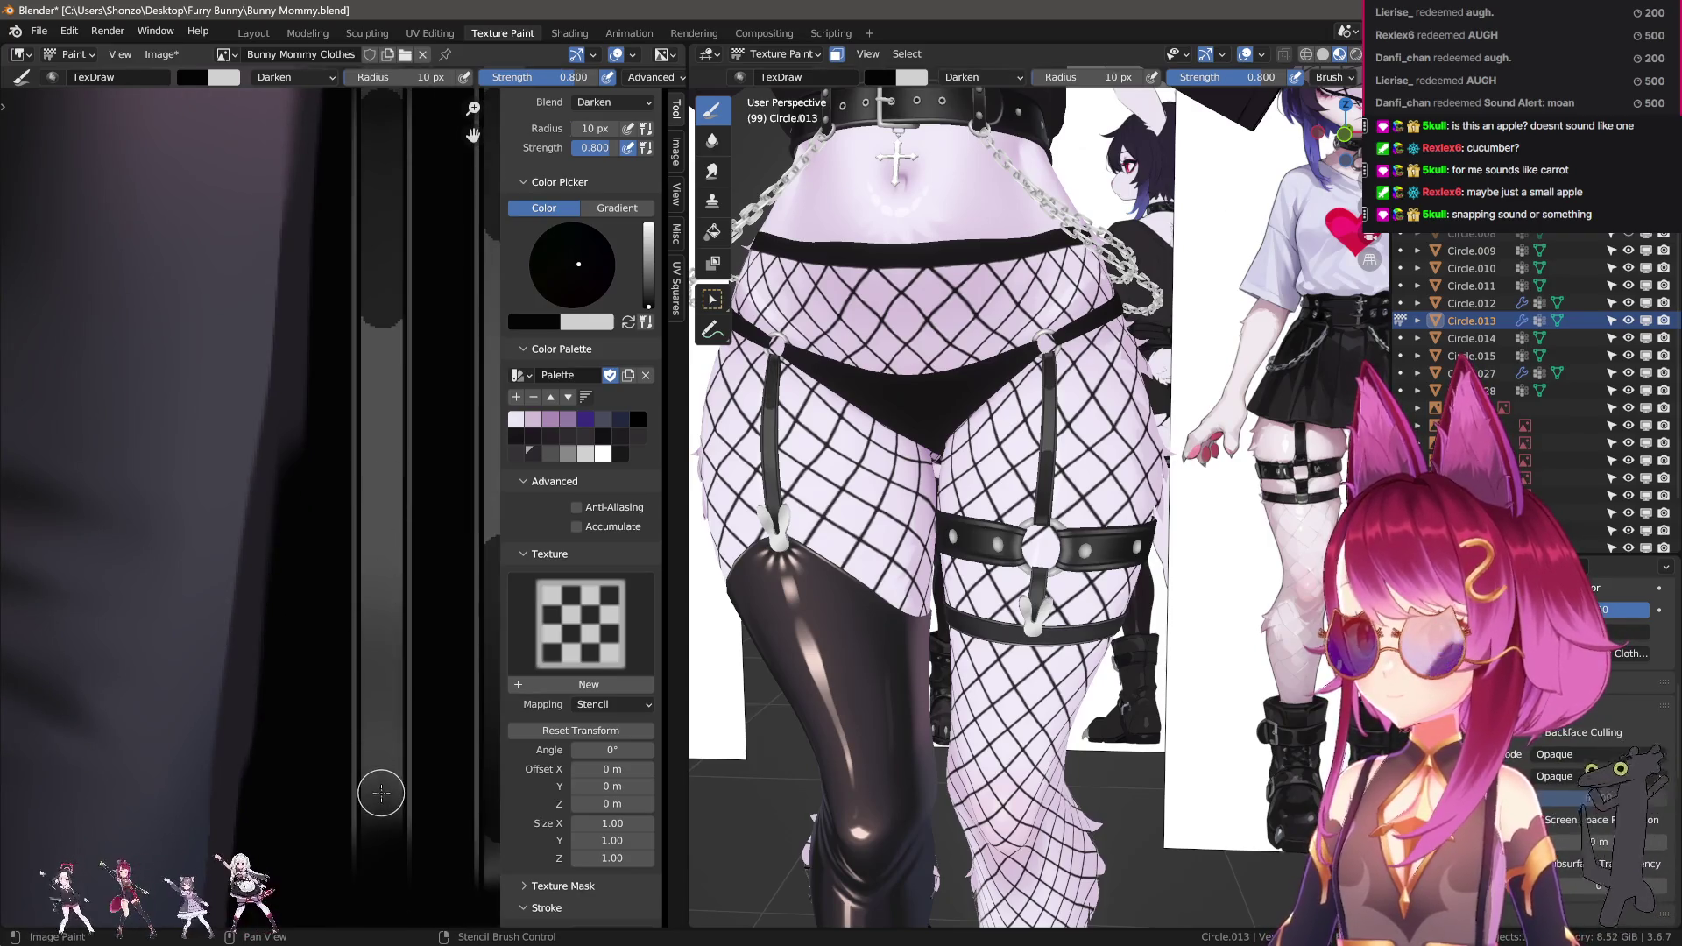
key(ctrl+z)
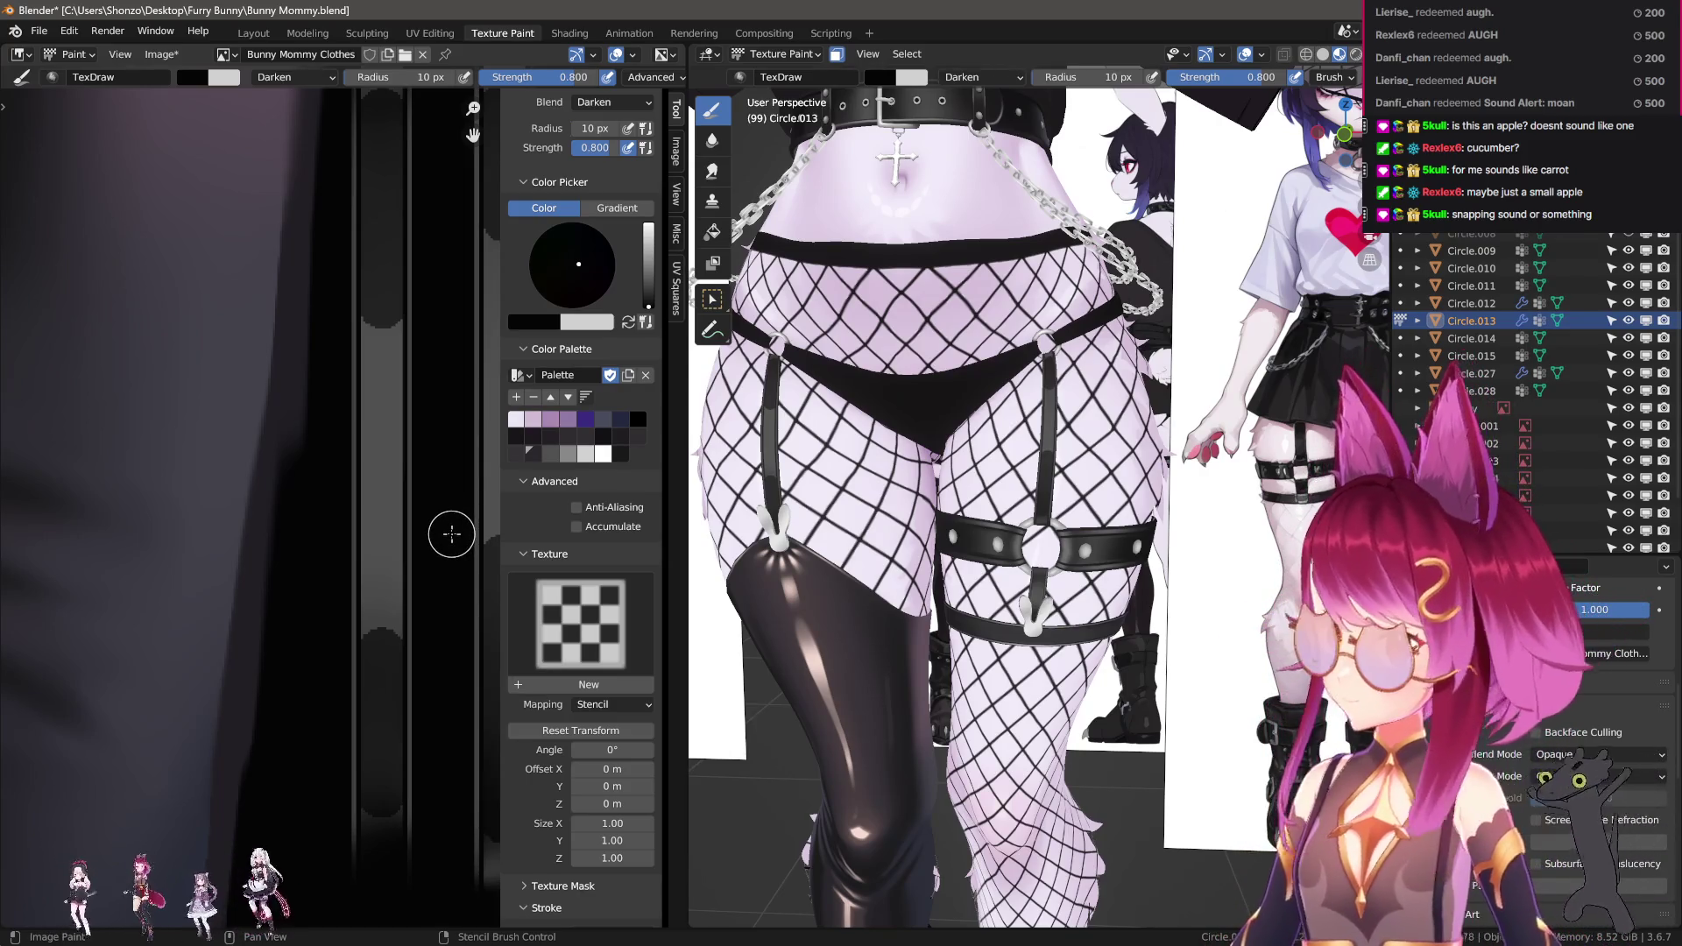
scroll(349, 594, up, 2)
Switch to the Smear brush with Line stroke method and 3% spacing.
key(3)
key(e)
click(354, 554)
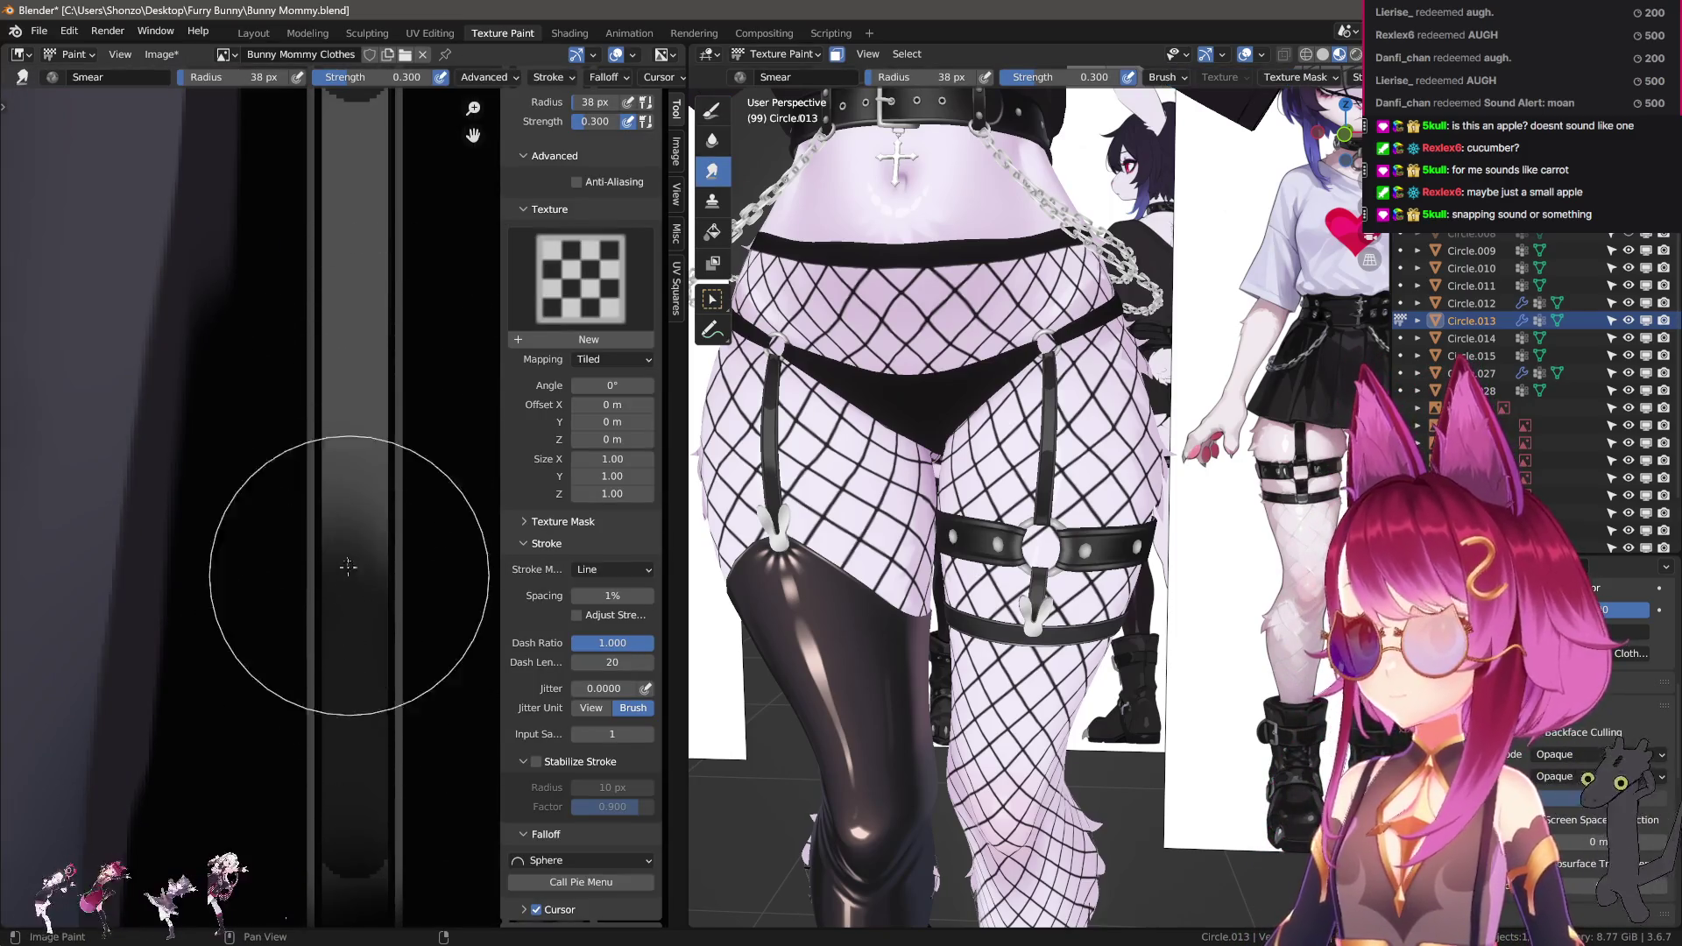
double_click(613, 596)
text(3)
key(Return)
Smear straight lines along the strap strip, resizing the brush from 47 px to 18 px.
mouse_move(350, 370)
mouse_down()
mouse_move(364, 646)
mouse_move(346, 620)
mouse_move(365, 631)
mouse_up()
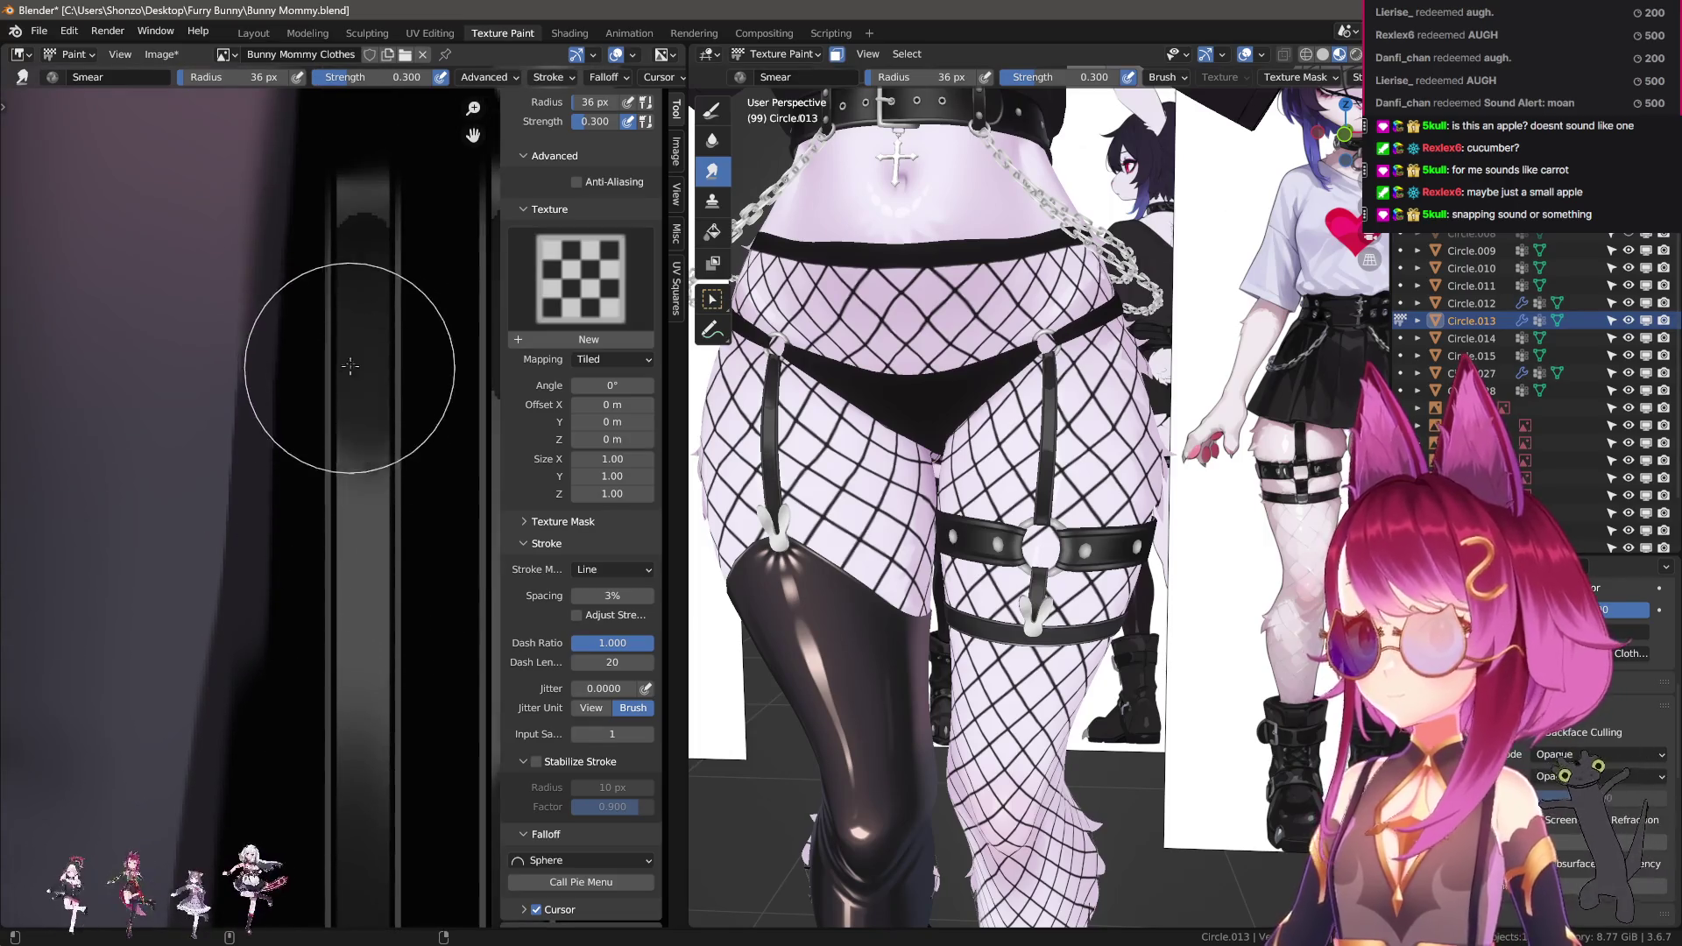
key(f)
click(387, 516)
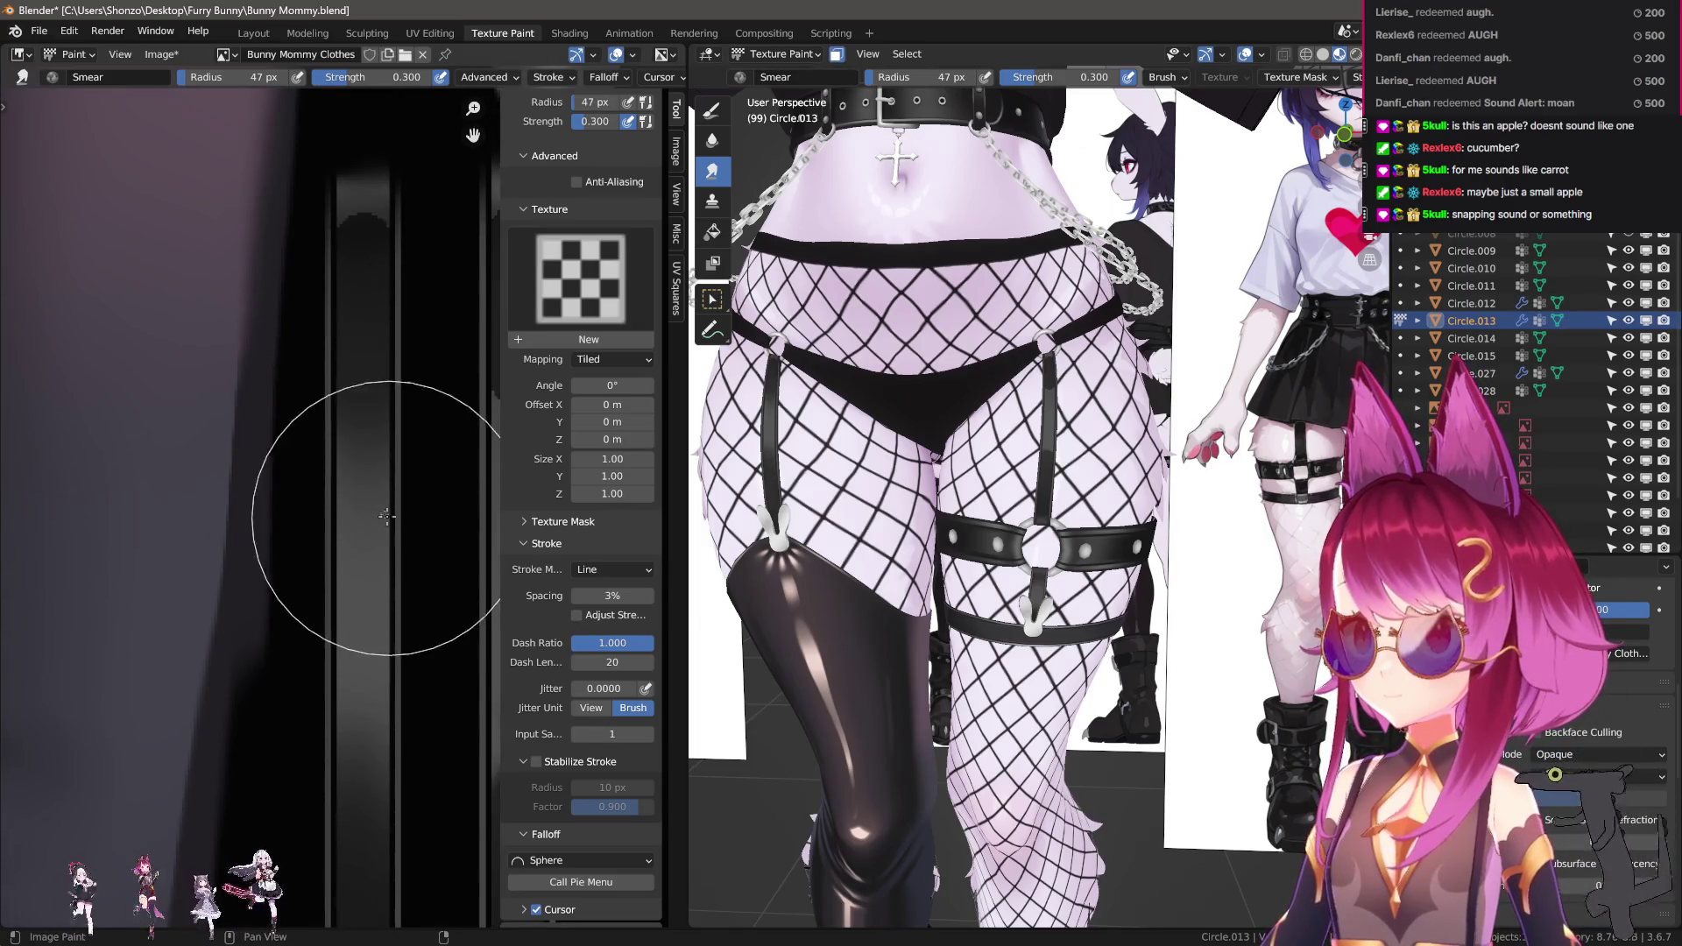
middle_drag(349, 602, 338, 695)
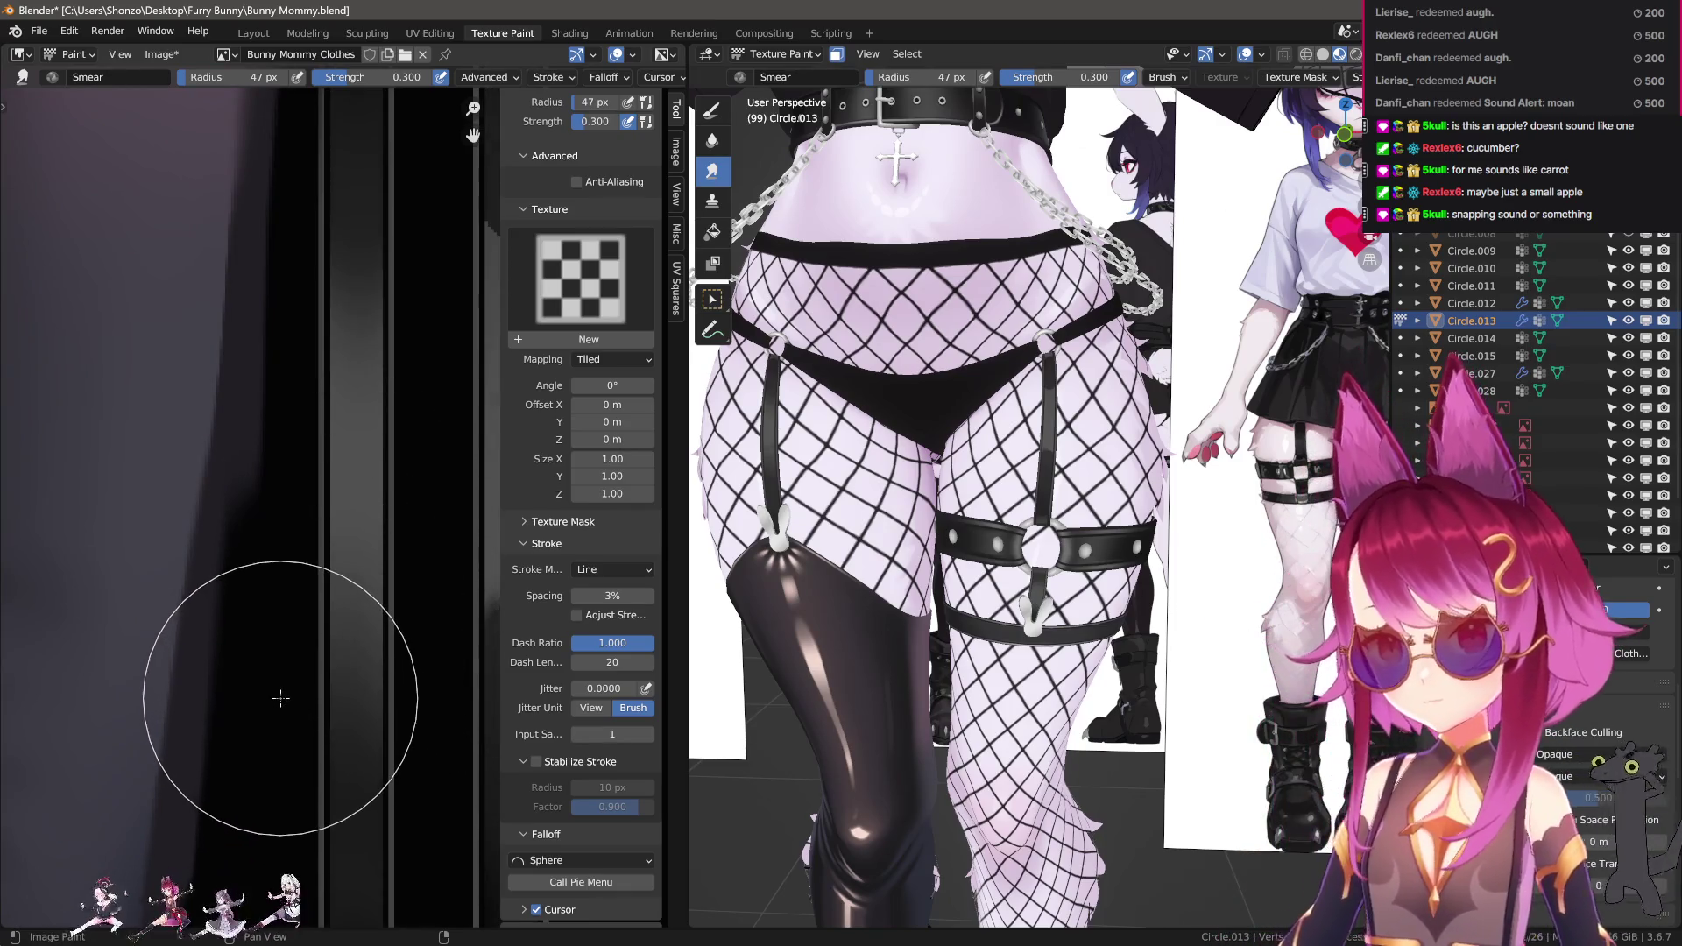
middle_drag(266, 687, 263, 545)
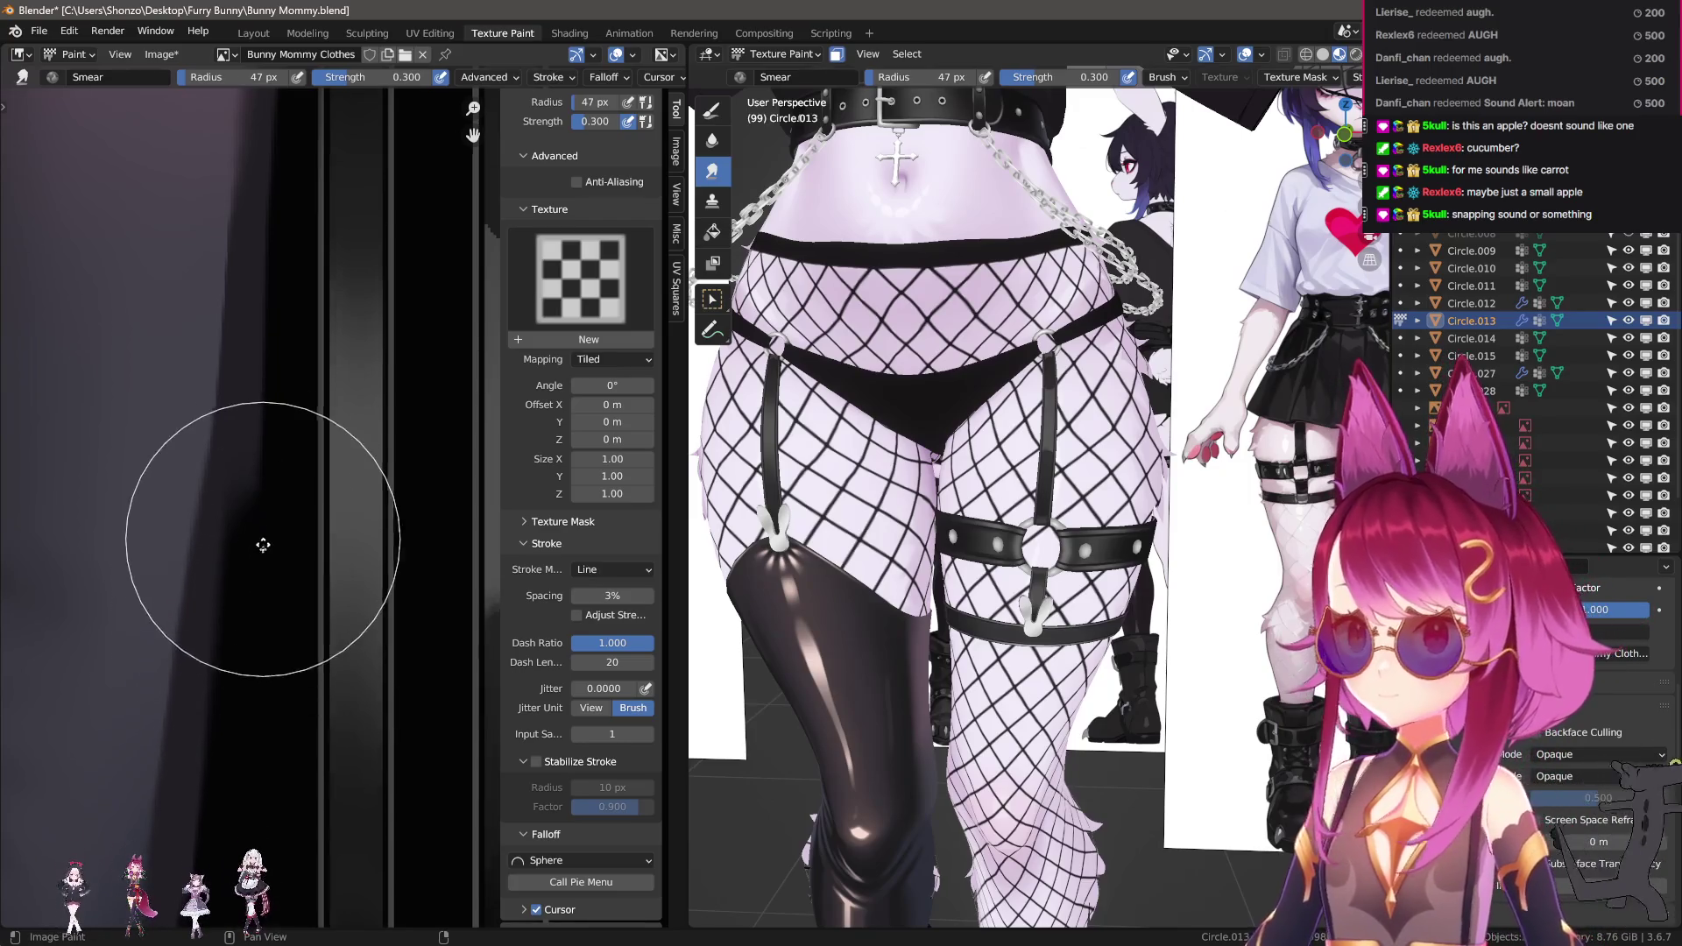
key(bracketleft)
key(bracketleft)
key(bracketleft)
scroll(300, 477, up, 2)
key(bracketleft)
key(bracketleft)
key(bracketleft)
scroll(312, 488, up, 2)
mouse_move(314, 568)
mouse_down()
mouse_move(330, 555)
mouse_move(319, 349)
mouse_move(313, 416)
mouse_move(272, 365)
mouse_up()
scroll(969, 594, up, 5)
Smear with a 21 px brush, then shrink it to 9 px and frame the lower strip ends.
key(f)
click(315, 402)
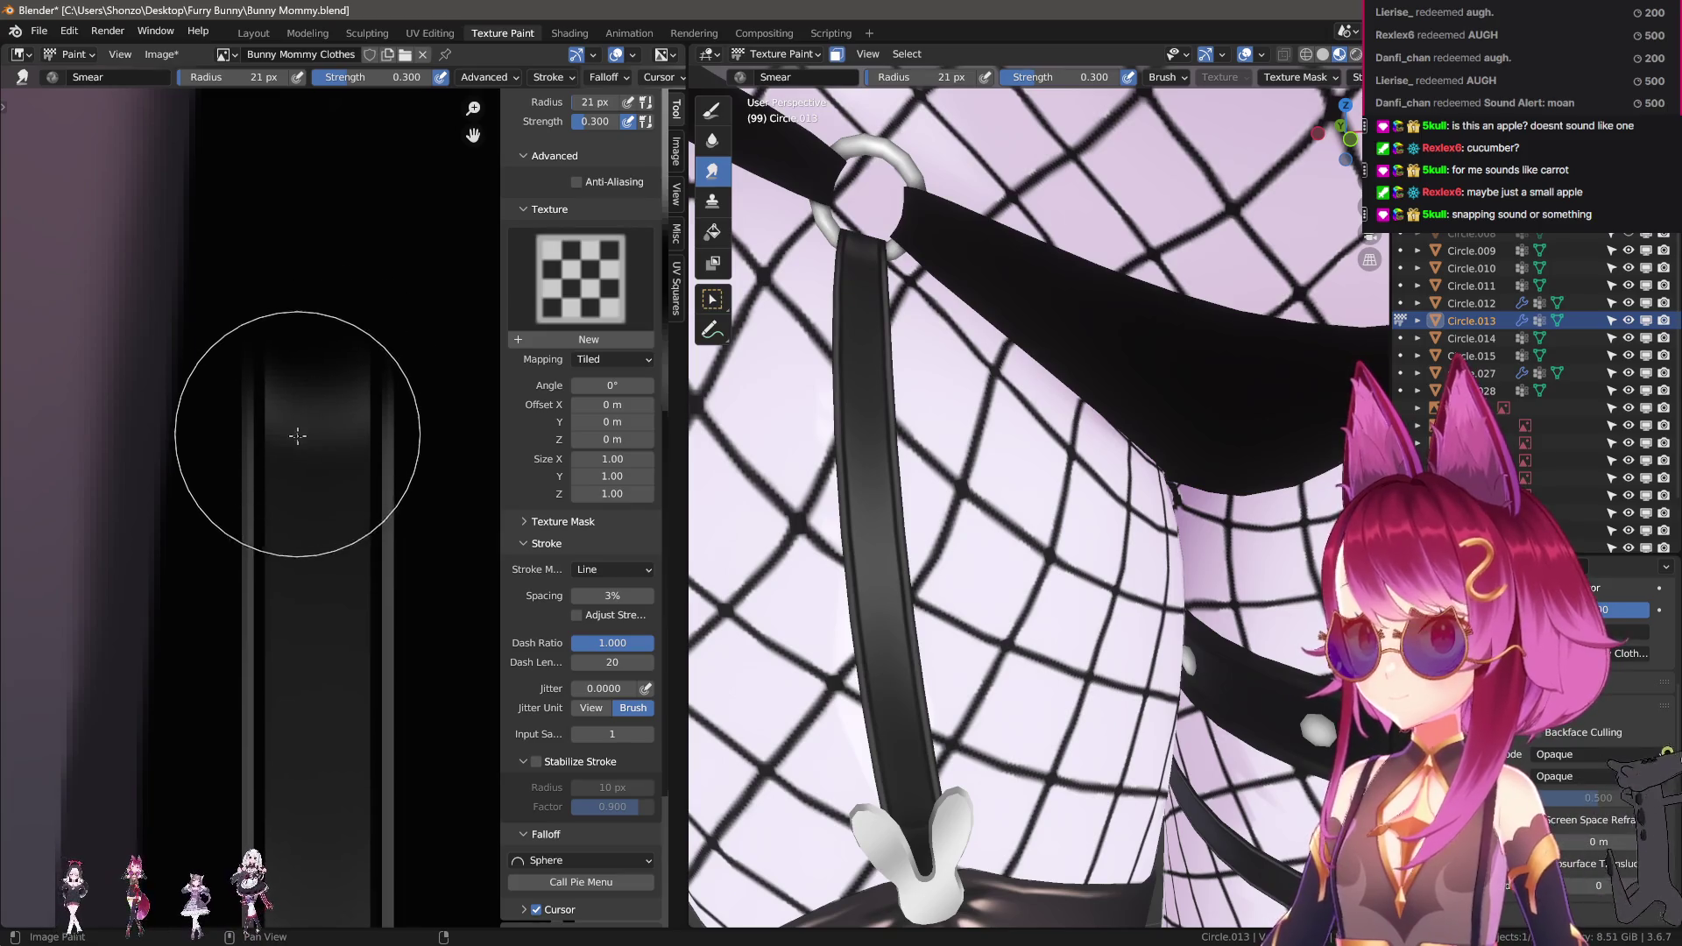
scroll(319, 526, up, 5)
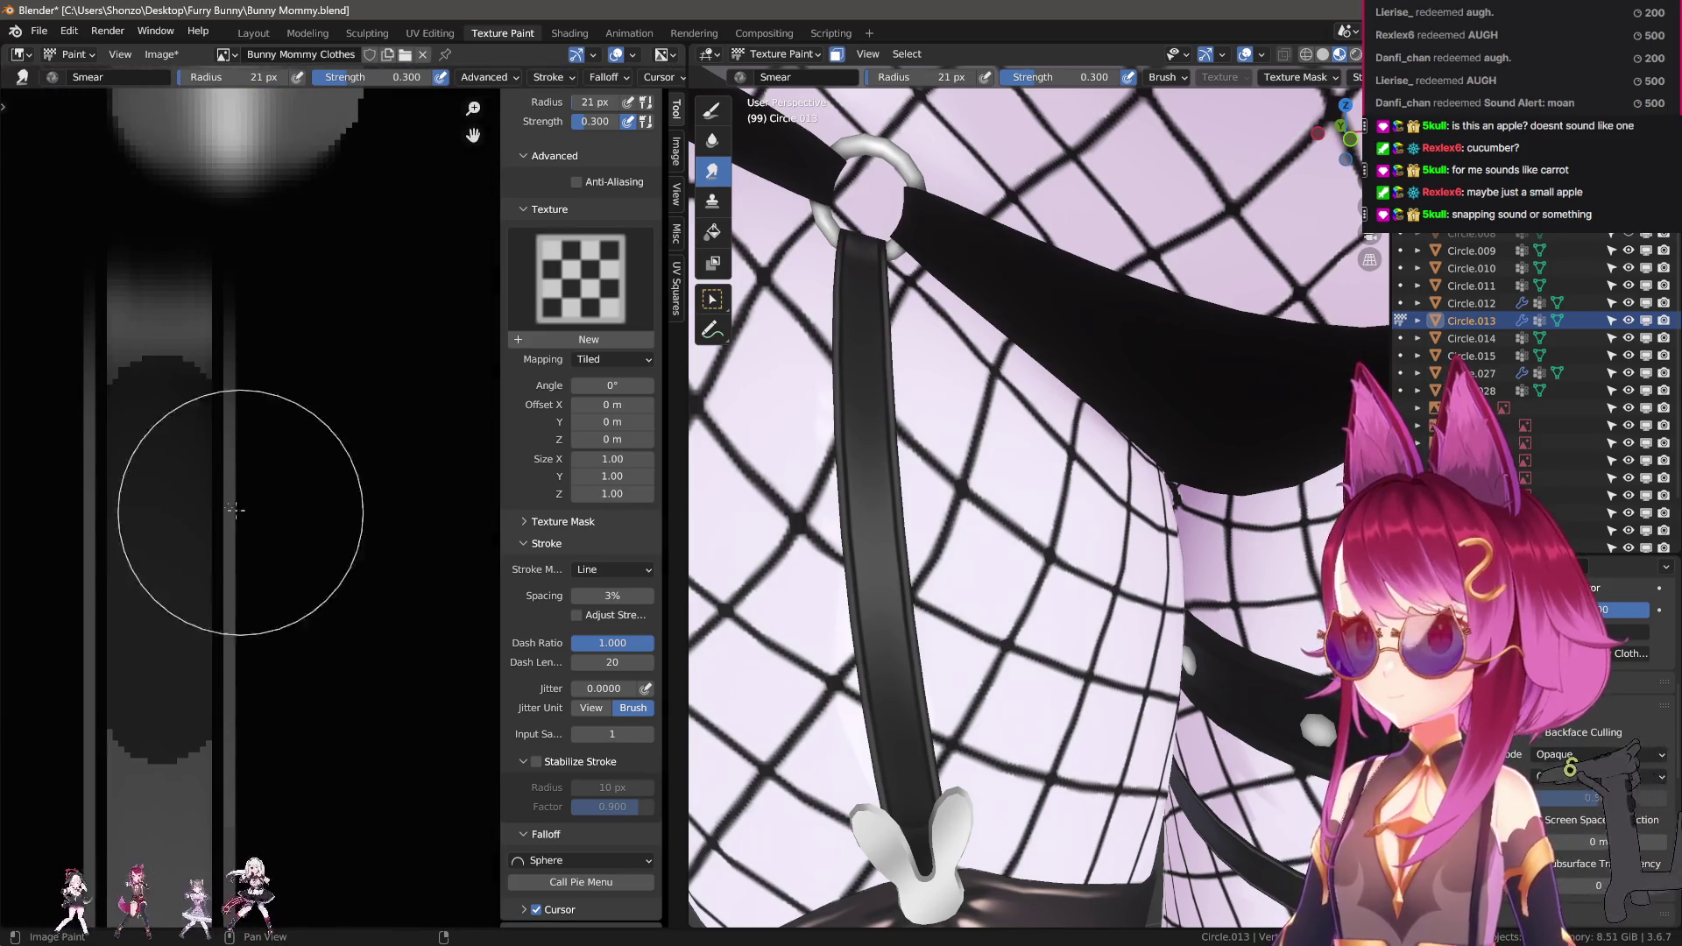
key(f)
click(158, 490)
middle_drag(158, 387, 187, 498)
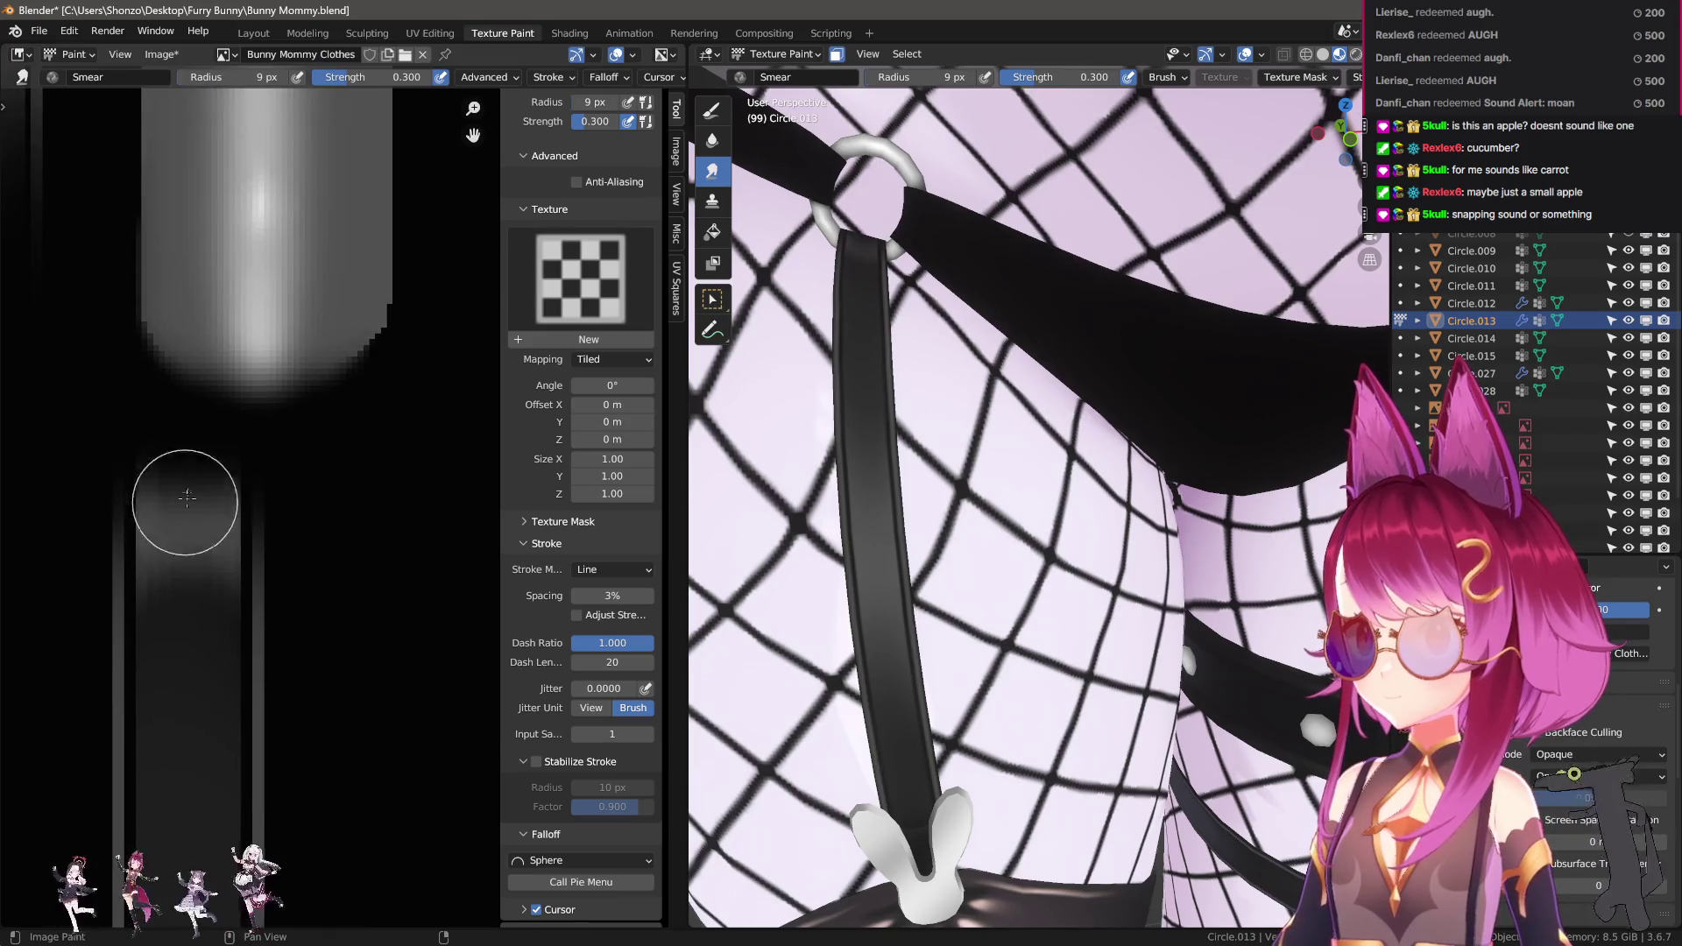
scroll(894, 561, down, 4)
scroll(897, 563, up, 5)
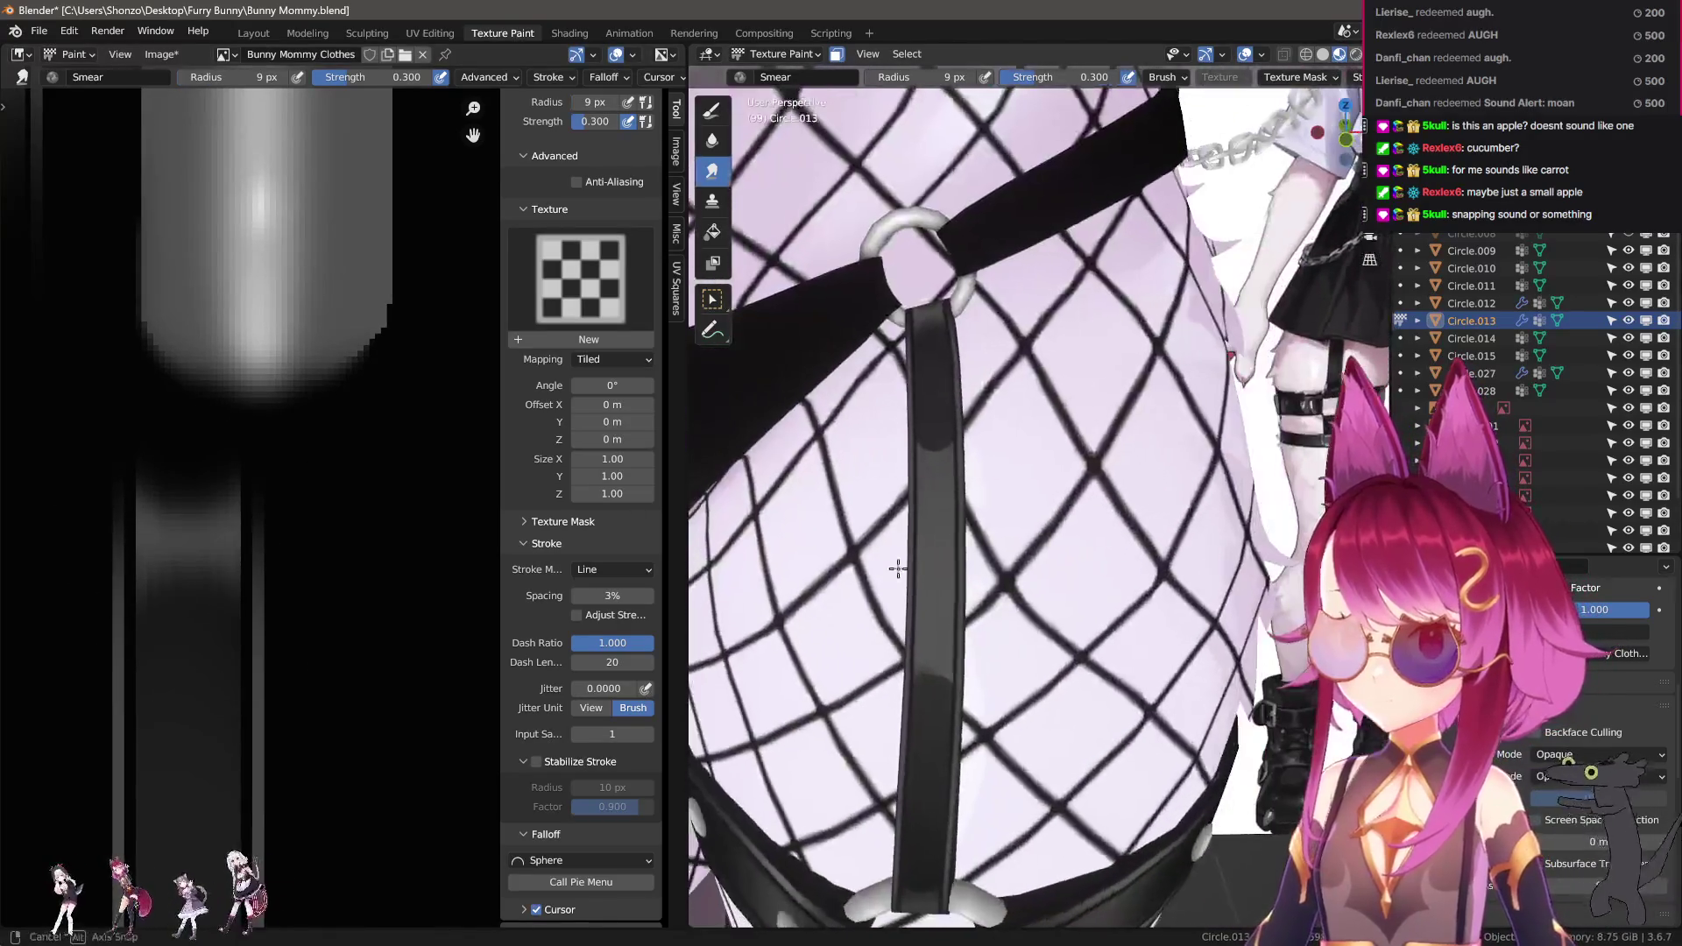
Enlarge the smear brush stepwise to 36 px and frame the strap strips.
key(f)
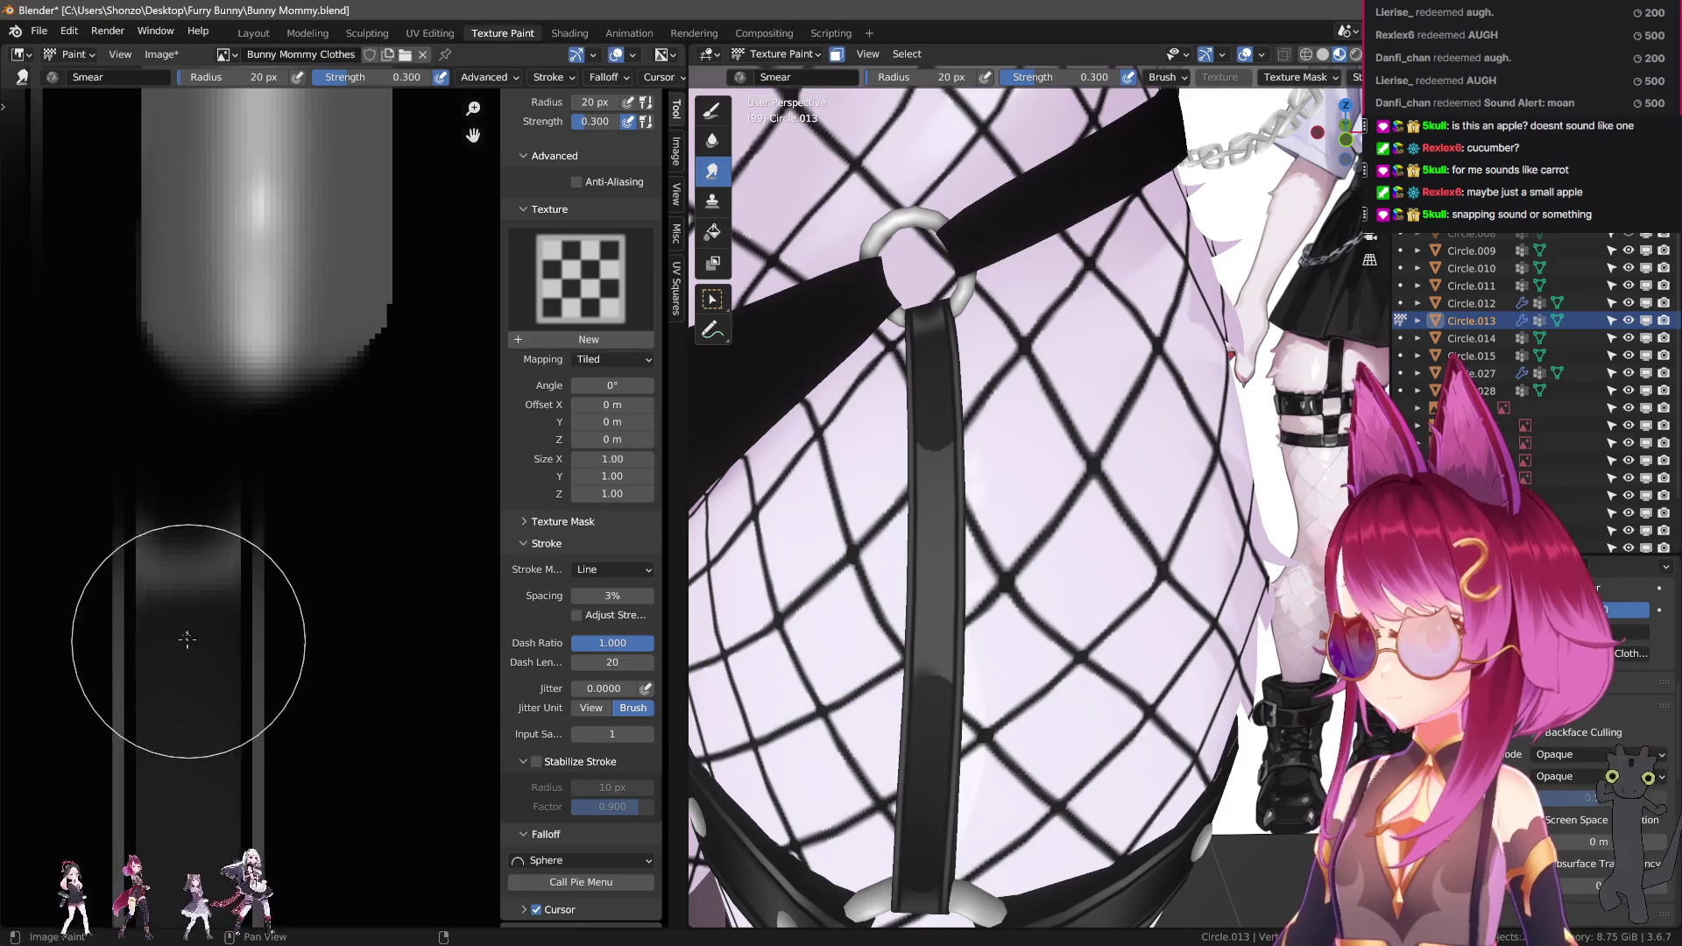
click(184, 578)
scroll(188, 563, up, 3)
key(f)
click(286, 556)
mouse_move(286, 557)
middle_down()
mouse_move(301, 629)
mouse_move(319, 450)
middle_up()
key(f)
click(319, 733)
scroll(302, 567, down, 1)
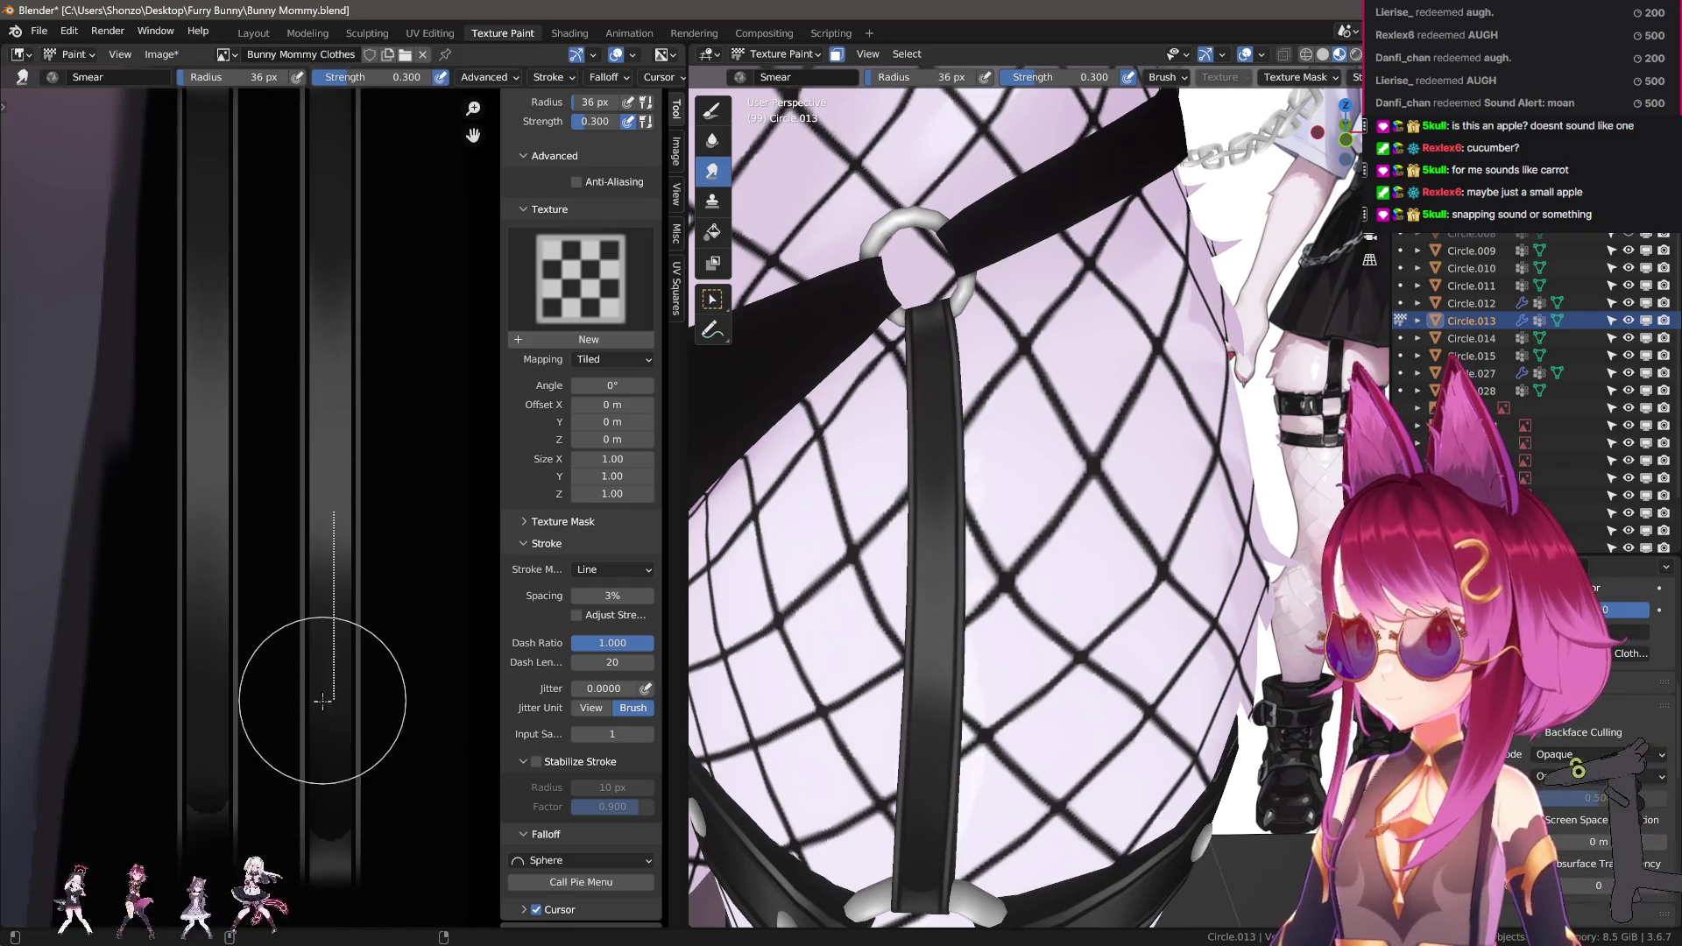
Smear straight lines down the strap strips at 36 px, then at 28 px.
mouse_move(324, 561)
mouse_down()
mouse_move(320, 725)
mouse_move(319, 695)
mouse_up()
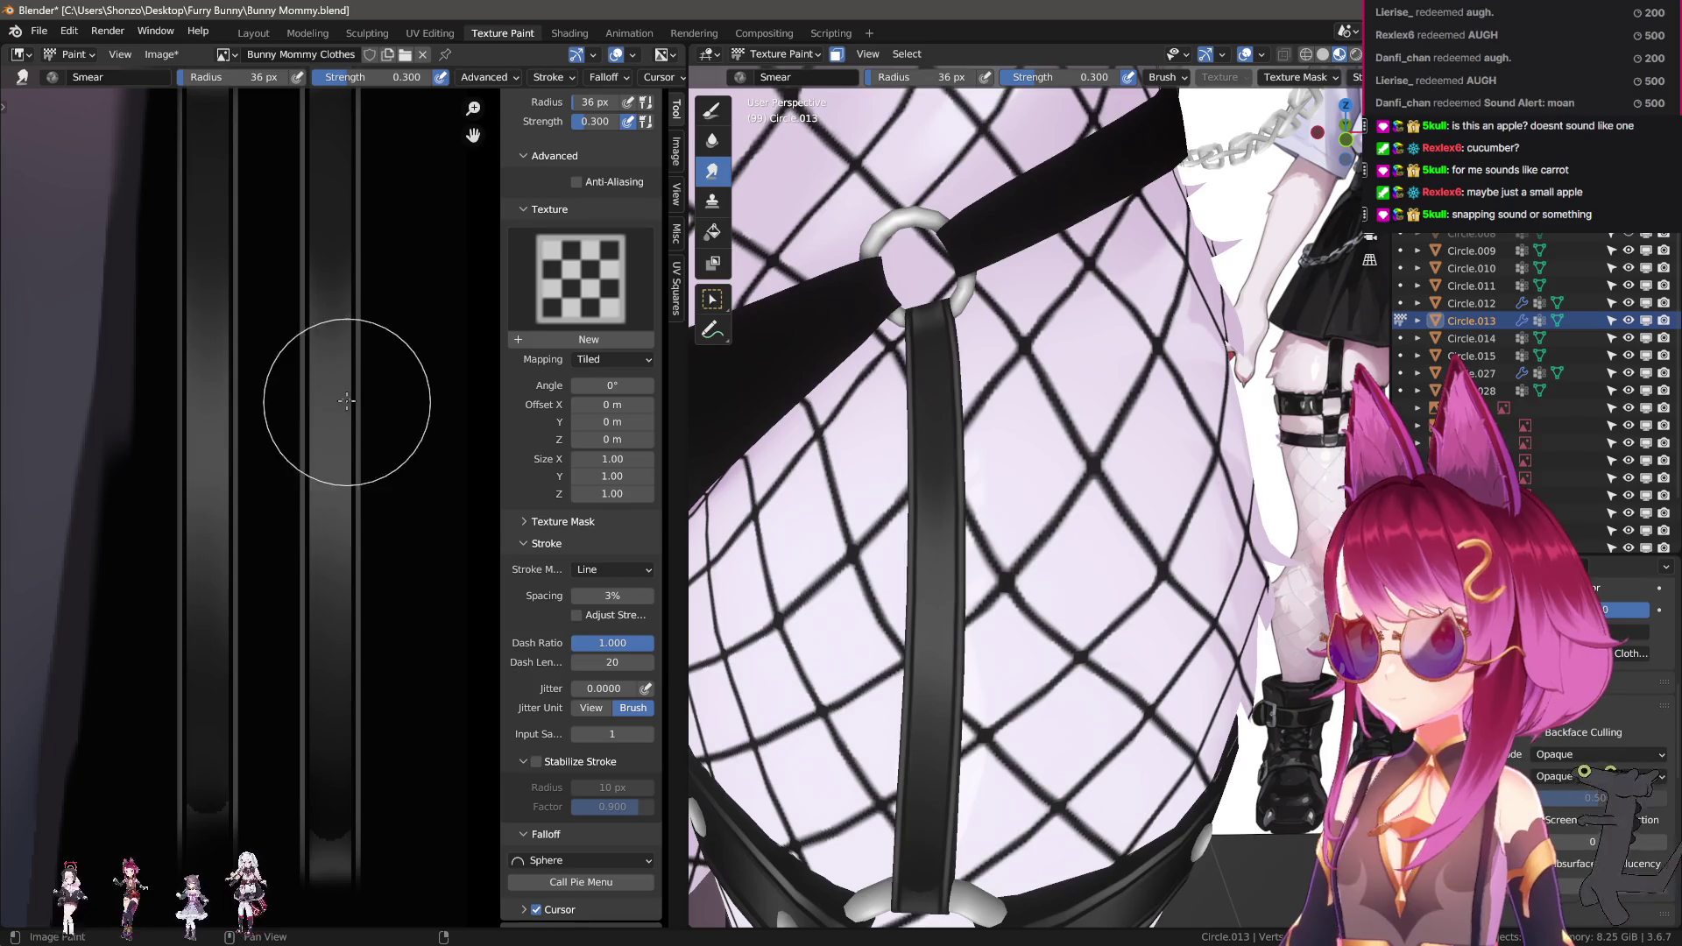
middle_drag(356, 708, 383, 488)
key(bracketleft)
key(bracketleft)
scroll(357, 555, up, 3)
drag(372, 403, 367, 538)
mouse_move(271, 475)
middle_down()
mouse_move(300, 525)
mouse_move(225, 601)
middle_up()
drag(230, 631, 235, 736)
scroll(870, 526, down, 4)
drag(233, 499, 233, 739)
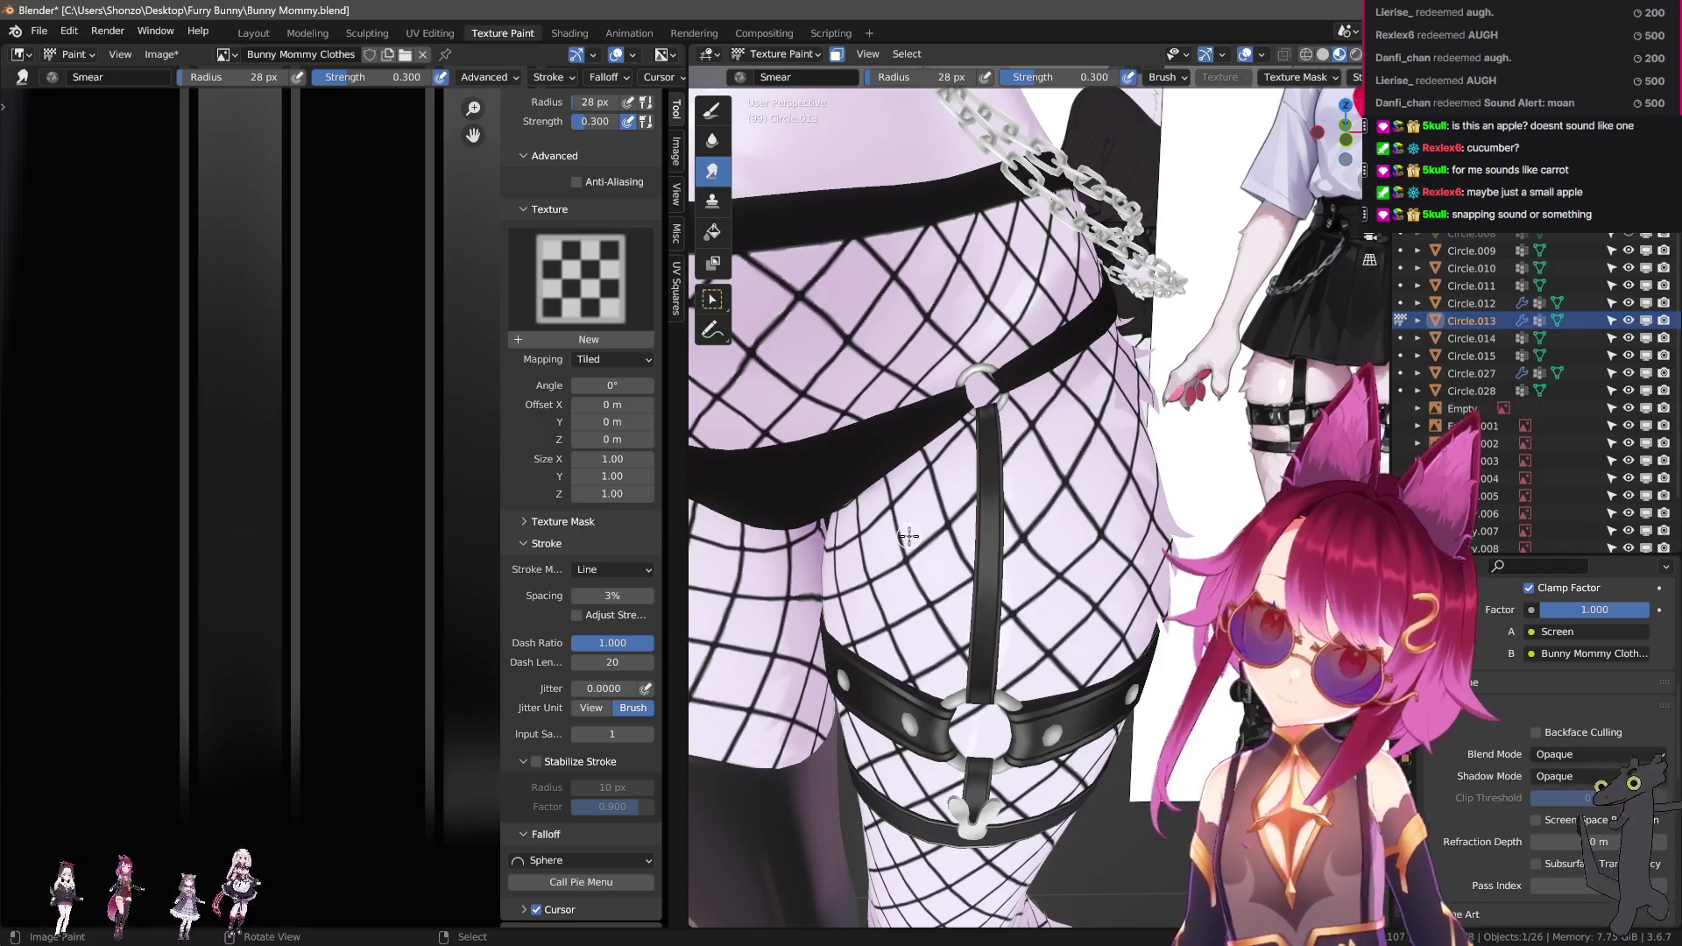
scroll(330, 450, down, 4)
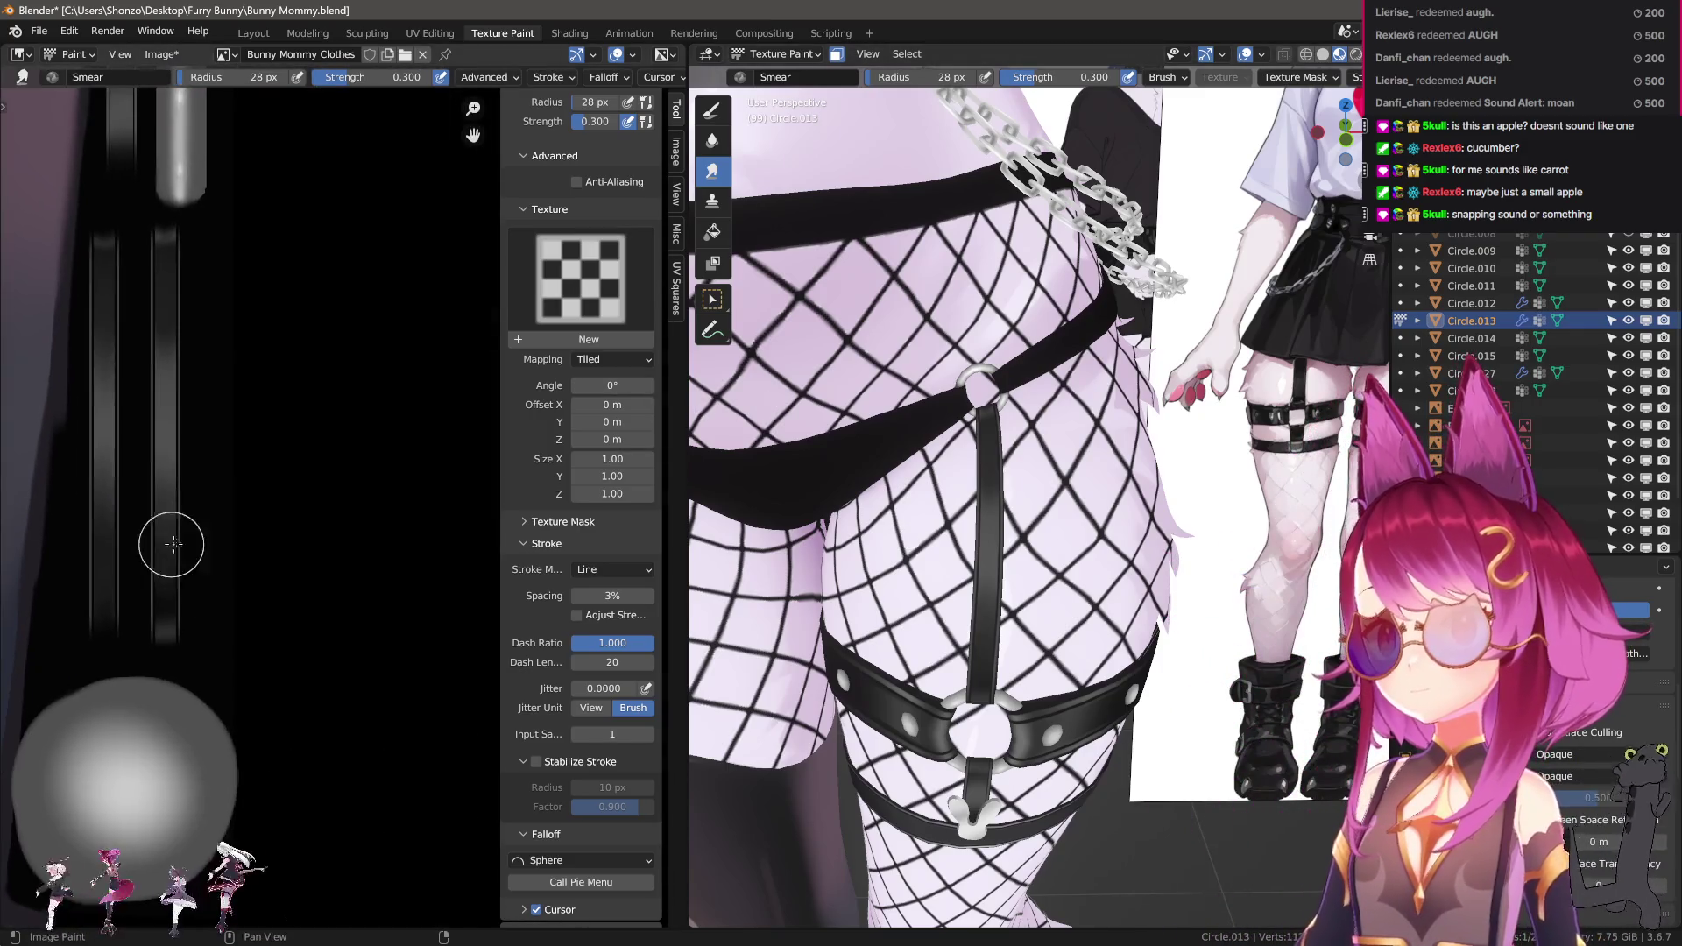
scroll(172, 544, up, 4)
Paint a dark stroke down the grey strap strip with the drawing brush, redoing it once.
key(1)
scroll(325, 495, up, 3)
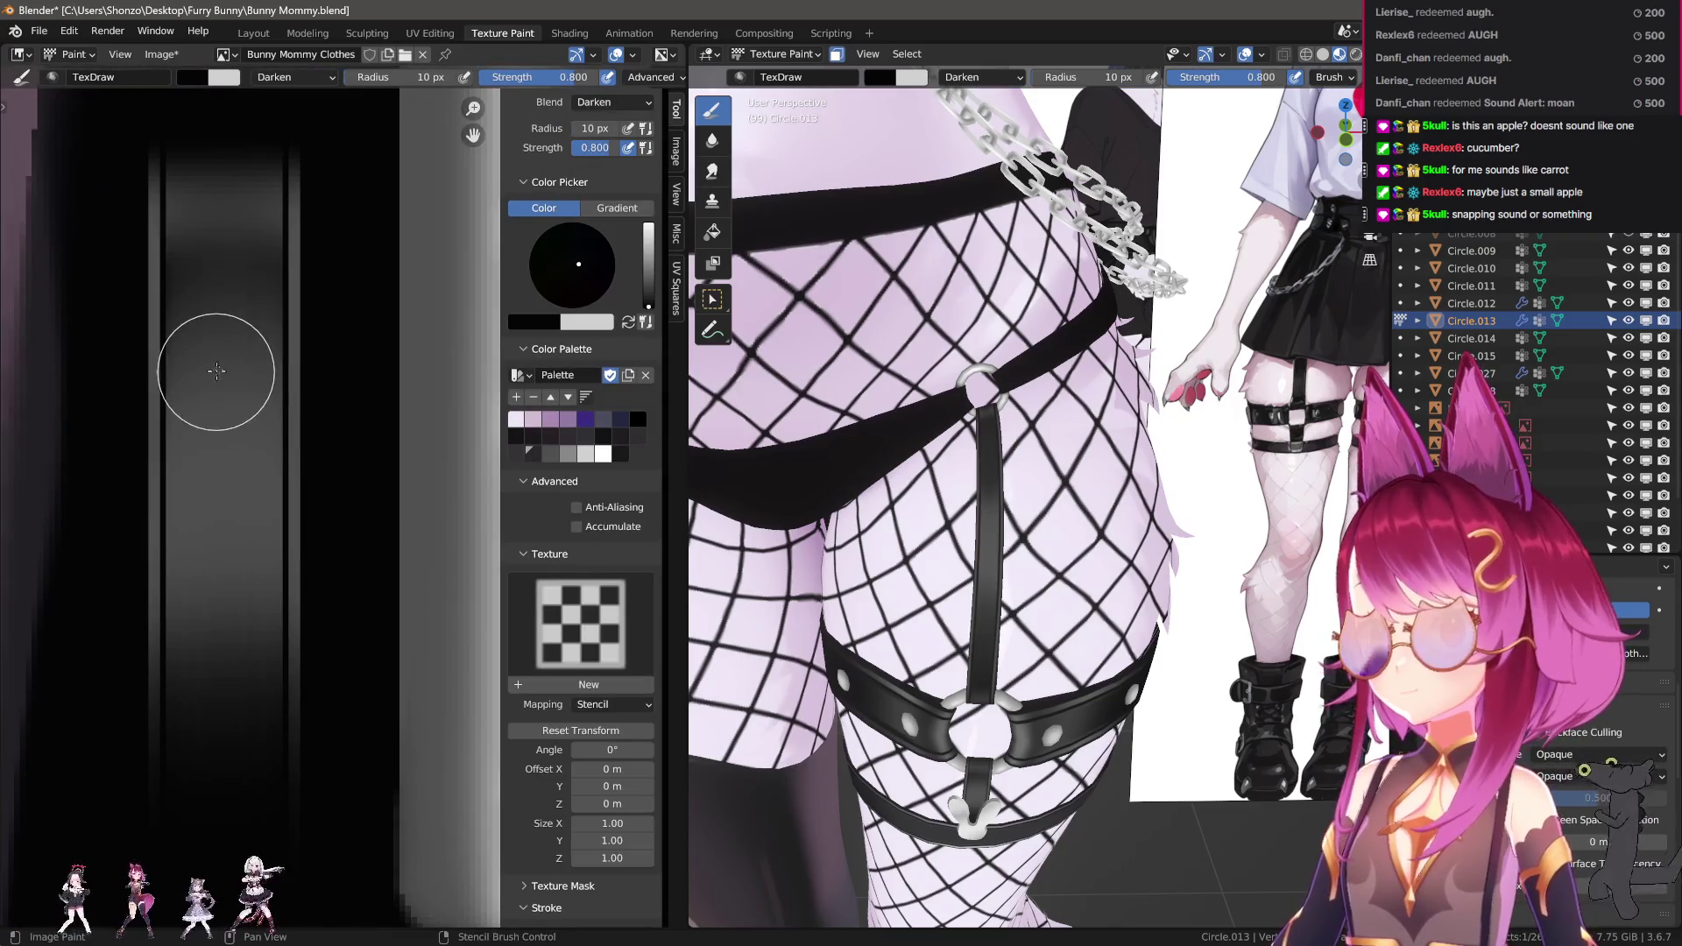
mouse_move(225, 324)
mouse_down()
mouse_move(226, 657)
mouse_move(237, 448)
mouse_up()
key(ctrl+z)
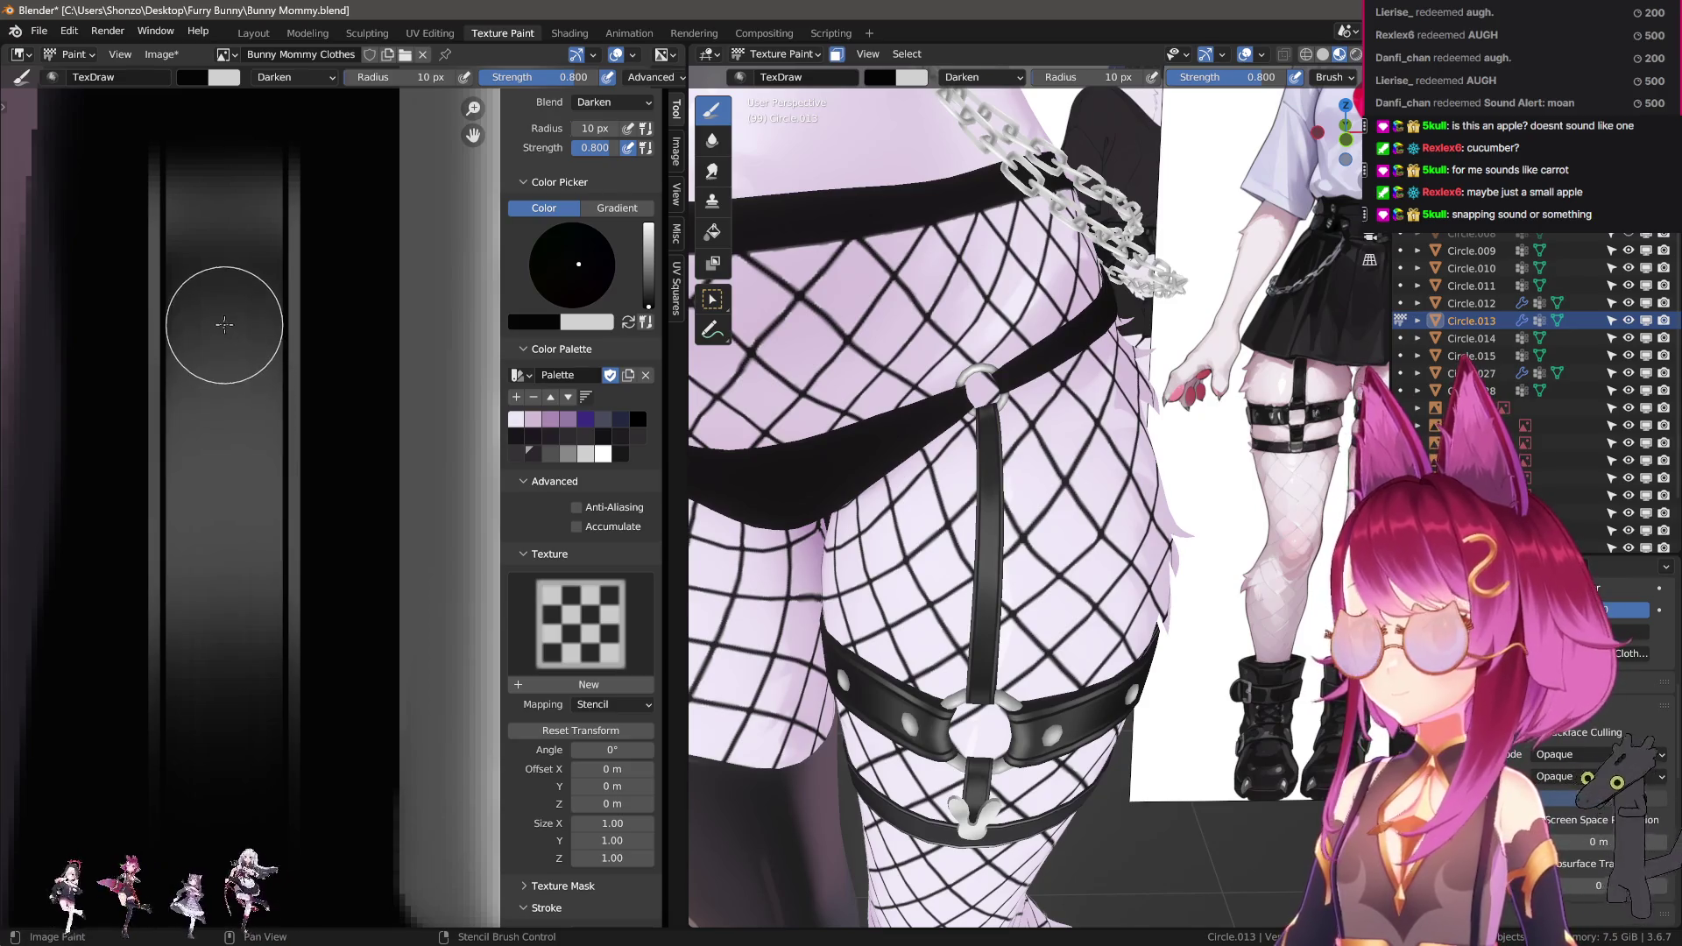
drag(222, 302, 225, 523)
Smear away the hard step at the dark stroke's end with a slightly larger Smear brush.
key(3)
mouse_move(219, 382)
mouse_down()
mouse_move(219, 301)
mouse_move(218, 394)
mouse_up()
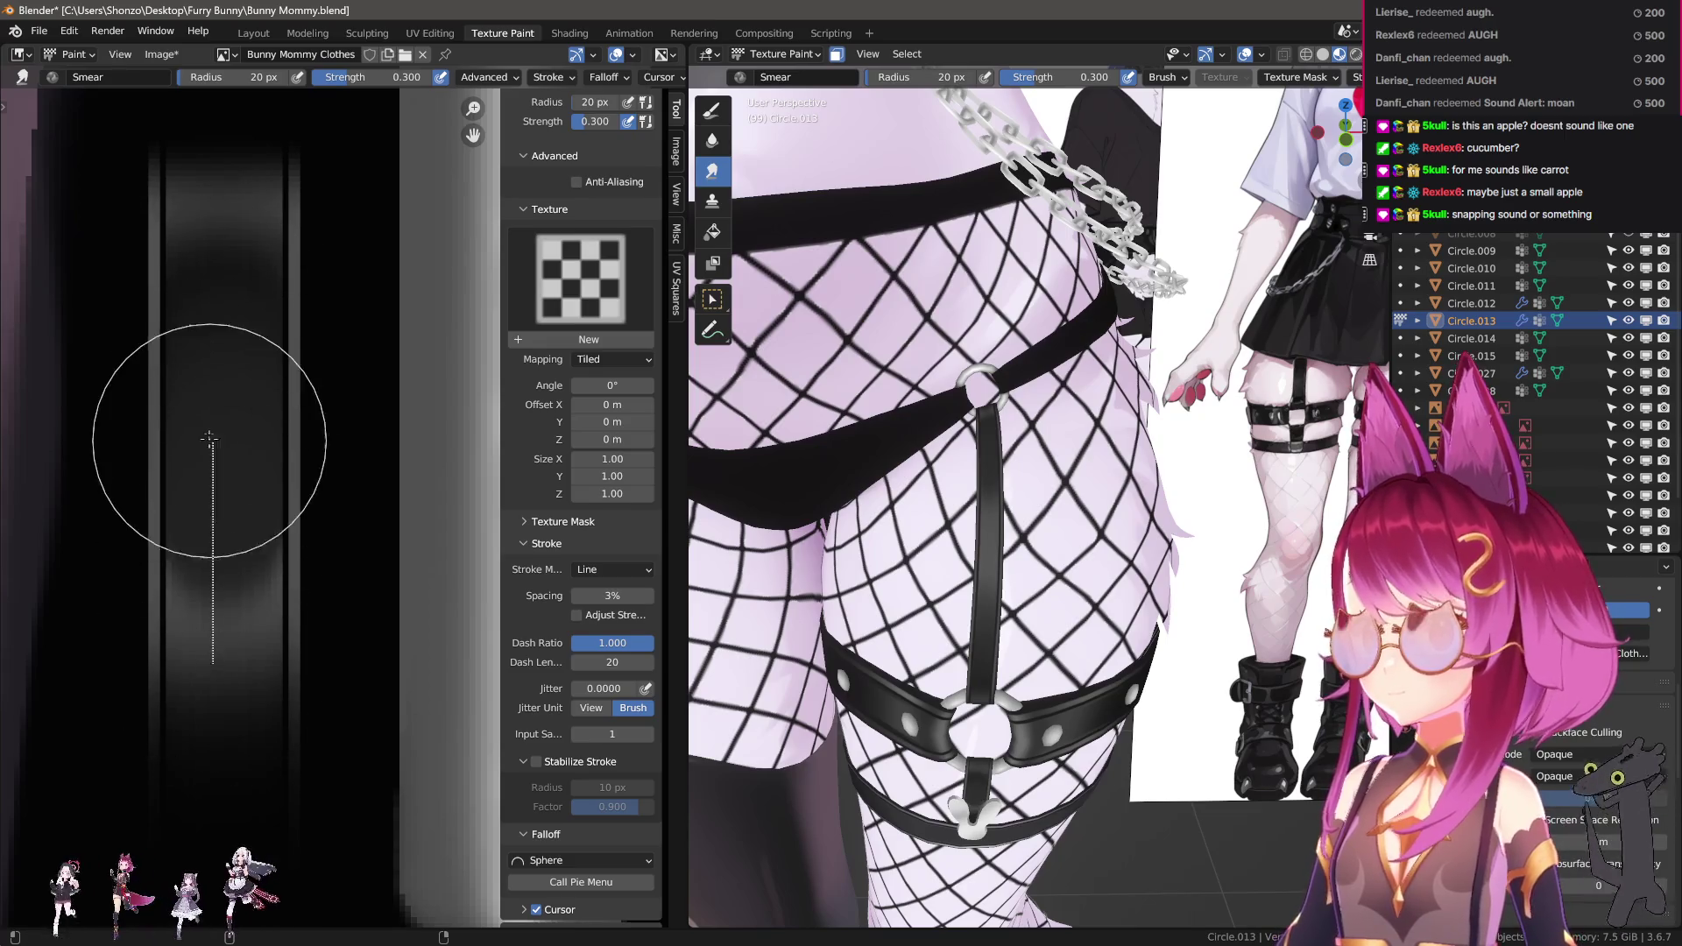
drag(213, 544, 212, 453)
key(KP_Decimal)
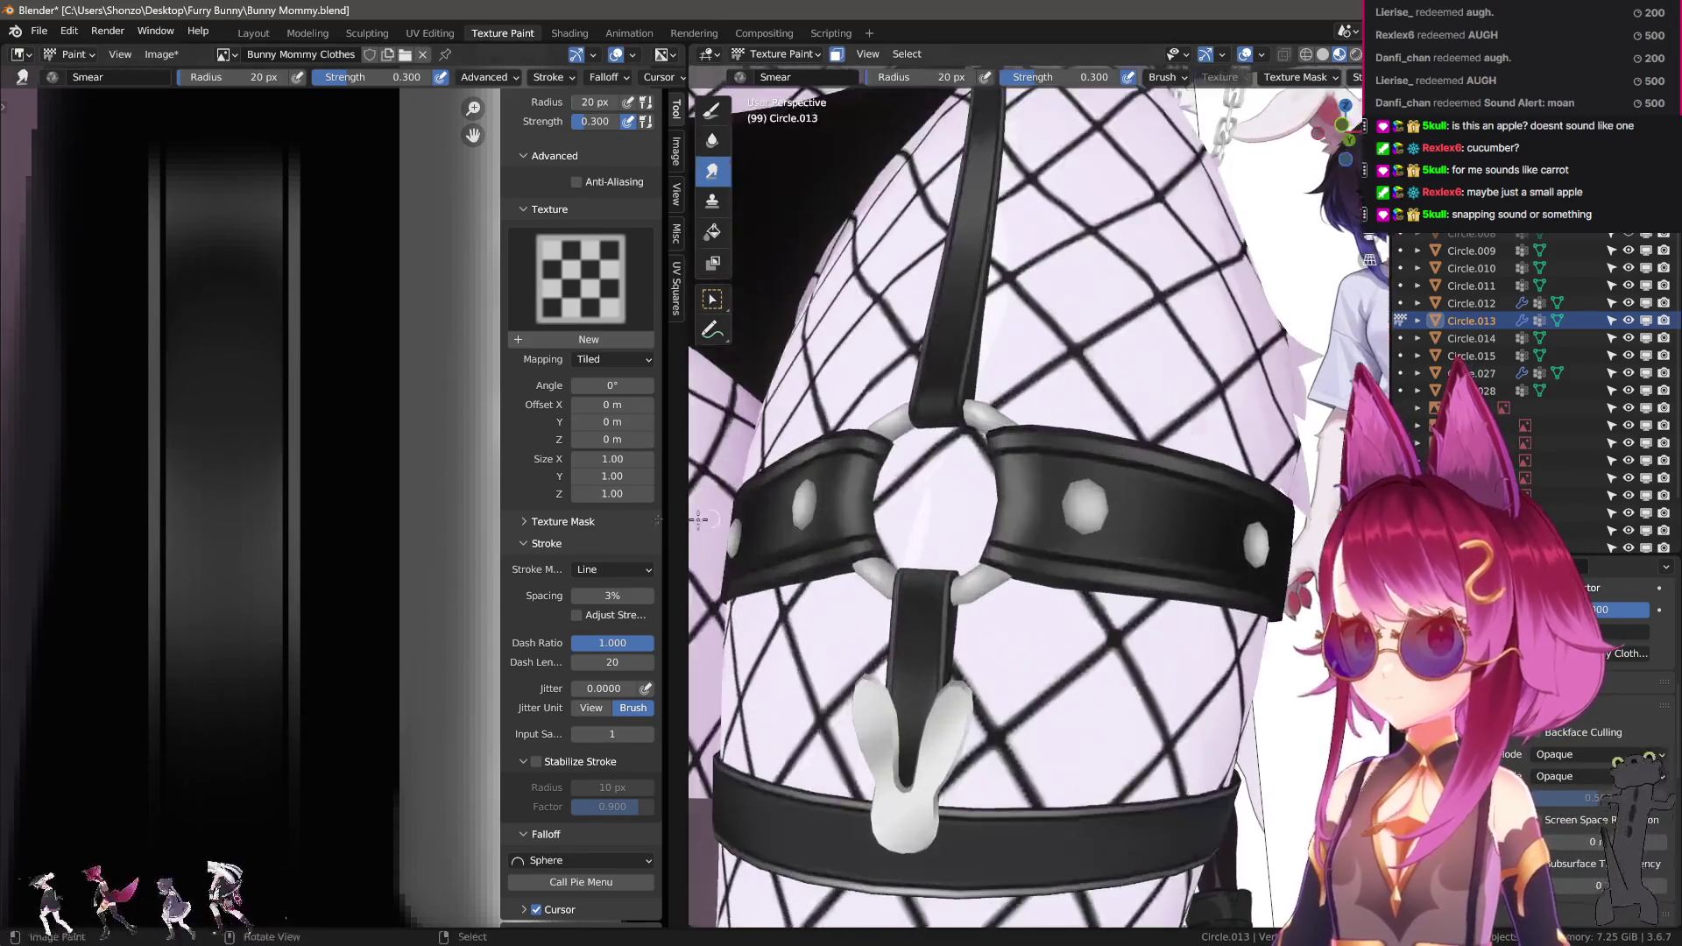
scroll(579, 350, up, 1)
key(bracketright)
key(bracketright)
key(bracketright)
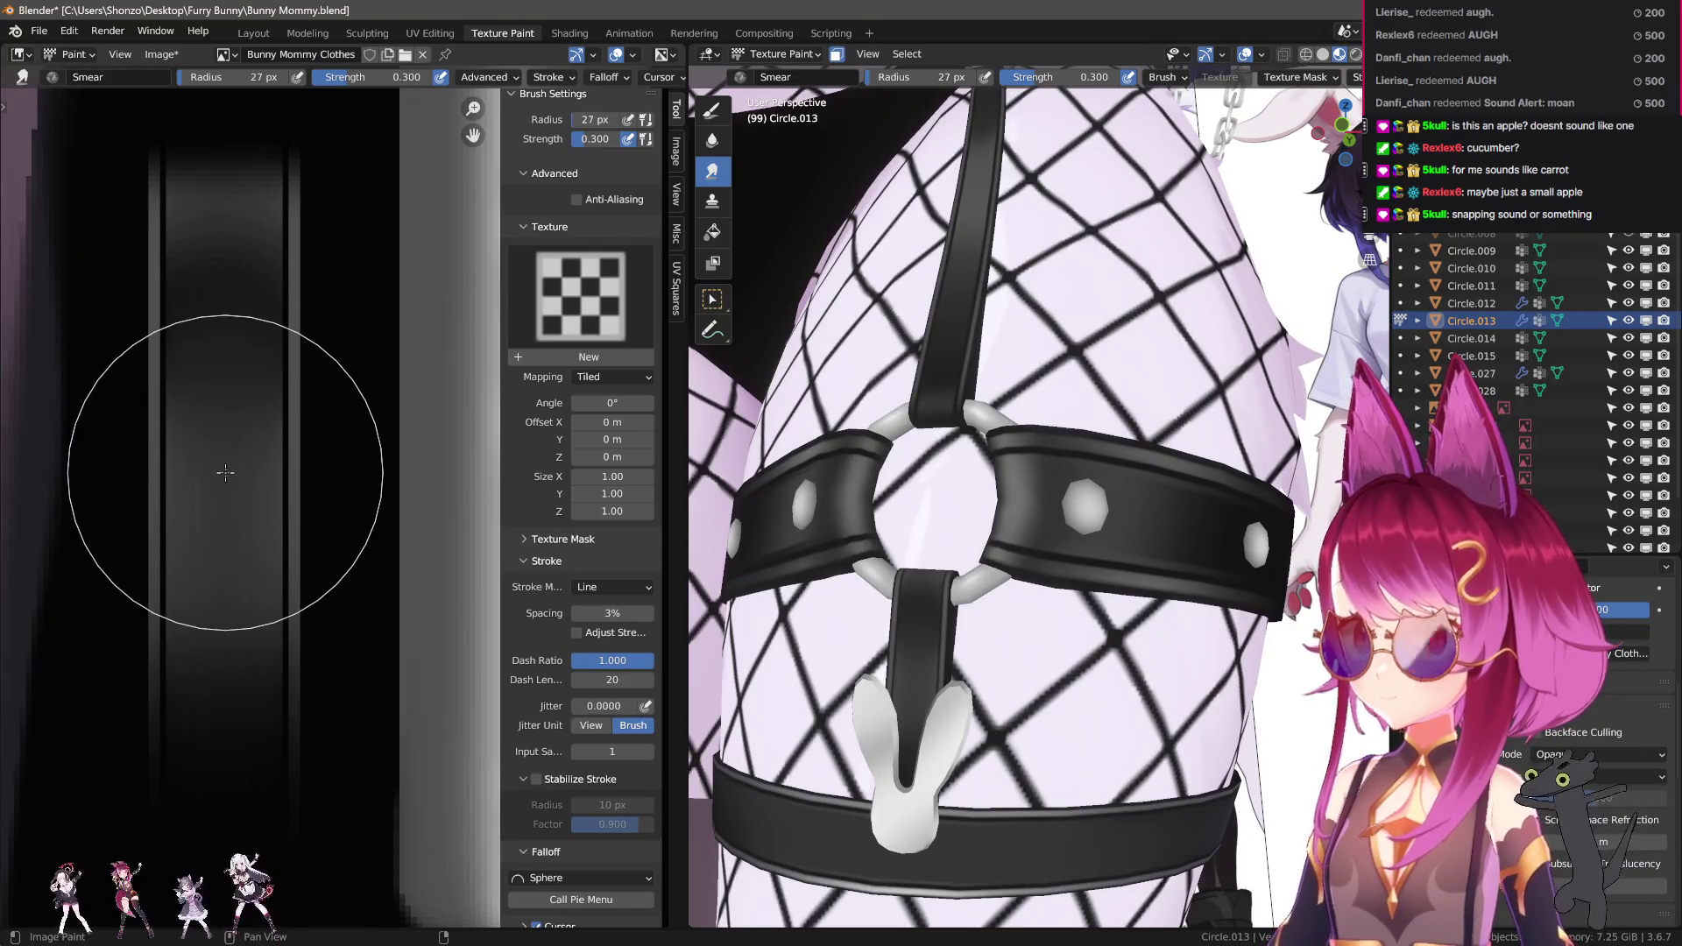
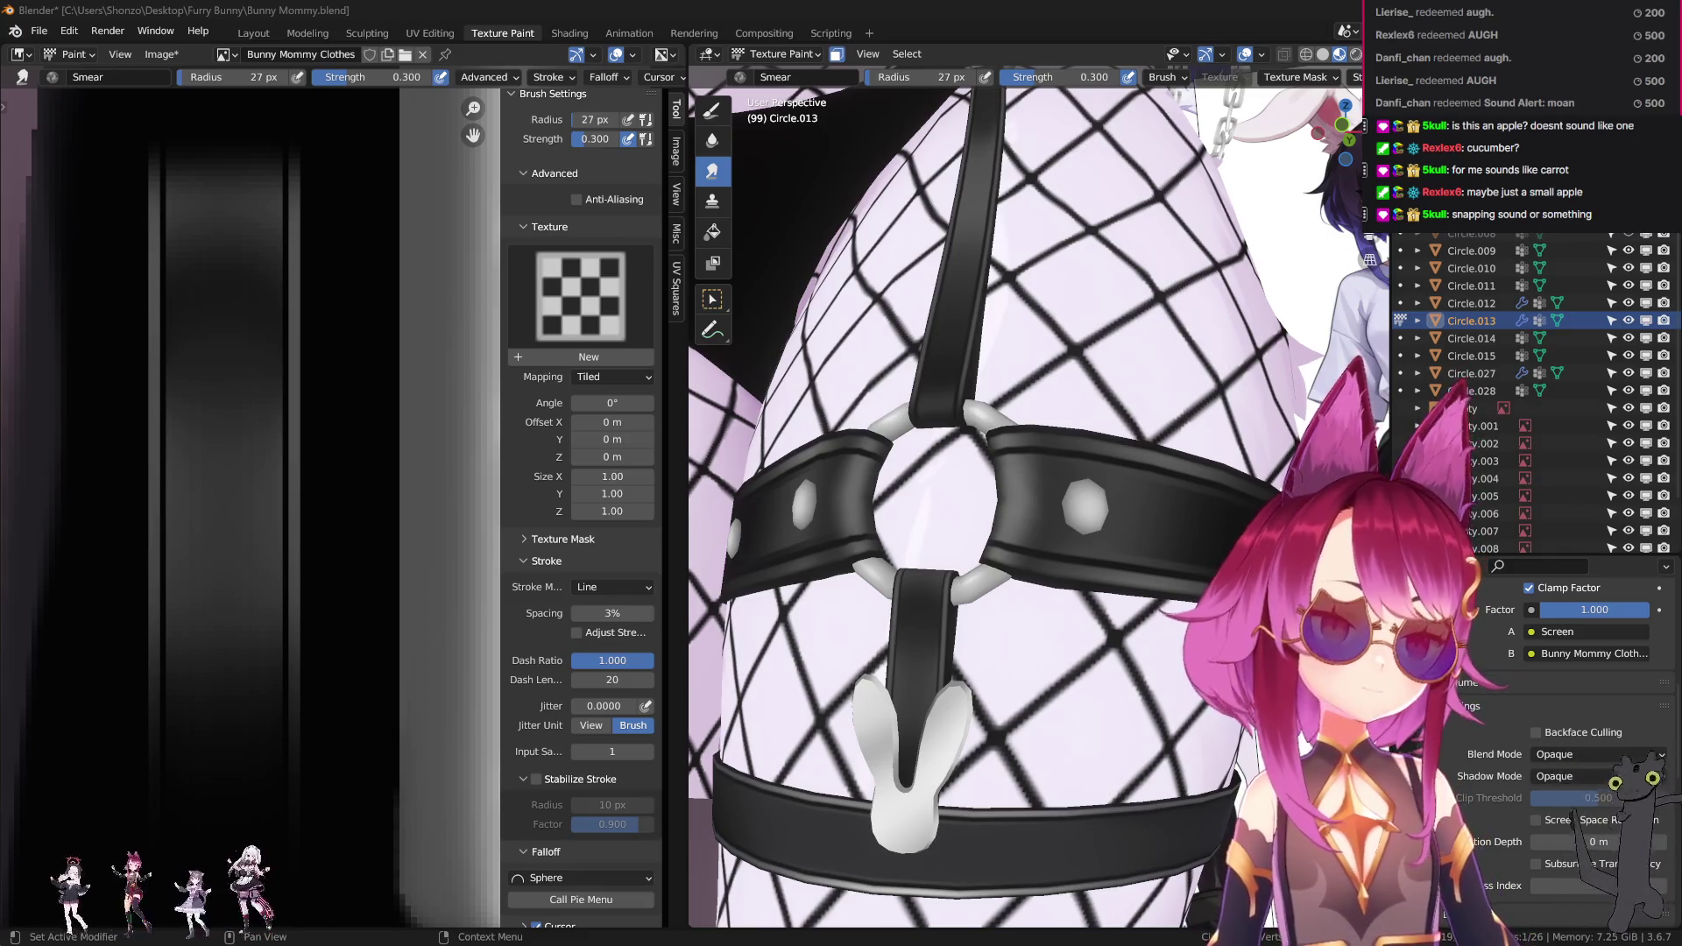
Replace Smear with the TexDraw brush (Darken, 10 px) and bring the stockings' UVs into view.
mouse_move(1109, 492)
ctrl+middle_down()
mouse_move(1056, 628)
mouse_move(1037, 783)
mouse_move(1083, 688)
mouse_move(1089, 607)
ctrl+middle_up()
scroll(1091, 608, down, 3)
scroll(1082, 574, up, 5)
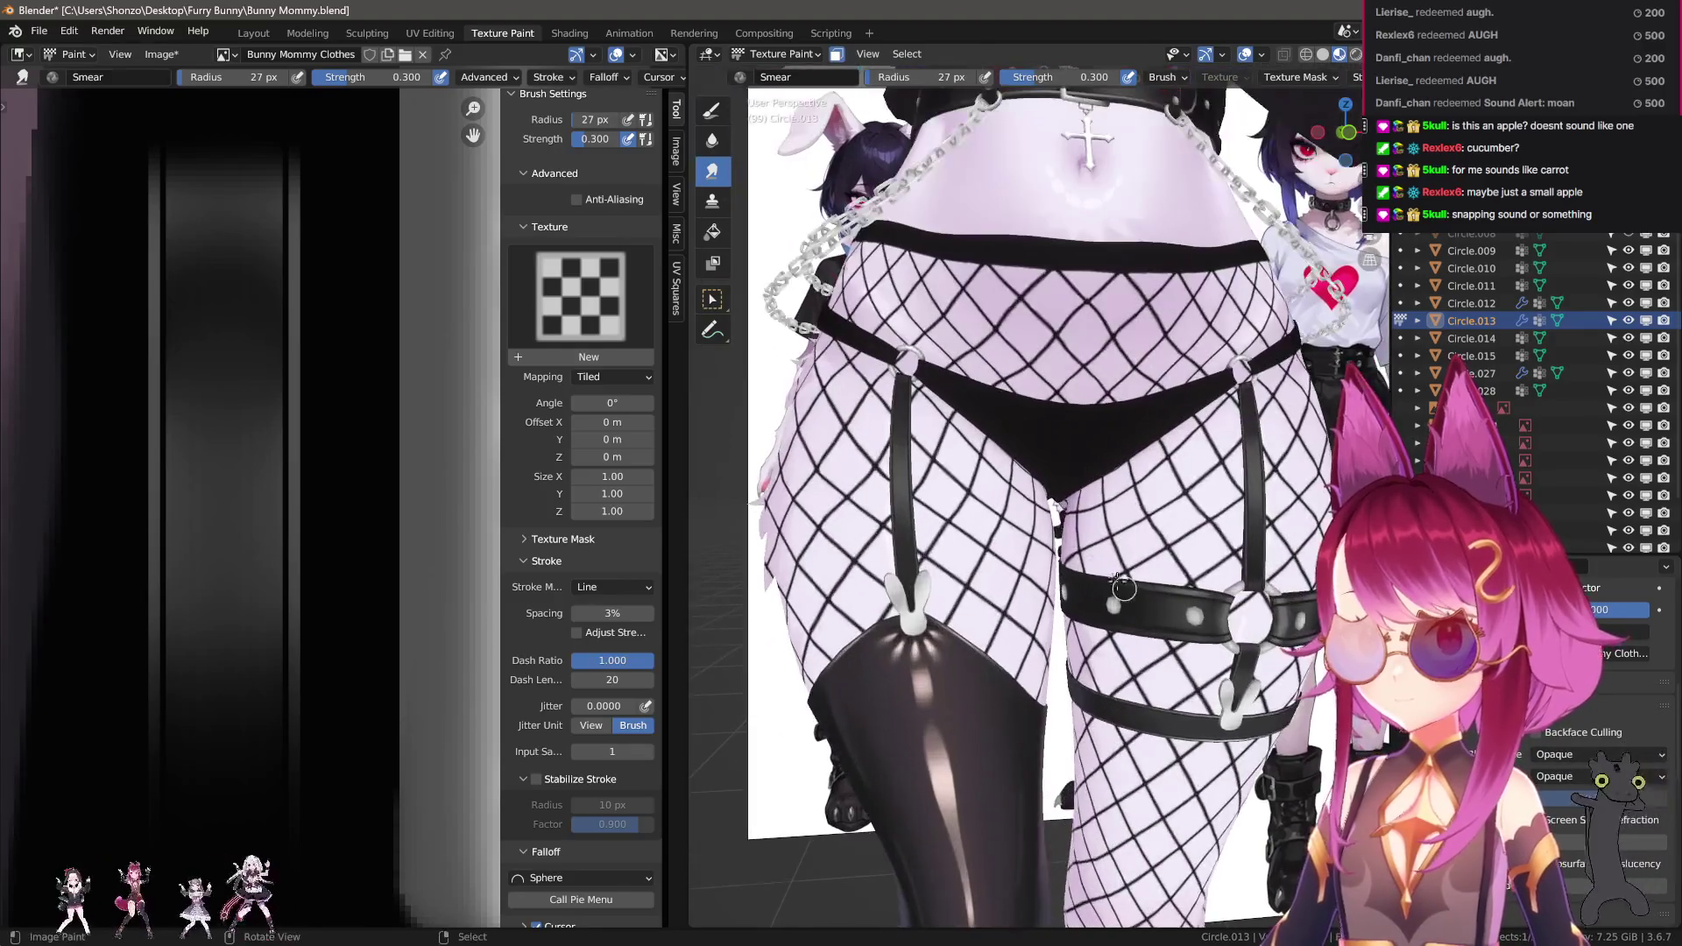
scroll(1062, 452, up, 2)
key(1)
scroll(318, 477, up, 4)
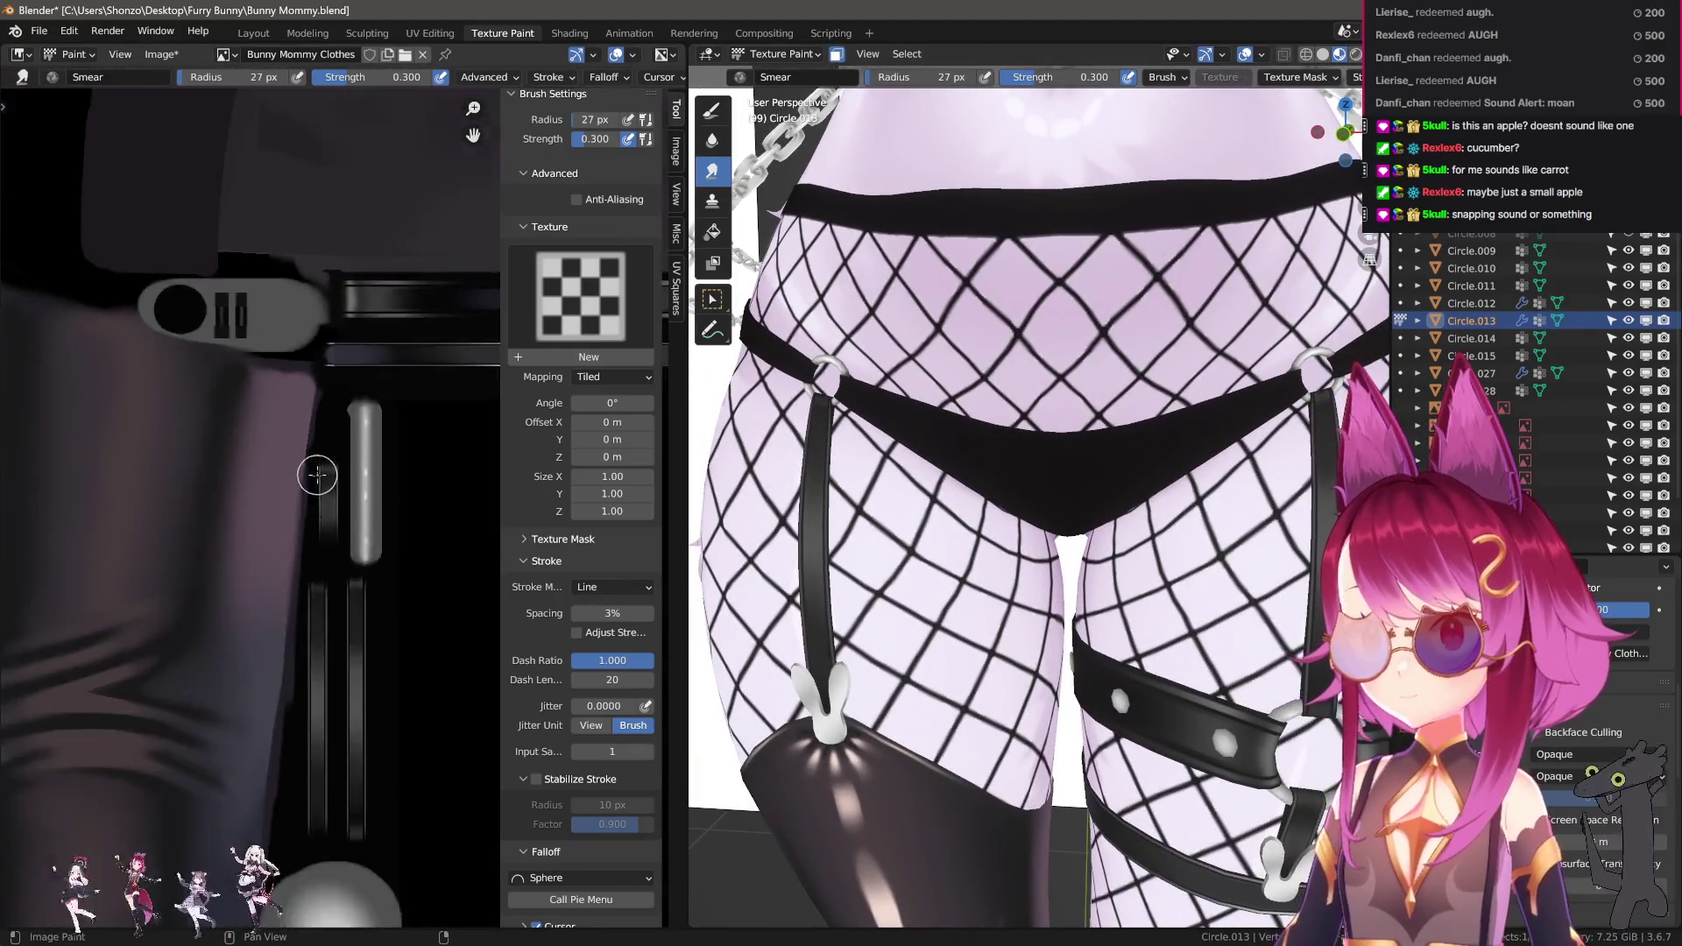
scroll(188, 605, down, 3)
mouse_move(188, 604)
middle_down()
mouse_move(225, 623)
mouse_move(343, 542)
middle_up()
scroll(349, 557, up, 2)
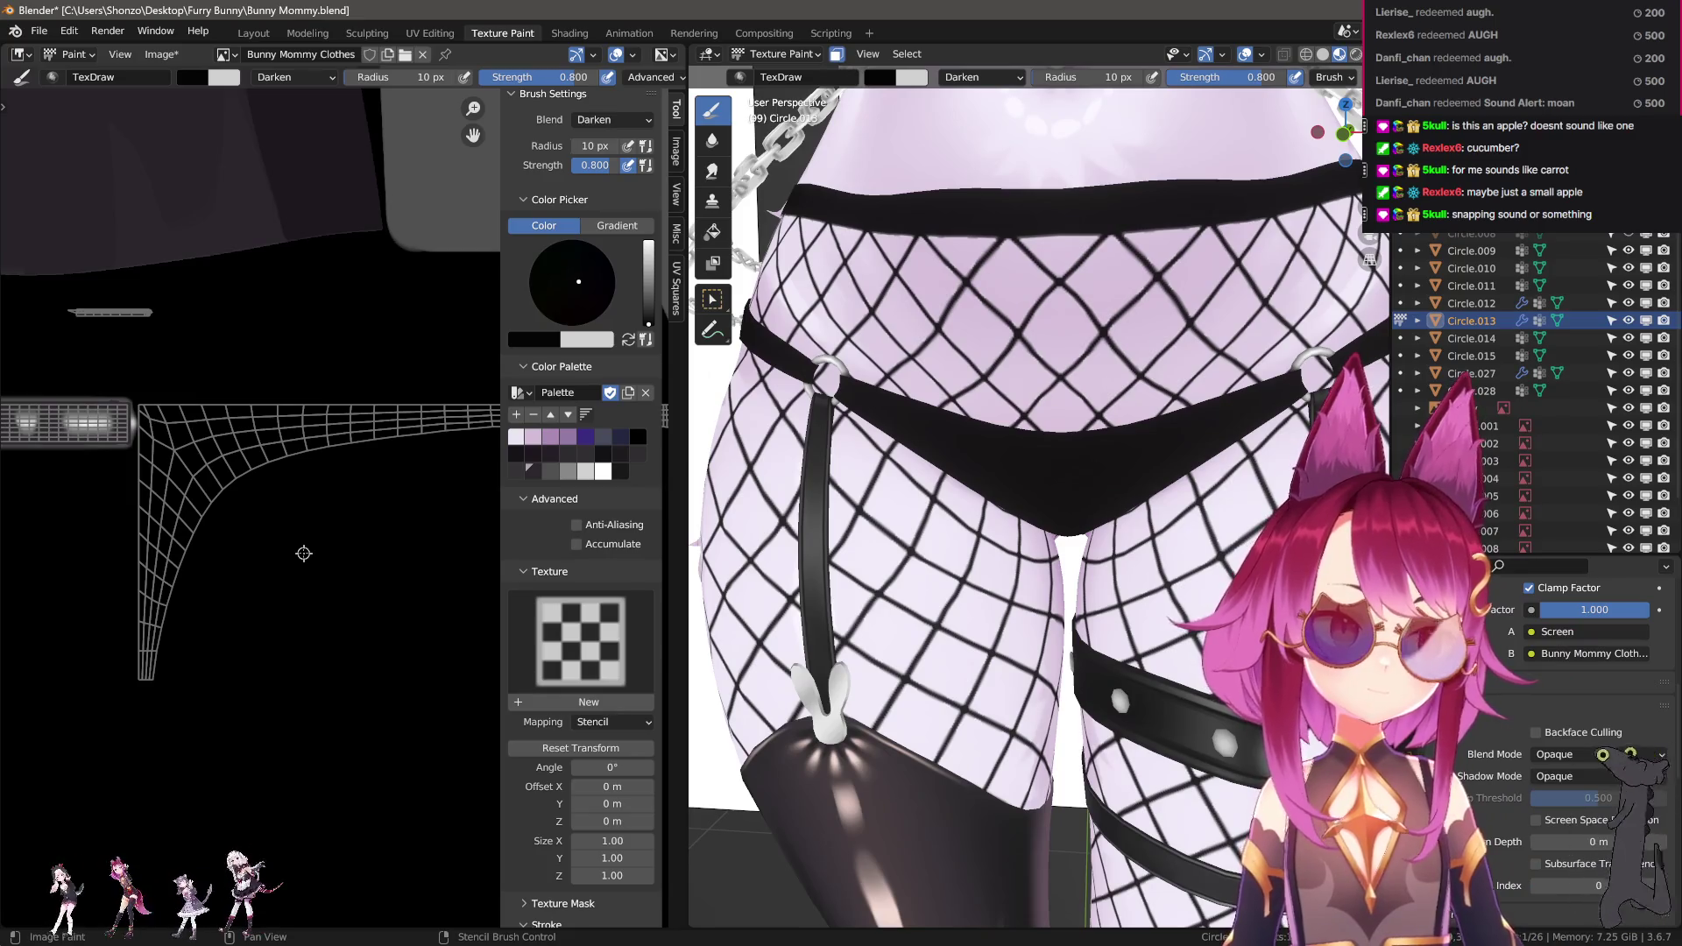
Sample a light gray paint colour from the texture with S.
scroll(211, 511, up, 3)
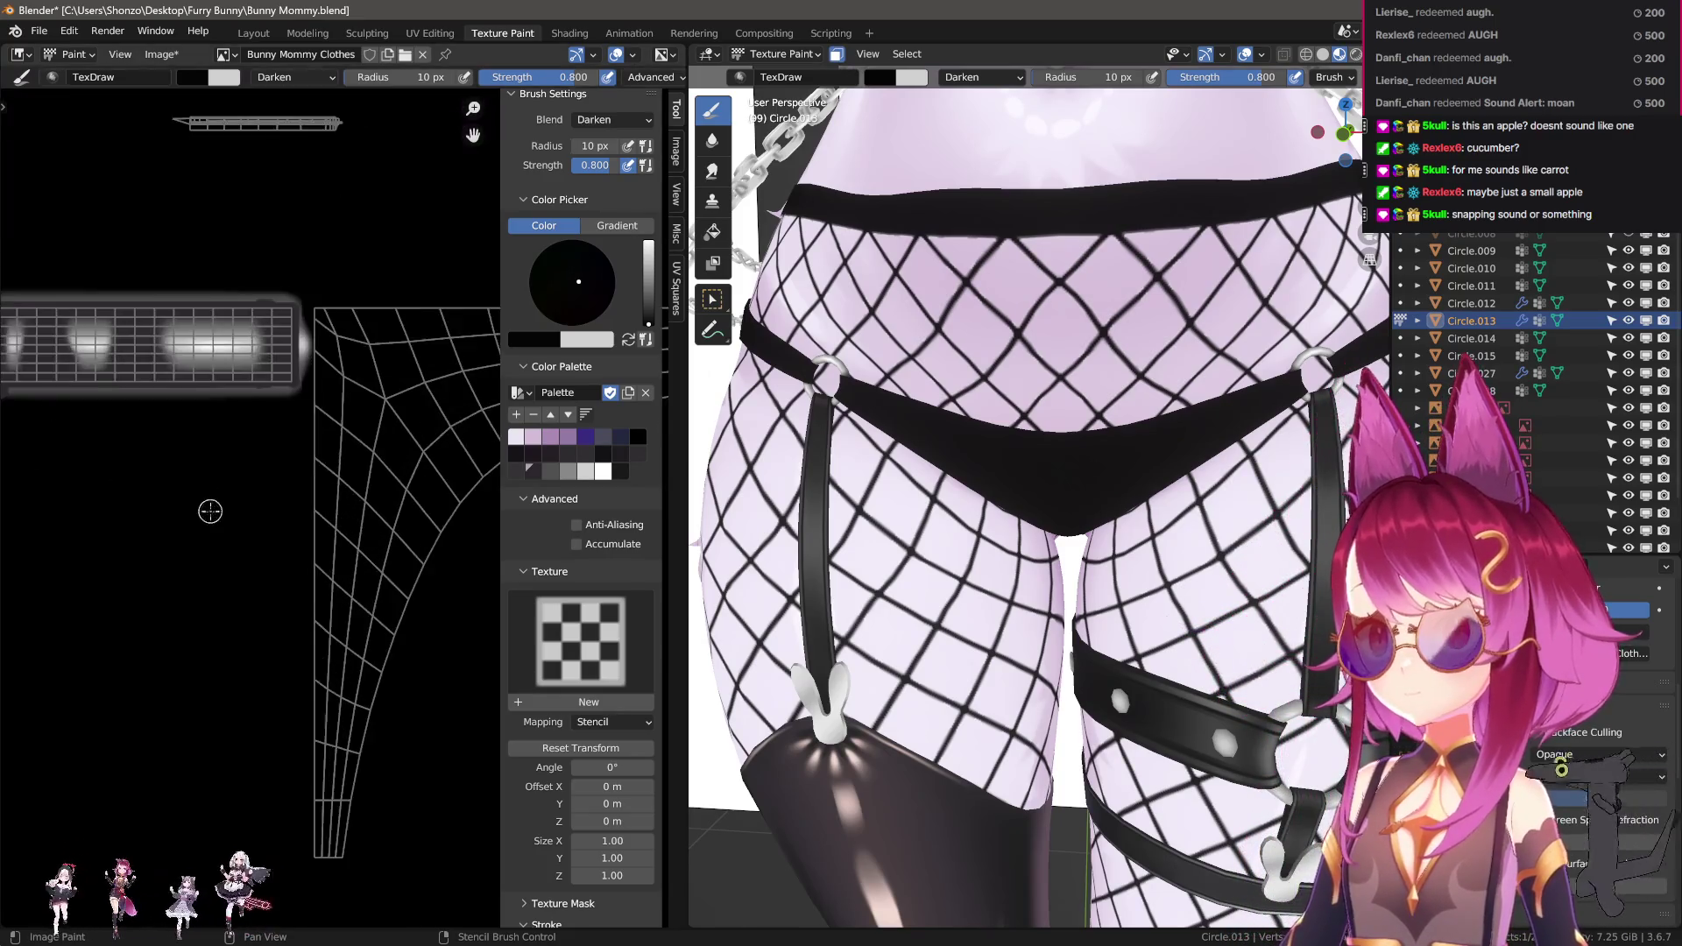
scroll(275, 548, down, 4)
mouse_move(297, 549)
middle_down()
mouse_move(317, 469)
mouse_move(289, 549)
middle_up()
scroll(318, 469, up, 2)
scroll(951, 568, up, 2)
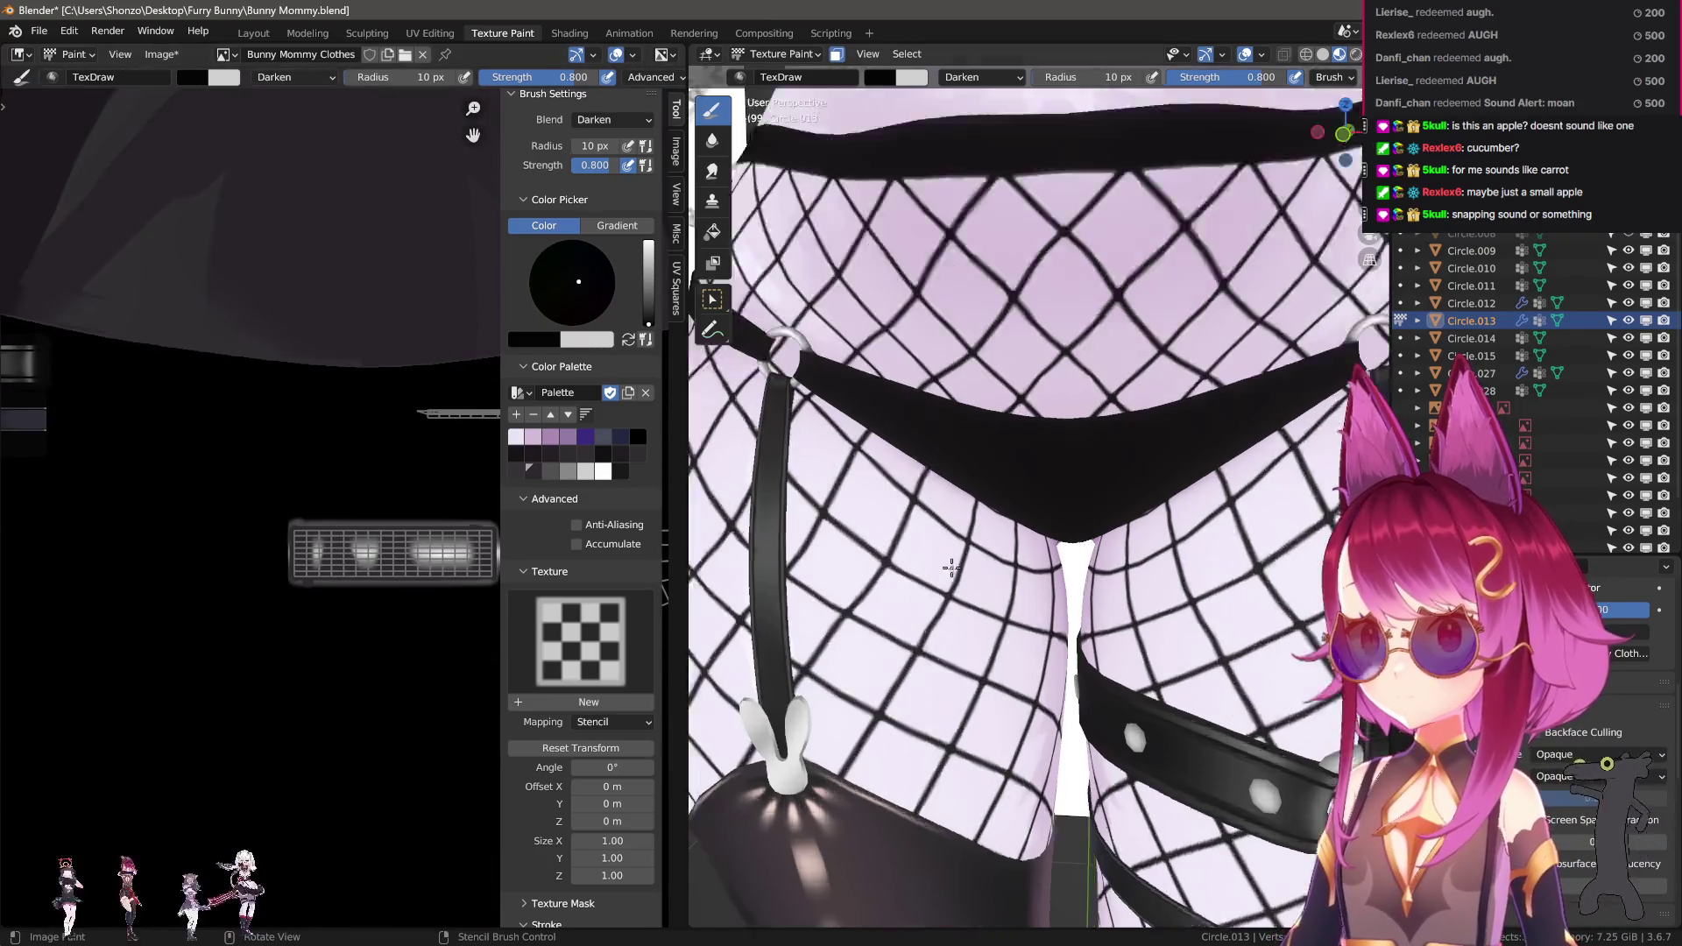
scroll(951, 569, up, 2)
scroll(335, 579, up, 2)
key(s)
scroll(1091, 533, down, 4)
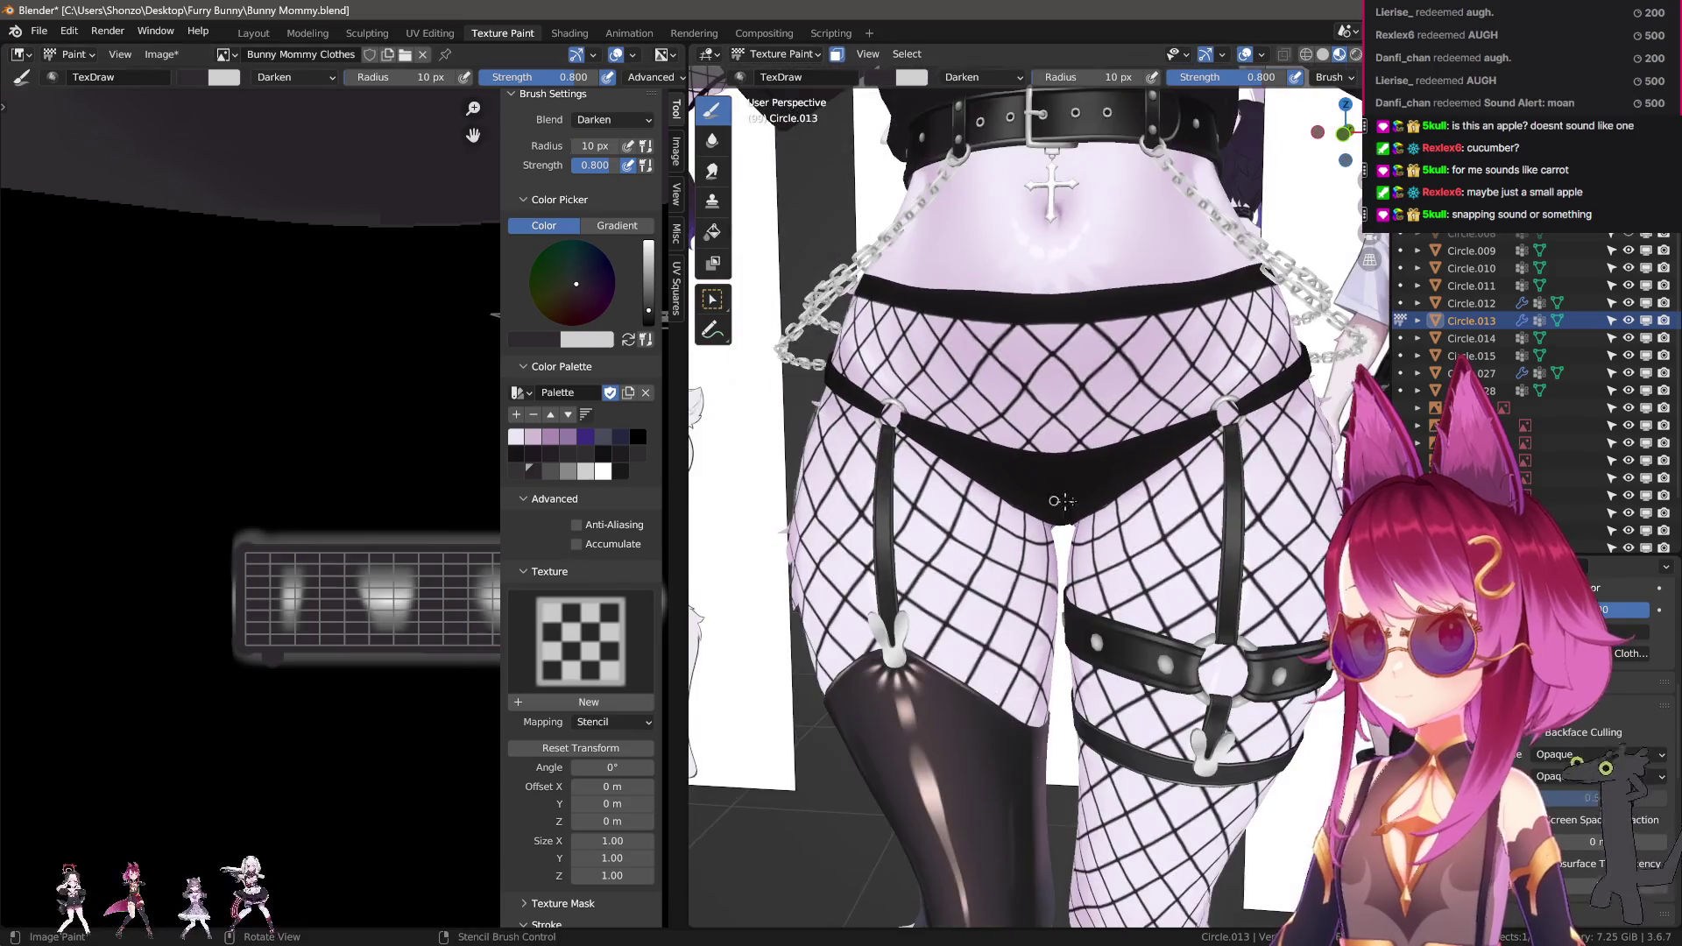
scroll(1091, 534, up, 6)
scroll(78, 467, down, 2)
scroll(77, 467, up, 5)
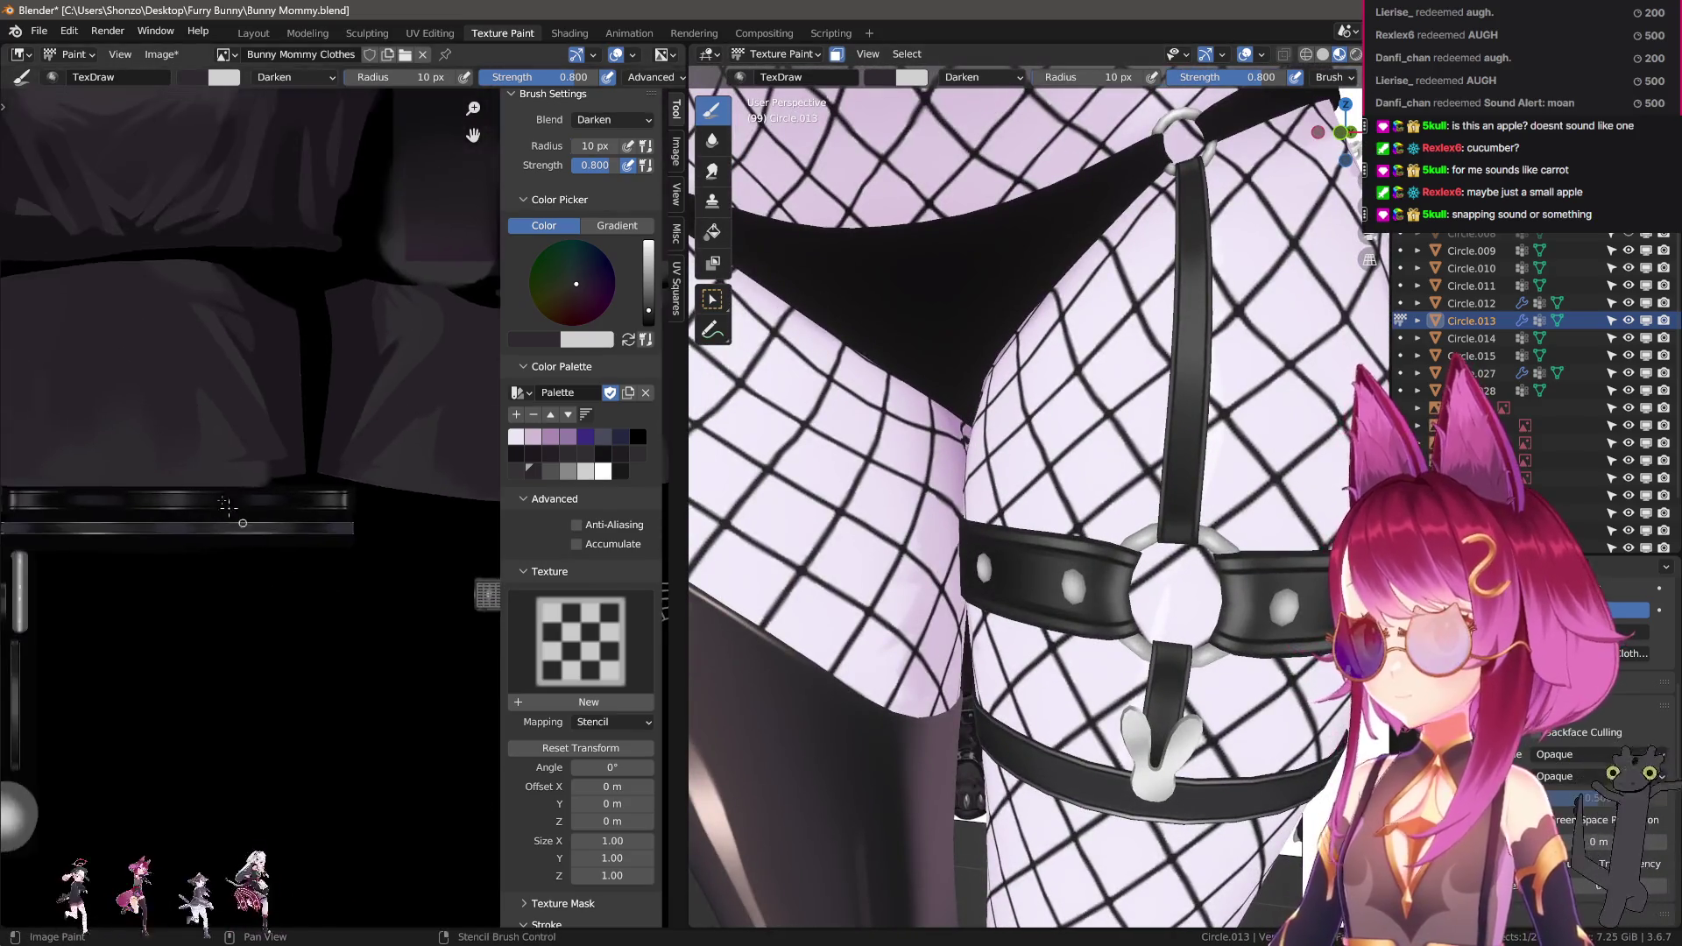
shift+scroll(340, 517, down, 5)
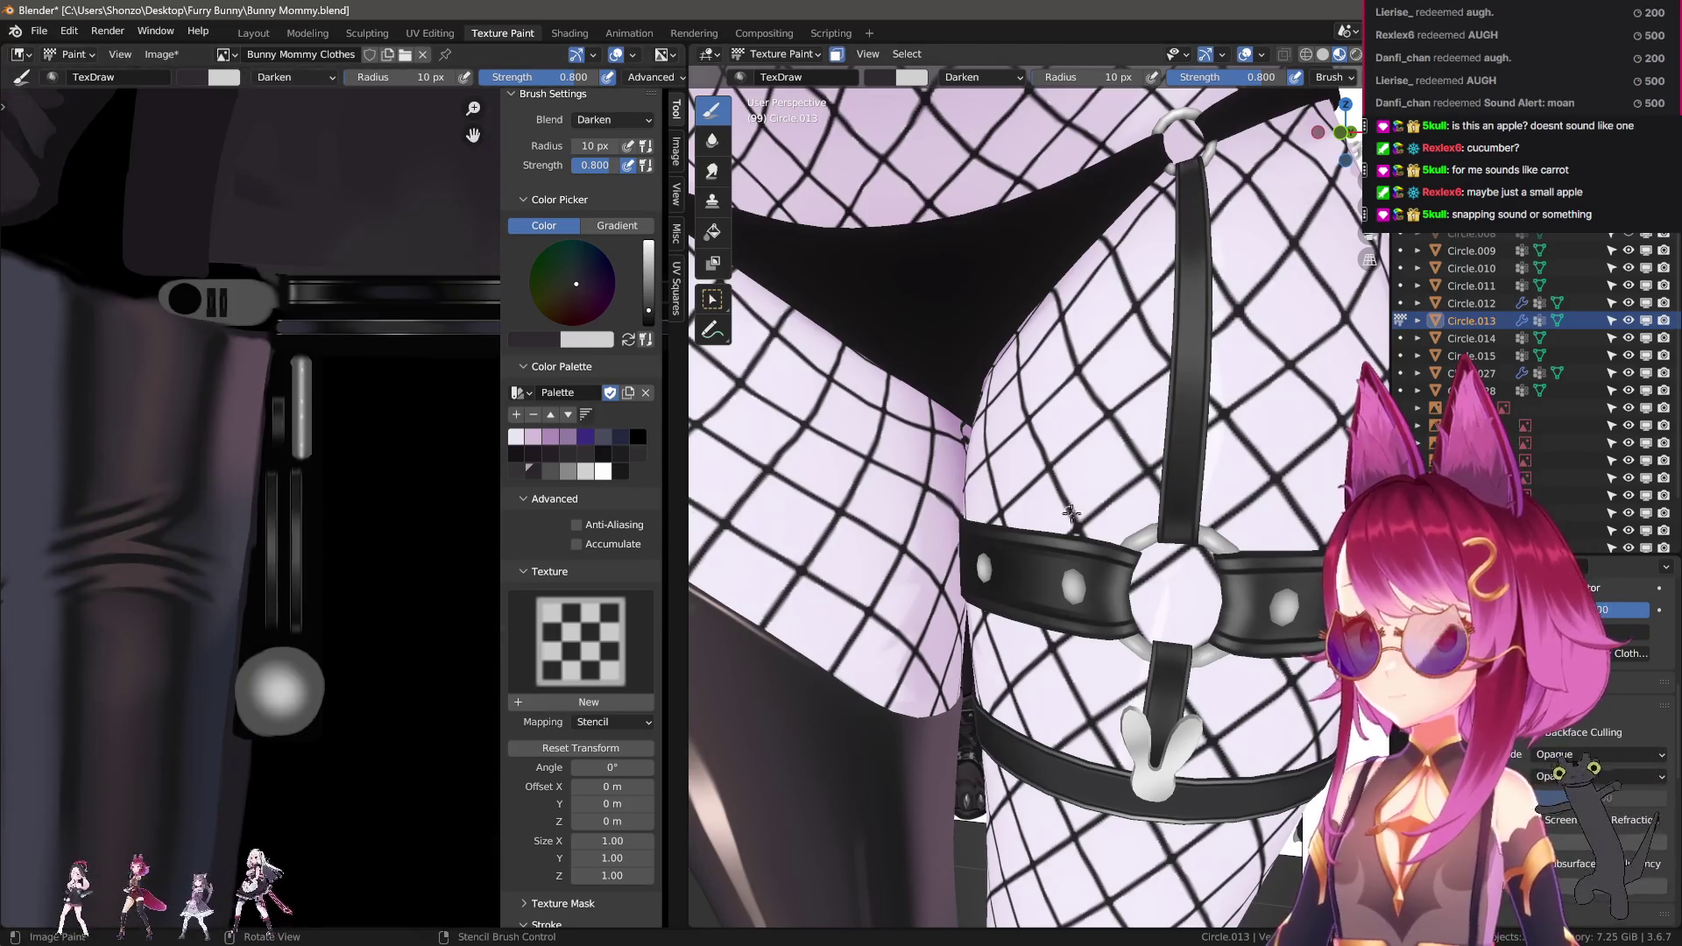
Select the garter straps object Circle.015 and put it in Texture Paint mode.
key(Tab)
scroll(1075, 514, down, 5)
key(Tab)
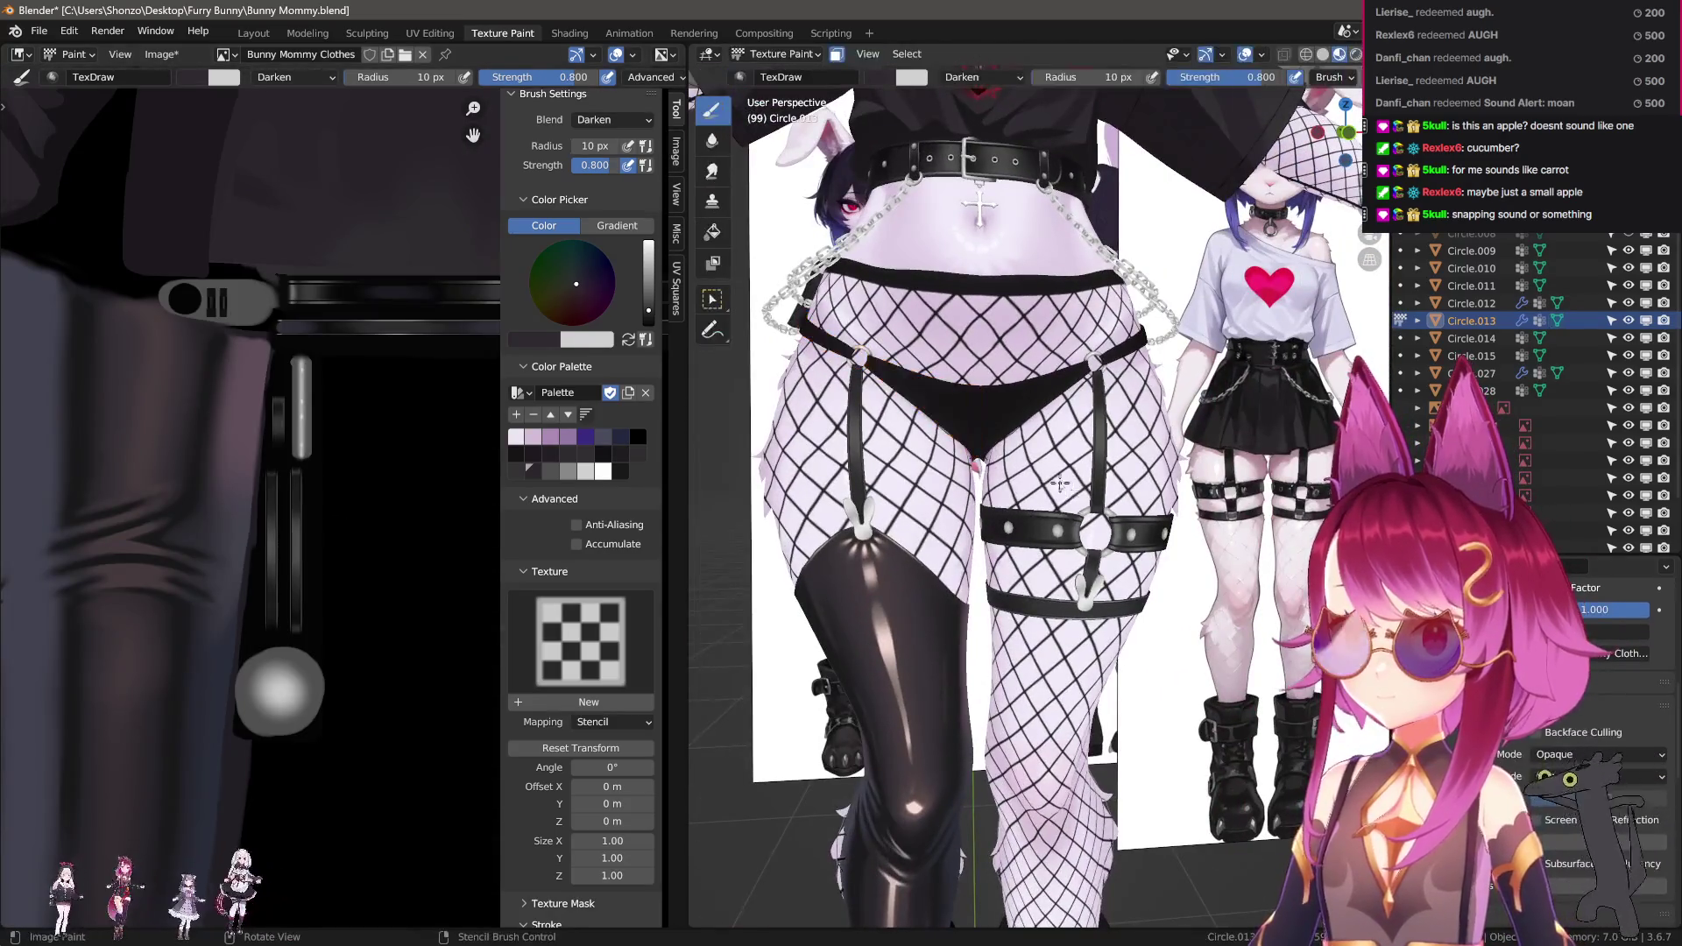
click(1080, 518)
key(ctrl+Tab)
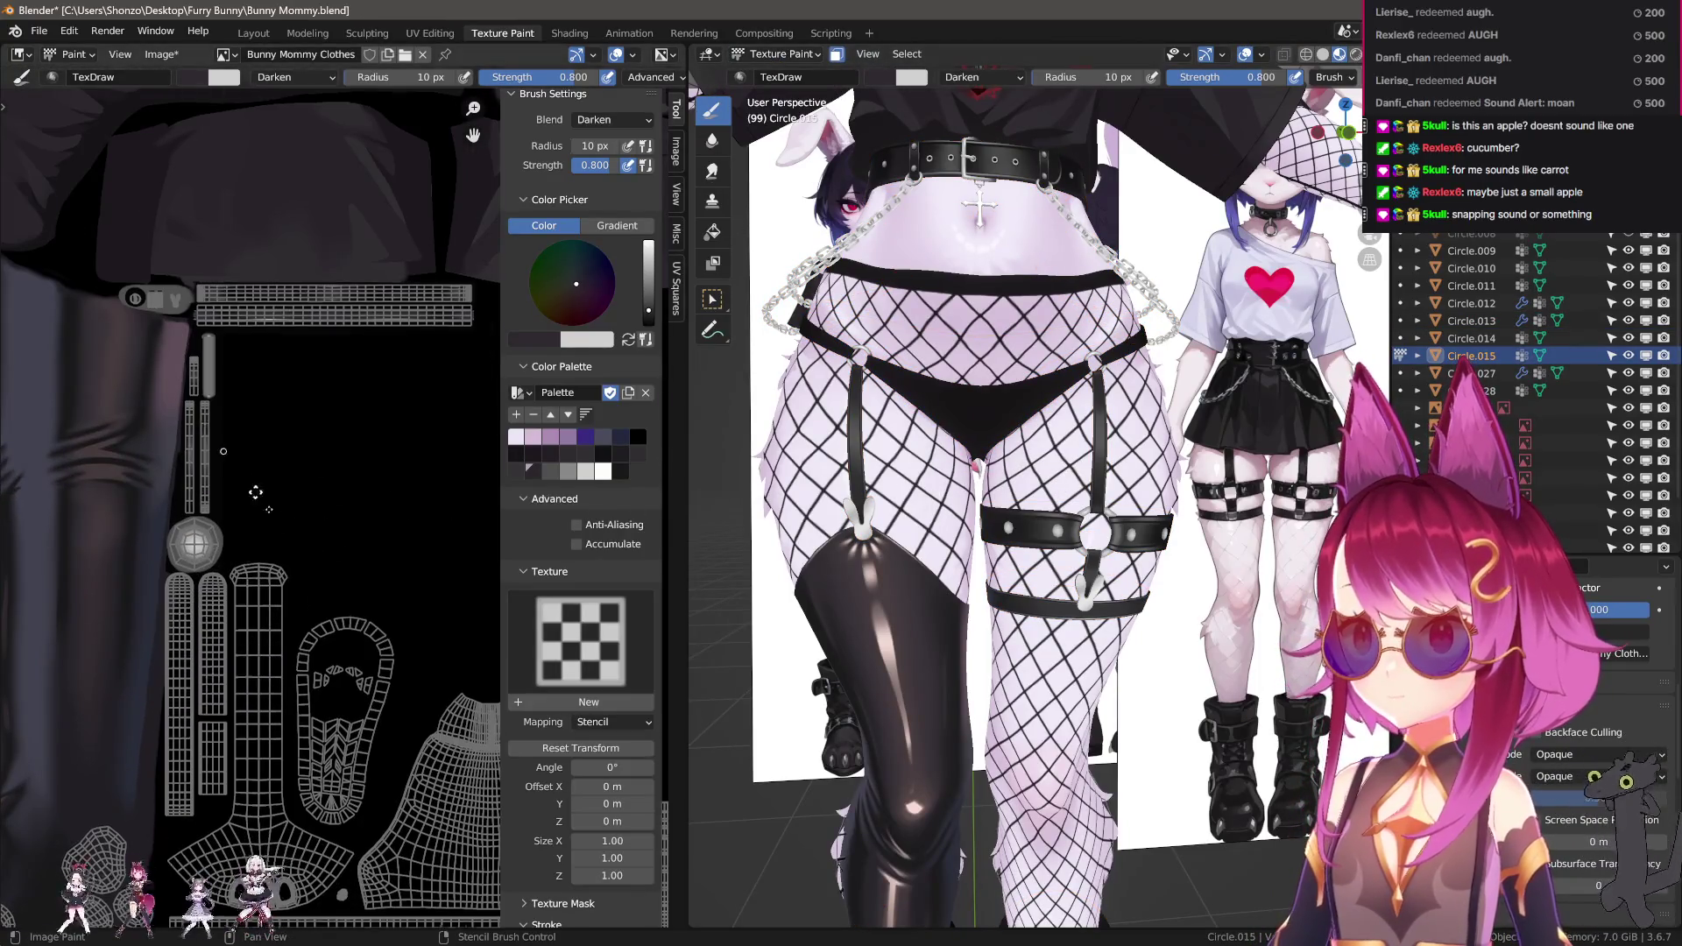
Set the brush to 6 px at 1.000 strength and paint a light stripe down the strap strip.
scroll(355, 526, up, 6)
scroll(369, 670, up, 5)
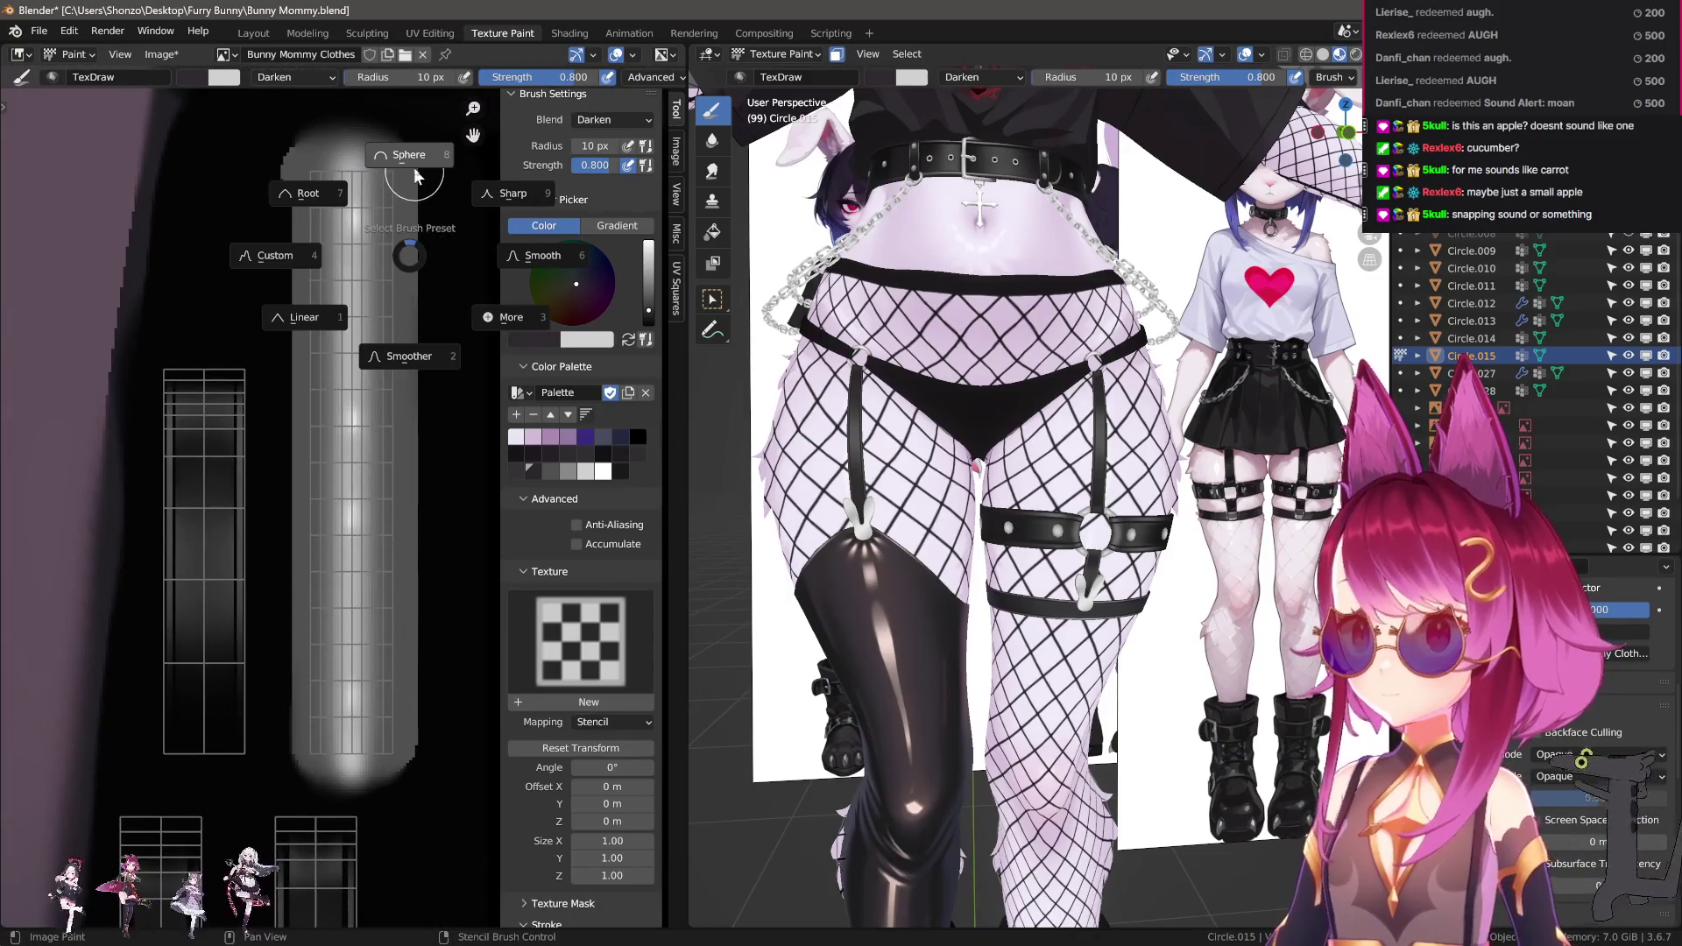
key(bracketleft)
key(bracketleft)
key(bracketleft)
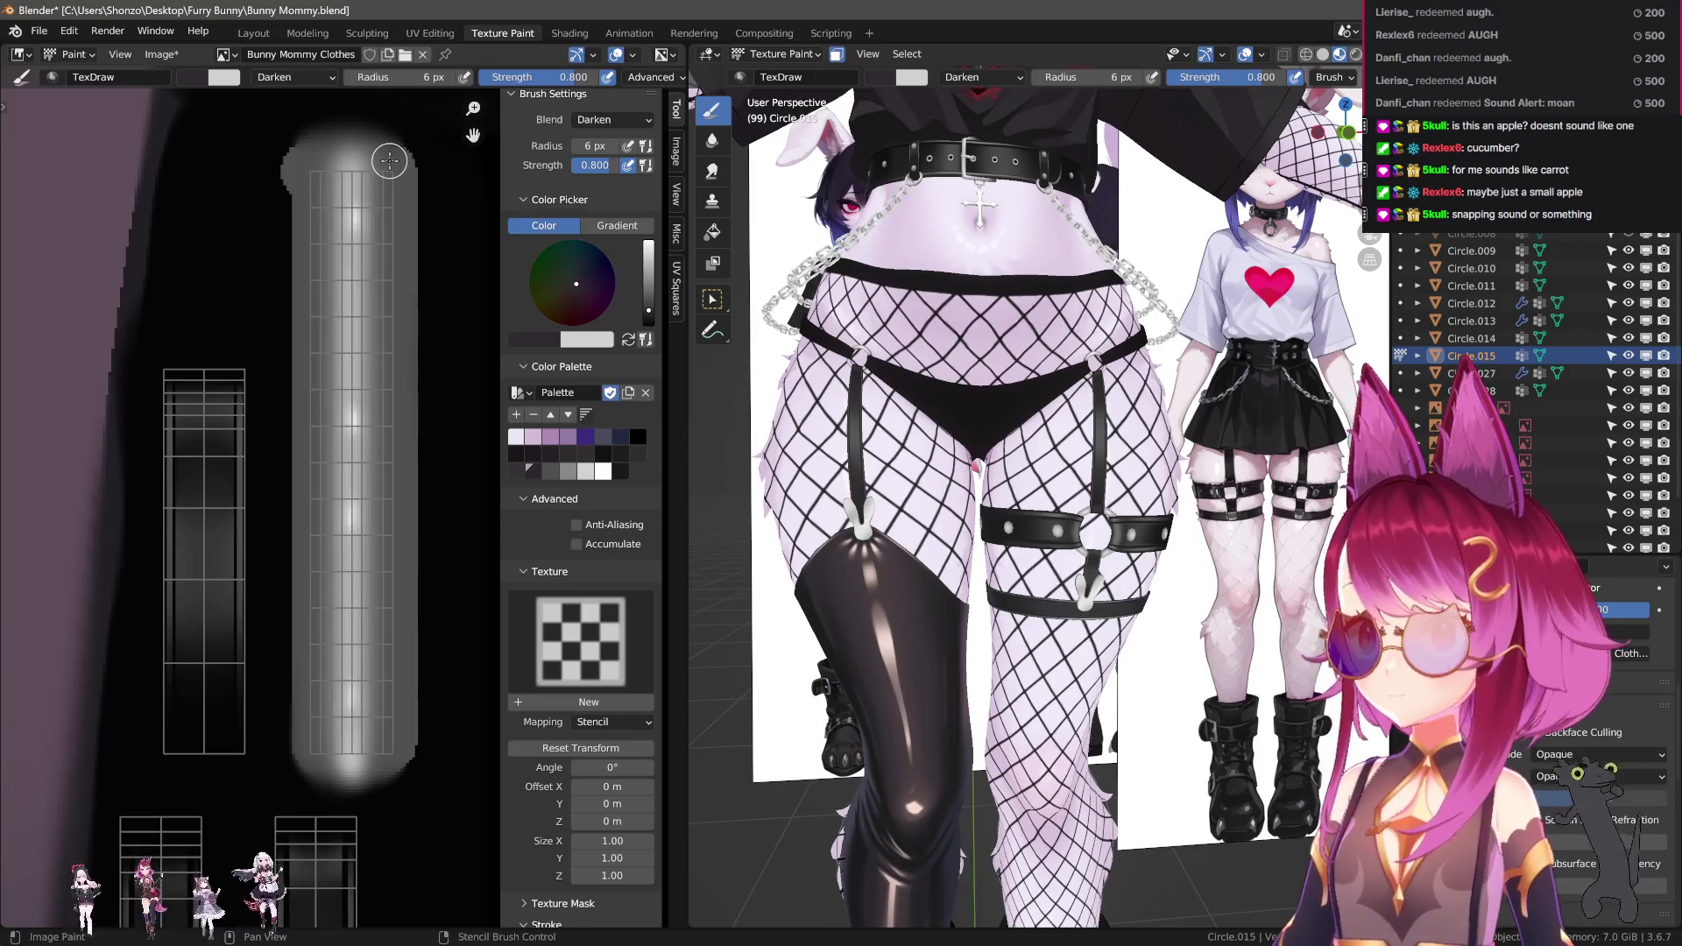
key(shift+f)
click(413, 278)
mouse_move(391, 164)
mouse_down()
mouse_move(409, 754)
mouse_move(314, 732)
mouse_move(312, 148)
mouse_up()
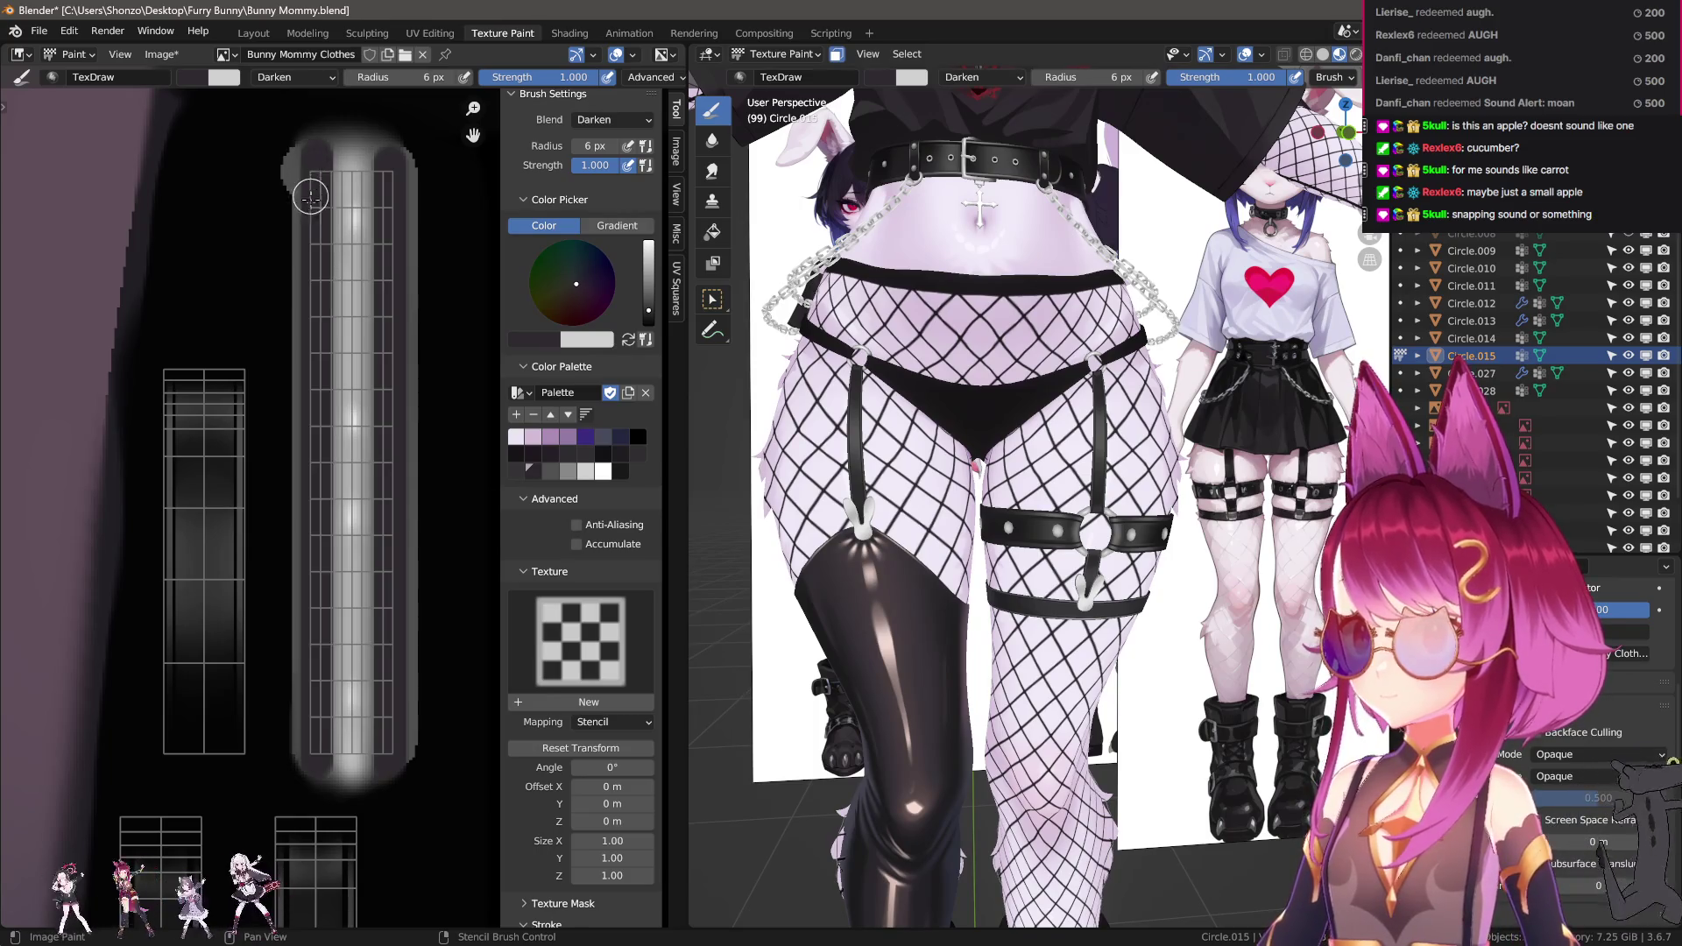
Enlarge the brush to 37 px and dab dark notches along the straps in the 3D view.
scroll(1090, 457, up, 8)
key(f)
click(1033, 506)
click(1081, 545)
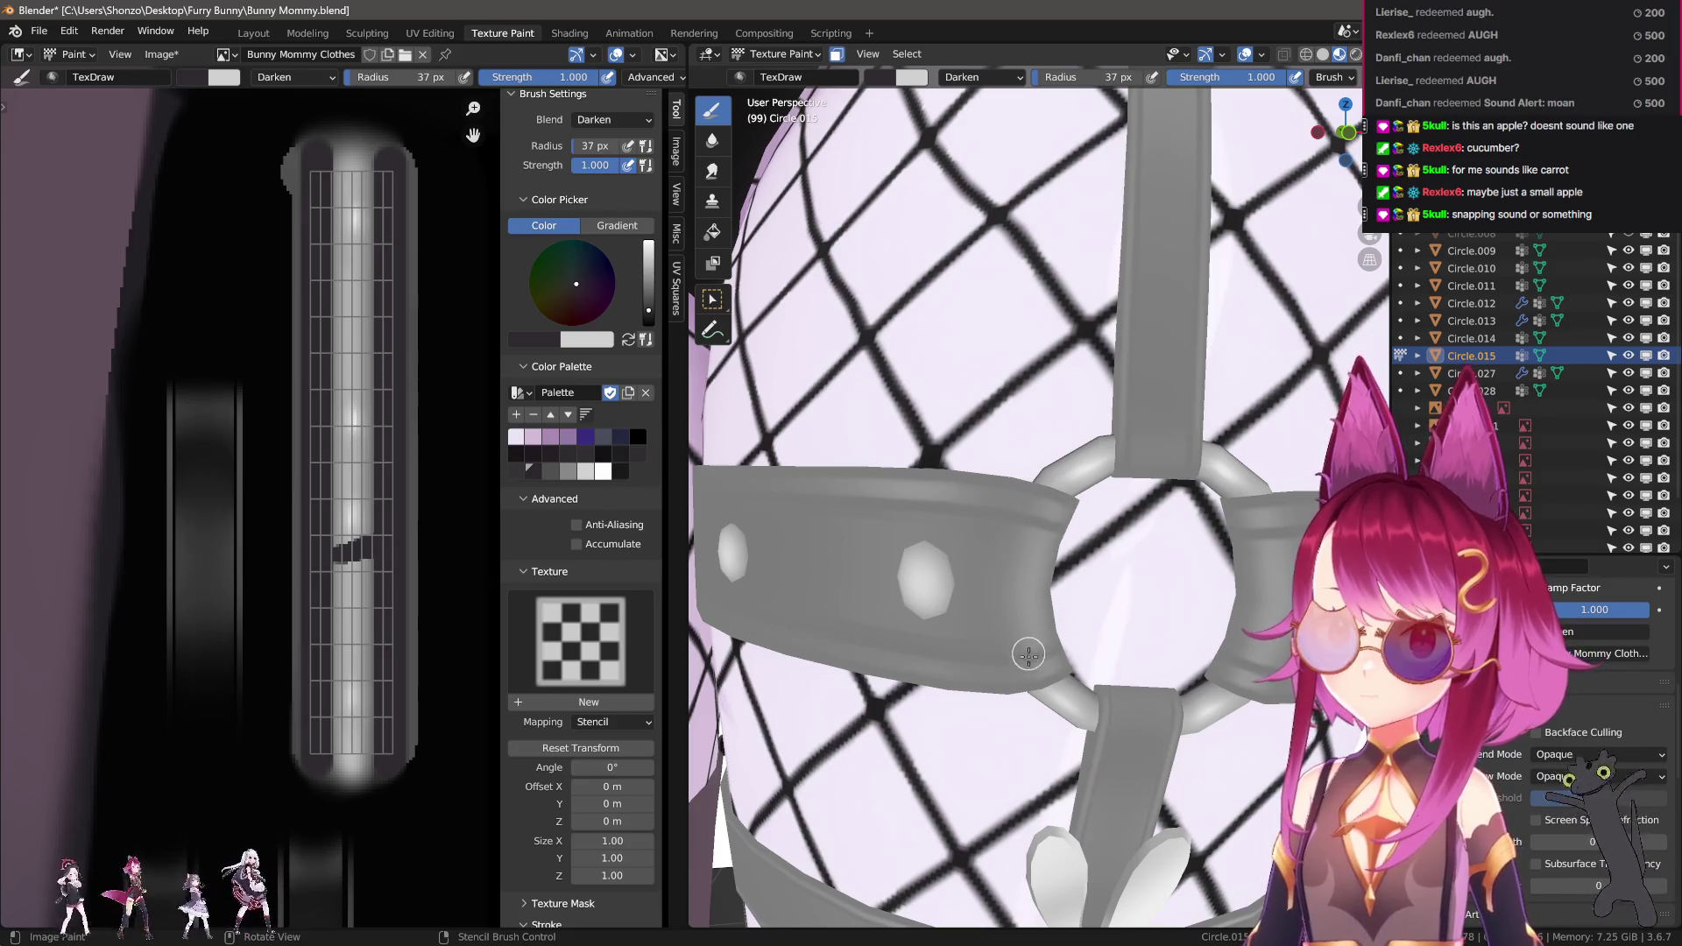
click(1030, 656)
middle_drag(1108, 646, 986, 583)
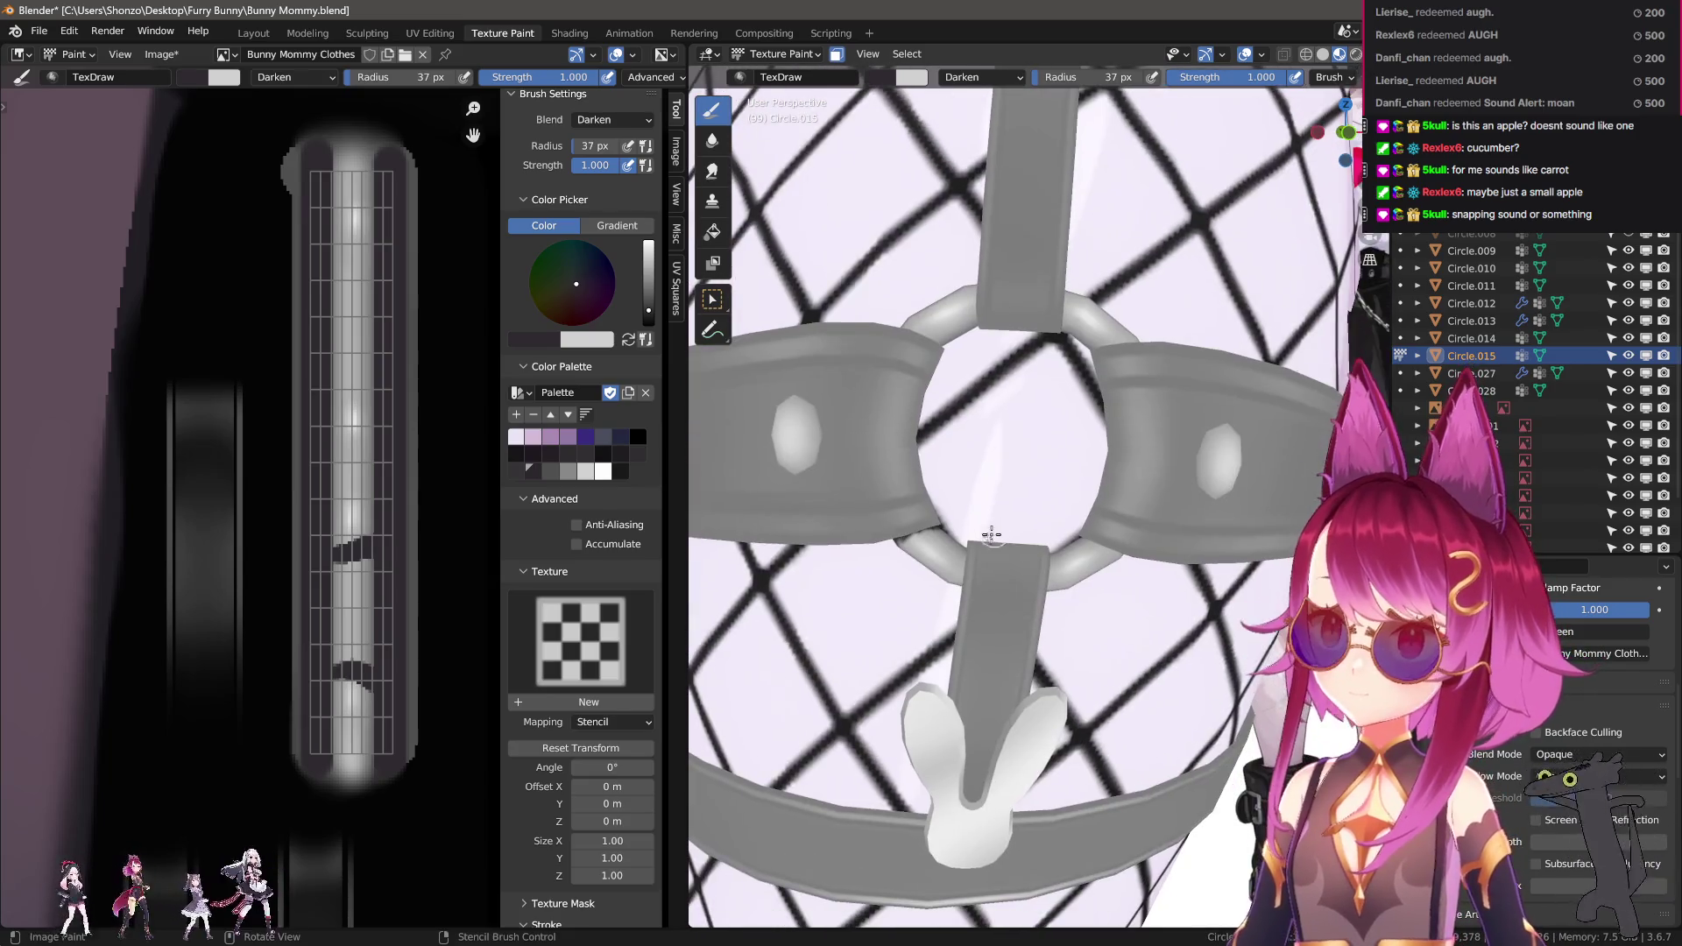
click(981, 599)
click(1037, 569)
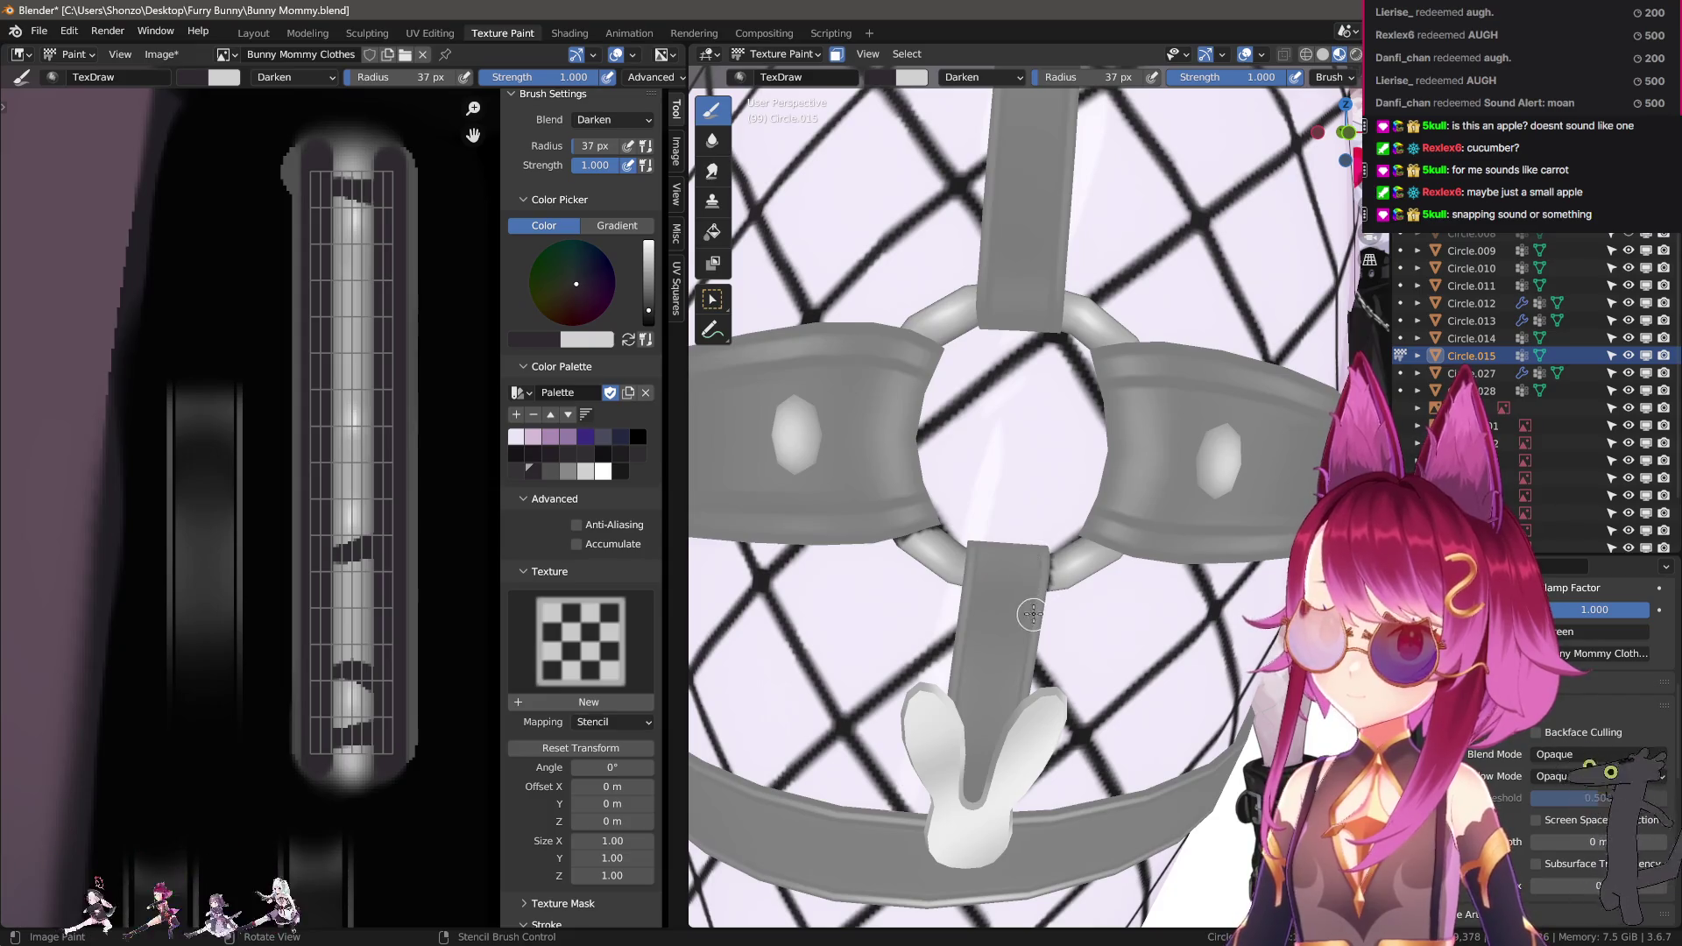
click(1153, 496)
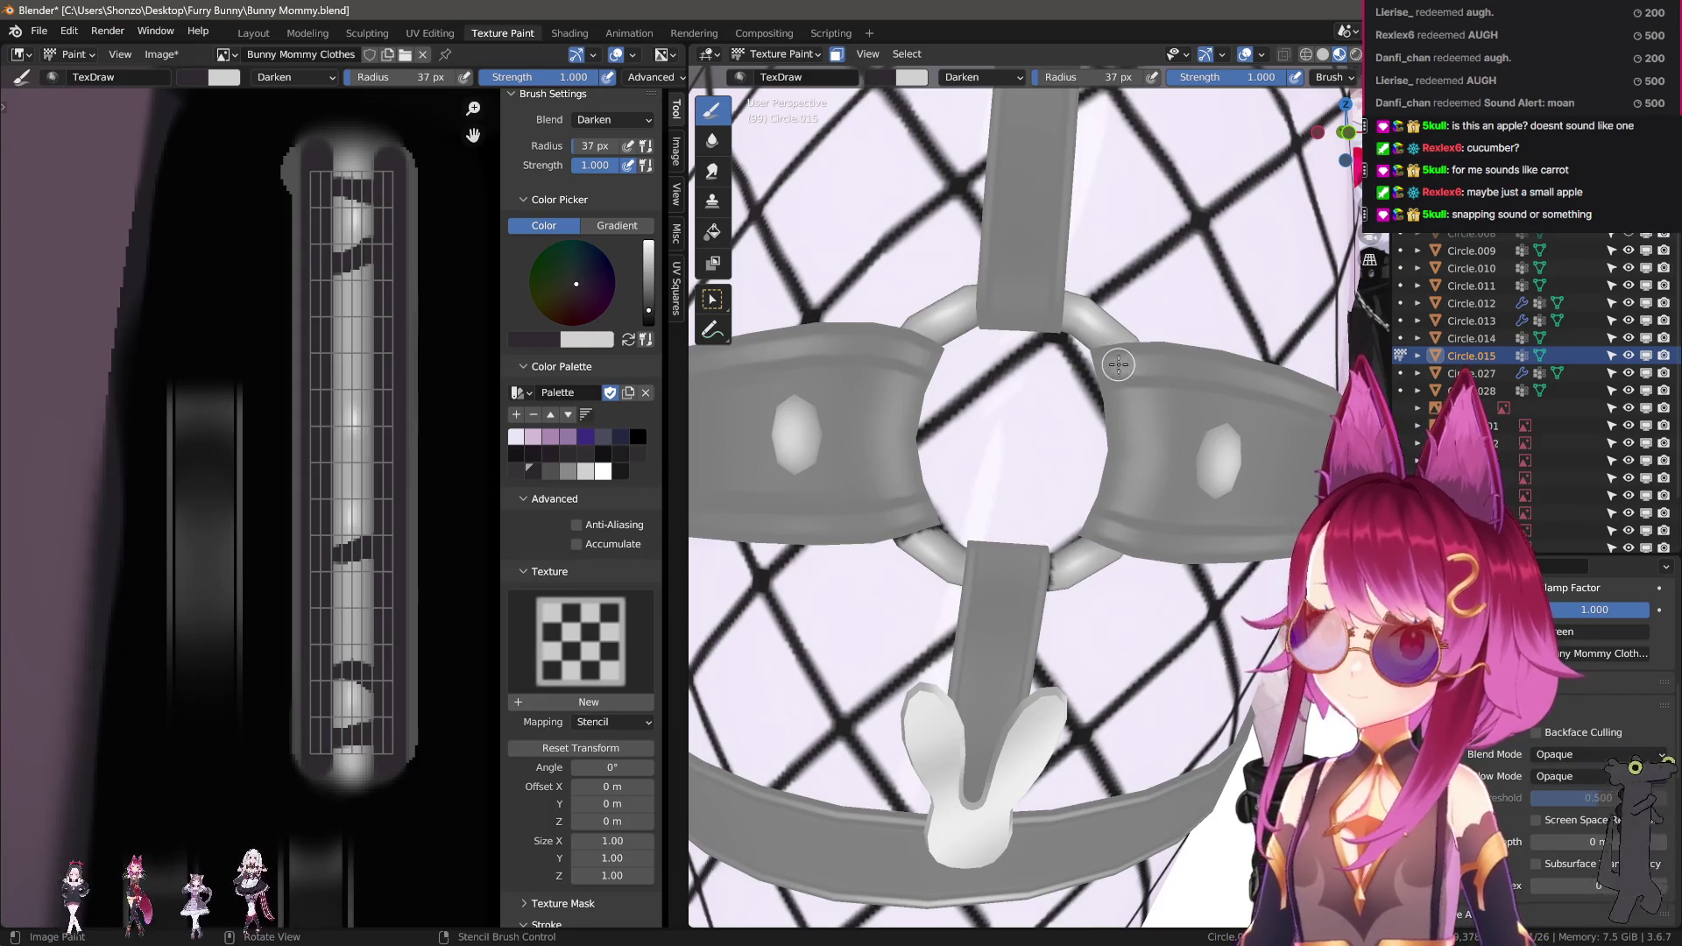
click(1056, 332)
click(1034, 280)
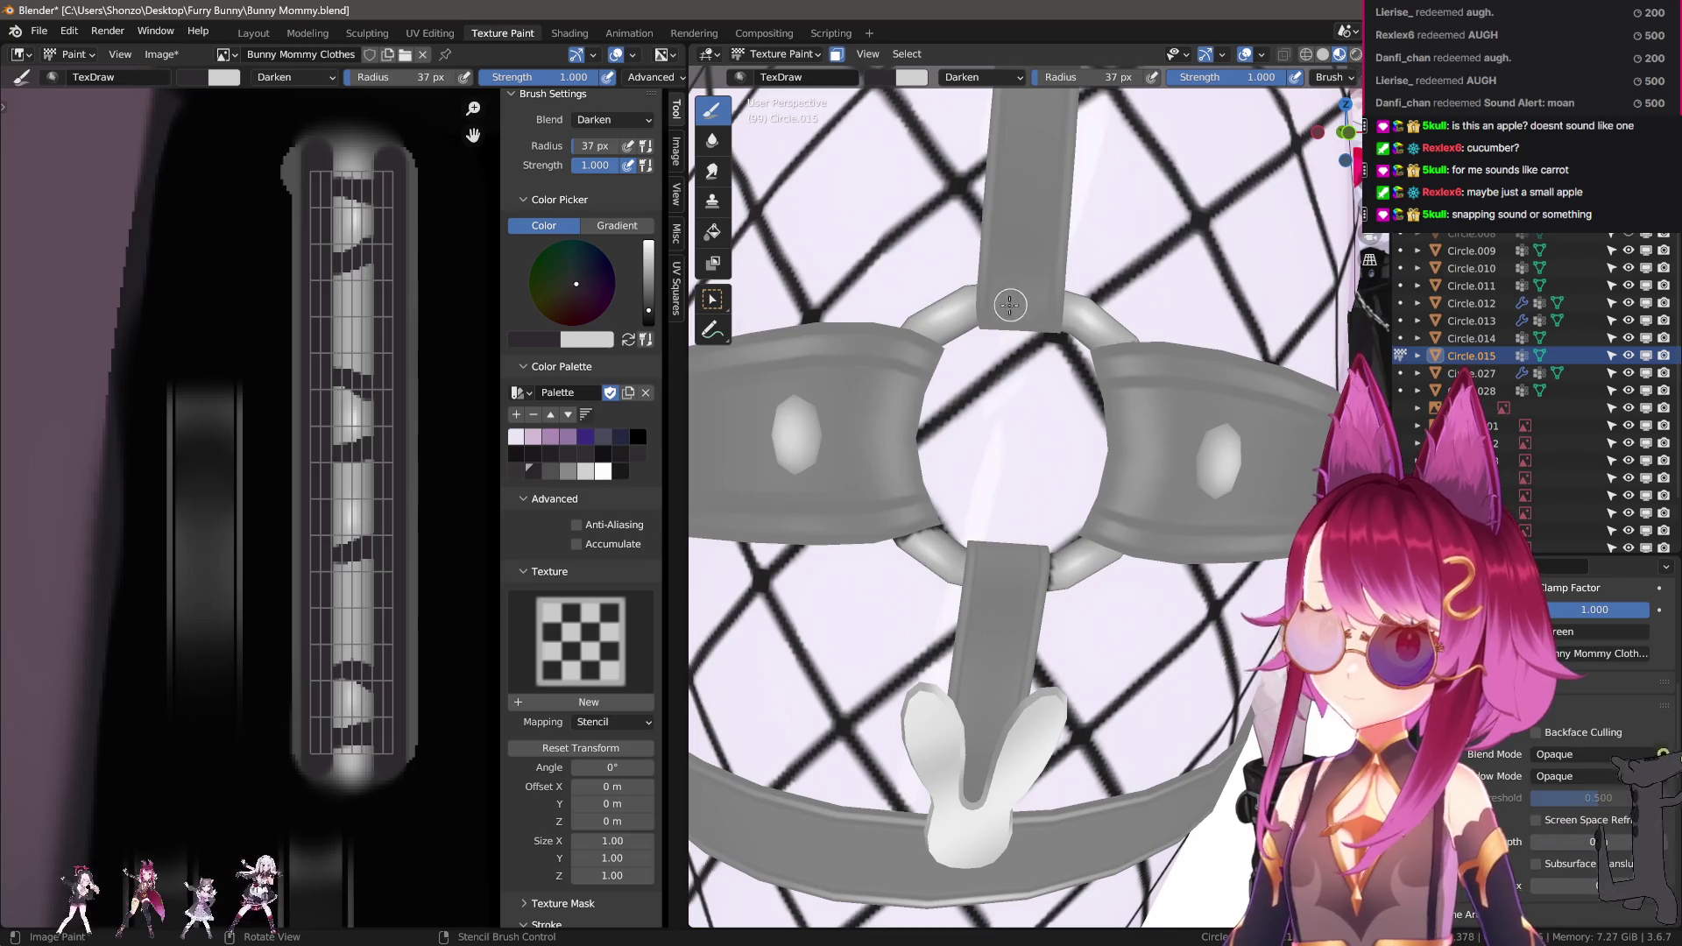
Set the brush radius to 5 px and paint three straight lines across the strap strip.
scroll(377, 438, up, 4)
key(f)
text(1)
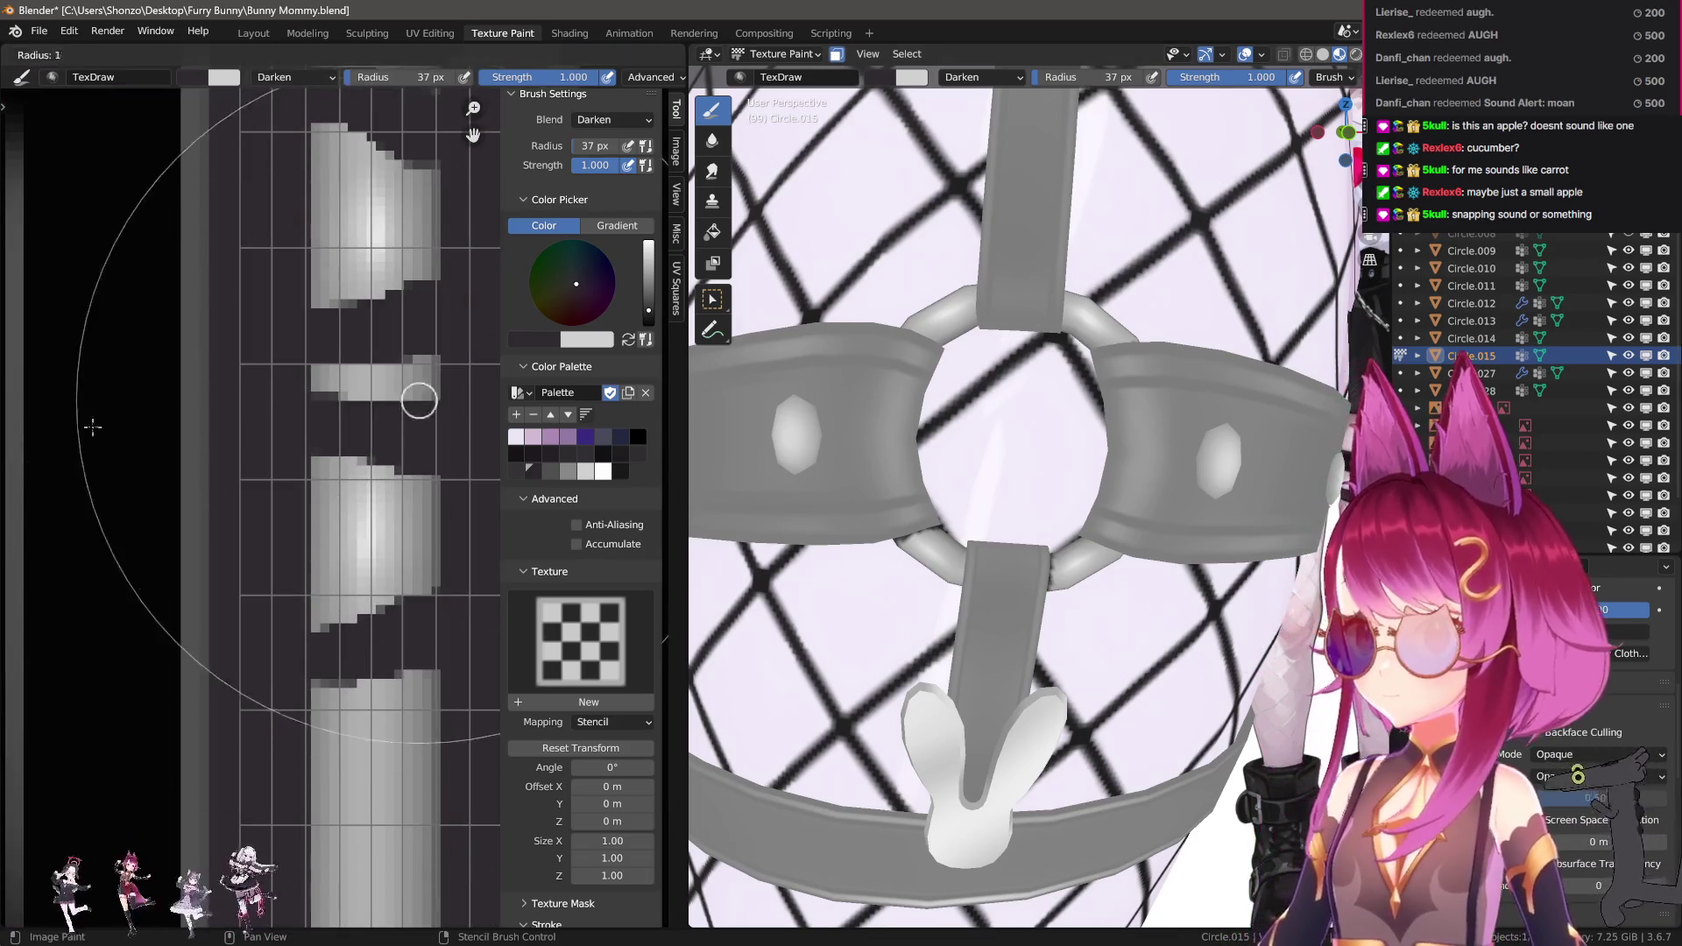
key(BackSpace)
key(5)
key(Return)
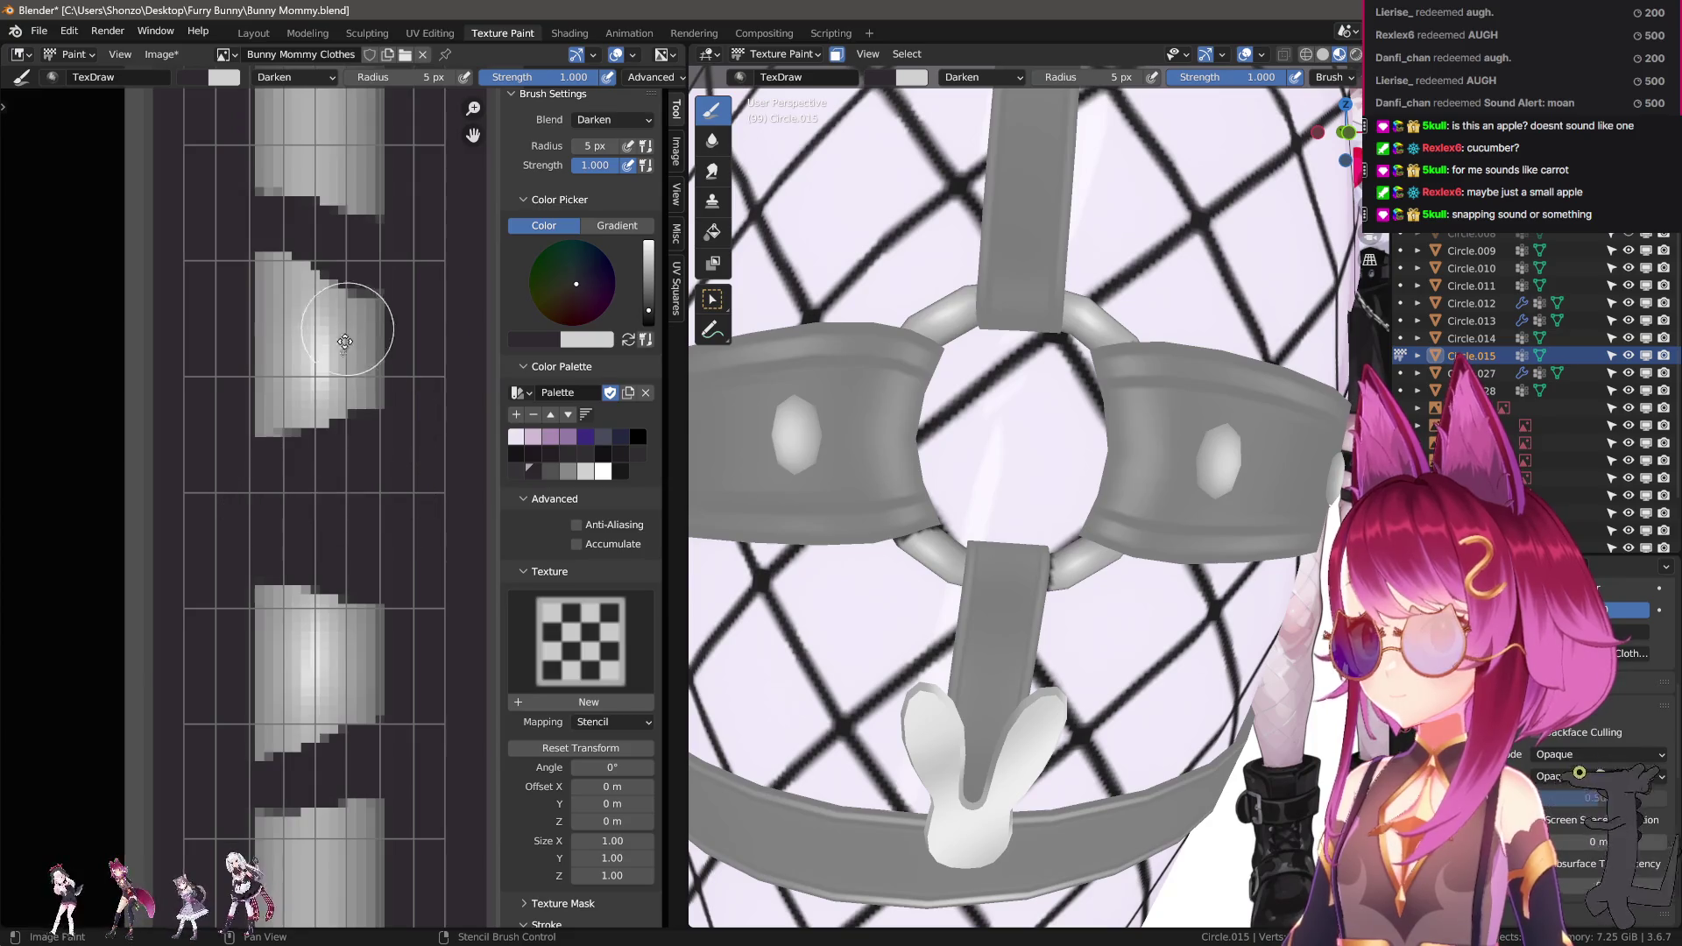
middle_drag(345, 342, 395, 394)
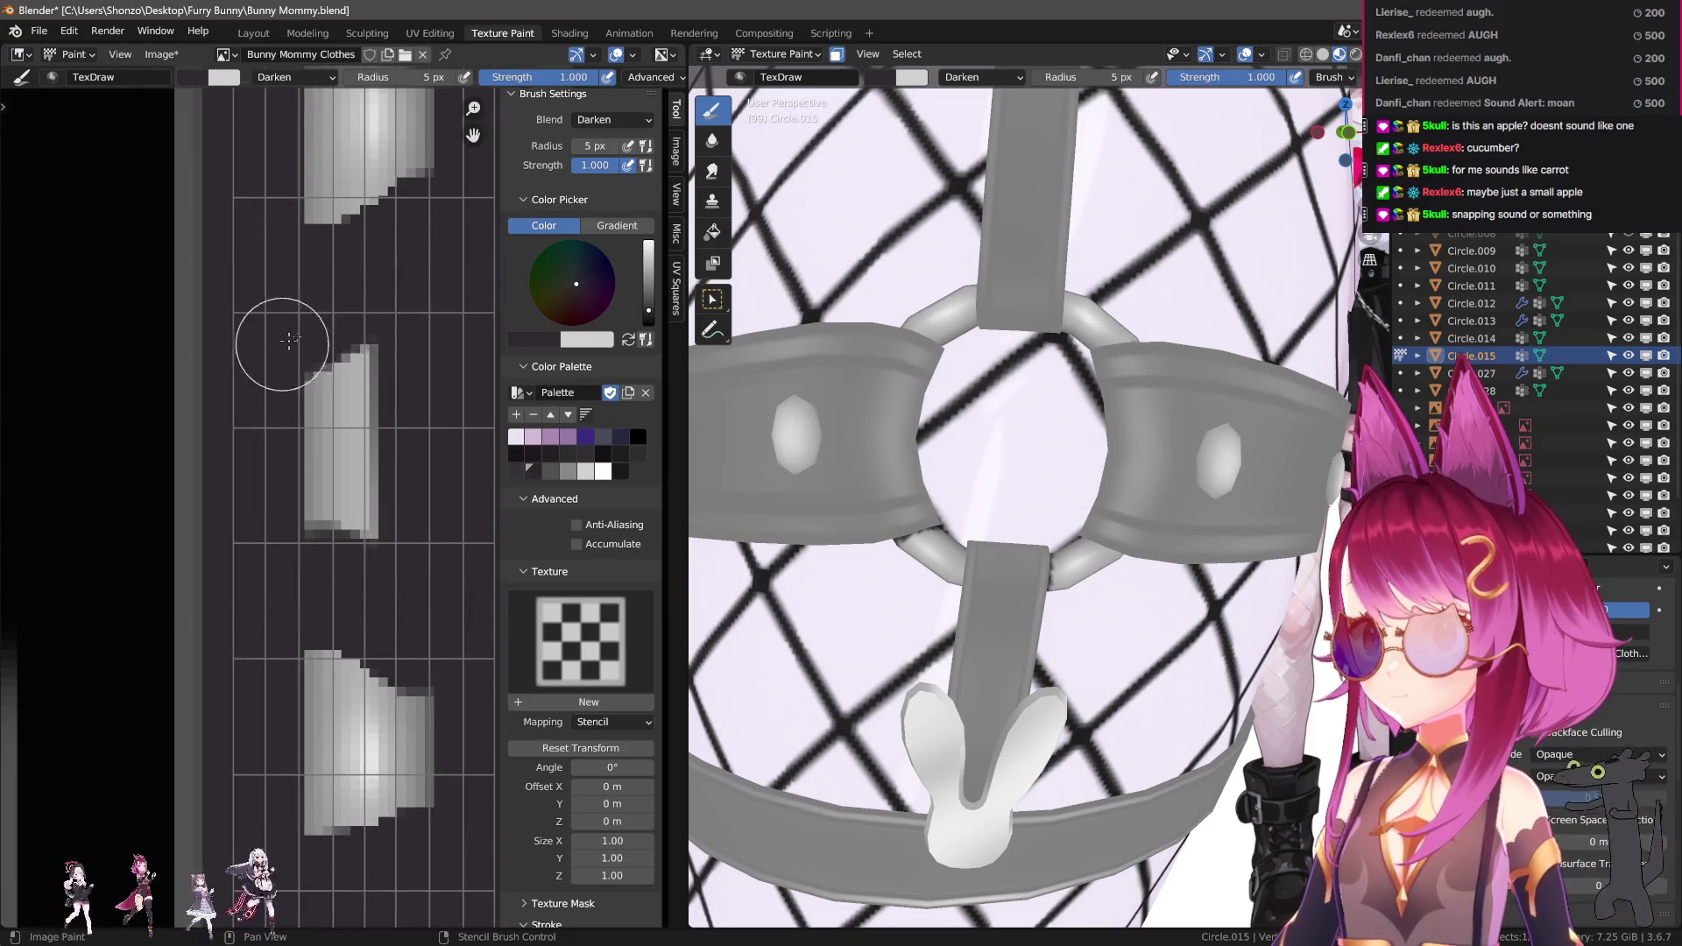
scroll(367, 615, down, 4)
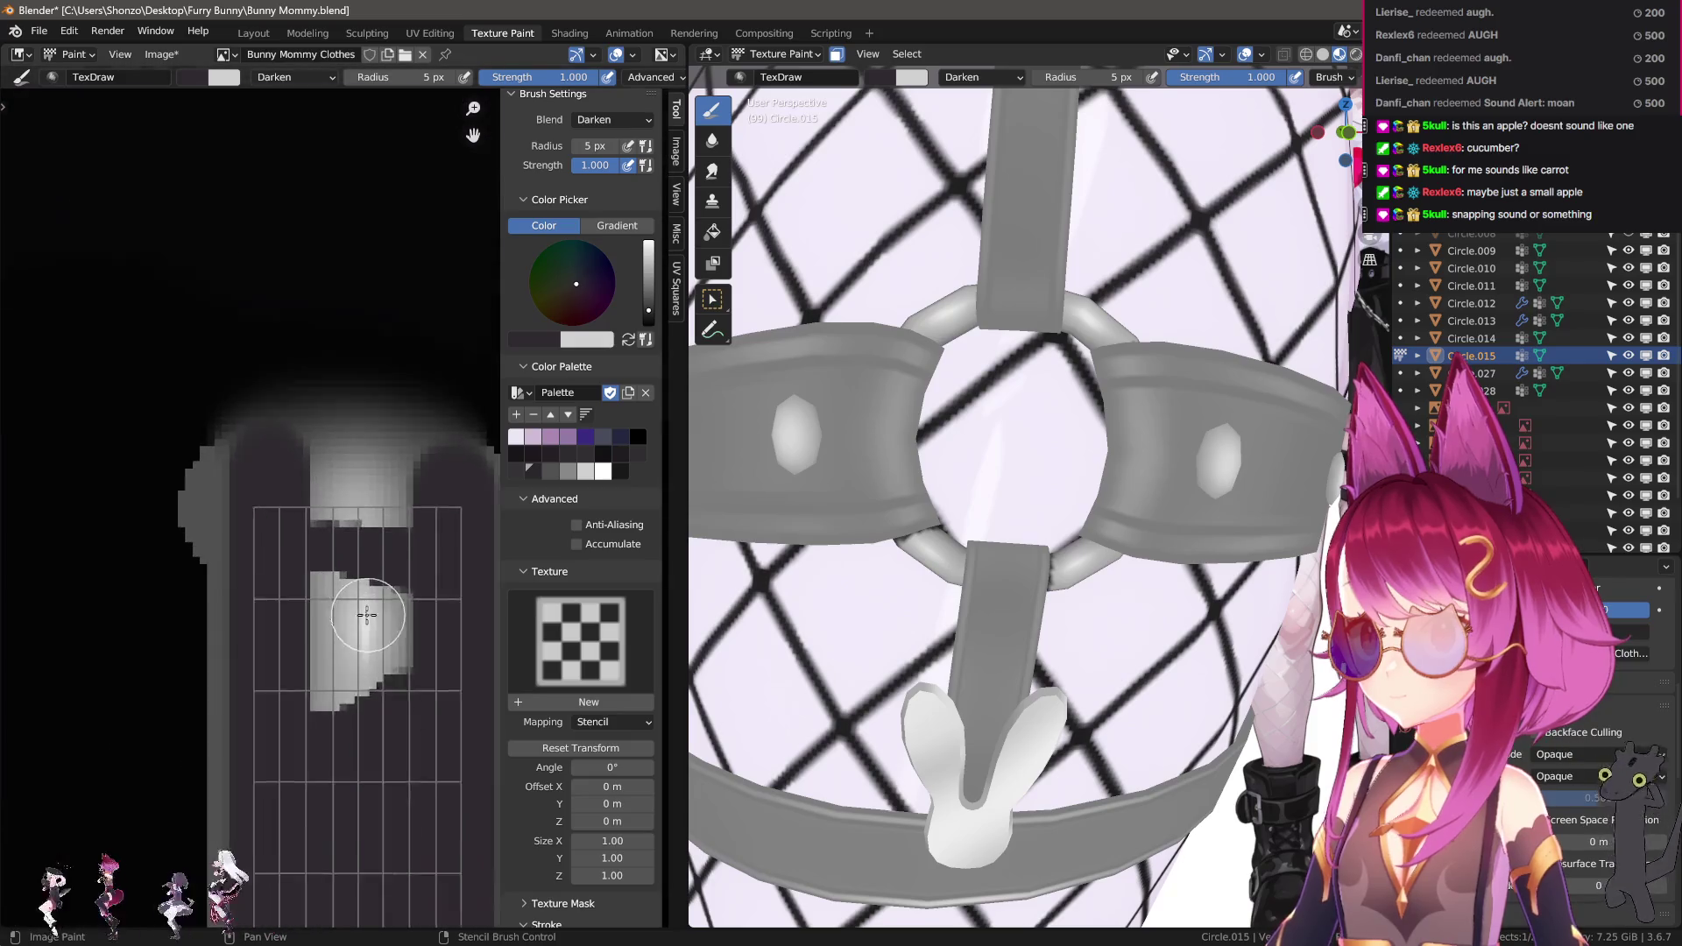
shift+scroll(312, 489, down, 10)
middle_drag(295, 571, 319, 440)
mouse_move(438, 379)
mouse_down()
mouse_move(419, 533)
mouse_move(368, 634)
mouse_up()
mouse_move(345, 405)
mouse_down()
mouse_move(368, 614)
mouse_move(330, 523)
mouse_move(348, 631)
mouse_up()
Switch to the 20 px Soften brush over the strap strip.
shift+scroll(348, 631, down, 3)
scroll(424, 619, down, 1)
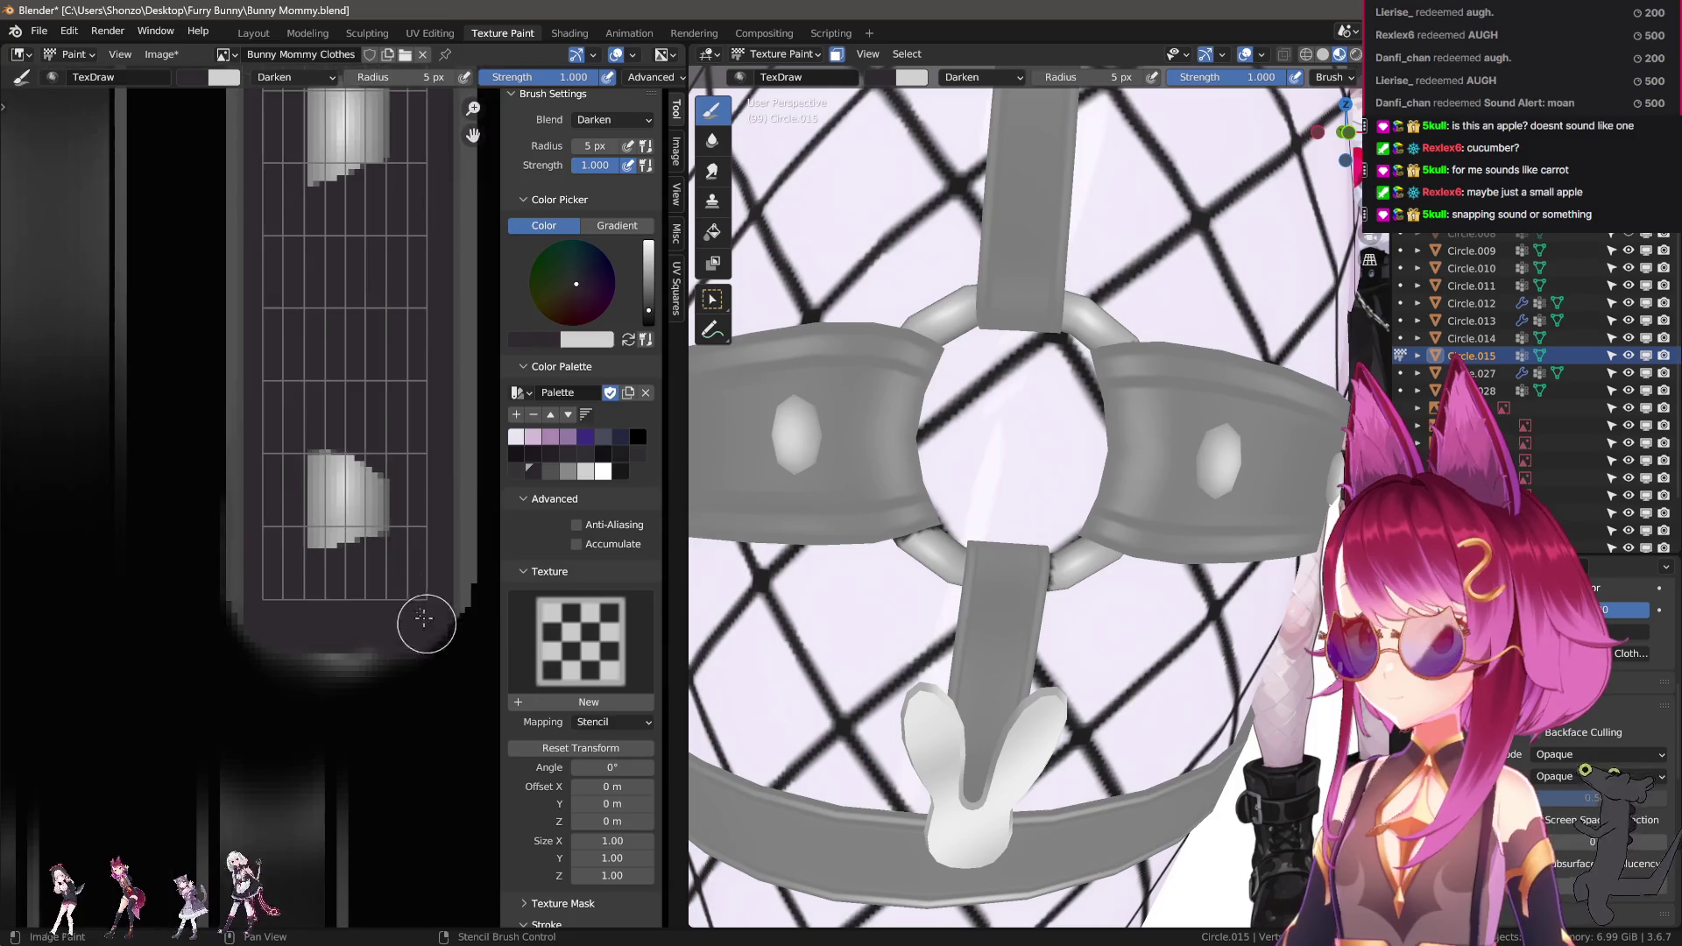
key(s)
mouse_move(327, 481)
middle_down()
mouse_move(360, 432)
mouse_move(381, 583)
middle_up()
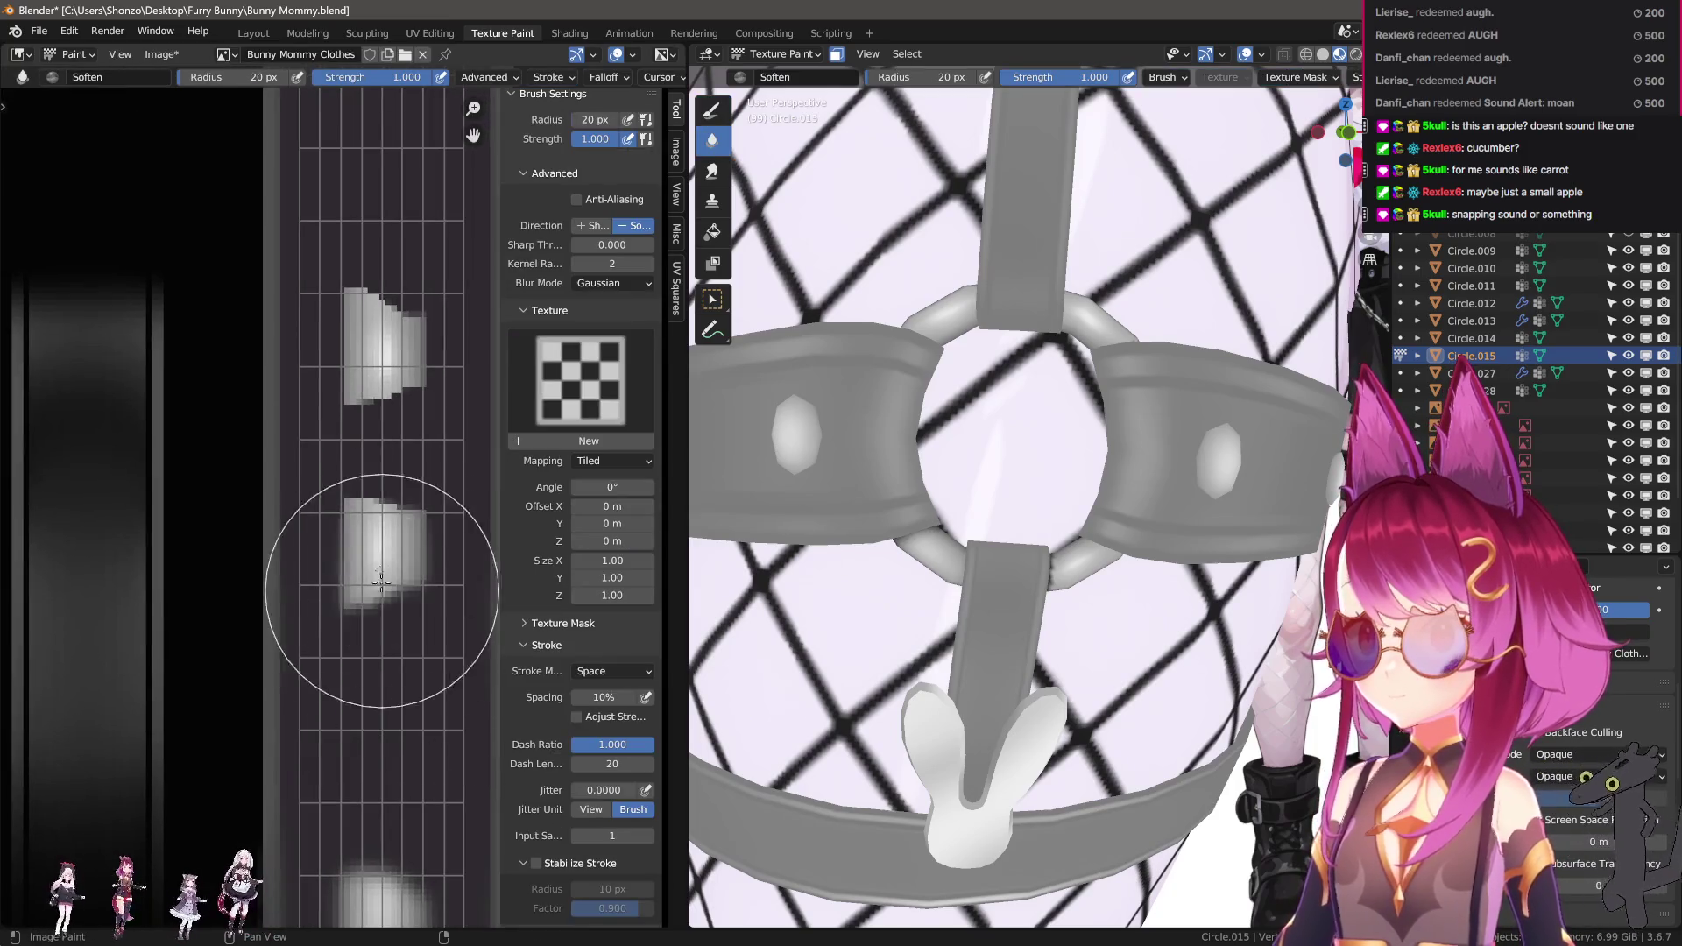
Blur two painted blocks on the strap strip.
drag(381, 583, 364, 365)
middle_drag(375, 281, 375, 375)
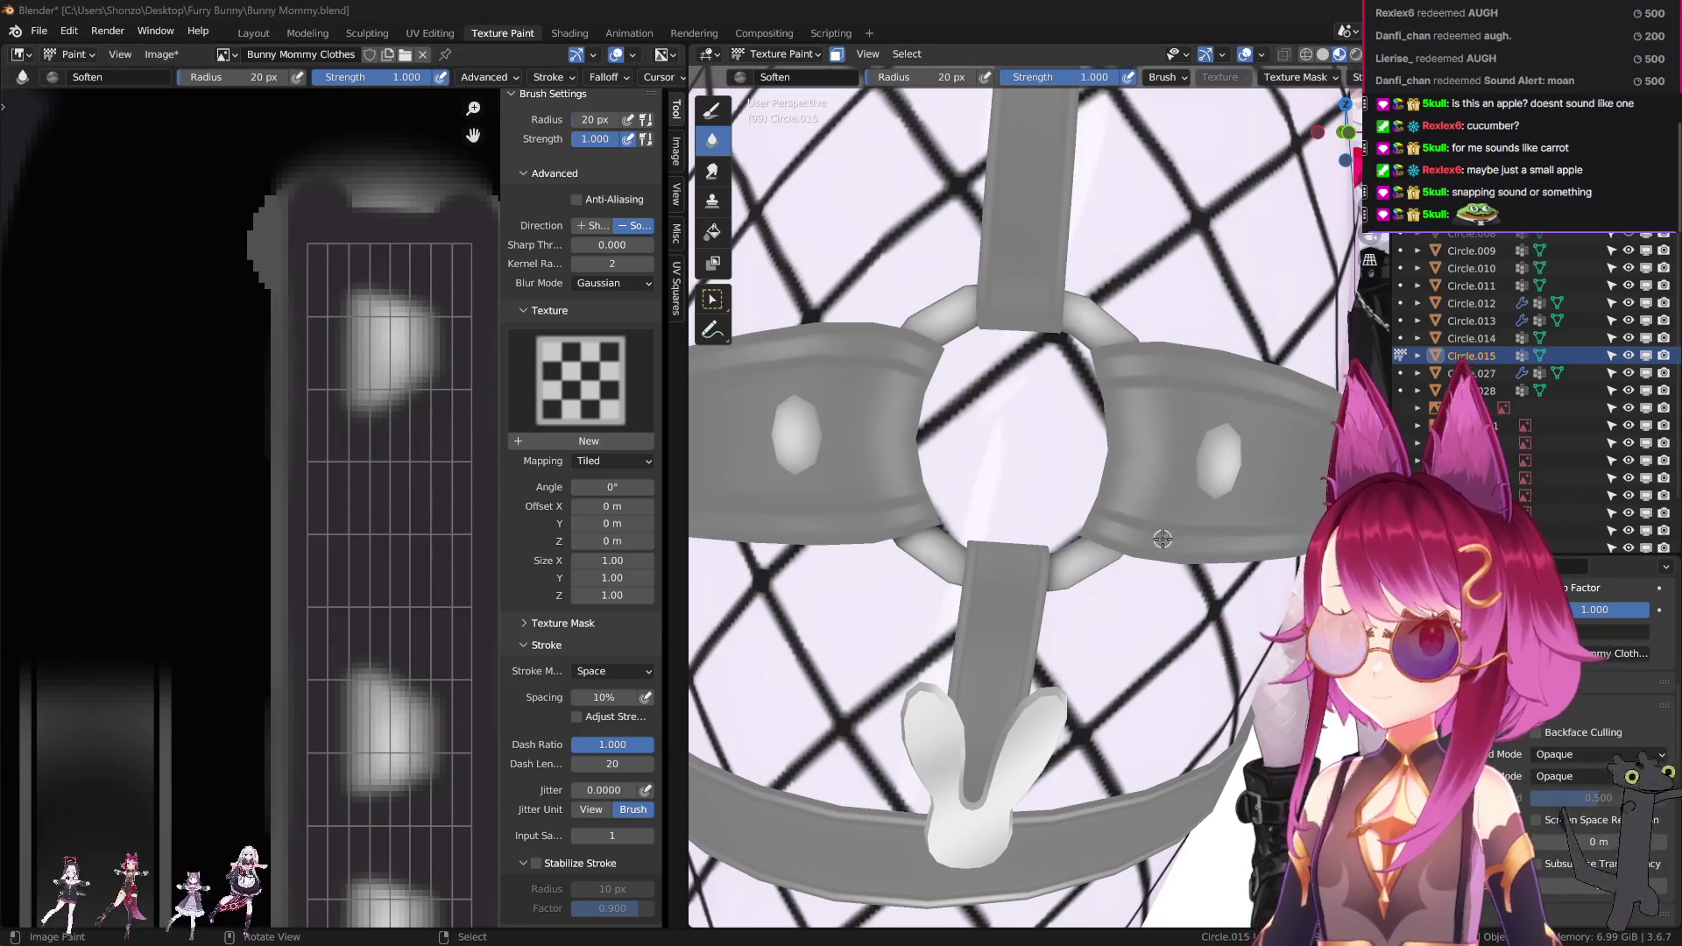
scroll(1089, 540, down, 6)
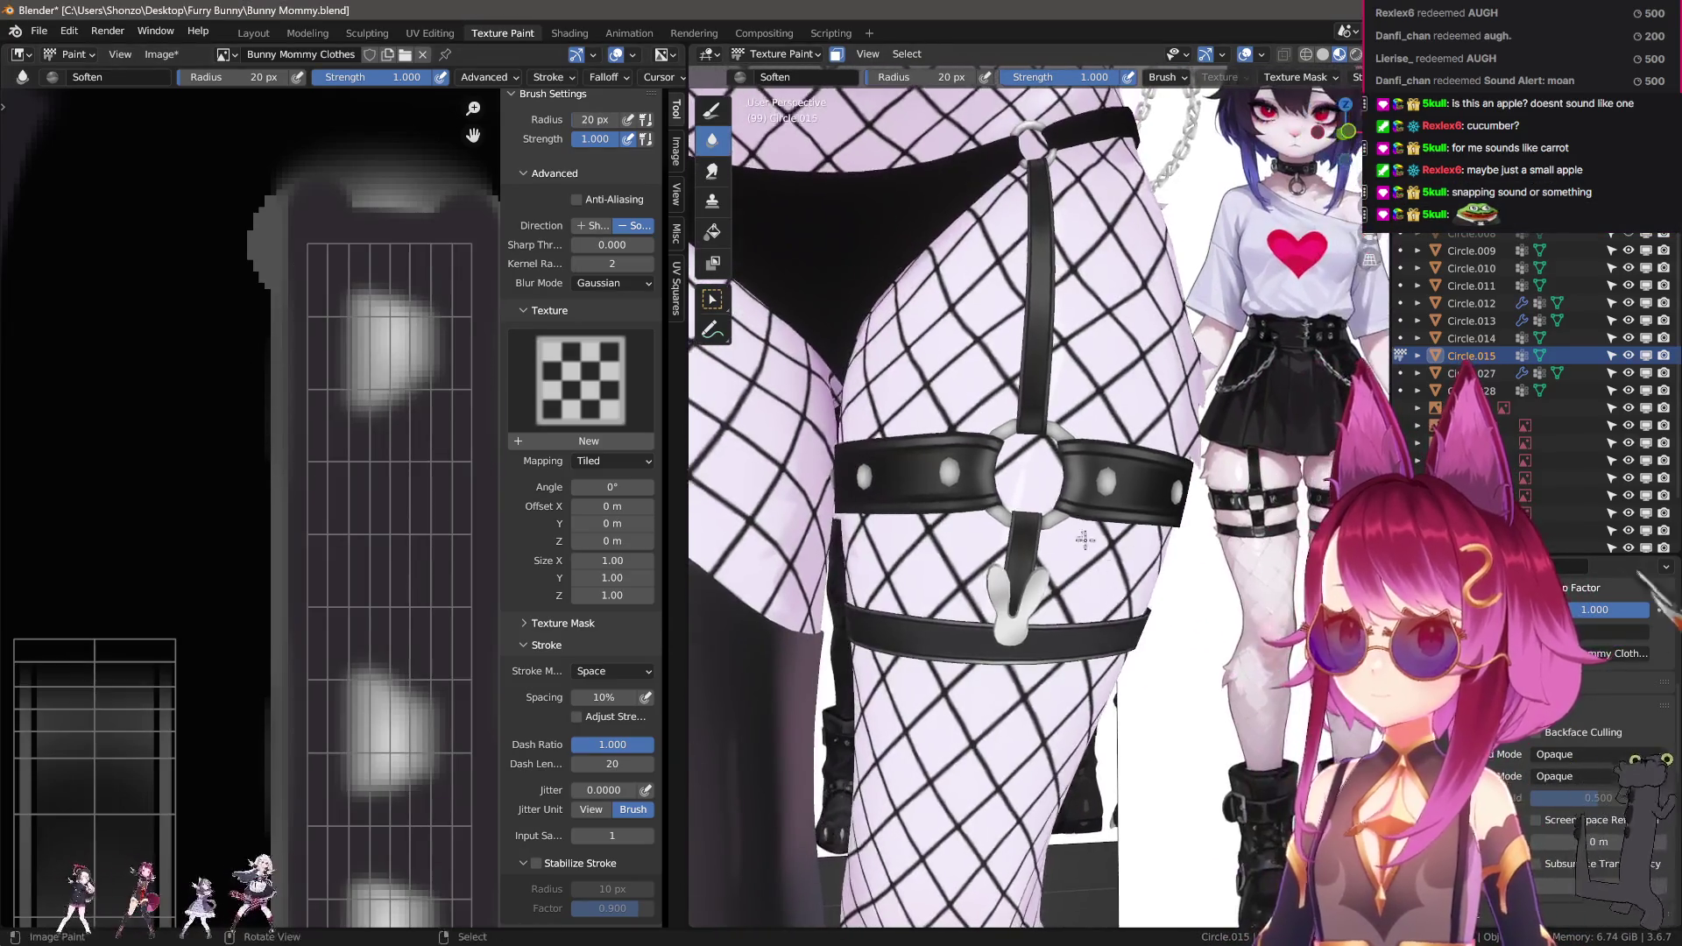
scroll(1085, 540, down, 3)
Switch back to the 5 px TexDraw brush with Darken blend, viewing the hips.
shift+middle_drag(1085, 491, 1139, 614)
scroll(1156, 561, up, 4)
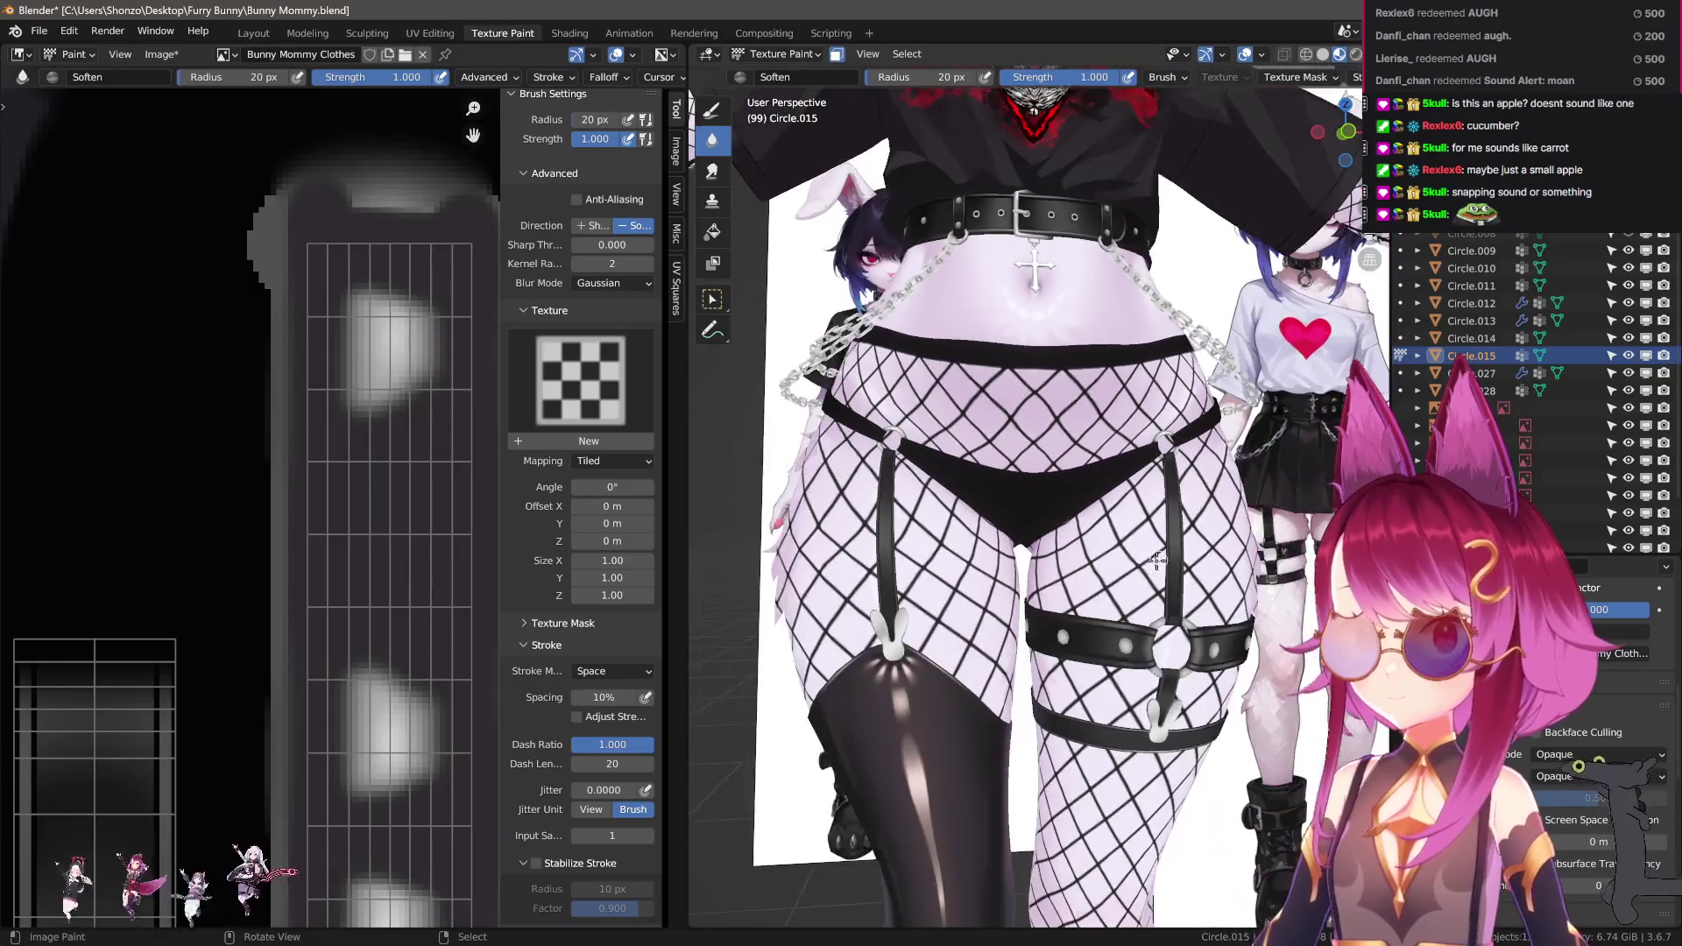
scroll(1157, 561, up, 1)
scroll(350, 489, down, 3)
scroll(359, 578, up, 2)
scroll(210, 600, down, 1)
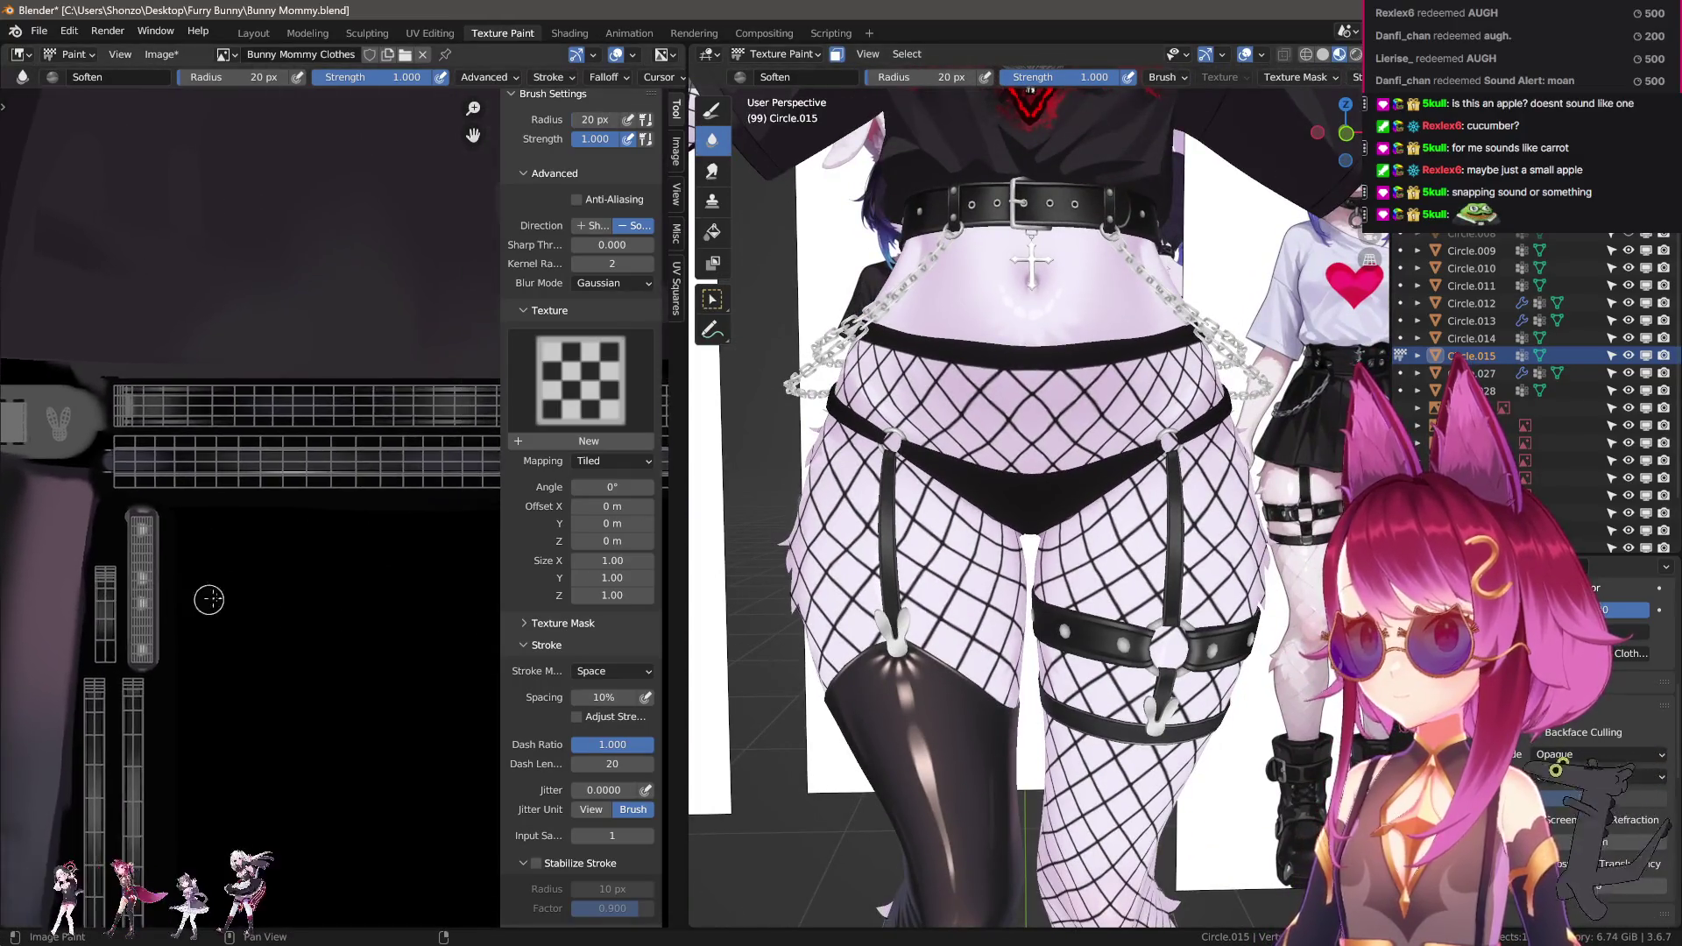
scroll(241, 545, up, 3)
key(shift+space)
key(d)
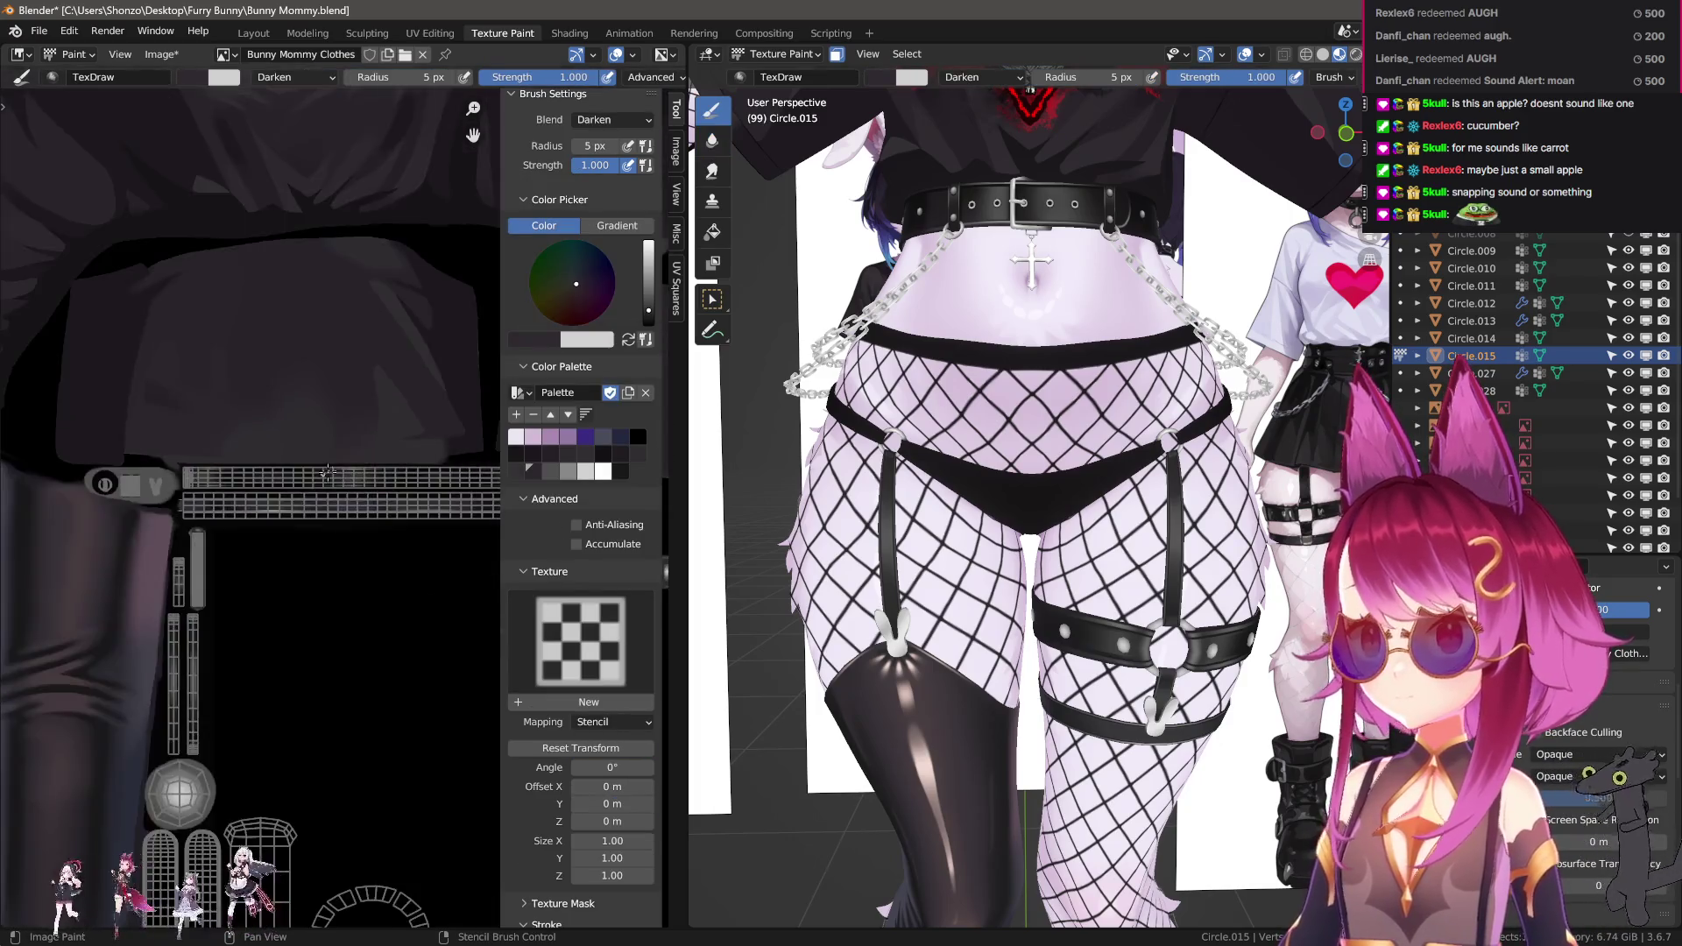
scroll(327, 474, down, 2)
scroll(311, 334, up, 3)
Sample black from the texture as the paint colour.
key(s)
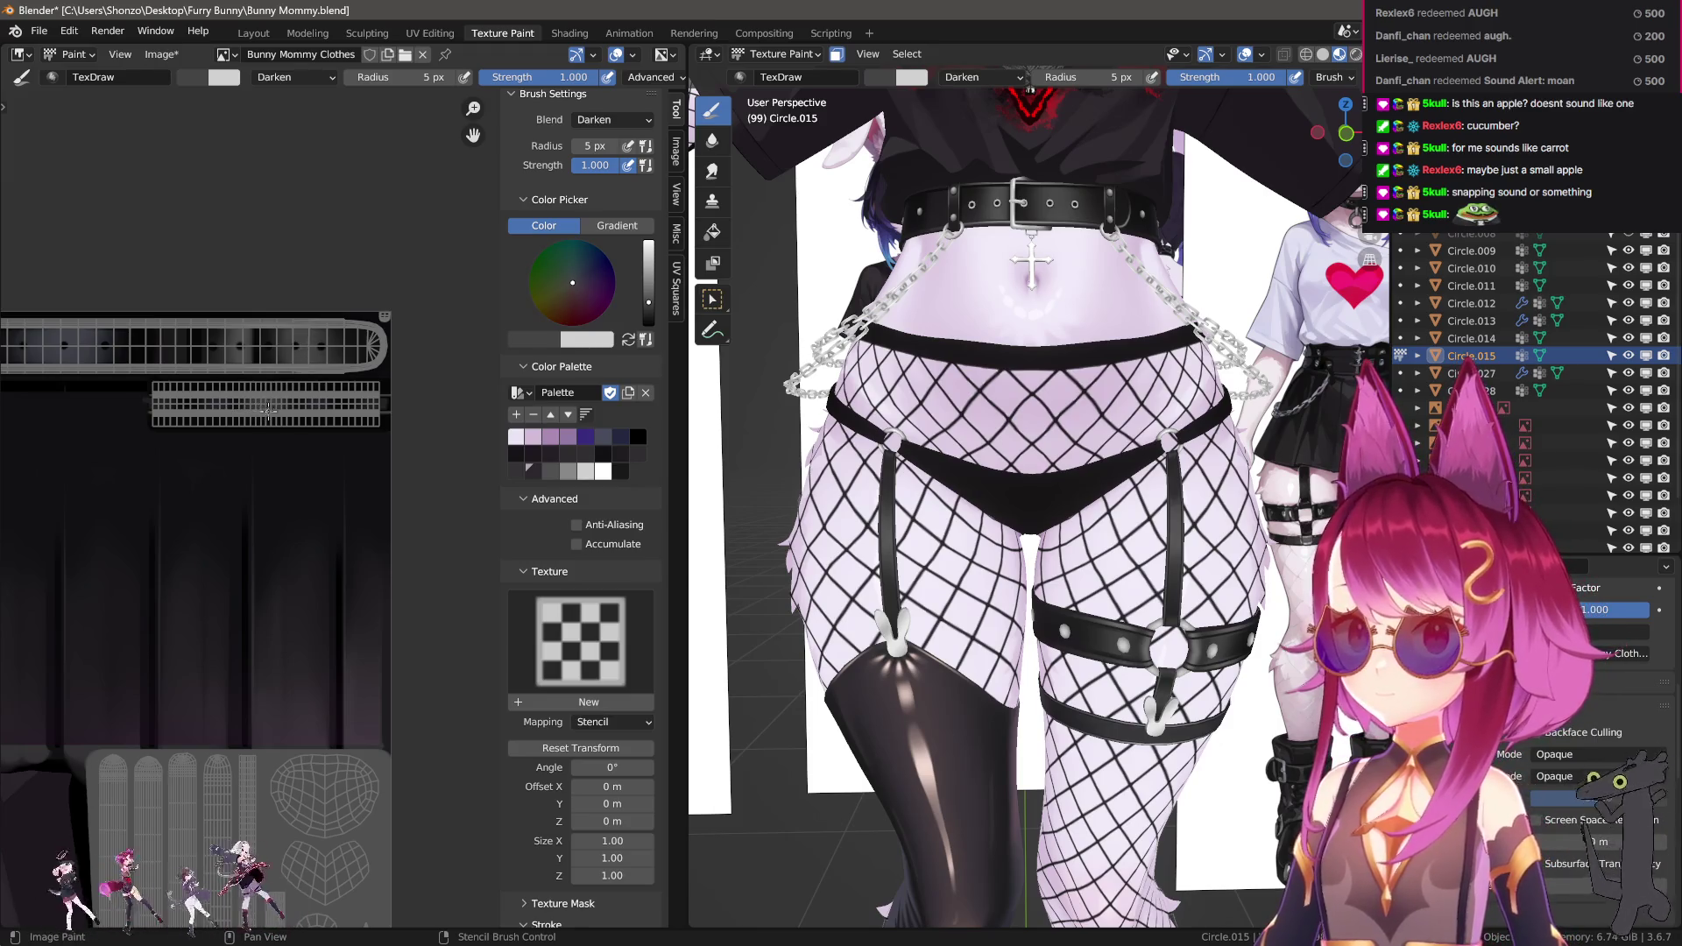
scroll(268, 410, up, 4)
key(s)
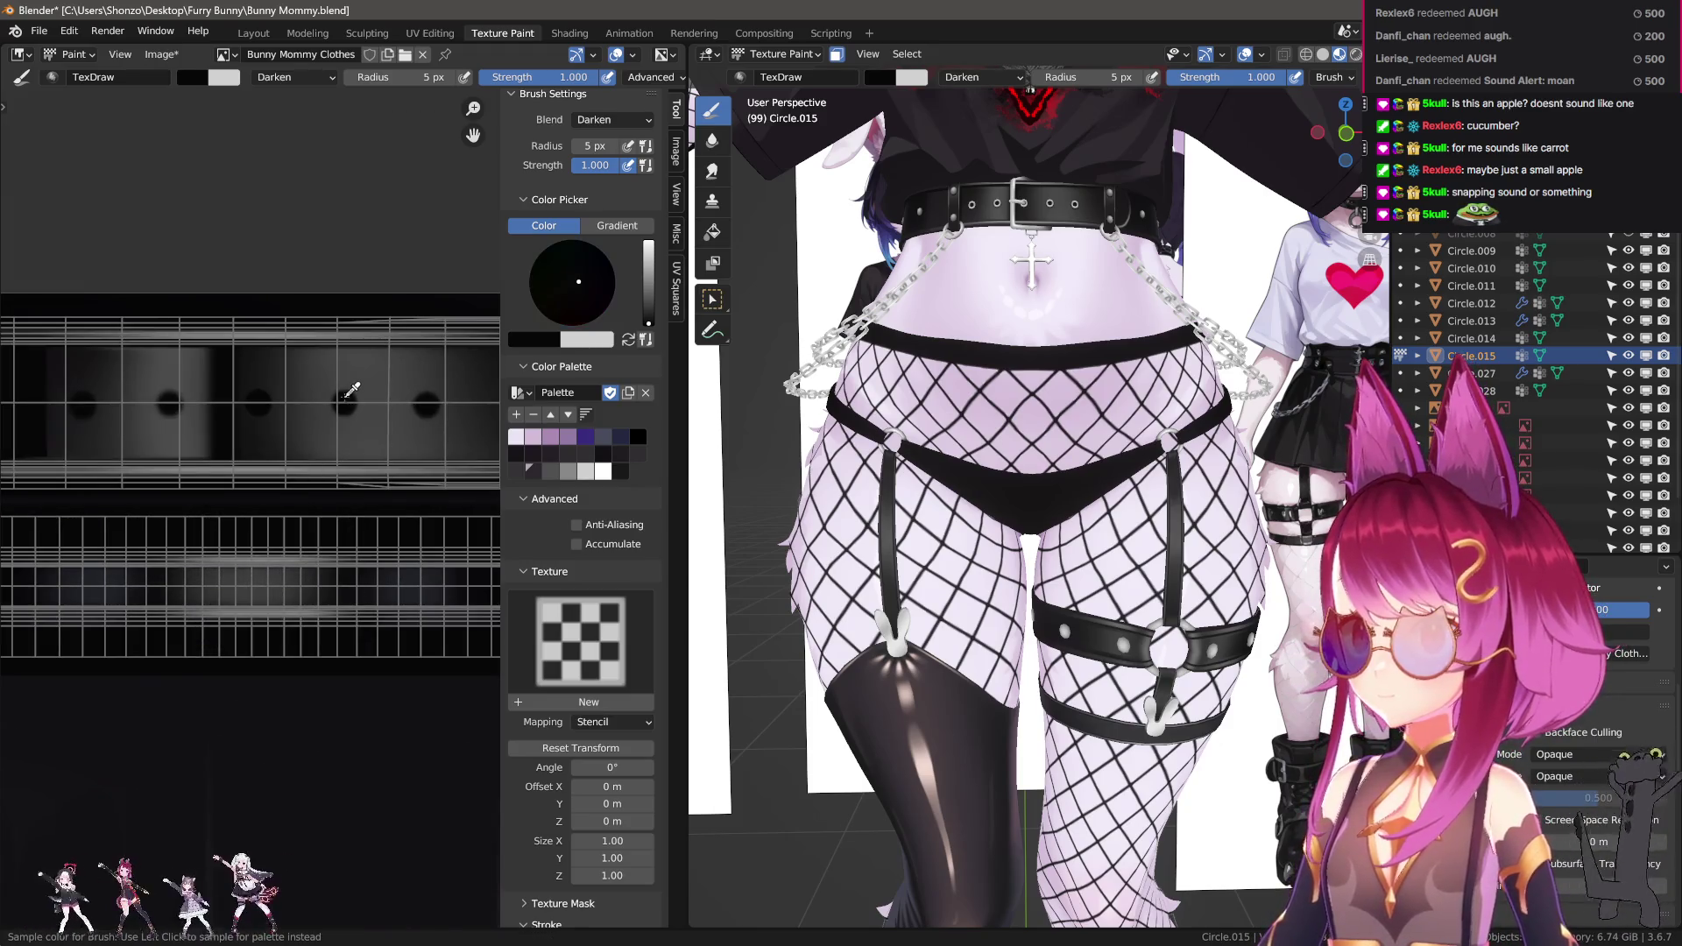
scroll(1067, 625, up, 5)
scroll(984, 666, up, 10)
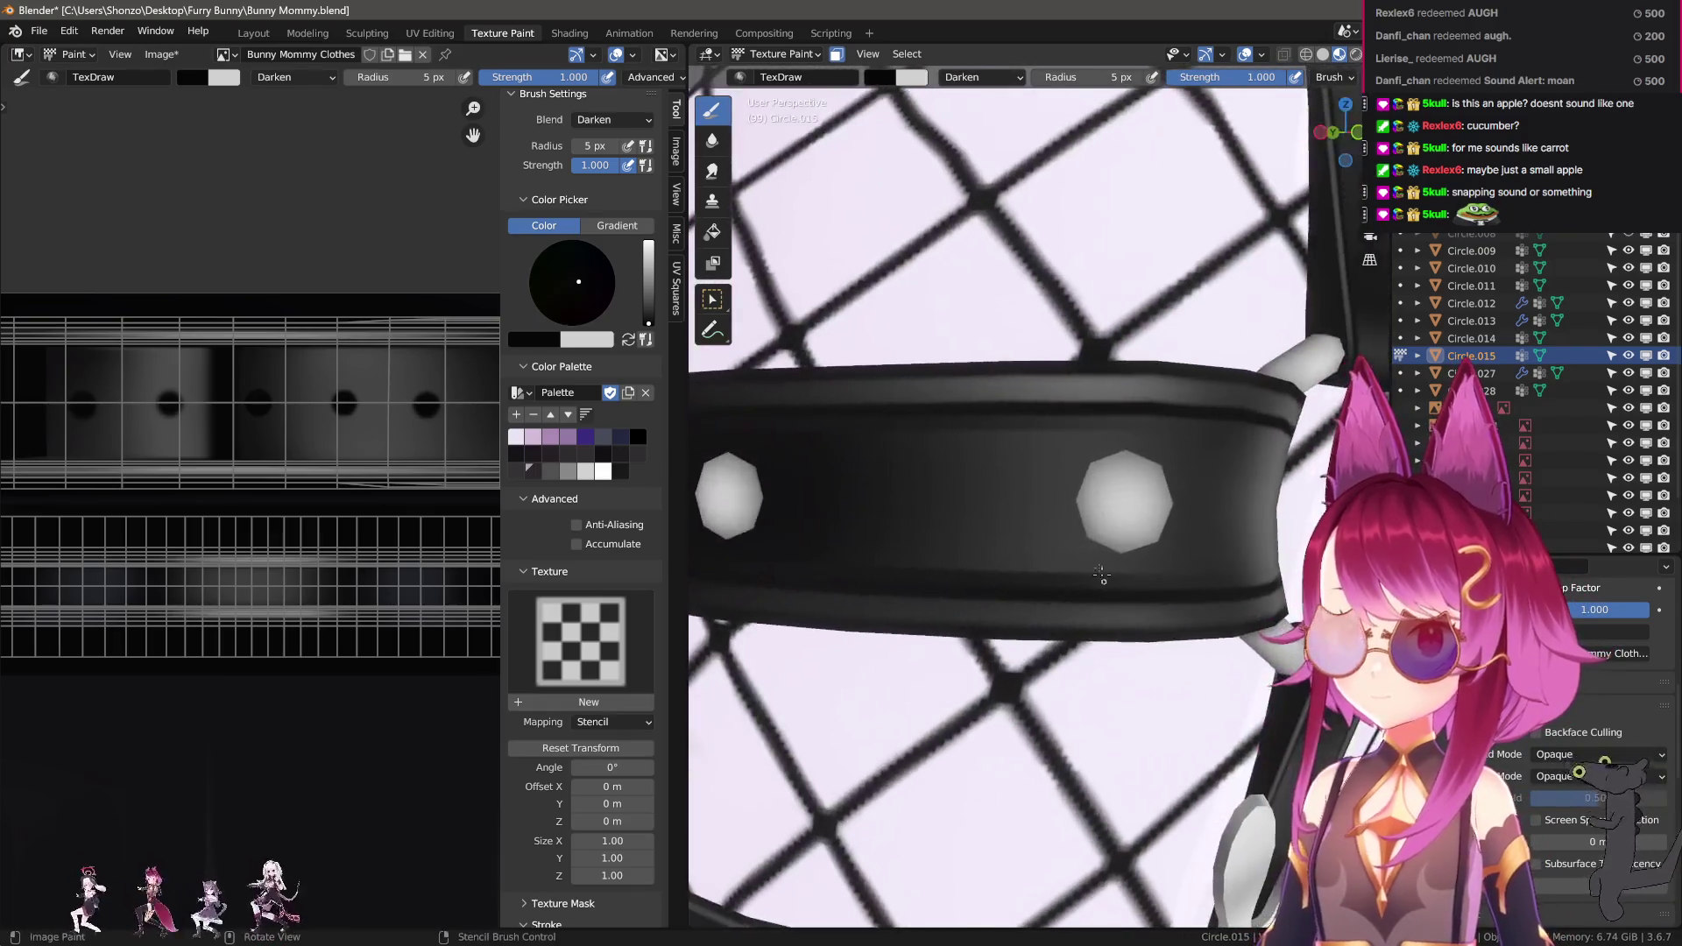
Resize the brush to fit around a thigh-strap rivet.
key(f)
middle_drag(1178, 525, 1136, 540)
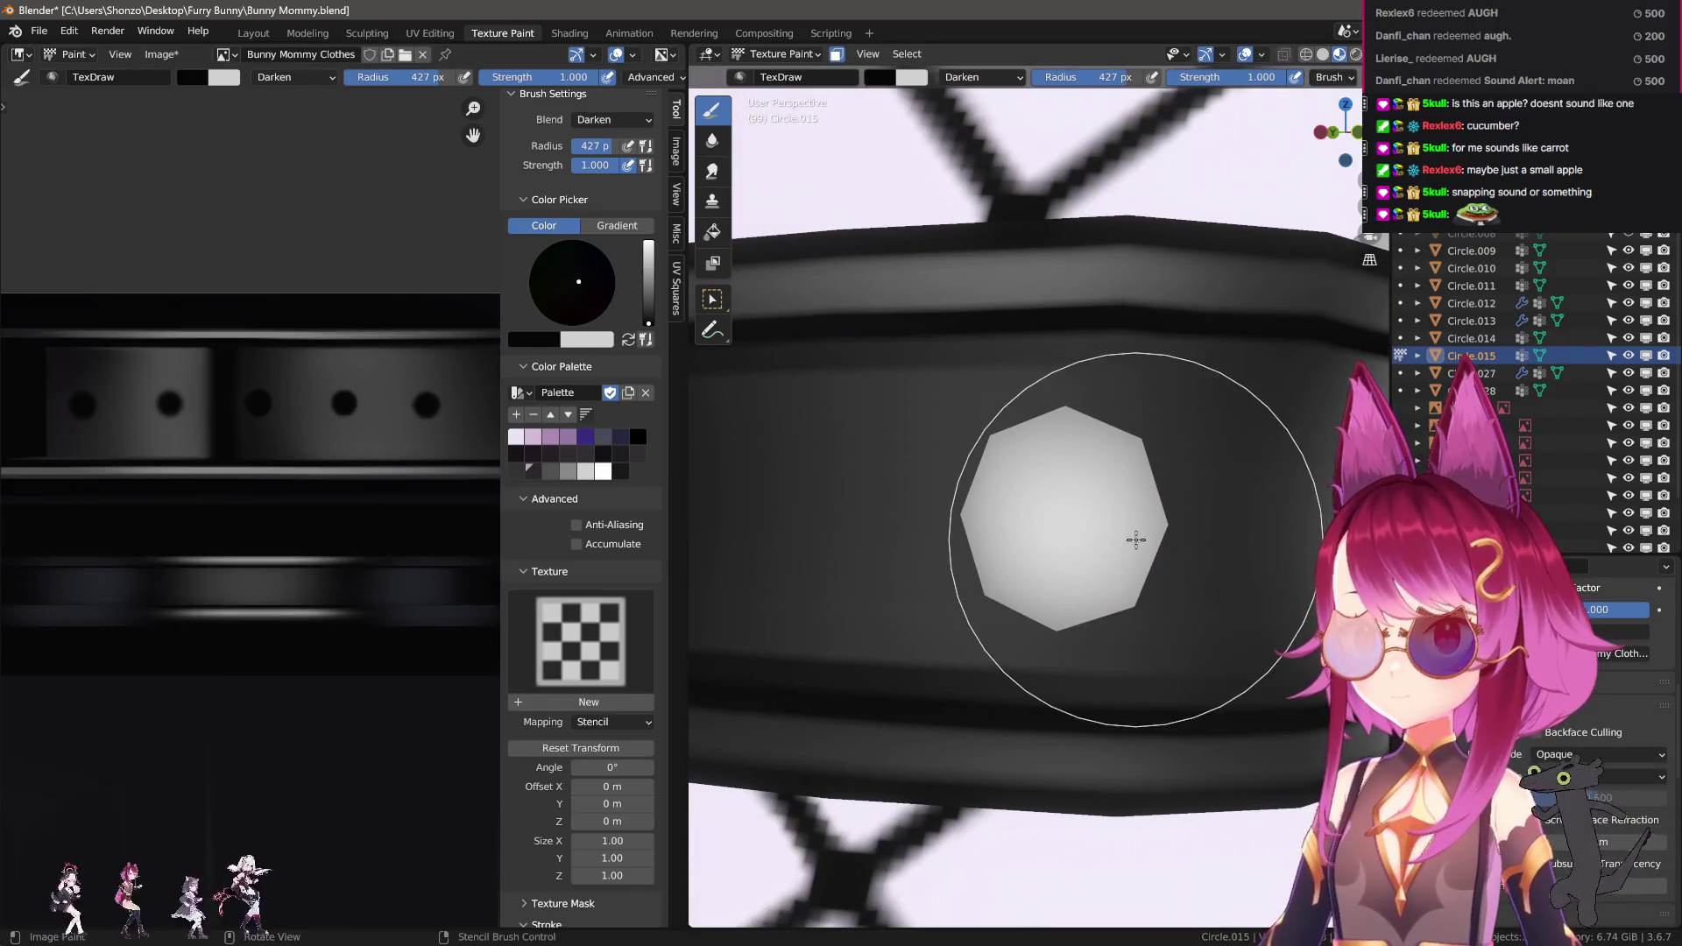
key(e)
click(1086, 517)
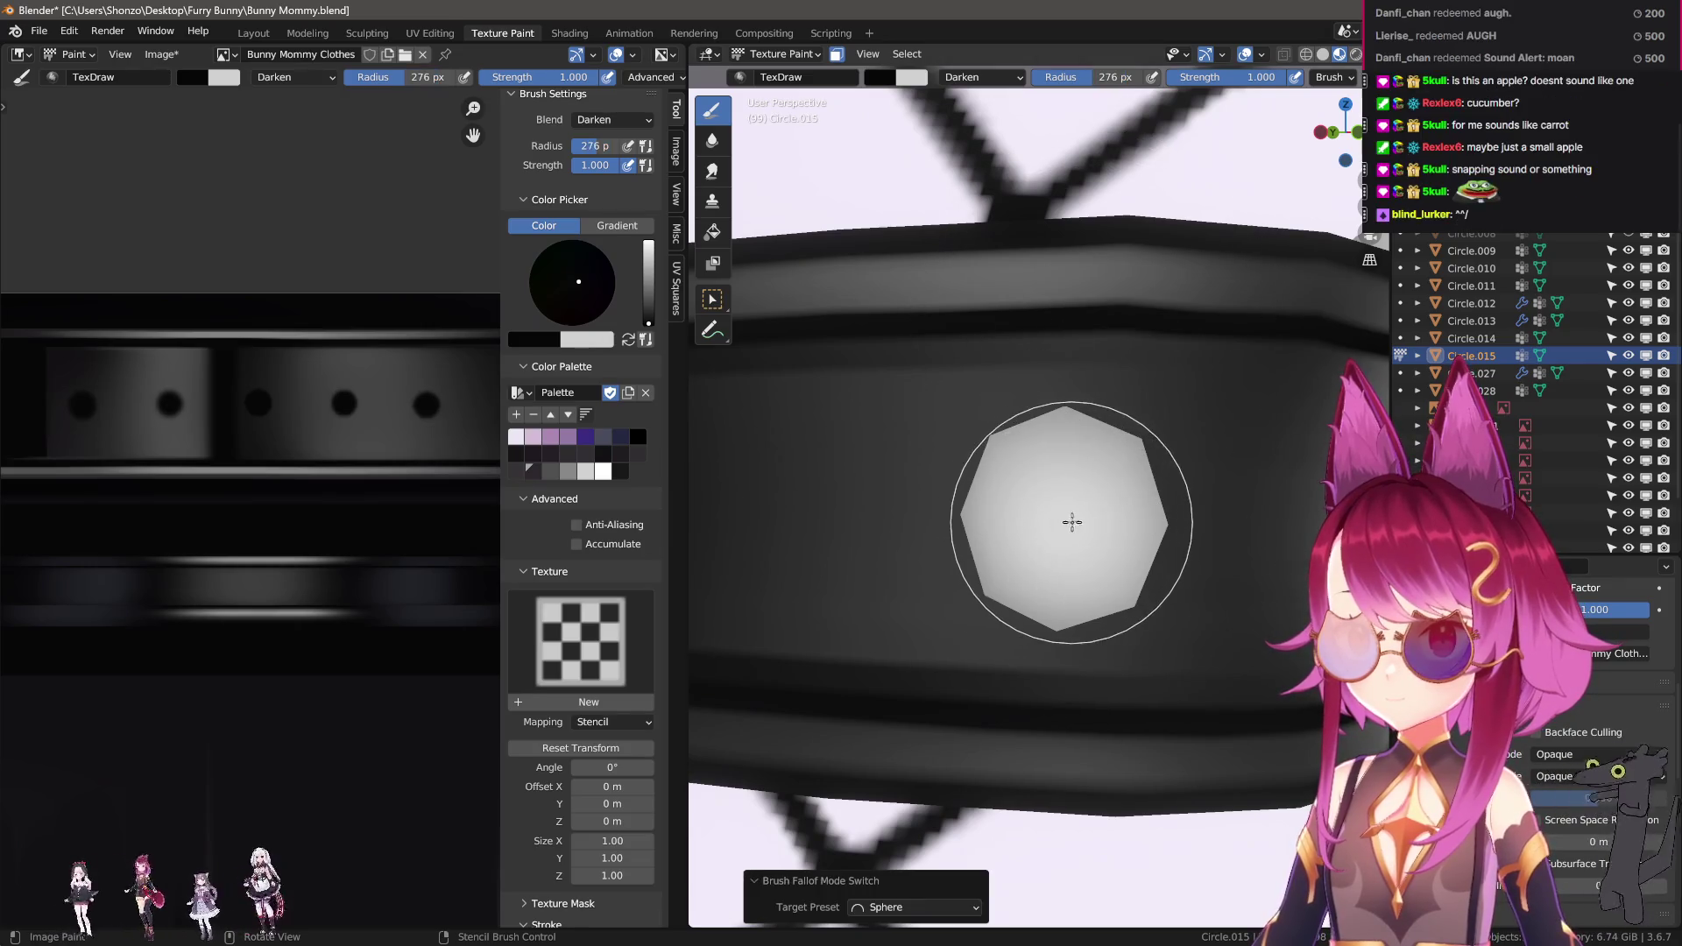
Set brush falloff to Custom and paint a dark halo around the octagon rivet.
key(e)
click(1095, 522)
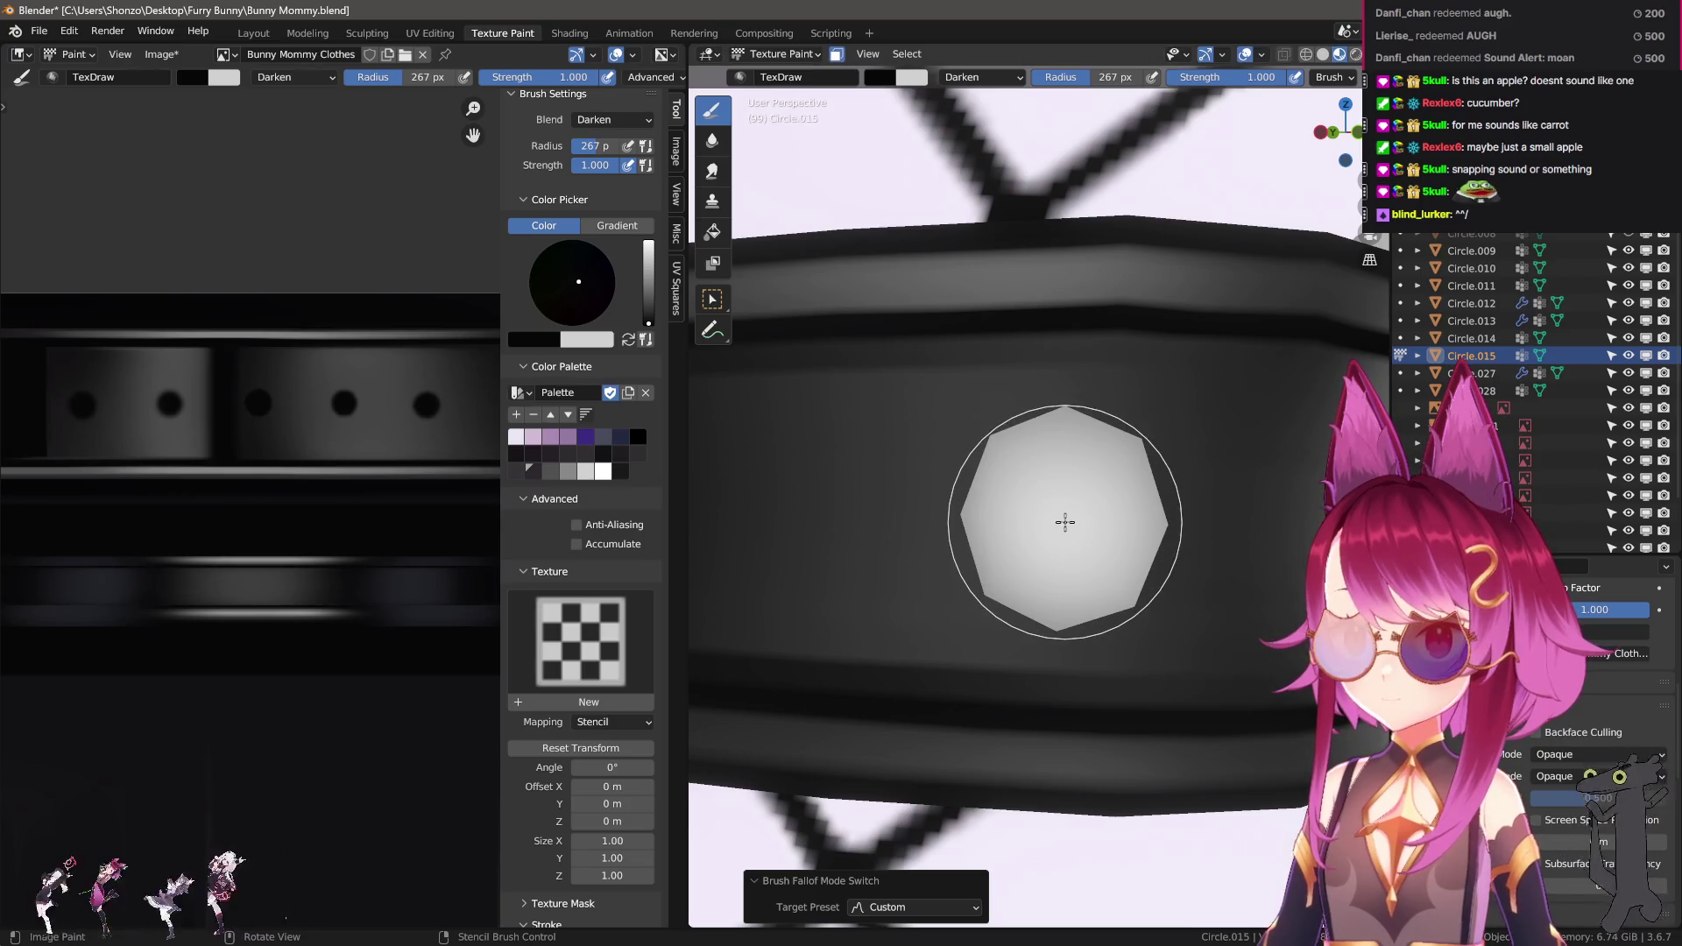
drag(1065, 523, 833, 556)
mouse_move(834, 555)
middle_down()
mouse_move(1089, 564)
mouse_move(849, 555)
mouse_move(1034, 552)
middle_up()
key(f)
click(1010, 552)
key(n)
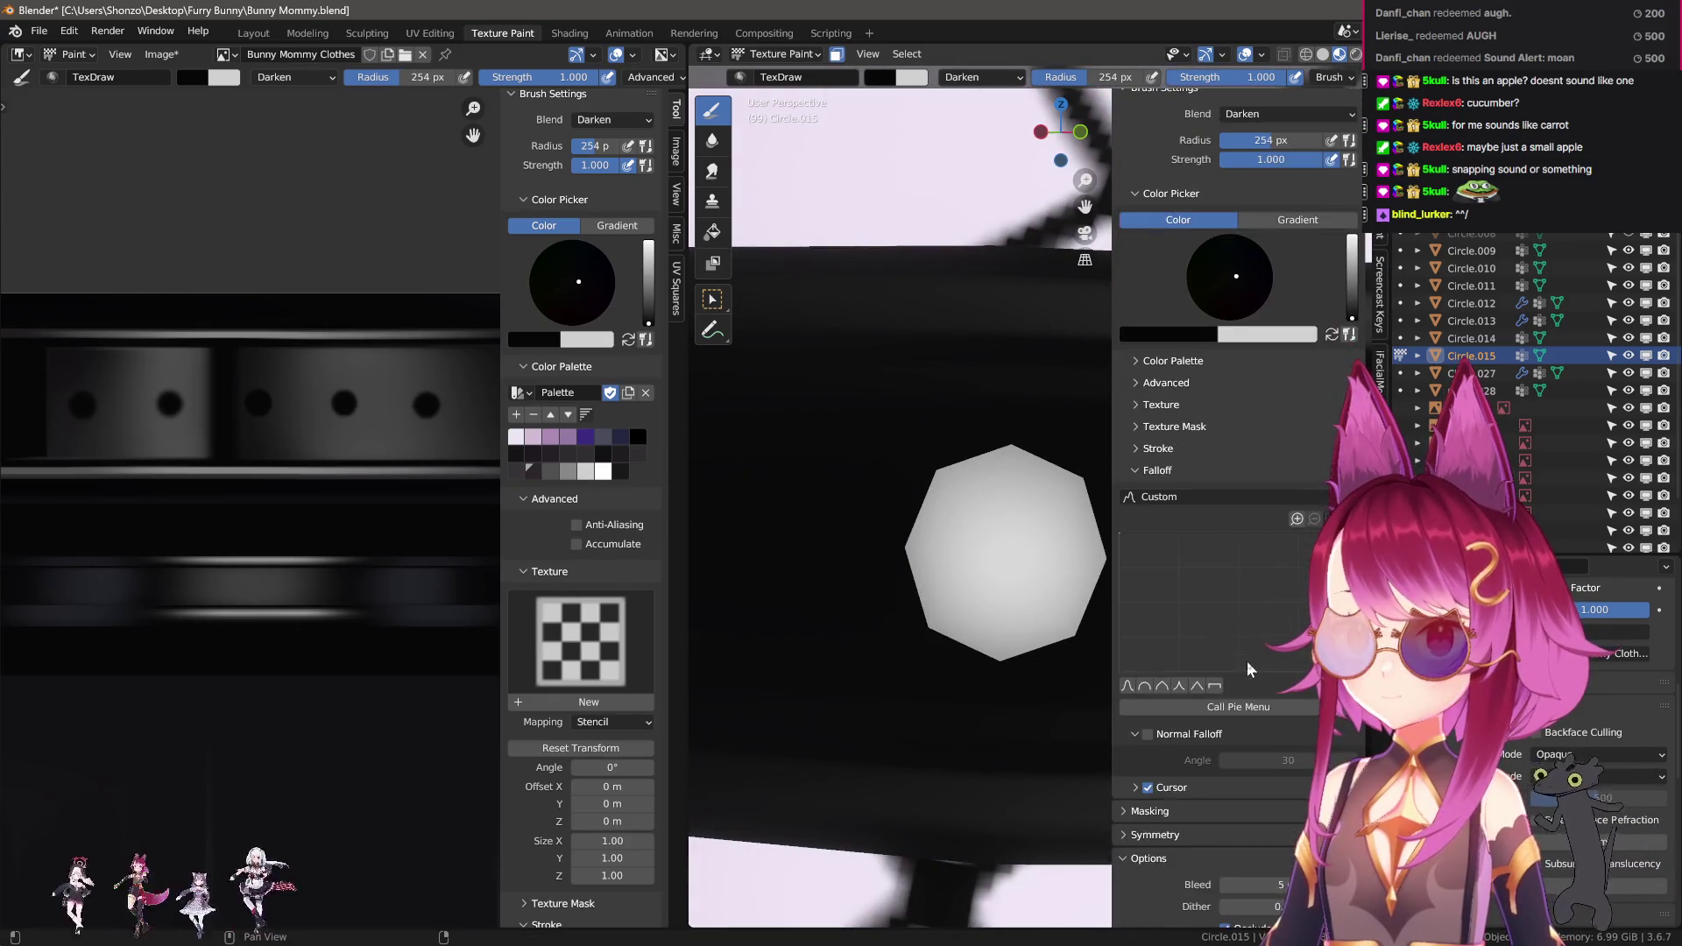
key(n)
mouse_move(1206, 582)
middle_down()
mouse_move(883, 622)
mouse_move(1164, 619)
mouse_move(1006, 582)
mouse_move(1151, 574)
mouse_move(1044, 553)
mouse_move(1164, 590)
mouse_move(1036, 596)
middle_up()
scroll(1036, 596, up, 2)
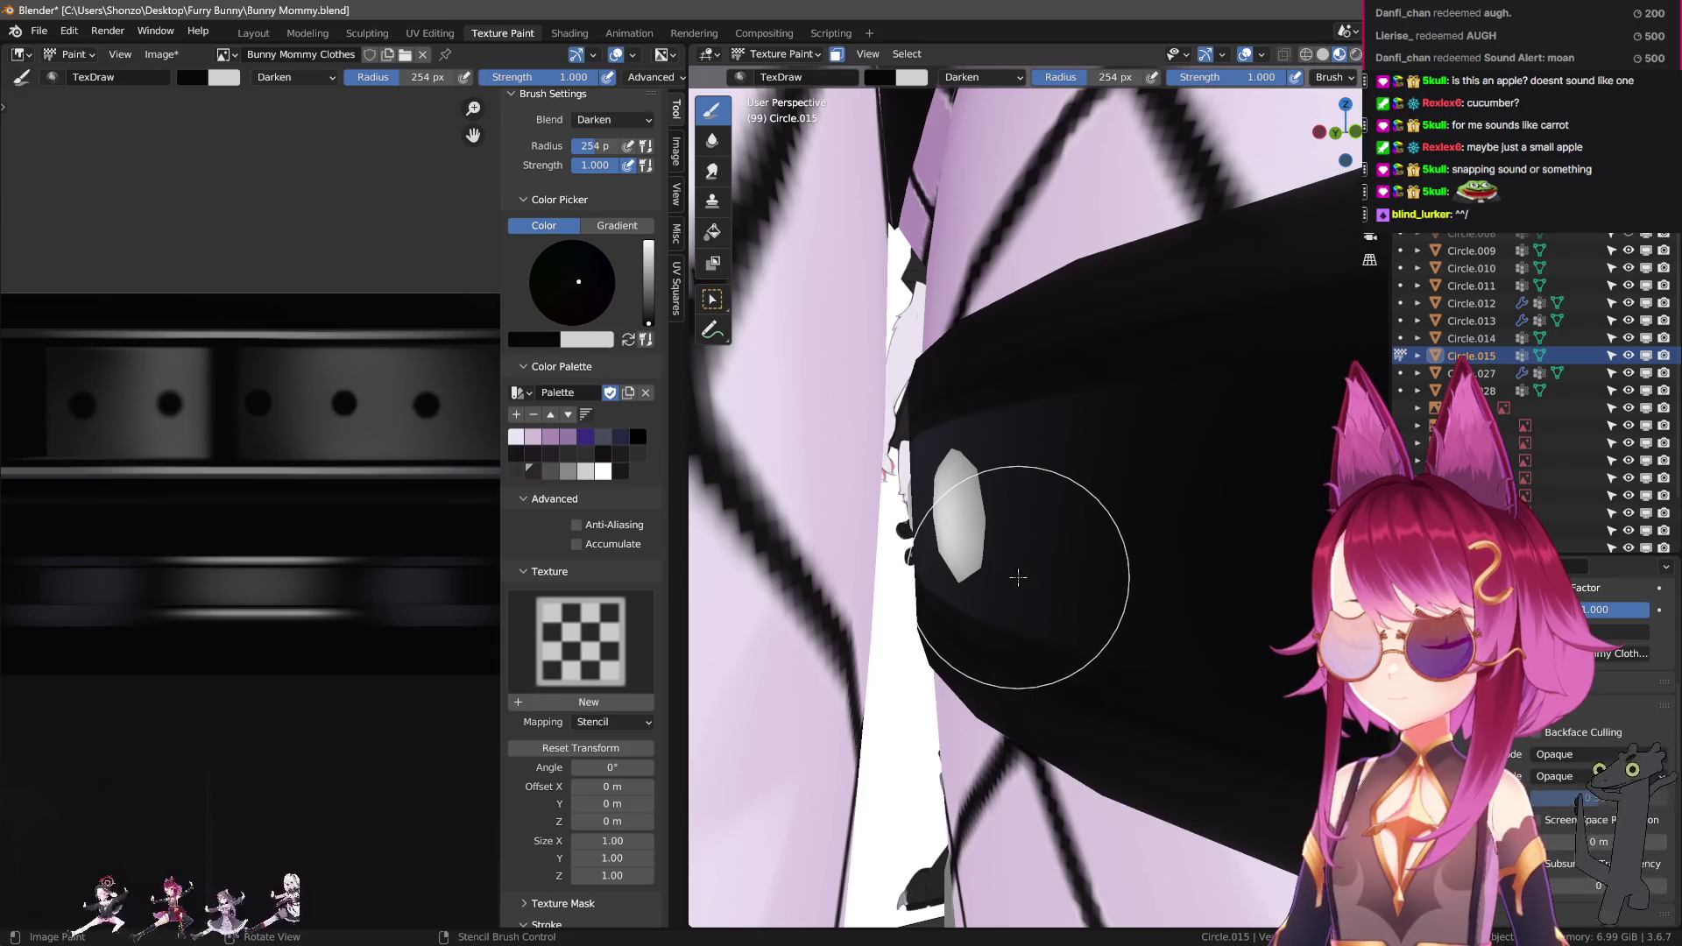
Reselect the black strap object Circle.015 and return to Texture Paint mode.
key(ctrl+Tab)
click(822, 555)
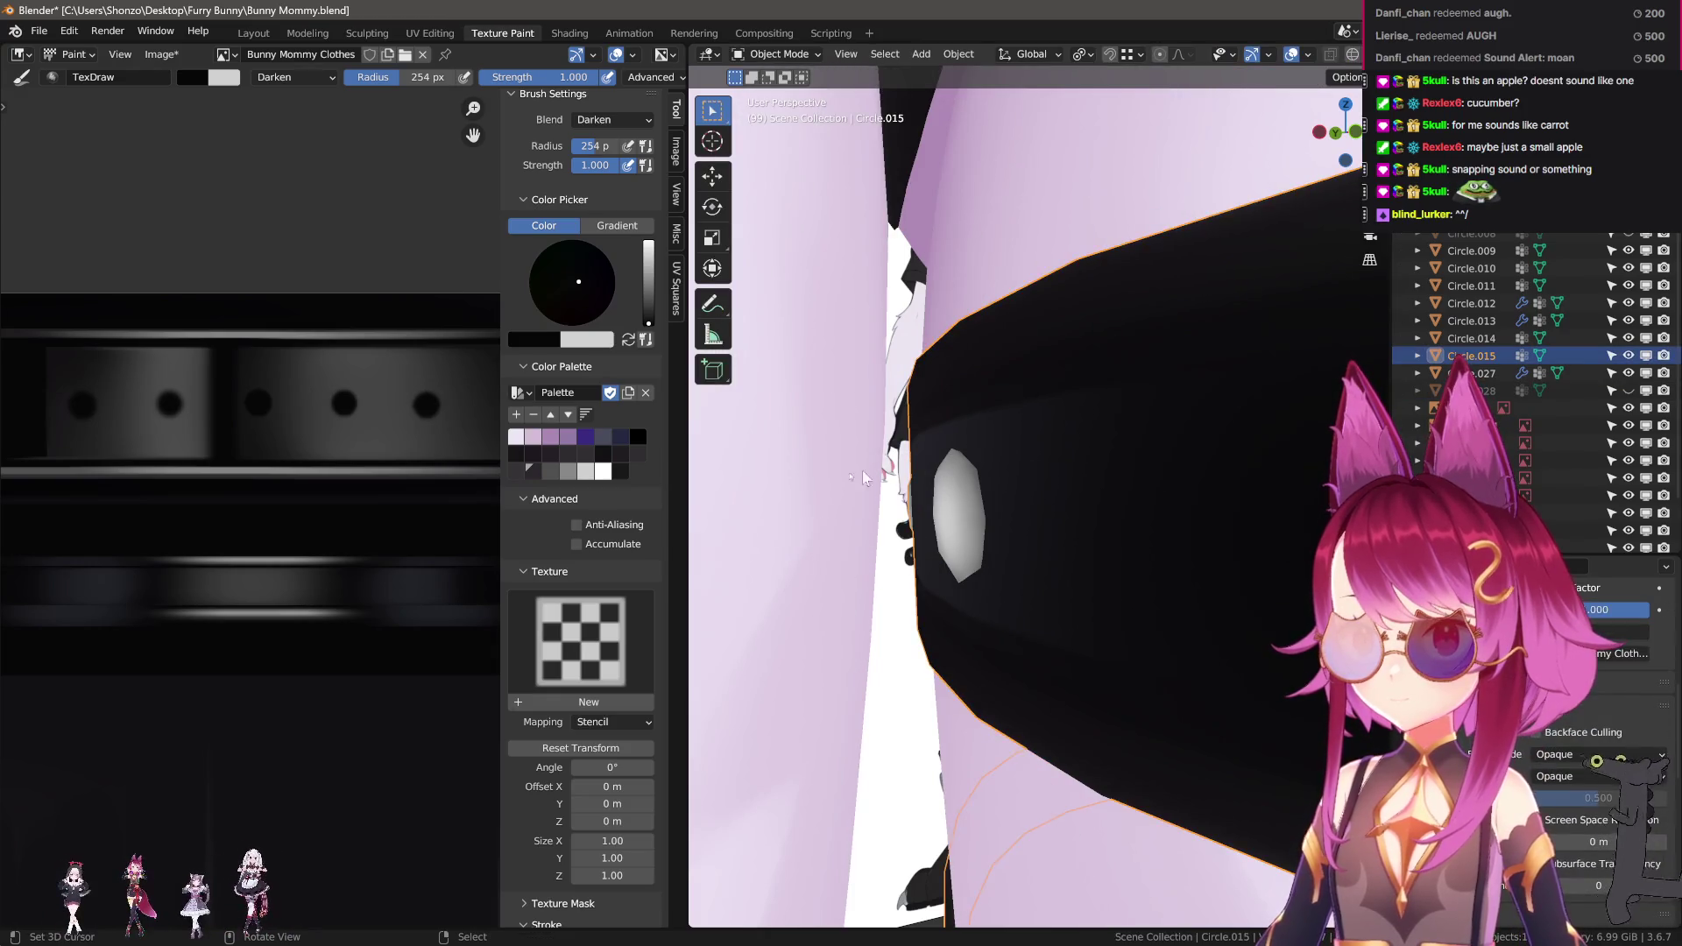
click(992, 505)
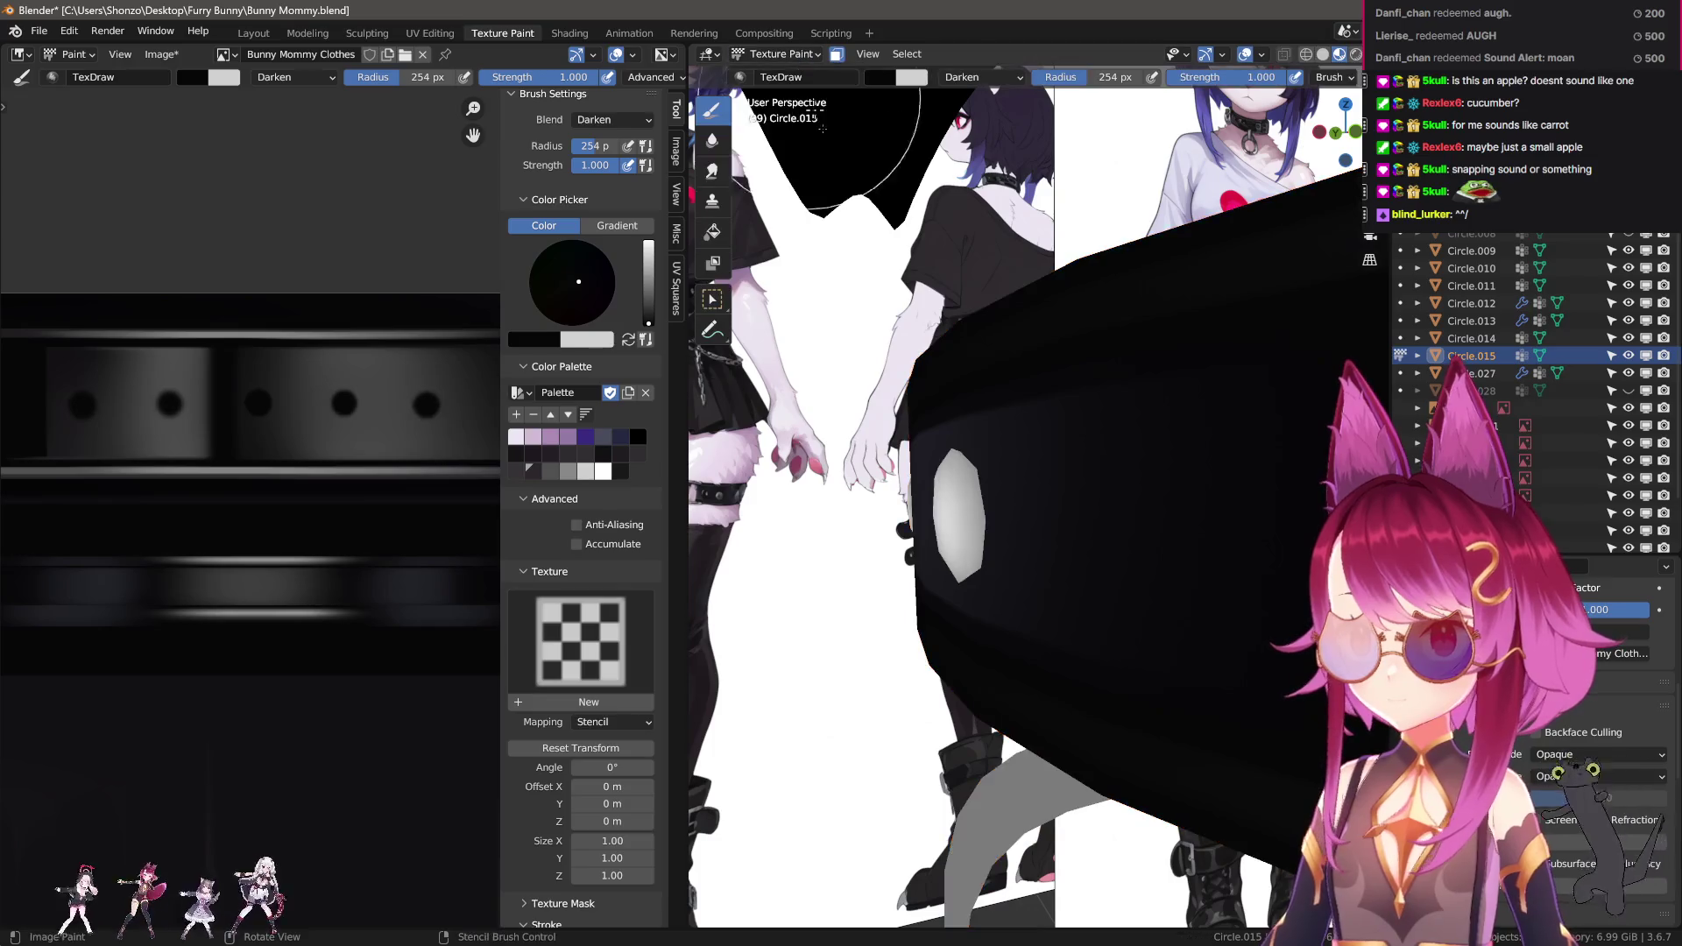
key(ctrl+Tab)
middle_drag(1008, 490, 1081, 537)
scroll(1081, 538, up, 3)
Fine-tune the brush radius to fit the octagon stud facing the view.
key(bracketright)
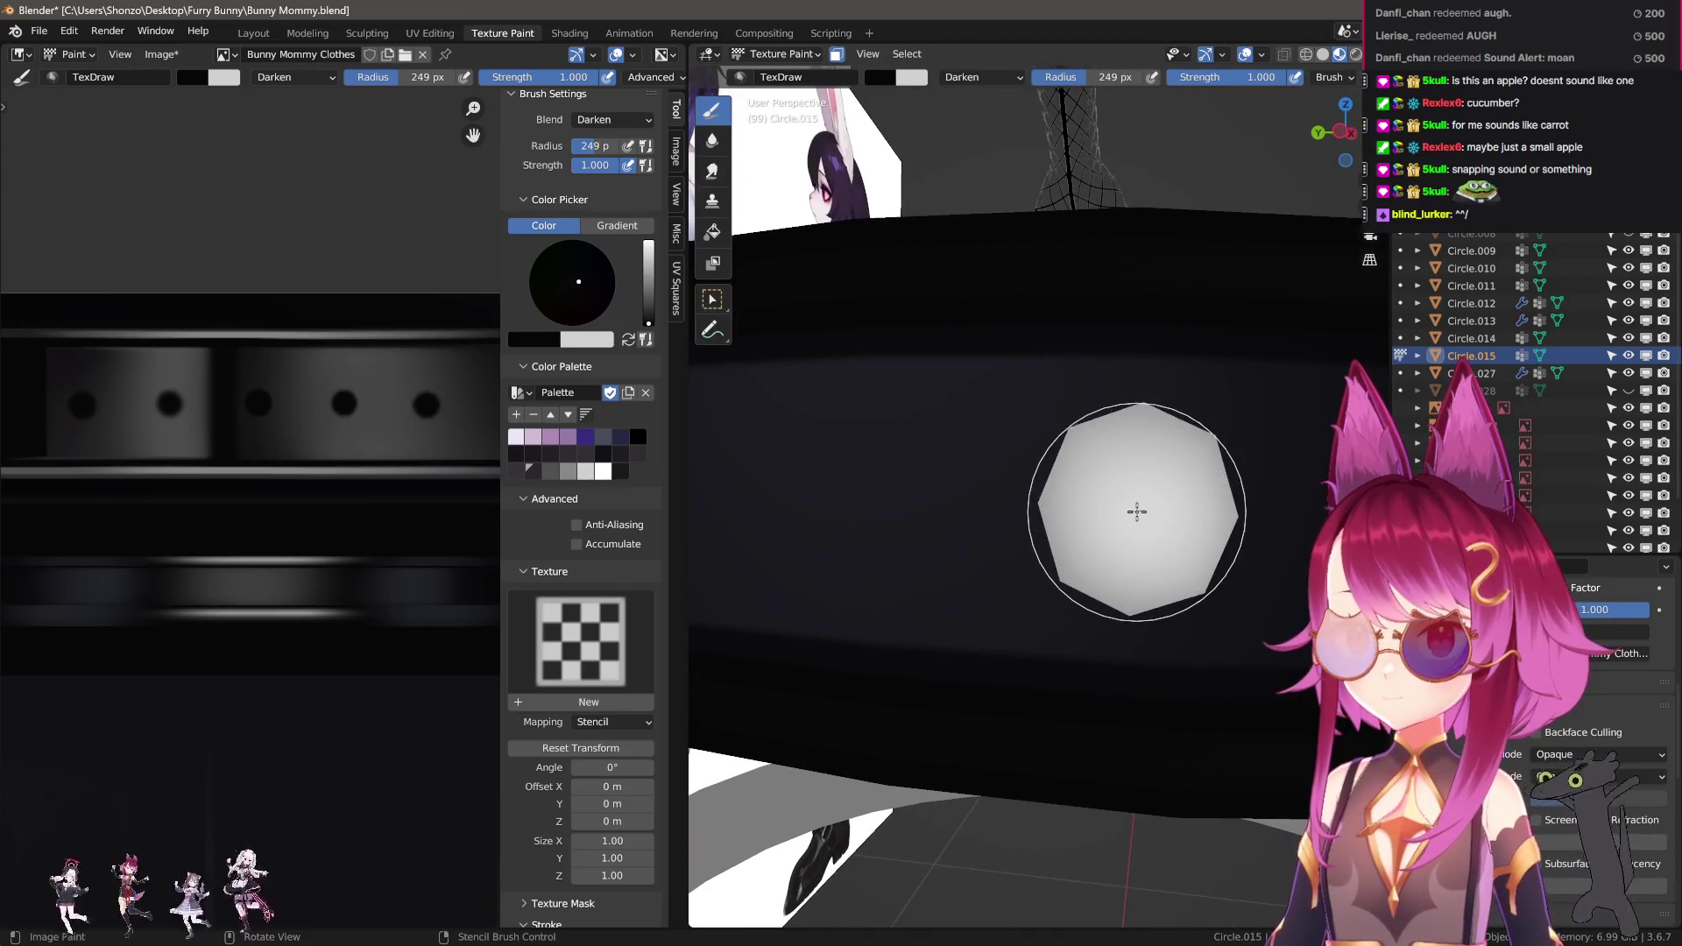
key(bracketleft)
mouse_move(881, 542)
middle_down()
mouse_move(1108, 583)
mouse_move(1120, 563)
mouse_move(872, 601)
mouse_move(1021, 589)
mouse_move(969, 563)
mouse_move(894, 601)
mouse_move(1148, 590)
mouse_move(1045, 570)
mouse_move(913, 602)
mouse_move(1055, 552)
mouse_move(890, 601)
mouse_move(1090, 567)
mouse_move(897, 596)
mouse_move(1014, 593)
mouse_move(1035, 545)
middle_up()
key(bracketleft)
key(bracketleft)
key(f)
click(1056, 551)
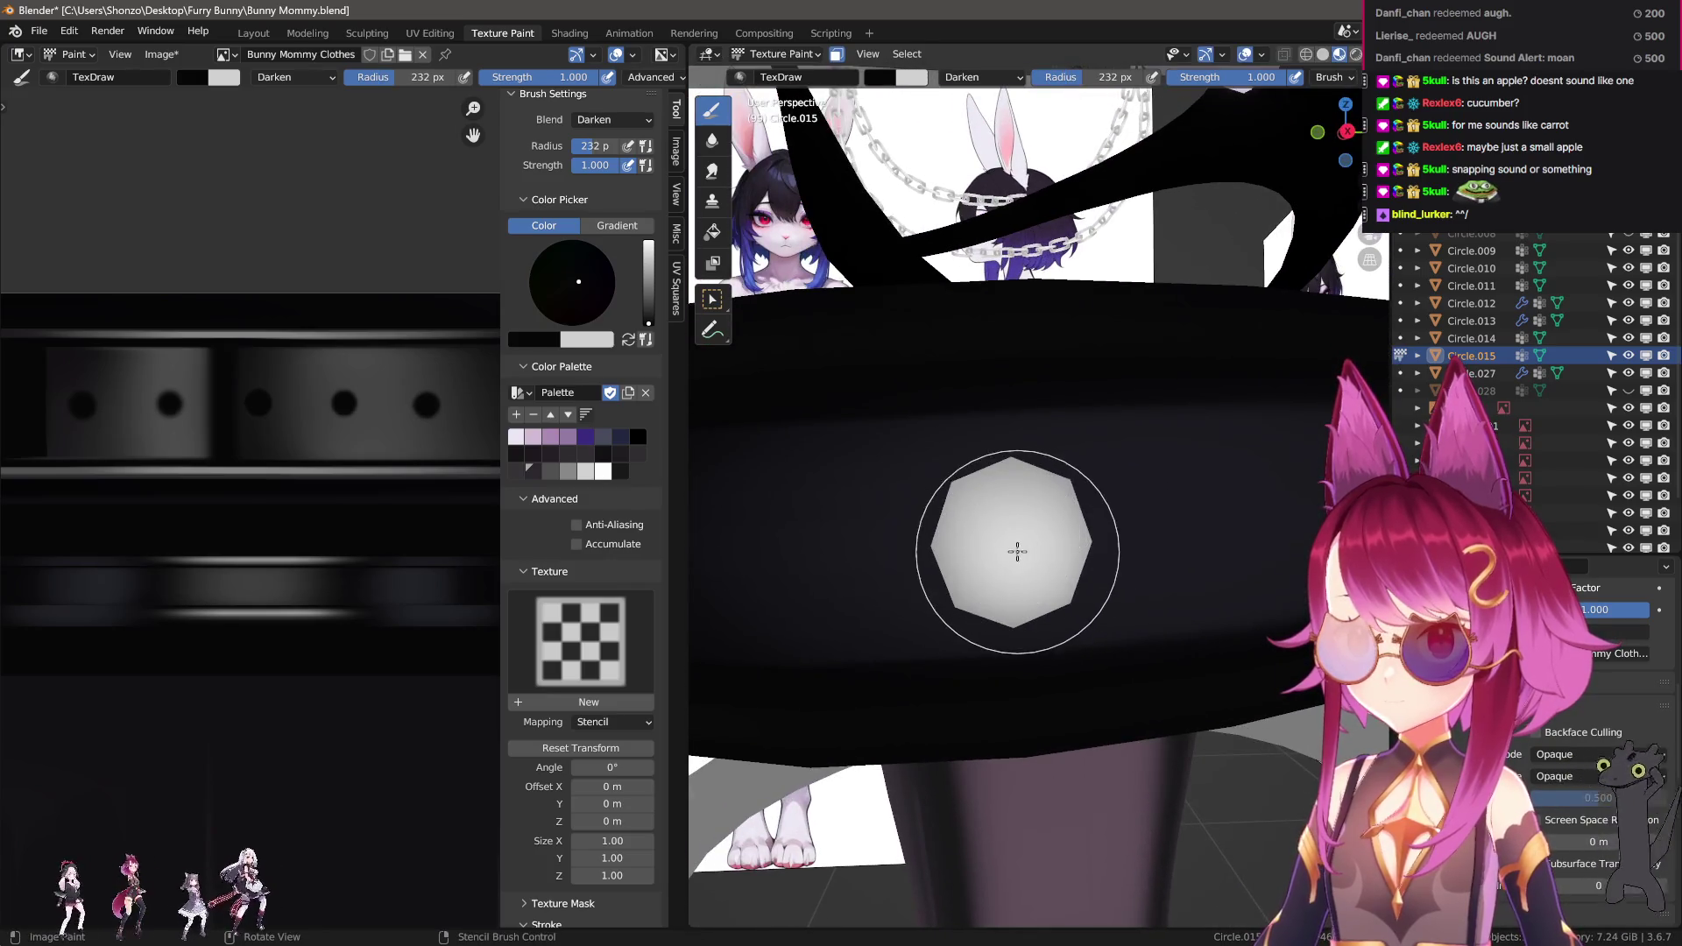
Shrink the brush further around the stud, then switch to the Soften brush.
mouse_move(979, 562)
middle_down()
mouse_move(912, 525)
mouse_move(1051, 533)
mouse_move(1002, 552)
mouse_move(1007, 496)
mouse_move(1052, 526)
middle_up()
key(f)
click(1086, 516)
scroll(1091, 519, down, 5)
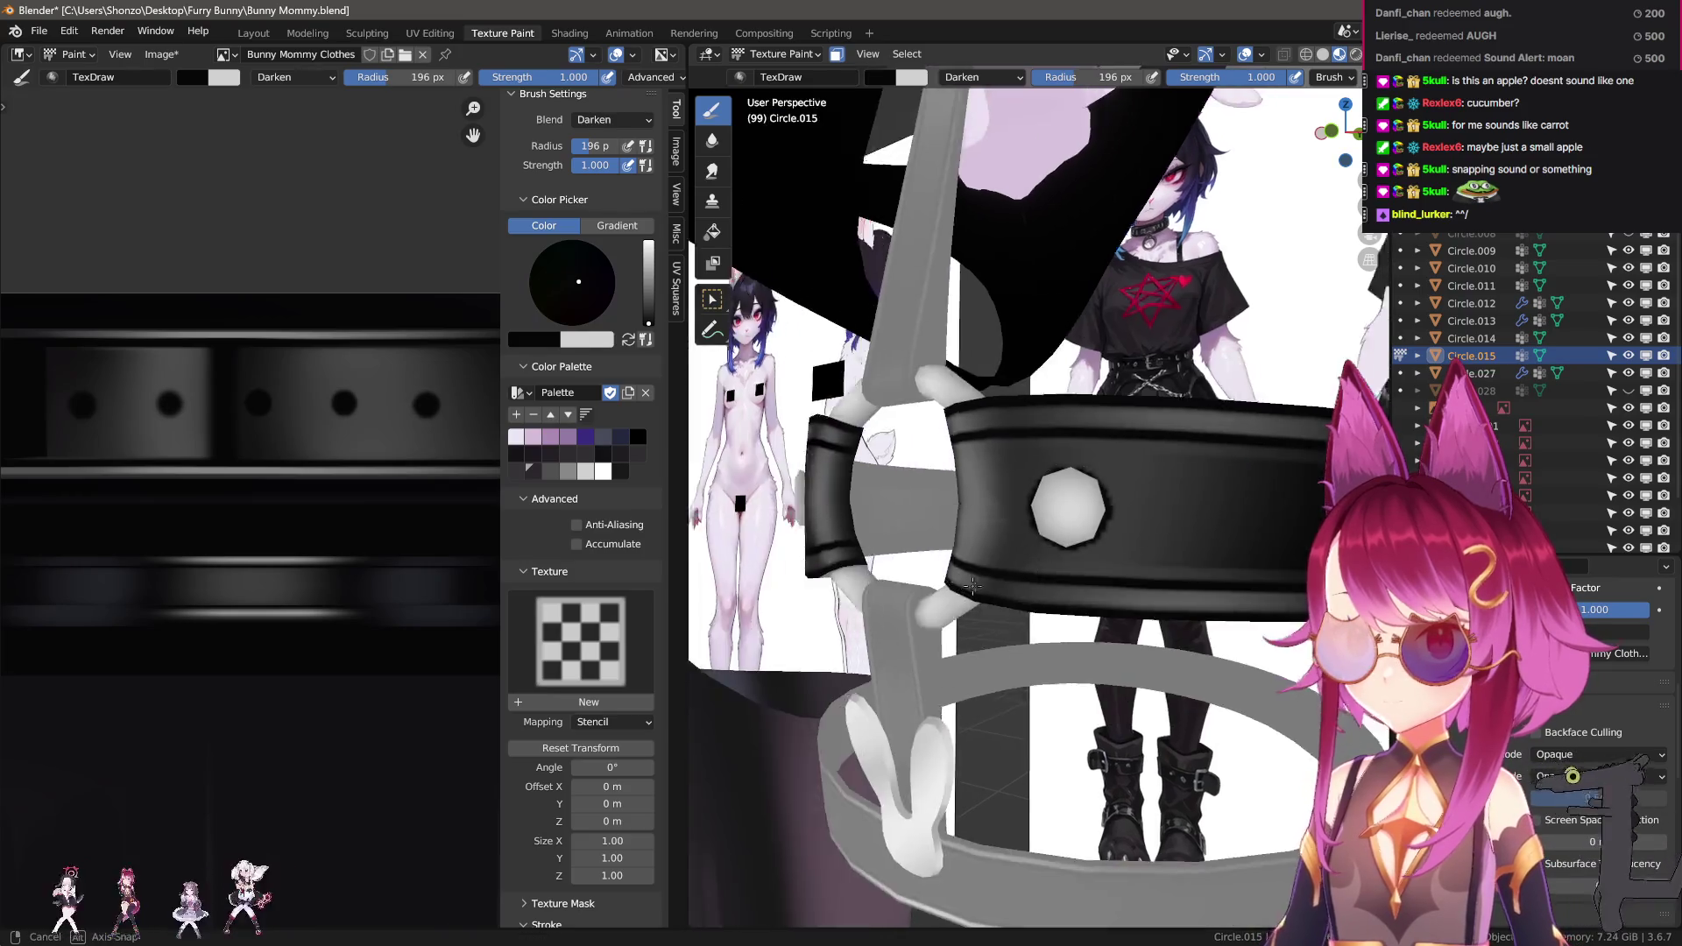
scroll(583, 526, down, 1)
scroll(278, 618, down, 2)
scroll(277, 617, up, 6)
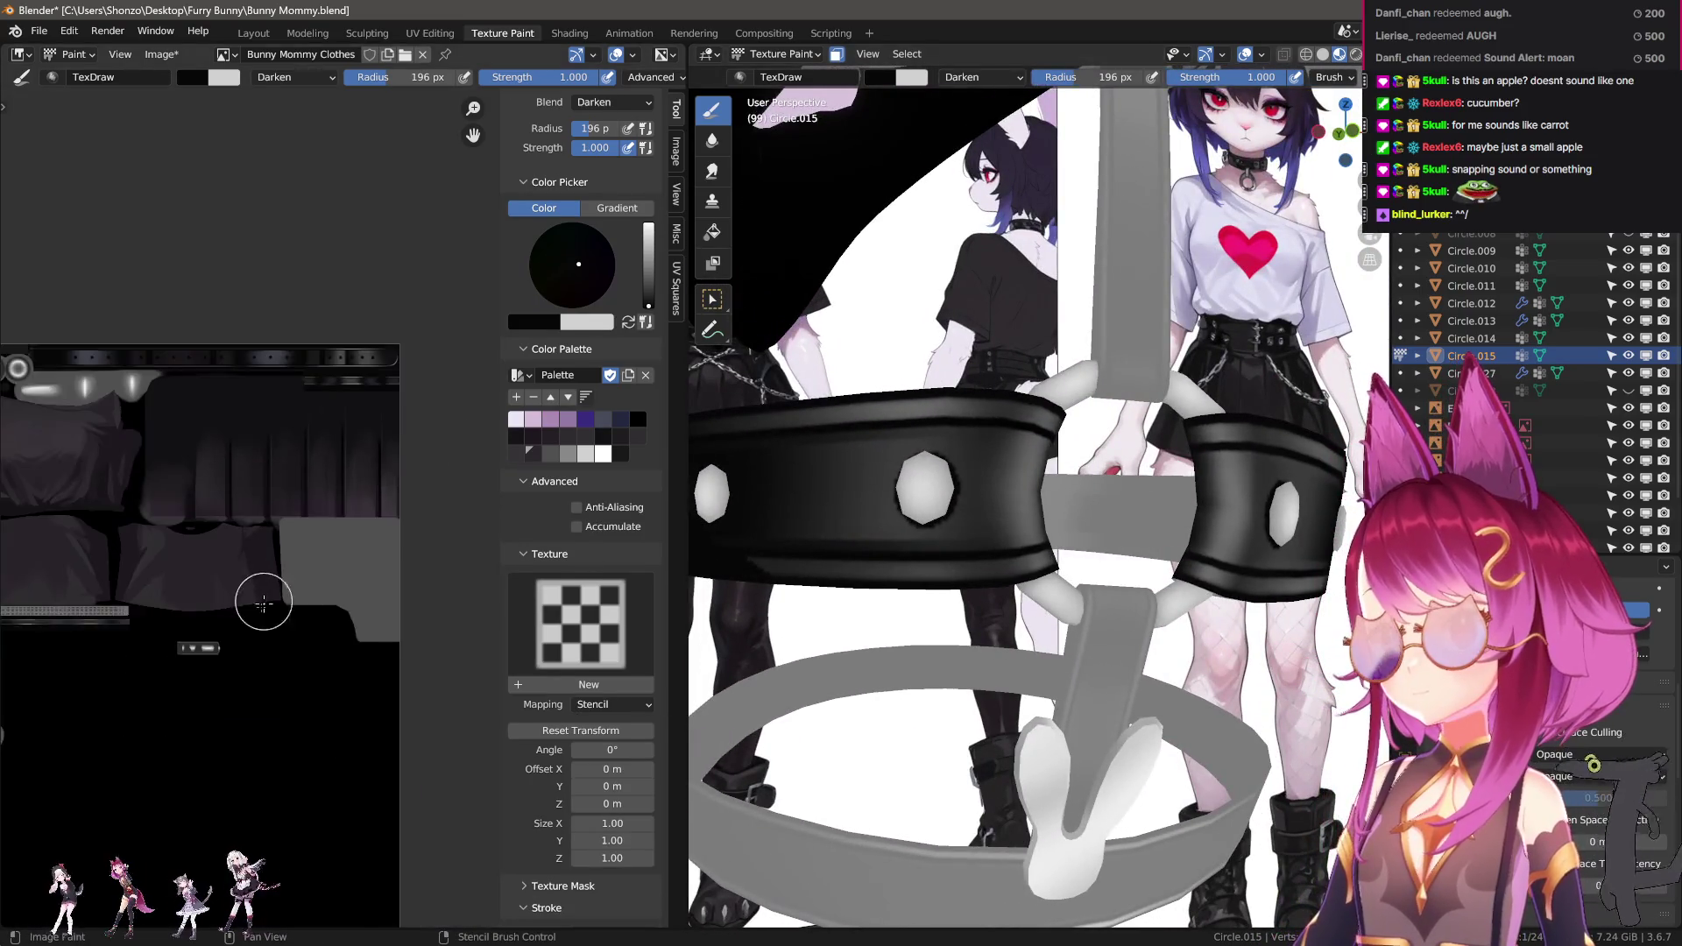
key(shift+s)
Set Kernel Radius to 1 and radius 12 px, then soften the dark stud patch.
scroll(367, 423, up, 4)
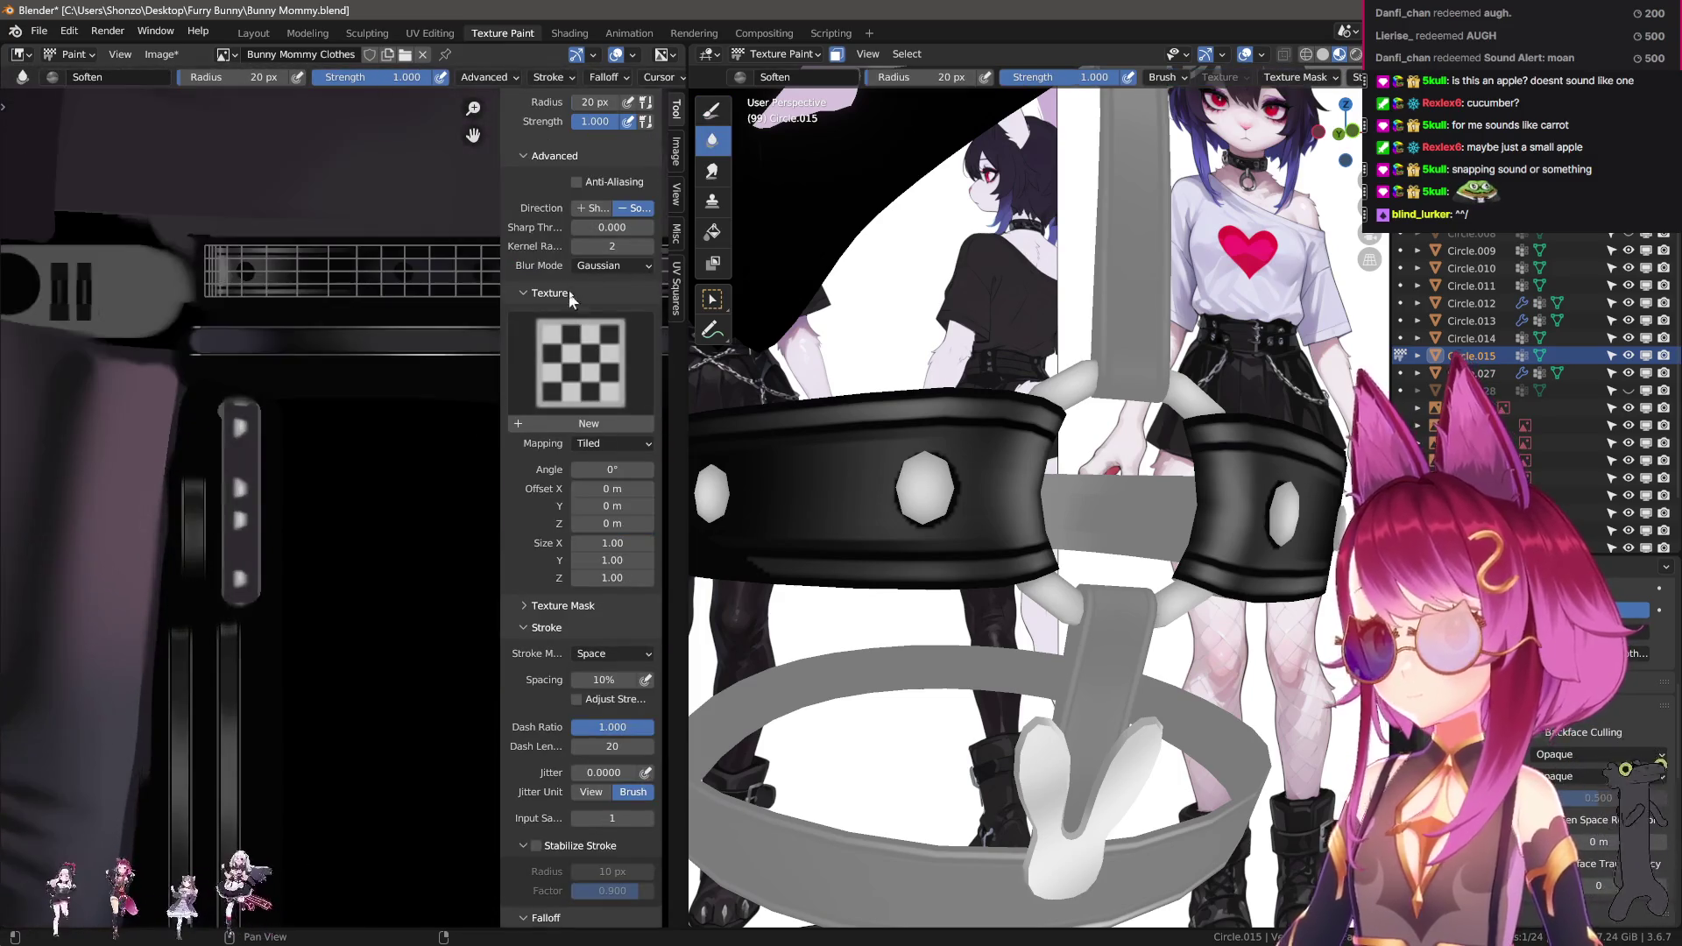
click(577, 247)
scroll(338, 481, up, 5)
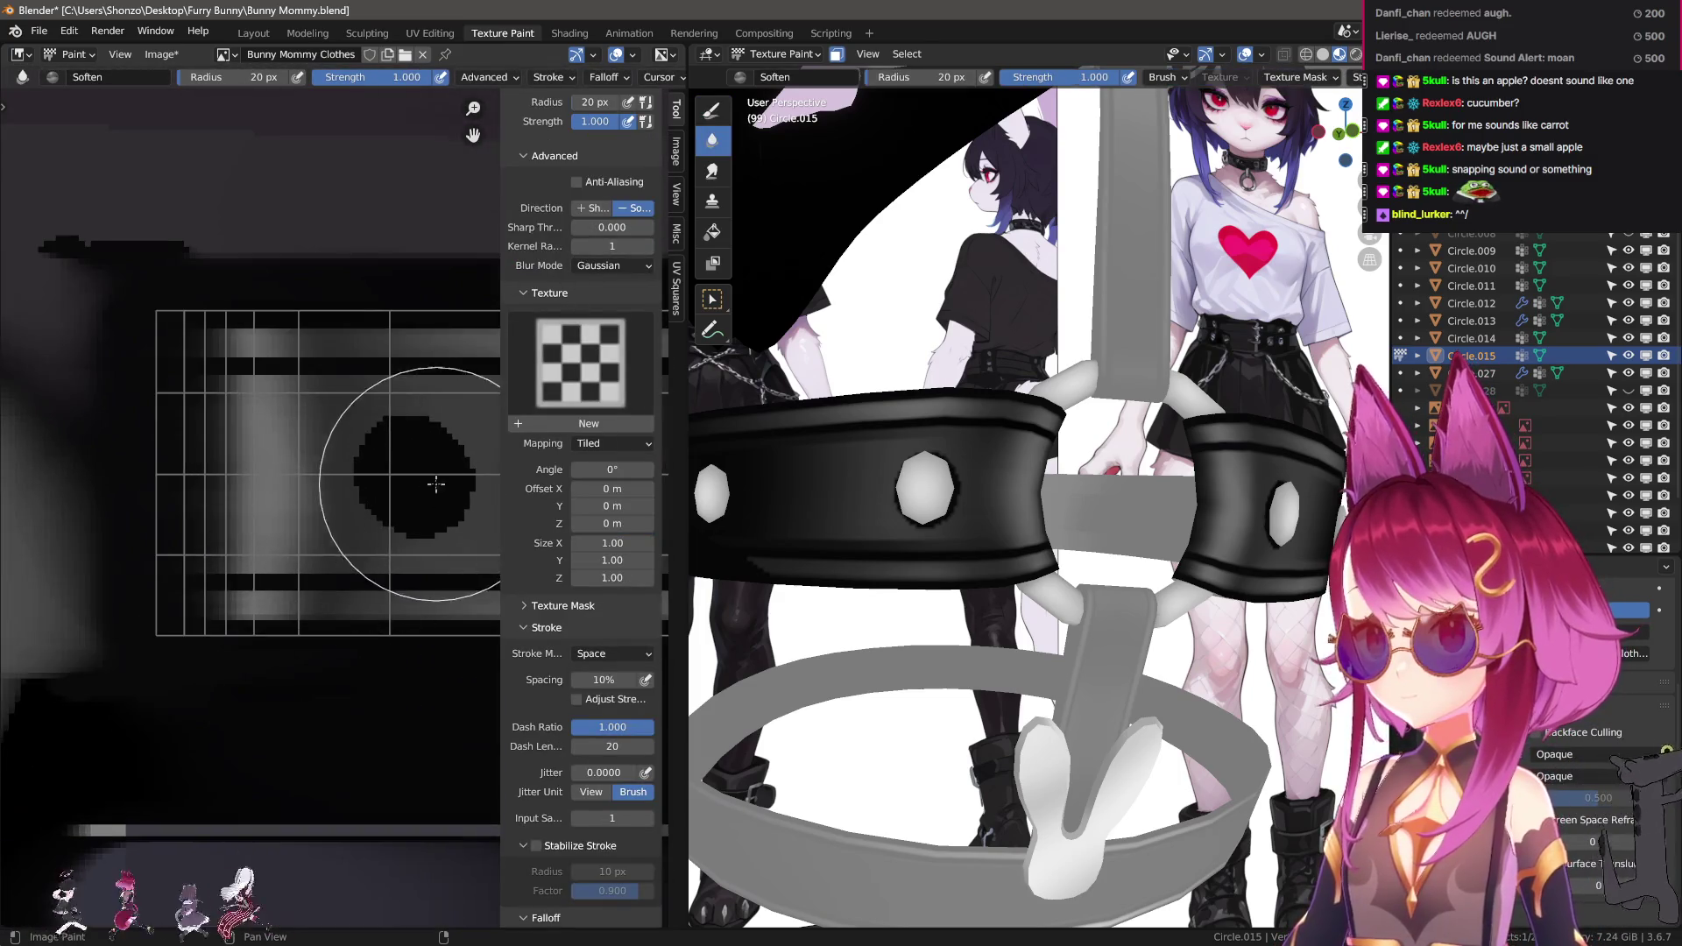
key(f)
click(348, 531)
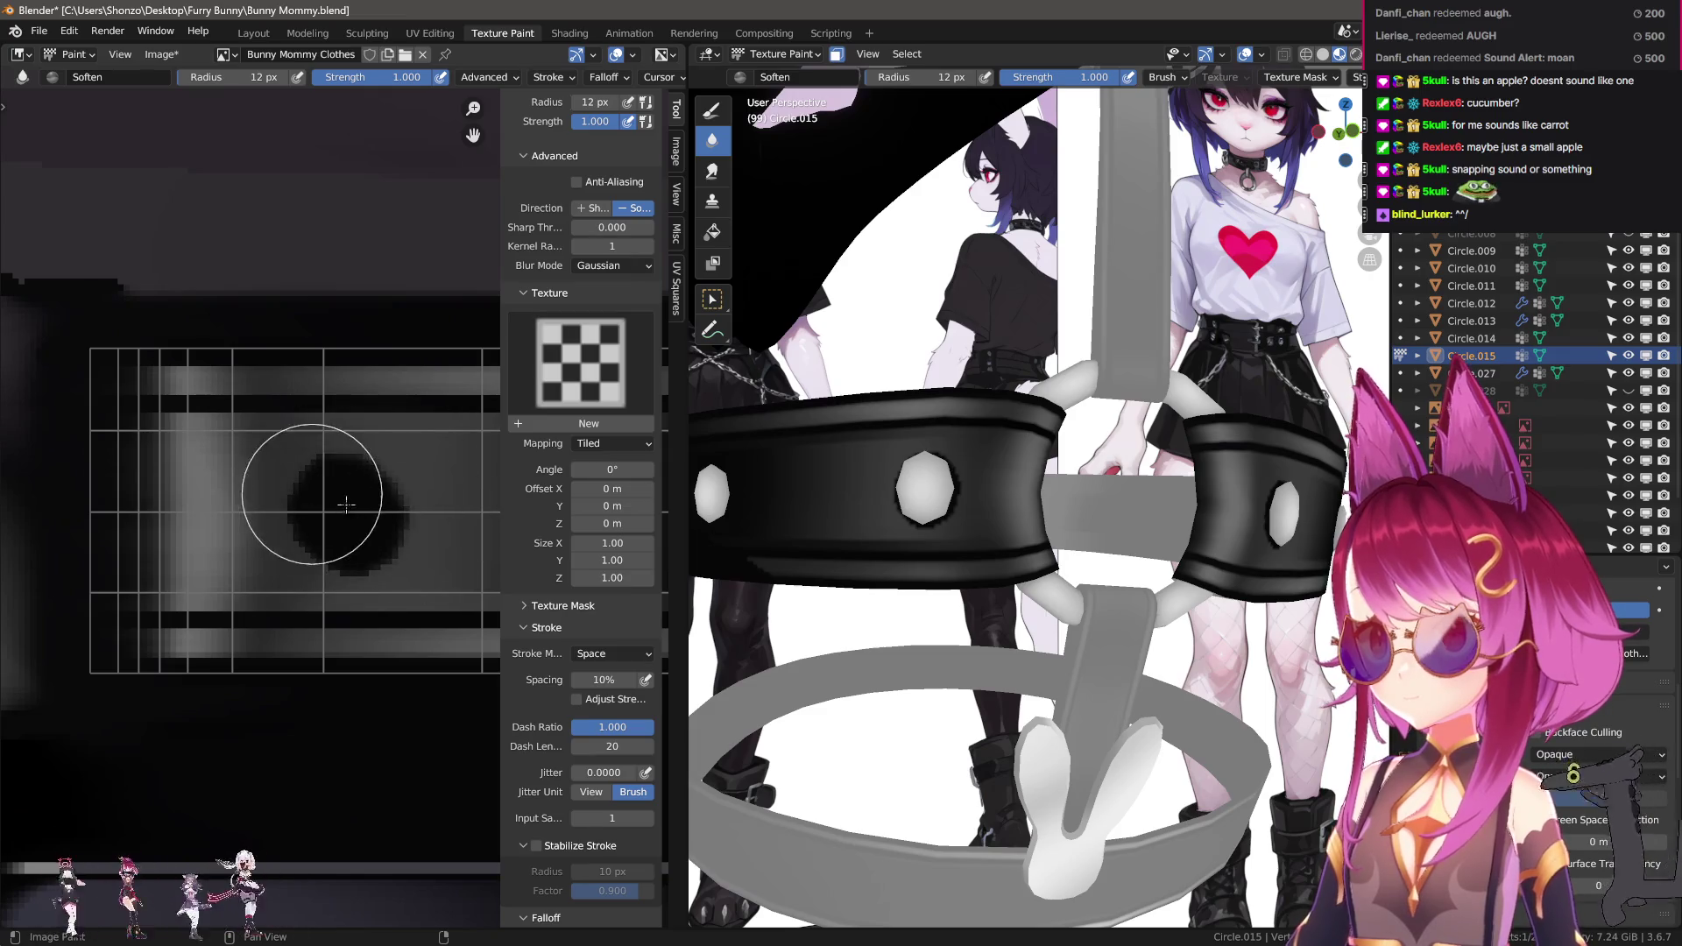
scroll(407, 505, down, 3)
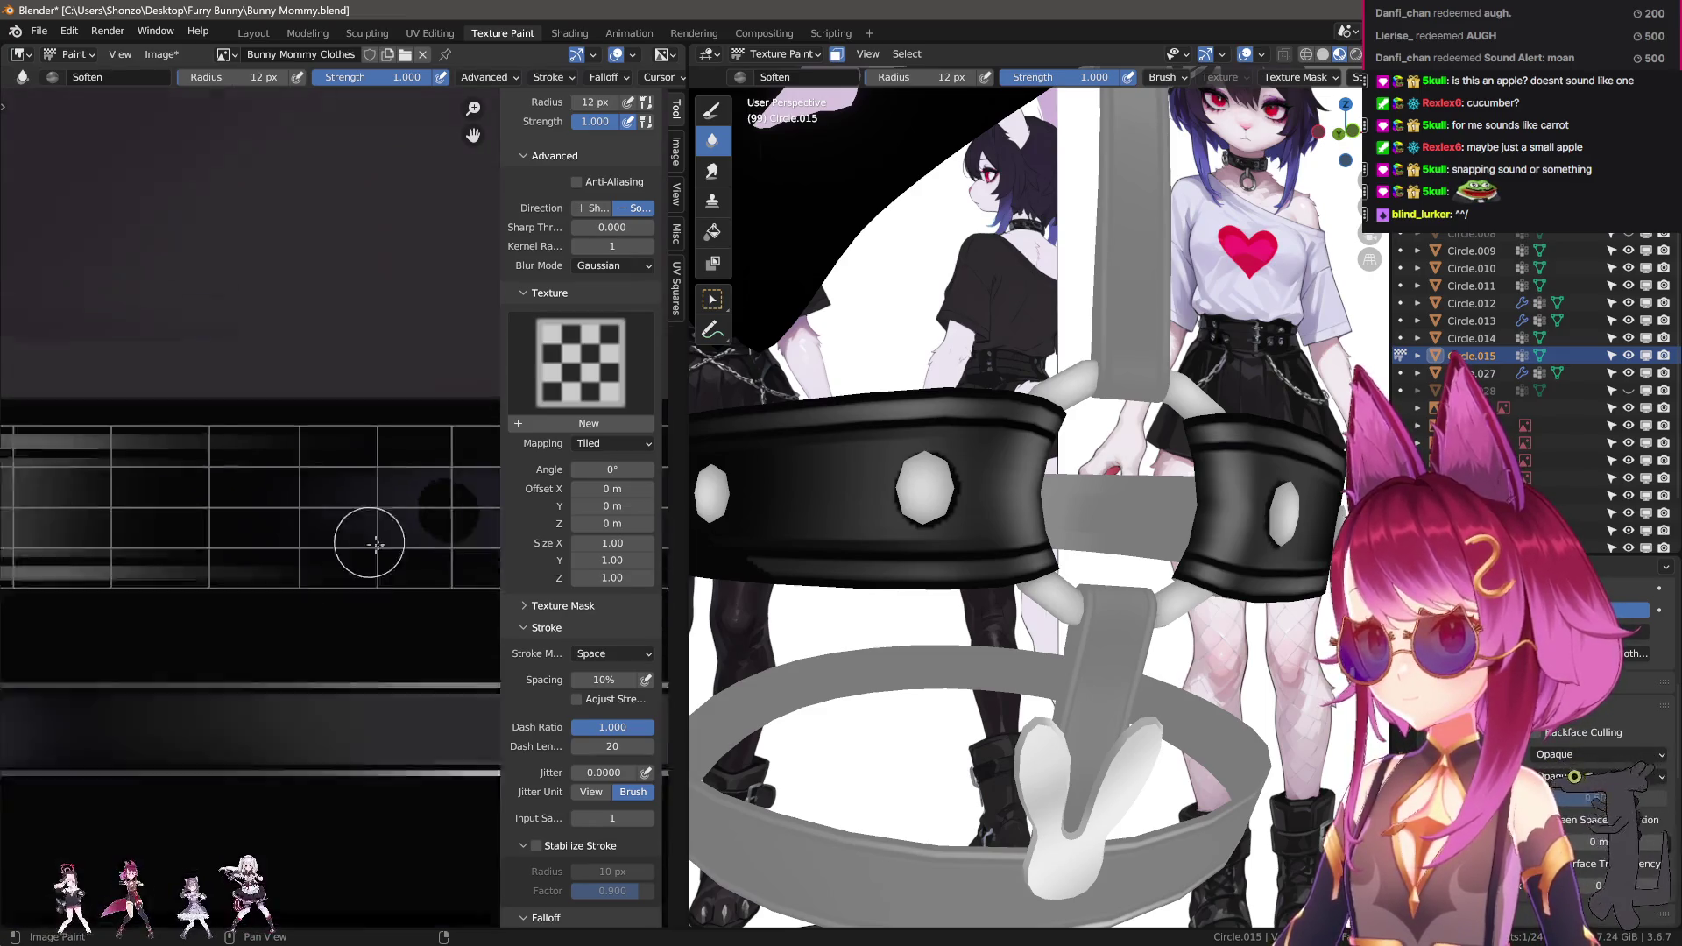
mouse_move(343, 500)
mouse_down()
mouse_move(287, 537)
mouse_move(230, 512)
mouse_up()
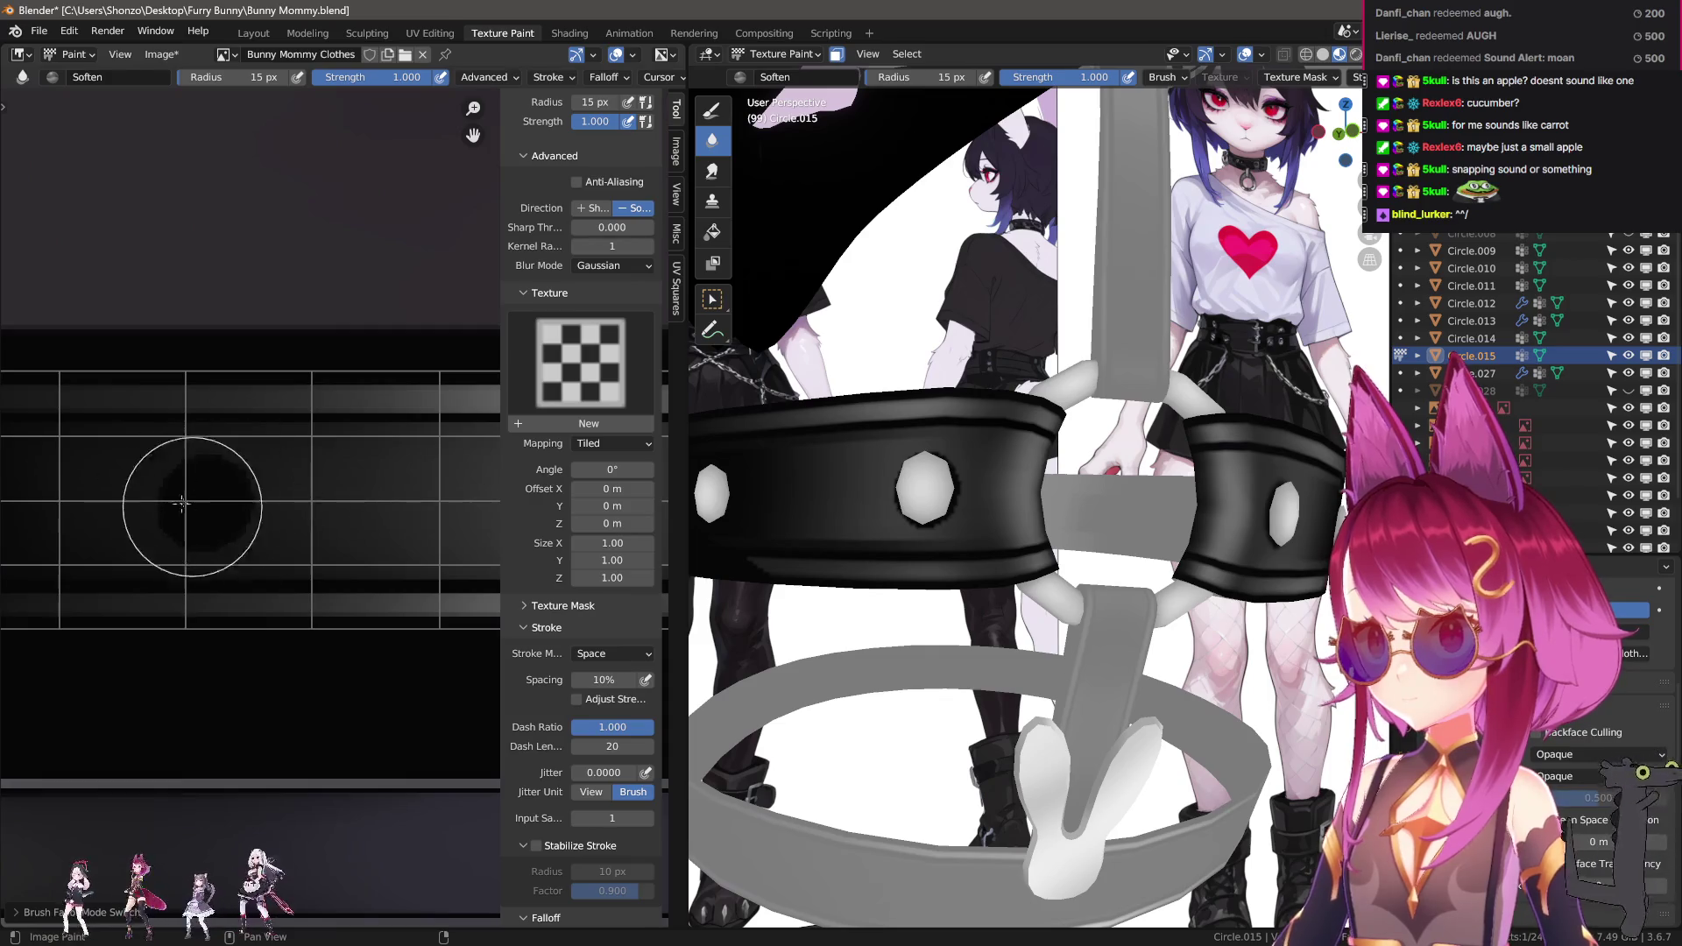
Undo the last soften stroke and move across the texture to the other dark stud blobs.
scroll(195, 495, up, 1)
key(ctrl+z)
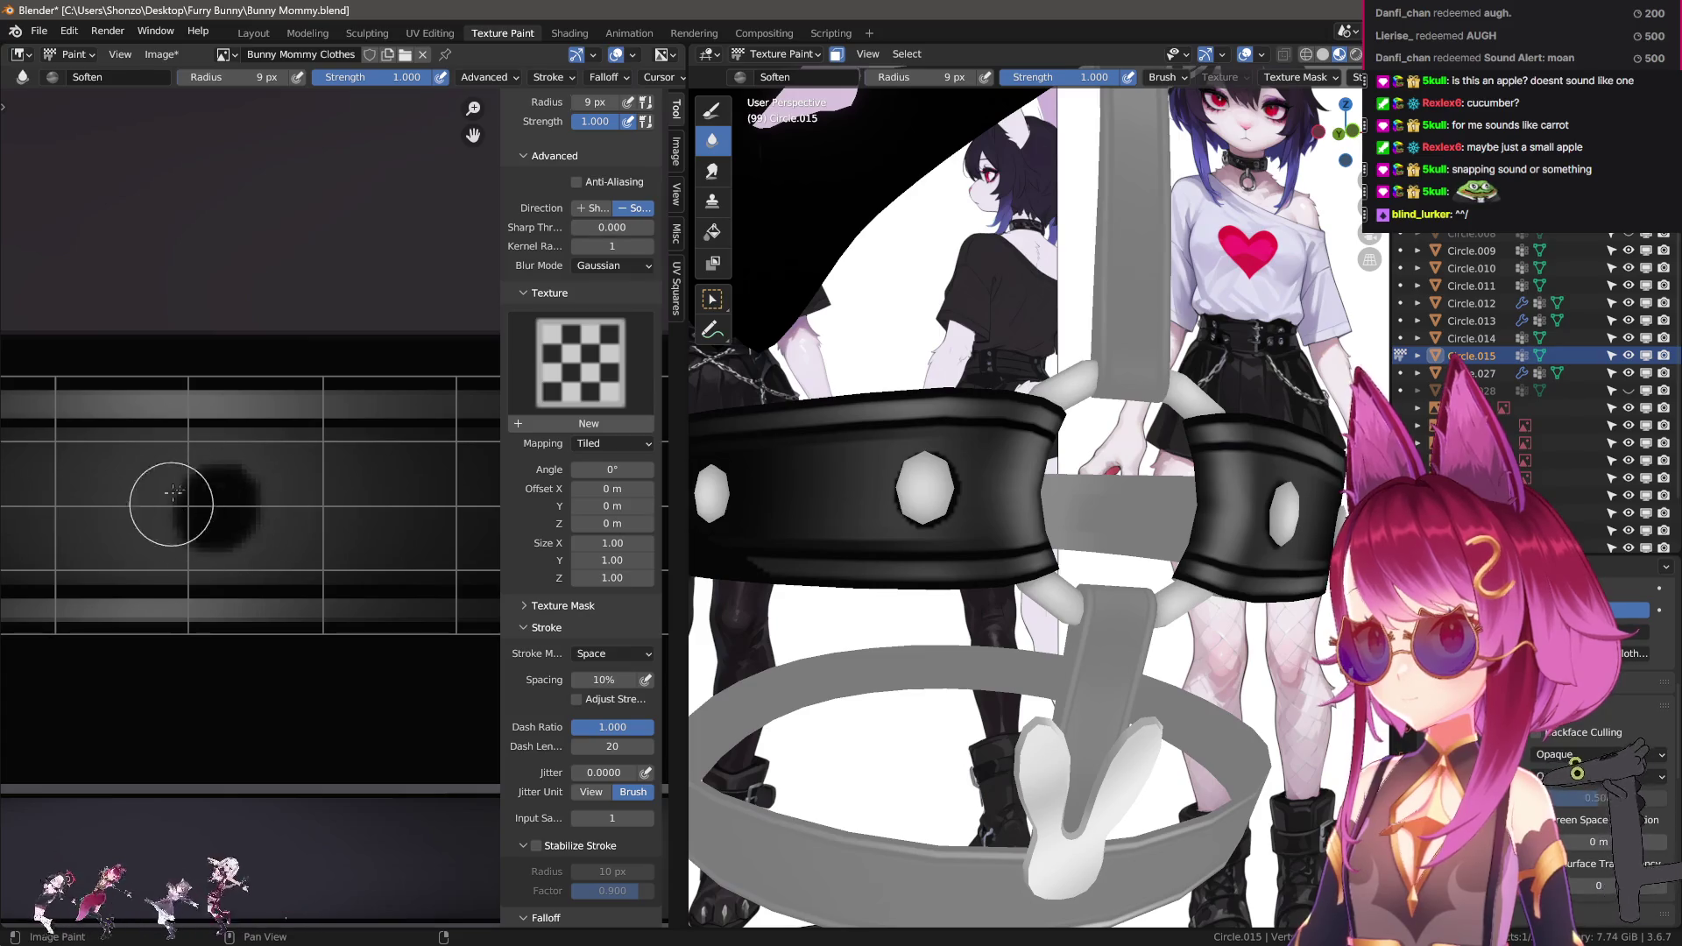
middle_drag(355, 501, 150, 507)
scroll(181, 524, down, 3)
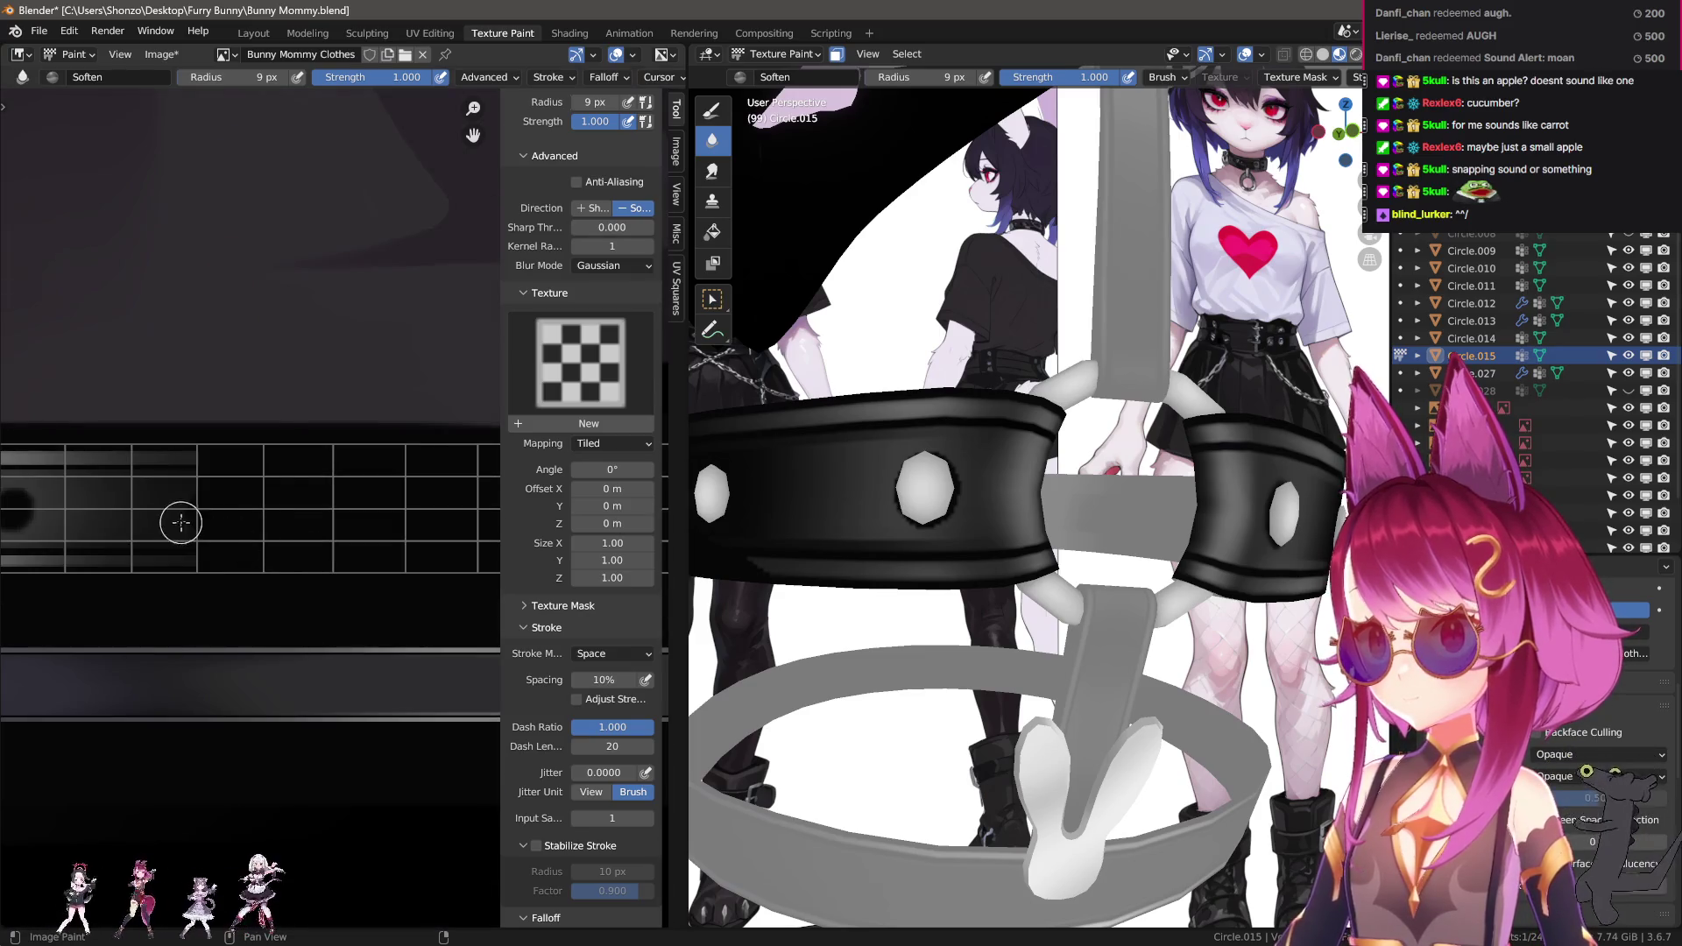
scroll(214, 545, up, 1)
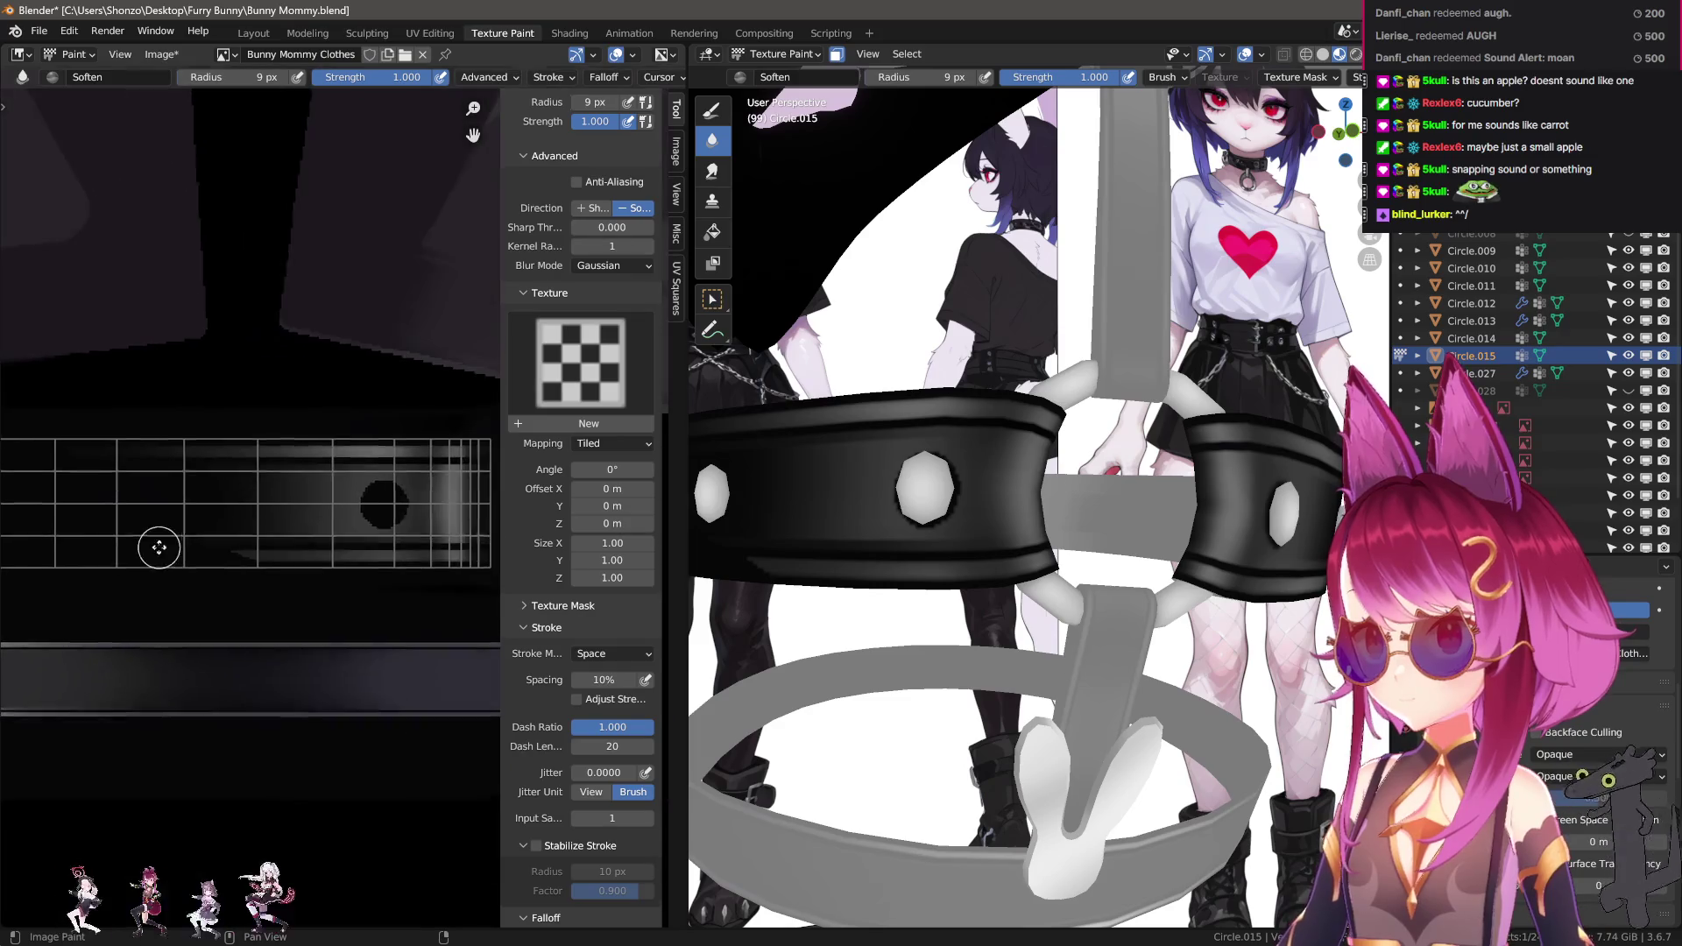
middle_drag(158, 545, 279, 539)
scroll(376, 513, up, 4)
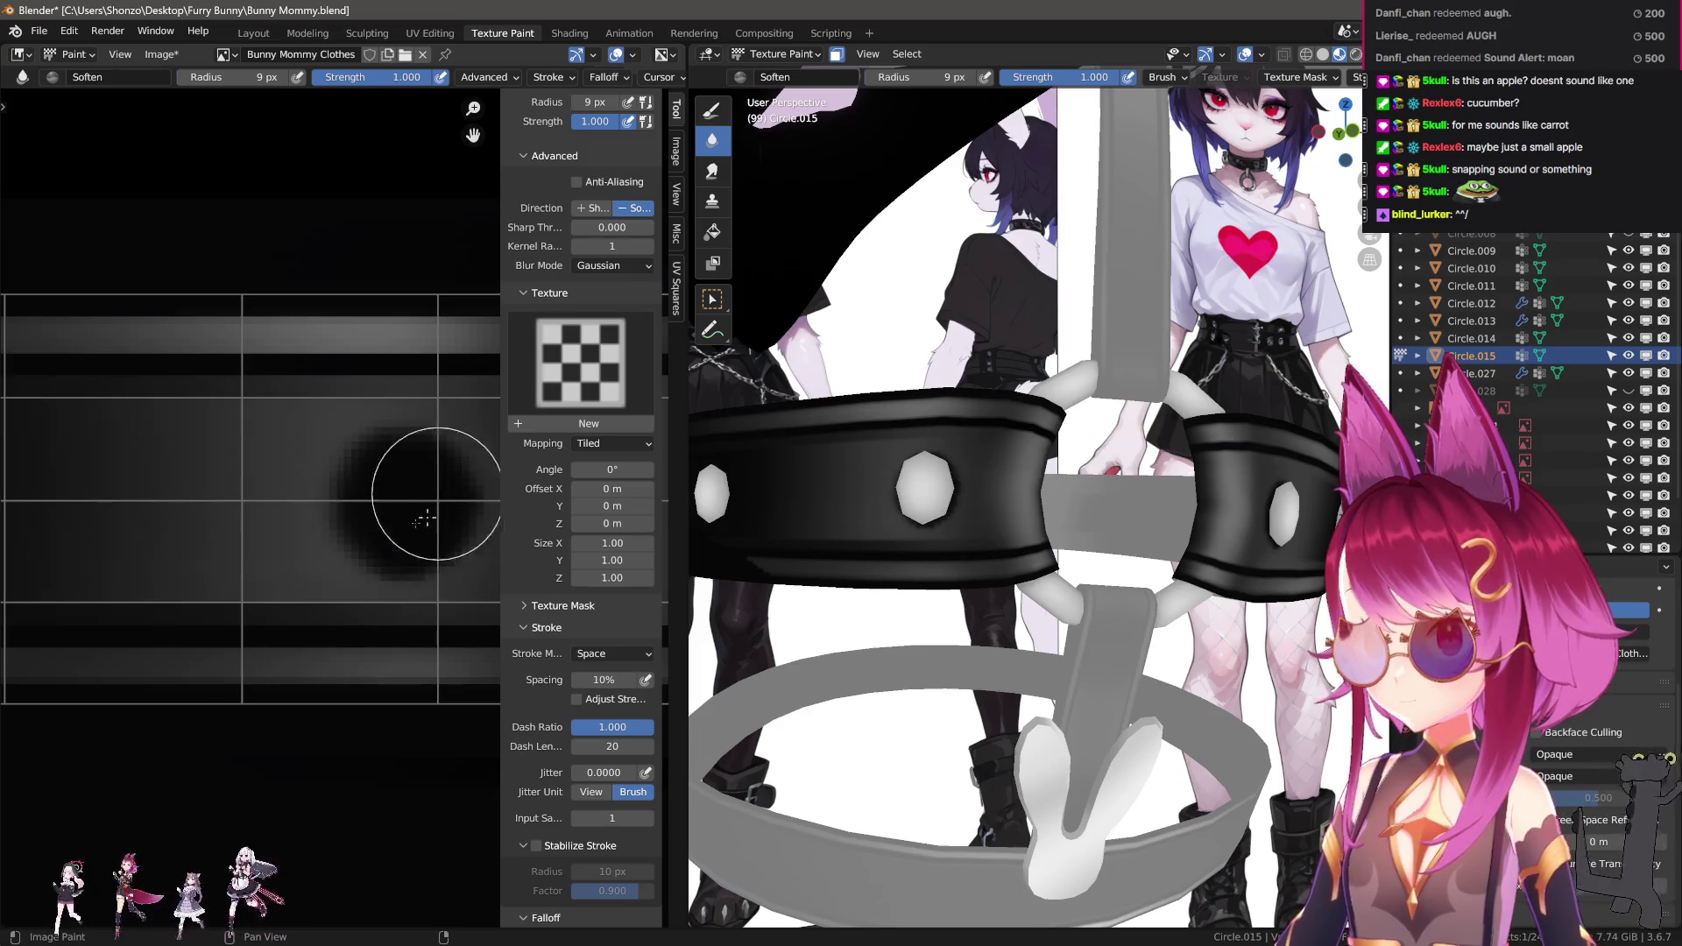
scroll(1052, 569, down, 3)
Leave texture painting and switch the viewport to Object Mode.
mouse_move(1051, 569)
middle_down()
mouse_move(1069, 544)
mouse_move(1095, 631)
mouse_move(1085, 618)
mouse_move(1076, 649)
mouse_move(1052, 548)
middle_up()
key(ctrl+Tab)
click(1087, 610)
scroll(1051, 548, up, 3)
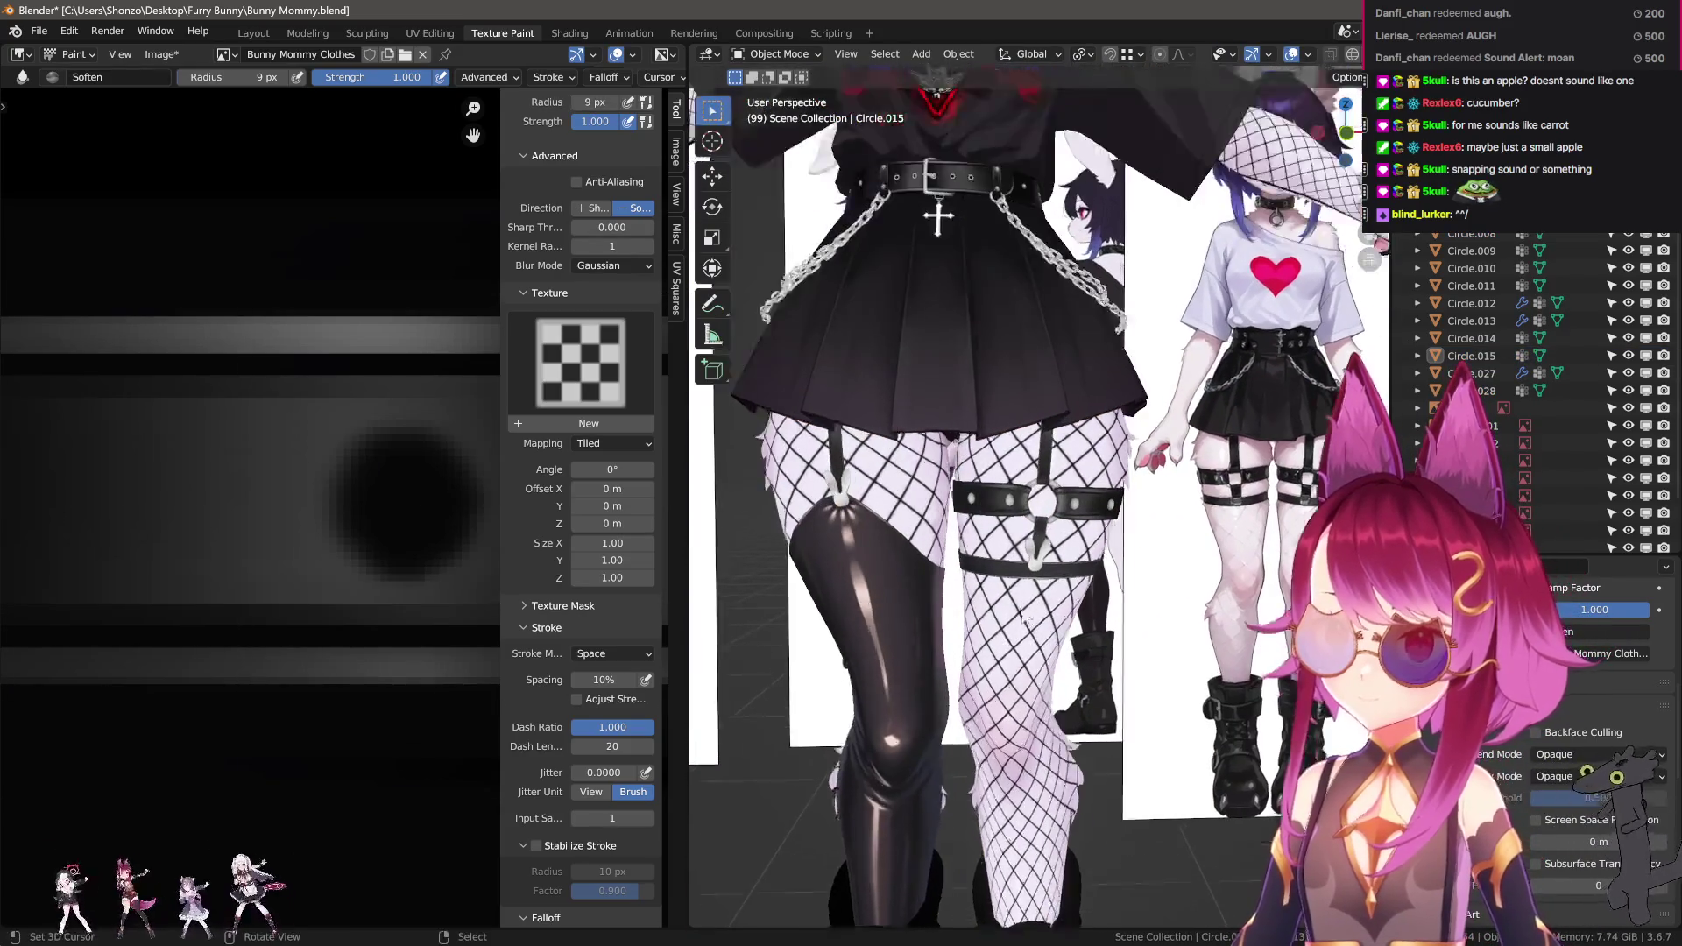
Hide the skirt, select the panties object Circle.013 and enter Texture Paint mode.
mouse_move(1000, 357)
middle_down()
mouse_move(824, 551)
mouse_move(961, 587)
mouse_move(875, 591)
mouse_move(990, 597)
mouse_move(789, 543)
mouse_move(946, 508)
mouse_move(994, 407)
middle_up()
key(h)
scroll(1038, 440, up, 3)
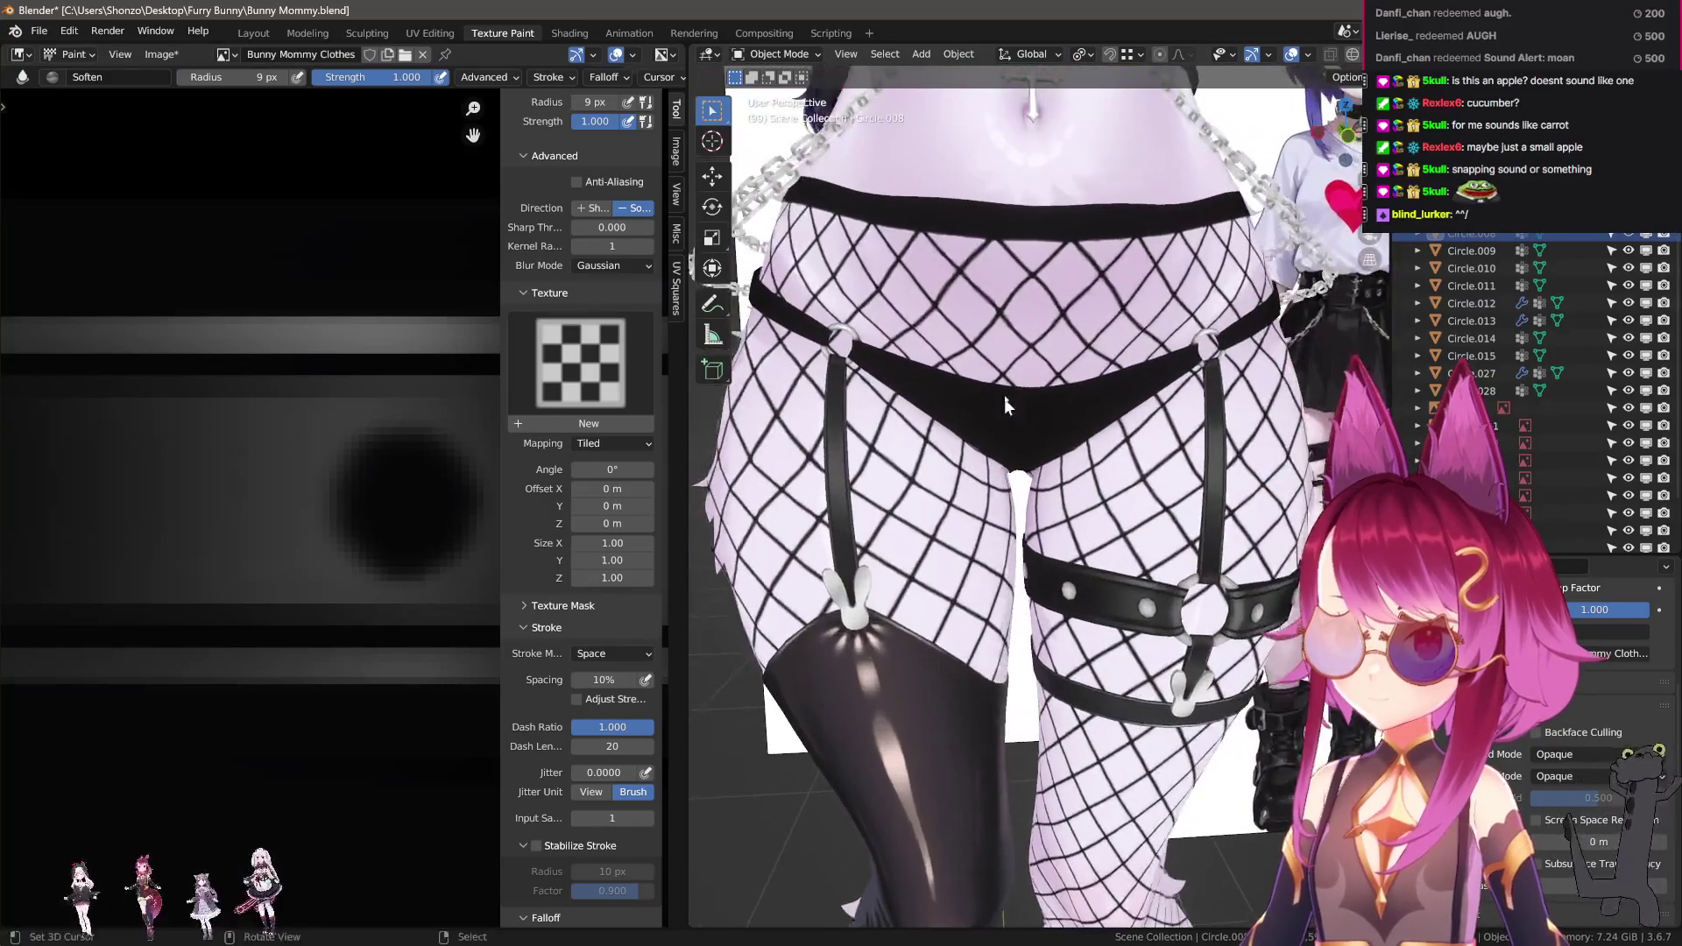
click(1006, 412)
scroll(1018, 430, up, 1)
click(778, 54)
click(780, 172)
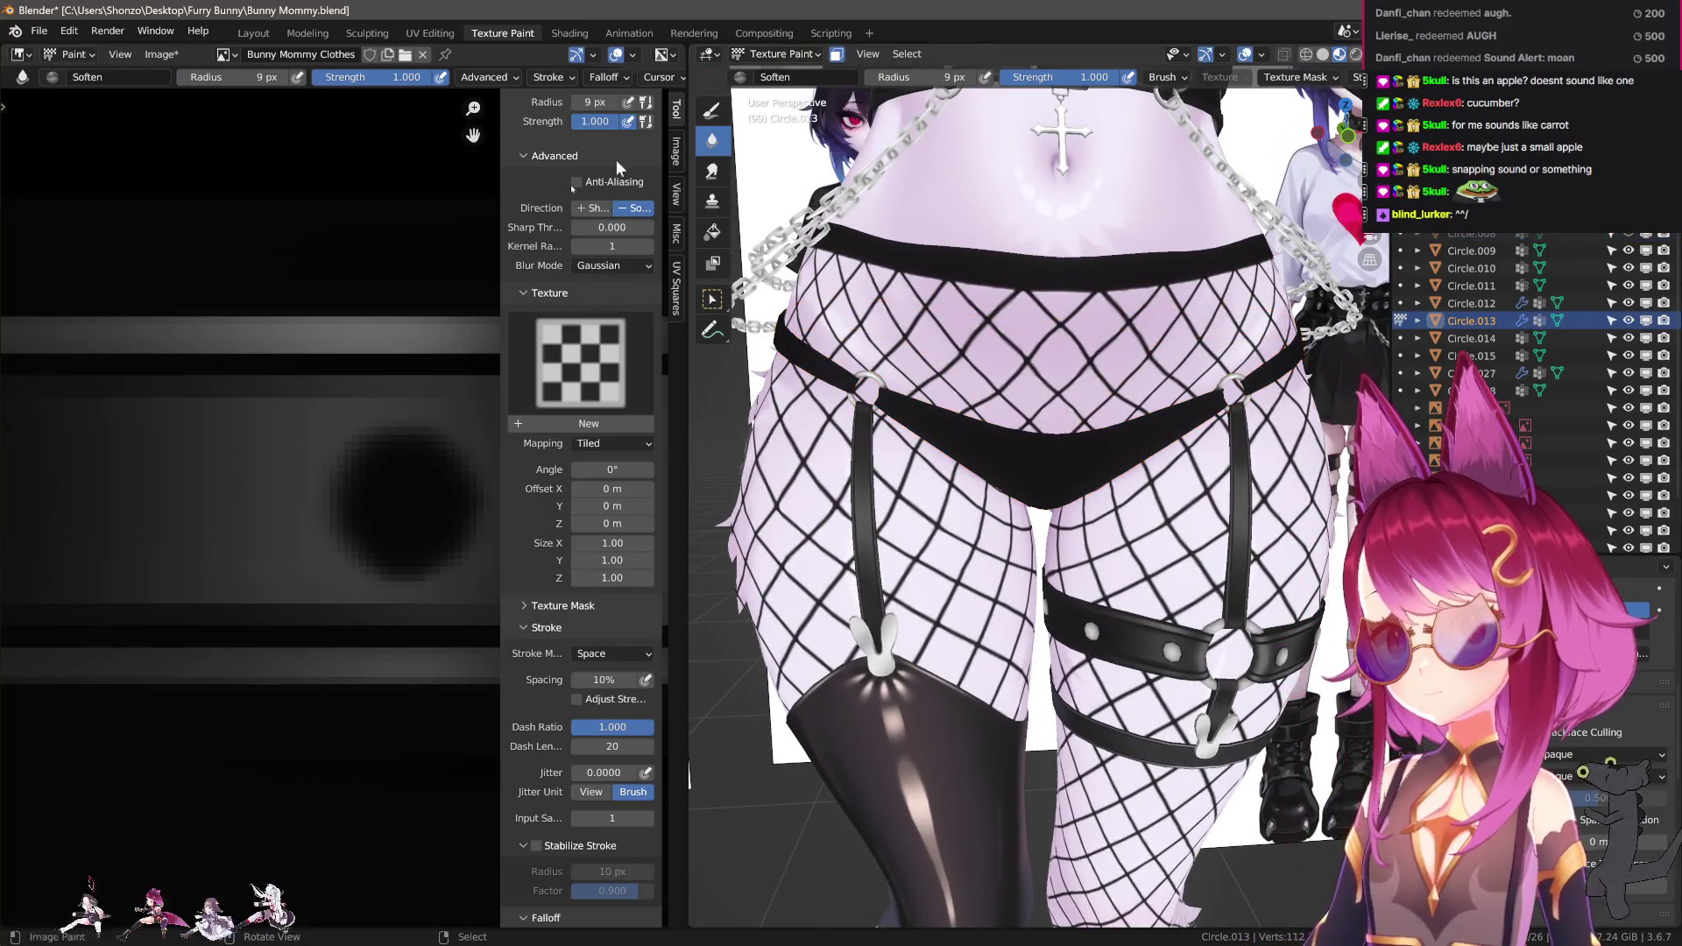
Frame the panties' UV area and sample a colour from the belt texture with the draw brush.
scroll(199, 487, up, 2)
scroll(199, 487, down, 3)
middle_drag(298, 517, 412, 566)
scroll(413, 565, up, 3)
mouse_move(38, 293)
middle_down()
mouse_move(149, 525)
mouse_move(220, 526)
middle_up()
key(shift+space)
scroll(281, 394, up, 4)
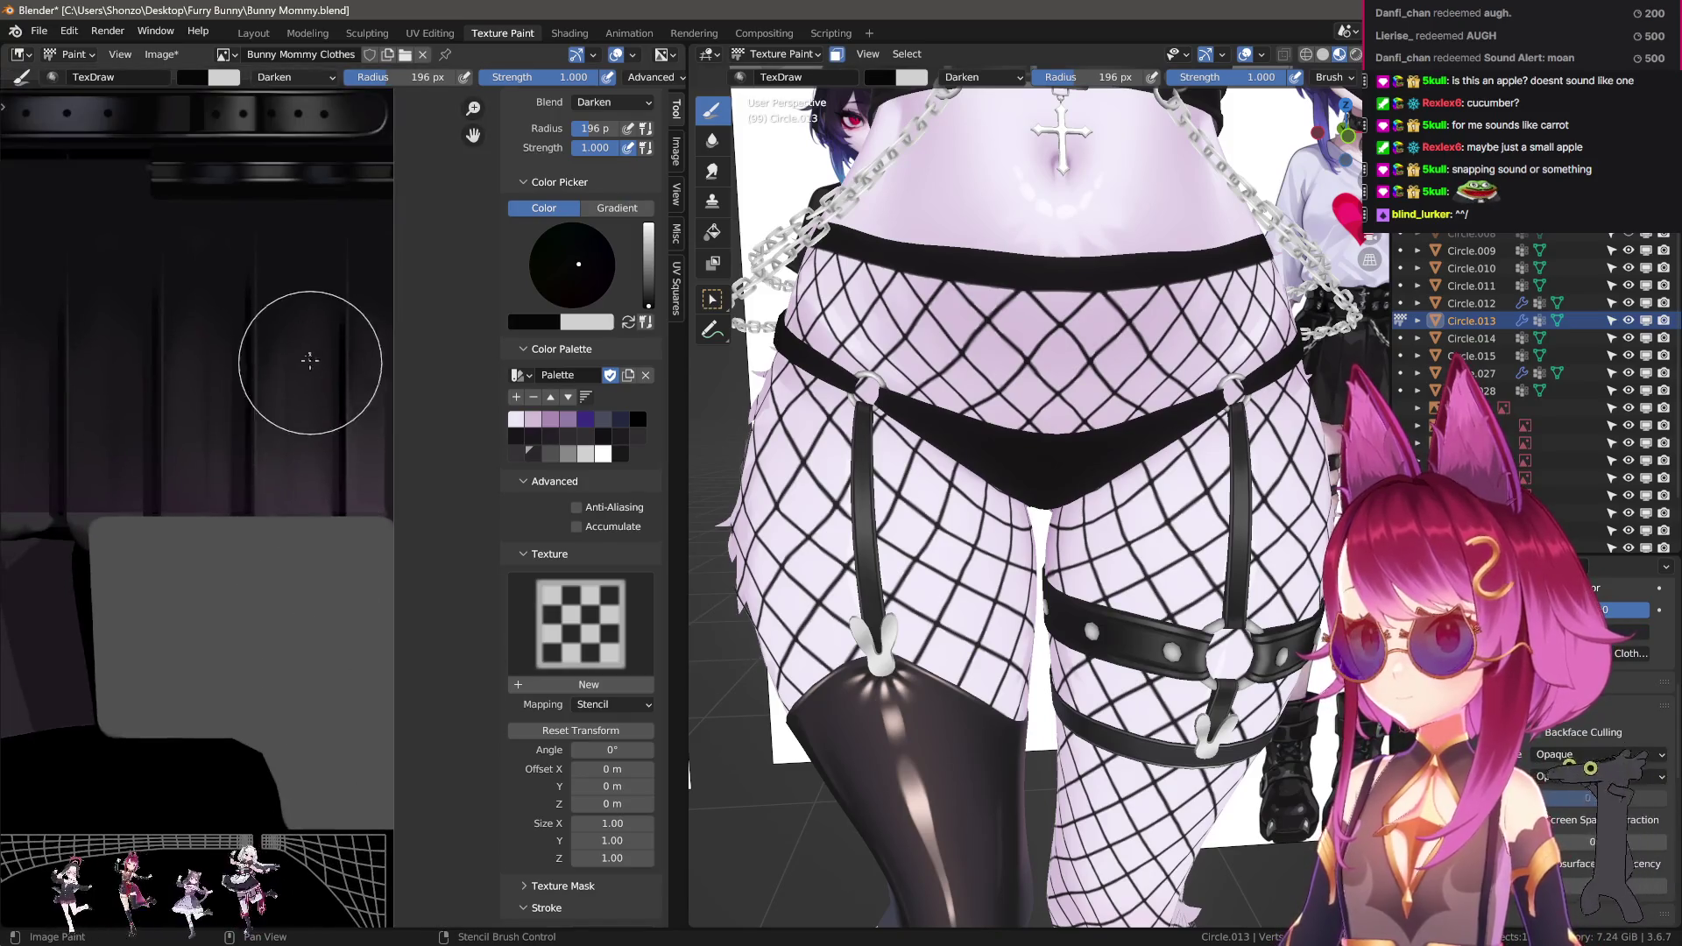
key(s)
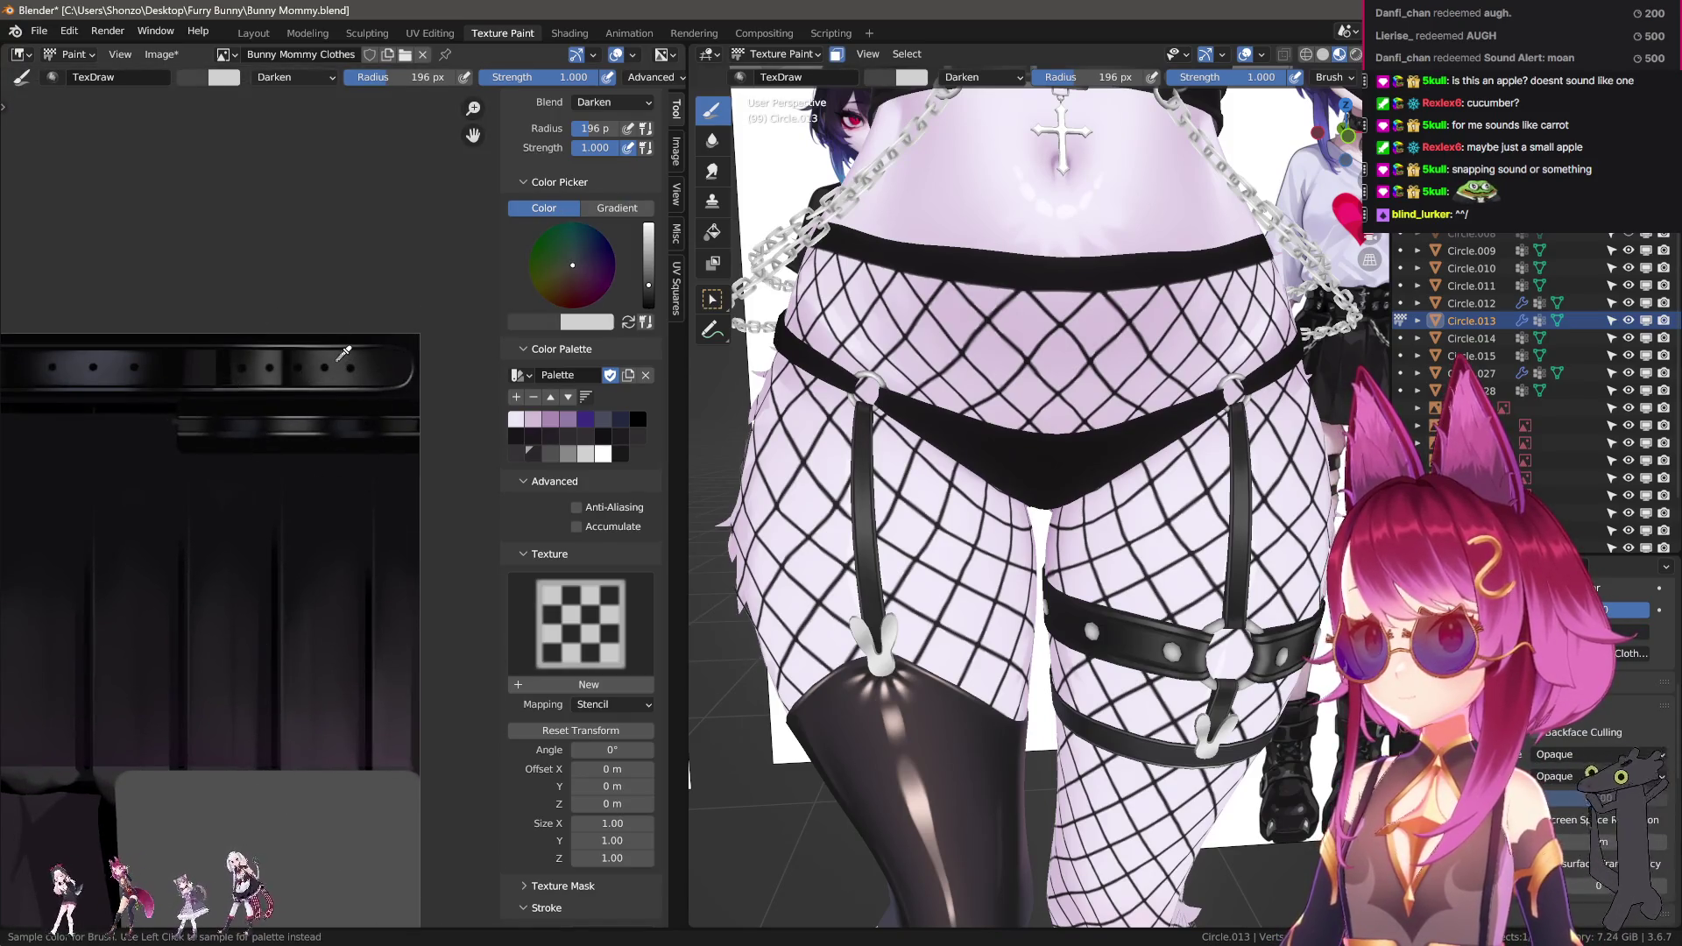
Shrink the brush to about 113 px and swap colours, keeping black as primary.
middle_drag(334, 816, 281, 526)
scroll(263, 481, up, 2)
key(f)
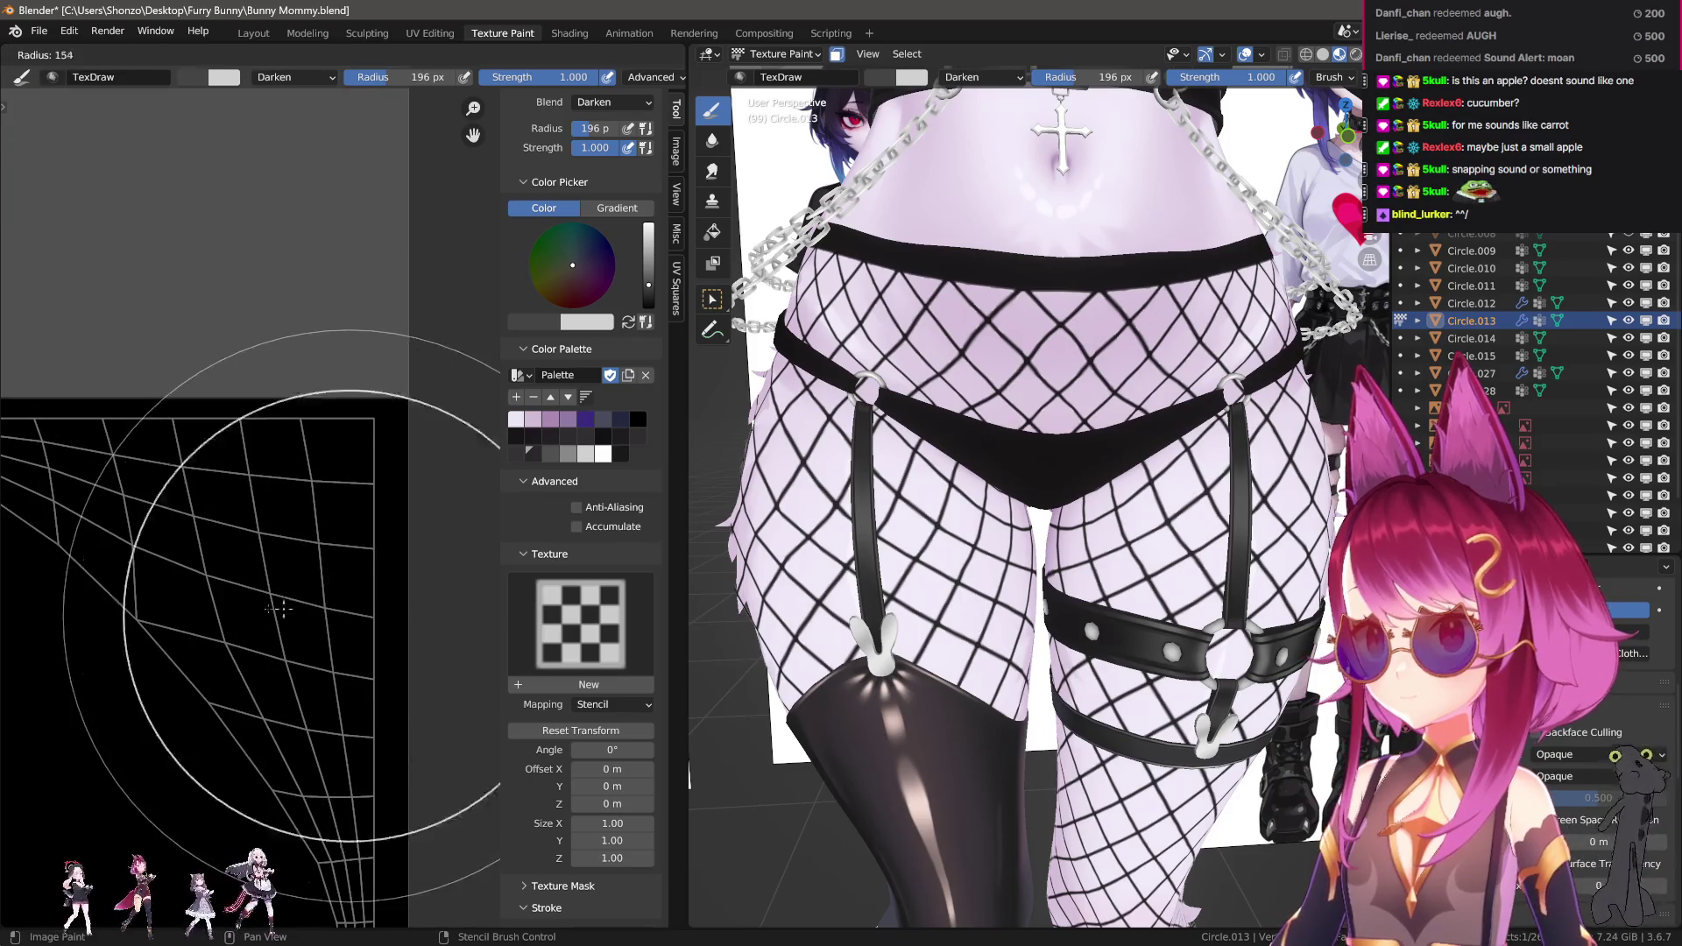
scroll(300, 337, down, 3)
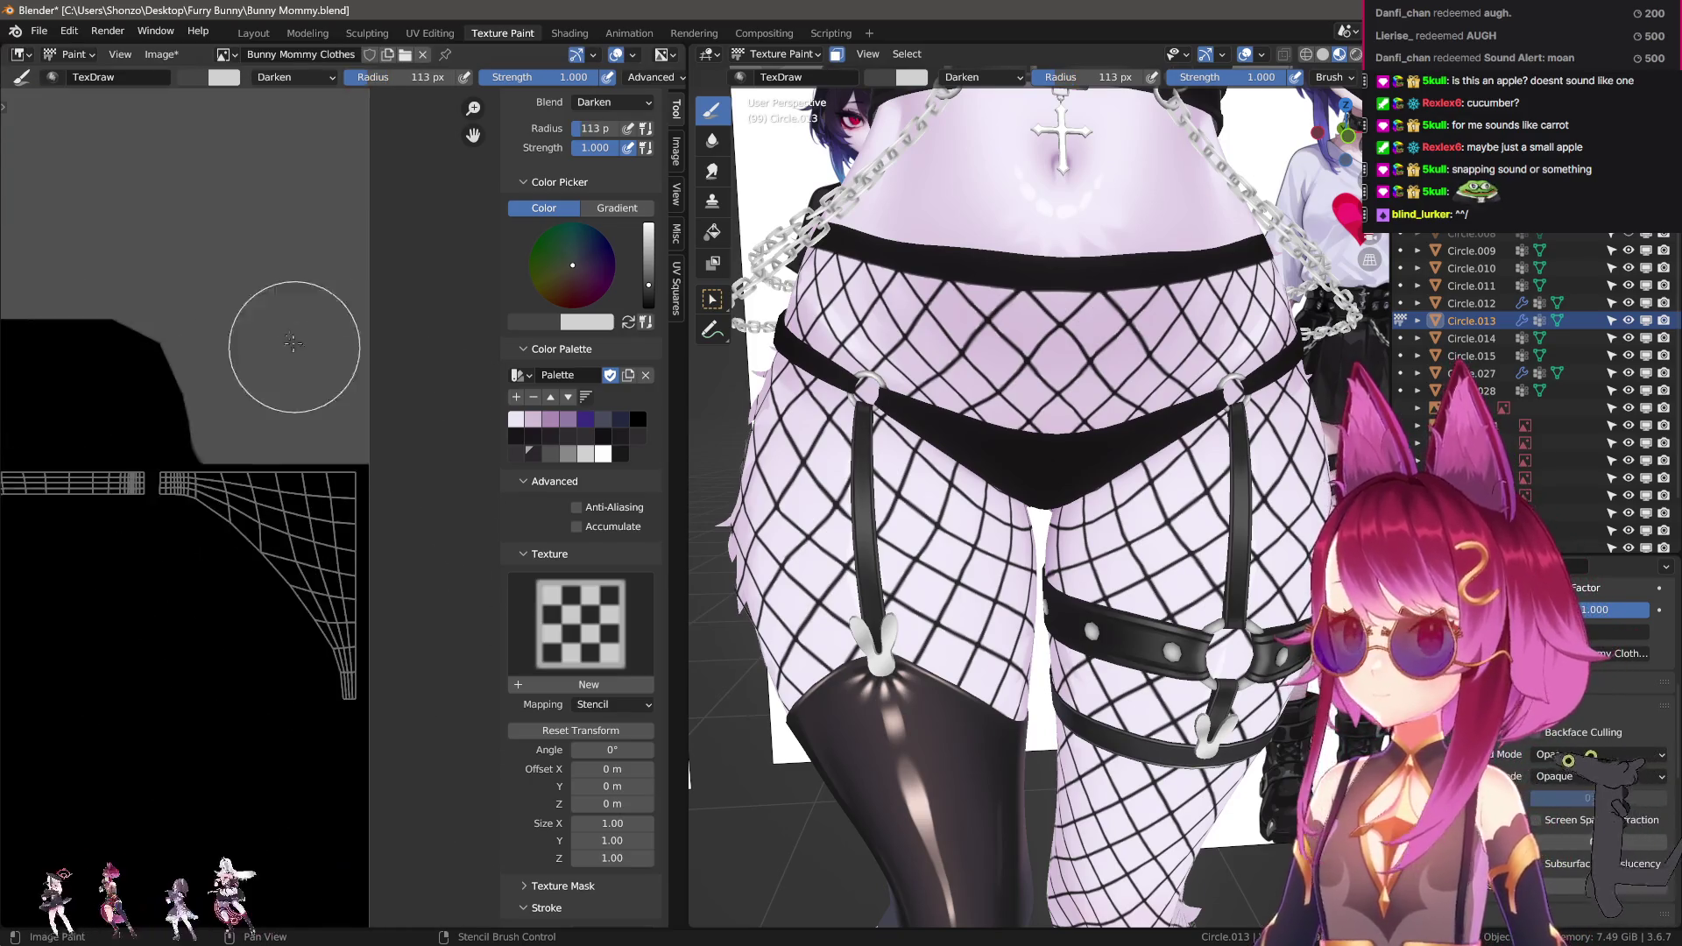
scroll(263, 488, down, 3)
scroll(376, 642, up, 3)
key(x)
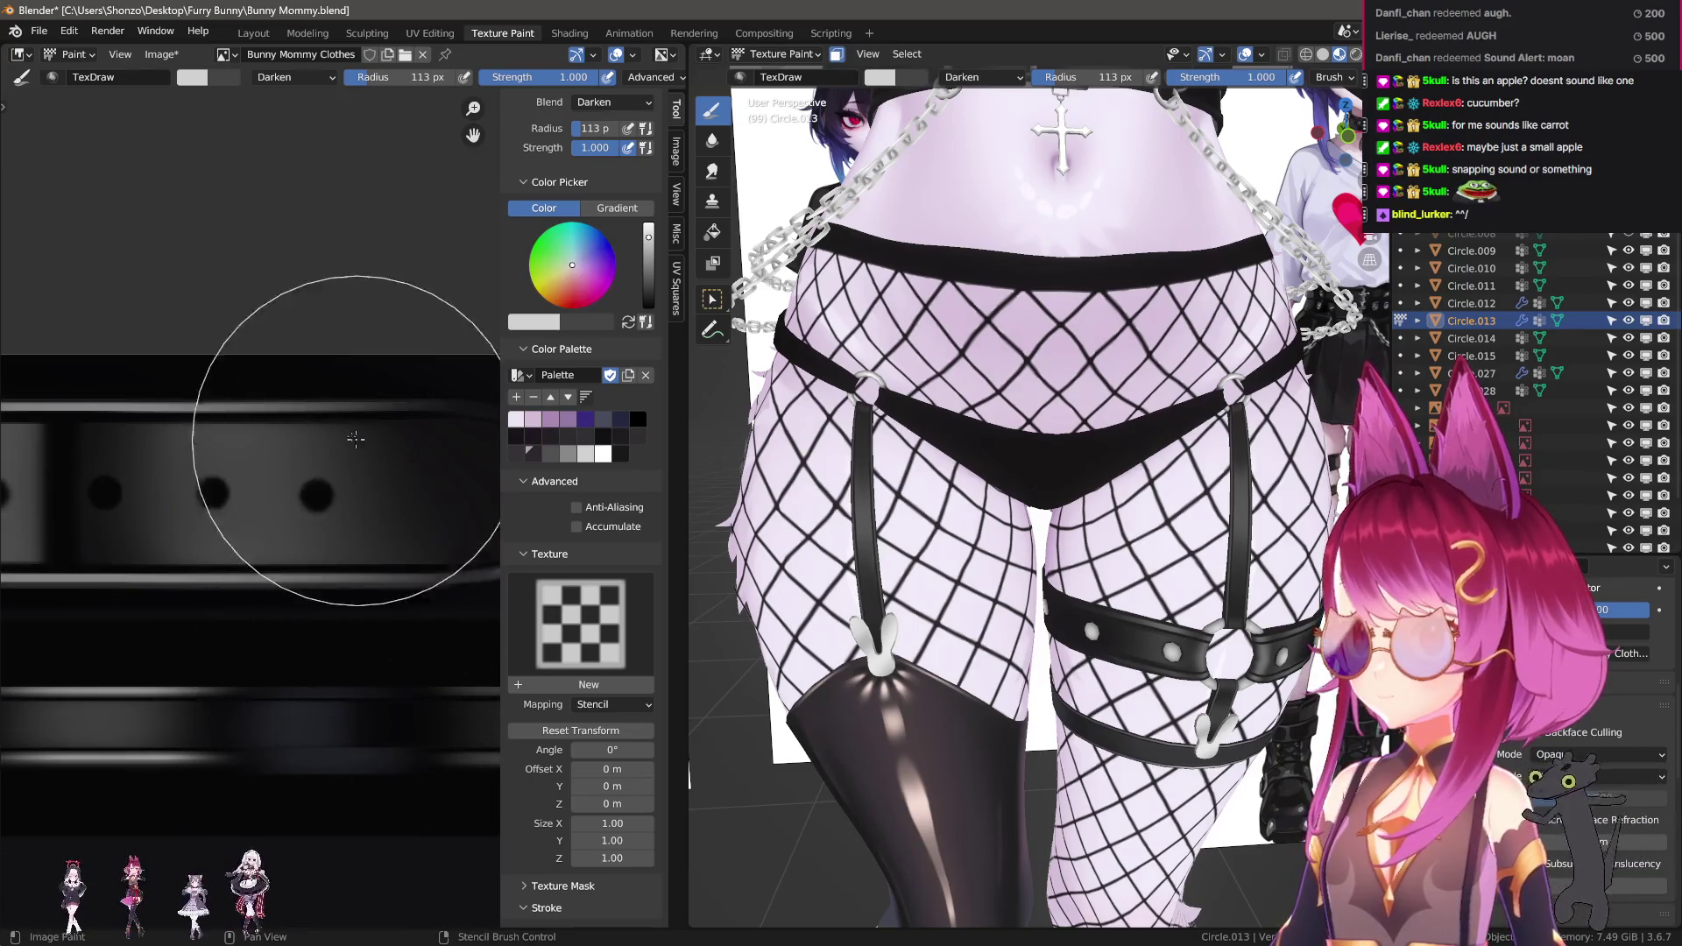
ctrl+scroll(281, 458, right, 3)
key(x)
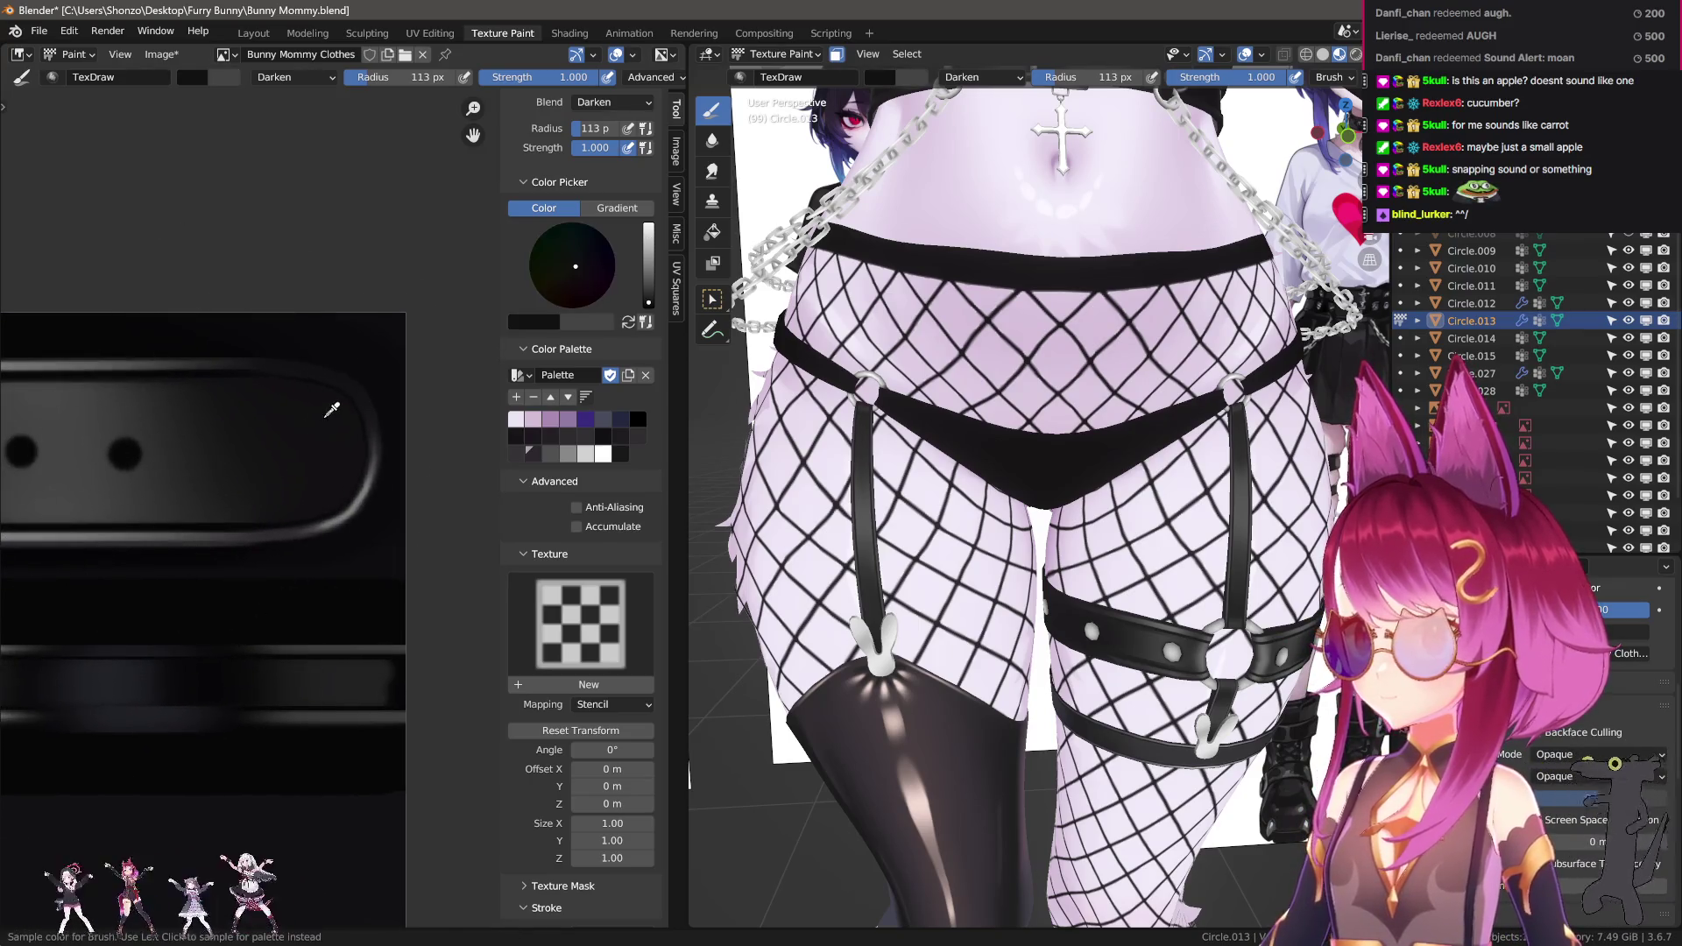
scroll(263, 751, down, 3)
ctrl+scroll(281, 638, right, 3)
shift+scroll(251, 671, up, 3)
scroll(252, 671, up, 2)
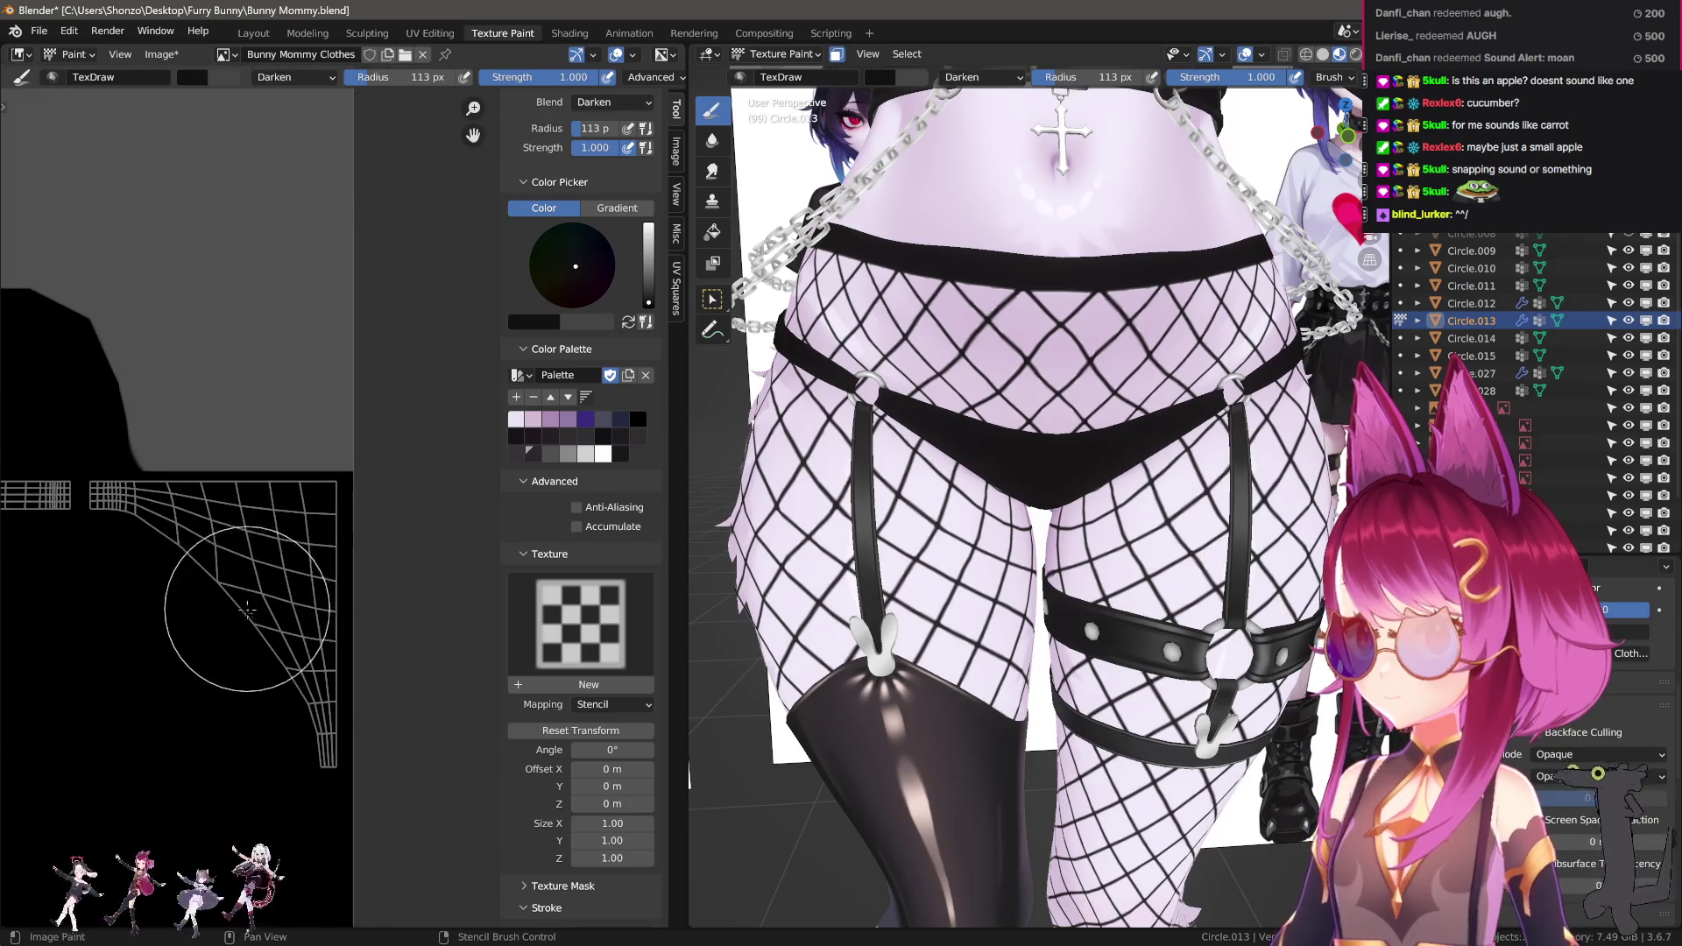
middle_drag(175, 490, 231, 499)
Set the brush radius to 64 px and change its blend mode from Darken to Mix.
key(f)
click(159, 436)
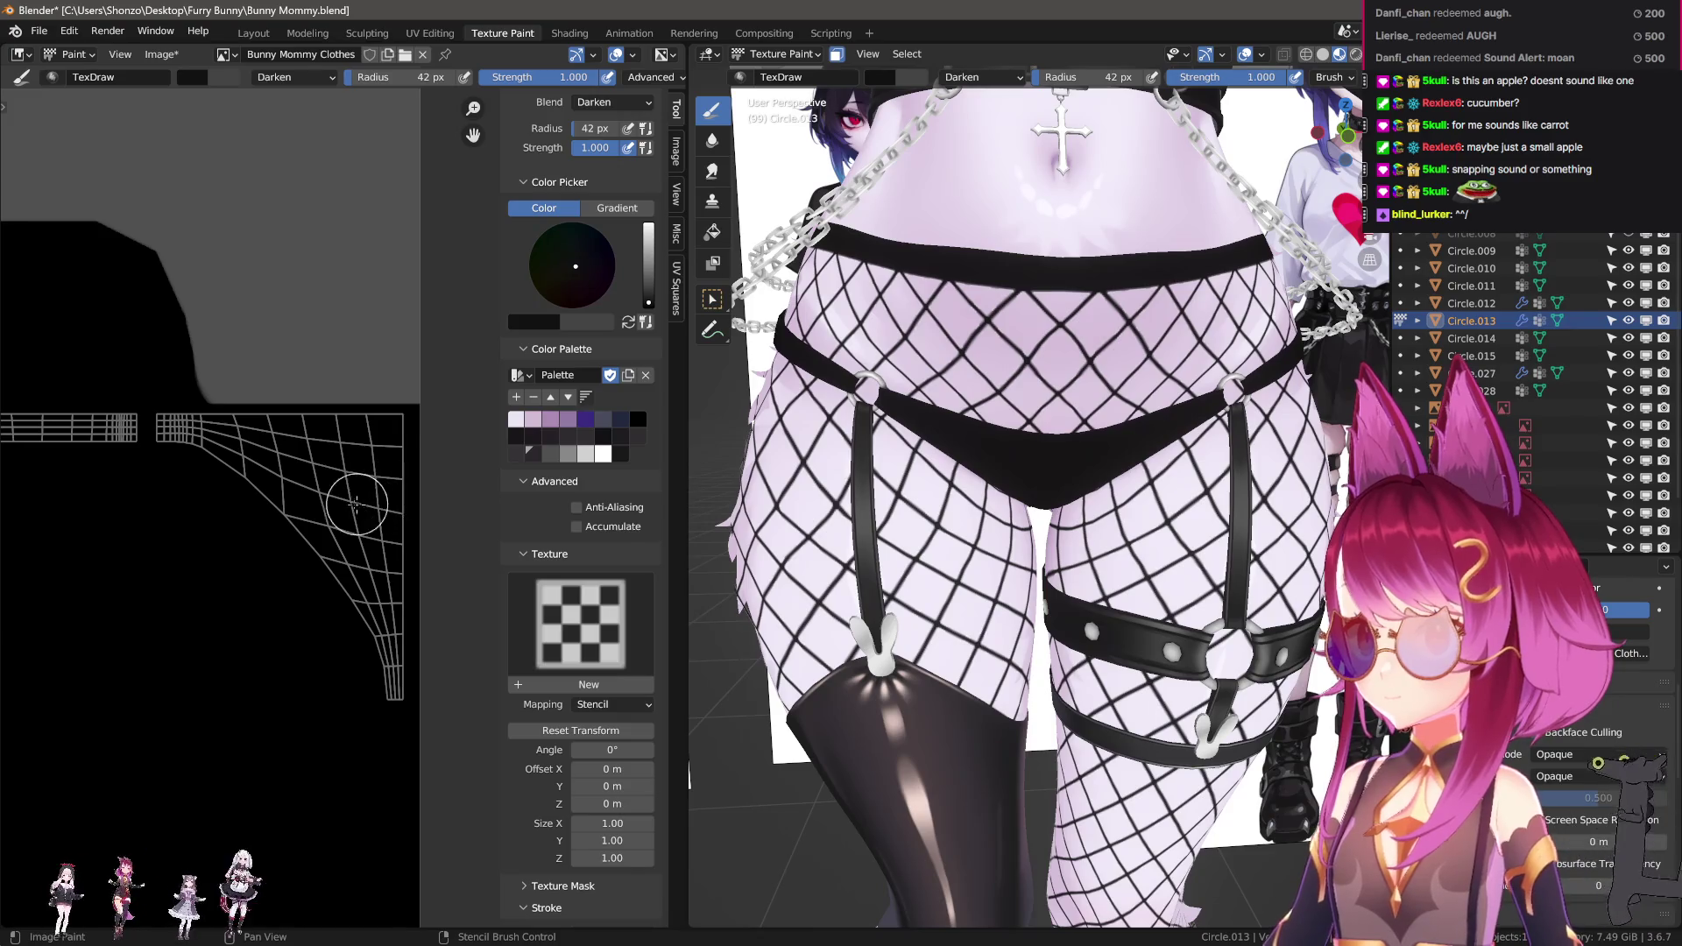
key(shift+f)
right_click(153, 421)
click(175, 508)
click(154, 427)
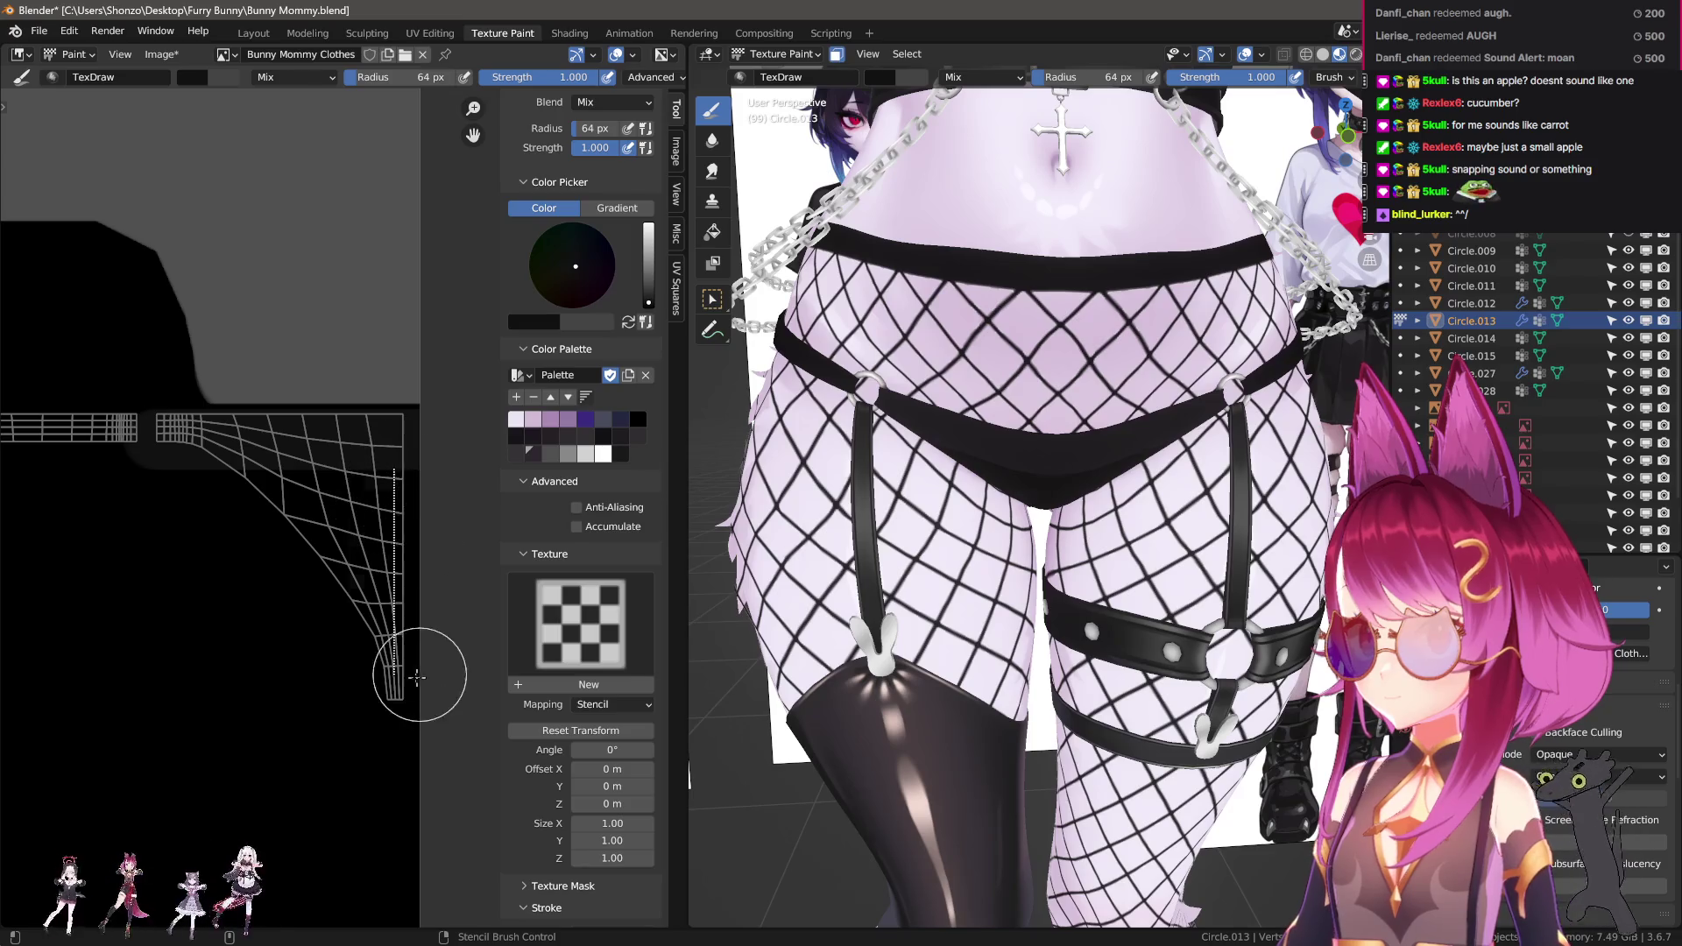
Paint grey strokes across the panties' UV island and along its right curve.
drag(417, 677, 277, 462)
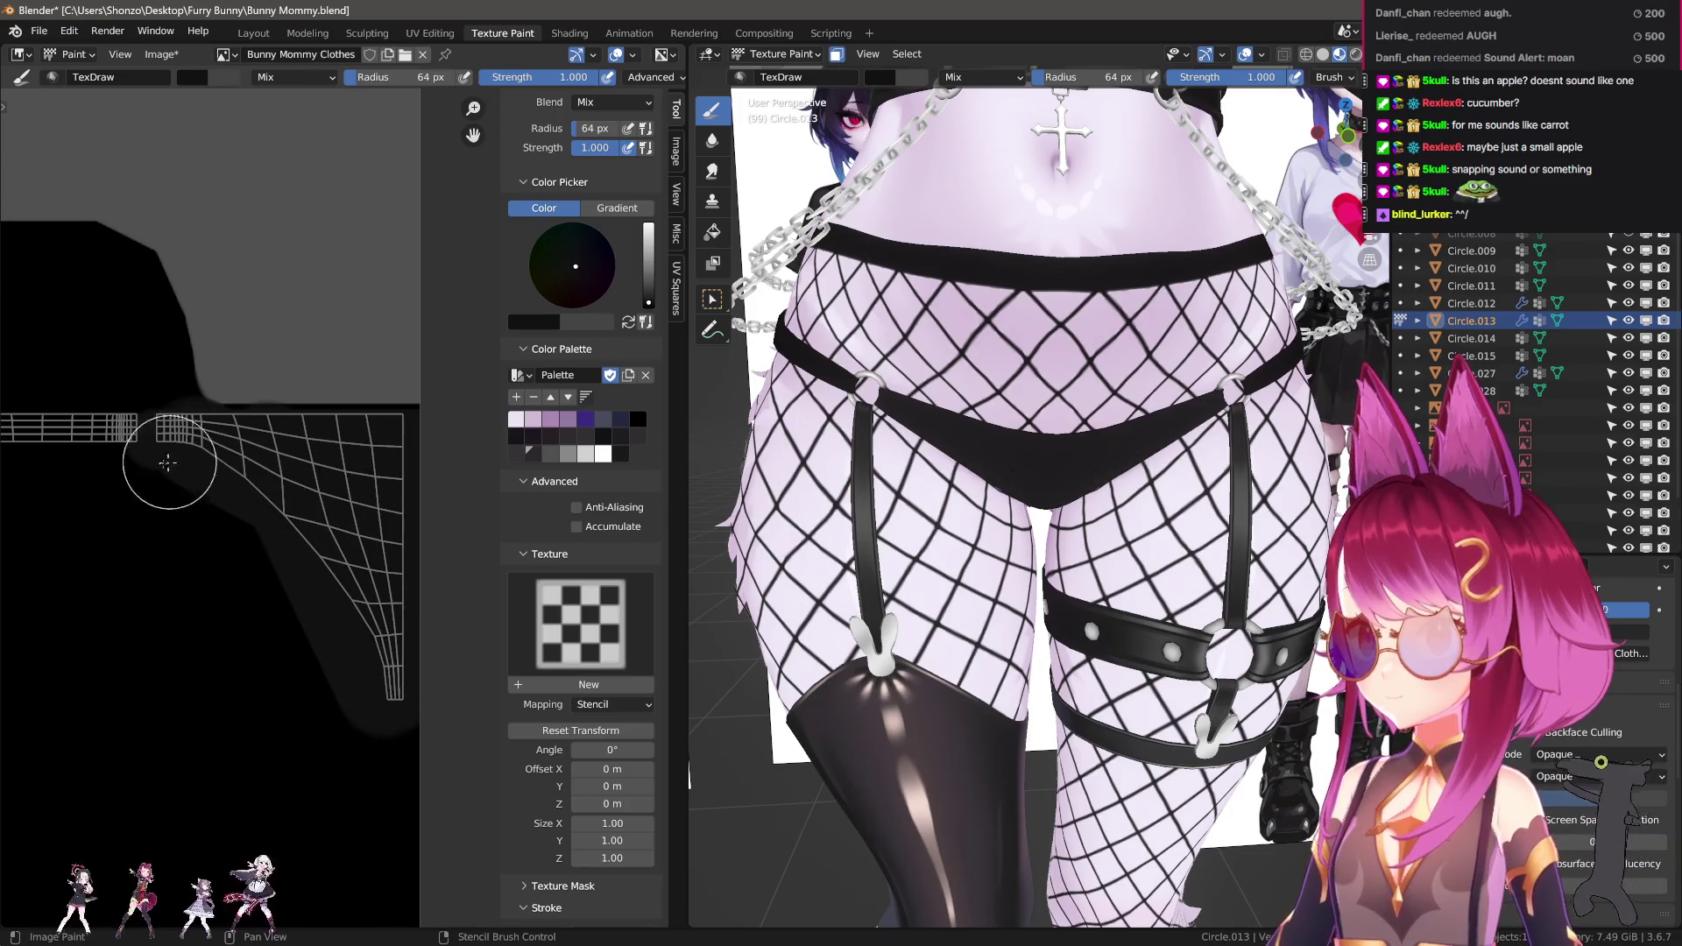
ctrl+scroll(349, 461, left, 5)
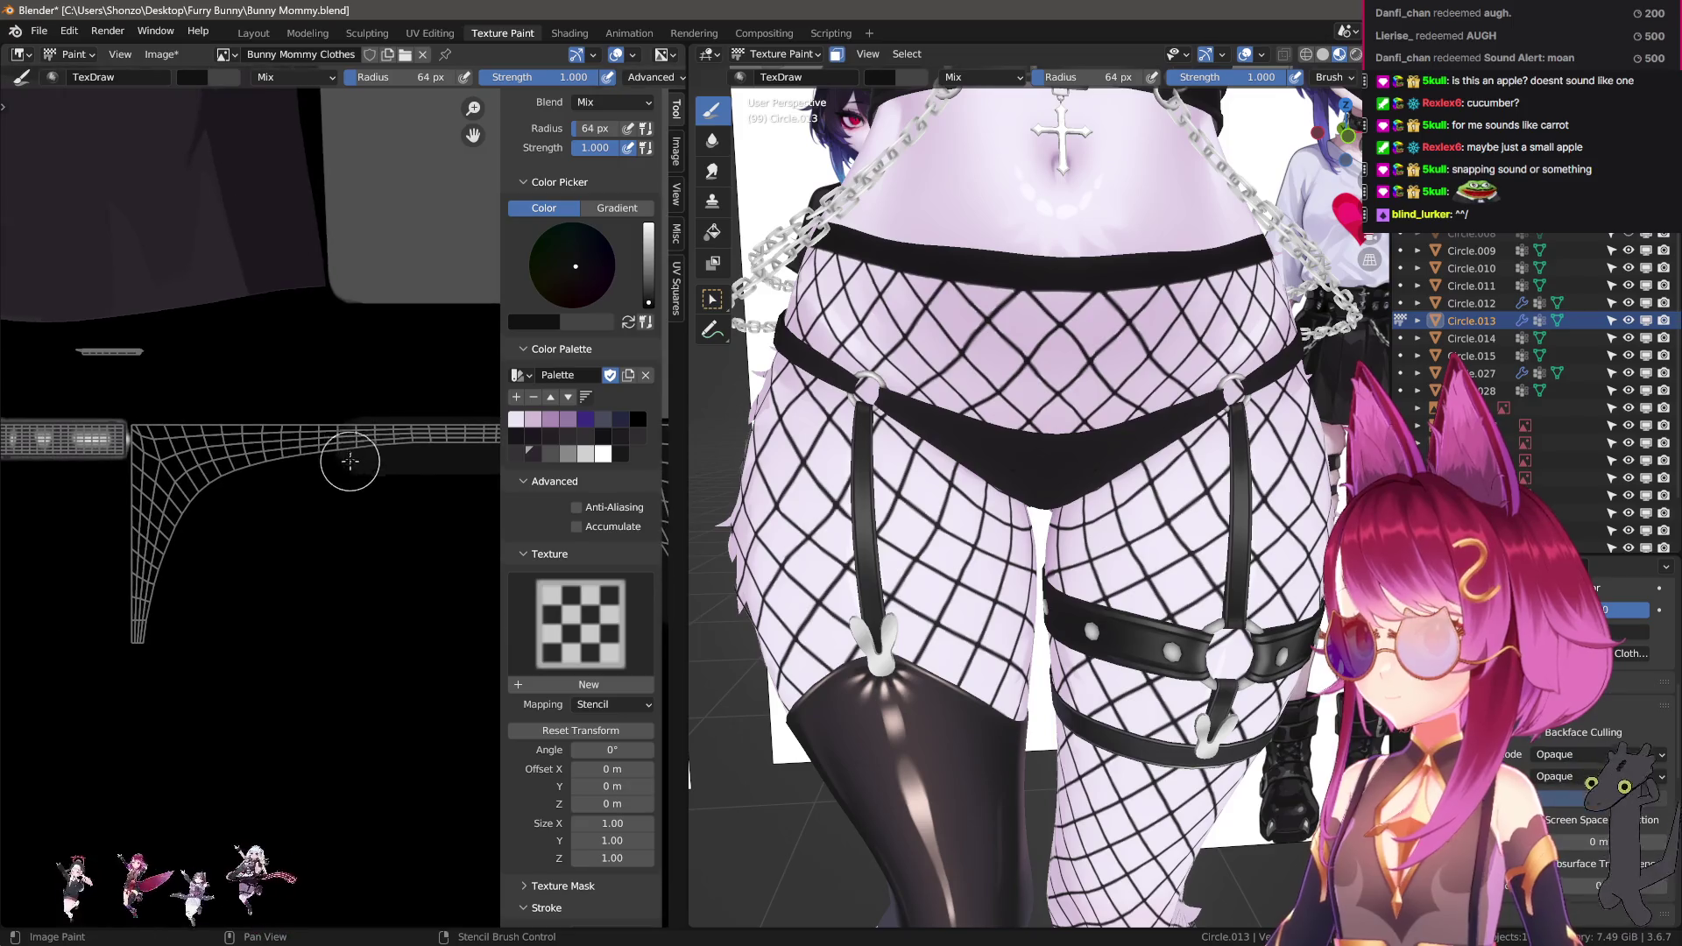
scroll(189, 453, up, 3)
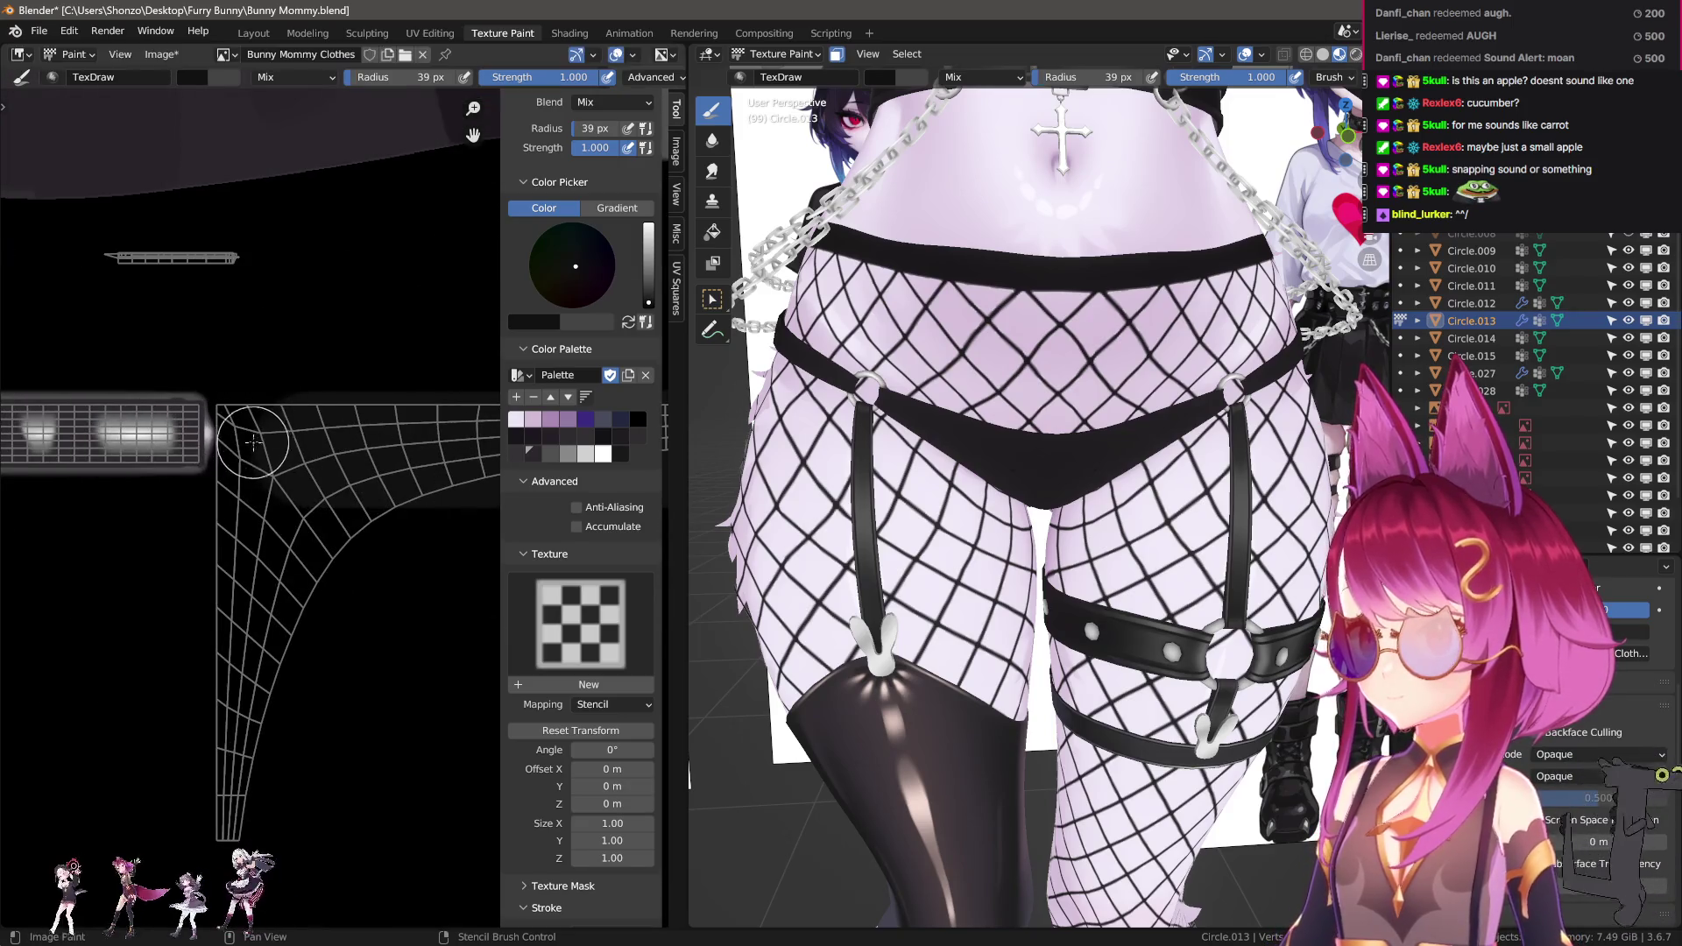
mouse_move(238, 798)
mouse_down()
mouse_move(350, 535)
mouse_move(257, 676)
mouse_up()
ctrl+scroll(263, 429, right, 5)
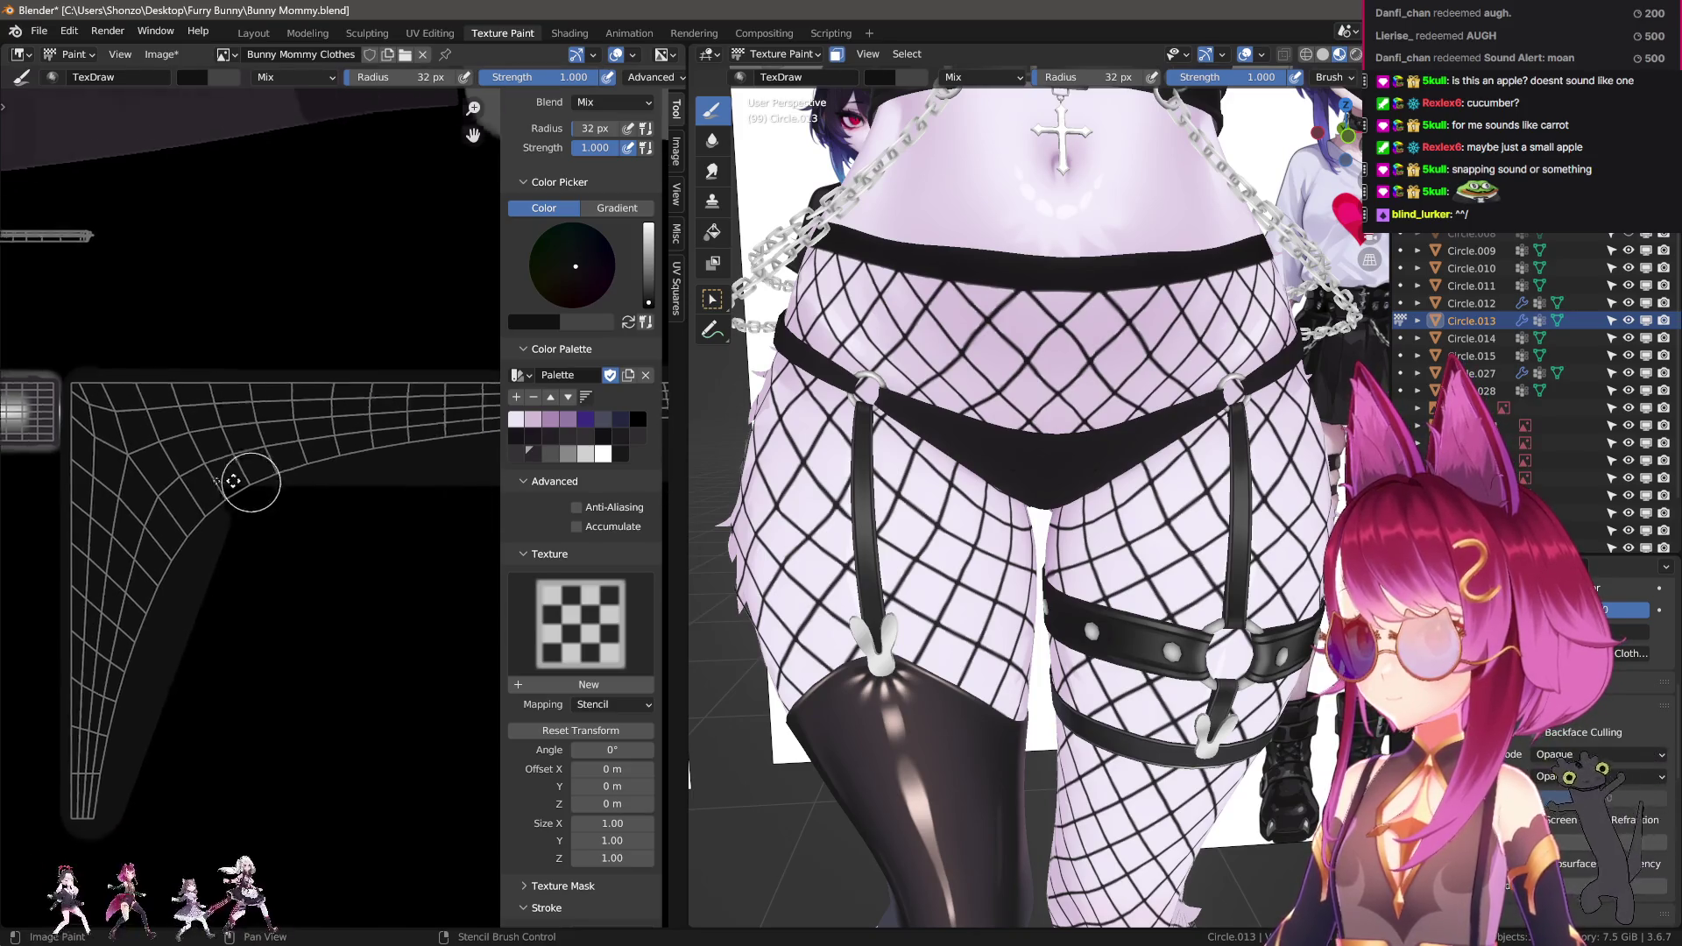
ctrl+scroll(271, 481, left, 8)
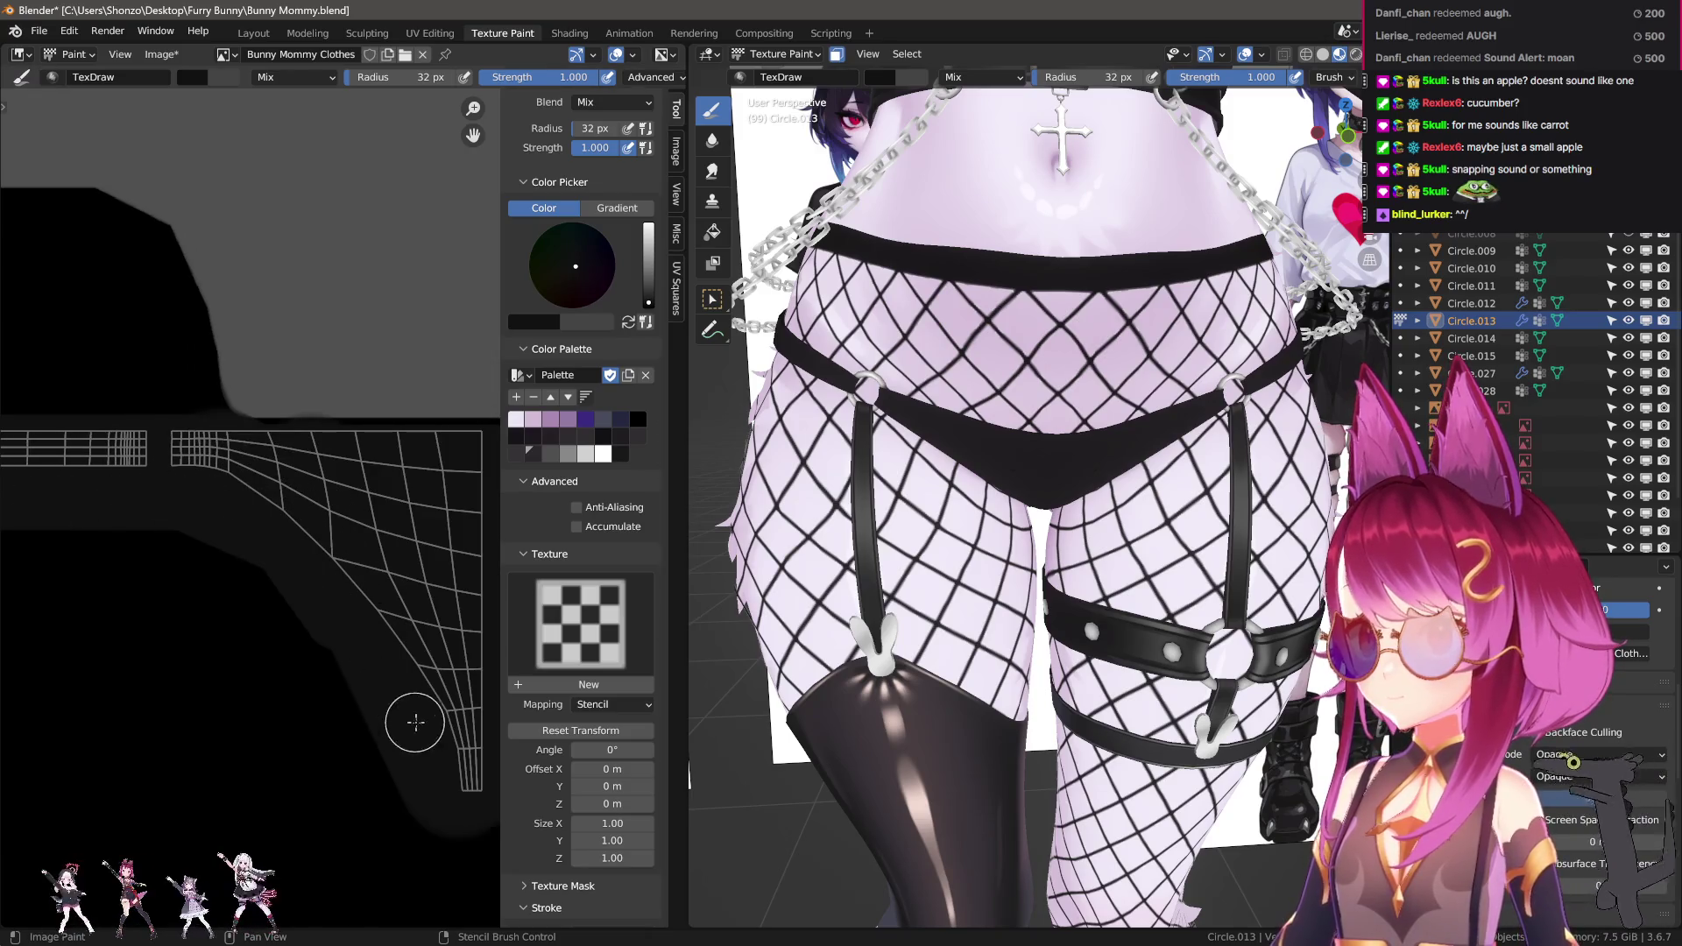
scroll(424, 657, up, 2)
Swap colours, set a 65 px radius and repaint the grey shading, undoing one bad stroke.
key(x)
key(f)
click(394, 601)
mouse_move(394, 601)
mouse_down()
mouse_move(412, 457)
mouse_move(420, 528)
mouse_up()
key(ctrl+z)
drag(391, 425, 432, 420)
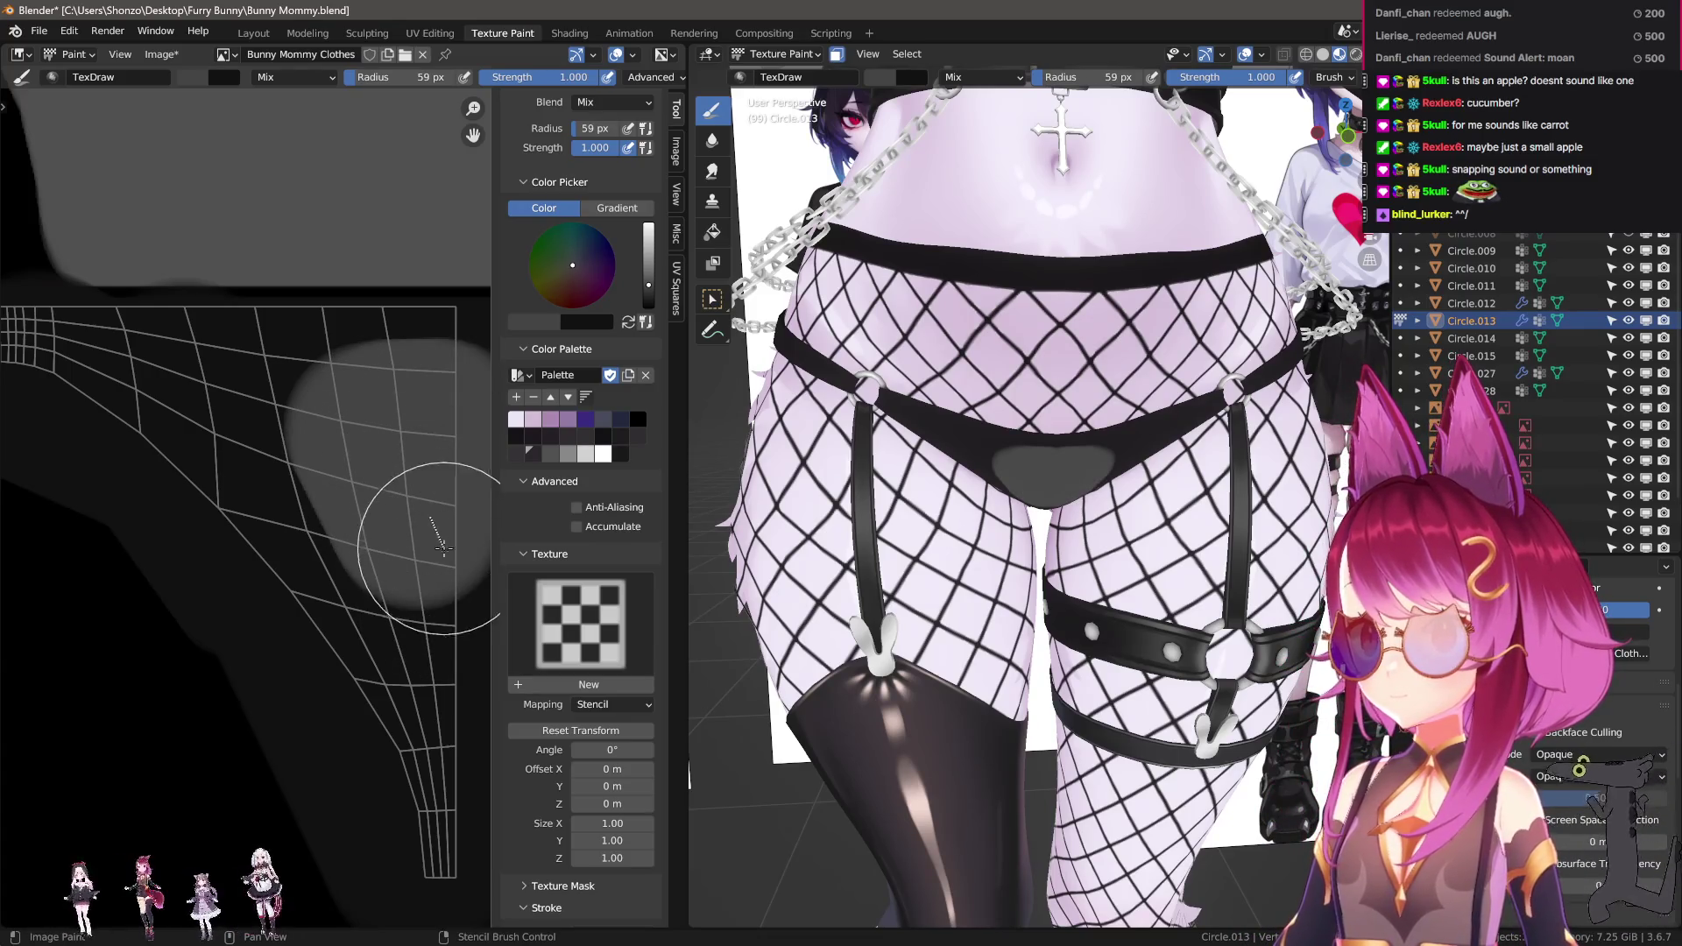
key(s)
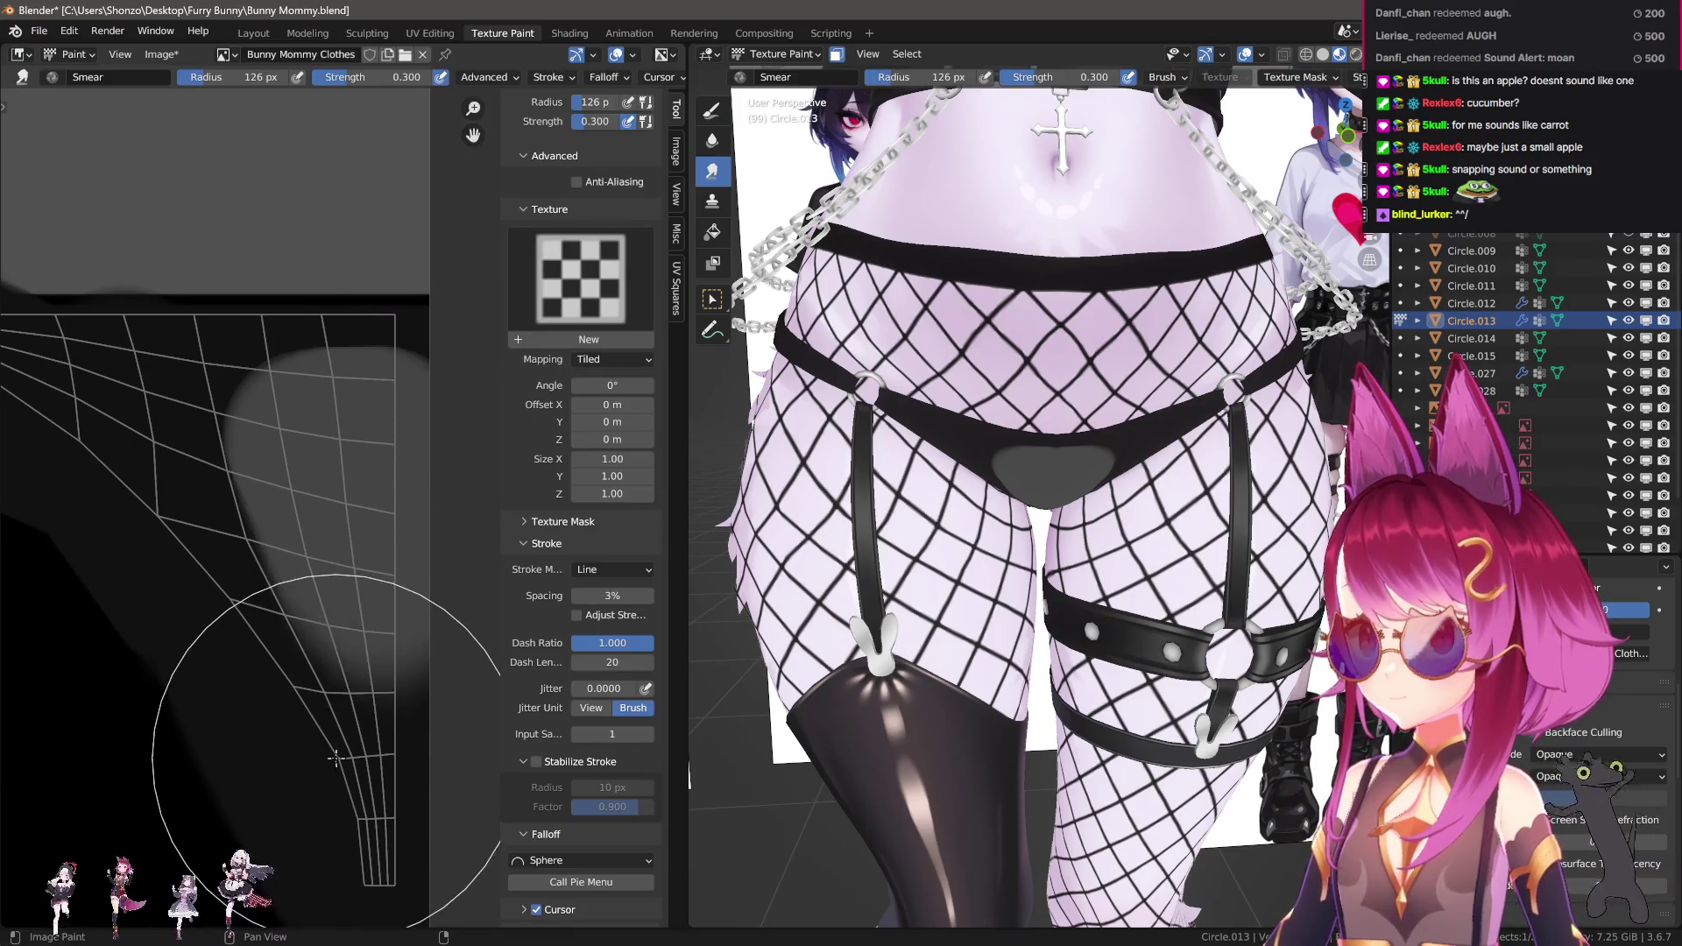
Set the smear stroke method to Space, enlarge the brush to 141 px and pick a falloff shape.
key(e)
click(407, 646)
key(f)
click(122, 614)
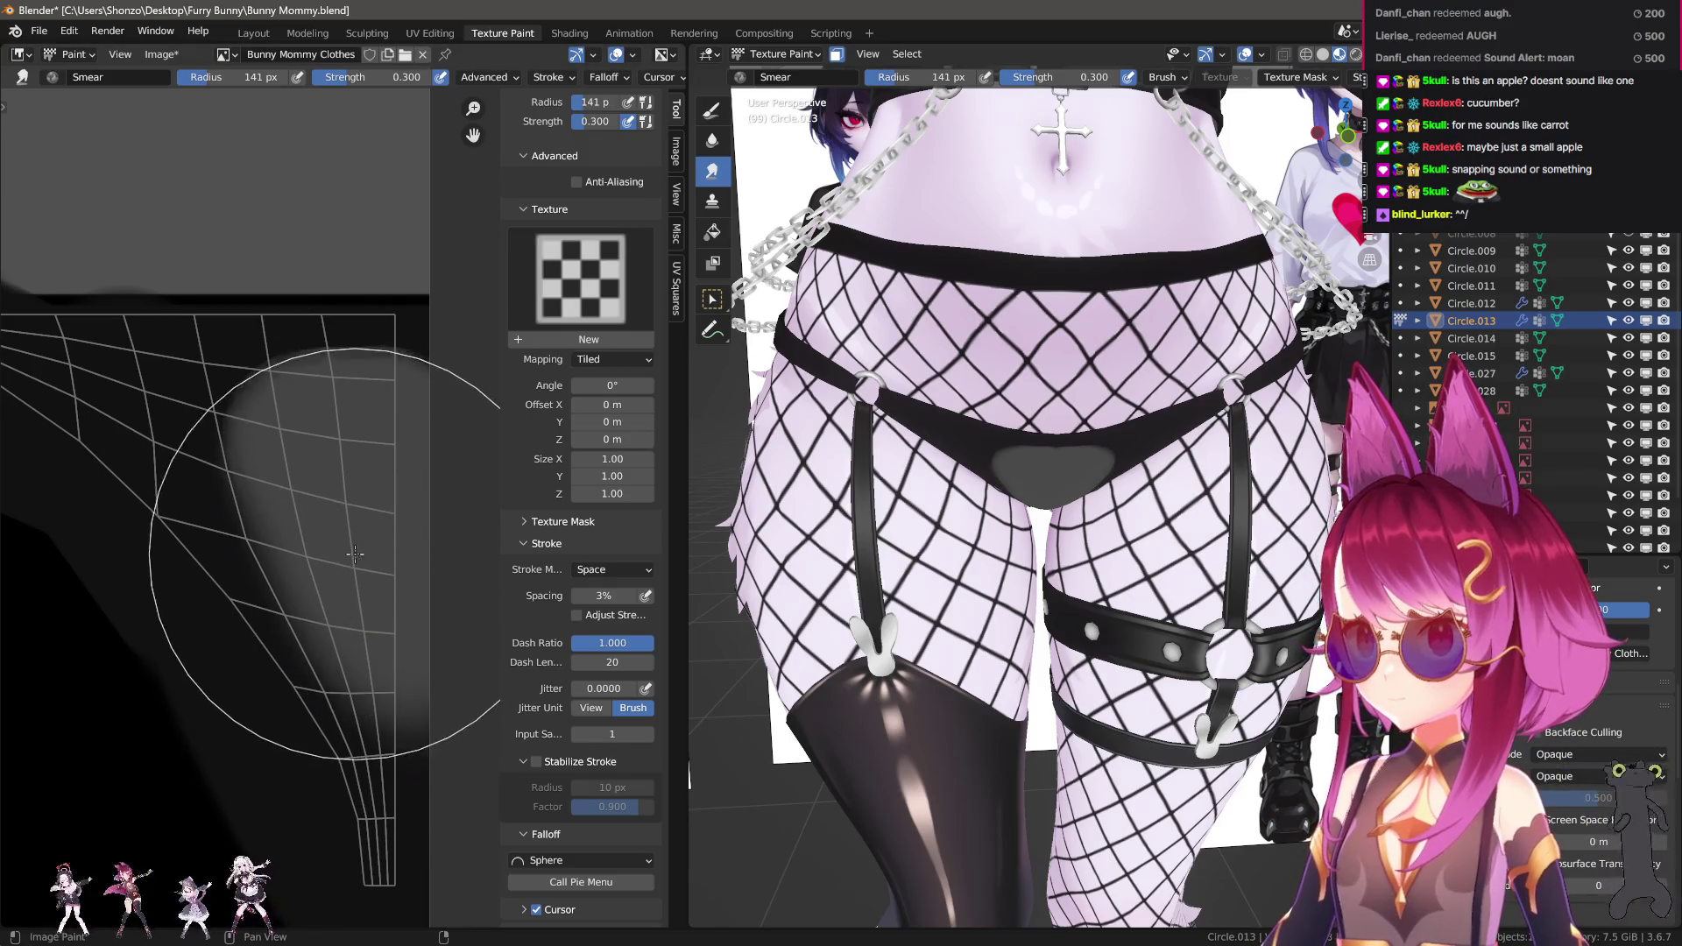
key(alt+f)
click(371, 495)
key(shift+f)
key(Escape)
Adjust the smear brush radius through 118, 97 and 161 px, settling at 131 px.
key(f)
click(351, 496)
key(f)
click(246, 490)
key(f)
click(403, 526)
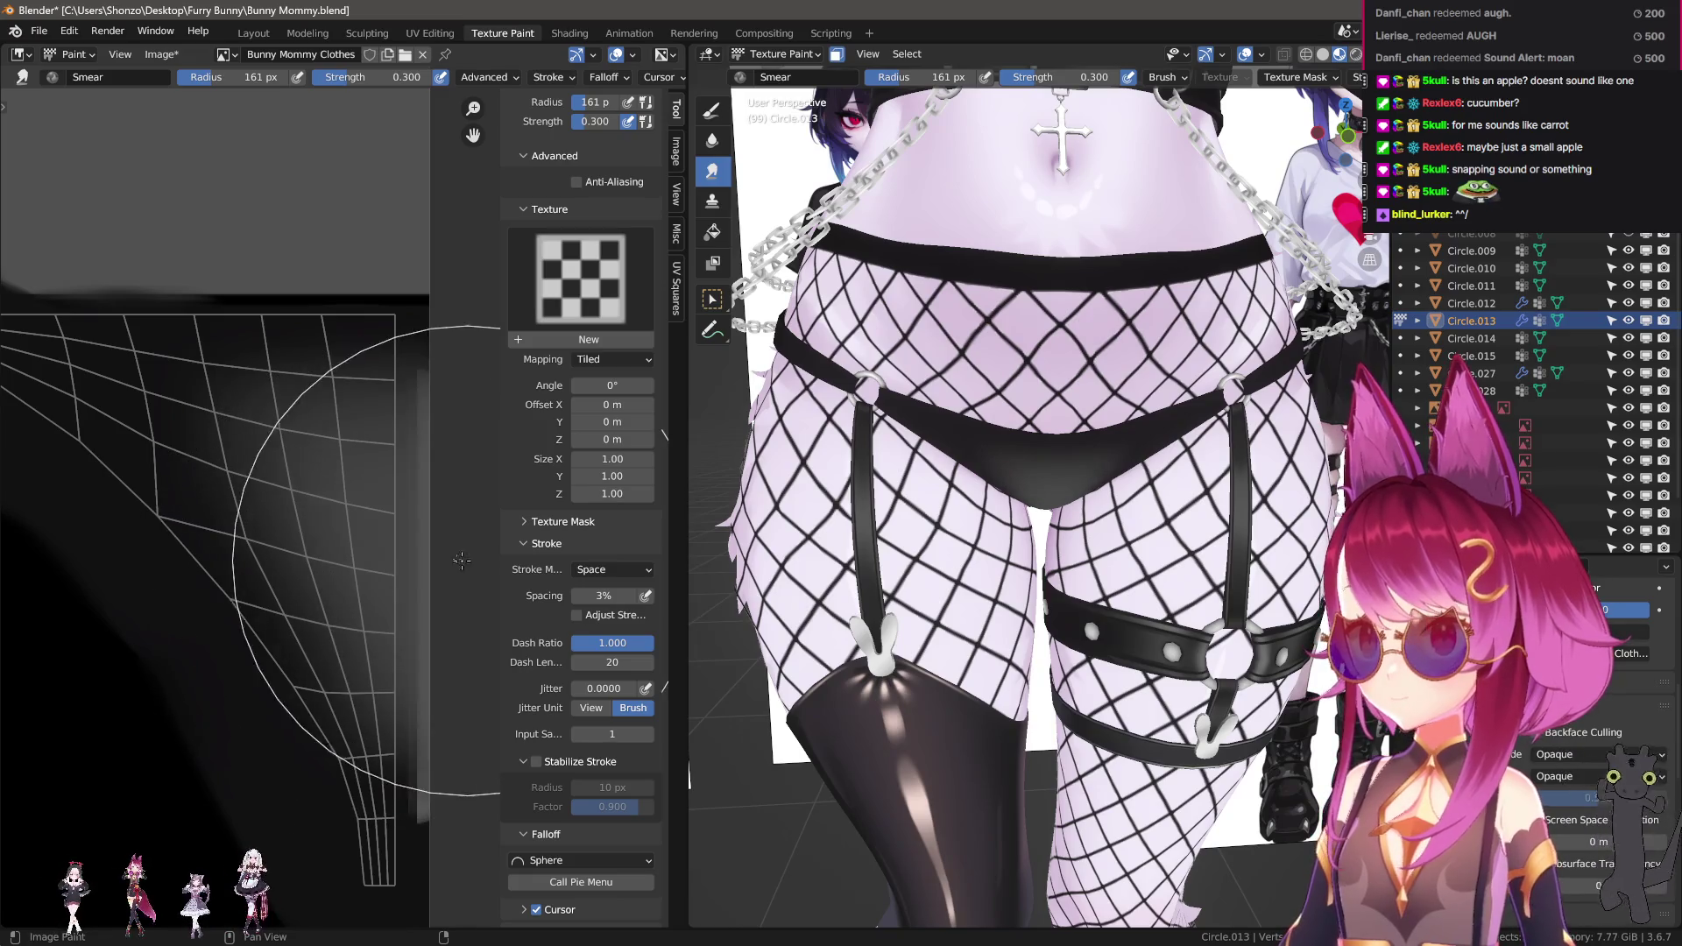
key(f)
click(317, 810)
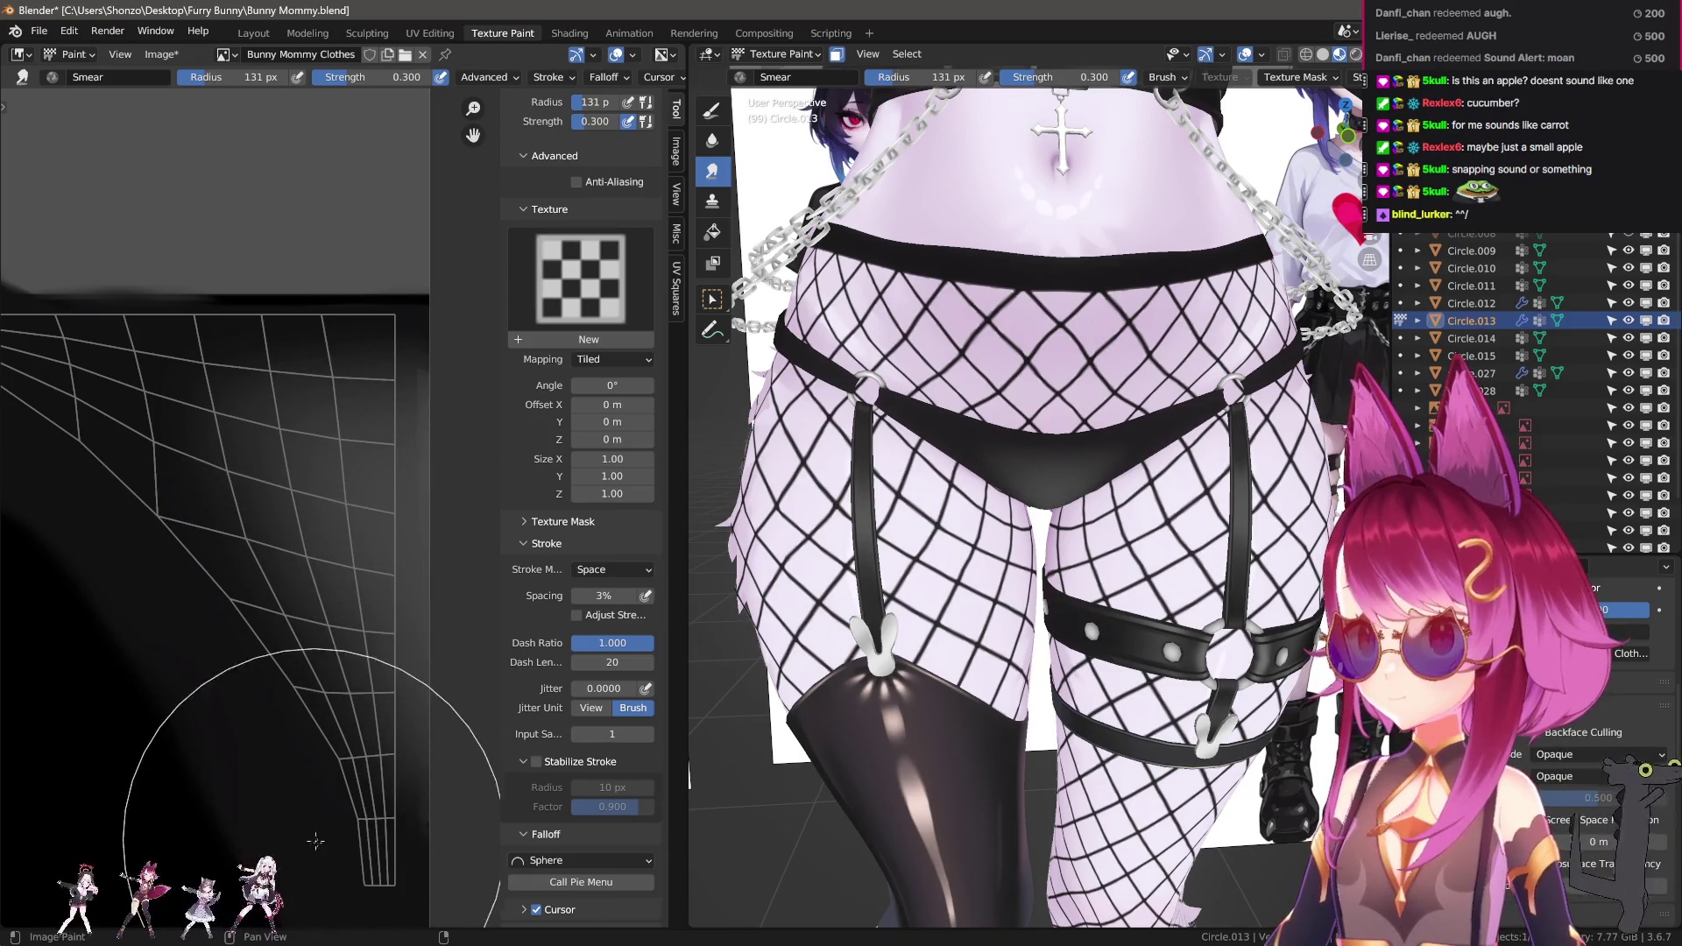
scroll(771, 720, up, 2)
Resize the smear brush down to 85 px, then up to 122 px over the UV island.
key(f)
click(283, 524)
key(f)
click(340, 456)
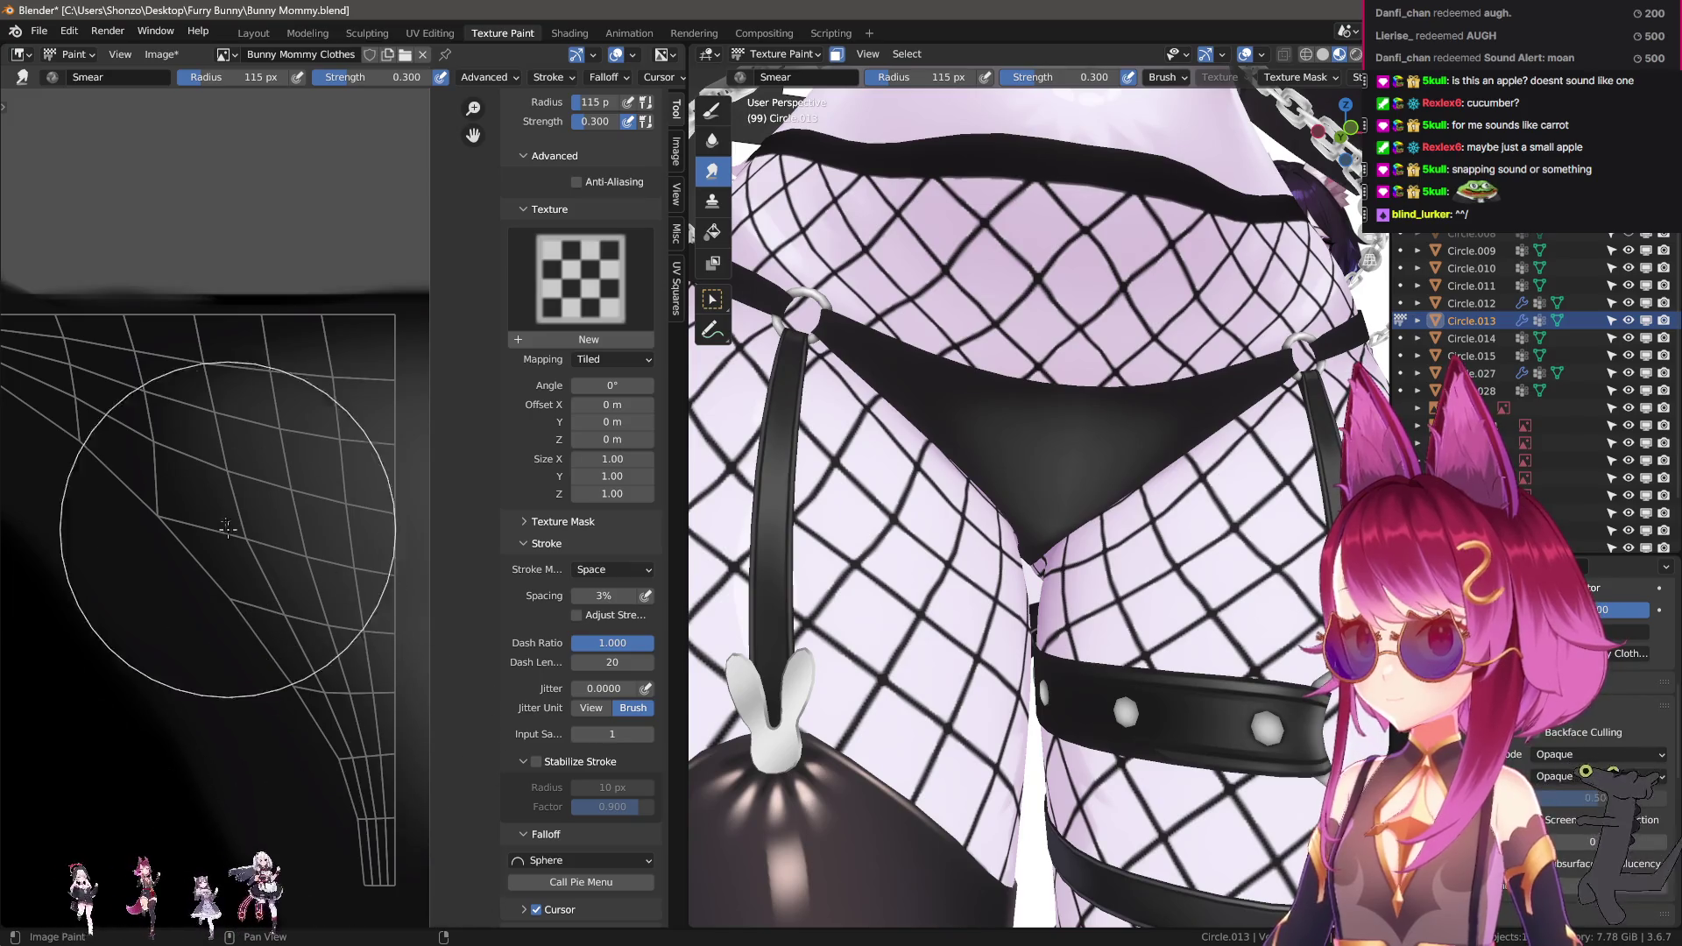
scroll(227, 528, up, 2)
key(f)
click(270, 609)
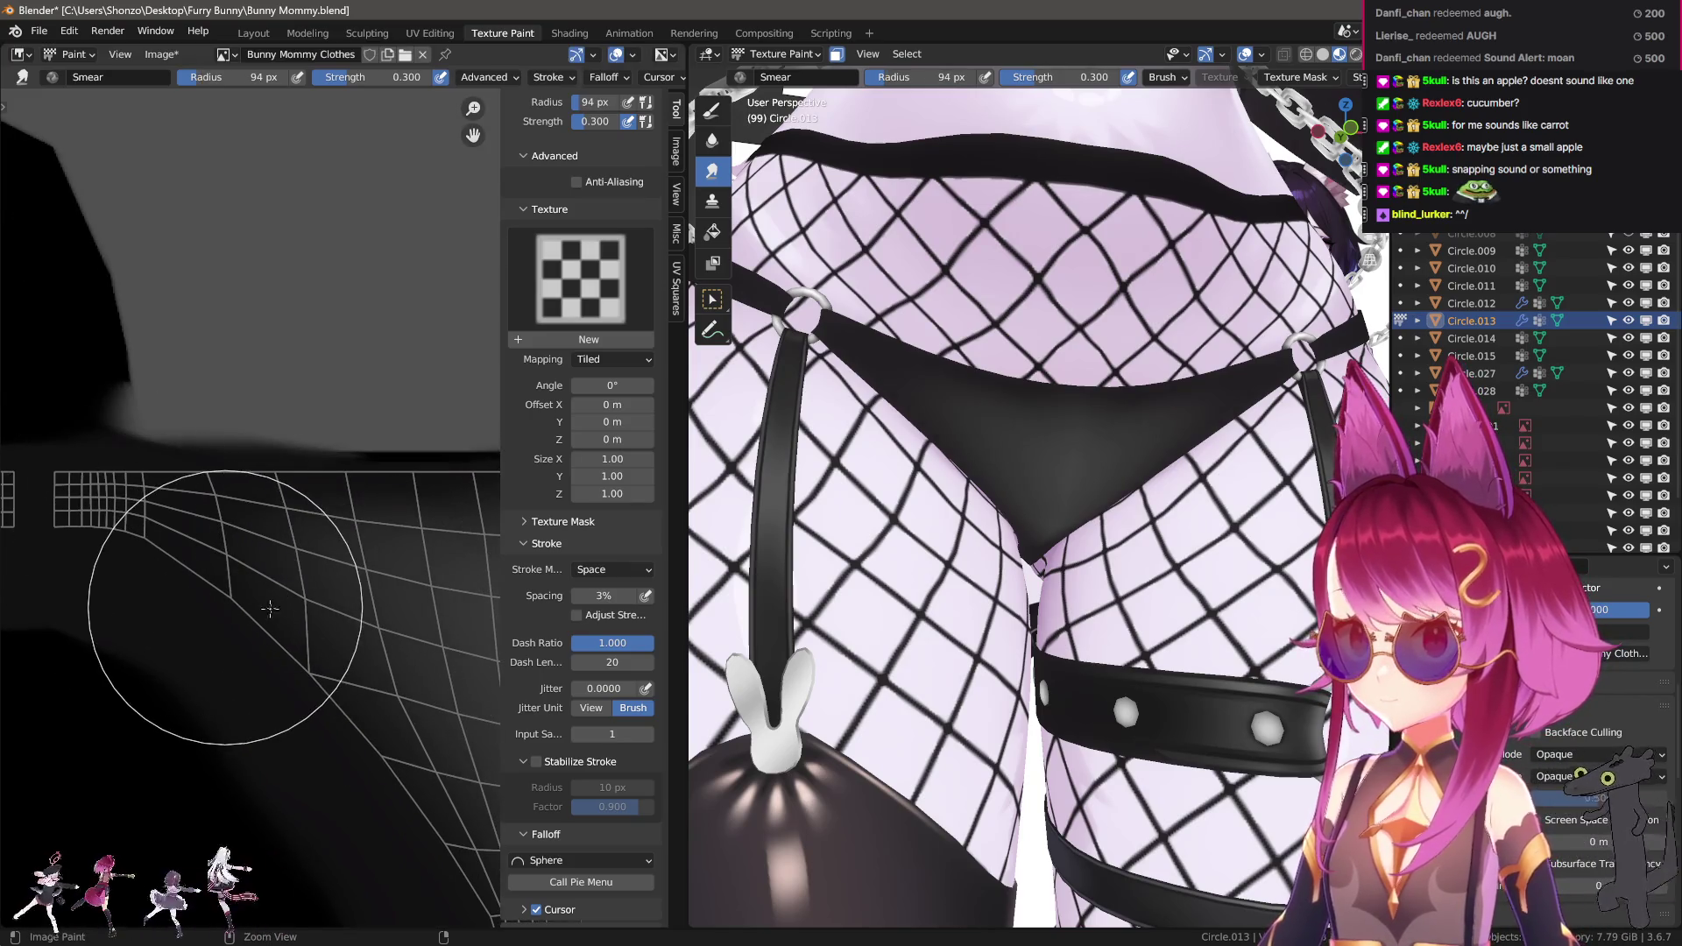
key(bracketleft)
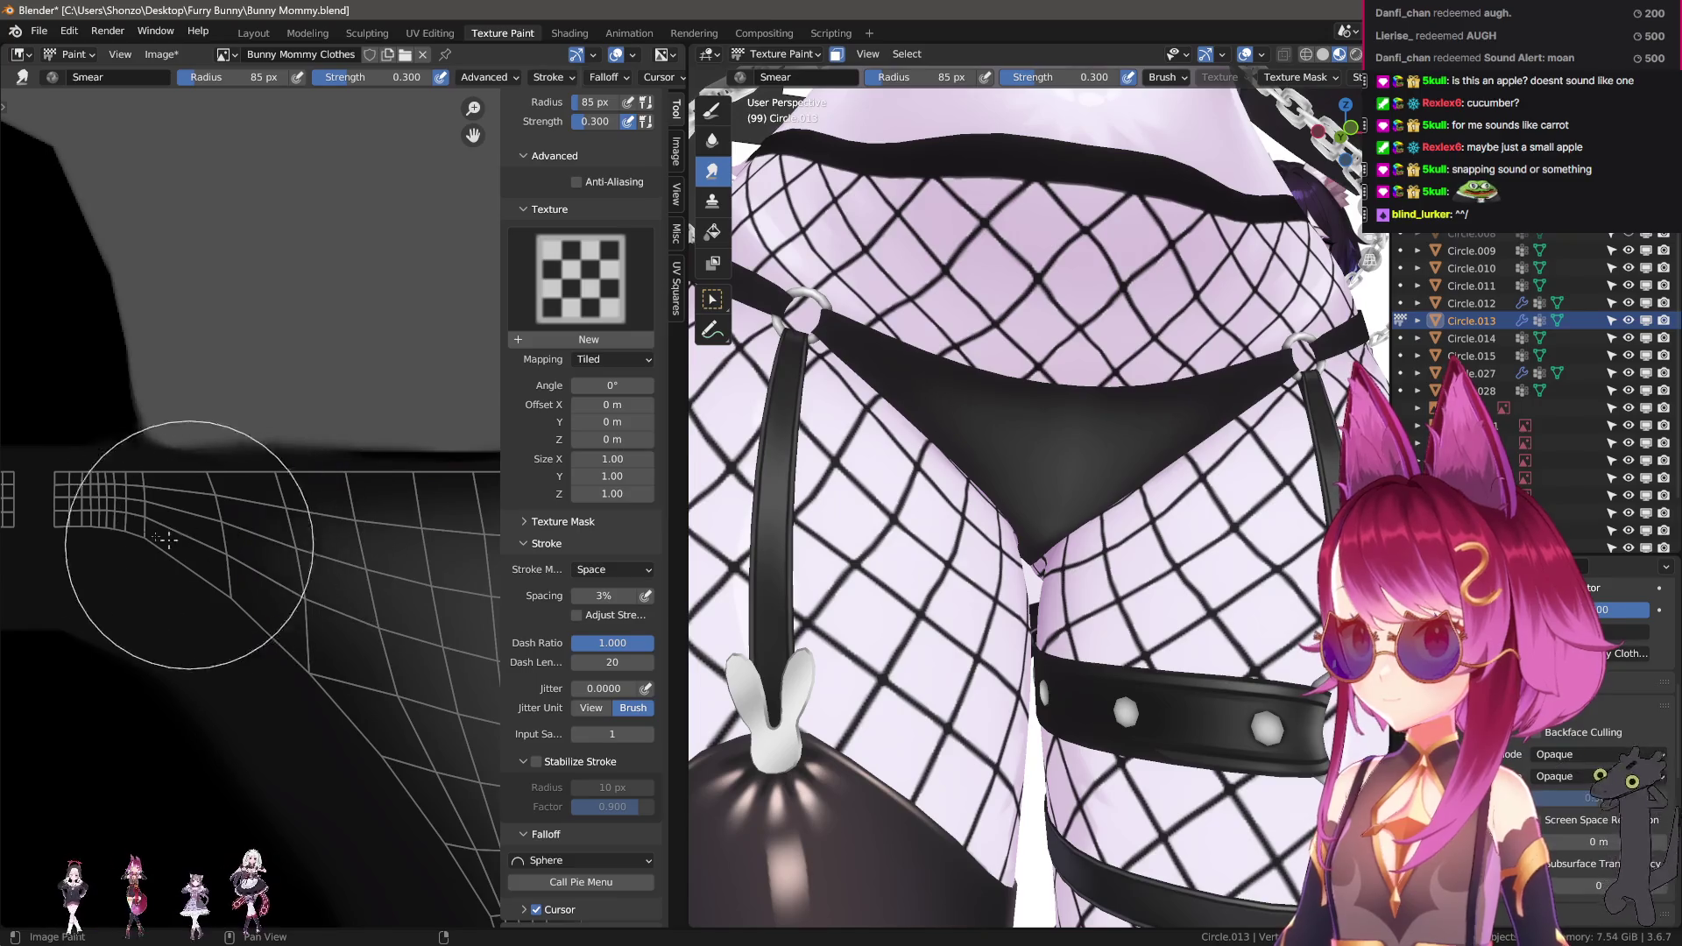
middle_drag(465, 576, 337, 571)
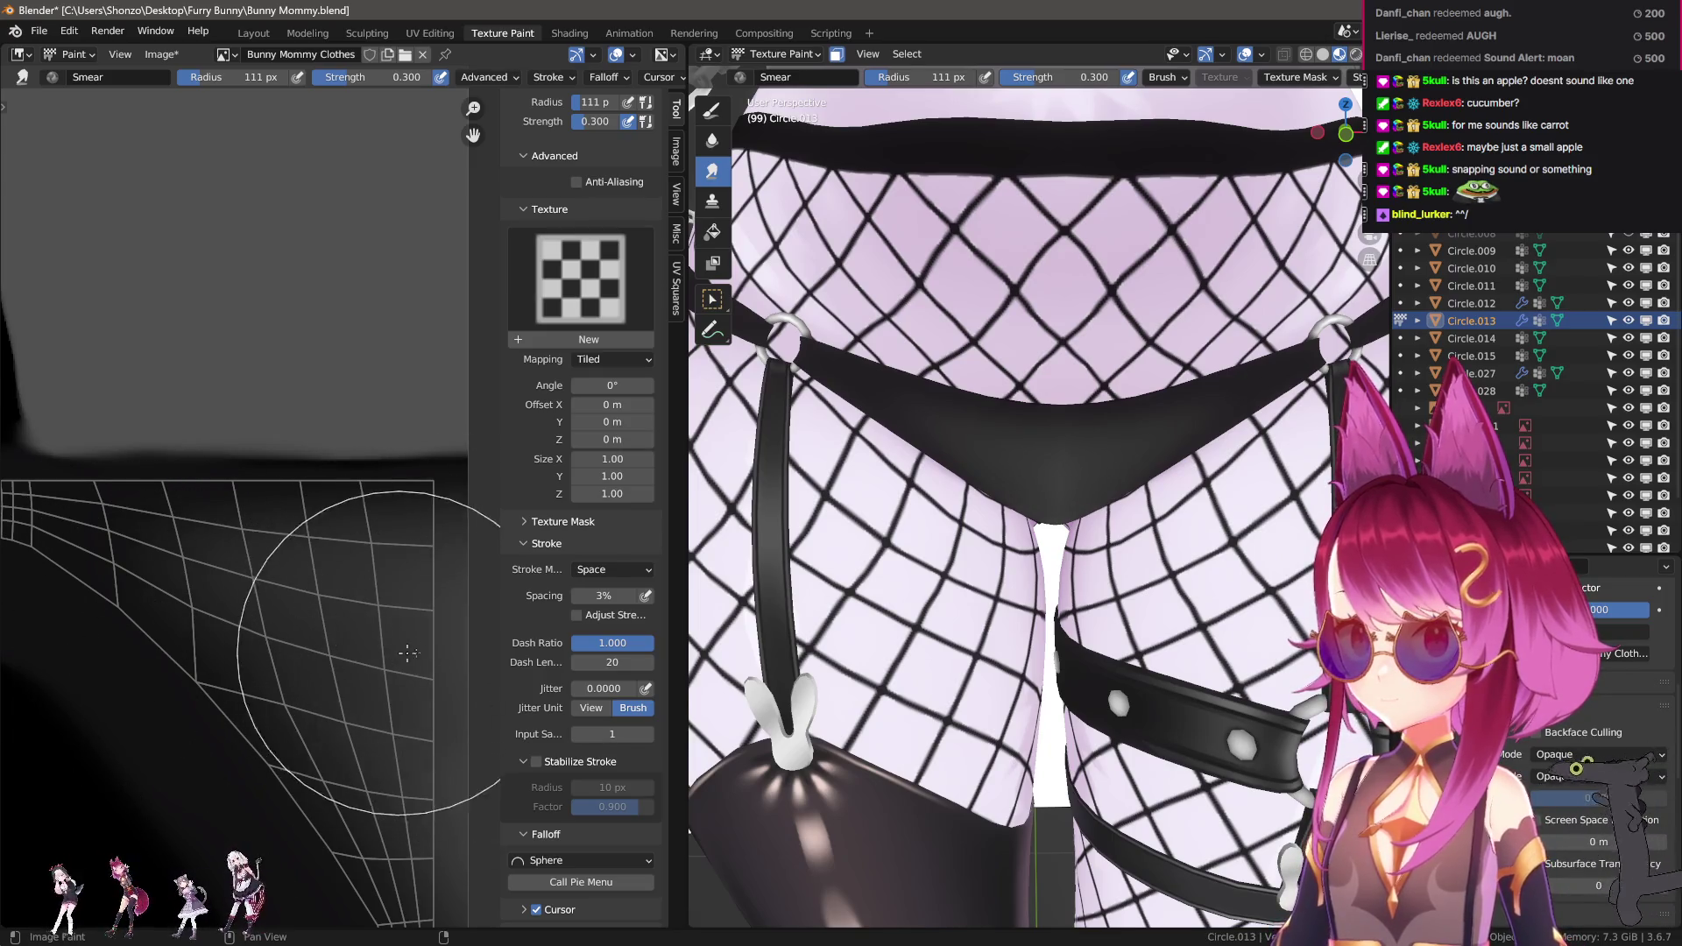
key(bracketright)
scroll(399, 597, down, 3)
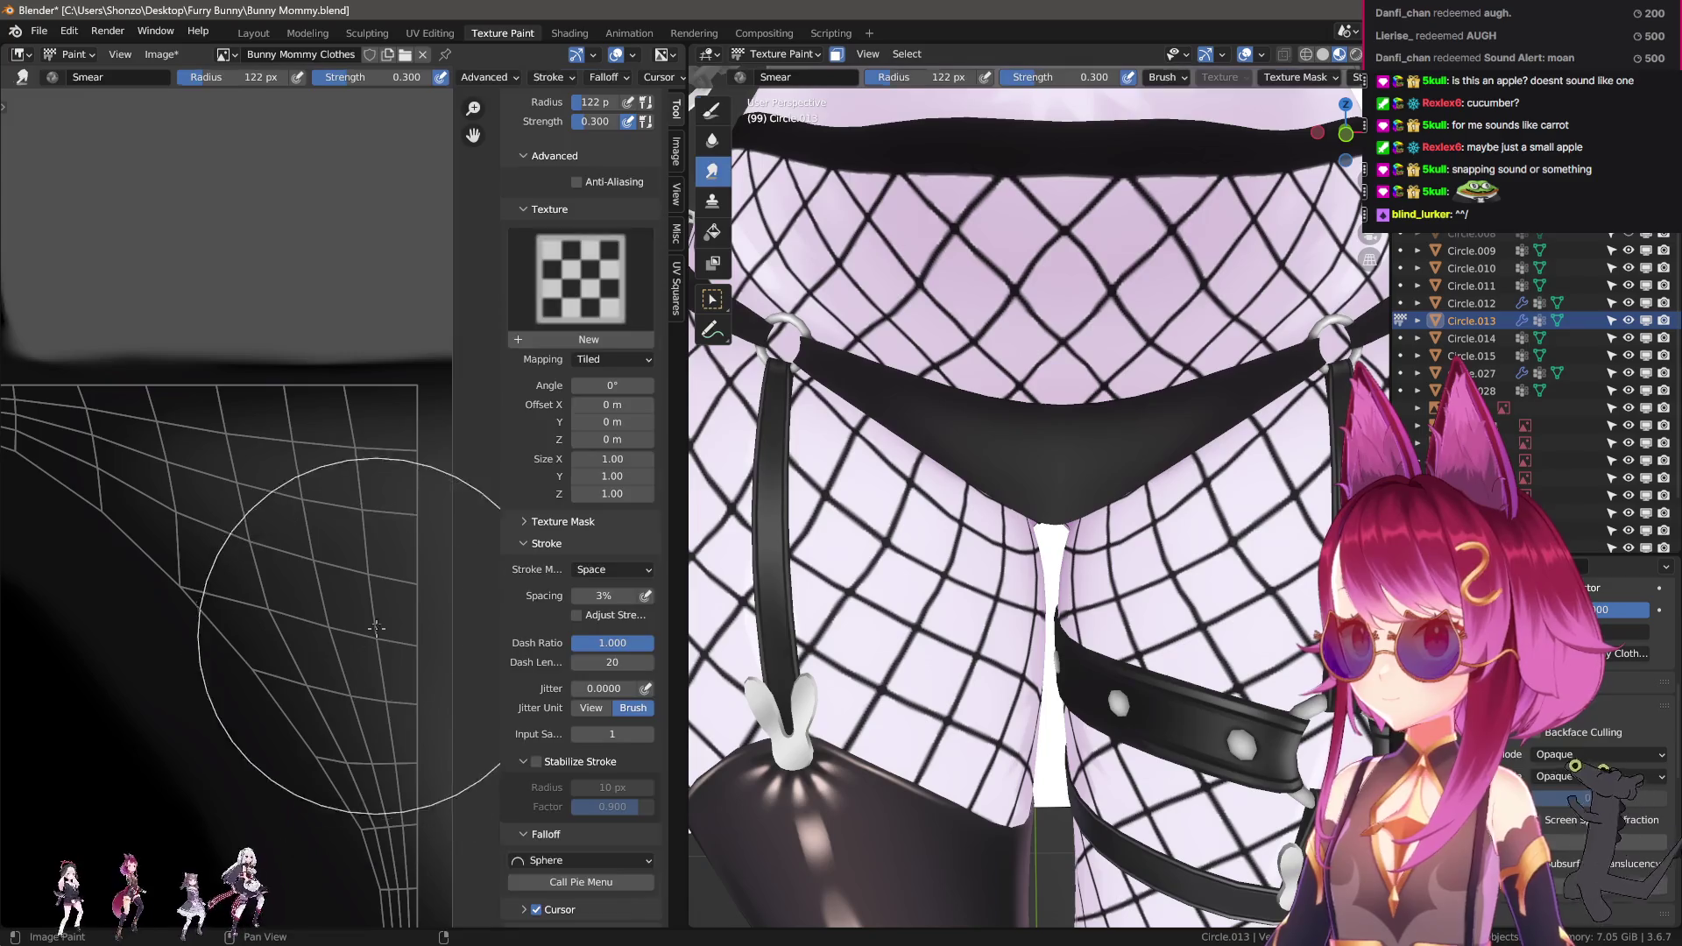
key(d)
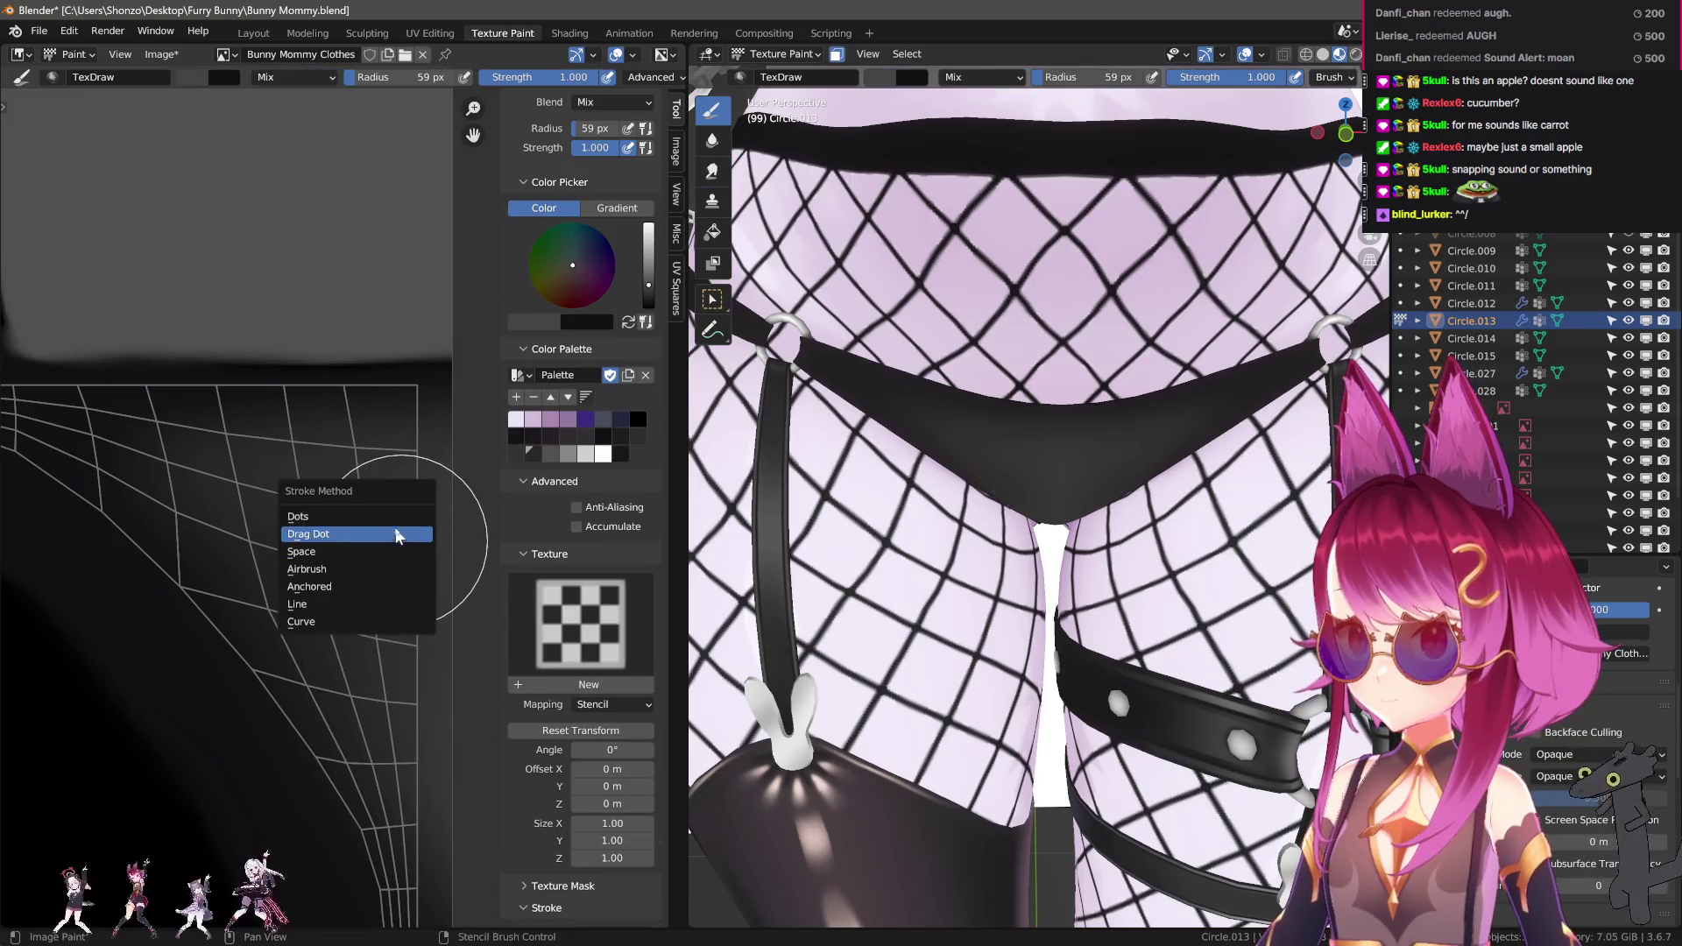
Switch to Smear at 117 px and smear the grey shading along the garment's edge.
key(Escape)
scroll(392, 604, down, 3)
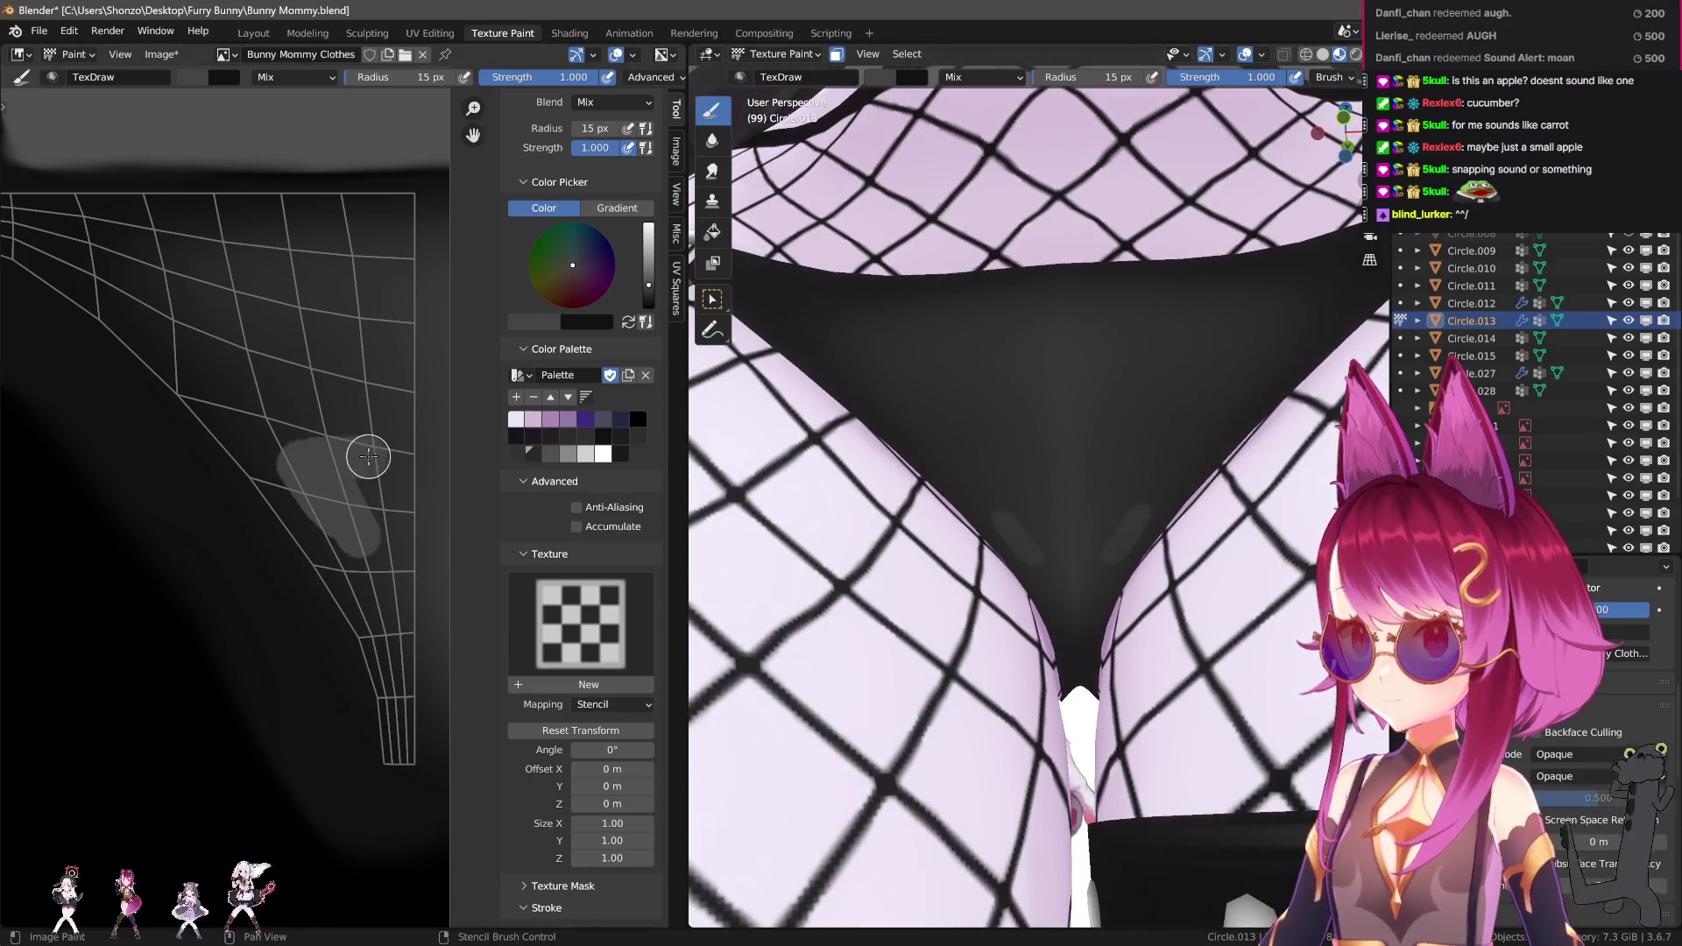
key(s)
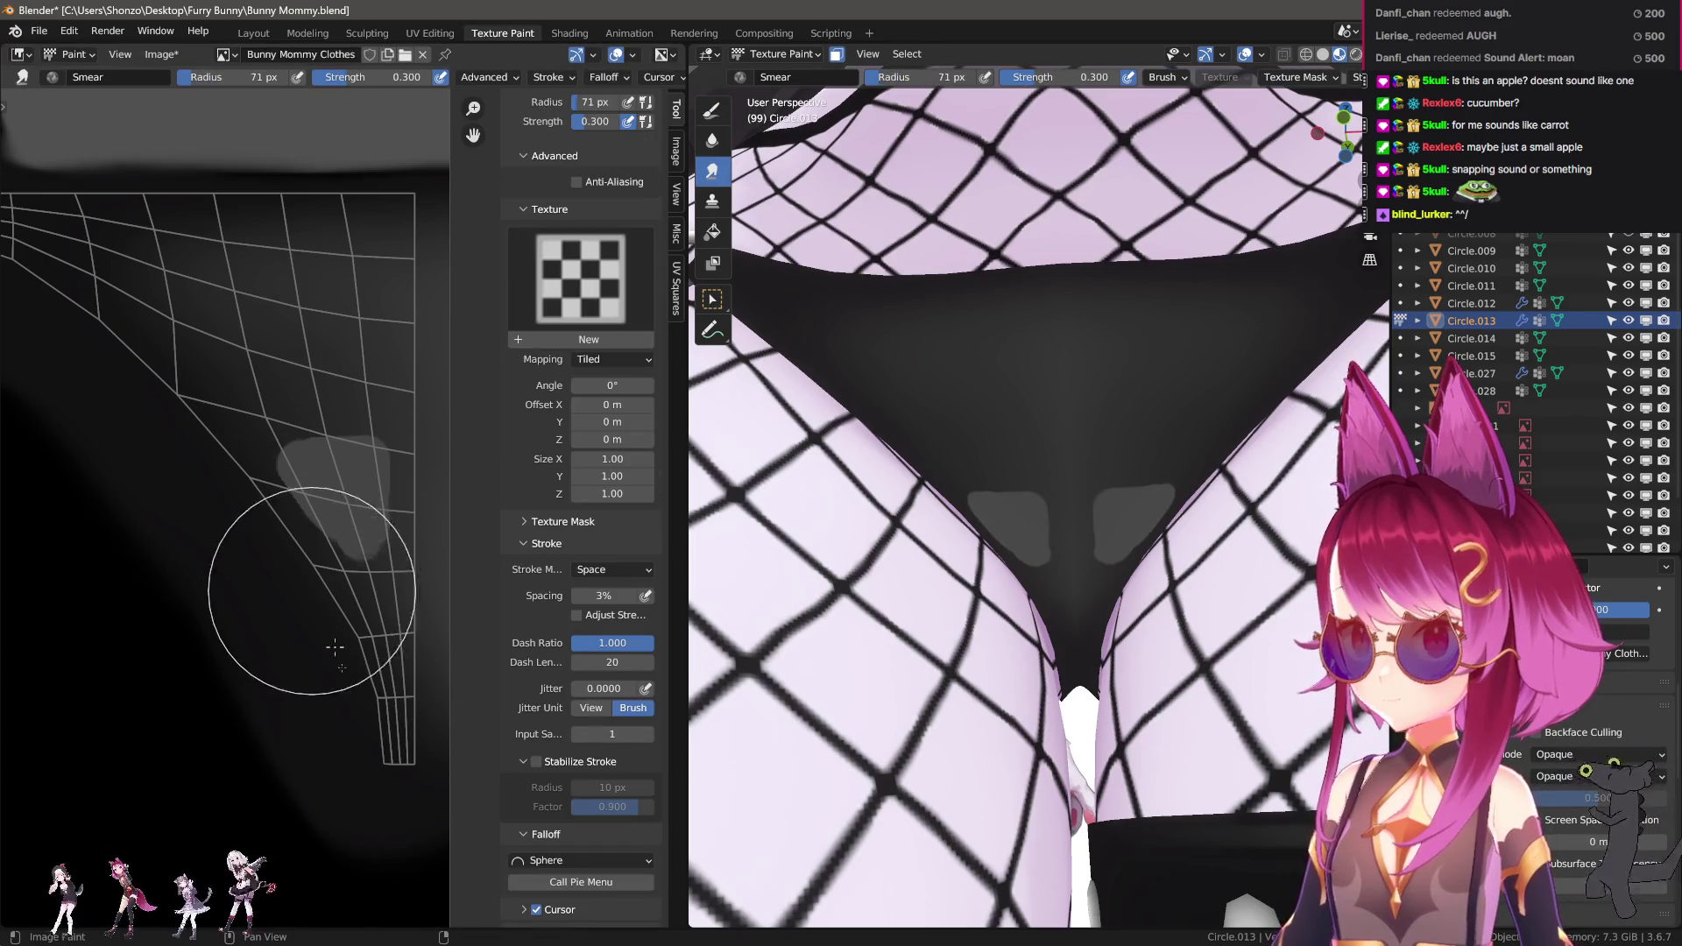
key(f)
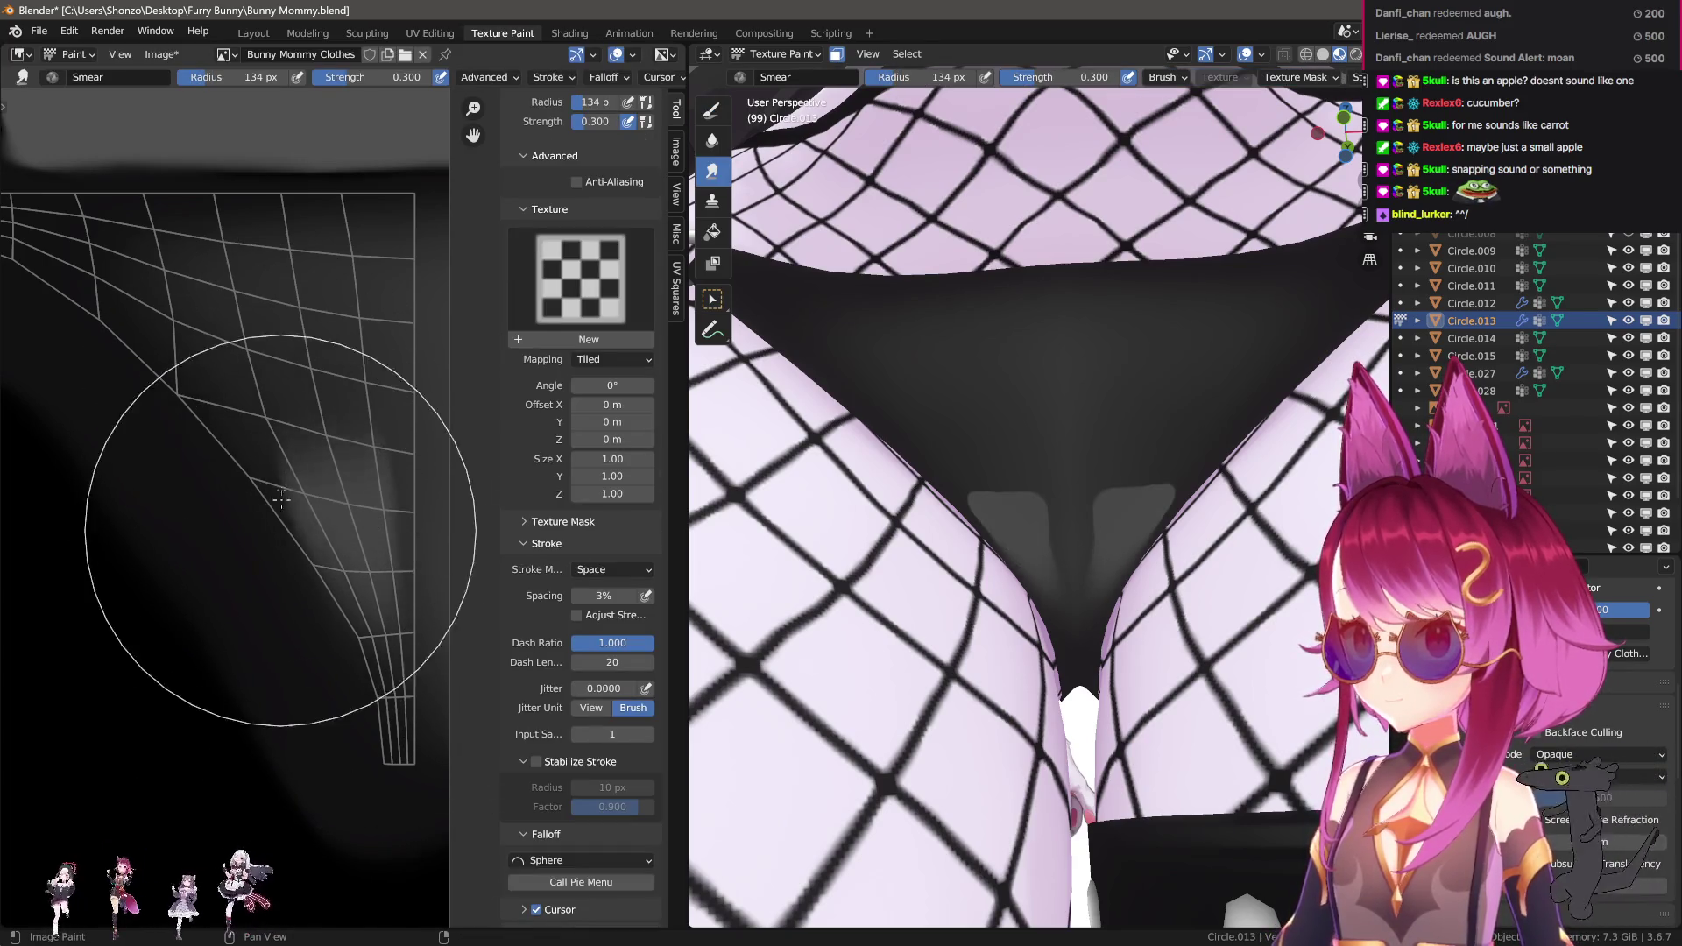
click(429, 640)
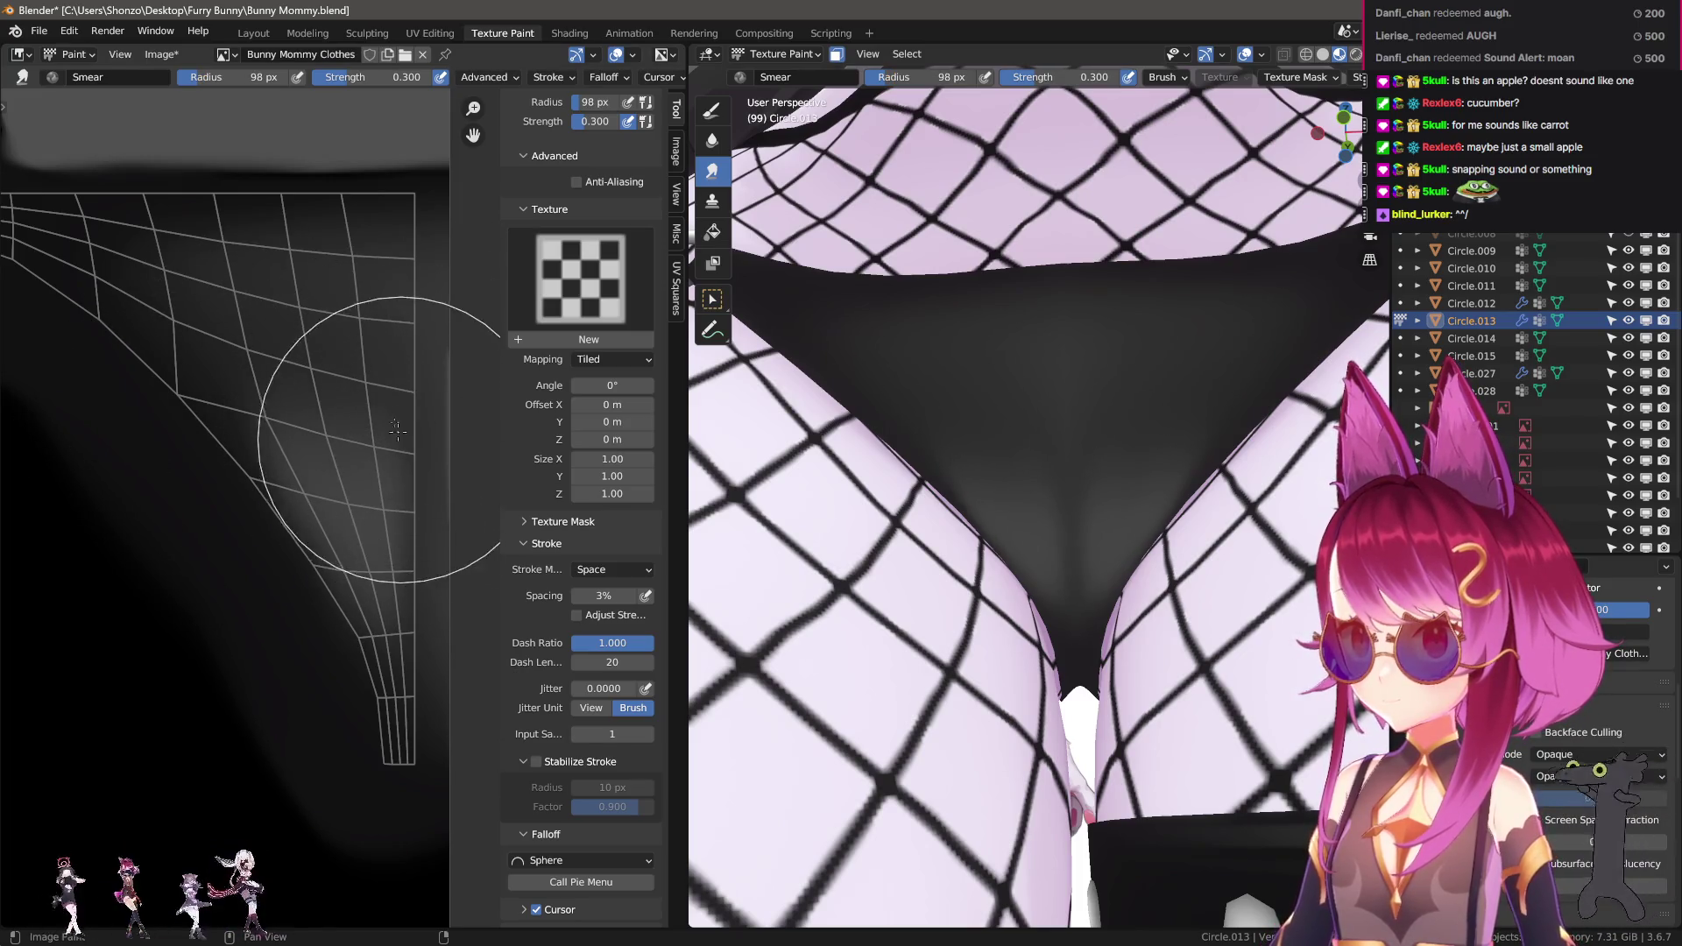
middle_drag(850, 421, 916, 631)
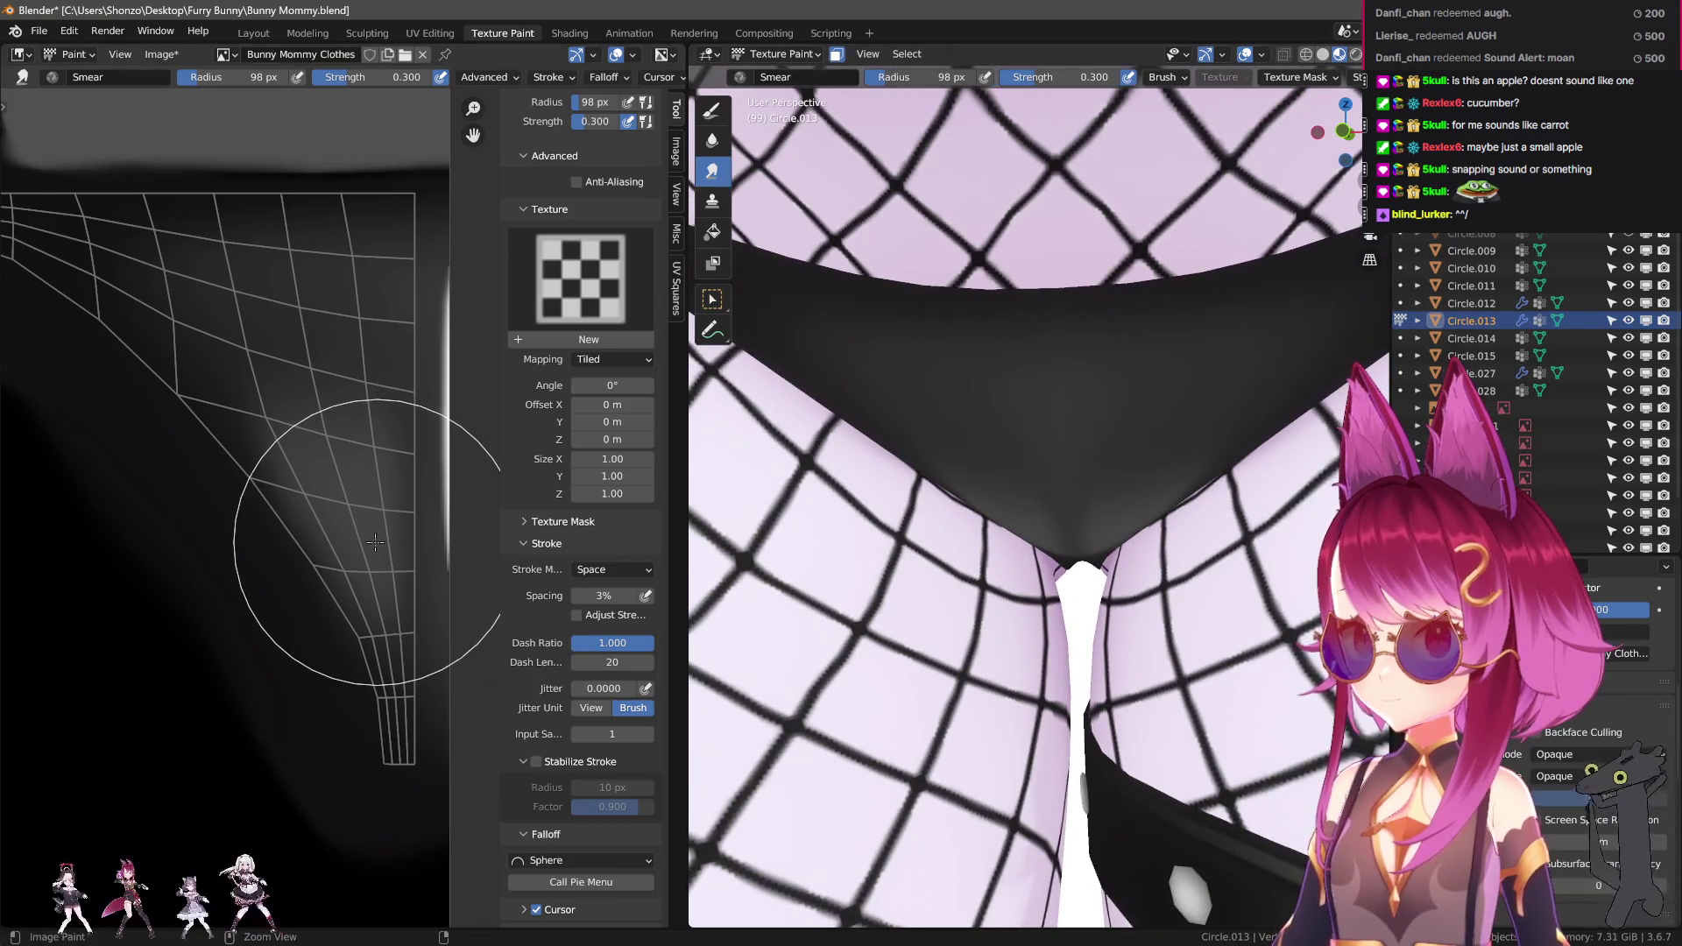
drag(253, 511, 233, 462)
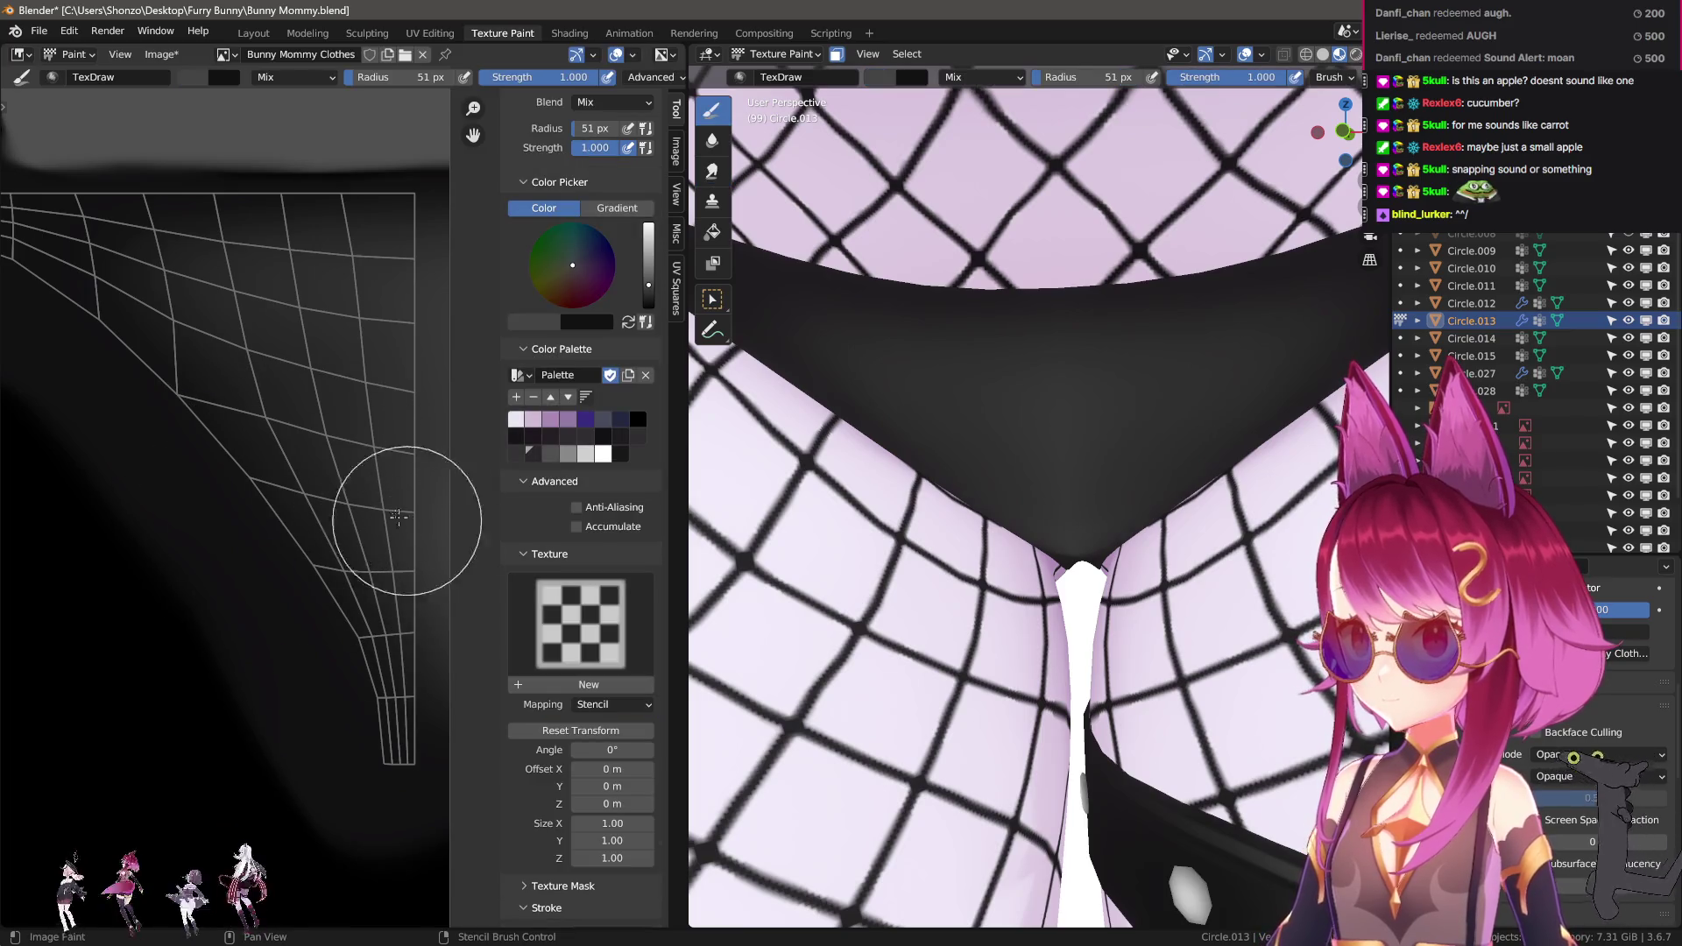
Paint a grey patch on the panties' front and smear it into the black with a smaller brush.
drag(410, 432, 409, 461)
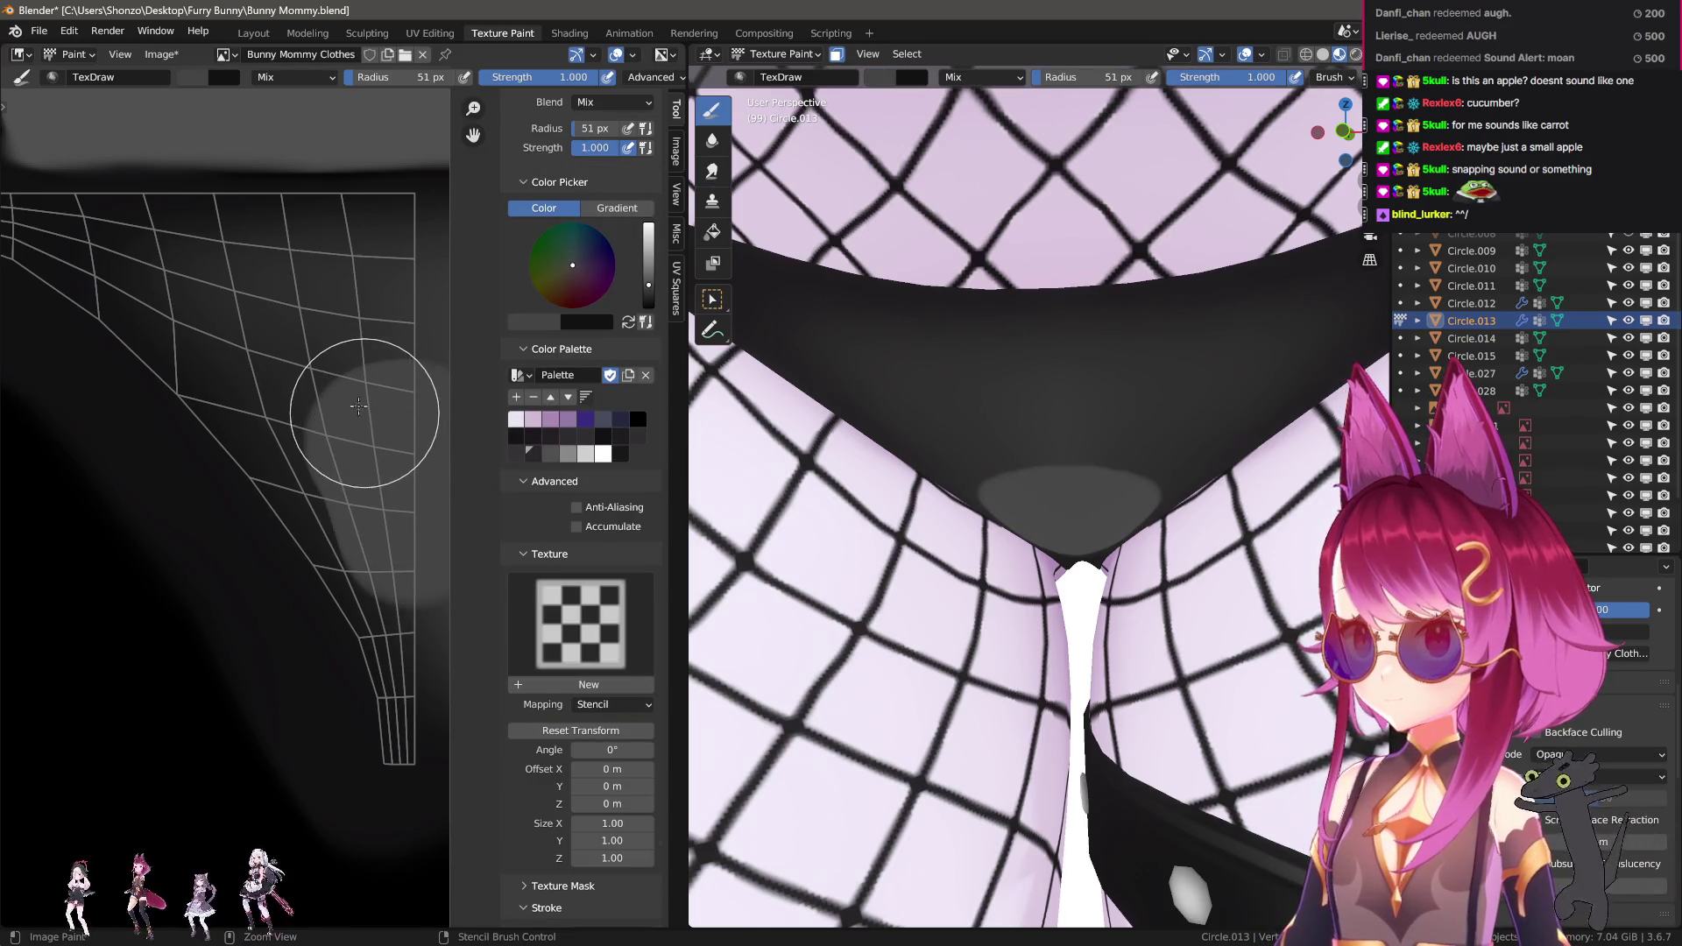
drag(359, 405, 363, 423)
key(shift+space)
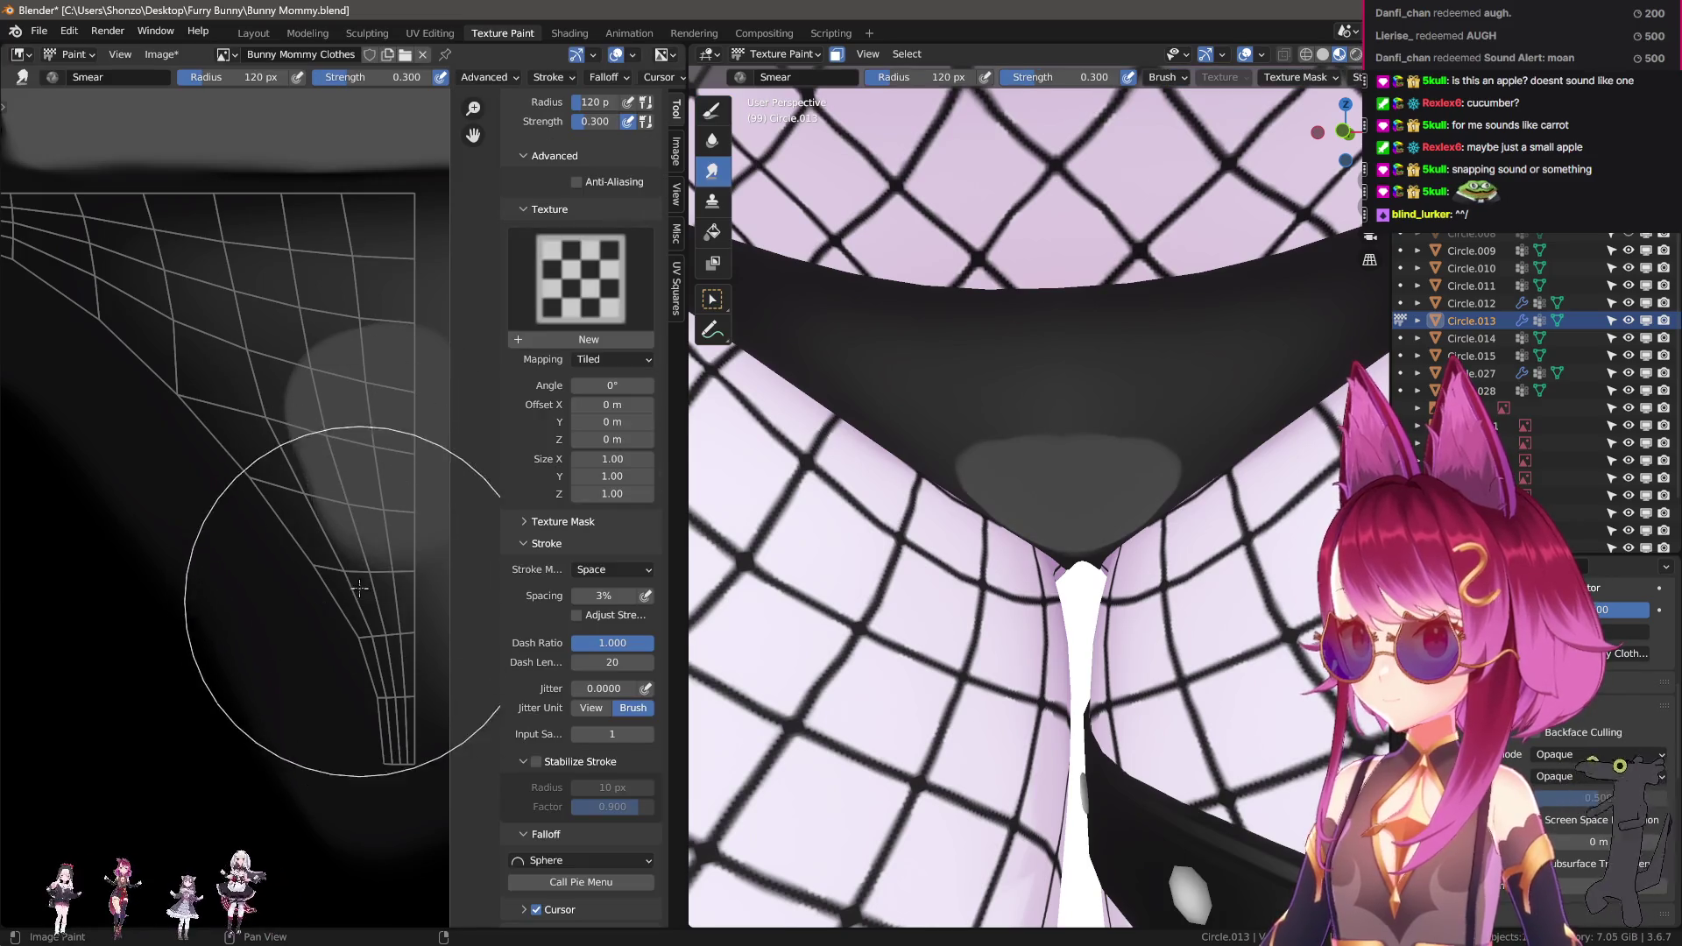
key(f)
click(211, 458)
mouse_move(211, 458)
mouse_down()
mouse_move(240, 439)
mouse_move(225, 395)
mouse_move(424, 386)
mouse_up()
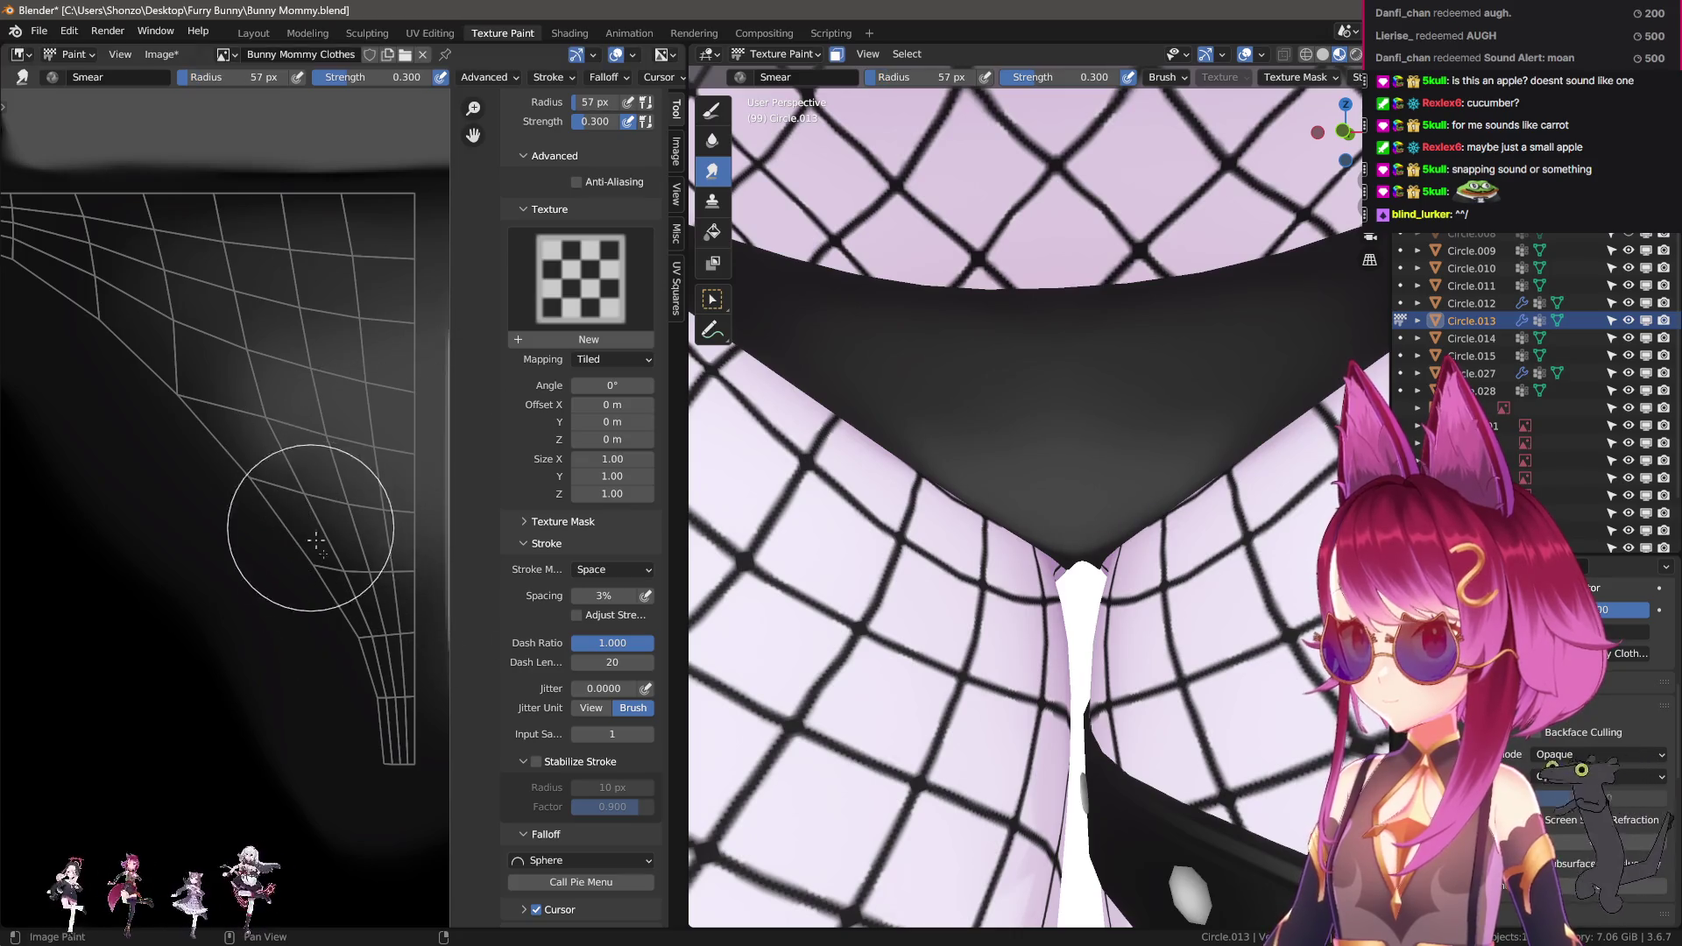
Reposition the texture view and resize the smear brush, settling around 96 px.
middle_drag(263, 474, 381, 486)
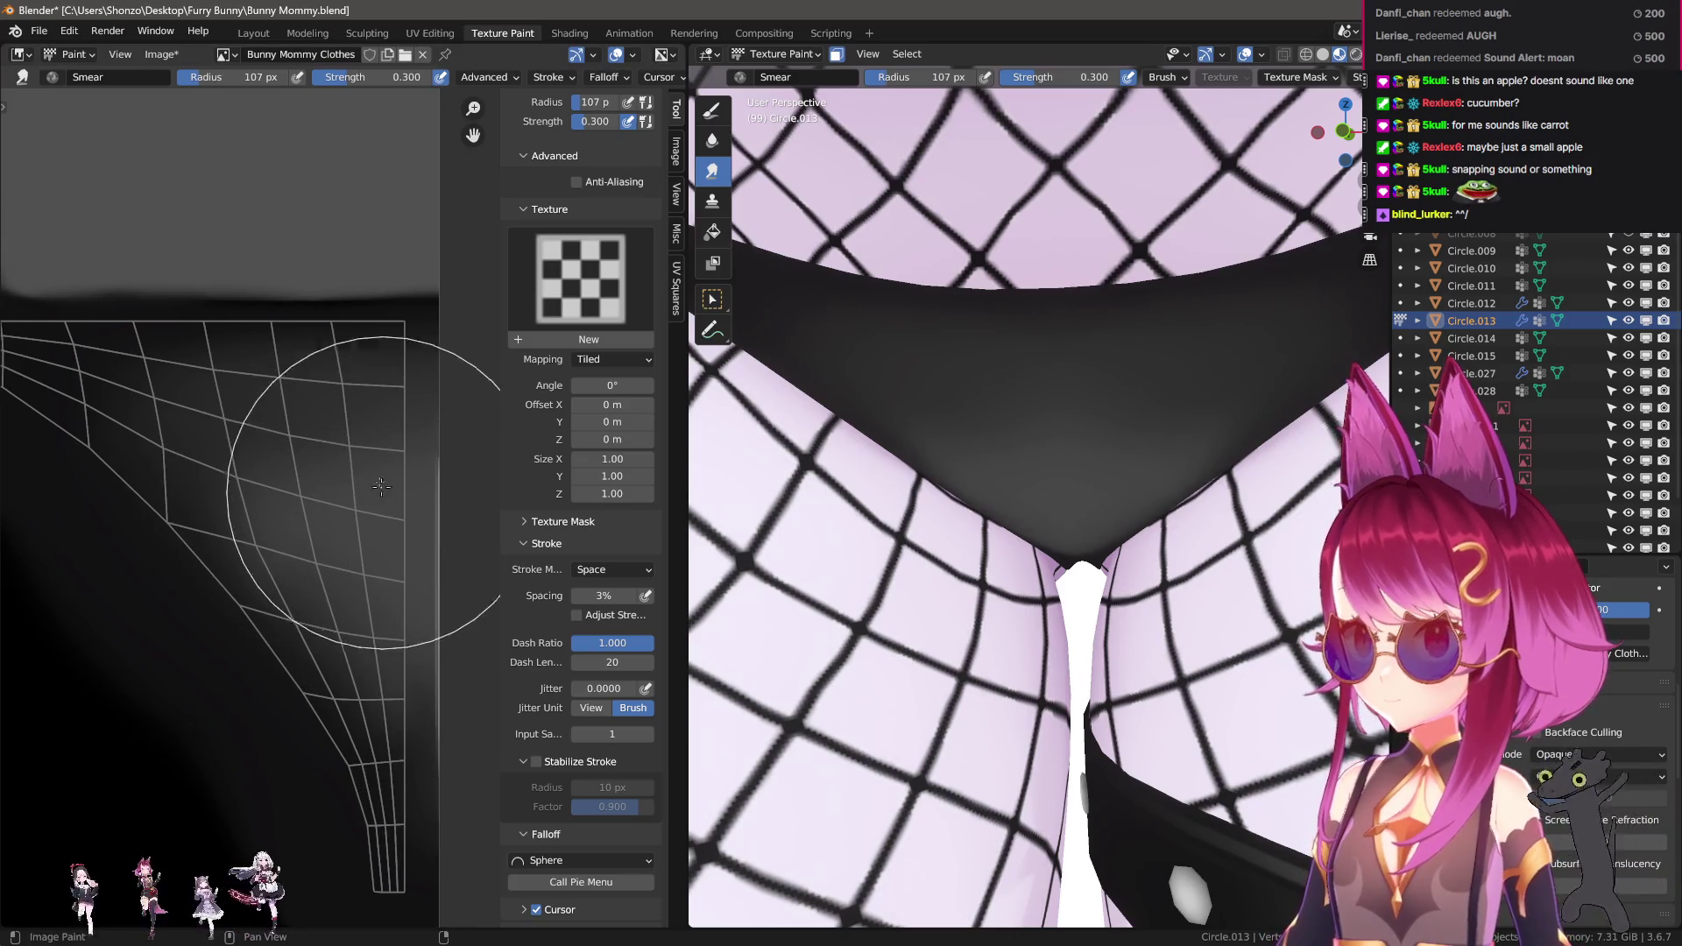
key(f)
click(361, 478)
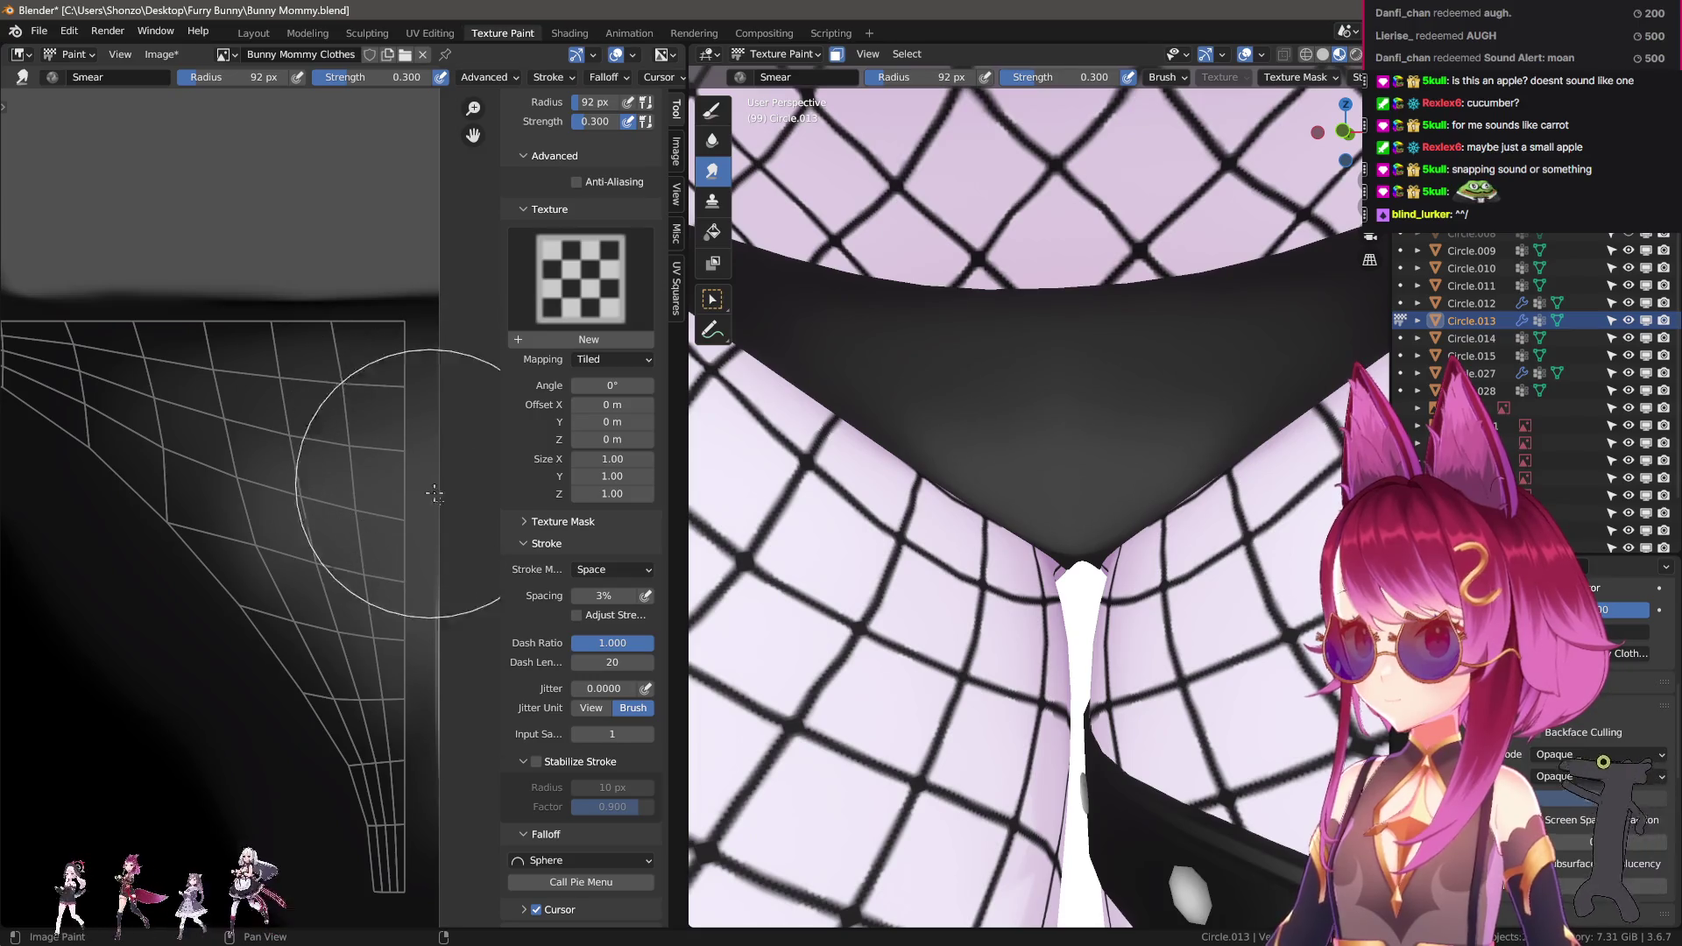
middle_drag(463, 666, 408, 606)
key(f)
click(202, 481)
key(f)
click(172, 425)
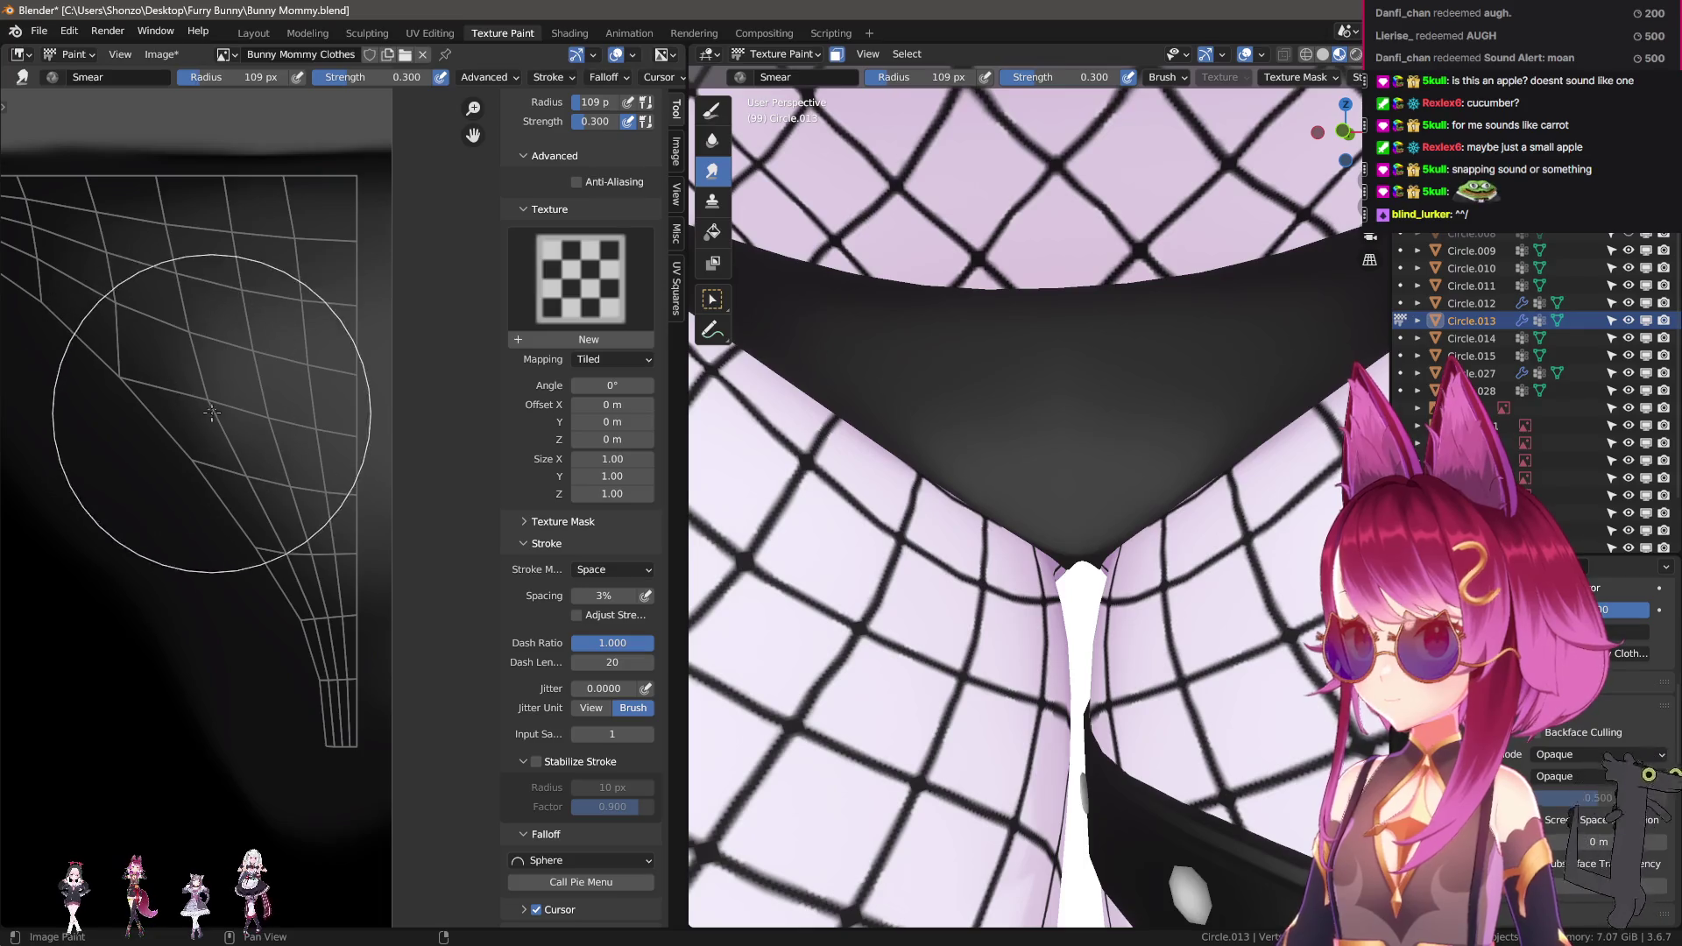
key(f)
click(181, 469)
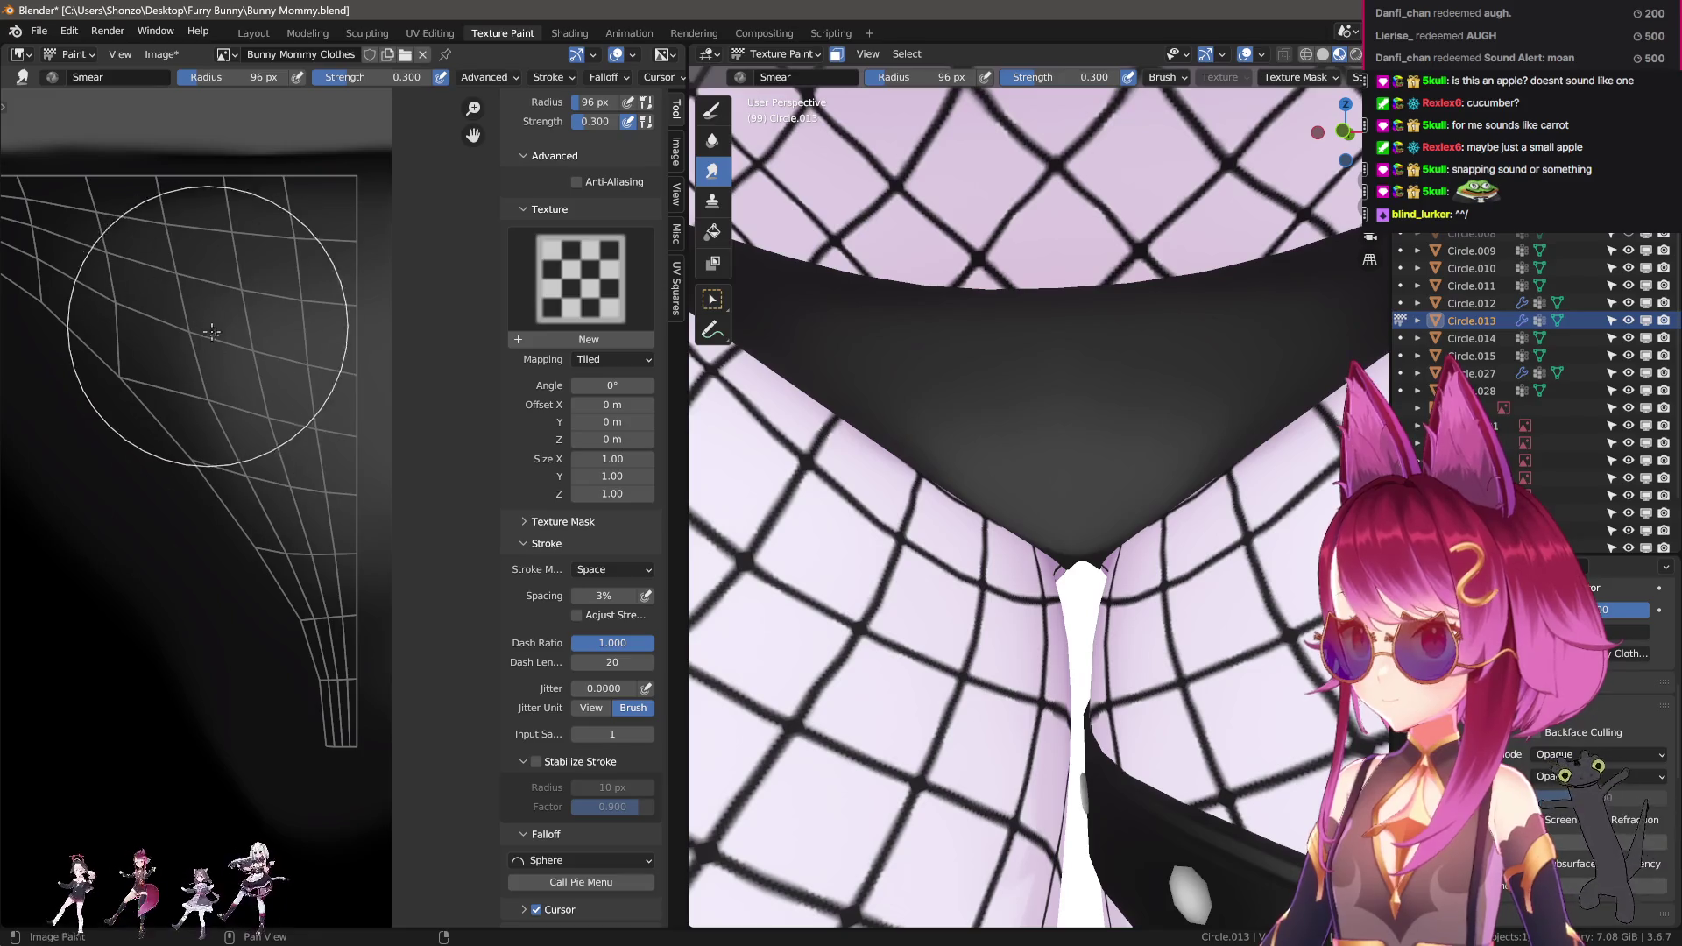
Switch to the Soften brush with Kernel Radius 5 and a 60 px radius.
key(shift+space)
key(2)
click(654, 244)
text(5)
key(Return)
key(f)
click(217, 311)
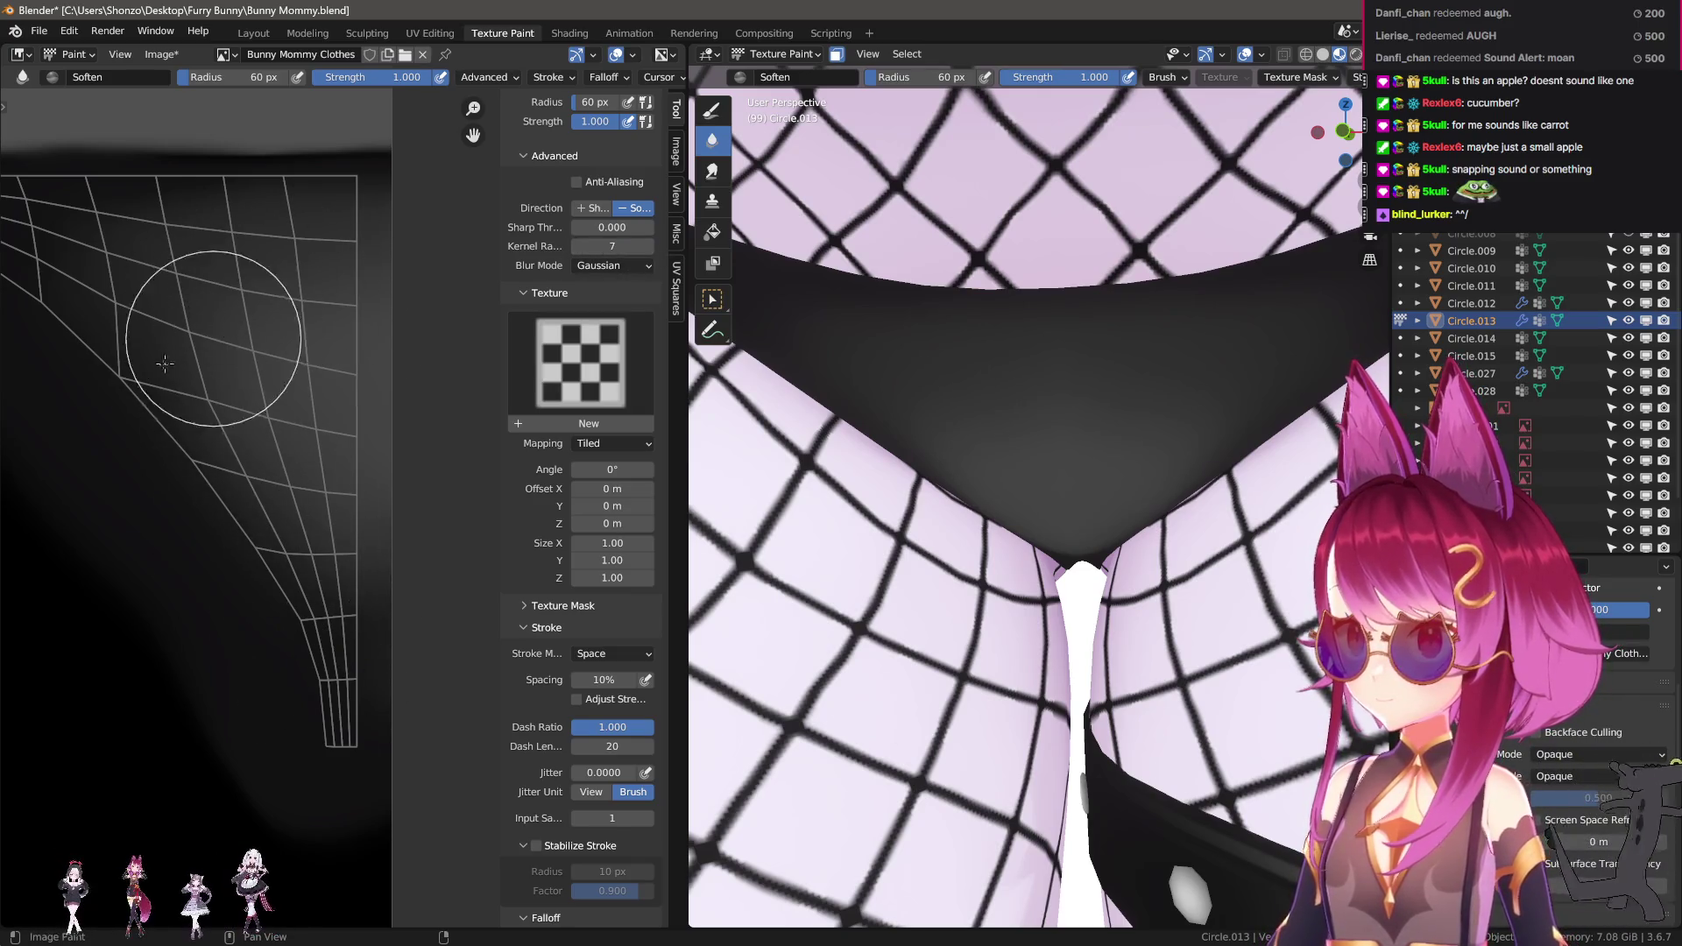
Switch back to Smear, orbit to view the garter strap and move to another UV area.
key(shift+space)
key(3)
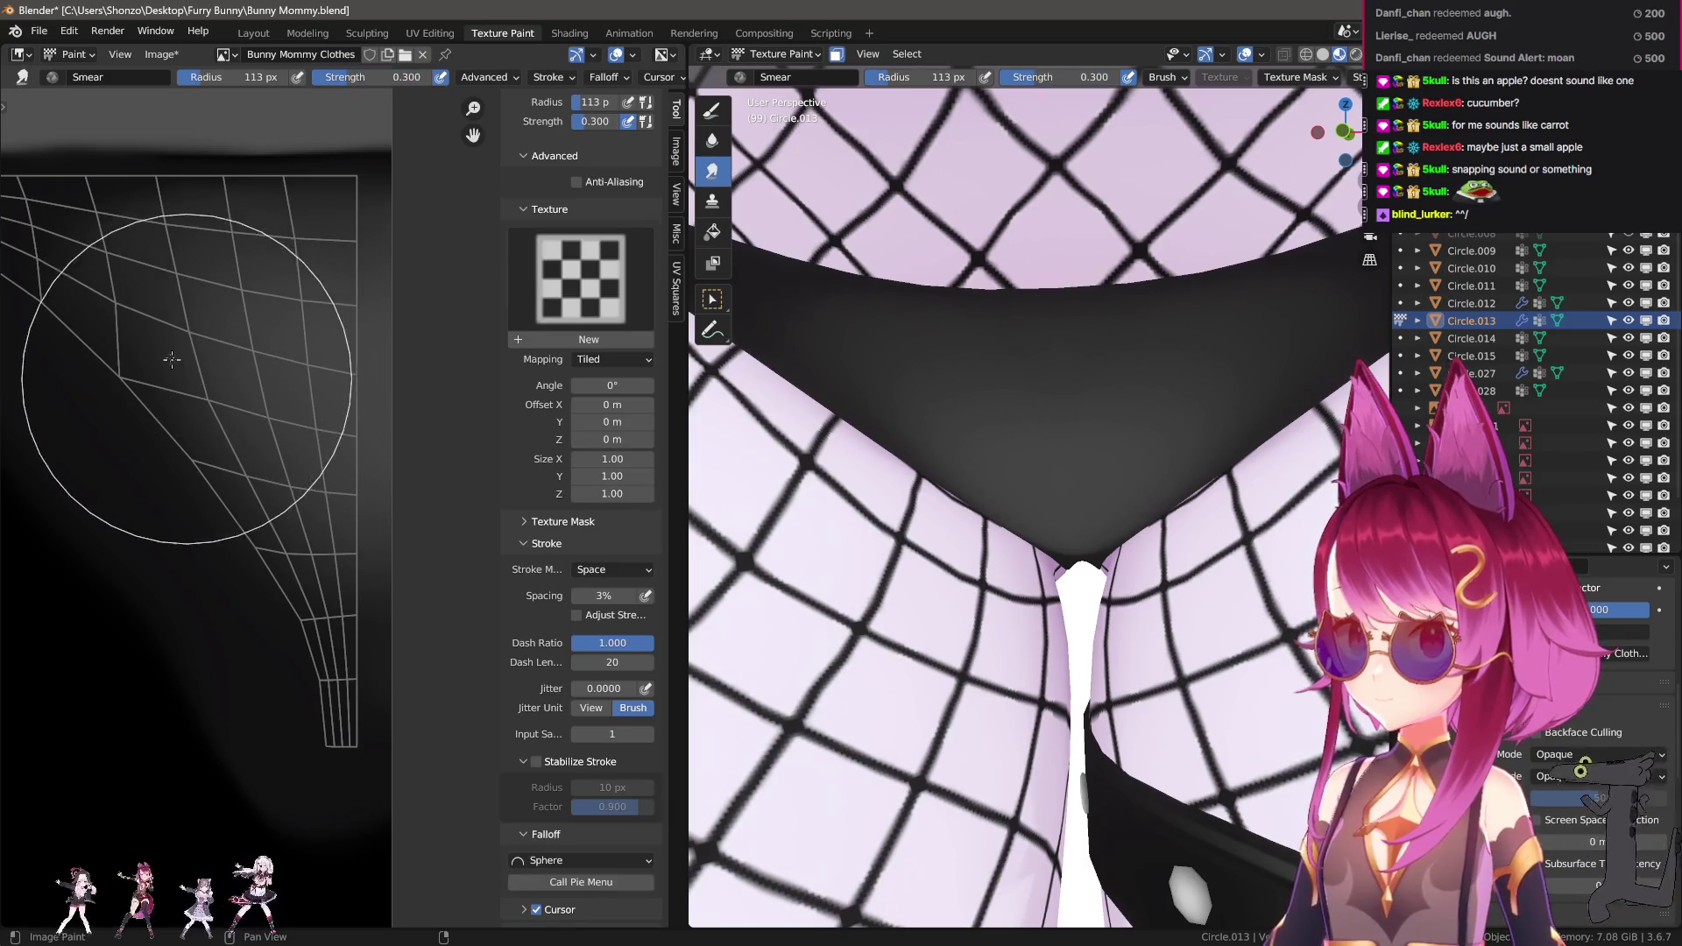
mouse_move(1053, 328)
middle_down()
mouse_move(890, 444)
mouse_move(968, 522)
mouse_move(929, 526)
middle_up()
mouse_move(473, 604)
middle_down()
mouse_move(402, 563)
mouse_move(281, 544)
mouse_move(111, 430)
middle_up()
key(shift+space)
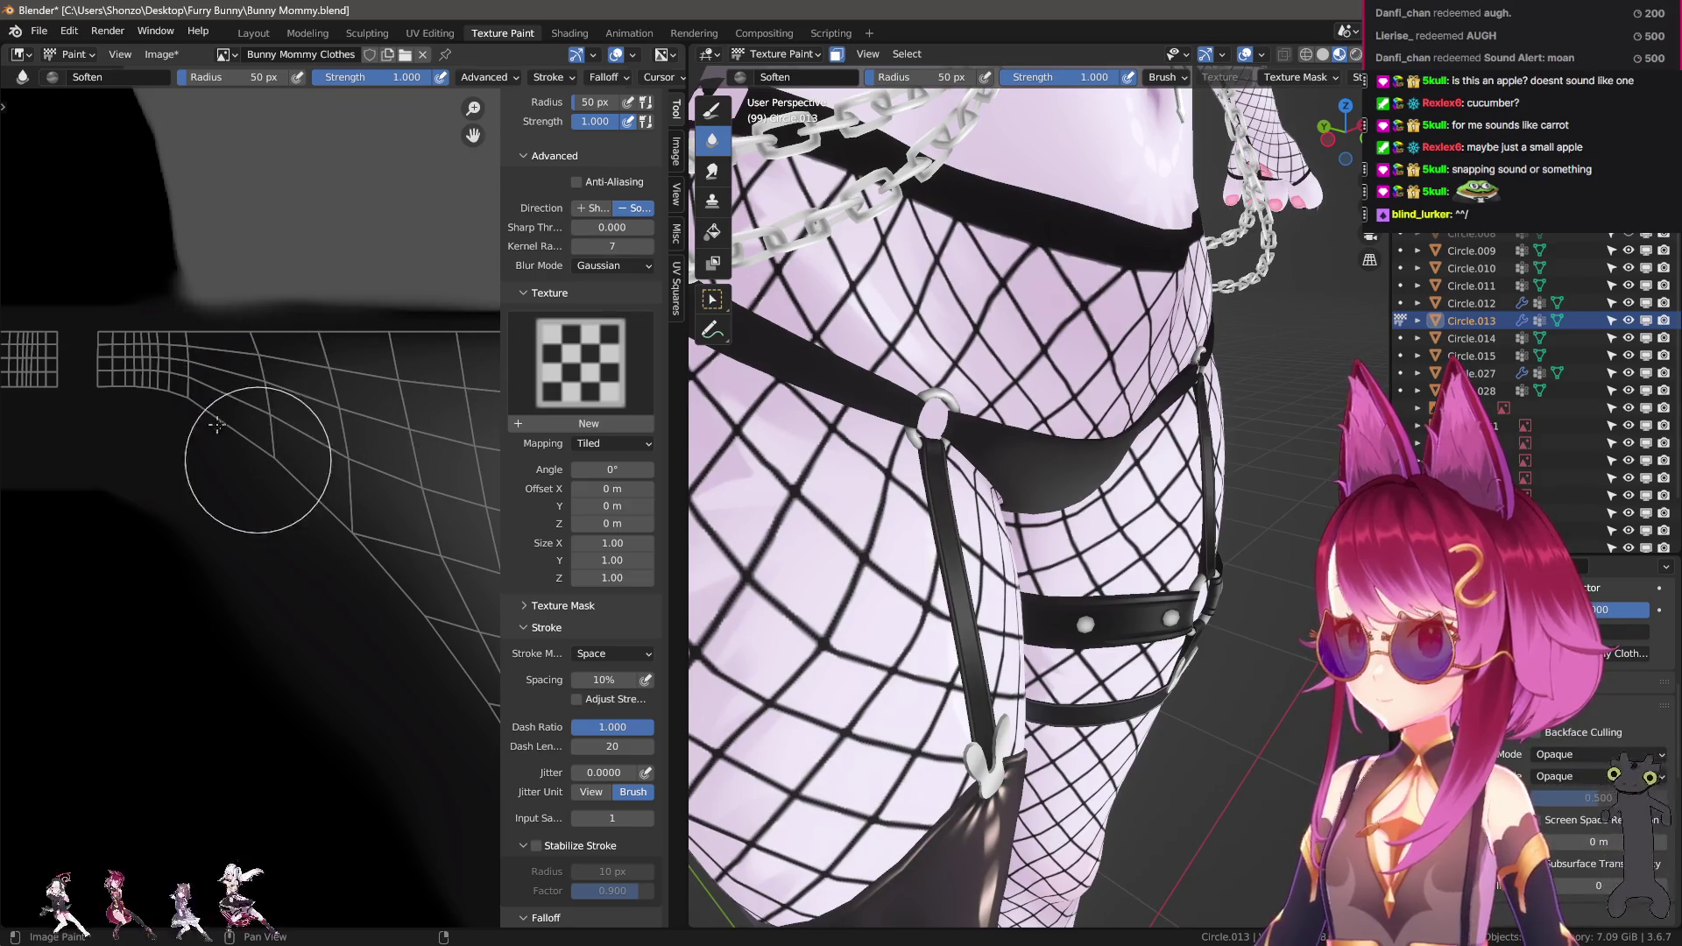
From a rear view, paint grey TexDraw strokes over the panties' upper and lower back.
mouse_move(701, 508)
middle_down()
mouse_move(957, 571)
mouse_move(1053, 566)
mouse_move(971, 518)
middle_up()
mouse_move(206, 424)
middle_down()
mouse_move(205, 512)
mouse_move(376, 526)
middle_up()
scroll(292, 537, up, 3)
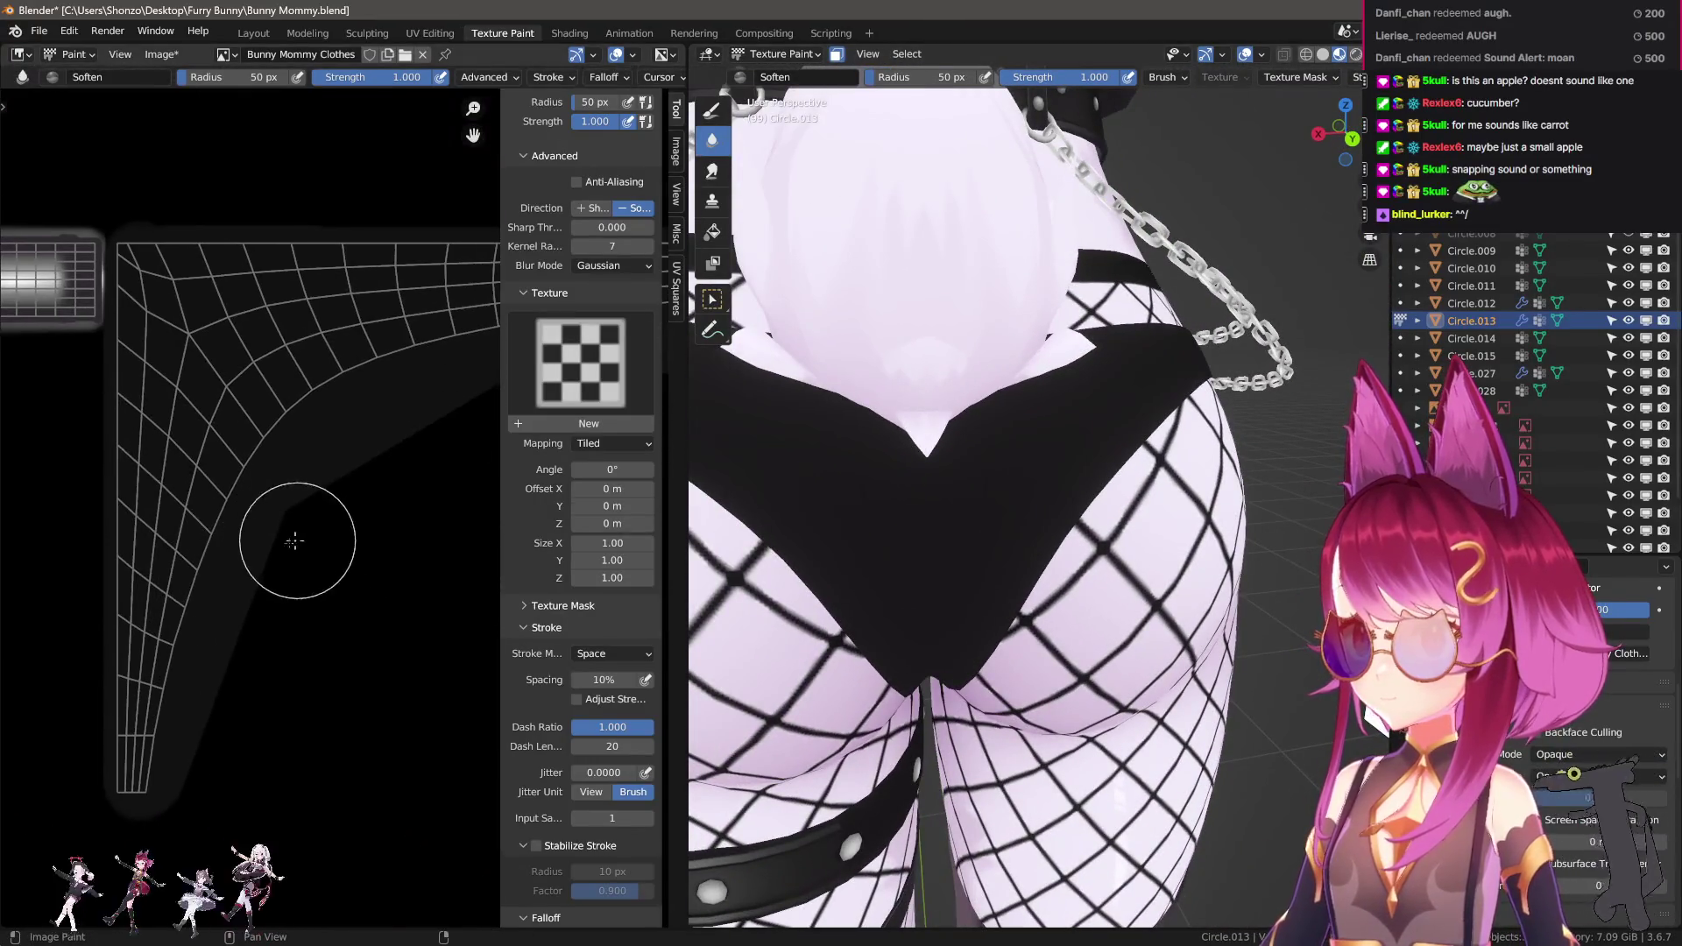
key(shift+space)
drag(226, 619, 245, 435)
key(ctrl+z)
drag(230, 617, 237, 478)
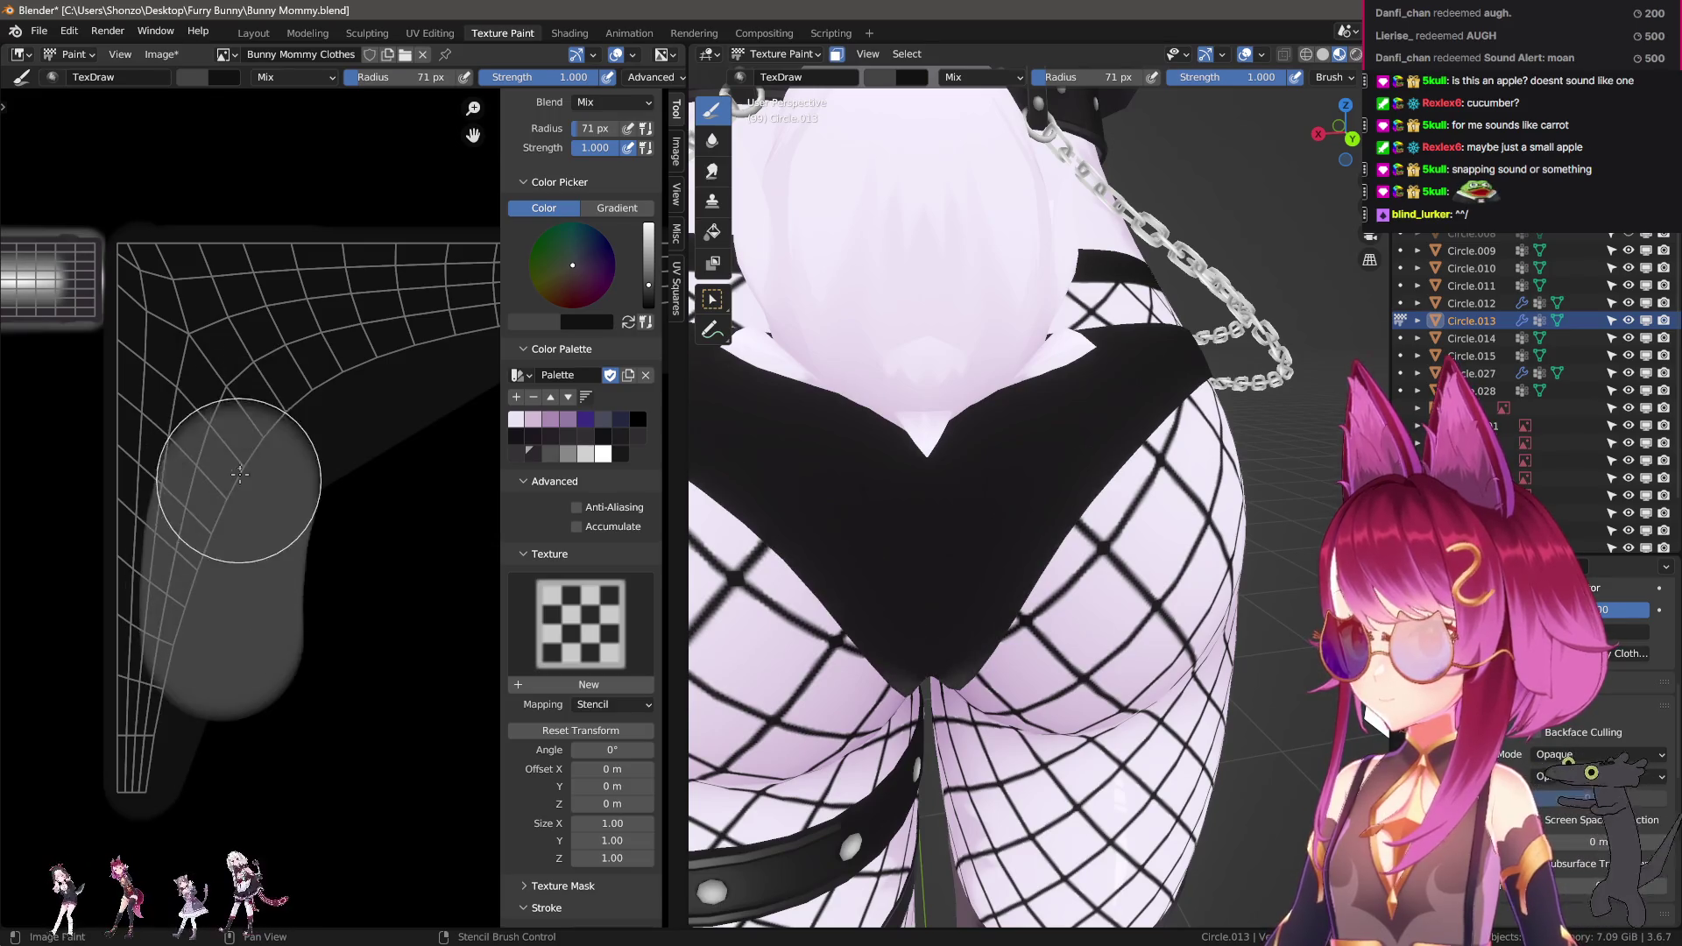
key(ctrl+z)
drag(233, 618, 255, 416)
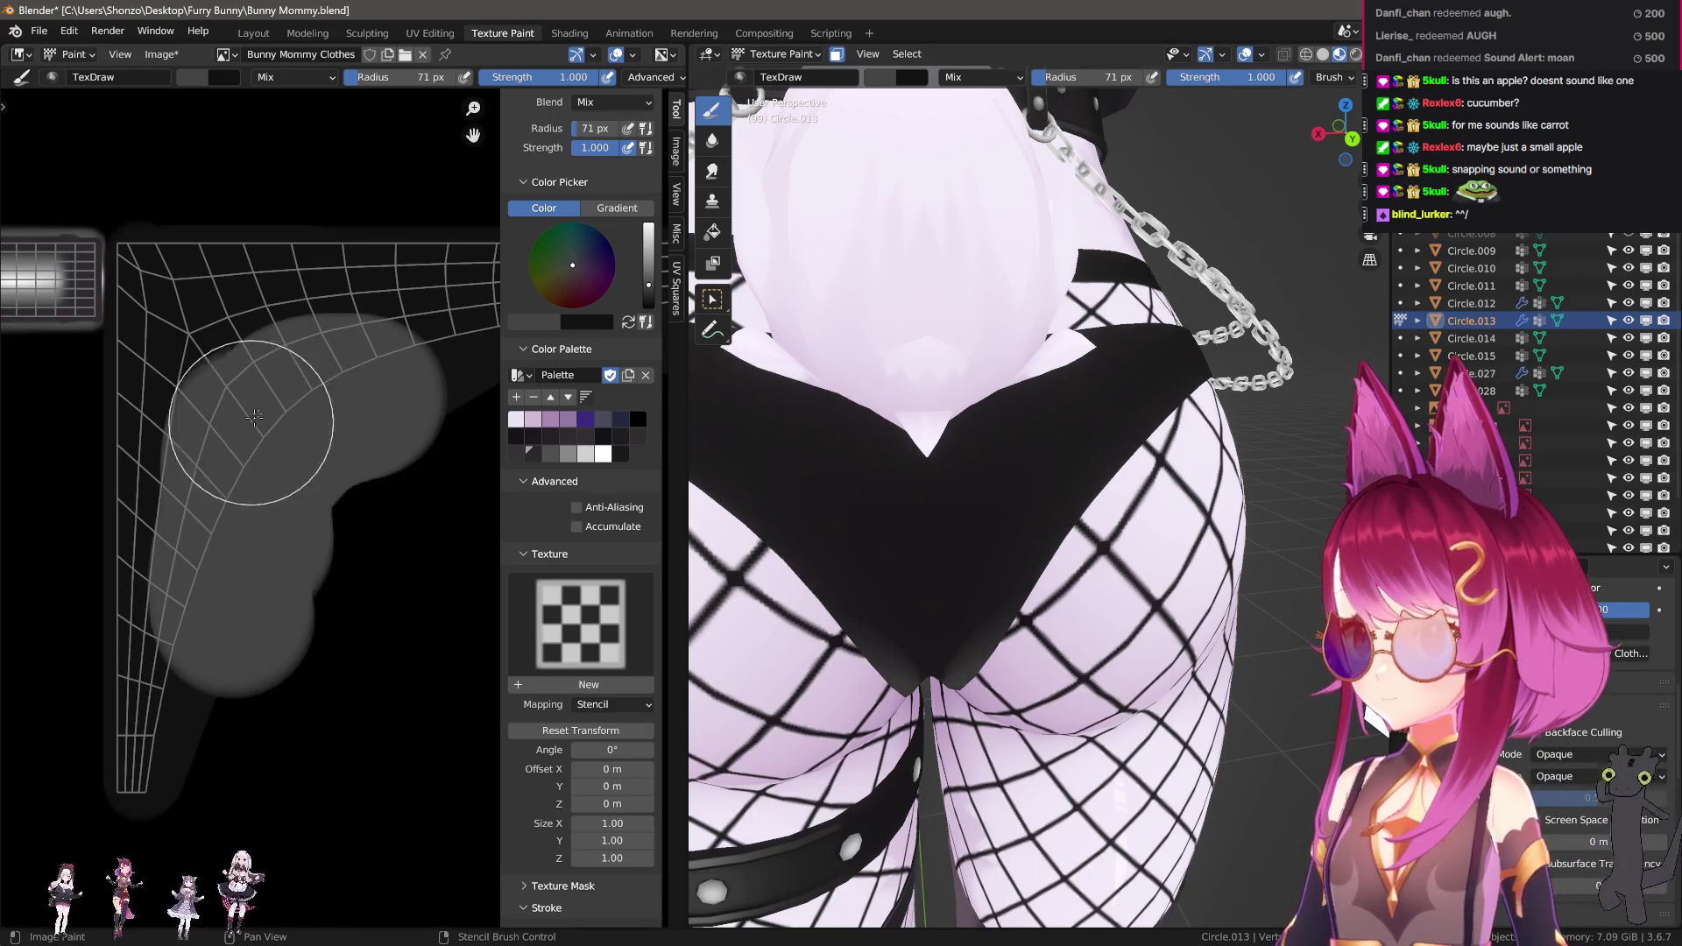
mouse_move(235, 565)
mouse_down()
mouse_move(389, 378)
mouse_move(279, 587)
mouse_move(326, 587)
mouse_up()
middle_drag(211, 637, 252, 588)
With the Smear brush shrunk to 108 px, smear the grey shading downward.
scroll(252, 588, up, 1)
key(s)
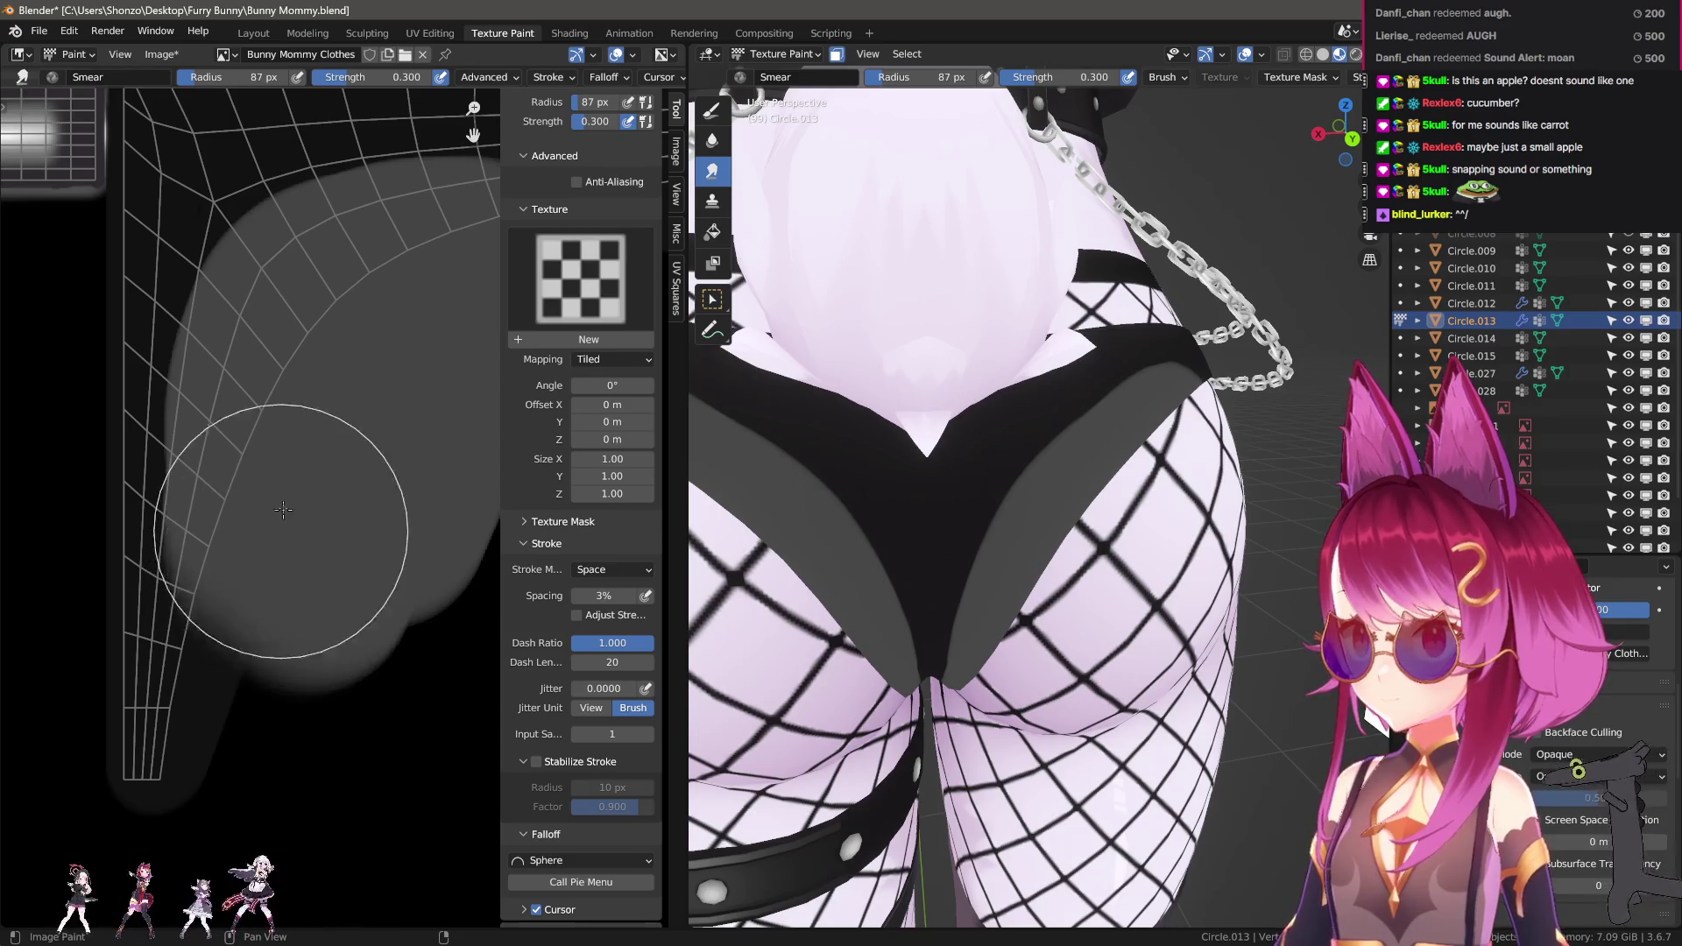
key(shift+s)
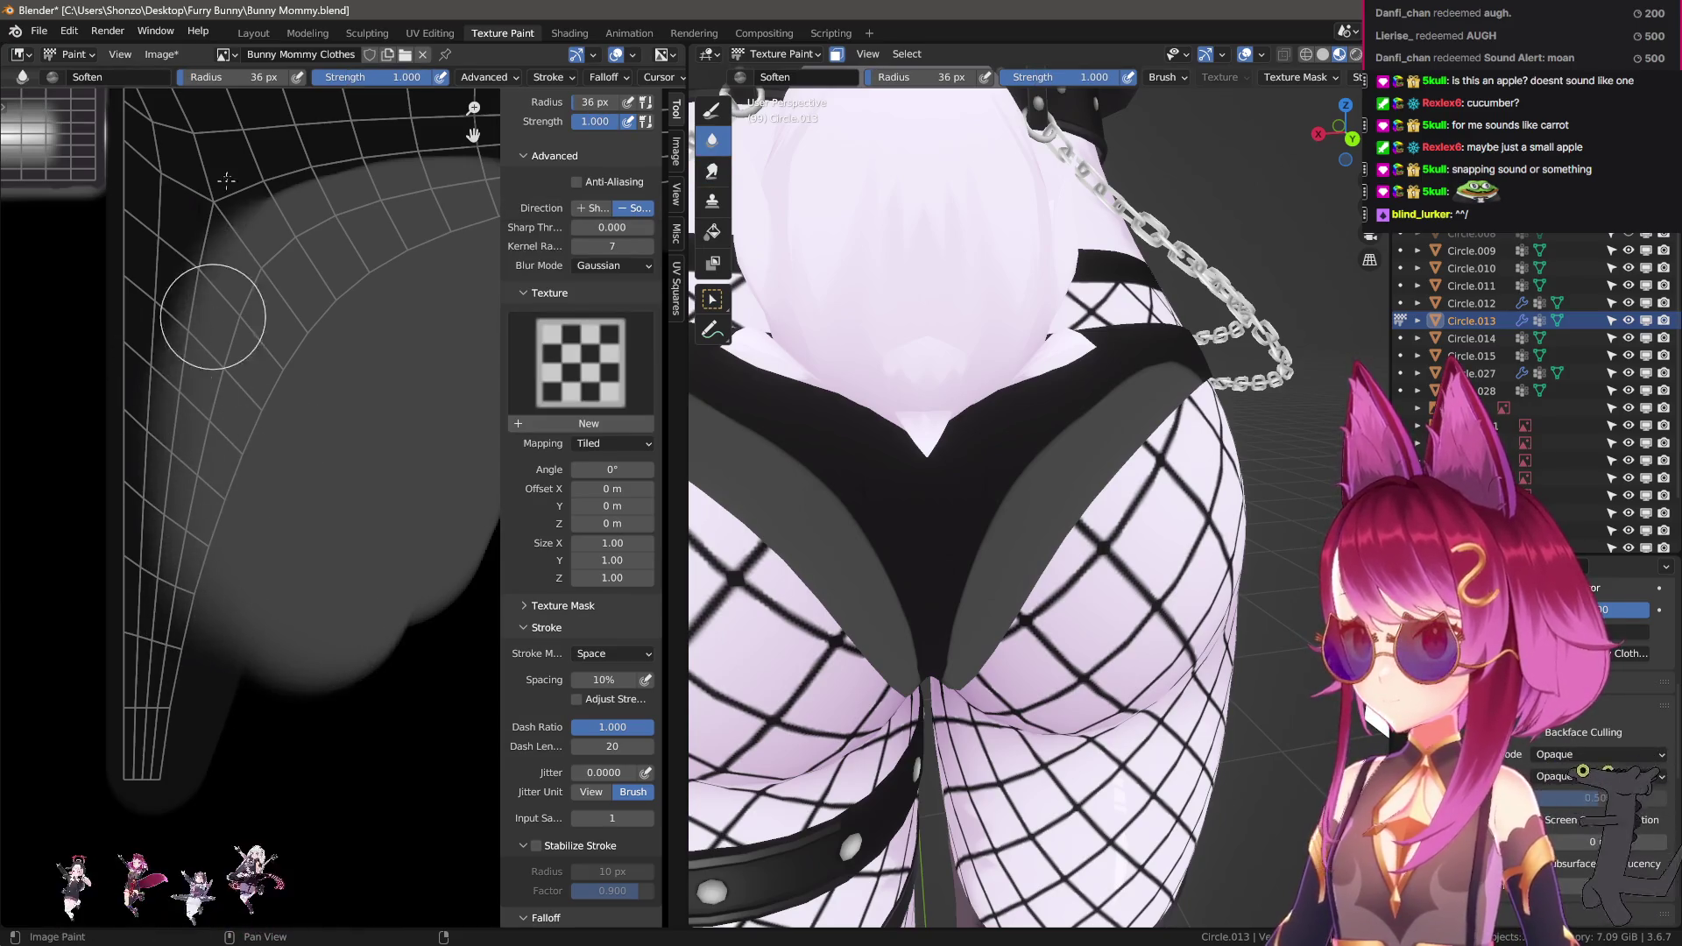
middle_drag(356, 178, 182, 300)
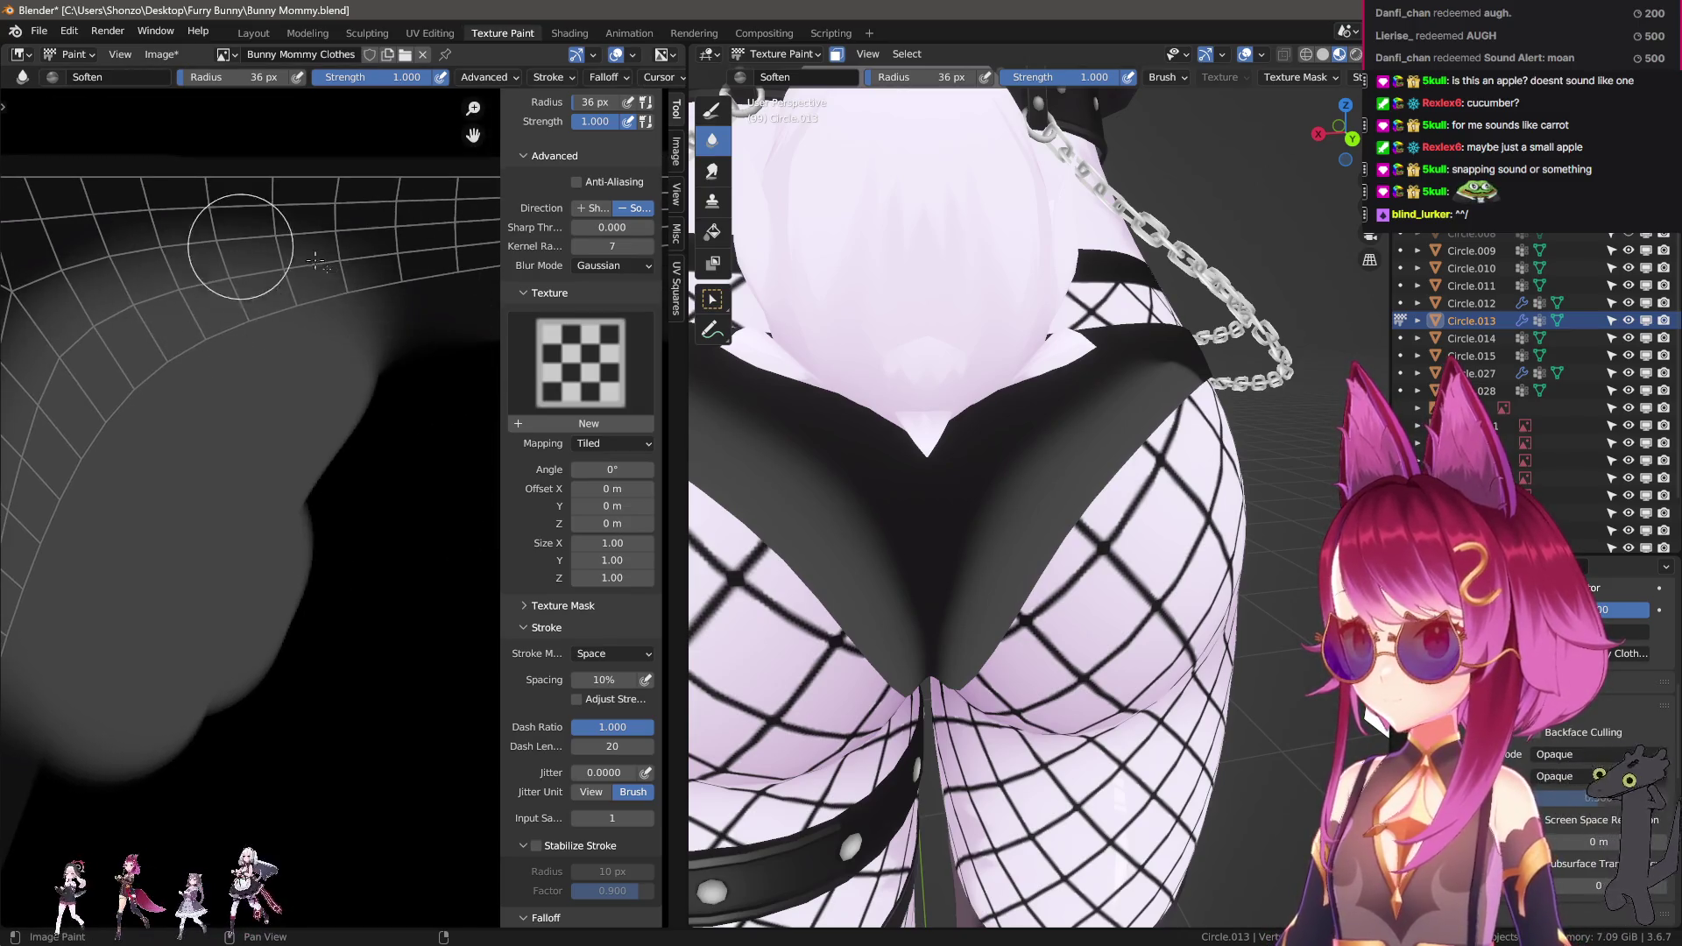
middle_drag(76, 299, 255, 252)
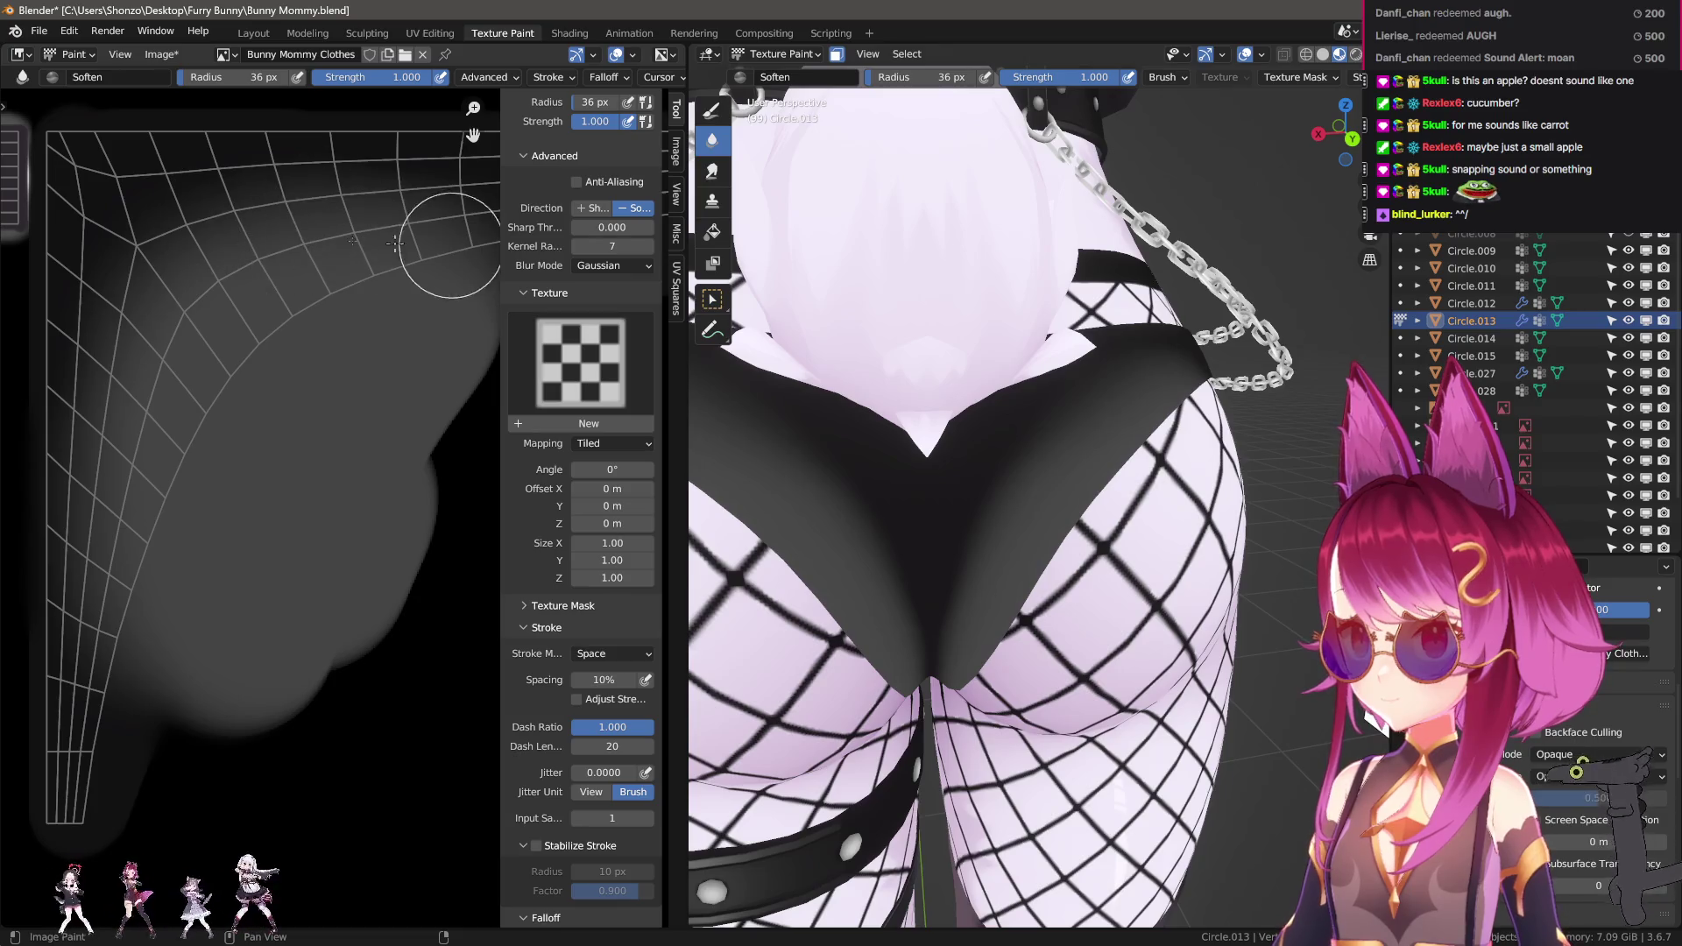
middle_drag(265, 242, 214, 462)
key(s)
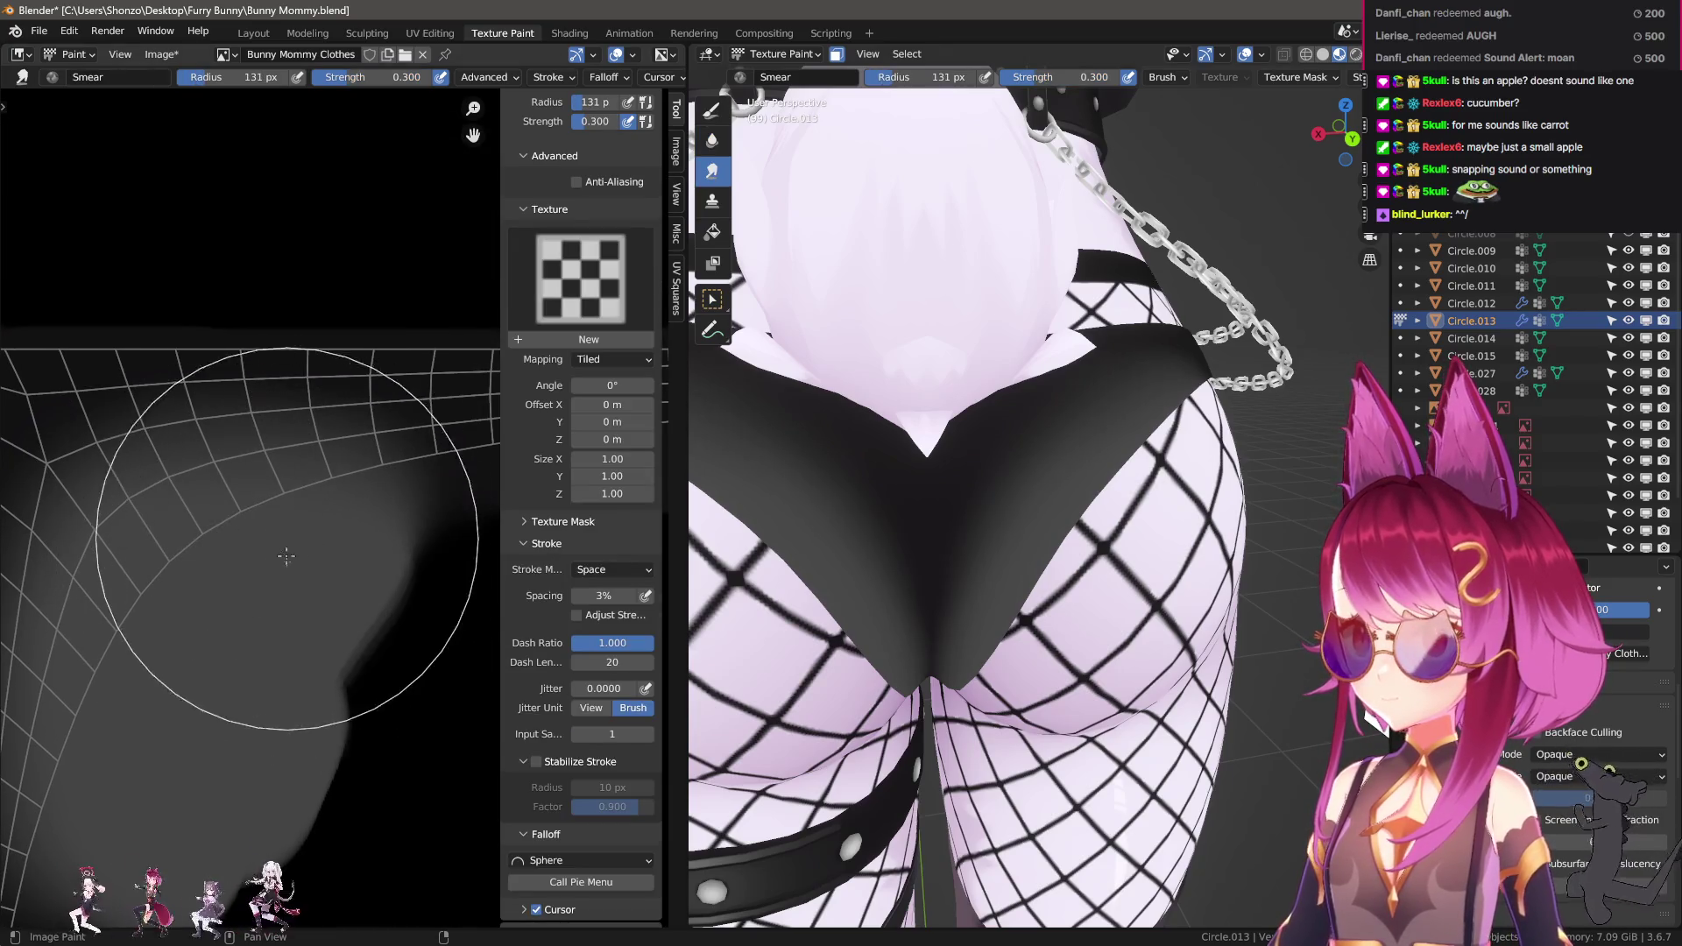
key(f)
middle_drag(226, 557, 321, 447)
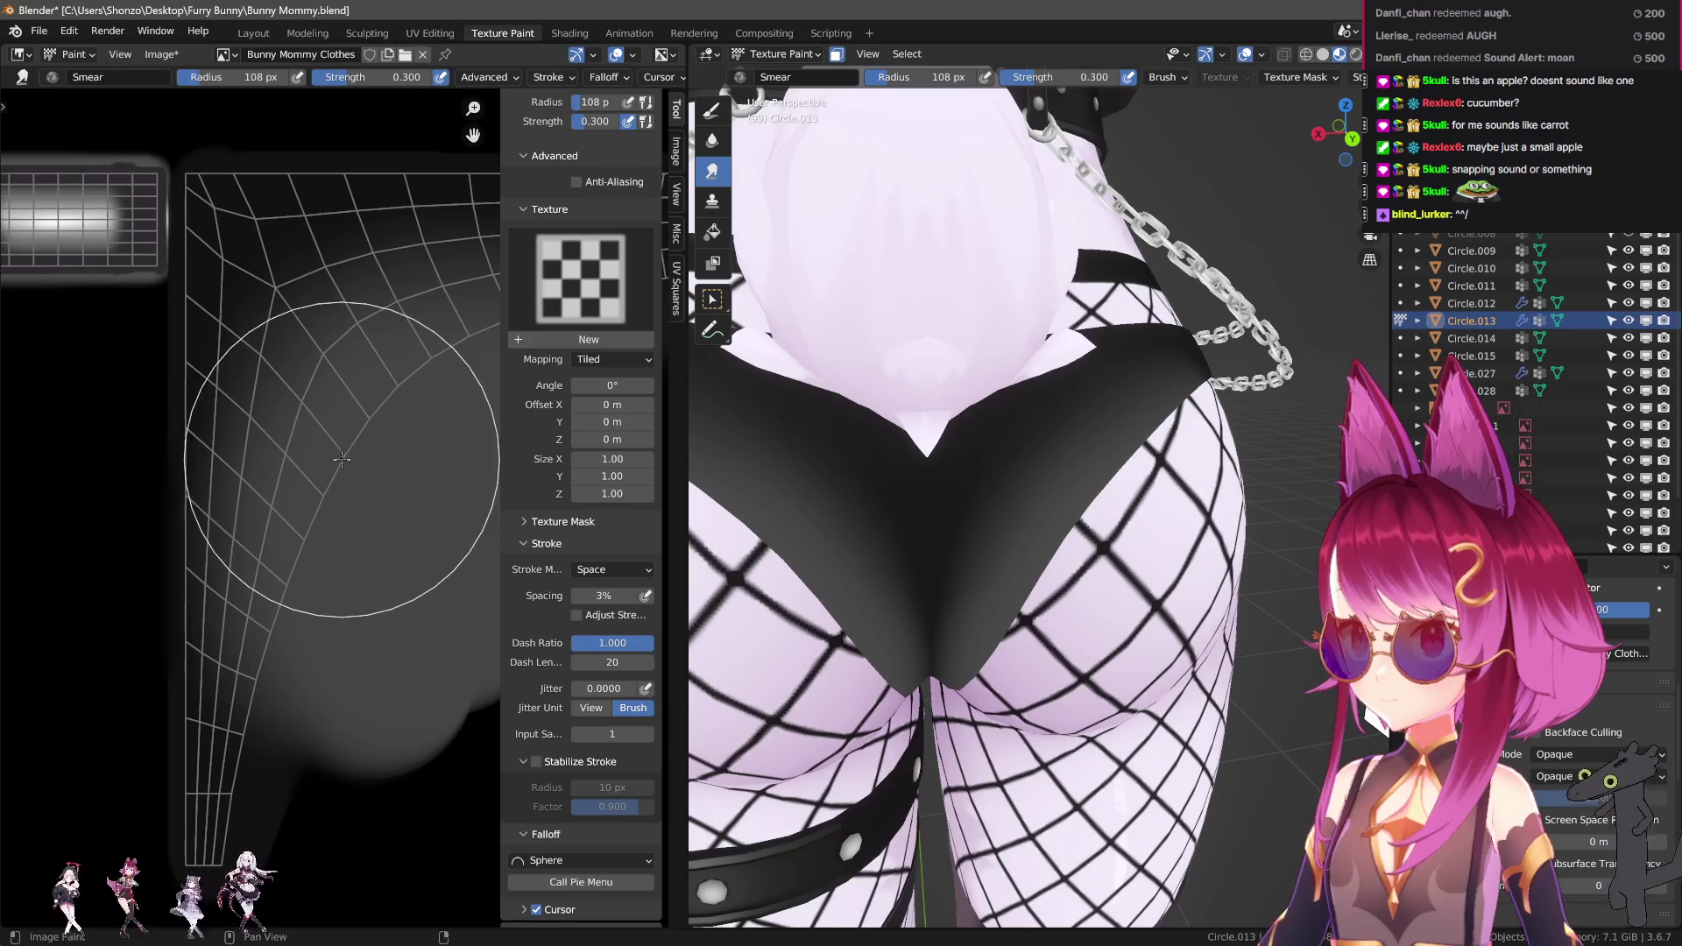
drag(377, 595, 364, 671)
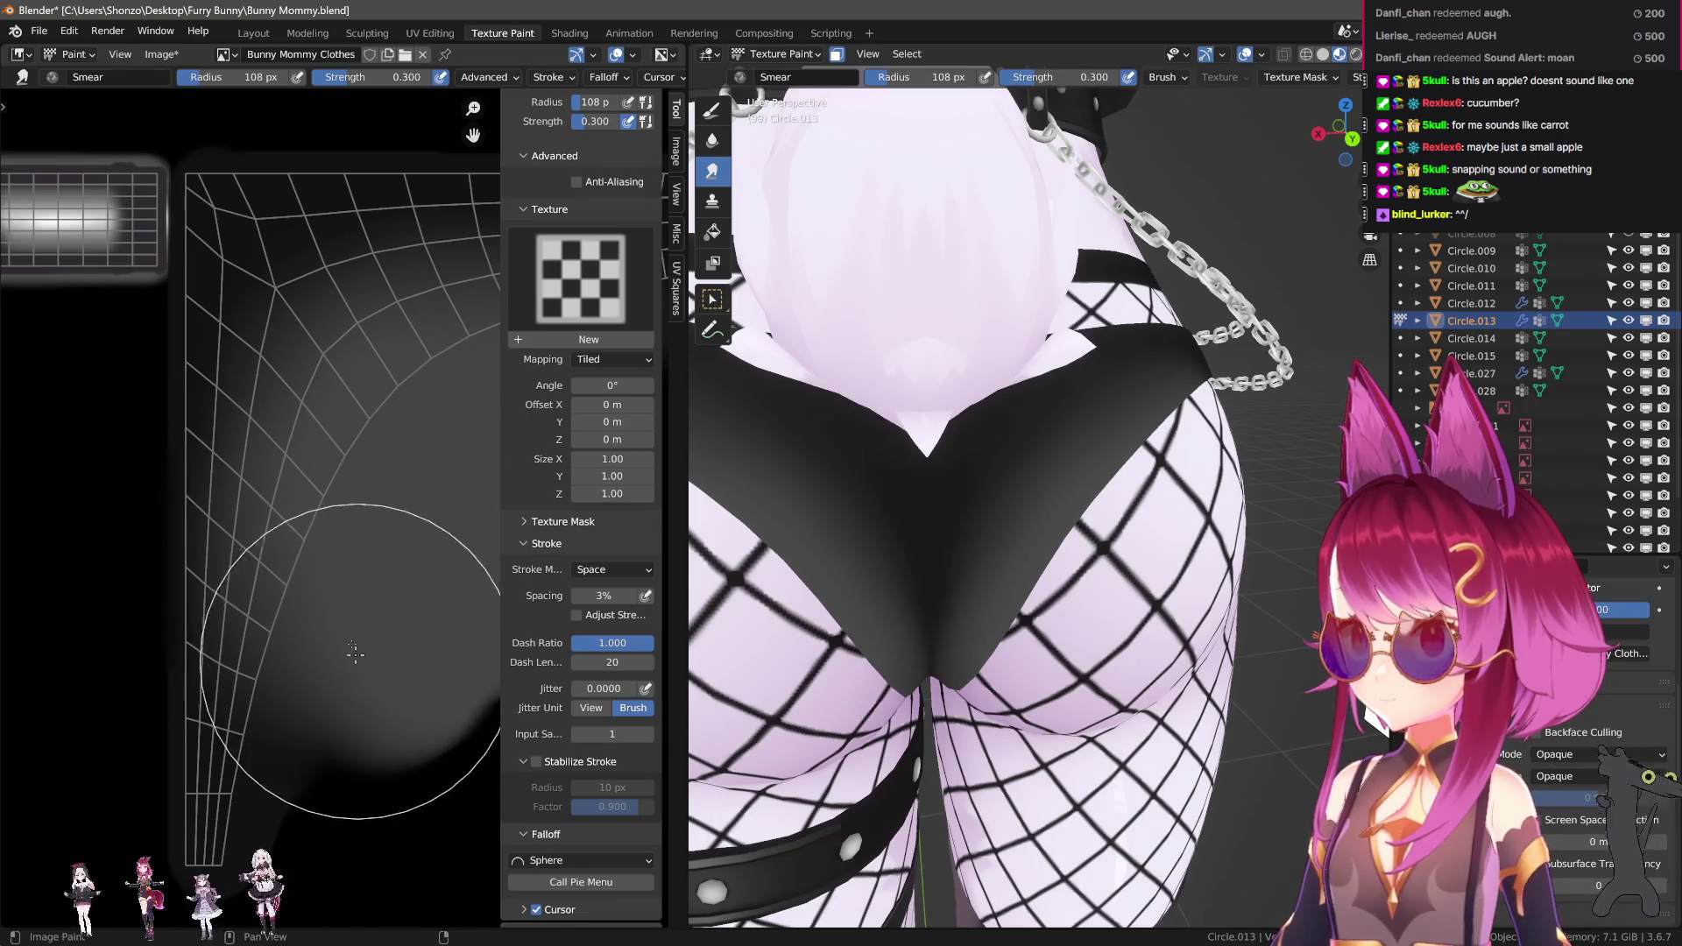
Enlarge the smear brush to about 140 px and smear the lower shading lighter.
scroll(364, 383, up, 3)
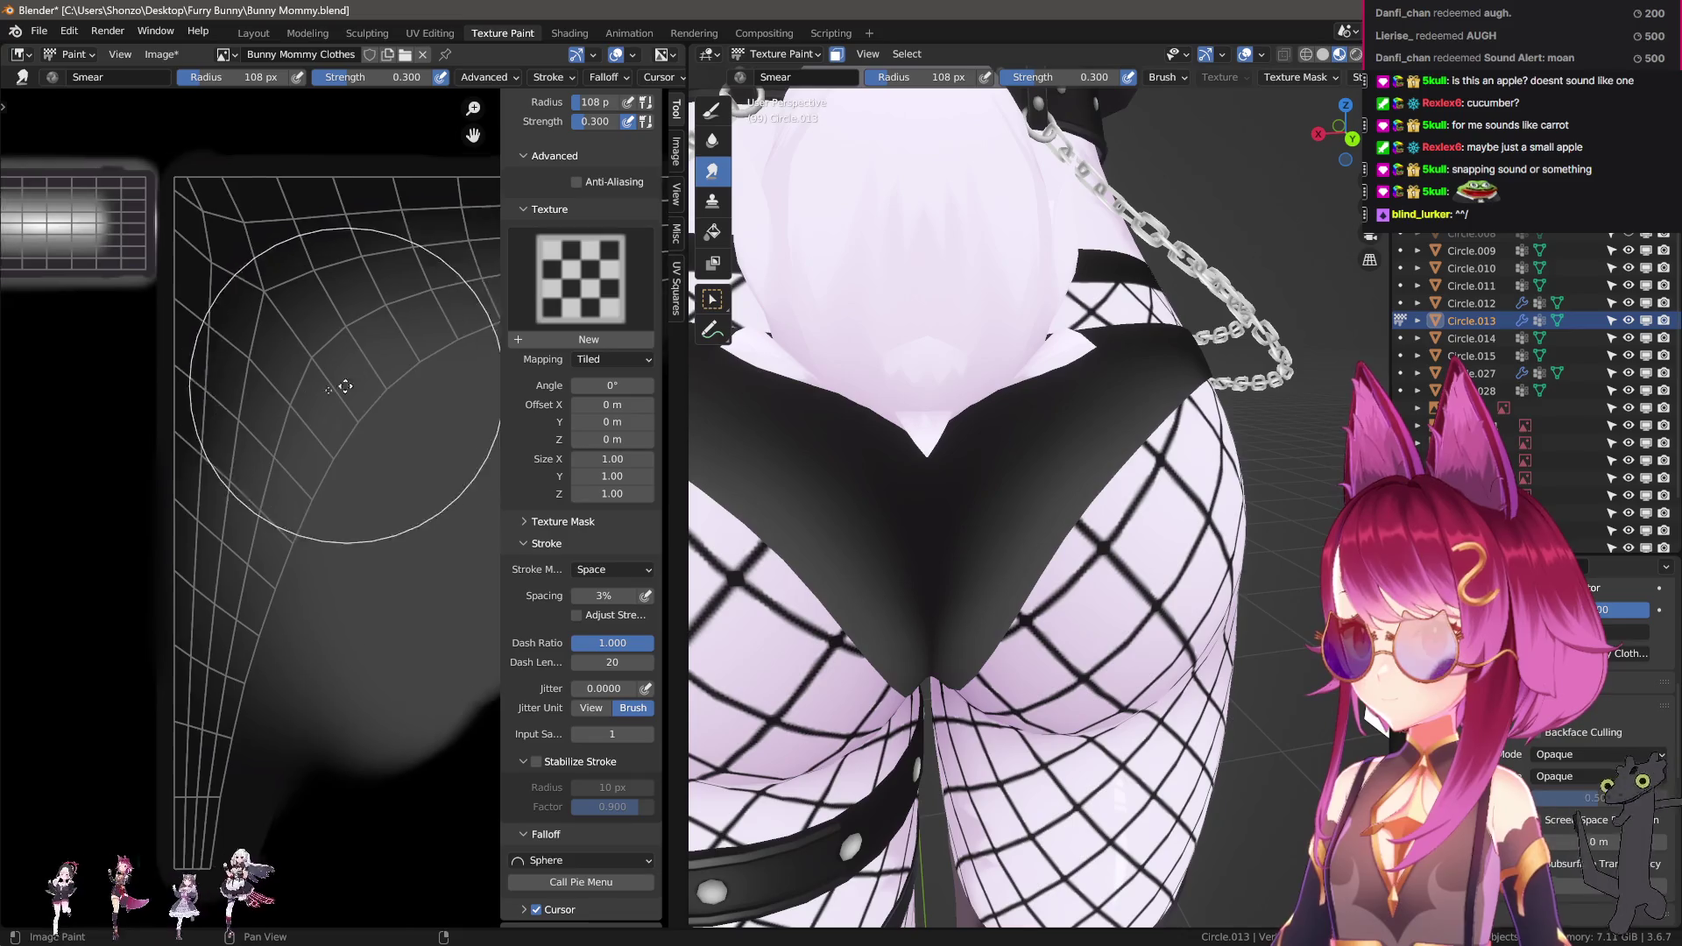
key(f)
click(317, 571)
scroll(317, 571, up, 2)
key(f)
click(317, 570)
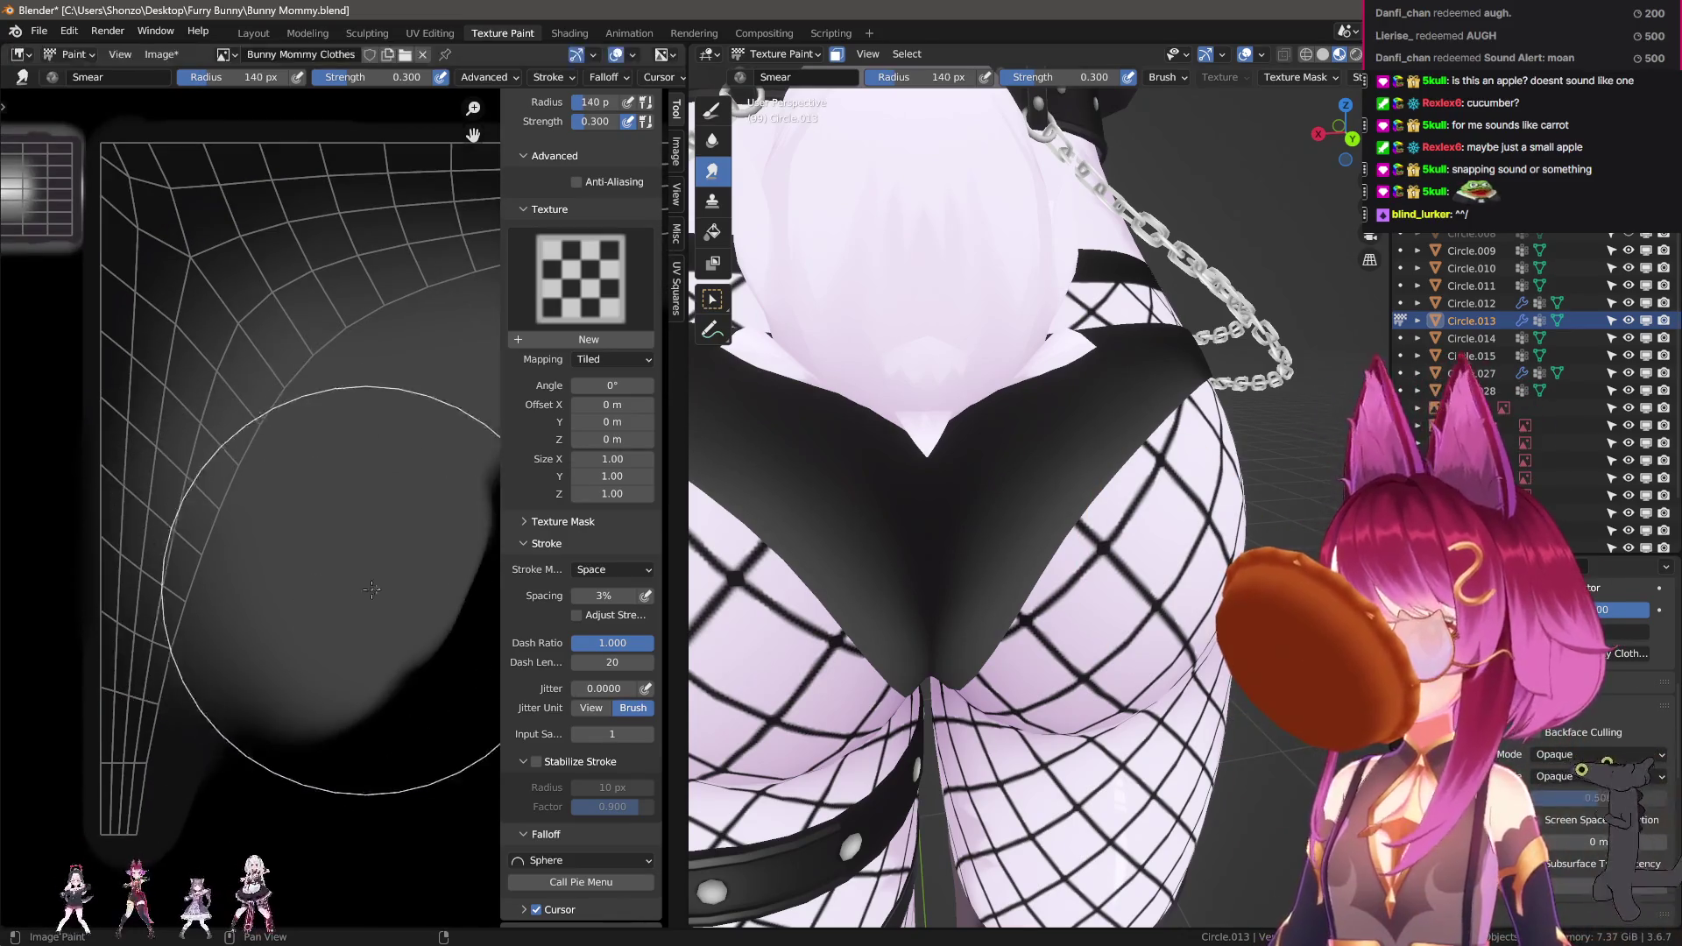
mouse_move(350, 526)
mouse_down()
mouse_move(342, 823)
mouse_move(350, 772)
mouse_up()
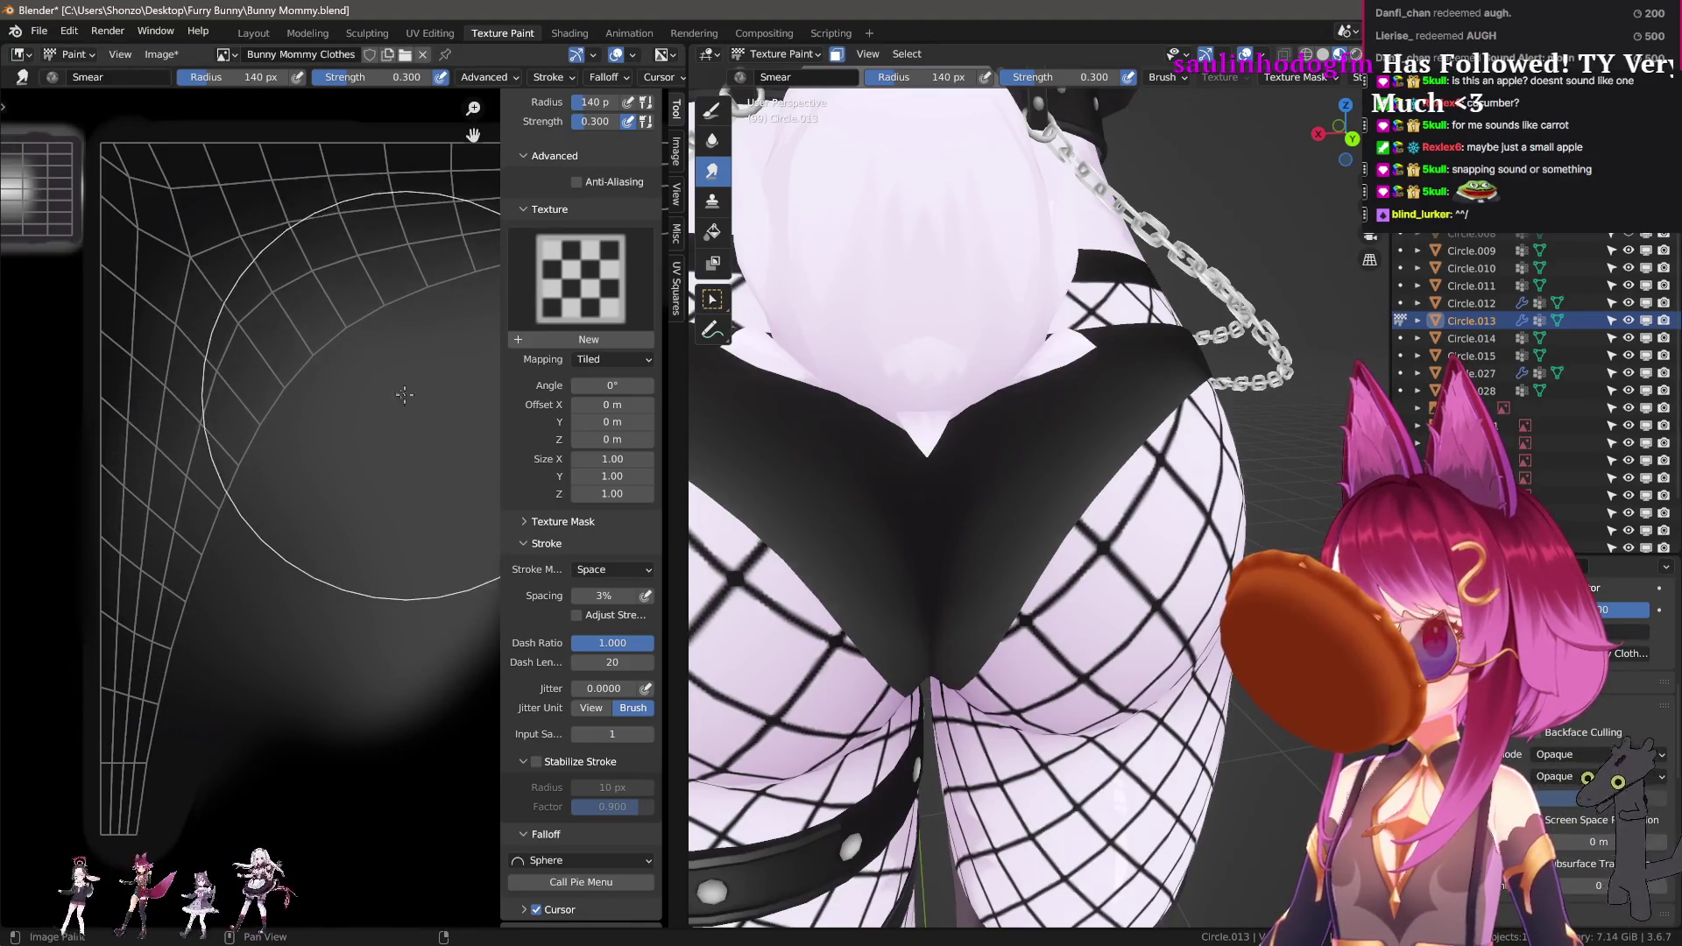
Shrink the smear brush to 115 px and smear the grey shading across the back panel.
middle_drag(404, 394, 307, 479)
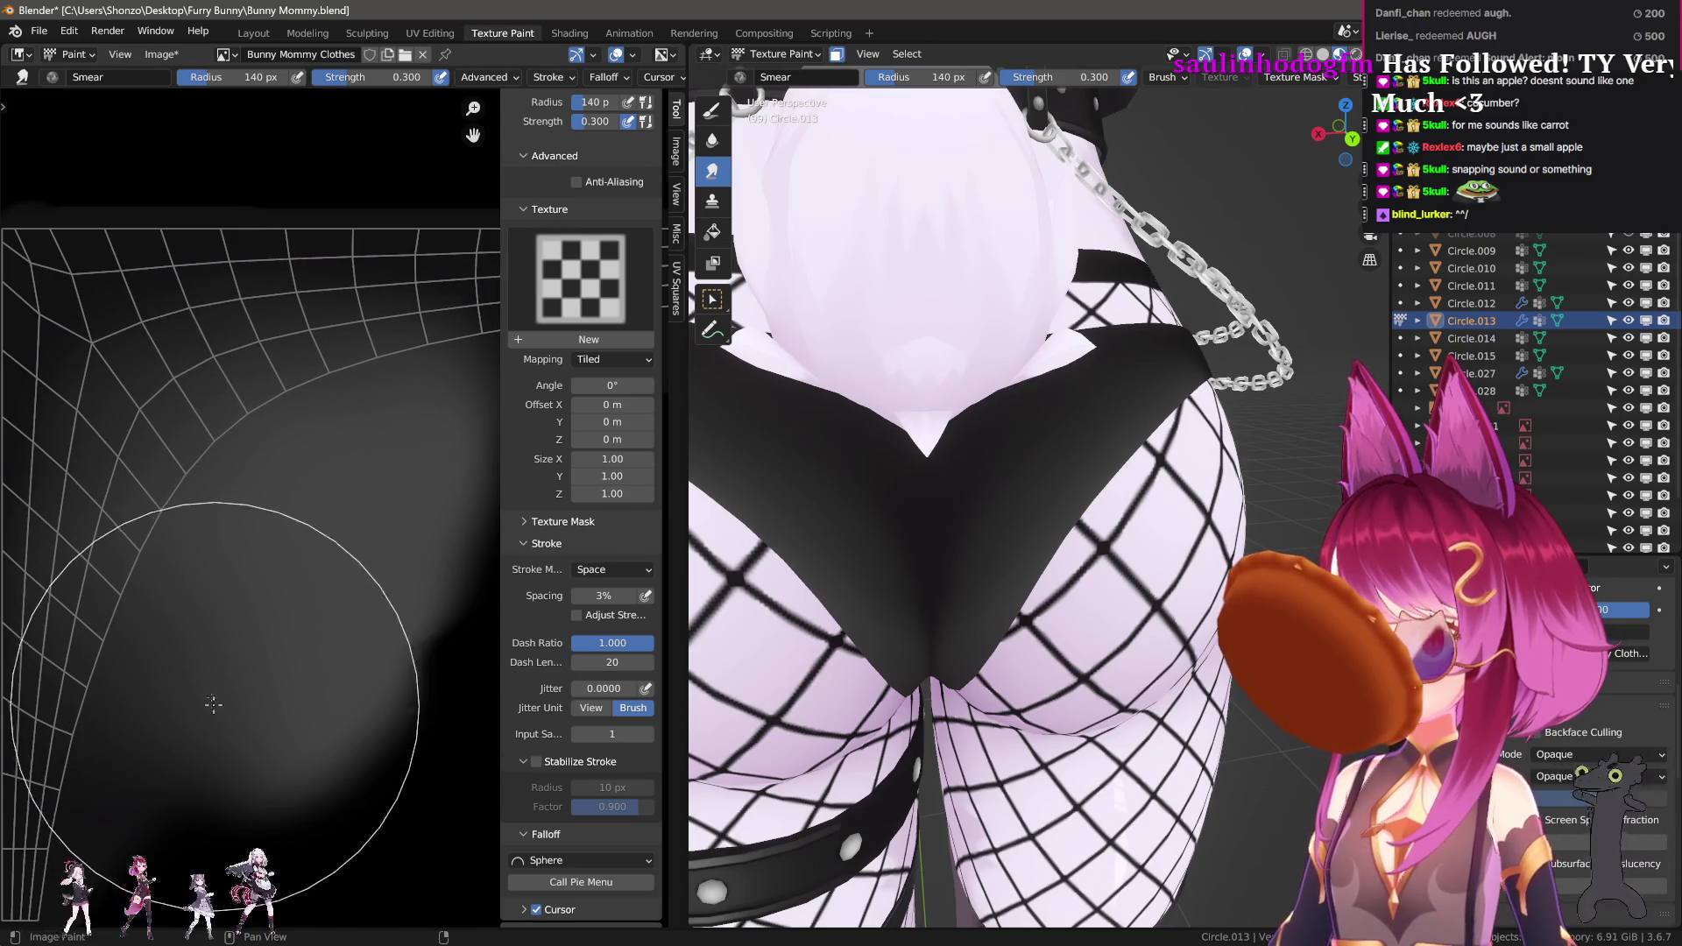
scroll(807, 451, up, 6)
mouse_move(833, 500)
middle_down()
mouse_move(900, 489)
mouse_move(920, 458)
mouse_move(887, 568)
mouse_move(854, 517)
middle_up()
middle_drag(342, 490, 385, 496)
key(f)
click(230, 448)
scroll(230, 448, up, 2)
mouse_move(230, 448)
mouse_down()
mouse_move(289, 429)
mouse_move(216, 432)
mouse_move(281, 478)
mouse_move(314, 537)
mouse_move(179, 551)
mouse_up()
middle_drag(137, 558, 333, 544)
Resize the brush to 134 px, then shrink it to about 63 px.
key(f)
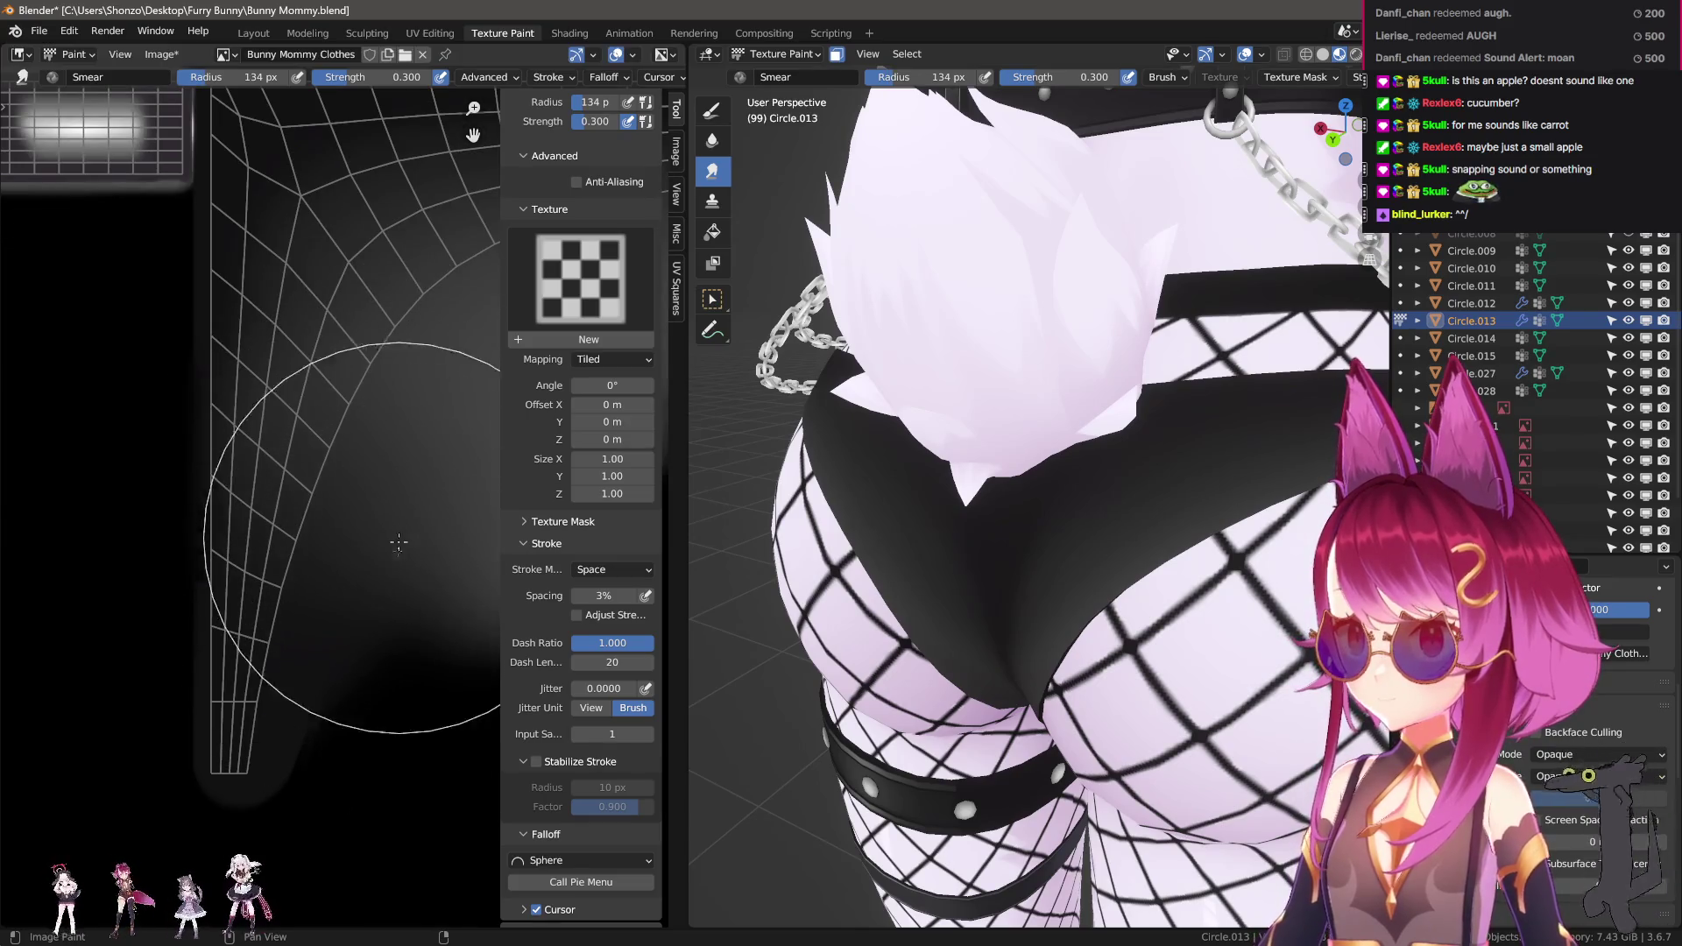
click(399, 510)
key(bracketleft)
key(bracketleft)
key(bracketleft)
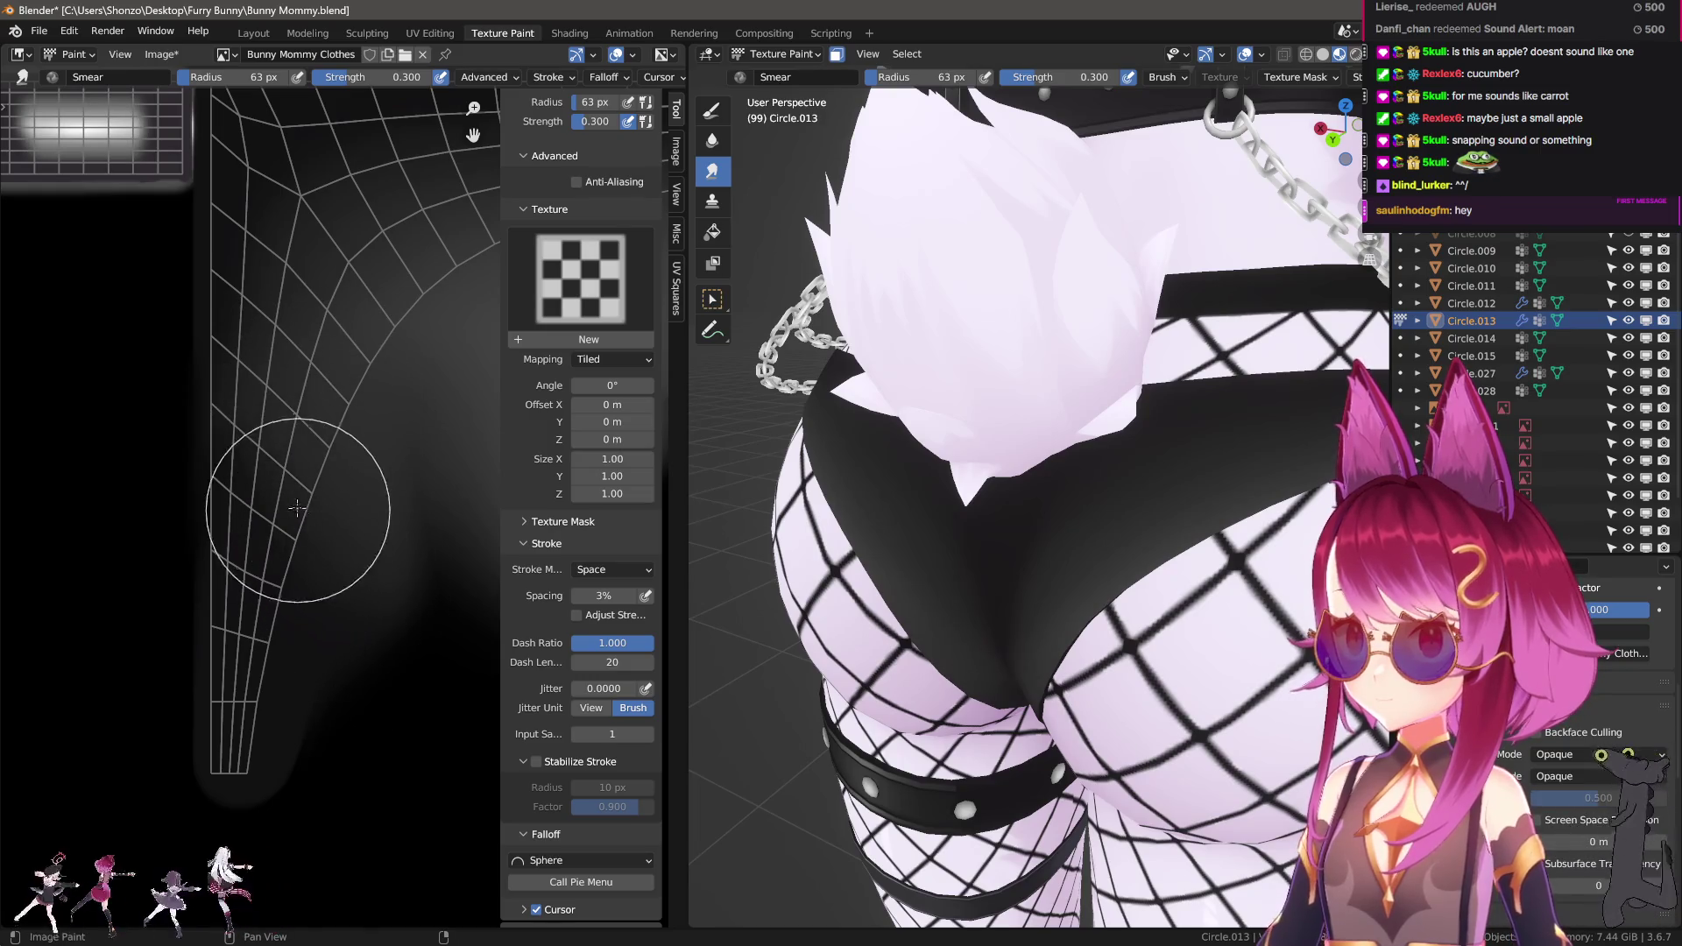
middle_drag(301, 359, 298, 438)
Cycle through the TexDraw, Soften and Smear brushes while viewing the panties from below.
key(1)
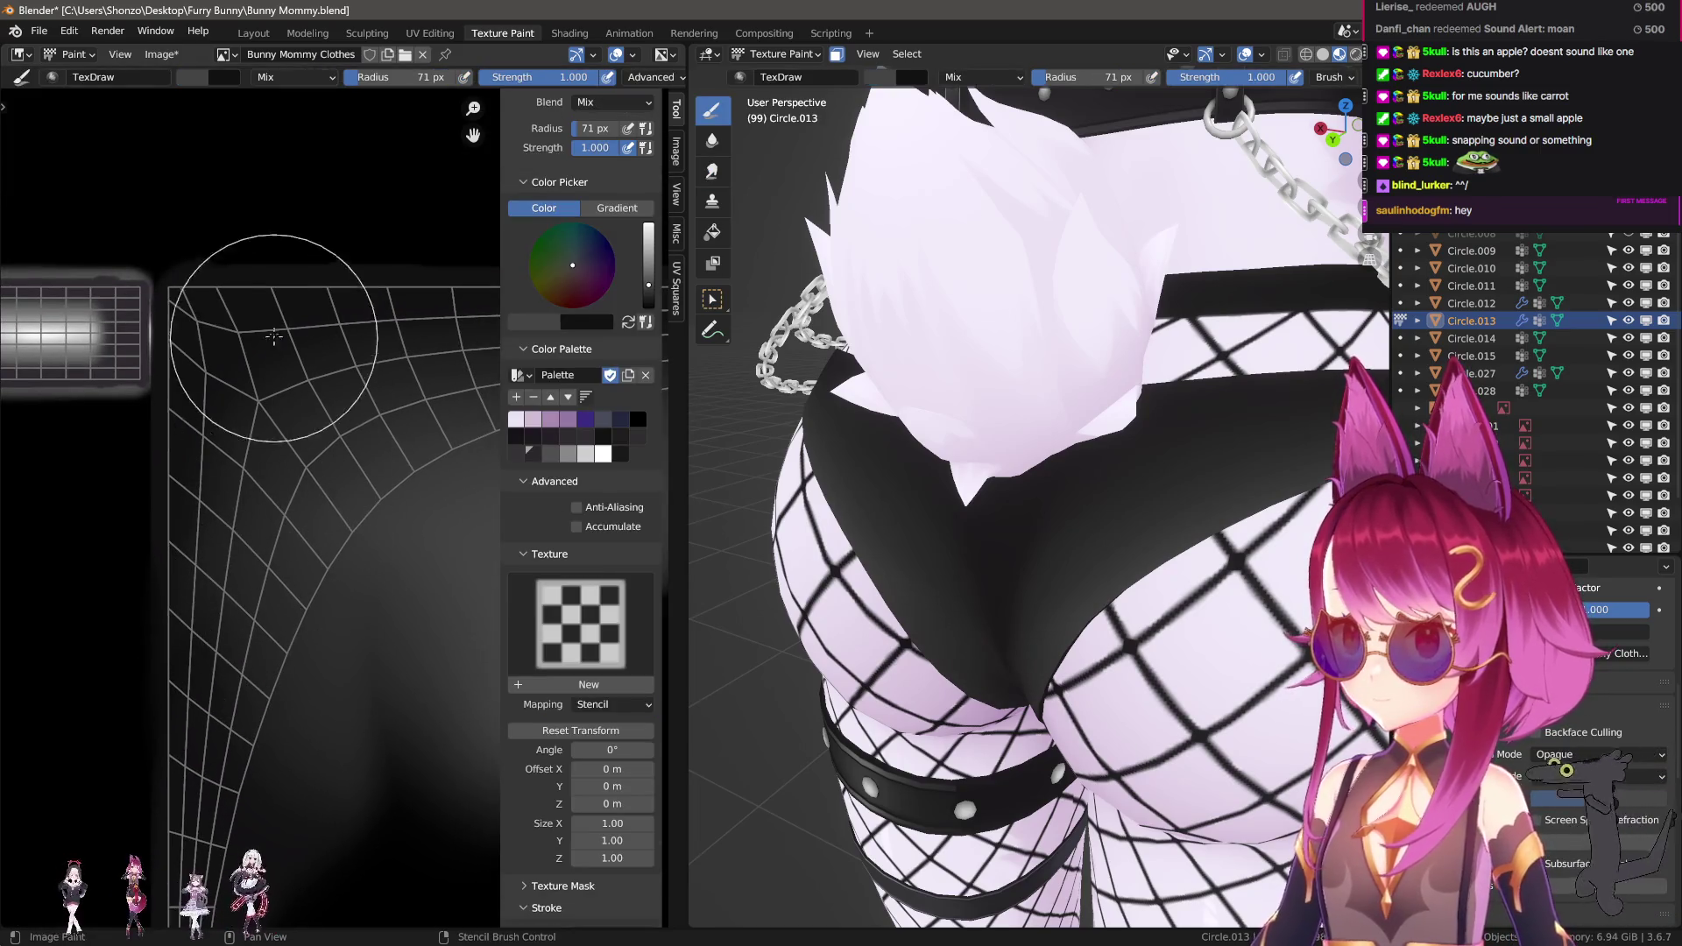
key(bracketleft)
key(bracketleft)
key(bracketleft)
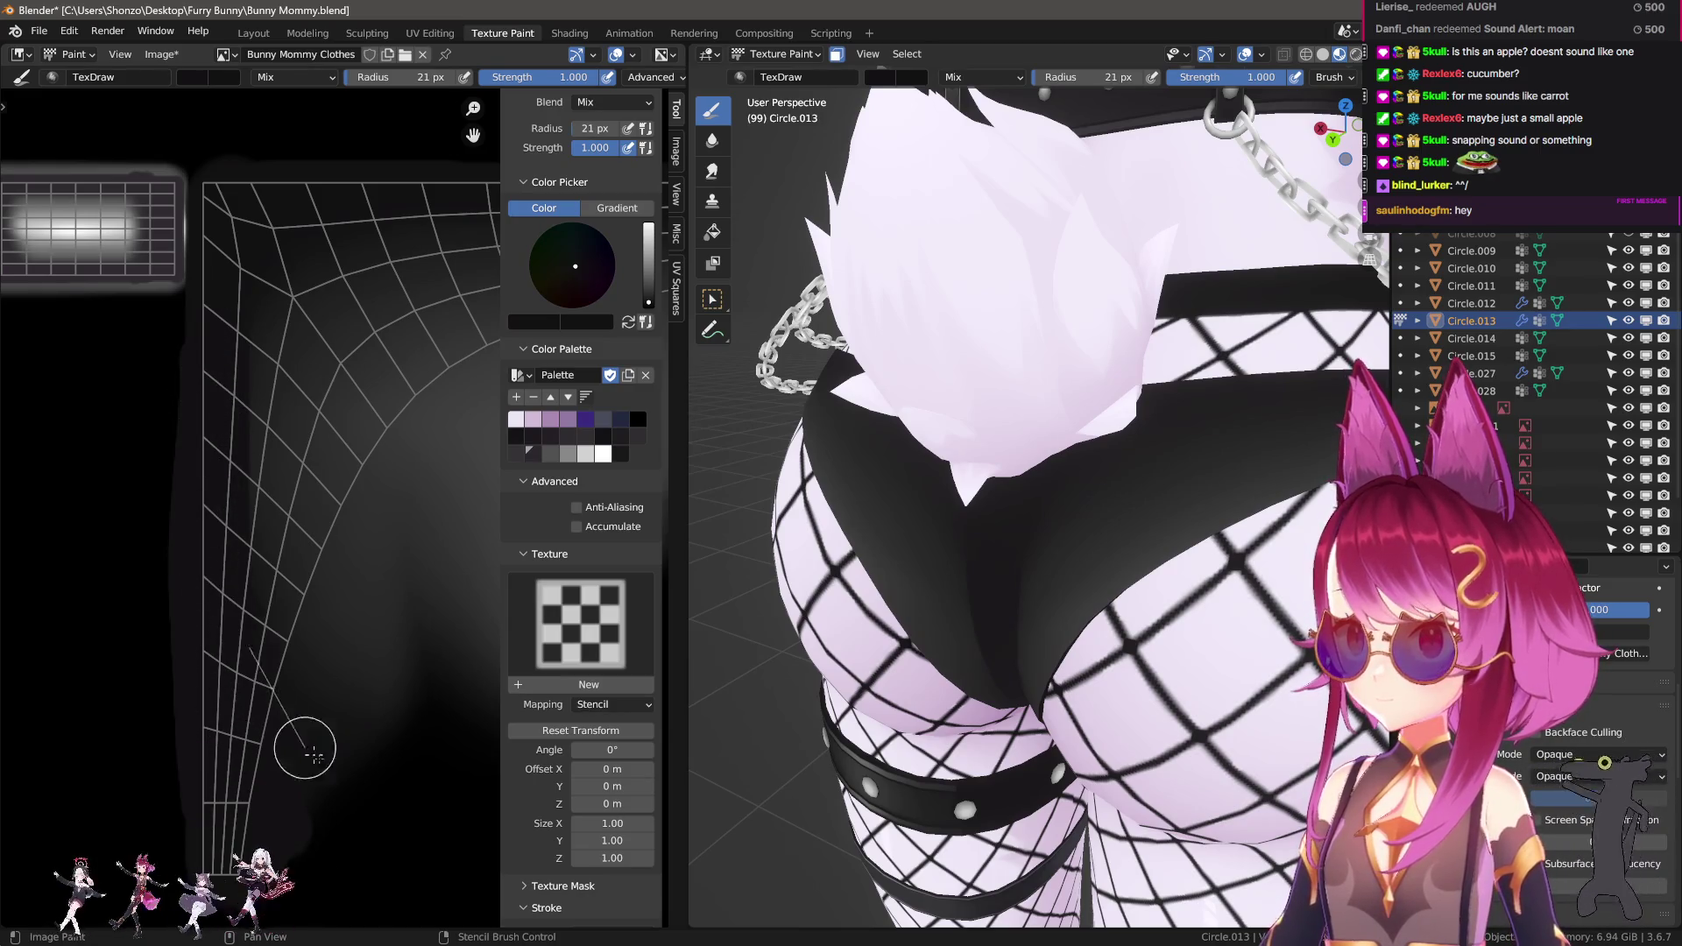
key(2)
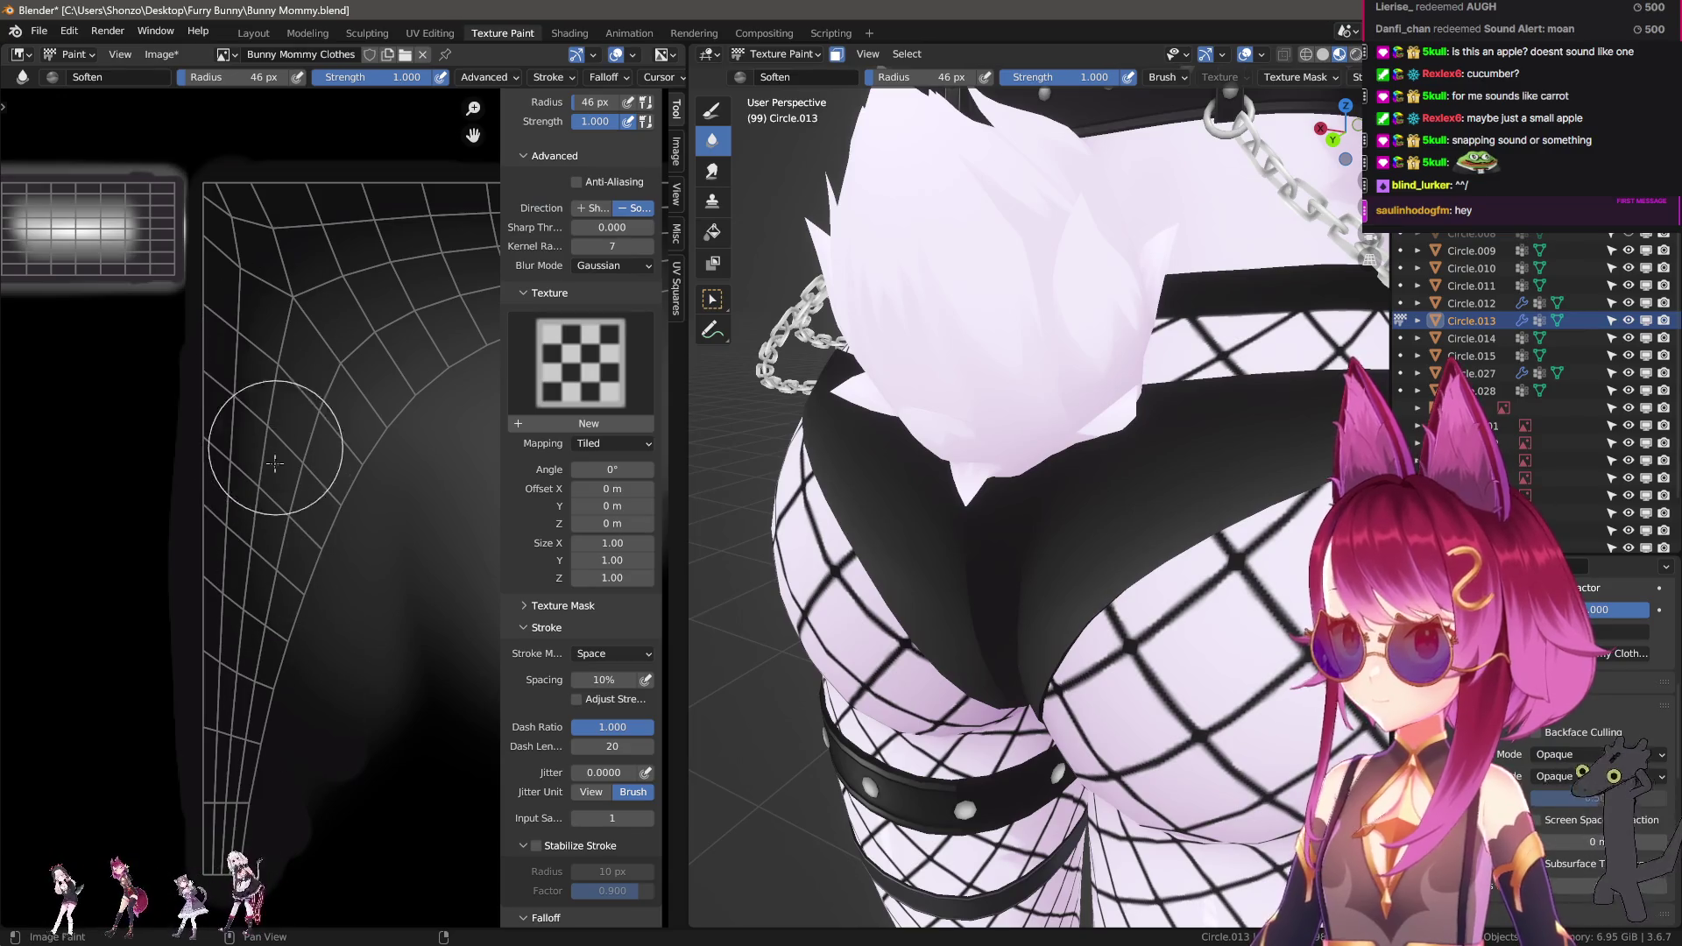
middle_drag(1008, 570, 1029, 438)
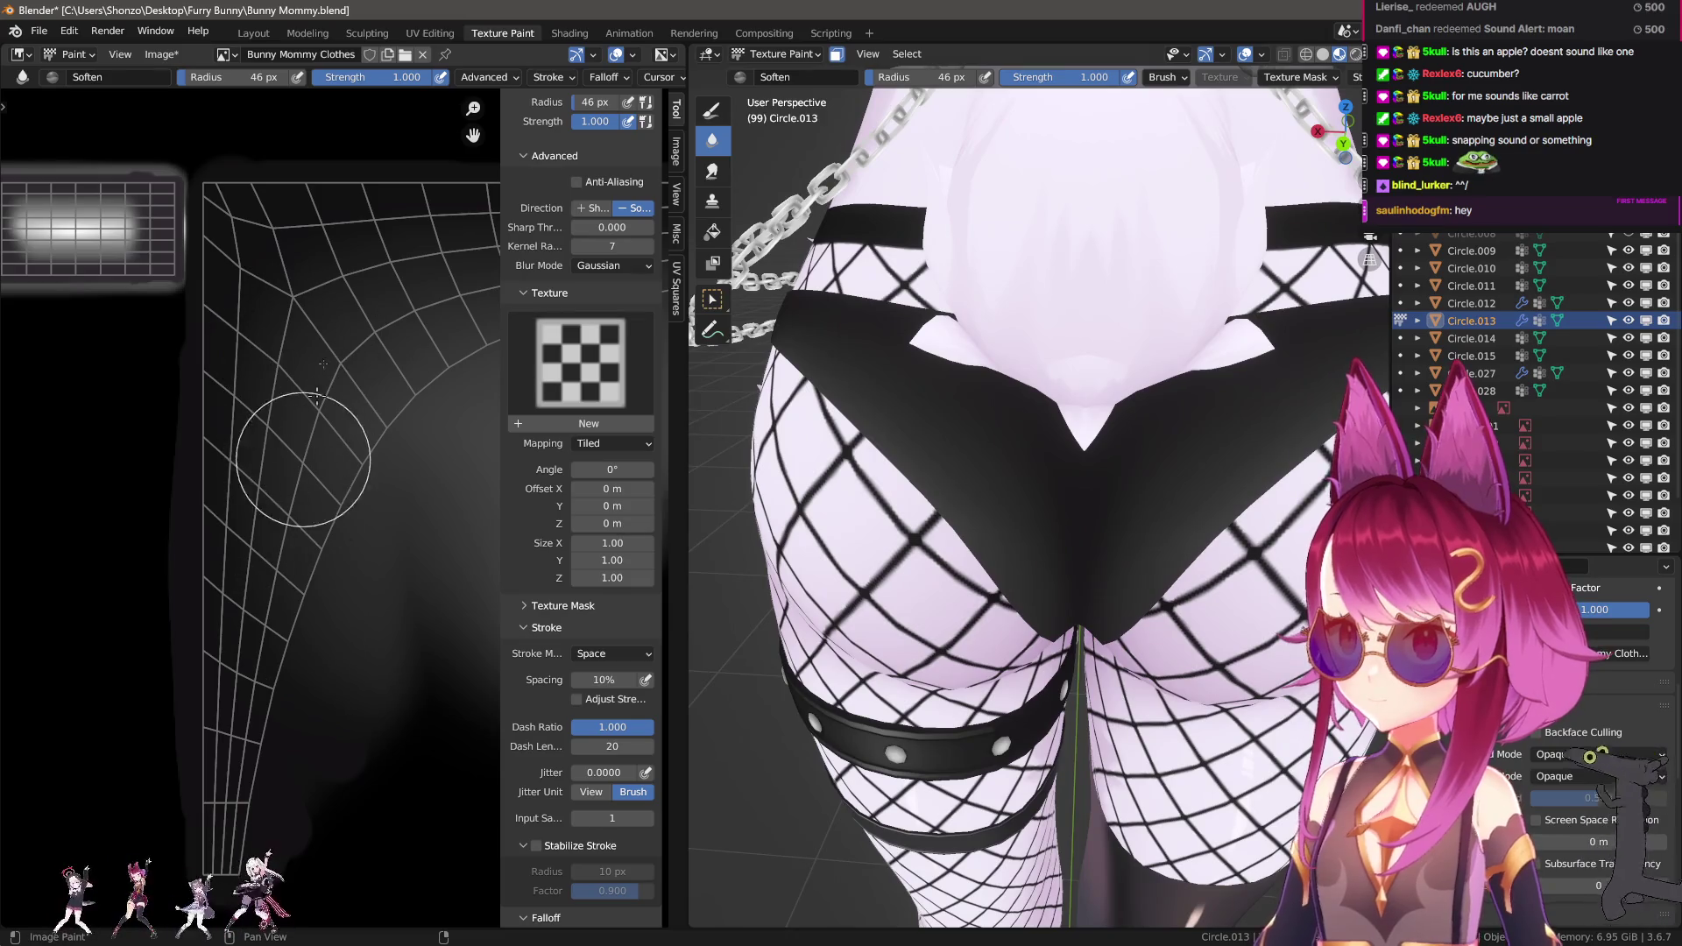
key(3)
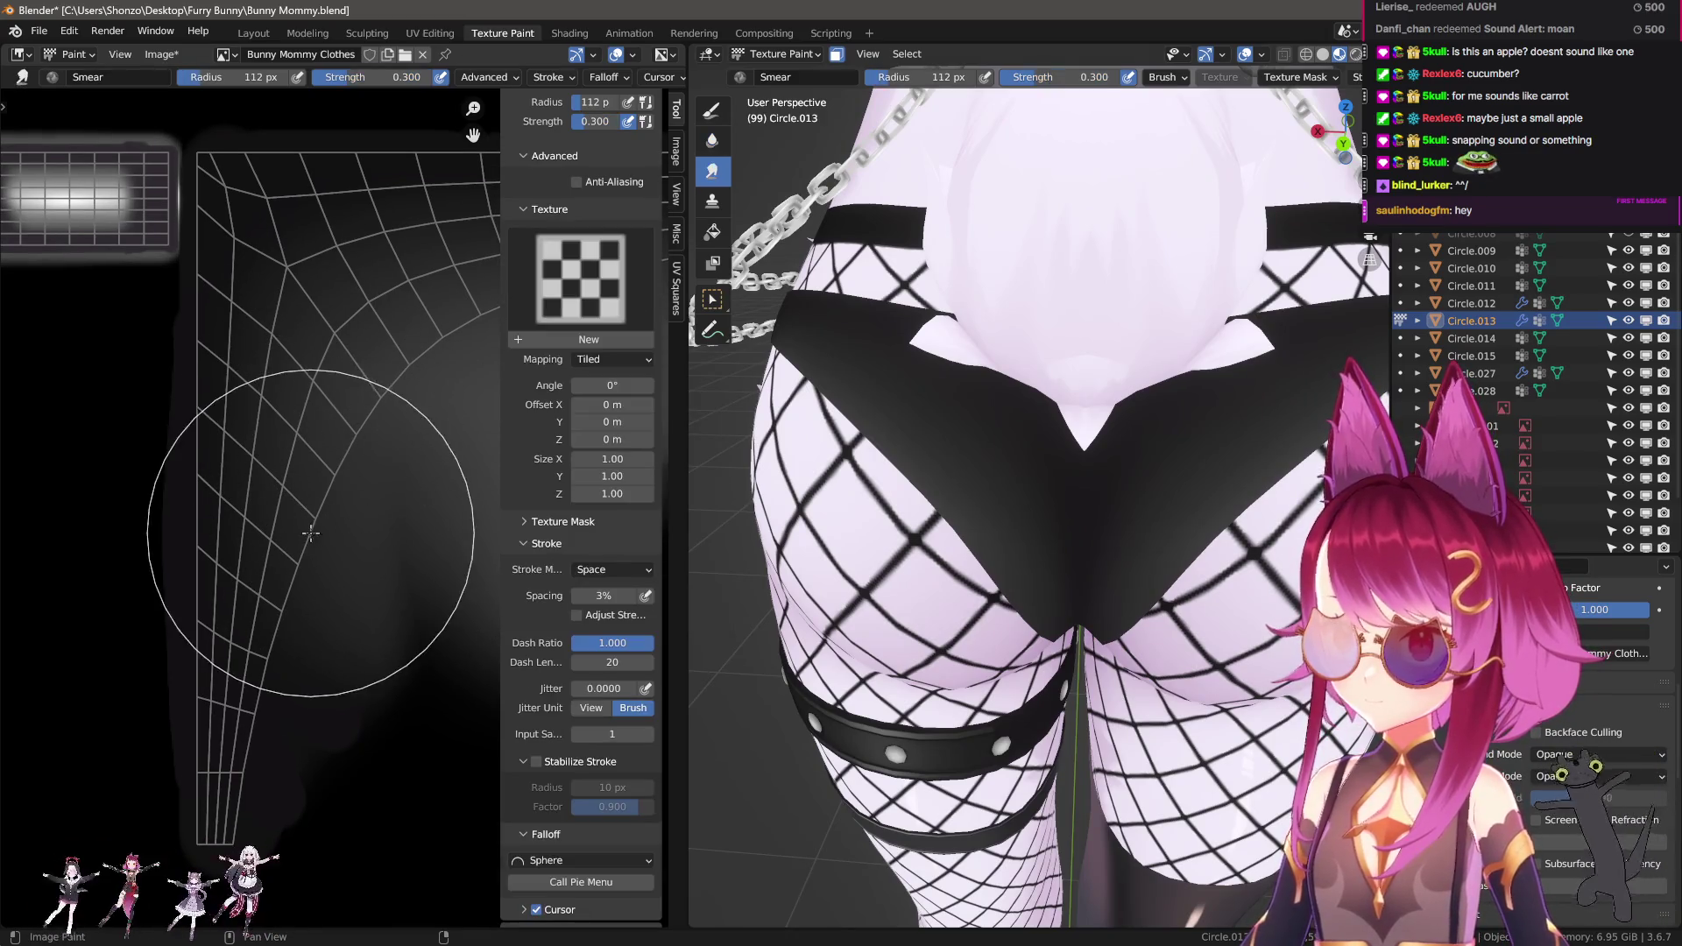
key(1)
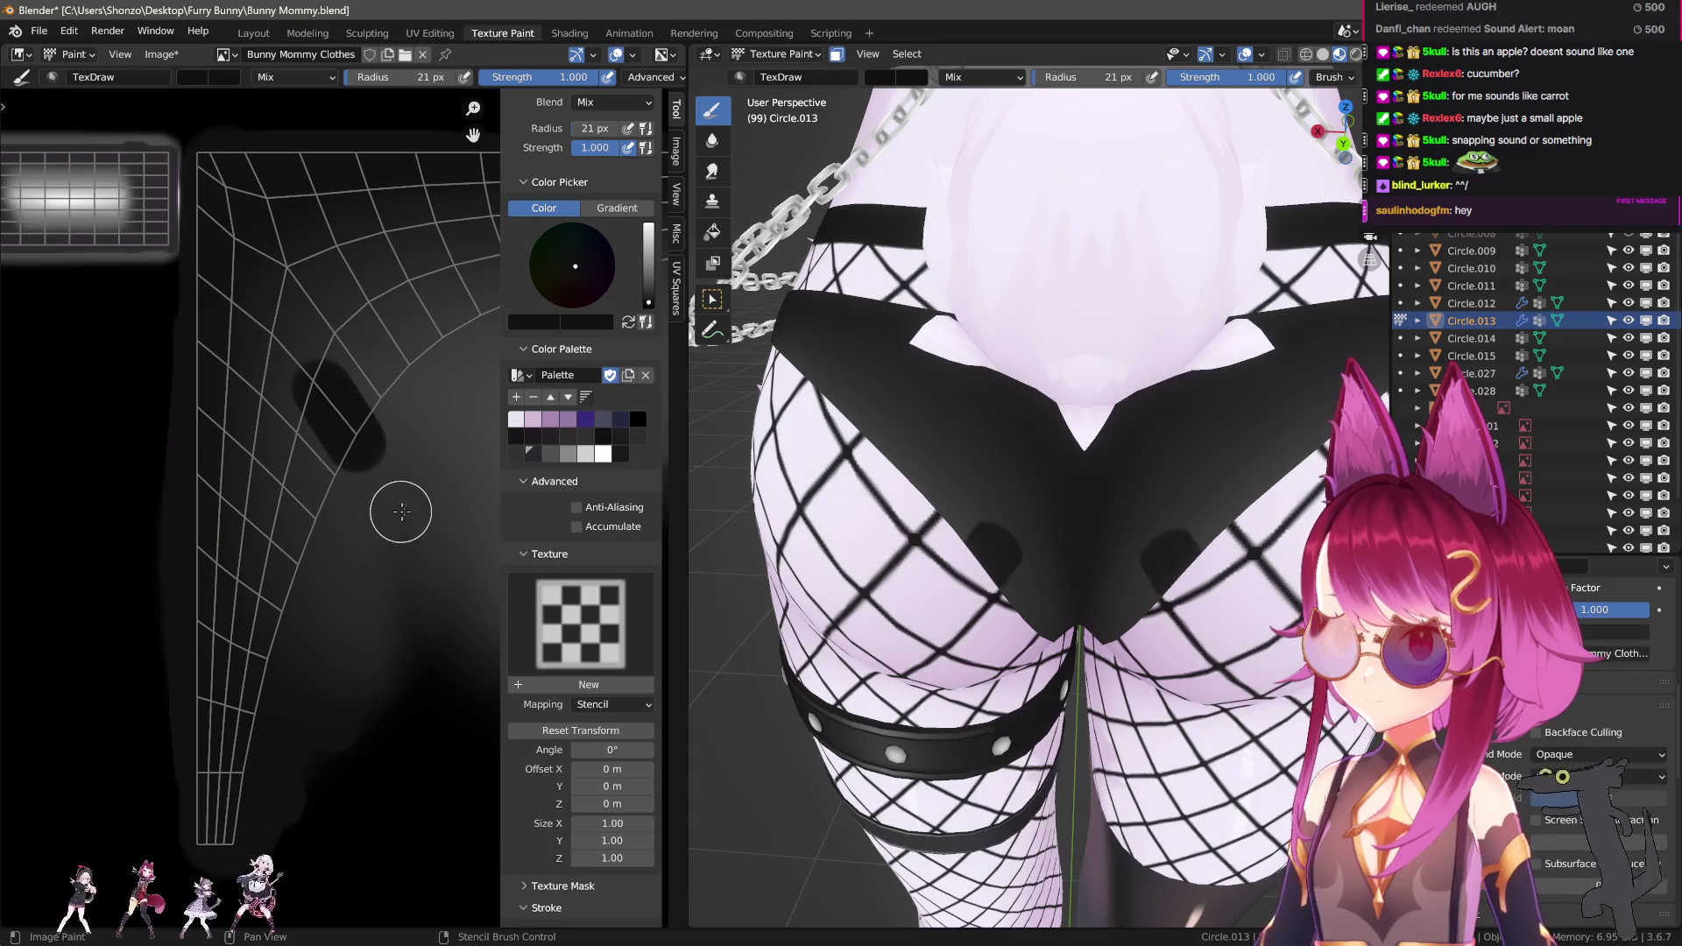
scroll(355, 417, down, 5)
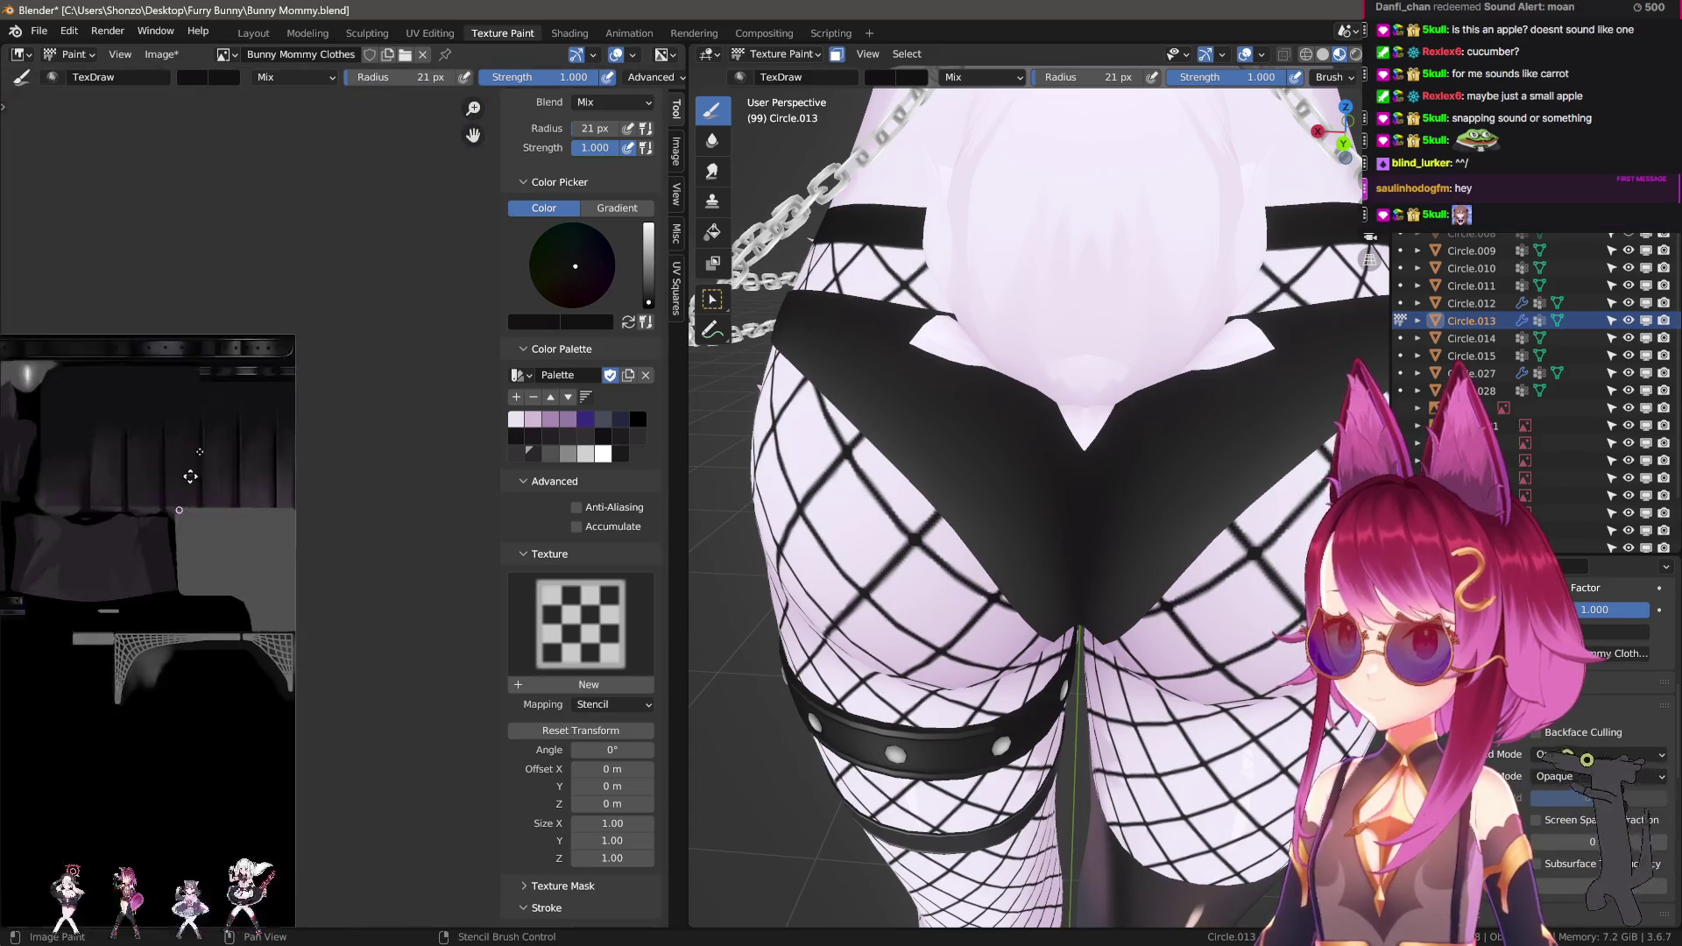
middle_drag(263, 456, 233, 488)
scroll(233, 488, up, 2)
Sample a gray from the texture and dab light gray onto the UV island with a 75 px brush.
key(s)
middle_drag(438, 438, 175, 497)
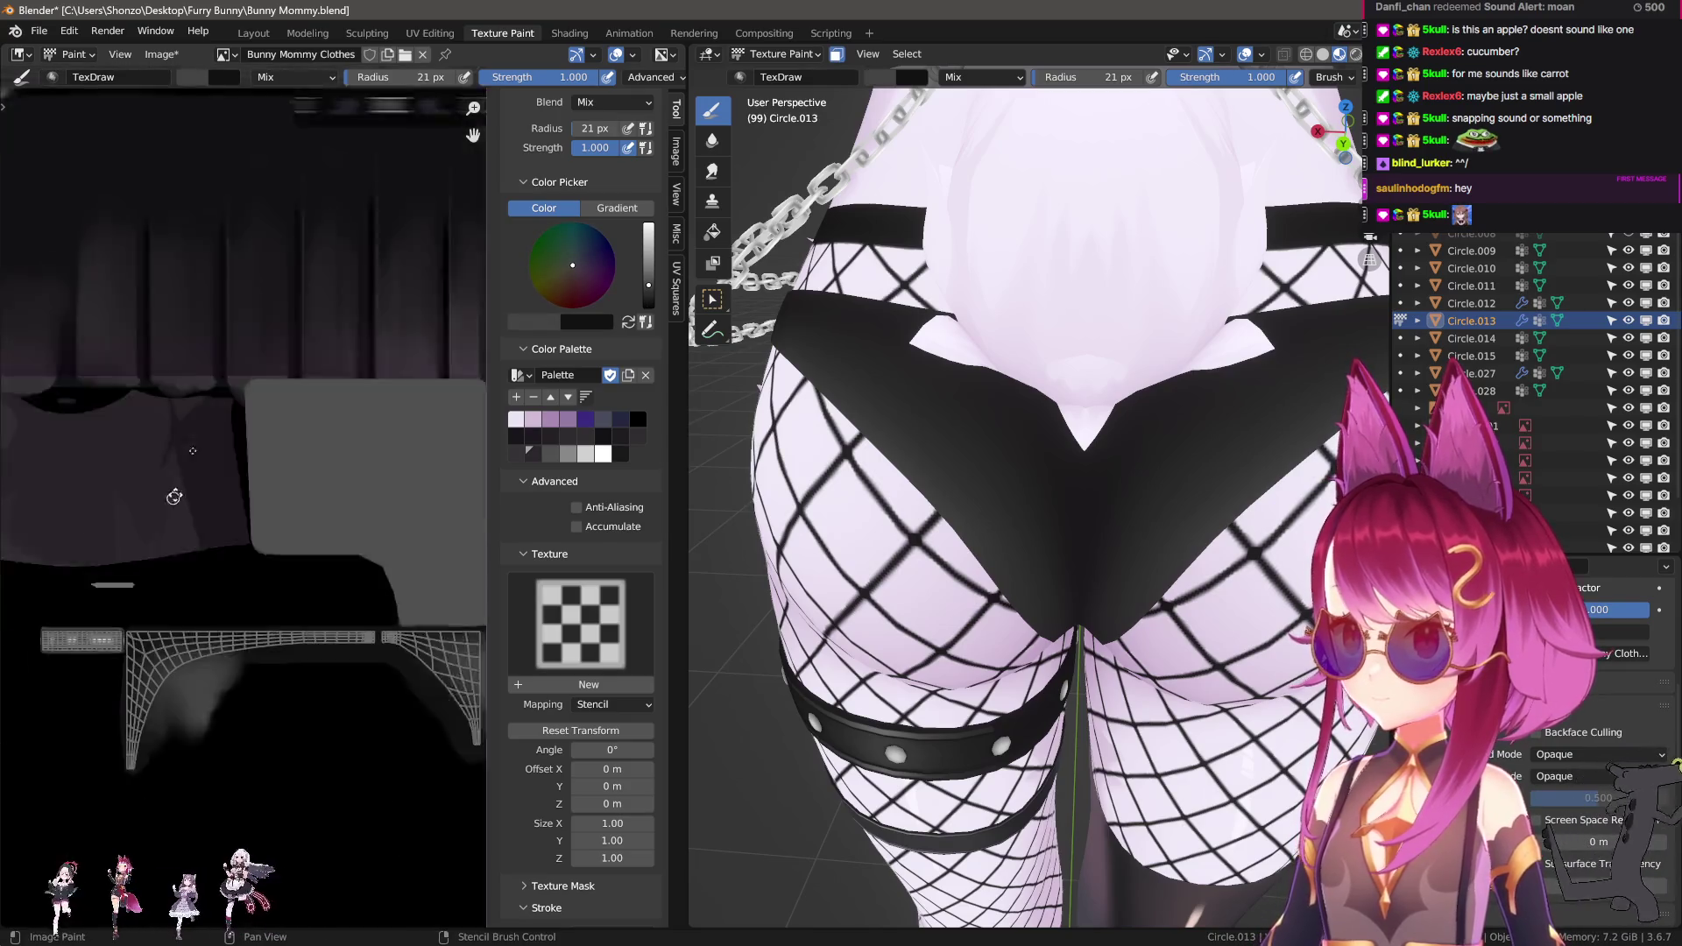
scroll(218, 477, up, 4)
key(bracketright)
key(bracketright)
key(bracketright)
middle_drag(330, 638, 224, 396)
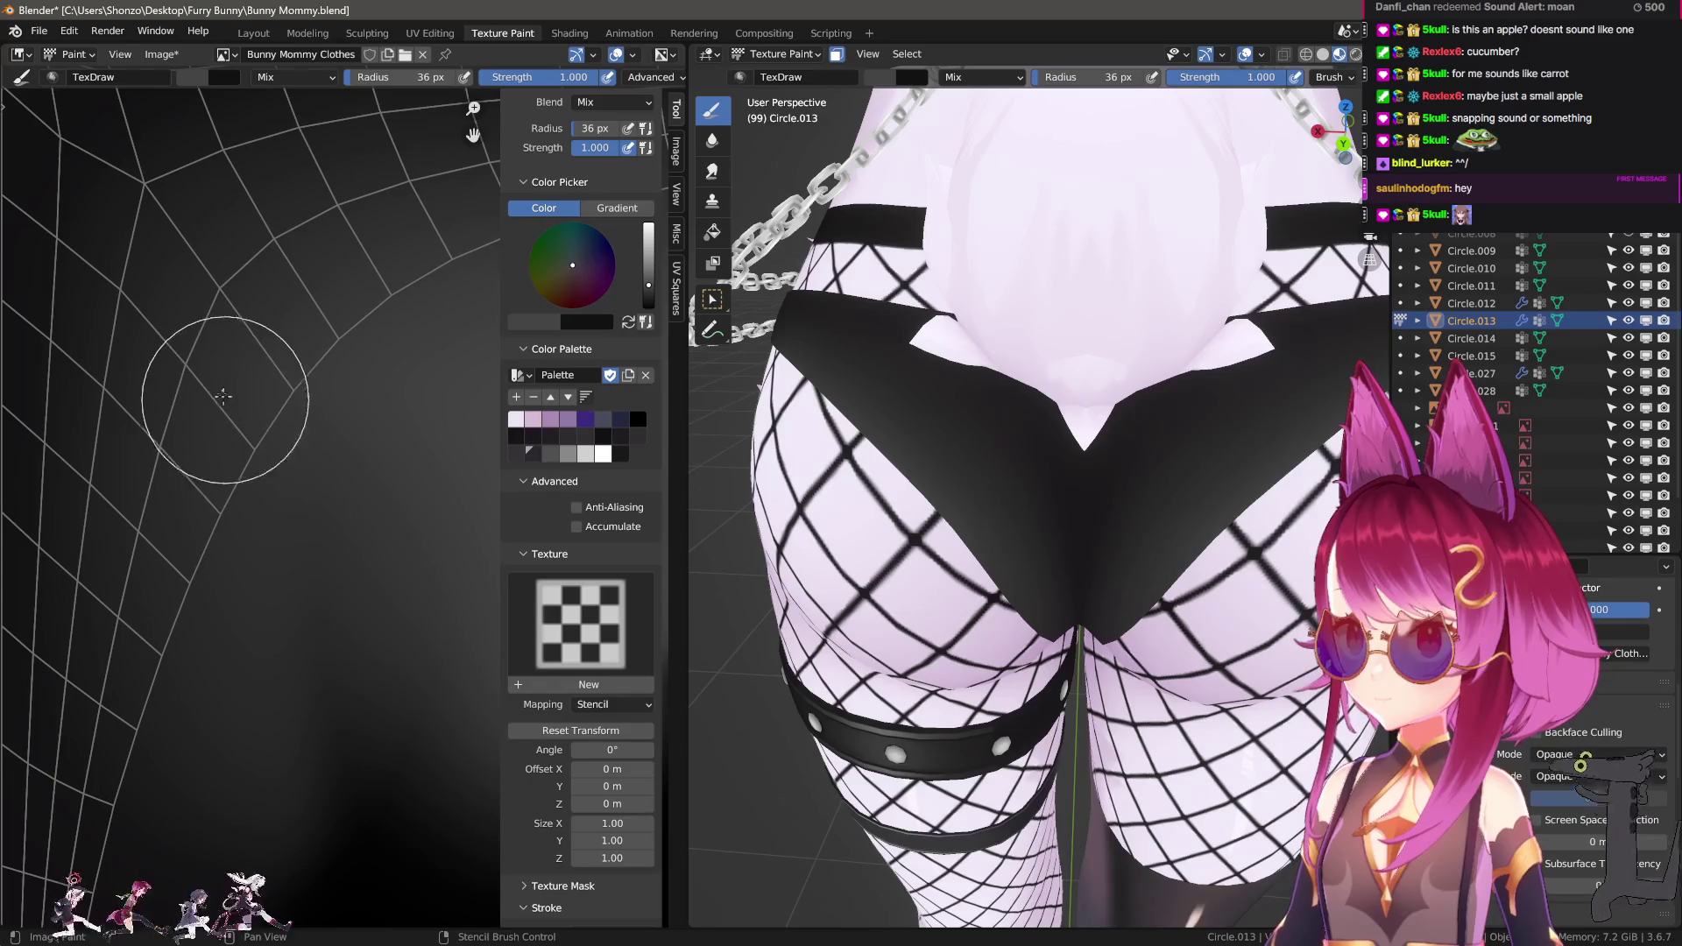
click(224, 396)
key(ctrl+z)
key(bracketright)
key(bracketright)
key(bracketright)
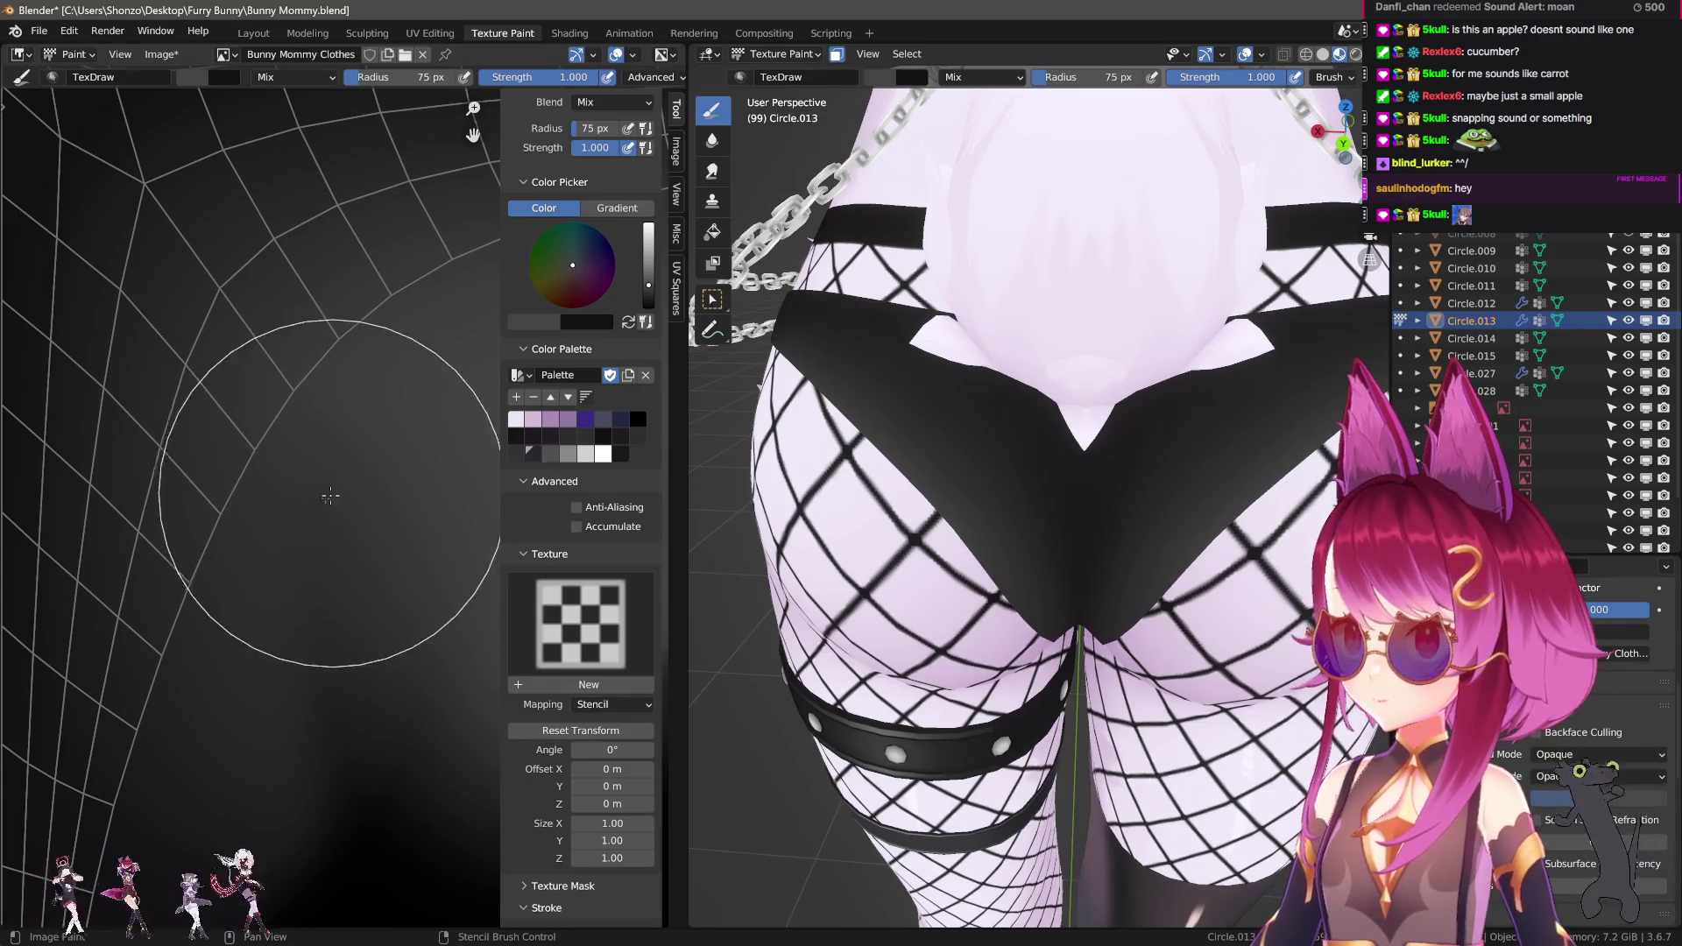
click(329, 496)
Switch to the Smear brush and settle its radius at 129 px.
key(shift+space)
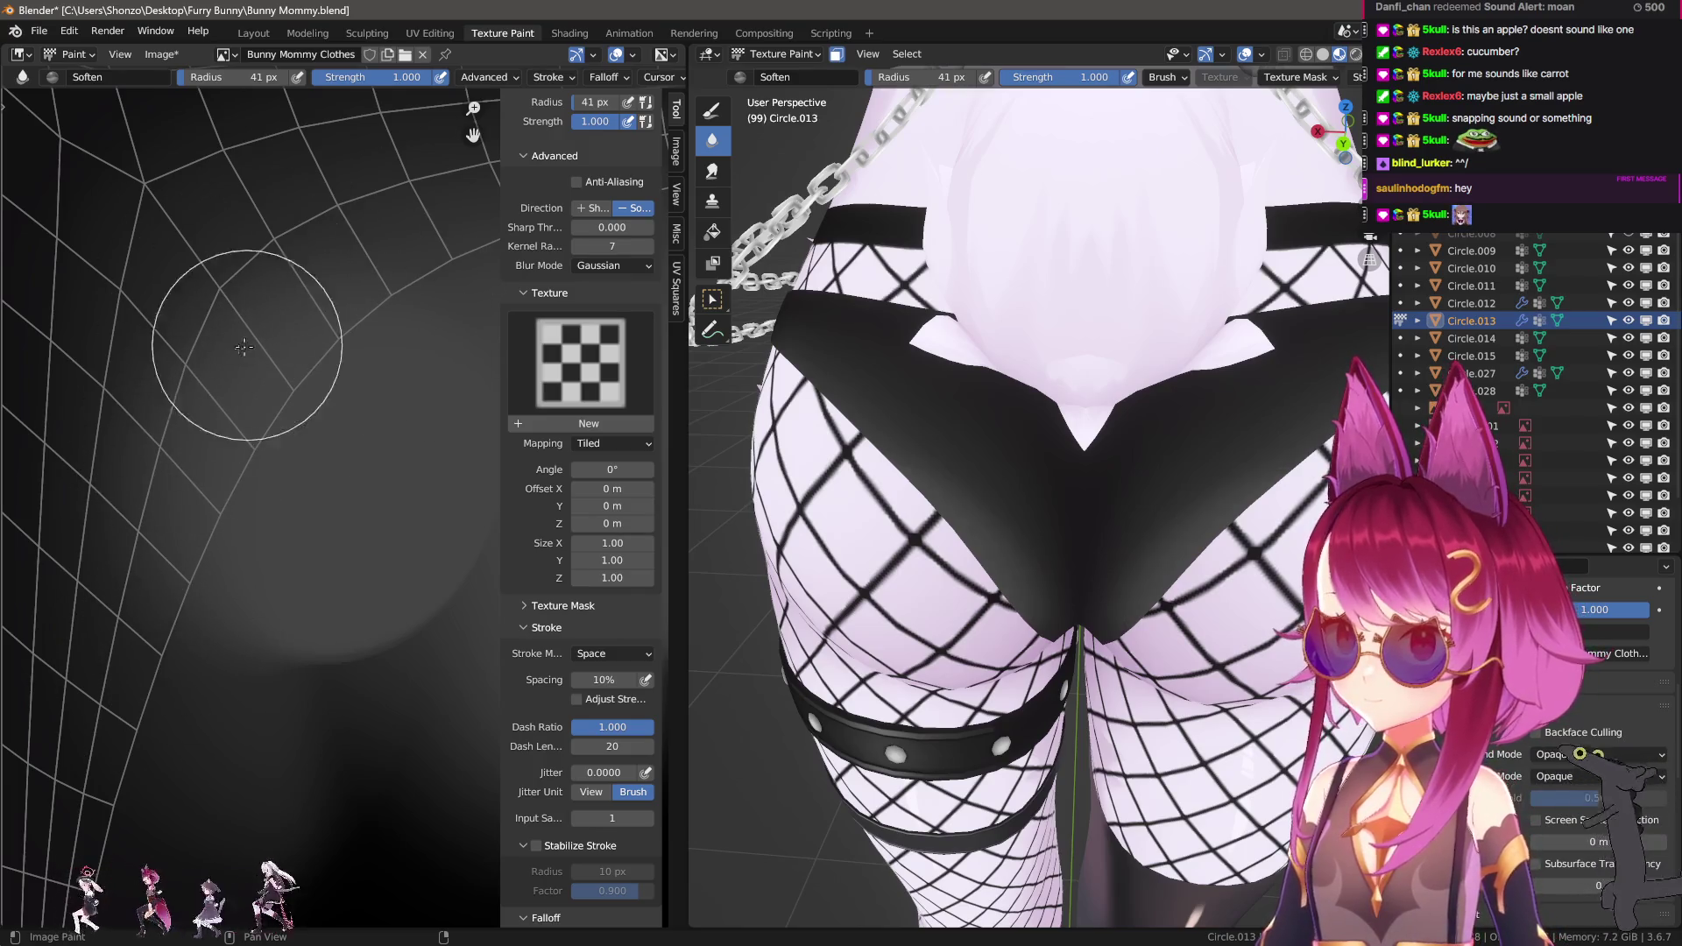
key(shift+space)
key(bracketright)
key(bracketright)
key(bracketright)
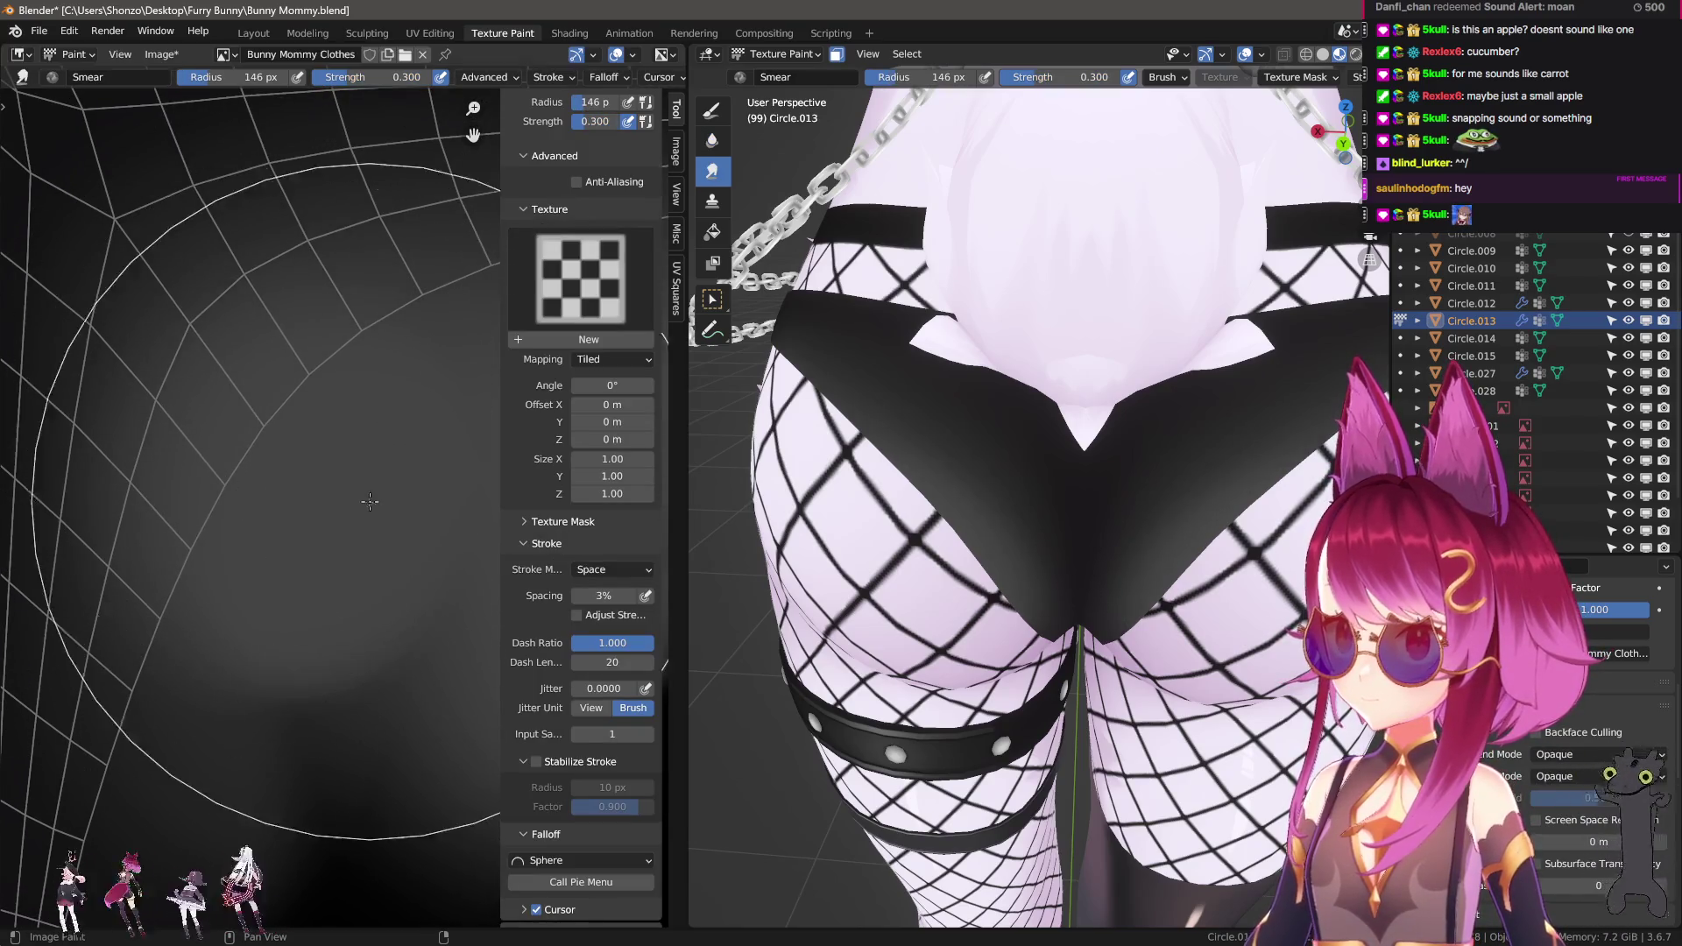
key(bracketleft)
middle_drag(329, 443, 390, 409)
scroll(393, 406, down, 3)
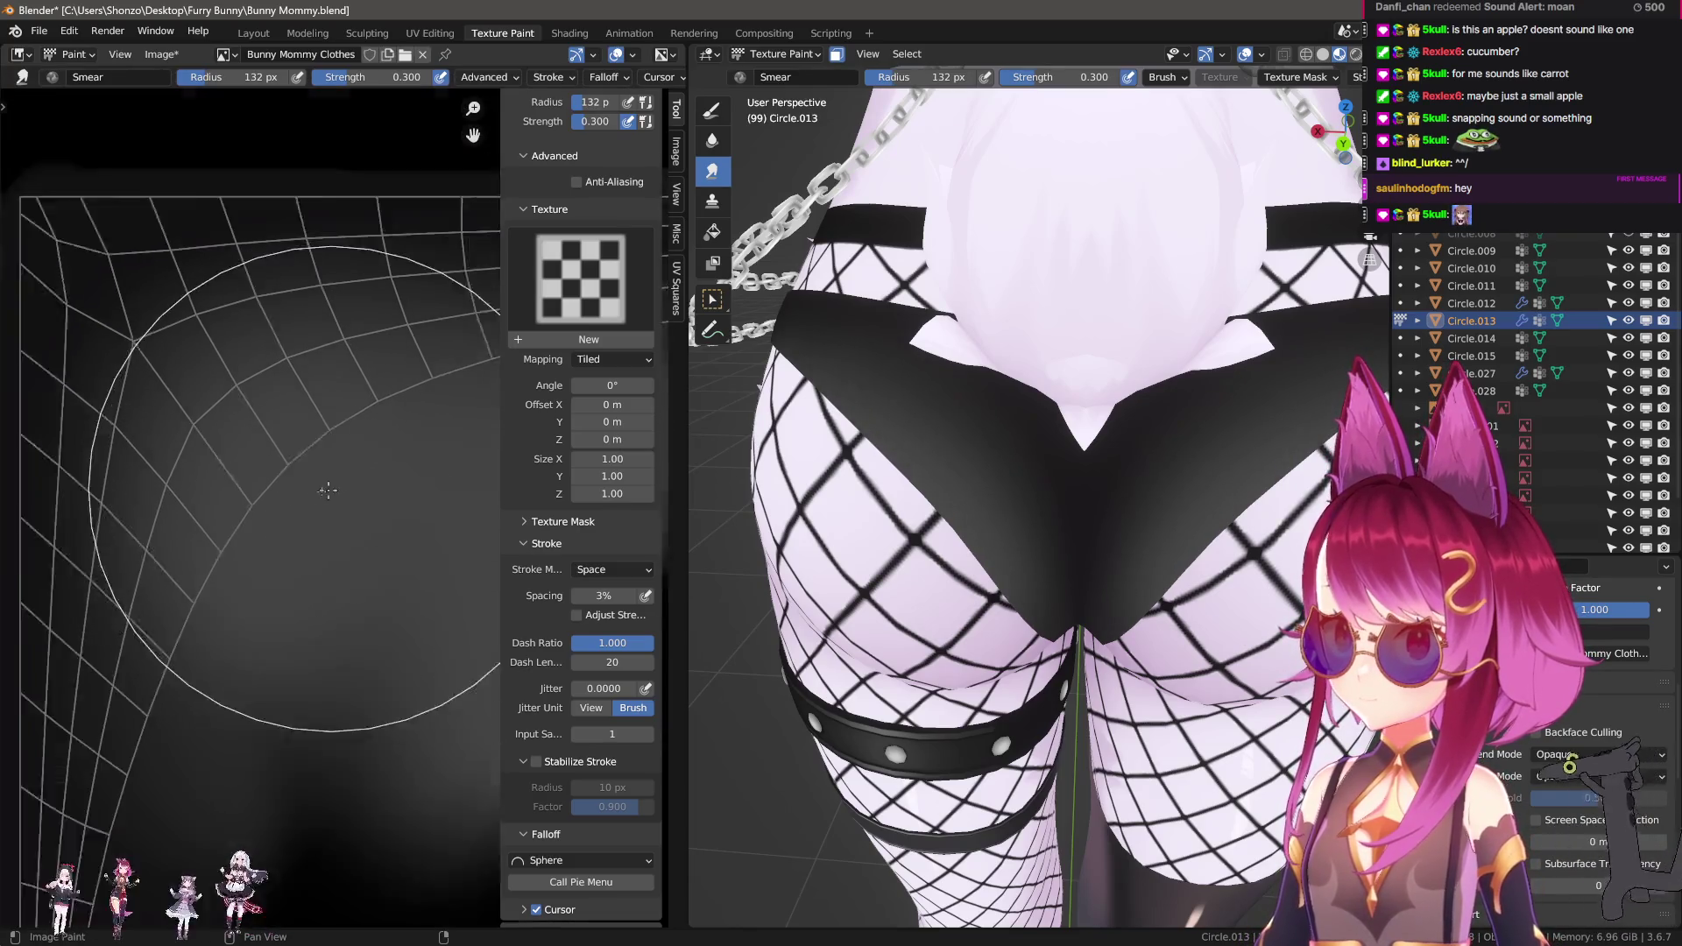
key(bracketleft)
key(bracketleft)
key(bracketright)
key(bracketright)
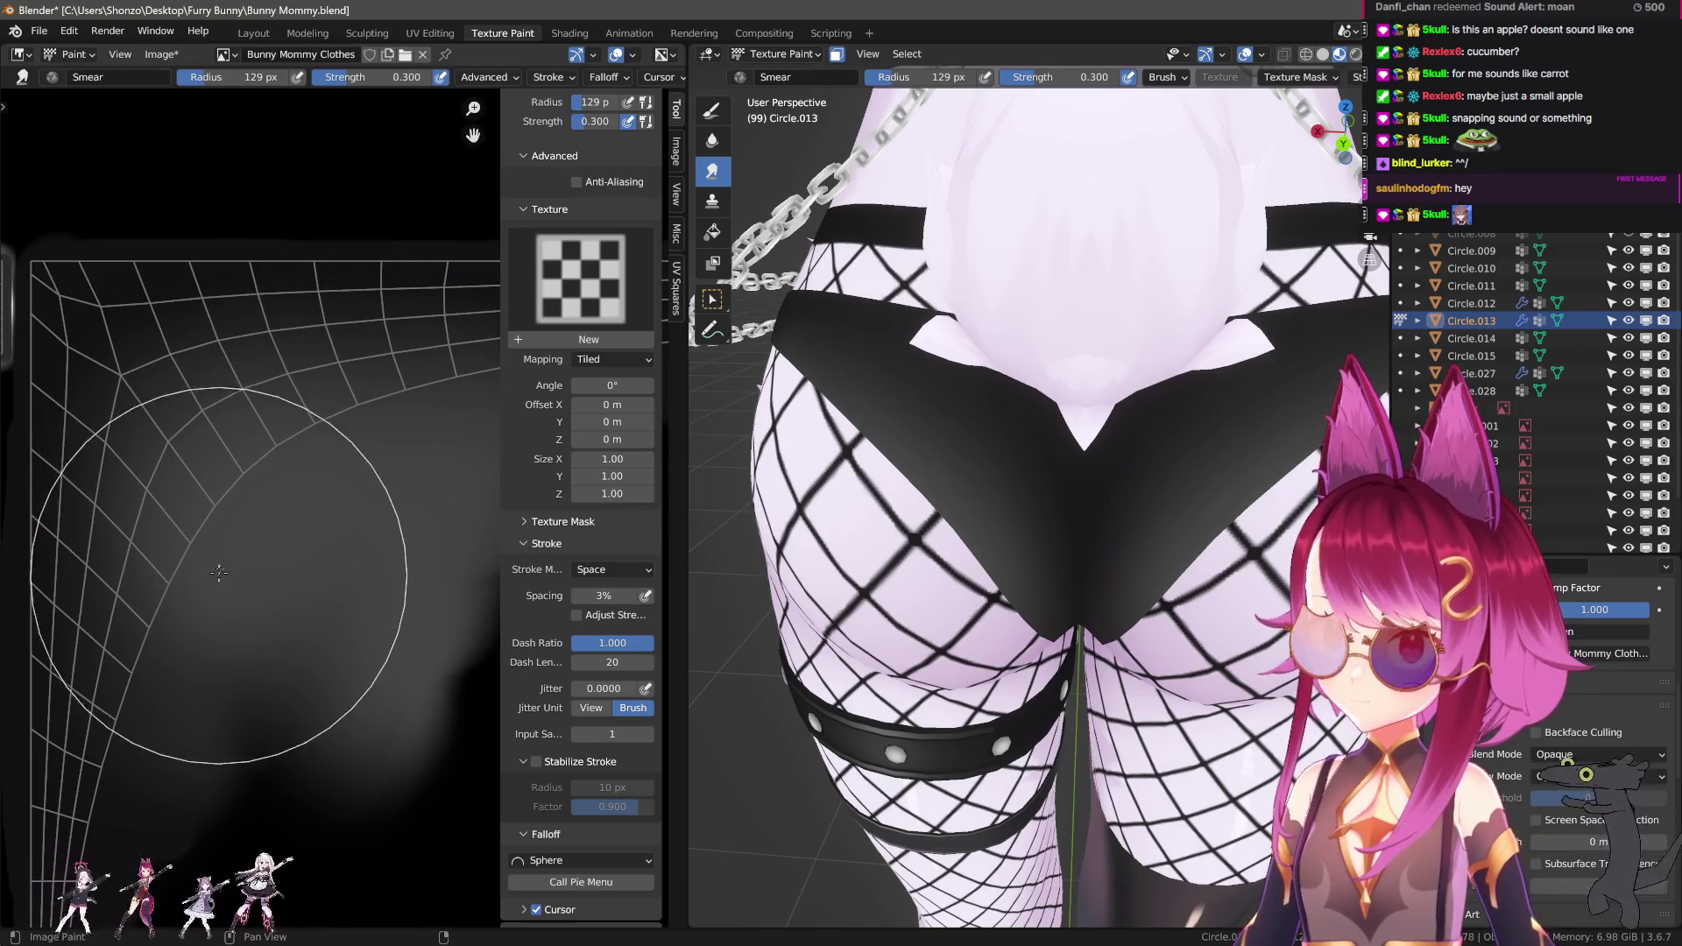
scroll(939, 489, up, 5)
middle_drag(1110, 531, 868, 574)
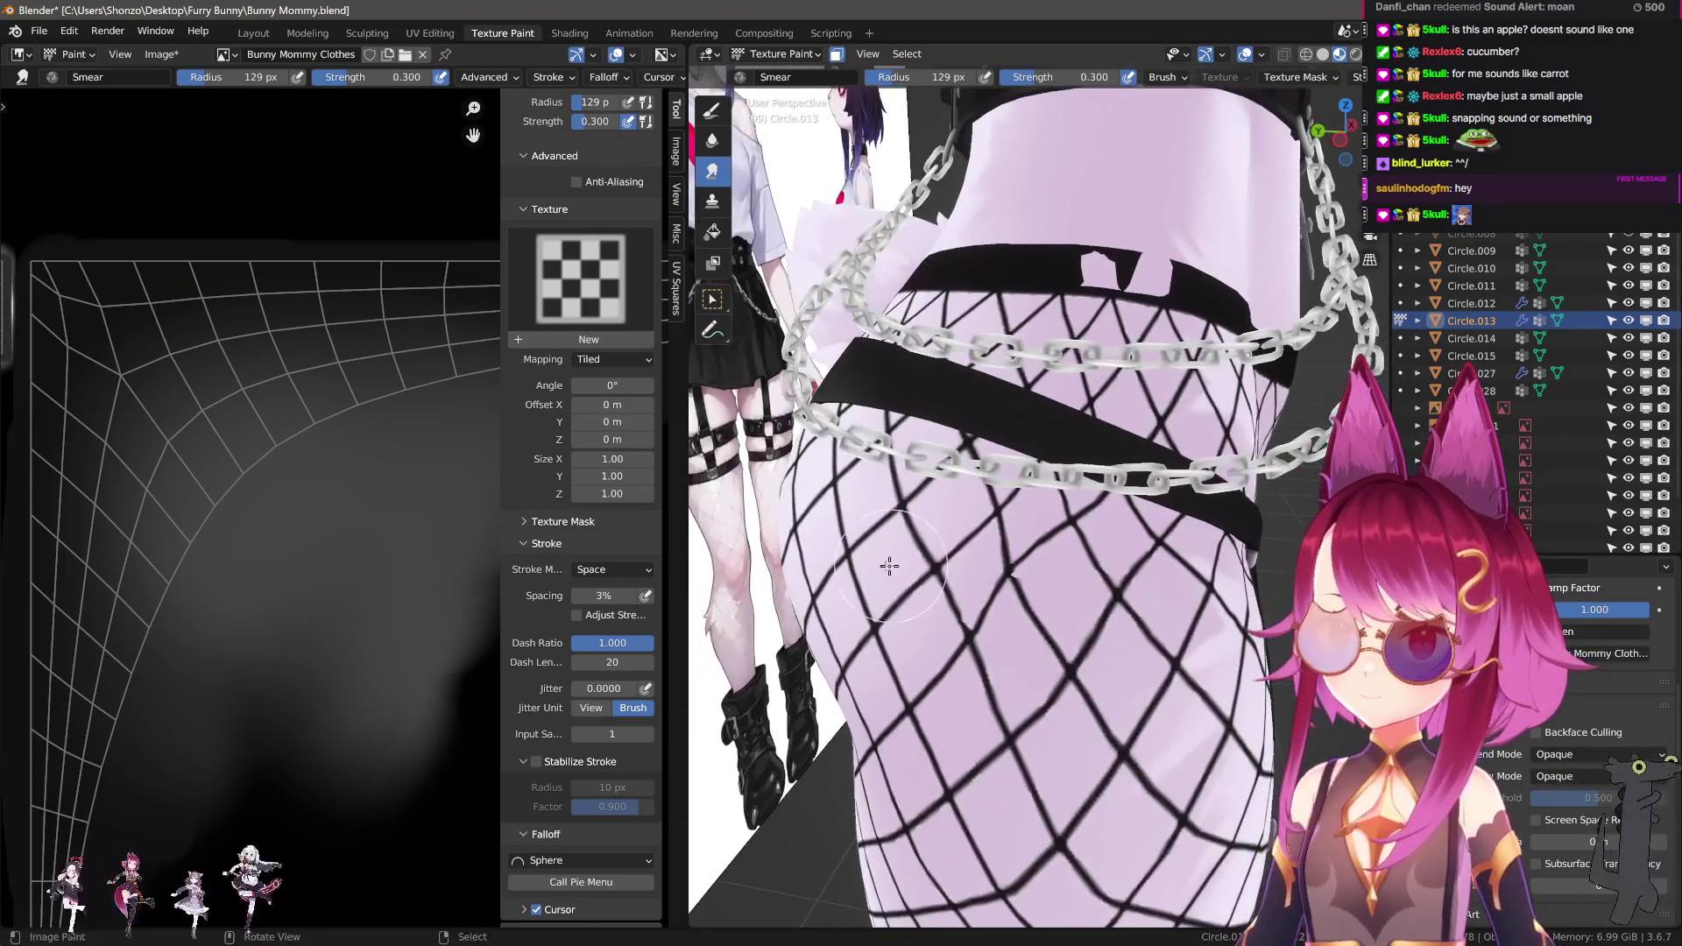
Smear the gray gradient with a 103 px brush, then shrink the smear brush to 55 px.
scroll(205, 447, up, 3)
key(bracketleft)
key(bracketleft)
mouse_move(205, 447)
mouse_down()
mouse_move(334, 412)
mouse_move(113, 441)
mouse_up()
middle_drag(127, 455, 270, 473)
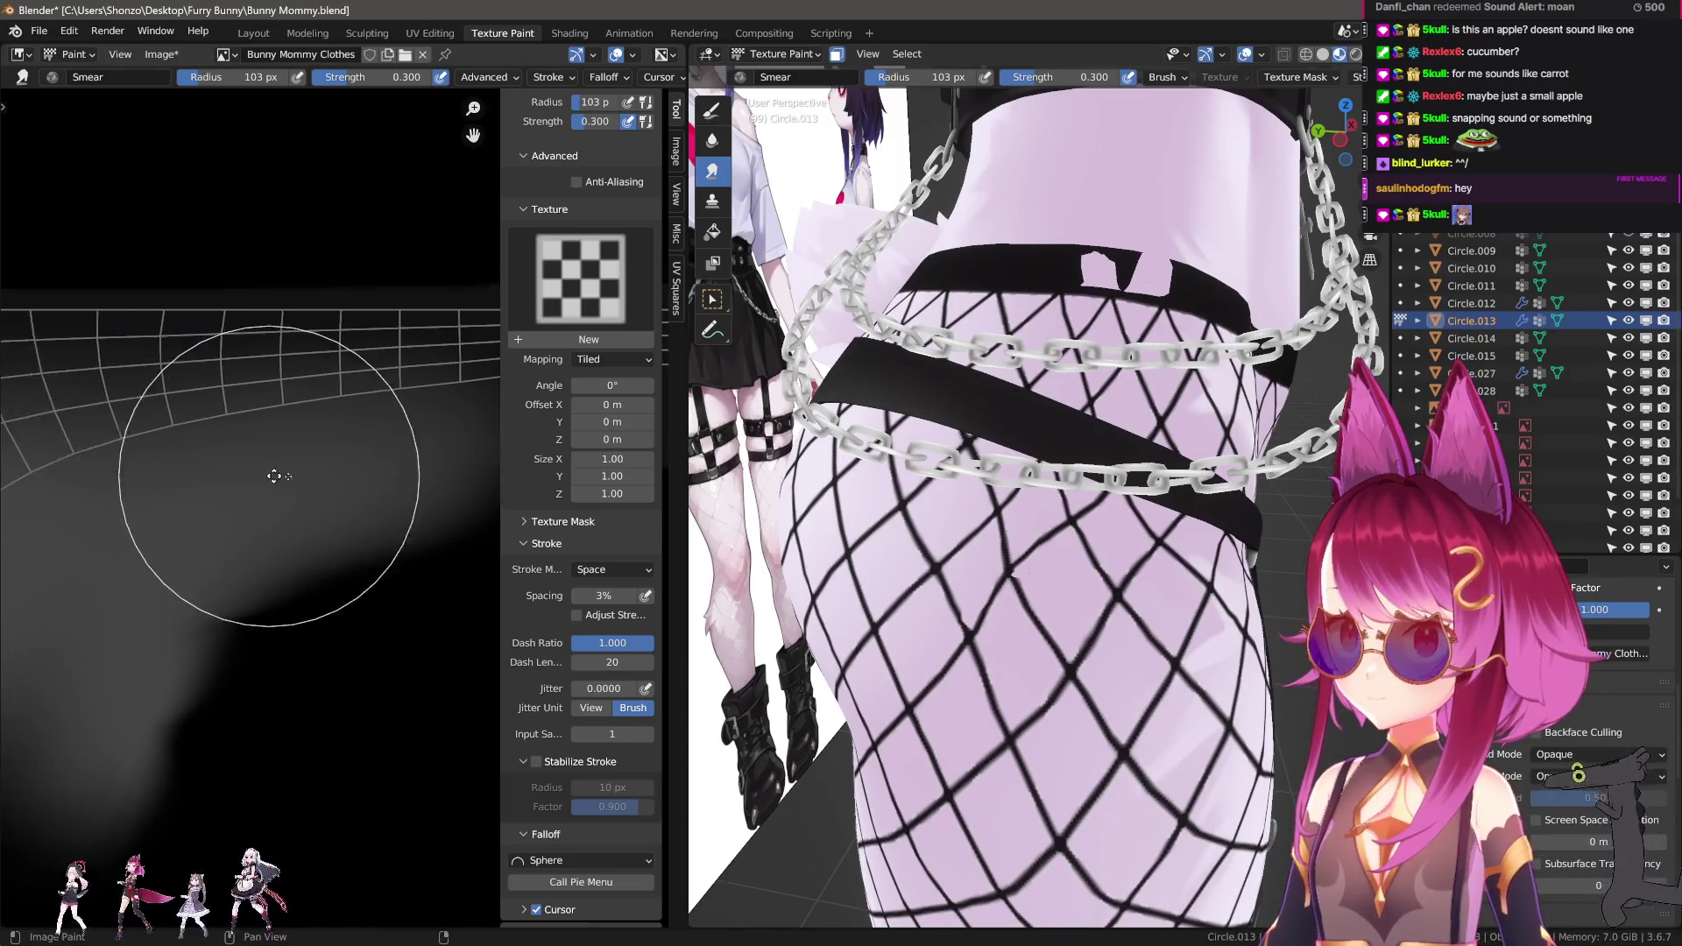
key(bracketleft)
key(bracketleft)
key(bracketleft)
middle_drag(281, 368, 87, 400)
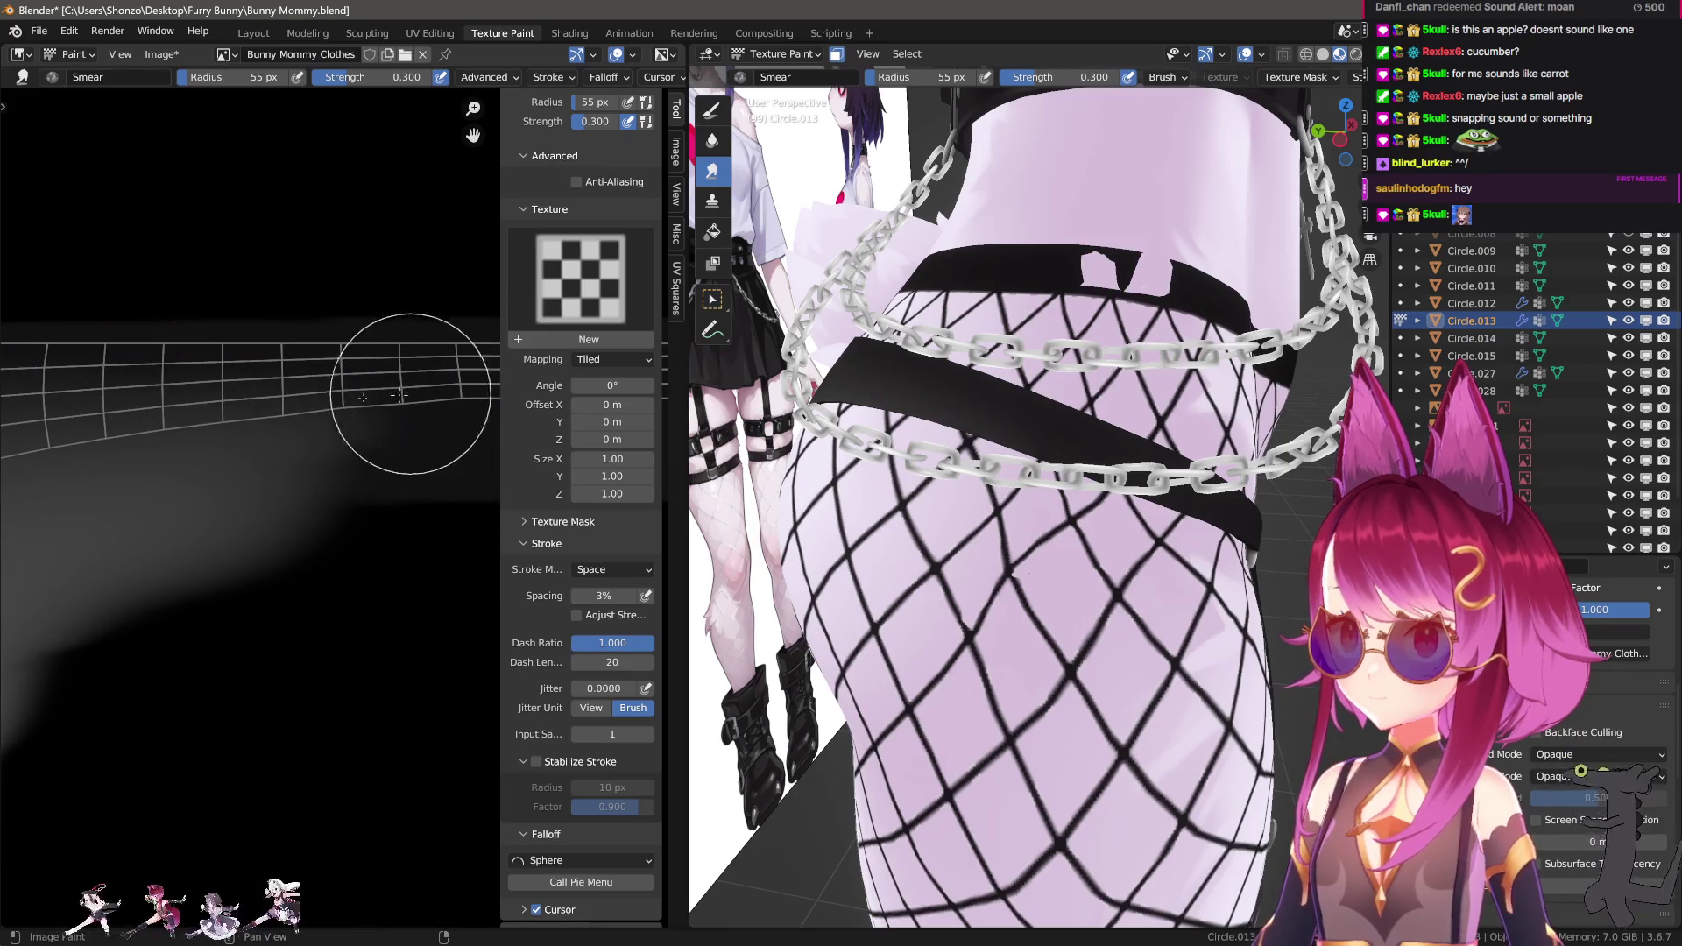
mouse_move(973, 541)
middle_down()
mouse_move(987, 542)
mouse_move(788, 518)
middle_up()
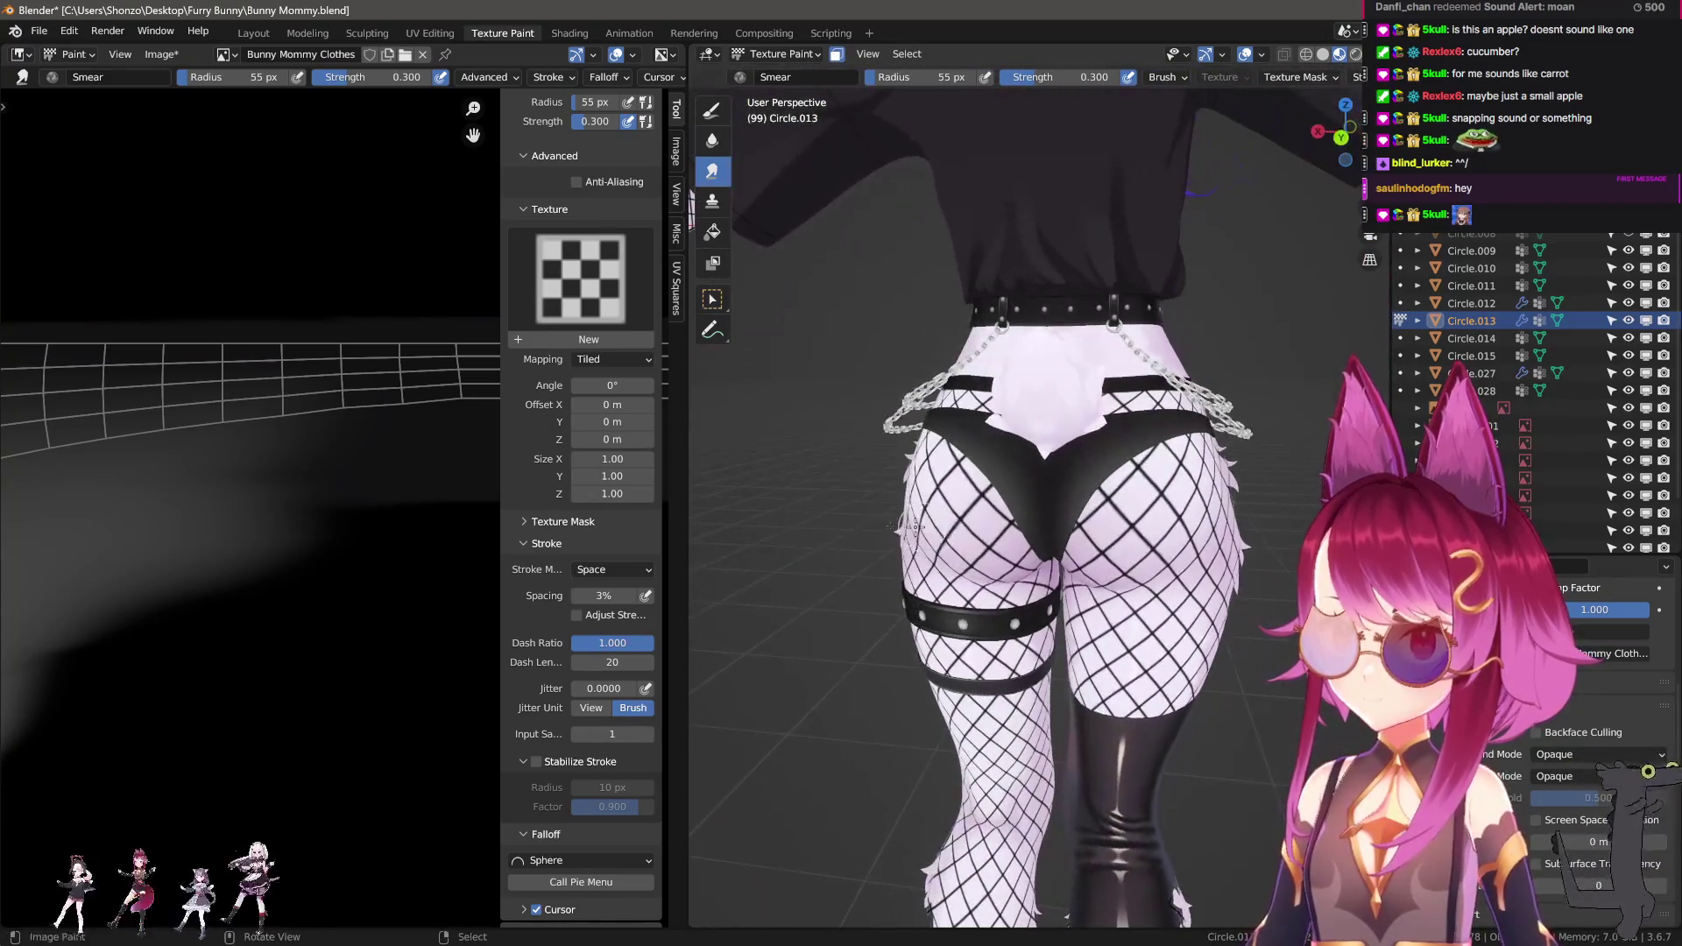
Sample black from the belt area and paint it over the UV island's lower part with a 50 px brush.
scroll(252, 469, down, 4)
key(d)
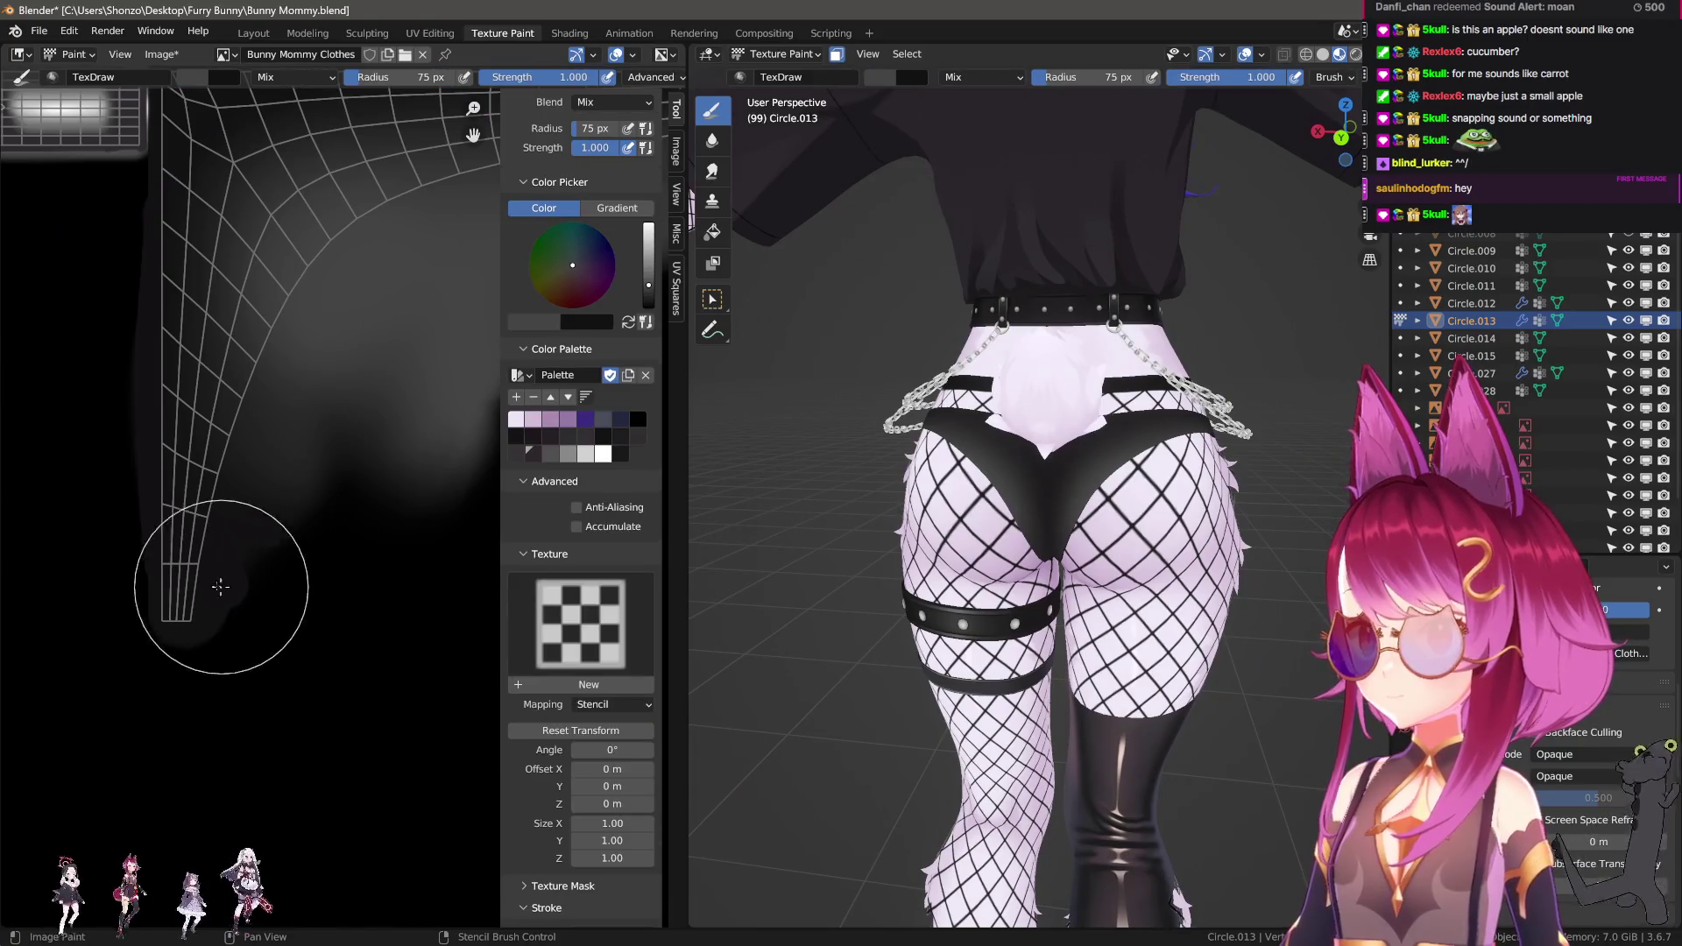
key(s)
scroll(211, 571, down, 3)
mouse_move(142, 796)
middle_down()
mouse_move(221, 702)
mouse_move(332, 420)
middle_up()
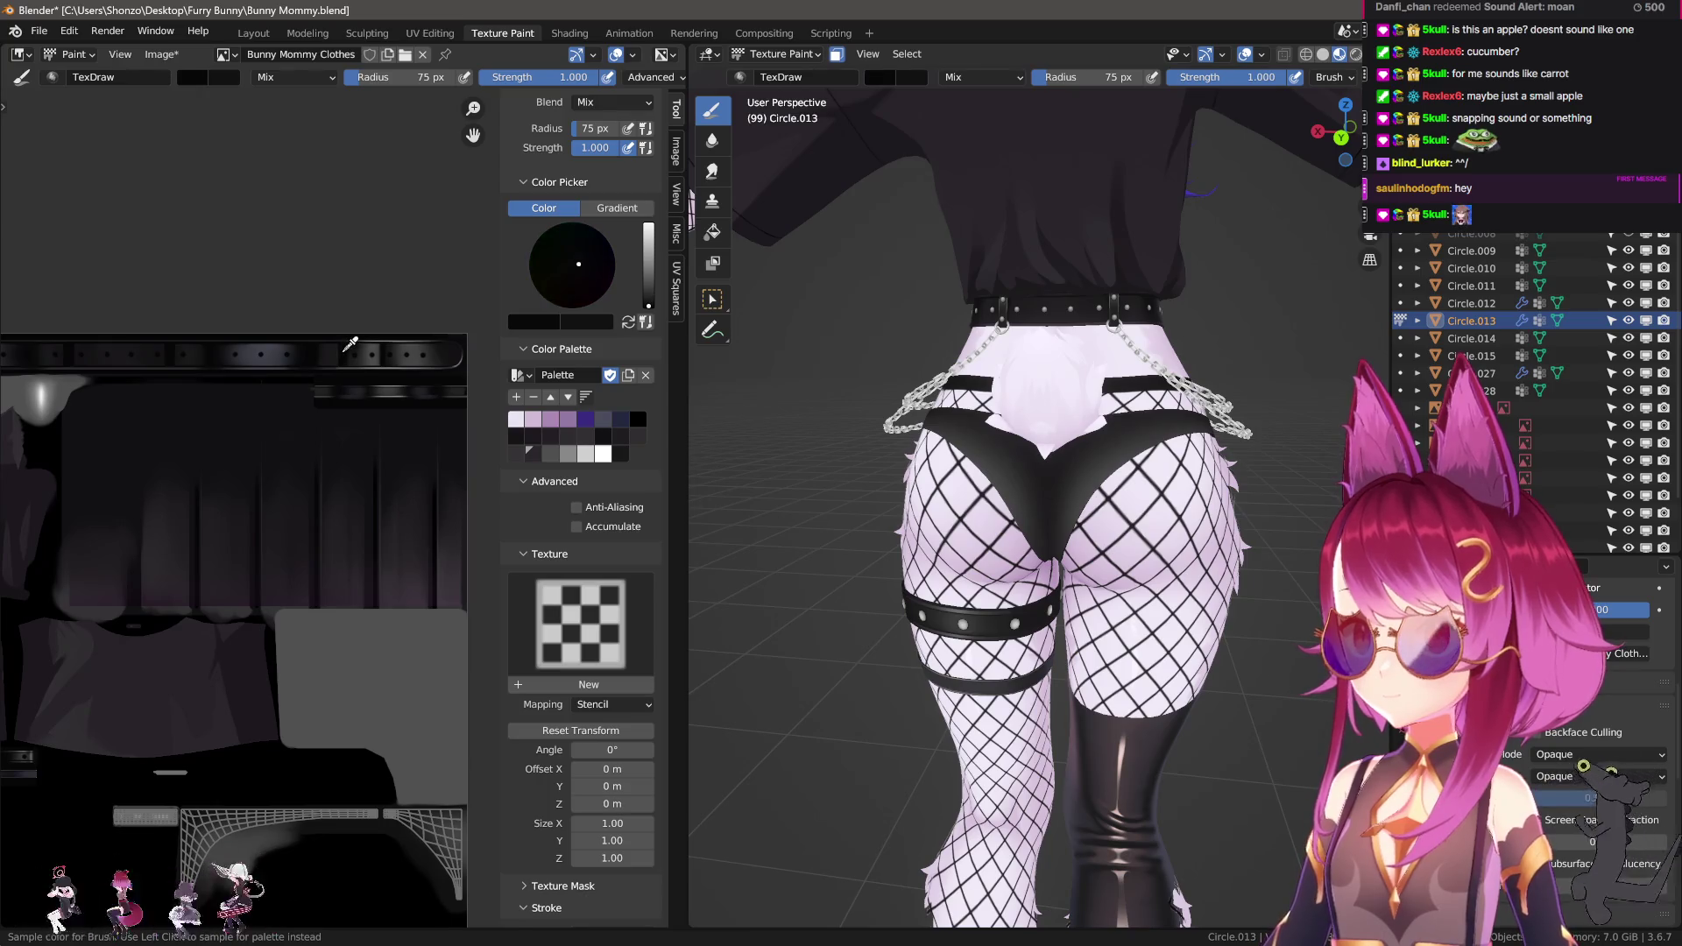
middle_drag(350, 343, 301, 356)
scroll(300, 714, up, 5)
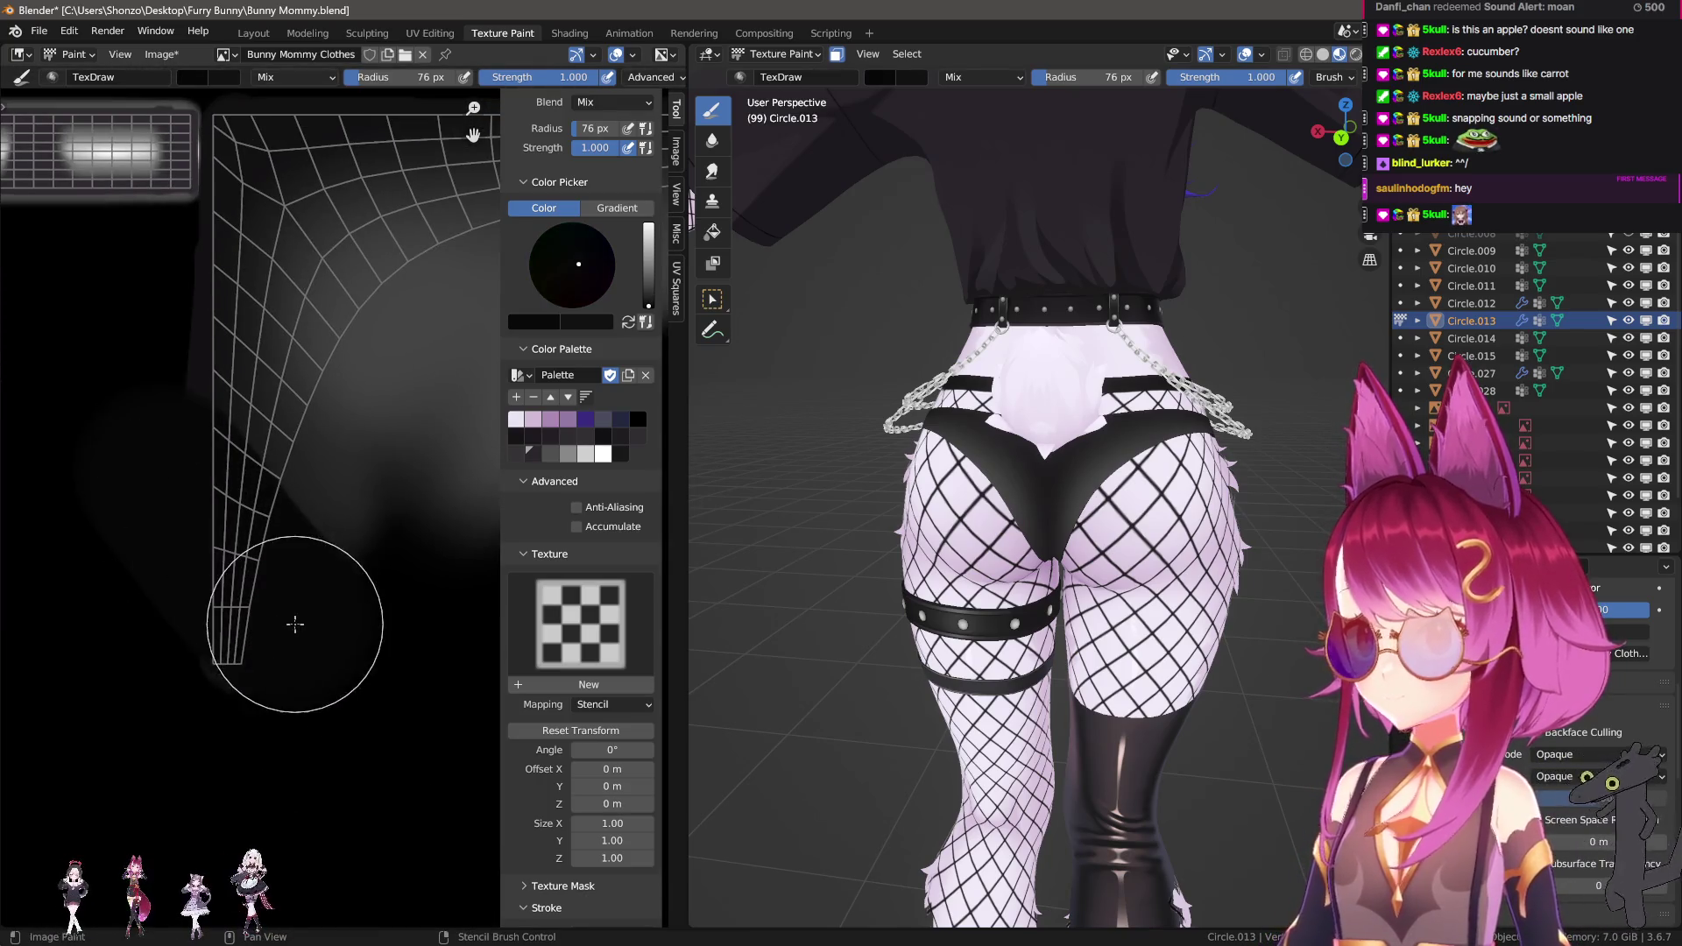
key(f)
mouse_move(241, 611)
mouse_down()
mouse_move(207, 488)
mouse_move(279, 543)
mouse_up()
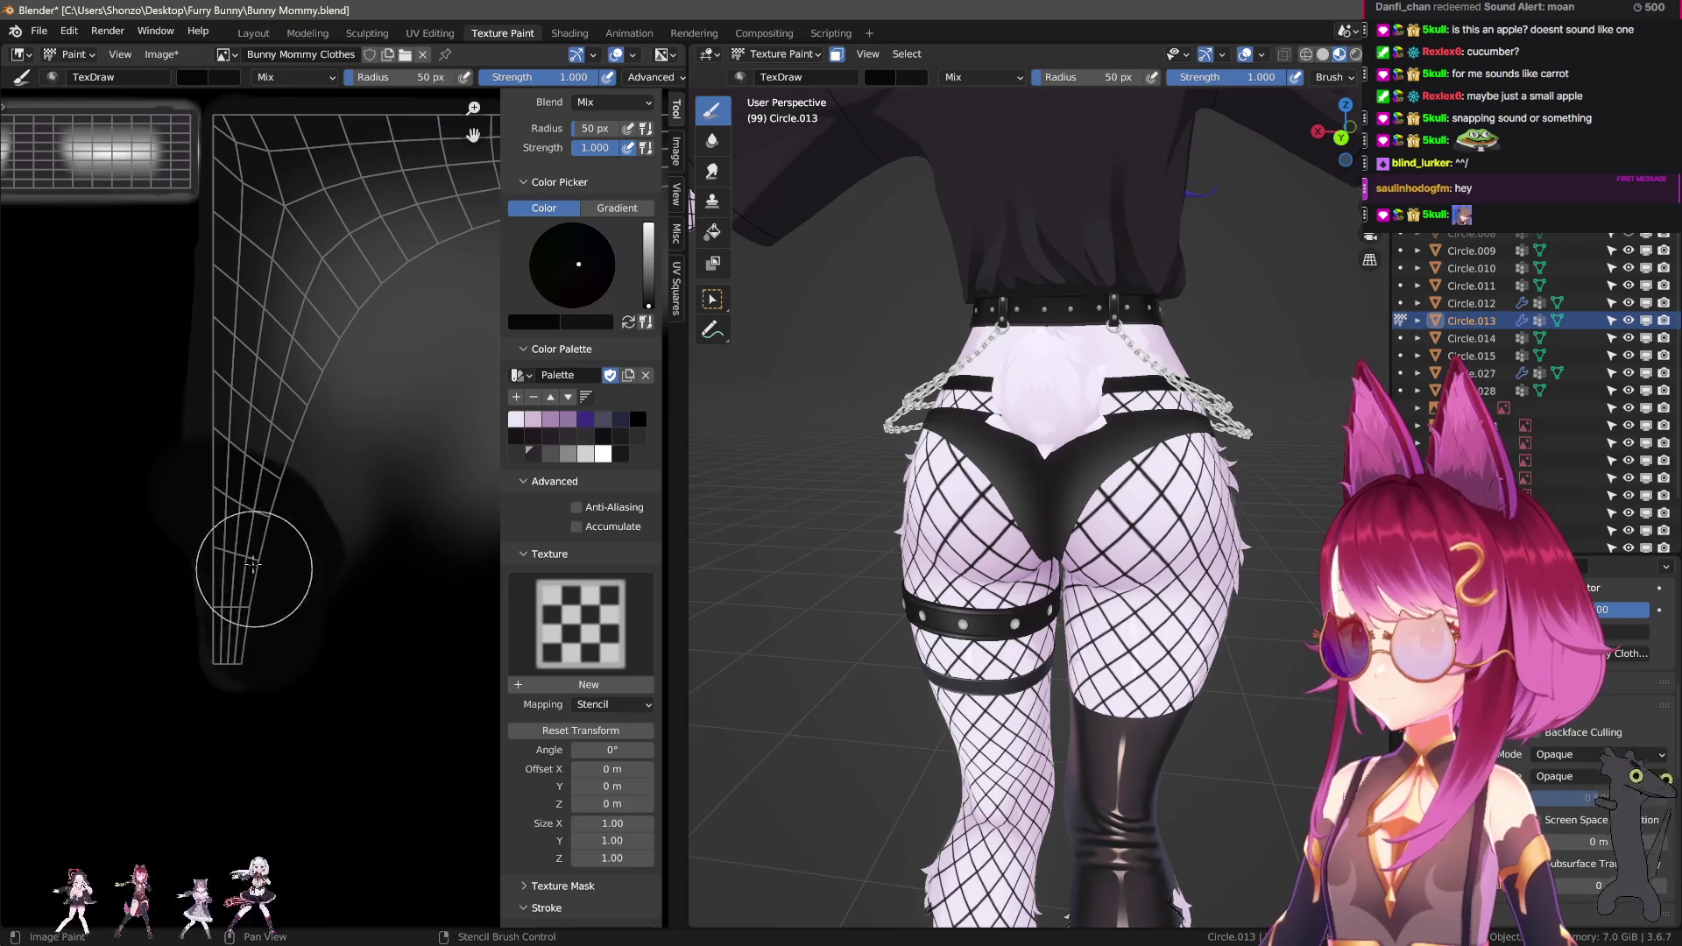
Paint black down the left strip of the UV island.
scroll(871, 646, up, 8)
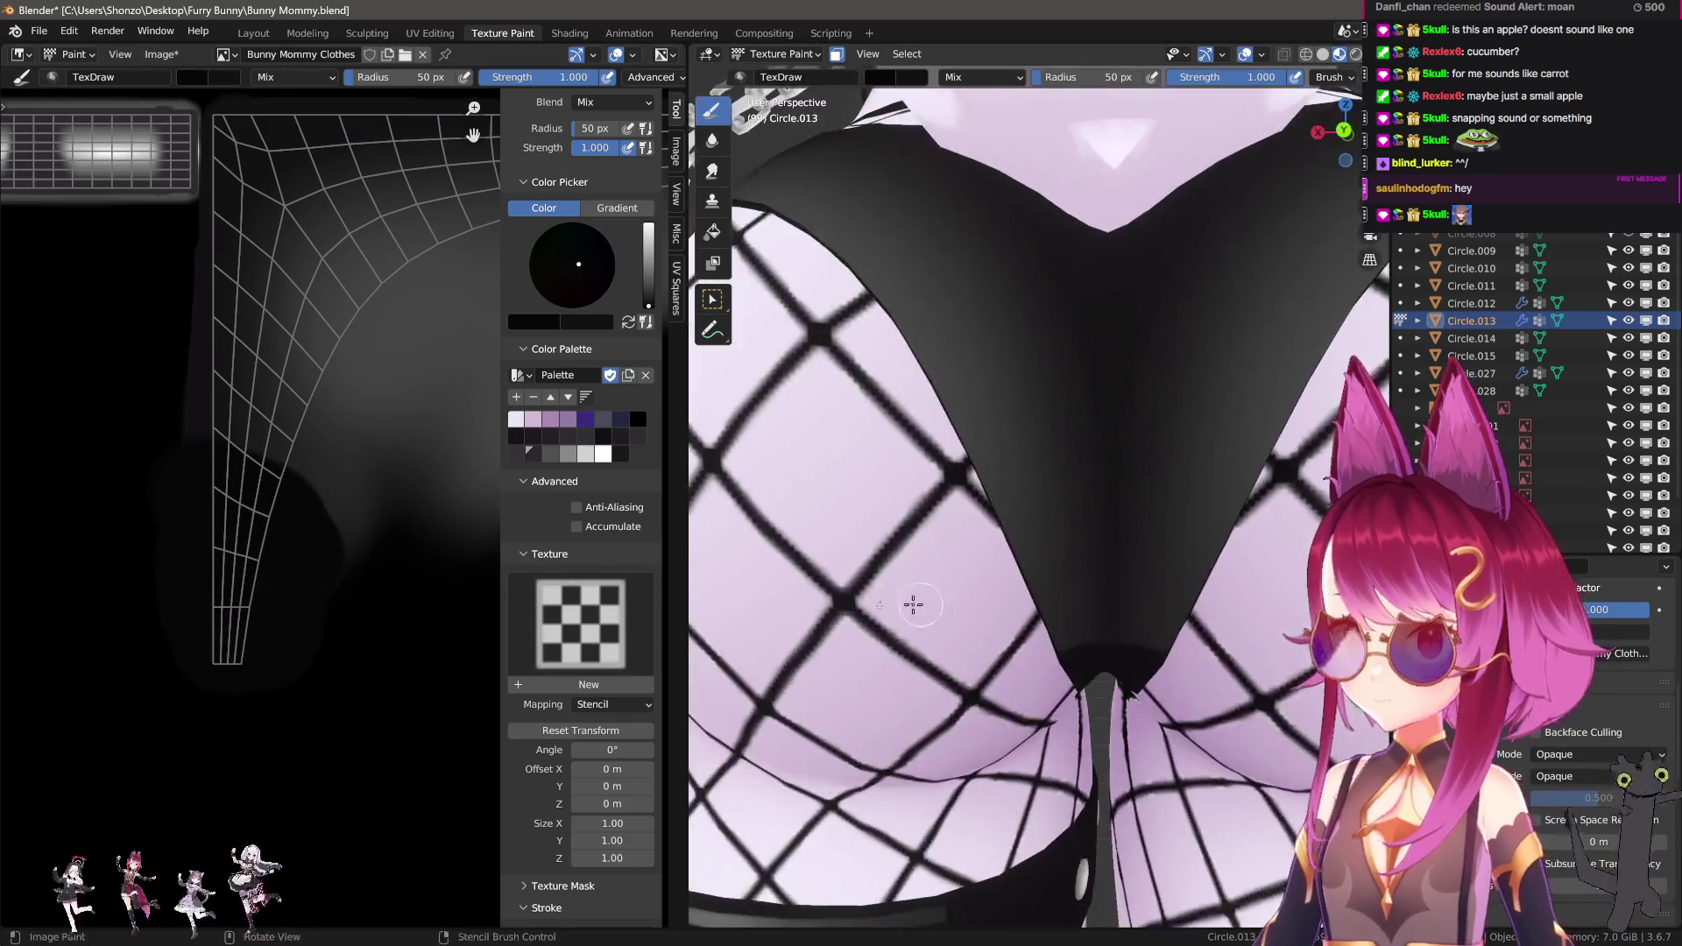
middle_drag(245, 561, 262, 667)
key(s)
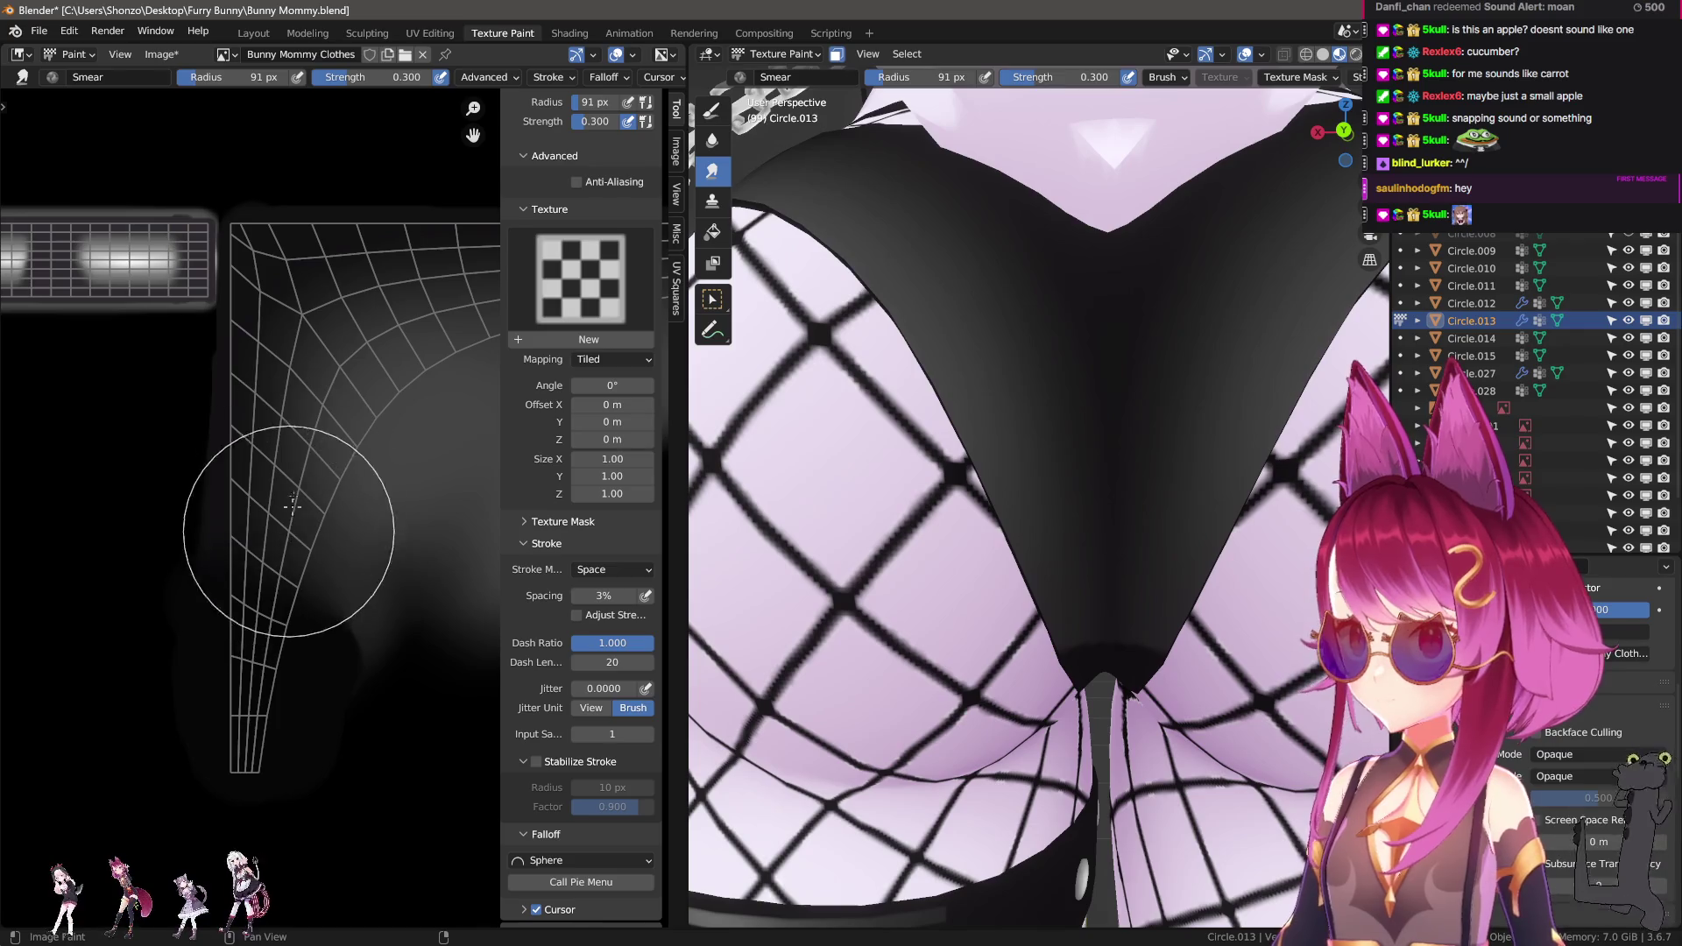
key(d)
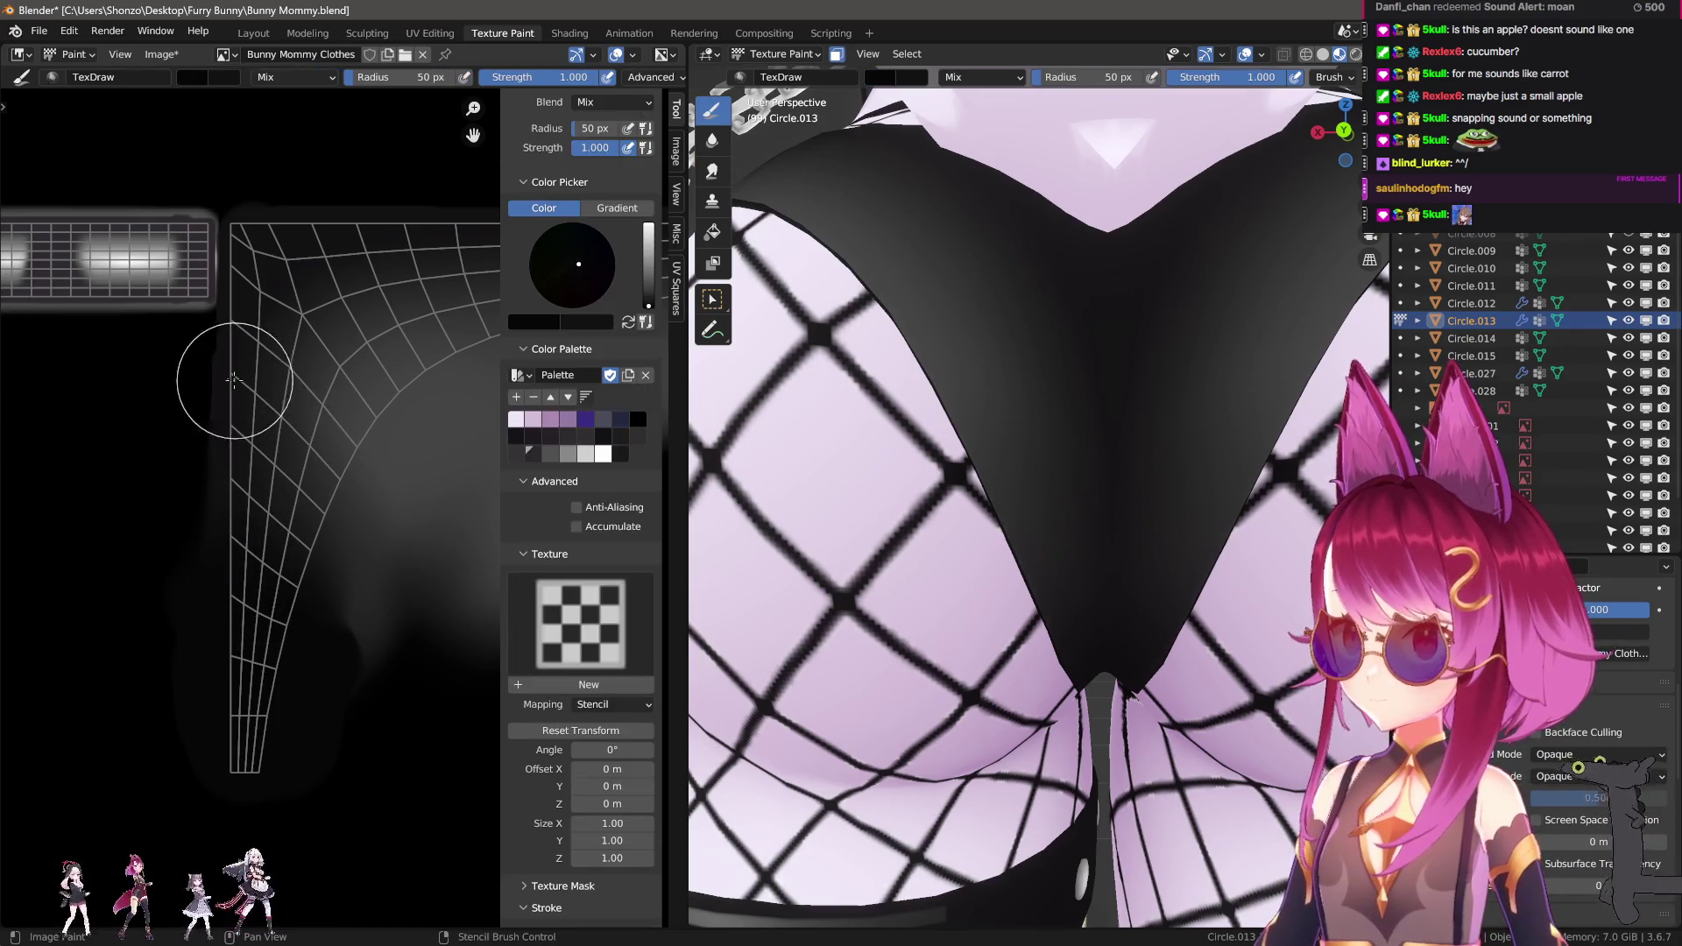
mouse_move(238, 239)
mouse_down()
mouse_move(223, 688)
mouse_move(243, 631)
mouse_up()
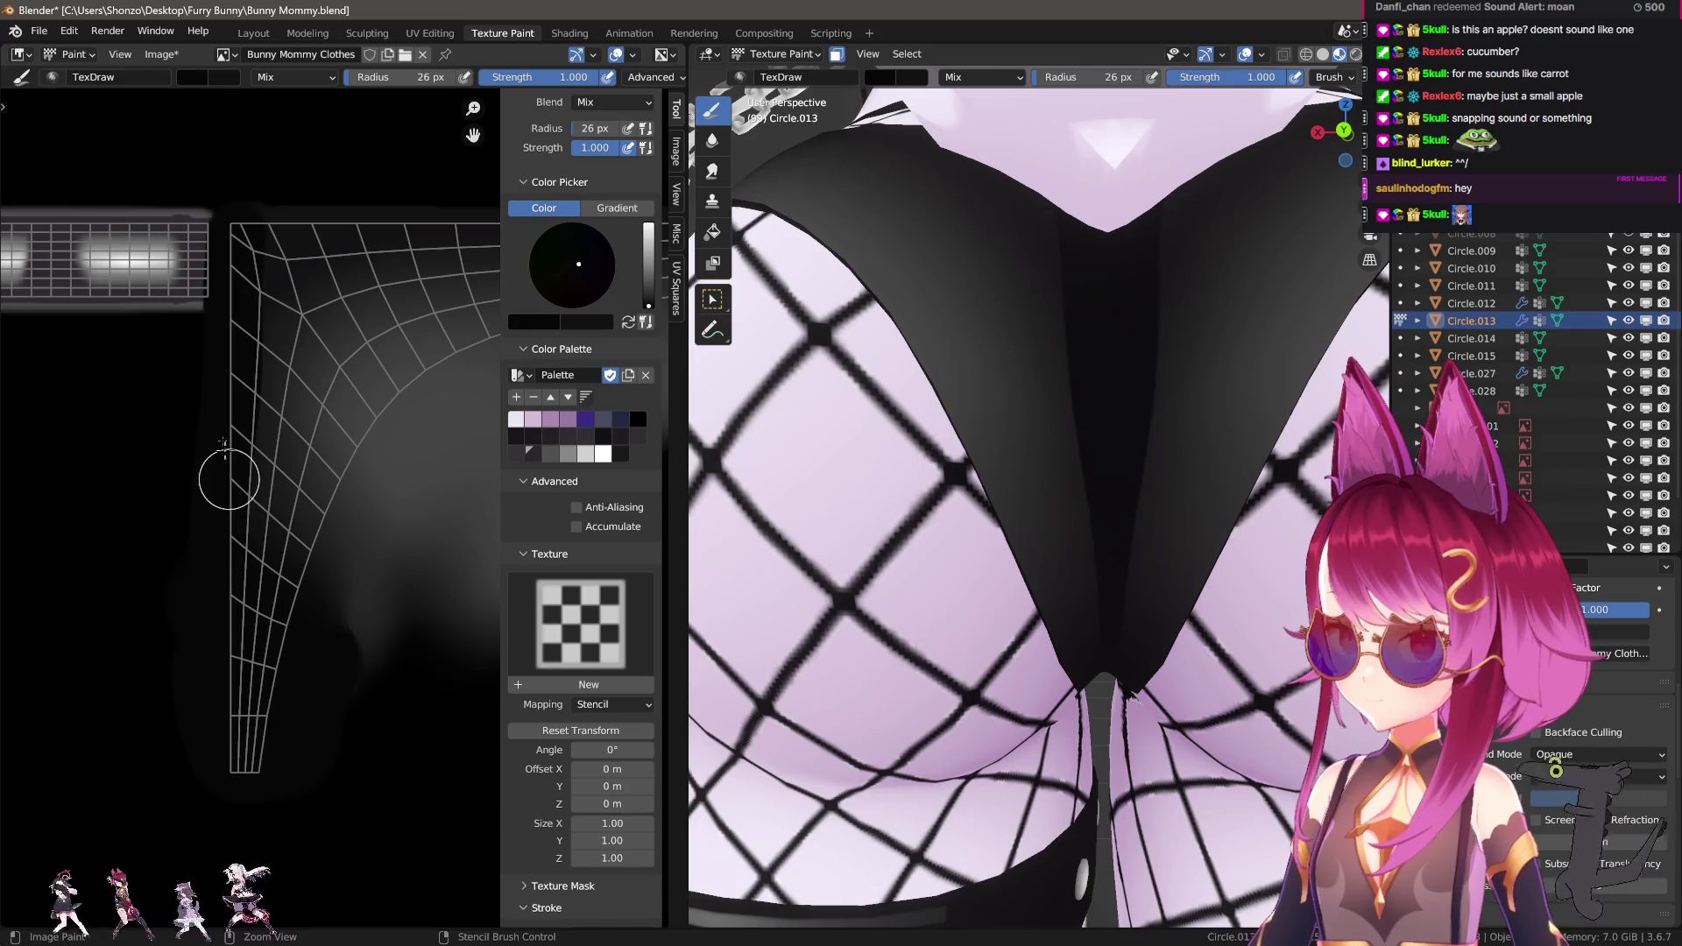